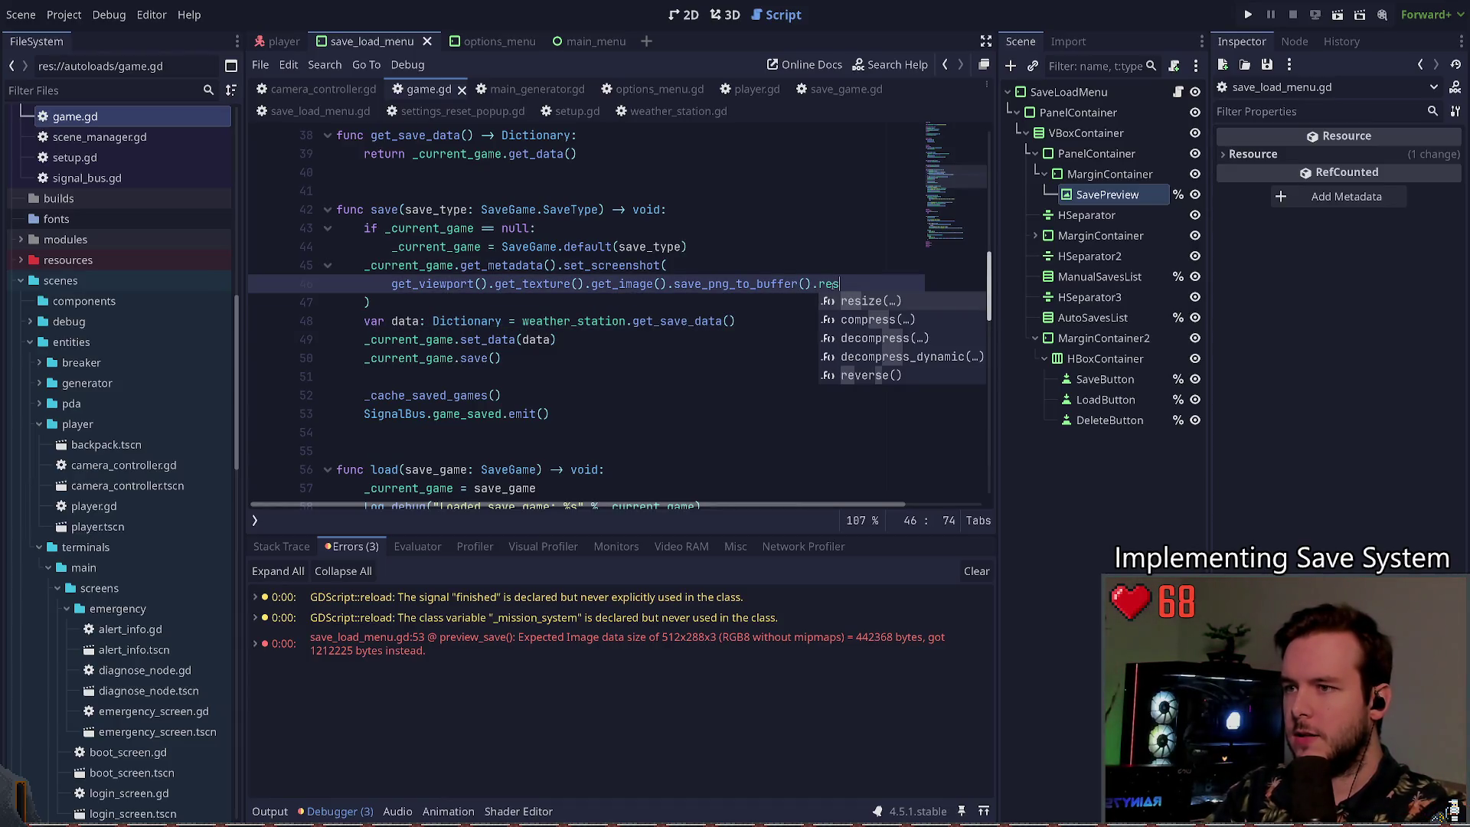
Step: Start a new 'var image: Image =' declaration above the set_screenshot call
{"action": "key", "text": "Return"}
{"action": "key", "text": "BackSpace"}
{"action": "key", "text": "BackSpace"}
{"action": "key", "text": "BackSpace"}
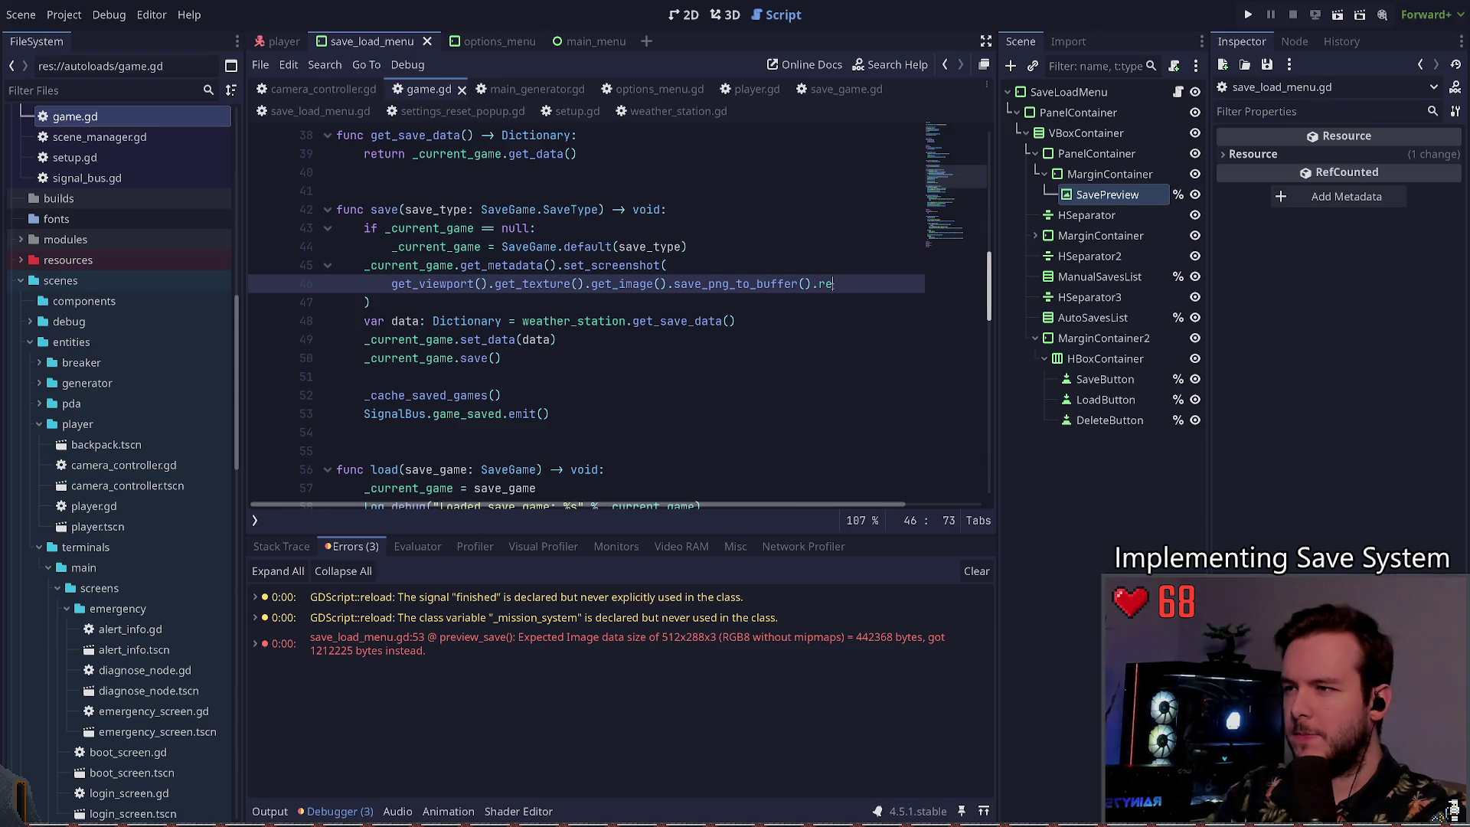
{"action": "key", "text": "Up"}
{"action": "key", "text": "Up"}
{"action": "key", "text": "Return"}
{"action": "key", "text": "BackSpace"}
{"action": "type", "text": "var image: ="}
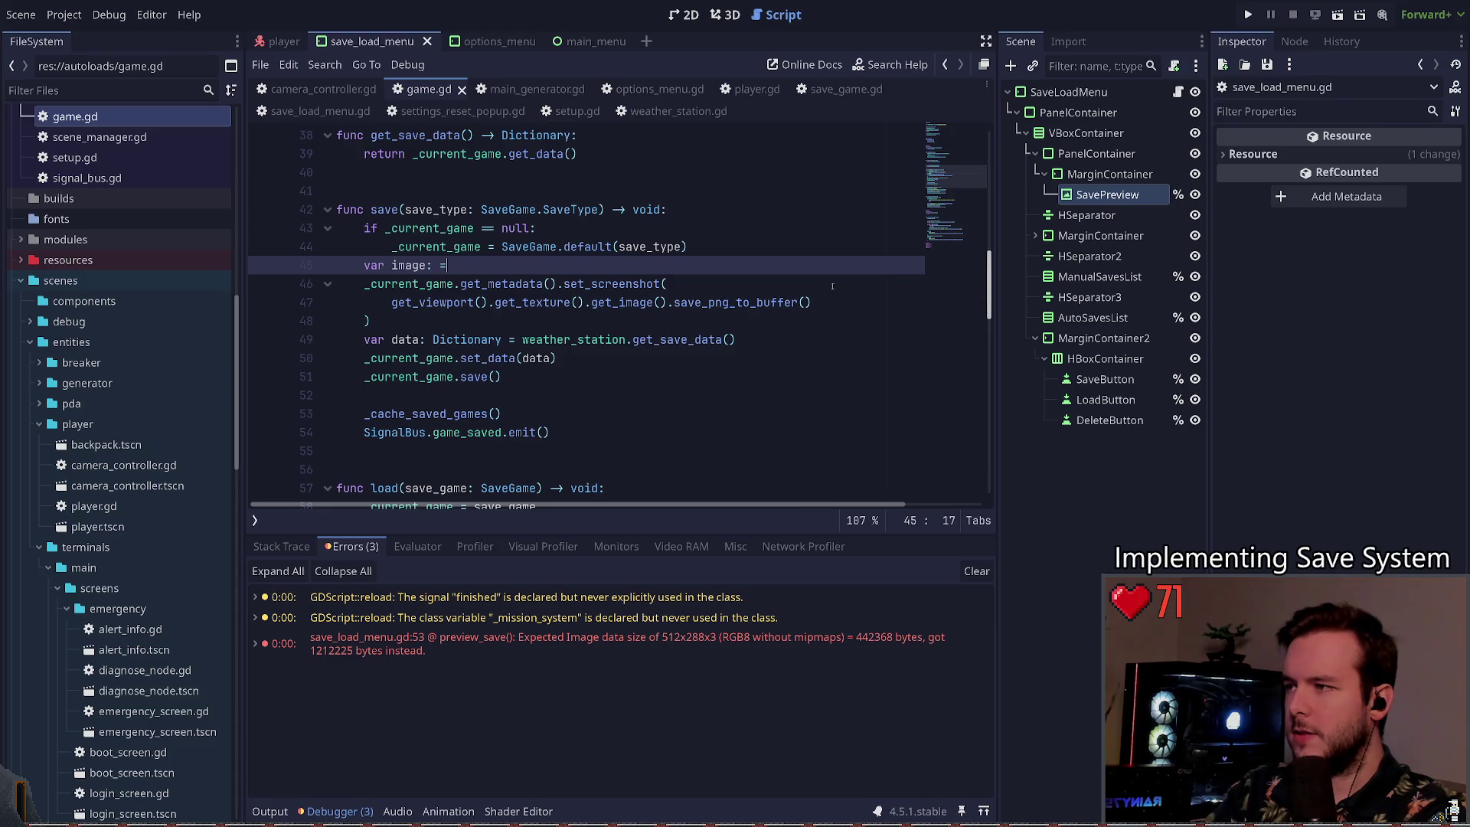
{"action": "key", "text": "BackSpace"}
{"action": "type", "text": "Image ="}
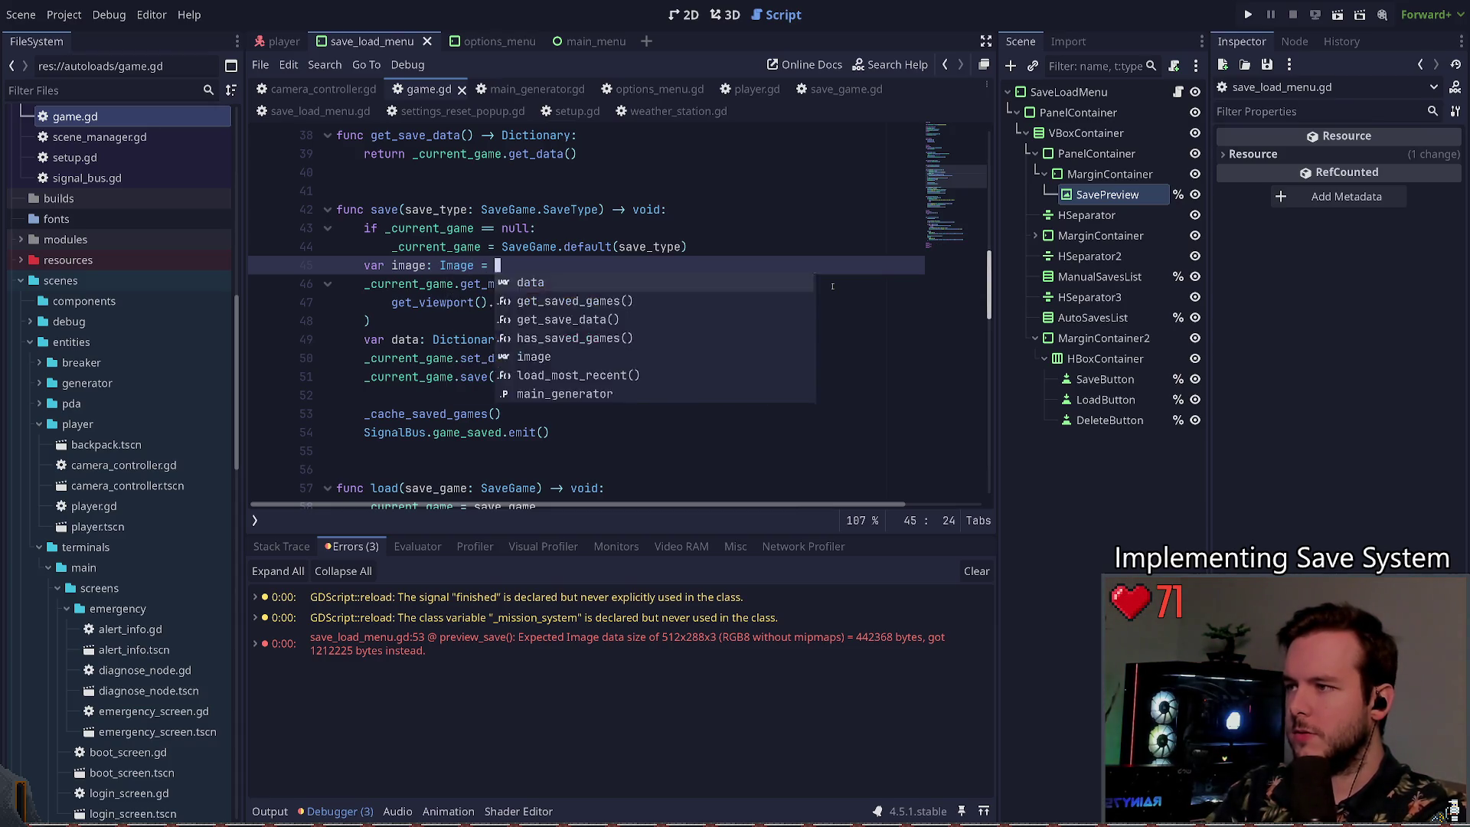
{"action": "key", "text": "Escape"}
{"action": "key", "text": "Down"}
{"action": "key", "text": "Down"}
{"action": "key", "text": "End"}
Step: Move the get_viewport().get_texture().get_image() capture expression into the image declaration
{"action": "key", "text": "ctrl+Left"}
{"action": "key", "text": "ctrl+Left"}
{"action": "key", "text": "ctrl+Left"}
{"action": "key", "text": "Home"}
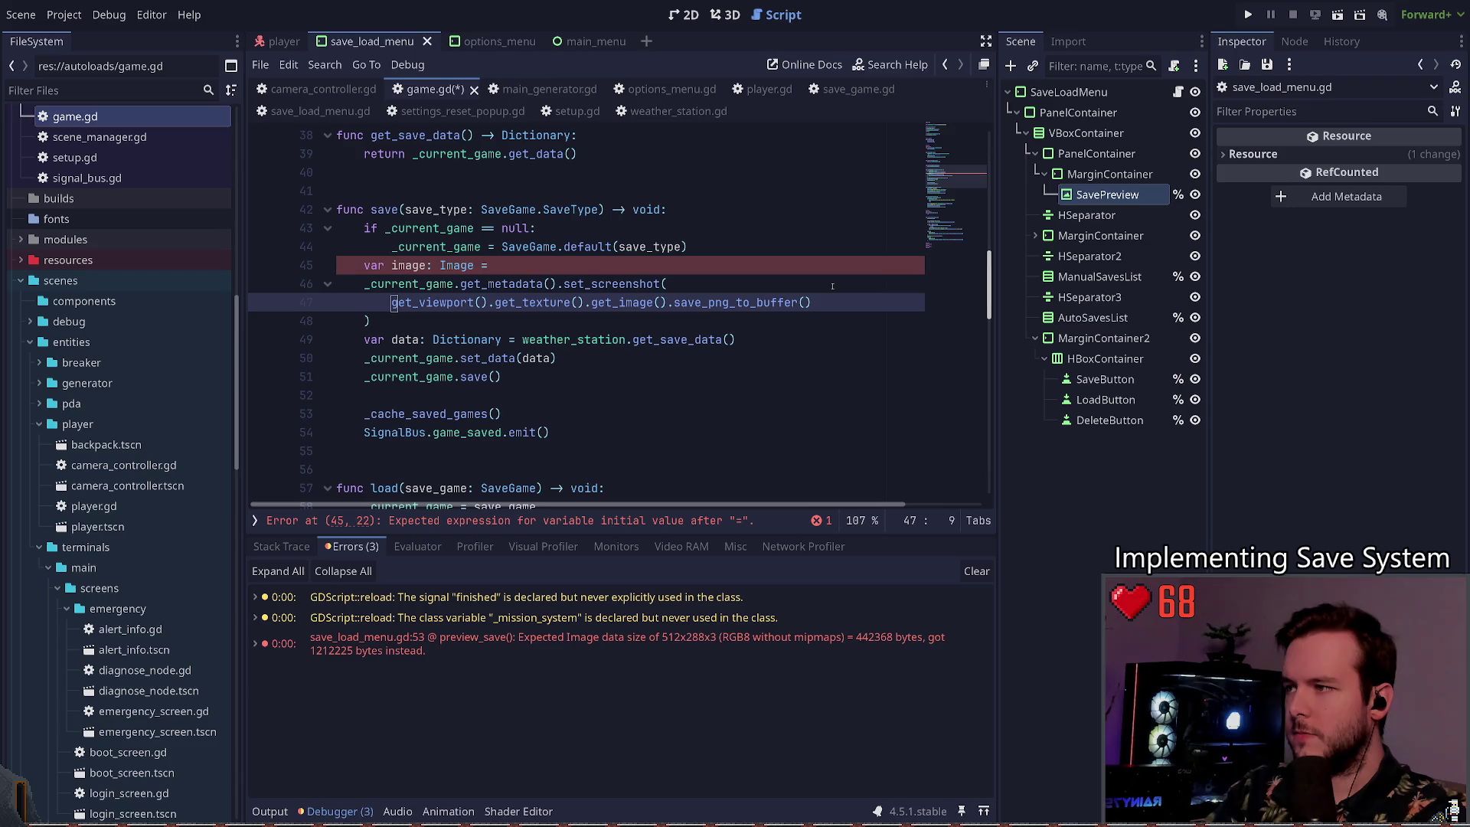
{"action": "key", "text": "ctrl+shift+Right"}
{"action": "key", "text": "ctrl+shift+Right"}
{"action": "key", "text": "ctrl+shift+Right"}
{"action": "key", "text": "ctrl+x"}
{"action": "key", "text": "Up"}
{"action": "key", "text": "Up"}
{"action": "key", "text": "End"}
{"action": "key", "text": "ctrl+v"}
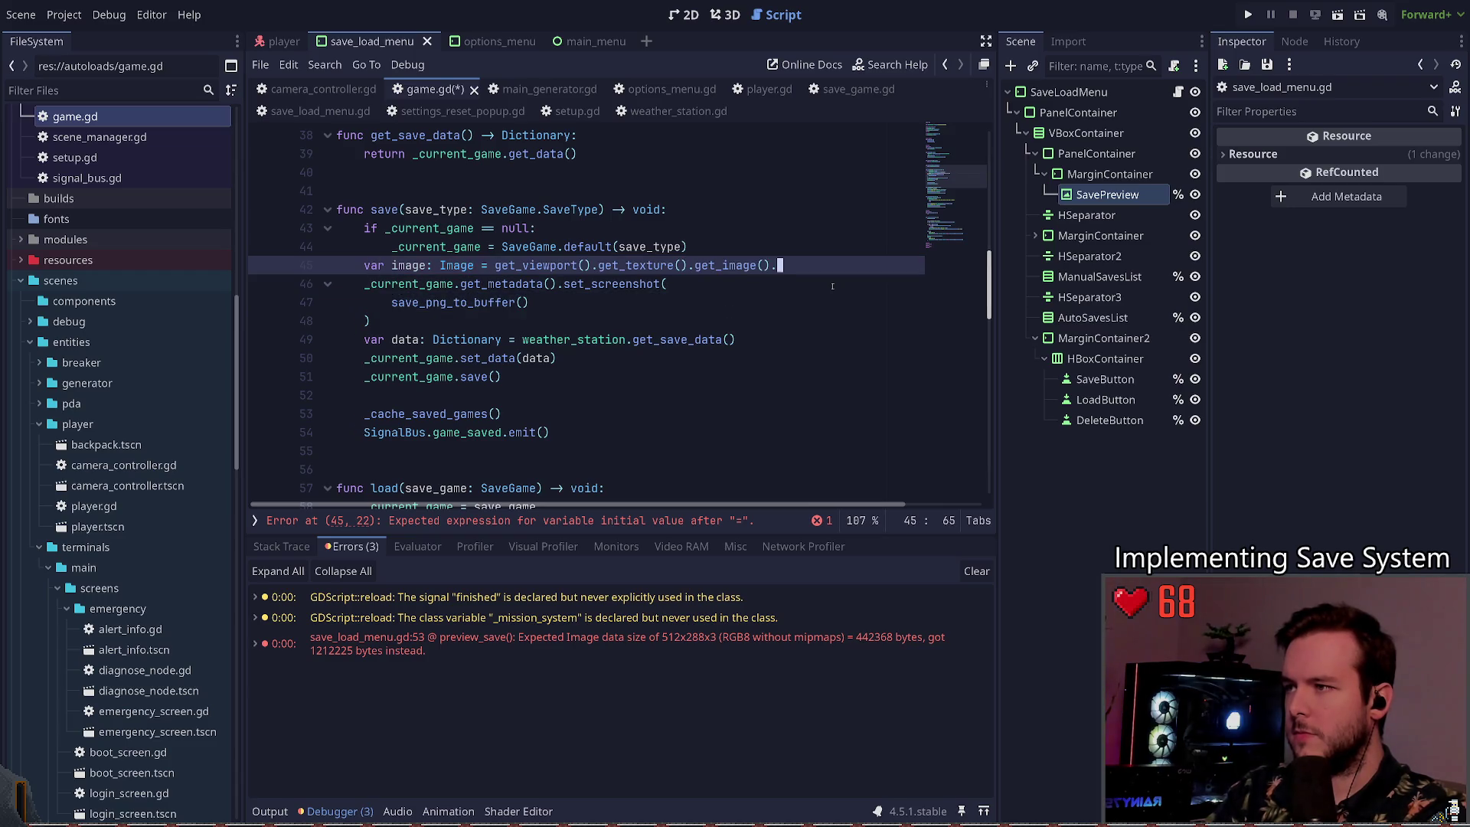
{"action": "key", "text": "BackSpace"}
Step: Try adding resize and duplicate lines below the image declaration, then remove them
{"action": "key", "text": "Return"}
{"action": "type", "text": "image"}
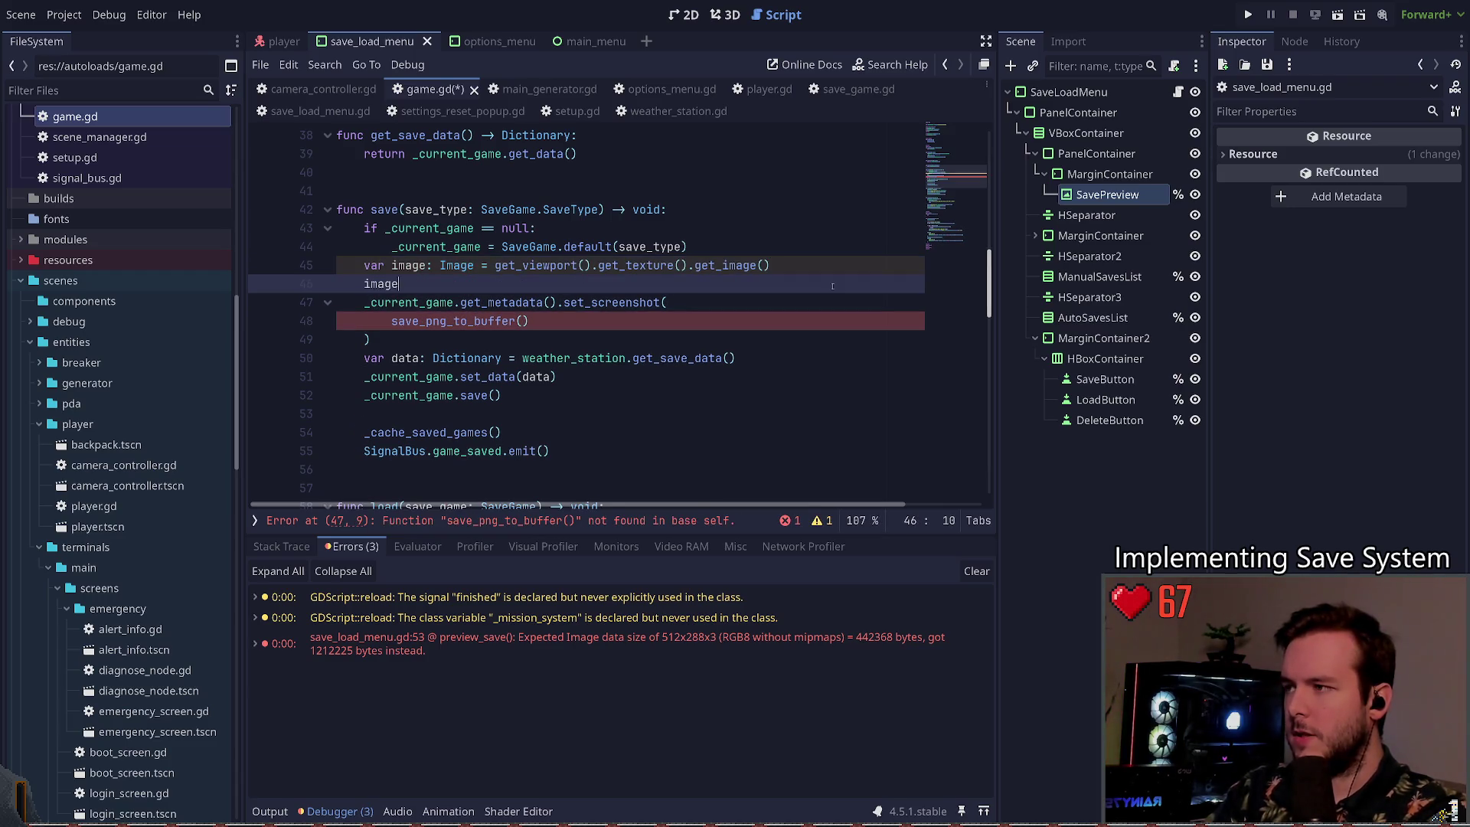
{"action": "type", "text": ".res"}
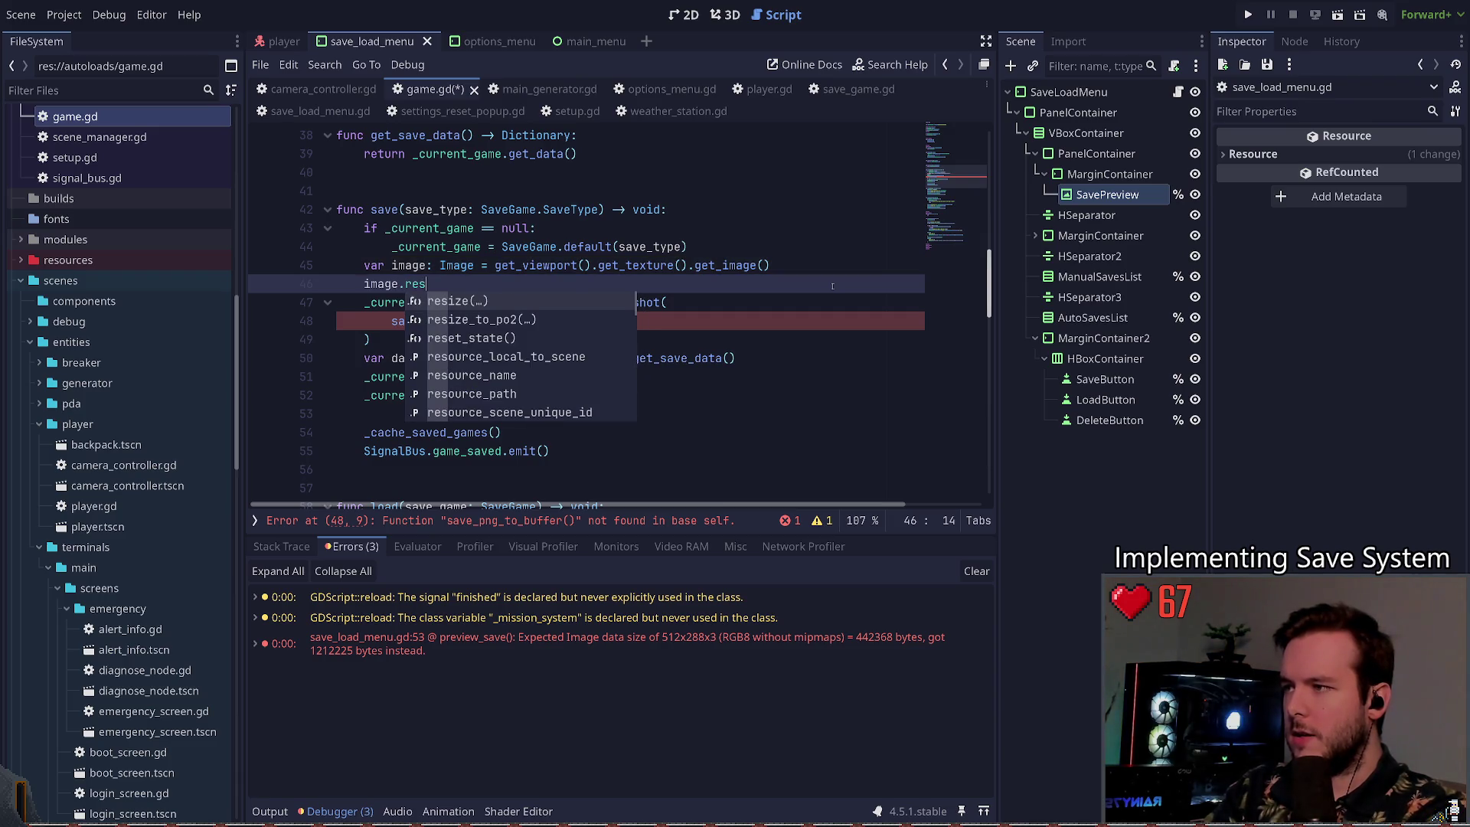
{"action": "key", "text": "Return"}
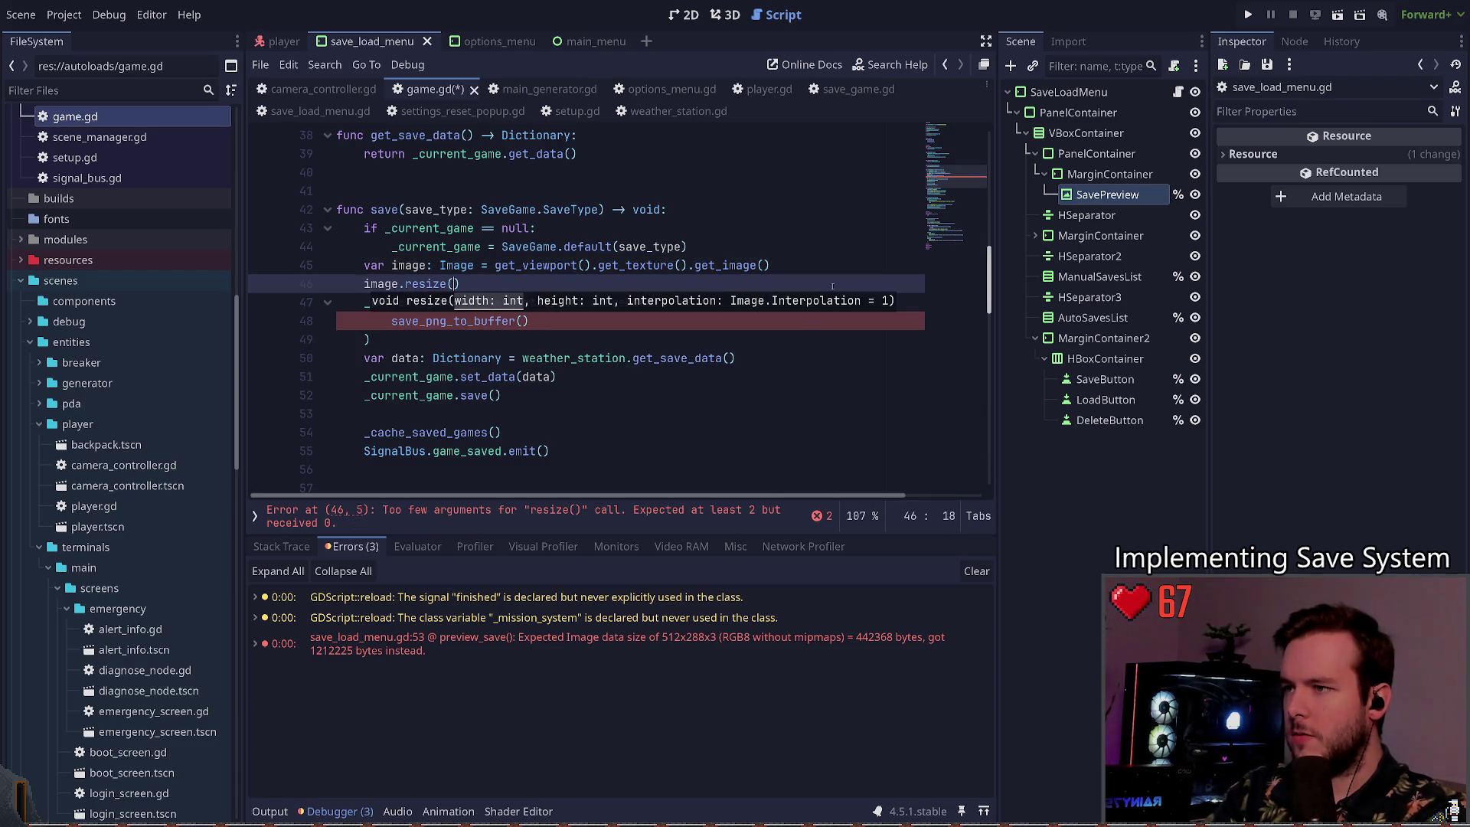
{"action": "key", "text": "ctrl+shift+k"}
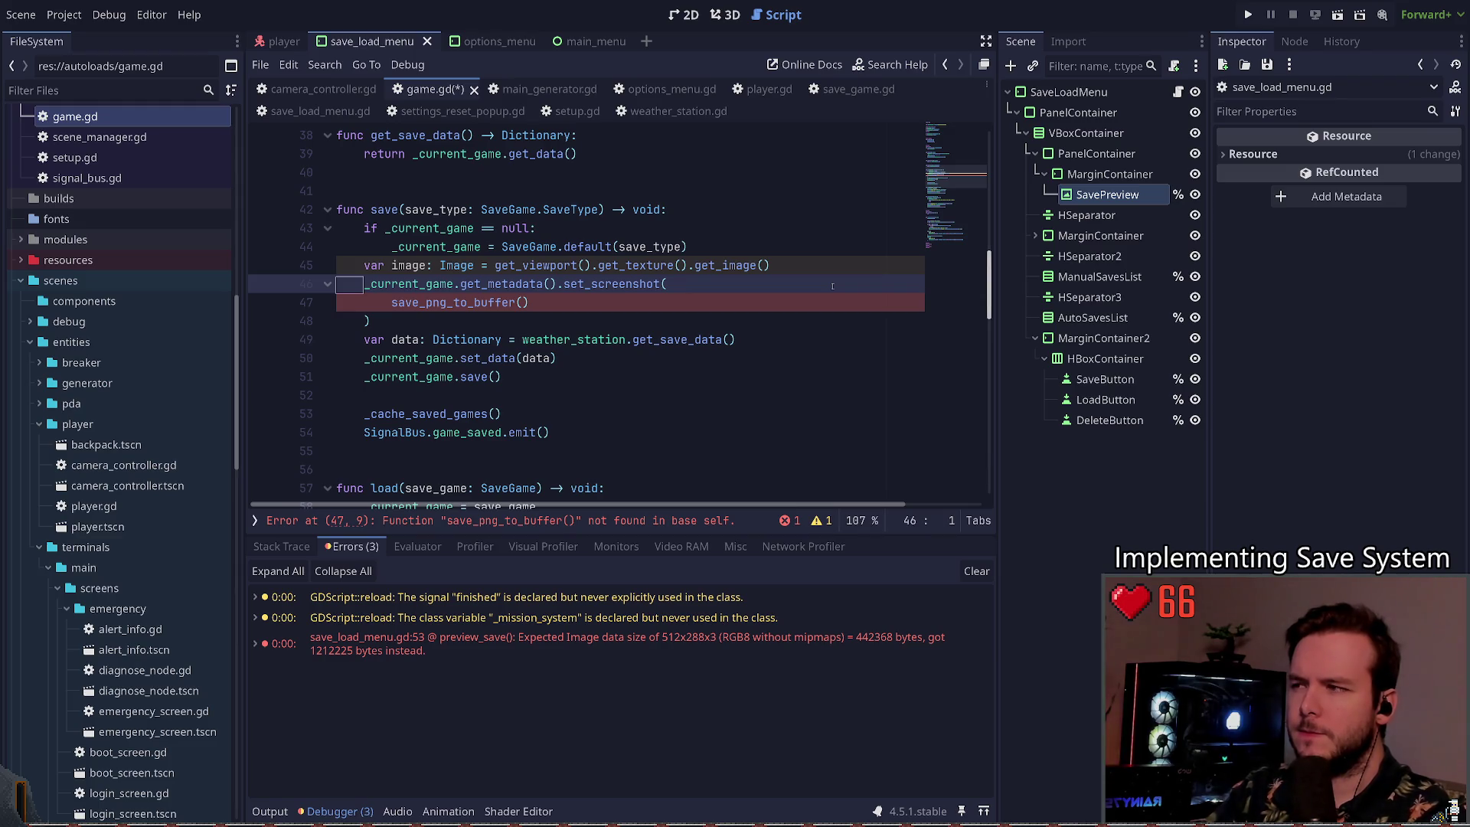
{"action": "key", "text": "Up"}
{"action": "key", "text": "End"}
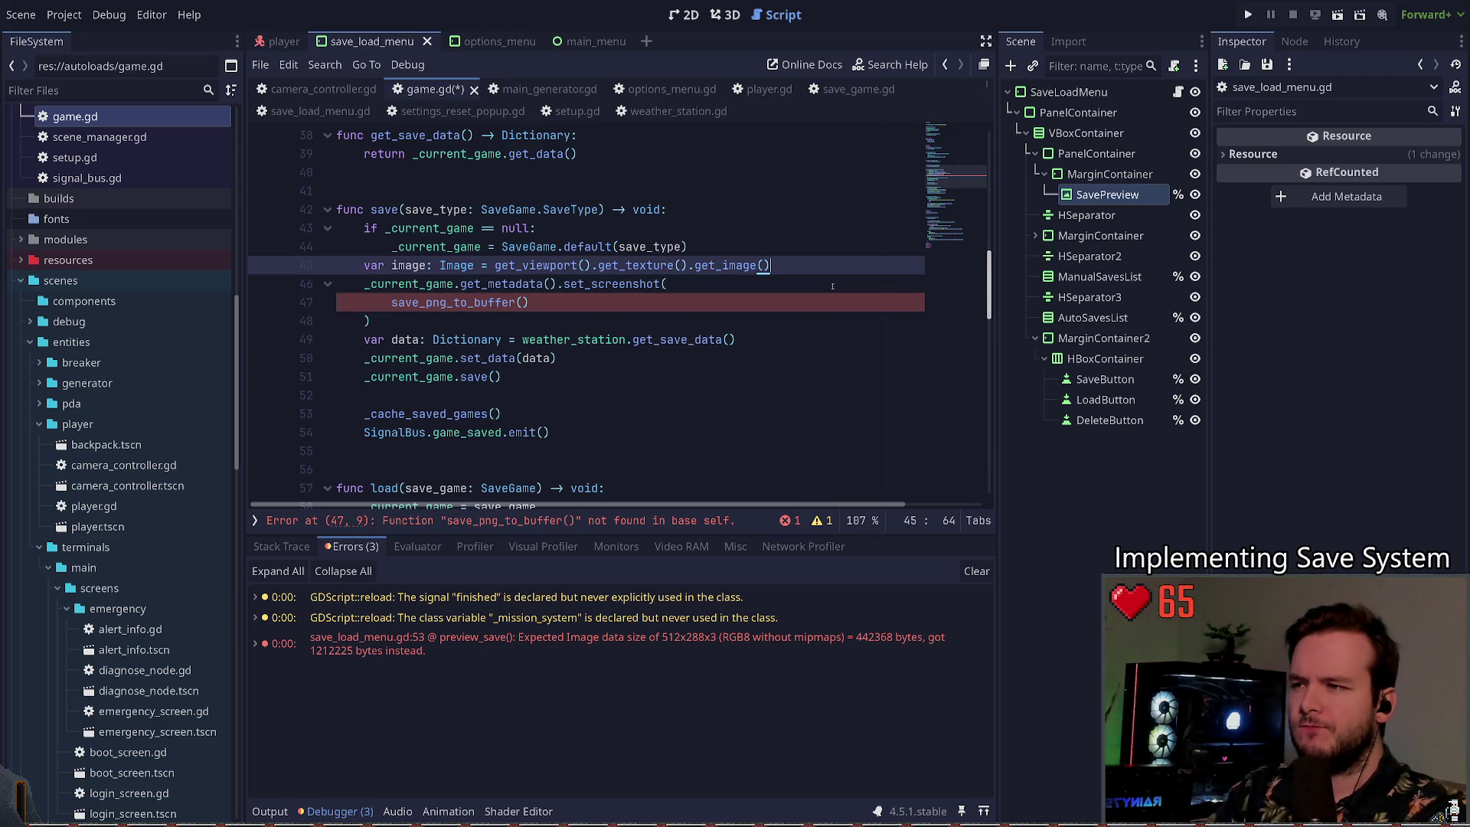
{"action": "key", "text": "Return"}
{"action": "type", "text": "image."}
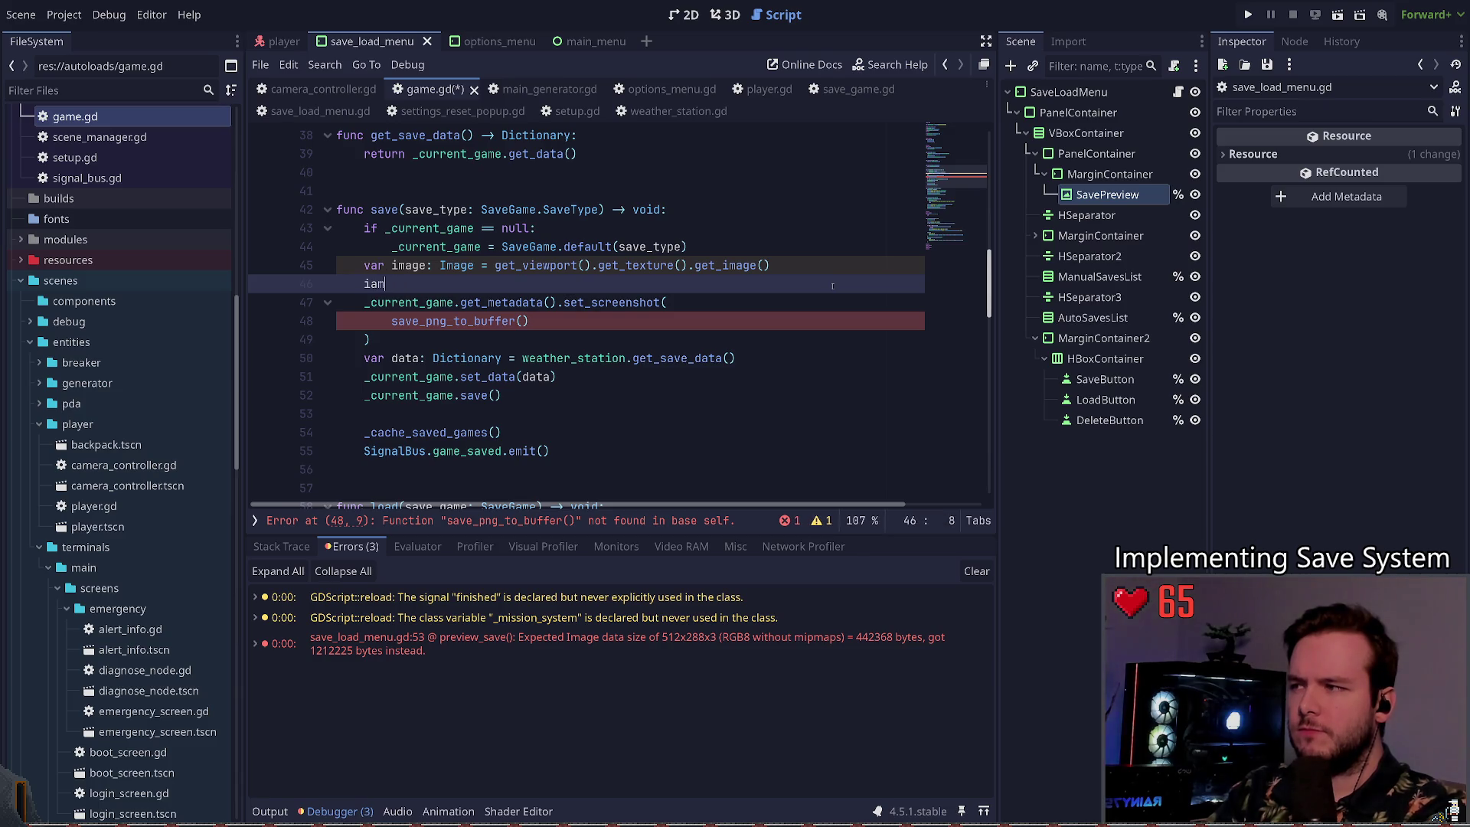
{"action": "type", "text": "c"}
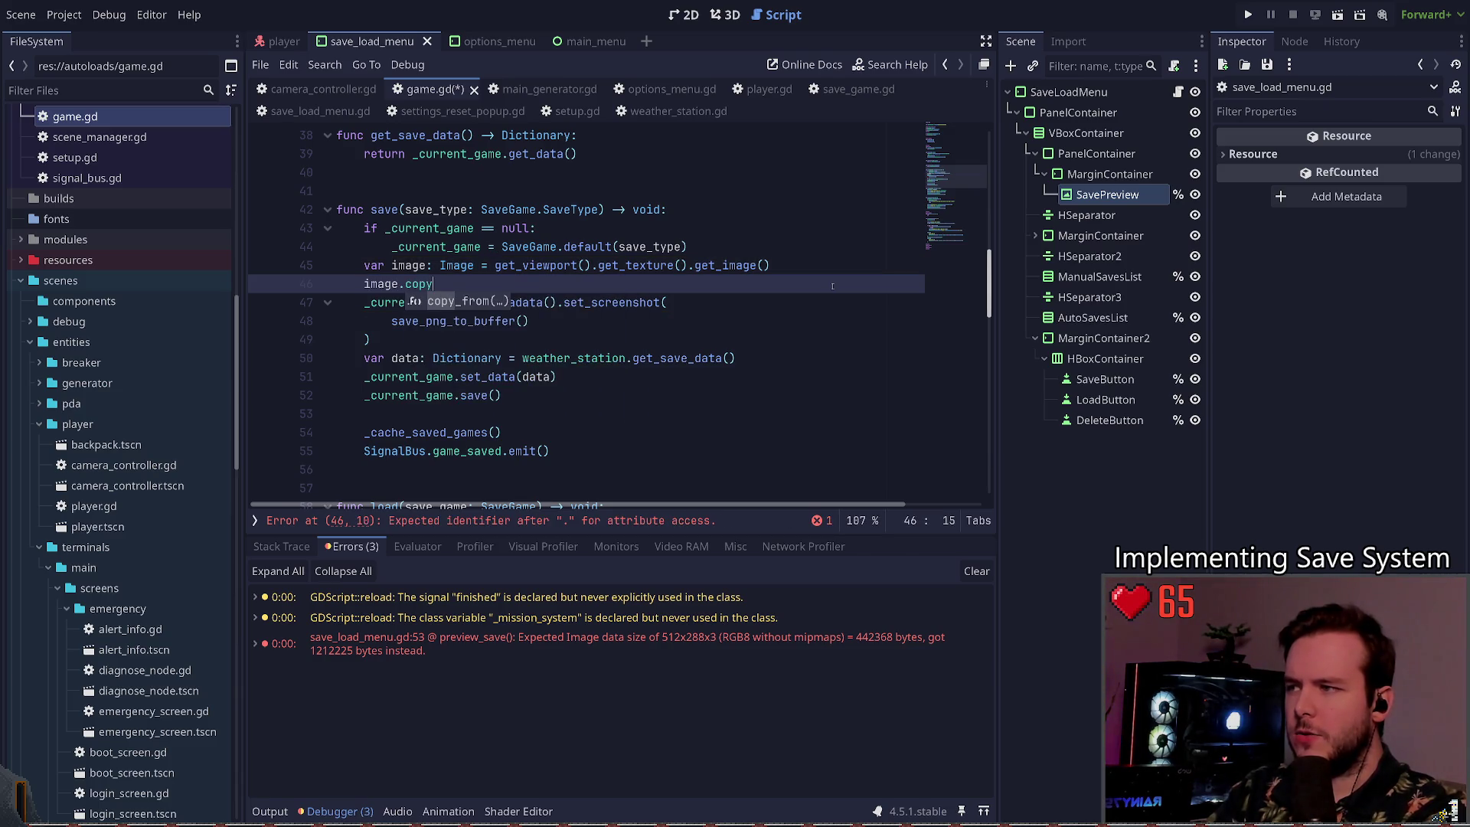
{"action": "key", "text": "BackSpace"}
{"action": "type", "text": "dup"}
{"action": "key", "text": "Return"}
{"action": "type", "text": ")."}
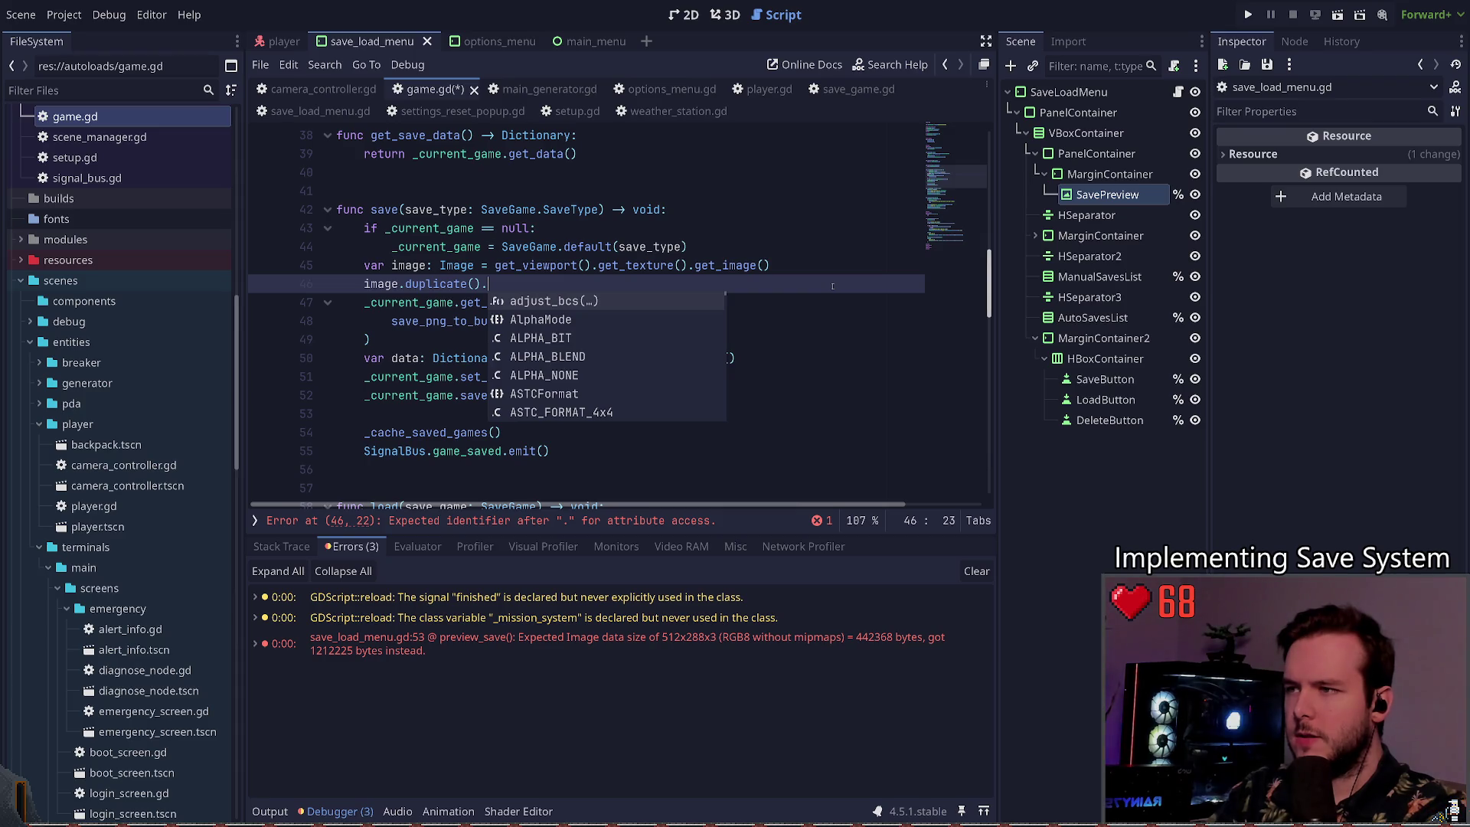
{"action": "key", "text": "Escape"}
{"action": "key", "text": "ctrl+BackSpace"}
{"action": "key", "text": "ctrl+BackSpace"}
{"action": "key", "text": "ctrl+BackSpace"}
Step: Add image.resize(512, 288) below the image declaration
{"action": "type", "text": "iamge."}
{"action": "key", "text": "BackSpace"}
{"action": "key", "text": "BackSpace"}
{"action": "key", "text": "BackSpace"}
{"action": "type", "text": "mage.res"}
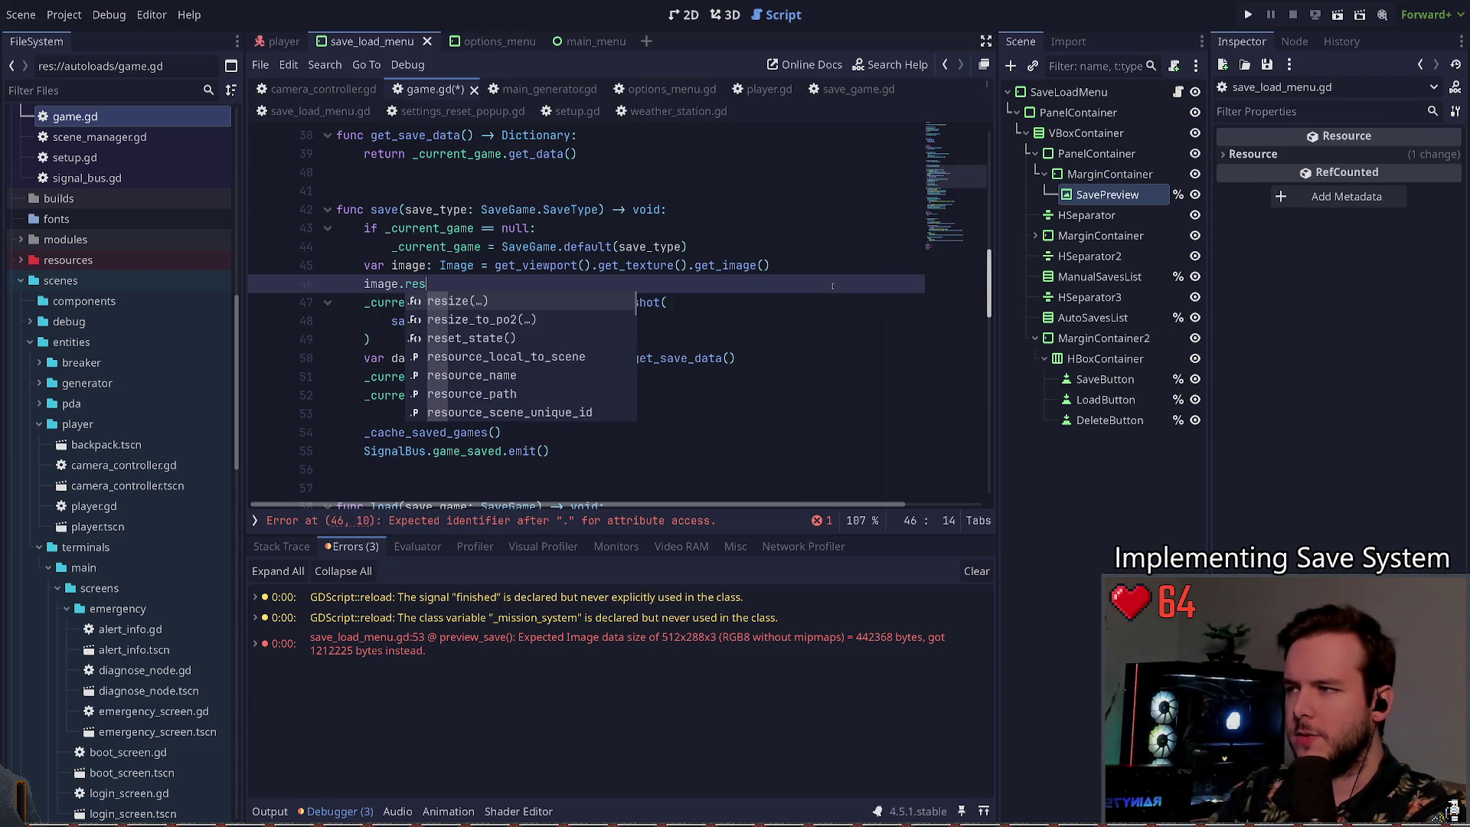
{"action": "key", "text": "Return"}
{"action": "type", "text": "588"}
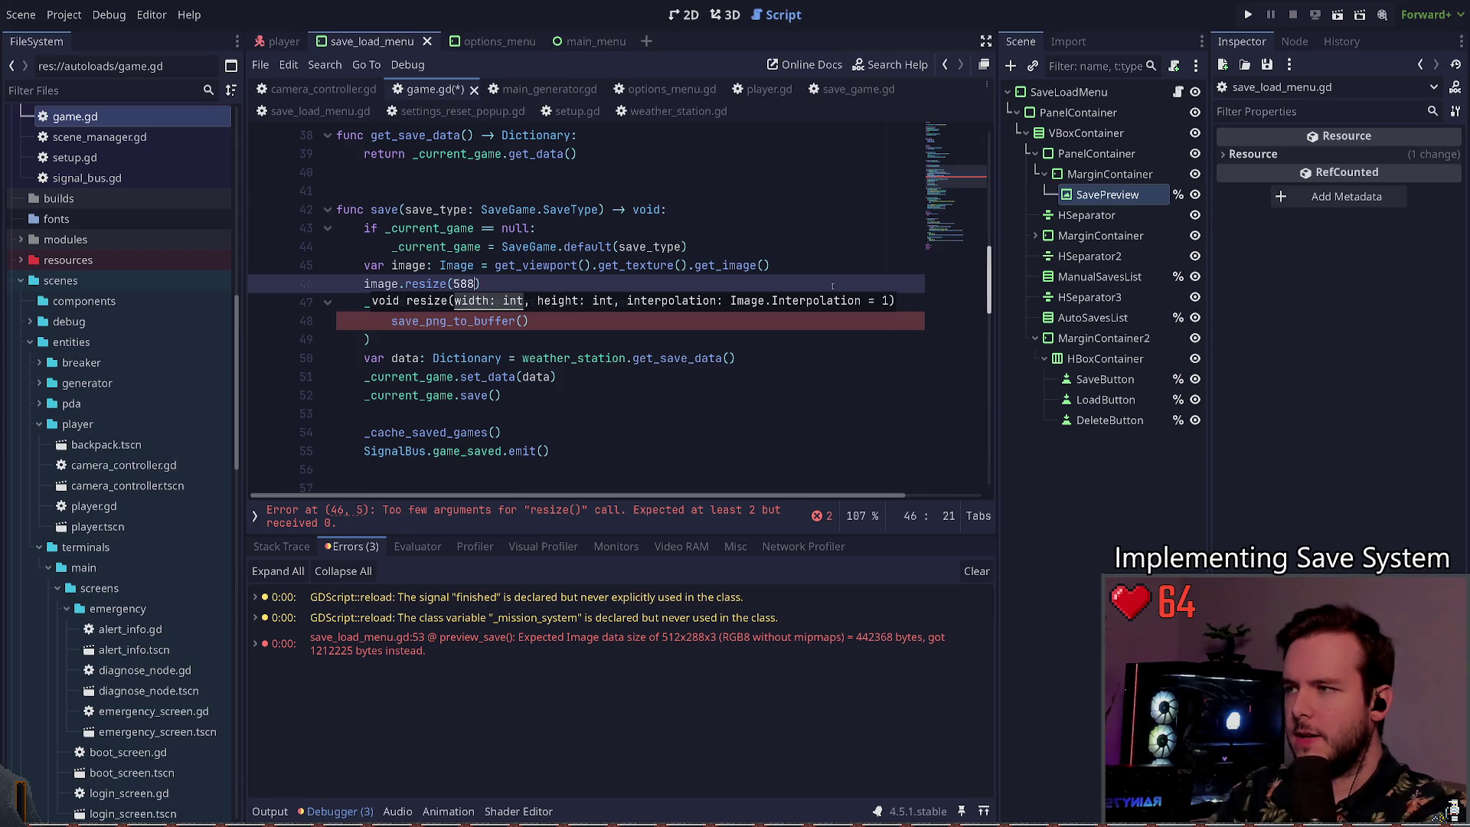
{"action": "key", "text": "BackSpace"}
{"action": "key", "text": "BackSpace"}
{"action": "type", "text": "12, 288"}
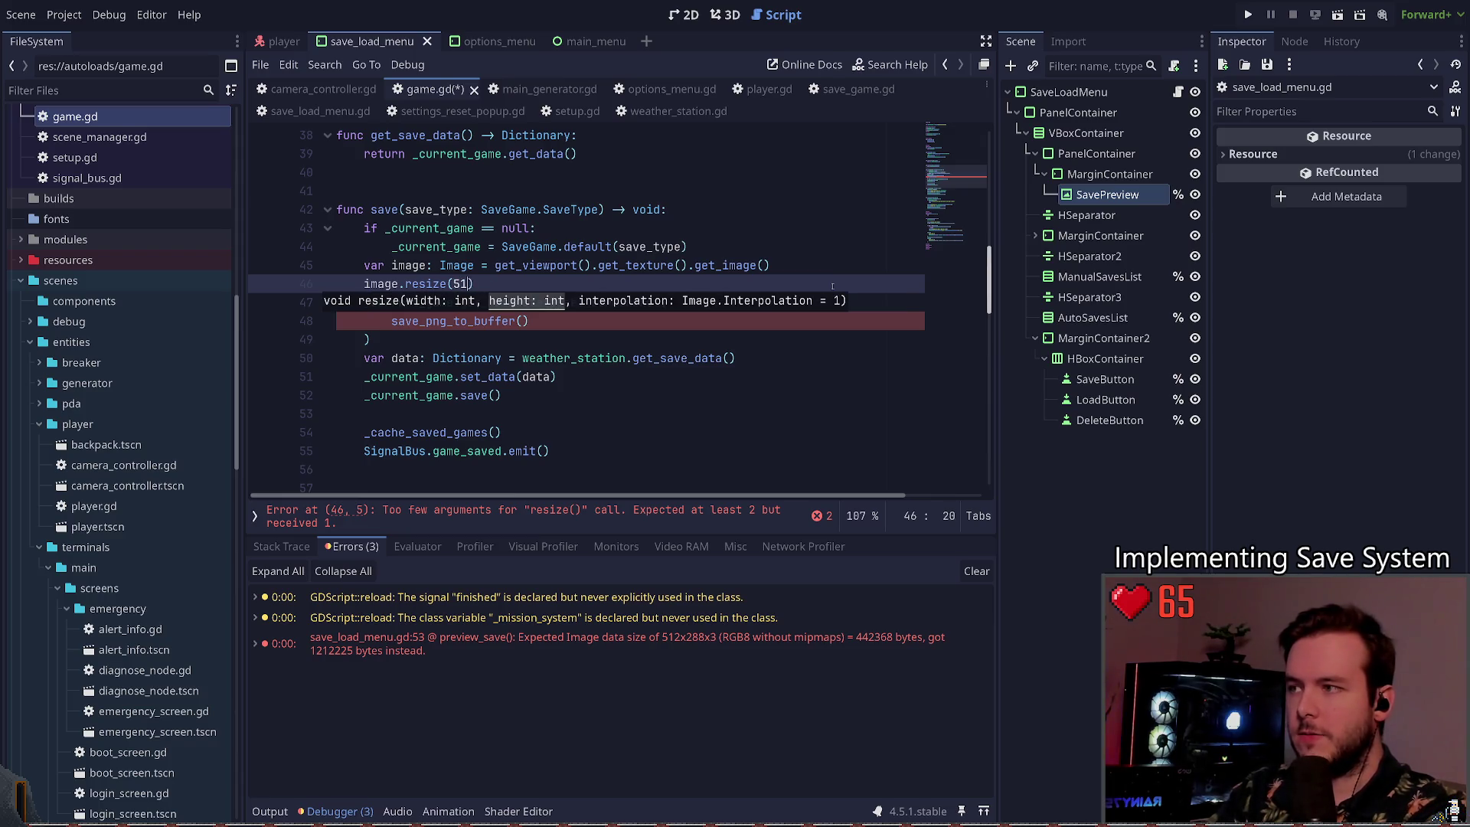
{"action": "type", "text": ","}
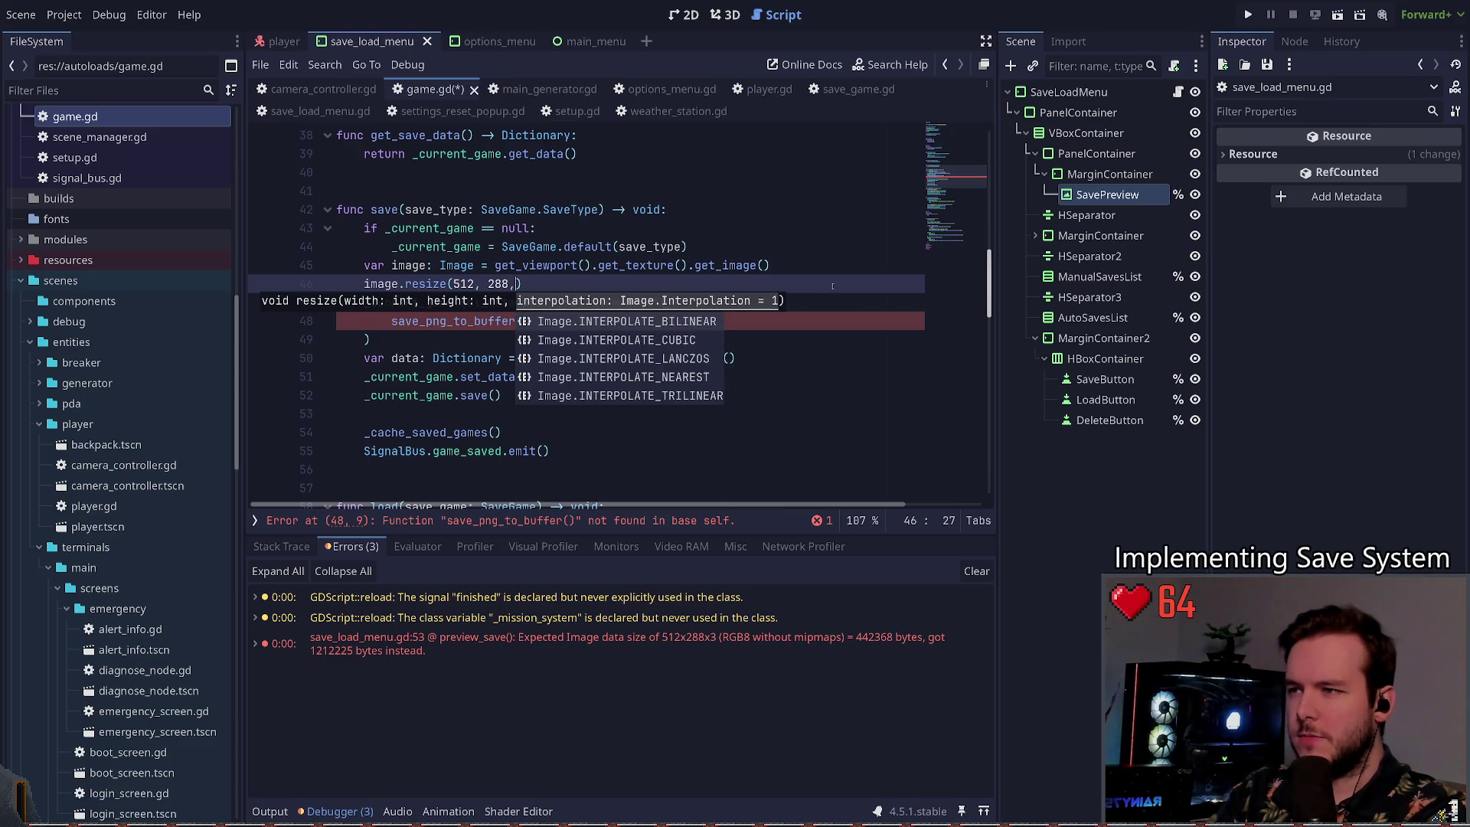
{"action": "key", "text": "BackSpace"}
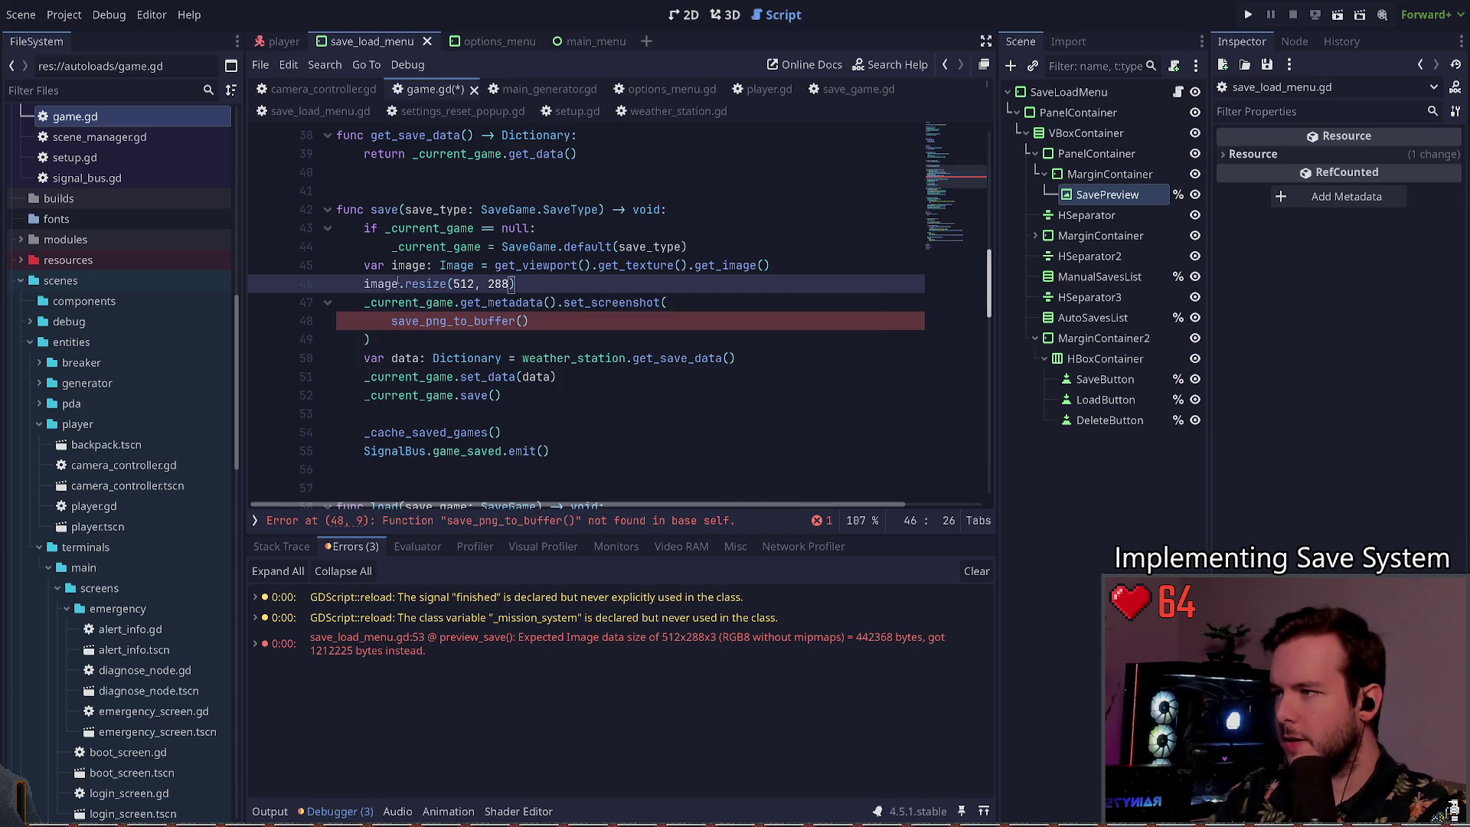
Step: Append .duplicate() to the viewport image capture so a copy gets resized
{"action": "left_click", "coordinate": [537, 281]}
{"action": "key", "text": "ctrl+shift+Return"}
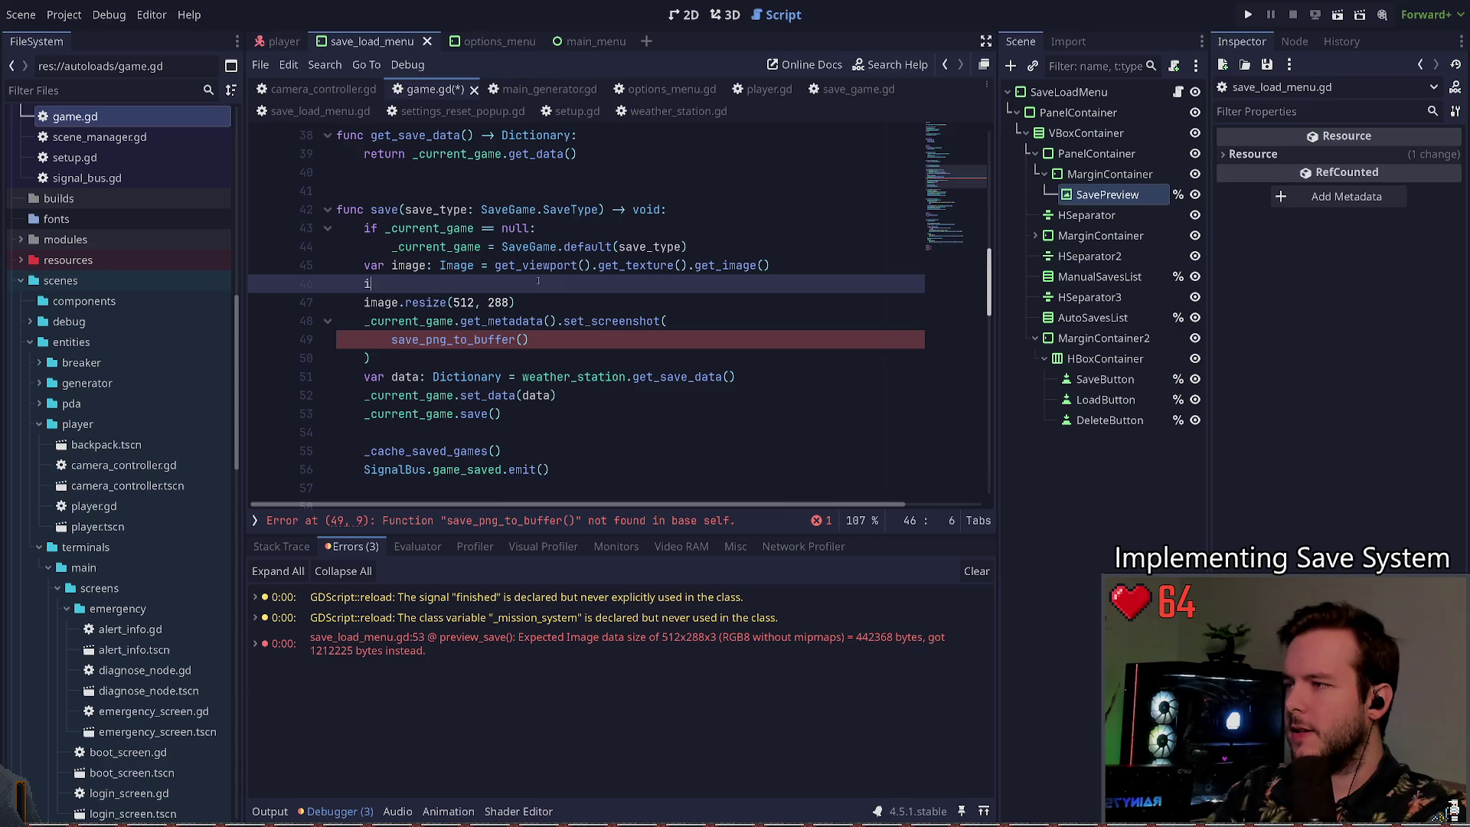
{"action": "type", "text": "image."}
{"action": "key", "text": "BackSpace"}
{"action": "key", "text": "BackSpace"}
{"action": "key", "text": "BackSpace"}
{"action": "key", "text": "BackSpace"}
{"action": "key", "text": "BackSpace"}
{"action": "key", "text": "BackSpace"}
{"action": "type", "text": ".du"}
{"action": "key", "text": "Return"}
{"action": "key", "text": "Return"}
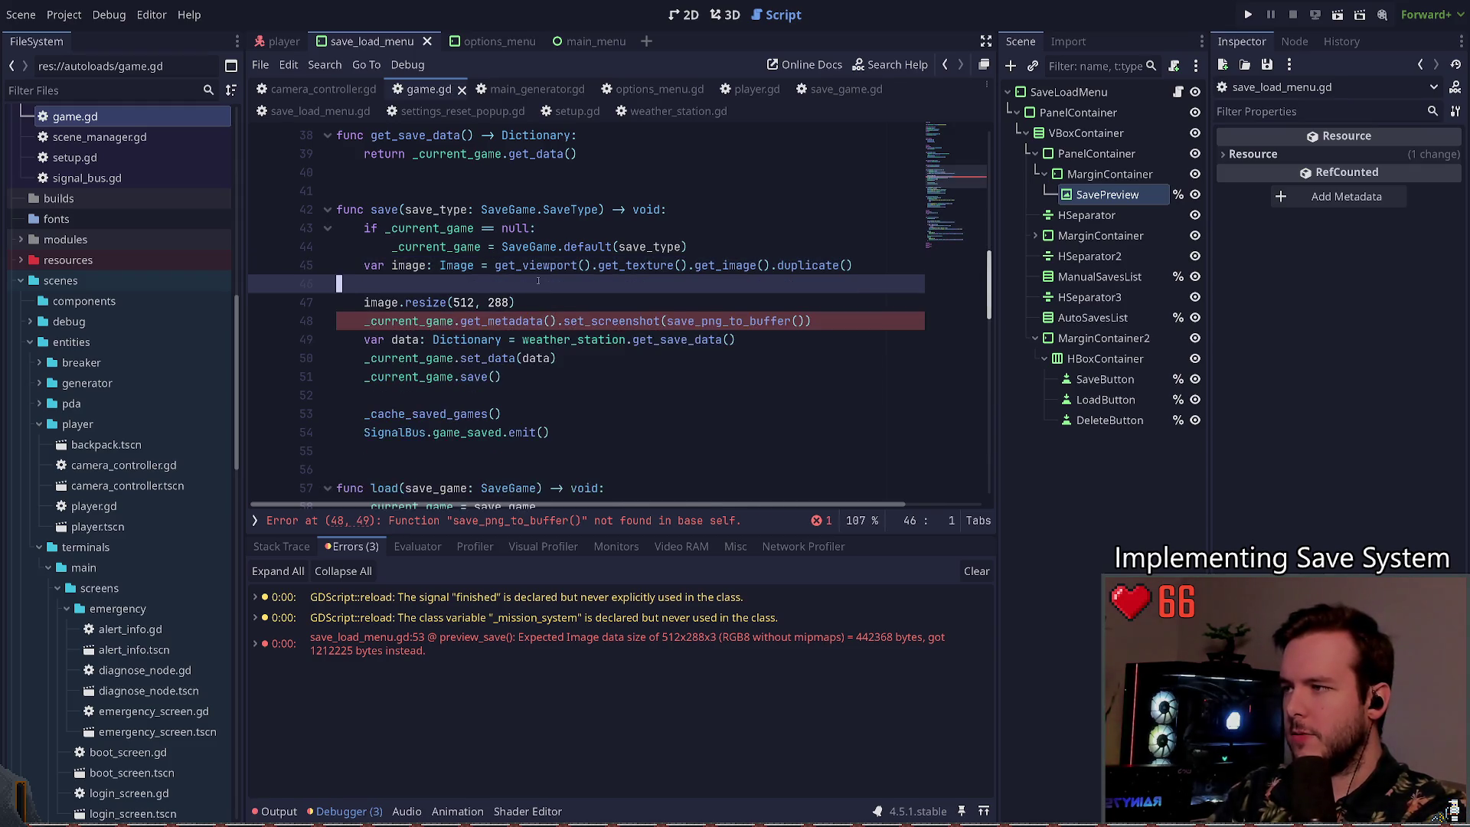
{"action": "key", "text": "BackSpace"}
{"action": "key", "text": "Down"}
{"action": "key", "text": "Down"}
Step: Pass image.save_png_to_buffer() to set_screenshot, save game.gd, and run the game
{"action": "key", "text": "ctrl+Left"}
{"action": "key", "text": "ctrl+Left"}
{"action": "type", "text": "image."}
{"action": "key", "text": "ctrl+s"}
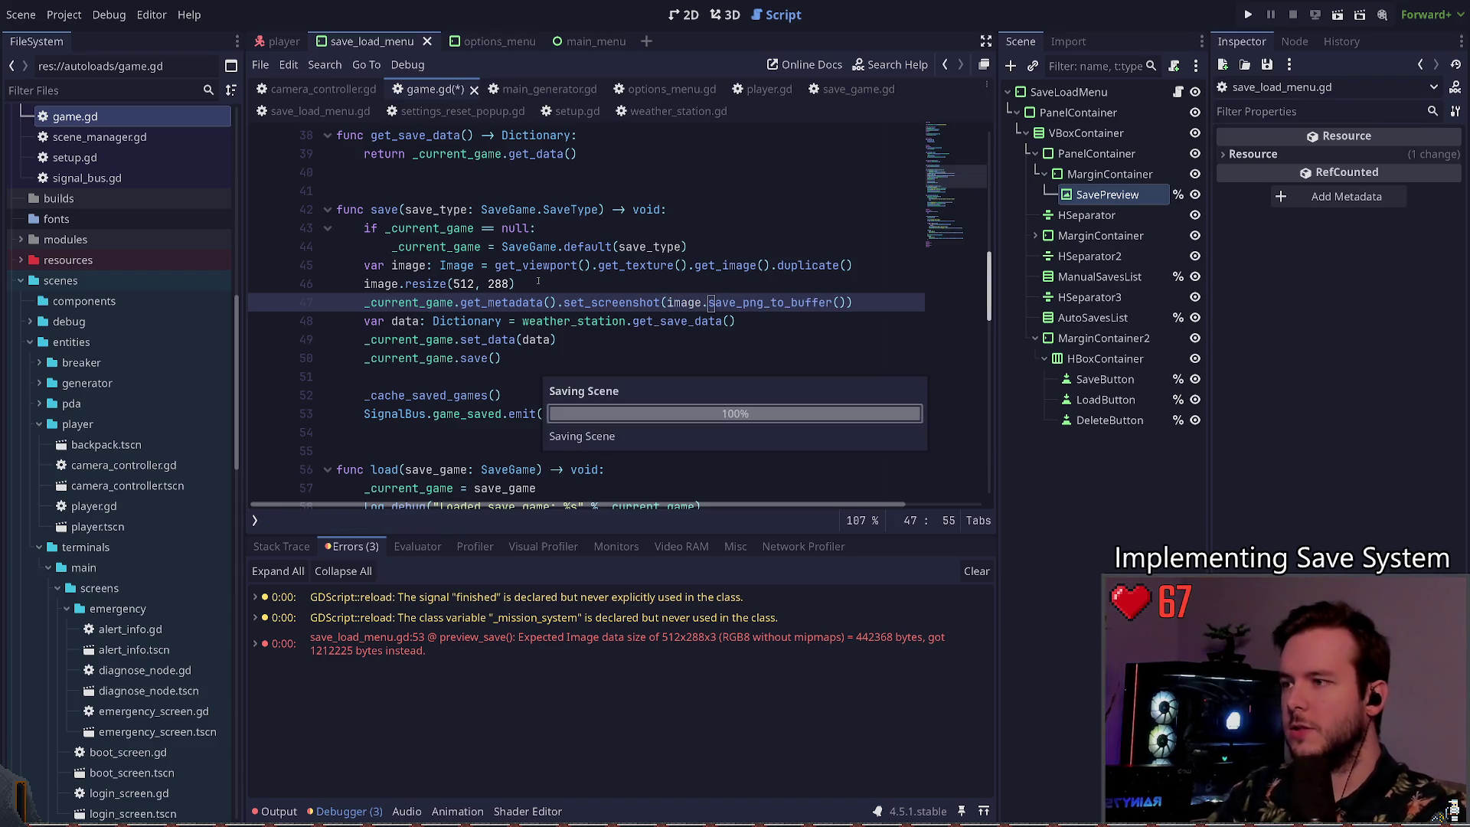
{"action": "key", "text": "F5"}
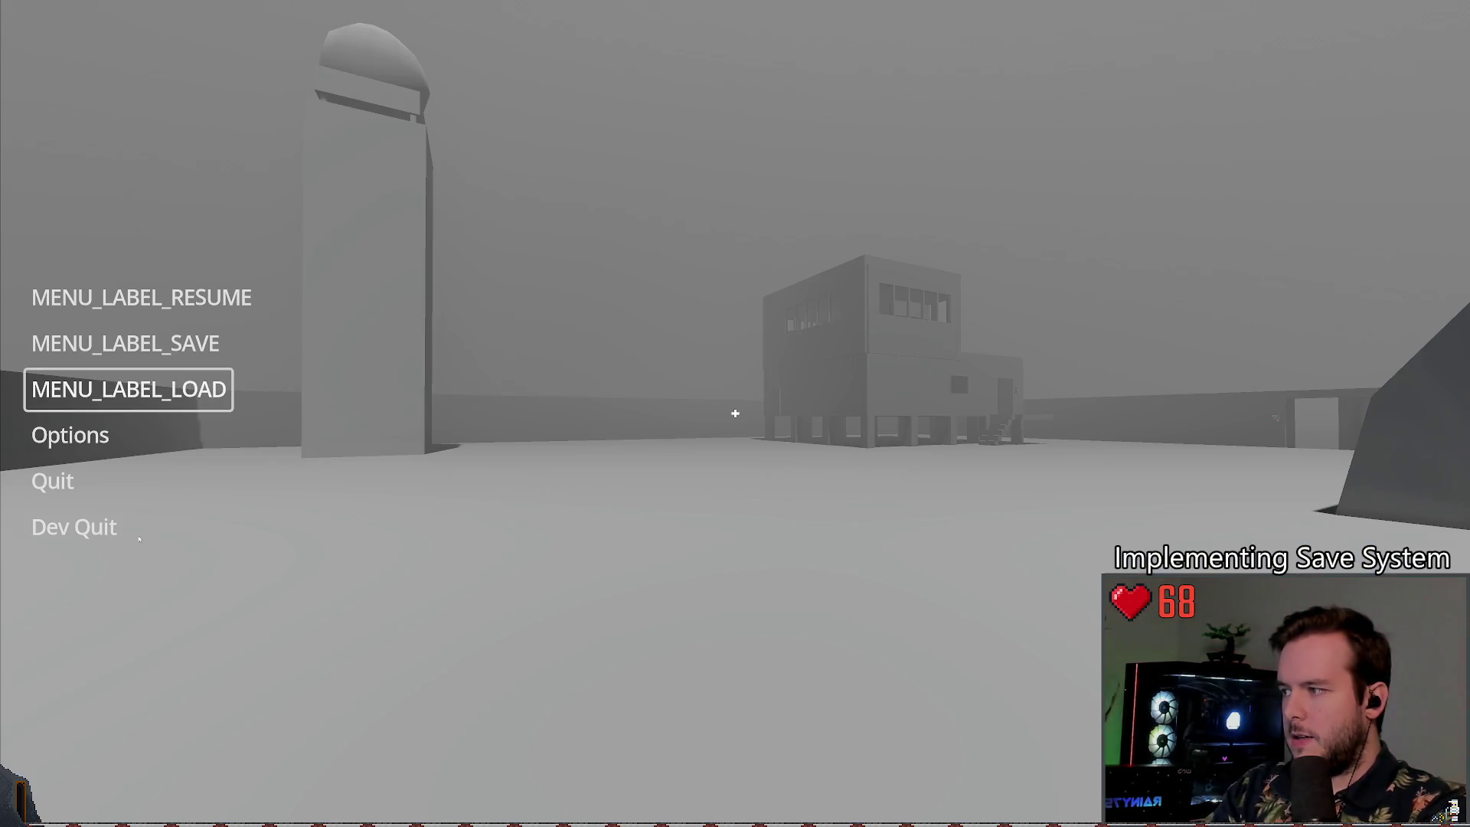
Step: Restart the game, write a new save from the pause menu, and open the load panel
{"action": "left_click", "coordinate": [76, 528]}
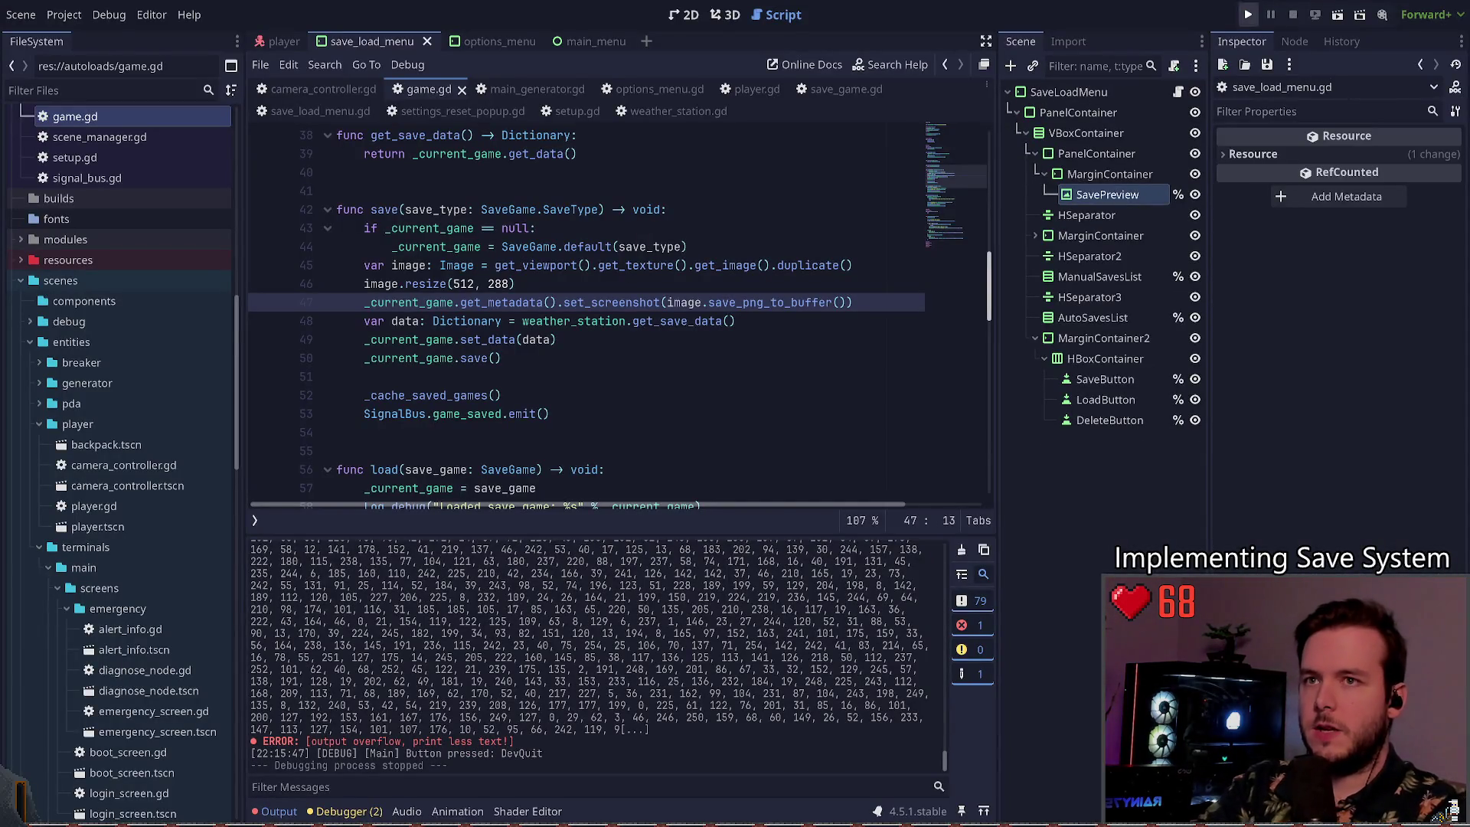
{"action": "left_click", "coordinate": [1262, 13]}
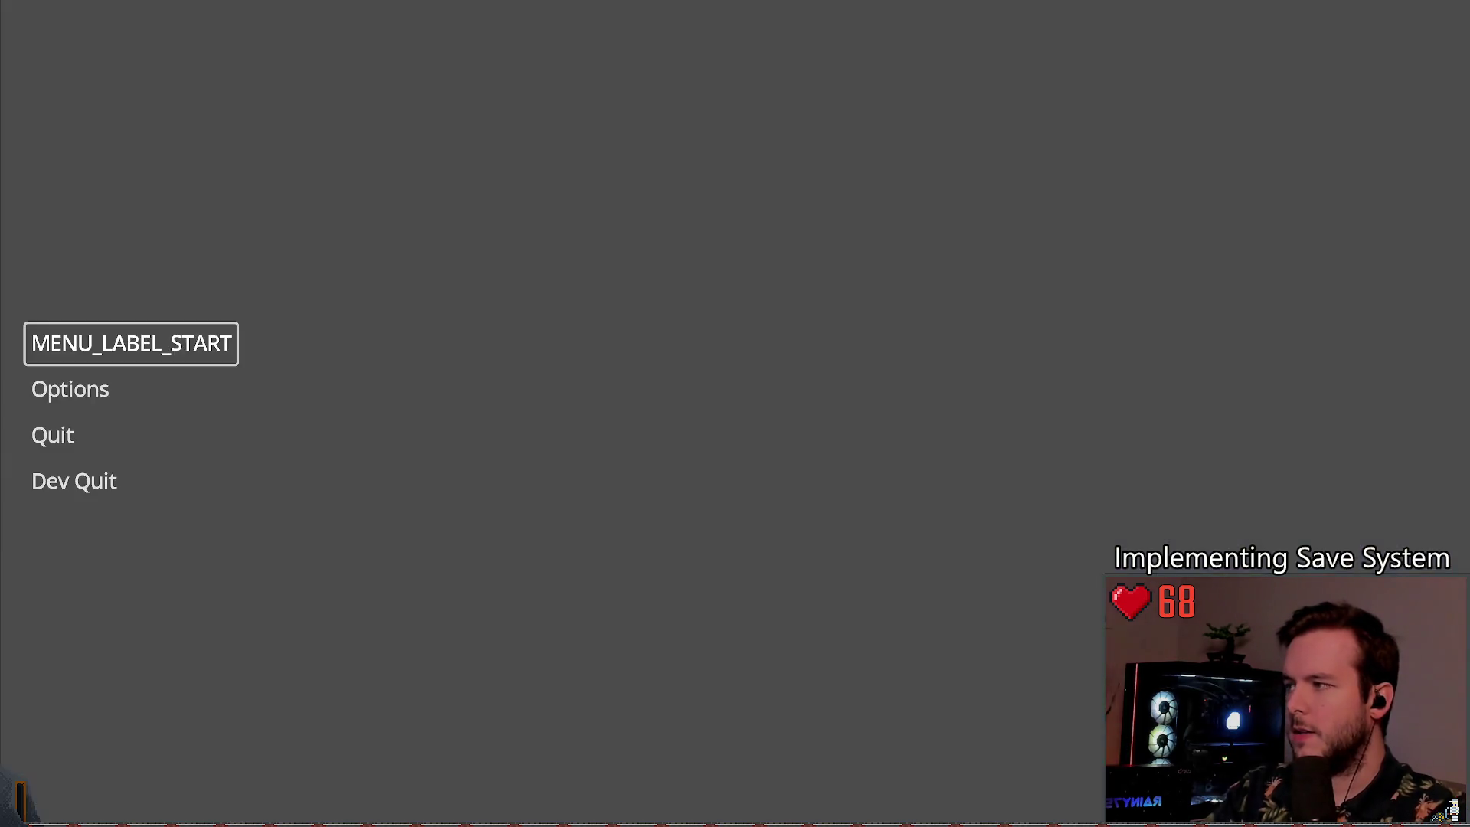
{"action": "left_click", "coordinate": [130, 343]}
{"action": "key", "text": "Escape"}
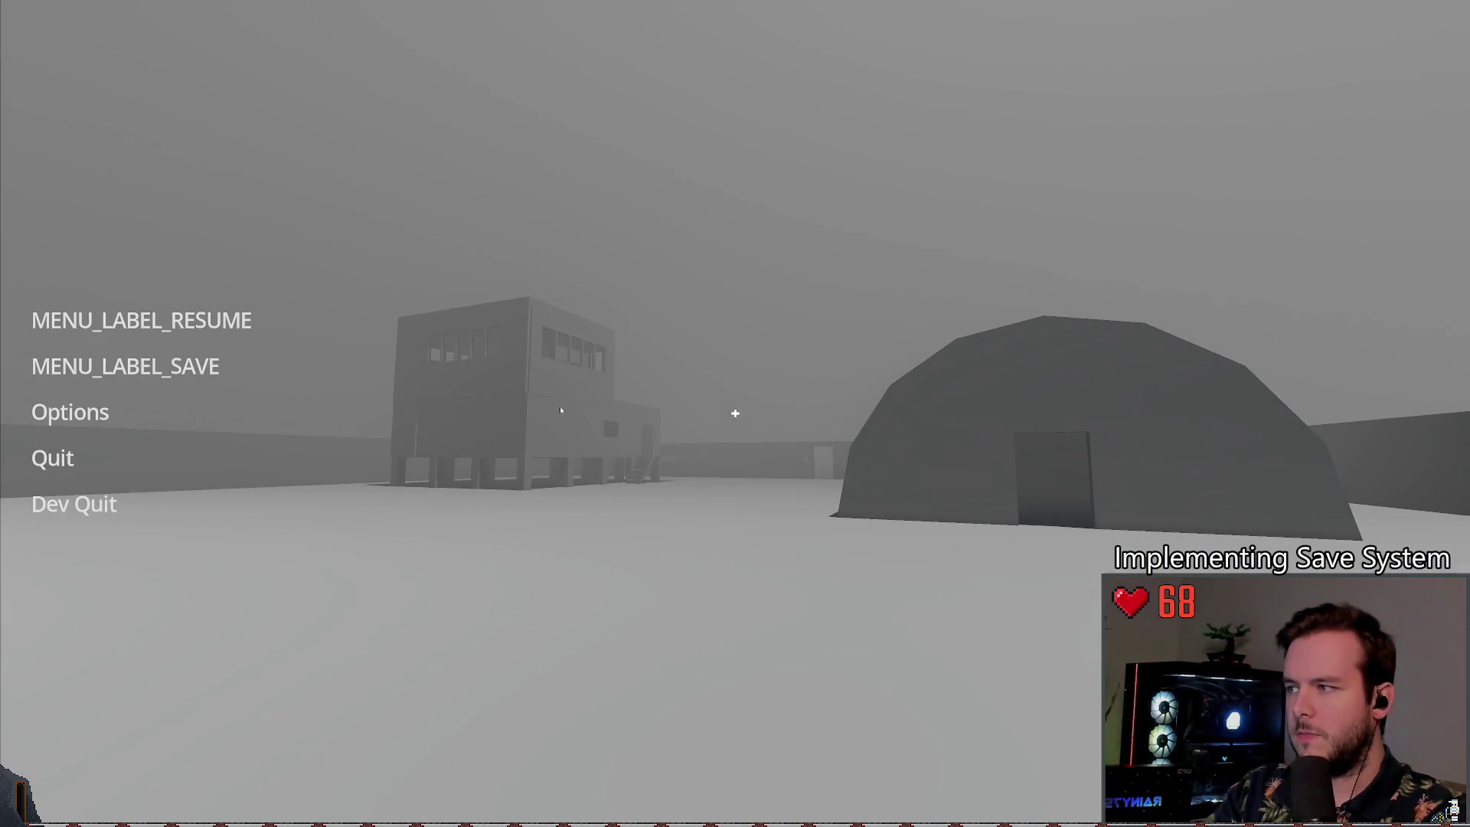
{"action": "left_click", "coordinate": [146, 364]}
{"action": "left_click", "coordinate": [323, 501]}
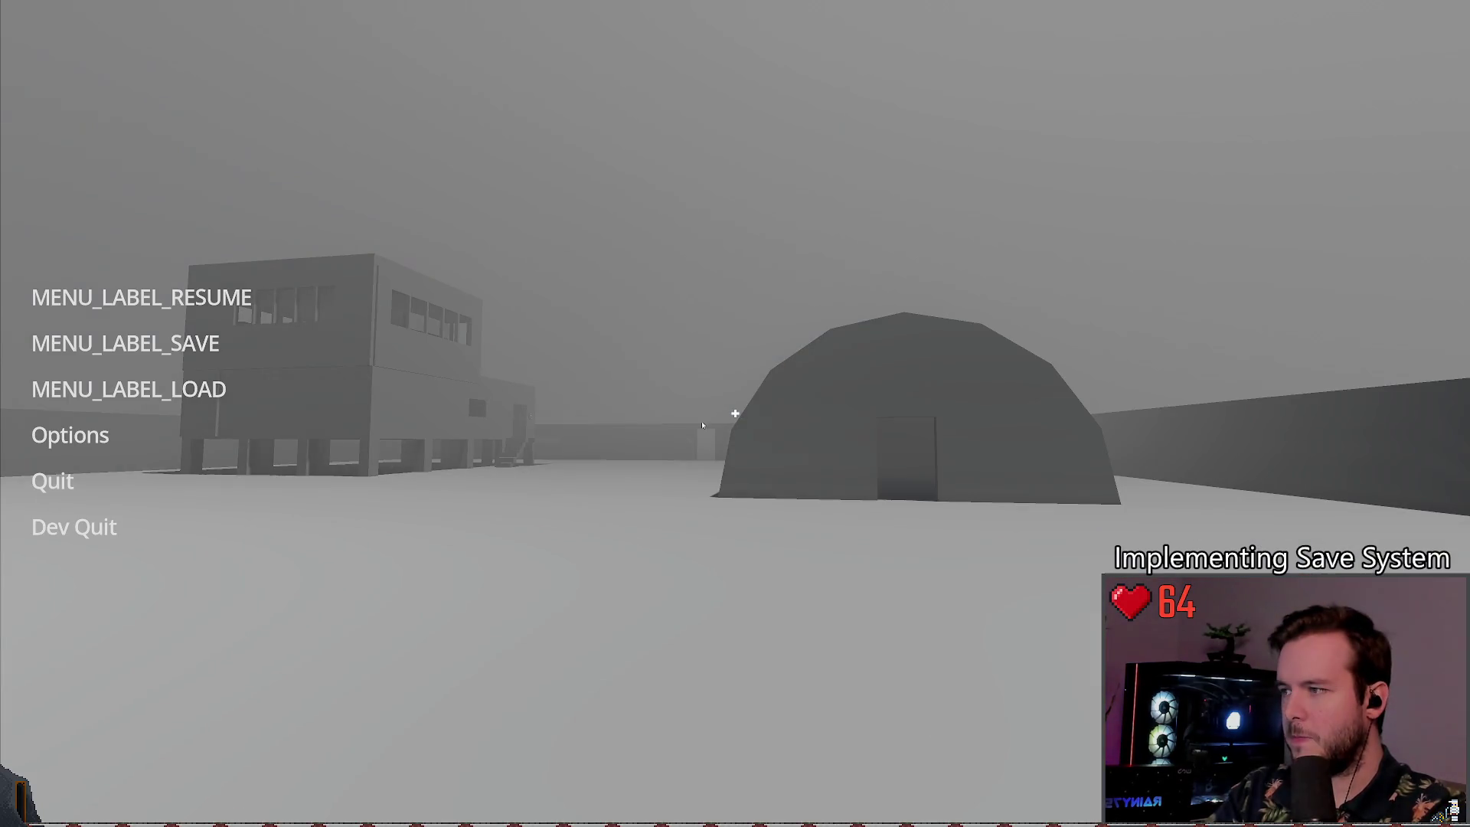
{"action": "left_click", "coordinate": [129, 389]}
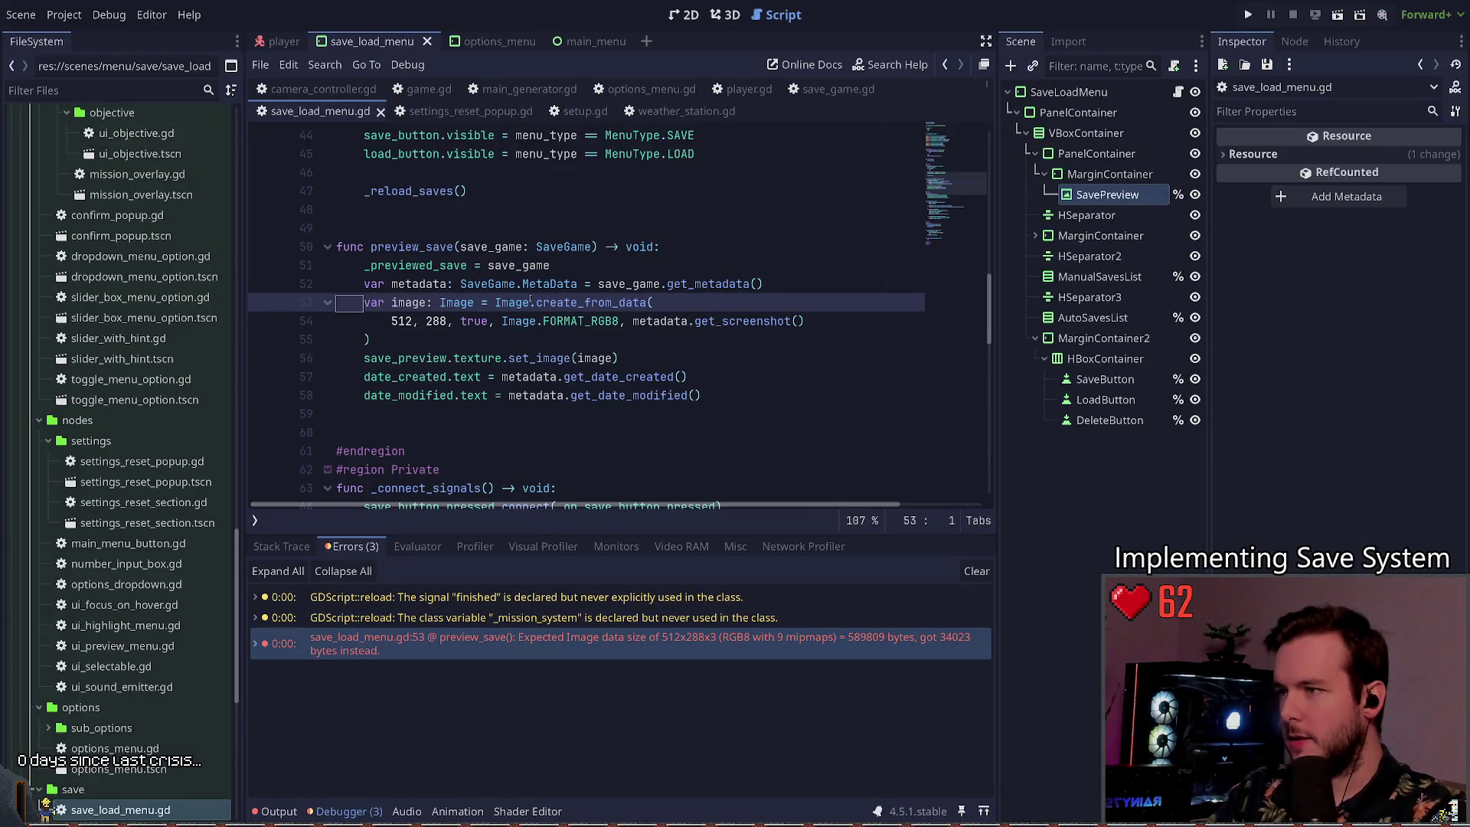
Step: Change the mipmaps argument of Image.create_from_data in preview_save from true to false
{"action": "double_click", "coordinate": [475, 321]}
{"action": "type", "text": "false"}
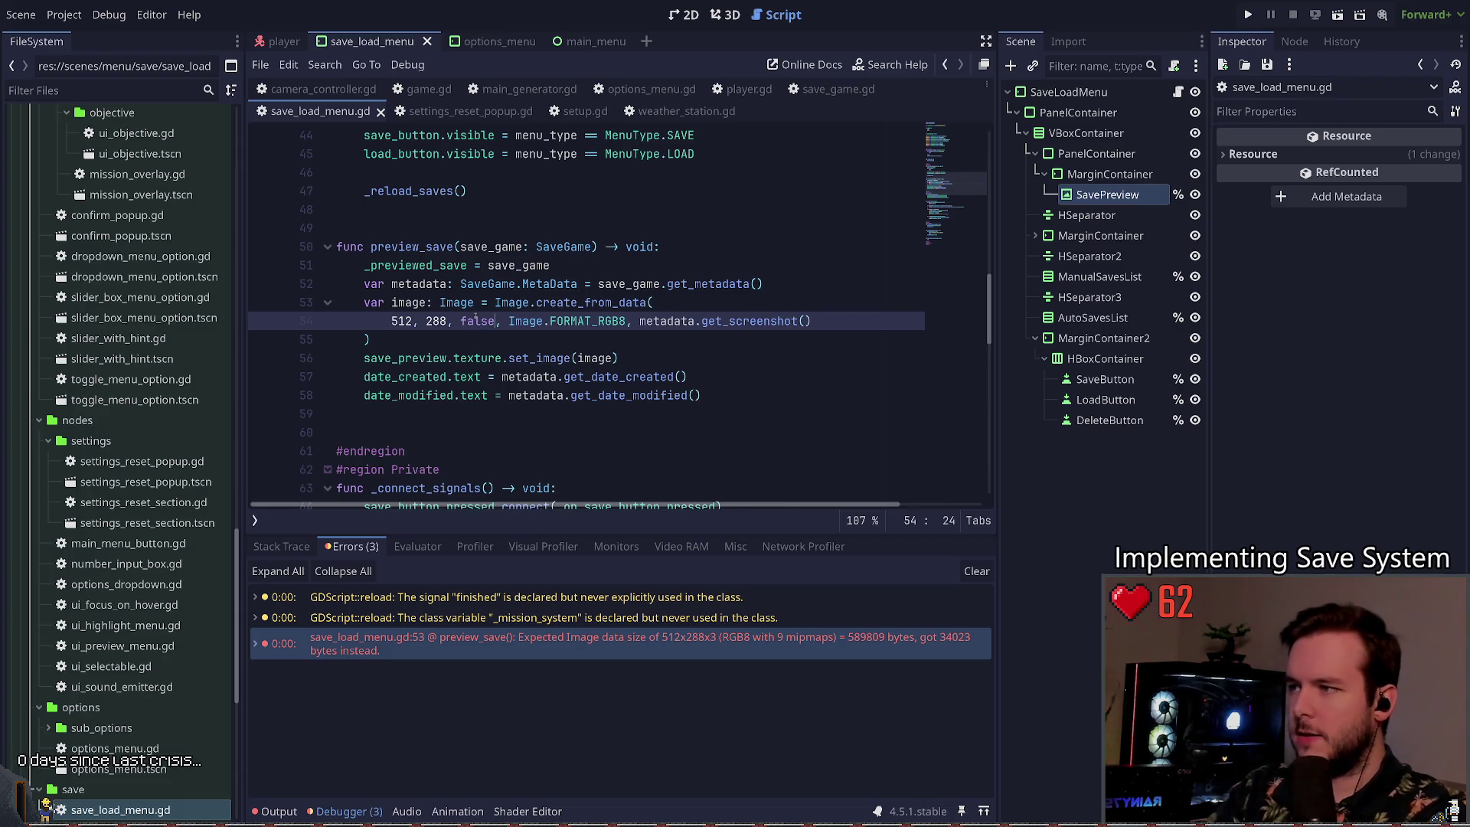
{"action": "key", "text": "ctrl+Left"}
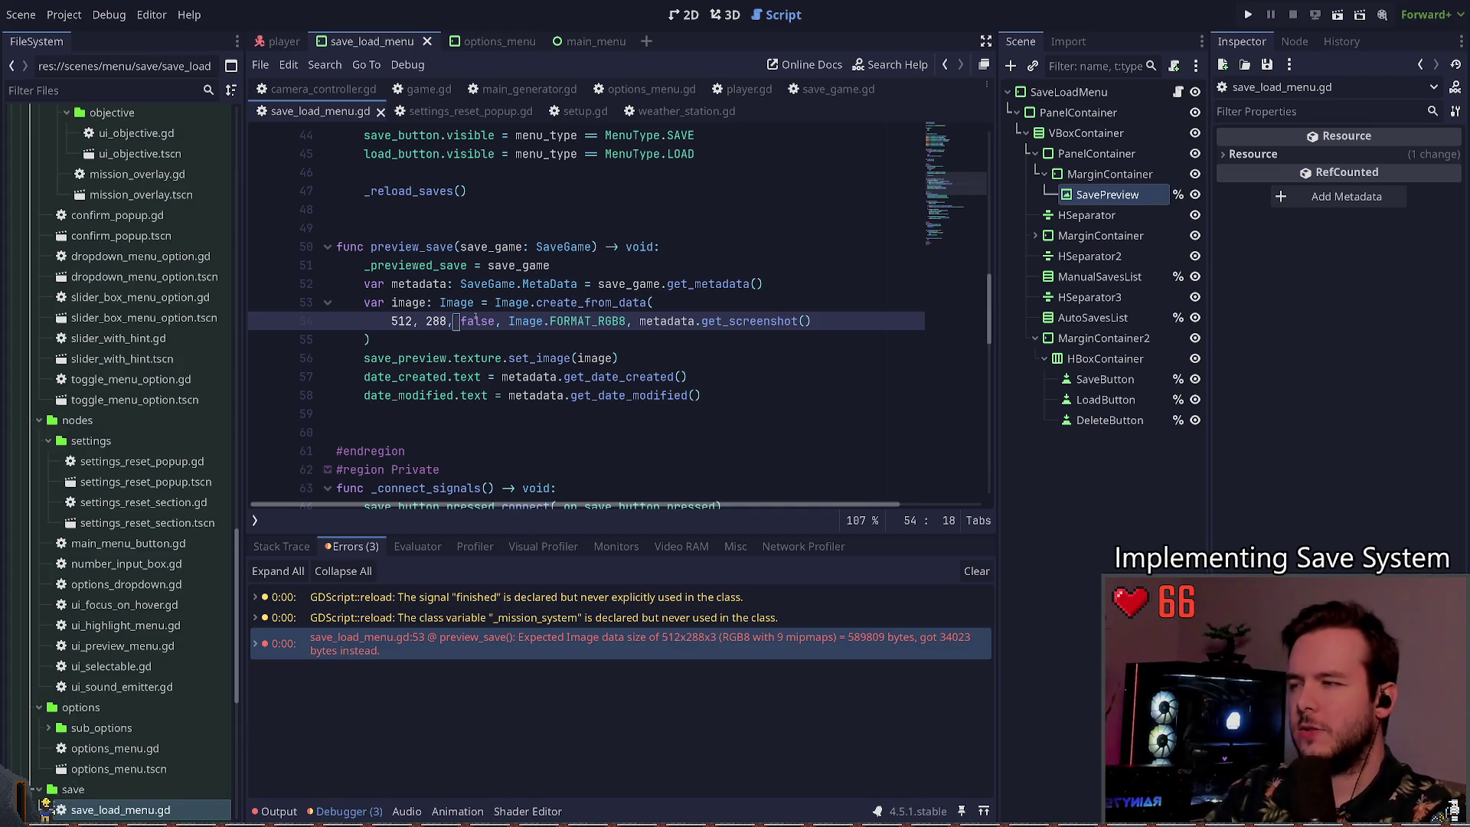
{"action": "left_click", "coordinate": [838, 88]}
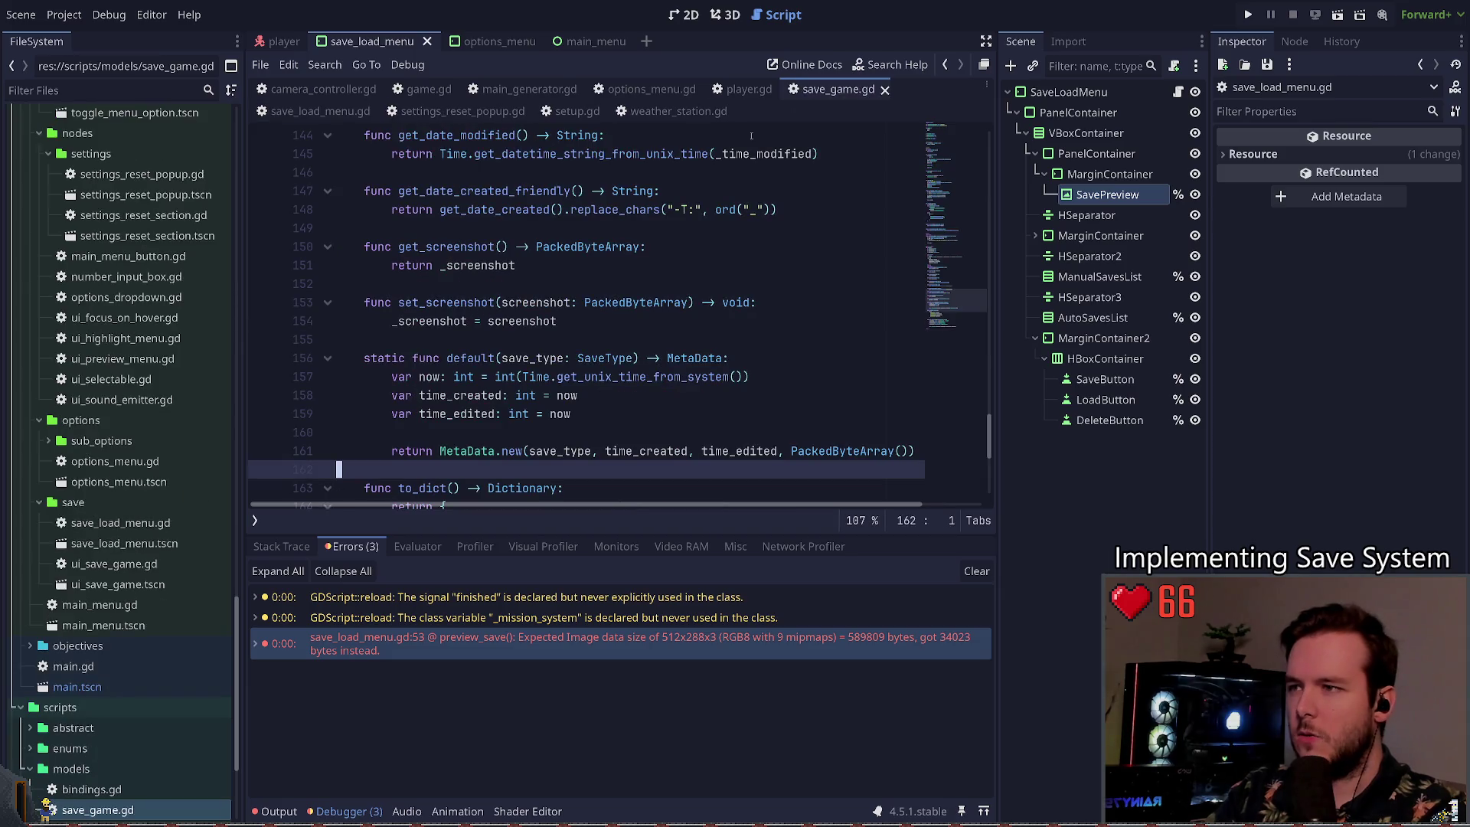
Step: Wrap from_dict's screenshot value in a PackedByteArray(...) call and save the script
{"action": "left_click", "coordinate": [608, 321]}
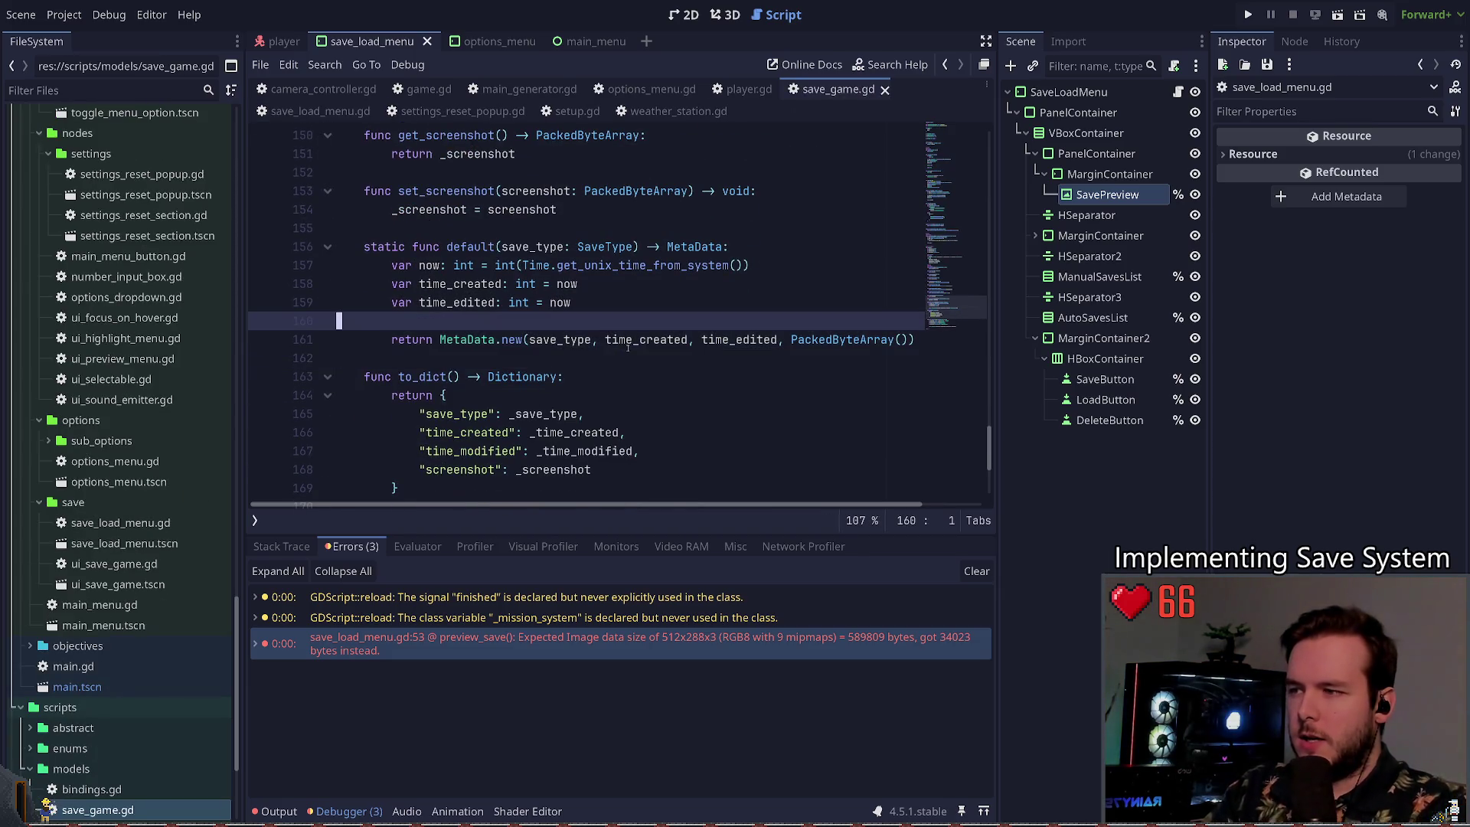
{"action": "scroll", "coordinate": [608, 318], "scroll_direction": "down", "scroll_amount": 4}
{"action": "scroll", "coordinate": [608, 315], "scroll_direction": "up", "scroll_amount": 6}
{"action": "scroll", "coordinate": [587, 337], "scroll_direction": "up", "scroll_amount": 3}
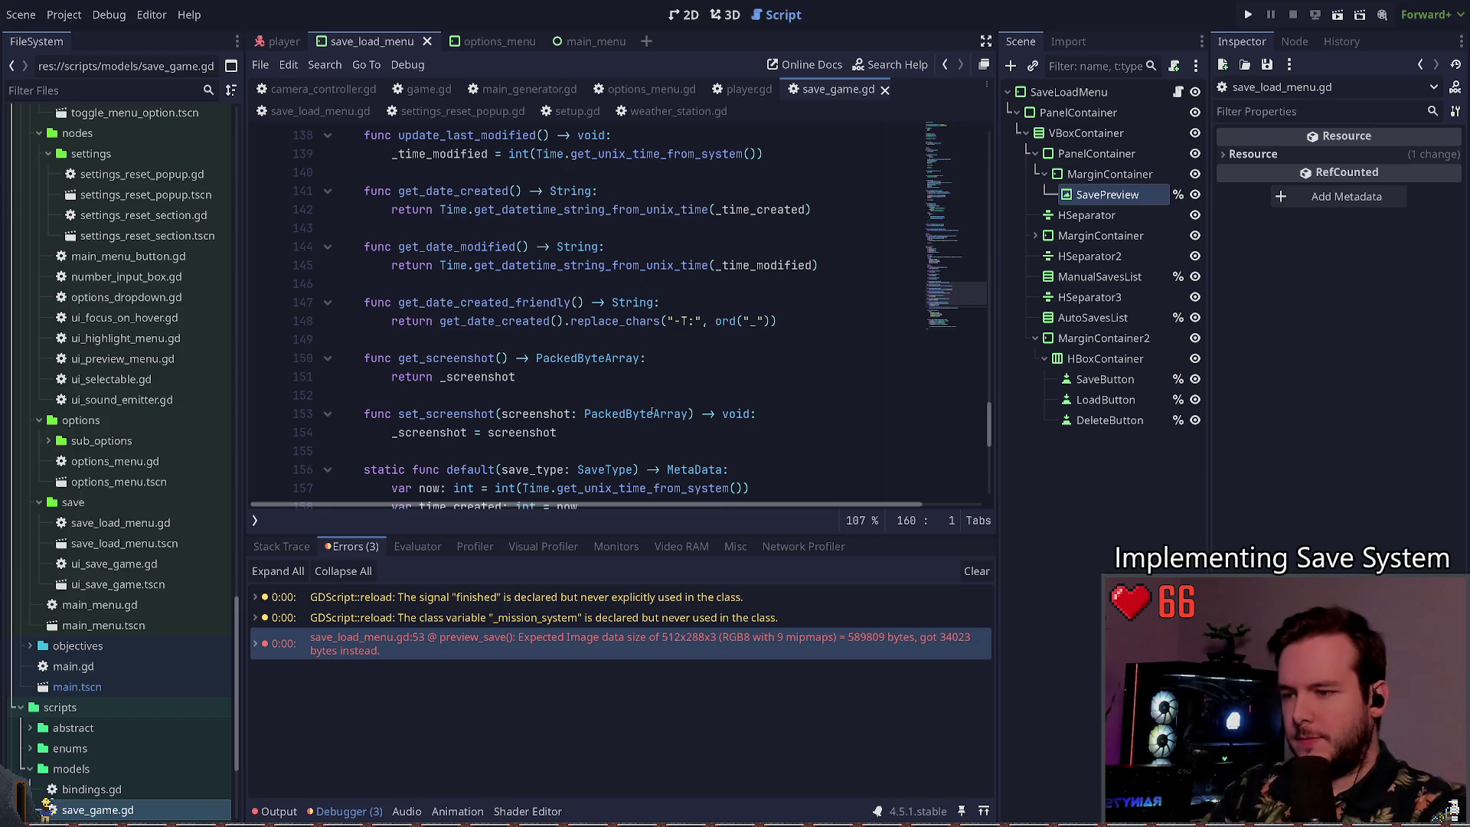
{"action": "scroll", "coordinate": [652, 414], "scroll_direction": "down", "scroll_amount": 8}
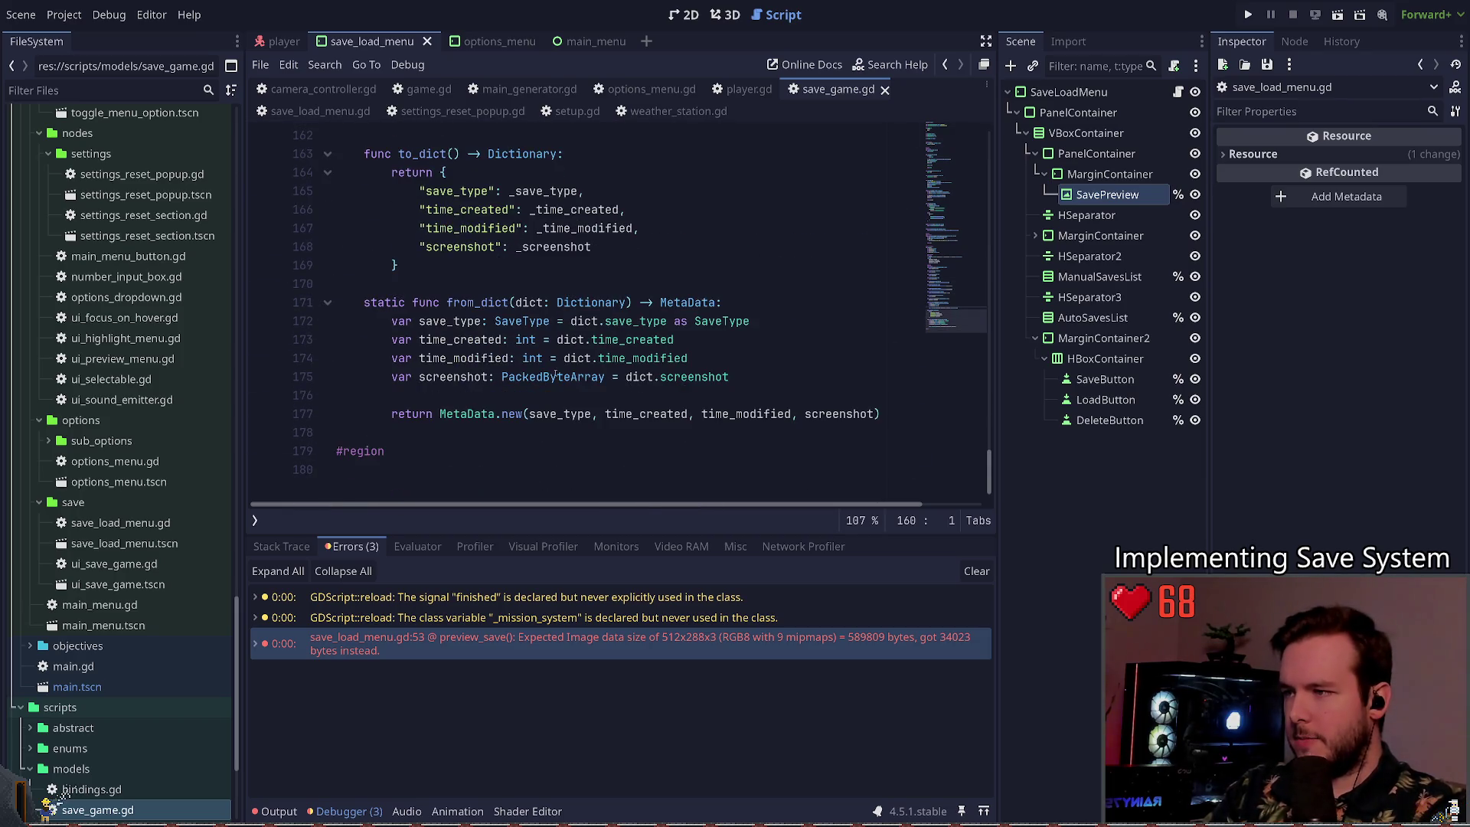
{"action": "left_click", "coordinate": [558, 377]}
{"action": "key", "text": "Right"}
{"action": "key", "text": "Right"}
{"action": "key", "text": "Right"}
{"action": "type", "text": "PackedBy"}
{"action": "key", "text": "Tab"}
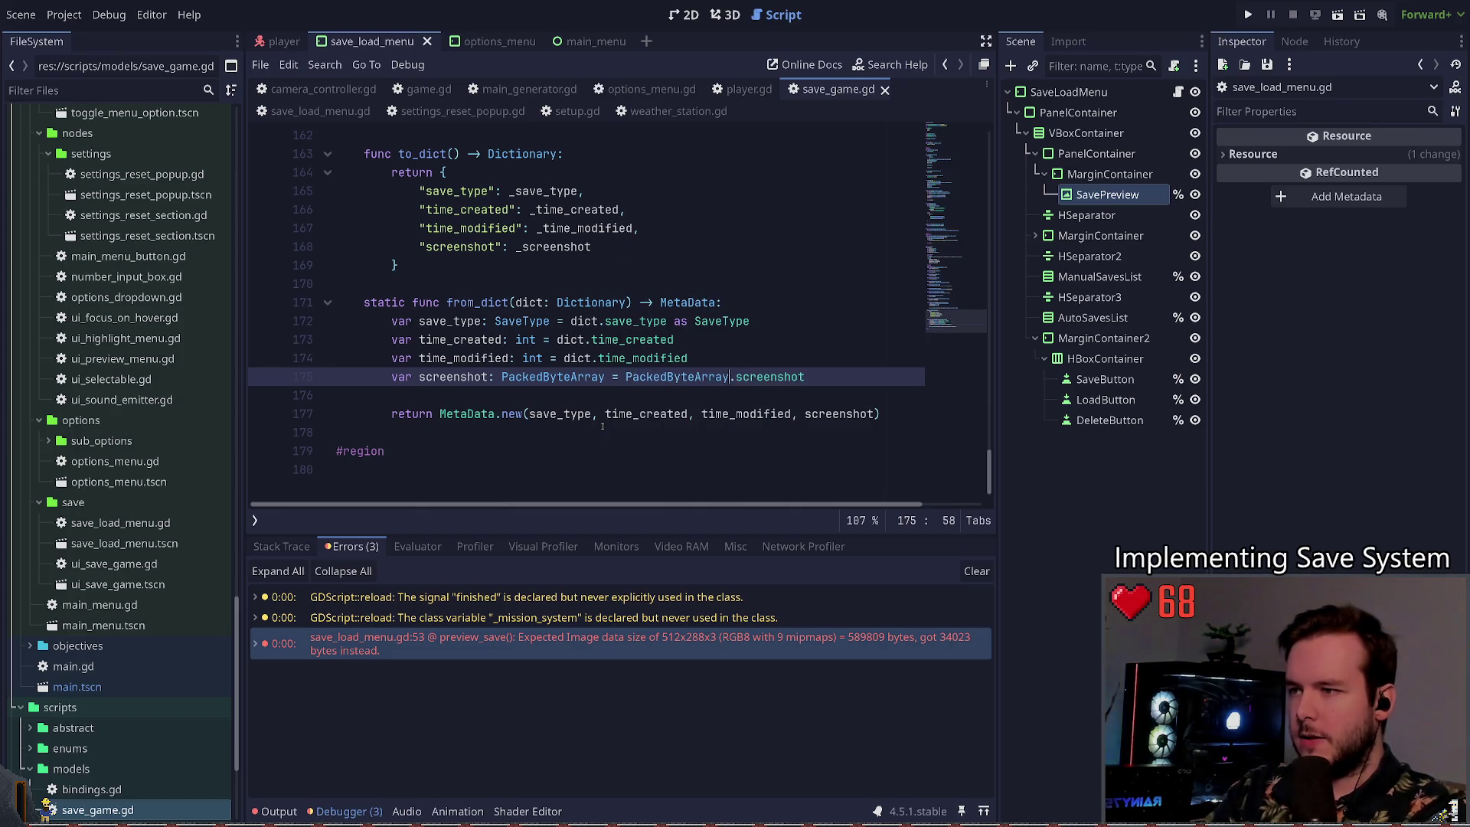
{"action": "type", "text": "."}
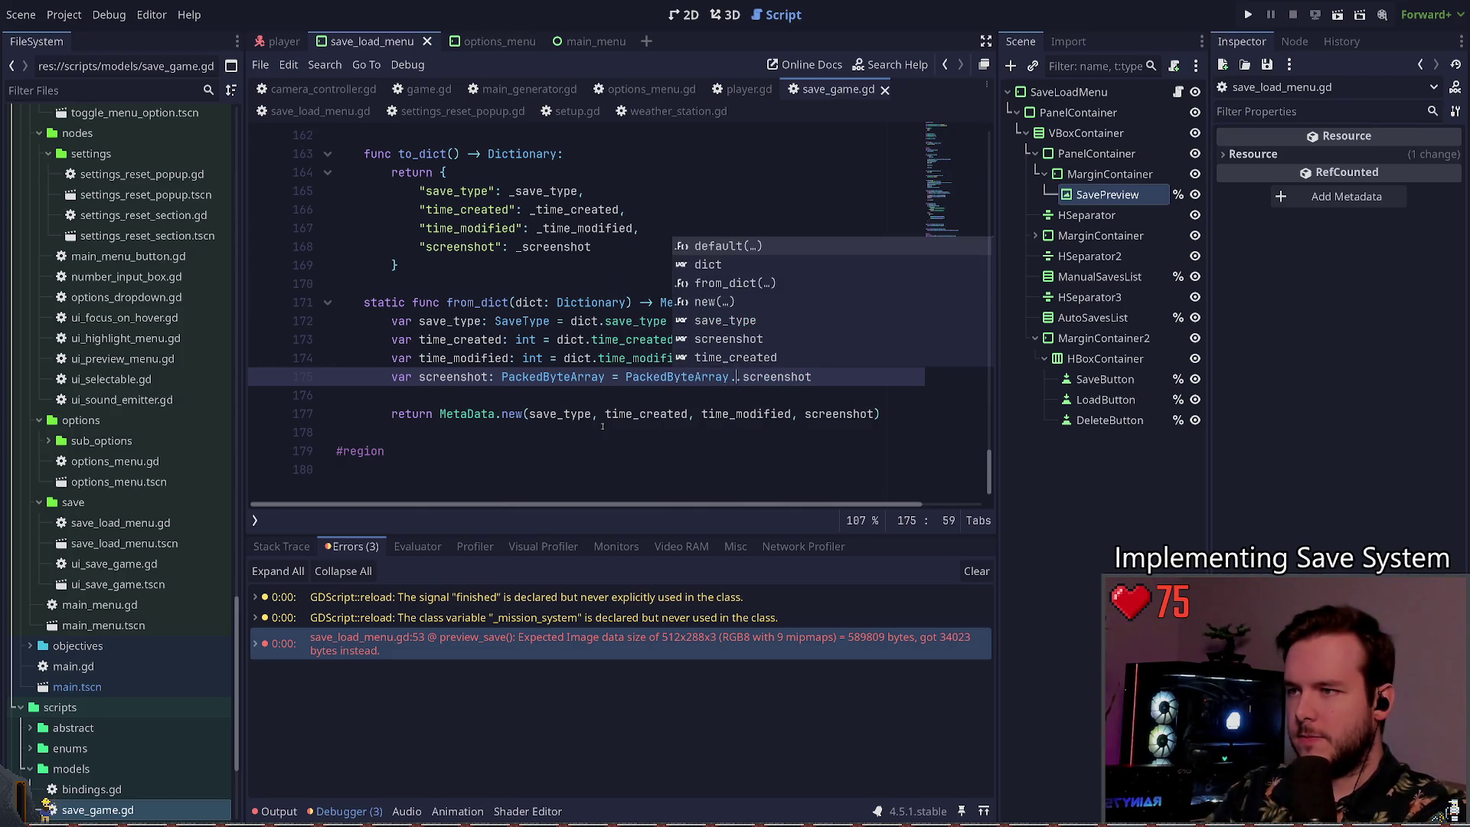
{"action": "key", "text": "BackSpace"}
{"action": "type", "text": "("}
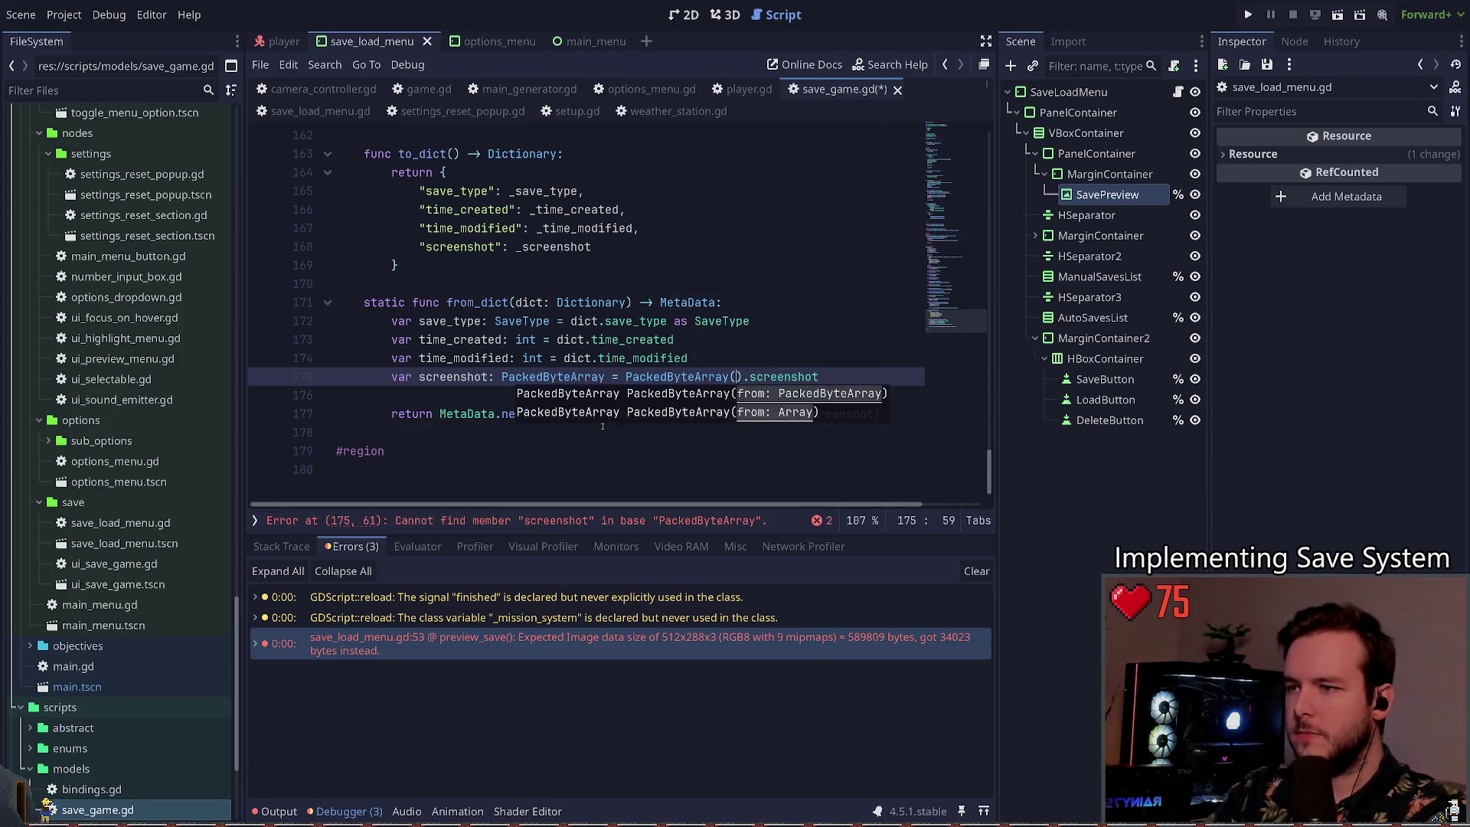
{"action": "key", "text": "Delete"}
{"action": "key", "text": "Delete"}
{"action": "key", "text": "End"}
{"action": "type", "text": ")"}
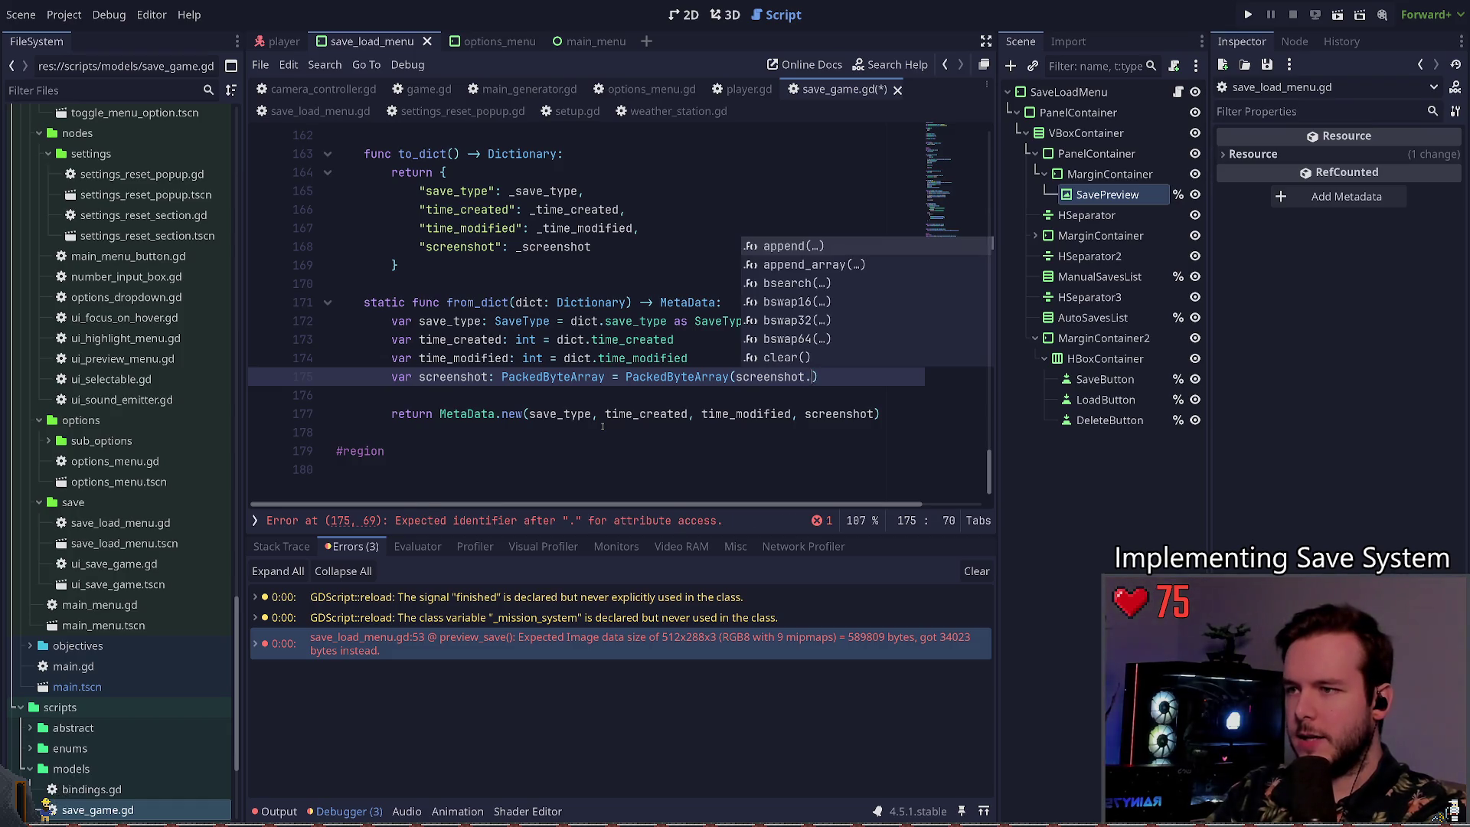
{"action": "type", "text": ".screenshot"}
{"action": "key", "text": "ctrl+s"}
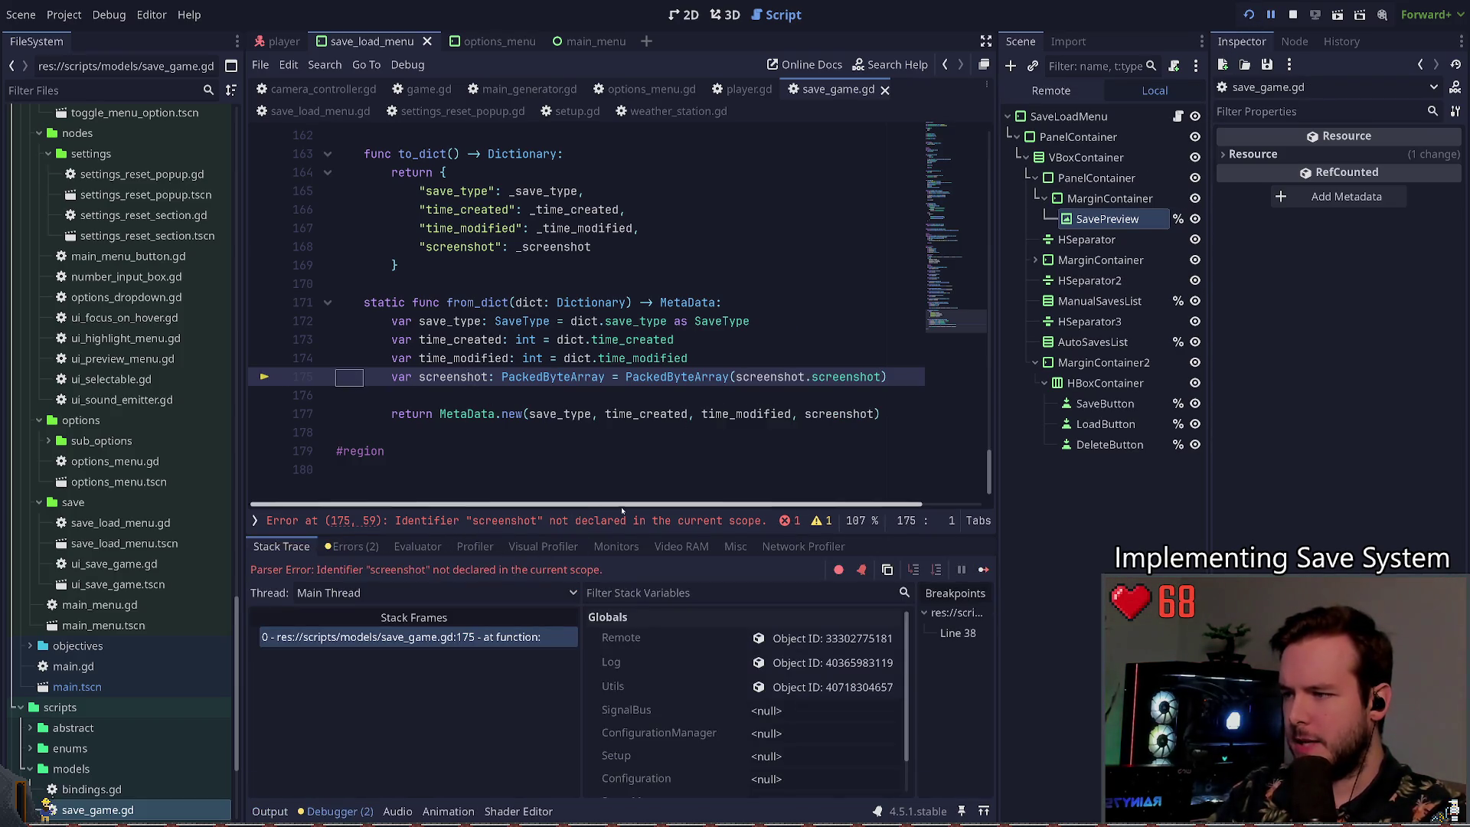
Step: Stop the game, correct the argument to PackedByteArray(dict.screenshot), and relaunch
{"action": "key", "text": "F8"}
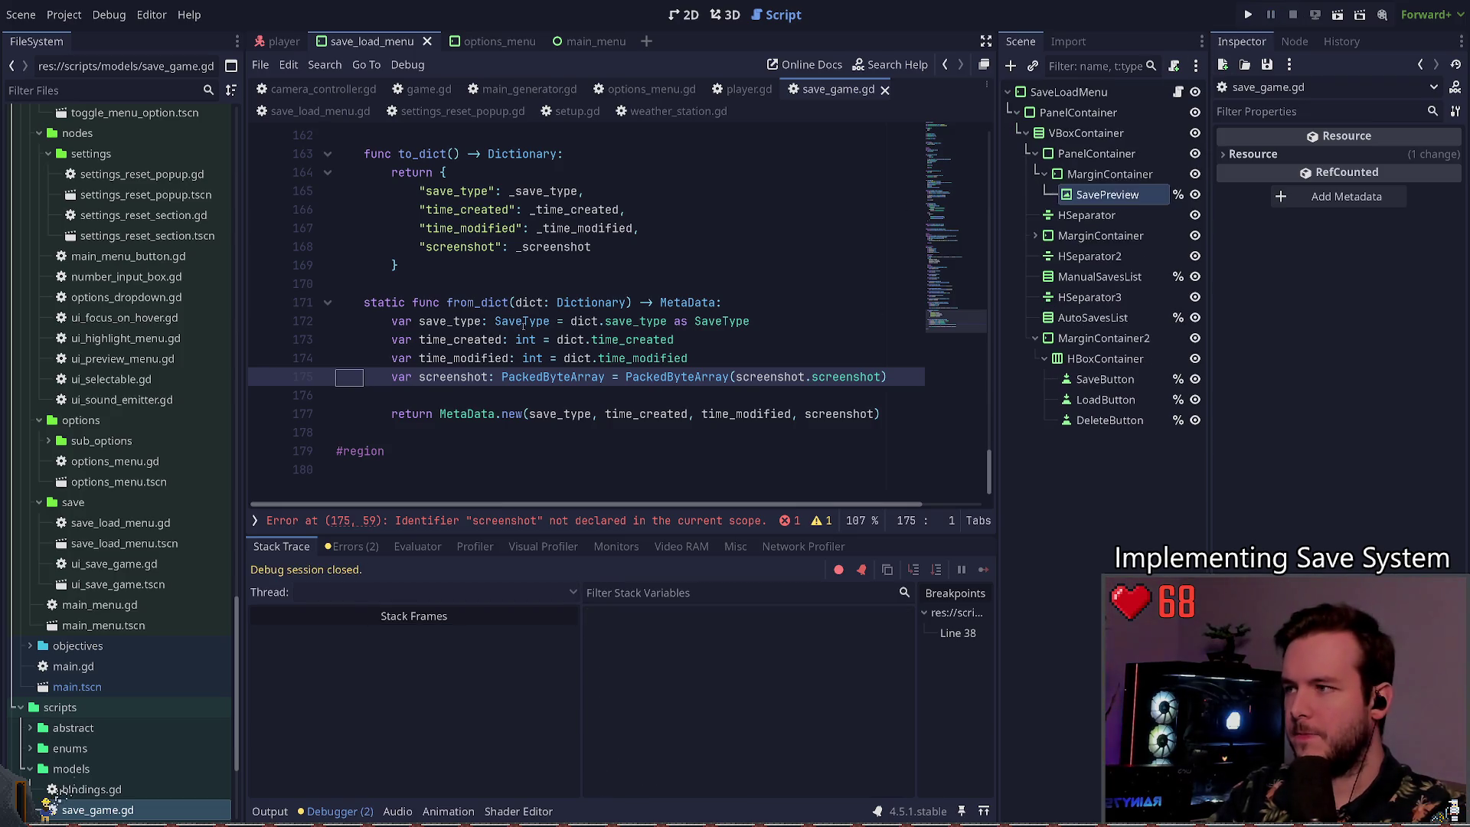
{"action": "left_click", "coordinate": [454, 320]}
{"action": "double_click", "coordinate": [520, 303]}
{"action": "double_click", "coordinate": [765, 377]}
{"action": "type", "text": "dict"}
{"action": "key", "text": "F5"}
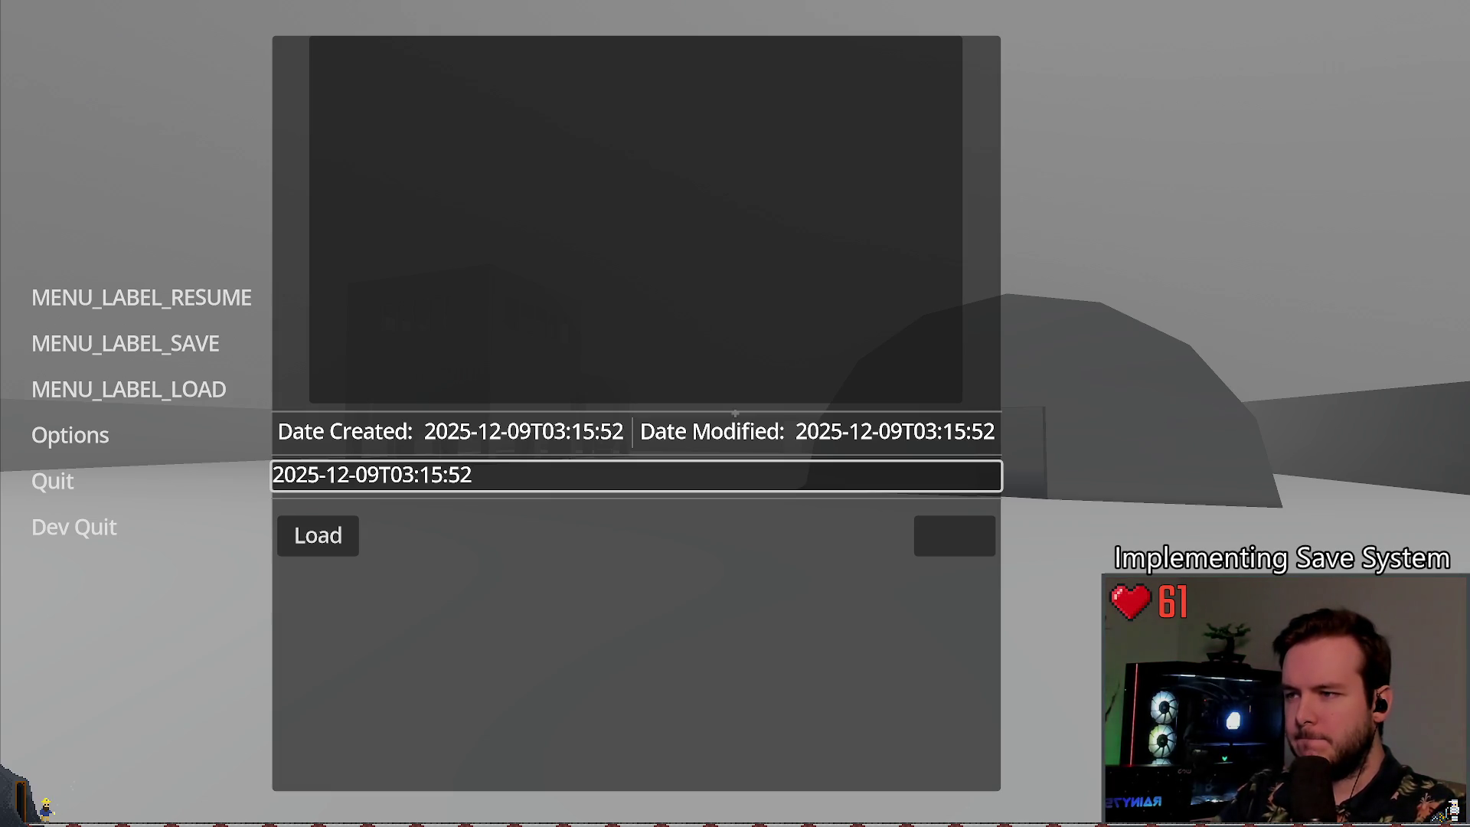
Step: Close the in-game save preview, leave the game, and return to save_game.gd
{"action": "key", "text": "Escape"}
{"action": "key", "text": "alt+Tab"}
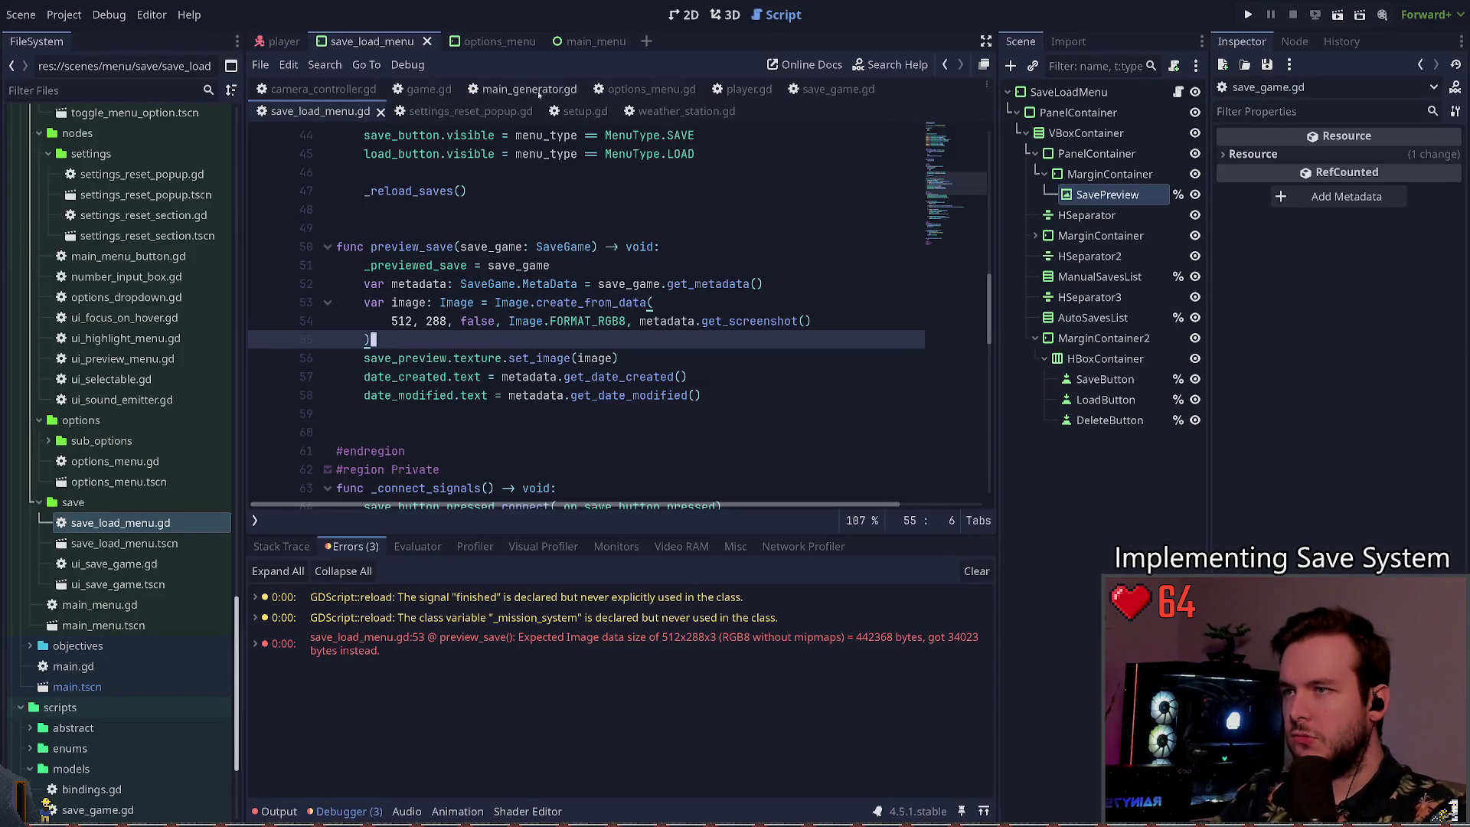
{"action": "left_click", "coordinate": [838, 89]}
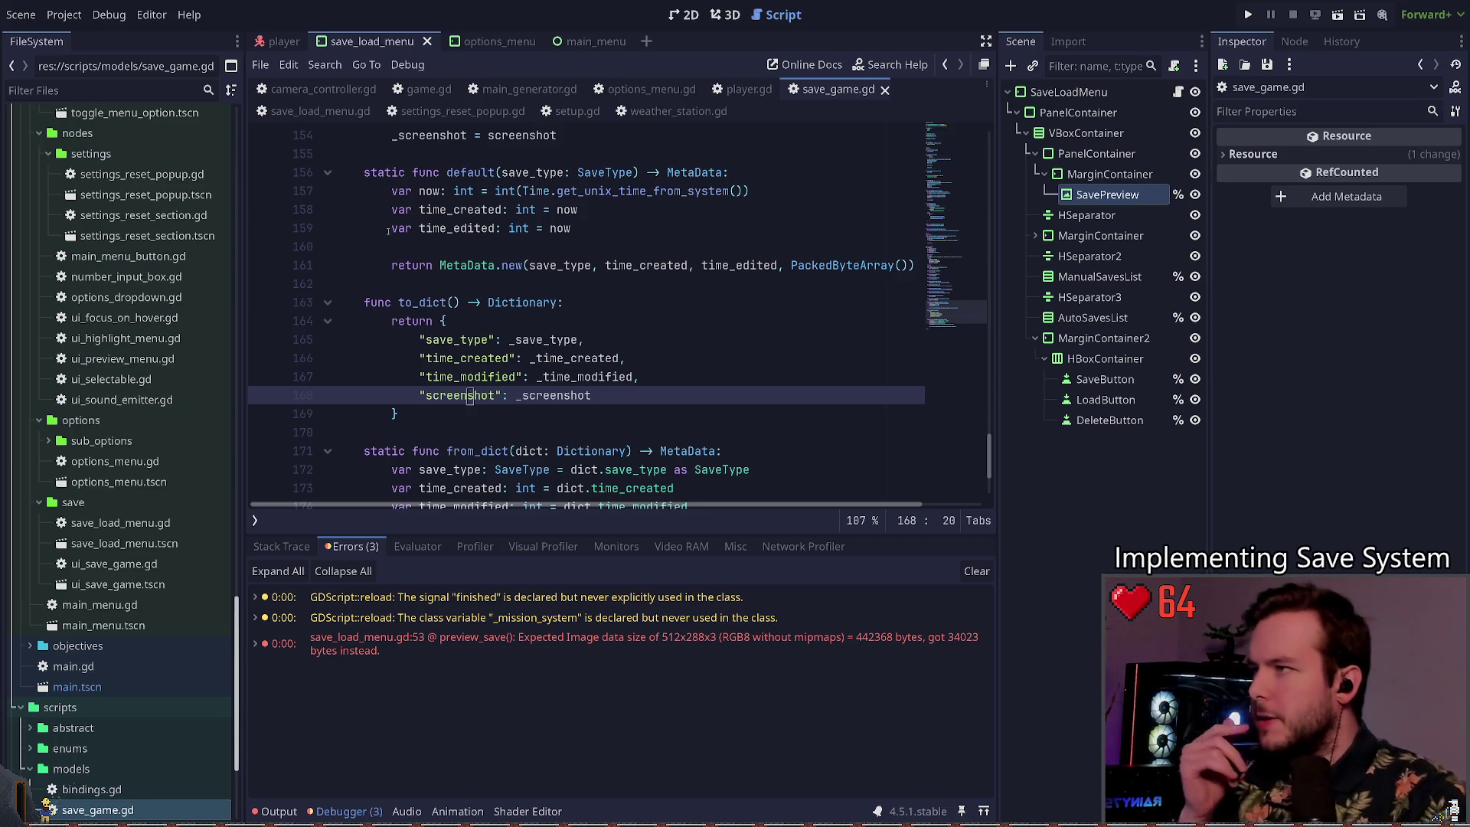
Step: Add Log.warn("Size: %s" % image.get_data_size()) after image.resize(512, 288) and save game.gd
{"action": "left_click", "coordinate": [427, 88]}
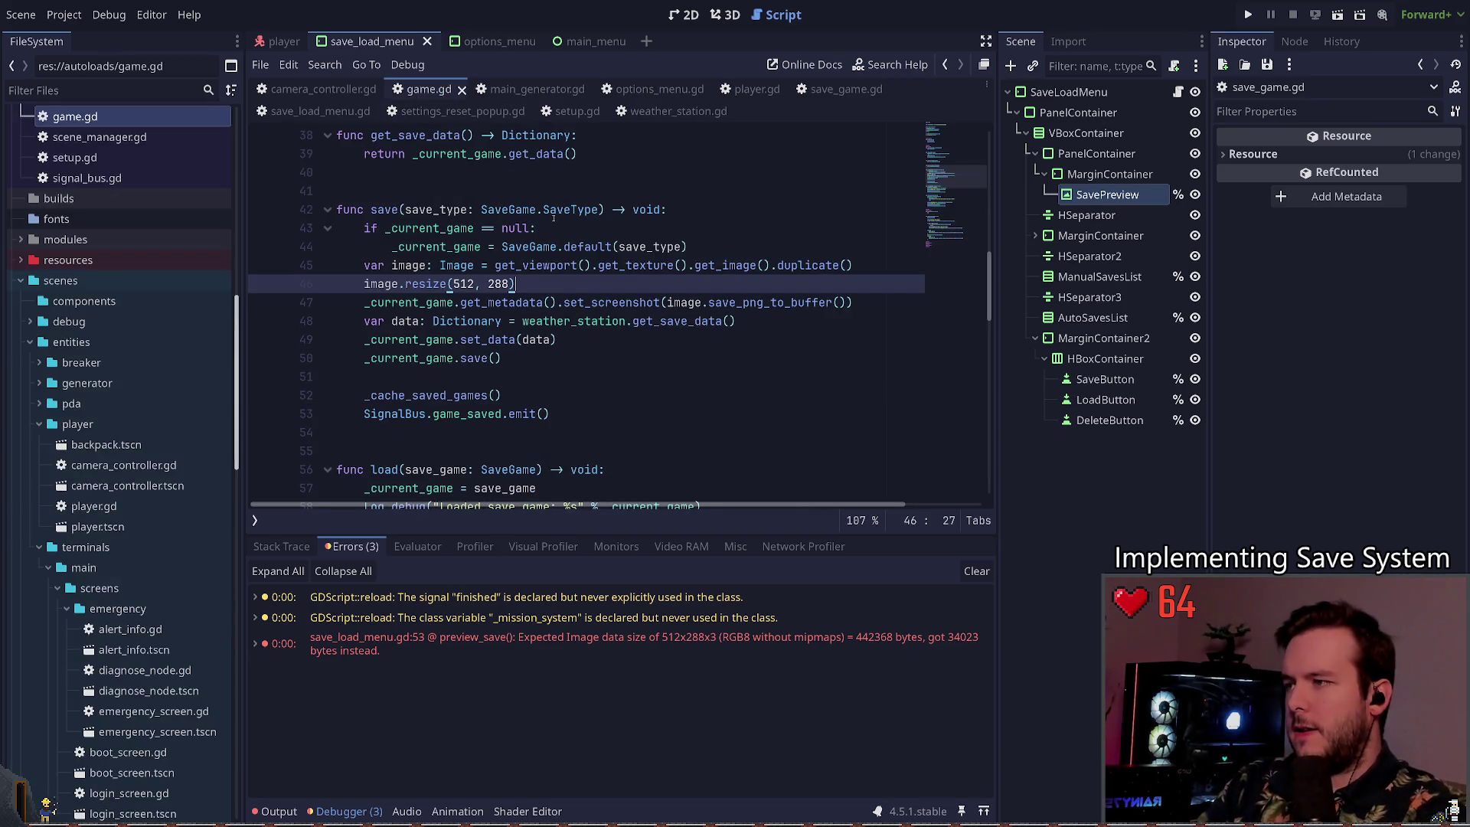
{"action": "key", "text": "Return"}
{"action": "type", "text": "Log."}
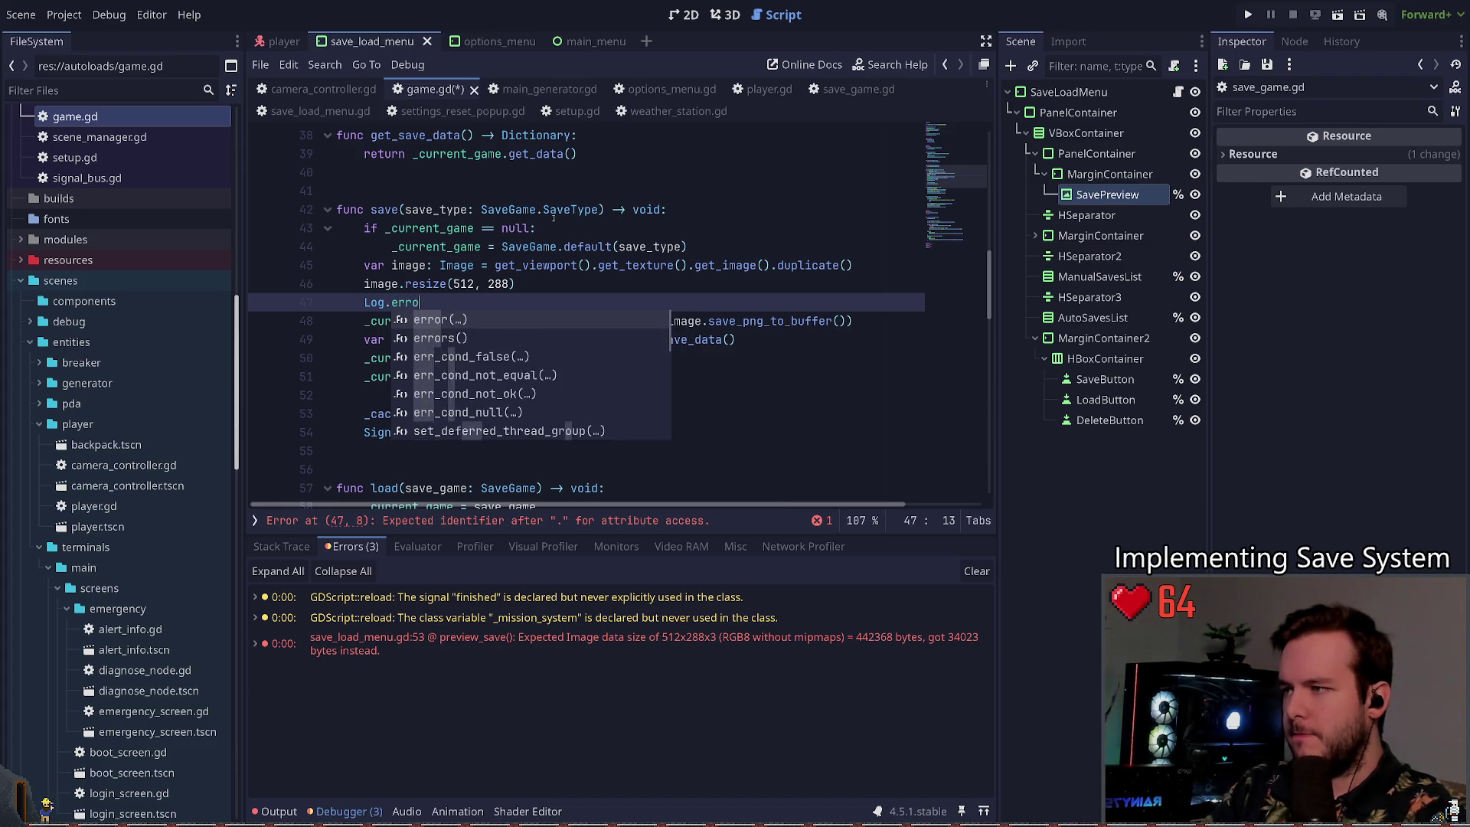
{"action": "type", "text": "warn(\"Siz"}
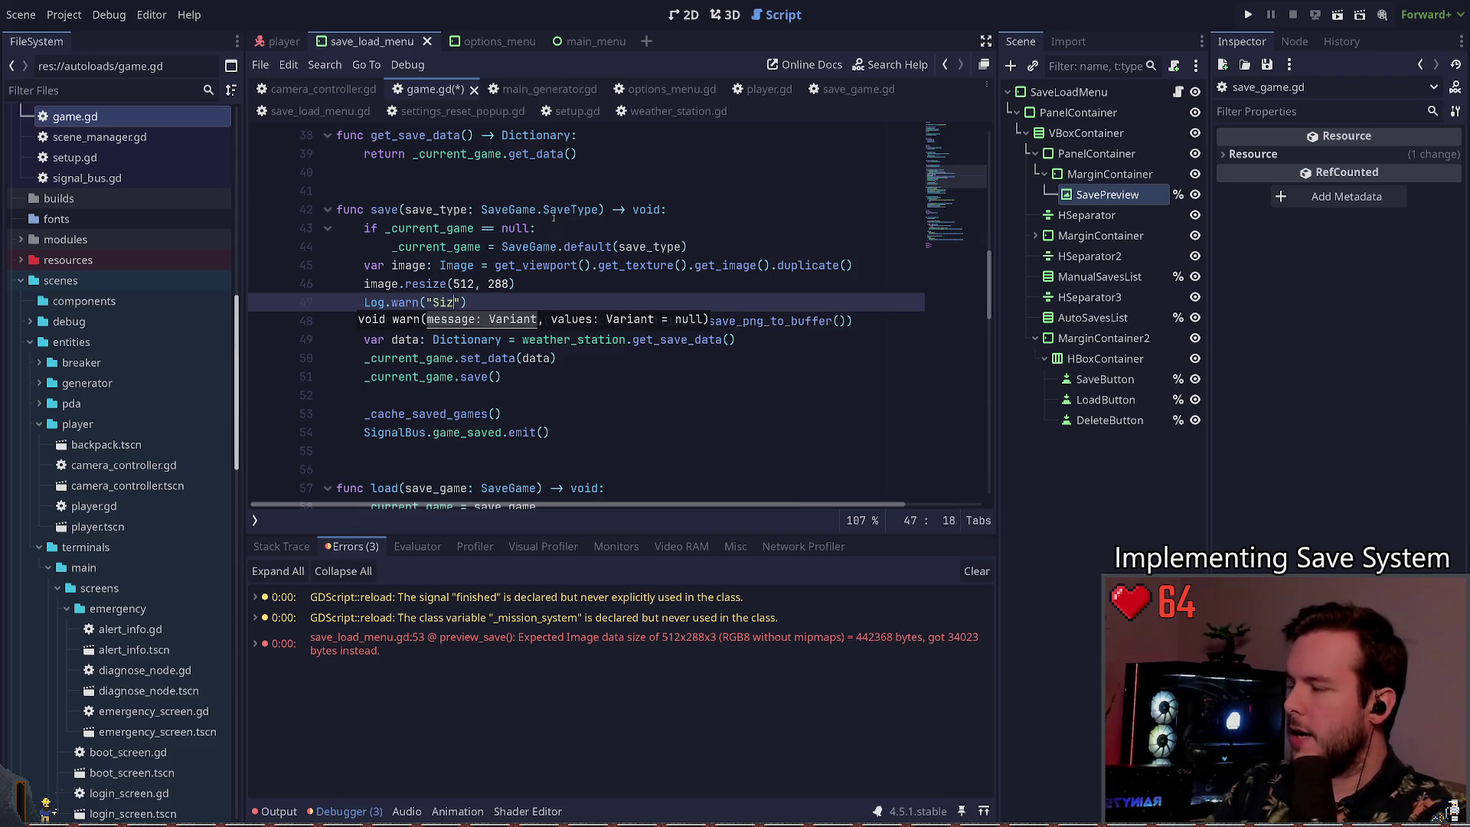
{"action": "type", "text": "e: "}
{"action": "type", "text": "\" % iamge."}
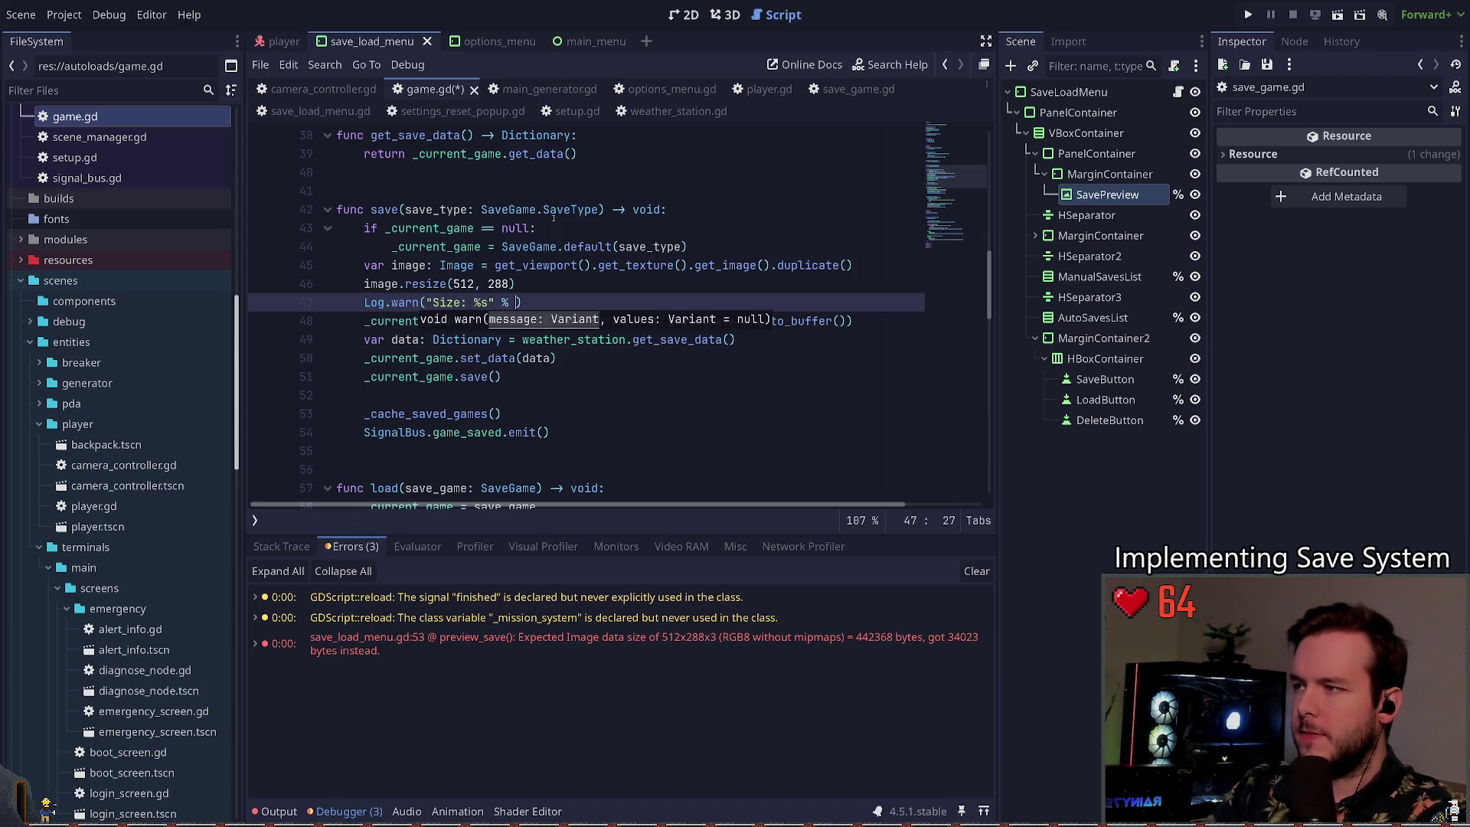
{"action": "type", "text": "mage.resi"}
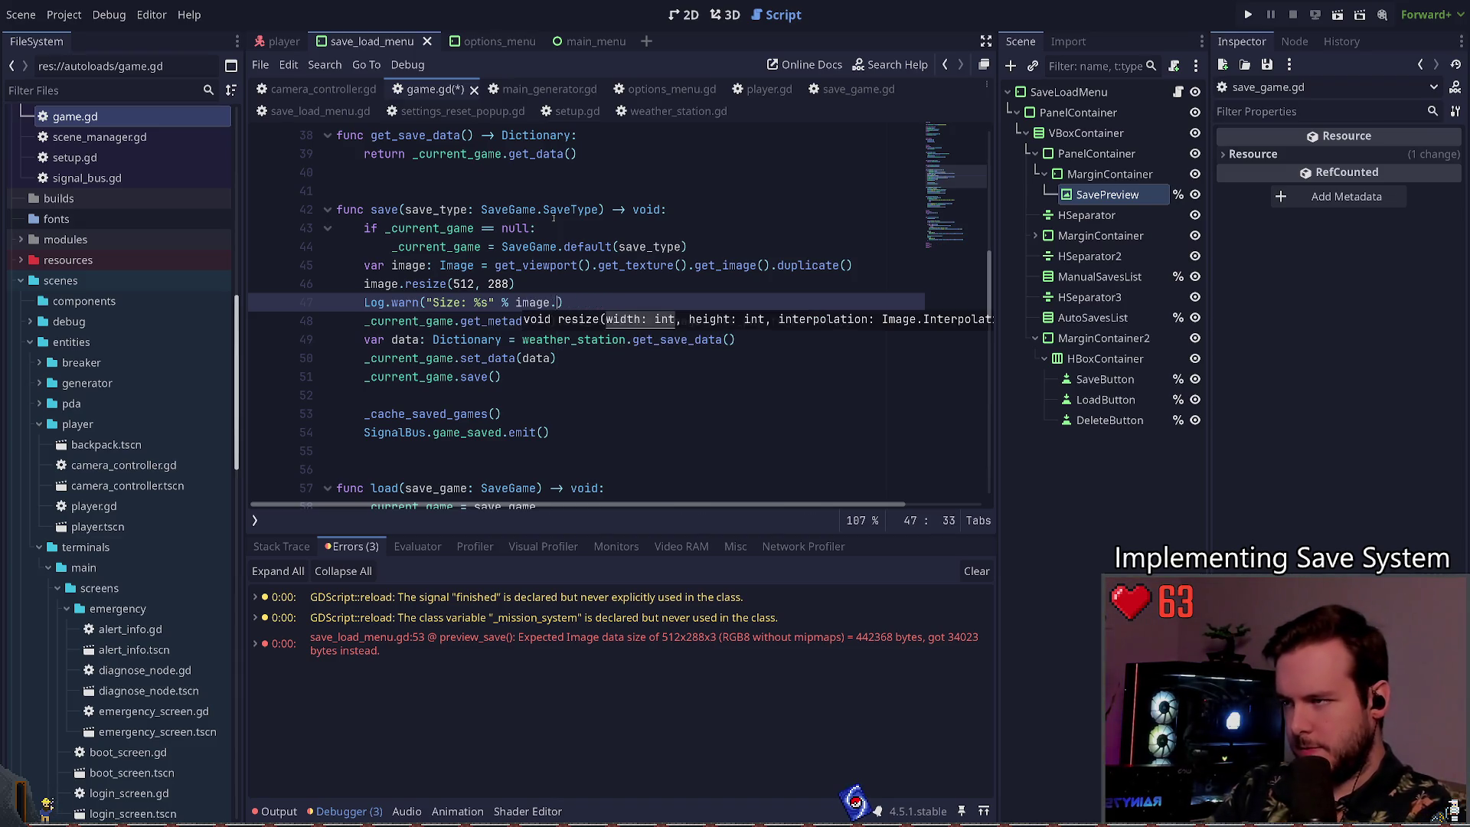
{"action": "type", "text": "size"}
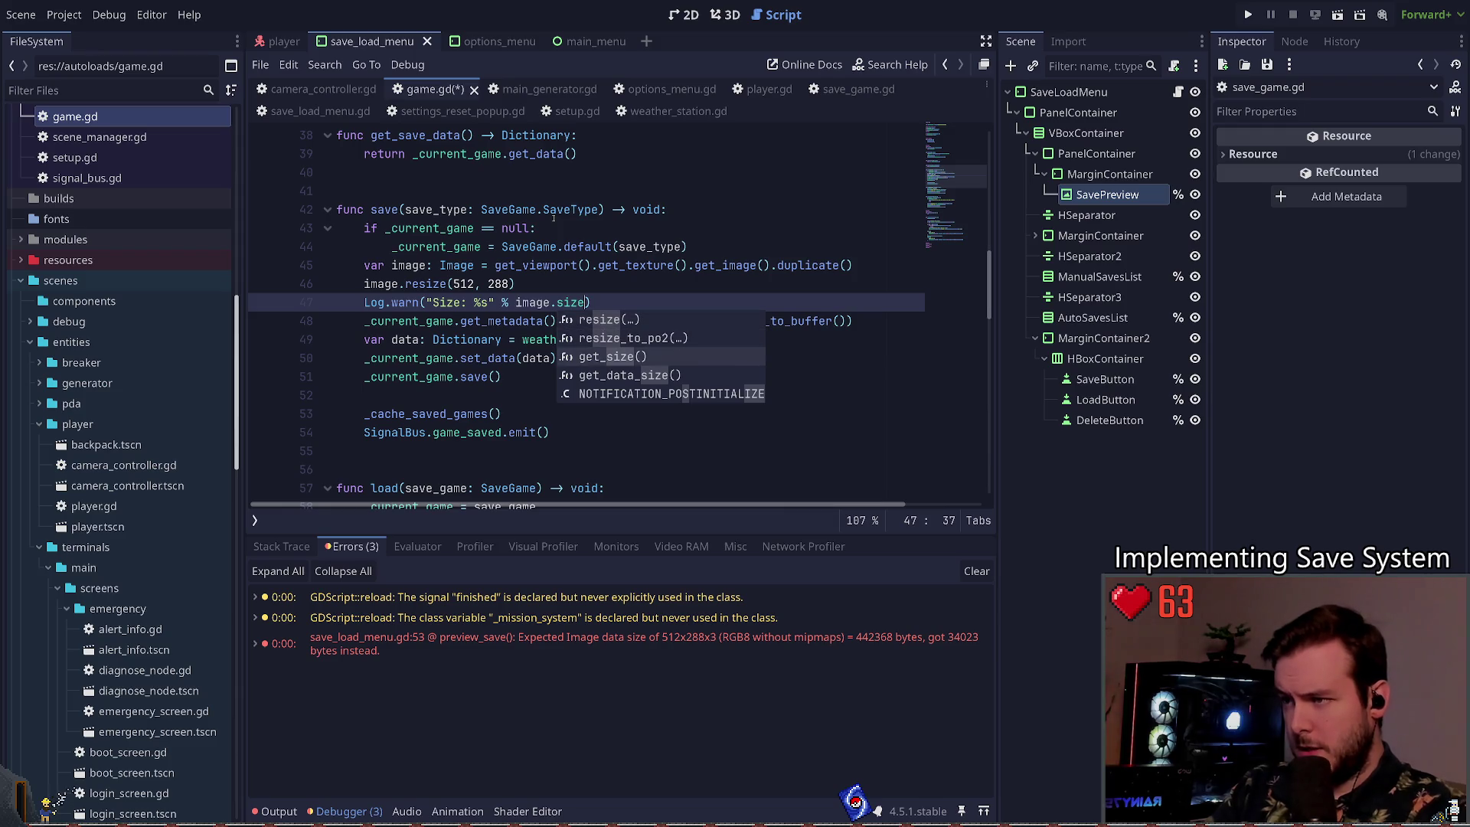
{"action": "key", "text": "Return"}
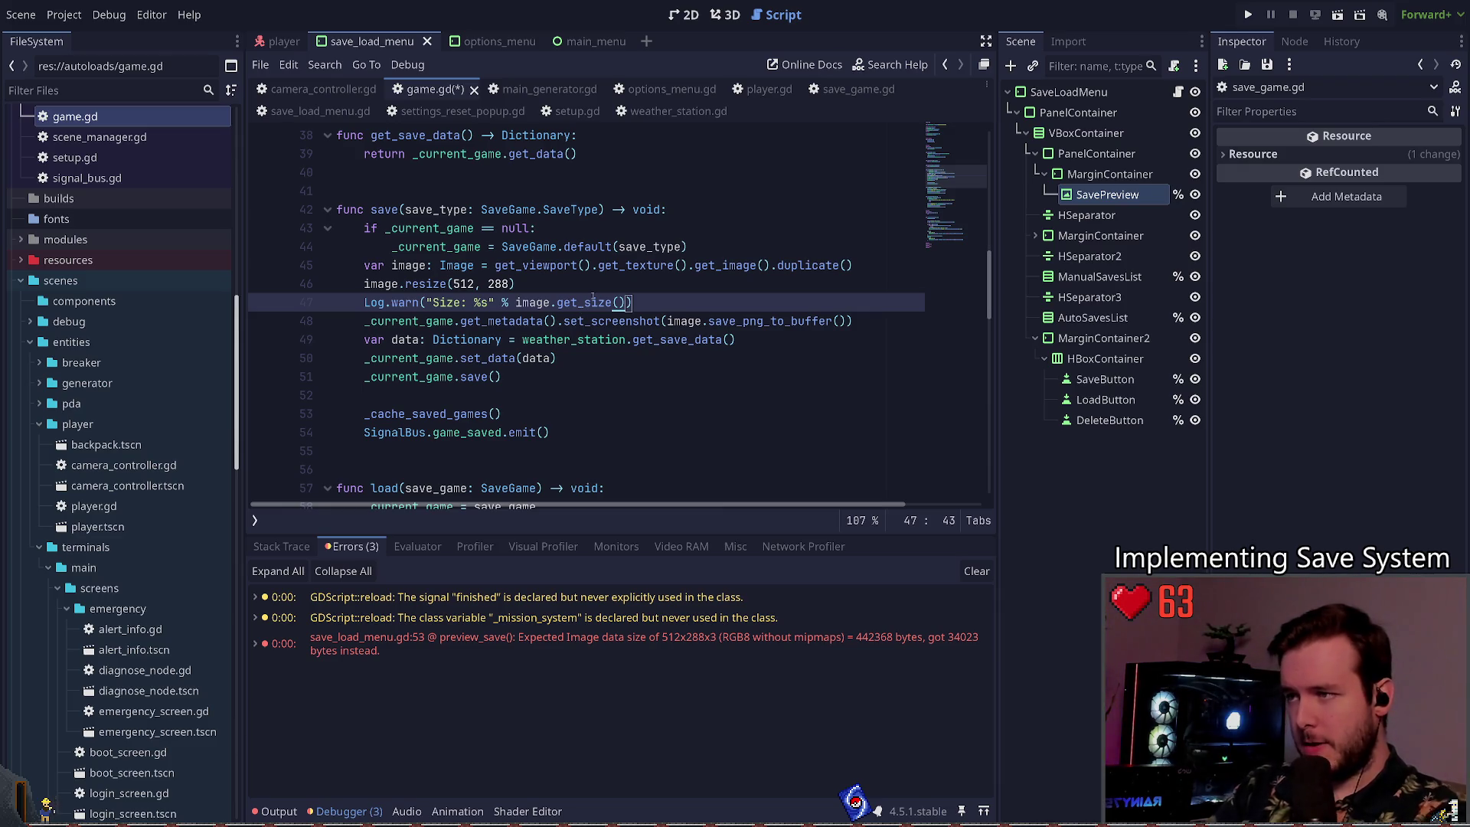
{"action": "key", "text": "Delete"}
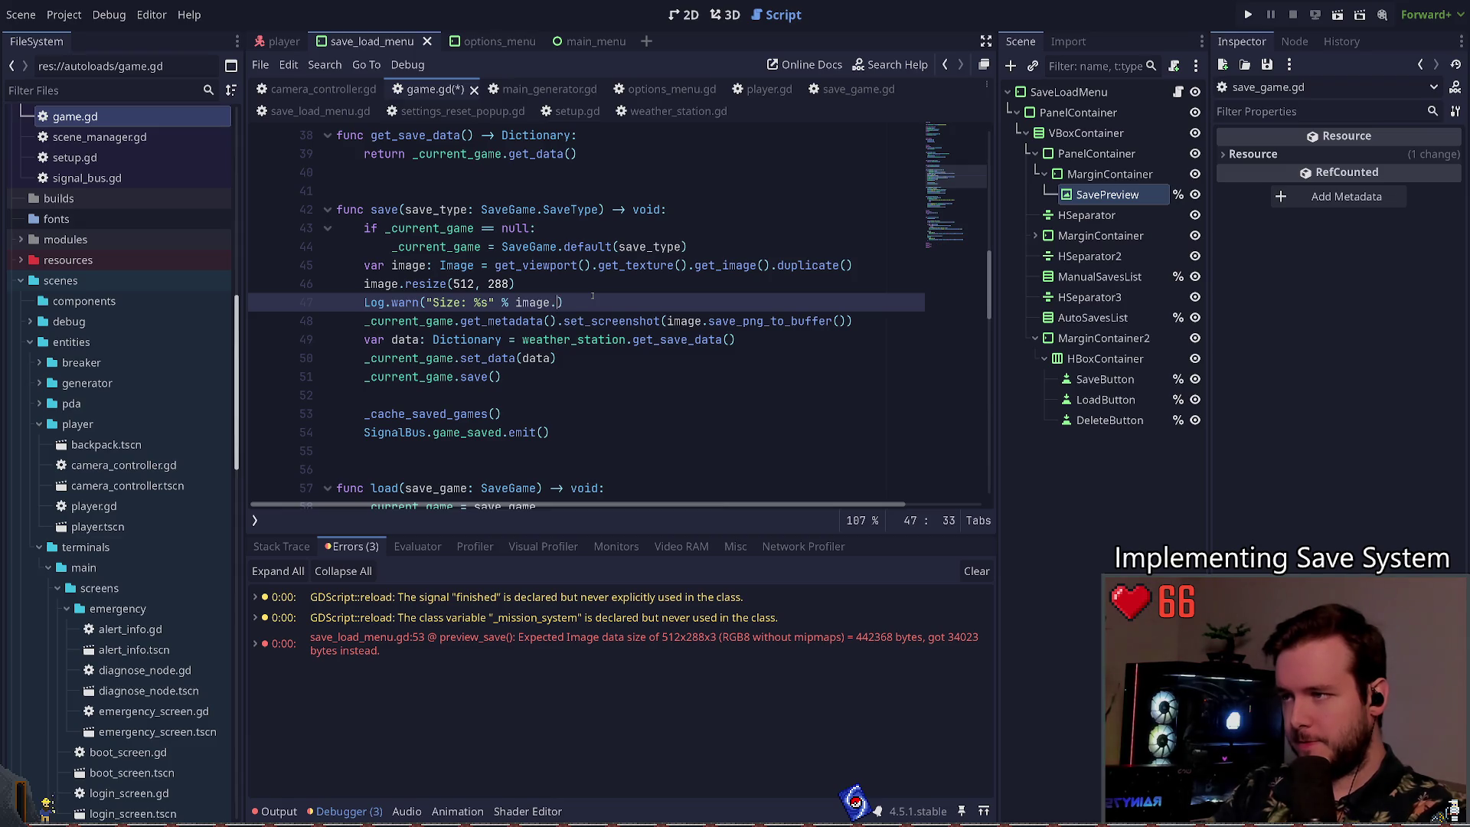
{"action": "type", "text": "get_data"}
{"action": "key", "text": "Return"}
{"action": "key", "text": "ctrl+s"}
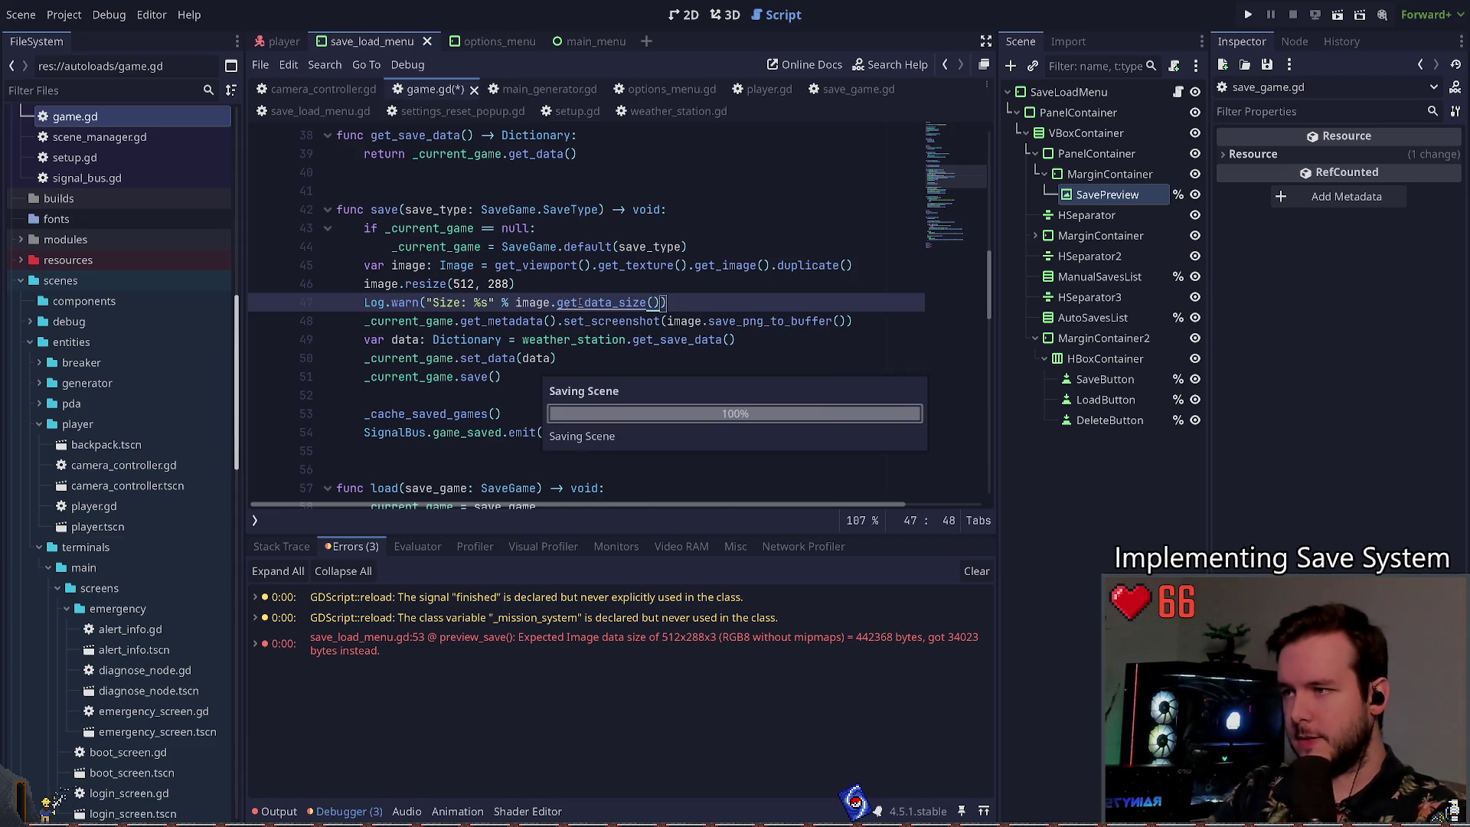
{"action": "key", "text": "ctrl+Left"}
{"action": "key", "text": "ctrl+Left"}
{"action": "key", "text": "ctrl+Left"}
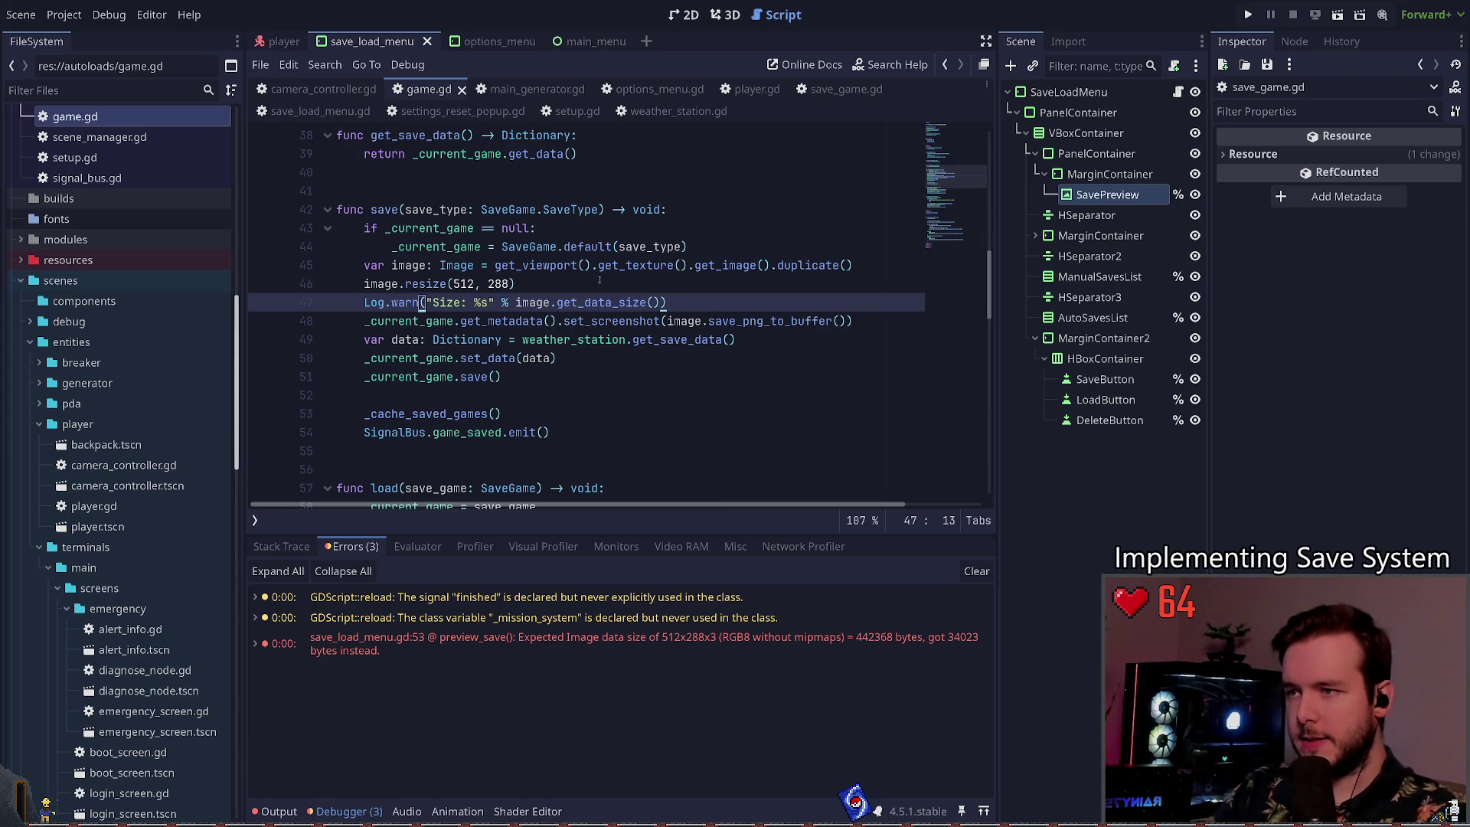
{"action": "key", "text": "End"}
{"action": "key", "text": "shift+Home"}
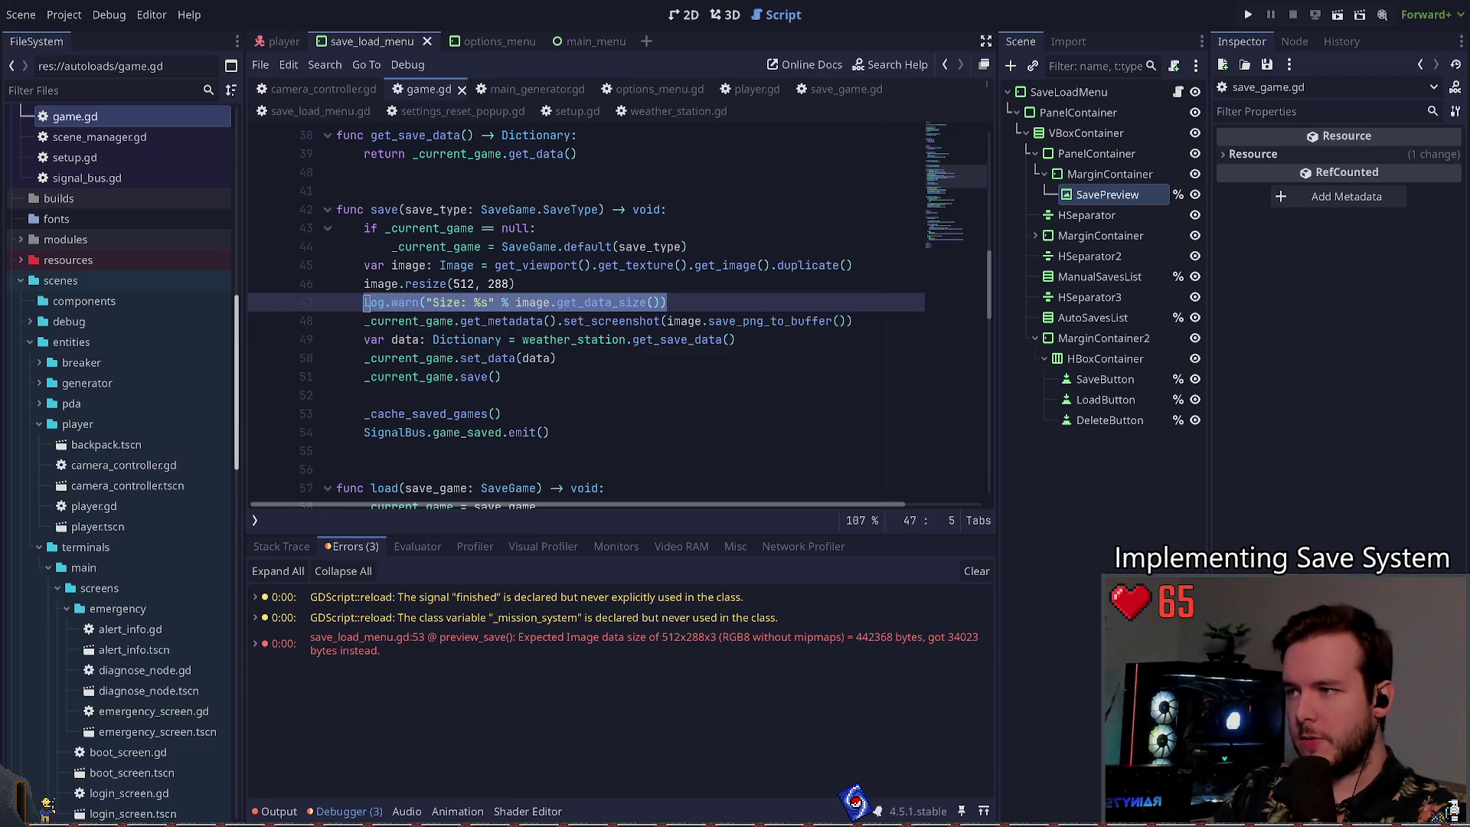
Step: Add a "Size after load: %s" Log.warn line below from_dict's screenshot assignment
{"action": "left_click", "coordinate": [521, 322], "text": "ctrl"}
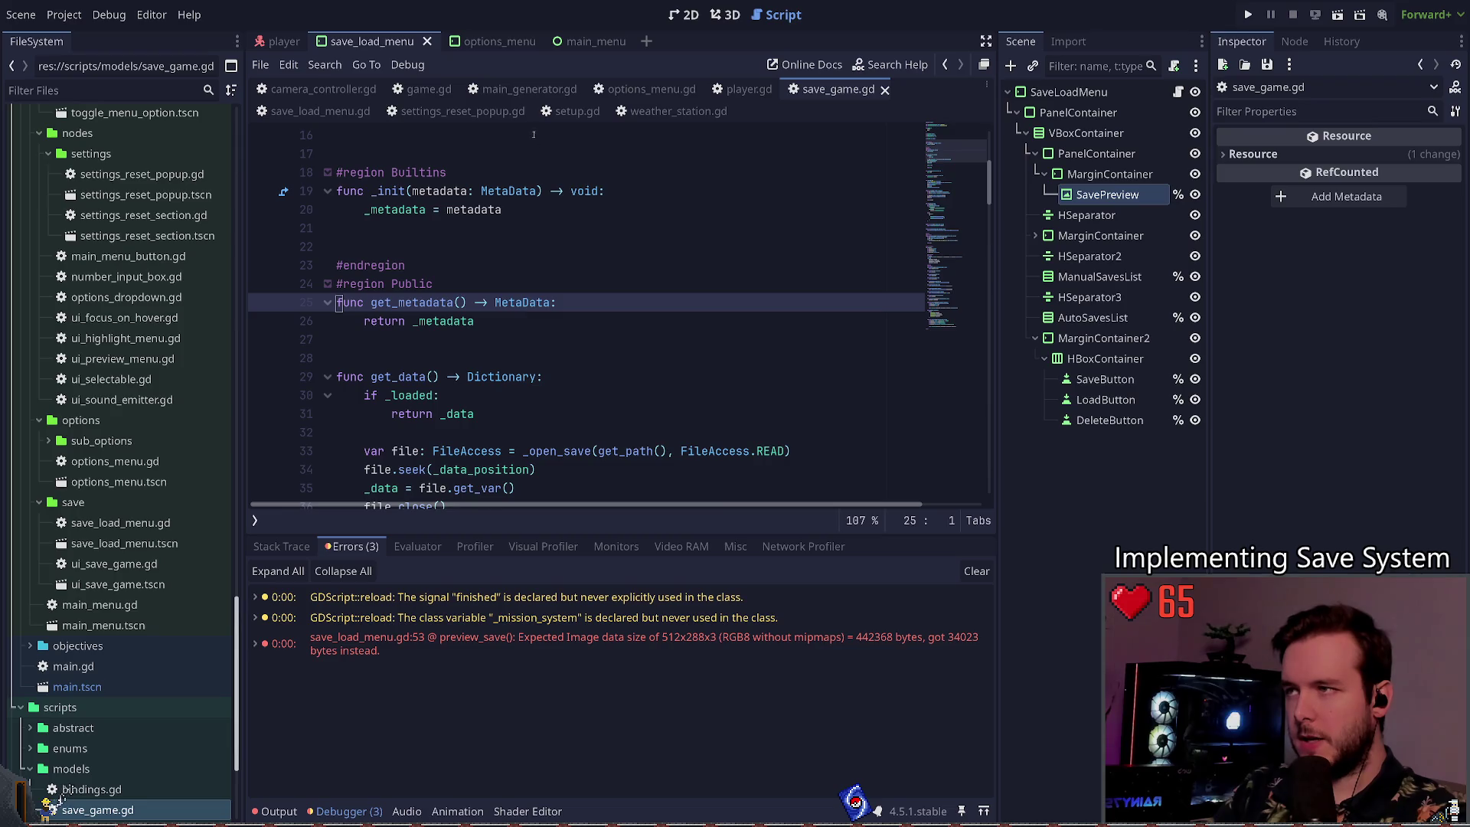
{"action": "scroll", "coordinate": [549, 268], "scroll_direction": "down", "scroll_amount": 5}
{"action": "scroll", "coordinate": [550, 268], "scroll_direction": "down", "scroll_amount": 20}
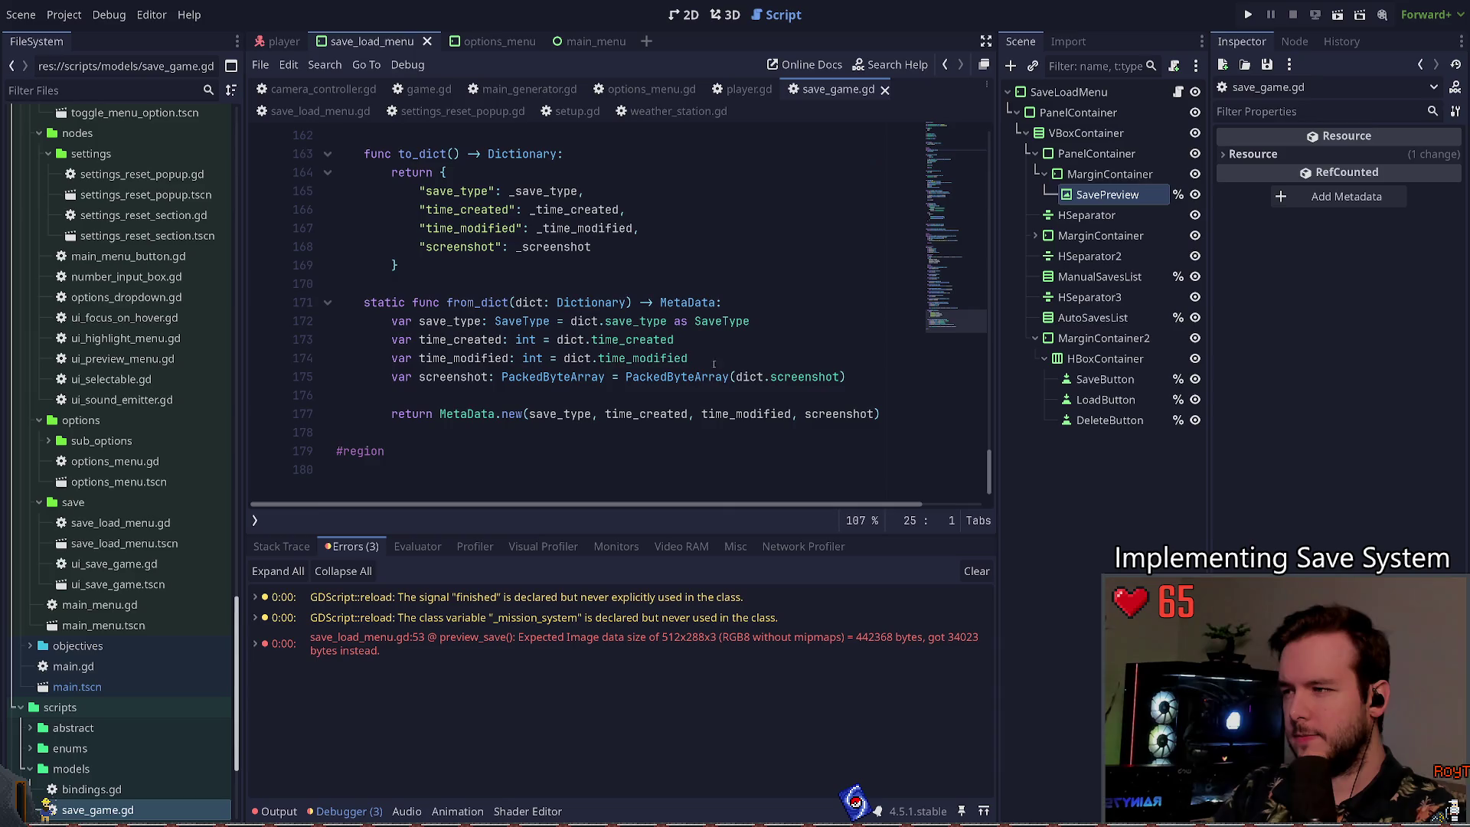
{"action": "left_click", "coordinate": [885, 376]}
{"action": "key", "text": "Return"}
{"action": "type", "text": "Log.warn(\"Size: %s\" % image.get_data_size())"}
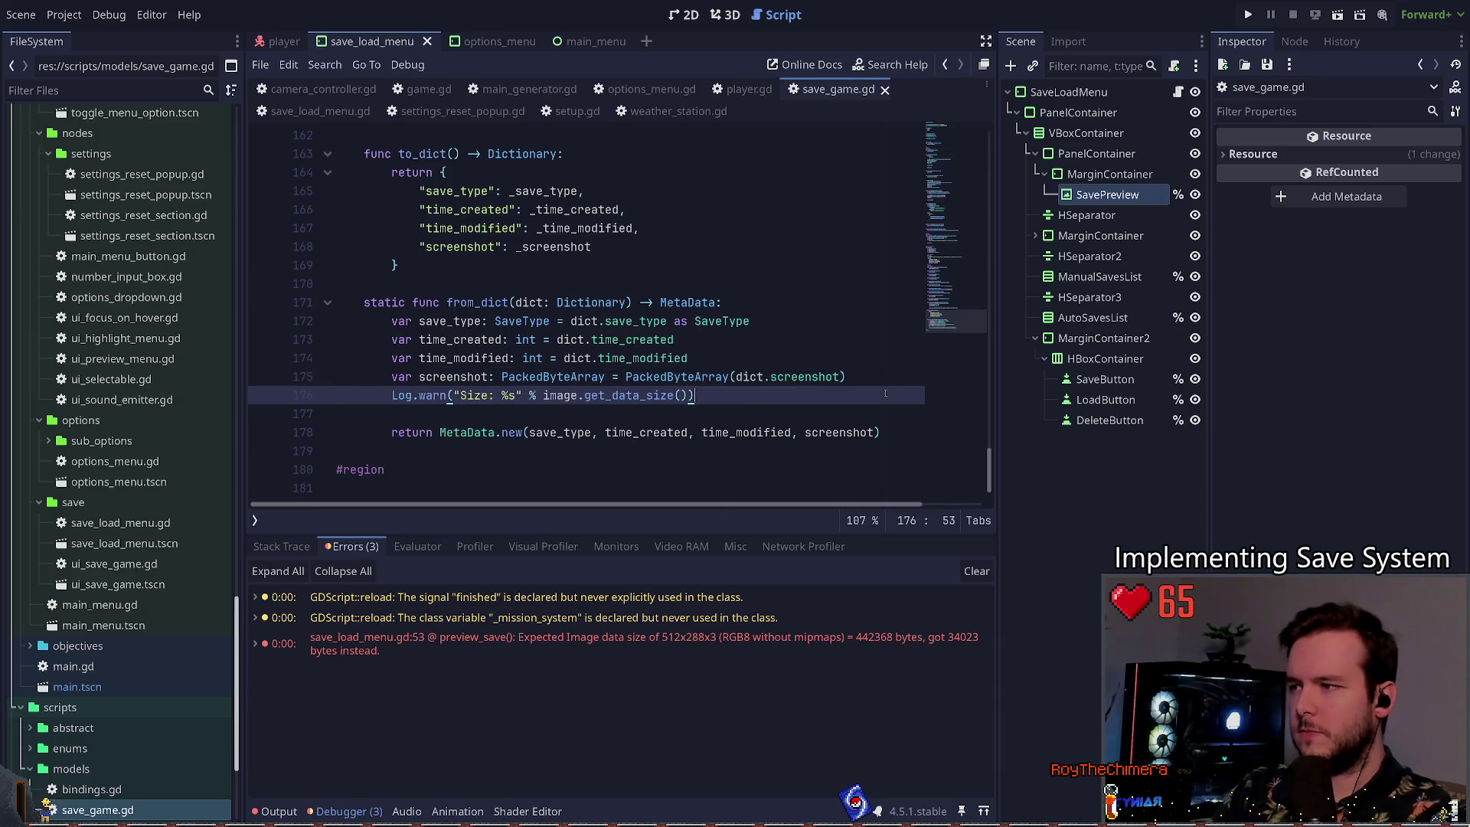
{"action": "left_click", "coordinate": [469, 395]}
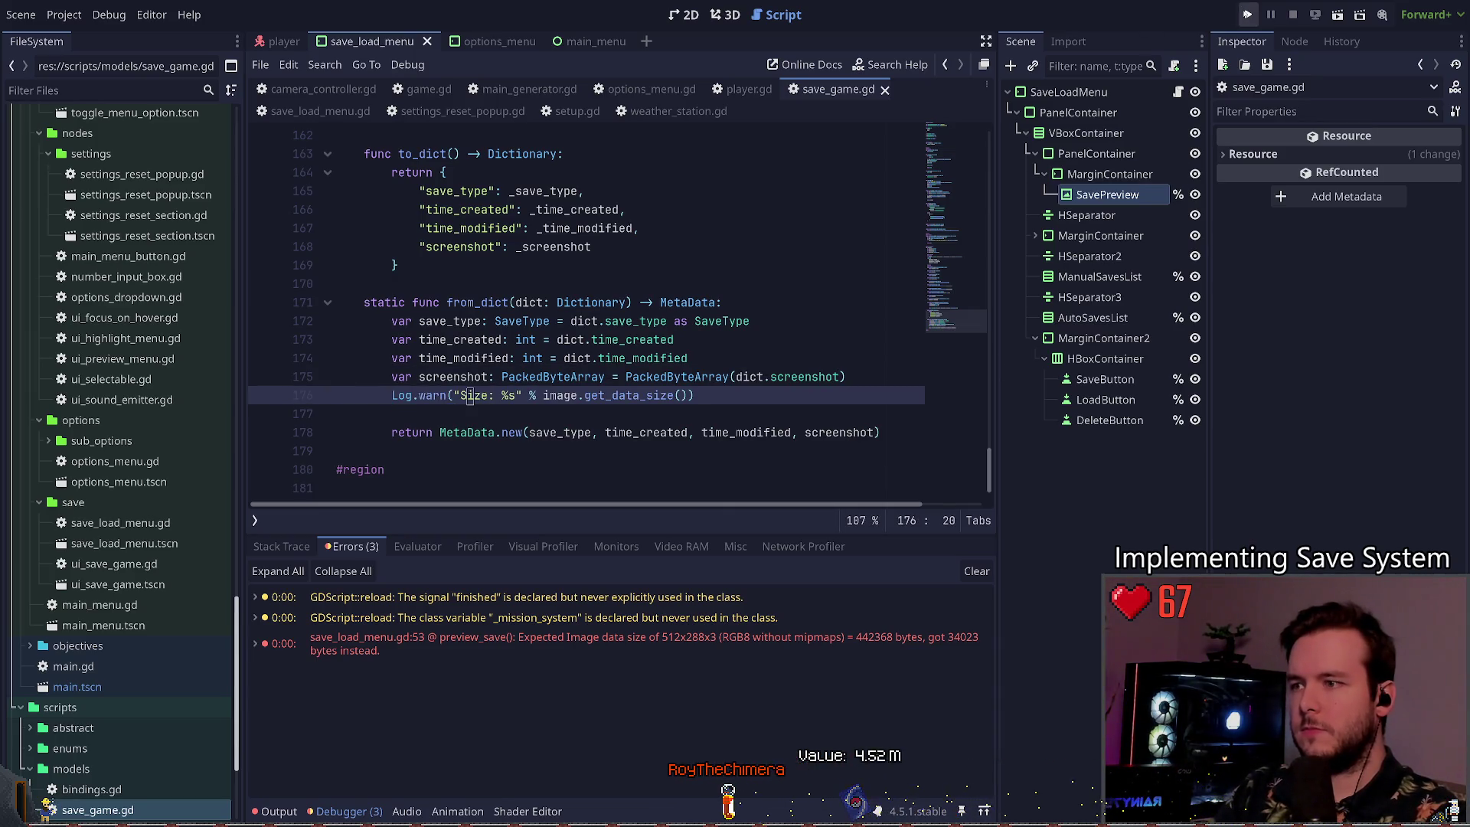
{"action": "left_click", "coordinate": [490, 395]}
{"action": "type", "text": "after load"}
{"action": "key", "text": "ctrl+s"}
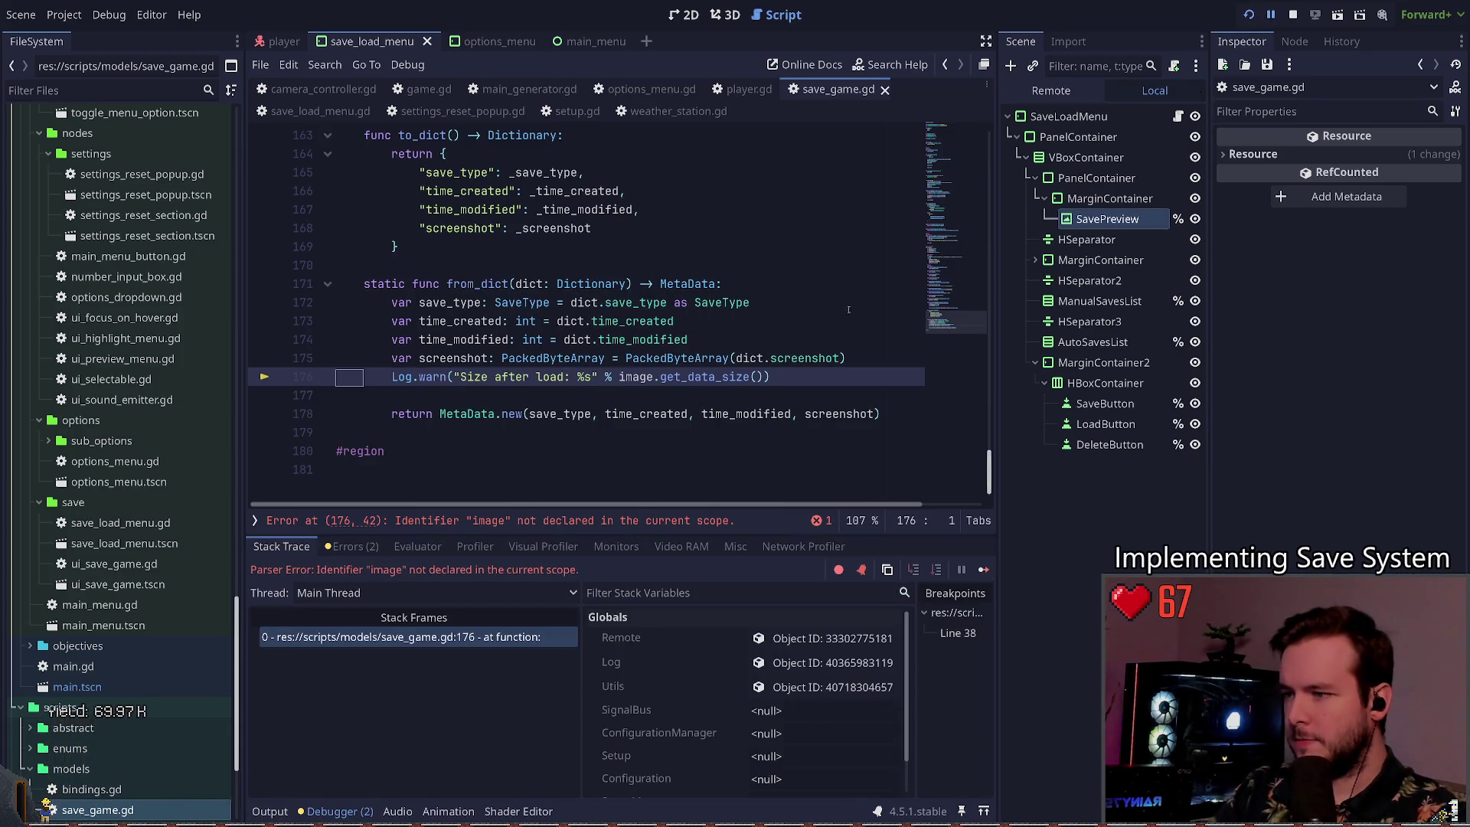
Step: Change the logged value to screenshot.size() and relaunch the game
{"action": "left_click", "coordinate": [621, 377]}
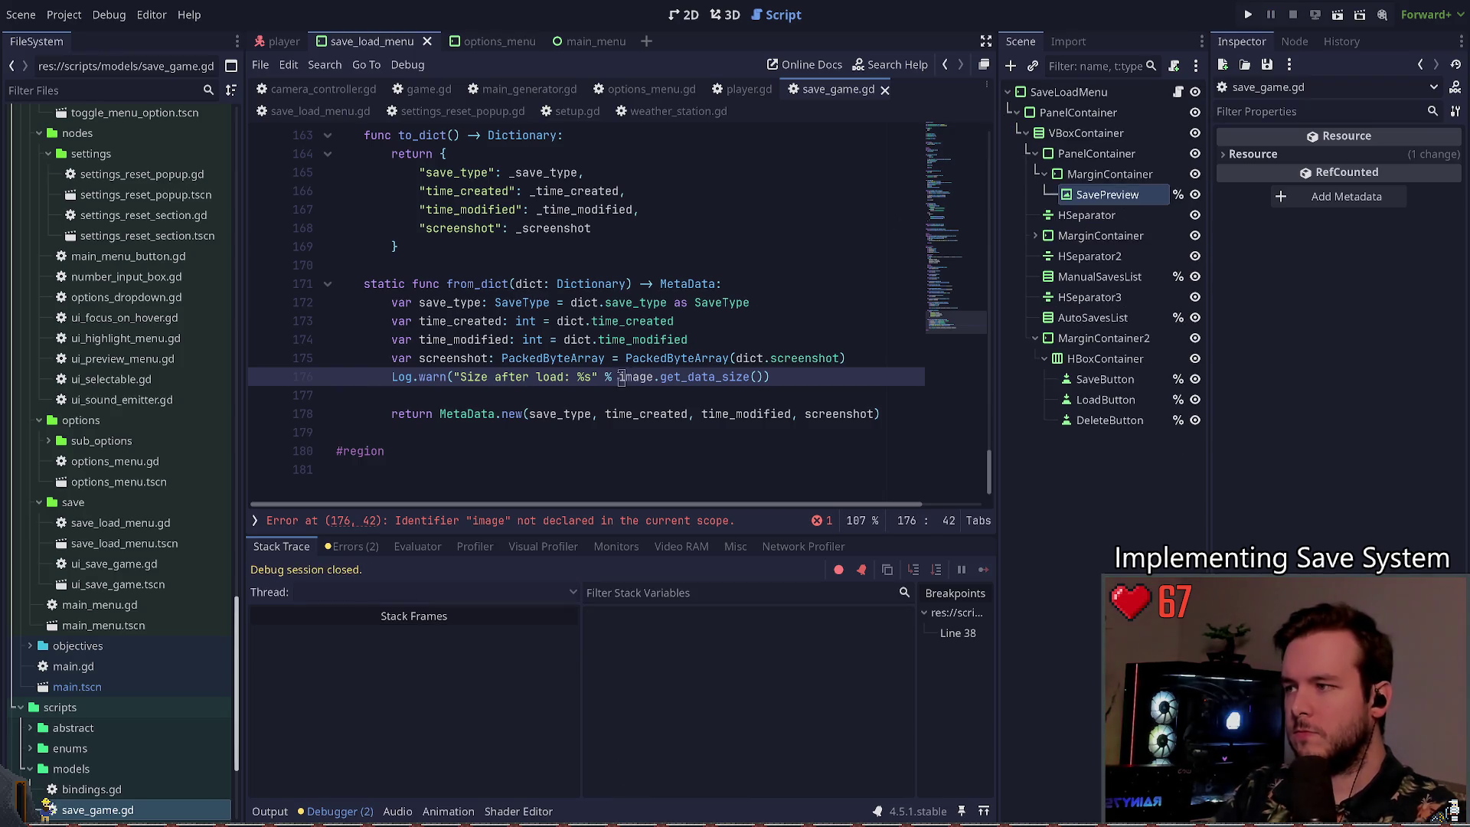
{"action": "key", "text": "ctrl+Delete"}
{"action": "type", "text": "screen"}
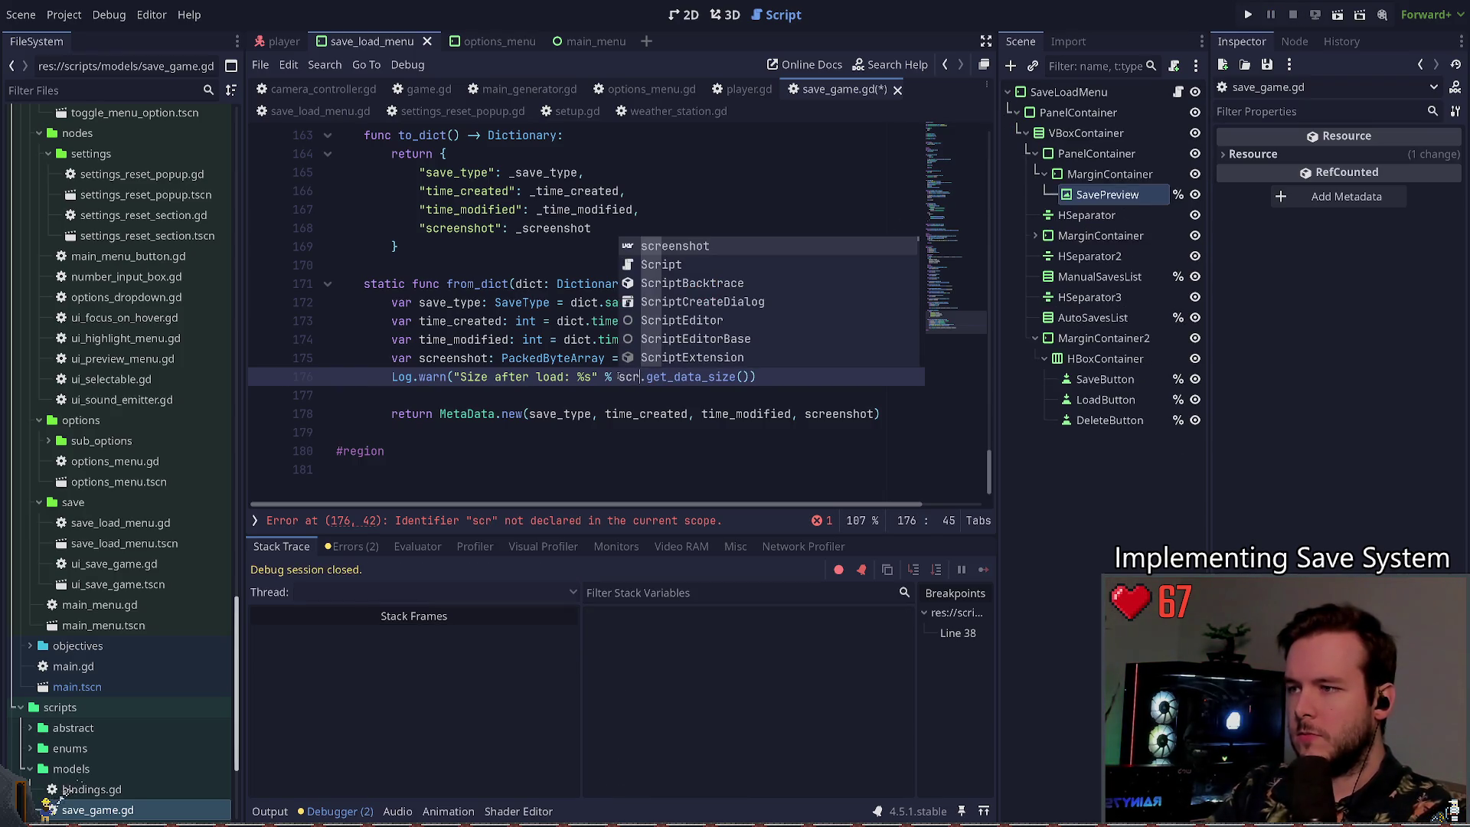
{"action": "key", "text": "Return"}
{"action": "key", "text": "ctrl+Delete"}
{"action": "key", "text": "ctrl+Delete"}
{"action": "key", "text": "ctrl+Delete"}
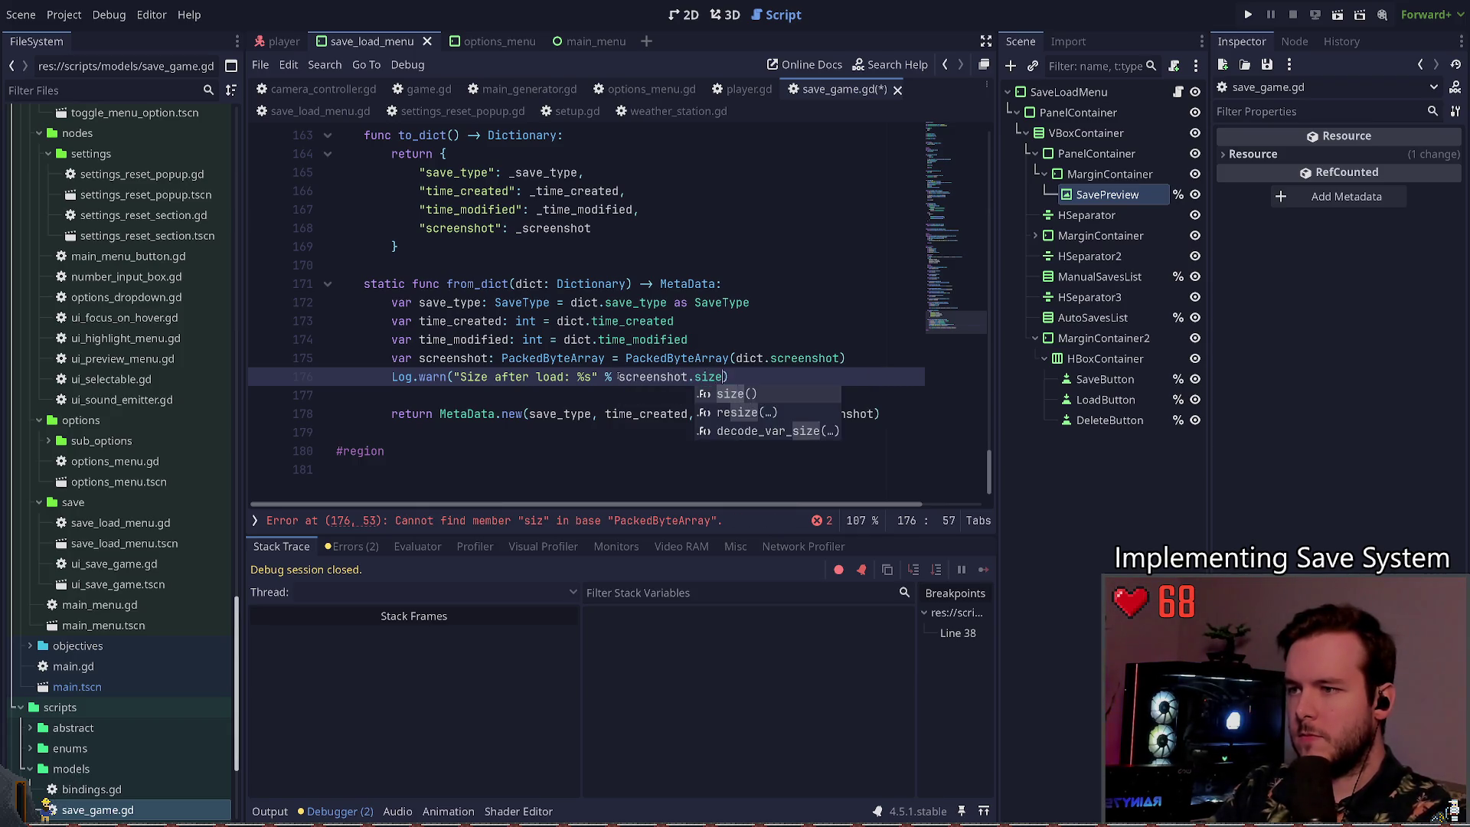
{"action": "key", "text": "Return"}
{"action": "left_click", "coordinate": [464, 377]}
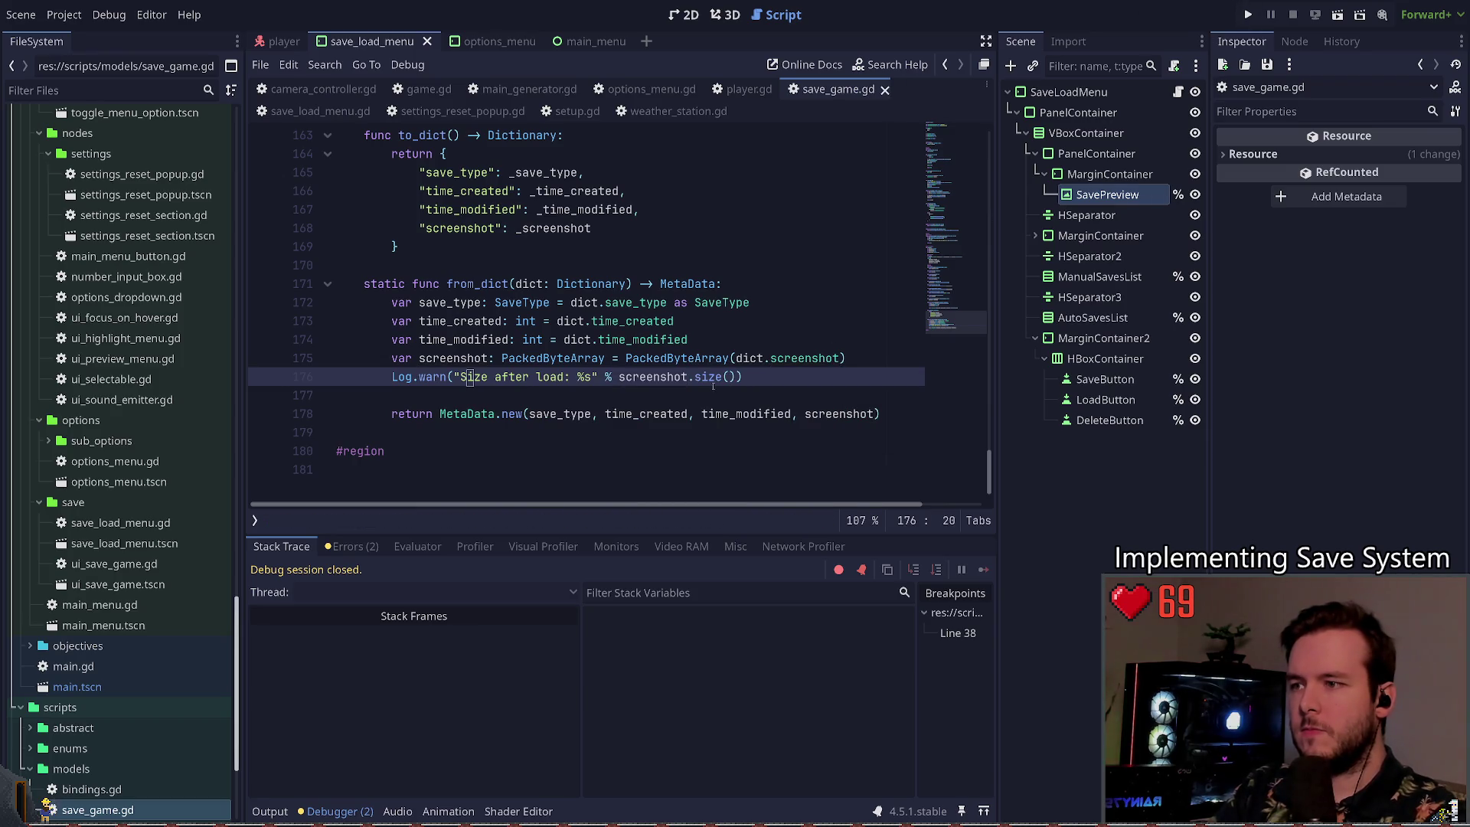
{"action": "key", "text": "F5"}
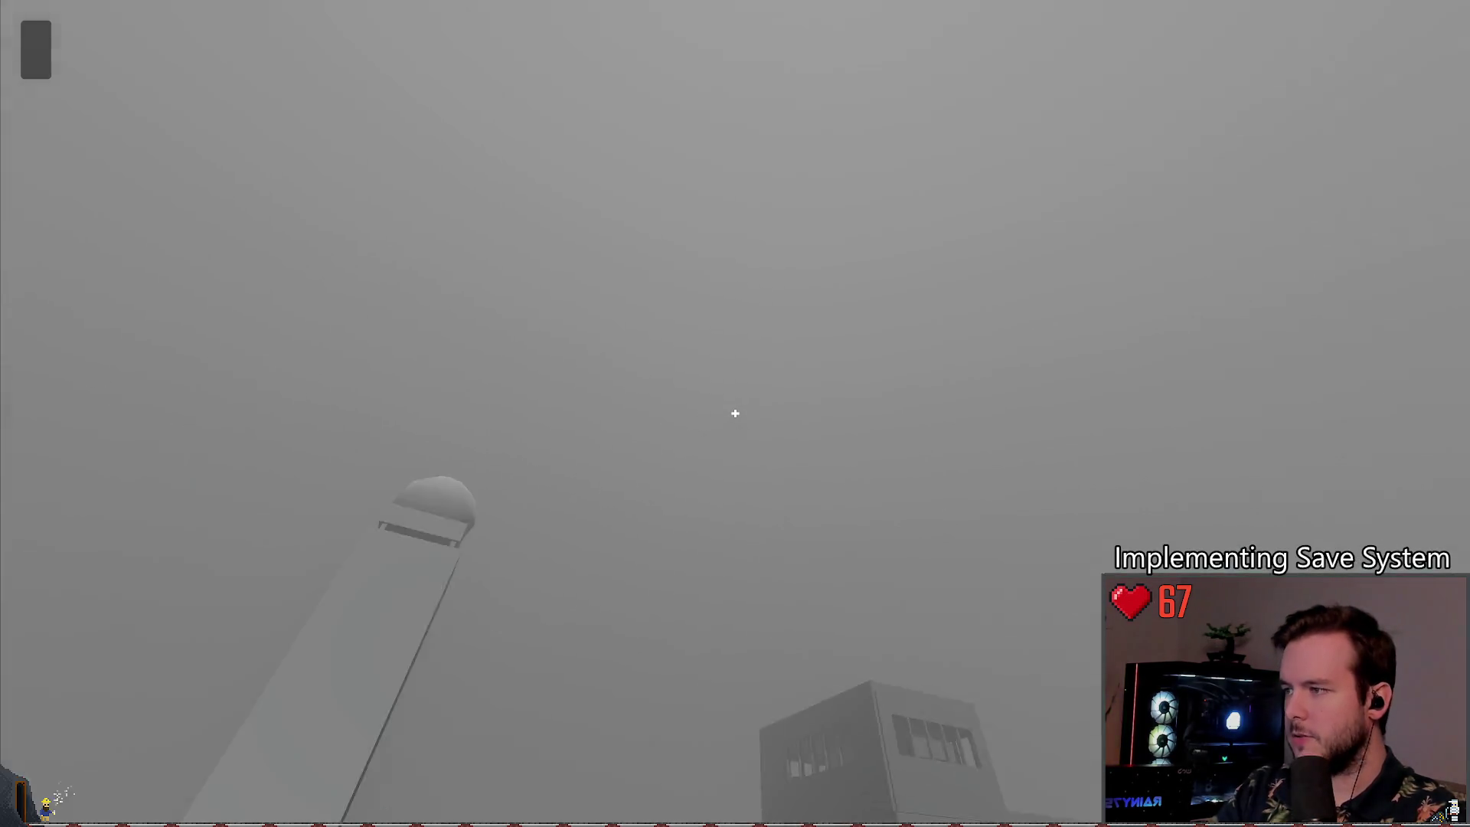
Step: Overwrite the existing save entry from the pause menu's save panel
{"action": "key", "text": "Escape"}
{"action": "left_click", "coordinate": [126, 343]}
{"action": "left_click", "coordinate": [314, 531]}
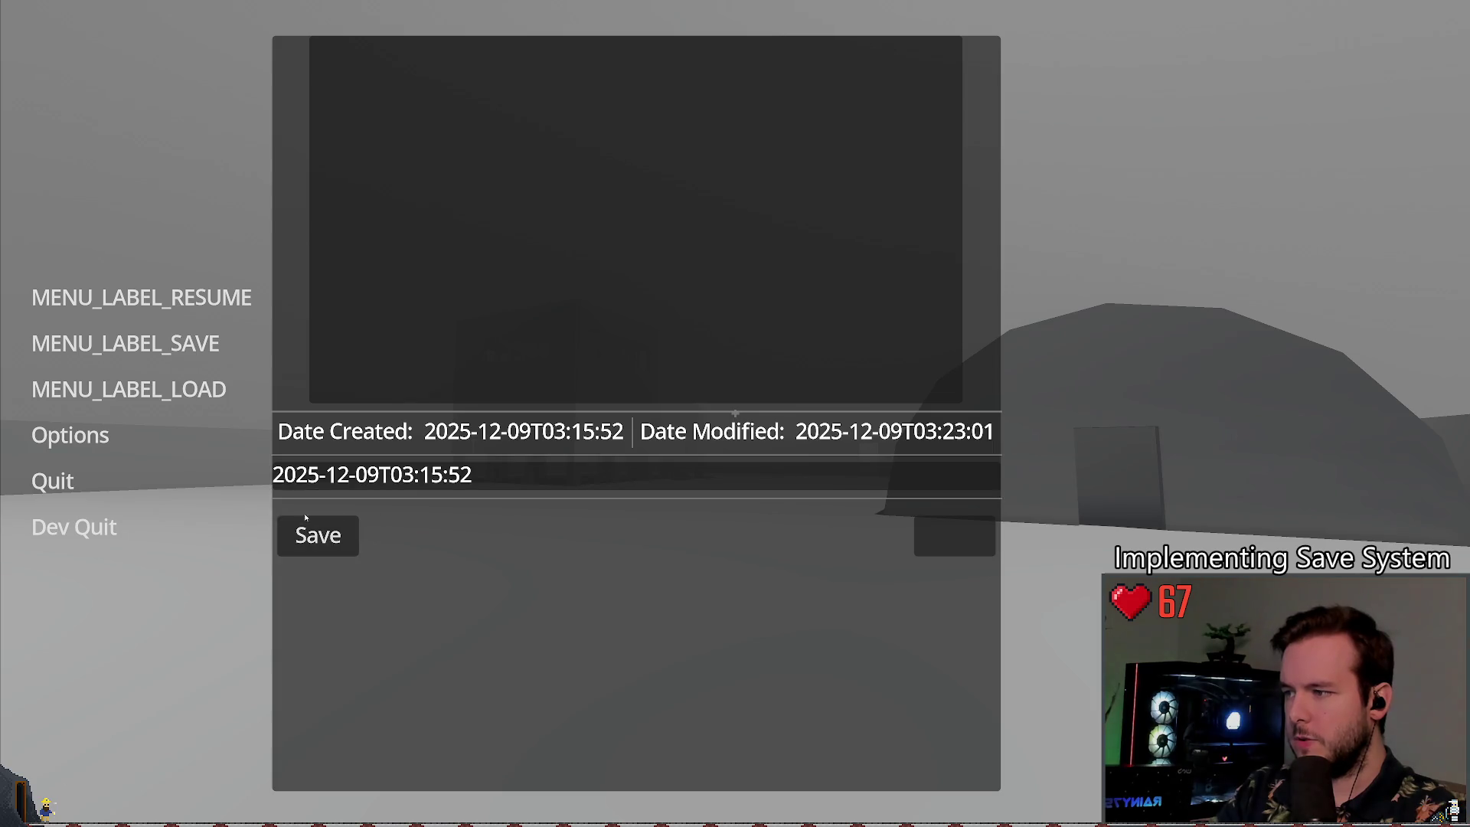
{"action": "left_click", "coordinate": [74, 527]}
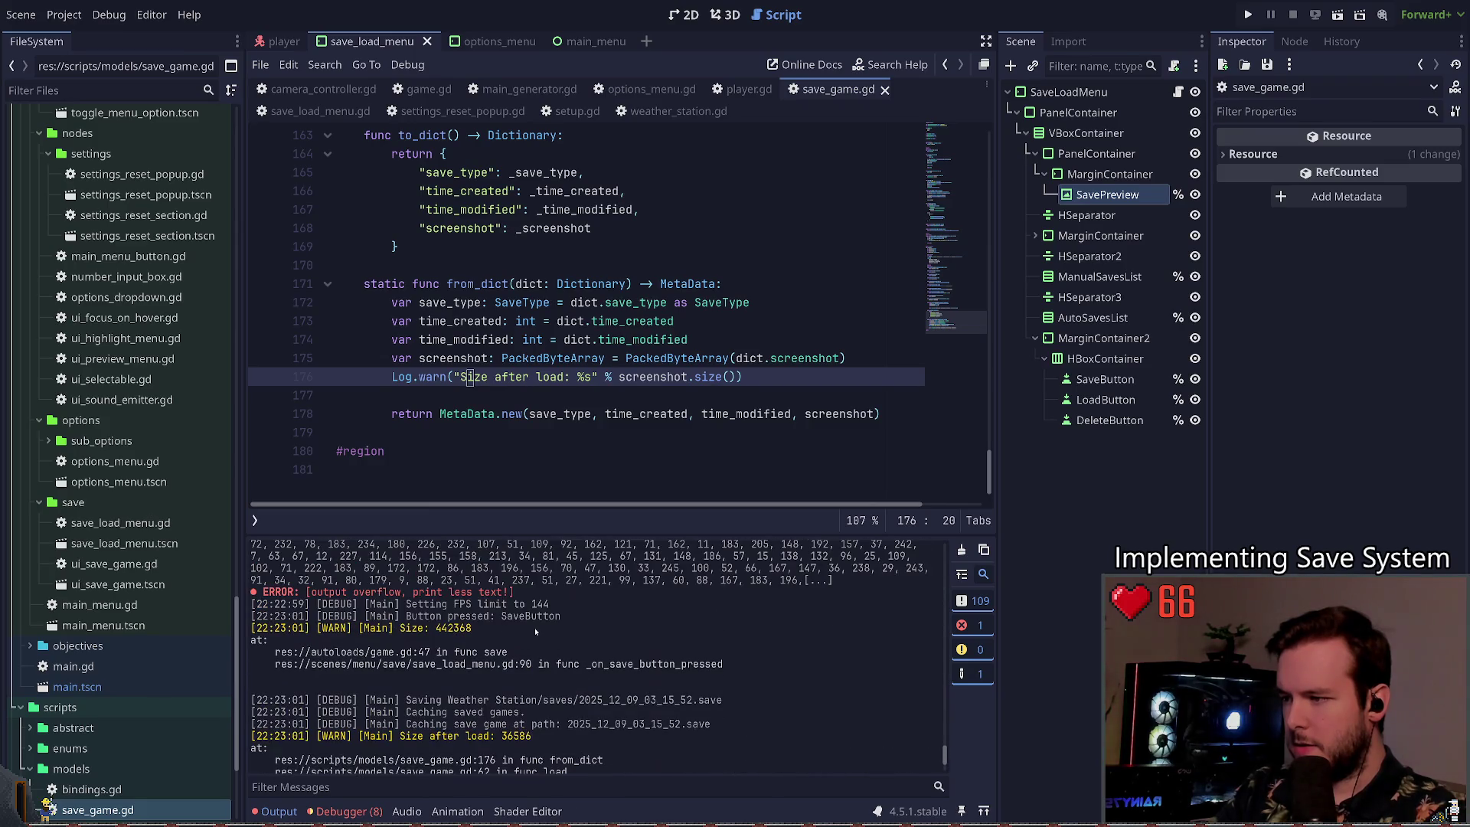
Step: Compare the 442368 saved size with 36586 after loading in Output and Errors, then quit
{"action": "double_click", "coordinate": [459, 599]}
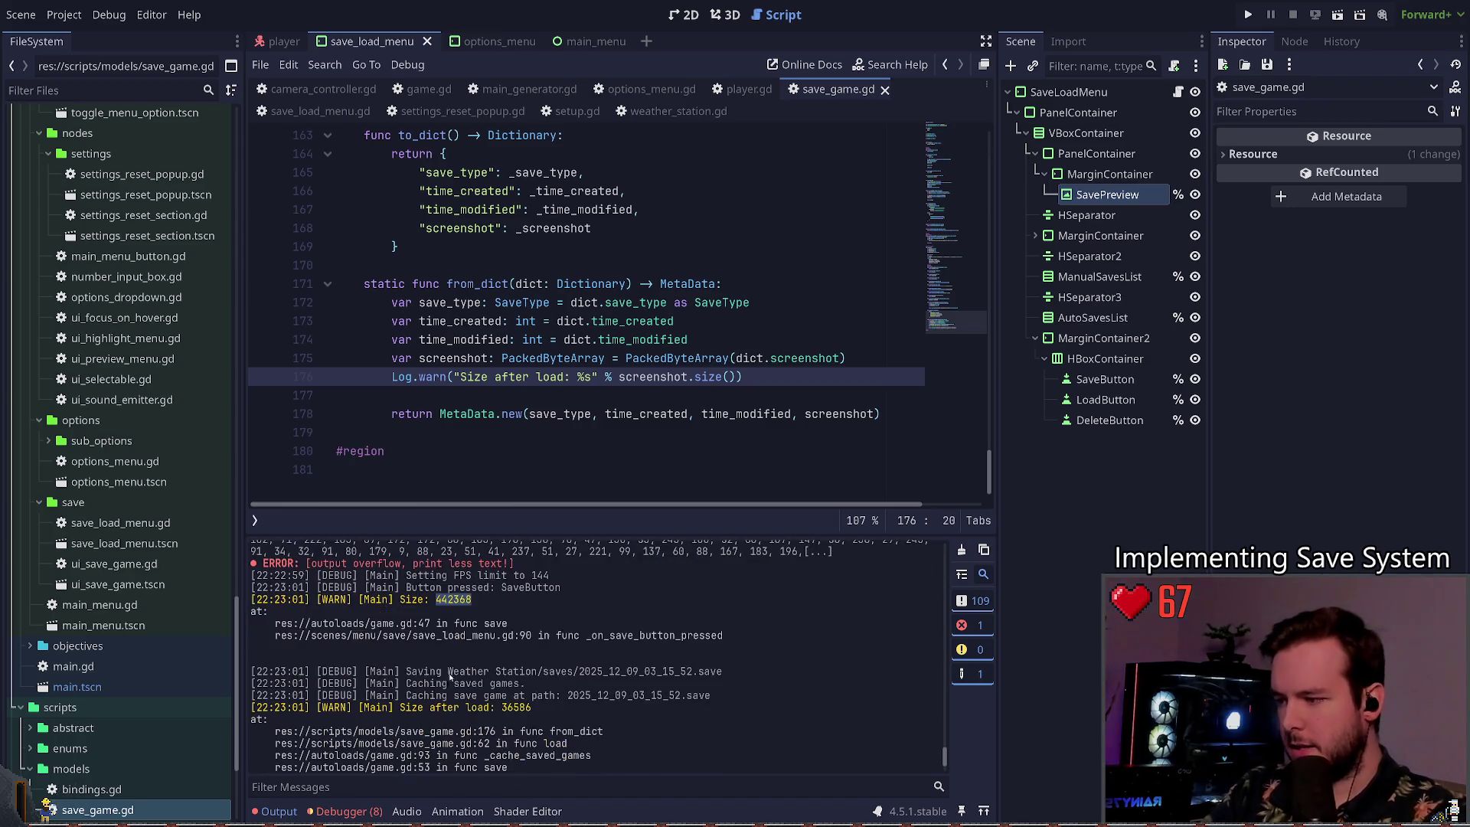
{"action": "left_click", "coordinate": [347, 812]}
{"action": "left_click", "coordinate": [351, 546]}
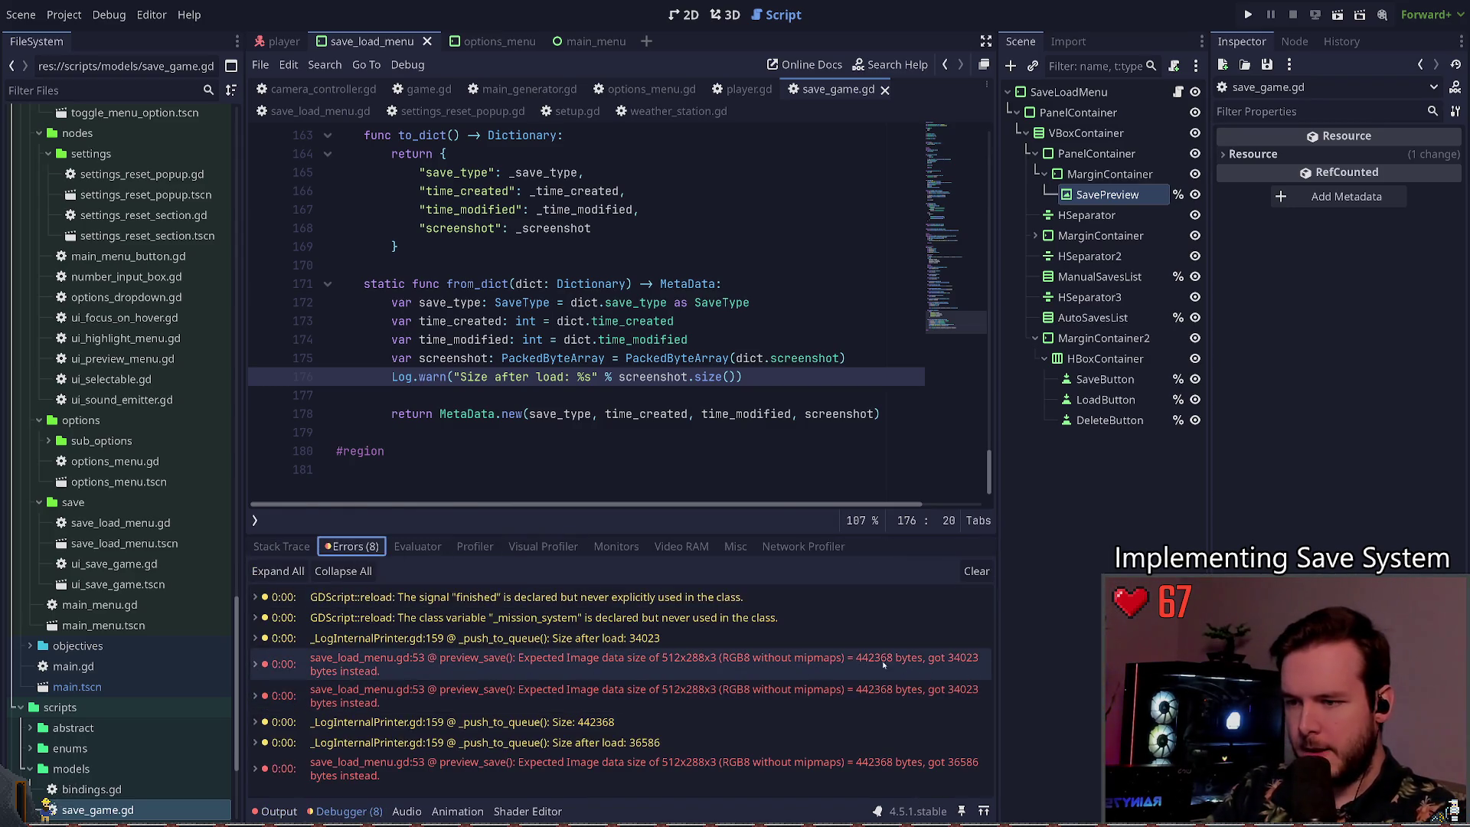
{"action": "left_click", "coordinate": [277, 811]}
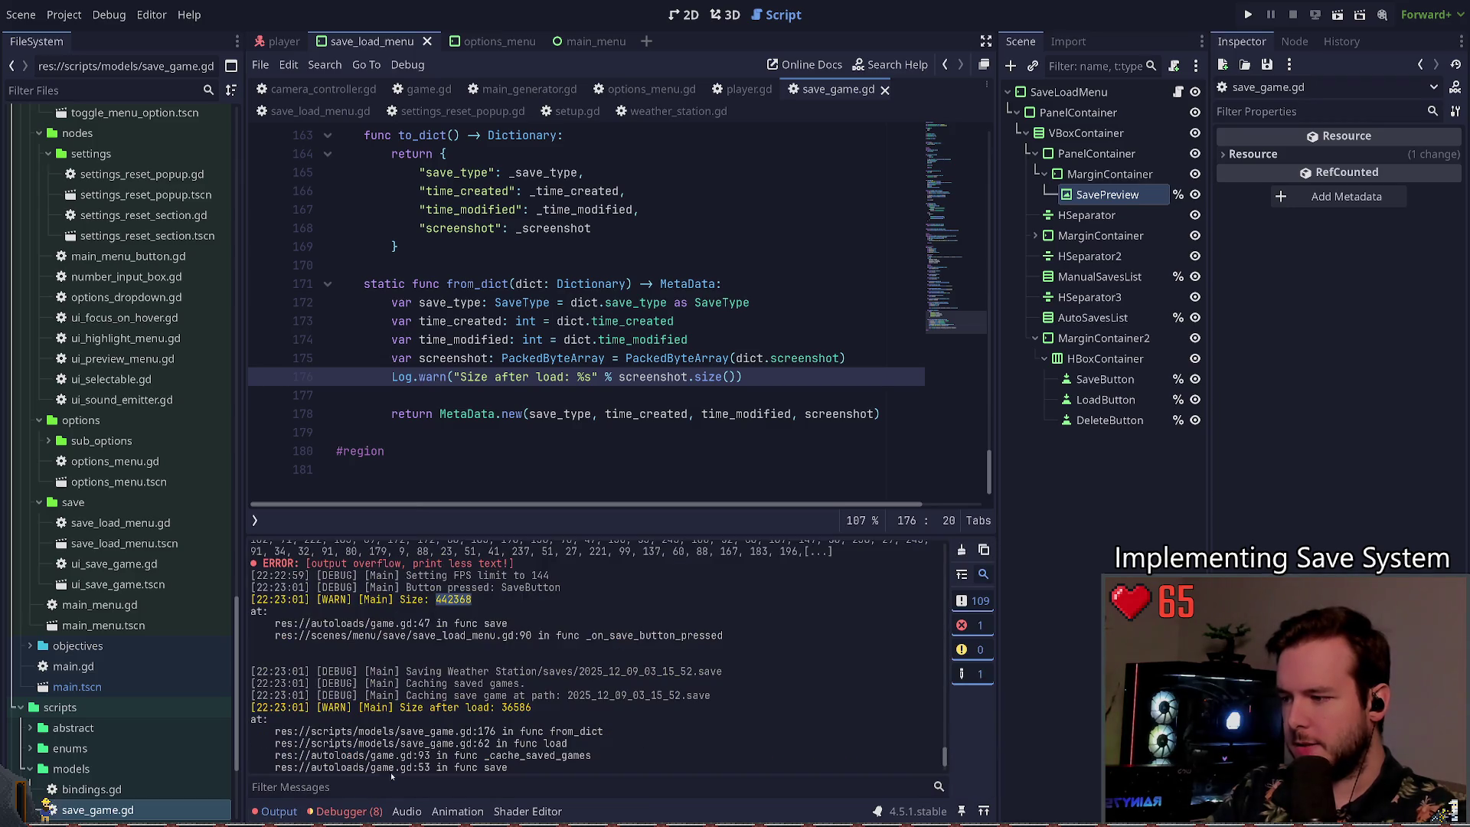
{"action": "left_click", "coordinate": [310, 812]}
{"action": "left_click", "coordinate": [279, 812]}
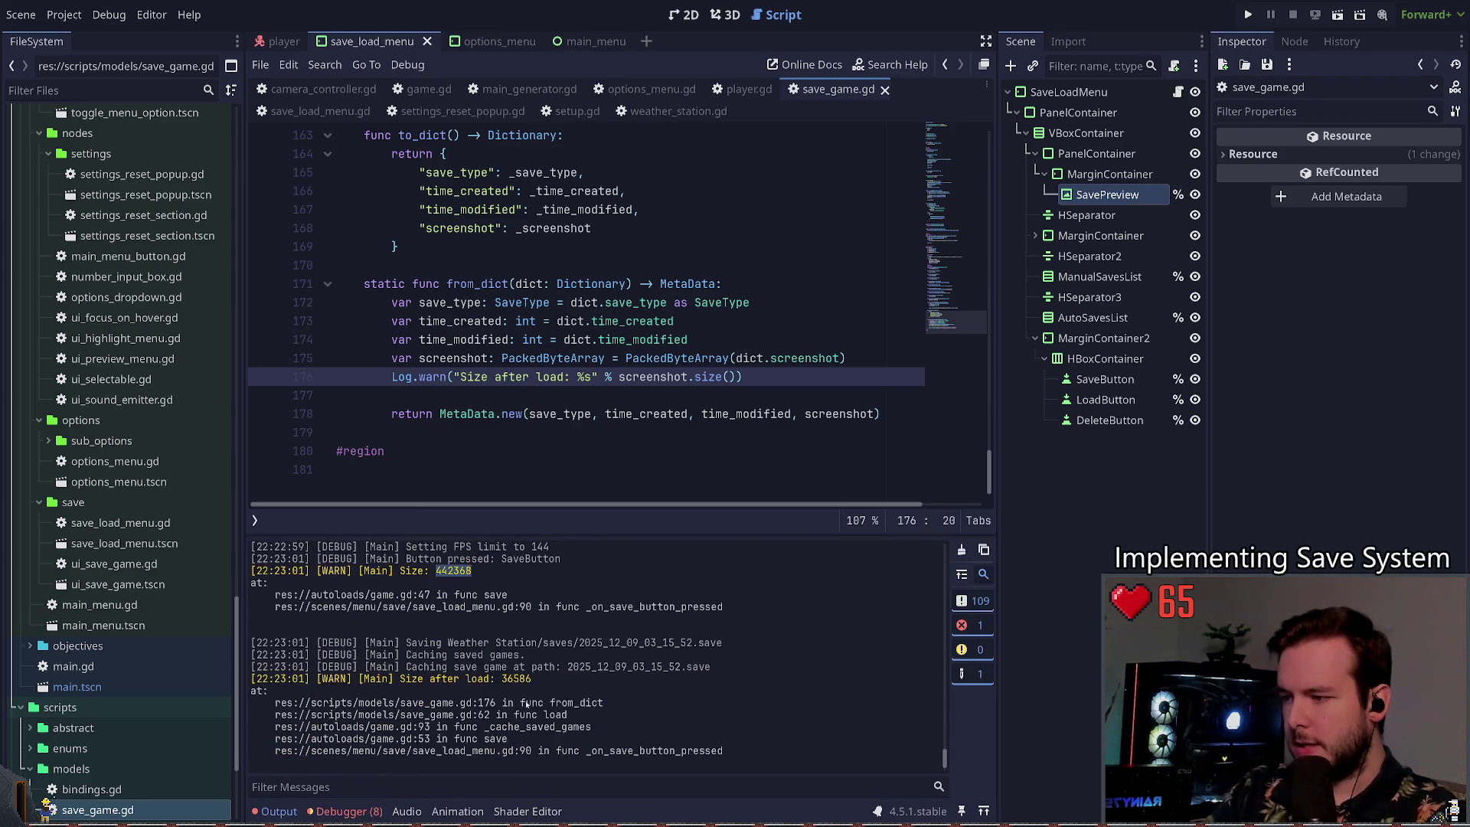
{"action": "double_click", "coordinate": [516, 679]}
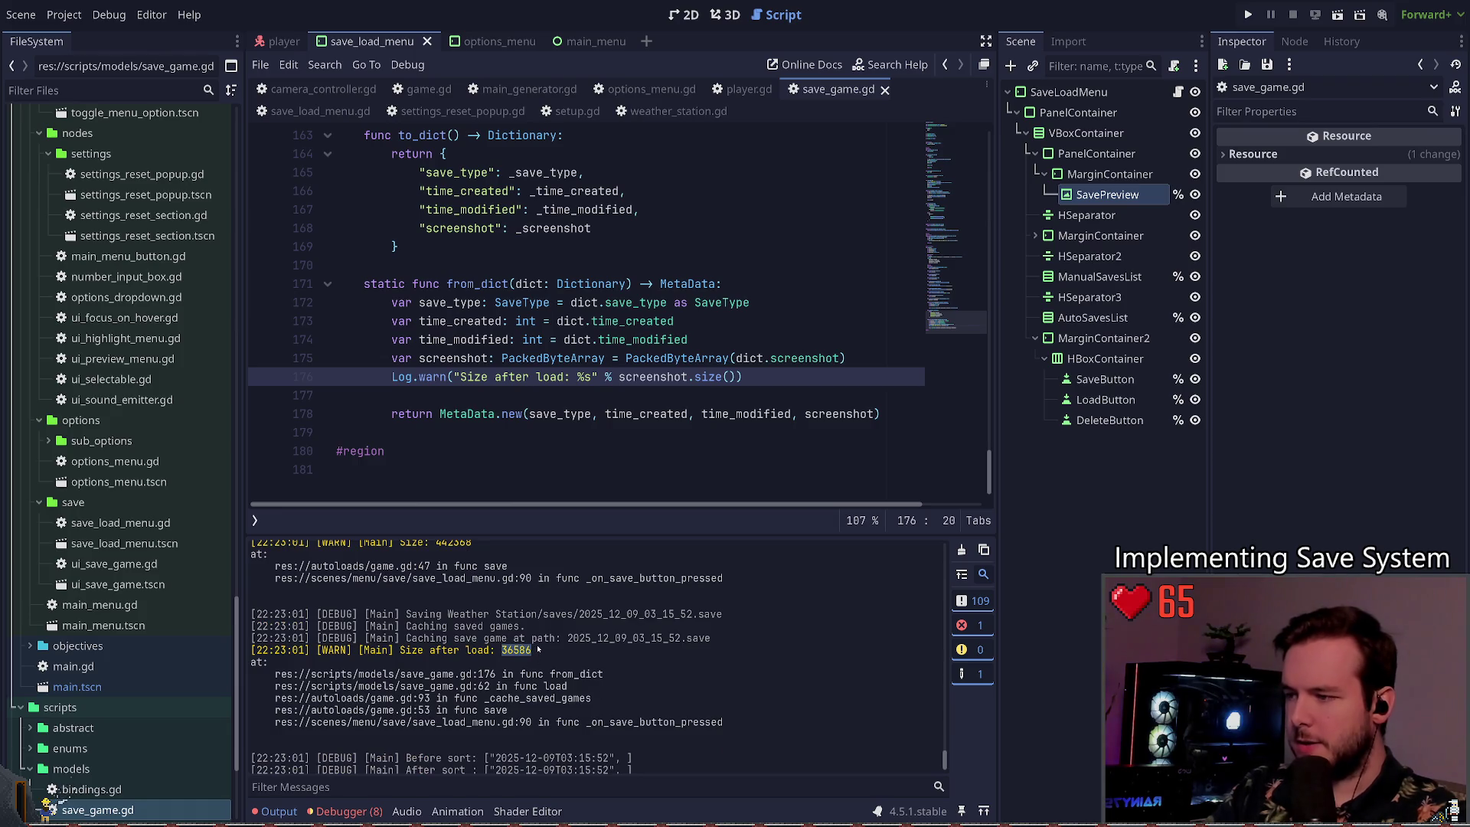
{"action": "left_click", "coordinate": [620, 396]}
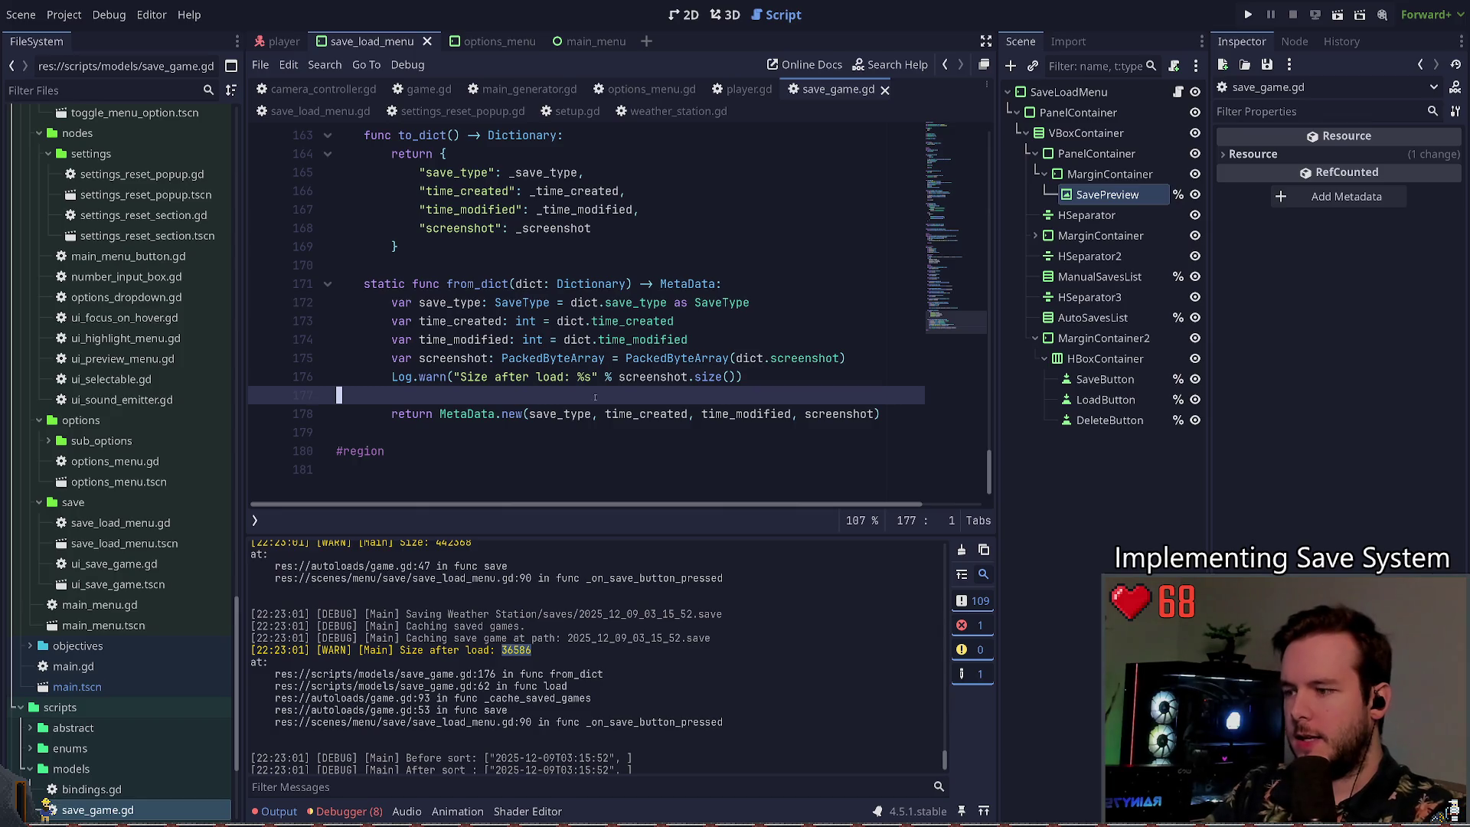
{"action": "key", "text": "Escape"}
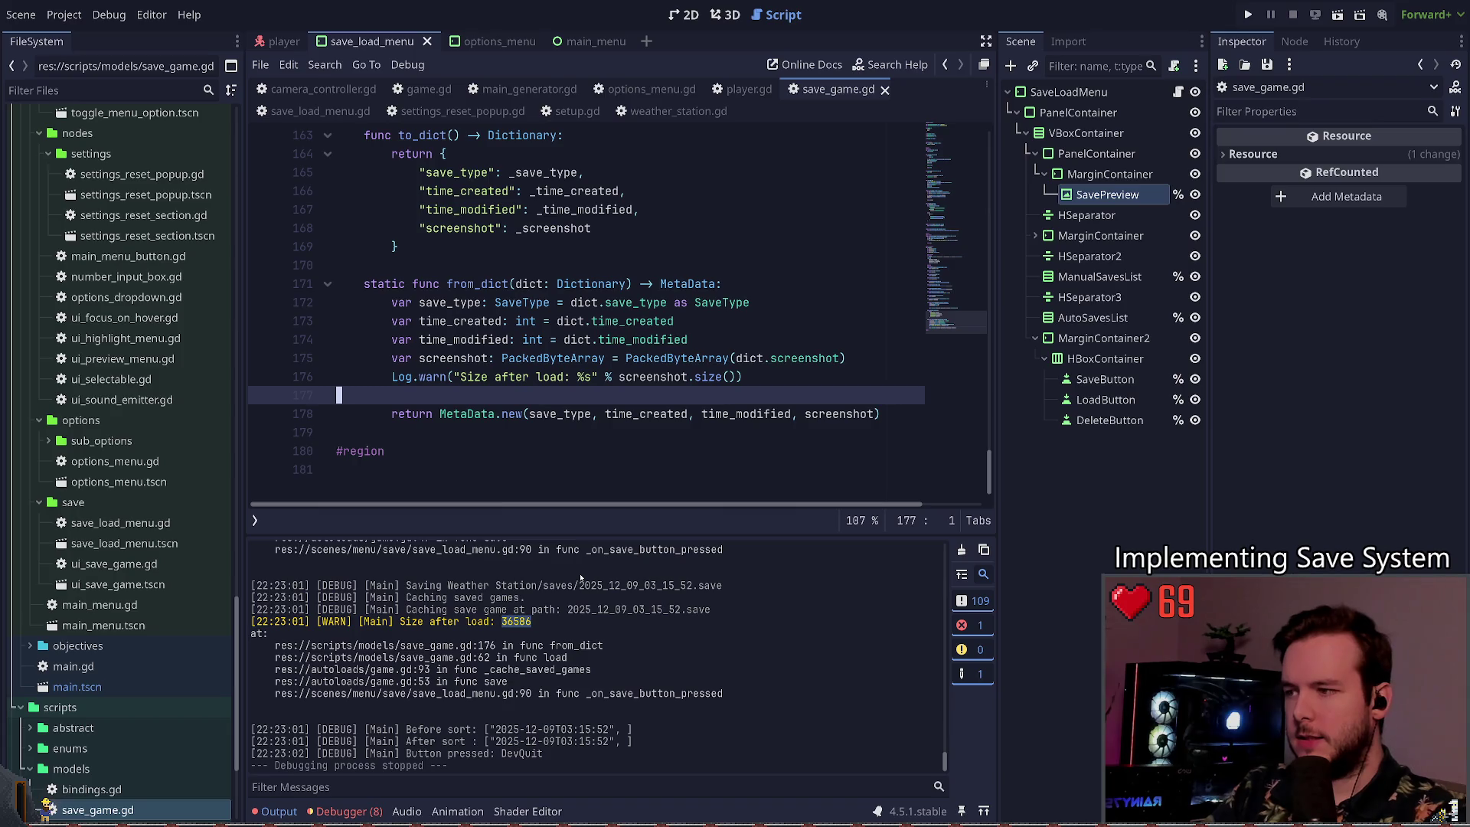
Step: Go to to_dict and try a PackedByteArray prefix on _screenshot in line 168, then remove it
{"action": "scroll", "coordinate": [664, 377], "scroll_direction": "up", "scroll_amount": 5}
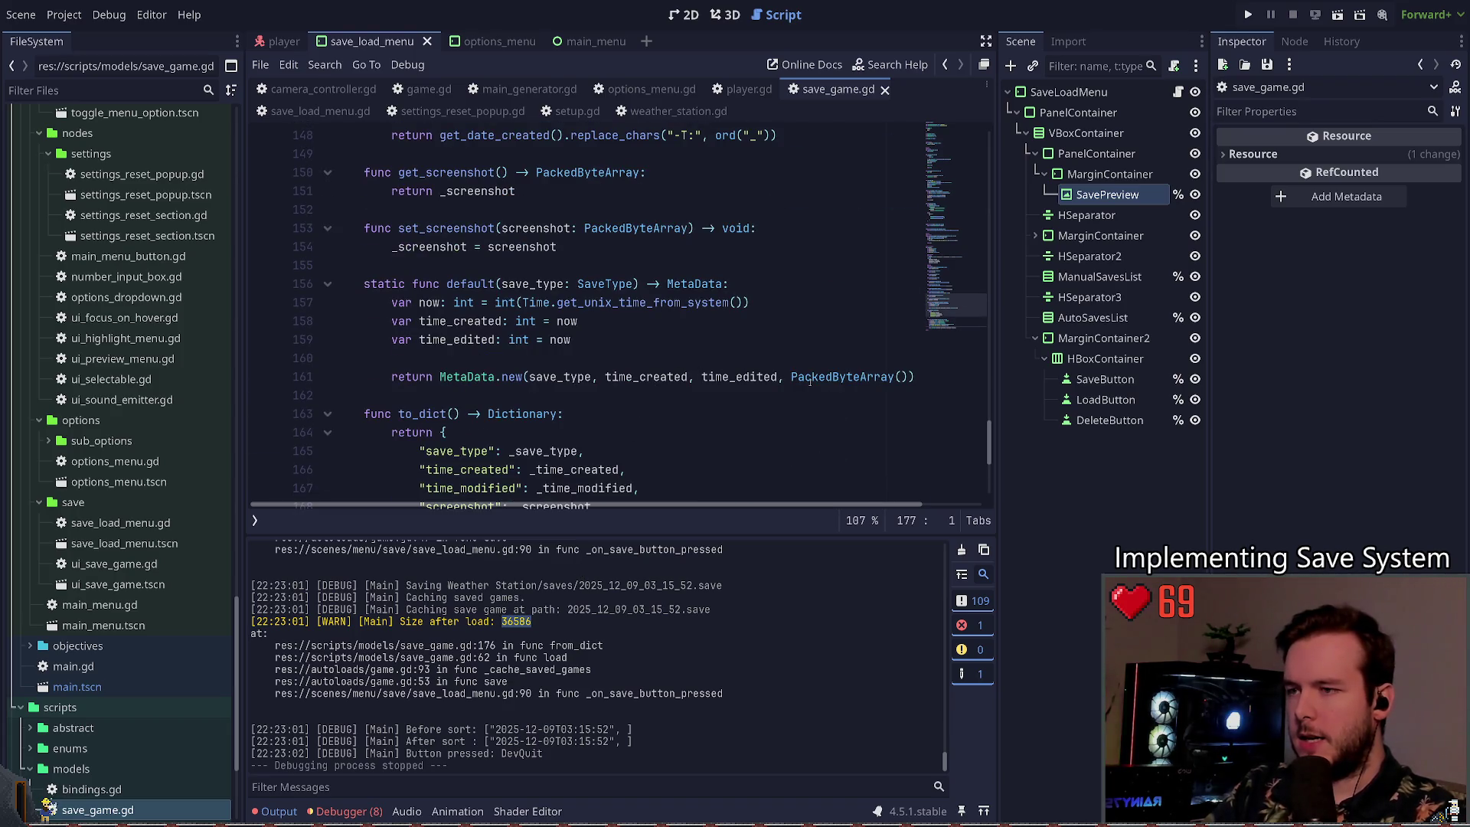
{"action": "scroll", "coordinate": [694, 395], "scroll_direction": "up", "scroll_amount": 3}
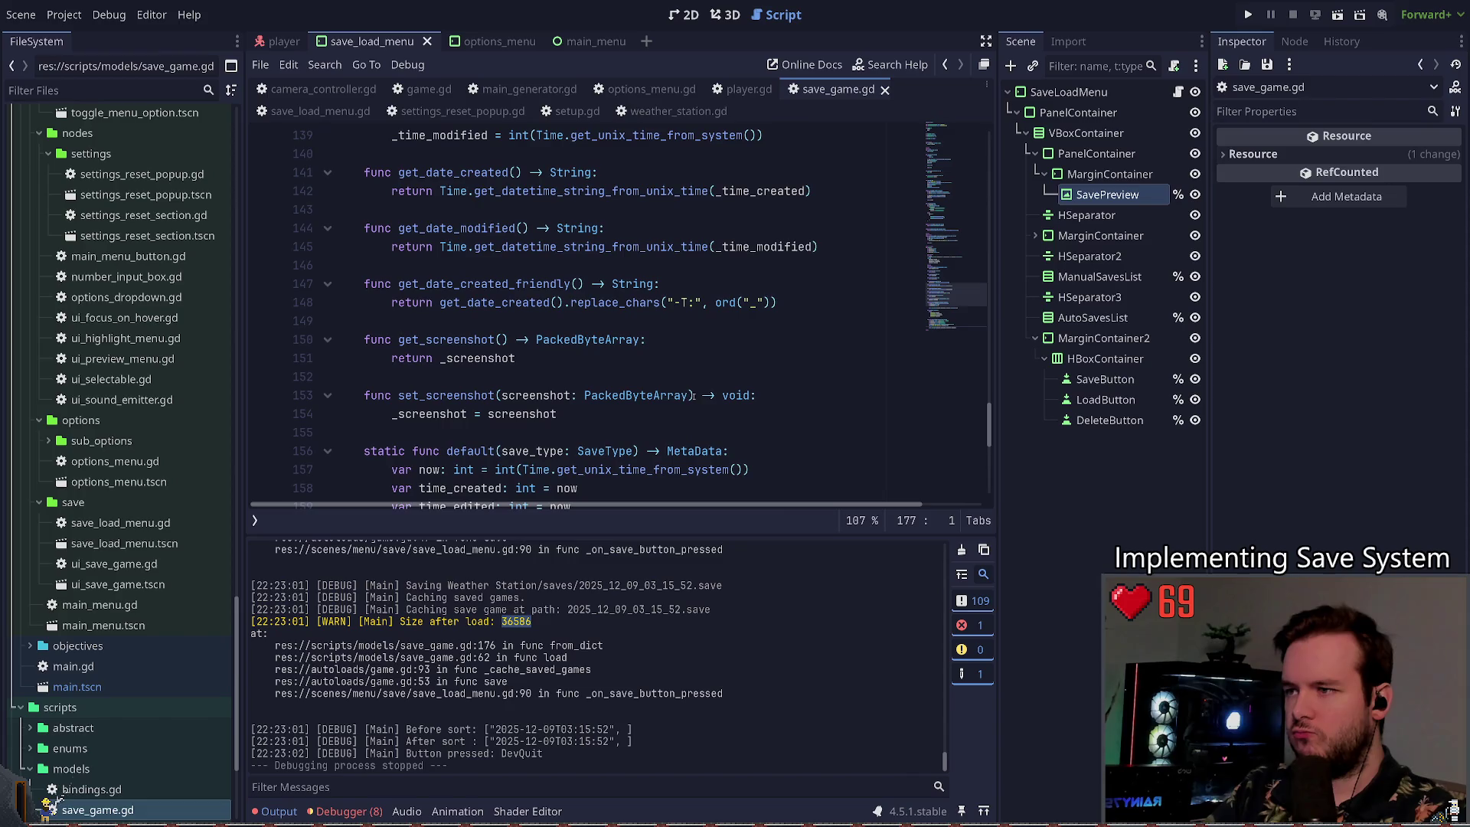
{"action": "left_click", "coordinate": [647, 339]}
{"action": "scroll", "coordinate": [689, 348], "scroll_direction": "up", "scroll_amount": 9}
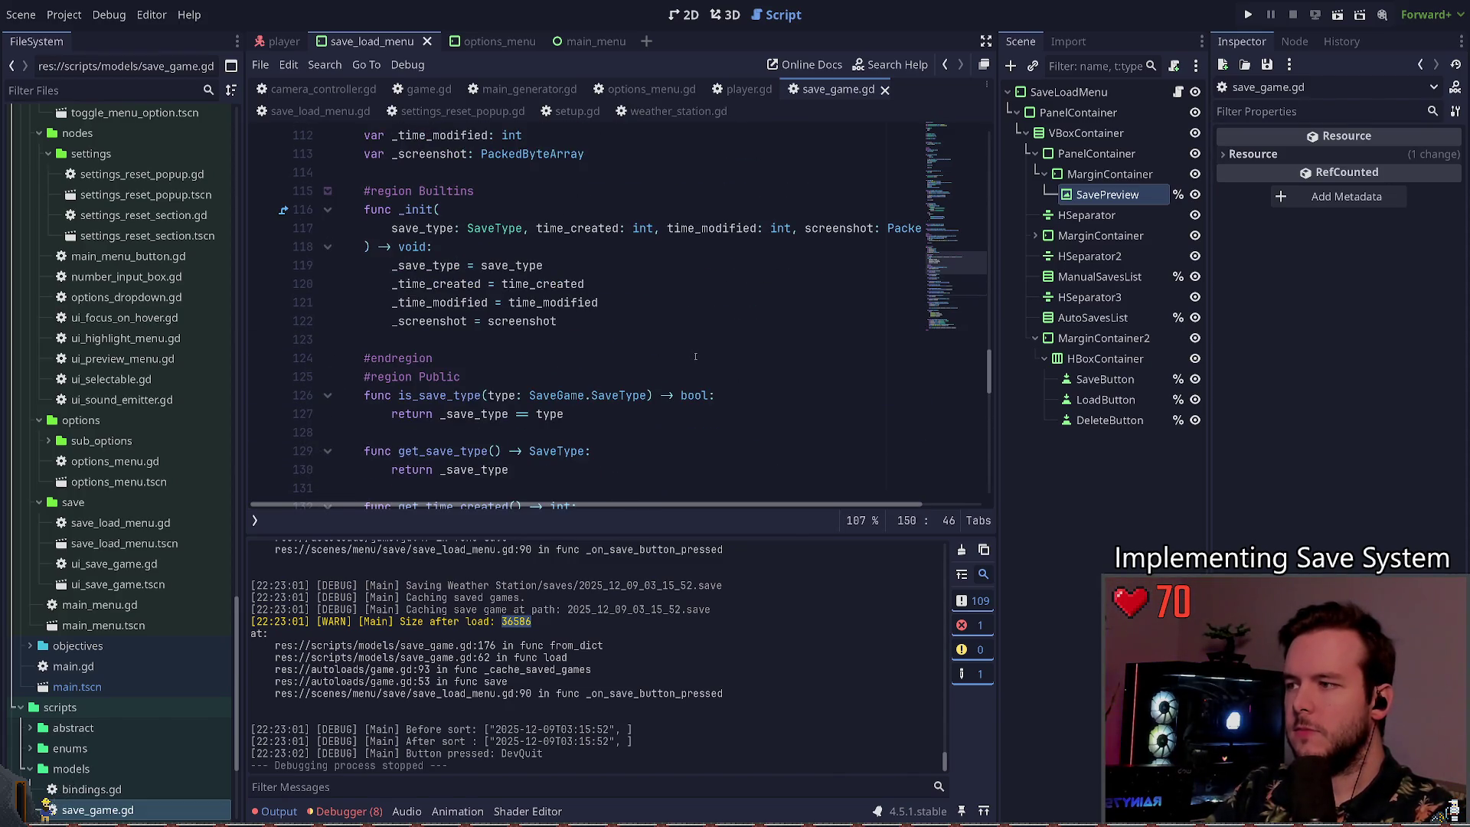
{"action": "scroll", "coordinate": [692, 355], "scroll_direction": "up", "scroll_amount": 5}
{"action": "scroll", "coordinate": [687, 355], "scroll_direction": "up", "scroll_amount": 12}
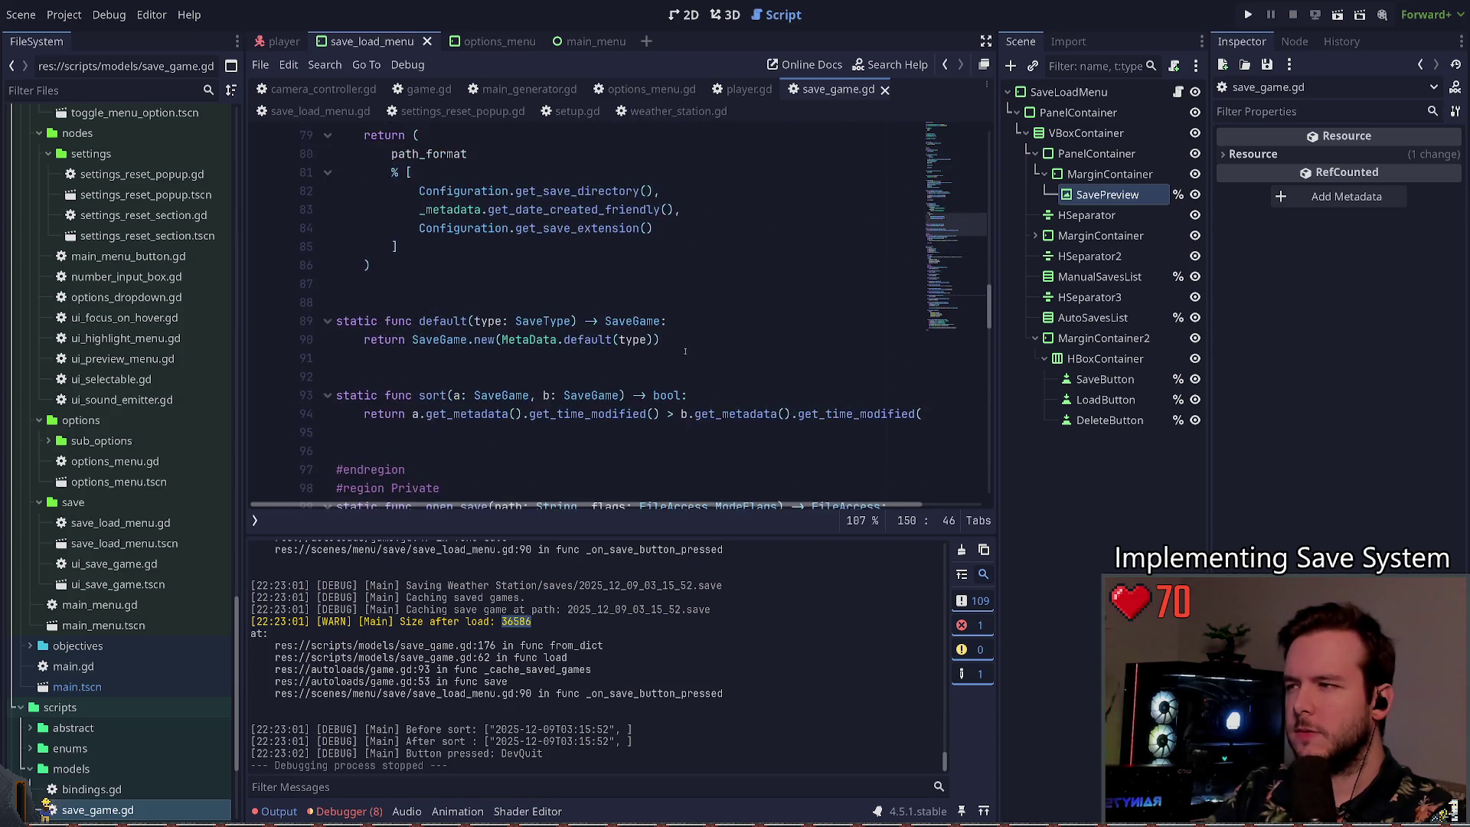
{"action": "scroll", "coordinate": [680, 357], "scroll_direction": "up", "scroll_amount": 3}
{"action": "scroll", "coordinate": [681, 356], "scroll_direction": "up", "scroll_amount": 2}
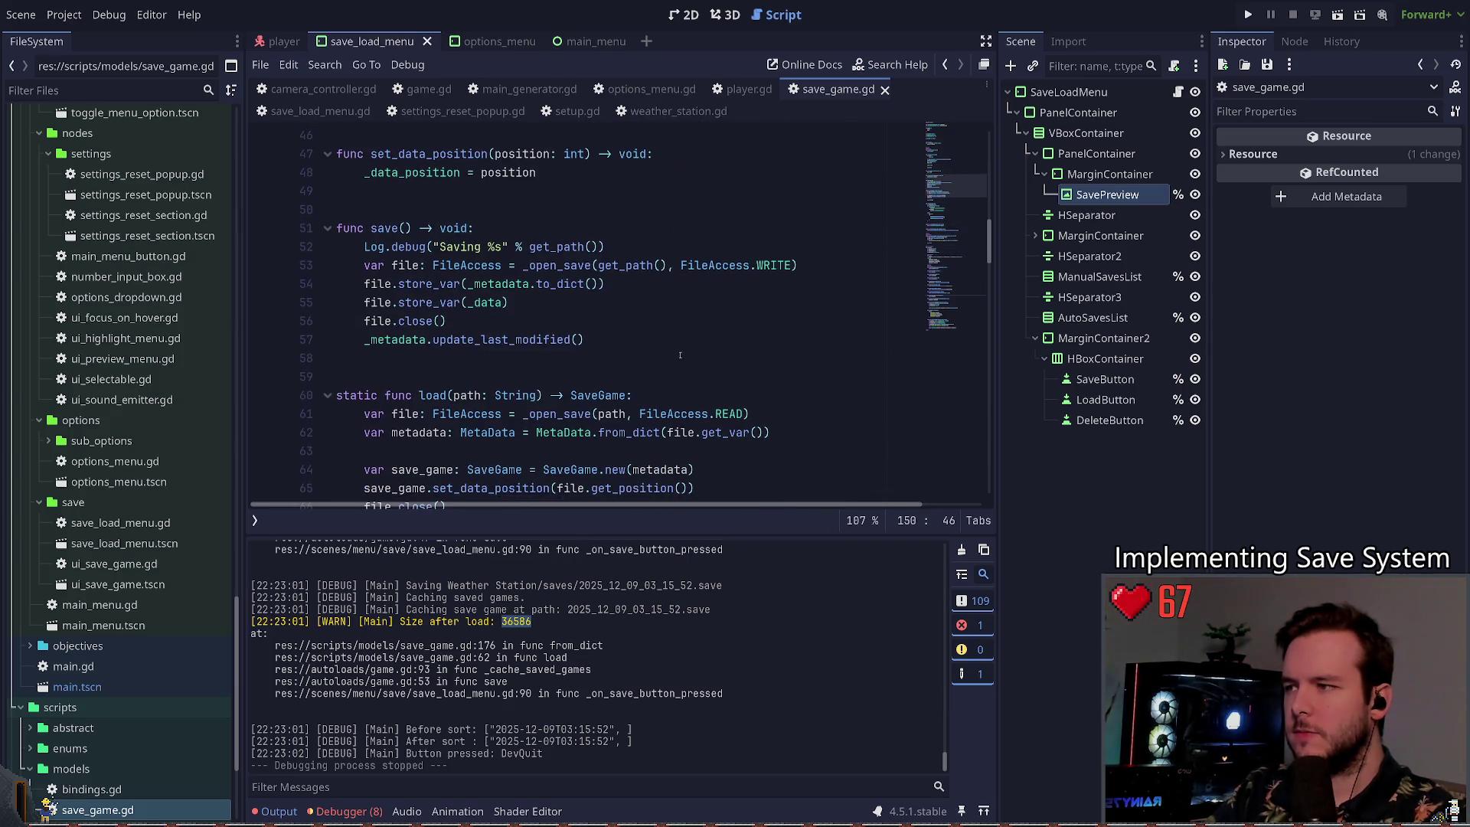
{"action": "left_click", "coordinate": [513, 284], "text": "ctrl"}
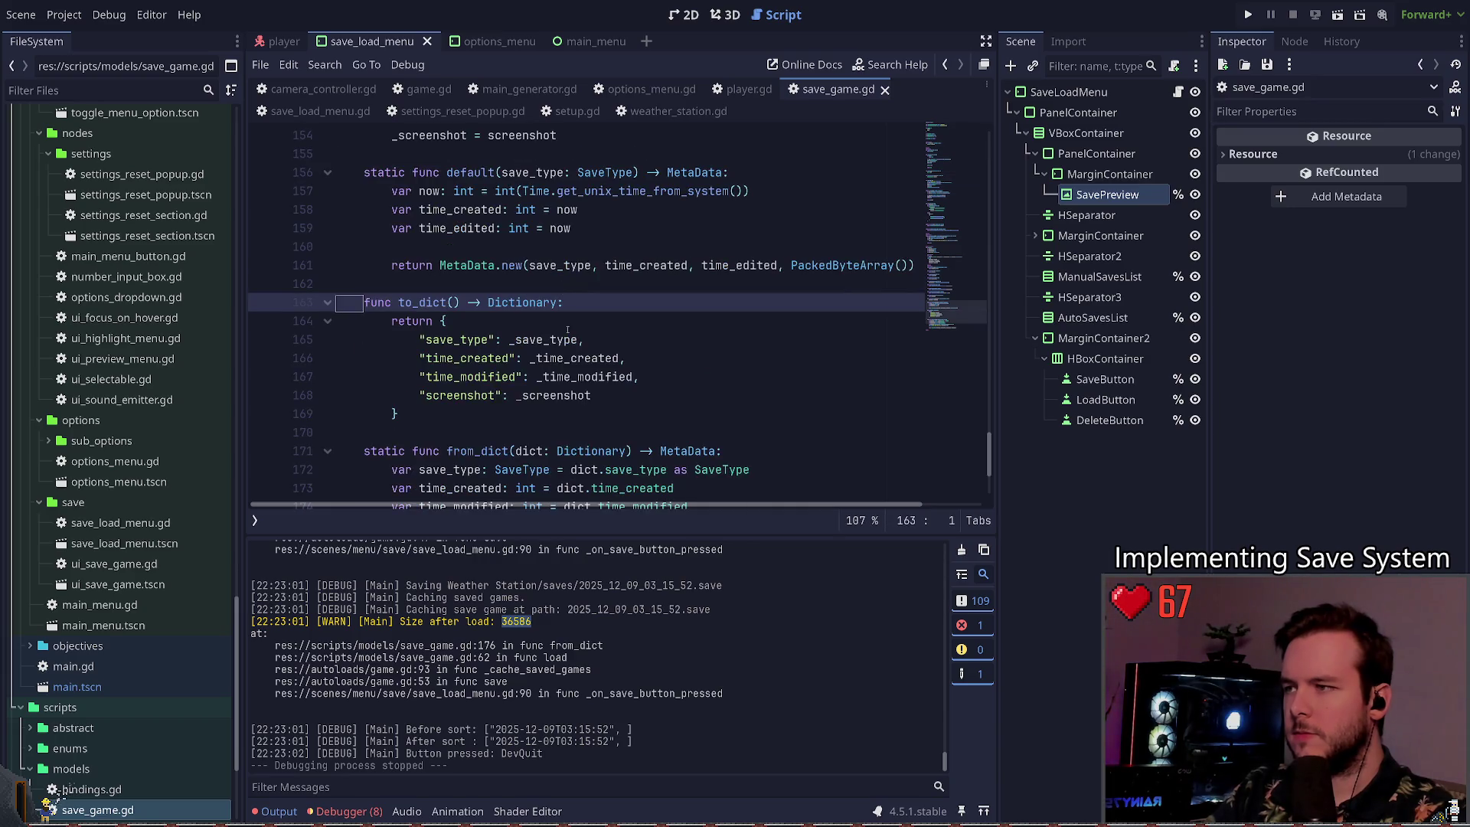
{"action": "left_click", "coordinate": [612, 395]}
{"action": "type", "text": "."}
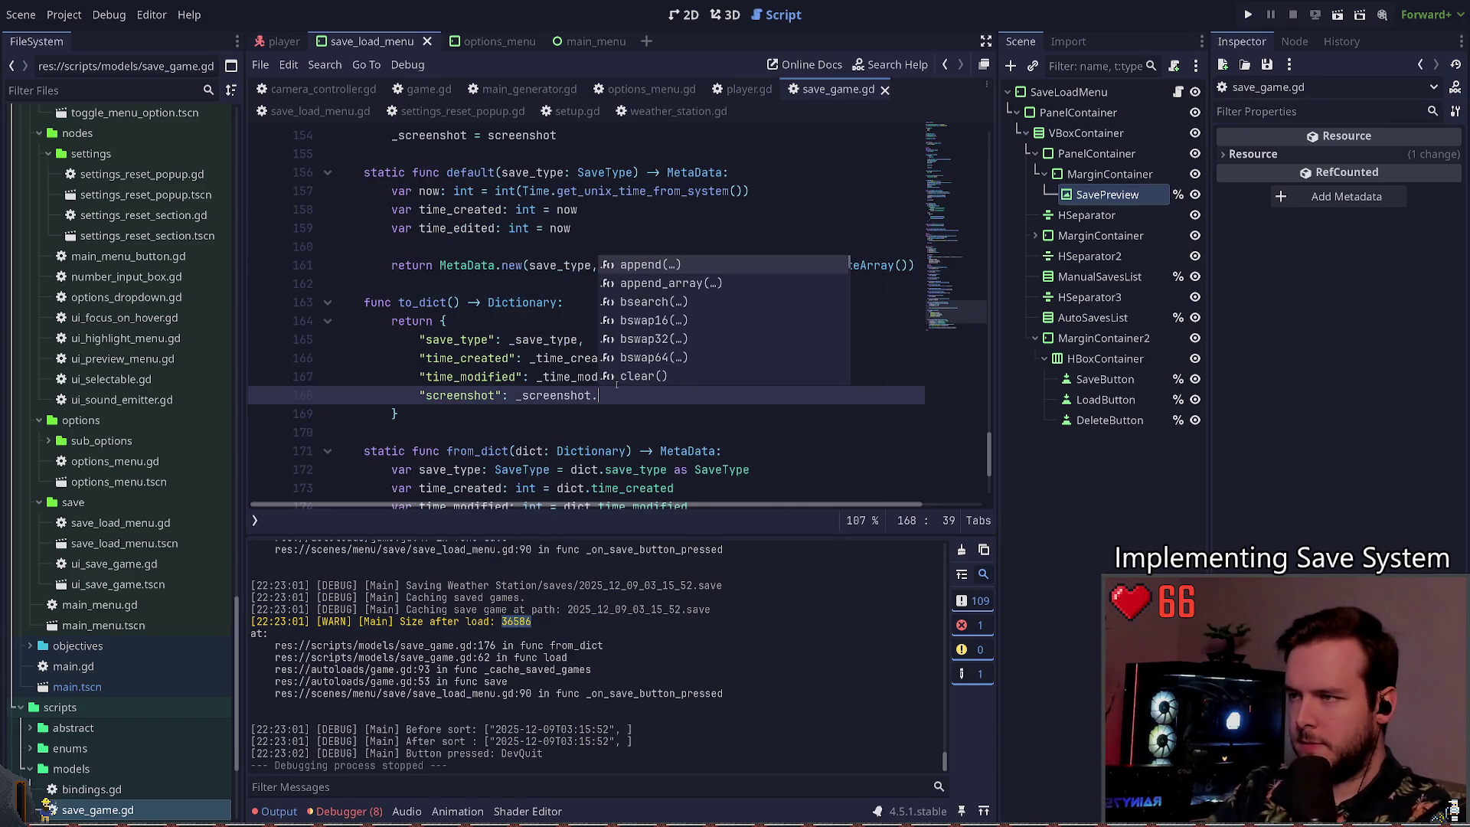
{"action": "key", "text": "BackSpace"}
{"action": "key", "text": "ctrl+Left"}
{"action": "type", "text": "PackedByte"}
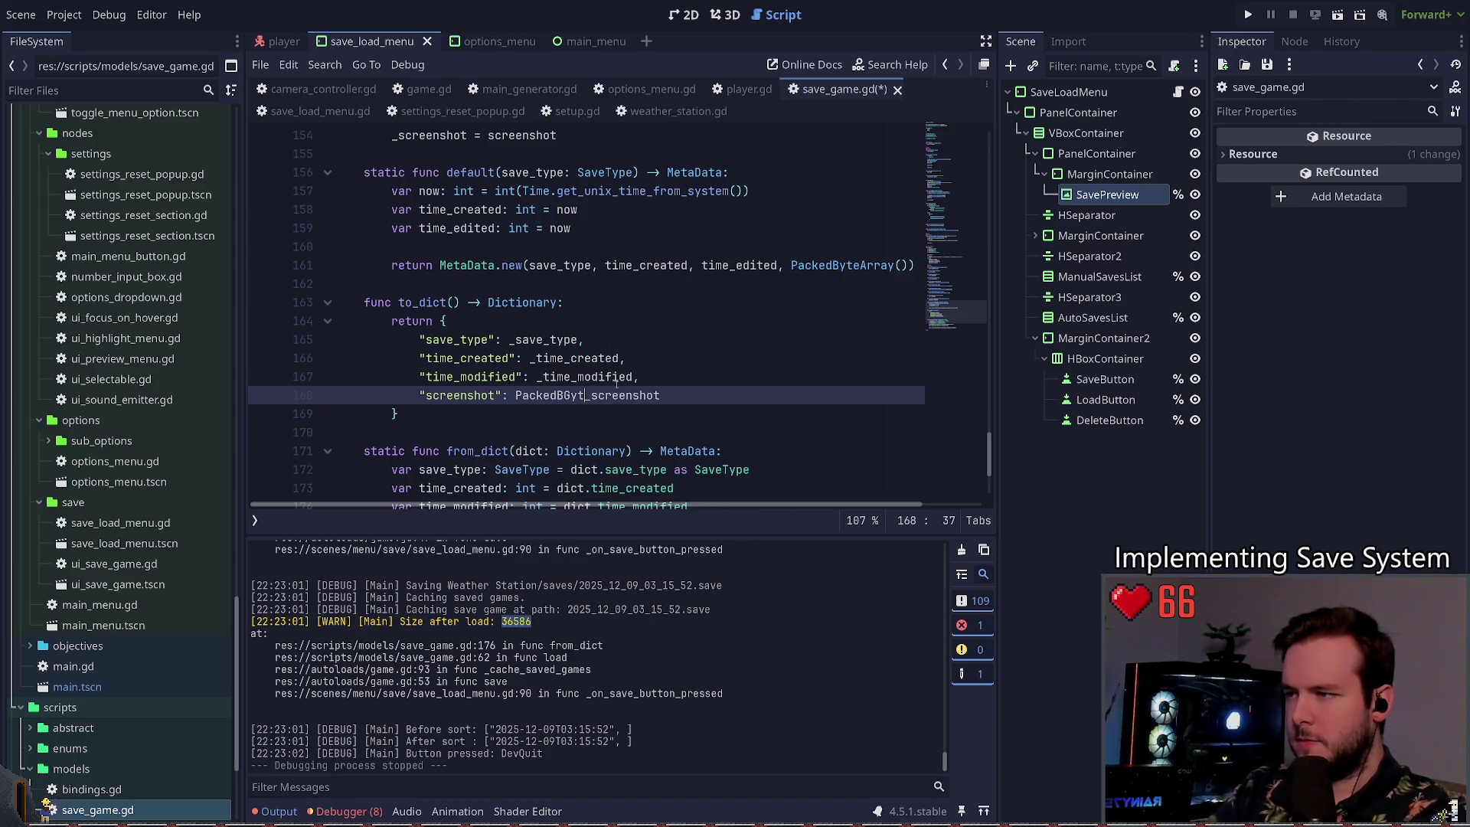
{"action": "type", "text": "Array."}
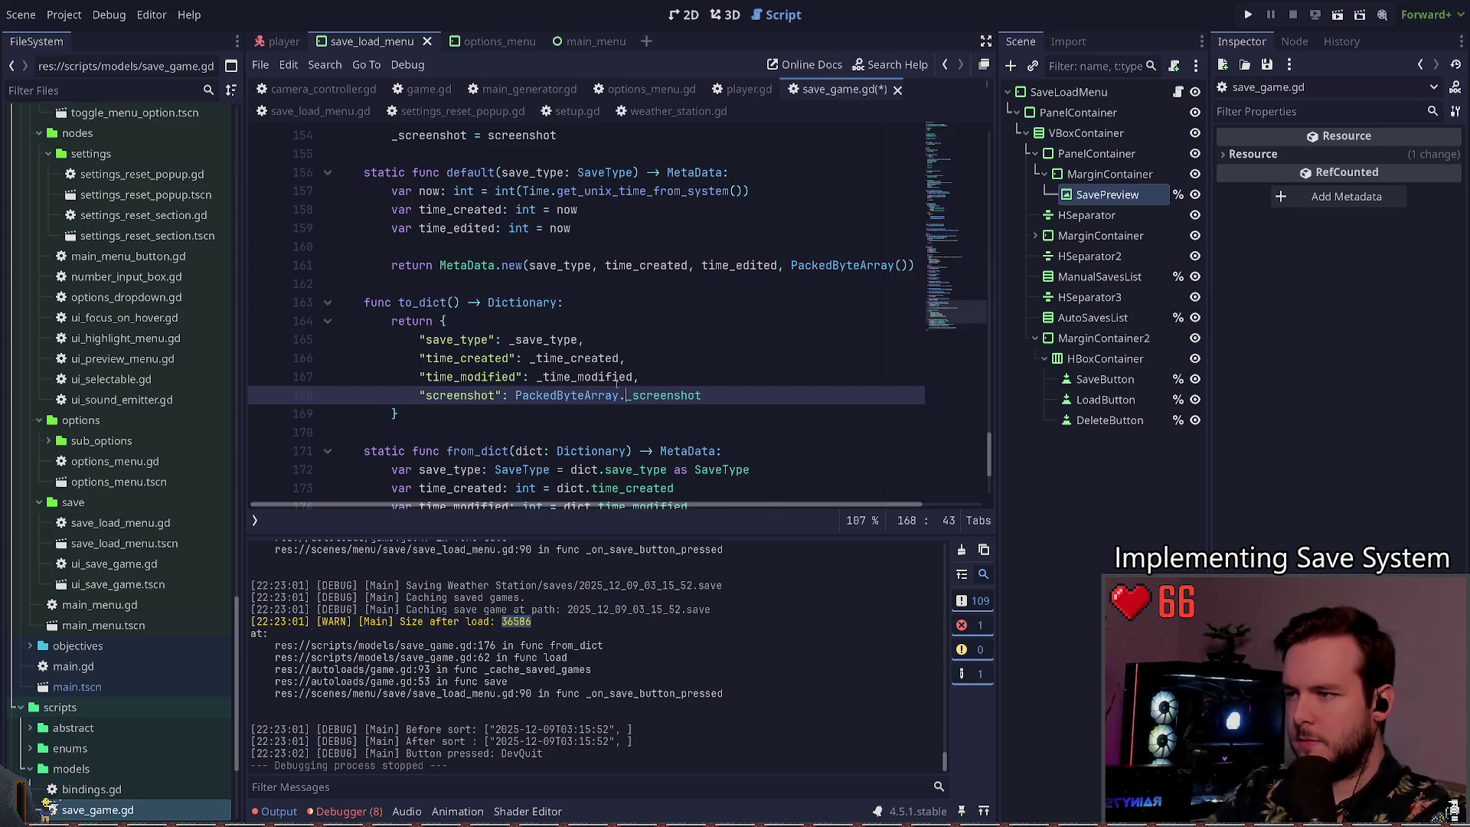
{"action": "key", "text": "BackSpace"}
{"action": "key", "text": "BackSpace"}
{"action": "key", "text": "BackSpace"}
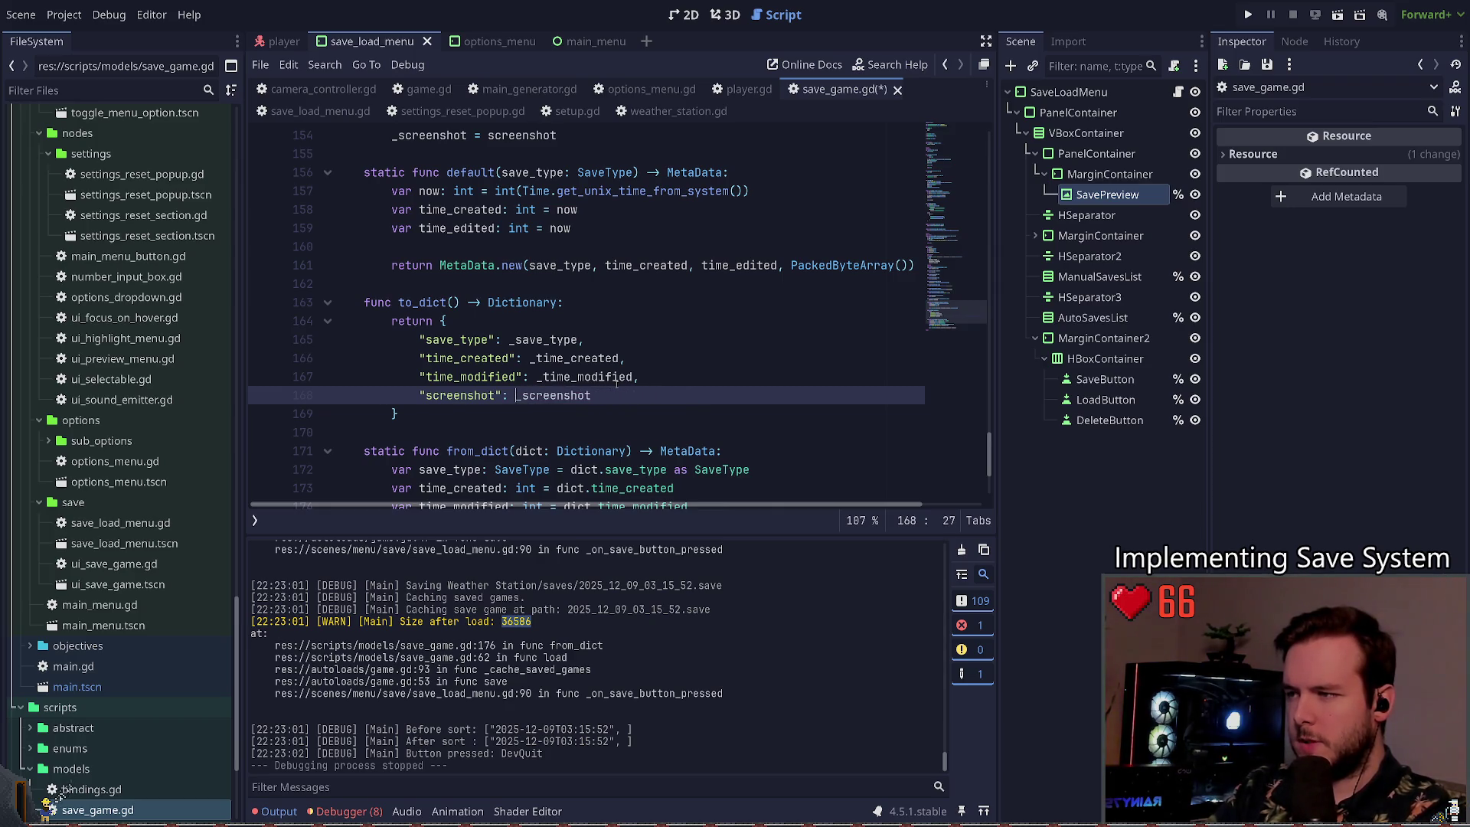
Step: Try a get_string_from_utf8 conversion on _screenshot, then delete it again
{"action": "type", "text": ".to"}
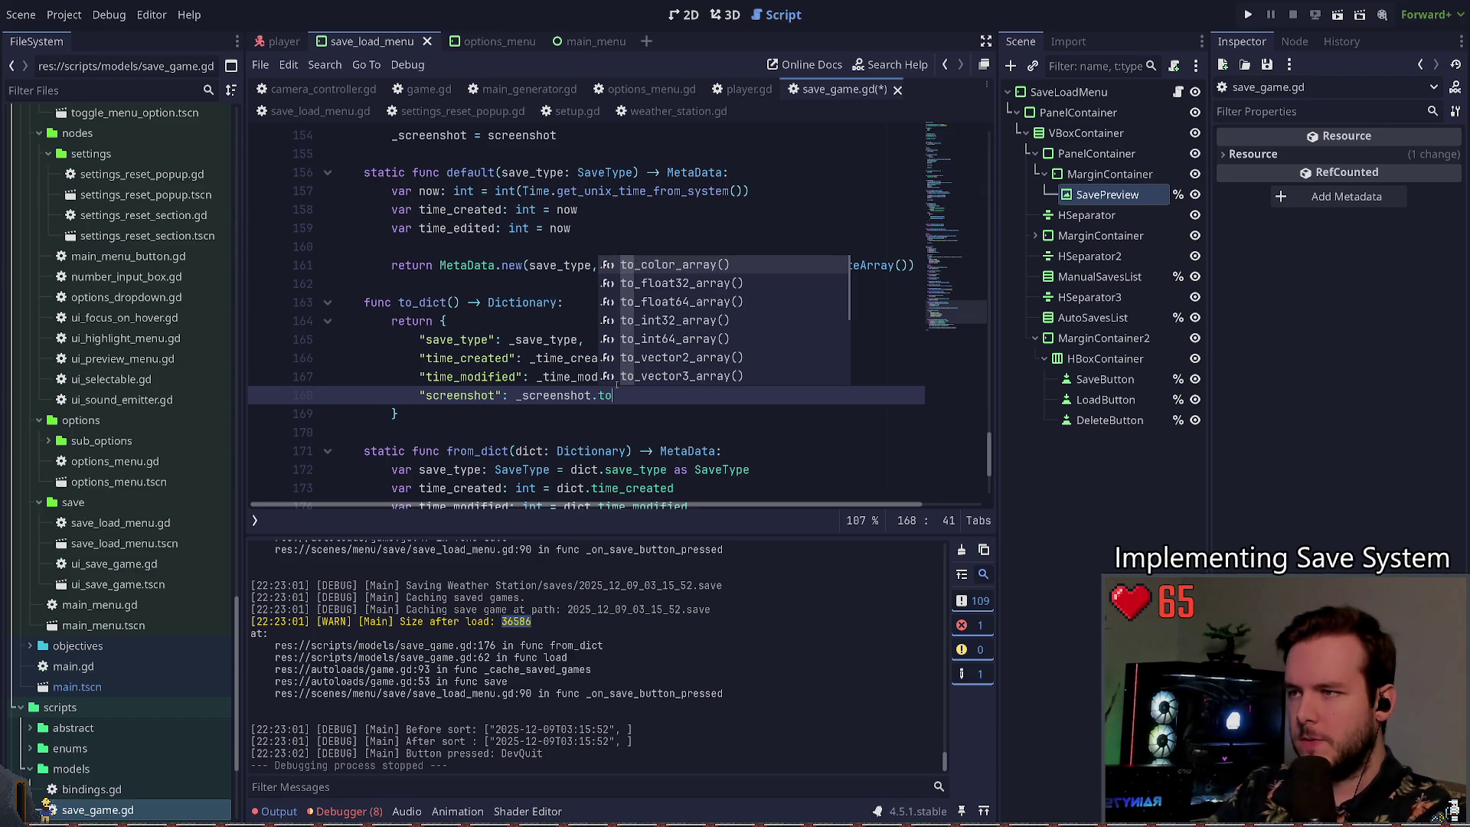
{"action": "key", "text": "Down"}
{"action": "key", "text": "Down"}
{"action": "key", "text": "Down"}
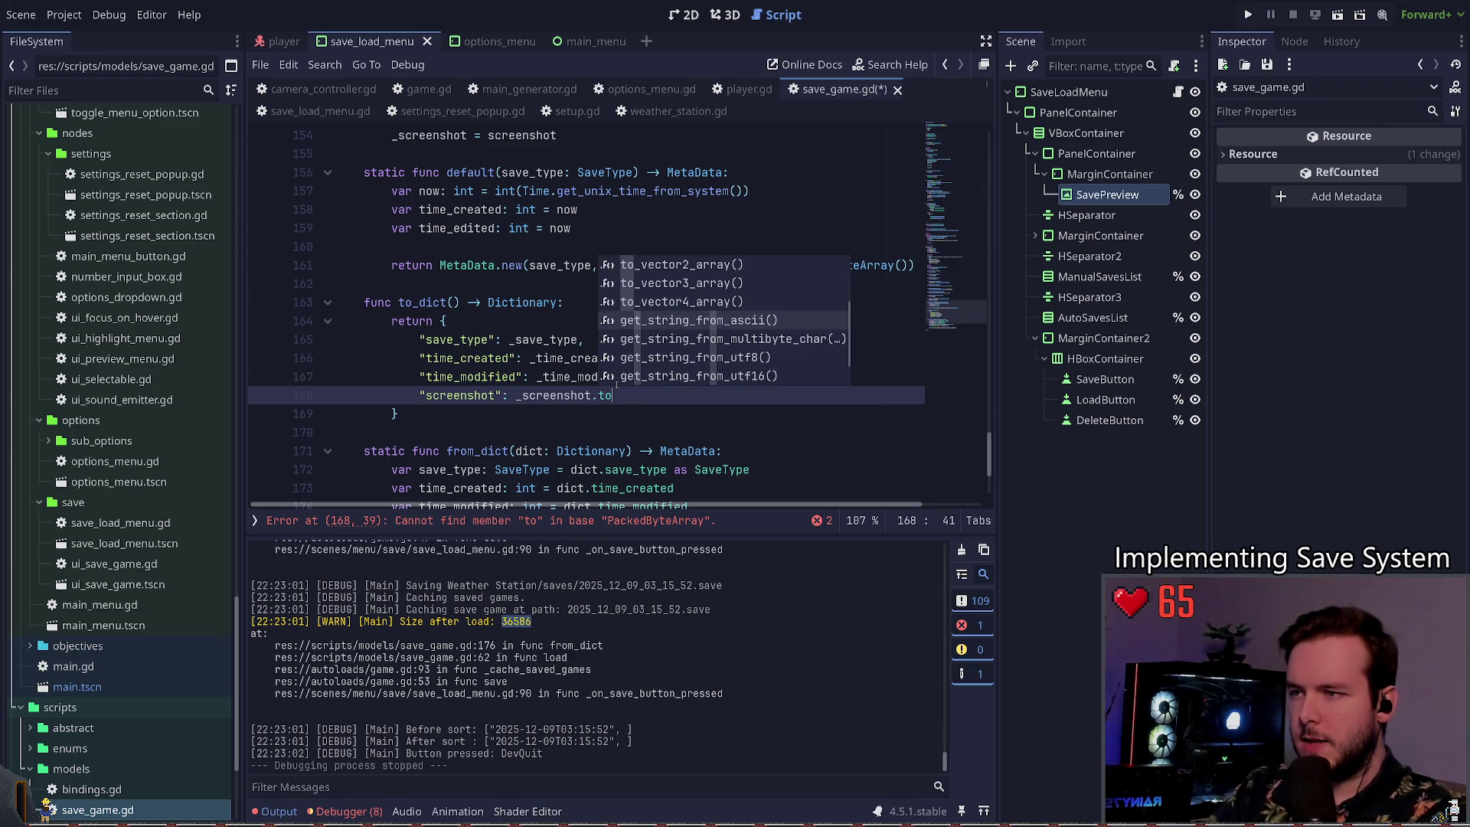
{"action": "key", "text": "Up"}
{"action": "key", "text": "Up"}
{"action": "key", "text": "Up"}
{"action": "key", "text": "Up"}
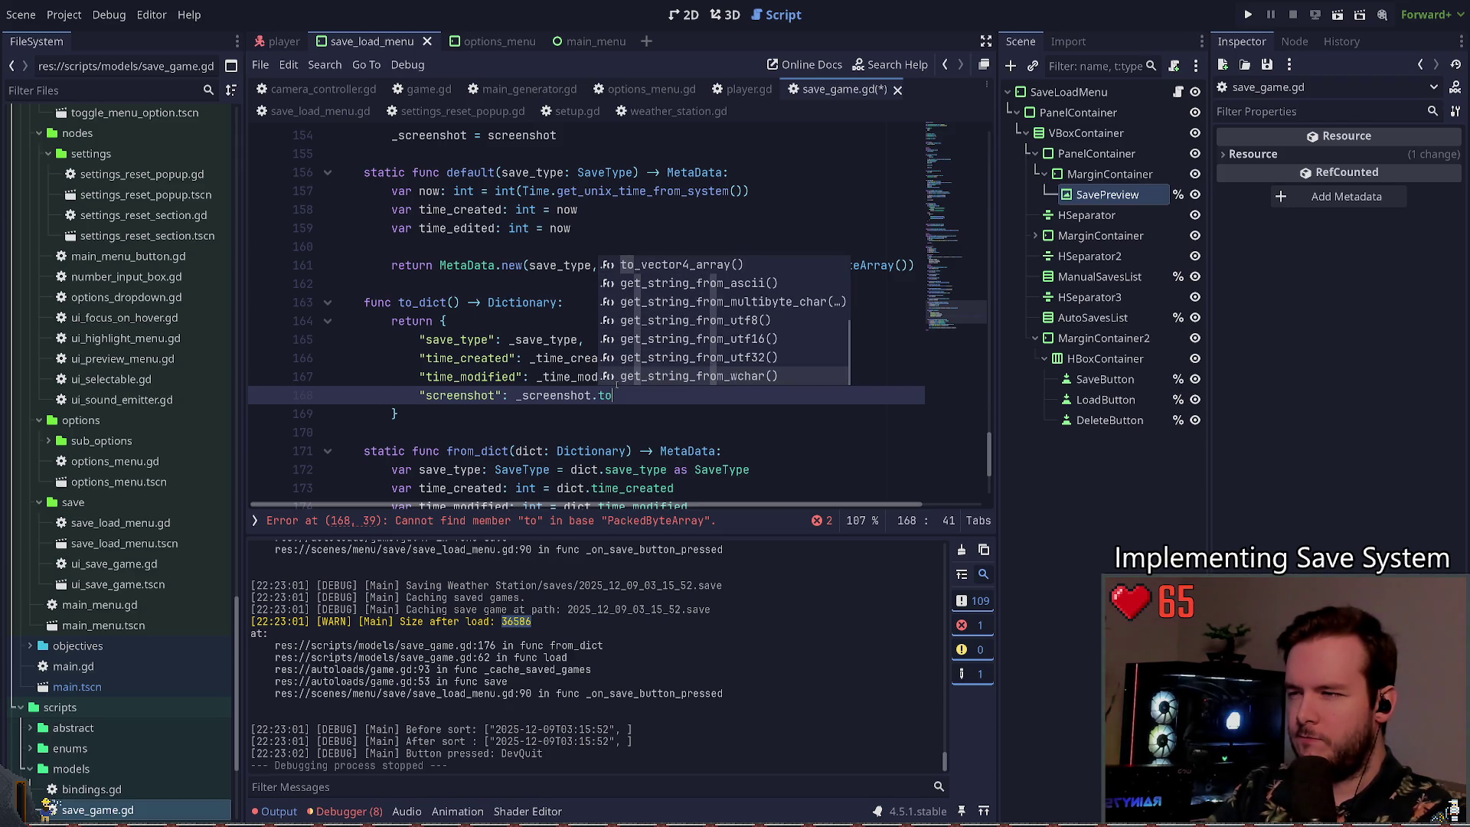
{"action": "key", "text": "Down"}
{"action": "key", "text": "Up"}
{"action": "key", "text": "Up"}
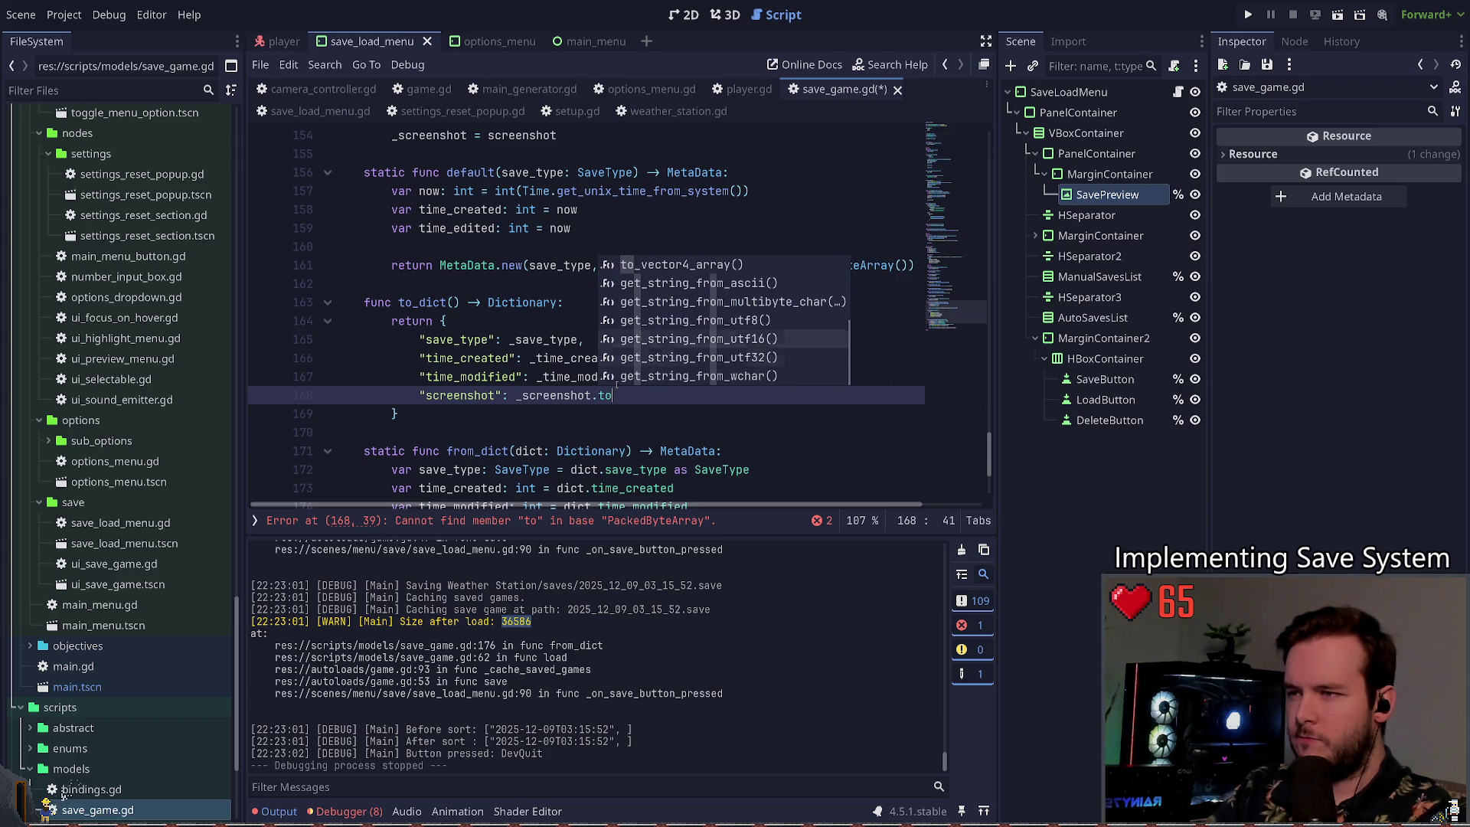
{"action": "key", "text": "Up"}
{"action": "key", "text": "Up"}
{"action": "key", "text": "Return"}
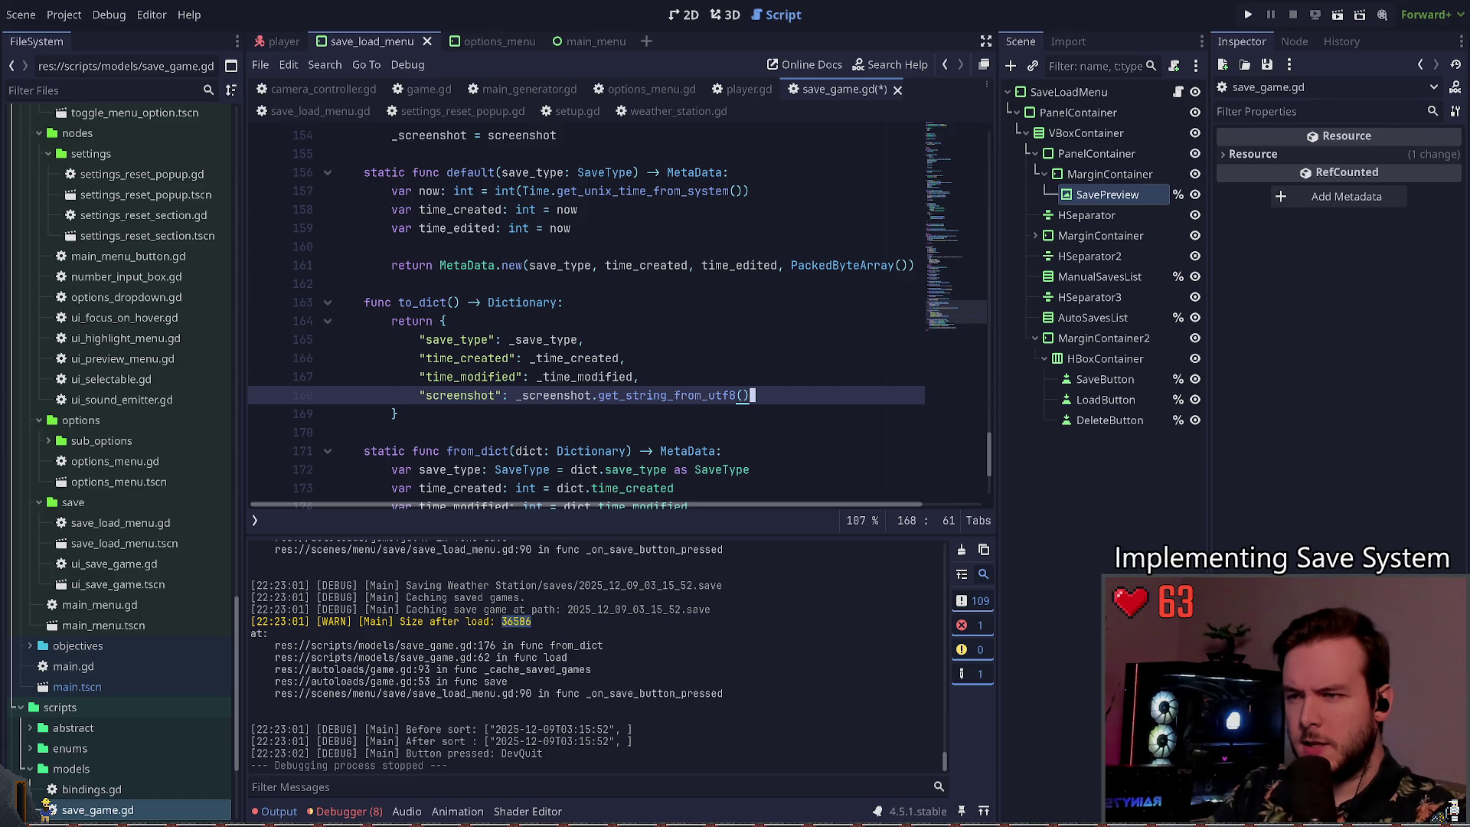
{"action": "key", "text": "ctrl+Left"}
{"action": "key", "text": "ctrl+Left"}
{"action": "key", "text": "ctrl+Left"}
{"action": "key", "text": "shift+End"}
{"action": "key", "text": "Delete"}
Step: Wrap _screenshot as Array(_screenshot) and open the Array class reference at its constructors
{"action": "type", "text": "."}
{"action": "key", "text": "BackSpace"}
{"action": "key", "text": "ctrl+Left"}
{"action": "type", "text": "Array("}
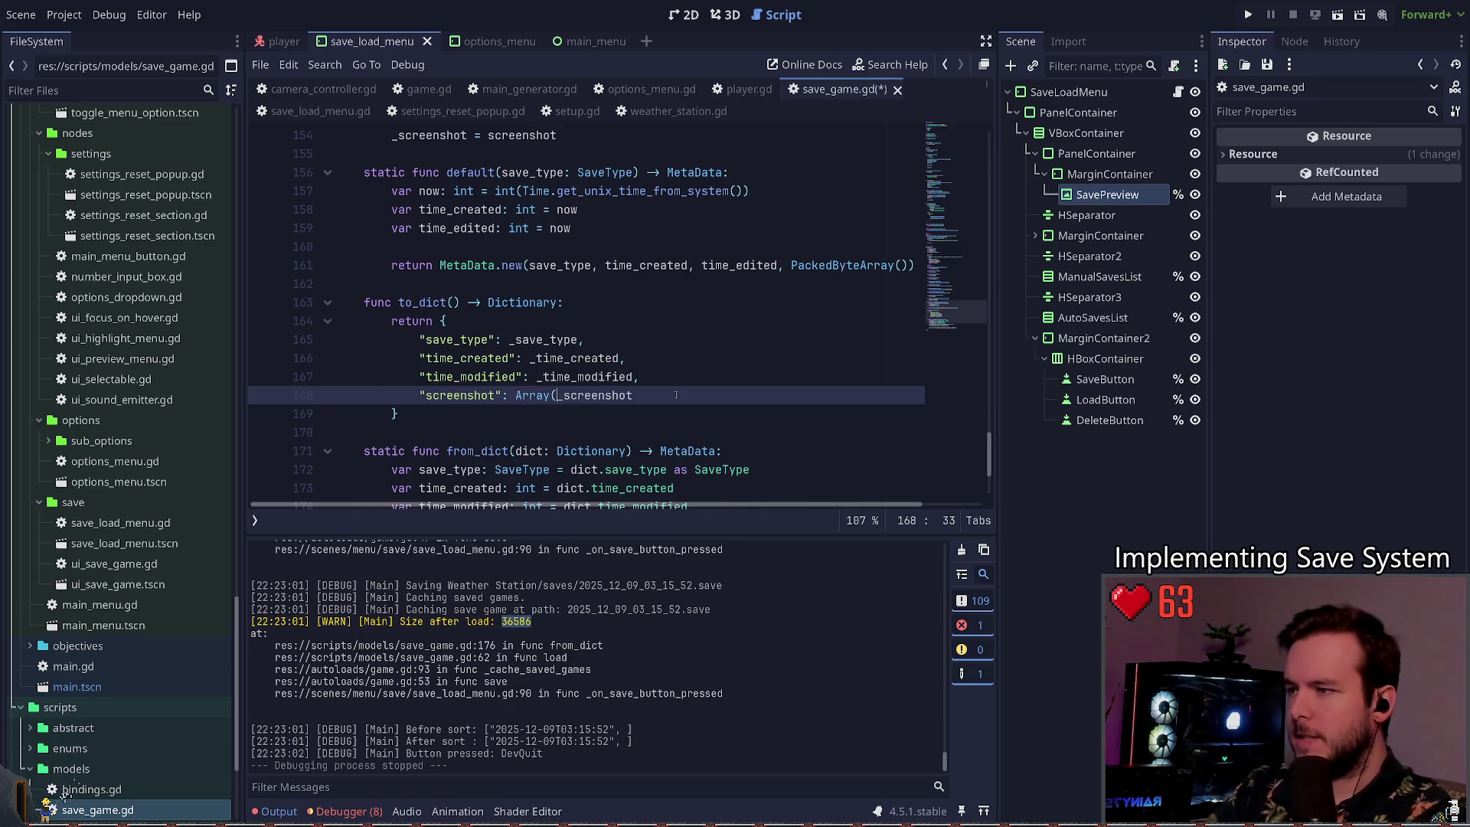
{"action": "key", "text": "End"}
{"action": "type", "text": ")"}
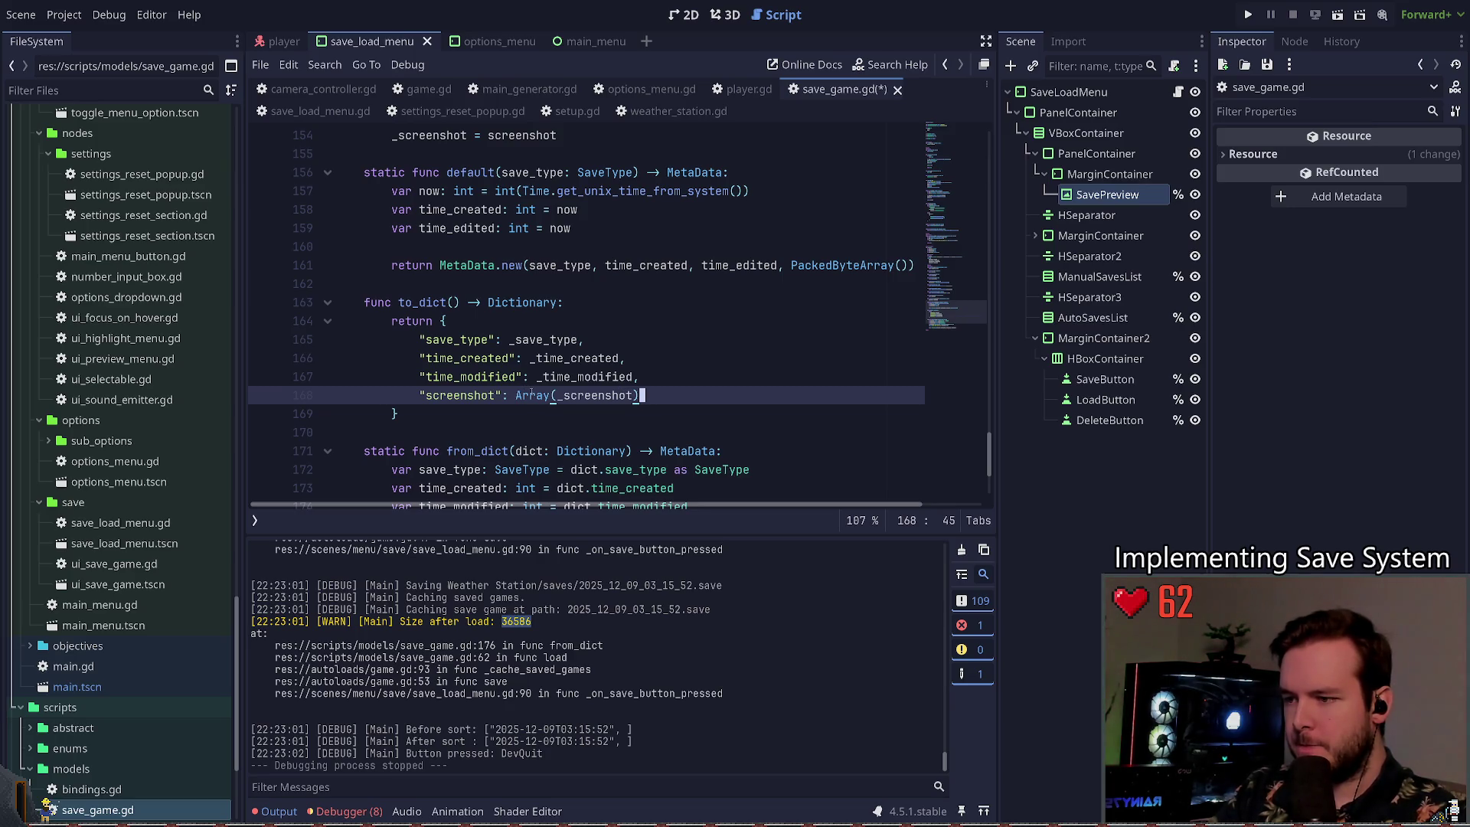
{"action": "left_click", "coordinate": [542, 395], "text": "ctrl"}
{"action": "scroll", "coordinate": [480, 341], "scroll_direction": "down", "scroll_amount": 10}
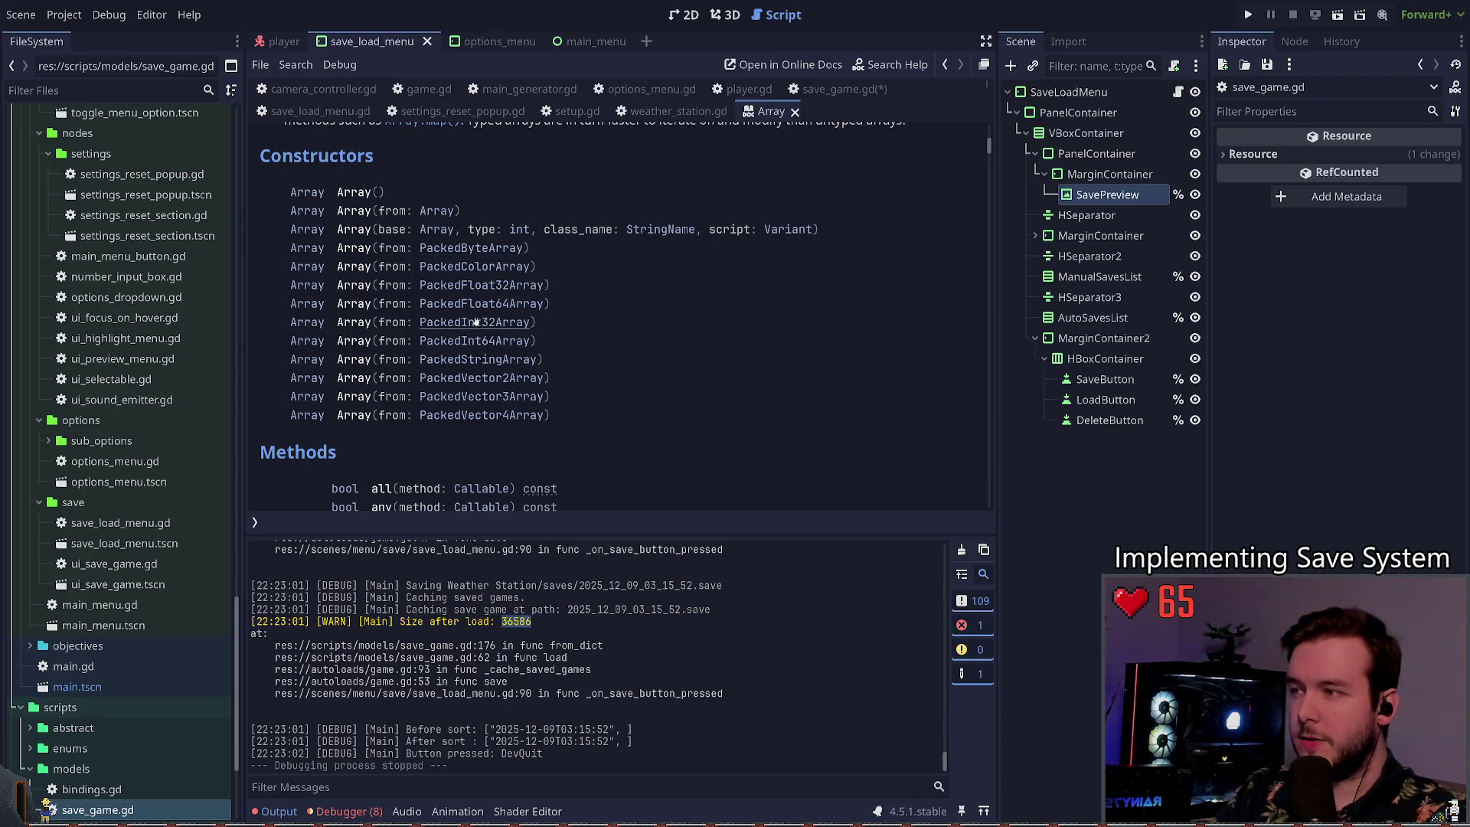
Step: Save the script, run the game, save from the pause menu, Dev Quit, and check Debugger errors
{"action": "key", "text": "ctrl+s"}
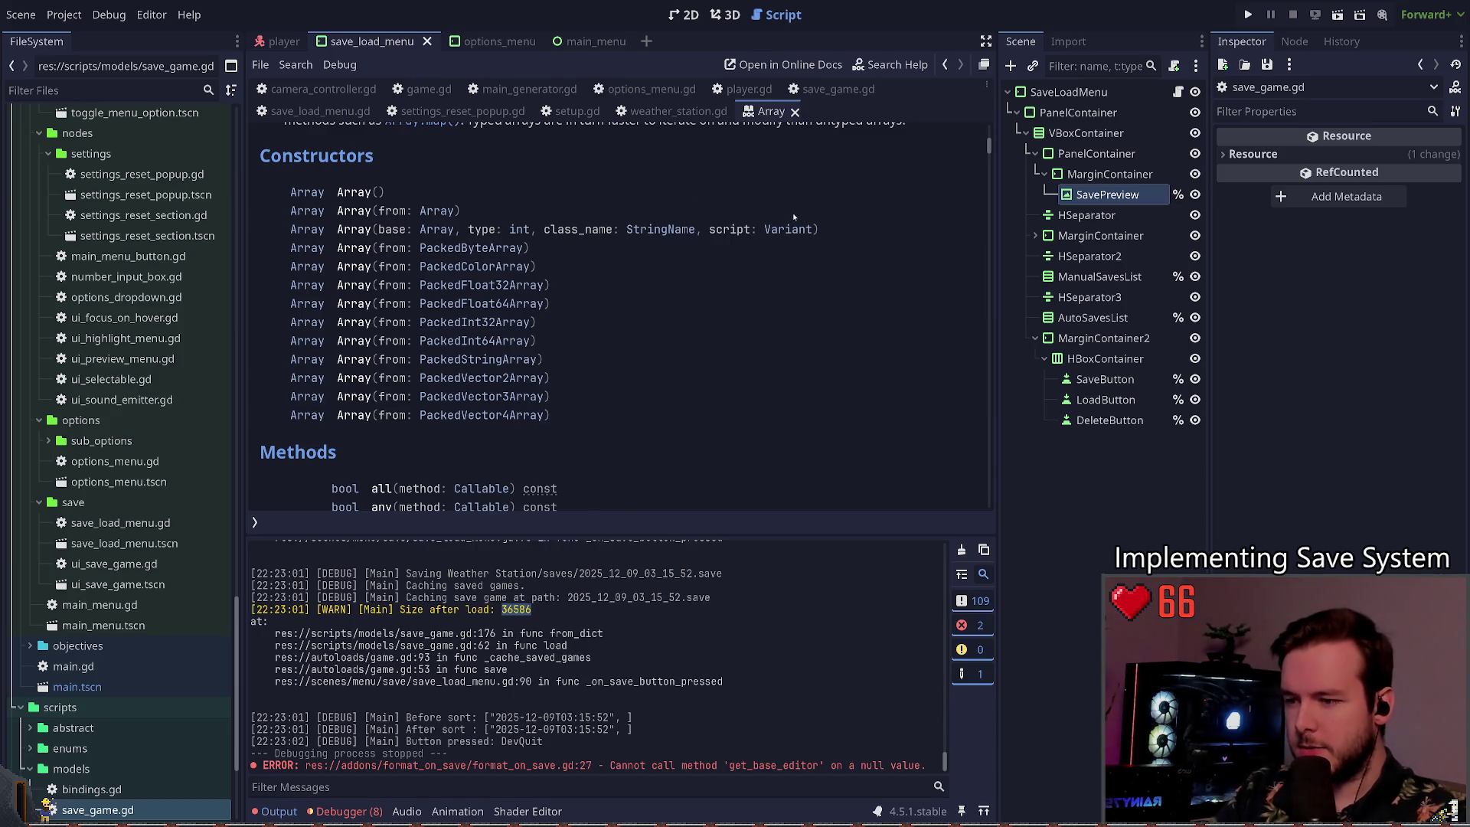
{"action": "left_click", "coordinate": [794, 112]}
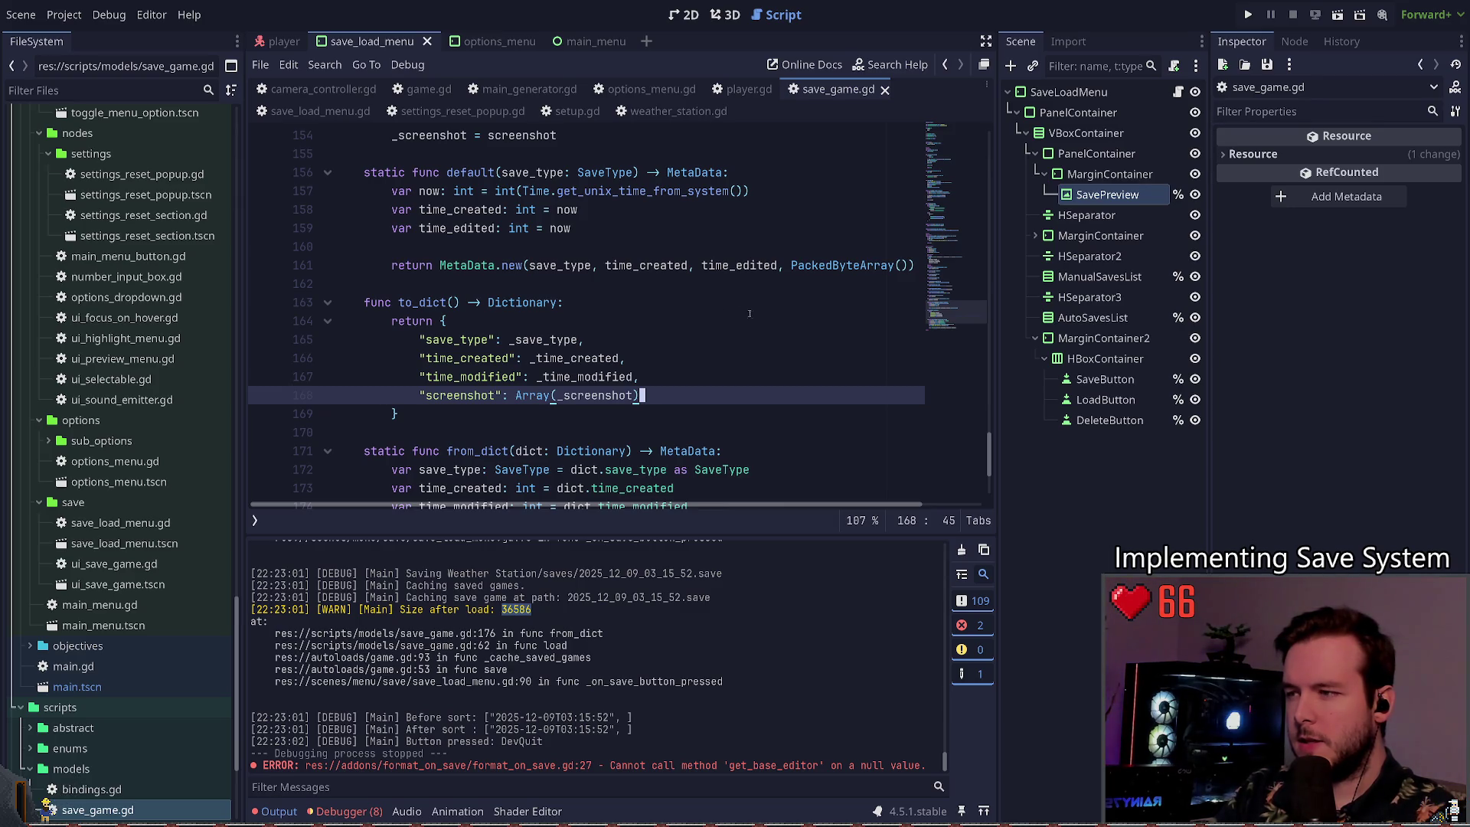
{"action": "key", "text": "F5"}
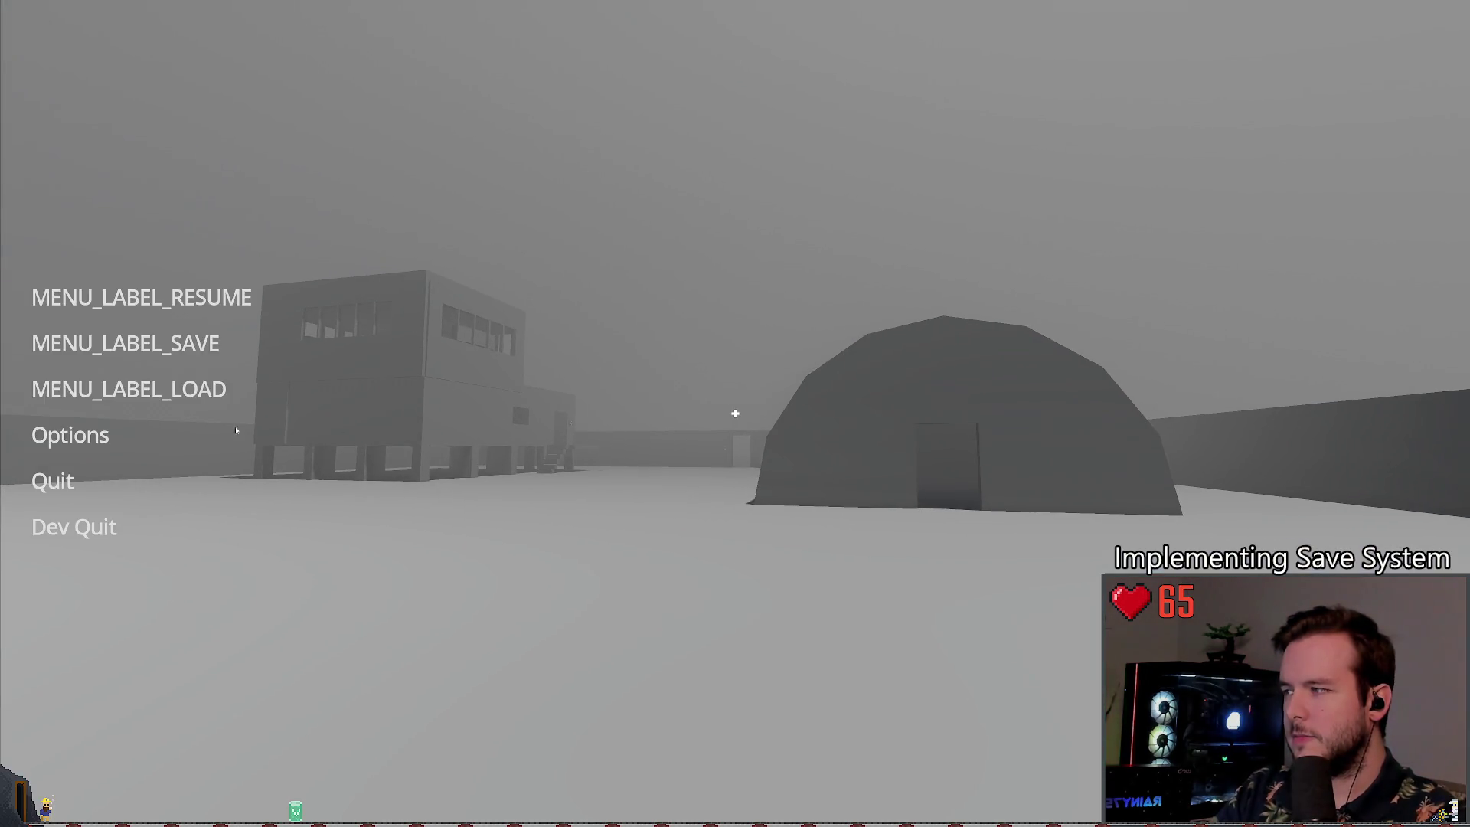
{"action": "left_click", "coordinate": [154, 343]}
{"action": "left_click", "coordinate": [315, 532]}
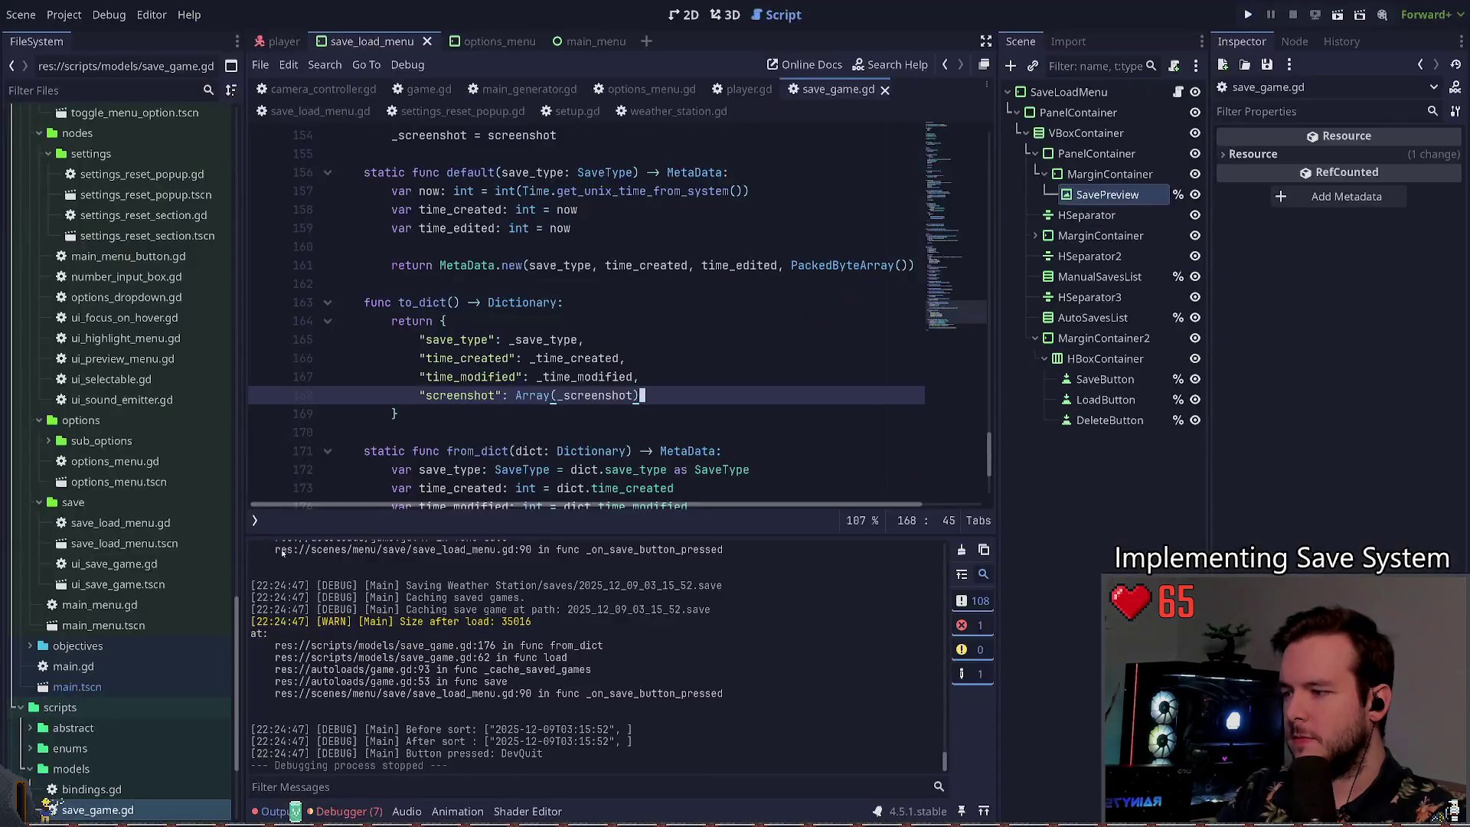
{"action": "left_click", "coordinate": [346, 810]}
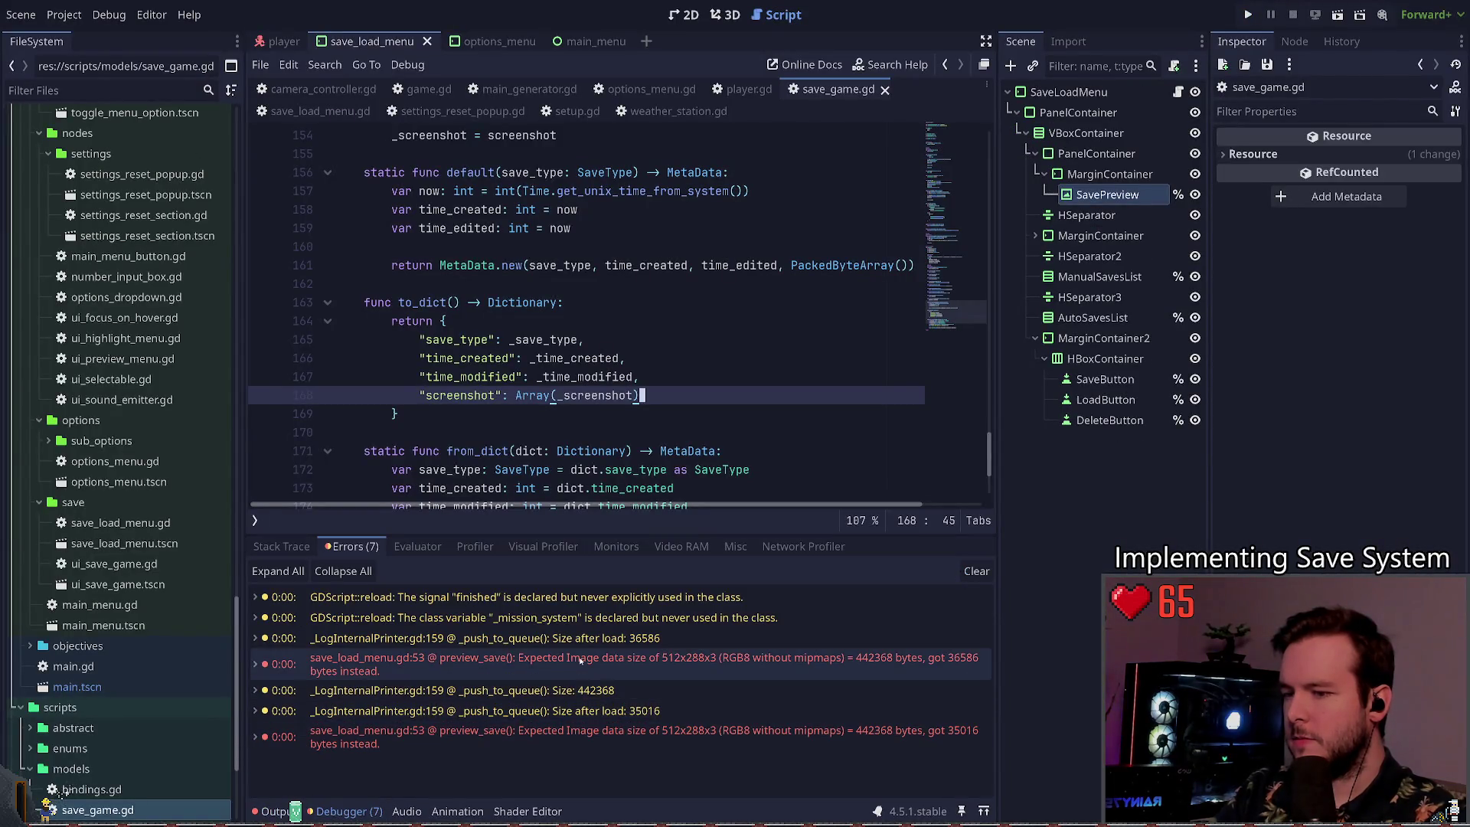
{"action": "left_click", "coordinate": [534, 379]}
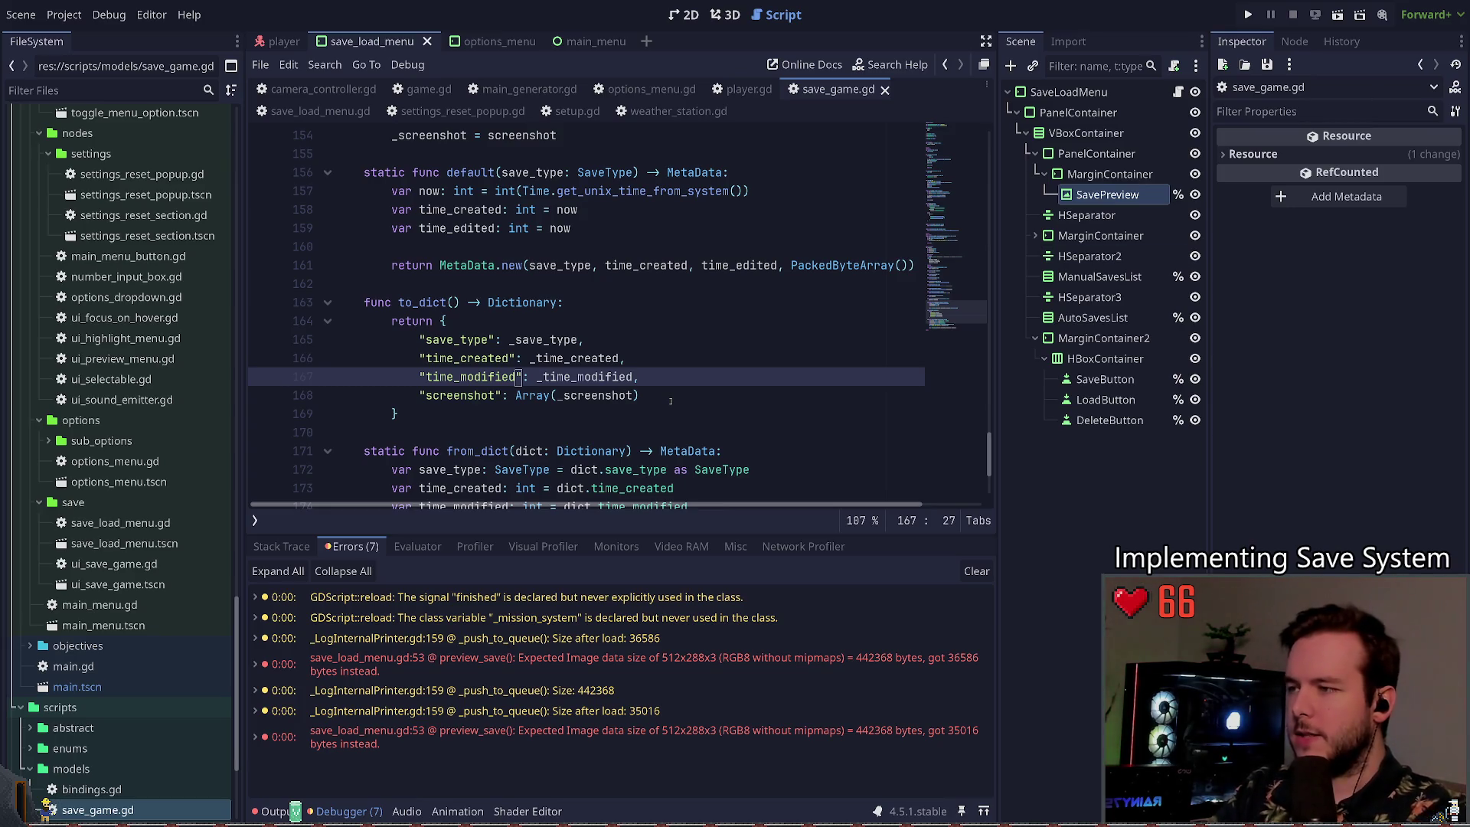
Step: Replace Array(_screenshot) on line 168 with _screenshot.to_int32_array() and save
{"action": "left_click", "coordinate": [516, 395]}
{"action": "key", "text": "Delete"}
{"action": "key", "text": "Delete"}
{"action": "key", "text": "Delete"}
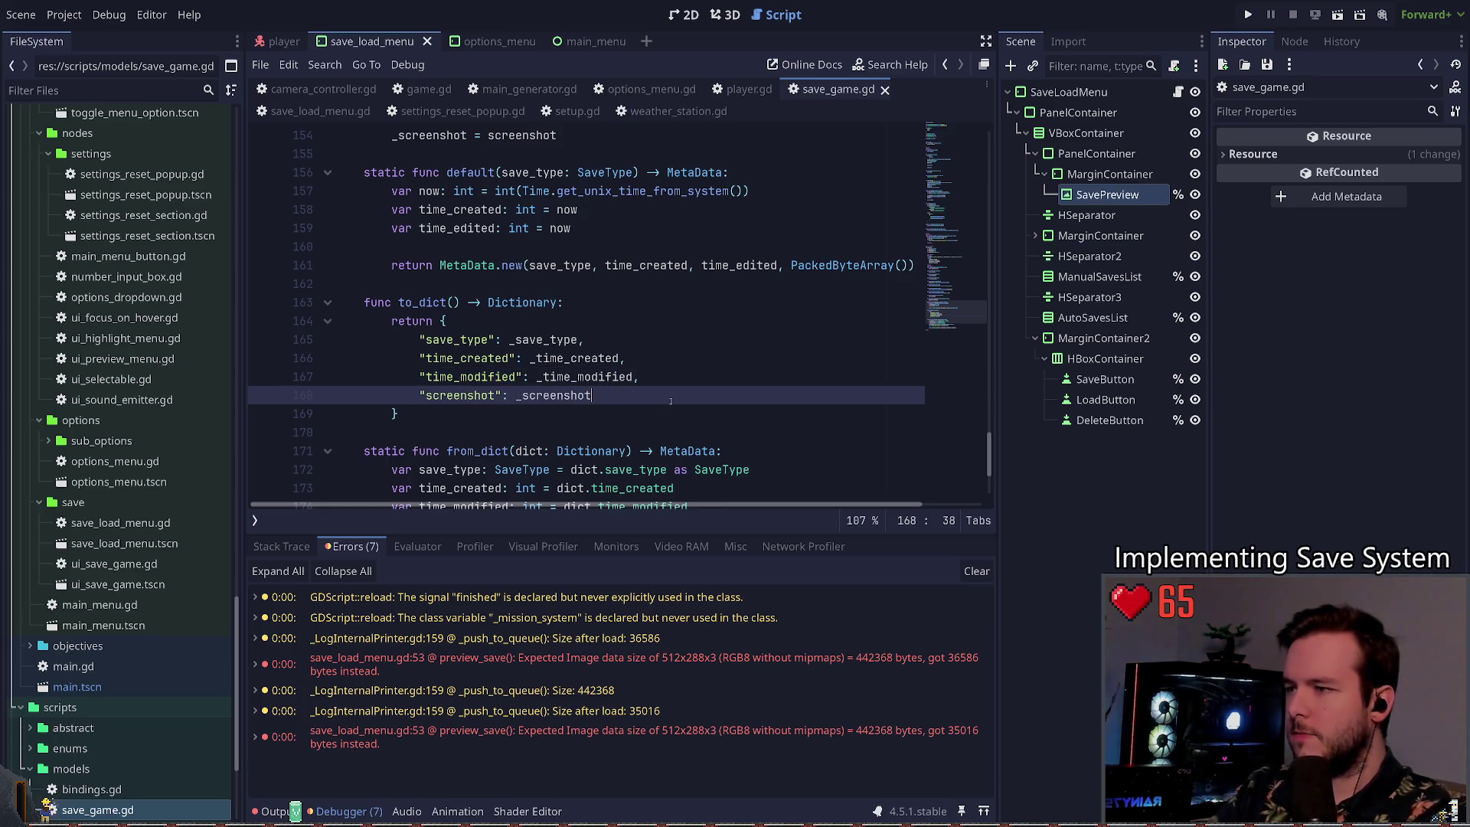
{"action": "type", "text": ".to_"}
{"action": "key", "text": "Down"}
{"action": "key", "text": "Down"}
{"action": "key", "text": "Return"}
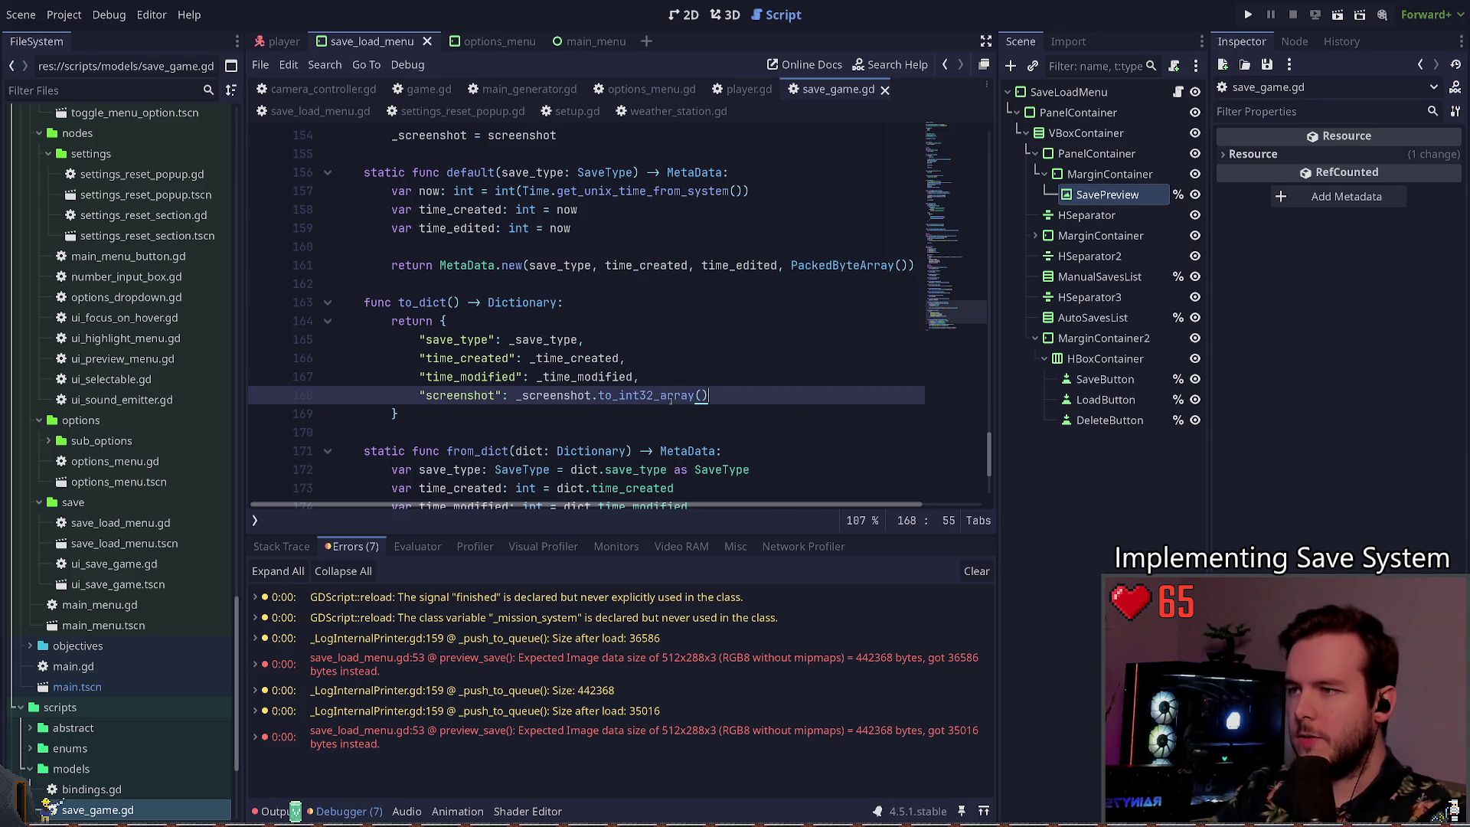
{"action": "scroll", "coordinate": [470, 306], "scroll_direction": "down", "scroll_amount": 3}
{"action": "left_click", "coordinate": [470, 228]}
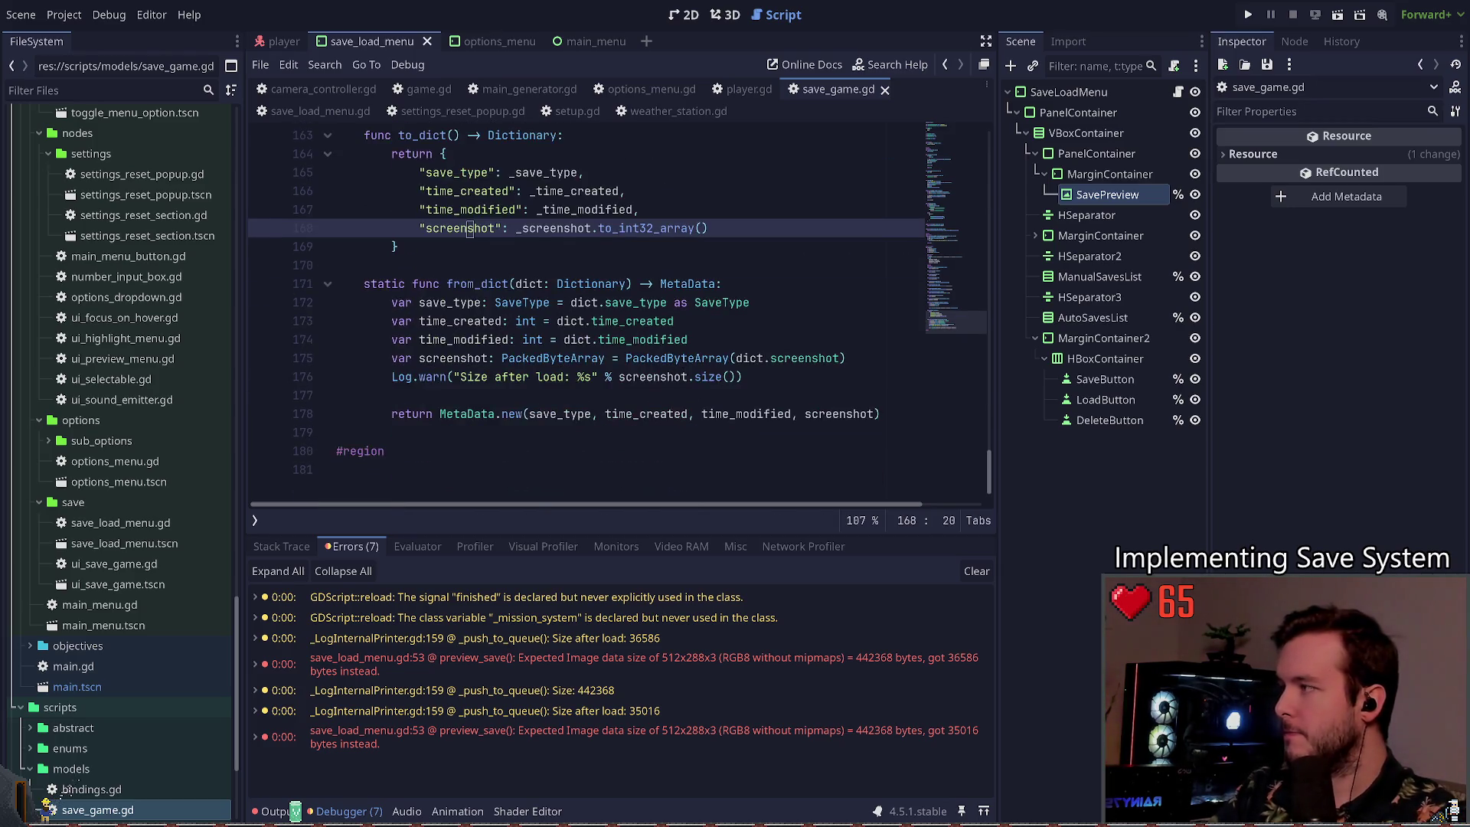
{"action": "scroll", "coordinate": [653, 347], "scroll_direction": "up", "scroll_amount": 1}
{"action": "key", "text": "Return"}
{"action": "type", "text": "by"}
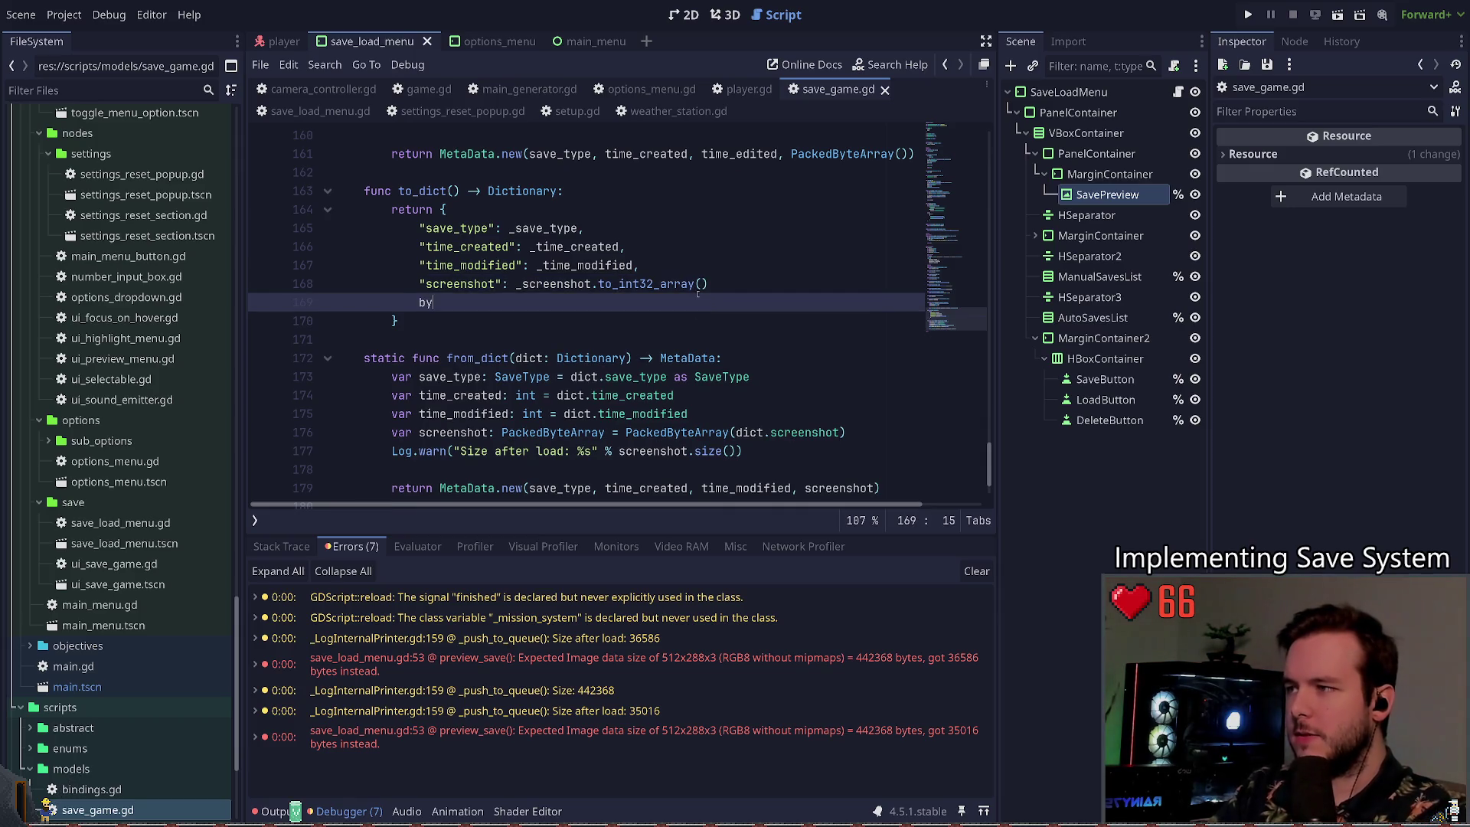
{"action": "key", "text": "ctrl+BackSpace"}
{"action": "key", "text": "ctrl+shift+k"}
{"action": "key", "text": "ctrl+s"}
Step: Start a ByteA line below the Log.warn call, discard it, and save
{"action": "scroll", "coordinate": [712, 288], "scroll_direction": "down", "scroll_amount": 1}
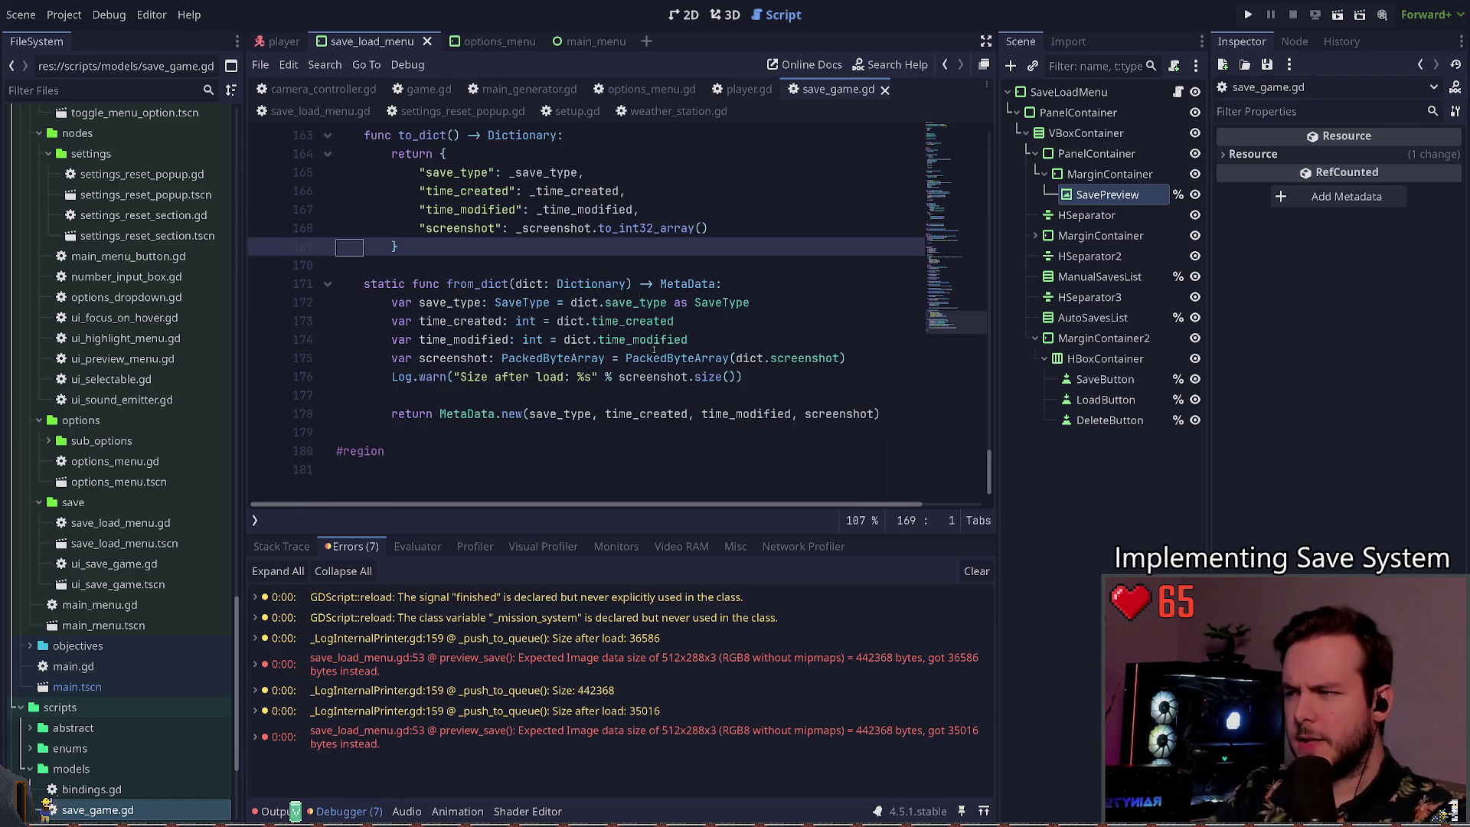
{"action": "left_click", "coordinate": [770, 377]}
{"action": "key", "text": "Return"}
{"action": "type", "text": "ByteA"}
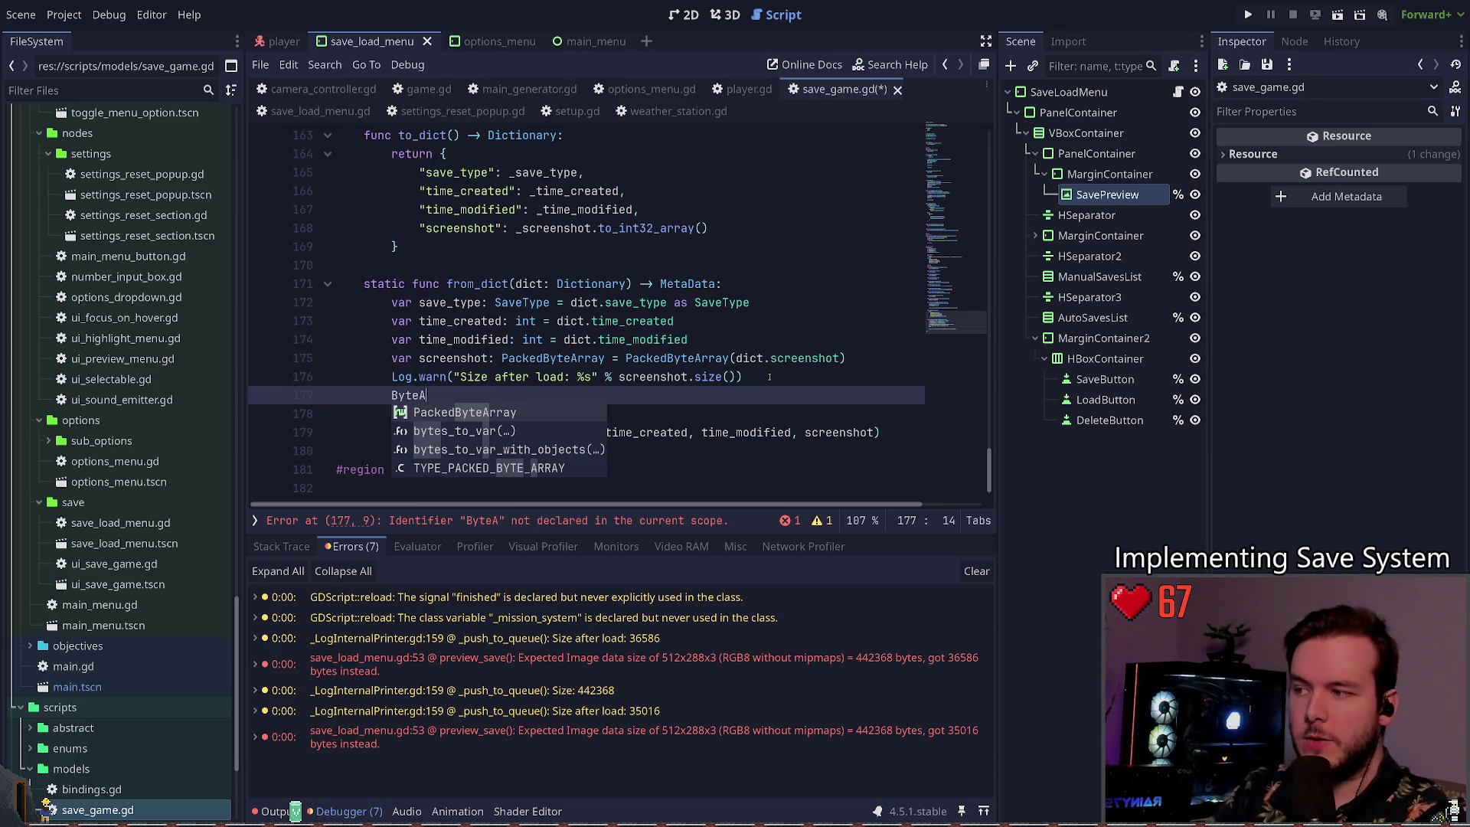
{"action": "key", "text": "Escape"}
{"action": "key", "text": "BackSpace"}
{"action": "key", "text": "BackSpace"}
{"action": "key", "text": "BackSpace"}
{"action": "key", "text": "ctrl+s"}
Step: Declare line 175 as screenshot: PackedInt32Array = dict.screenshot, removing the PackedByteArray conversion
{"action": "left_click", "coordinate": [573, 357]}
{"action": "double_click", "coordinate": [572, 357]}
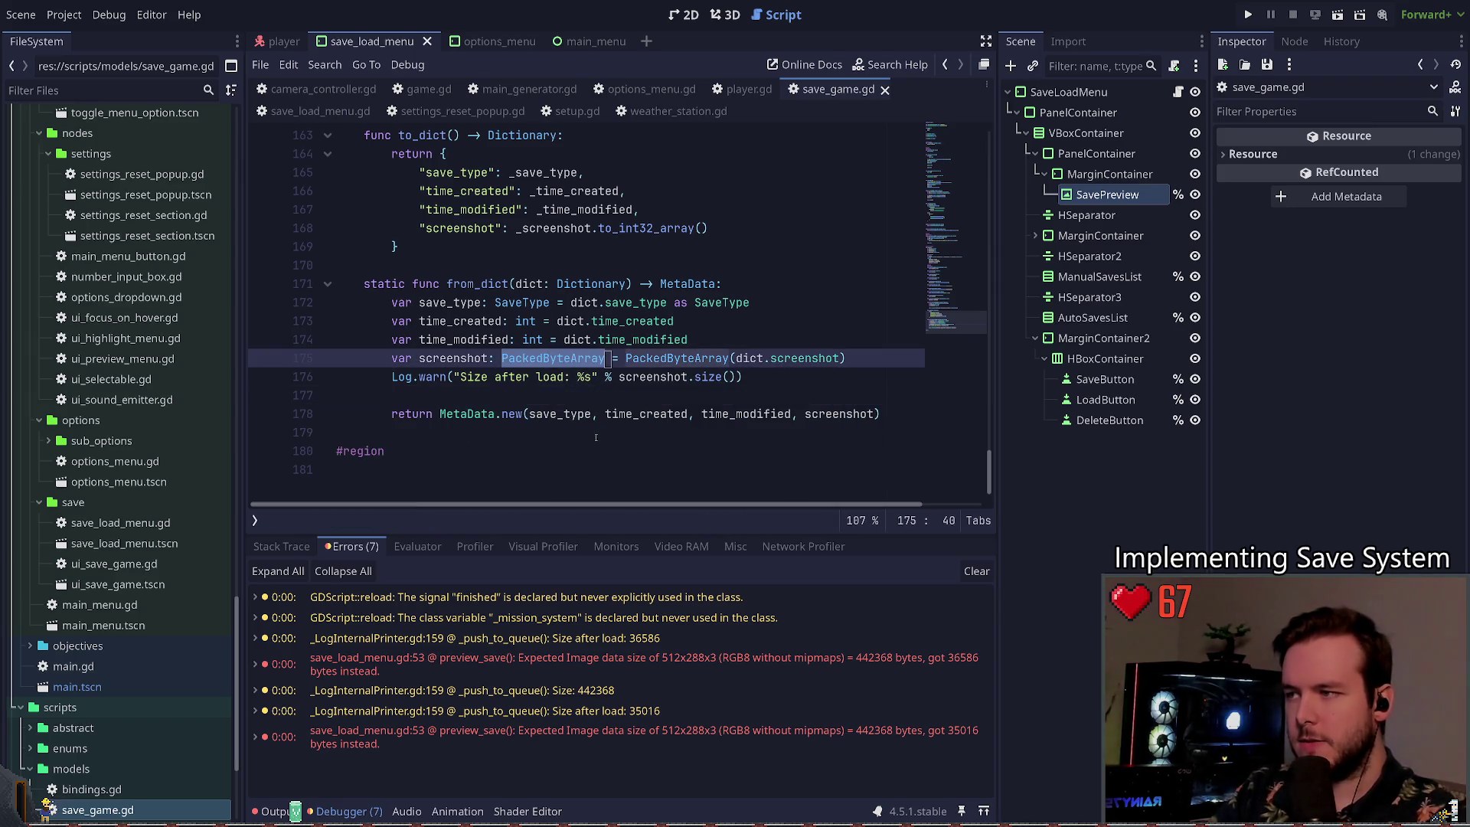
{"action": "left_click", "coordinate": [595, 394]}
{"action": "left_click", "coordinate": [625, 359]}
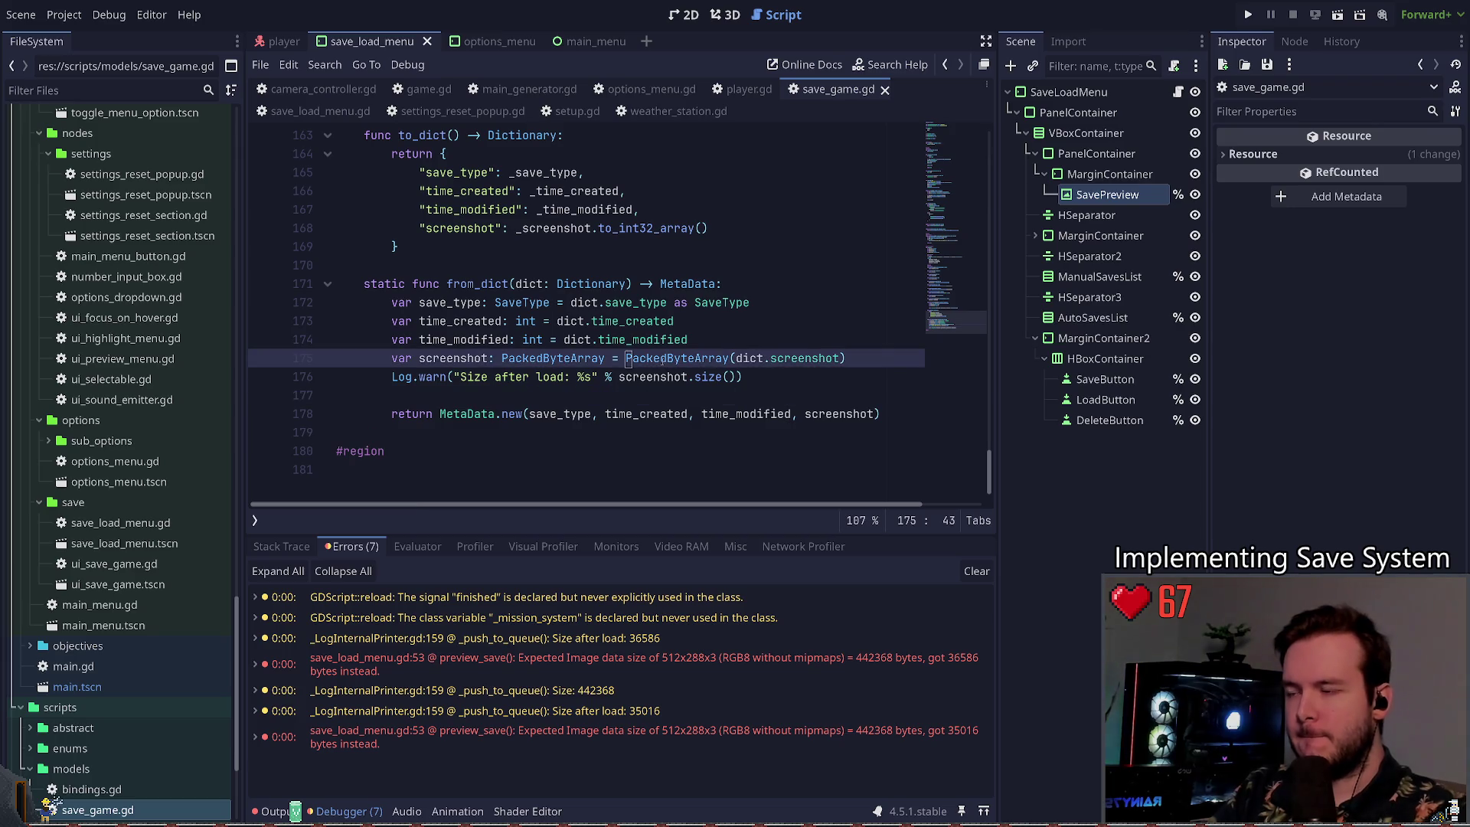
{"action": "key", "text": "Left"}
{"action": "key", "text": "Left"}
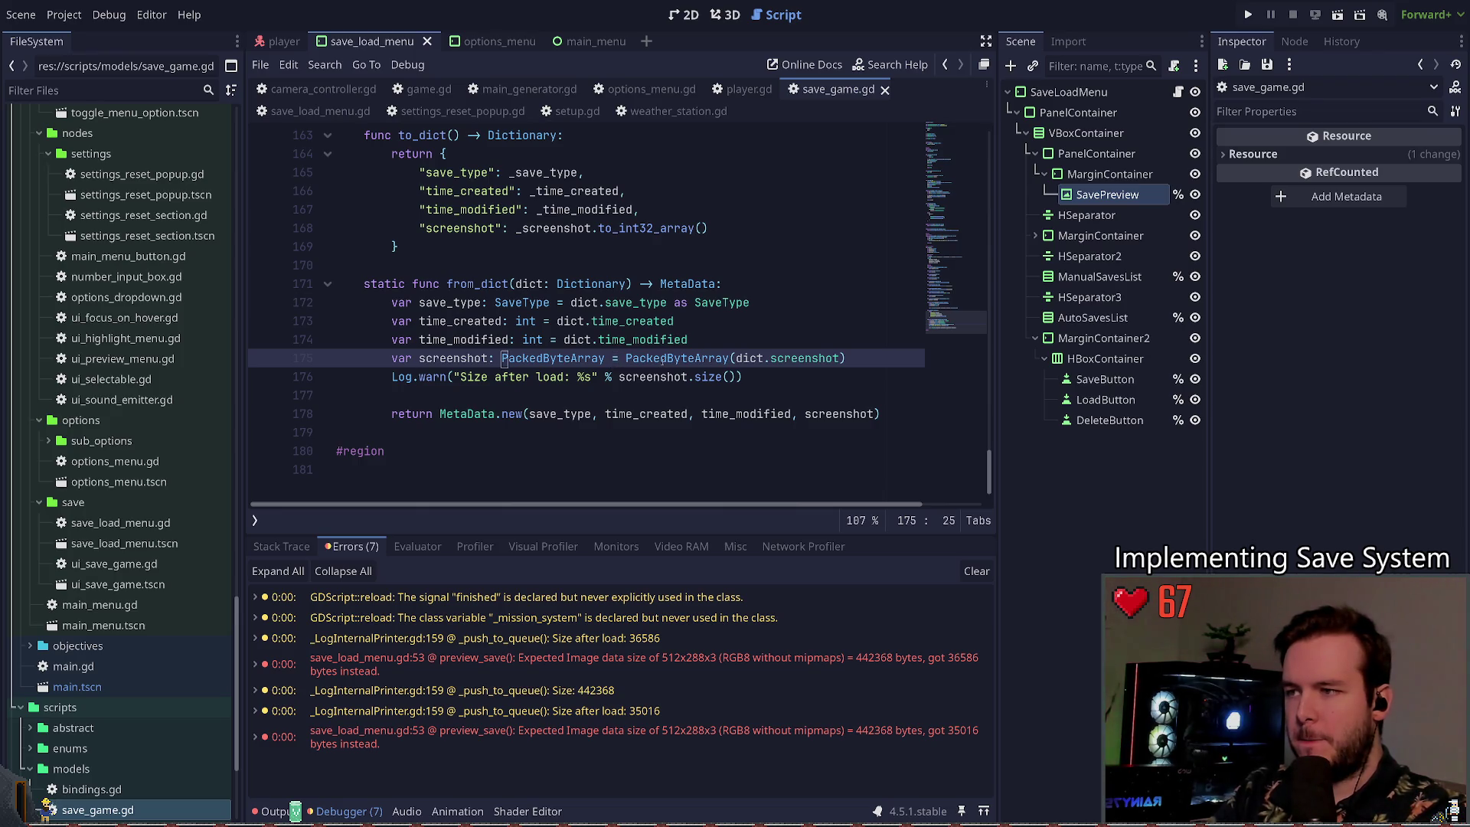
{"action": "key", "text": "BackSpace"}
{"action": "key", "text": "BackSpace"}
{"action": "key", "text": "BackSpace"}
{"action": "type", "text": "P"}
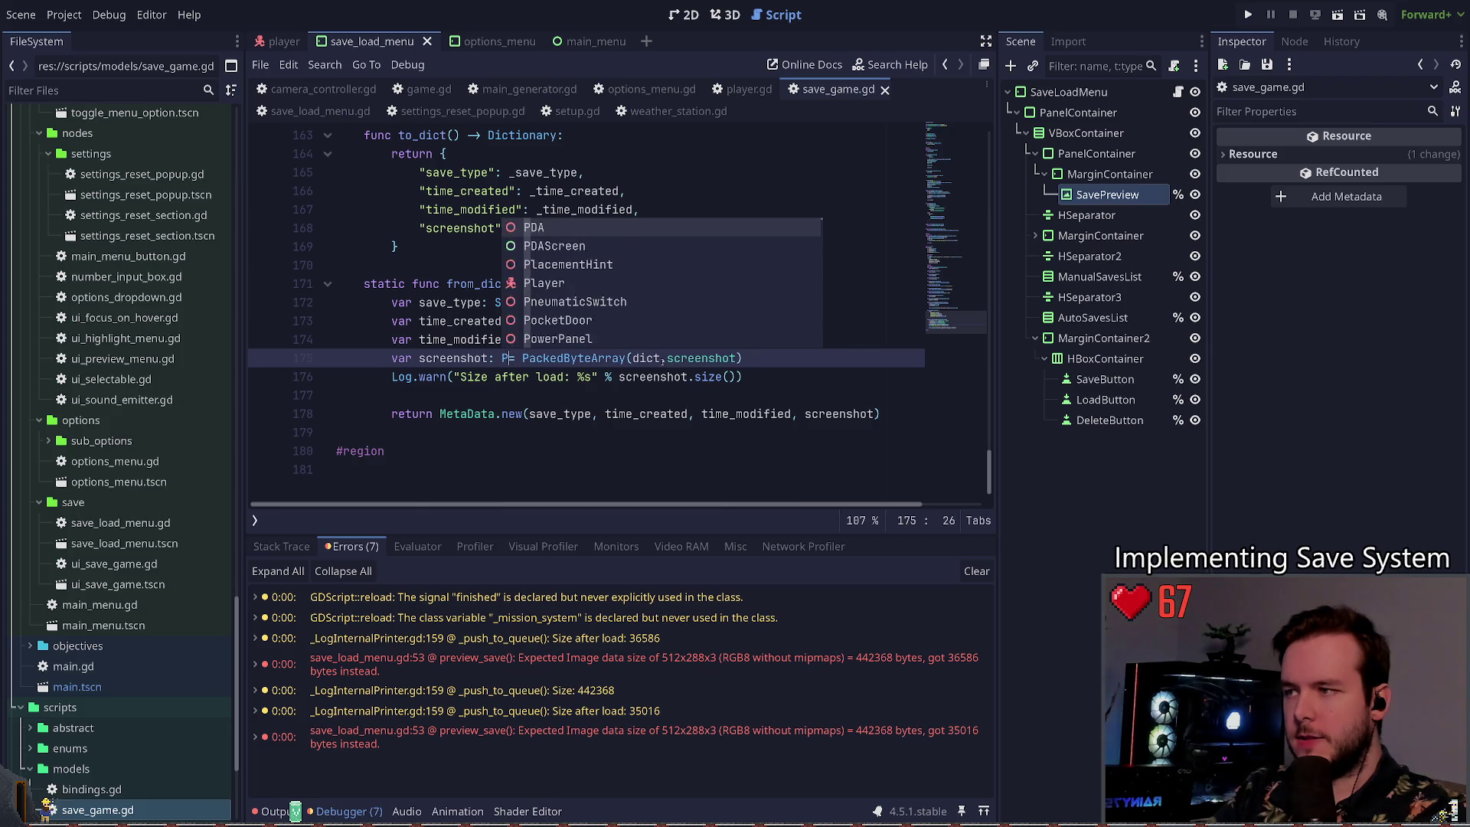
{"action": "key", "text": "Escape"}
{"action": "type", "text": "ackedI"}
{"action": "key", "text": "Return"}
{"action": "key", "text": "Right"}
{"action": "key", "text": "Right"}
{"action": "key", "text": "Delete"}
{"action": "key", "text": "Delete"}
{"action": "key", "text": "Delete"}
{"action": "key", "text": "End"}
{"action": "key", "text": "BackSpace"}
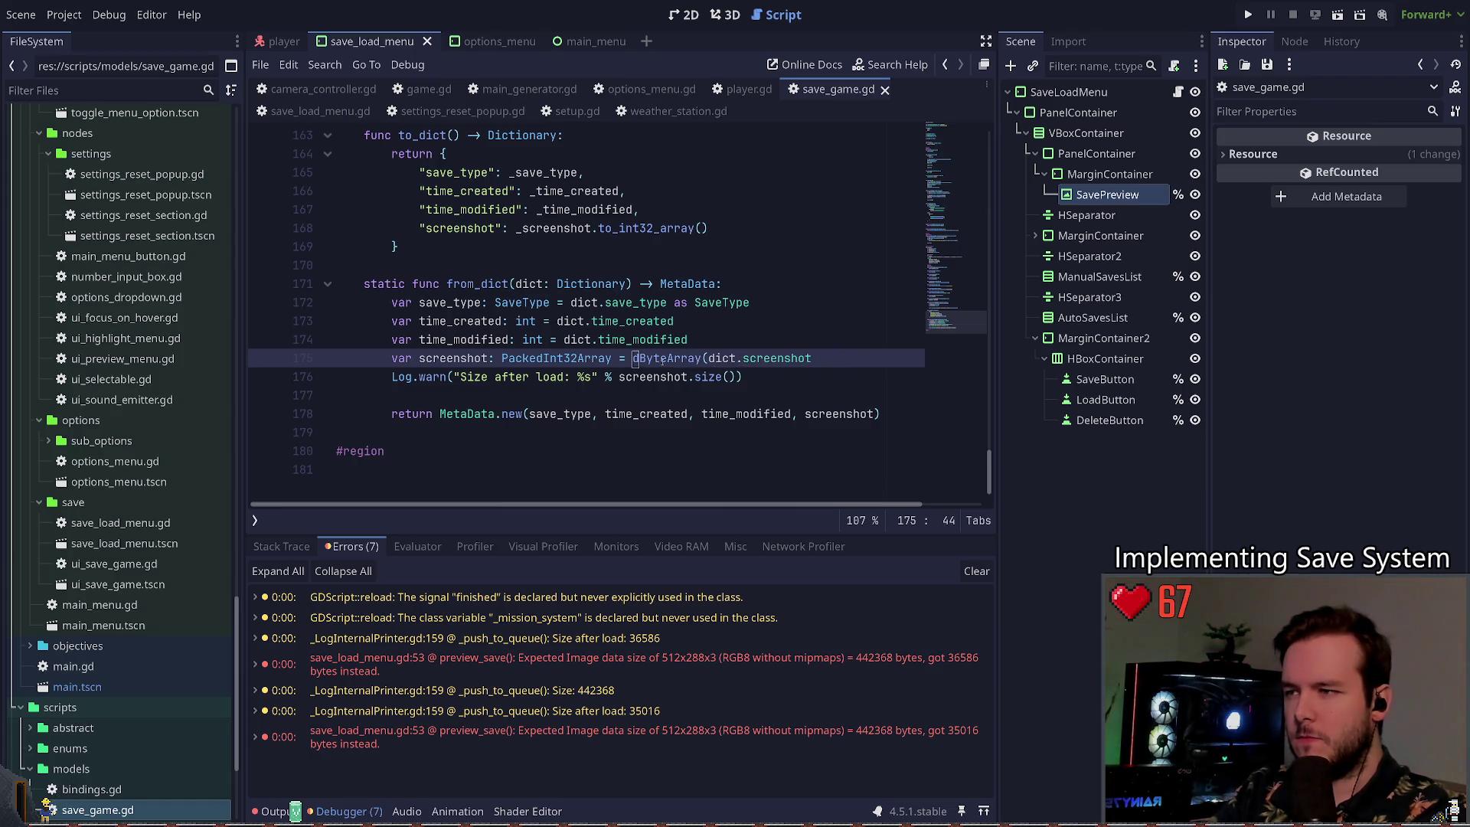
{"action": "key", "text": "Delete"}
{"action": "key", "text": "Delete"}
{"action": "key", "text": "Delete"}
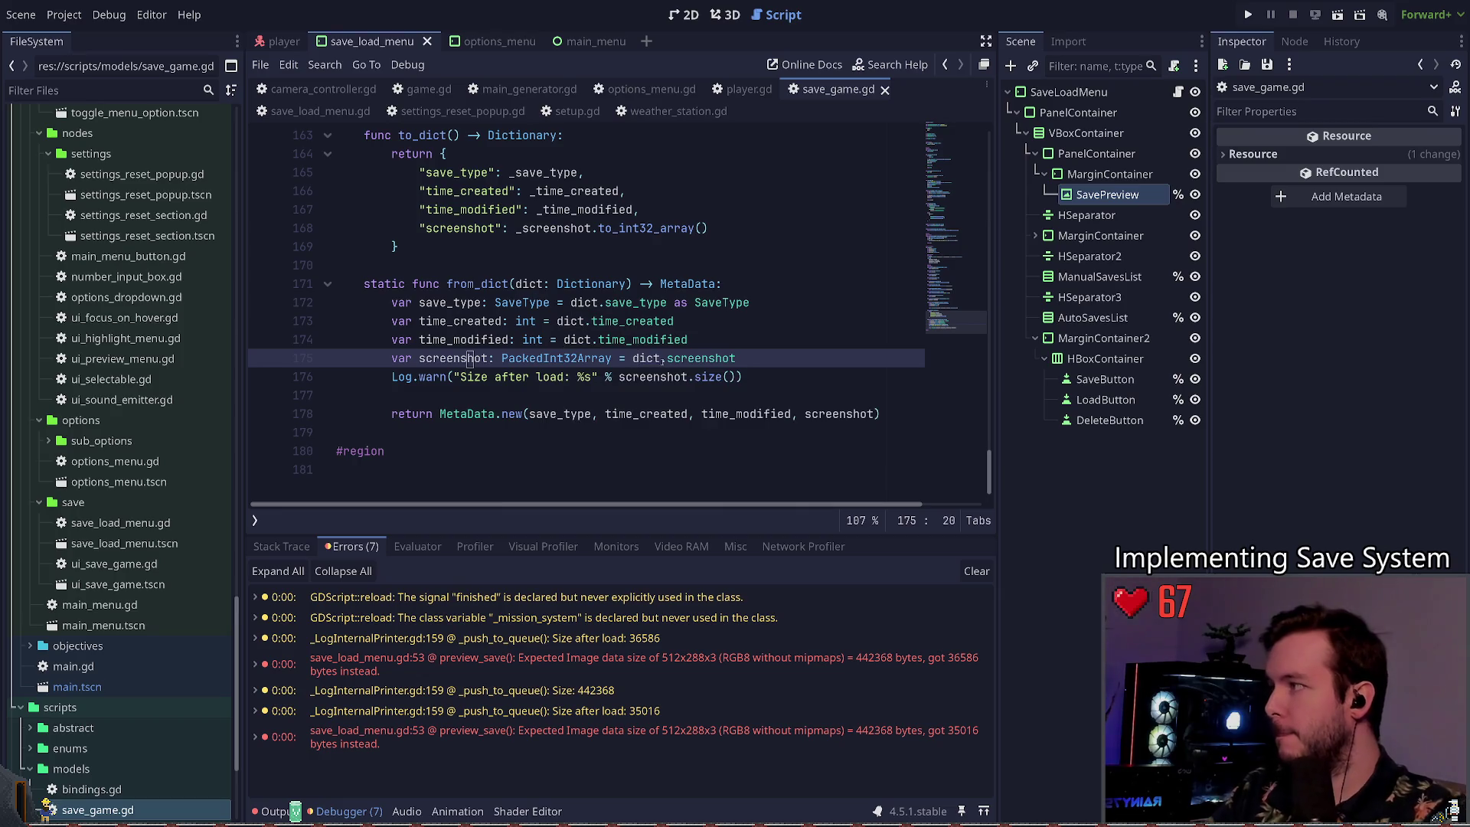
Step: Copy the PackedInt32Array type name from line 175
{"action": "left_click", "coordinate": [469, 358]}
{"action": "left_click", "coordinate": [746, 399]}
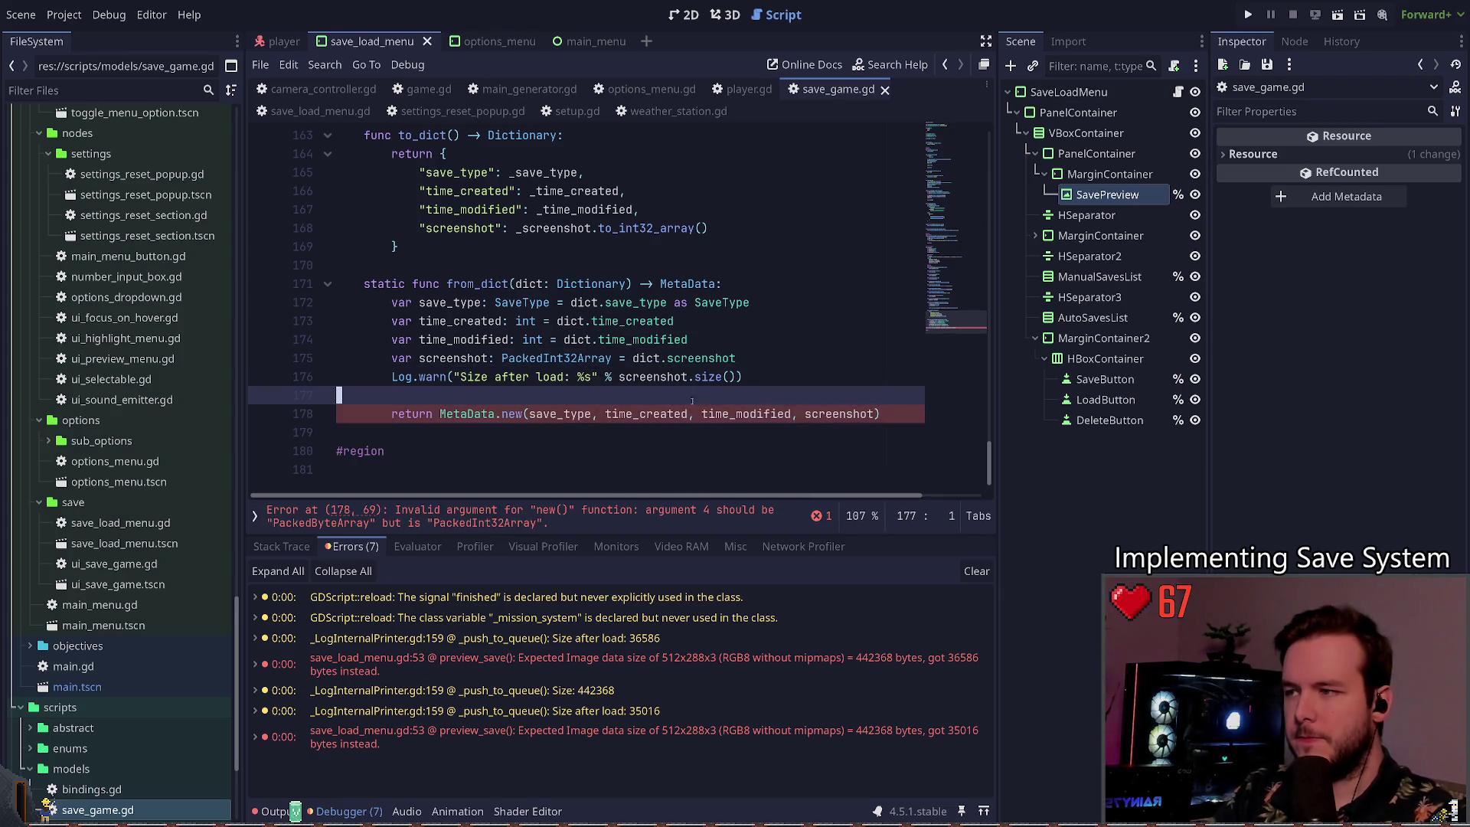
{"action": "double_click", "coordinate": [556, 358]}
{"action": "key", "text": "ctrl+c"}
{"action": "scroll", "coordinate": [652, 353], "scroll_direction": "up", "scroll_amount": 8}
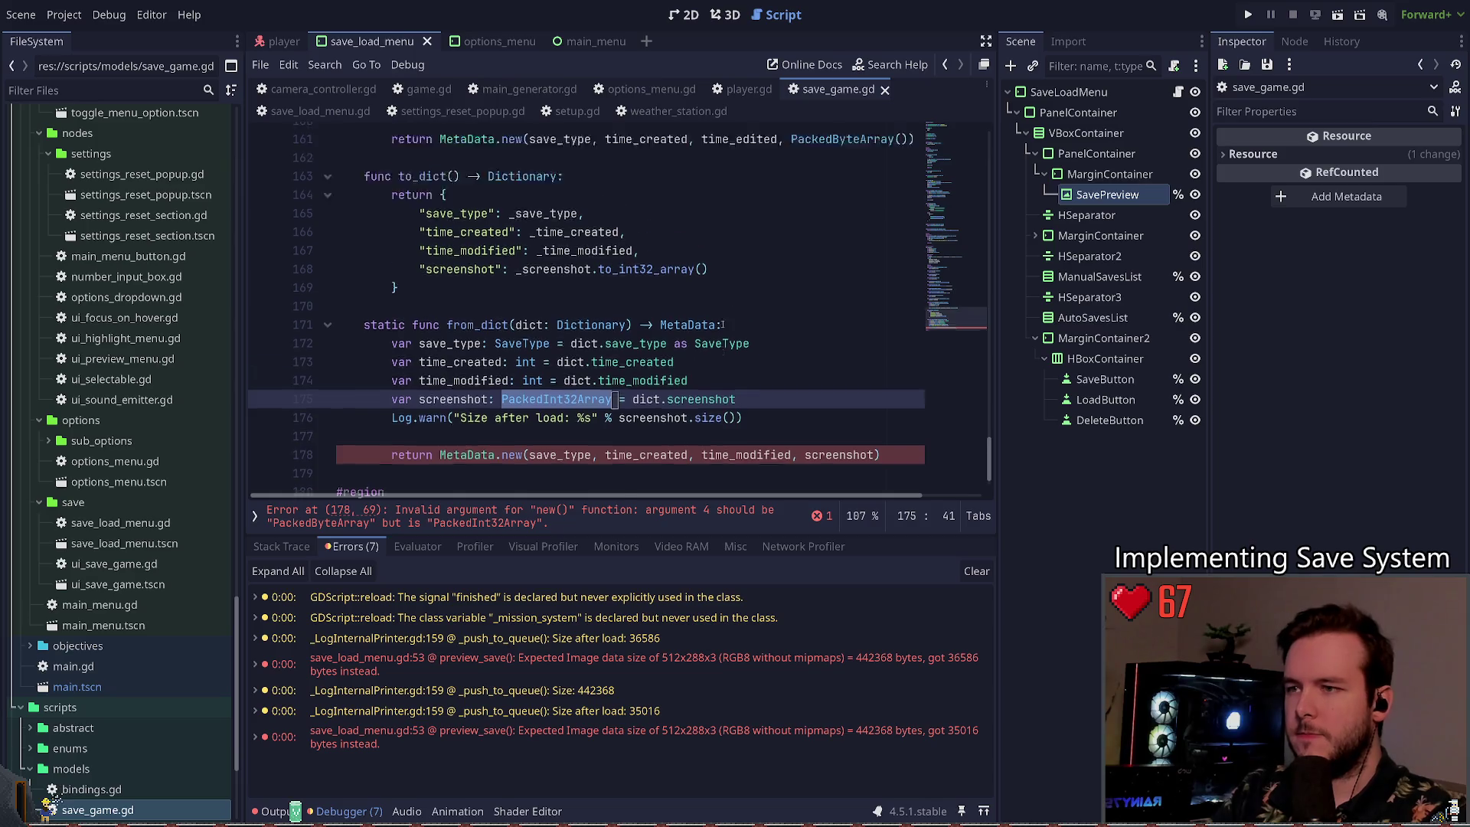
Step: Change the set_screenshot parameter and get_screenshot return types to PackedInt32Array and save
{"action": "scroll", "coordinate": [652, 353], "scroll_direction": "up", "scroll_amount": 5}
{"action": "scroll", "coordinate": [689, 336], "scroll_direction": "down", "scroll_amount": 6}
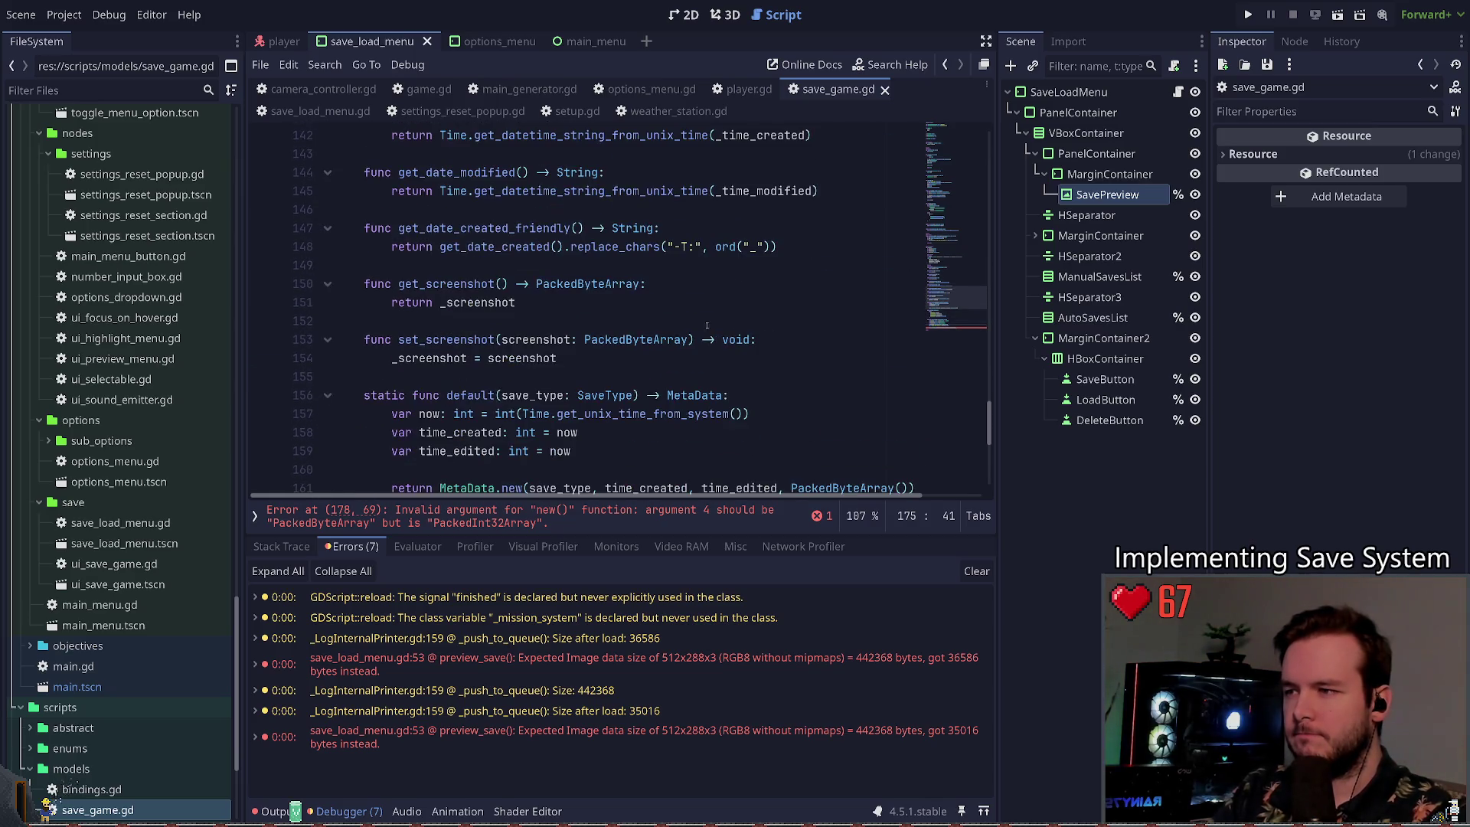
{"action": "double_click", "coordinate": [649, 339]}
{"action": "key", "text": "ctrl+v"}
{"action": "double_click", "coordinate": [590, 283]}
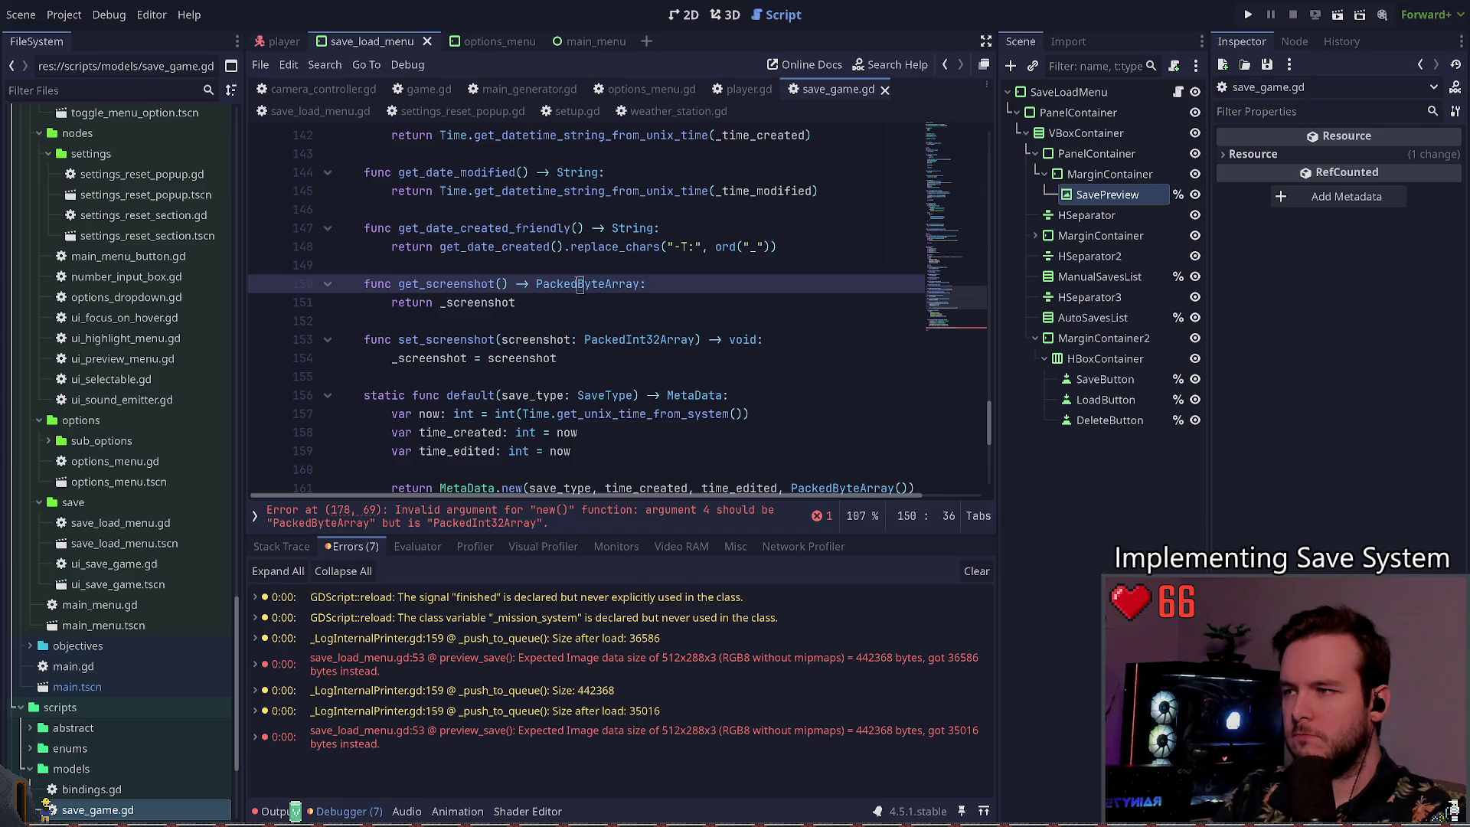
{"action": "key", "text": "ctrl+v"}
{"action": "key", "text": "ctrl+s"}
Step: Retype the _screenshot field and the _init screenshot parameter as PackedInt32Array and save
{"action": "scroll", "coordinate": [752, 271], "scroll_direction": "up", "scroll_amount": 15}
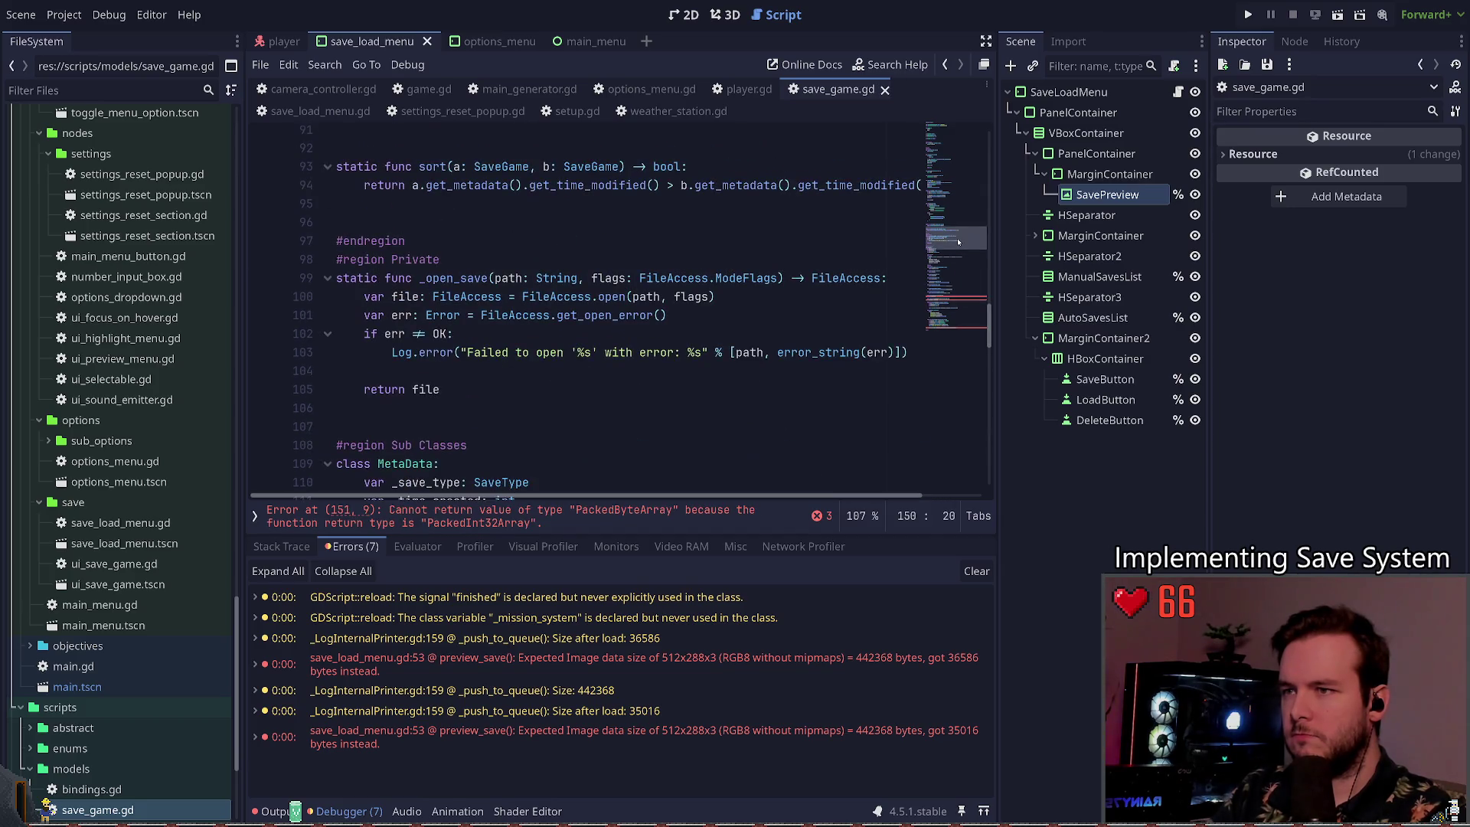
{"action": "scroll", "coordinate": [752, 271], "scroll_direction": "up", "scroll_amount": 14}
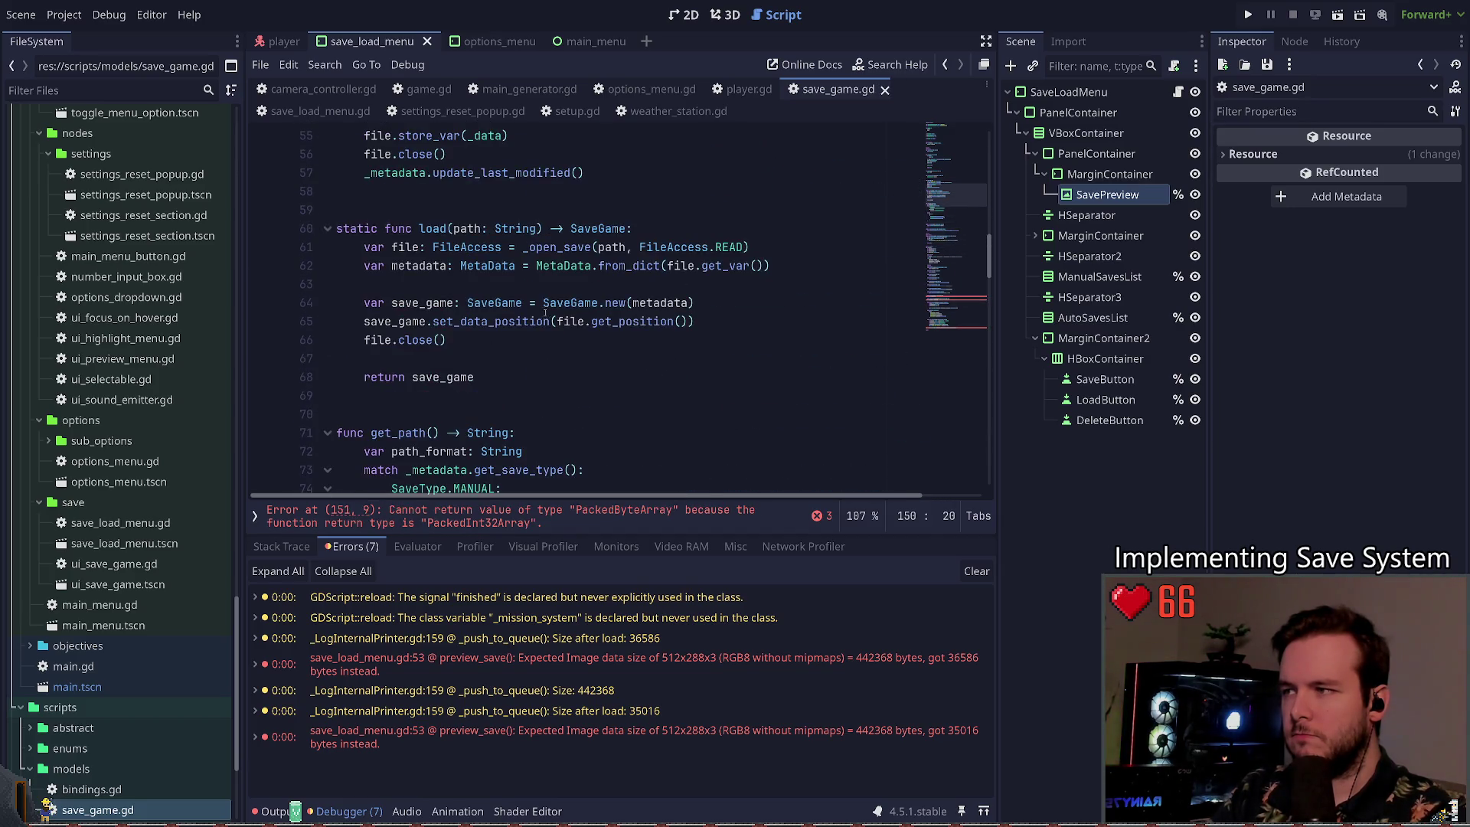
{"action": "scroll", "coordinate": [522, 300], "scroll_direction": "up", "scroll_amount": 5}
{"action": "scroll", "coordinate": [522, 300], "scroll_direction": "down", "scroll_amount": 19}
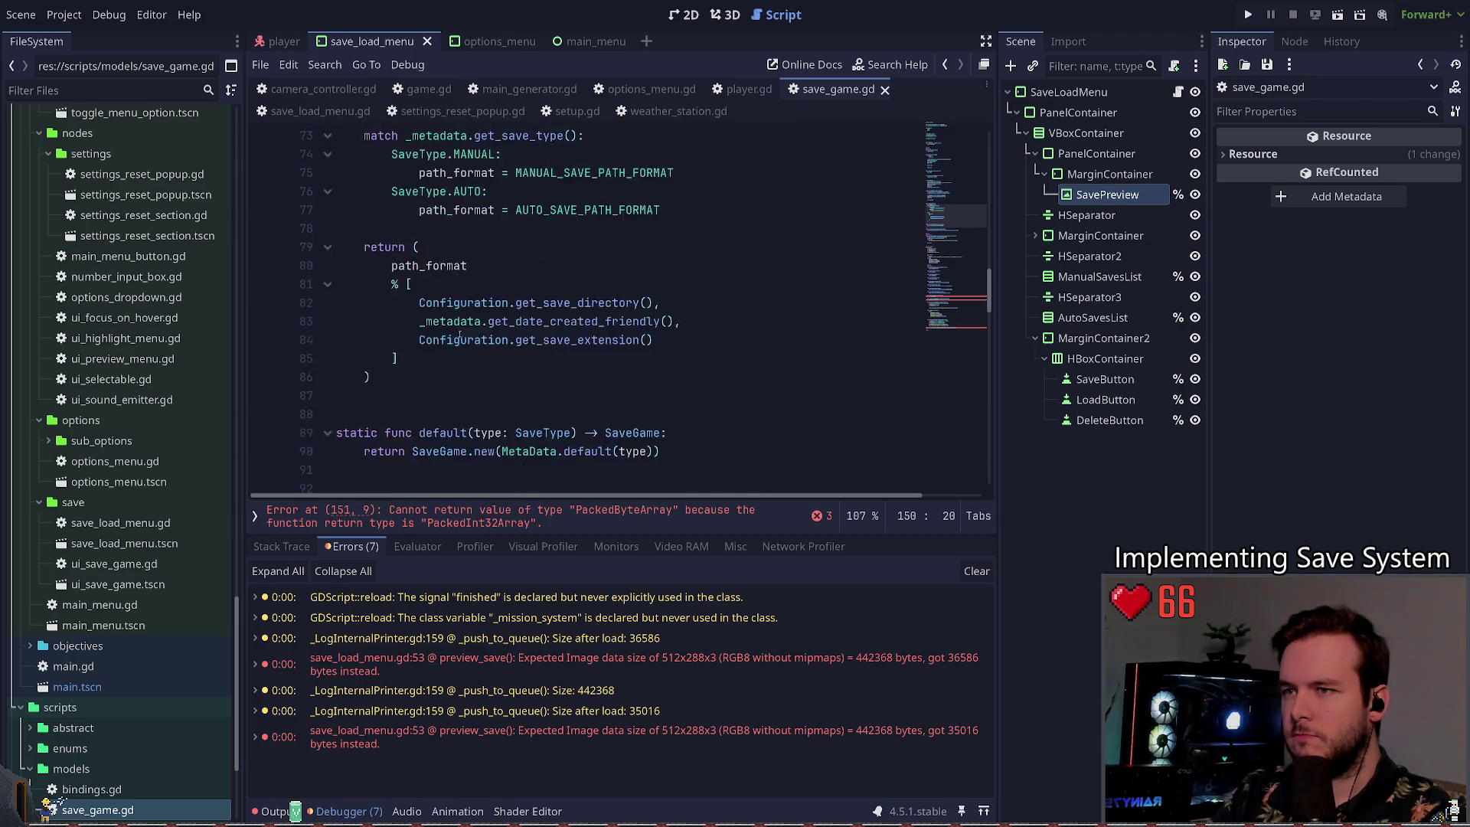
{"action": "scroll", "coordinate": [462, 324], "scroll_direction": "down", "scroll_amount": 5}
{"action": "scroll", "coordinate": [461, 324], "scroll_direction": "up", "scroll_amount": 1}
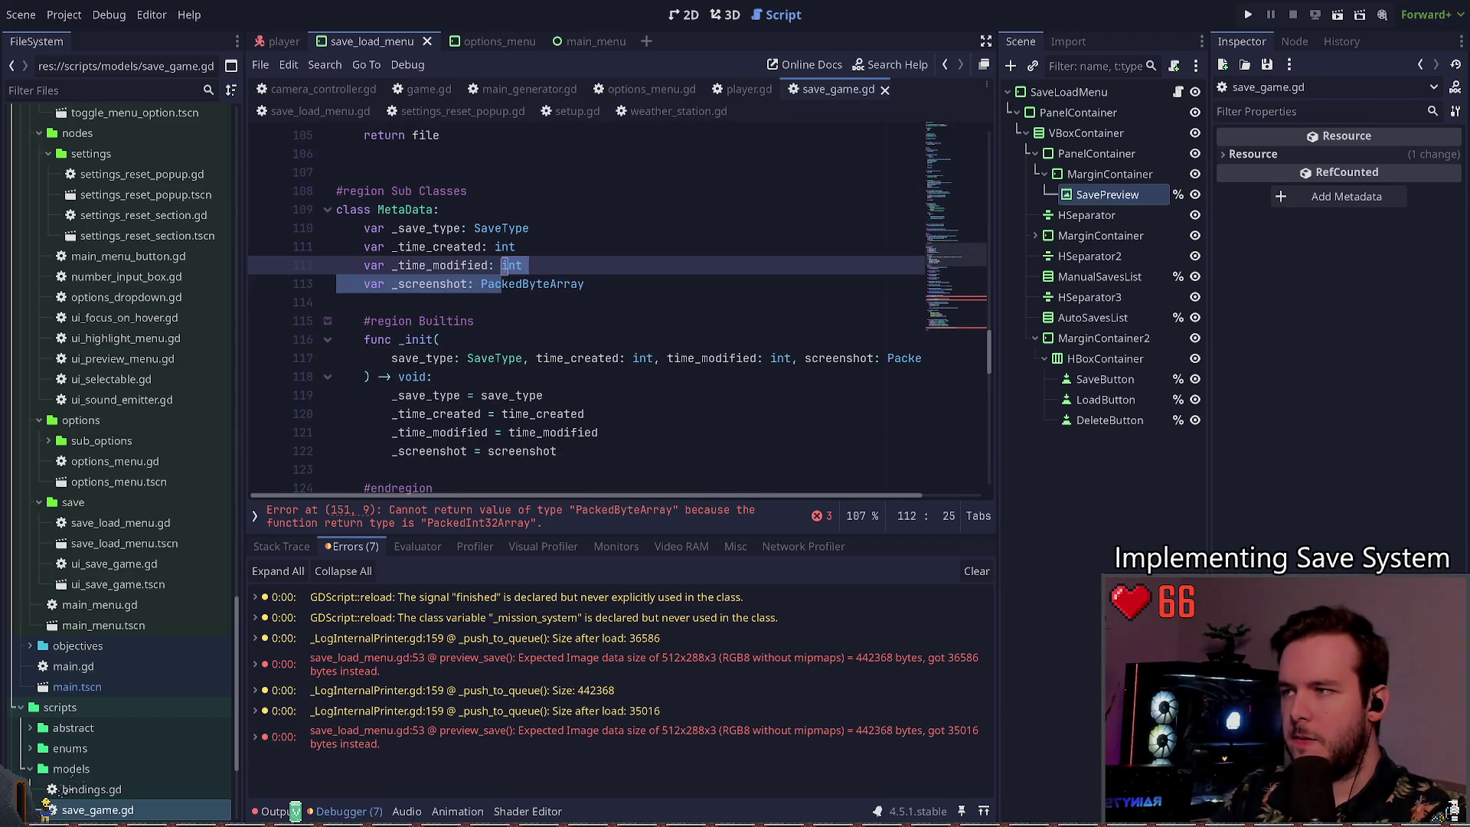
{"action": "double_click", "coordinate": [532, 284]}
{"action": "key", "text": "ctrl+v"}
{"action": "double_click", "coordinate": [903, 358]}
{"action": "key", "text": "ctrl+v"}
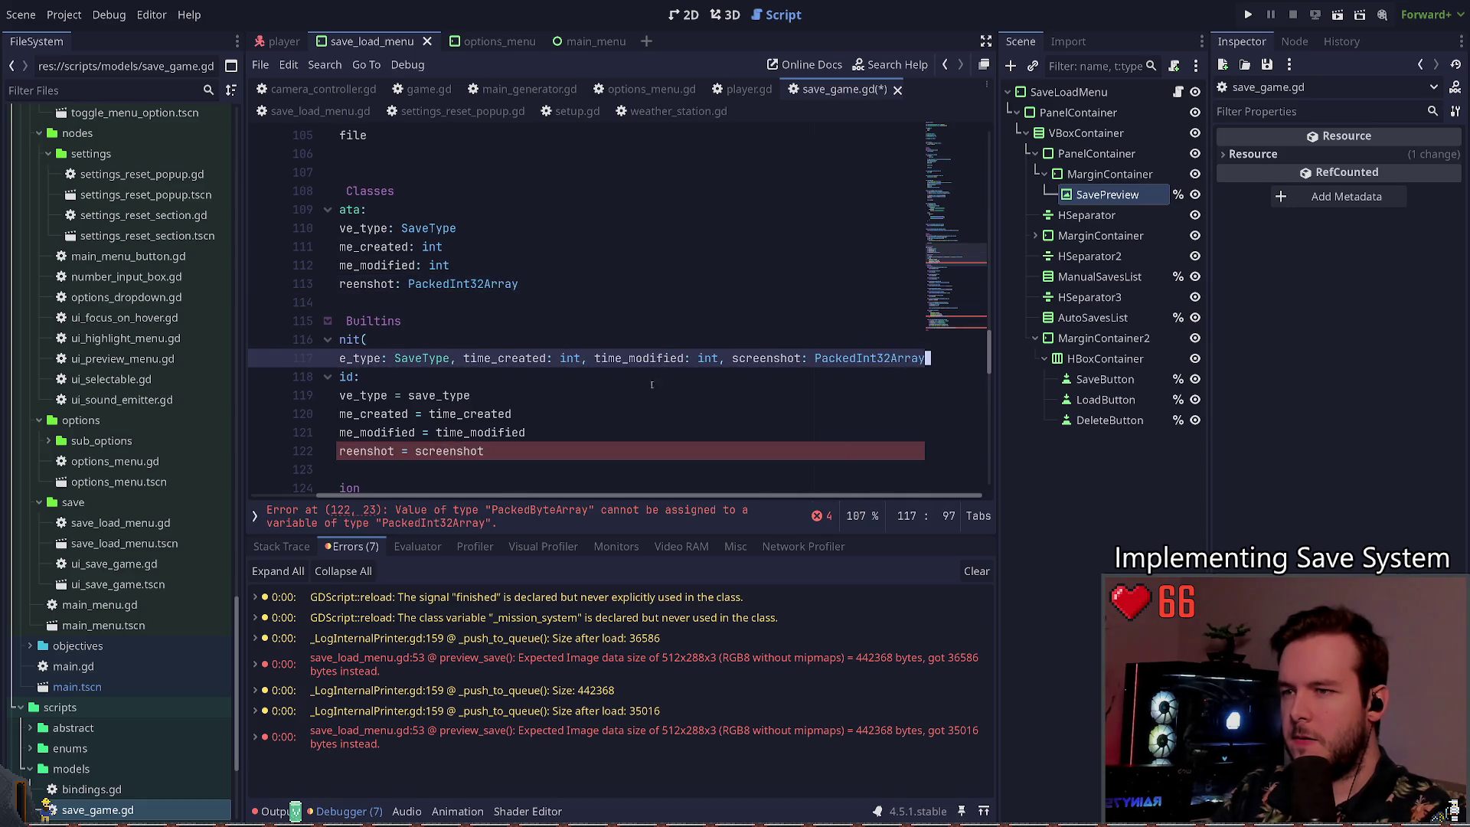
{"action": "key", "text": "ctrl+s"}
Step: Remove .to_int32_array() so to_dict stores plain _screenshot
{"action": "scroll", "coordinate": [753, 323], "scroll_direction": "down", "scroll_amount": 18}
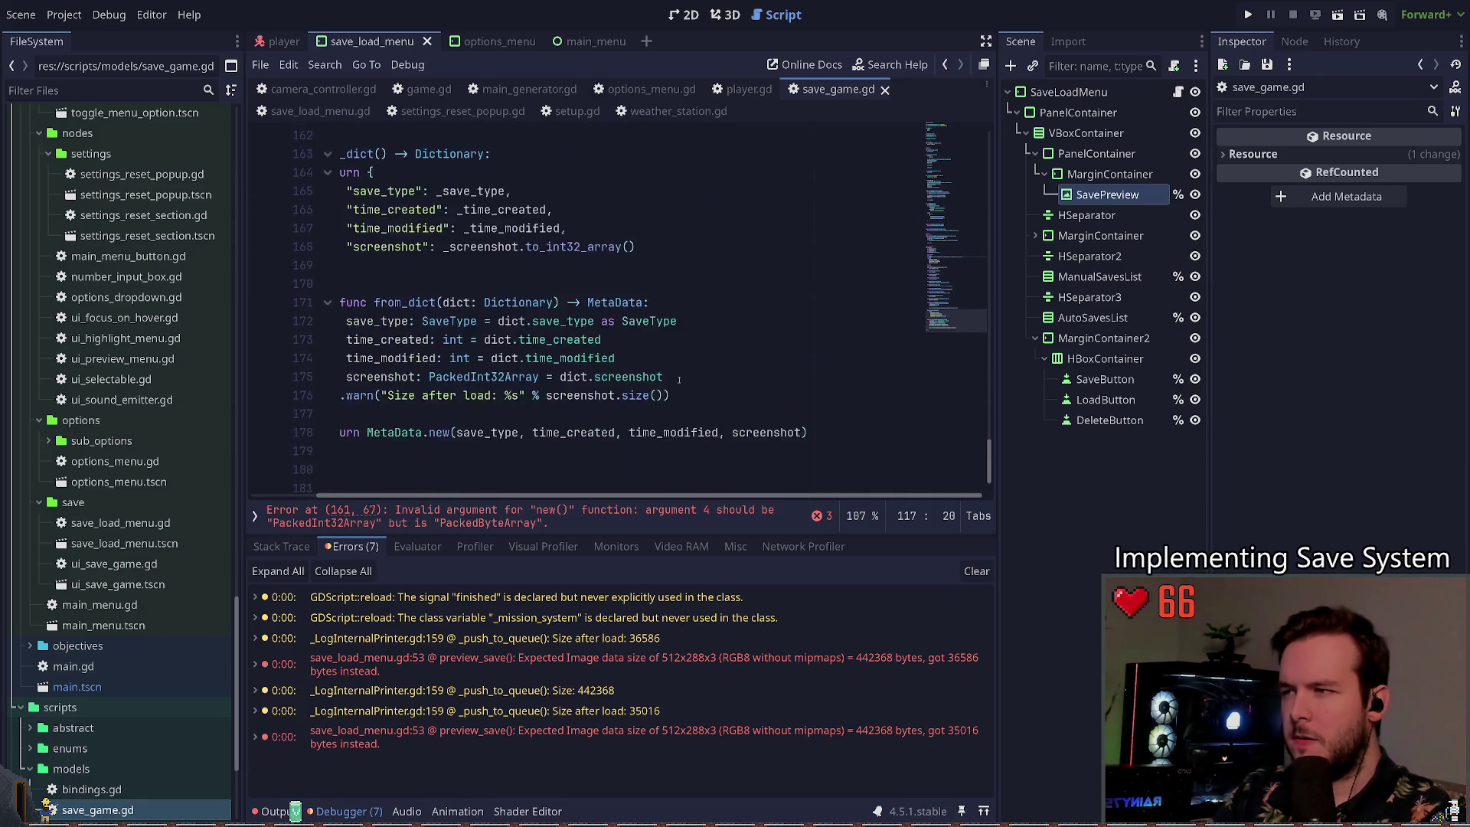
{"action": "scroll", "coordinate": [496, 383], "scroll_direction": "left", "scroll_amount": 2}
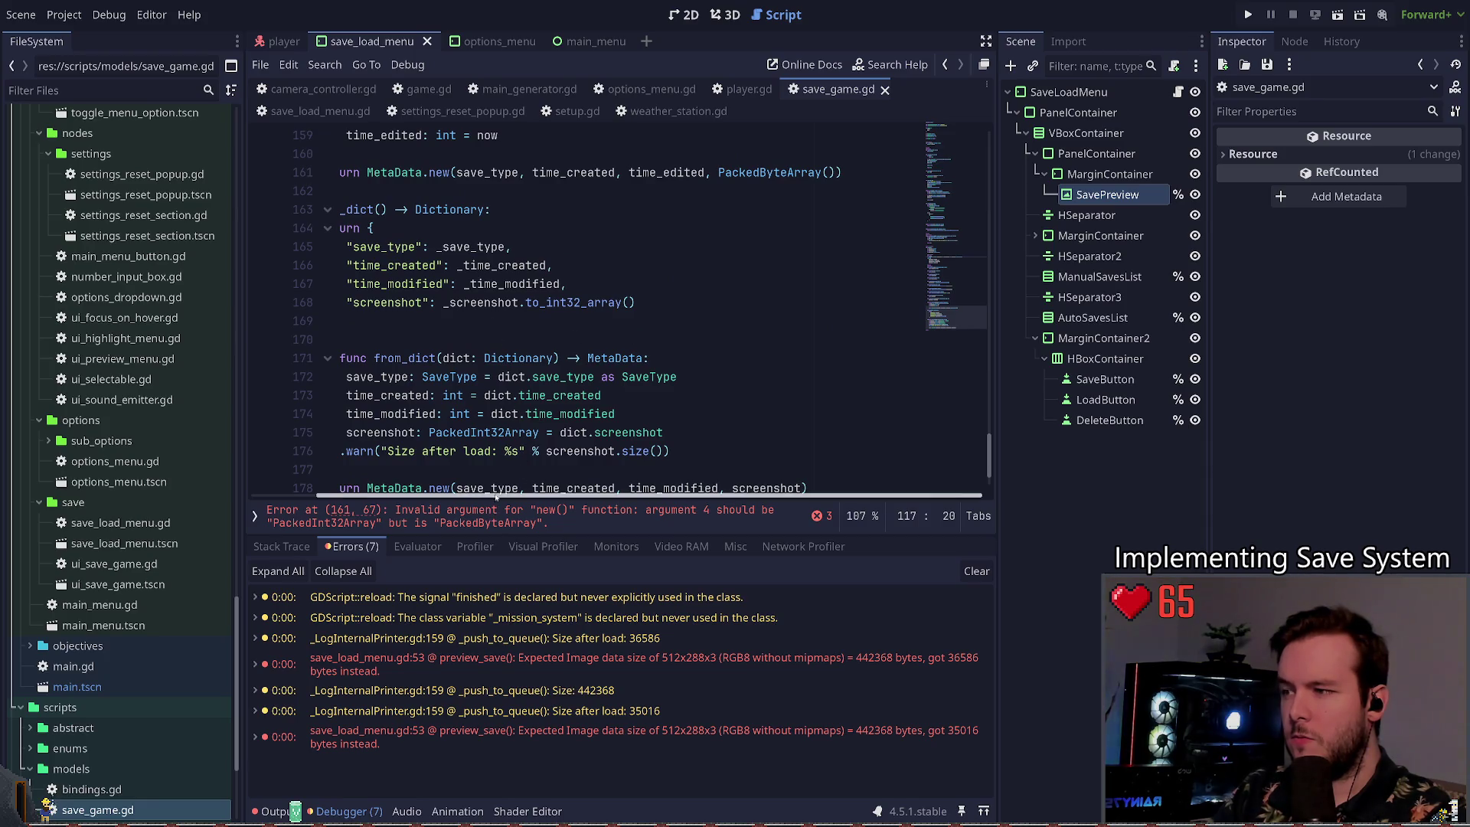
{"action": "left_click", "coordinate": [635, 304]}
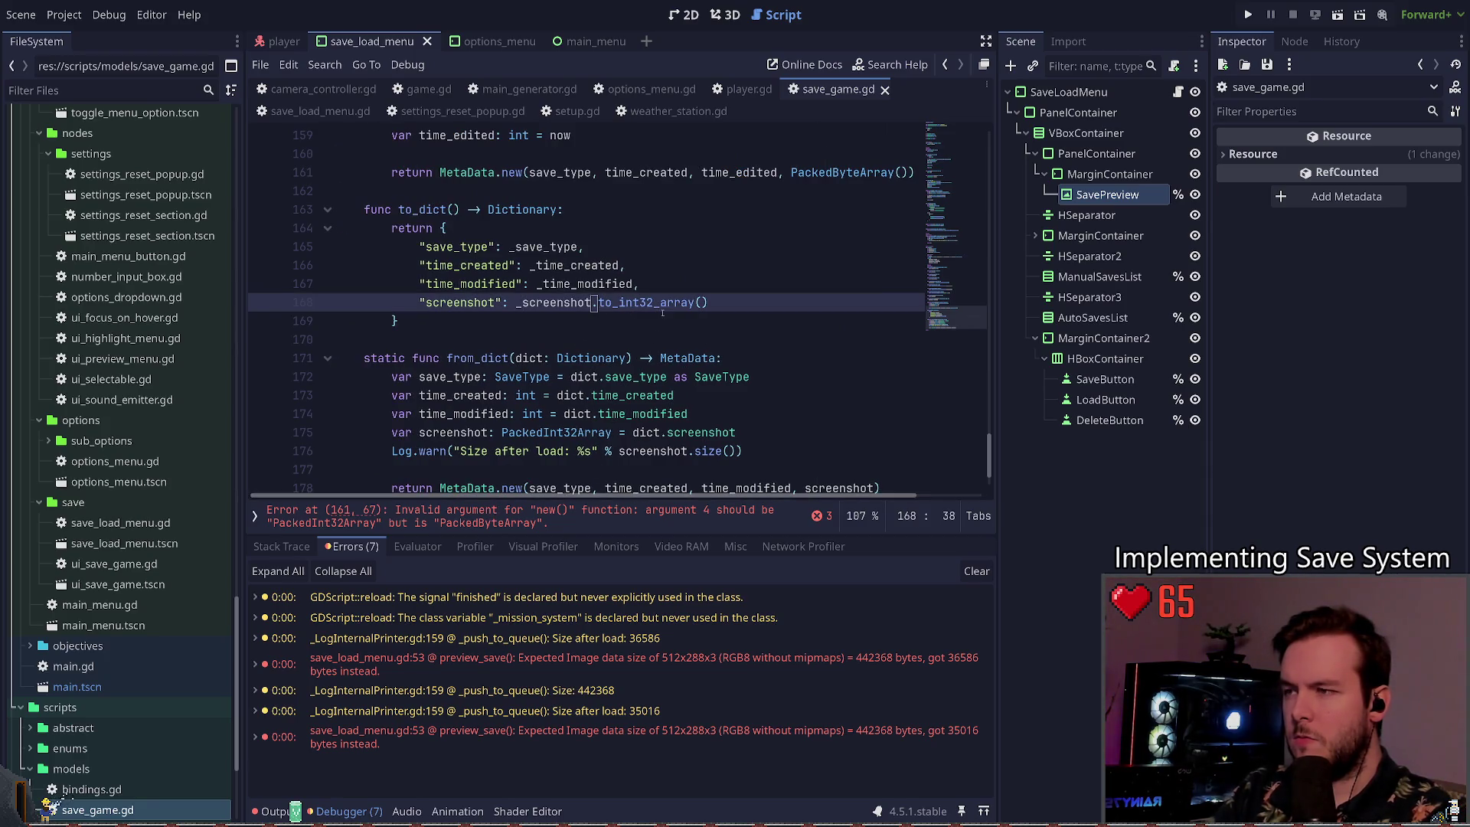
{"action": "key", "text": "Right"}
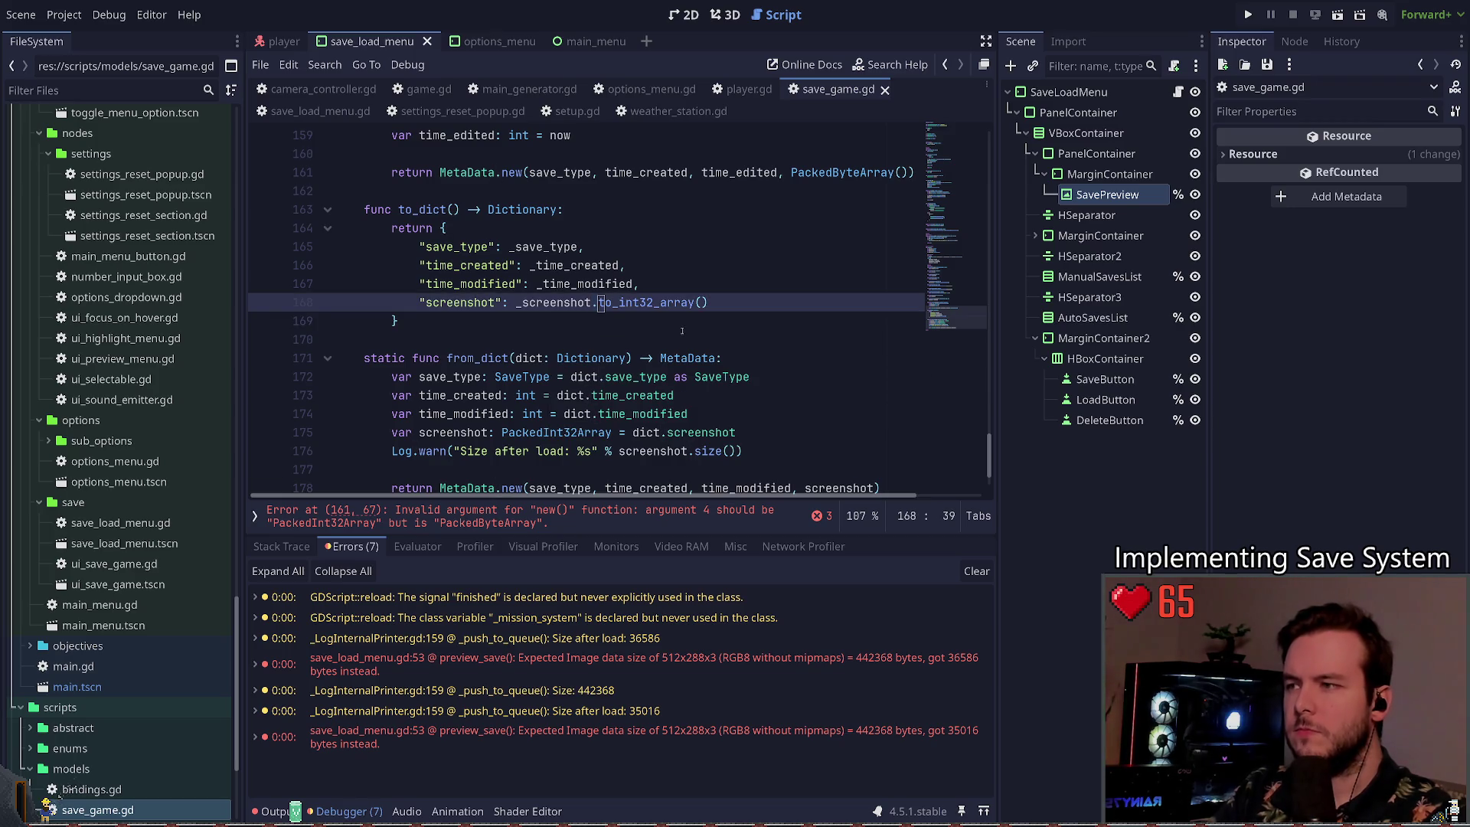
{"action": "key", "text": "shift+End"}
{"action": "key", "text": "BackSpace"}
{"action": "key", "text": "BackSpace"}
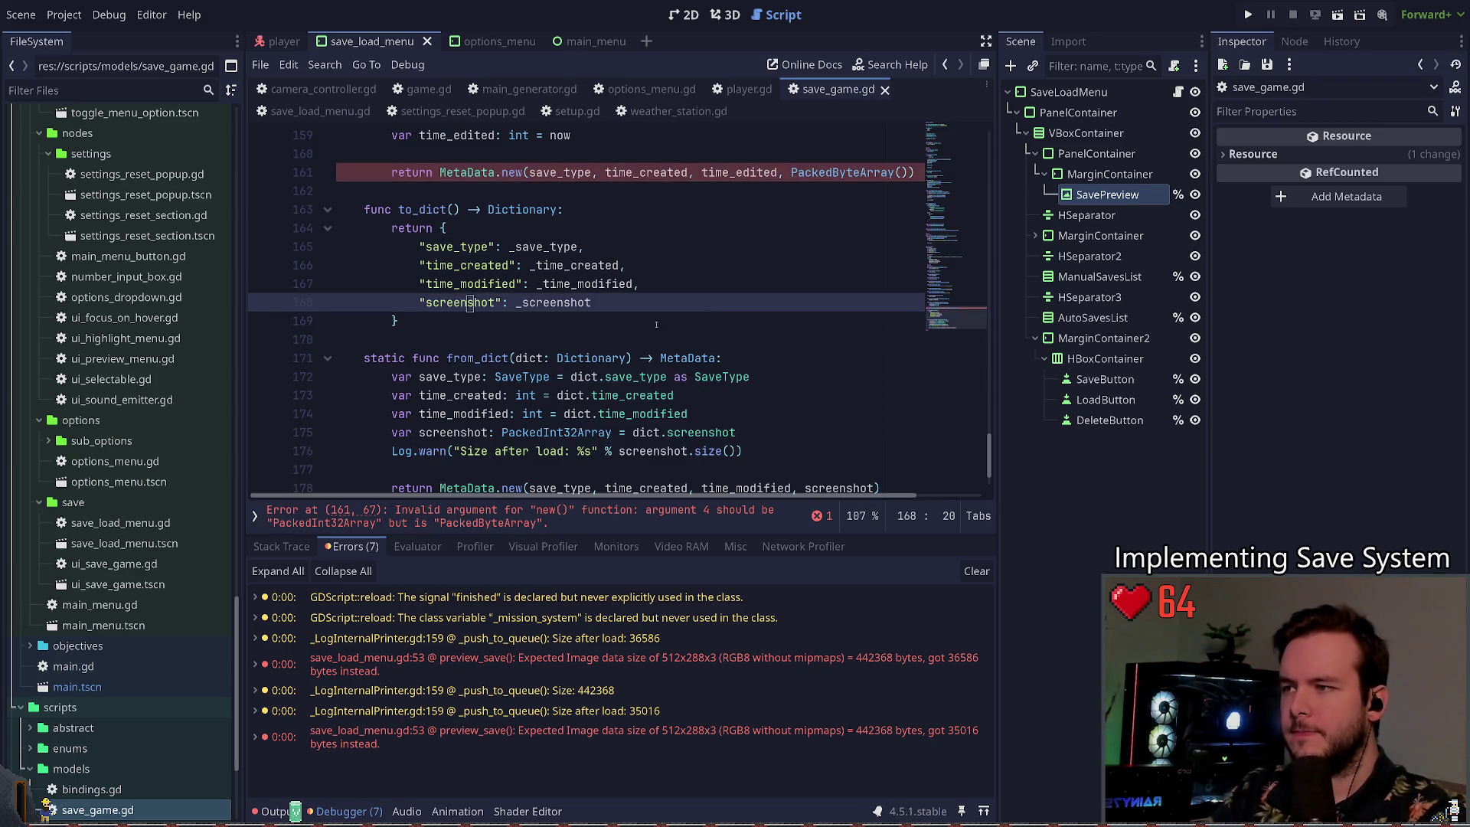
Step: Make default() pass an empty PackedInt32Array() instead of PackedByteArray(), save, and return to game.gd
{"action": "scroll", "coordinate": [704, 299], "scroll_direction": "up", "scroll_amount": 2}
{"action": "left_click_drag", "start_coordinate": [908, 284], "coordinate": [791, 284]}
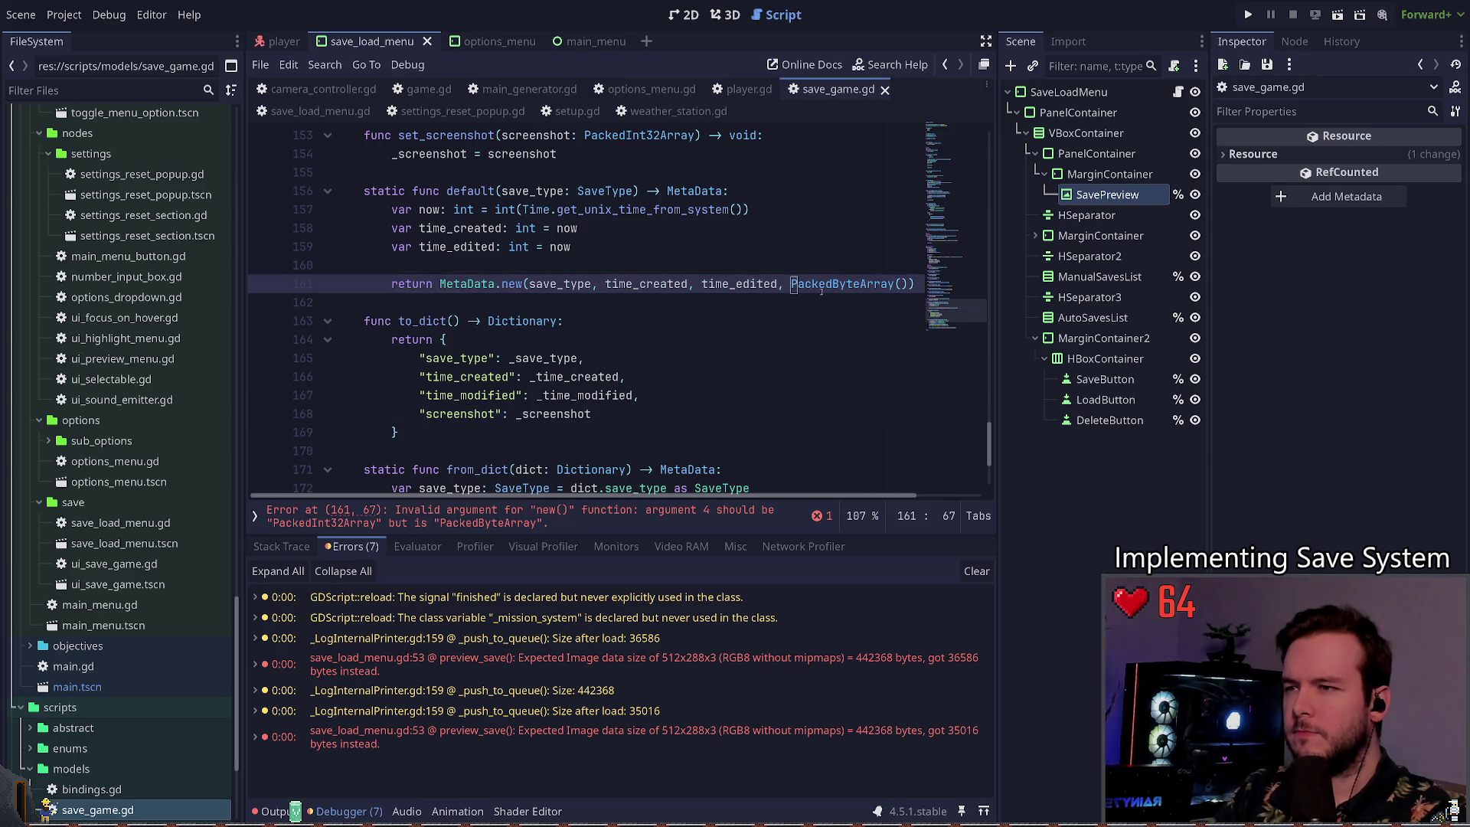
{"action": "key", "text": "BackSpace"}
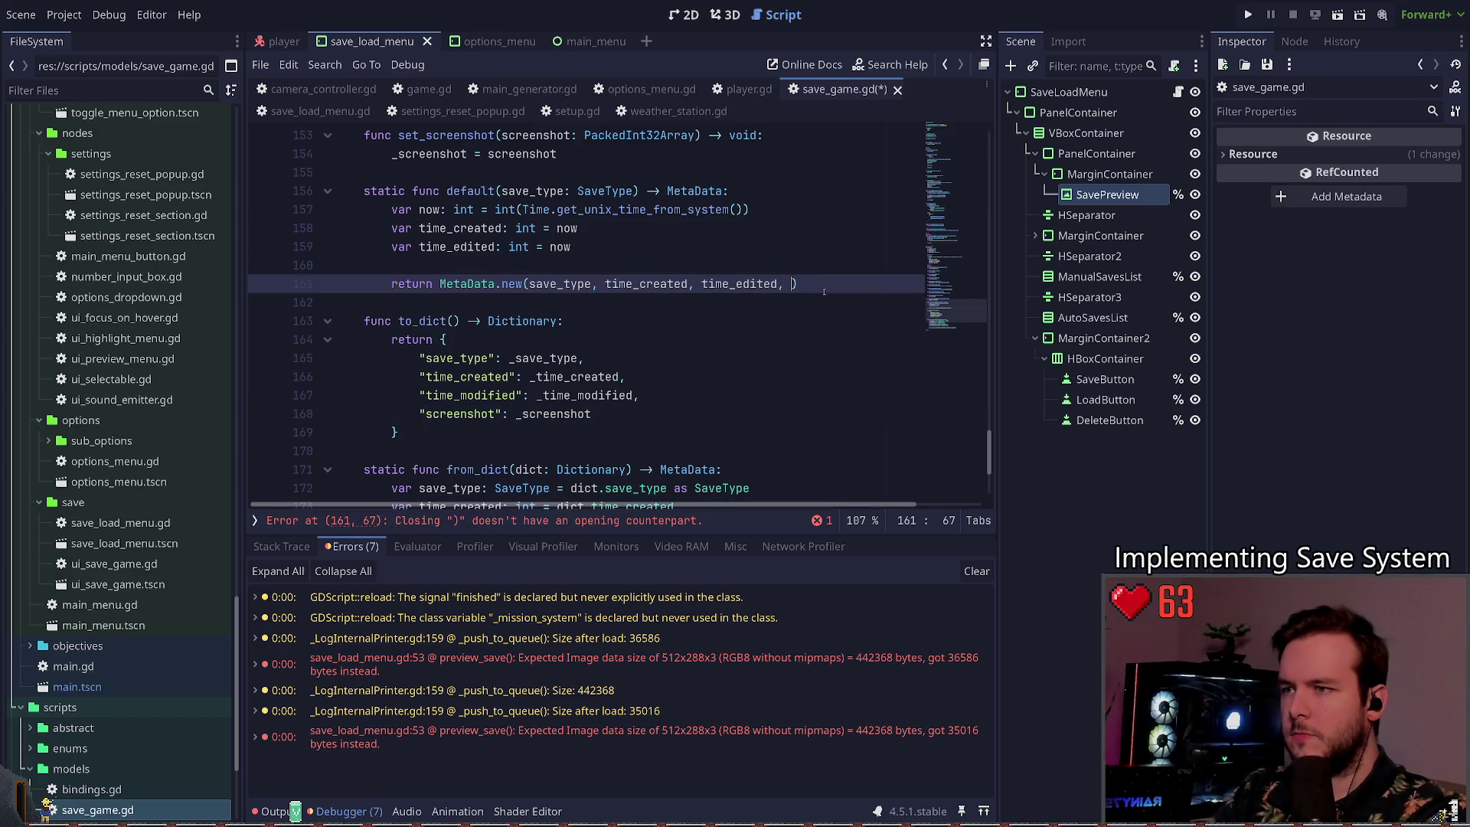
{"action": "type", "text": "Packed"}
{"action": "type", "text": "Int"}
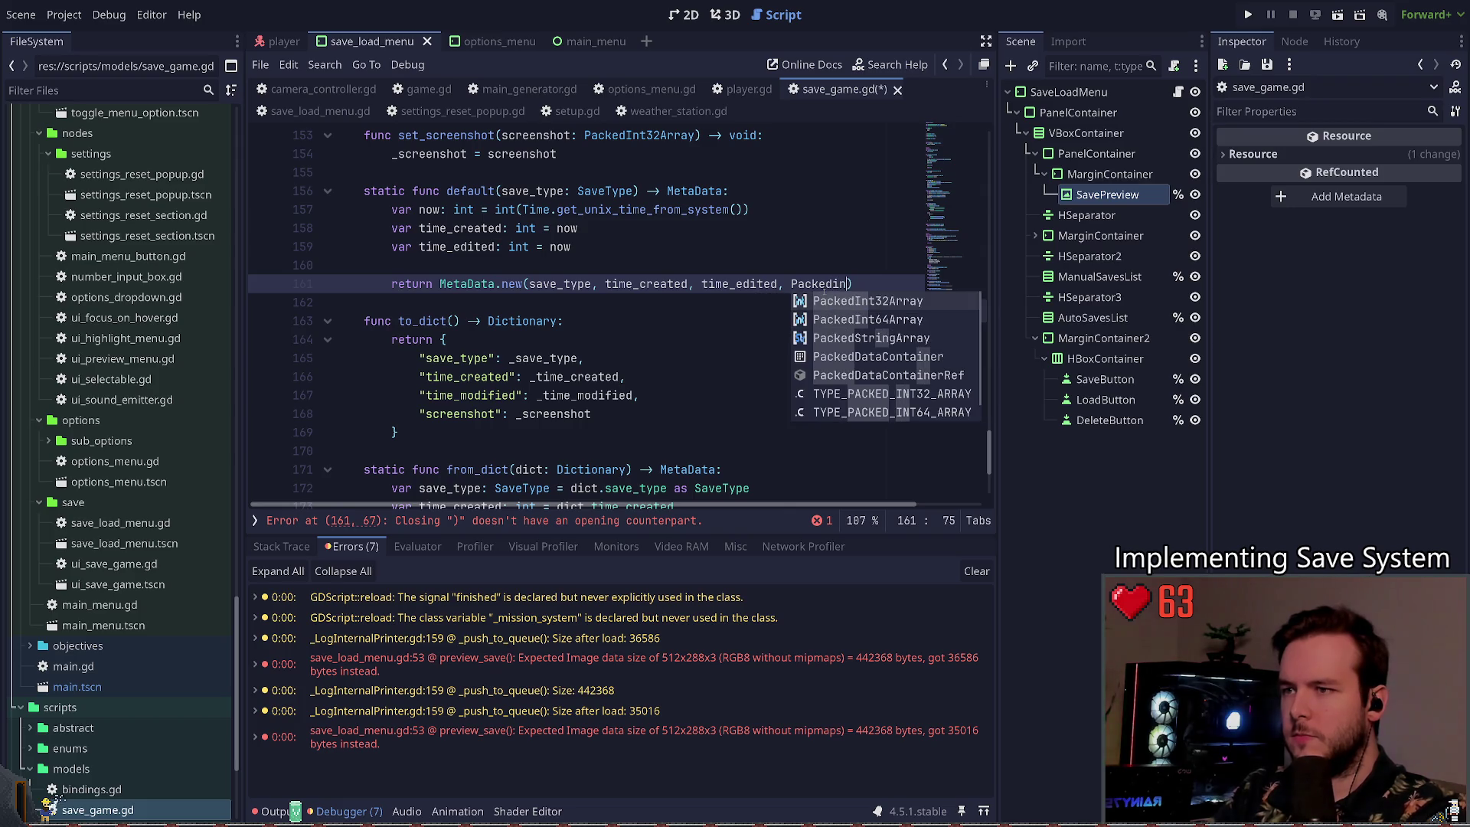
{"action": "key", "text": "Return"}
{"action": "key", "text": "End"}
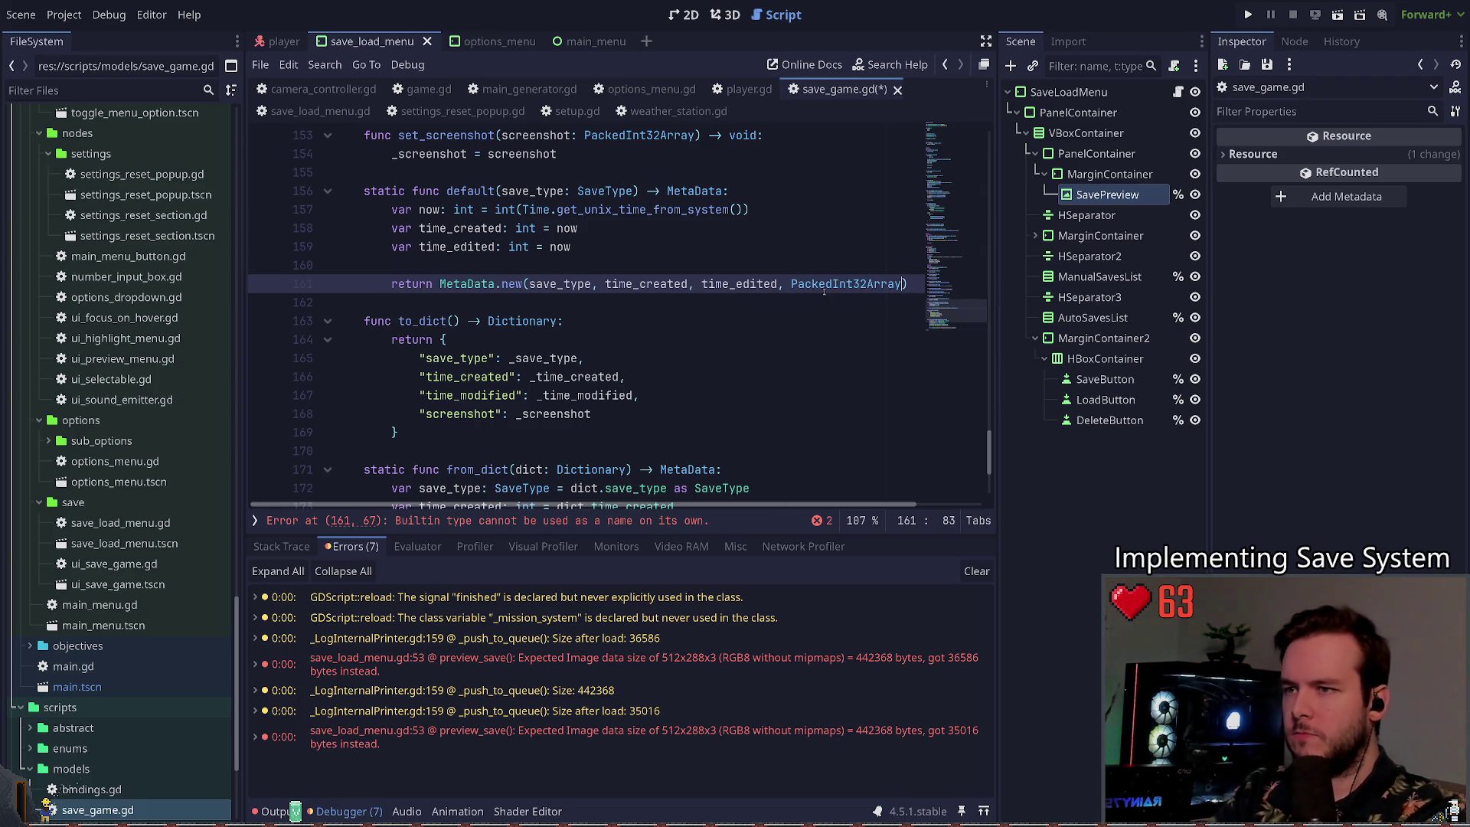
{"action": "type", "text": "("}
{"action": "key", "text": "ctrl+s"}
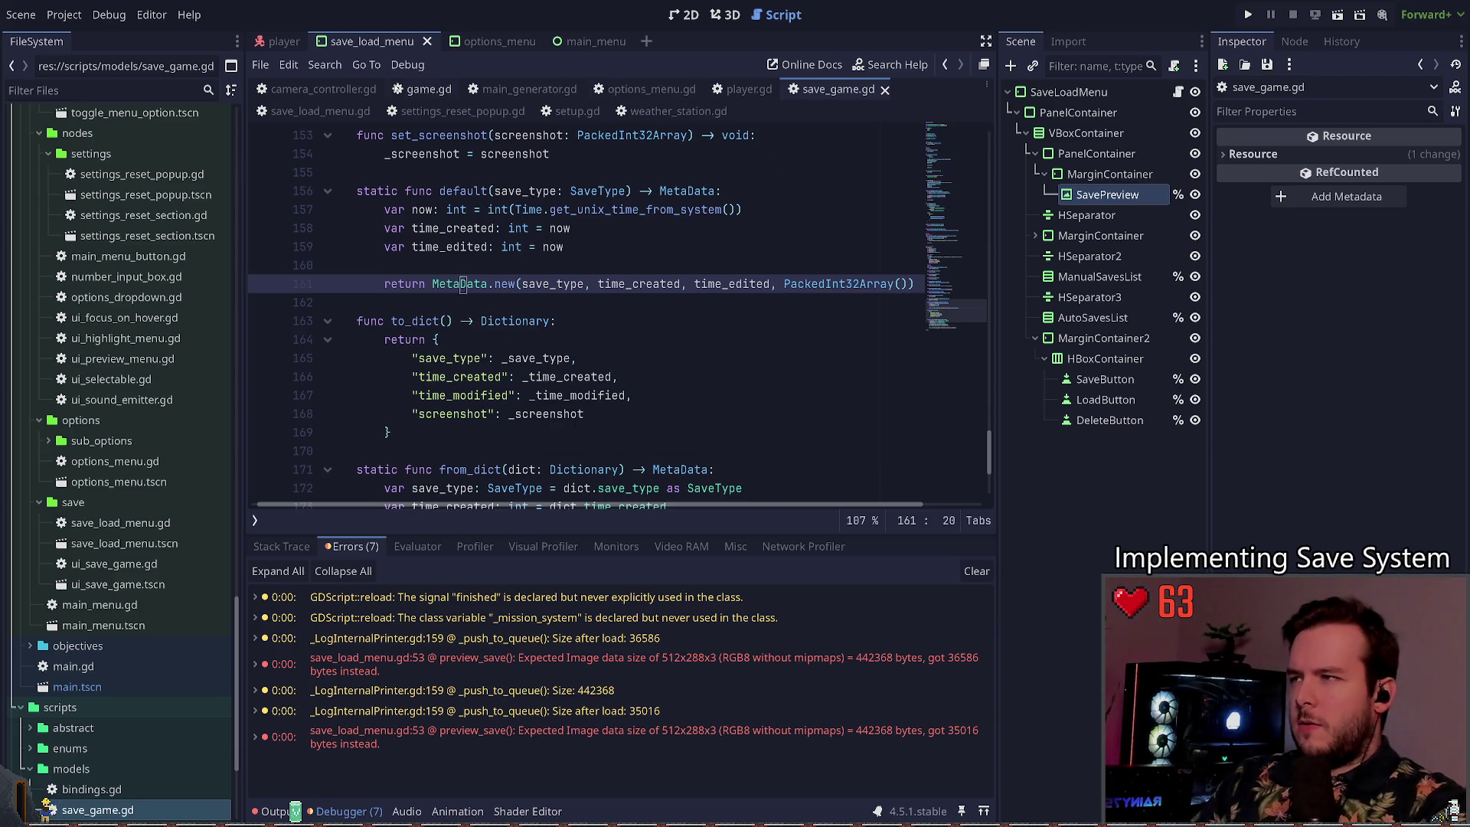
{"action": "key", "text": "alt+Left"}
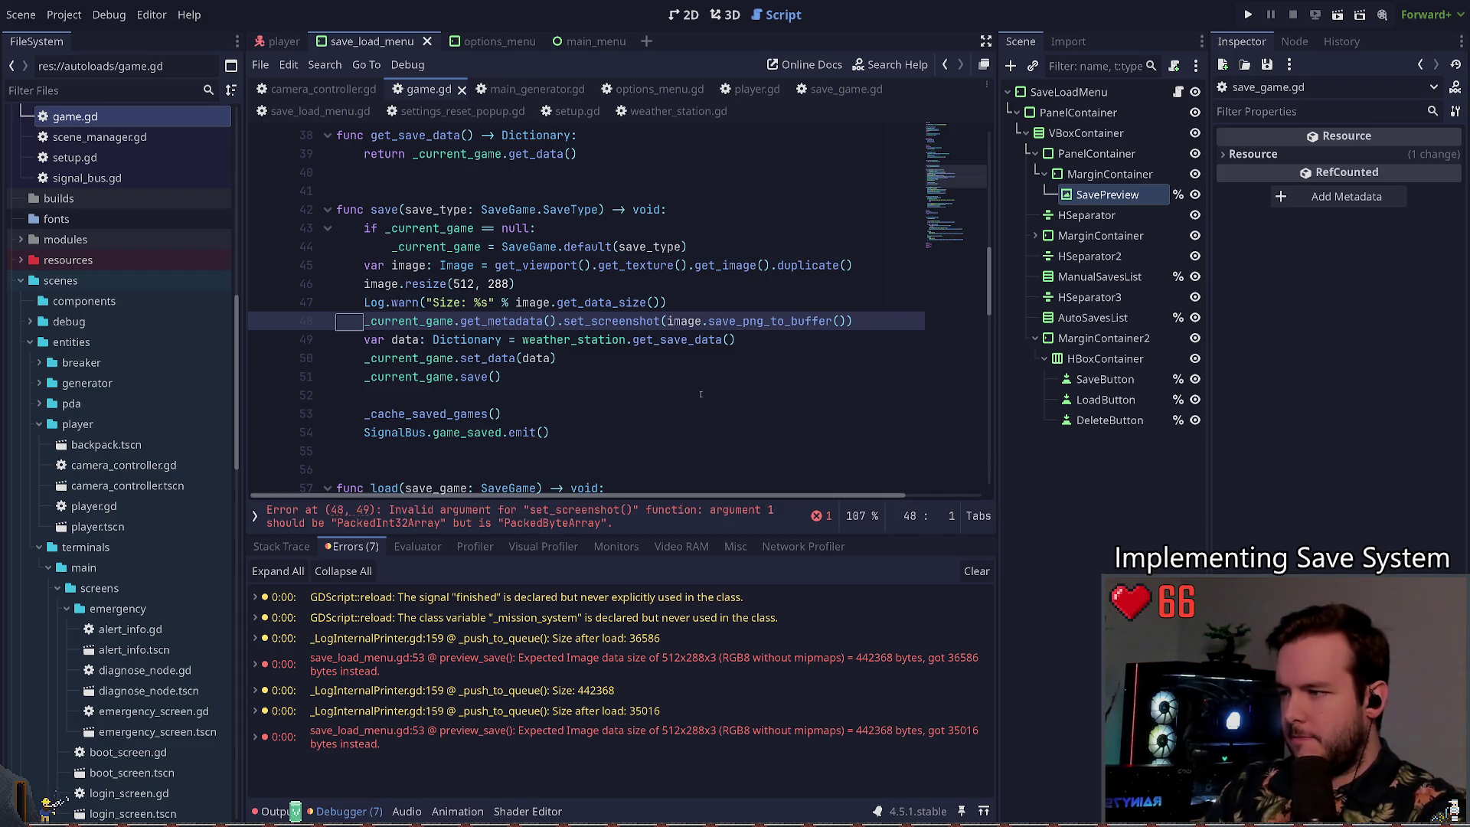
Step: Append .to_int32_array() to save_png_to_buffer() in game.gd, save, and stop the game
{"action": "left_click", "coordinate": [851, 314]}
{"action": "type", "text": ".to"}
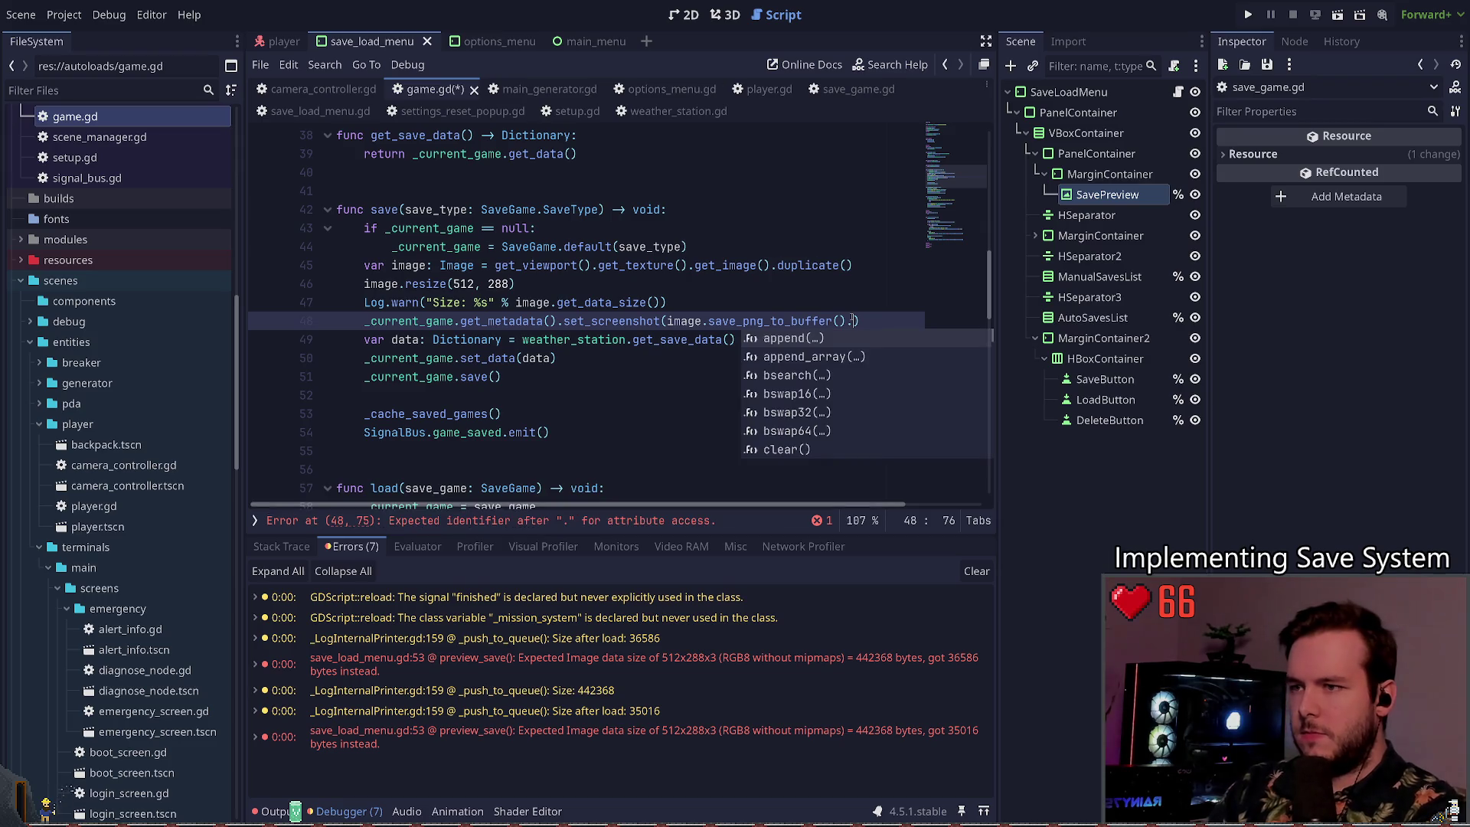
{"action": "key", "text": "Down"}
{"action": "key", "text": "Down"}
{"action": "key", "text": "Down"}
{"action": "key", "text": "Return"}
{"action": "key", "text": "ctrl+s"}
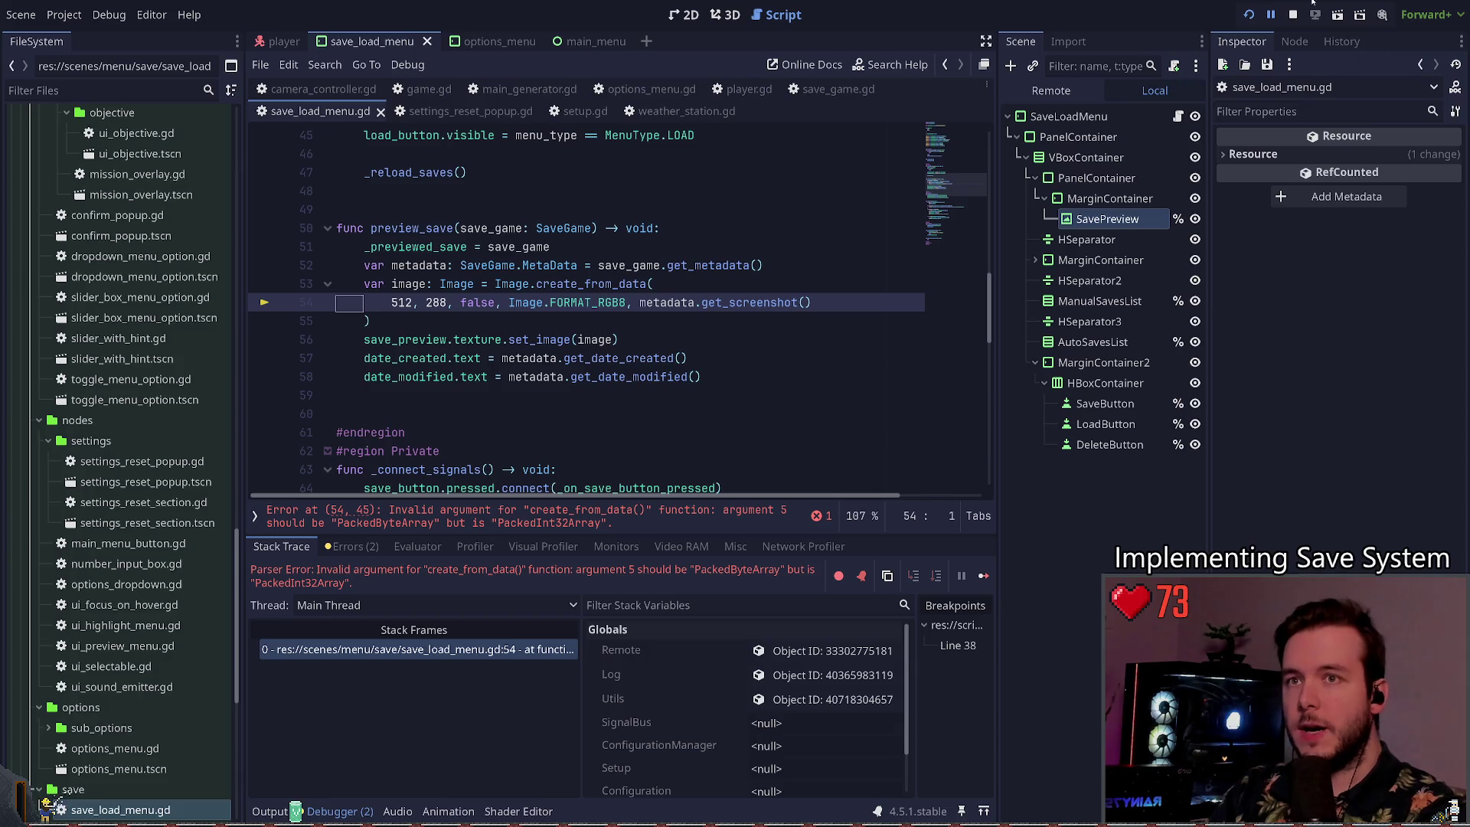
{"action": "left_click", "coordinate": [1293, 14]}
{"action": "left_click", "coordinate": [679, 314]}
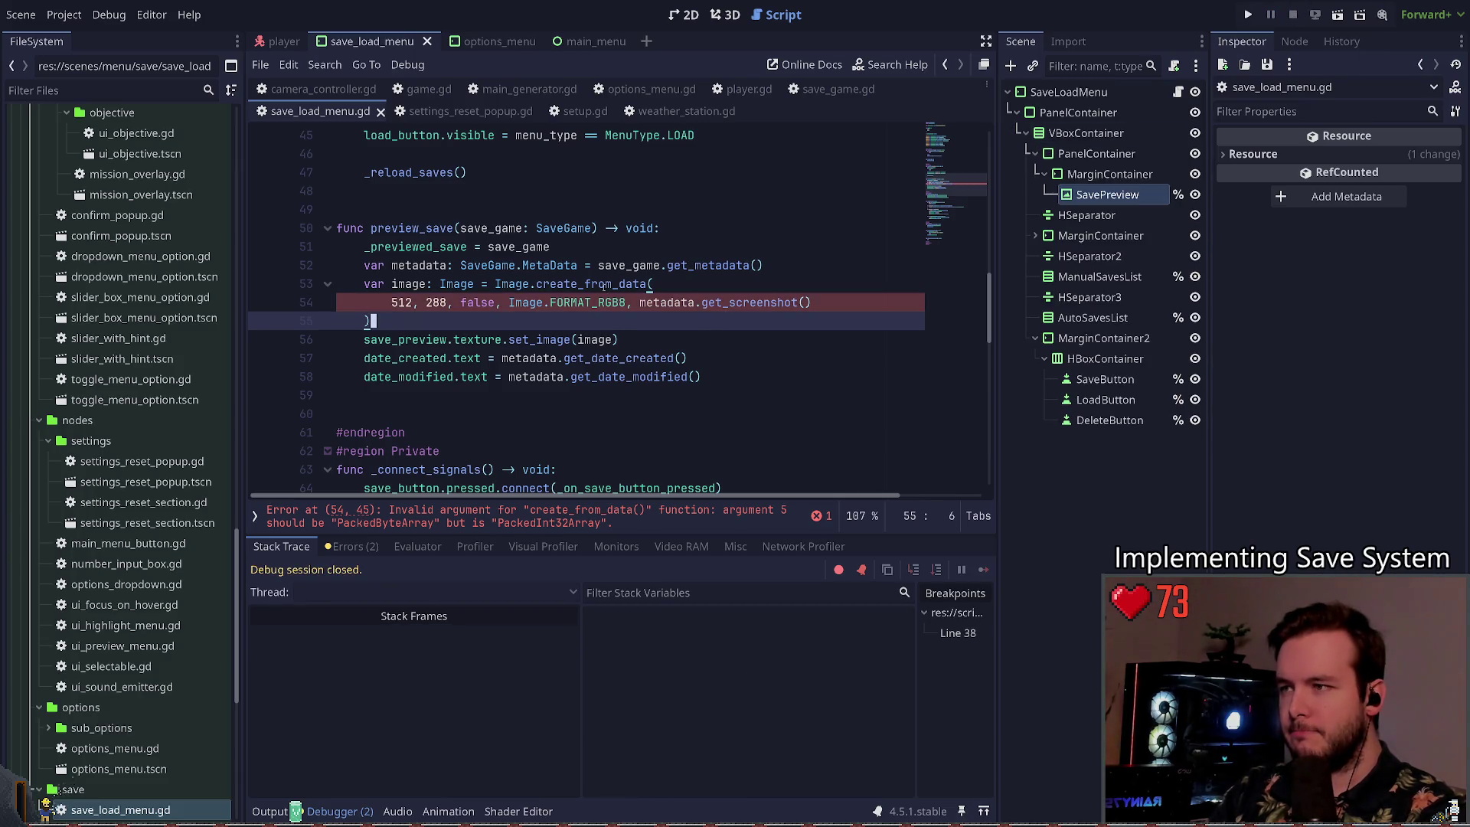
Step: Wrap metadata.get_screenshot() in PackedByteArray() in save_load_menu.gd, save, and run the project
{"action": "left_click", "coordinate": [774, 303]}
{"action": "type", "text": "pa"}
{"action": "key", "text": "BackSpace"}
{"action": "key", "text": "BackSpace"}
{"action": "key", "text": "BackSpace"}
{"action": "key", "text": "ctrl+Left"}
{"action": "key", "text": "ctrl+Left"}
{"action": "key", "text": "ctrl+Left"}
{"action": "type", "text": "Pack"}
{"action": "type", "text": "edByte"}
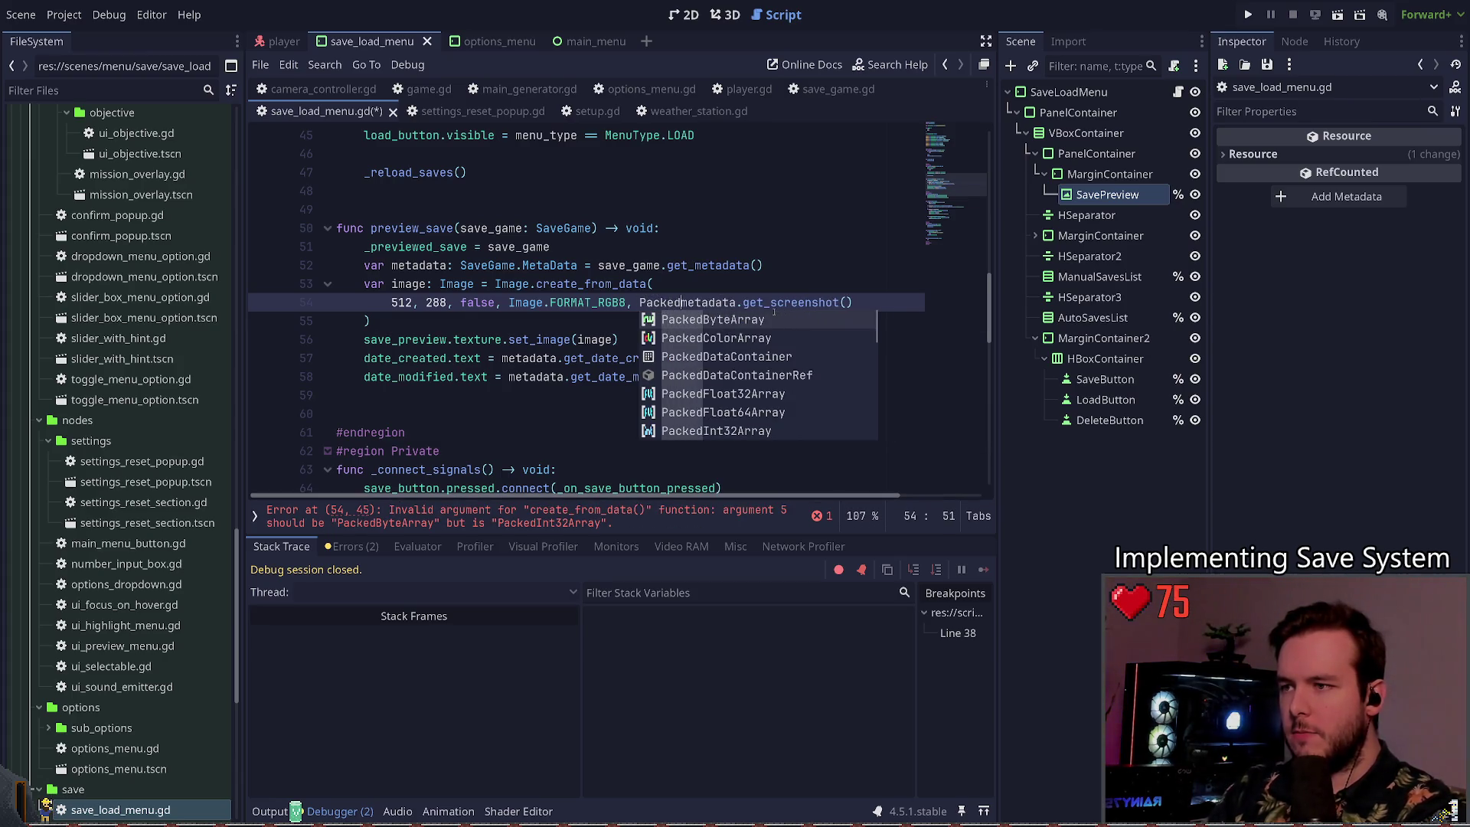
{"action": "key", "text": "Tab"}
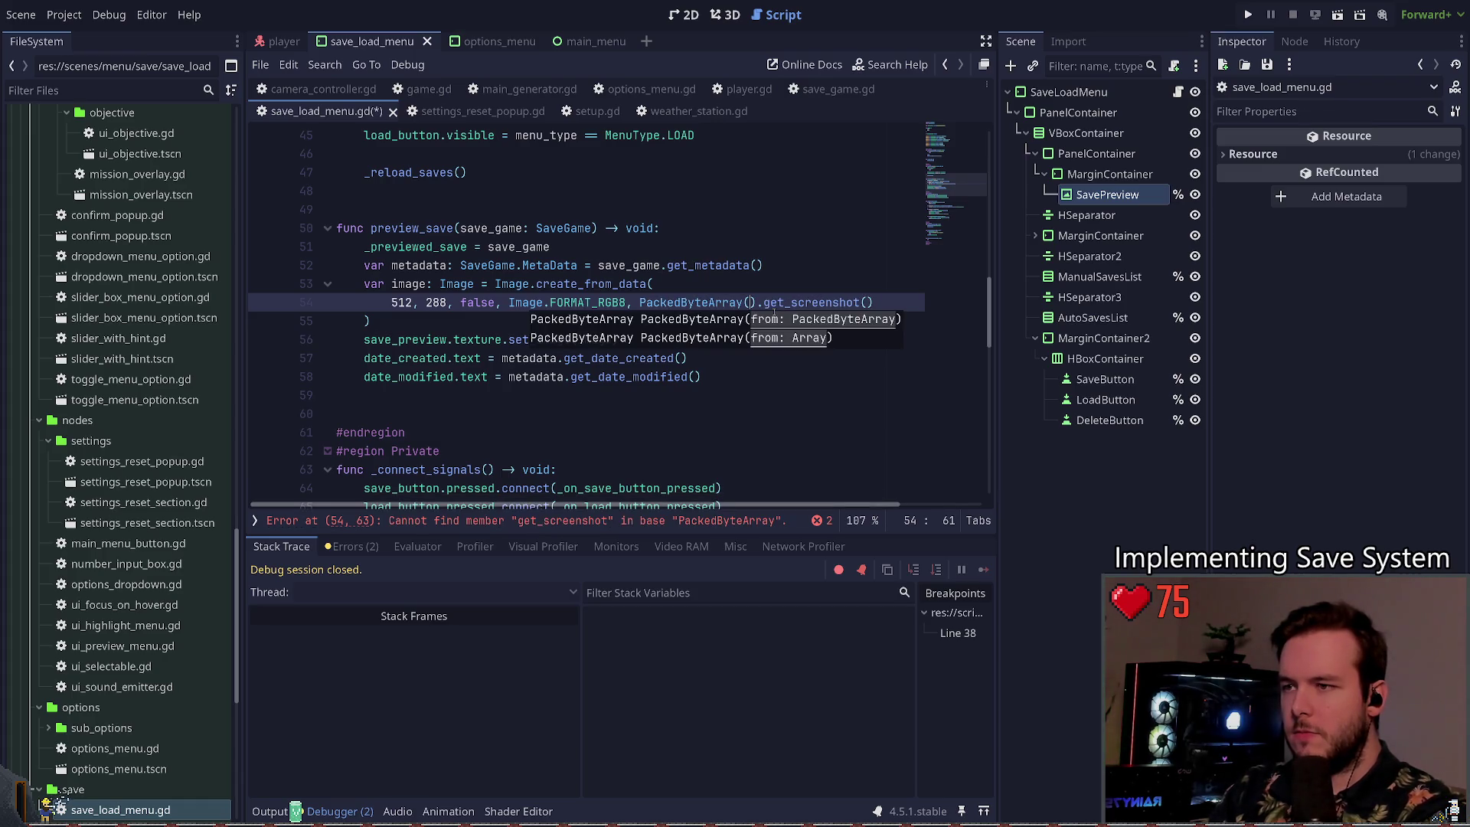
{"action": "key", "text": "Delete"}
{"action": "type", "text": "metadata."}
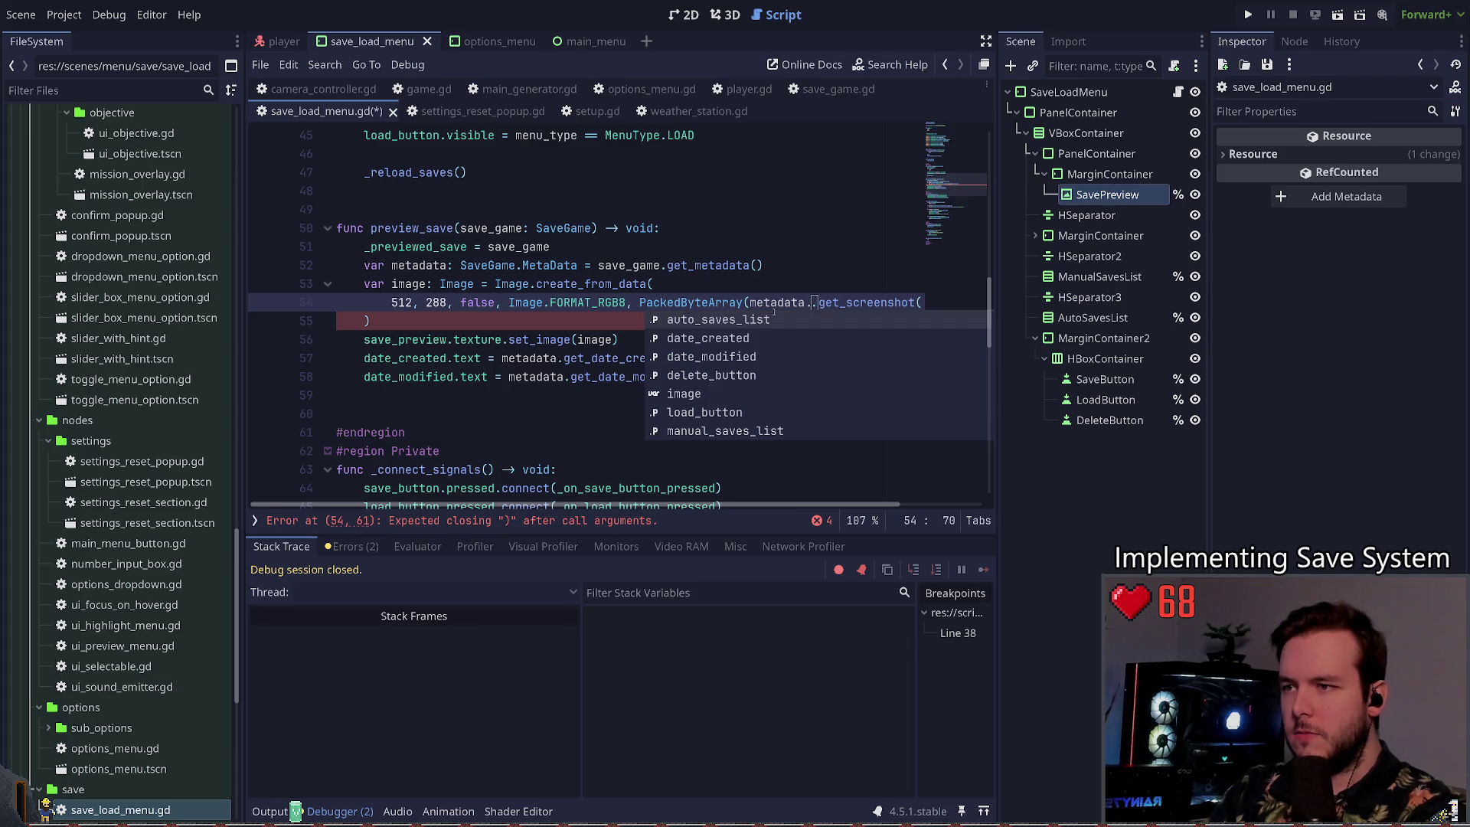
{"action": "key", "text": "End"}
{"action": "type", "text": ")"}
{"action": "left_click", "coordinate": [477, 302]}
{"action": "key", "text": "ctrl+s"}
{"action": "left_click", "coordinate": [1247, 14]}
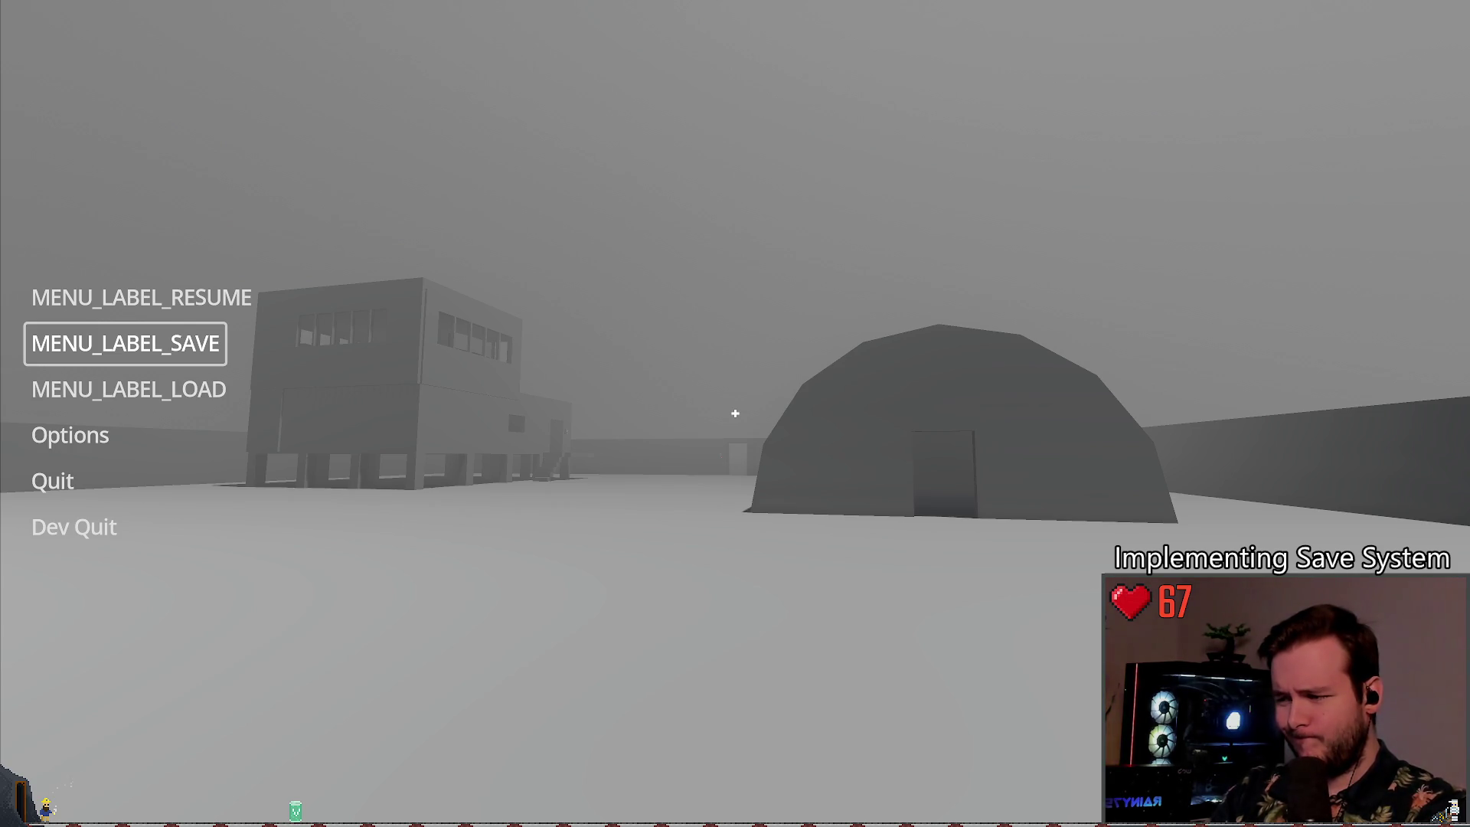
{"action": "key", "text": "F8"}
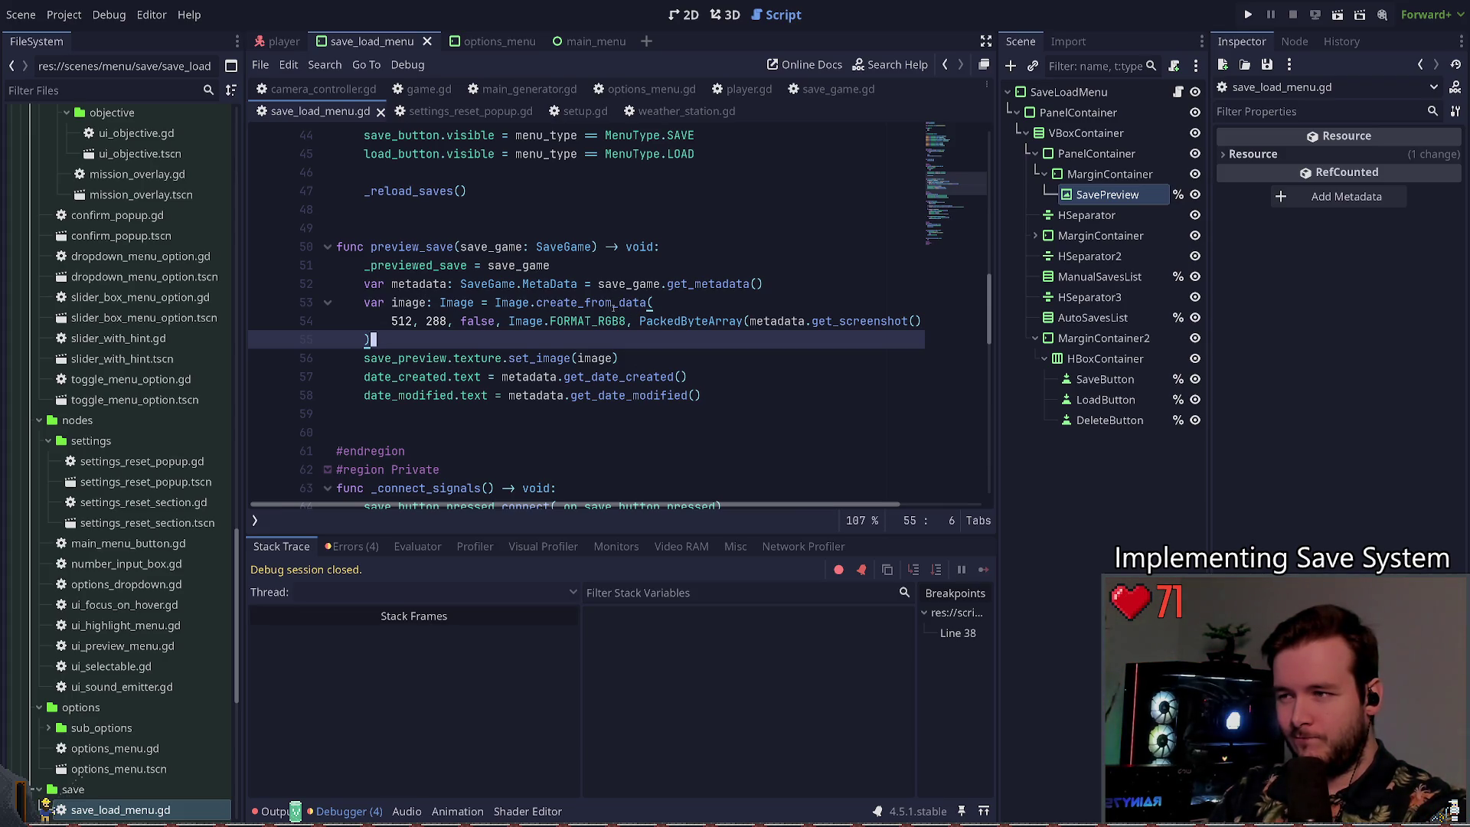
Step: Check the error list, try screenshot conversion methods on a scratch line, then delete it
{"action": "left_click", "coordinate": [350, 546]}
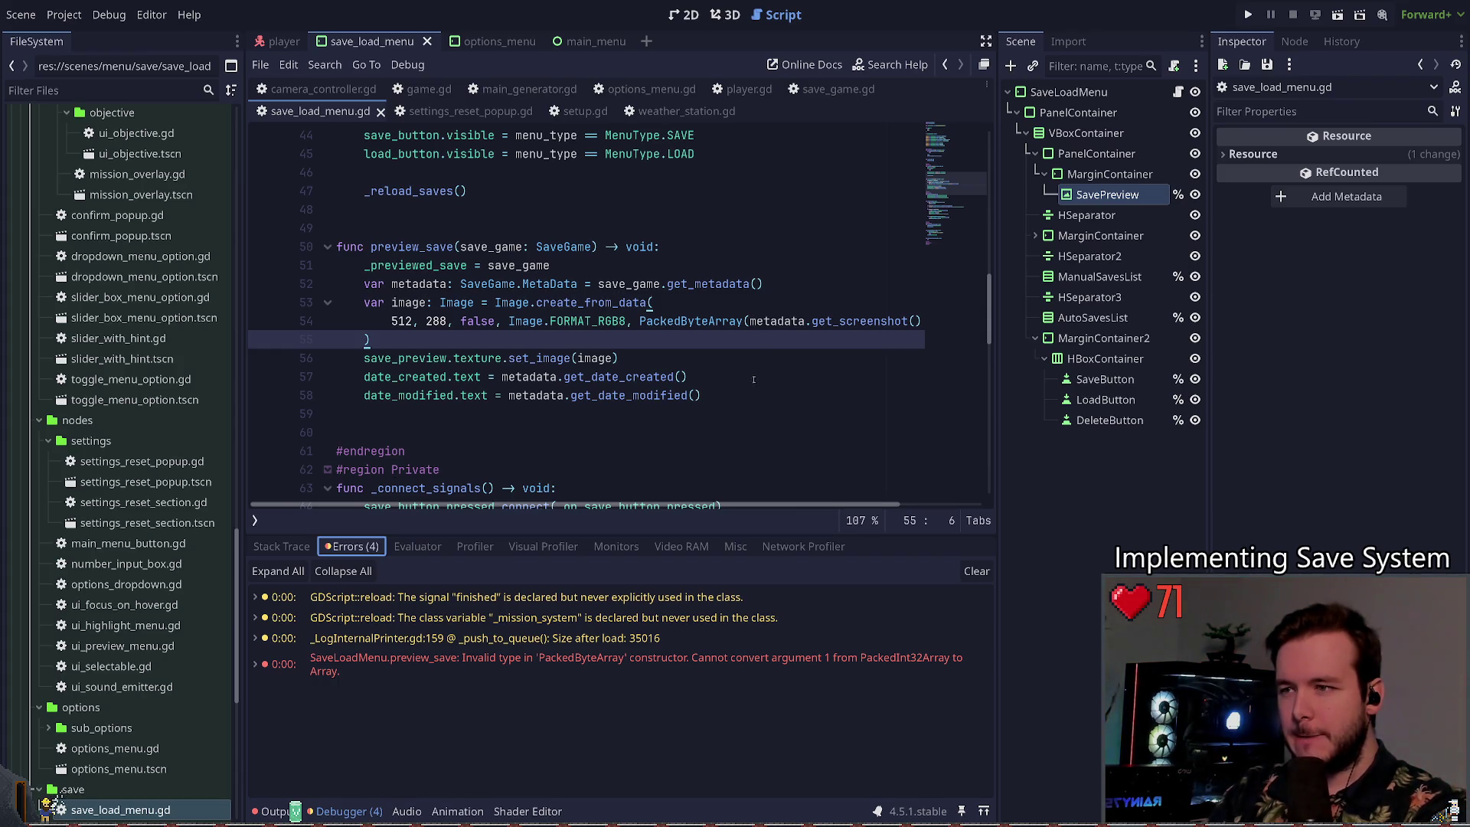
{"action": "left_click", "coordinate": [772, 286]}
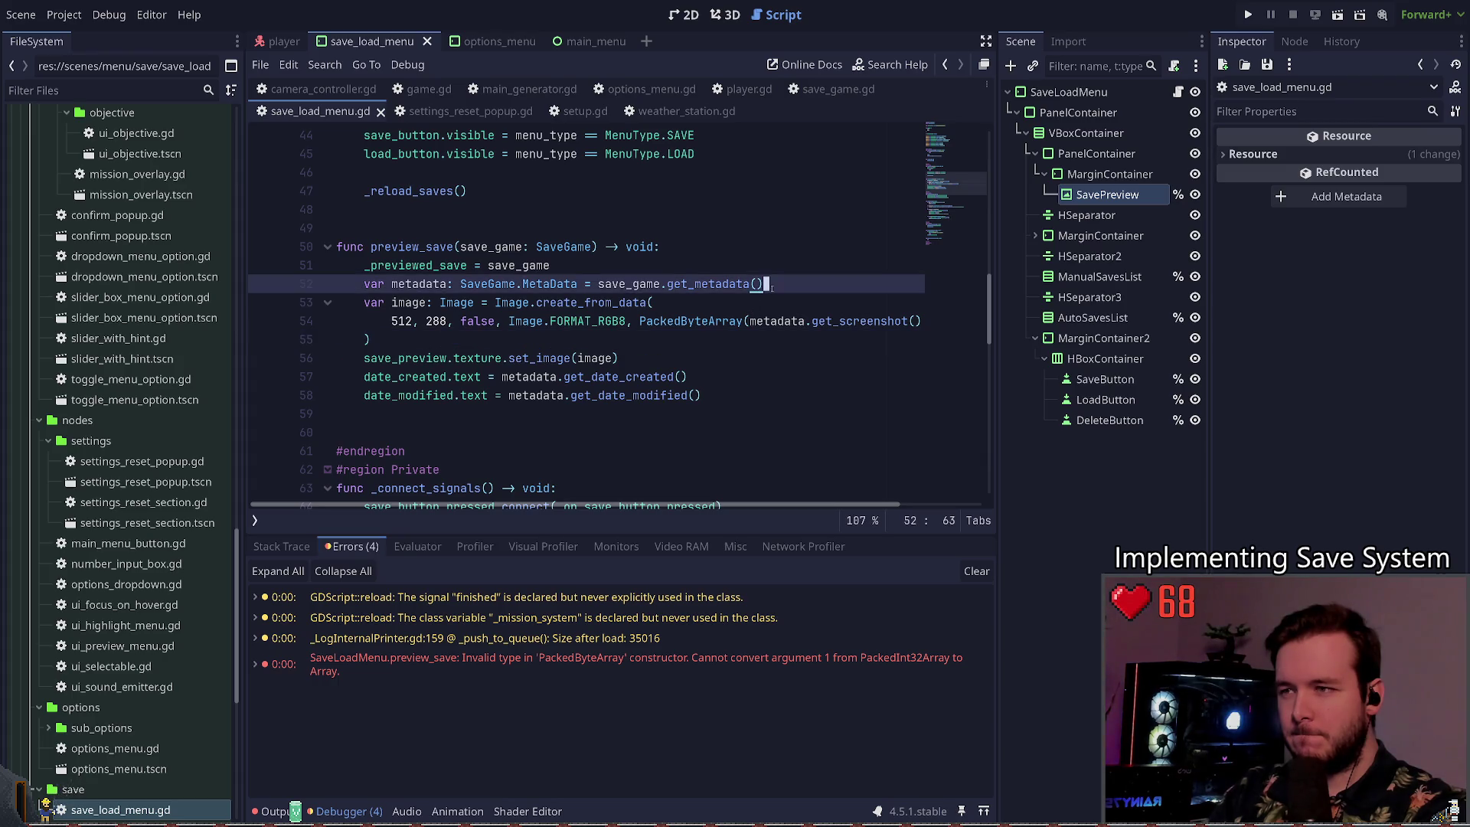
{"action": "key", "text": "Return"}
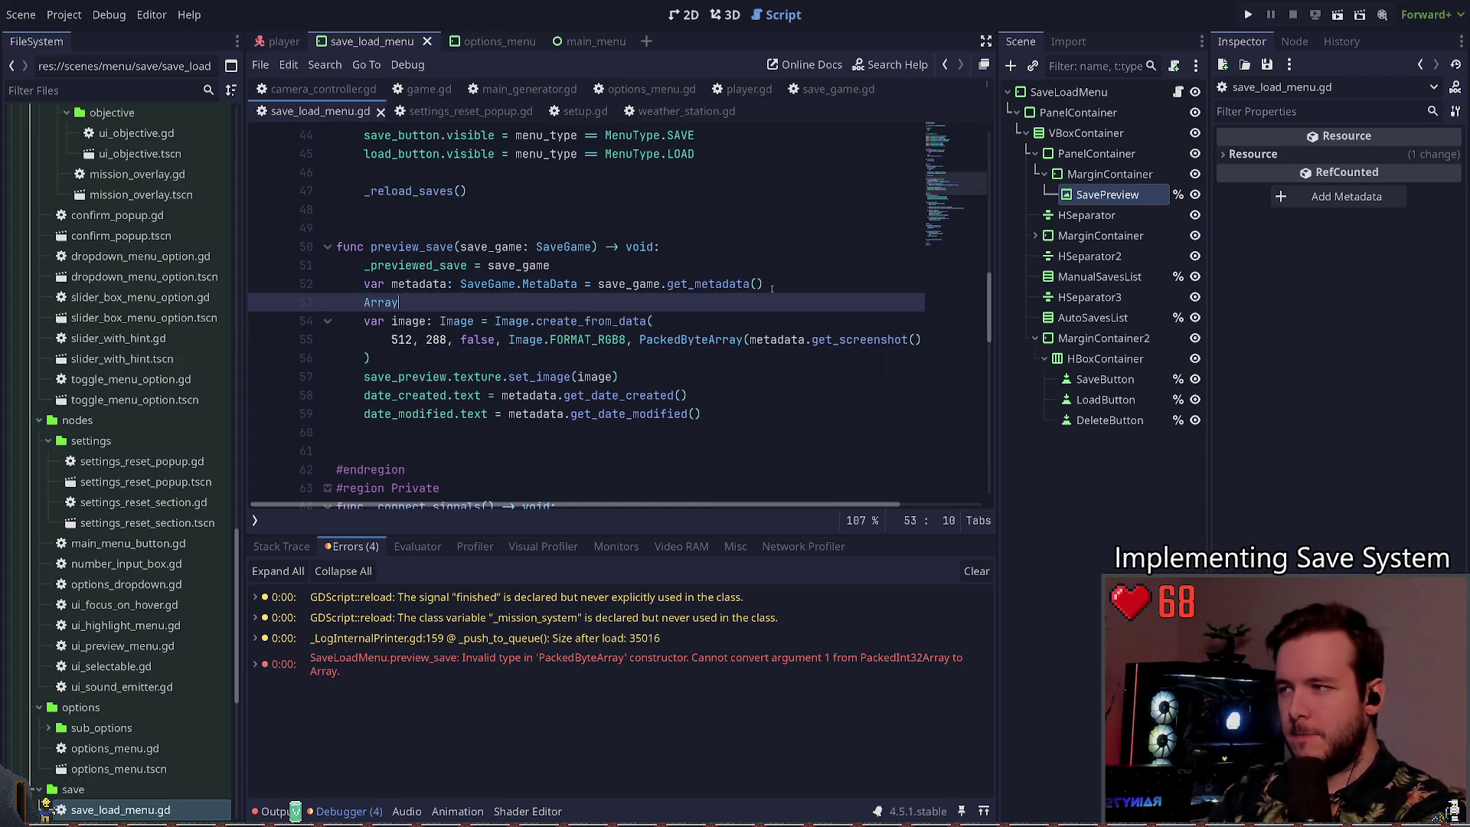
{"action": "type", "text": "Array"}
{"action": "key", "text": "BackSpace"}
{"action": "key", "text": "BackSpace"}
{"action": "key", "text": "BackSpace"}
{"action": "type", "text": "Pack"}
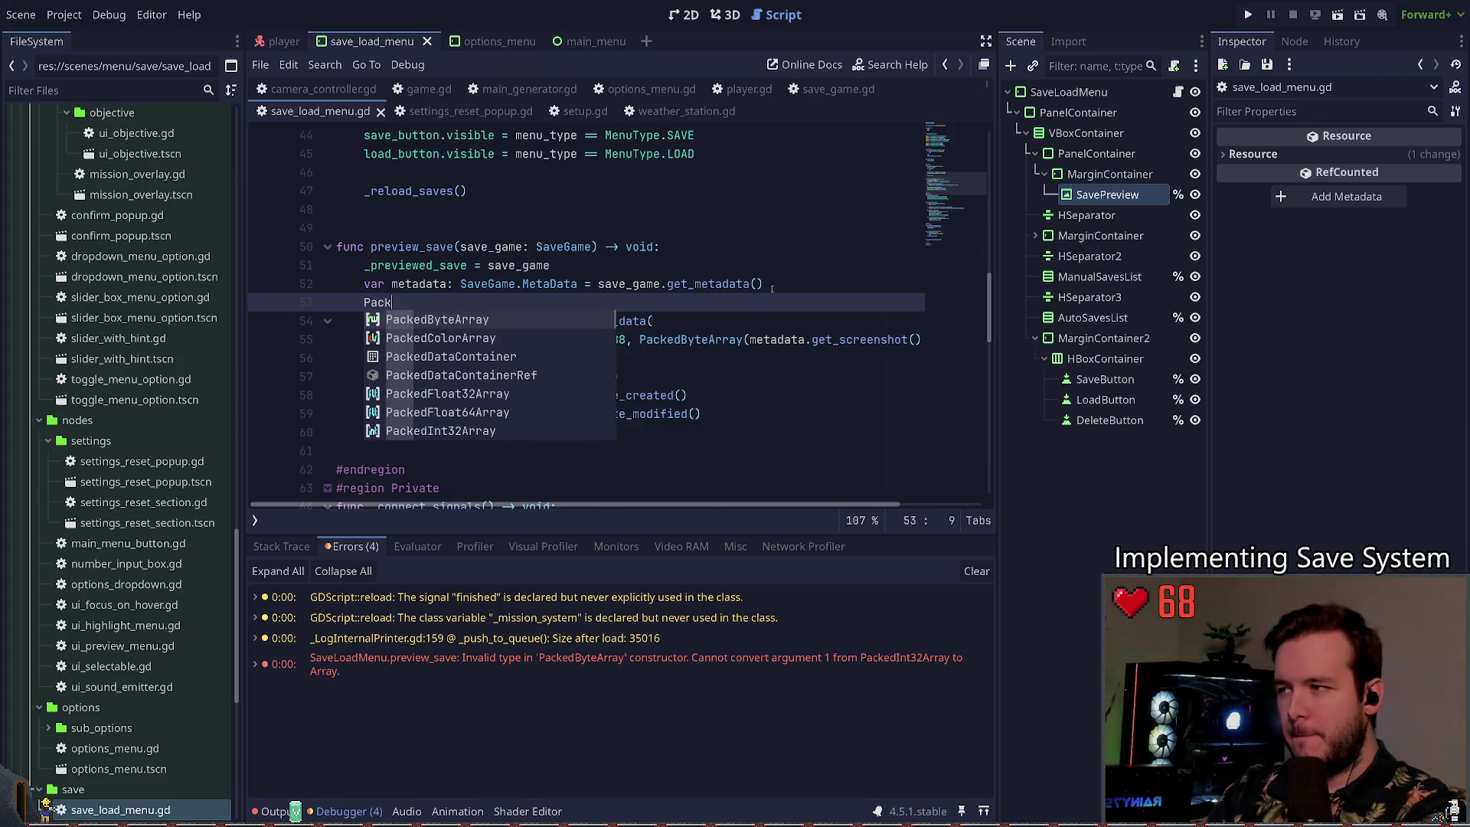
{"action": "type", "text": "edInt32Array."}
{"action": "key", "text": "BackSpace"}
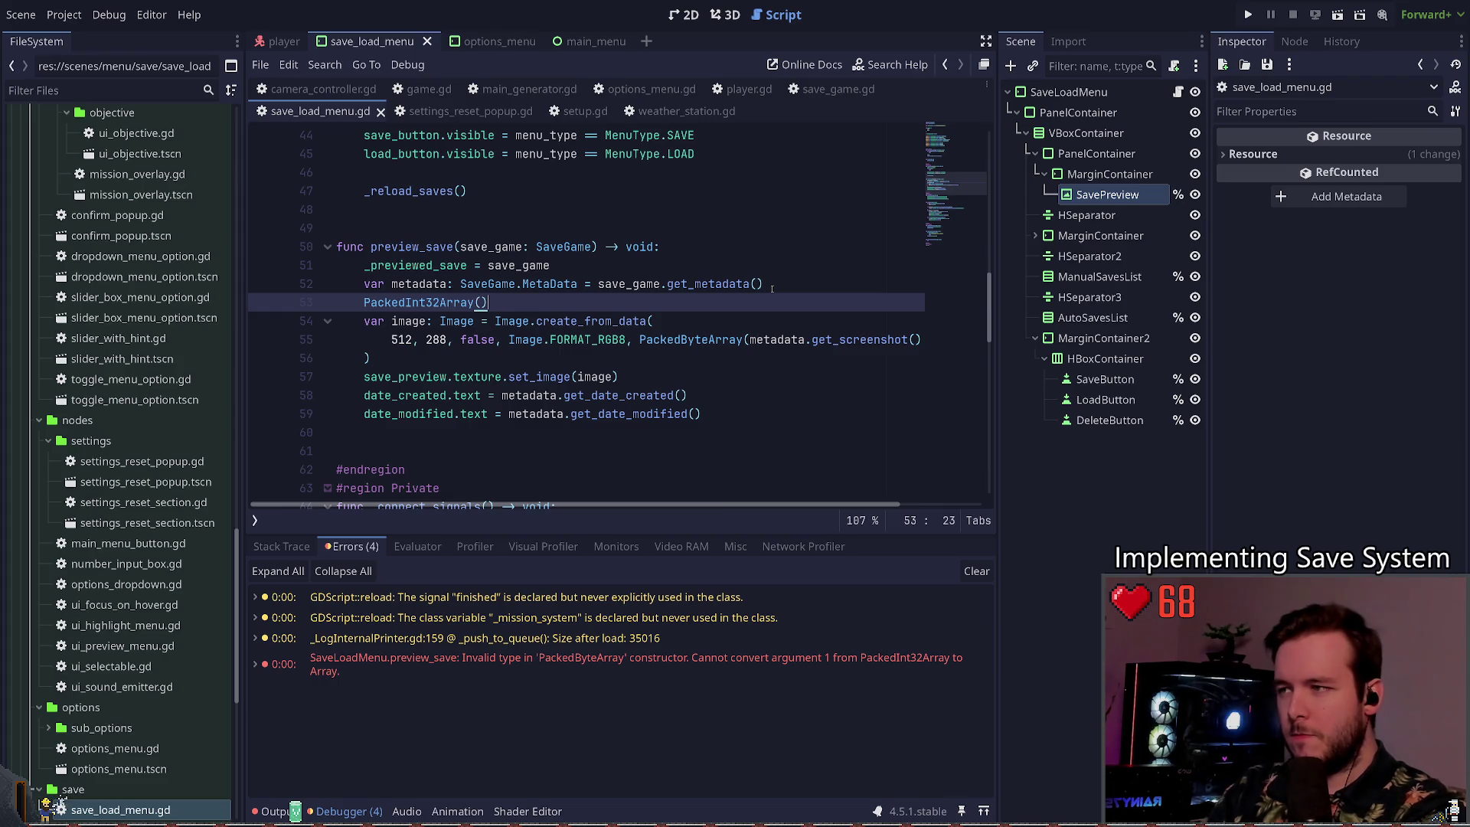
{"action": "type", "text": "t"}
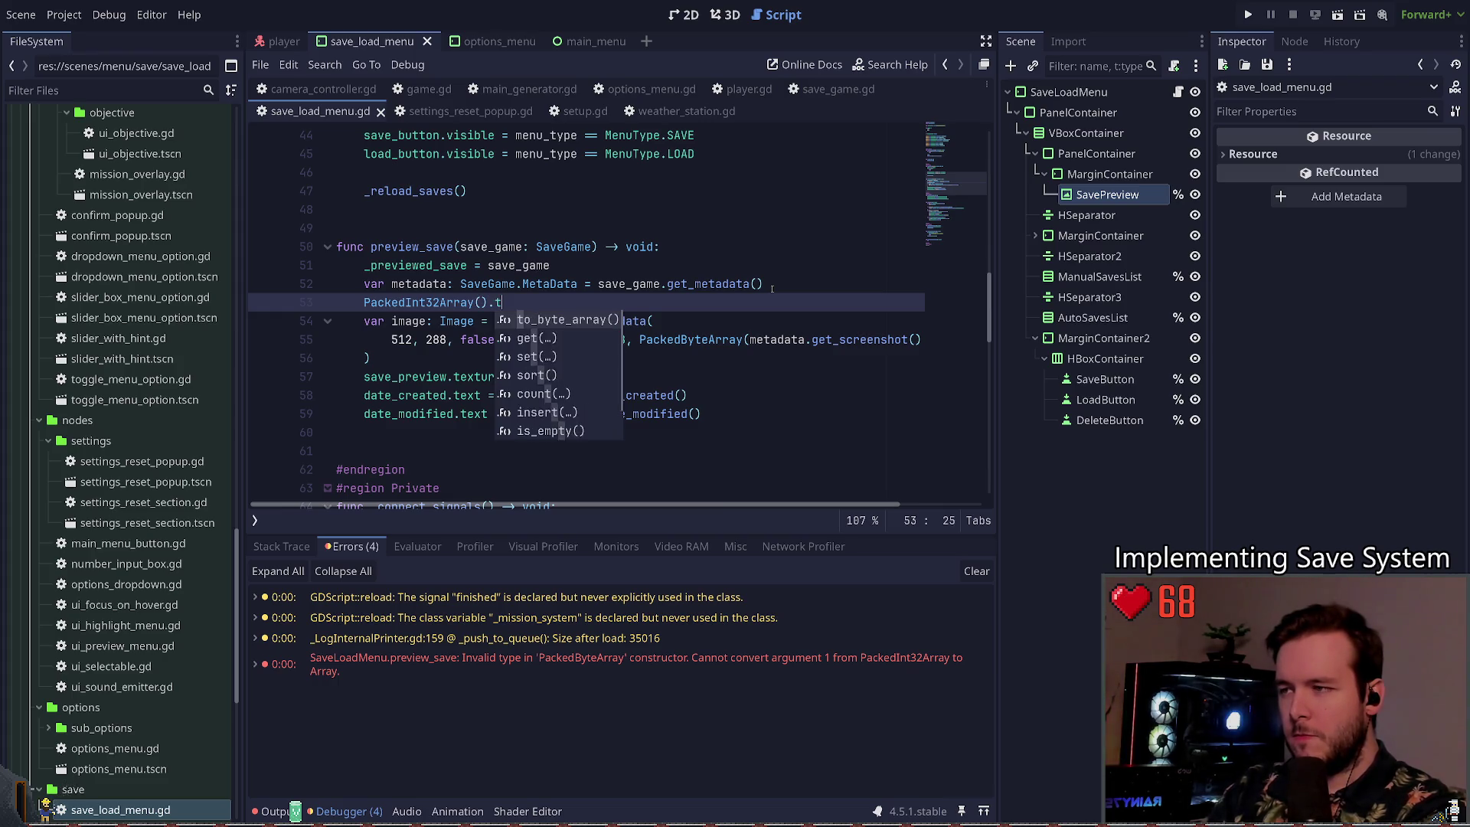
{"action": "key", "text": "BackSpace"}
{"action": "type", "text": "arr"}
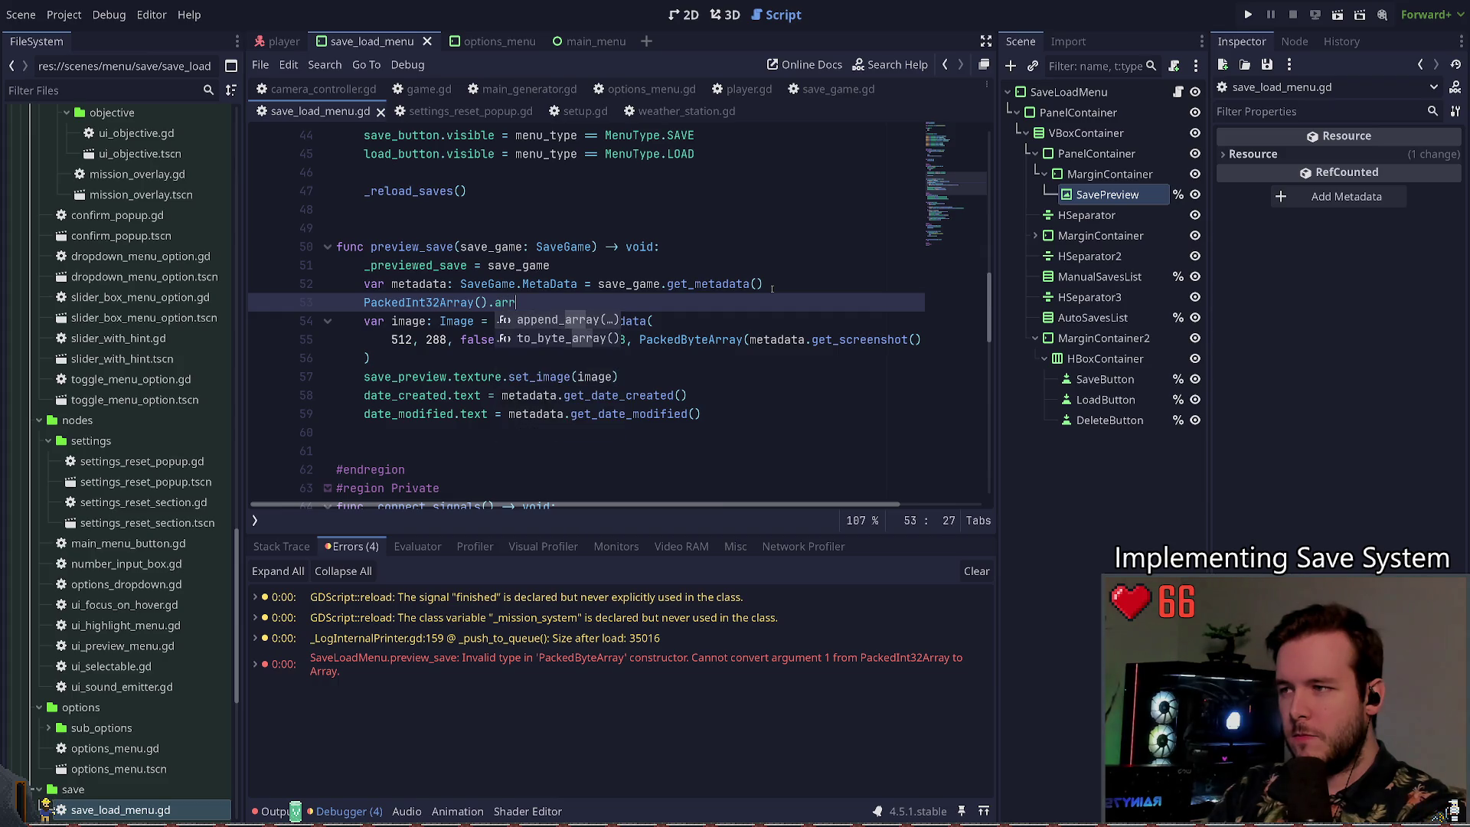
{"action": "key", "text": "BackSpace"}
{"action": "key", "text": "BackSpace"}
{"action": "key", "text": "BackSpace"}
{"action": "type", "text": "to"}
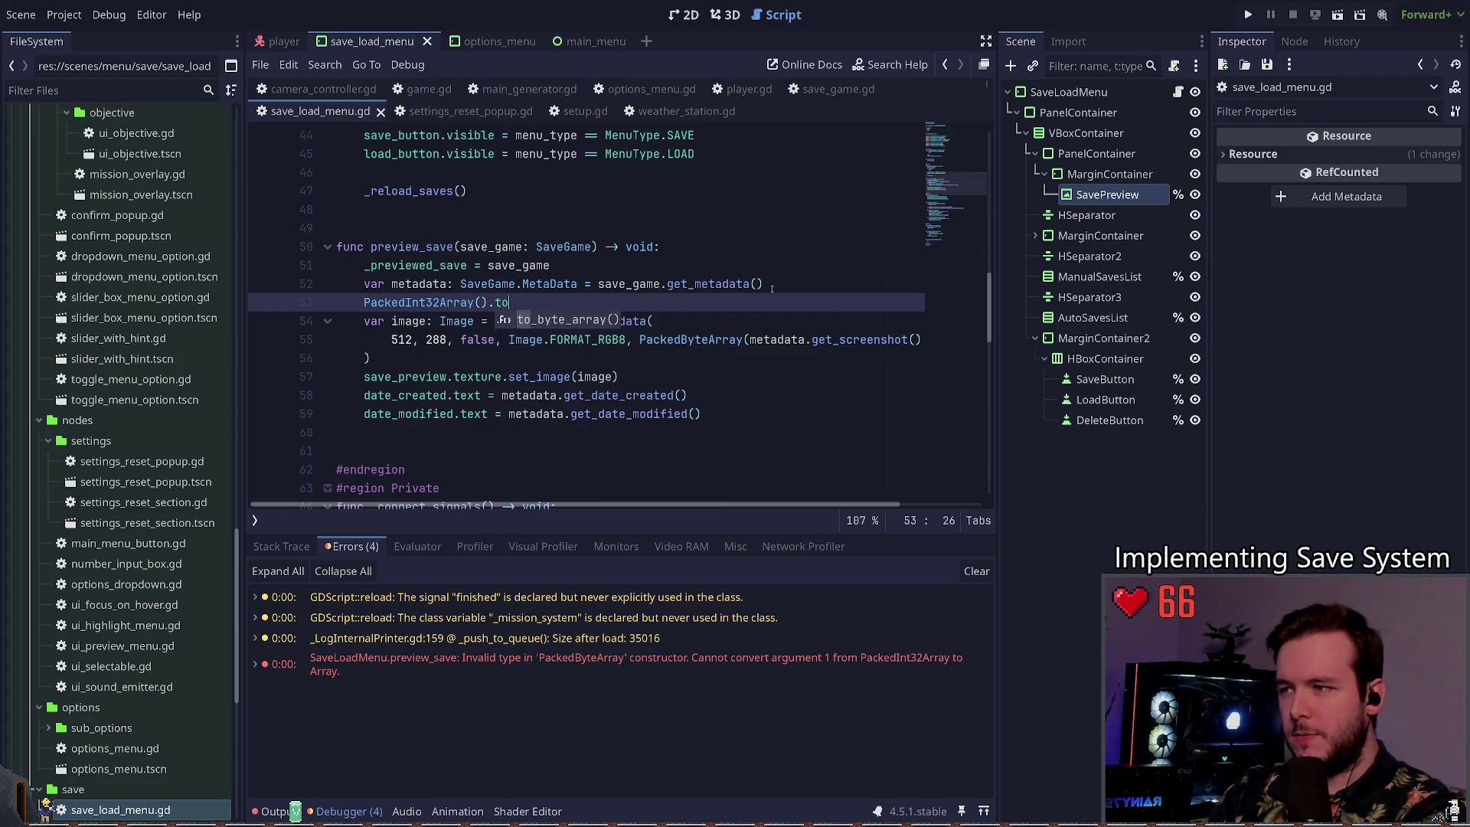
{"action": "key", "text": "Escape"}
{"action": "key", "text": "ctrl+shift+k"}
{"action": "key", "text": "Down"}
{"action": "key", "text": "ctrl+Right"}
{"action": "key", "text": "ctrl+Right"}
Step: Append .to_byte_array() to get_screenshot() on line 54 and run the project
{"action": "key", "text": "End"}
{"action": "type", "text": ")."}
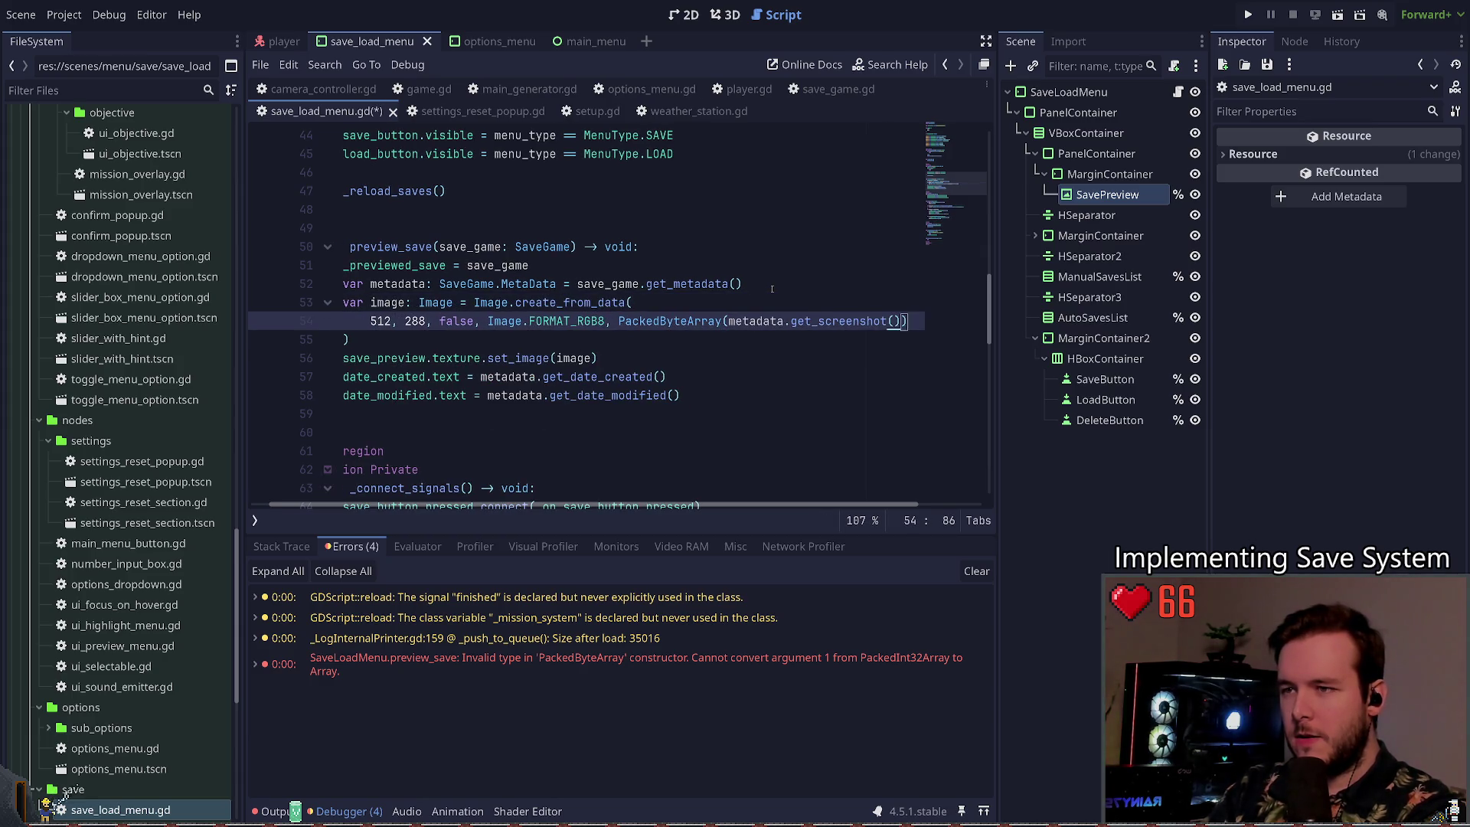
{"action": "type", "text": "to_b"}
{"action": "key", "text": "Return"}
{"action": "key", "text": "Return"}
{"action": "key", "text": "Return"}
{"action": "key", "text": "Return"}
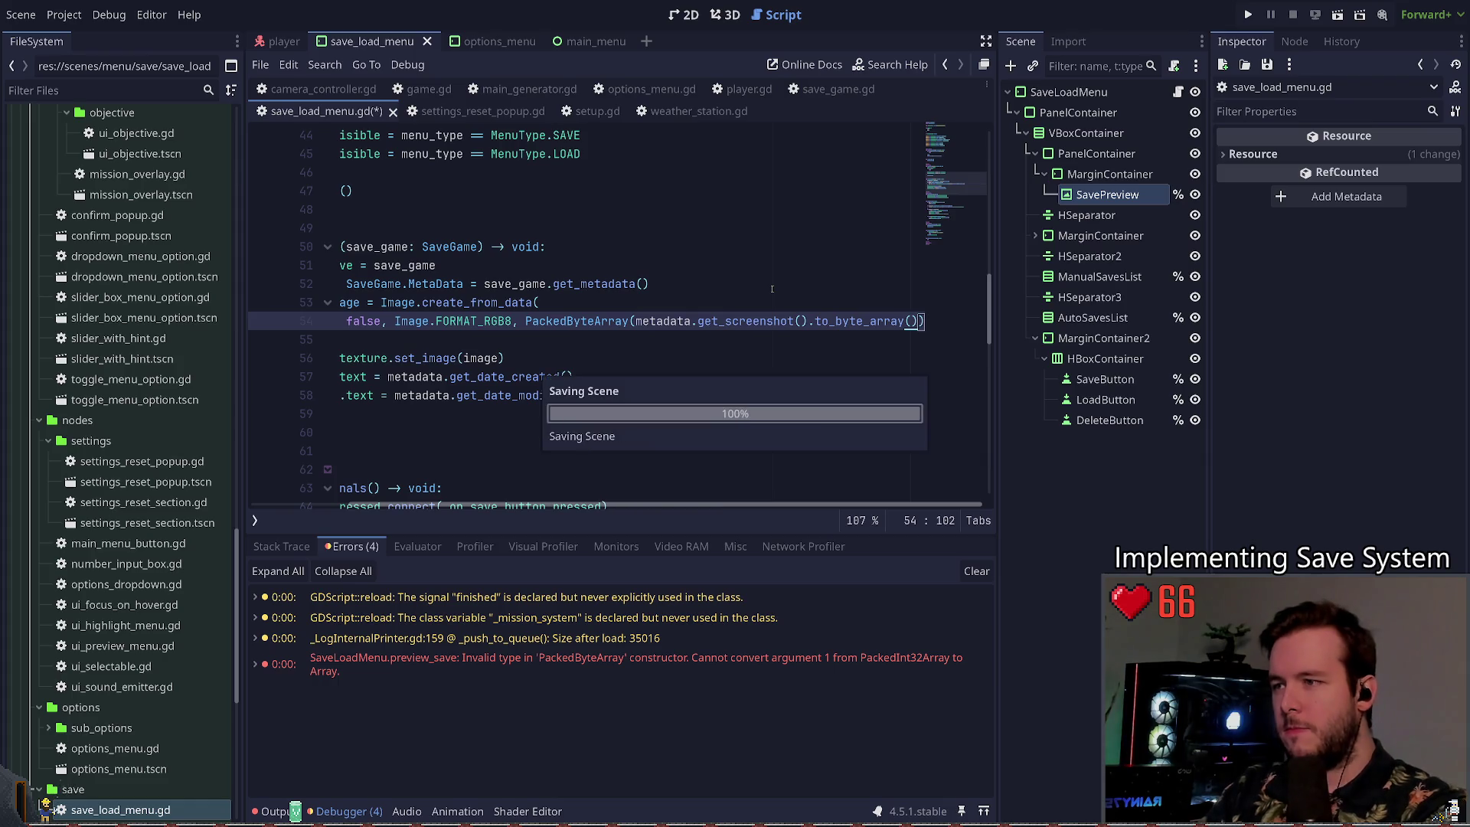
{"action": "left_click", "coordinate": [1248, 15]}
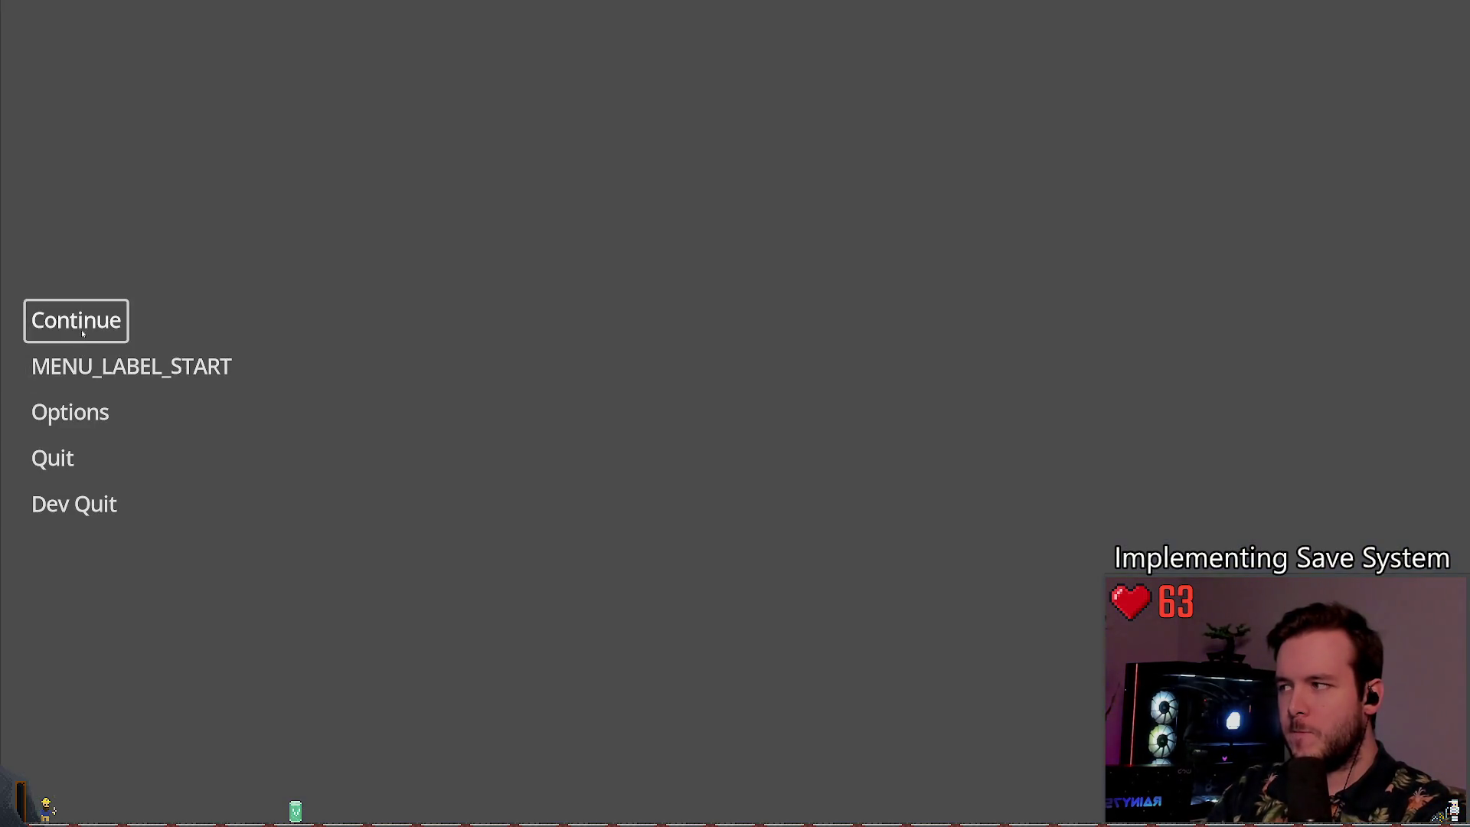
Step: Enter the level, save over the existing slot from the pause menu, quit, and undo the last script edit
{"action": "left_click", "coordinate": [134, 365]}
{"action": "key", "text": "Escape"}
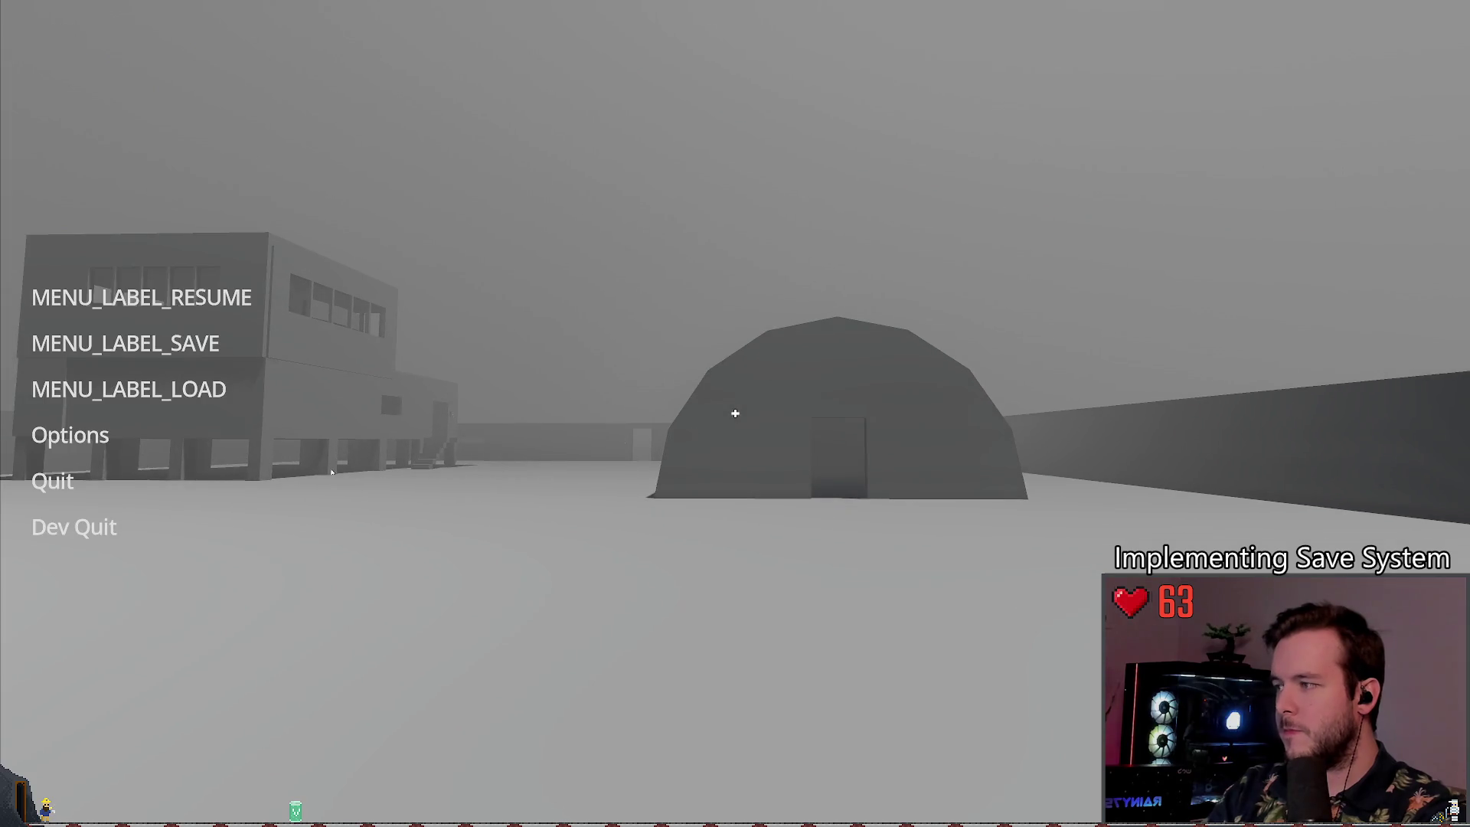
{"action": "left_click", "coordinate": [132, 354]}
{"action": "left_click", "coordinate": [345, 536]}
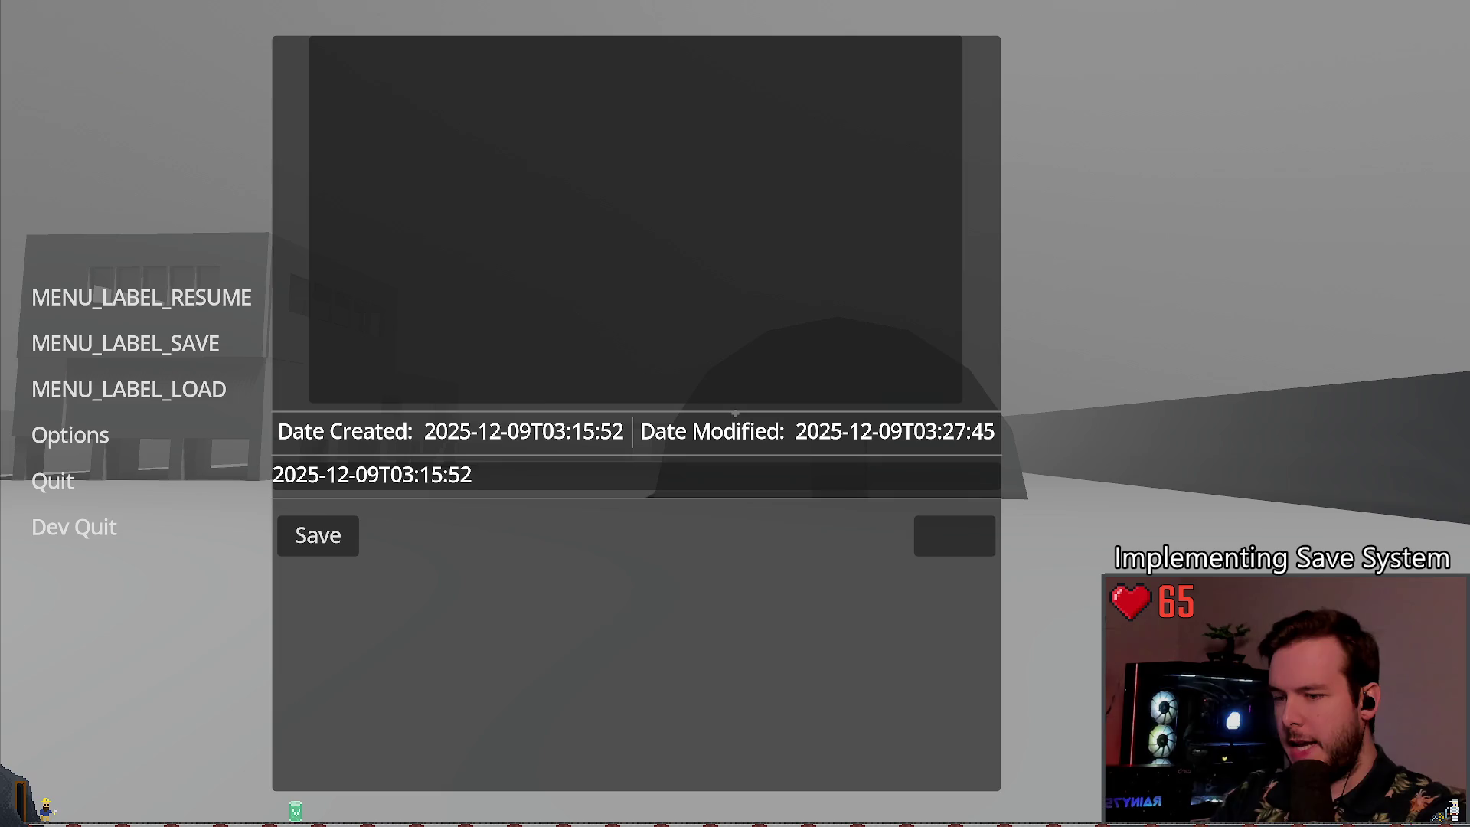
{"action": "key", "text": "Escape"}
{"action": "left_click", "coordinate": [74, 527]}
{"action": "key", "text": "ctrl+z"}
{"action": "key", "text": "ctrl+z"}
{"action": "key", "text": "ctrl+z"}
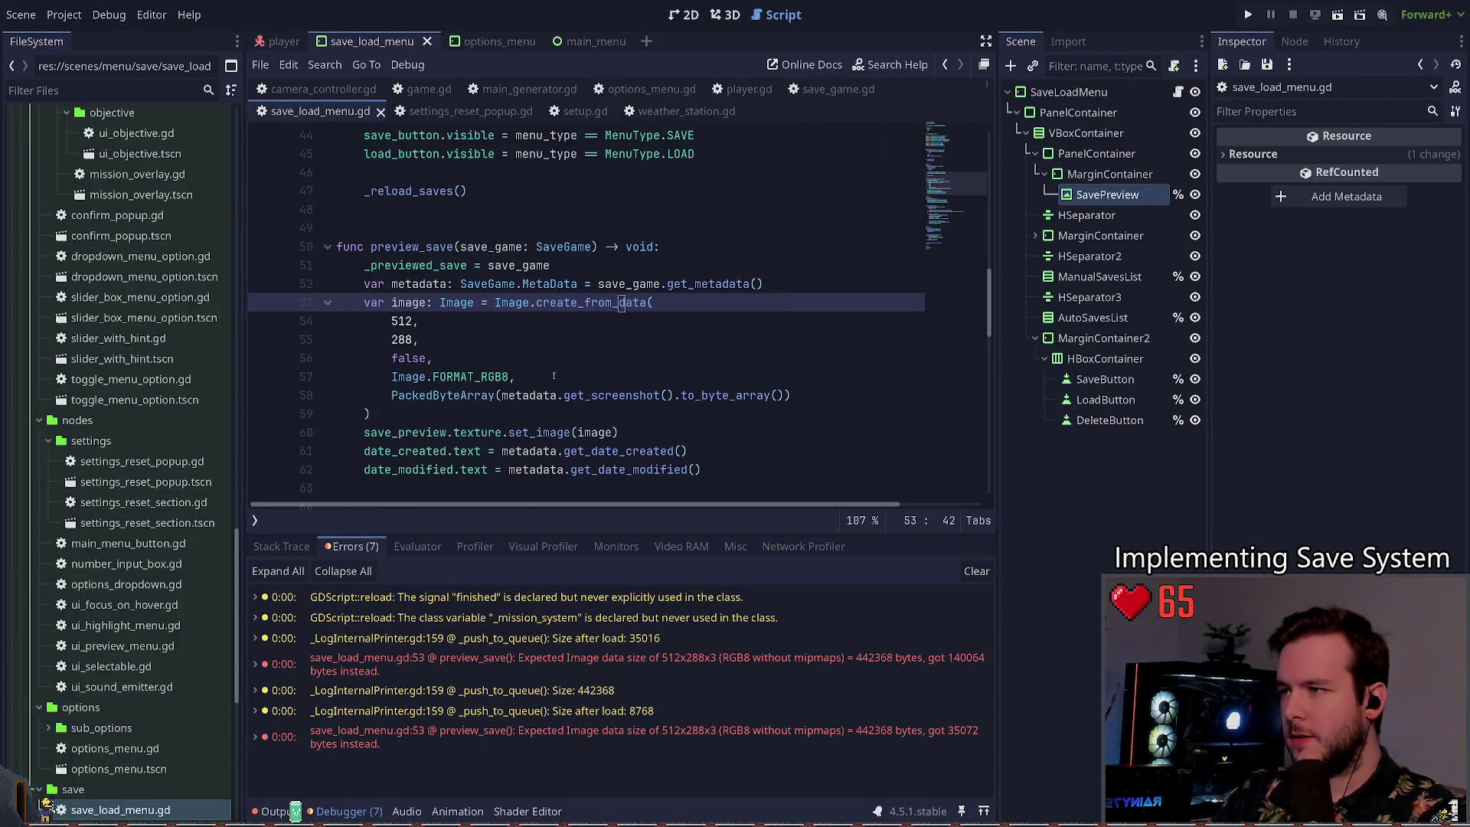
Step: Undo the PackedInt32Array edits back to the PackedByteArray conversion in from_dict
{"action": "key", "text": "ctrl+z"}
{"action": "key", "text": "ctrl+z"}
{"action": "key", "text": "ctrl+z"}
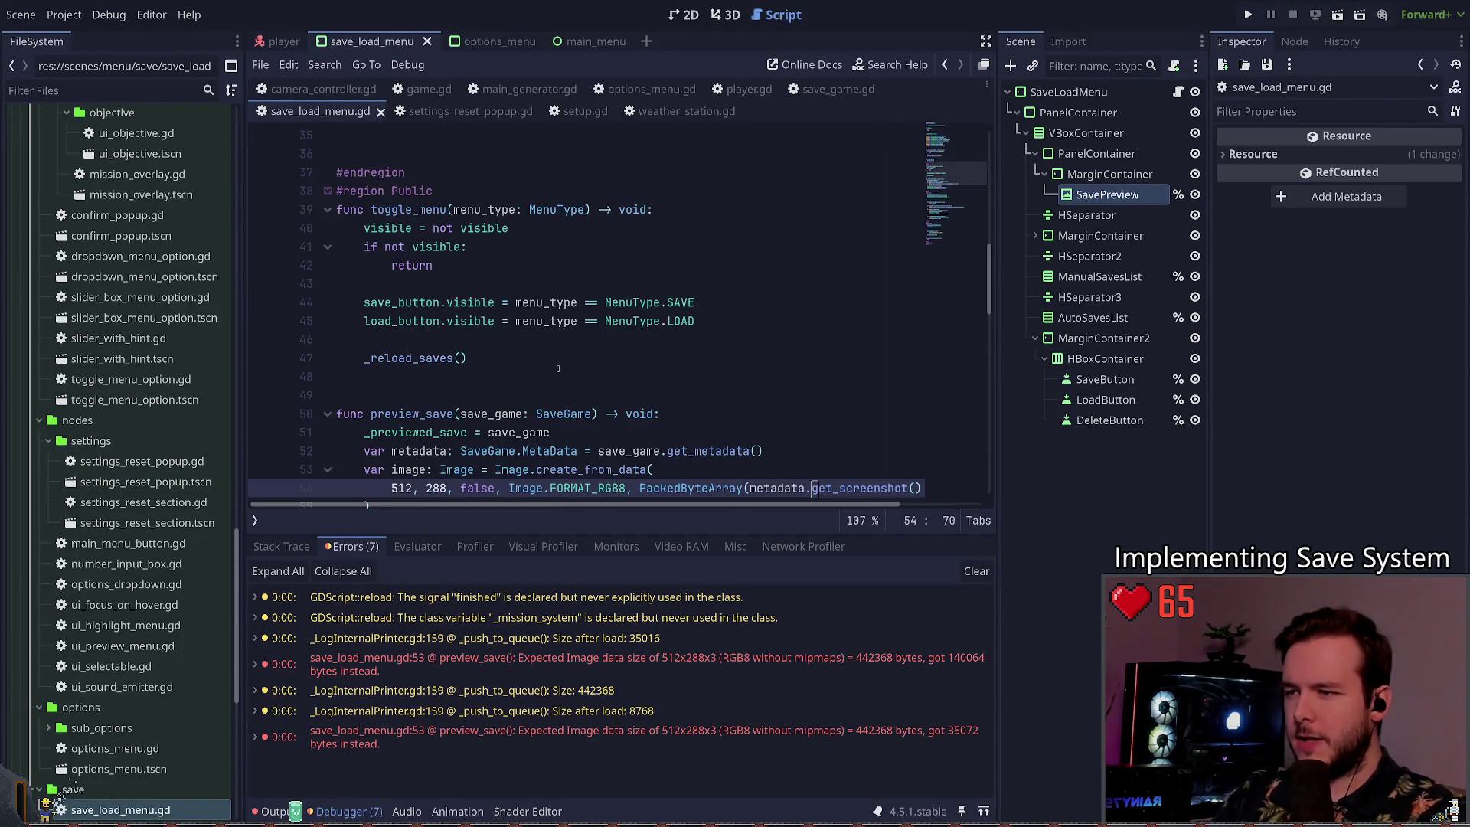
{"action": "key", "text": "ctrl+z"}
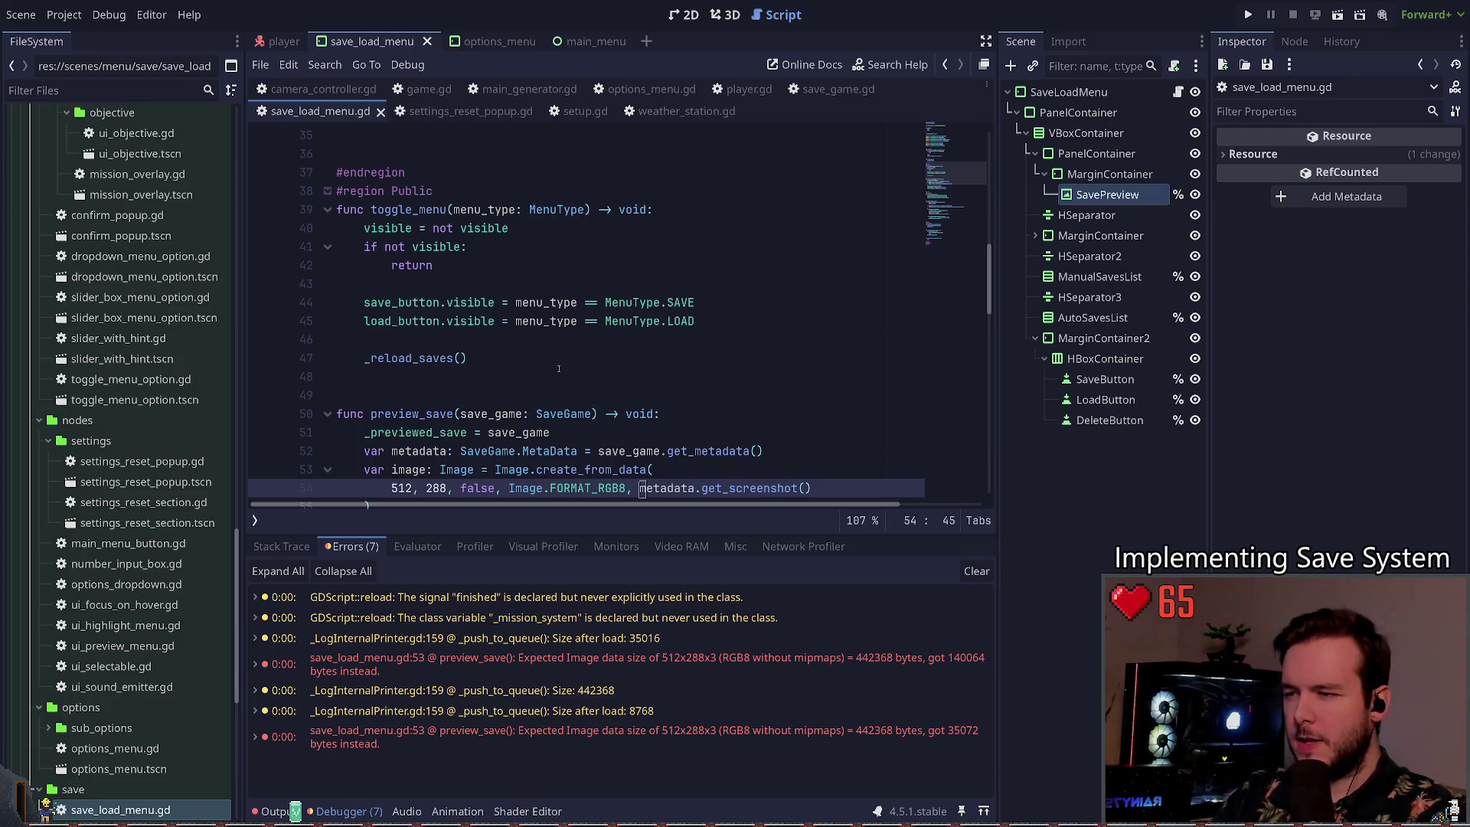
{"action": "key", "text": "ctrl+z"}
{"action": "key", "text": "ctrl+z"}
{"action": "key", "text": "ctrl+z"}
{"action": "key", "text": "ctrl+z"}
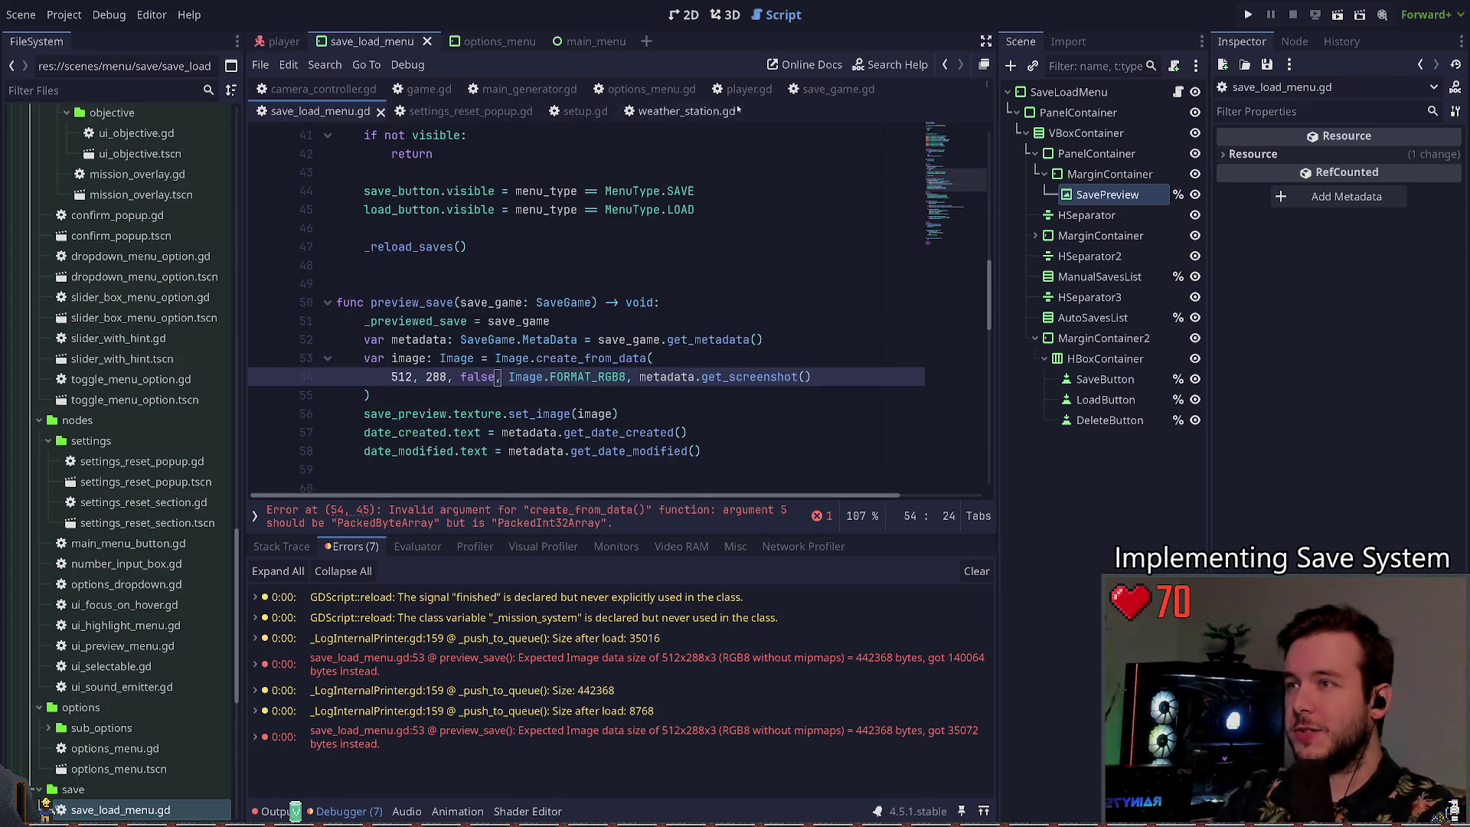
{"action": "key", "text": "ctrl+z"}
{"action": "key", "text": "ctrl+z"}
{"action": "key", "text": "ctrl+z"}
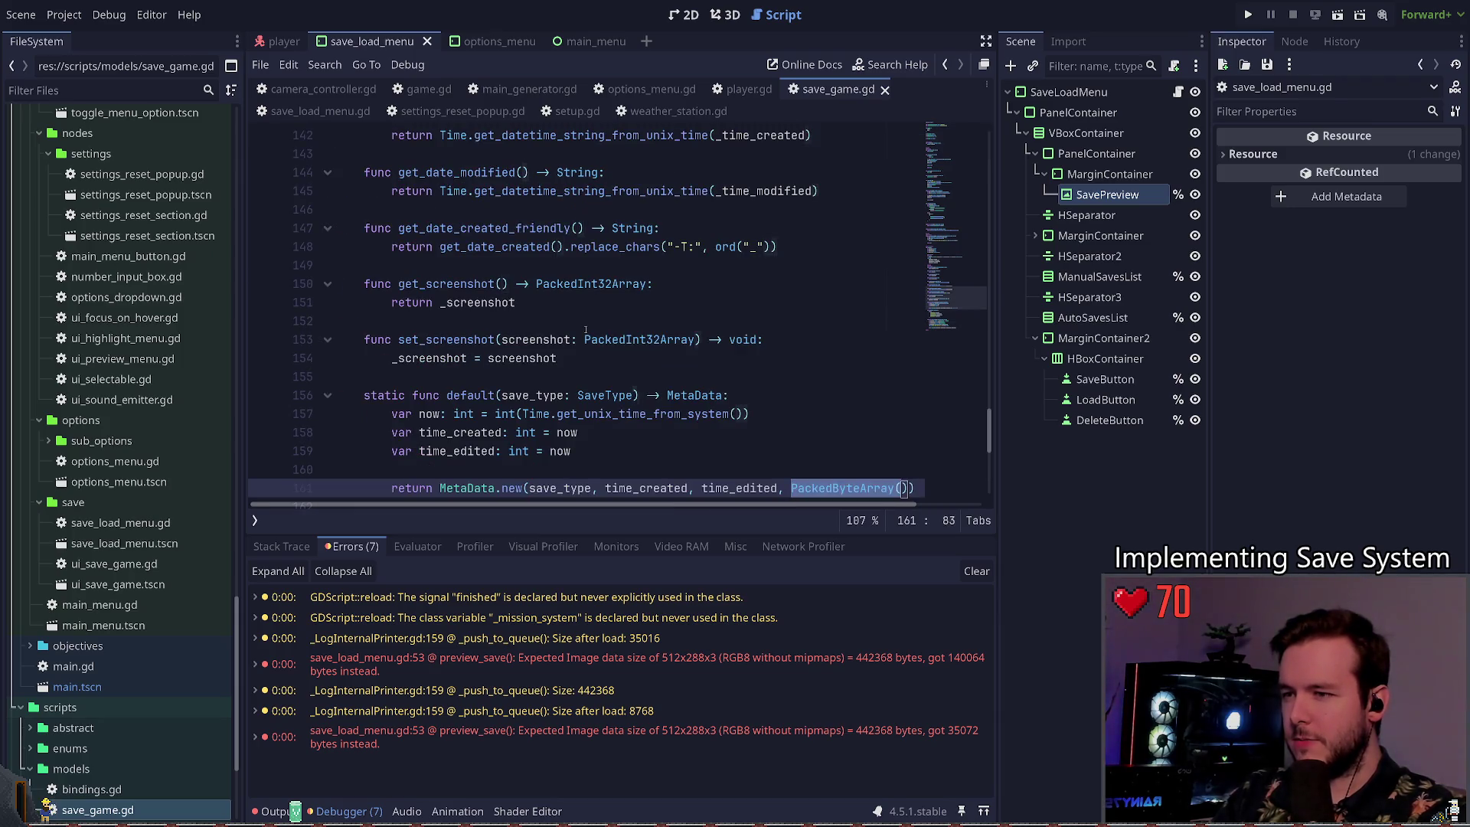
{"action": "key", "text": "ctrl+z"}
{"action": "key", "text": "ctrl+z"}
{"action": "key", "text": "ctrl+z"}
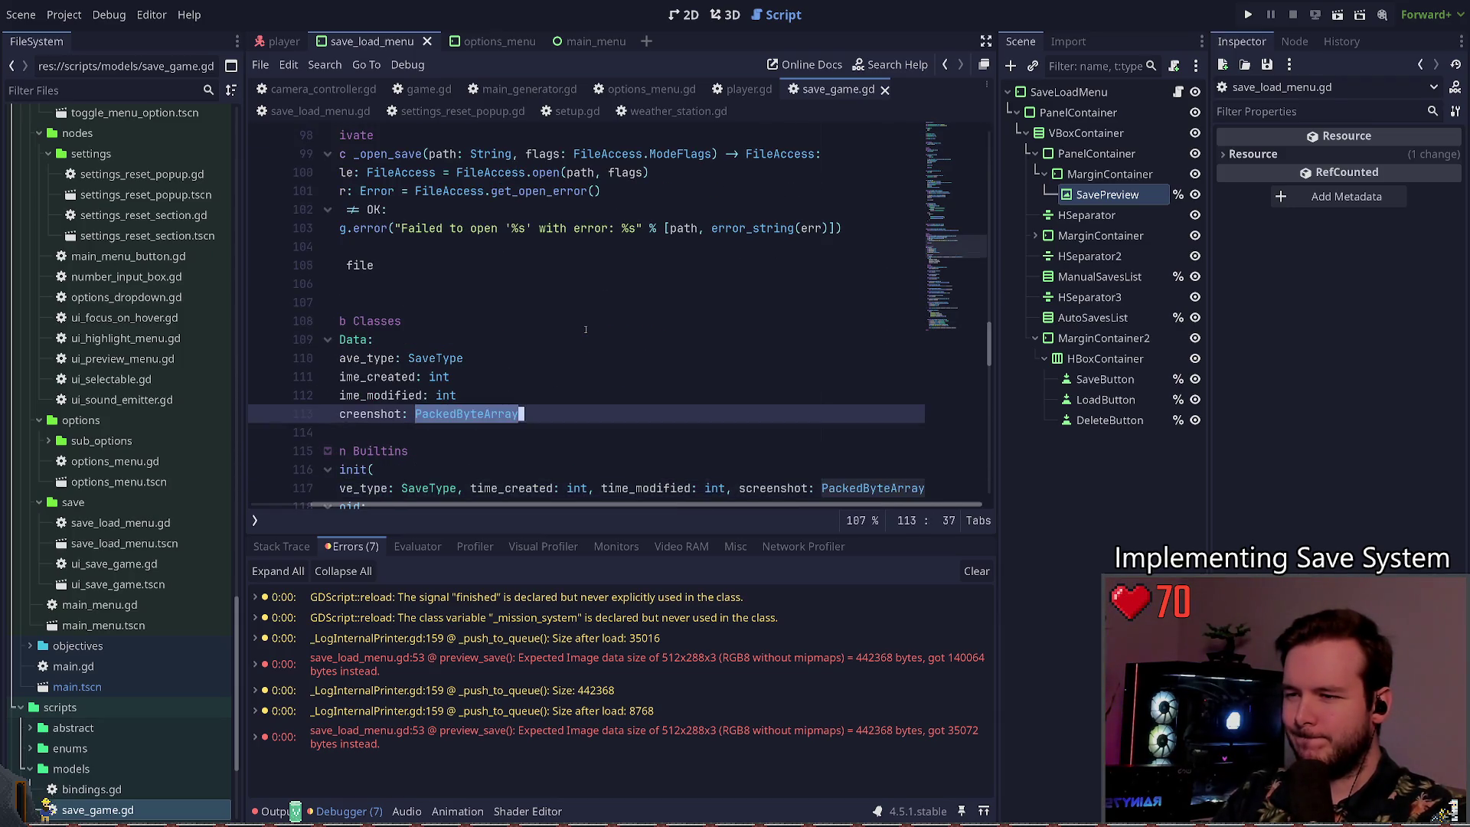
{"action": "key", "text": "ctrl+z"}
{"action": "key", "text": "ctrl+z"}
{"action": "key", "text": "ctrl+z"}
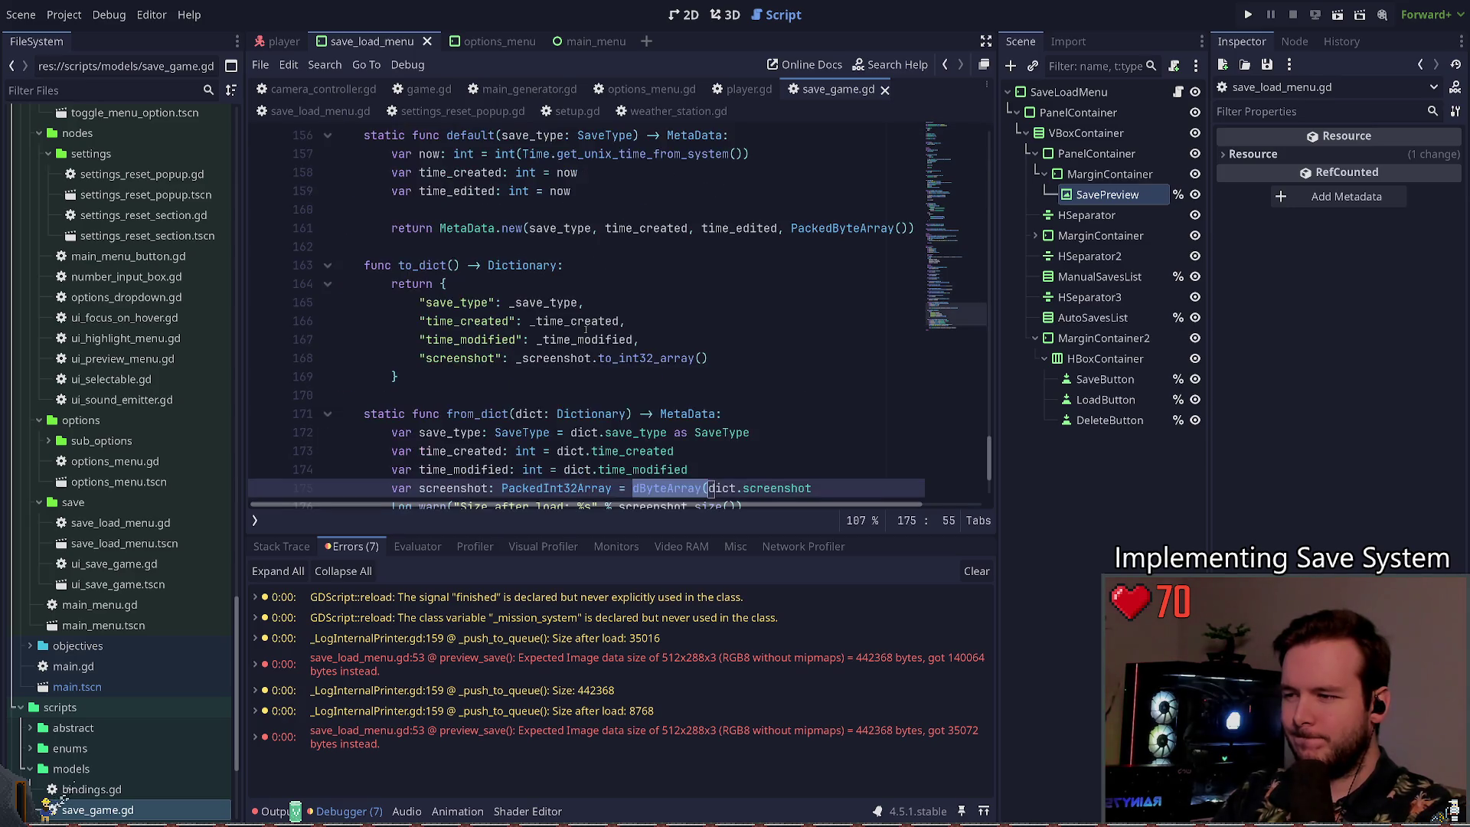
{"action": "key", "text": "ctrl+z"}
{"action": "key", "text": "ctrl+z"}
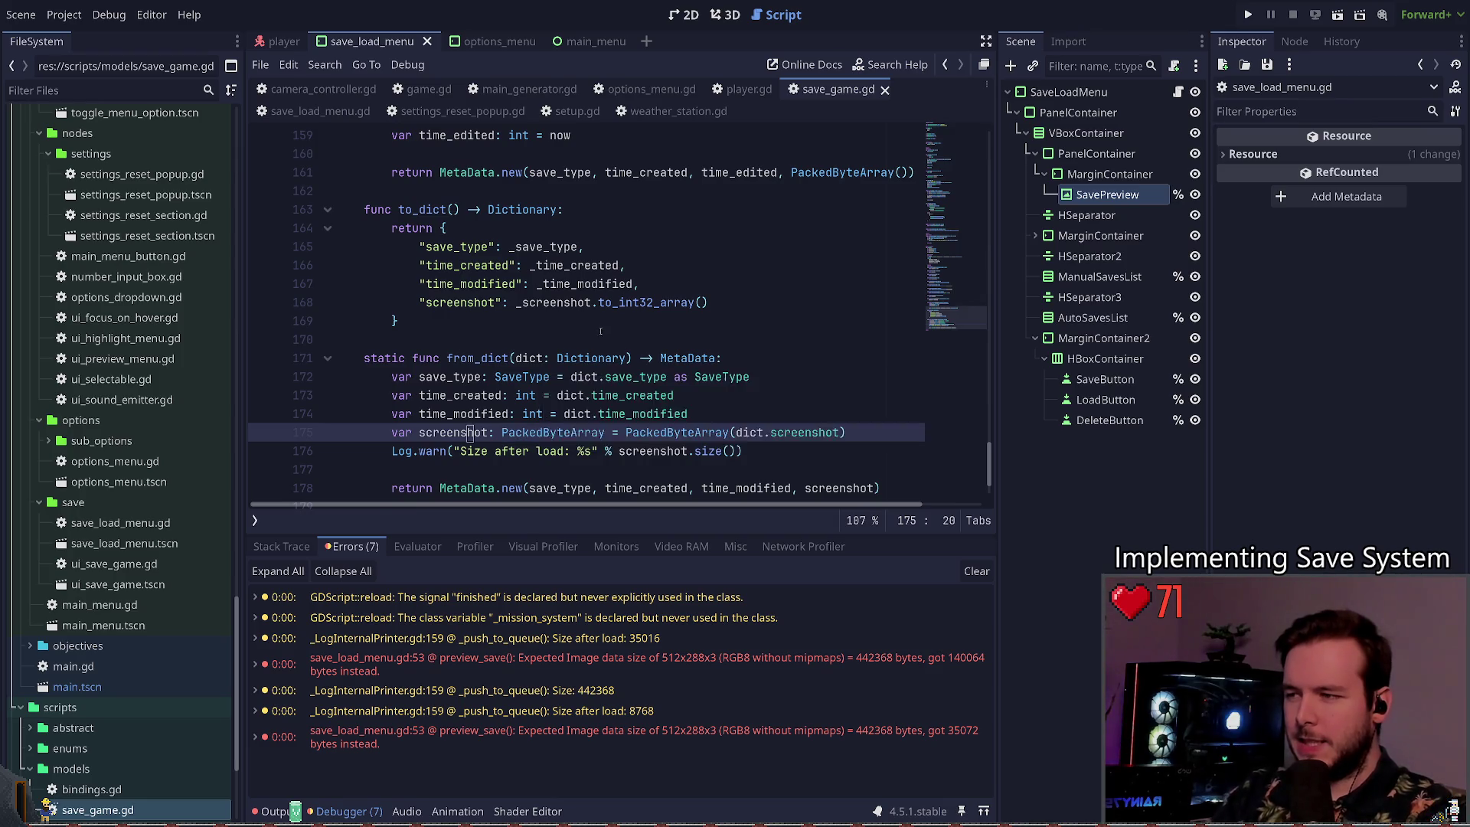
Step: Delete .to_int32_array() after _screenshot in save_game.gd's to_dict
{"action": "scroll", "coordinate": [597, 360], "scroll_direction": "down", "scroll_amount": 1}
{"action": "left_click", "coordinate": [604, 392]}
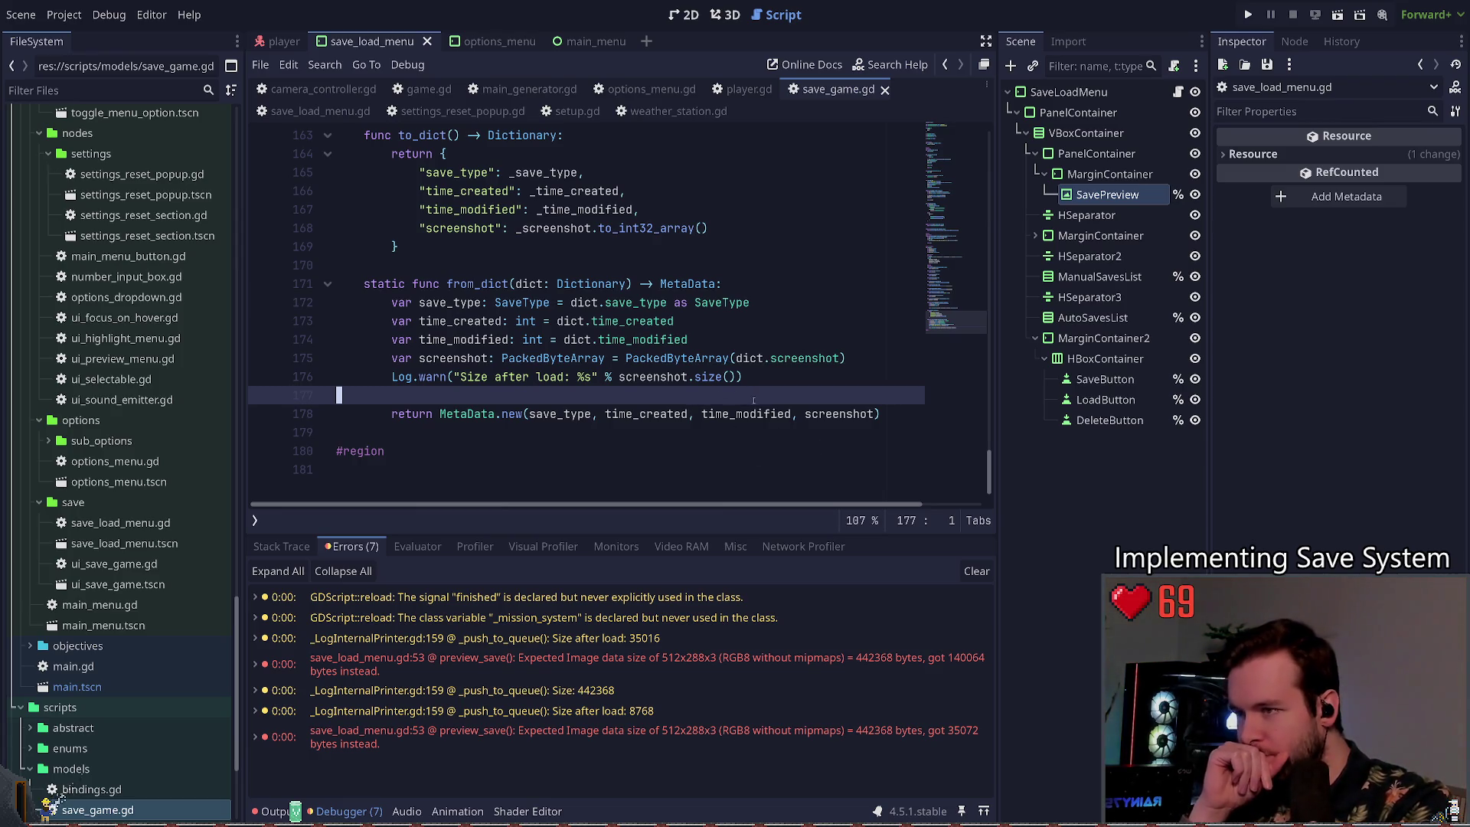
{"action": "left_click", "coordinate": [773, 358]}
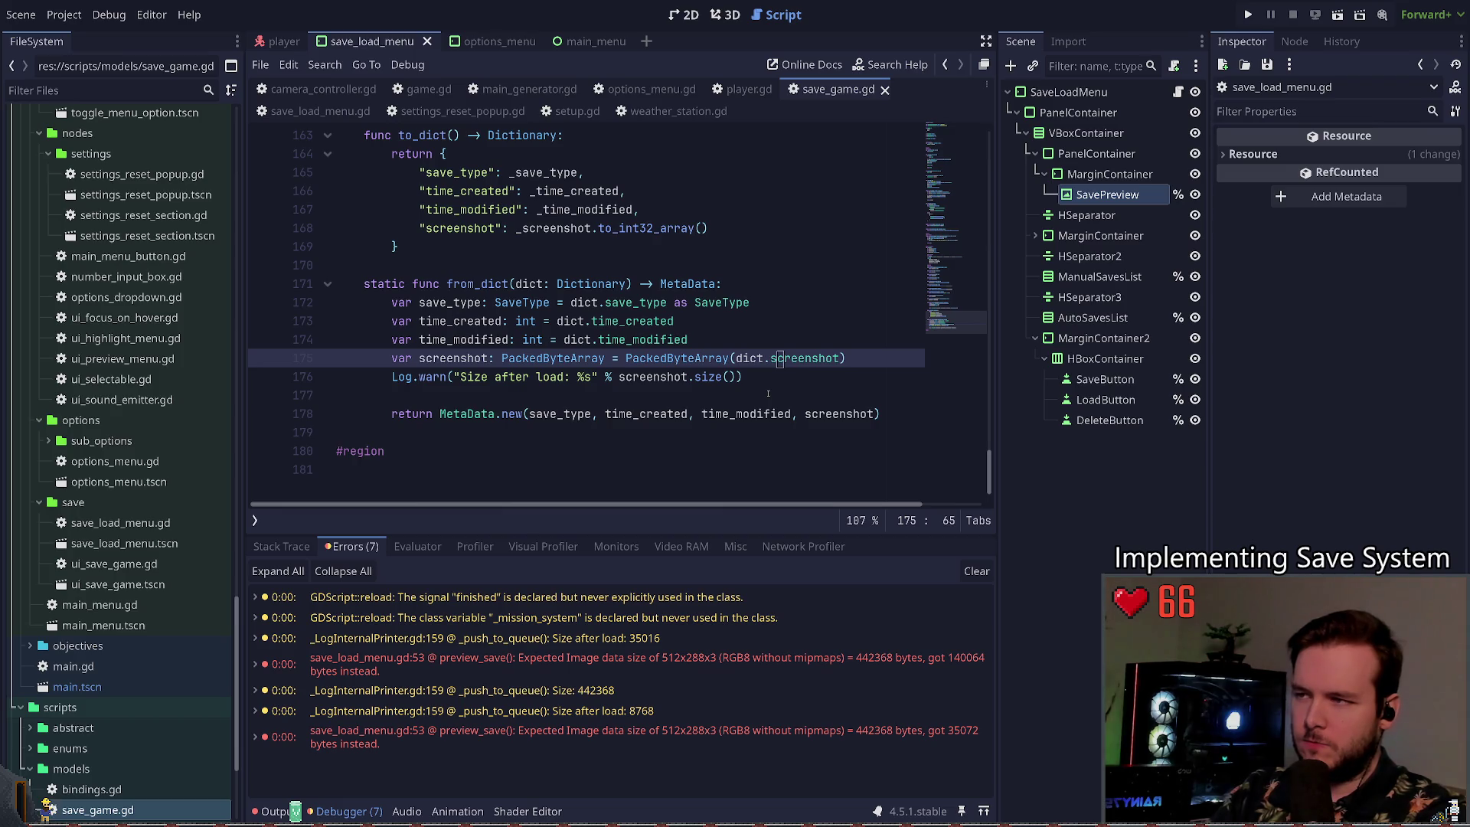
{"action": "left_click_drag", "start_coordinate": [708, 228], "coordinate": [592, 229]}
{"action": "key", "text": "BackSpace"}
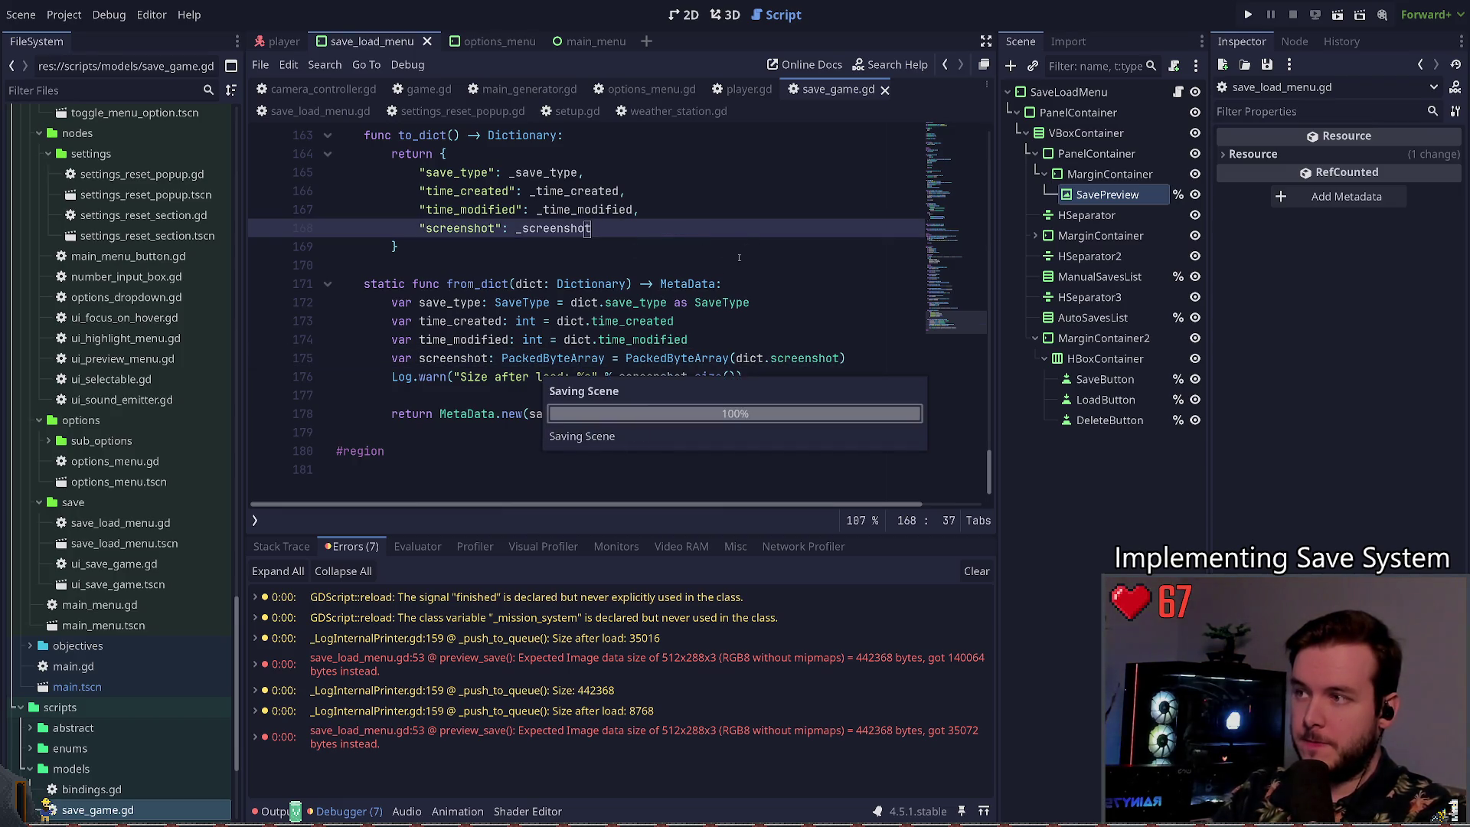
Step: Locate the PackedByteArray screenshot line in from_dict, discarding a stray var_ prefix
{"action": "scroll", "coordinate": [632, 248], "scroll_direction": "up", "scroll_amount": 10}
{"action": "scroll", "coordinate": [632, 306], "scroll_direction": "down", "scroll_amount": 10}
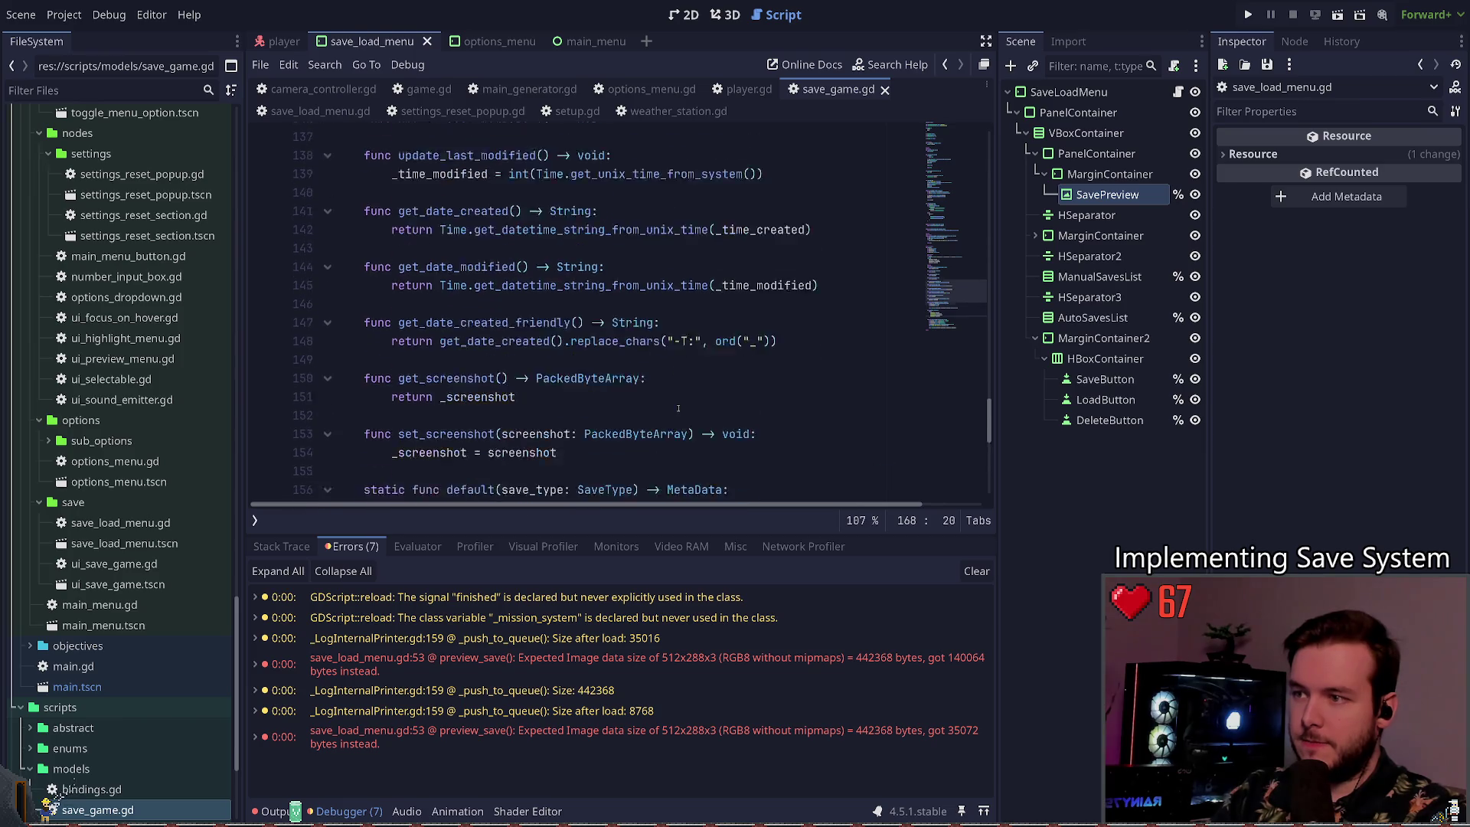
{"action": "left_click", "coordinate": [746, 377]}
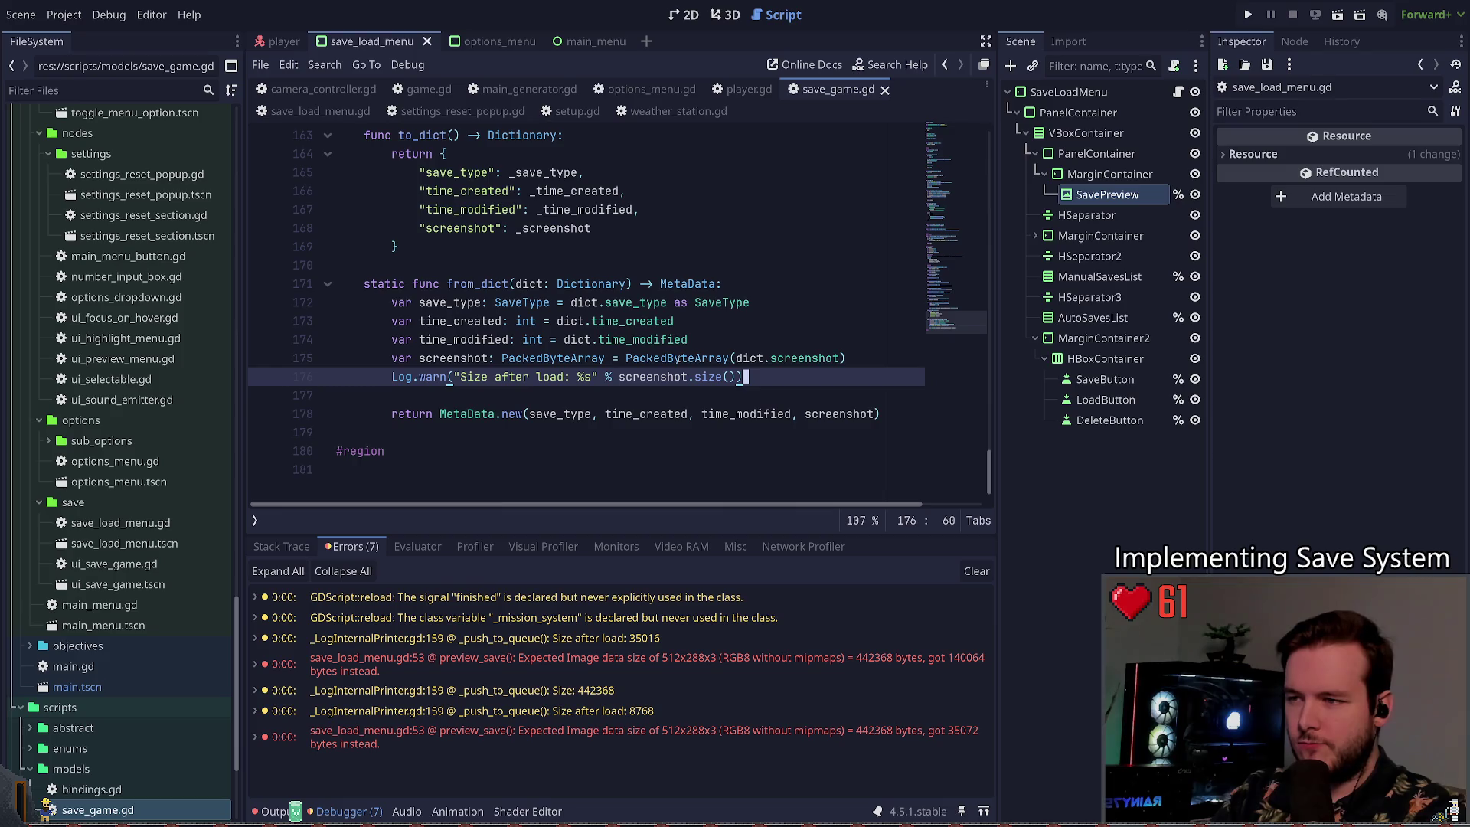
{"action": "left_click", "coordinate": [625, 393]}
{"action": "left_click", "coordinate": [625, 358]}
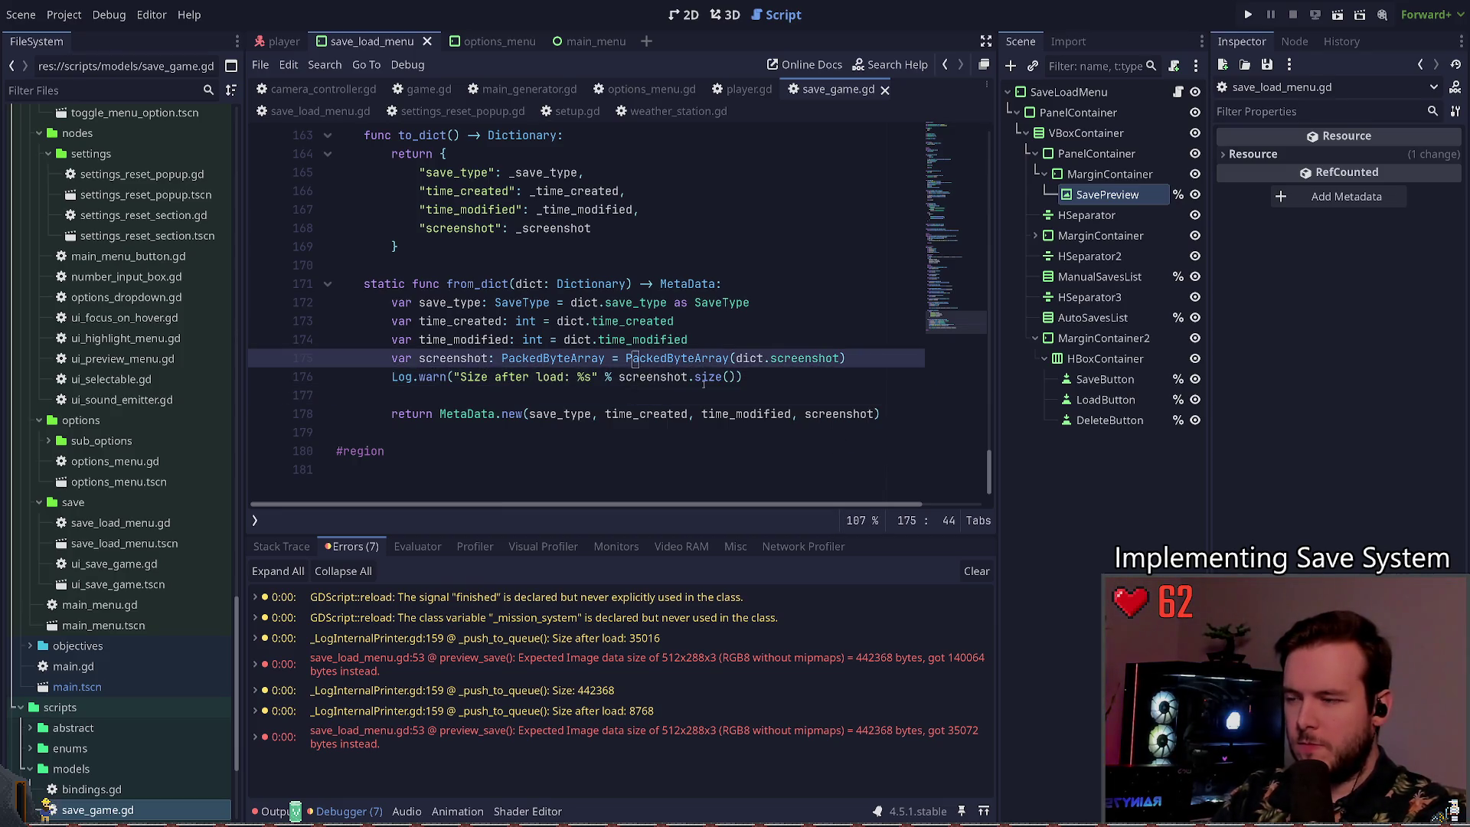
{"action": "type", "text": "var"}
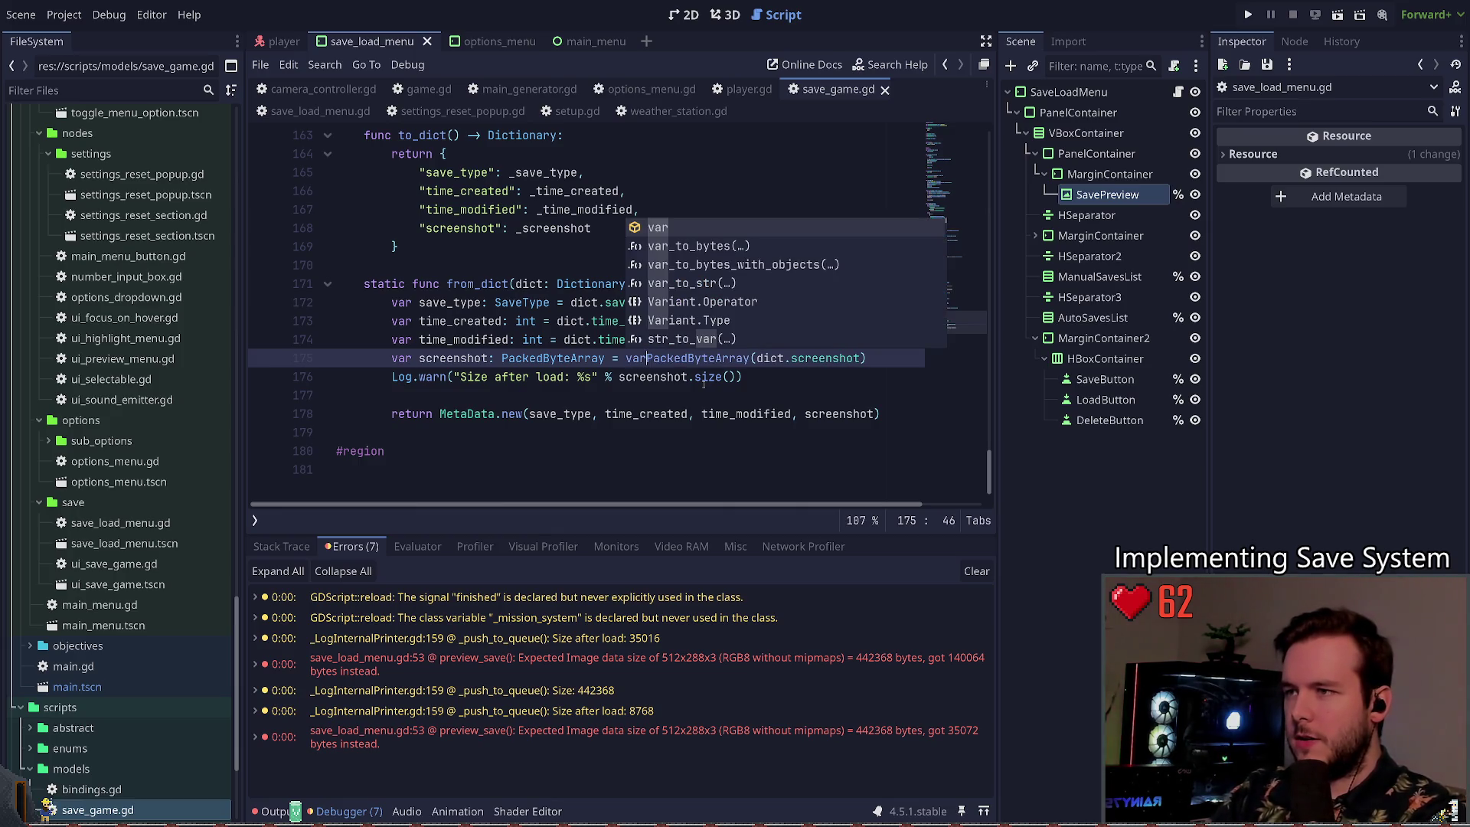
{"action": "type", "text": "_"}
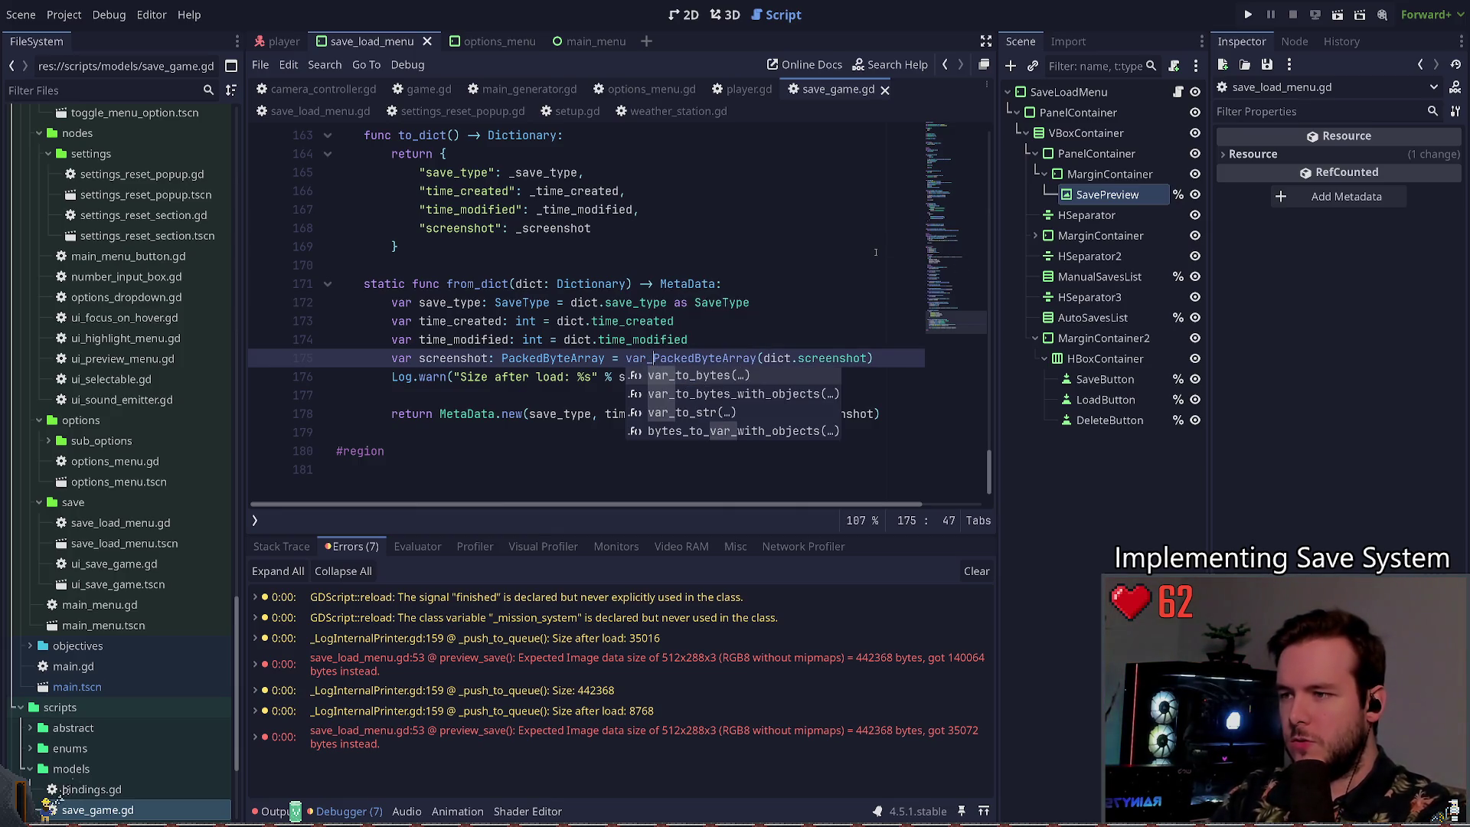
{"action": "key", "text": "Left"}
{"action": "key", "text": "Left"}
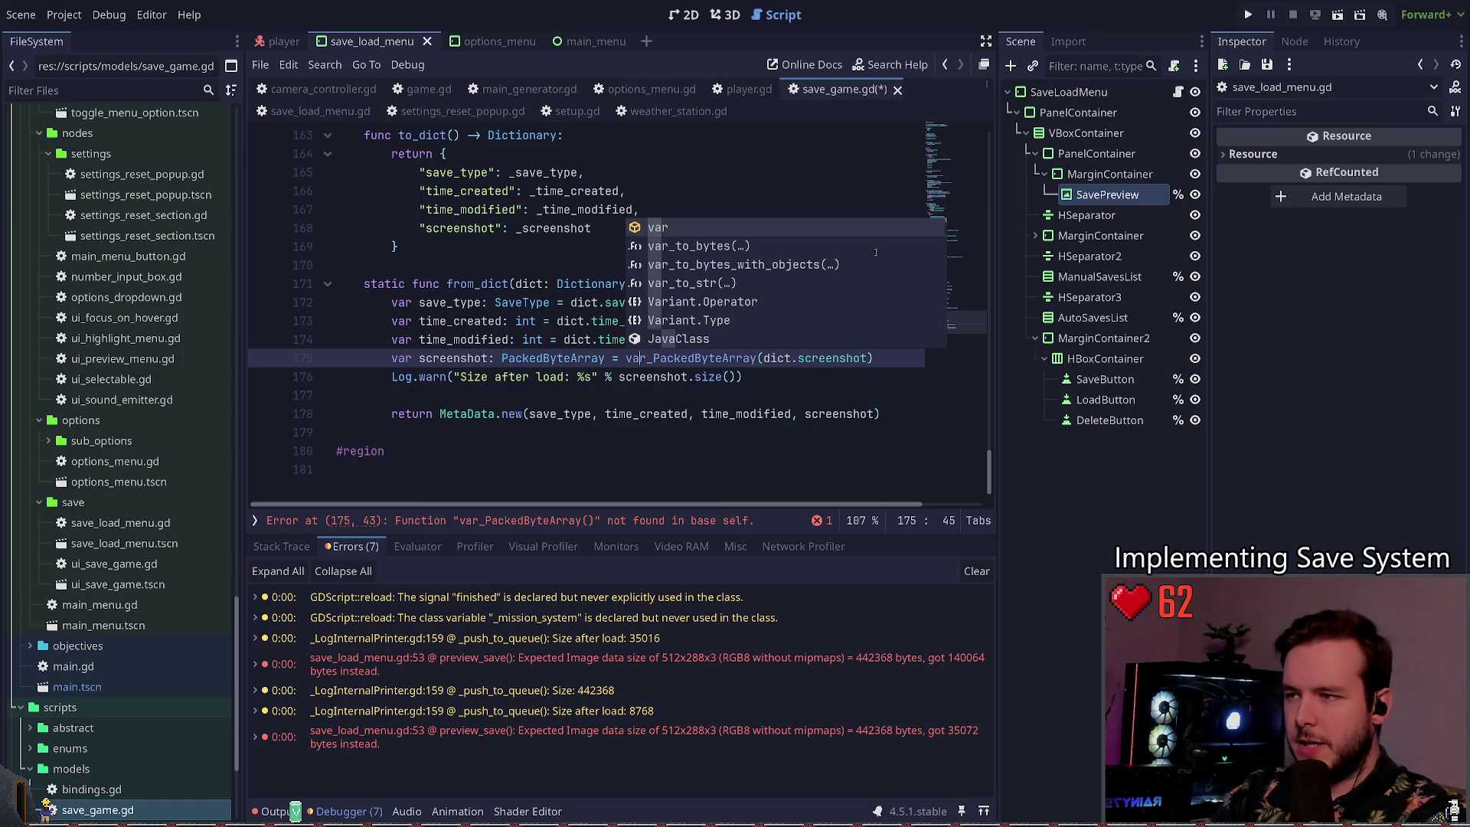
{"action": "key", "text": "ctrl+z"}
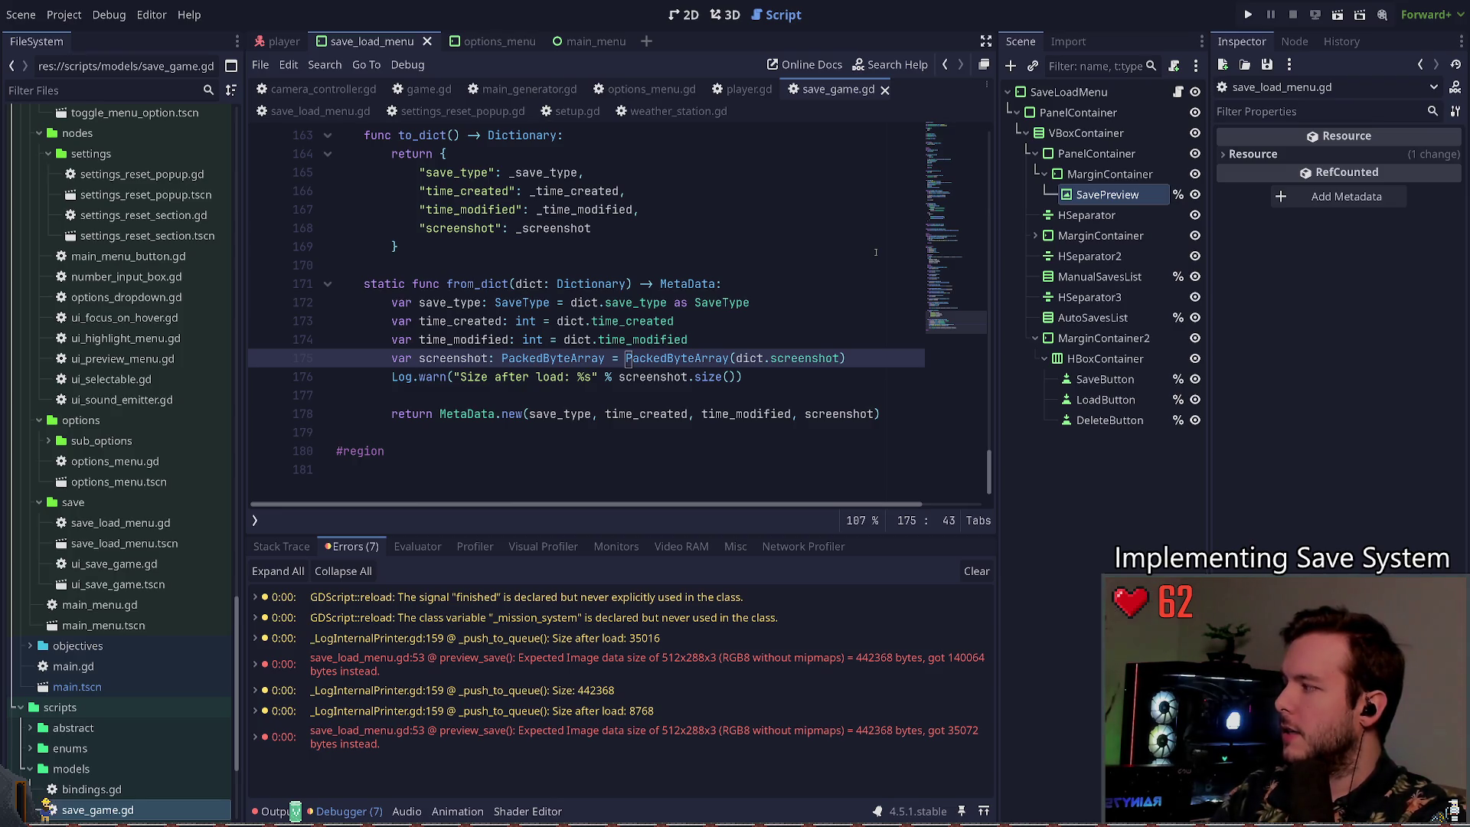
{"action": "key", "text": "ctrl+Right"}
{"action": "key", "text": "ctrl+Right"}
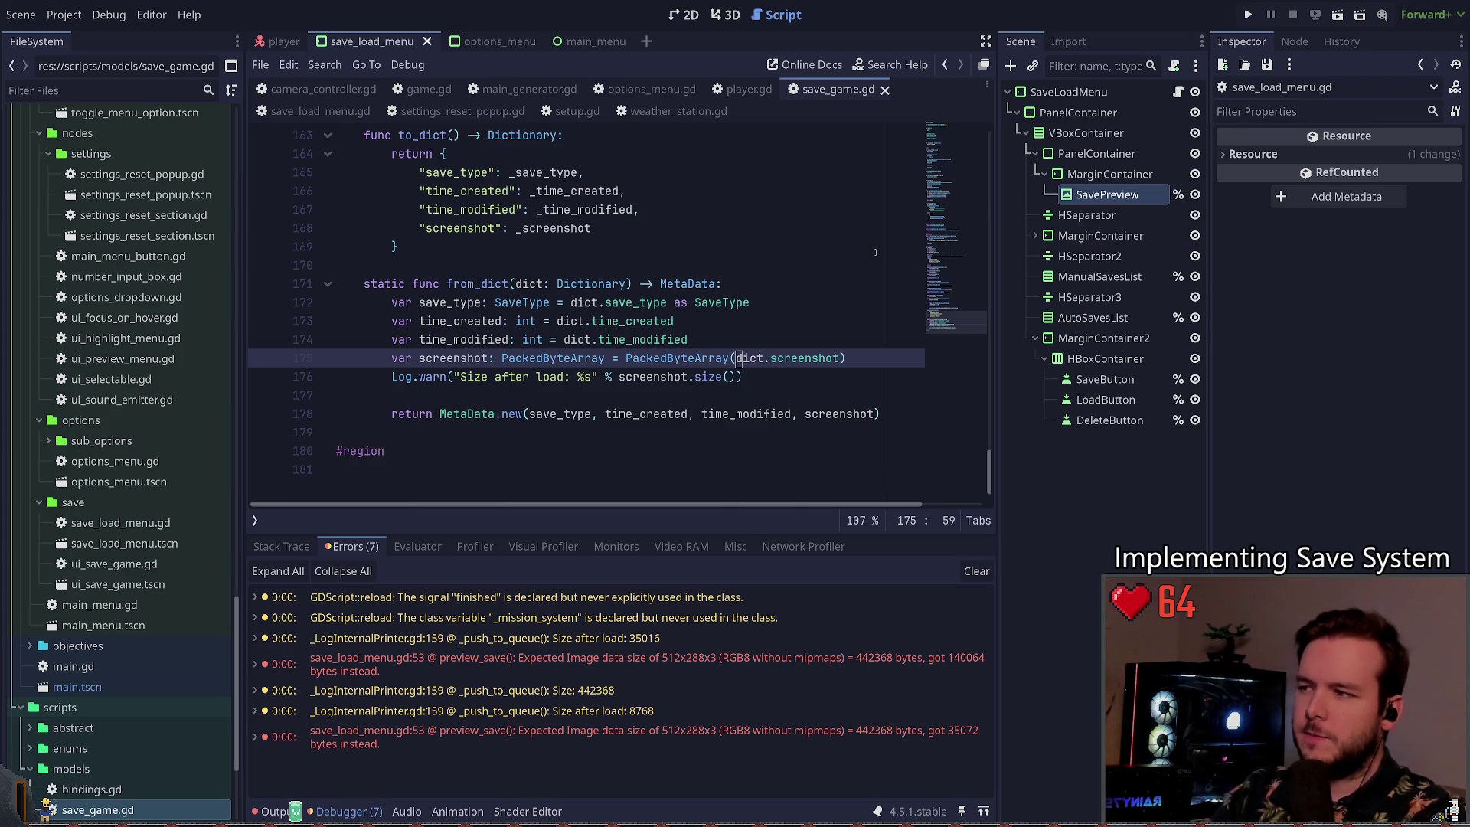
Step: Insert a new Log.warn call below the time_modified line in from_dict
{"action": "key", "text": "Up"}
{"action": "key", "text": "End"}
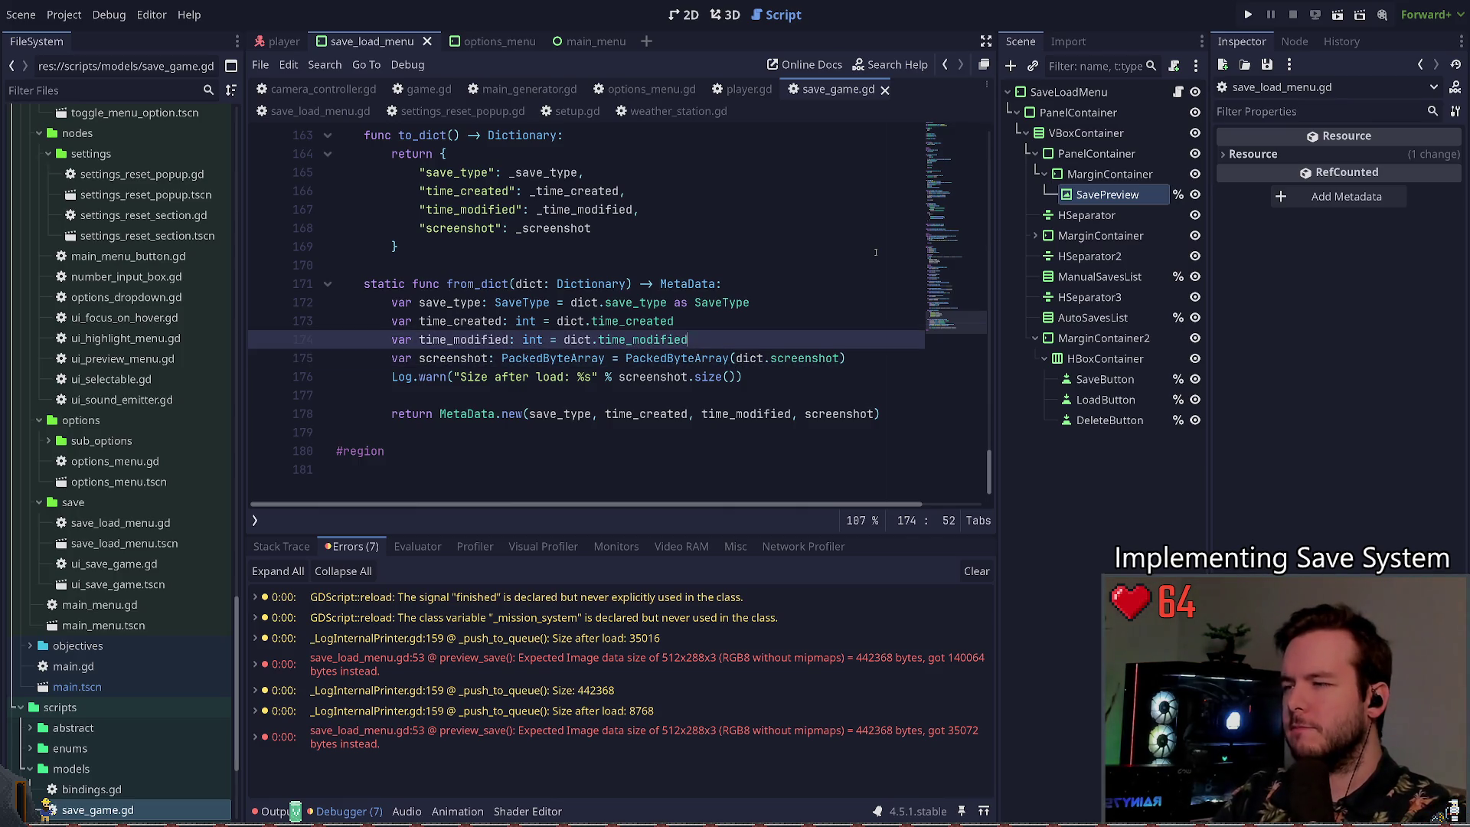
{"action": "key", "text": "Return"}
{"action": "type", "text": "Log.debug(\""}
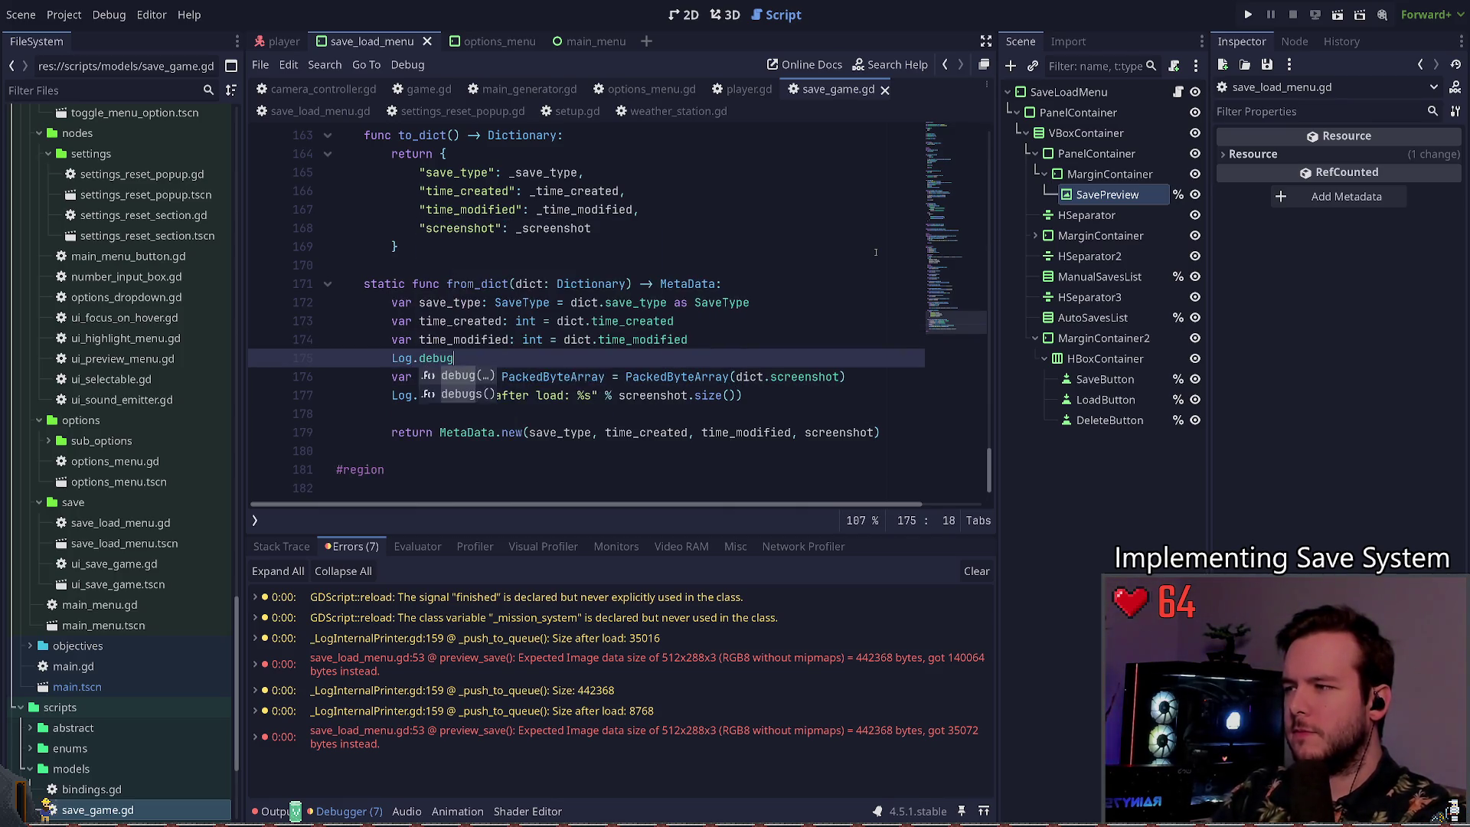
{"action": "key", "text": "ctrl+Left"}
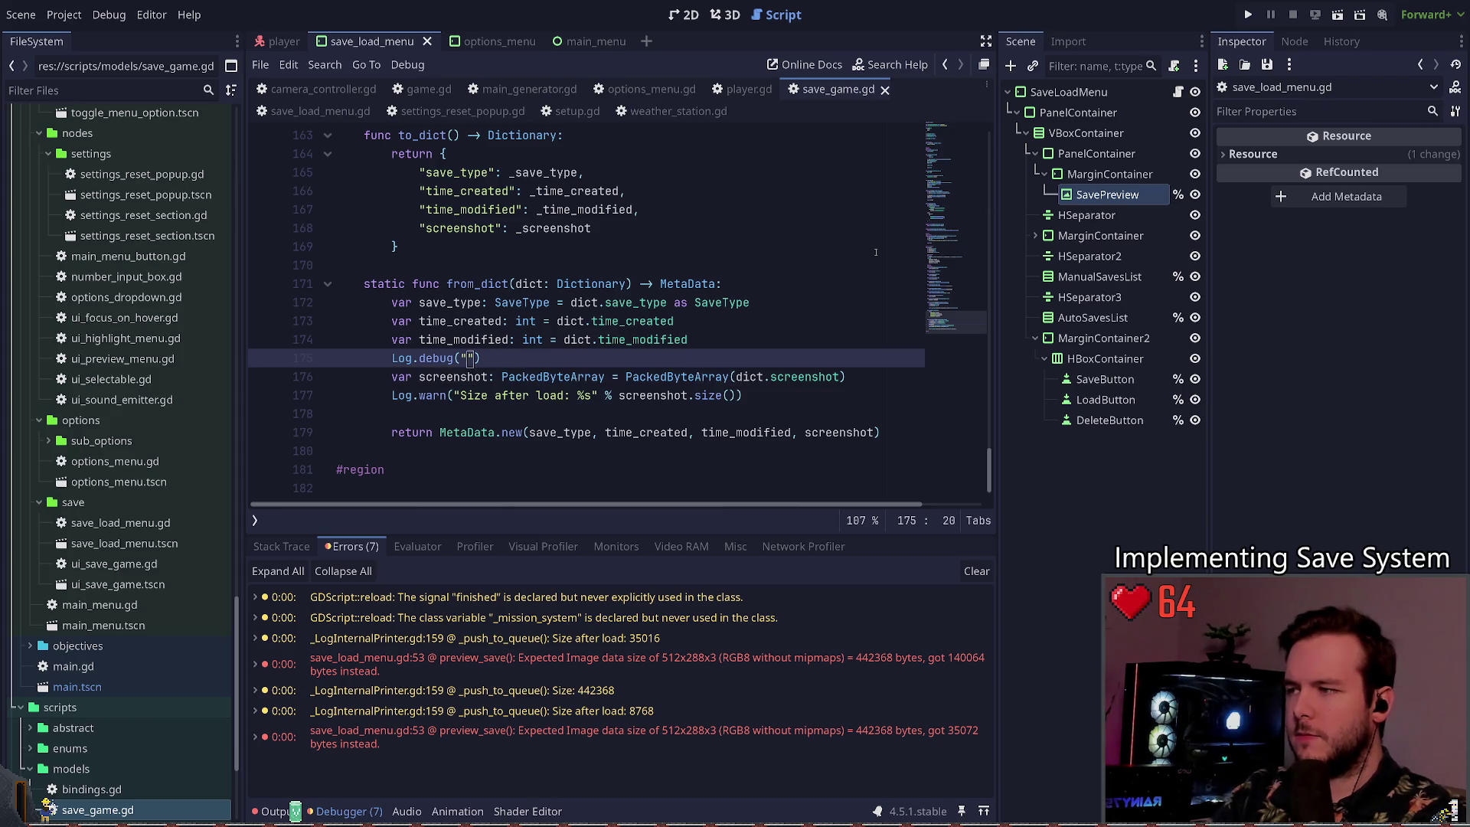
{"action": "key", "text": "Down"}
{"action": "key", "text": "Down"}
{"action": "key", "text": "ctrl+Right"}
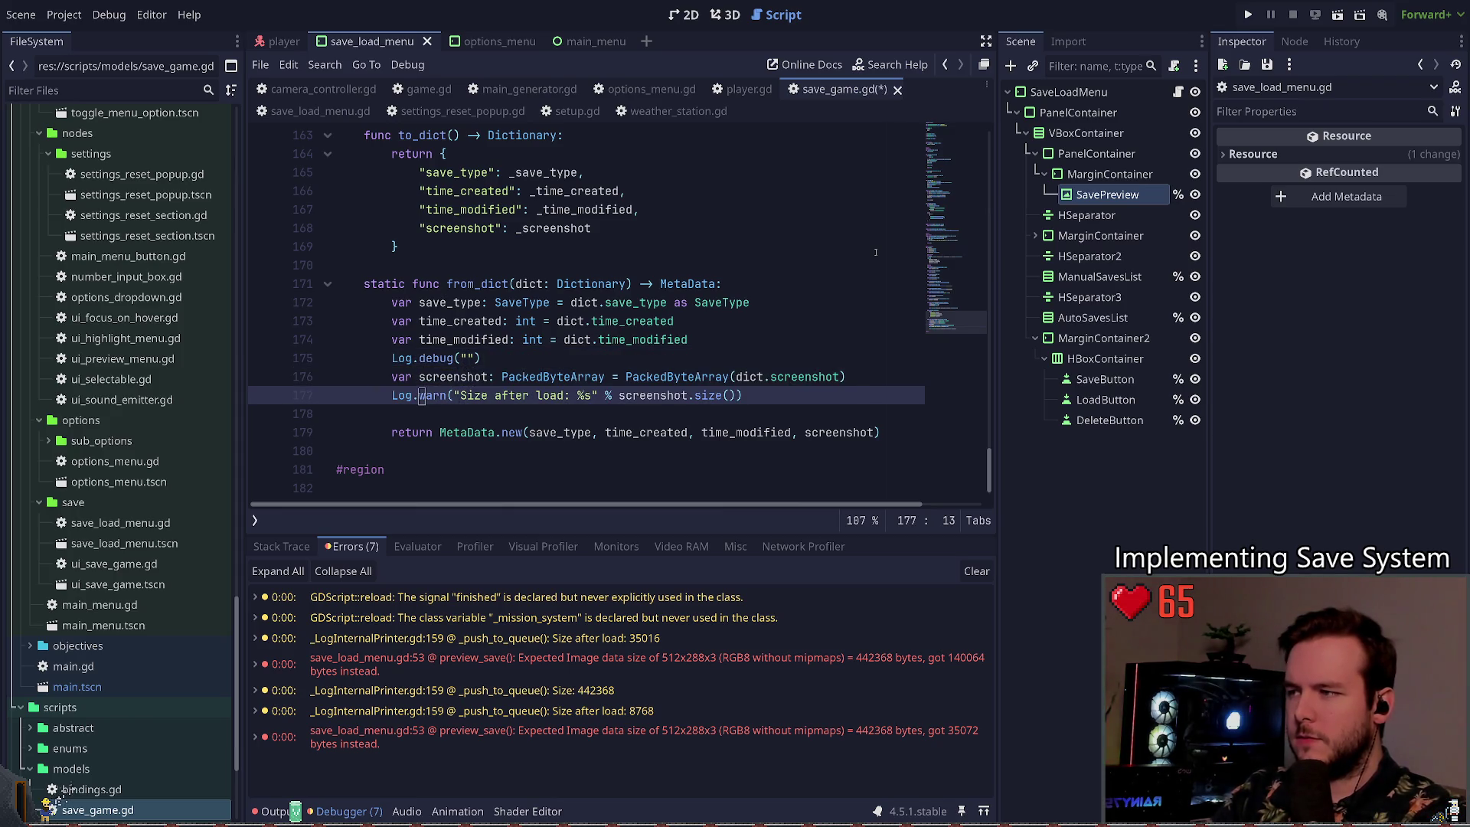
{"action": "key", "text": "Up"}
{"action": "key", "text": "Up"}
{"action": "key", "text": "ctrl+Delete"}
{"action": "type", "text": "warn"}
{"action": "key", "text": "Escape"}
Step: Make the warning log "Screenshot: %s" % dict.screenshot and run the project with F5
{"action": "key", "text": "Down"}
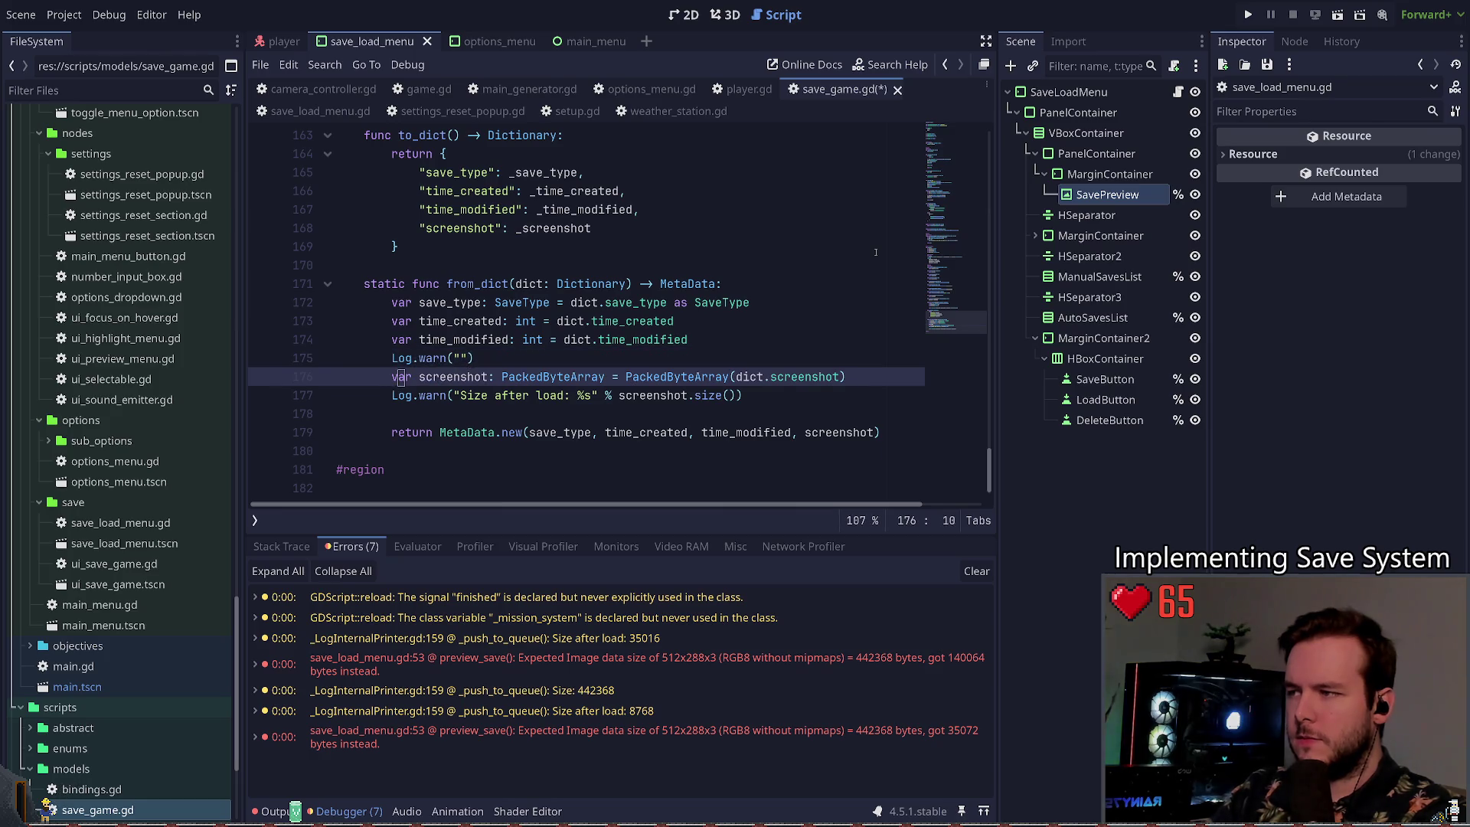
{"action": "key", "text": "Up"}
{"action": "key", "text": "End"}
{"action": "key", "text": "Left"}
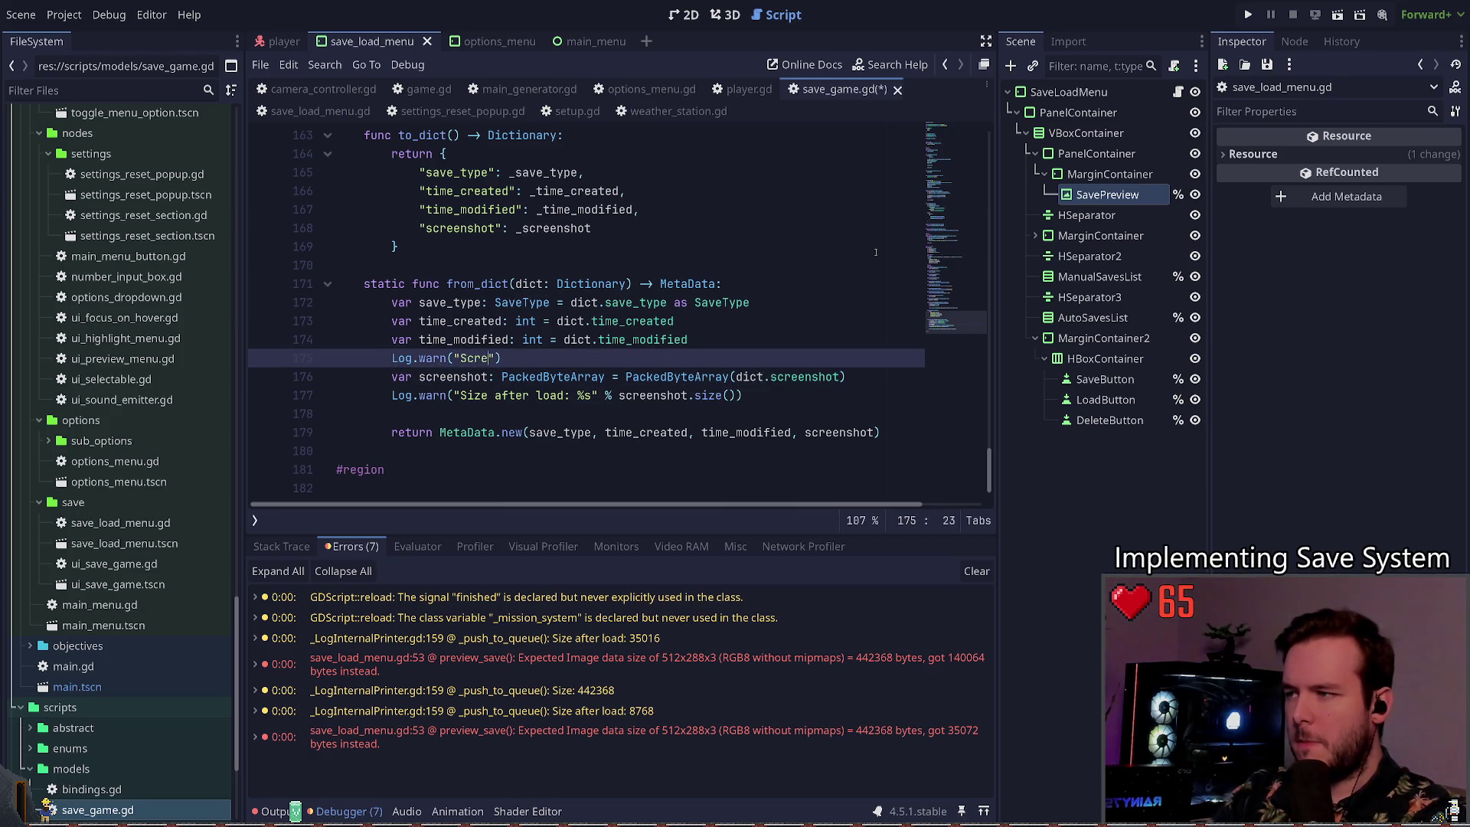
{"action": "type", "text": "%s\" % s"}
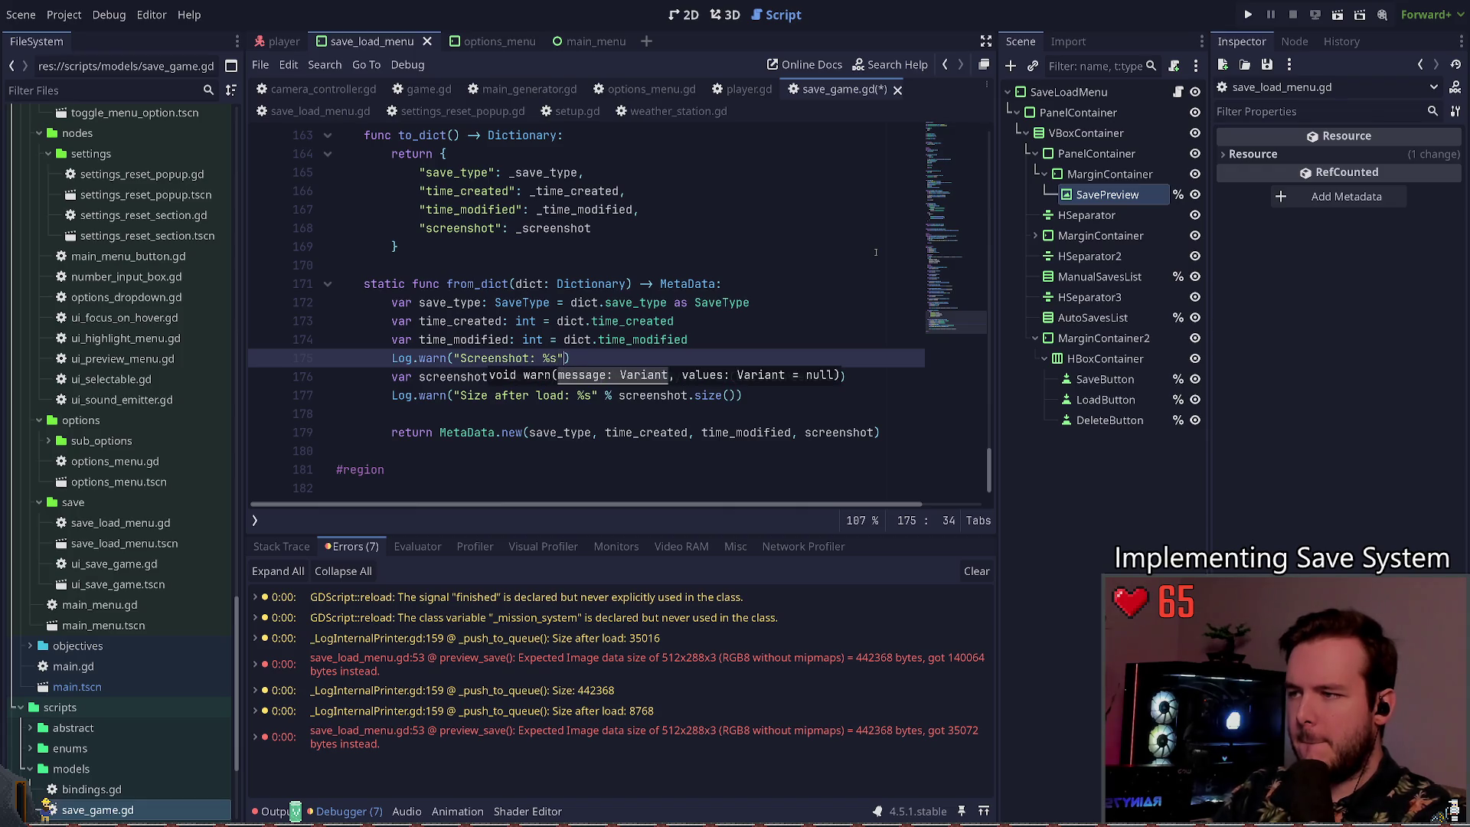
{"action": "type", "text": "c"}
{"action": "key", "text": "BackSpace"}
{"action": "key", "text": "BackSpace"}
{"action": "type", "text": "dict.screenshot"}
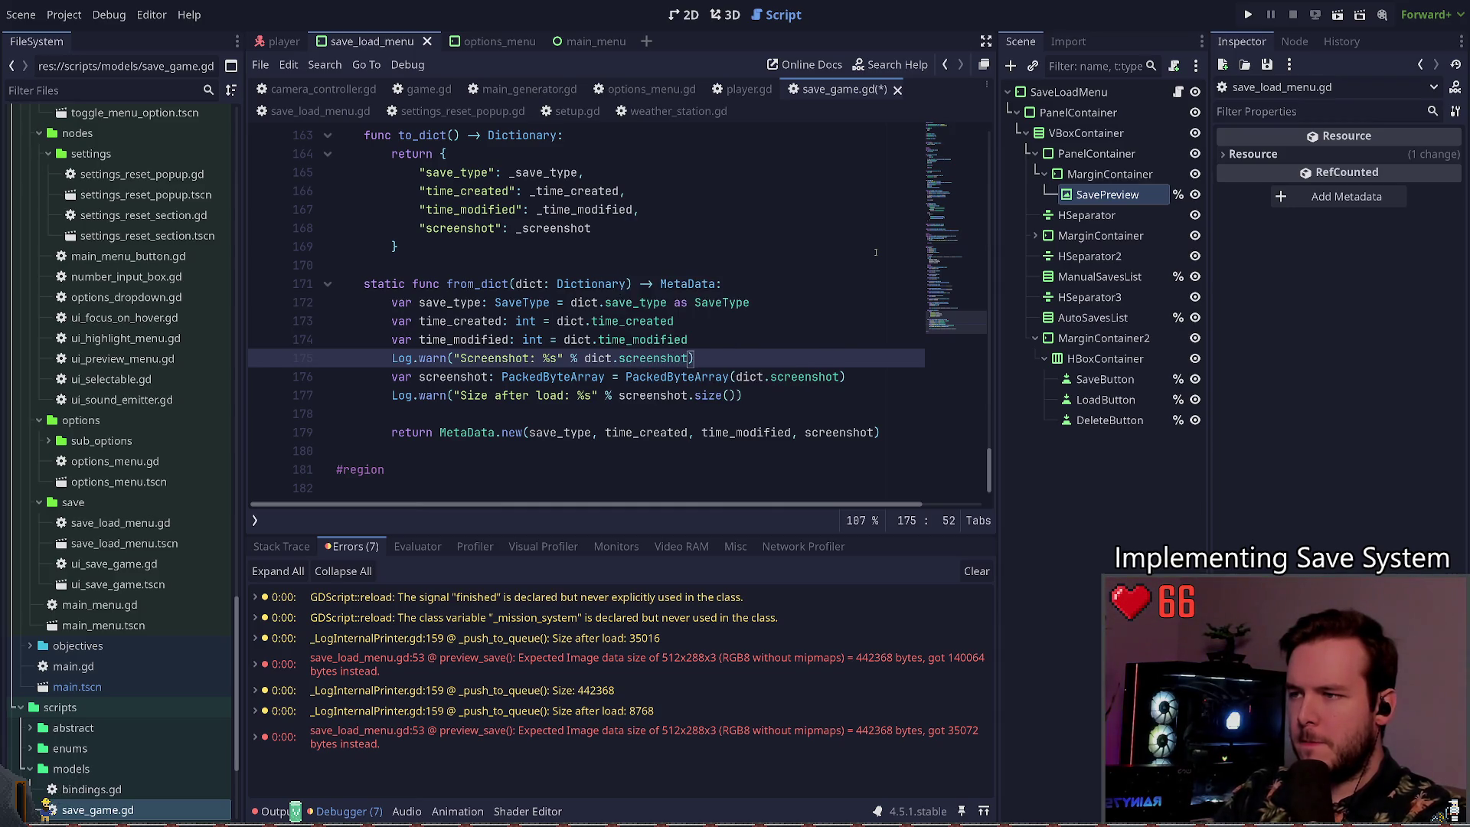
{"action": "key", "text": "F5"}
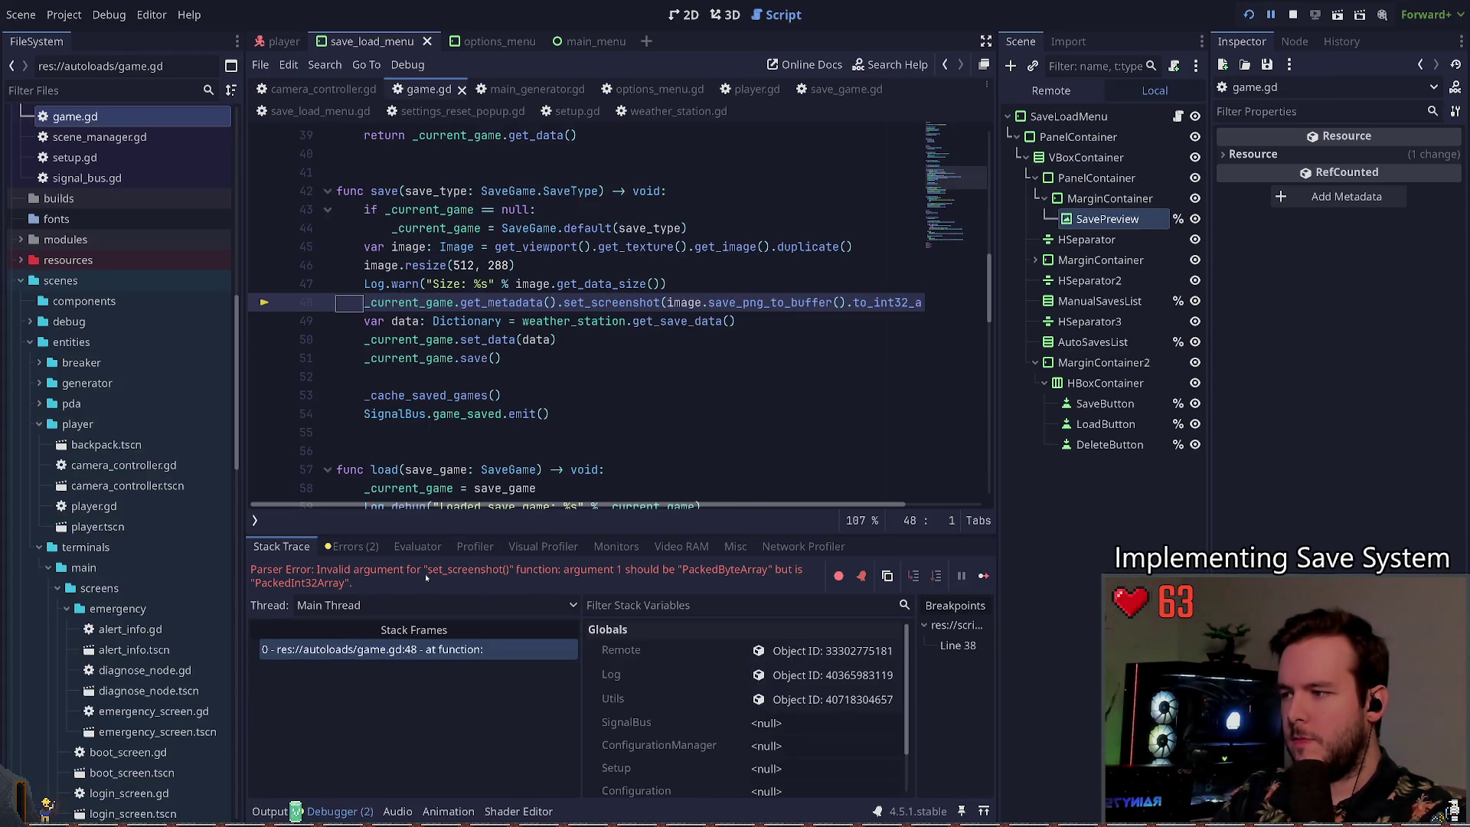
Step: Remove .to_int32_array() after save_png_to_buffer on game.gd line 48 and save
{"action": "key", "text": "End"}
{"action": "key", "text": "BackSpace"}
{"action": "key", "text": "BackSpace"}
{"action": "key", "text": "BackSpace"}
{"action": "key", "text": "ctrl+s"}
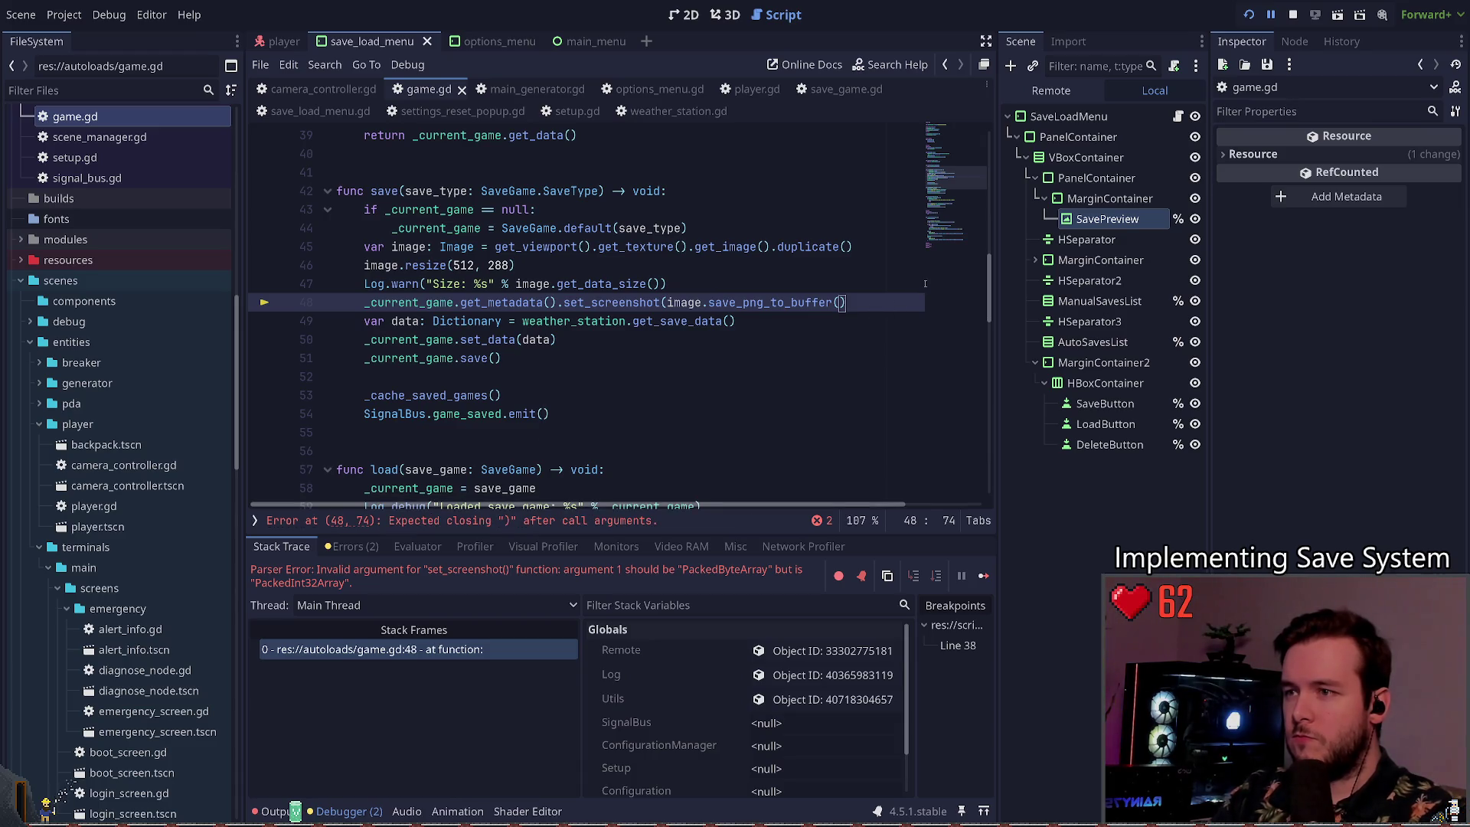
{"action": "type", "text": ")"}
{"action": "key", "text": "ctrl+s"}
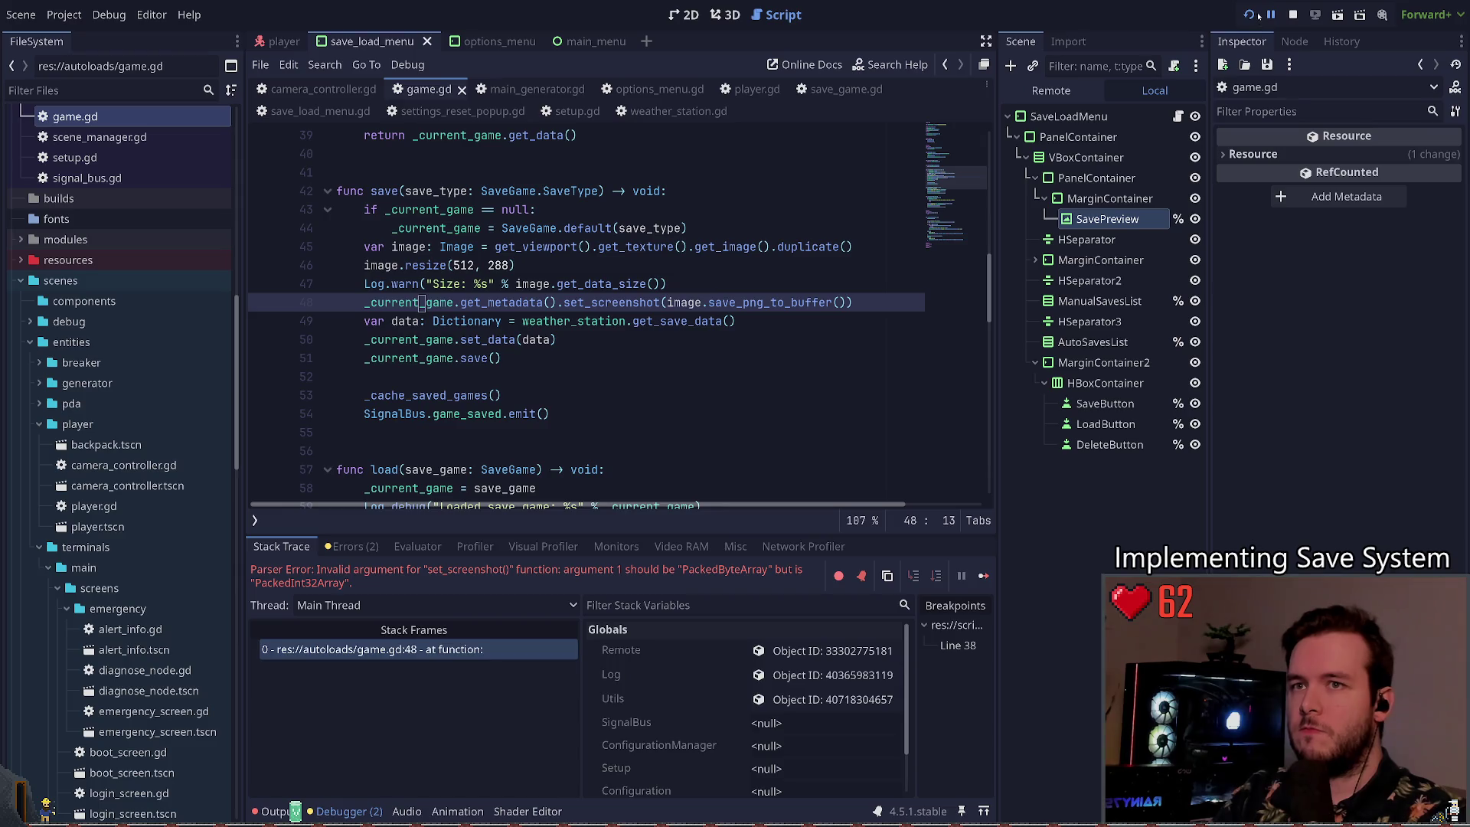
Step: Stop the debug session and read the logged screenshot numbers in the Output panel
{"action": "key", "text": "F5"}
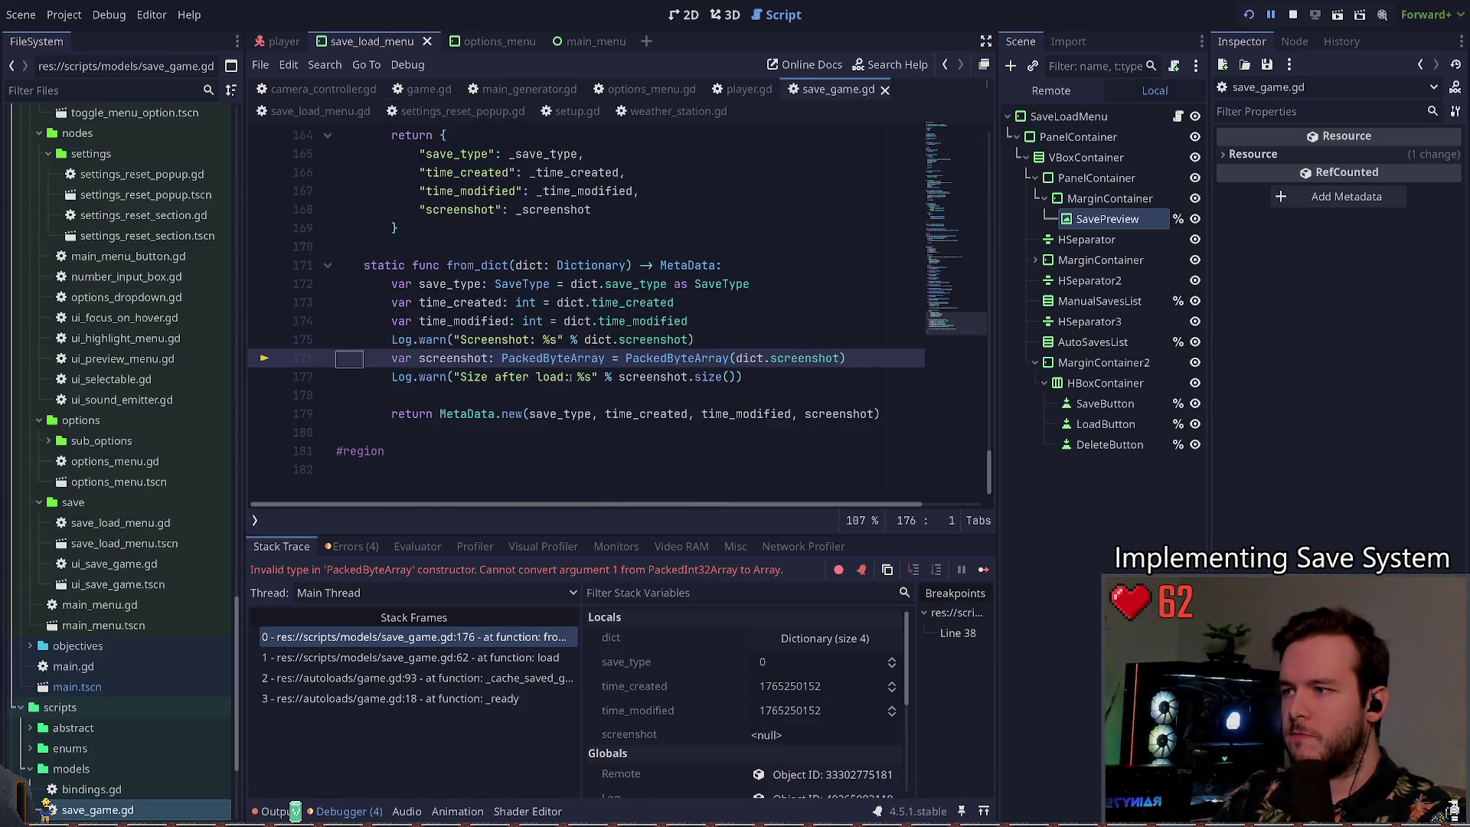
{"action": "key", "text": "F8"}
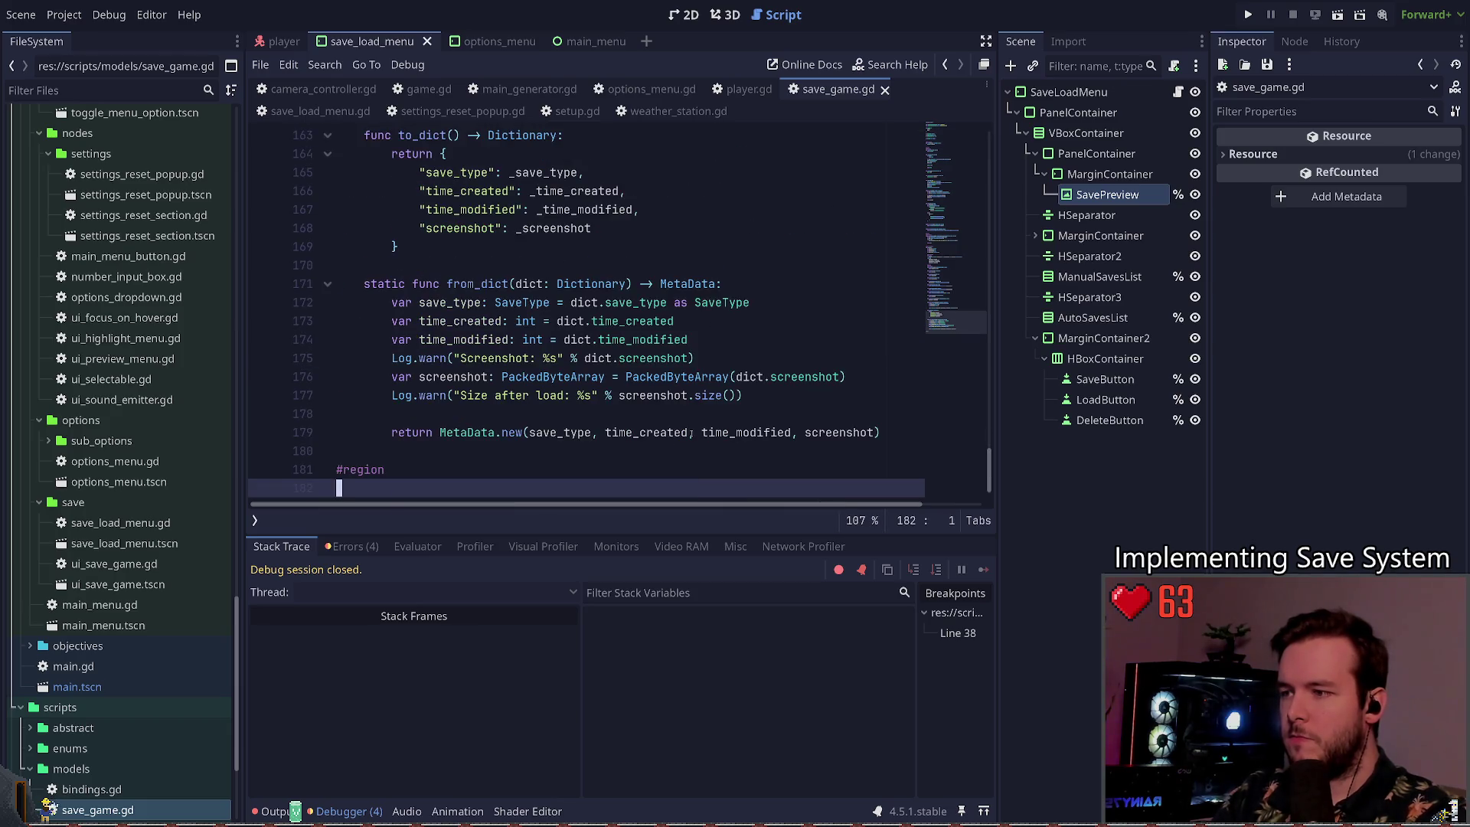
{"action": "left_click", "coordinate": [354, 547]}
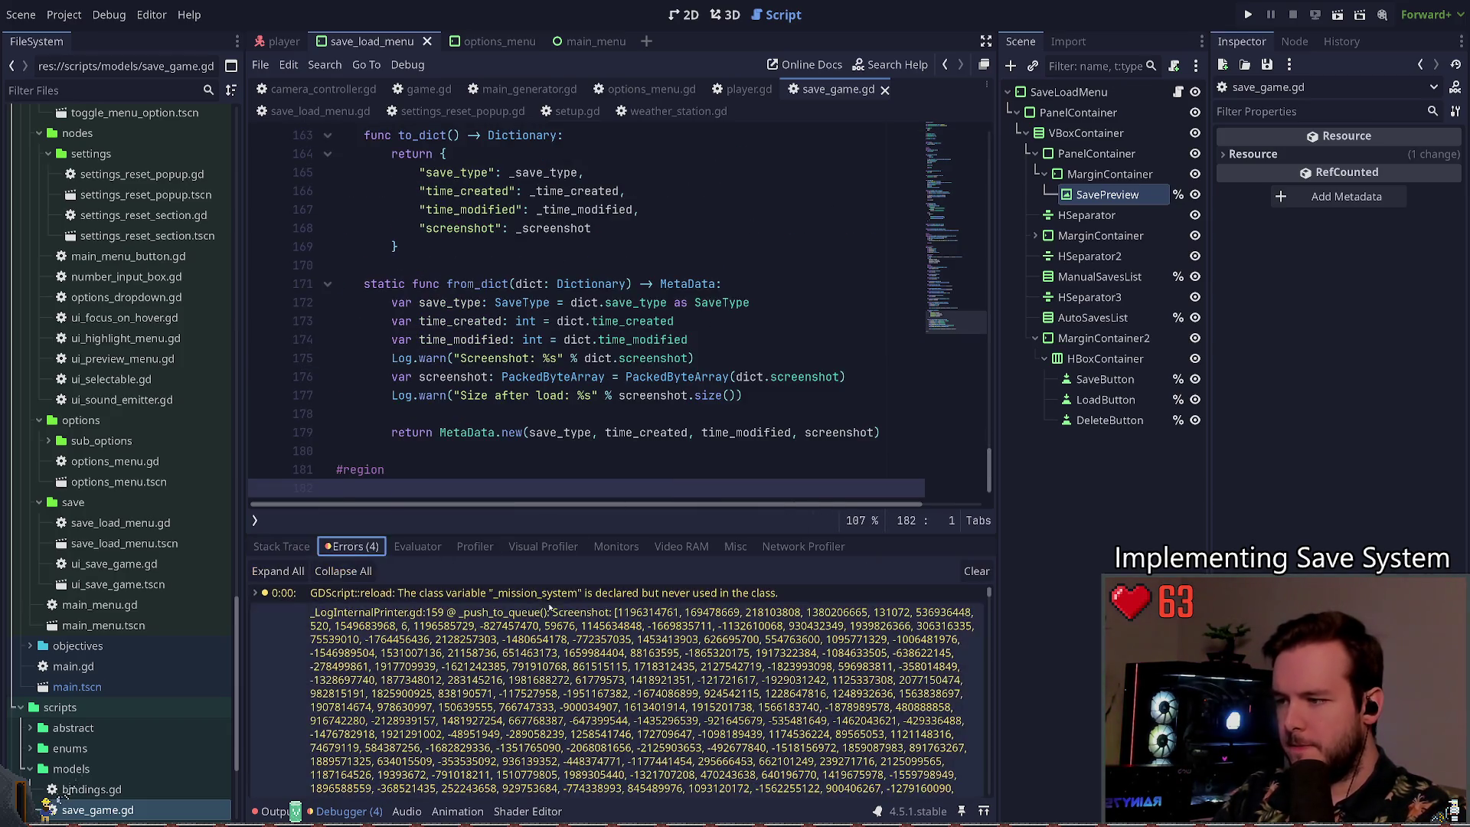
{"action": "left_click", "coordinate": [283, 546]}
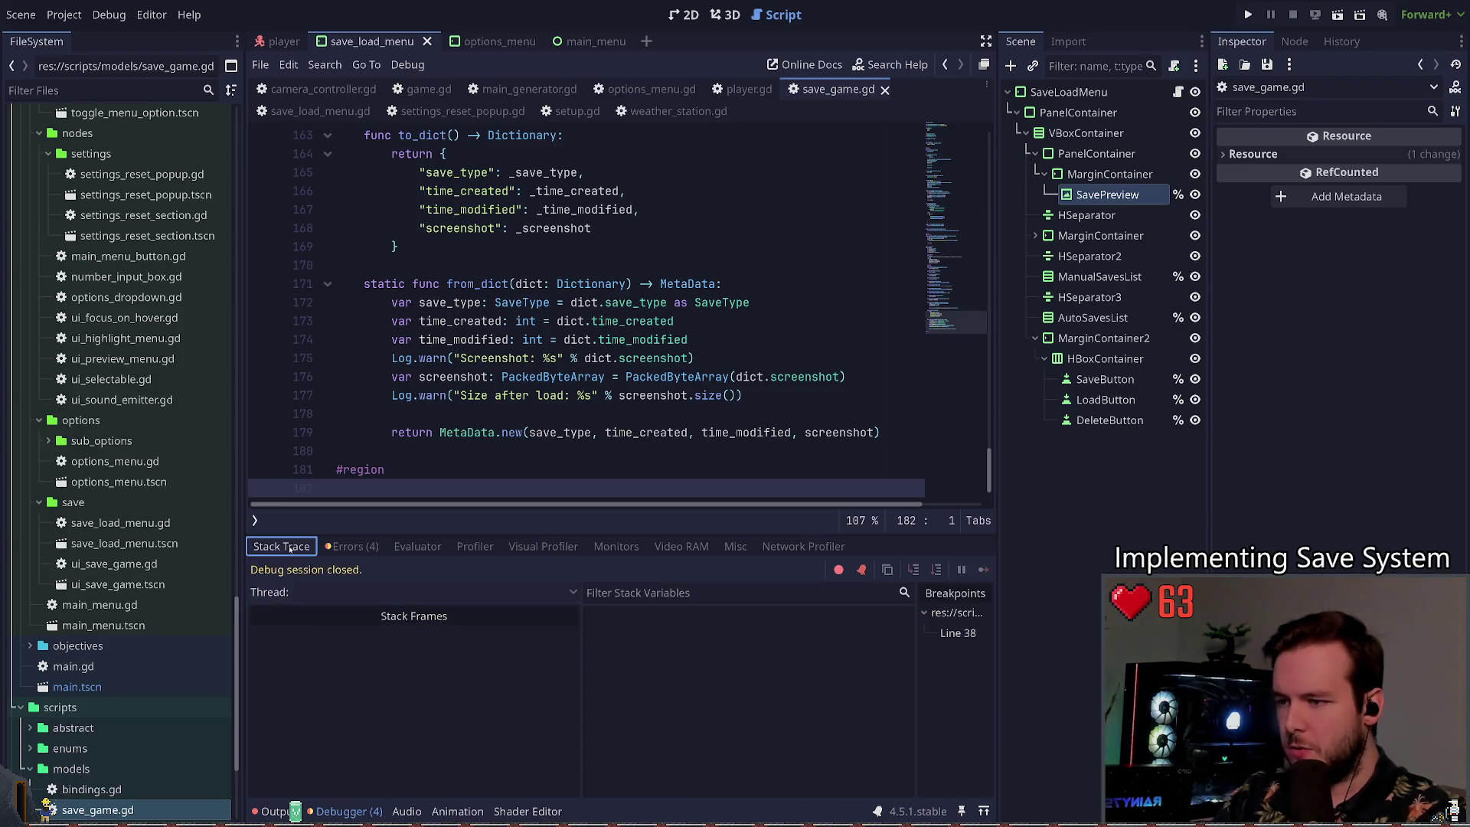
{"action": "left_click", "coordinate": [272, 811]}
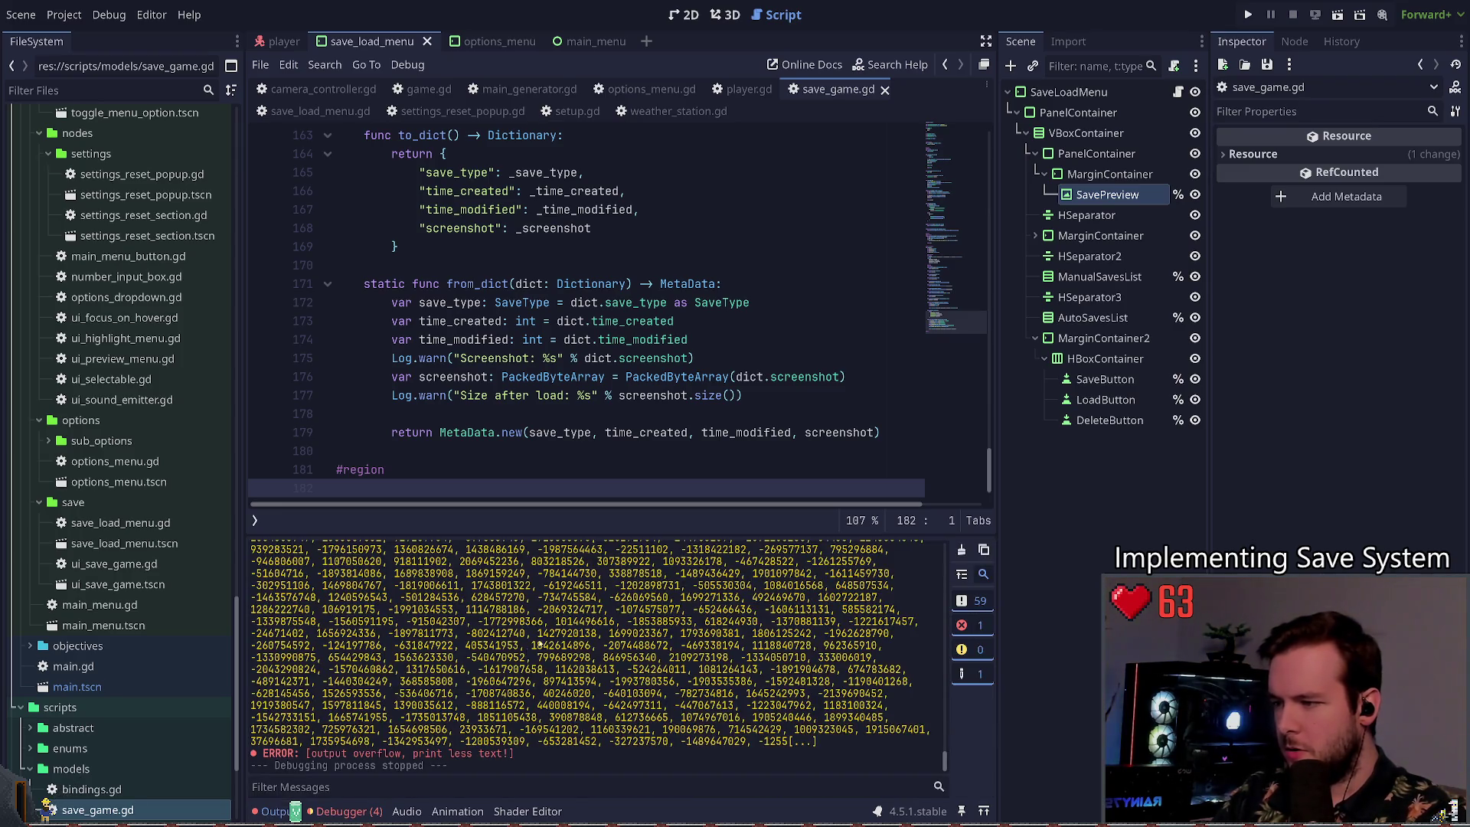
{"action": "double_click", "coordinate": [713, 718]}
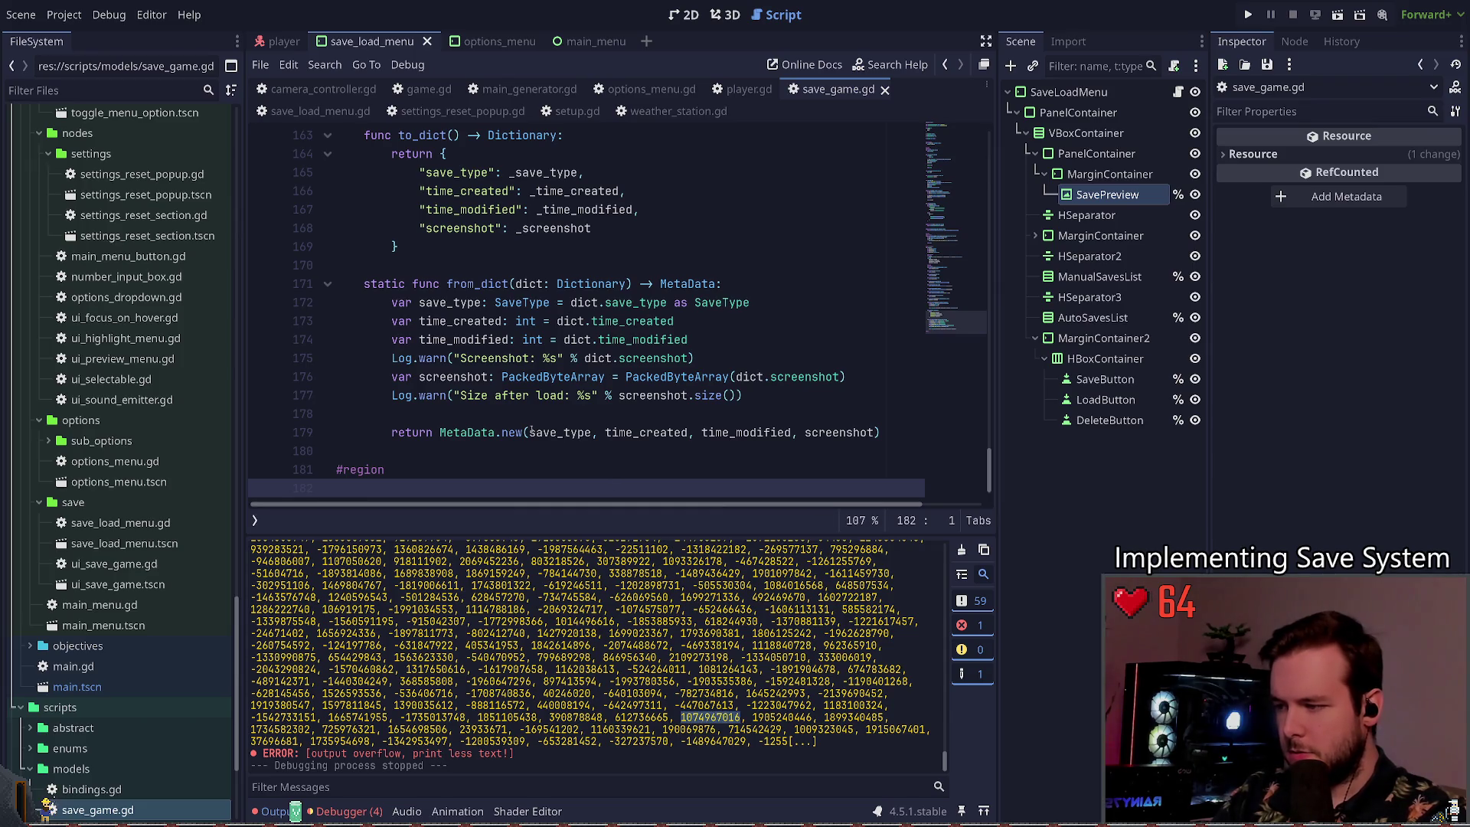
{"action": "left_click", "coordinate": [727, 377]}
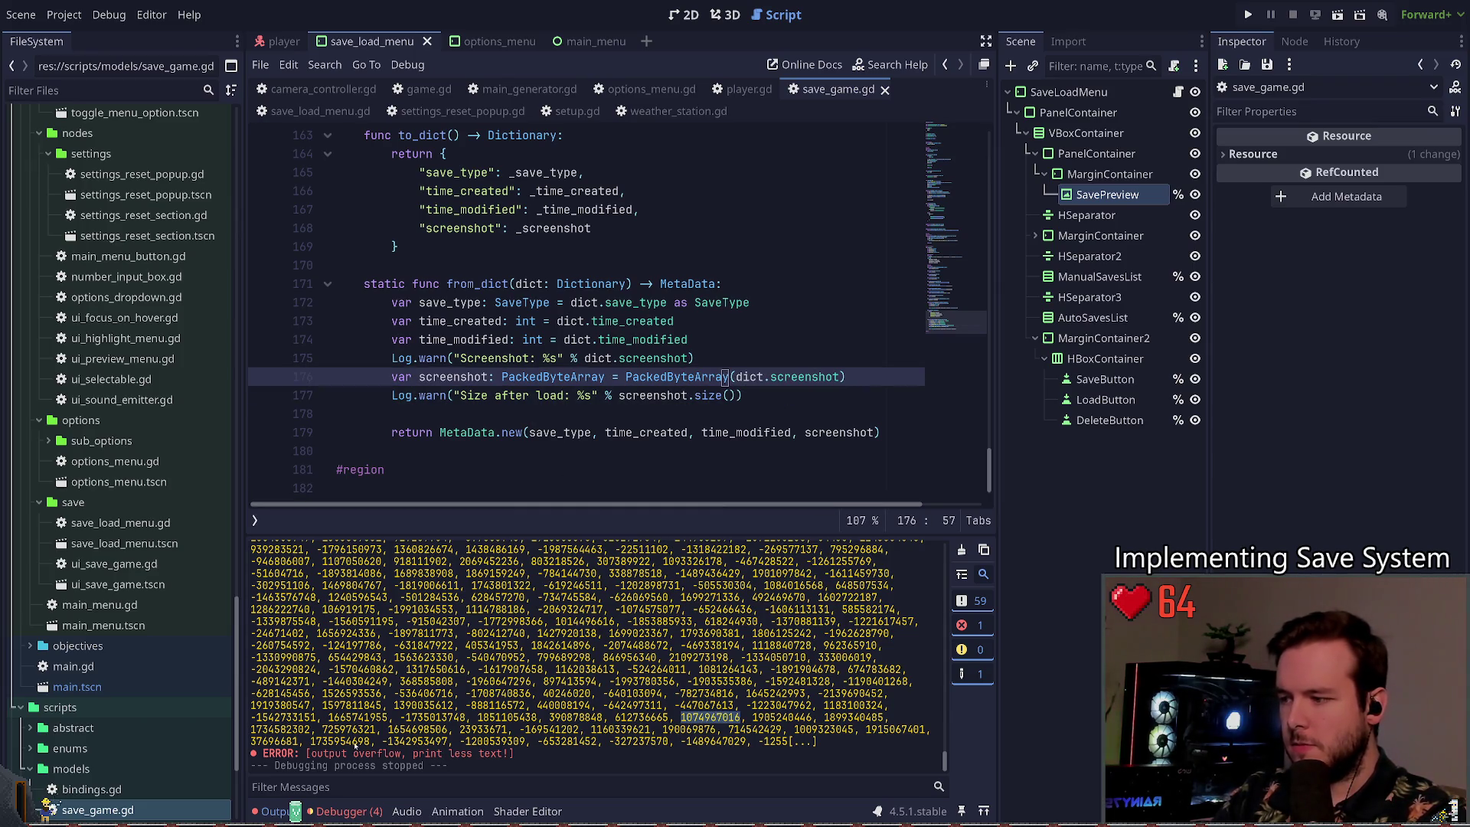
{"action": "scroll", "coordinate": [536, 344], "scroll_direction": "up", "scroll_amount": 4}
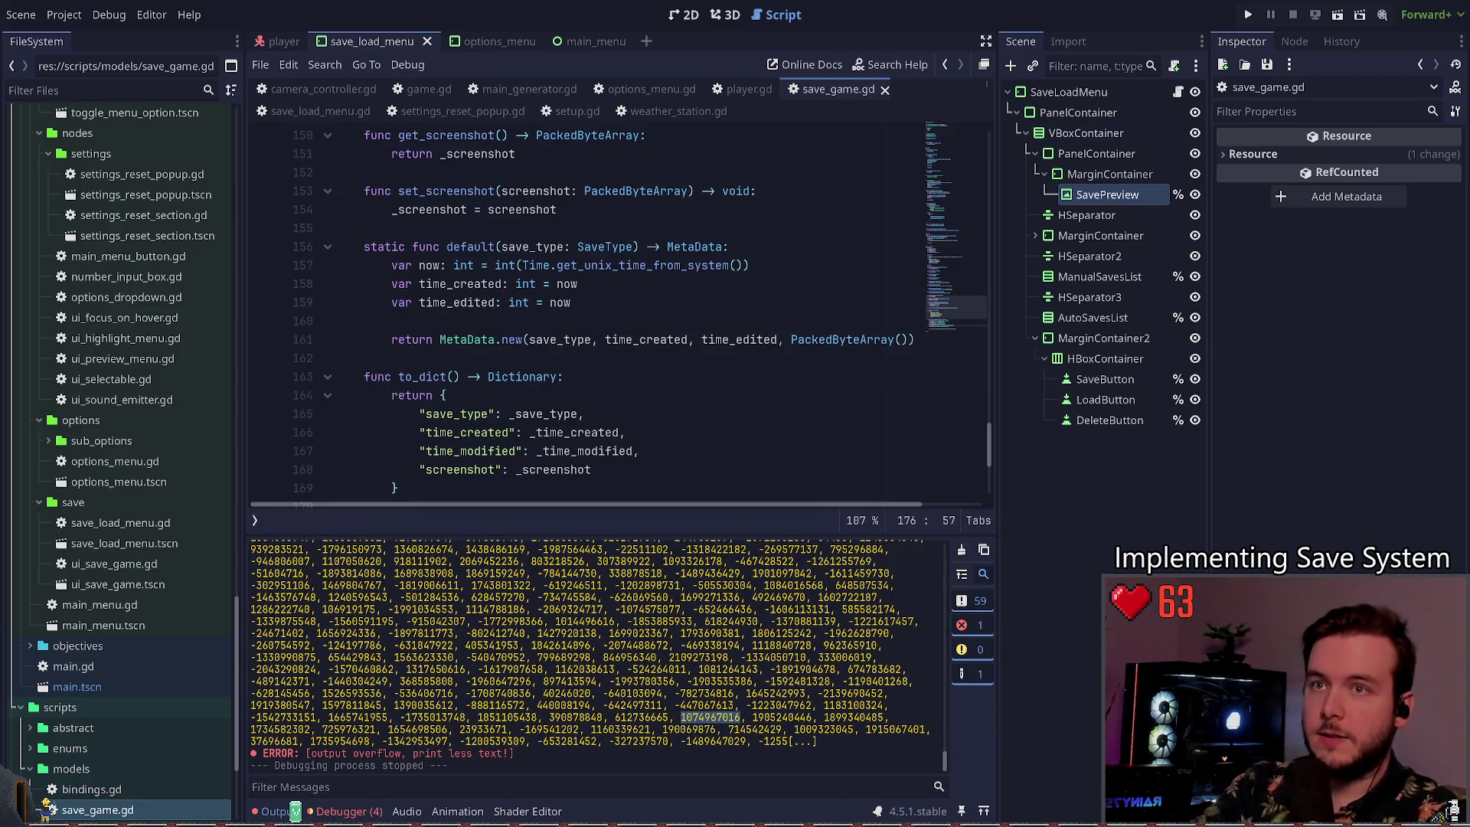
Step: Run the project, create a save from the in-game menu, and quit
{"action": "left_click", "coordinate": [1247, 15]}
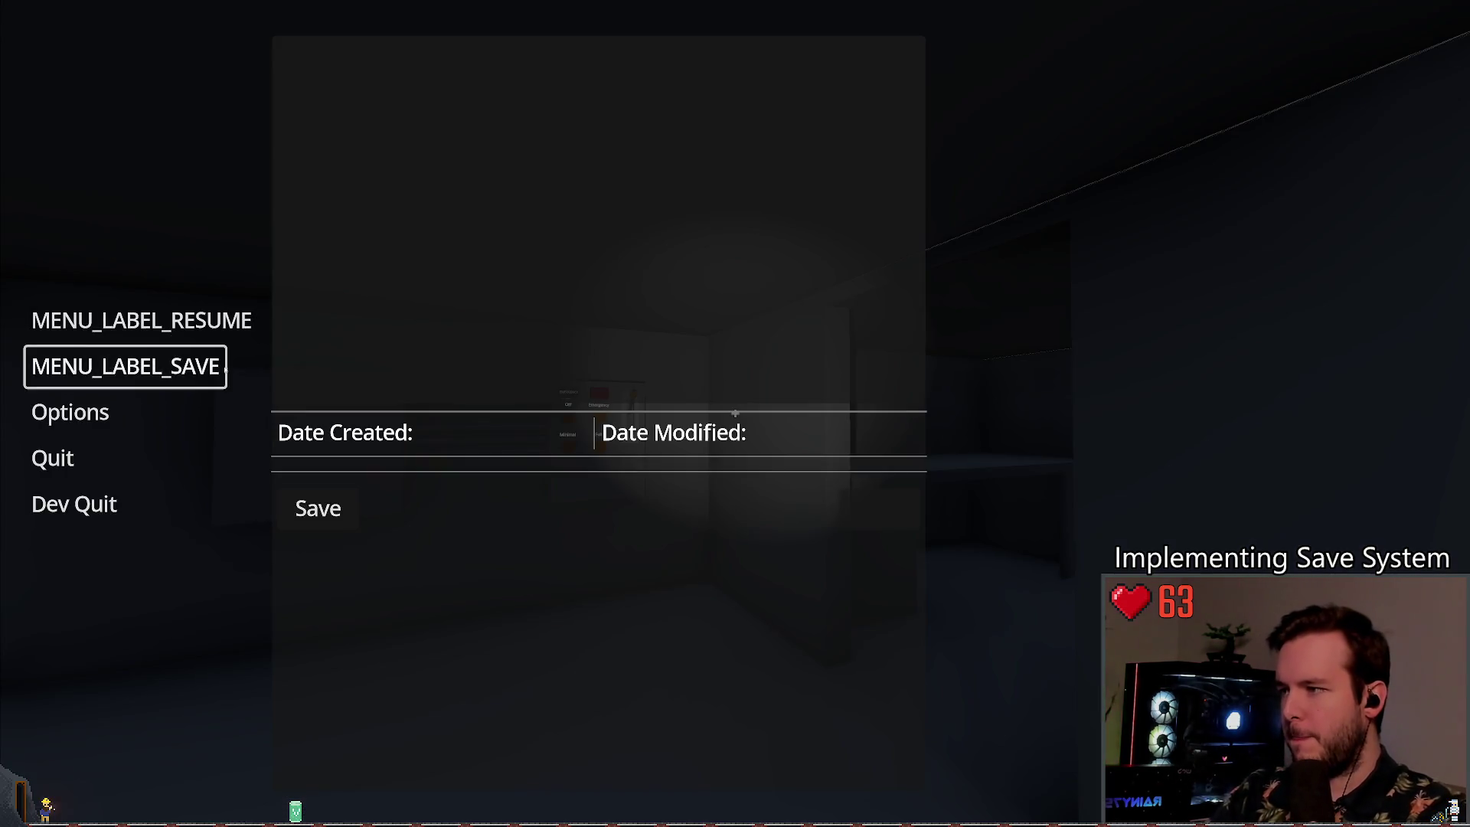
{"action": "left_click", "coordinate": [323, 509]}
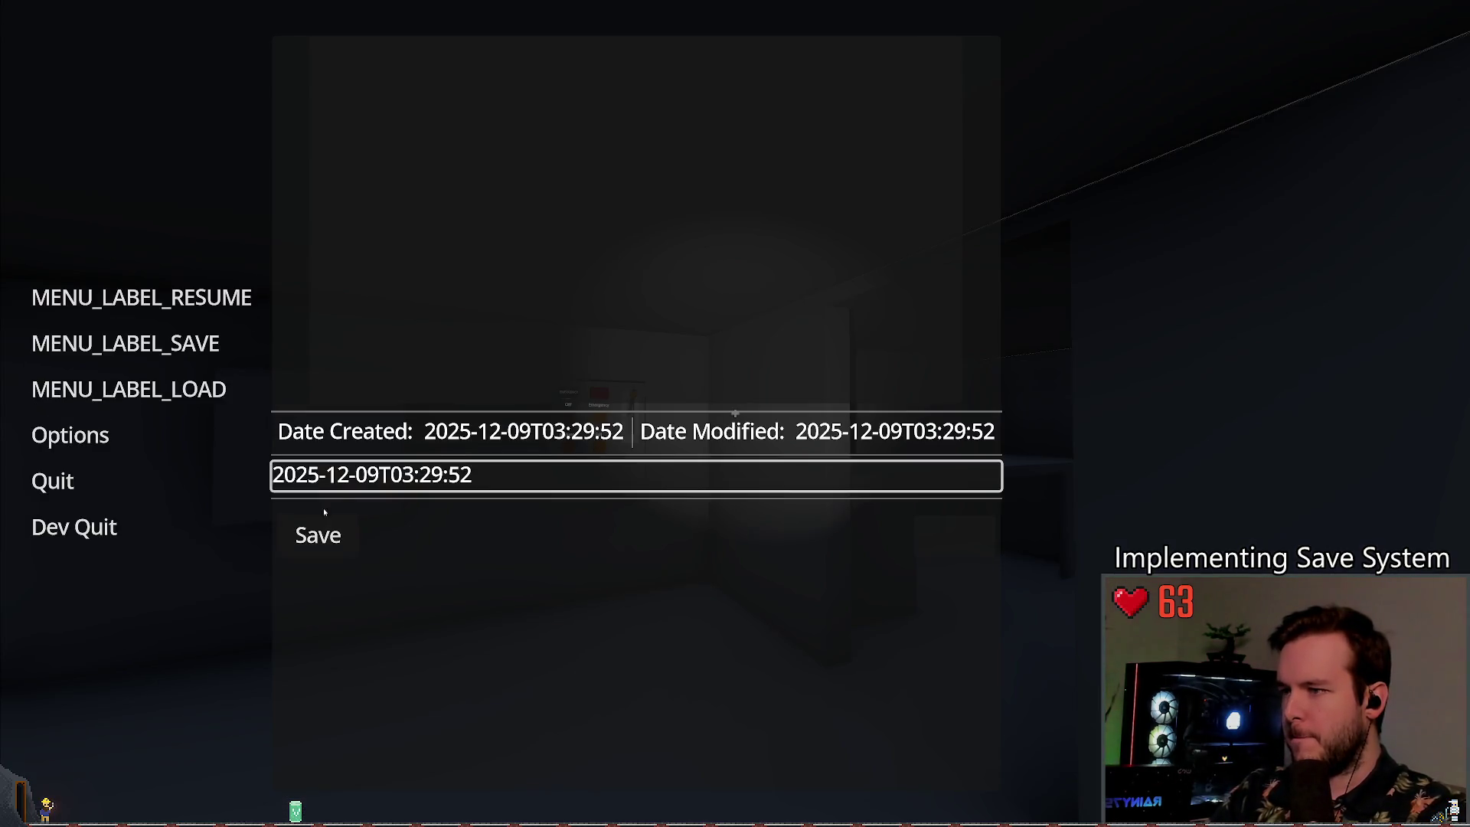
{"action": "left_click", "coordinate": [74, 527]}
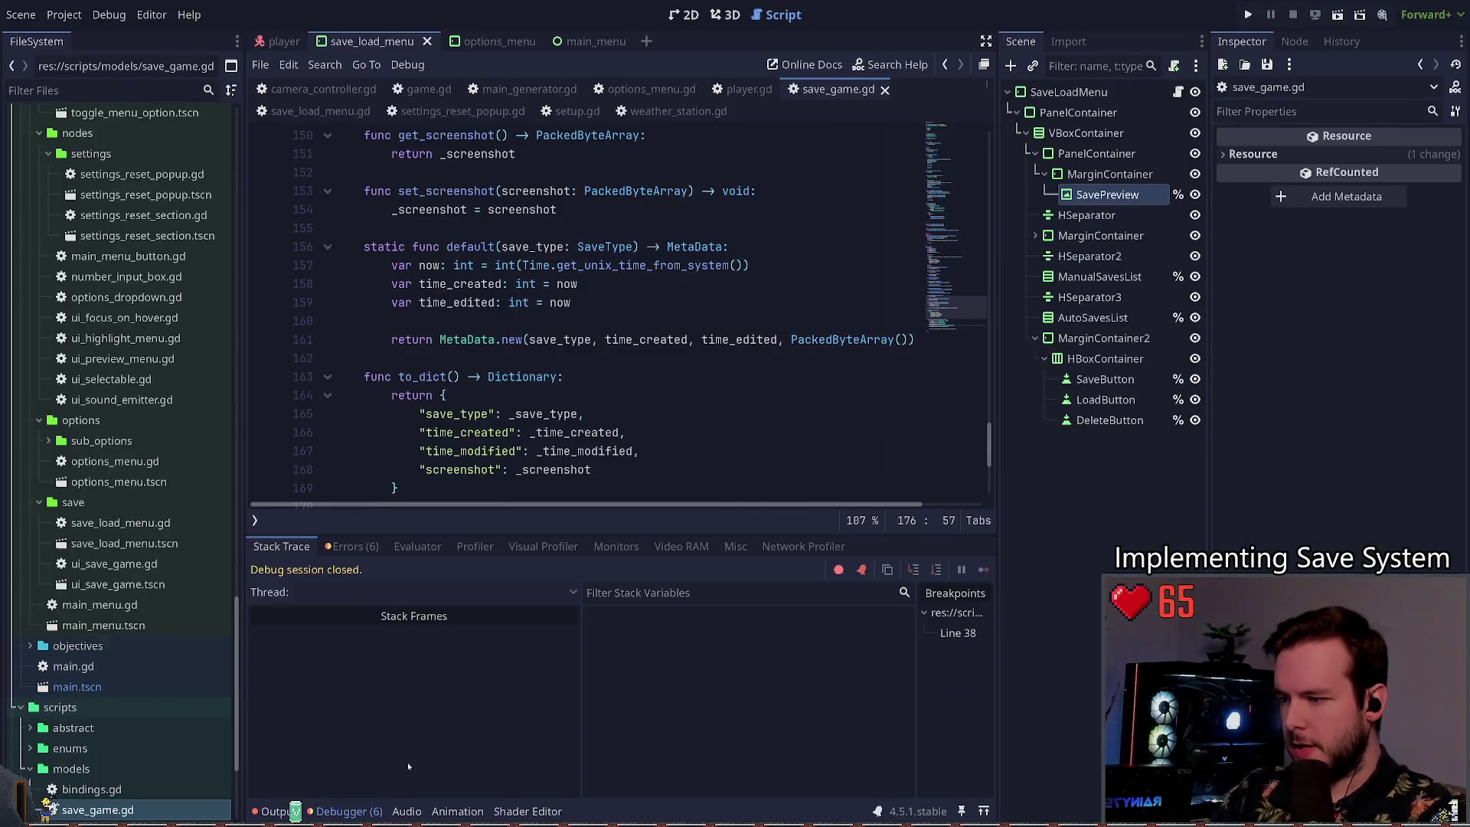
Step: Scroll the error list to compare 33017 loaded bytes against the 442368 Size warning
{"action": "left_click", "coordinate": [351, 545]}
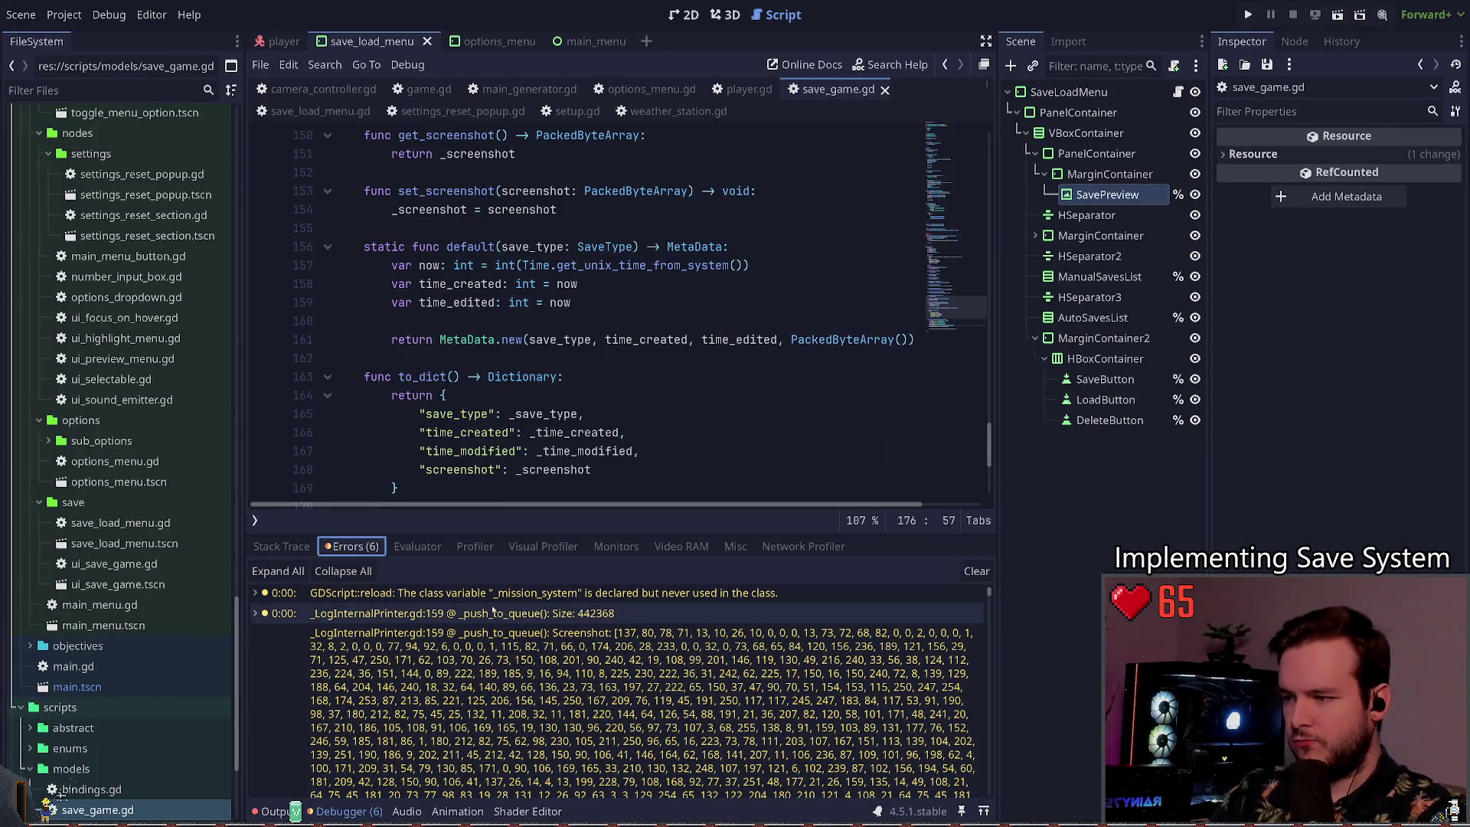
{"action": "scroll", "coordinate": [417, 634], "scroll_direction": "down", "scroll_amount": 3}
{"action": "scroll", "coordinate": [288, 670], "scroll_direction": "up", "scroll_amount": 5}
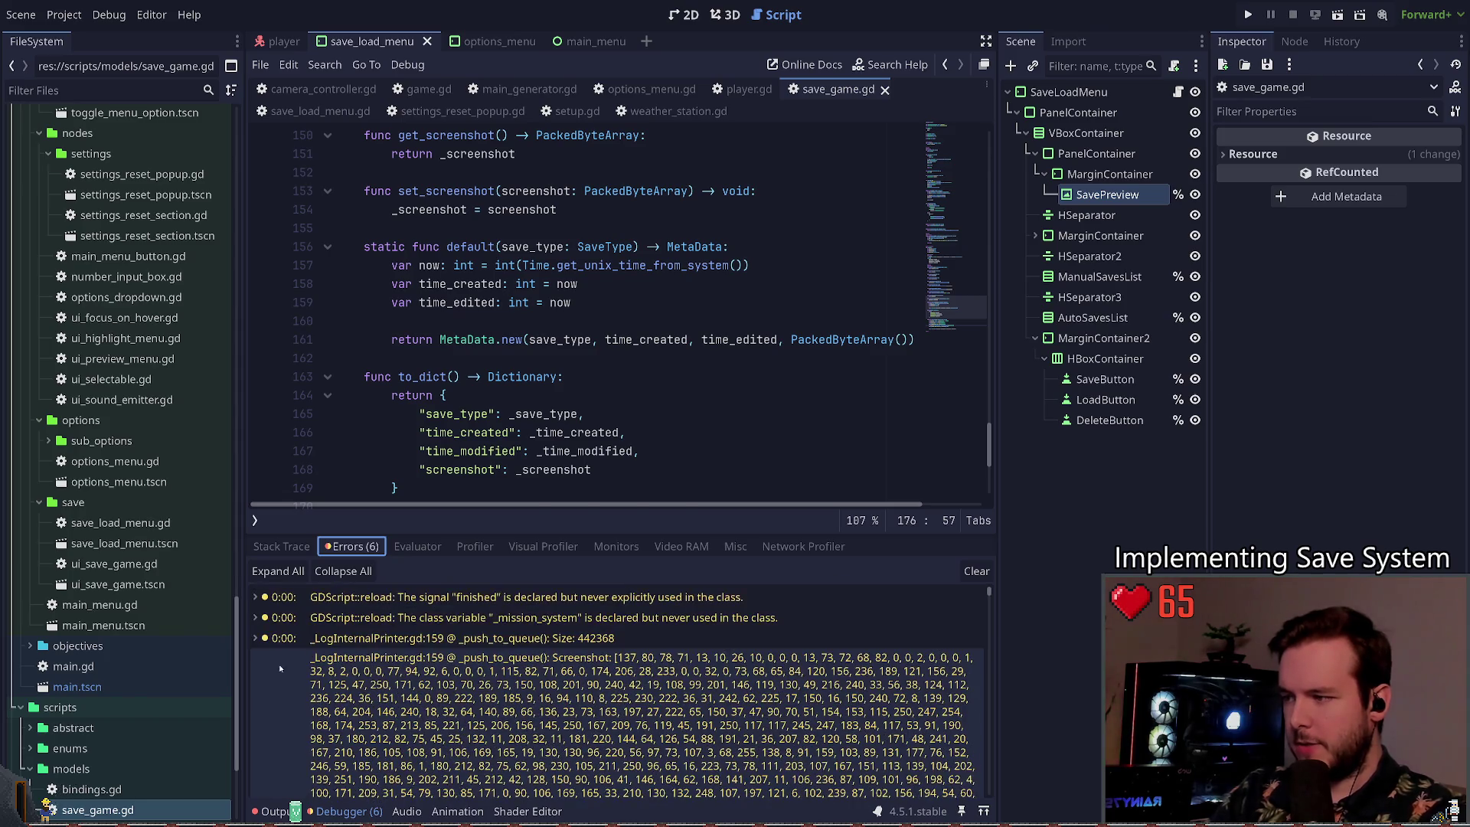
{"action": "left_click_drag", "start_coordinate": [987, 594], "coordinate": [988, 797]}
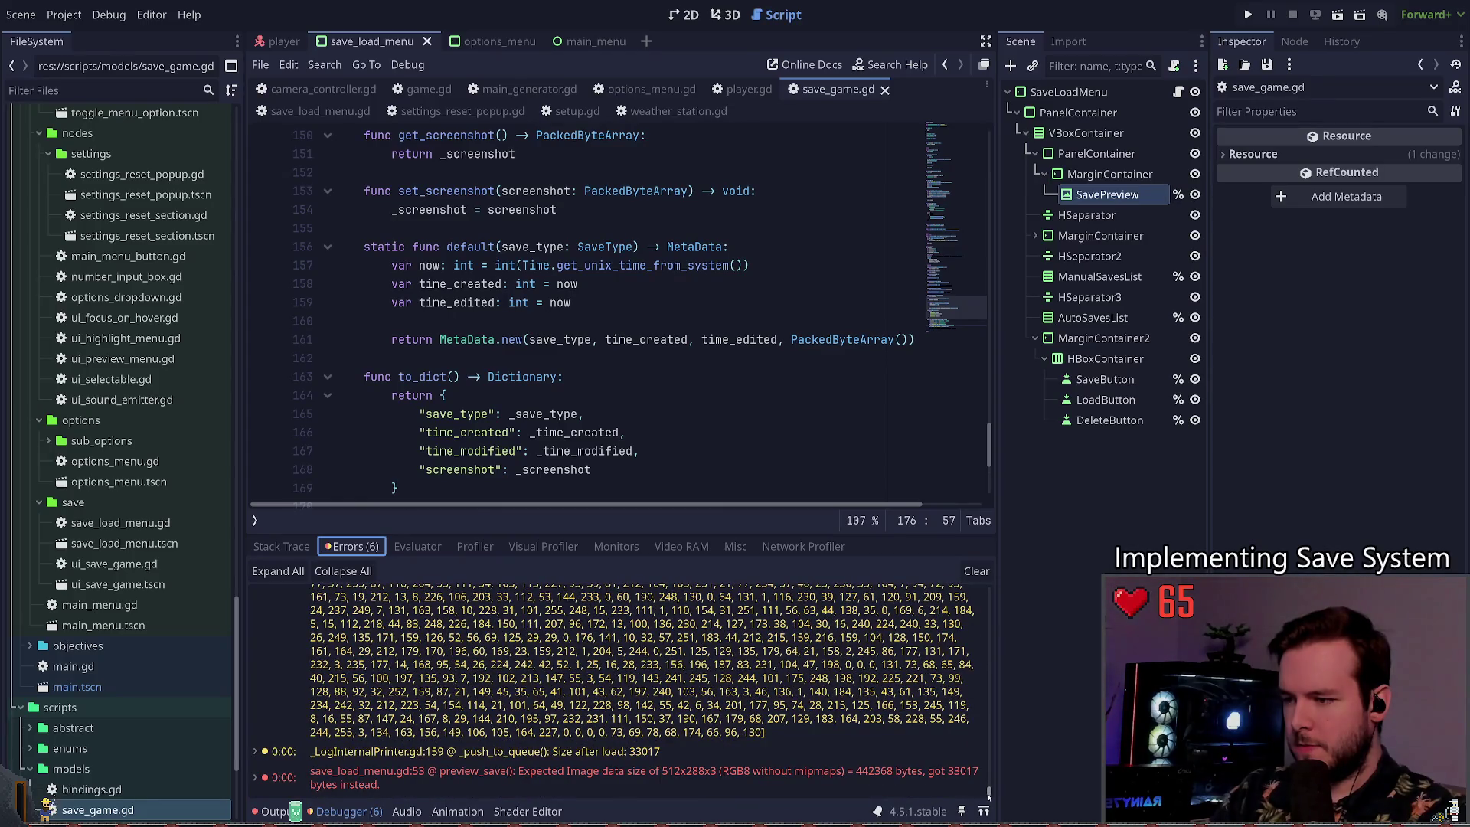
{"action": "scroll", "coordinate": [636, 414], "scroll_direction": "down", "scroll_amount": 3}
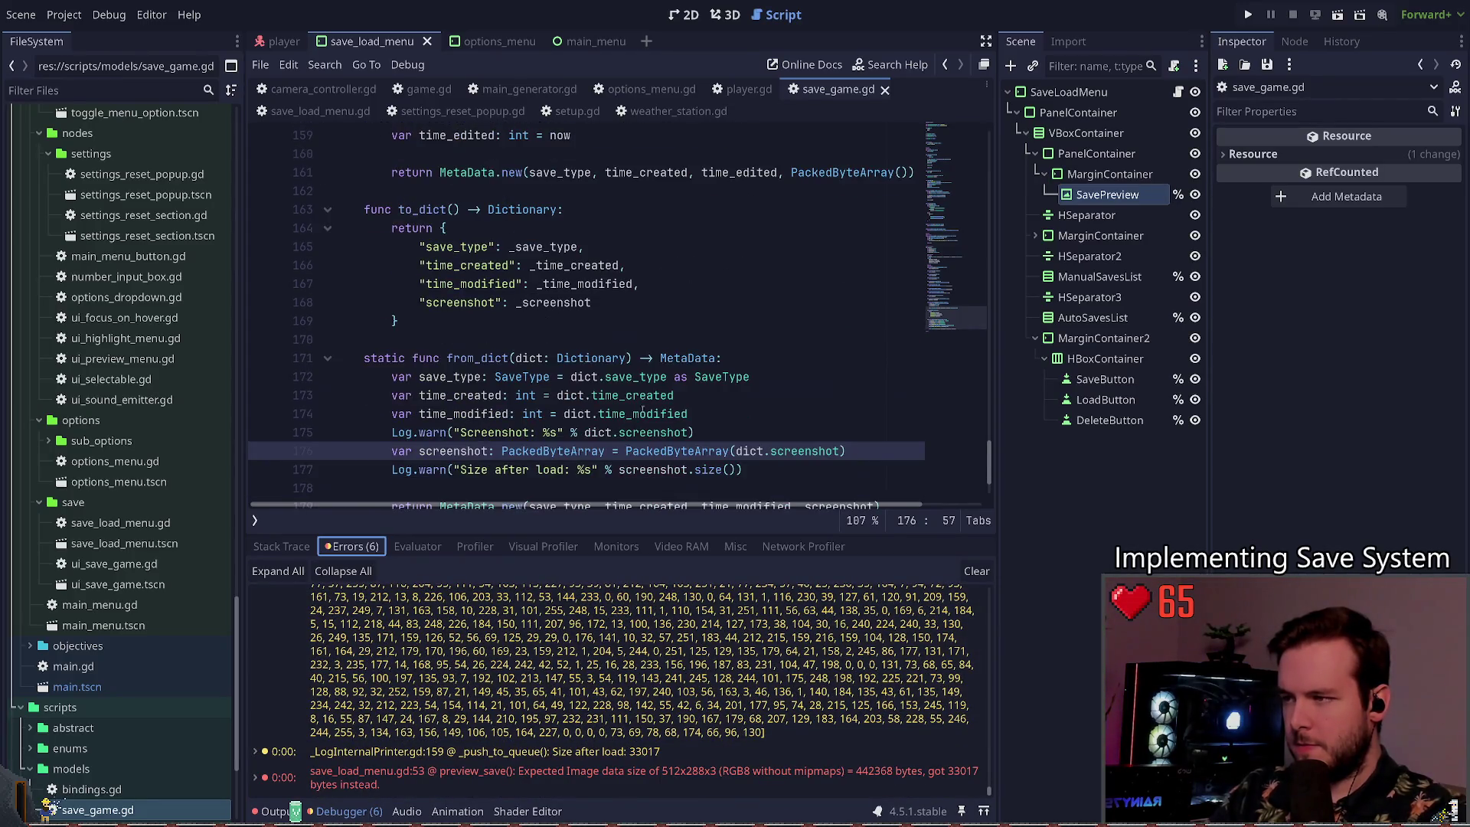
{"action": "scroll", "coordinate": [624, 333], "scroll_direction": "down", "scroll_amount": 2}
{"action": "left_click", "coordinate": [648, 340]}
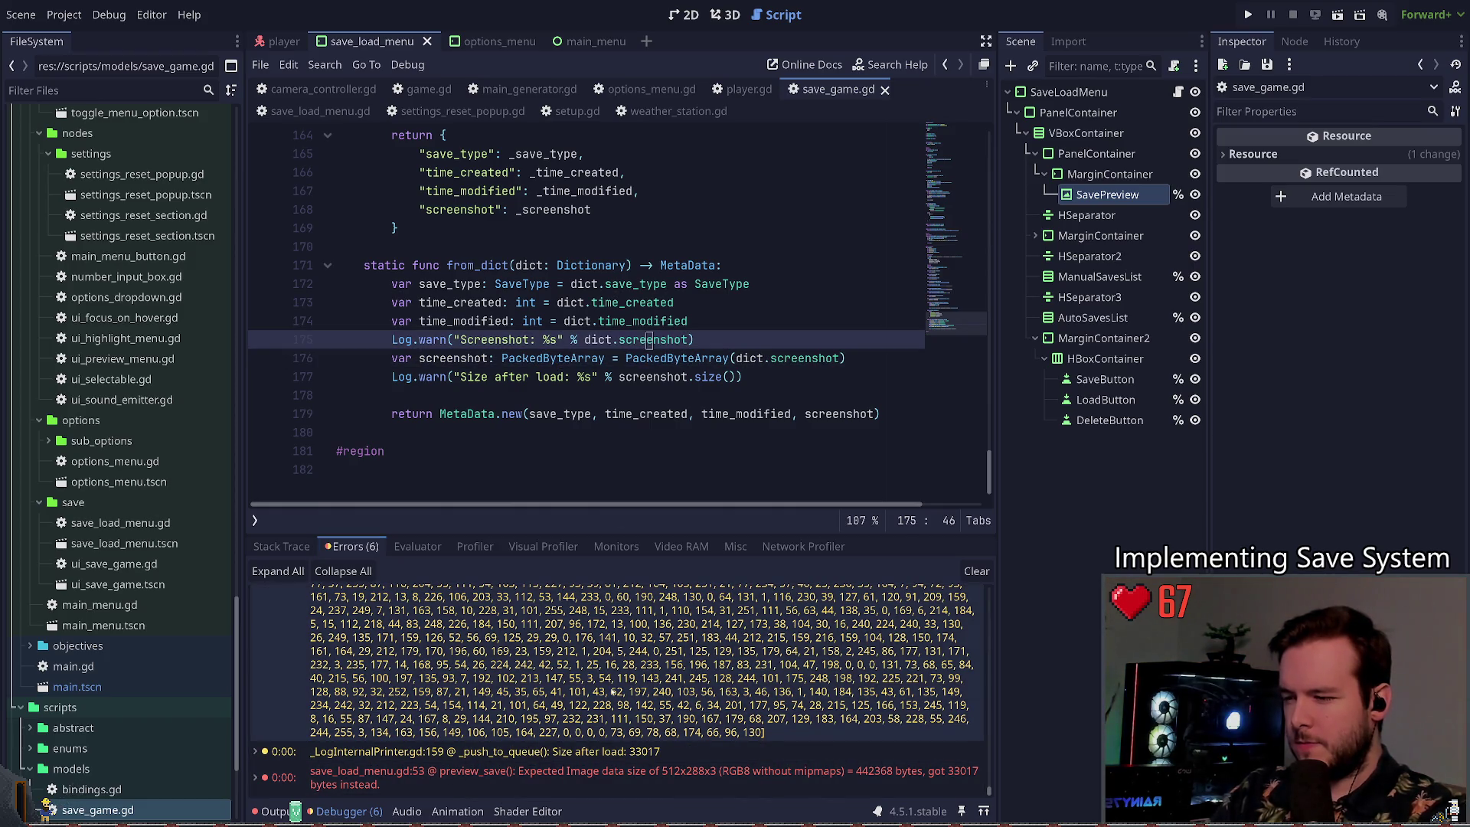
{"action": "left_click_drag", "start_coordinate": [987, 791], "coordinate": [967, 595]}
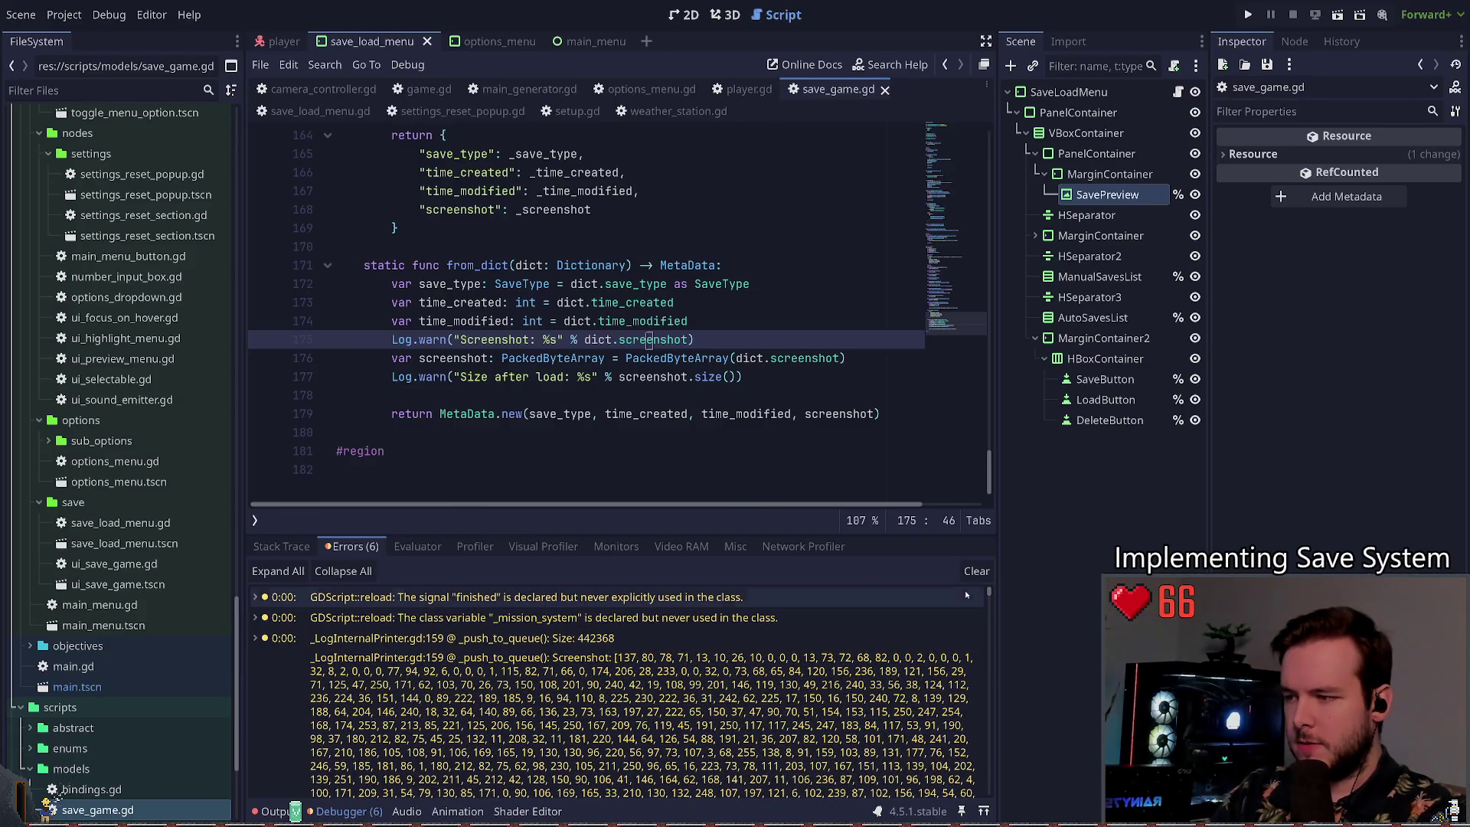
{"action": "left_click", "coordinate": [568, 629]}
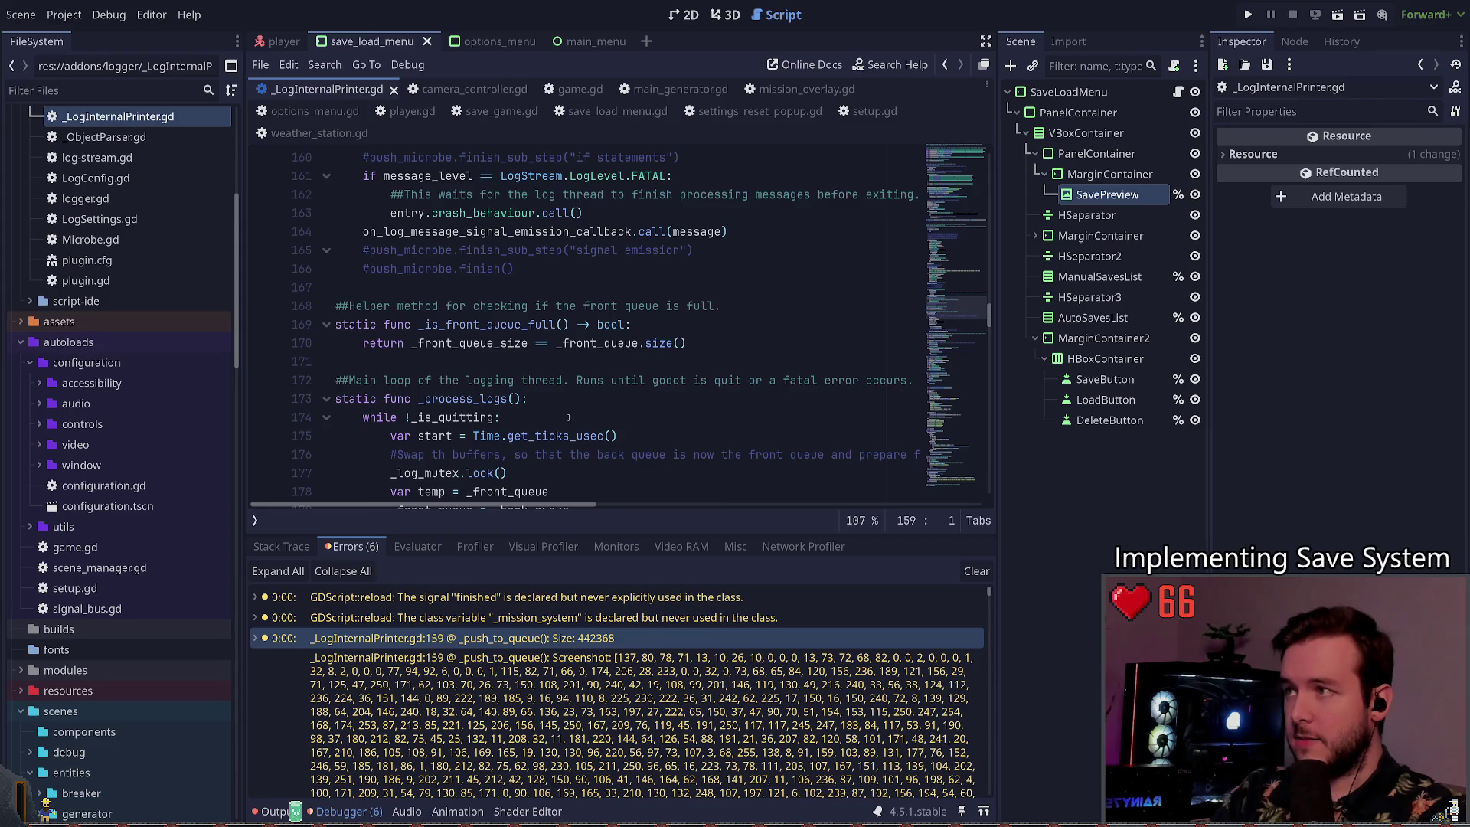
Step: Follow the Size: 442368 warning's stack trace to the Log.warn call at game.gd line 47
{"action": "double_click", "coordinate": [344, 638]}
{"action": "left_click", "coordinate": [343, 679]}
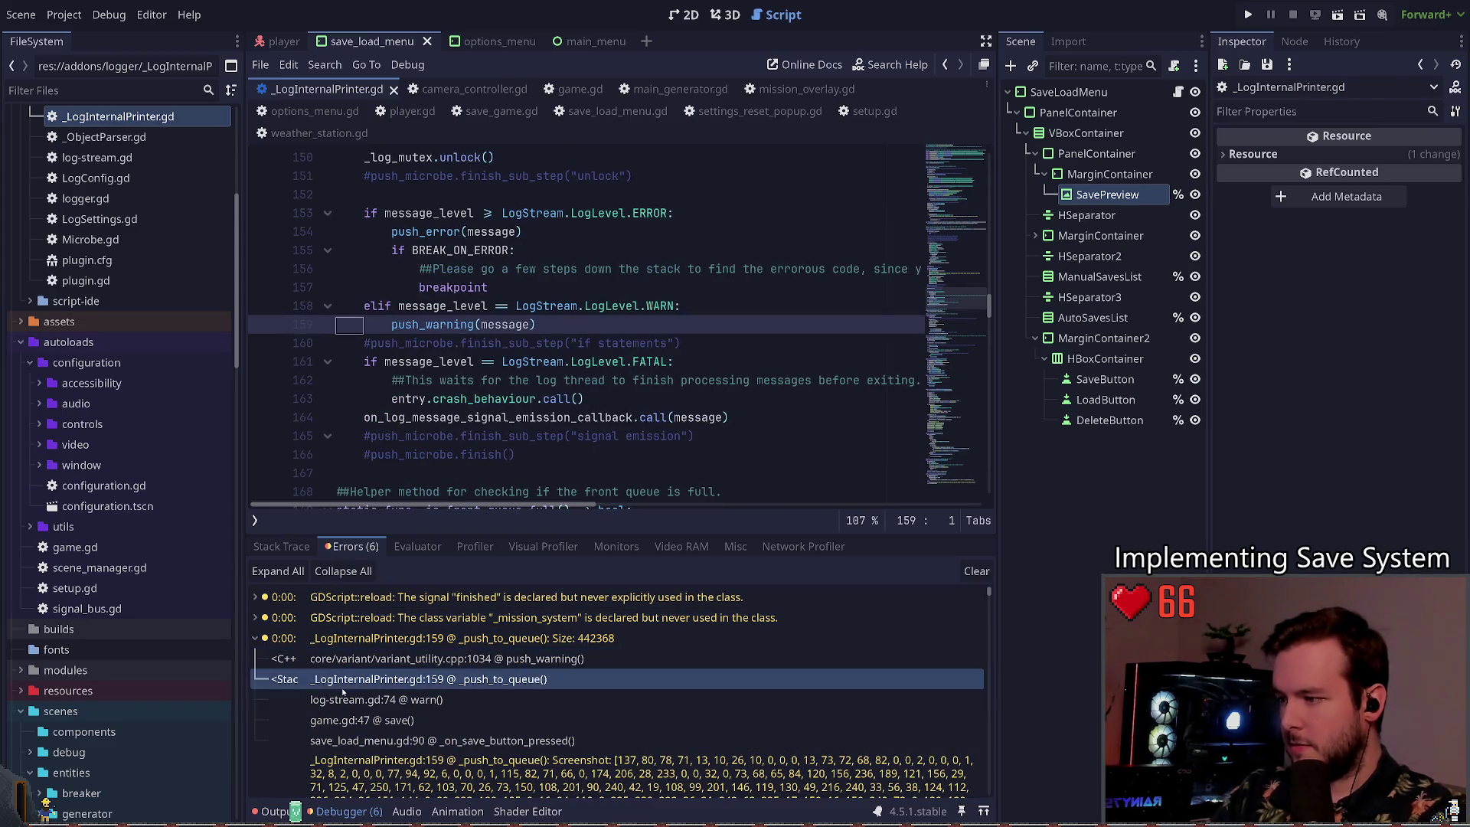
{"action": "left_click", "coordinate": [344, 700]}
{"action": "left_click", "coordinate": [351, 720]}
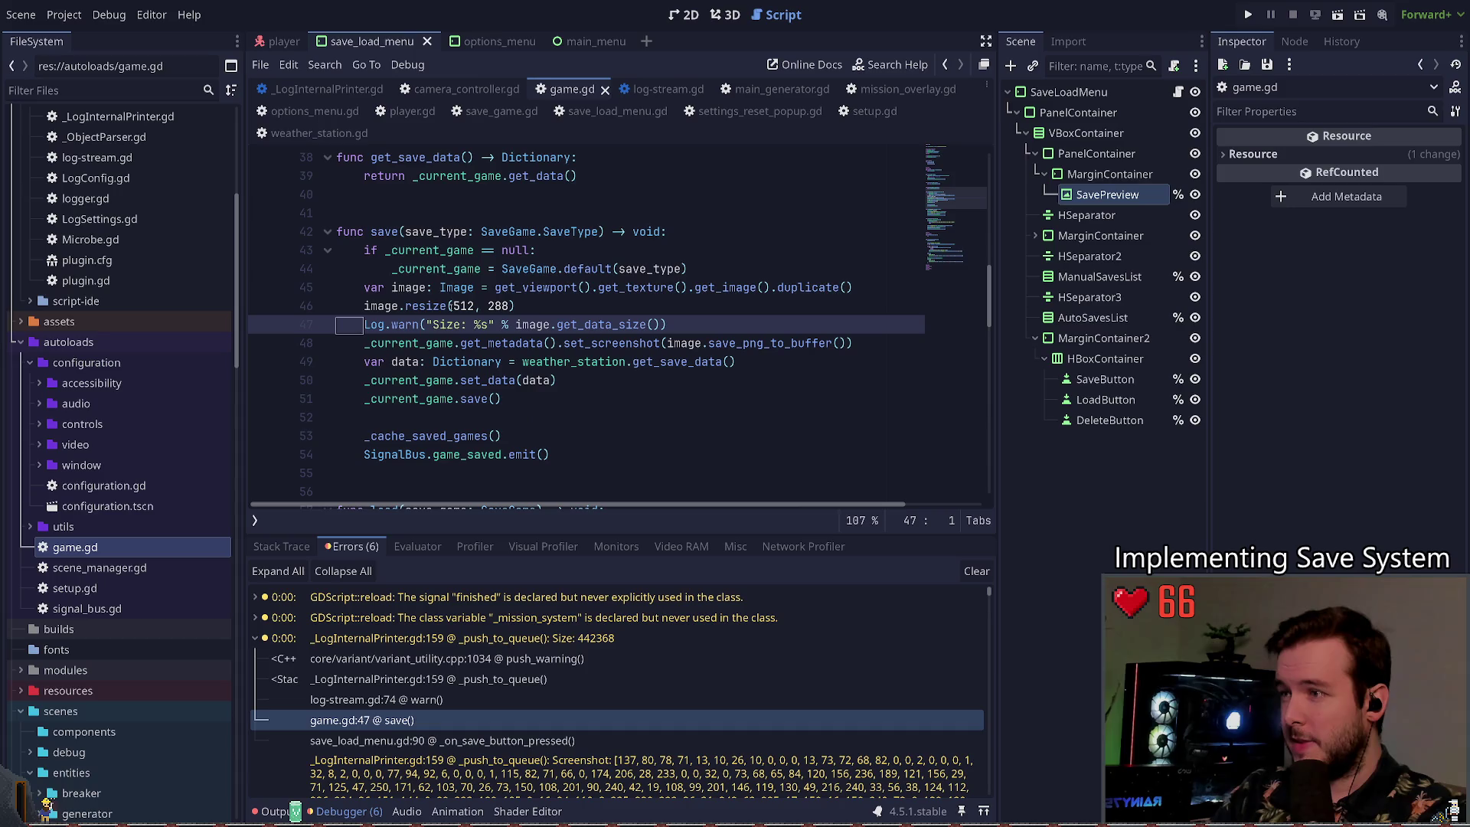
{"action": "left_click_drag", "start_coordinate": [377, 325], "coordinate": [364, 325]}
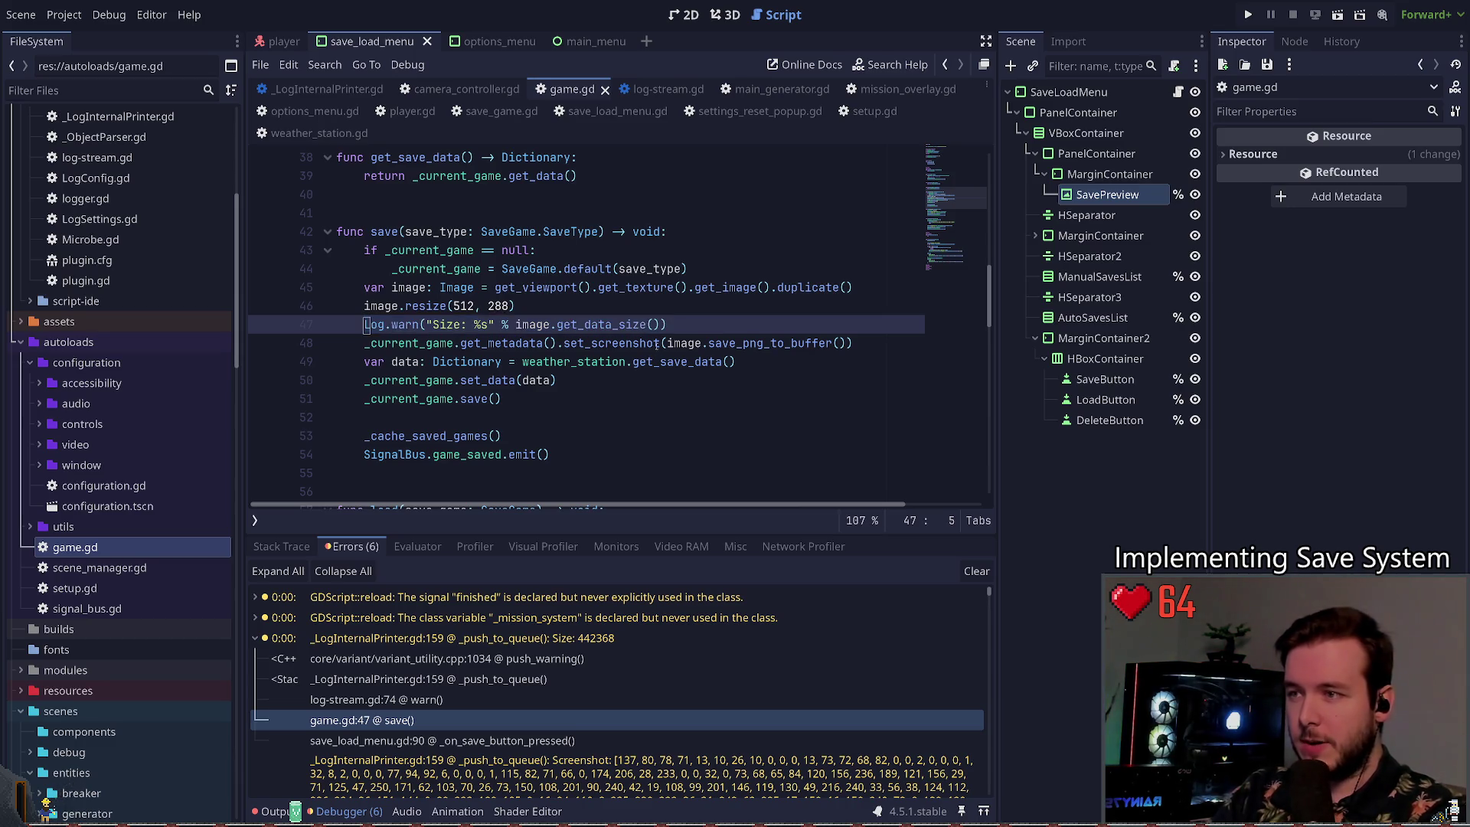
Step: Replace save_png_to_buffer() with get_data() on game.gd line 48 and save
{"action": "left_click", "coordinate": [711, 343]}
{"action": "key", "text": "ctrl+Delete"}
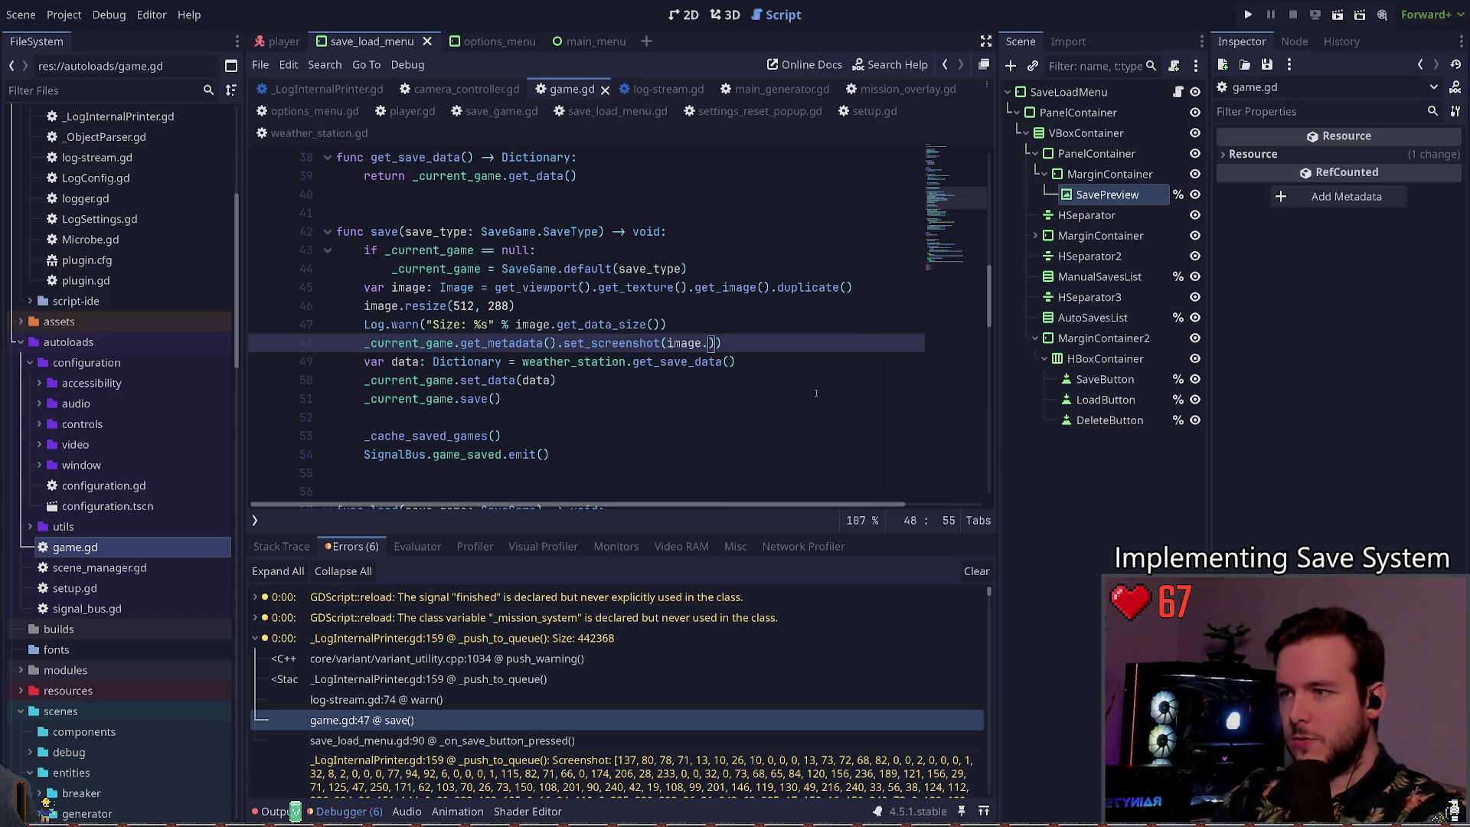
{"action": "type", "text": "get_da"}
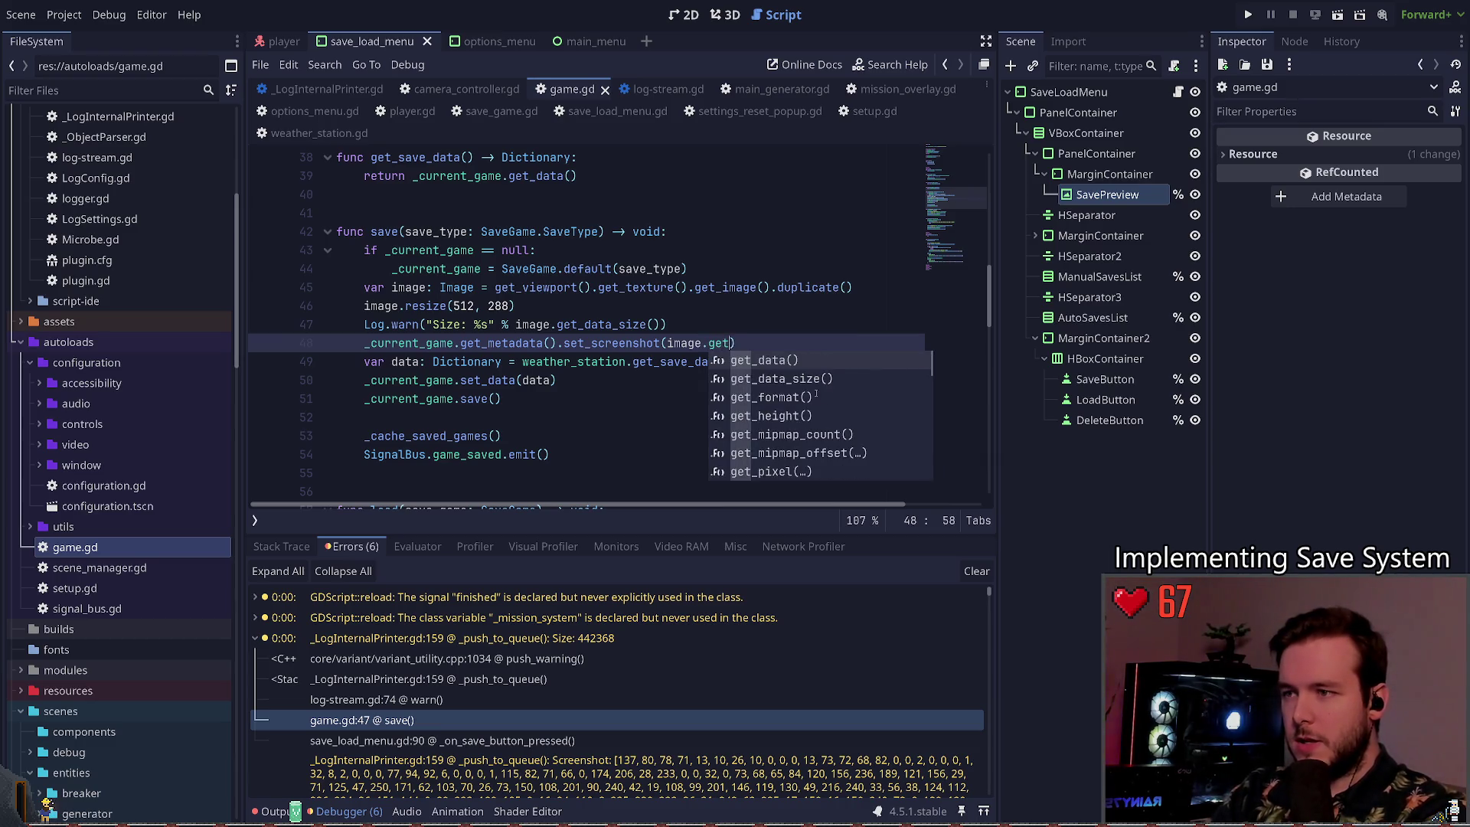
{"action": "key", "text": "Return"}
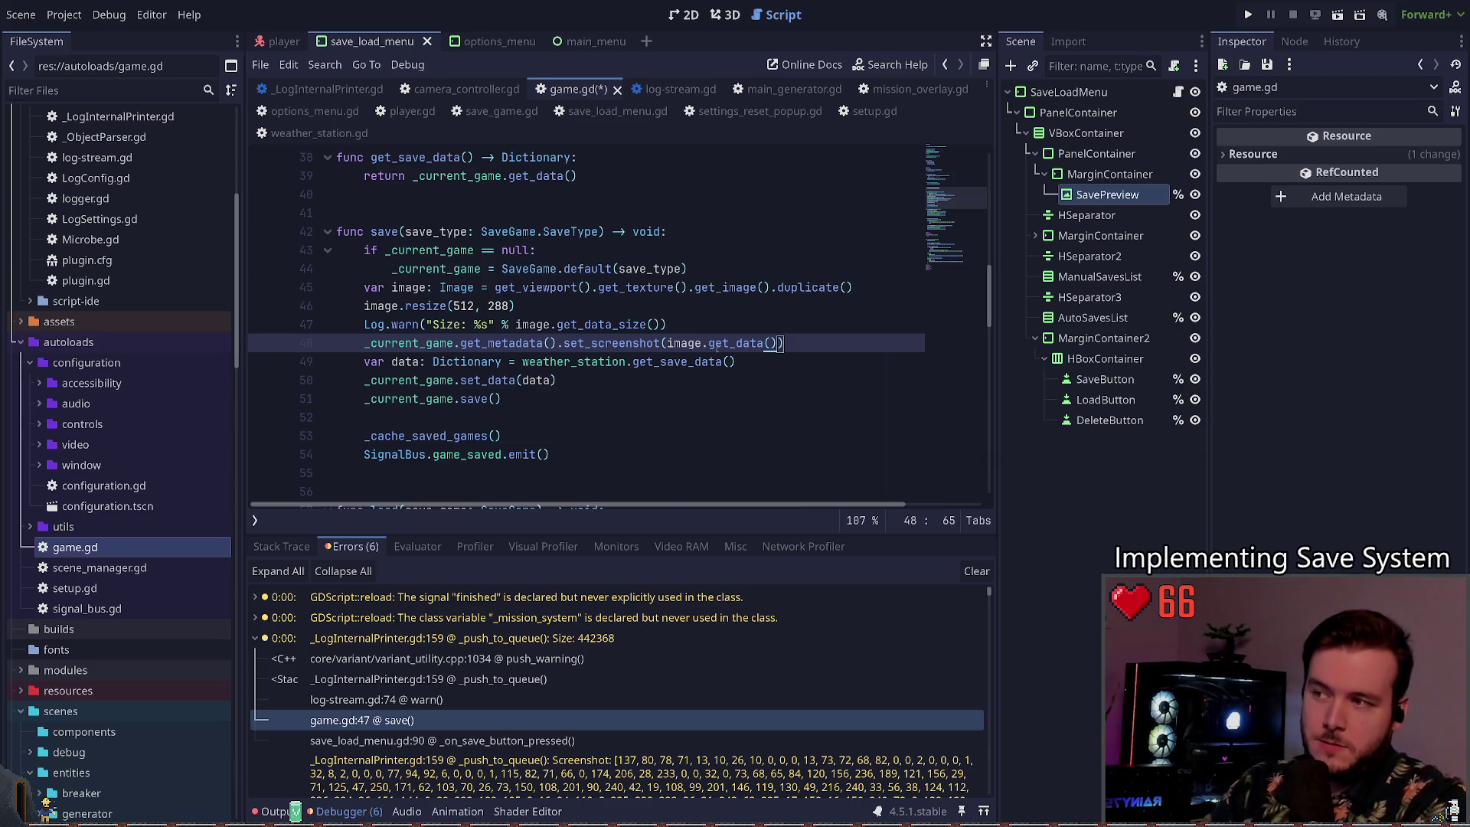
{"action": "key", "text": "ctrl+s"}
{"action": "key", "text": "Up"}
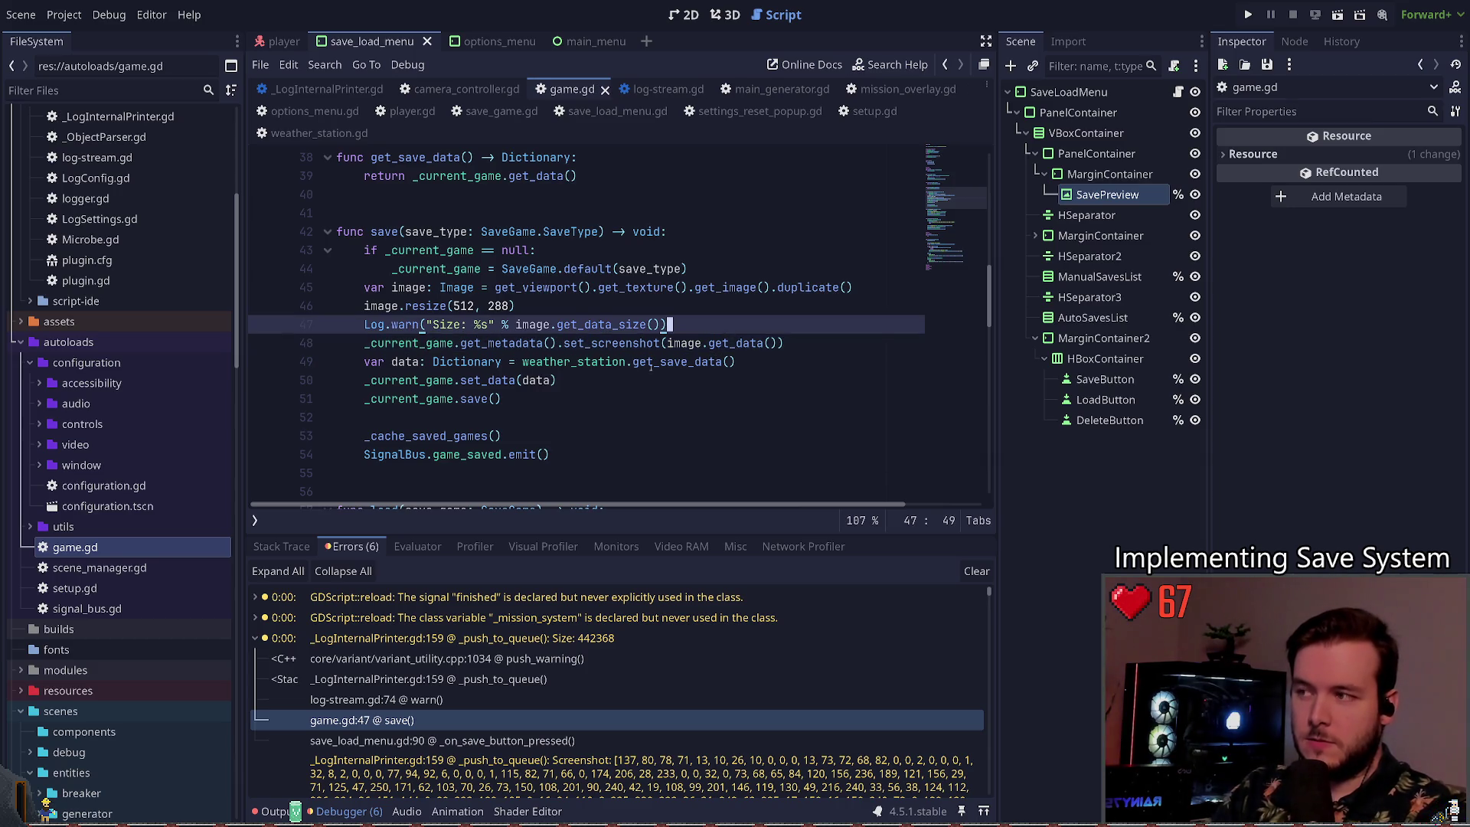
Step: Undo the line 48 edits and scroll through game.gd from the top
{"action": "scroll", "coordinate": [777, 335], "scroll_direction": "up", "scroll_amount": 2}
{"action": "key", "text": "ctrl+z"}
{"action": "key", "text": "ctrl+z"}
{"action": "key", "text": "ctrl+z"}
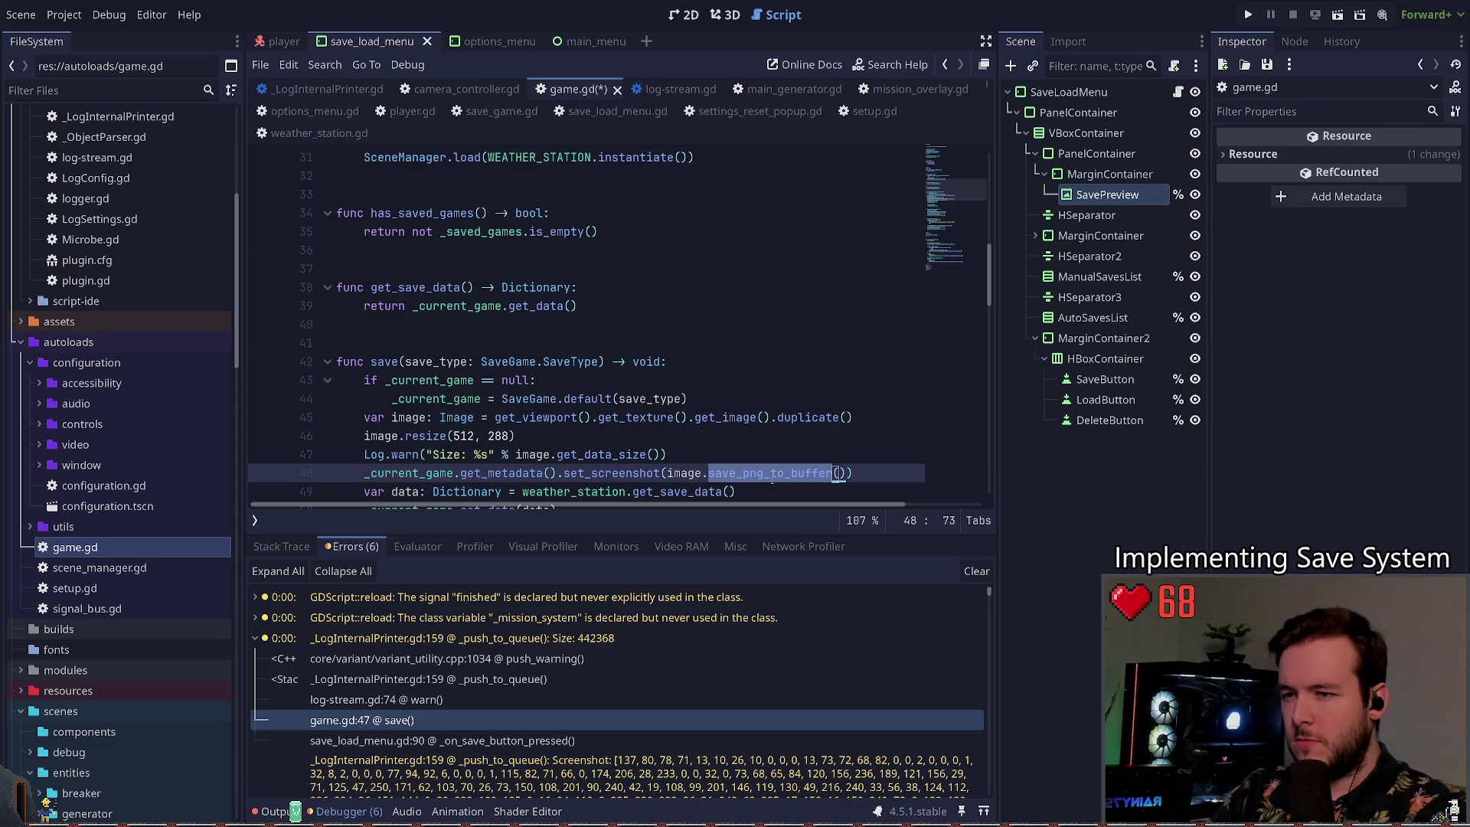
{"action": "key", "text": "ctrl+z"}
{"action": "scroll", "coordinate": [772, 483], "scroll_direction": "up", "scroll_amount": 4}
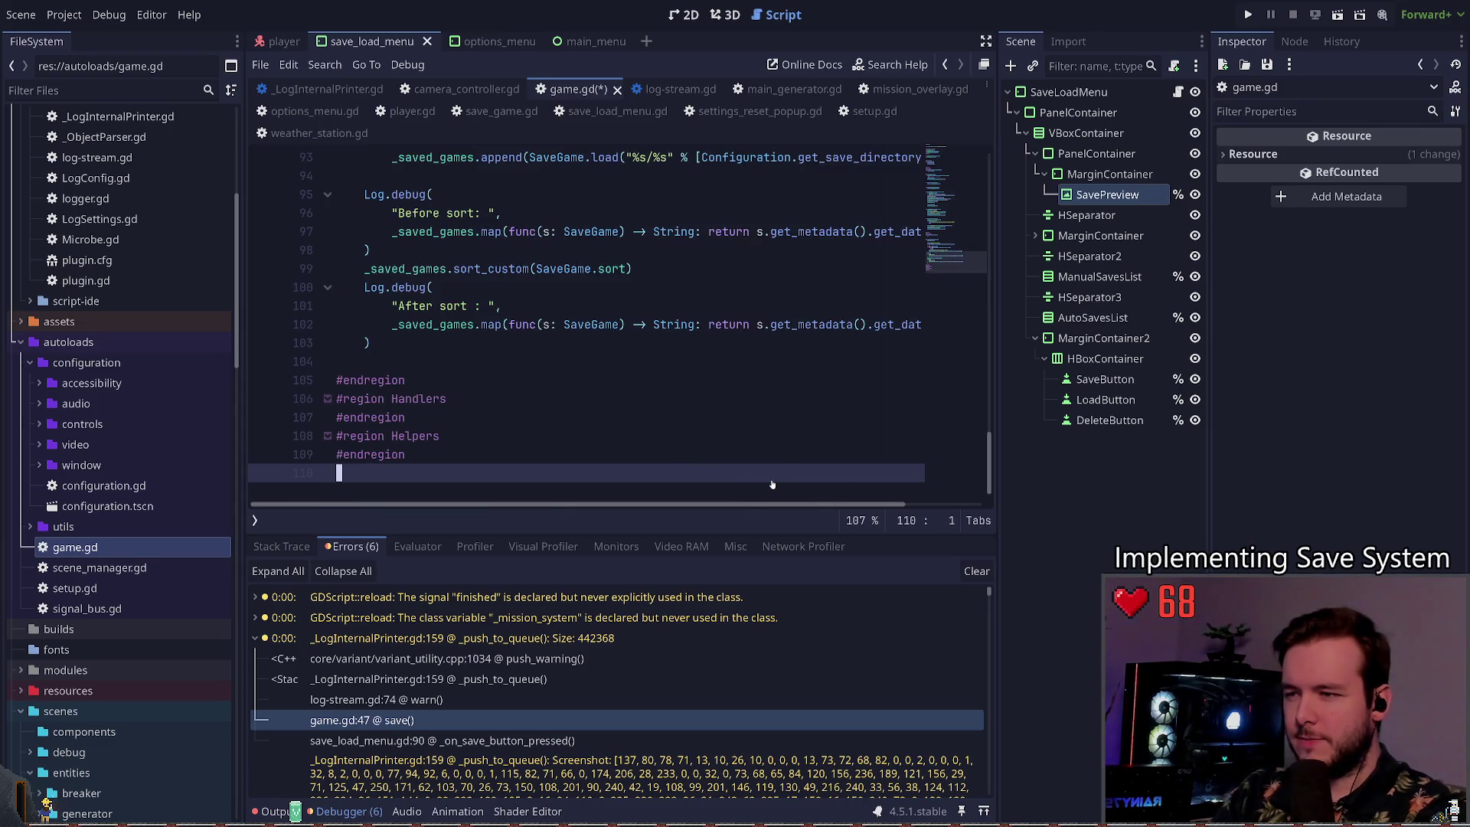
{"action": "key", "text": "ctrl+Home"}
{"action": "scroll", "coordinate": [775, 471], "scroll_direction": "down", "scroll_amount": 10}
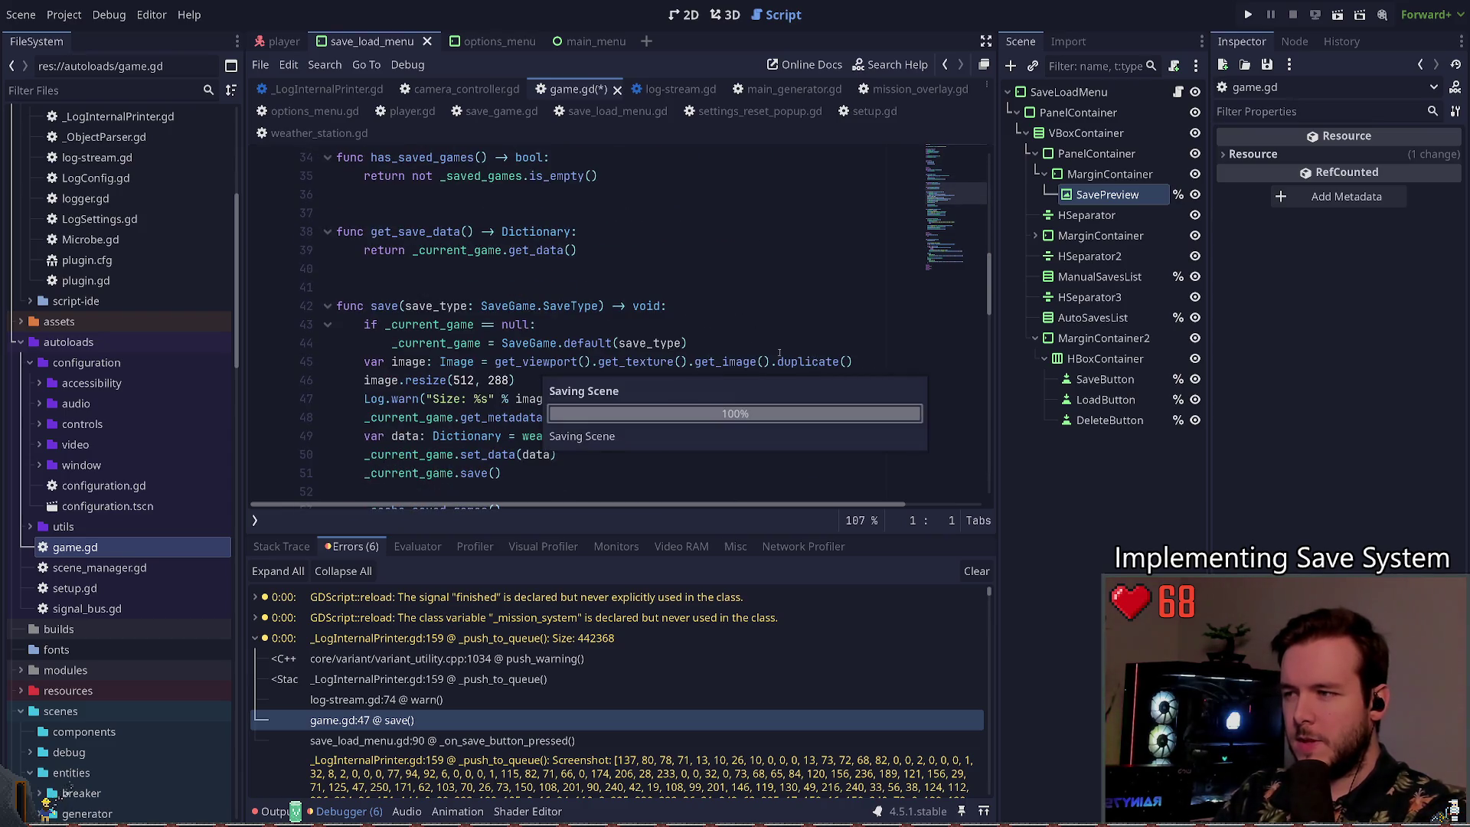
Step: Save the script, run the project, and save over the existing slot in-game
{"action": "key", "text": "ctrl+s"}
{"action": "left_click", "coordinate": [1242, 16]}
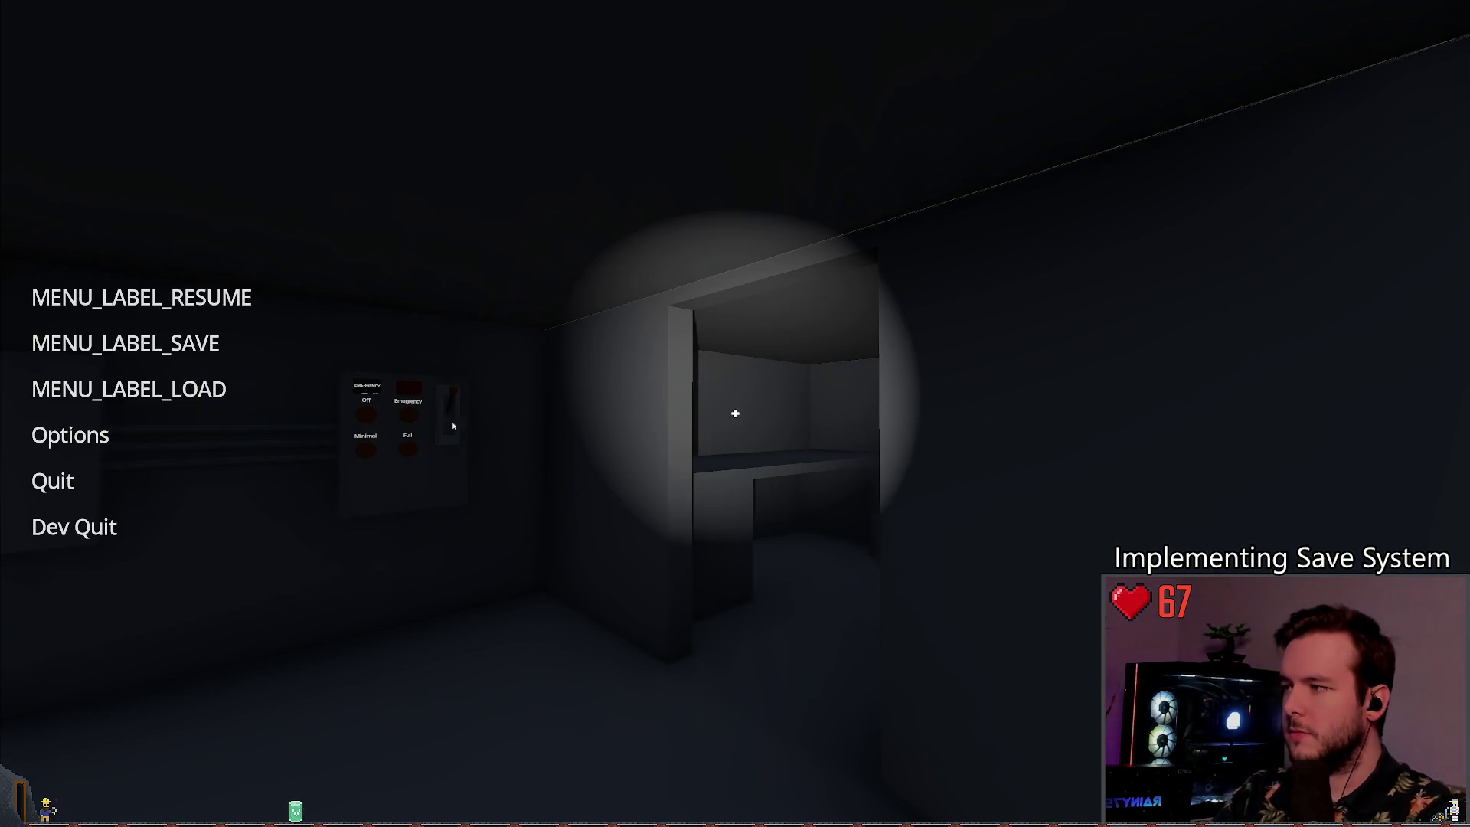
{"action": "left_click", "coordinate": [124, 342]}
{"action": "left_click", "coordinate": [352, 499]}
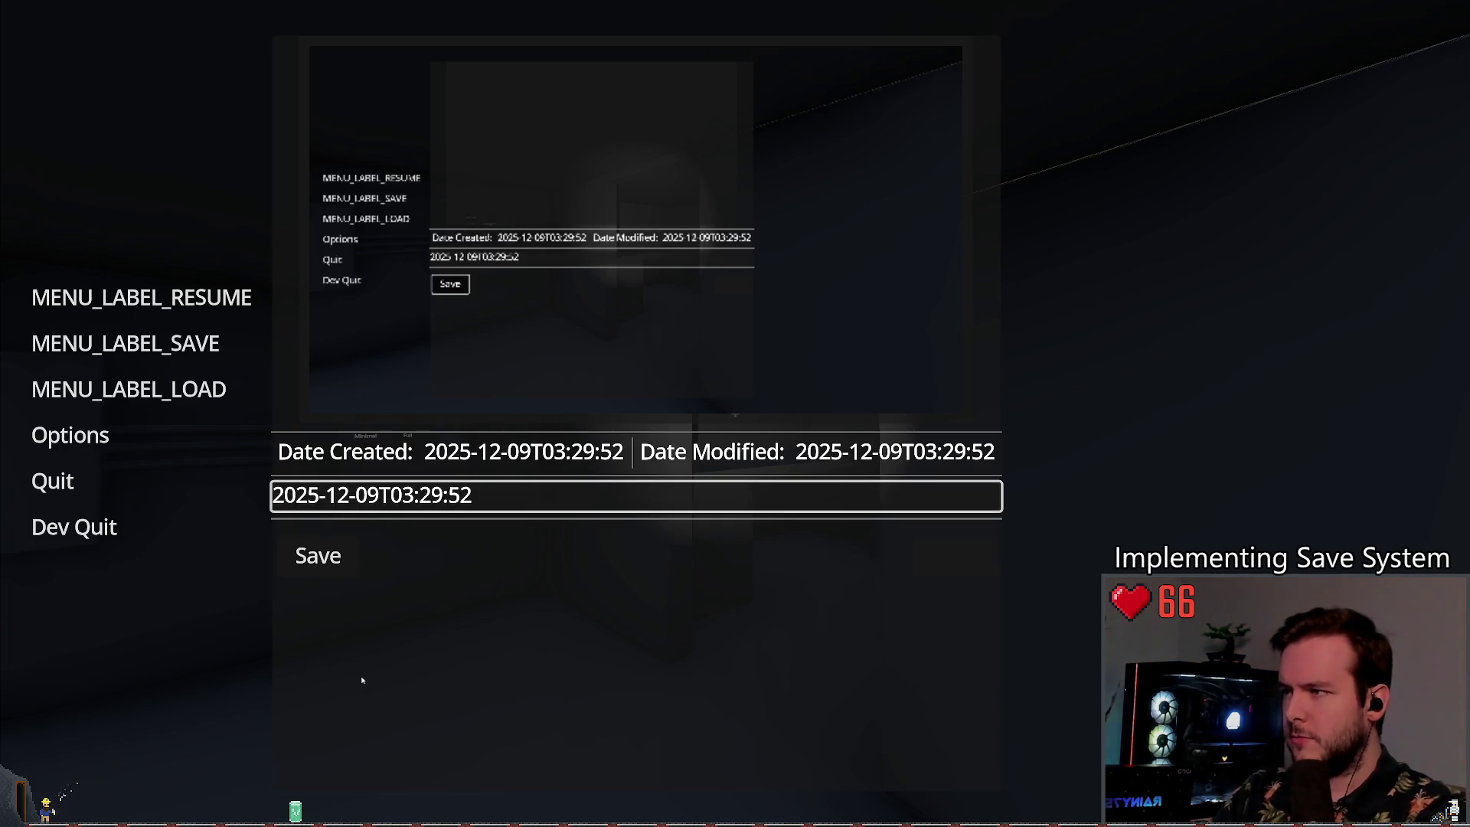
{"action": "left_click", "coordinate": [291, 555]}
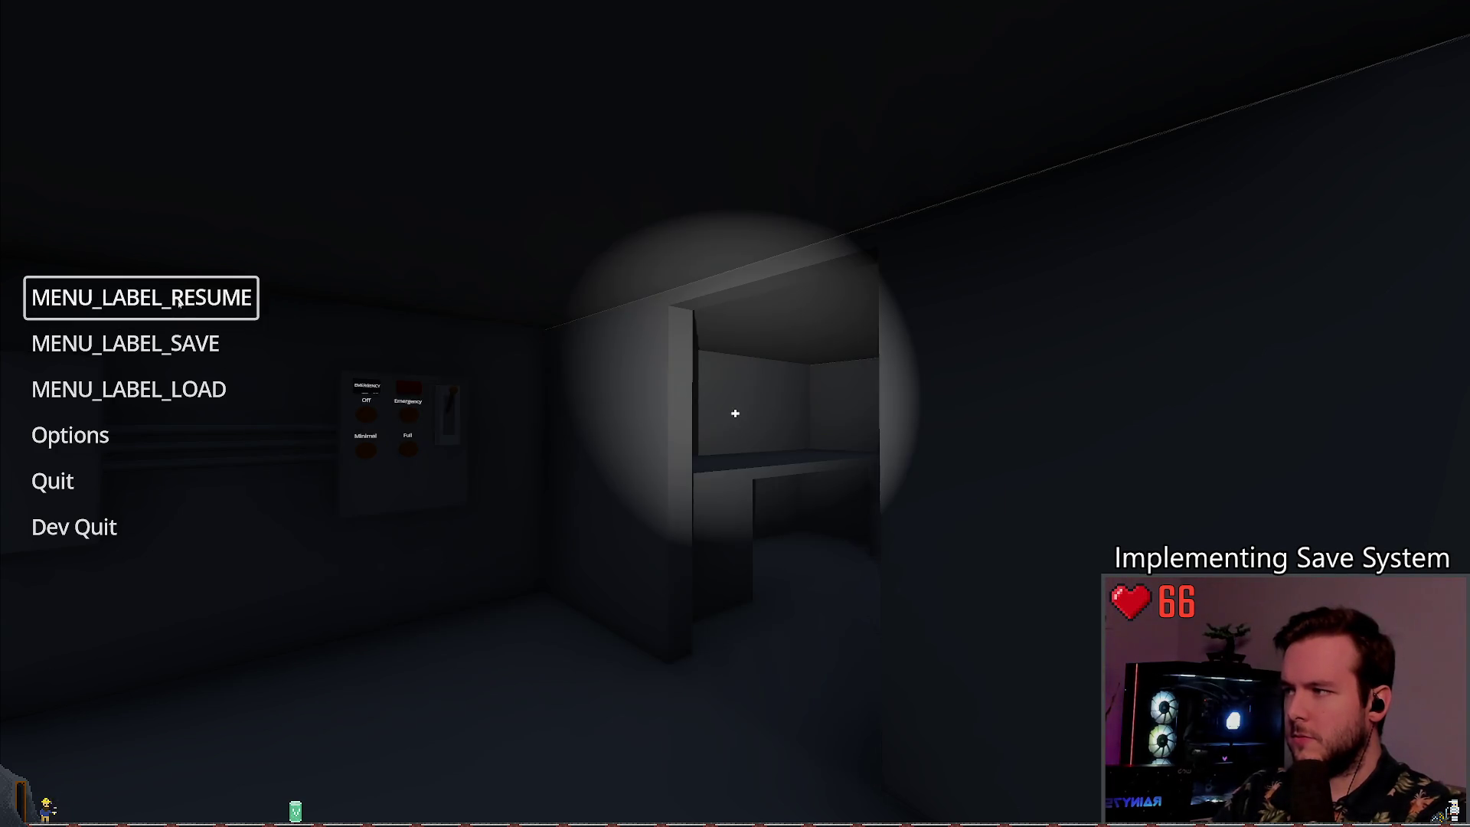
{"action": "left_click", "coordinate": [178, 302]}
Step: Save twice more from the pause menu, view the Load panel, and quit to the editor
{"action": "key", "text": "Escape"}
{"action": "left_click", "coordinate": [184, 343]}
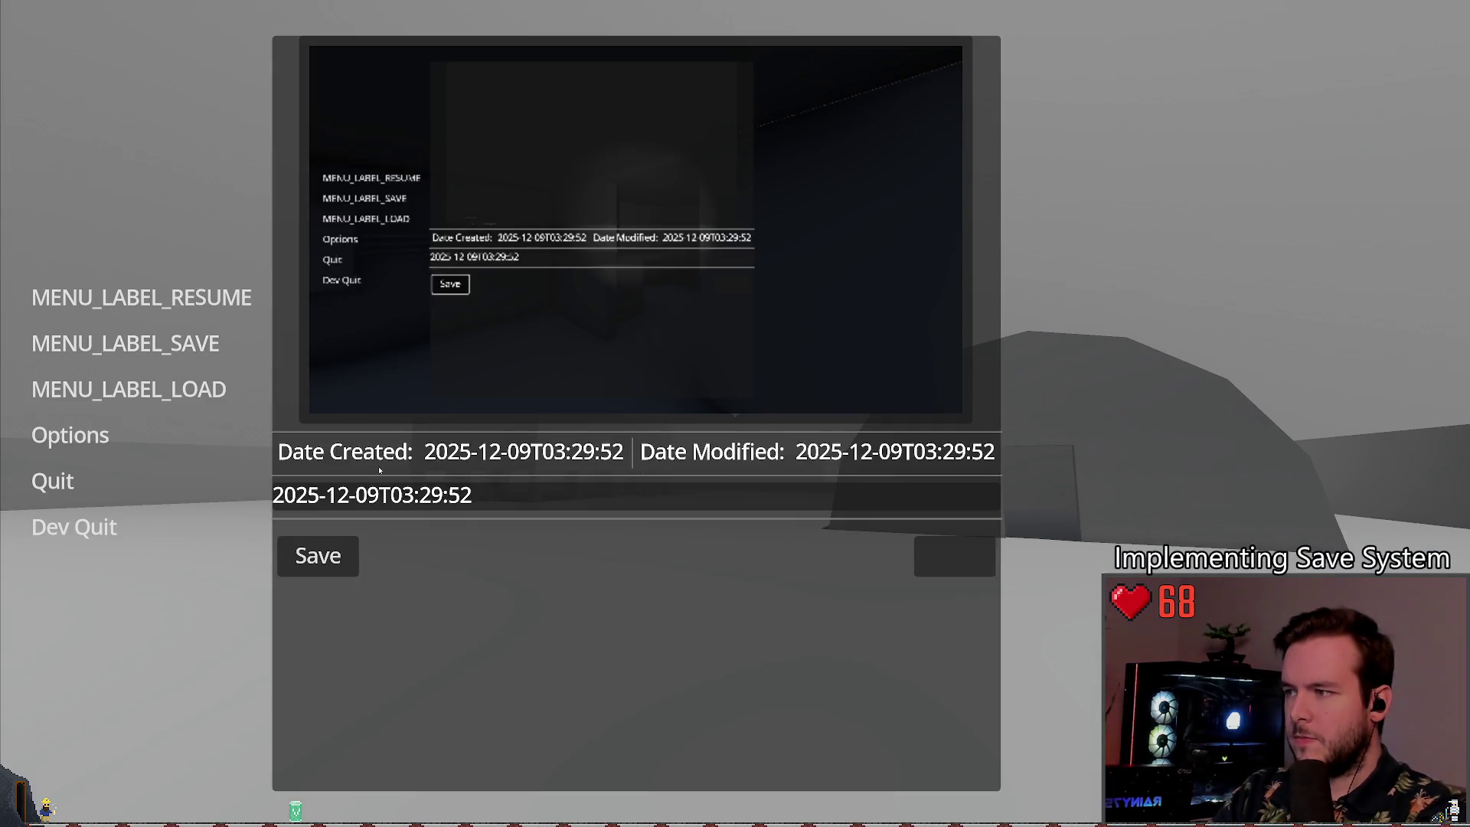
{"action": "left_click", "coordinate": [317, 556]}
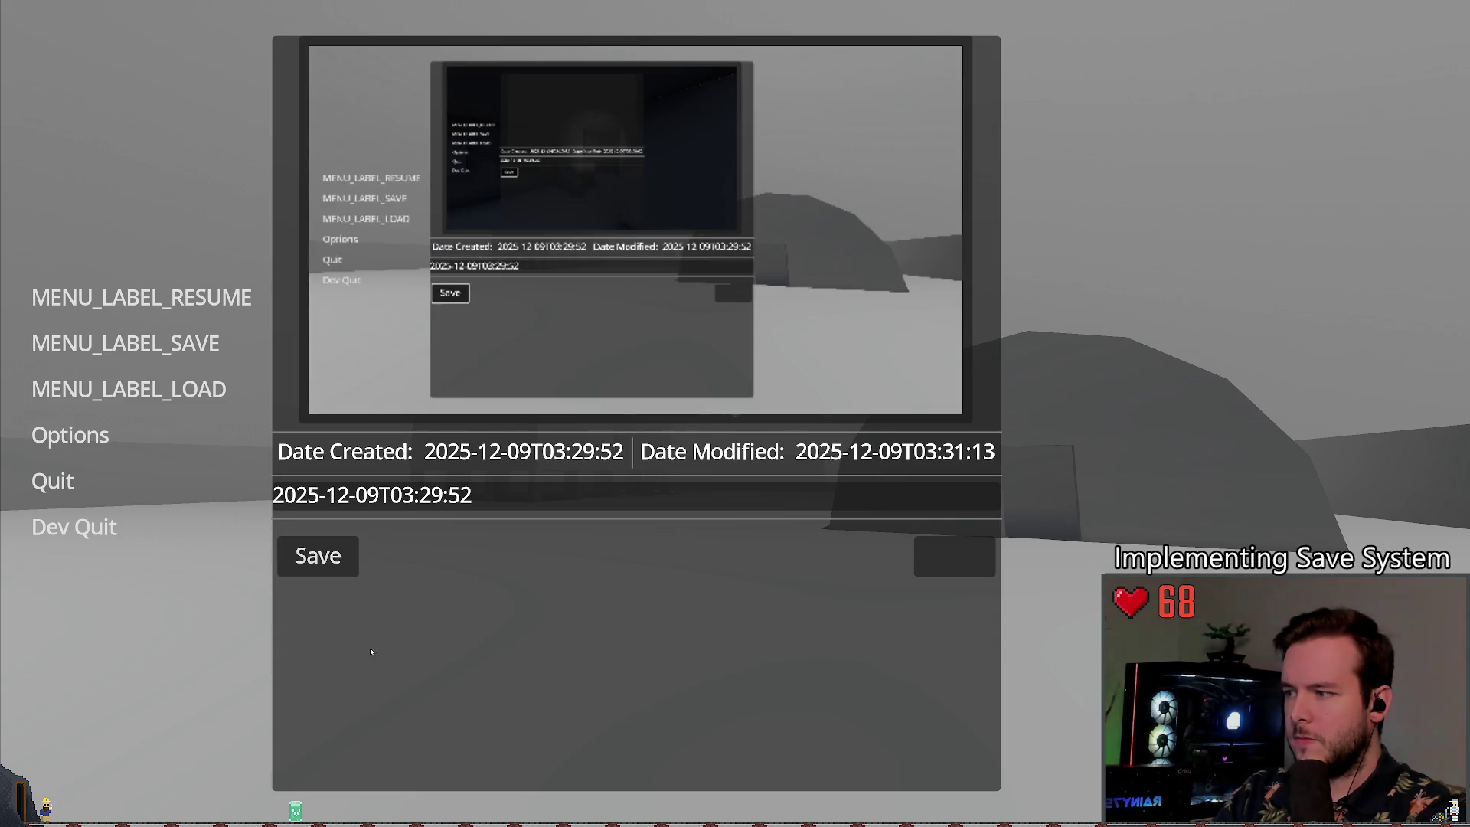
{"action": "left_click", "coordinate": [471, 494]}
{"action": "key", "text": "Escape"}
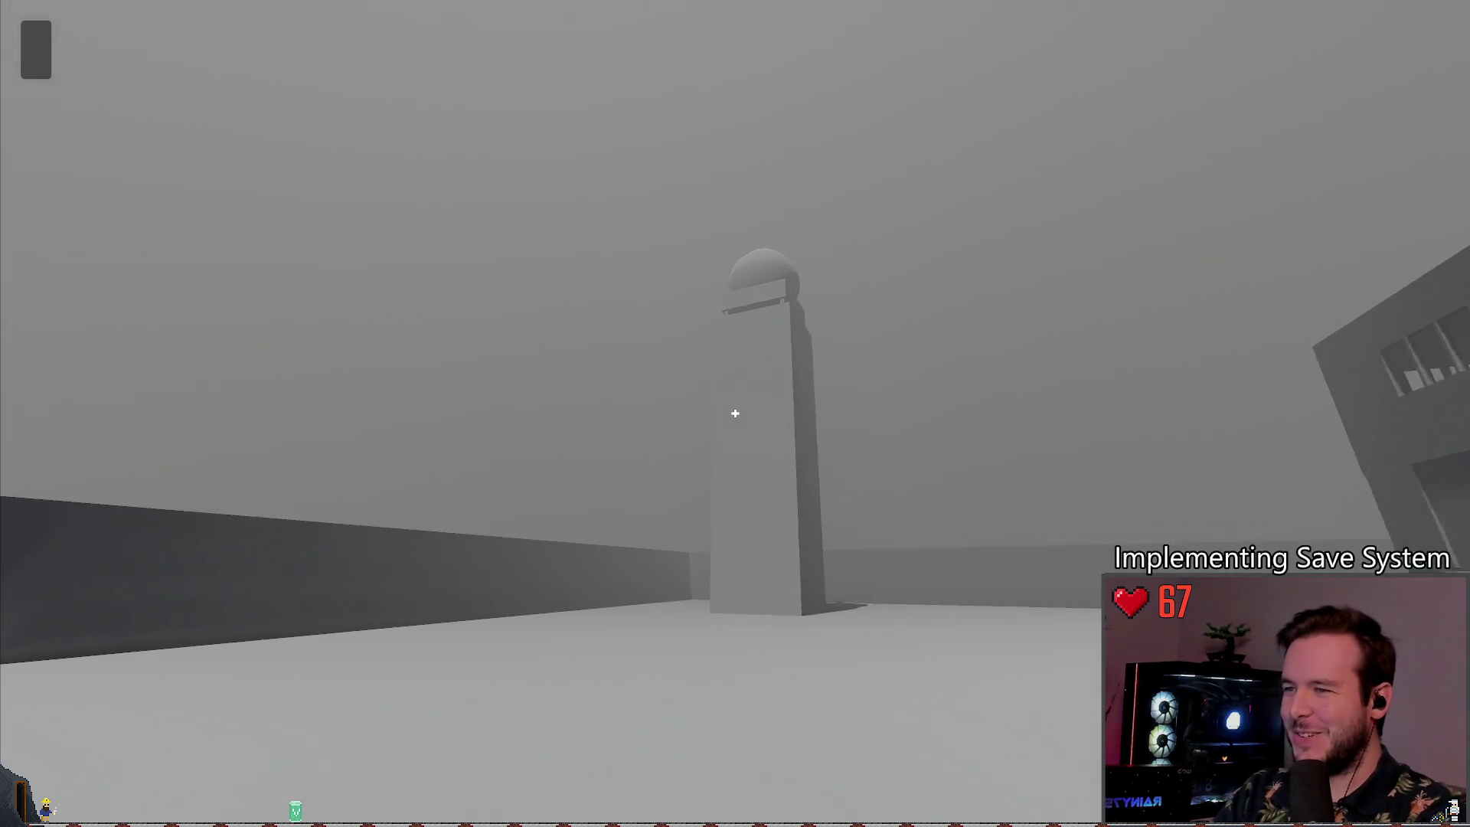
{"action": "key", "text": "Escape"}
{"action": "left_click", "coordinate": [125, 343]}
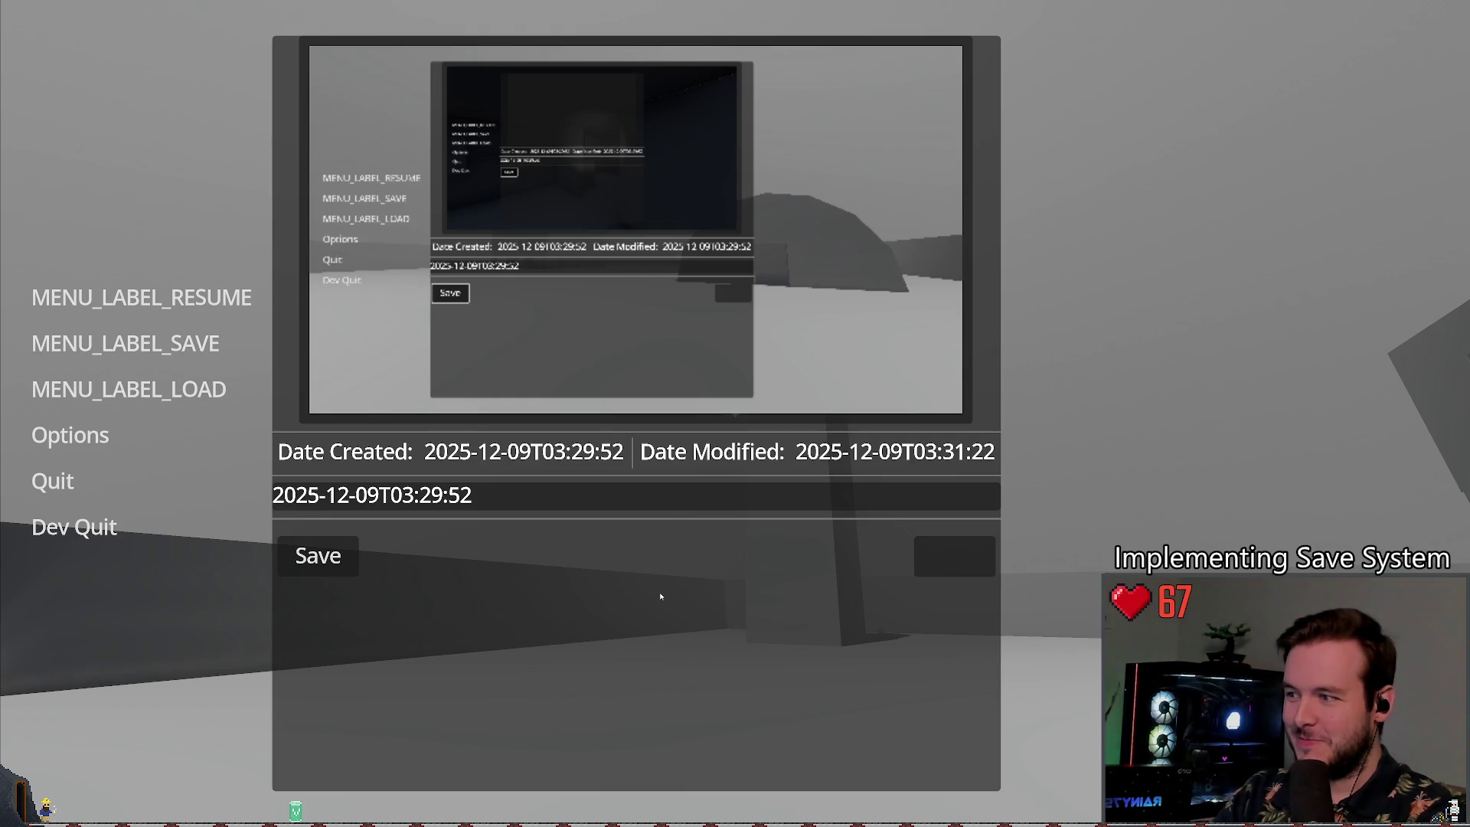
{"action": "key", "text": "Return"}
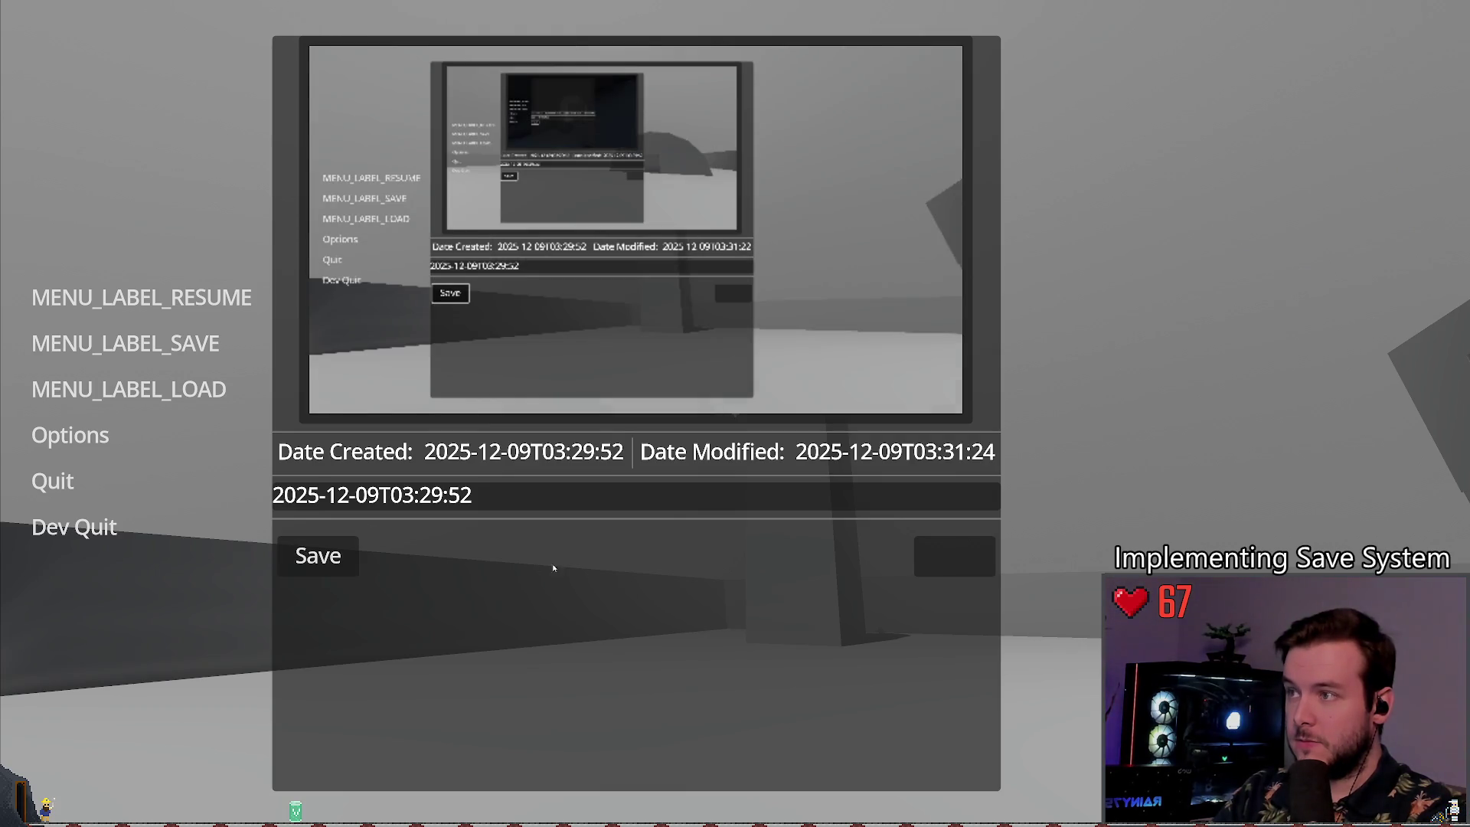
{"action": "left_click", "coordinate": [146, 391]}
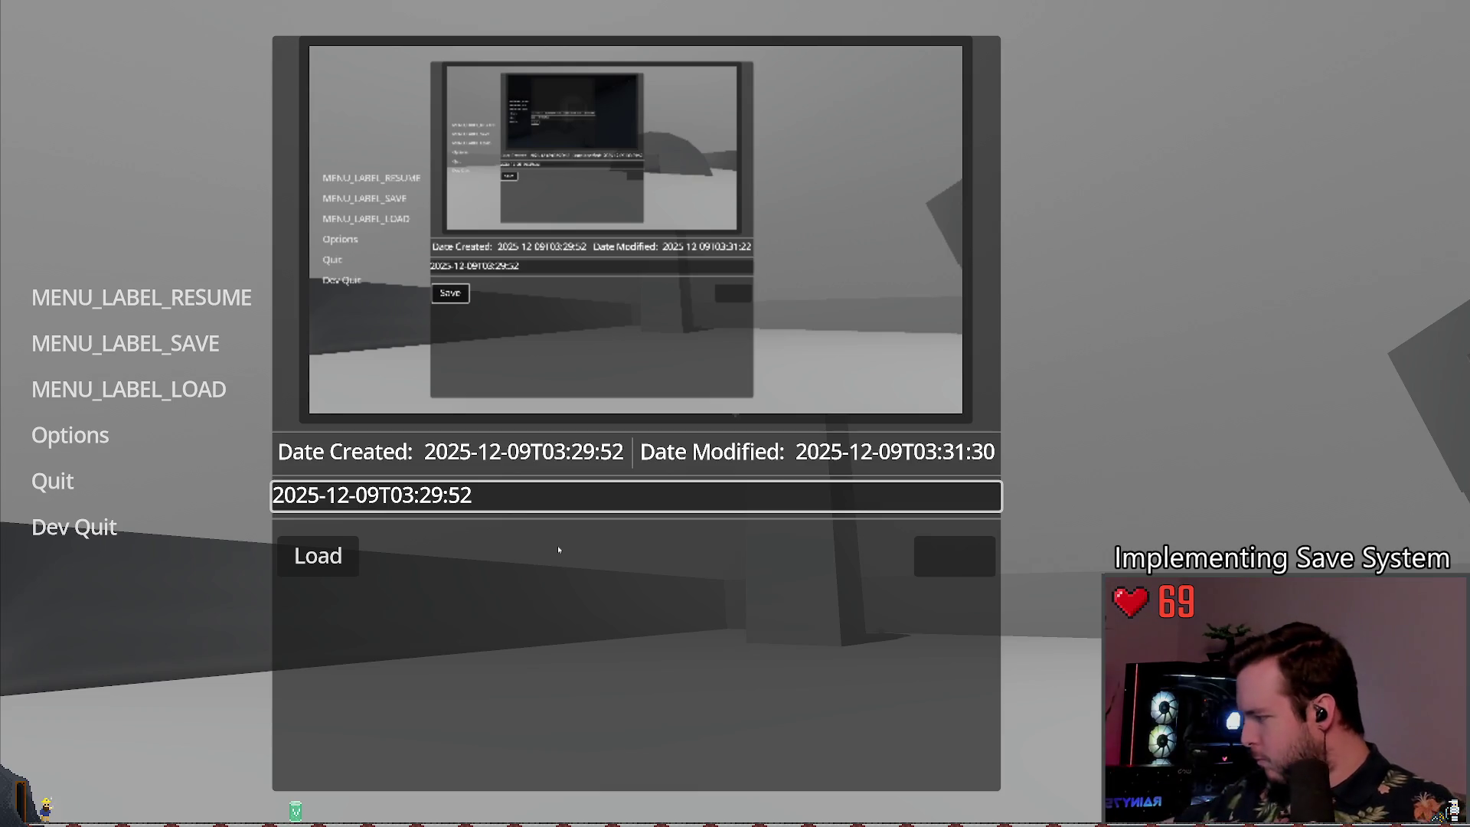
{"action": "key", "text": "Escape"}
{"action": "left_click", "coordinate": [77, 527]}
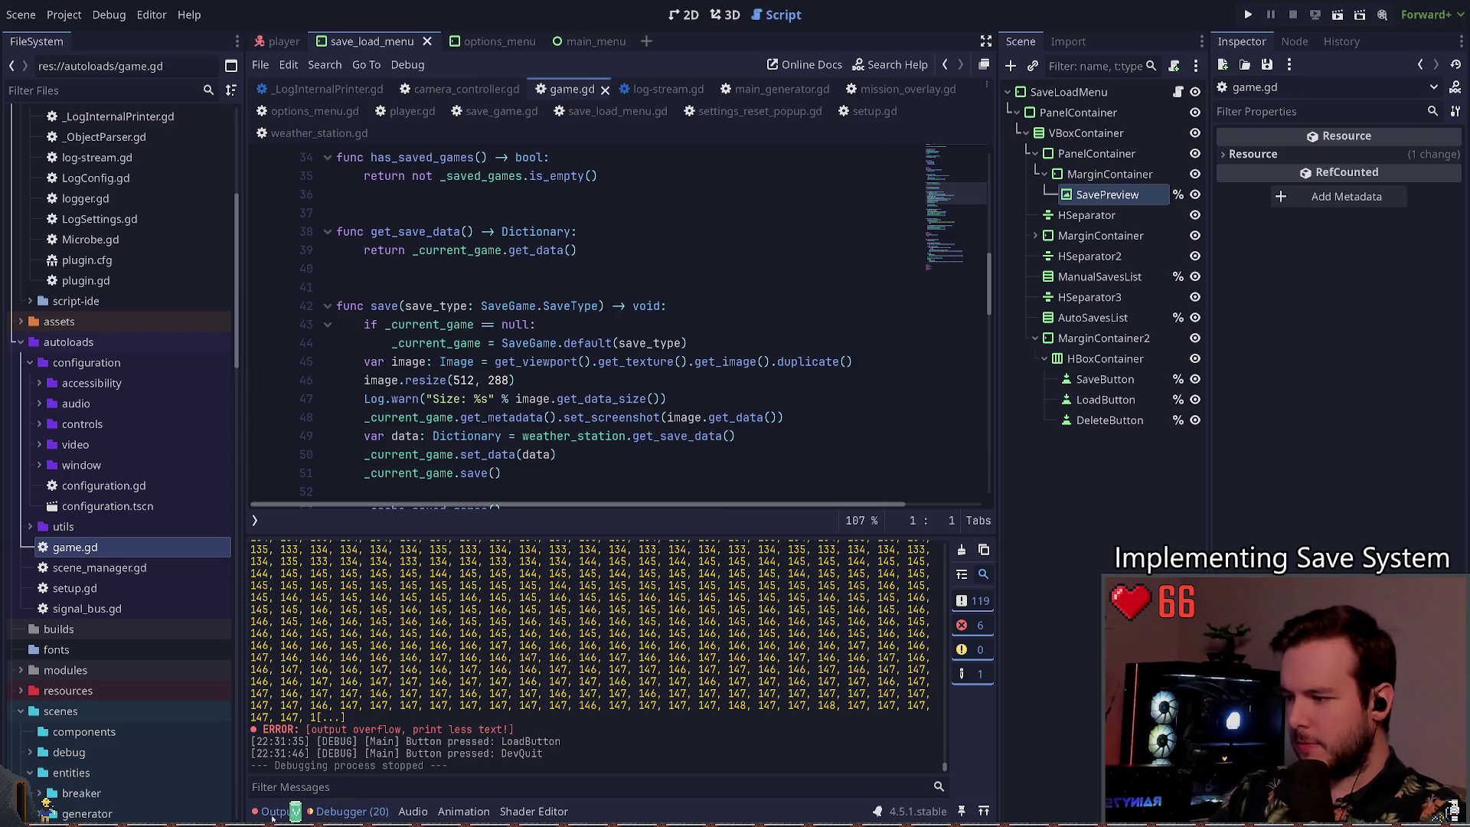
Step: Delete the Log.warn size-logging line from save() in game.gd
{"action": "key", "text": "alt+d"}
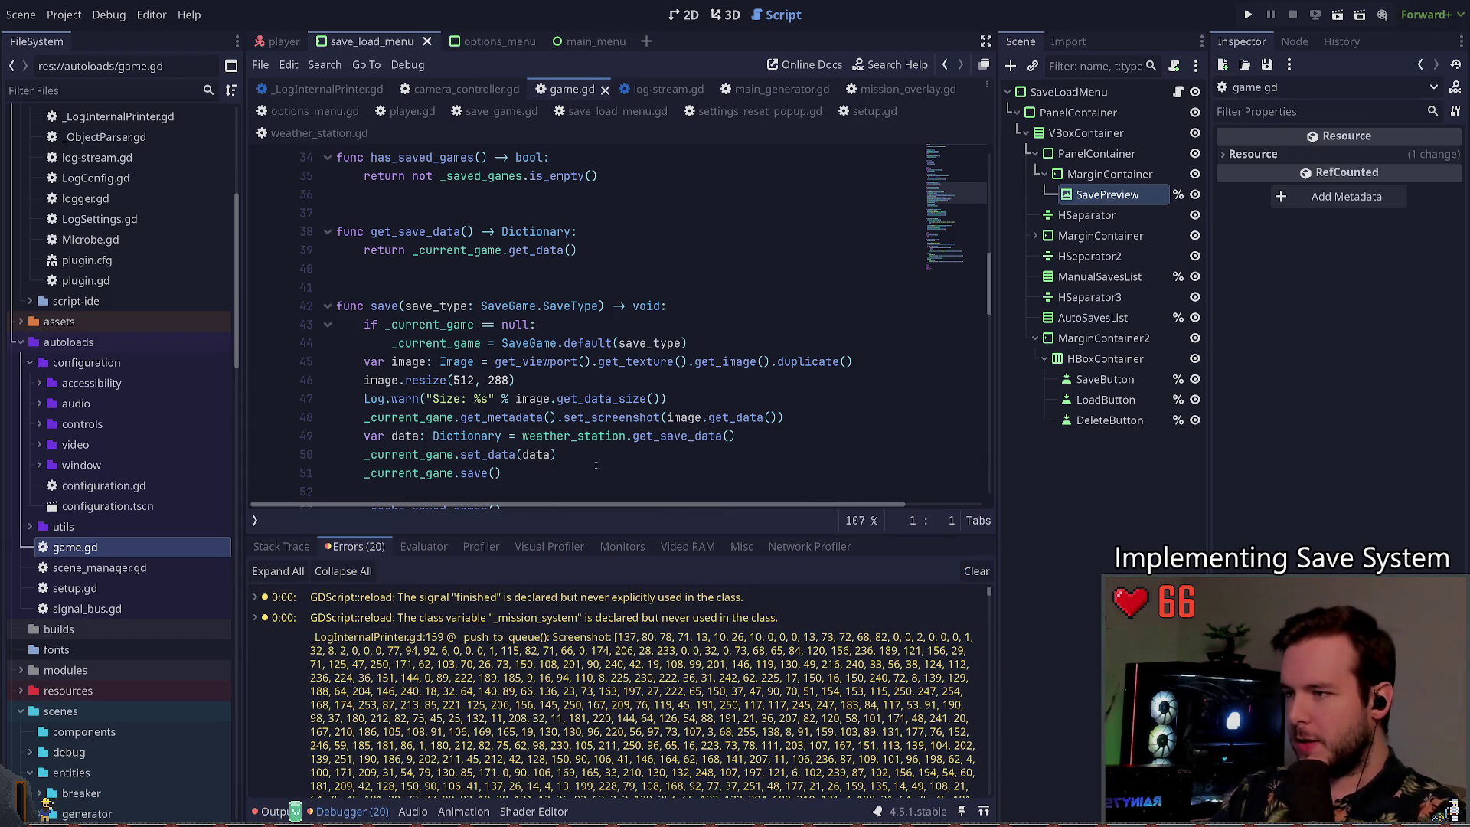
{"action": "scroll", "coordinate": [584, 343], "scroll_direction": "down", "scroll_amount": 3}
{"action": "left_click", "coordinate": [549, 231]}
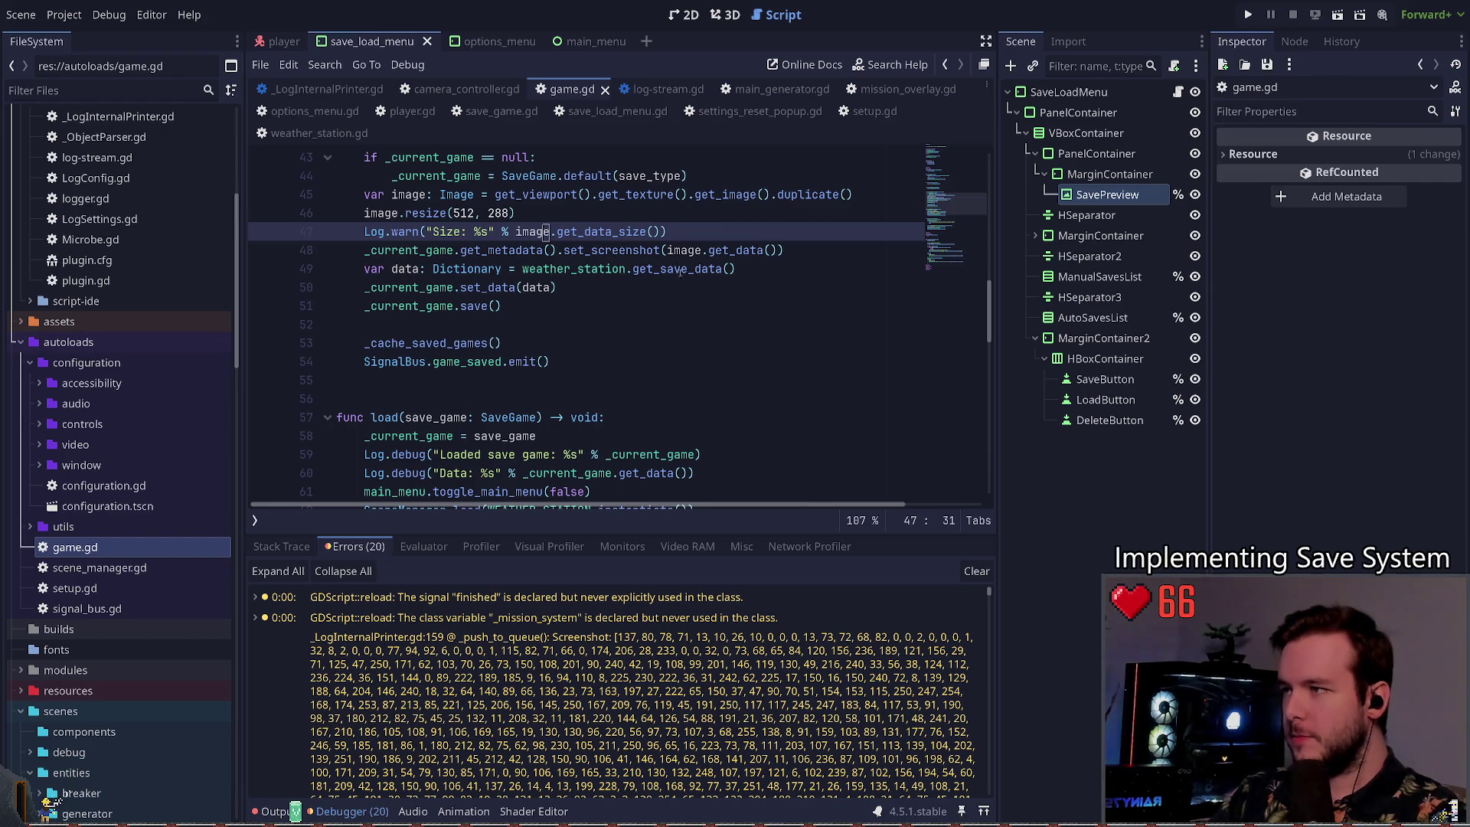
{"action": "key", "text": "ctrl+shift+k"}
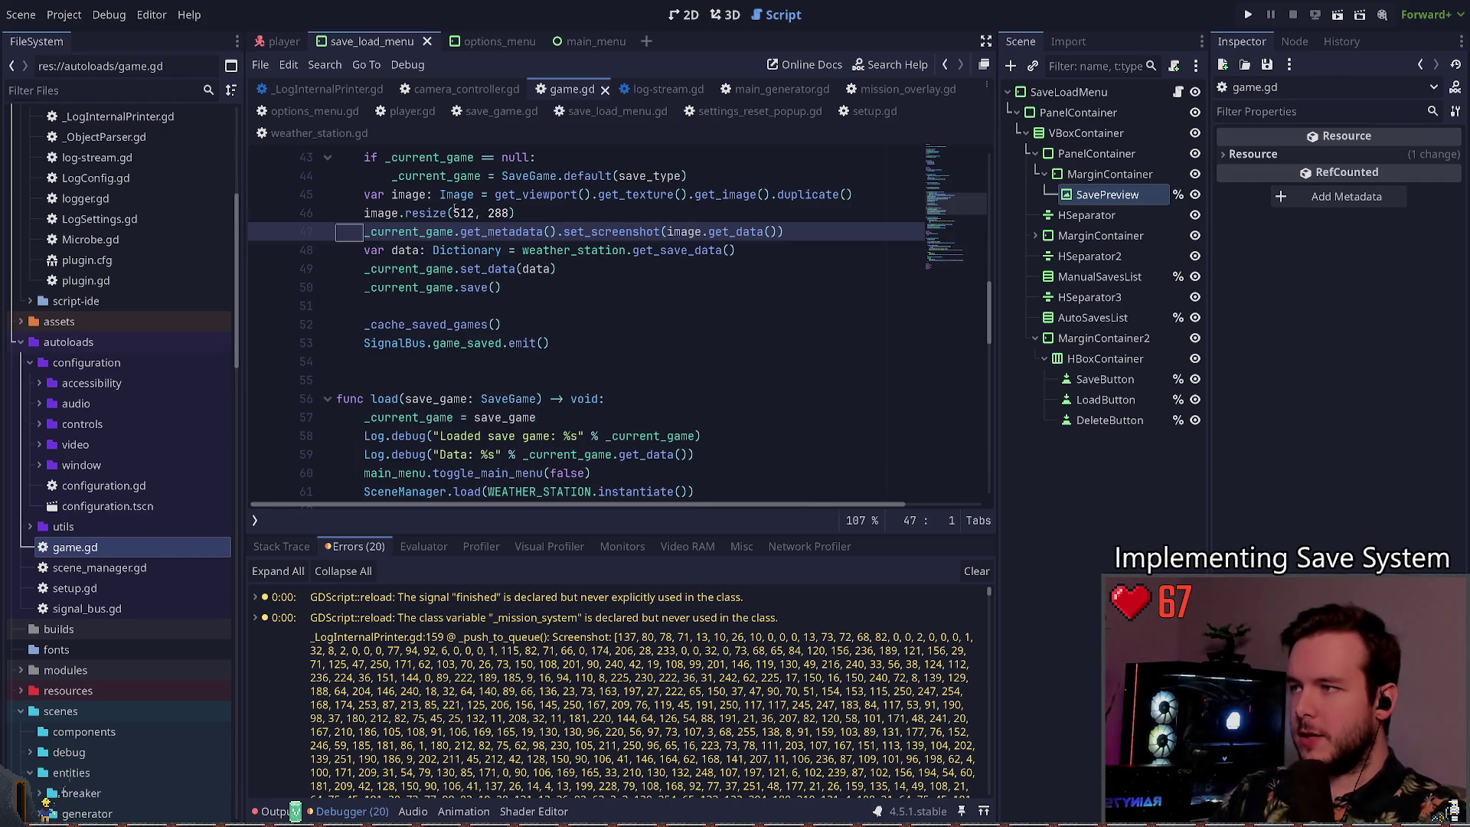
Step: Change image.resize(512, 288) to image.resize(1920, 1080)
{"action": "left_click", "coordinate": [454, 211]}
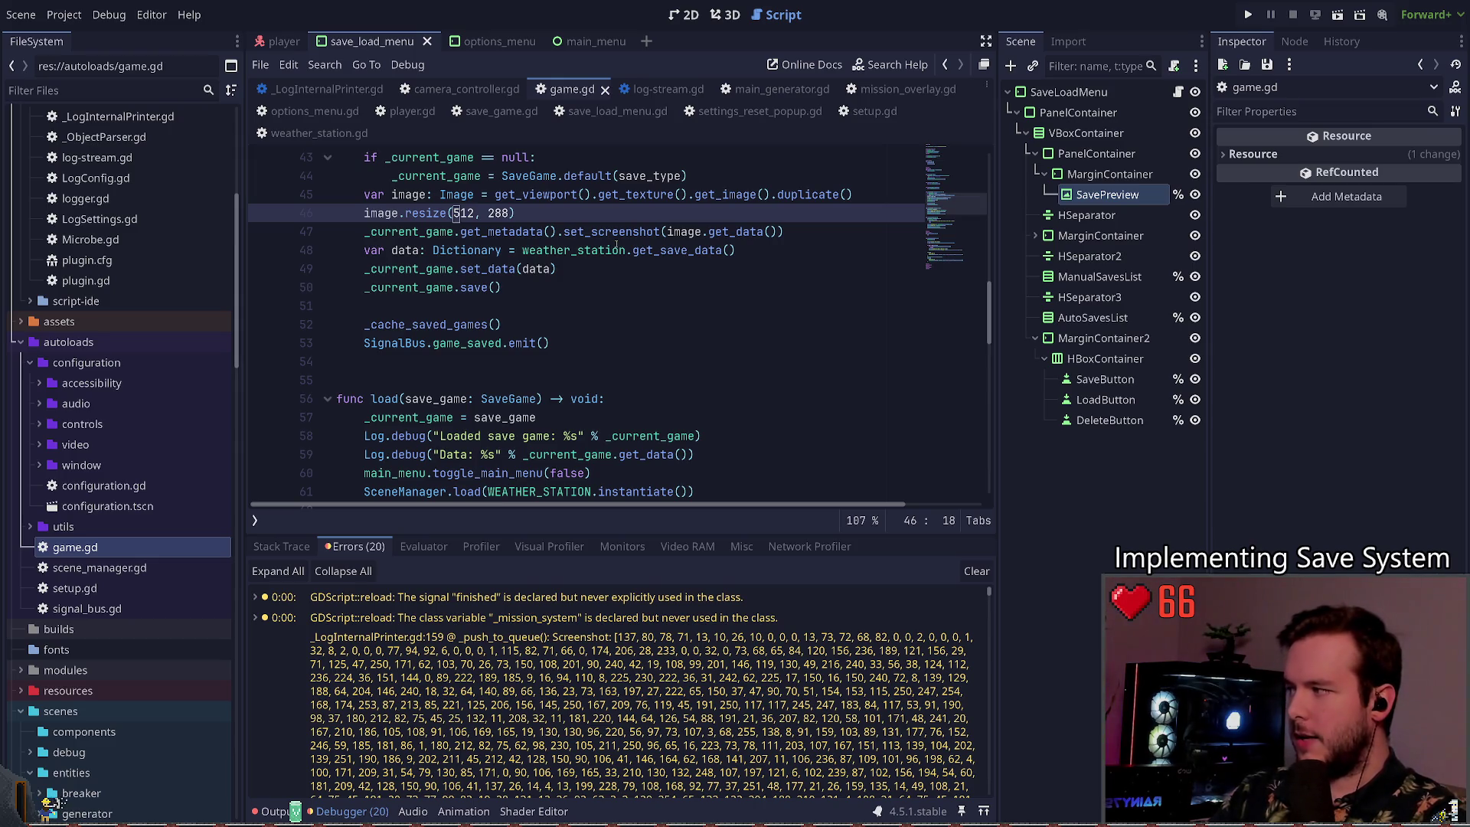
{"action": "key", "text": "Delete"}
{"action": "key", "text": "Delete"}
{"action": "key", "text": "Delete"}
{"action": "type", "text": "1920"}
{"action": "key", "text": "Right"}
{"action": "key", "text": "Right"}
{"action": "scroll", "coordinate": [617, 245], "scroll_direction": "up", "scroll_amount": 1}
{"action": "key", "text": "Delete"}
{"action": "key", "text": "Delete"}
{"action": "key", "text": "Delete"}
{"action": "type", "text": "80"}
{"action": "key", "text": "ctrl+a"}
{"action": "key", "text": "Right"}
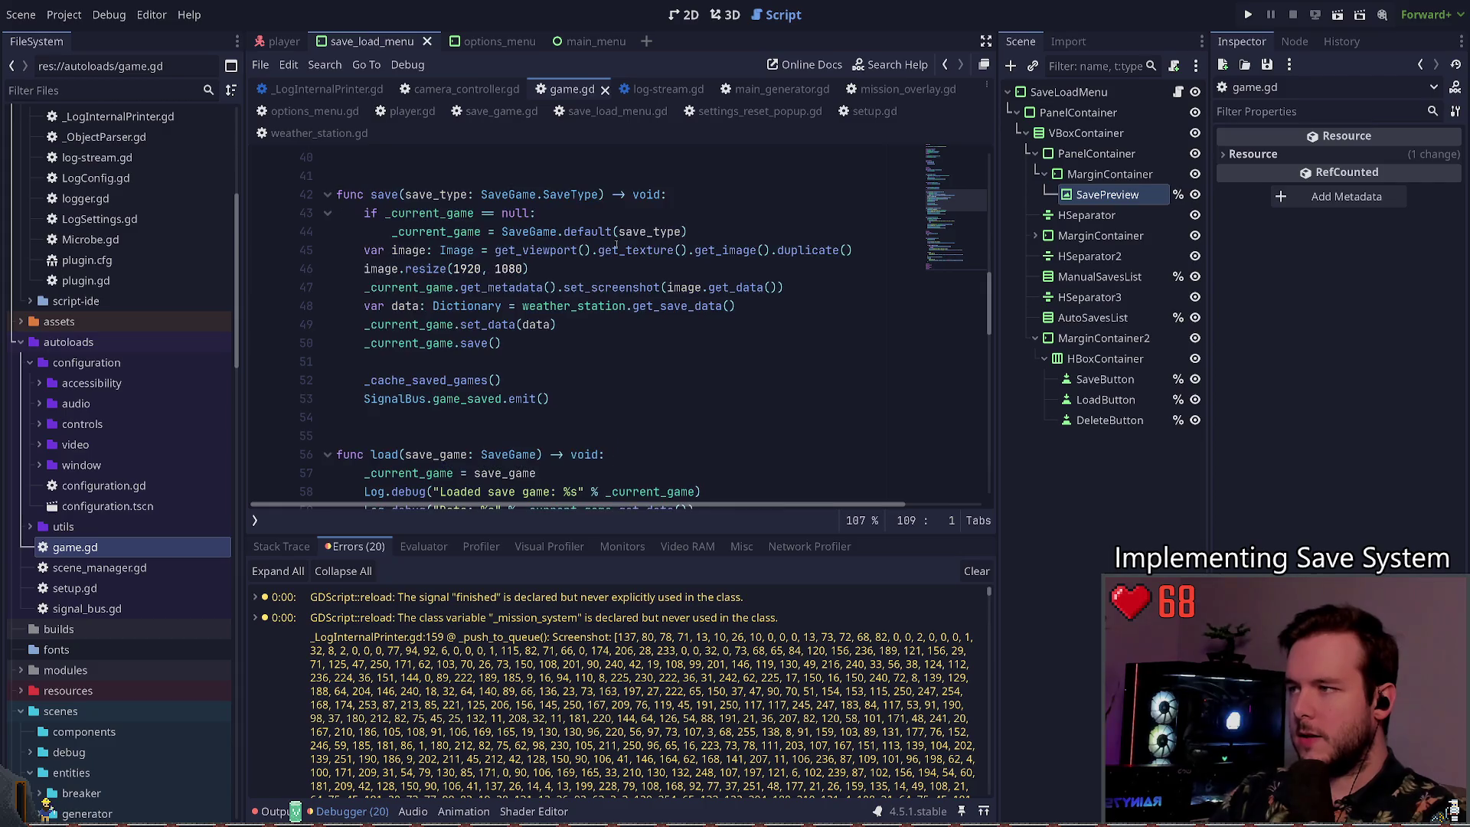
{"action": "left_click", "coordinate": [584, 257]}
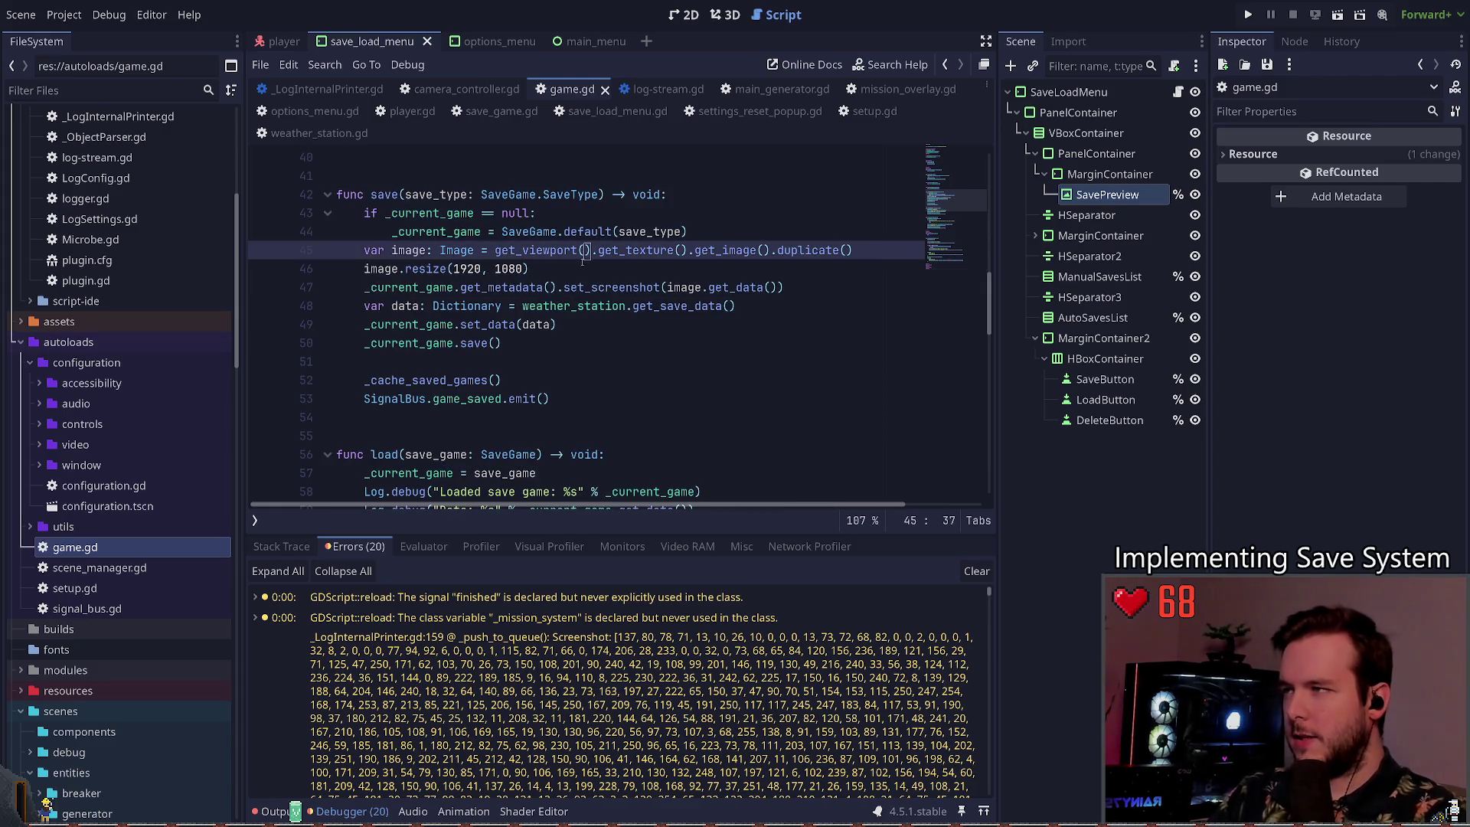
{"action": "left_click", "coordinate": [582, 262]}
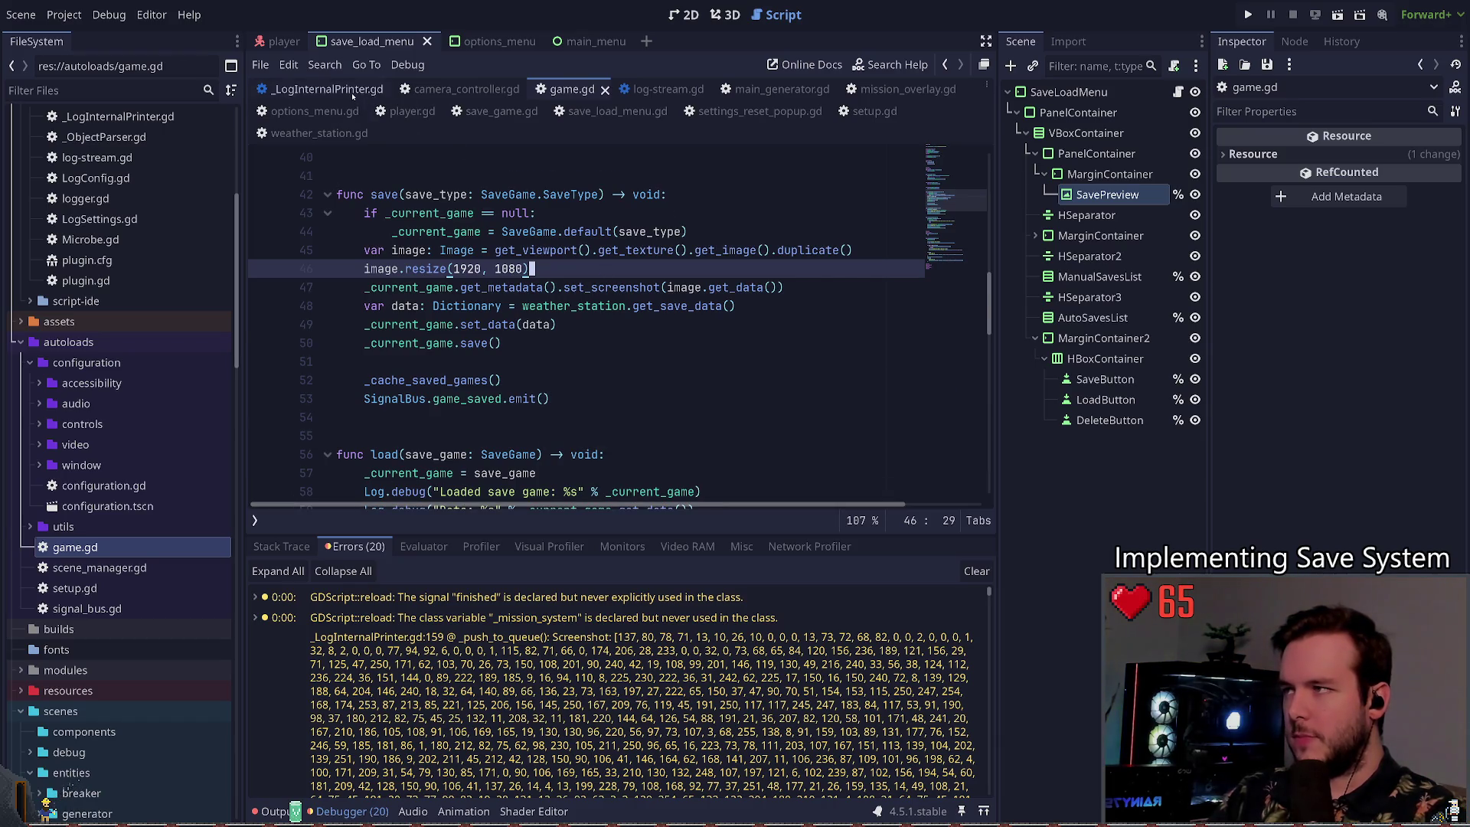
Step: Close the internal log printer and log-stream script tabs
{"action": "left_click", "coordinate": [327, 89]}
{"action": "left_click", "coordinate": [398, 89]}
{"action": "left_click", "coordinate": [550, 89]}
{"action": "left_click", "coordinate": [562, 90]}
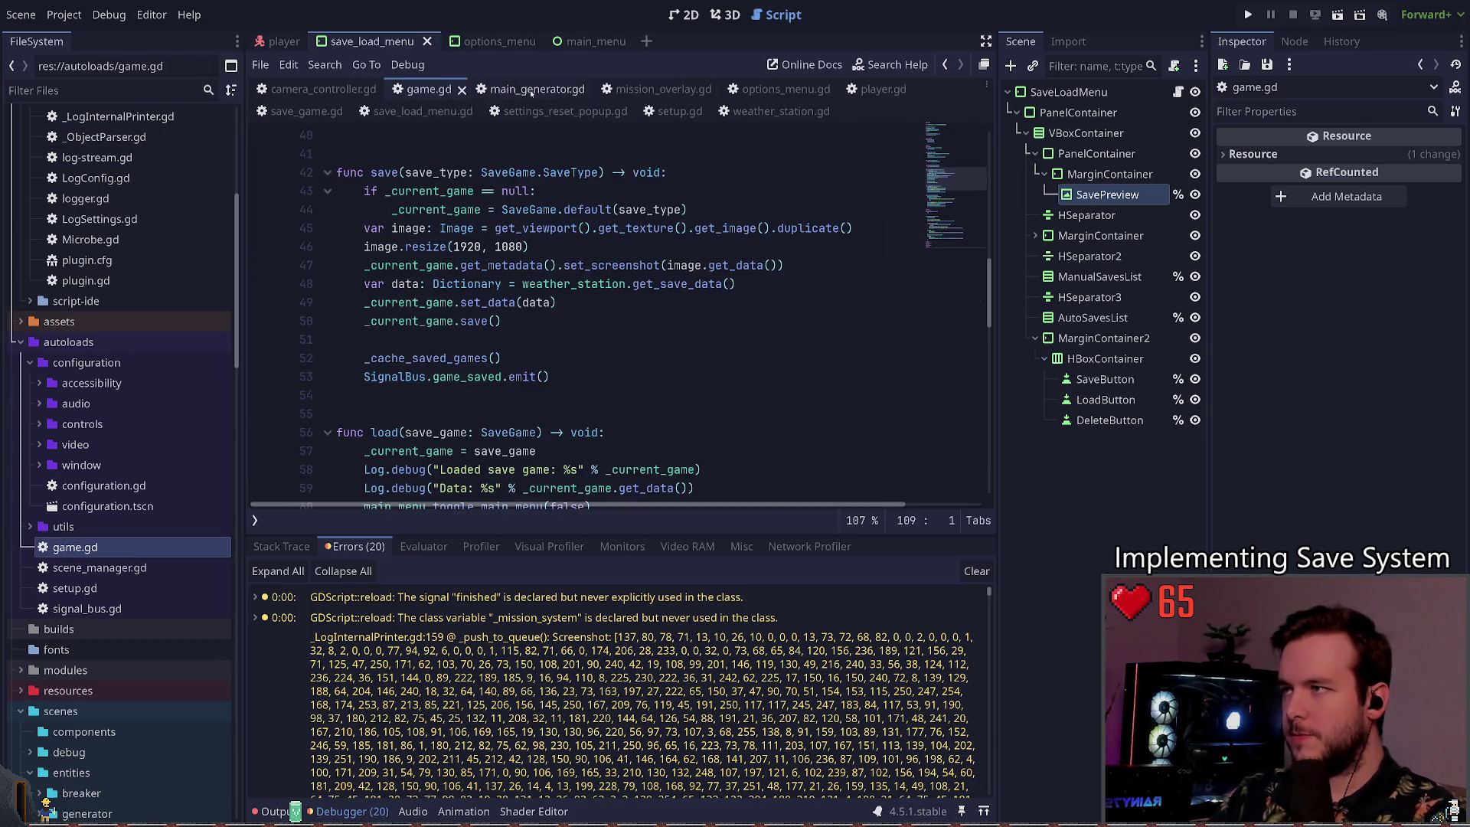
Step: Close the leftover script tabs and switch to save_game.gd
{"action": "left_click", "coordinate": [323, 88]}
{"action": "left_click", "coordinate": [655, 89]}
{"action": "left_click", "coordinate": [778, 111]}
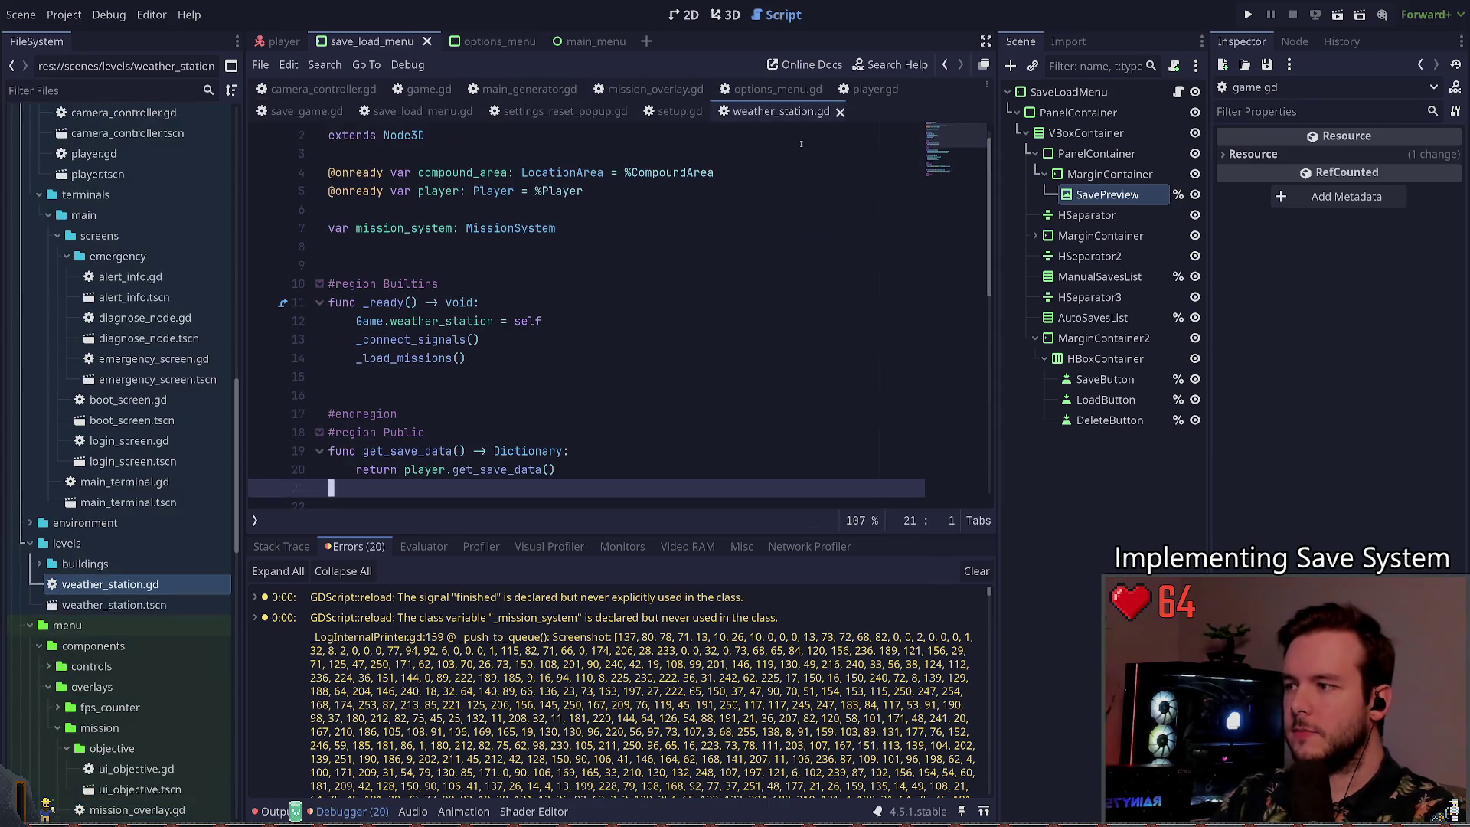
{"action": "left_click", "coordinate": [875, 88]}
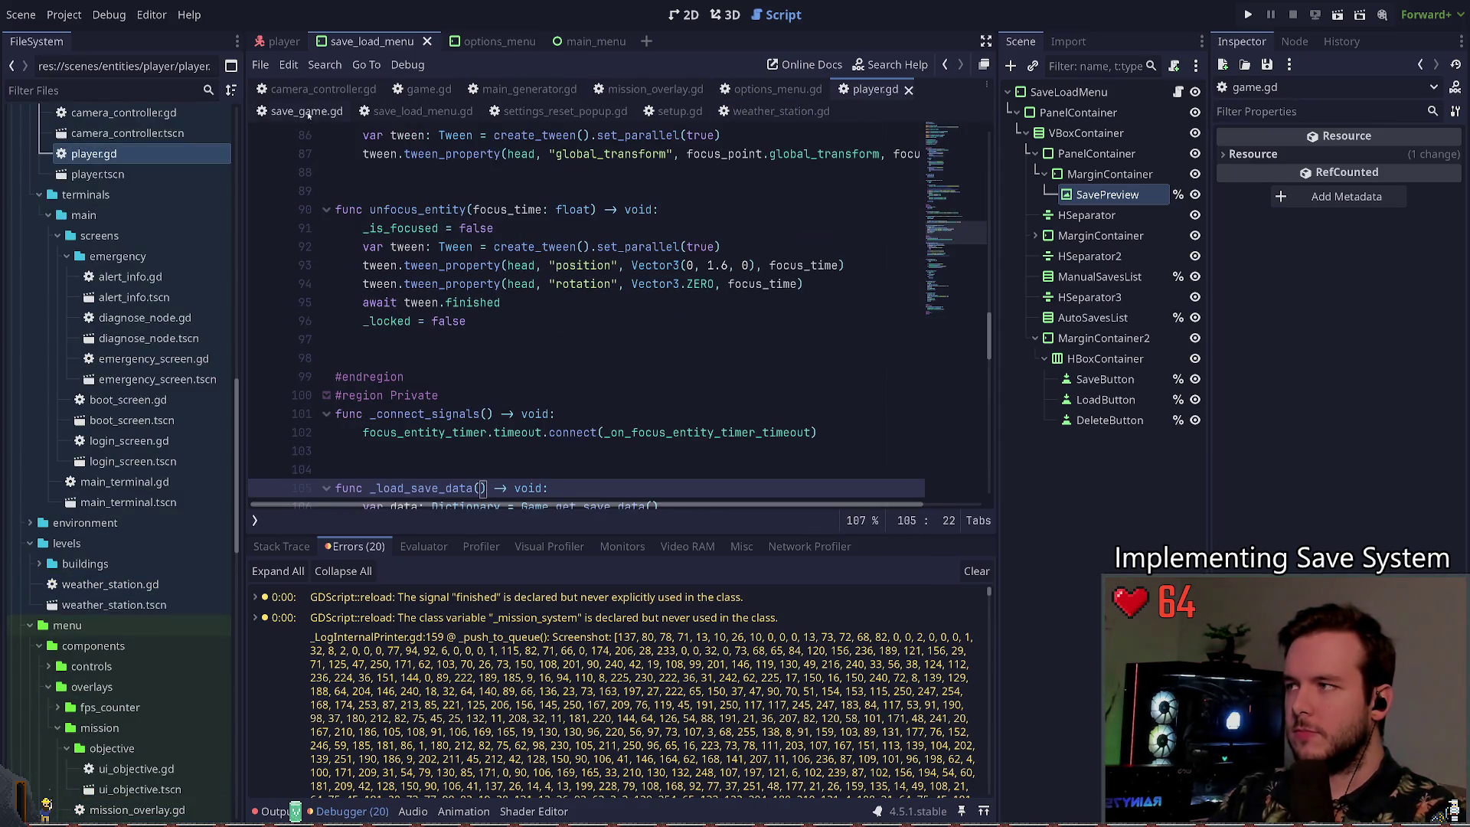
{"action": "left_click", "coordinate": [302, 111]}
Step: Delete the Log.warn debug lines from from_dict
{"action": "key", "text": "ctrl+shift+k"}
{"action": "key", "text": "Down"}
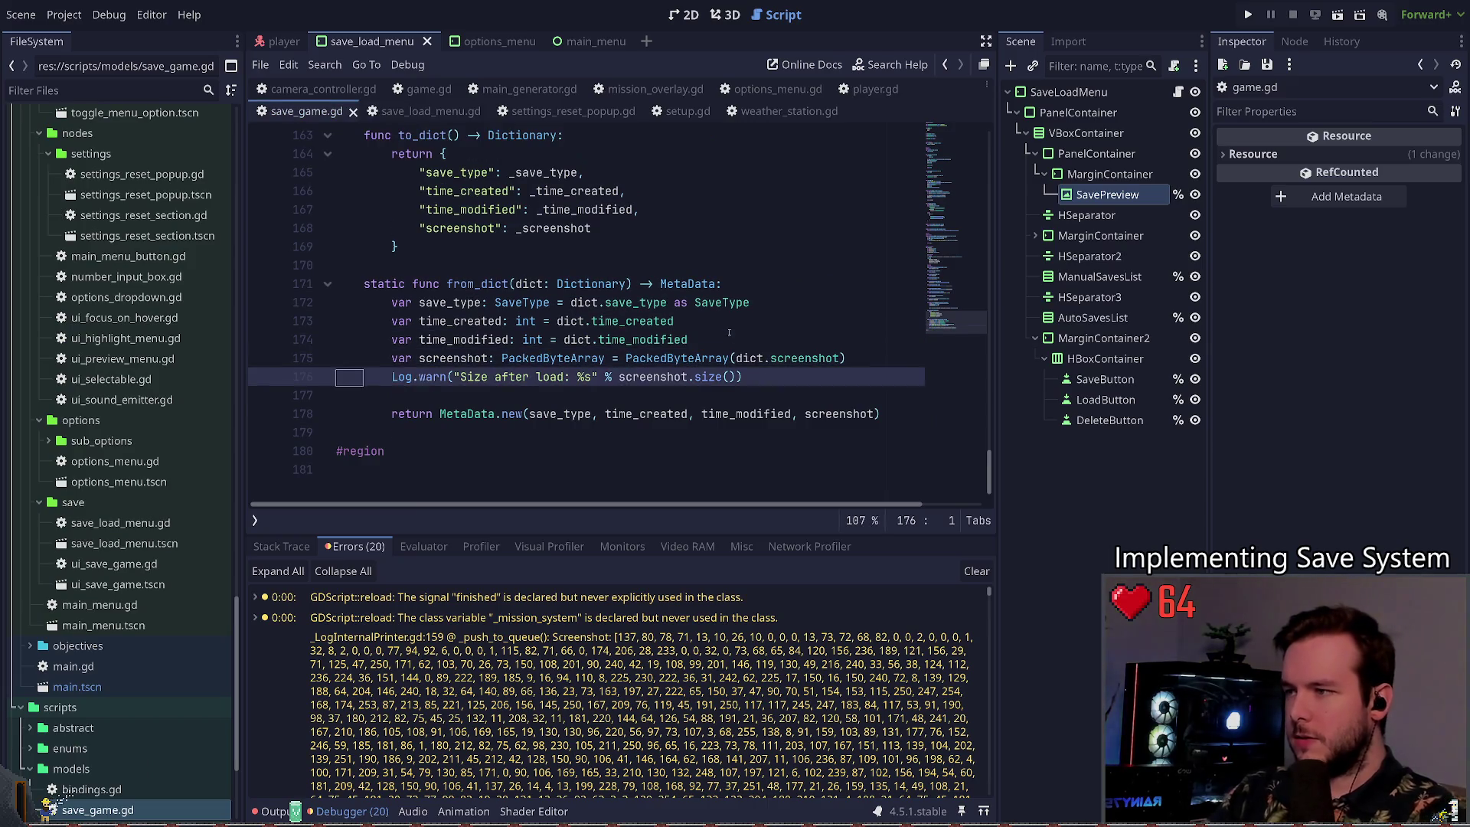
{"action": "key", "text": "ctrl+shift+k"}
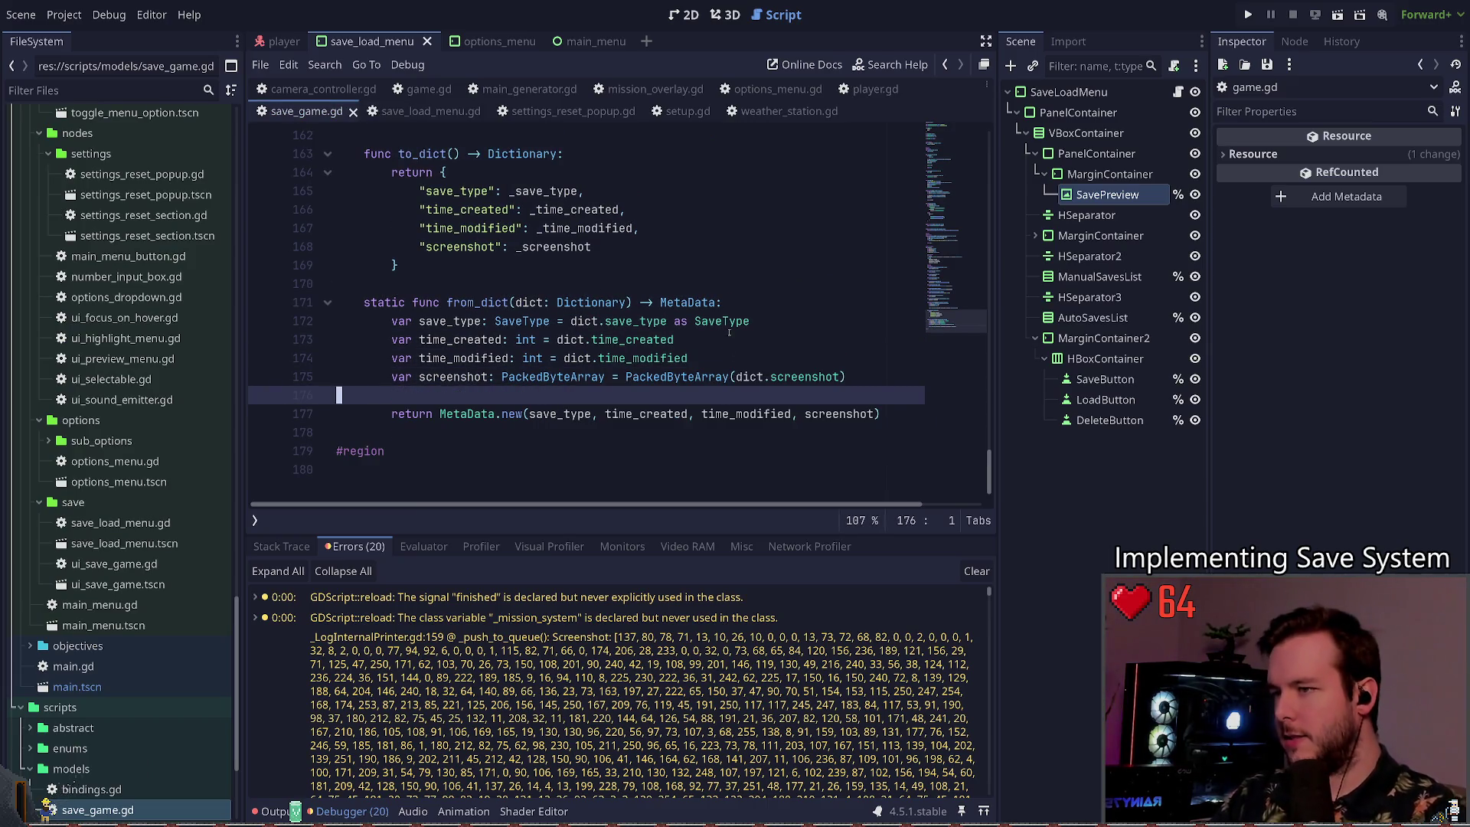
Step: Replace PackedByteArray(dict.screenshot) with plain dict.screenshot
{"action": "left_click", "coordinate": [626, 376]}
{"action": "key", "text": "Delete"}
{"action": "key", "text": "Delete"}
{"action": "key", "text": "Delete"}
{"action": "key", "text": "ctrl+Left"}
{"action": "key", "text": "ctrl+Left"}
{"action": "key", "text": "ctrl+Left"}
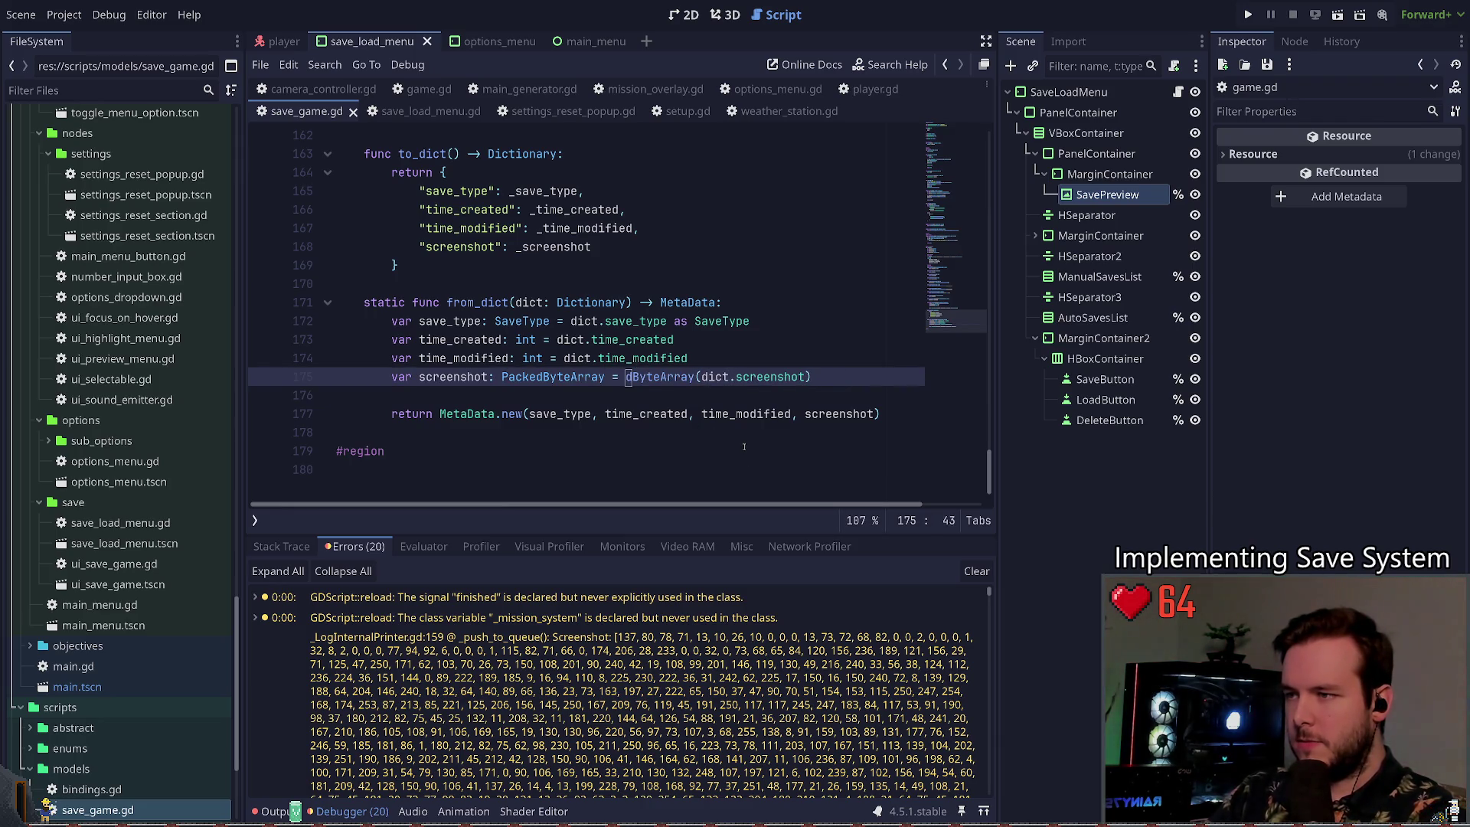
{"action": "key", "text": "ctrl+Delete"}
{"action": "key", "text": "Delete"}
{"action": "key", "text": "End"}
{"action": "key", "text": "BackSpace"}
{"action": "left_click", "coordinate": [469, 377]}
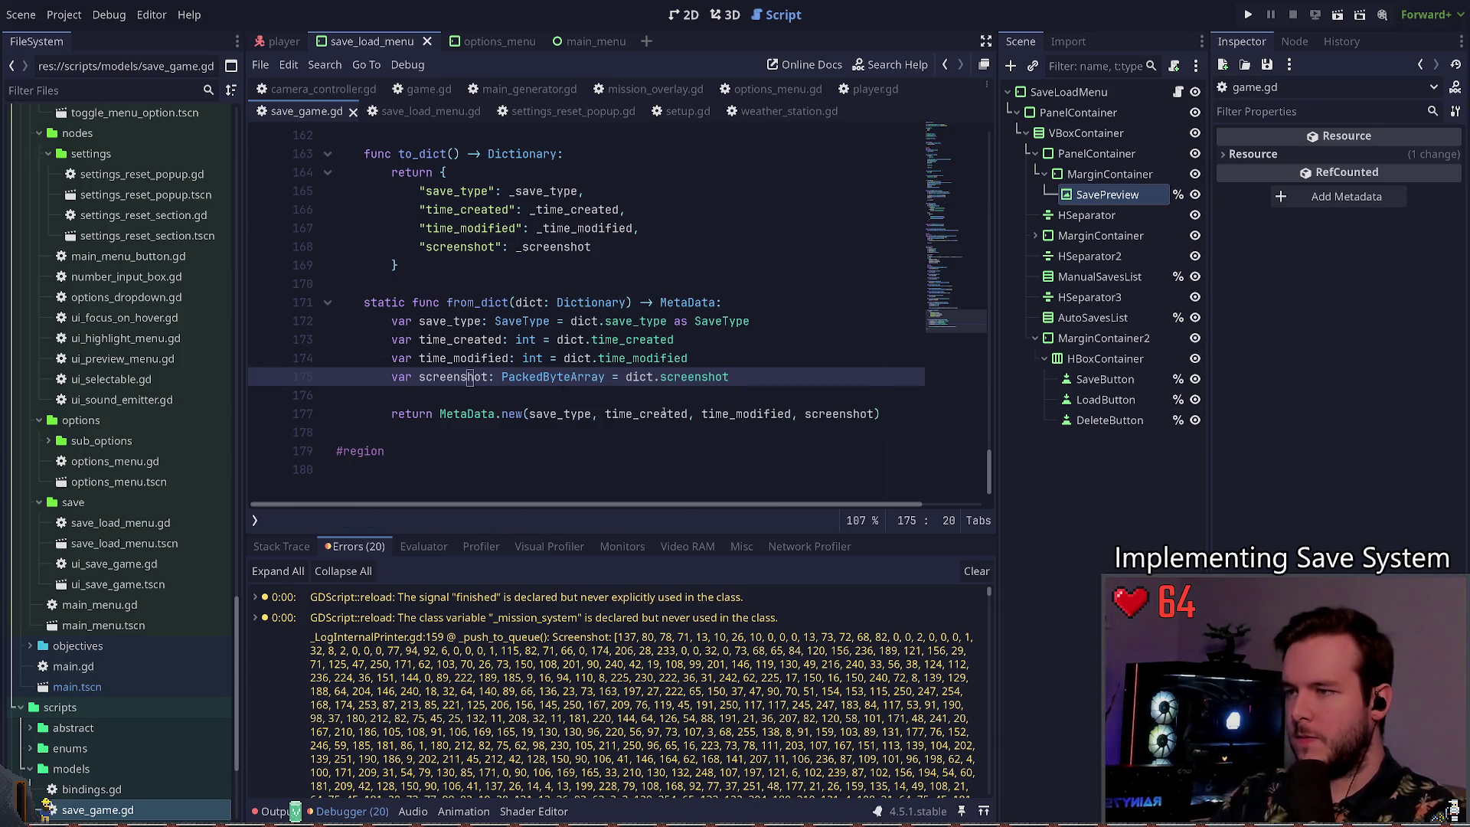
Step: Clear the debugger errors and the output log
{"action": "left_click", "coordinate": [305, 546]}
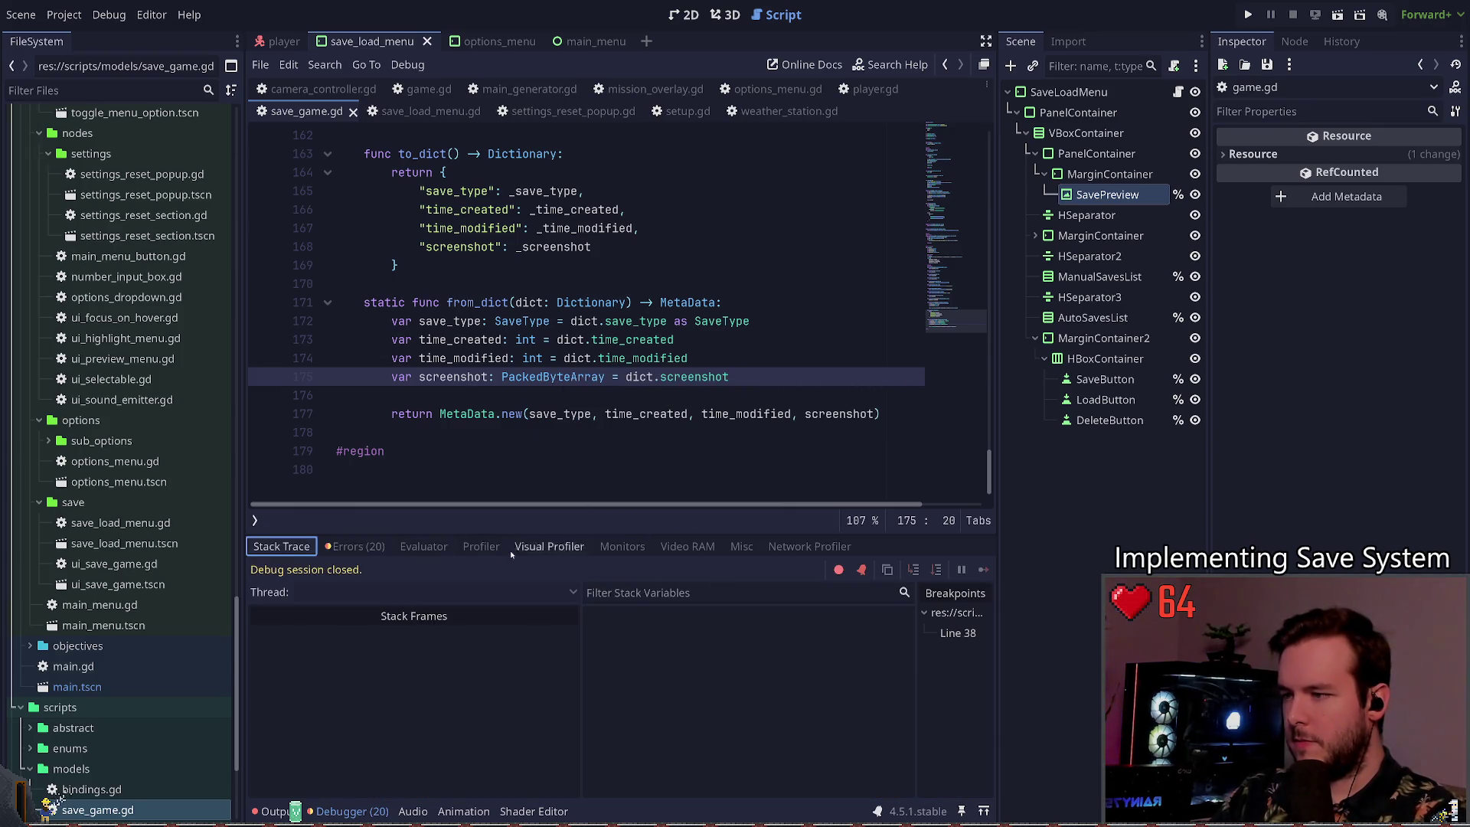
{"action": "left_click", "coordinate": [353, 546]}
{"action": "left_click", "coordinate": [976, 570]}
{"action": "left_click", "coordinate": [281, 545]}
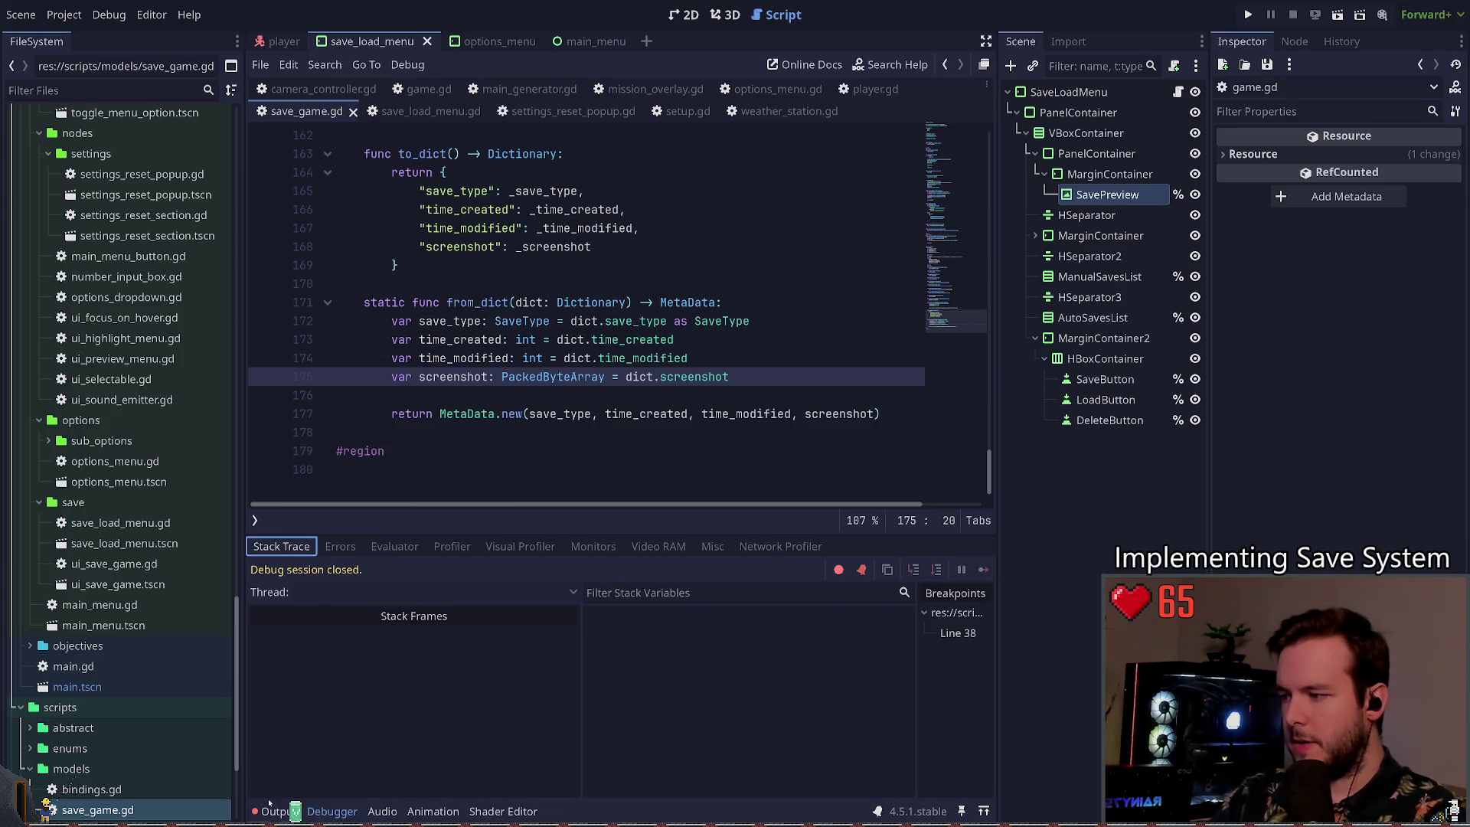
{"action": "left_click", "coordinate": [270, 811]}
{"action": "left_click", "coordinate": [961, 550]}
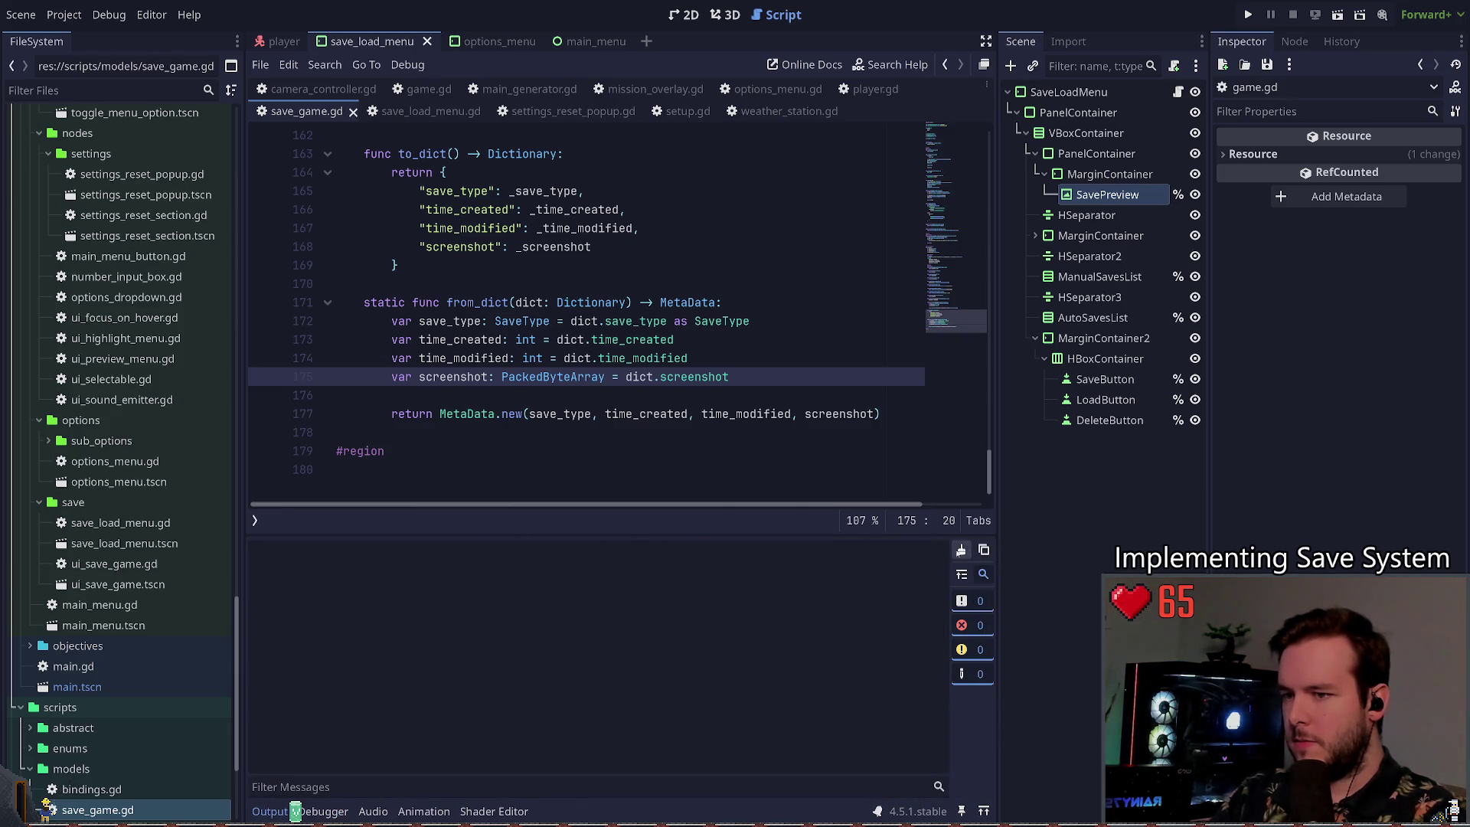
Step: Run the project with F5 to test saving
{"action": "left_click", "coordinate": [614, 395]}
{"action": "scroll", "coordinate": [615, 353], "scroll_direction": "up", "scroll_amount": 4}
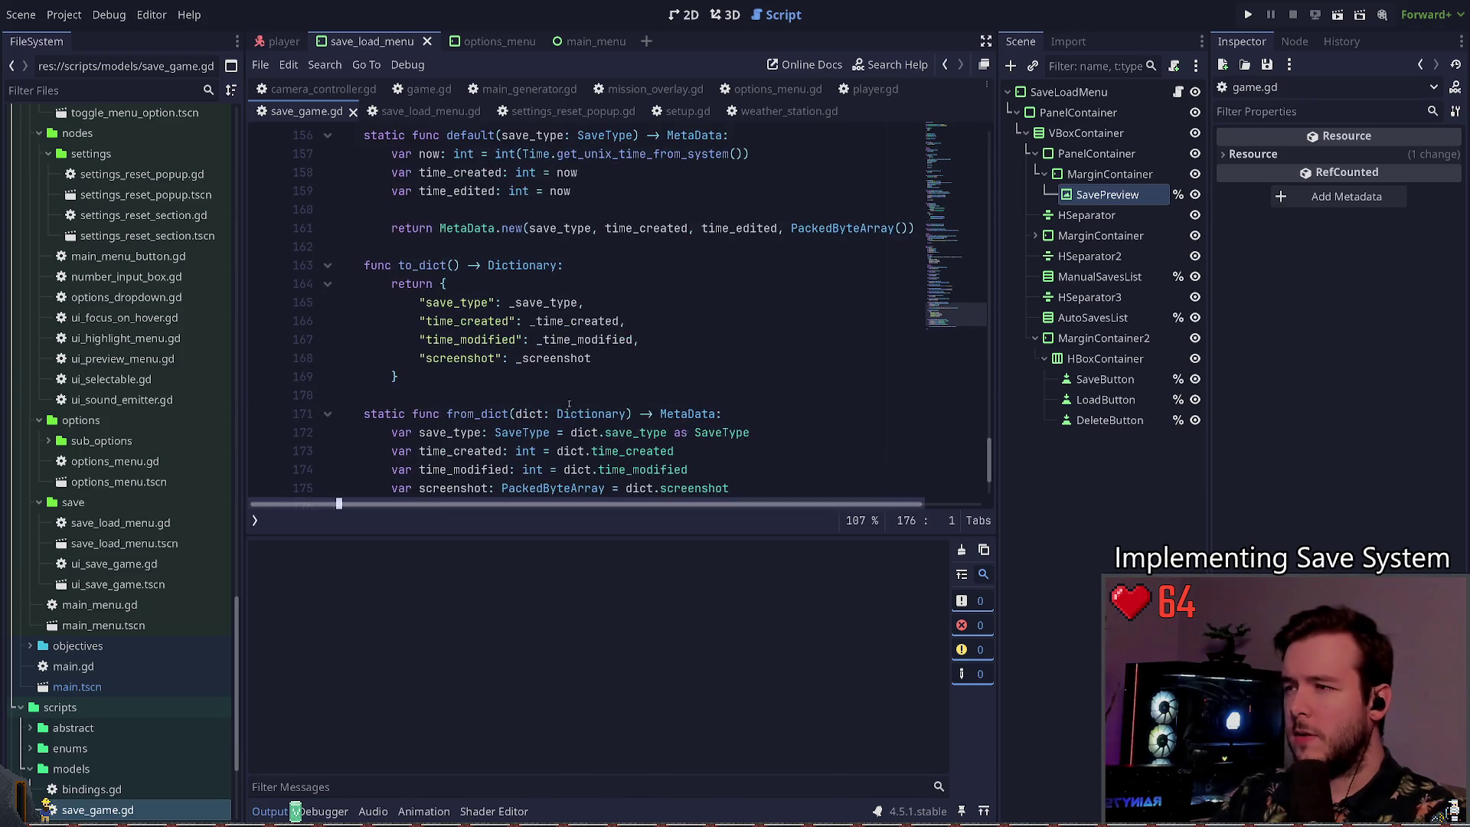
{"action": "scroll", "coordinate": [789, 340], "scroll_direction": "down", "scroll_amount": 4}
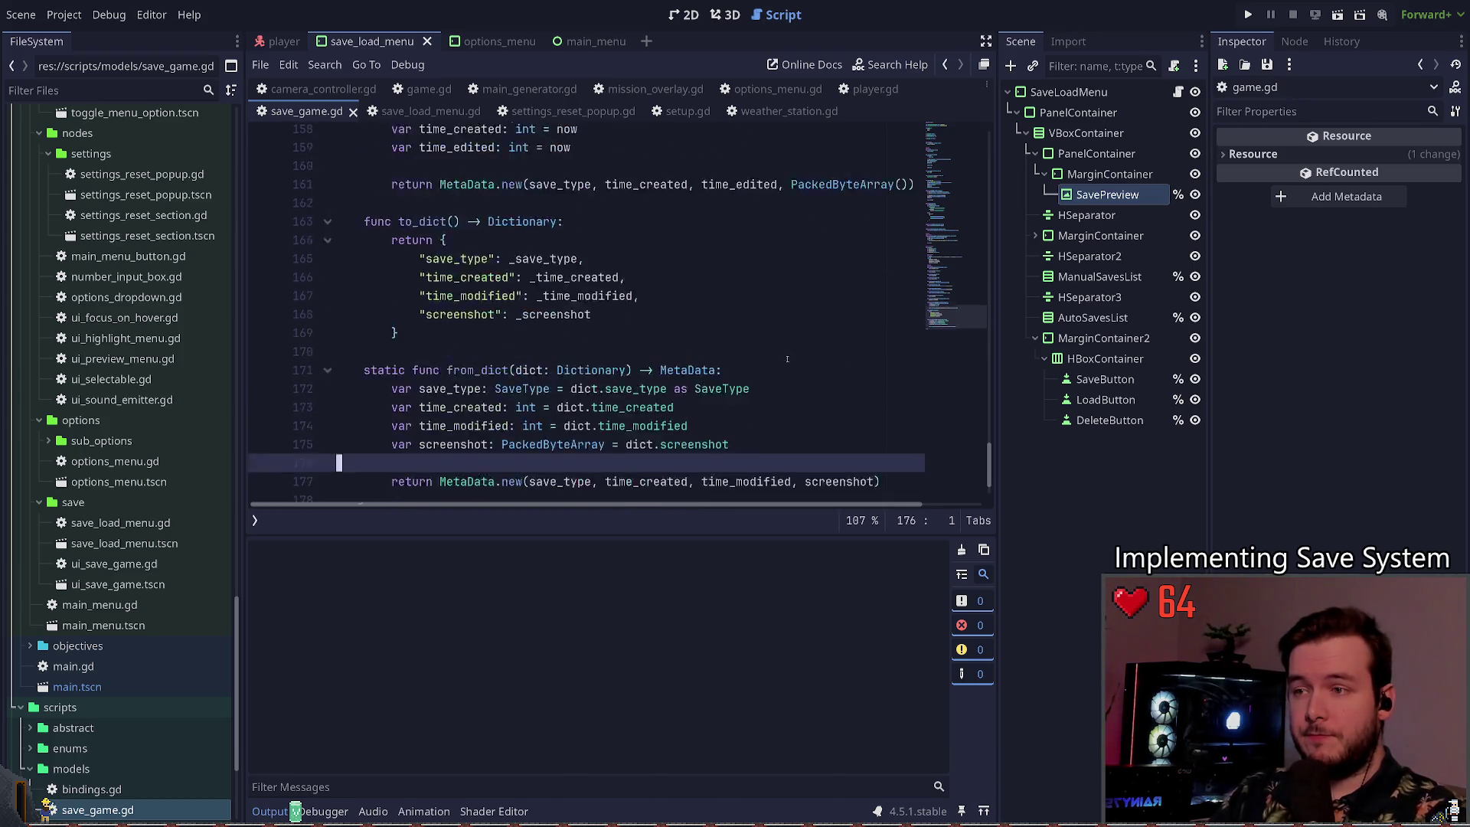
{"action": "key", "text": "F5"}
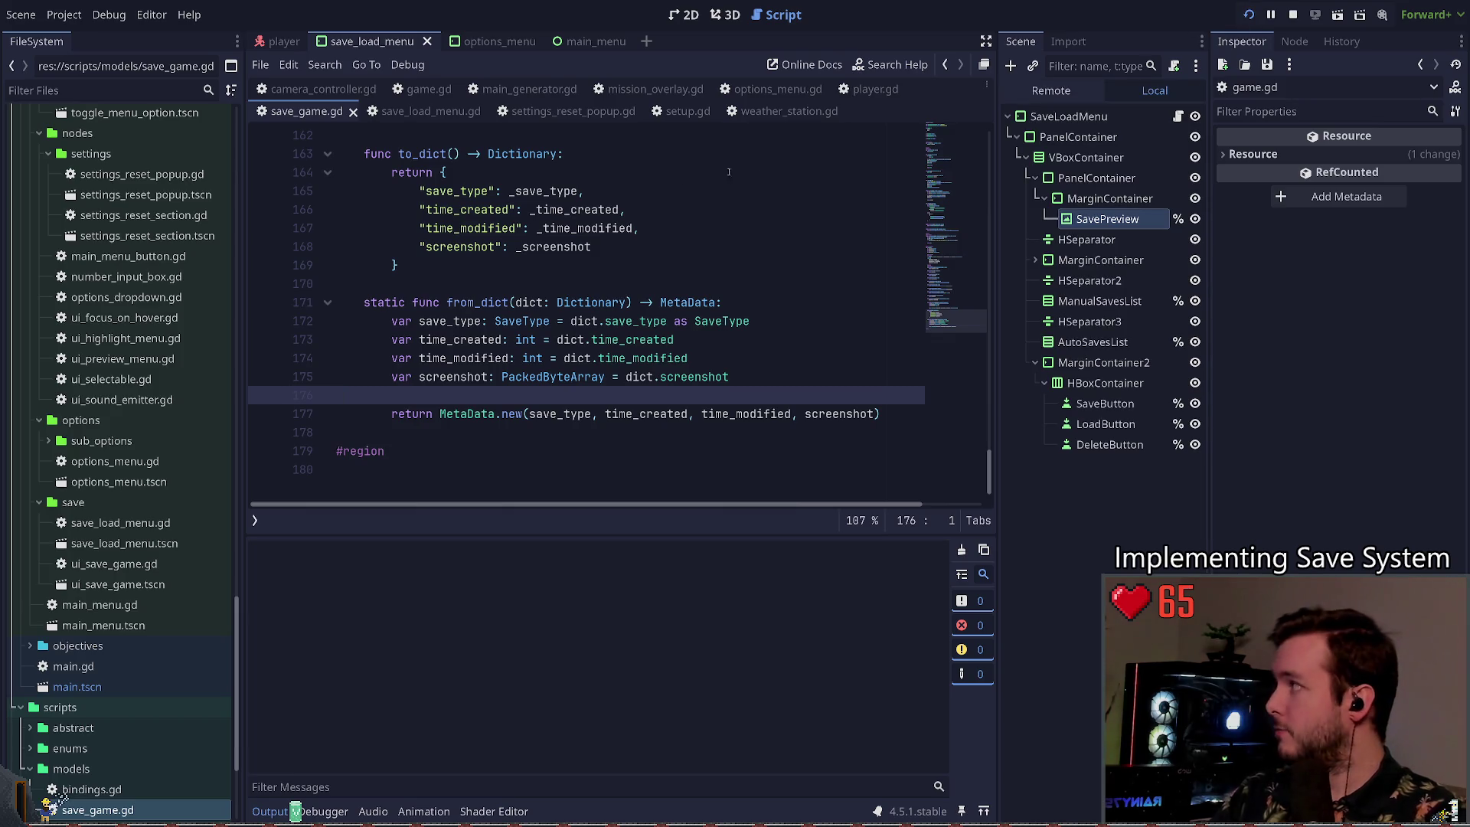
Step: Pause the game and overwrite the existing save slot with a new screenshot
{"action": "key", "text": "Escape"}
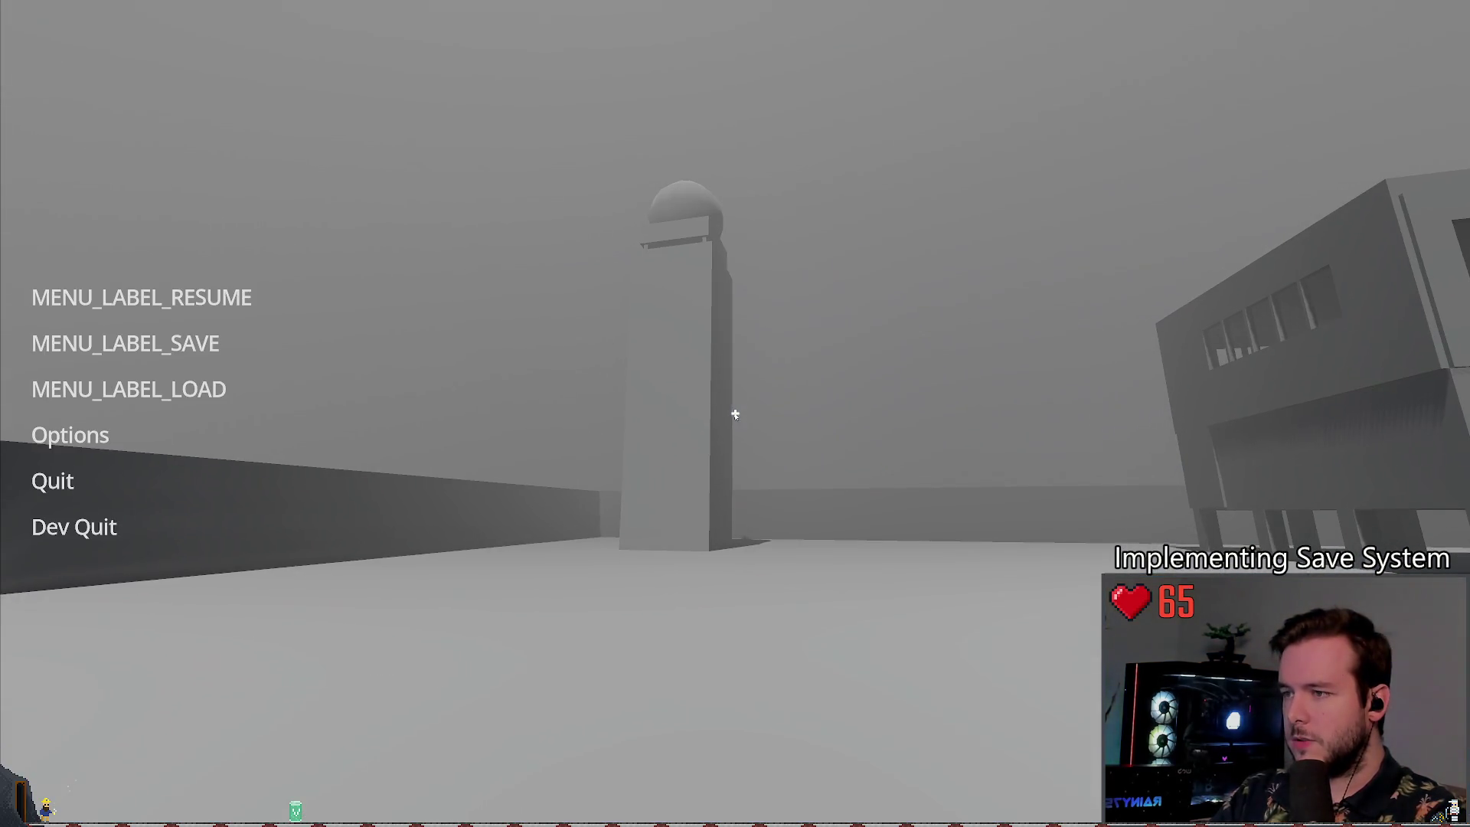
{"action": "left_click", "coordinate": [170, 351]}
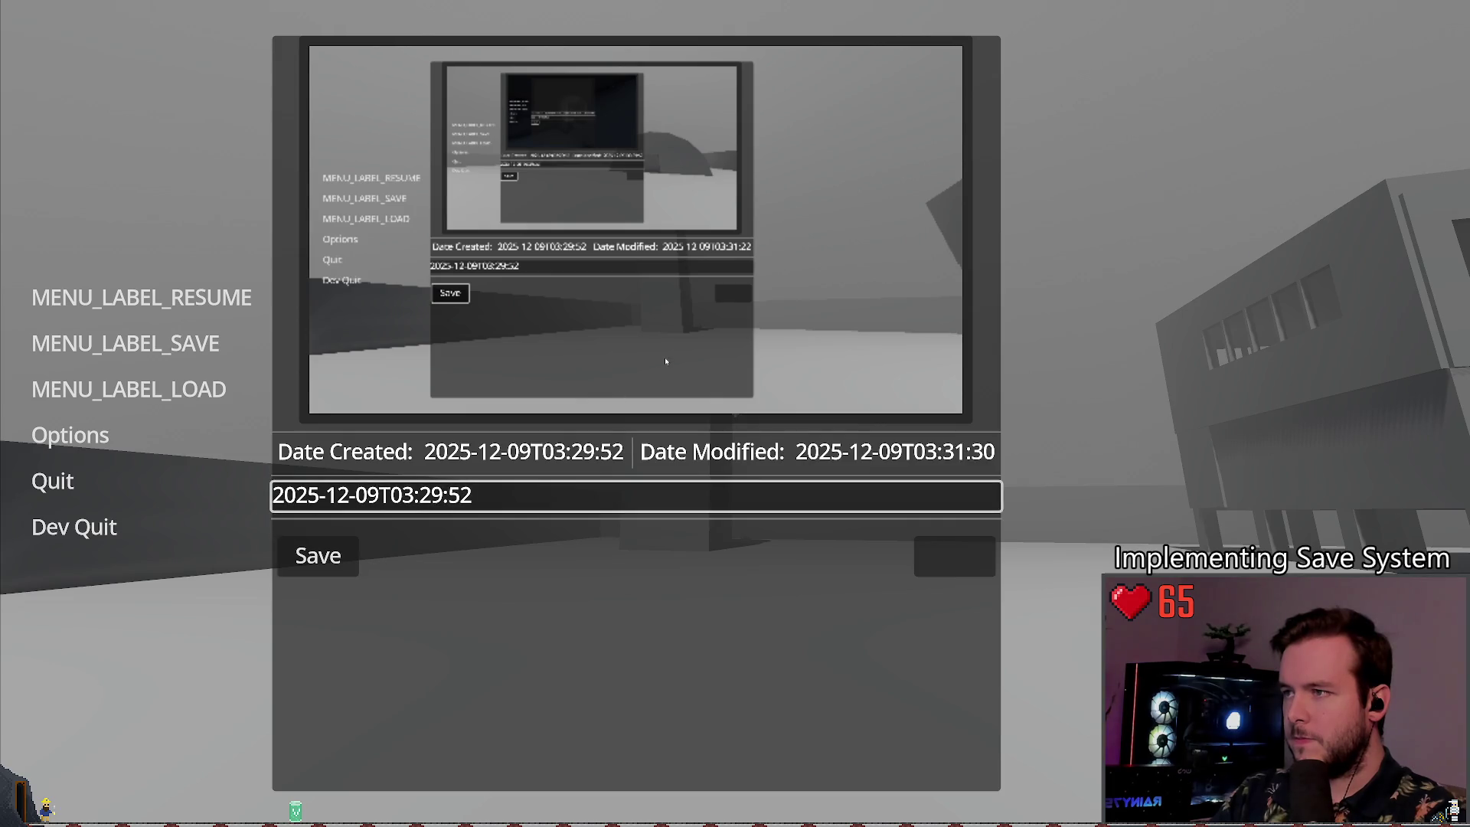
{"action": "left_click", "coordinate": [319, 555]}
{"action": "left_click", "coordinate": [191, 388]}
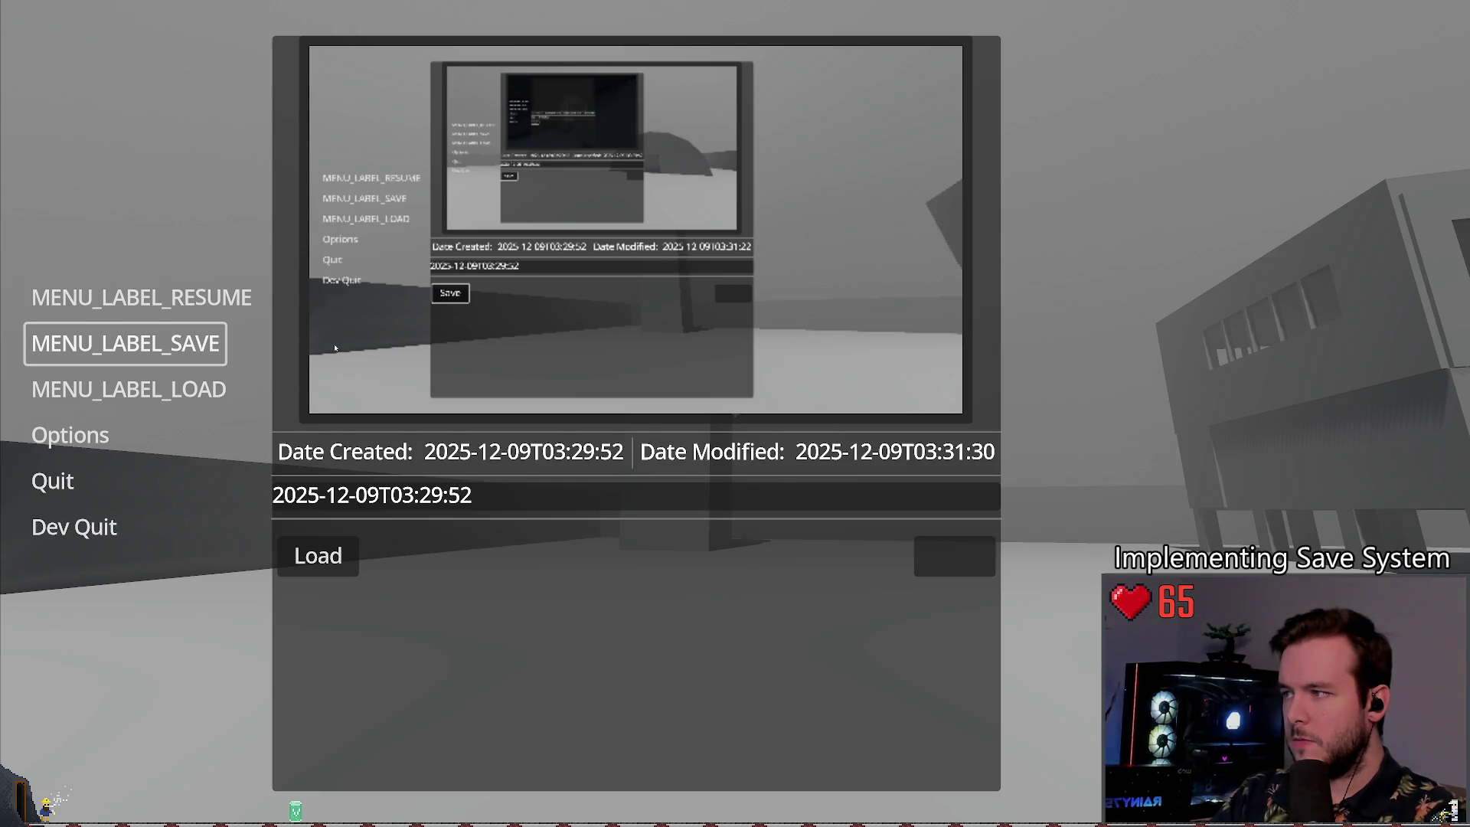
{"action": "key", "text": "Escape"}
{"action": "key", "text": "Escape"}
{"action": "key", "text": "Escape"}
{"action": "left_click", "coordinate": [126, 343]}
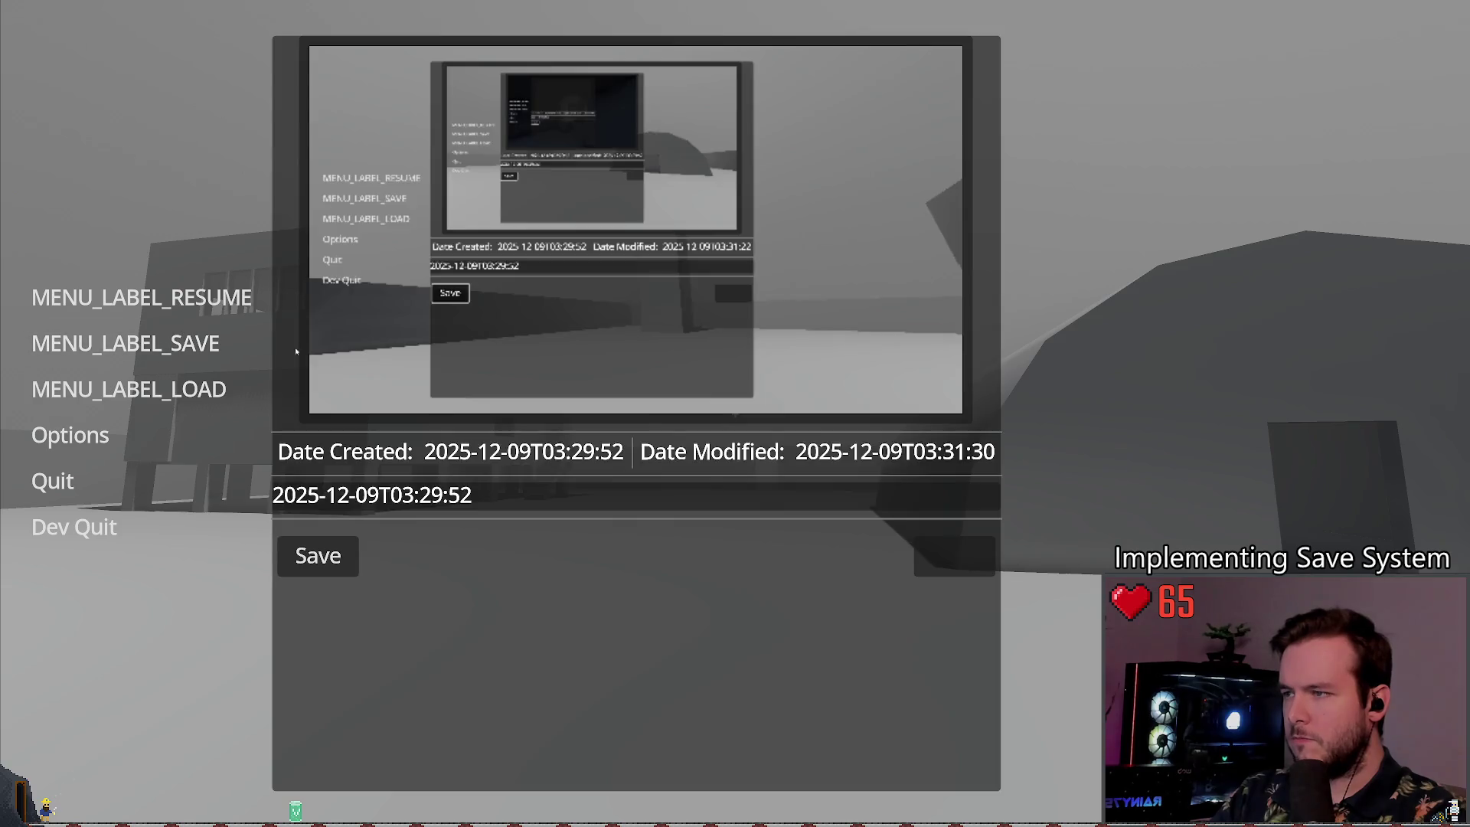
{"action": "left_click", "coordinate": [166, 372]}
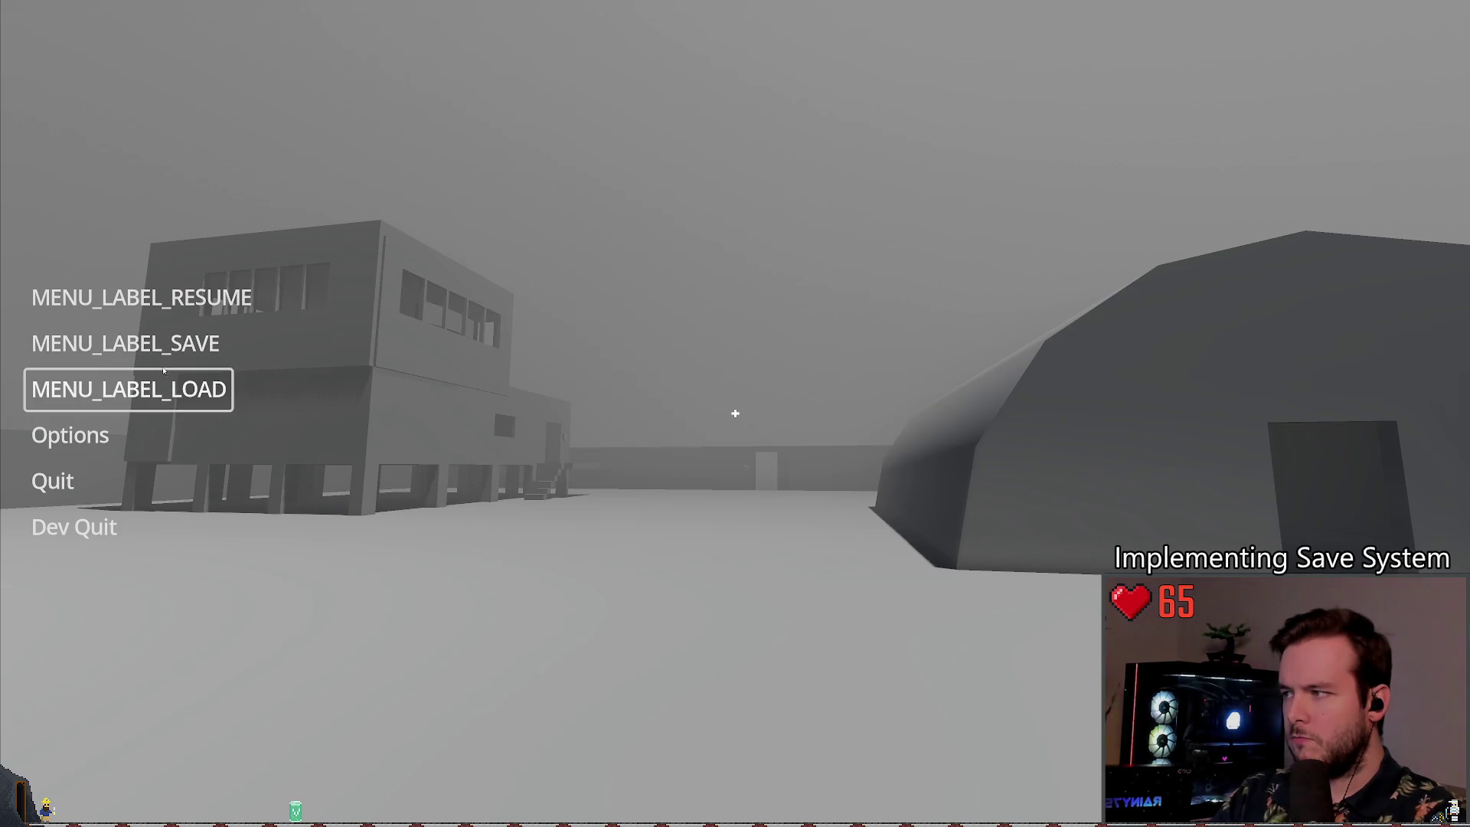
{"action": "left_click", "coordinate": [163, 370]}
{"action": "left_click", "coordinate": [130, 345]}
{"action": "left_click", "coordinate": [130, 345]}
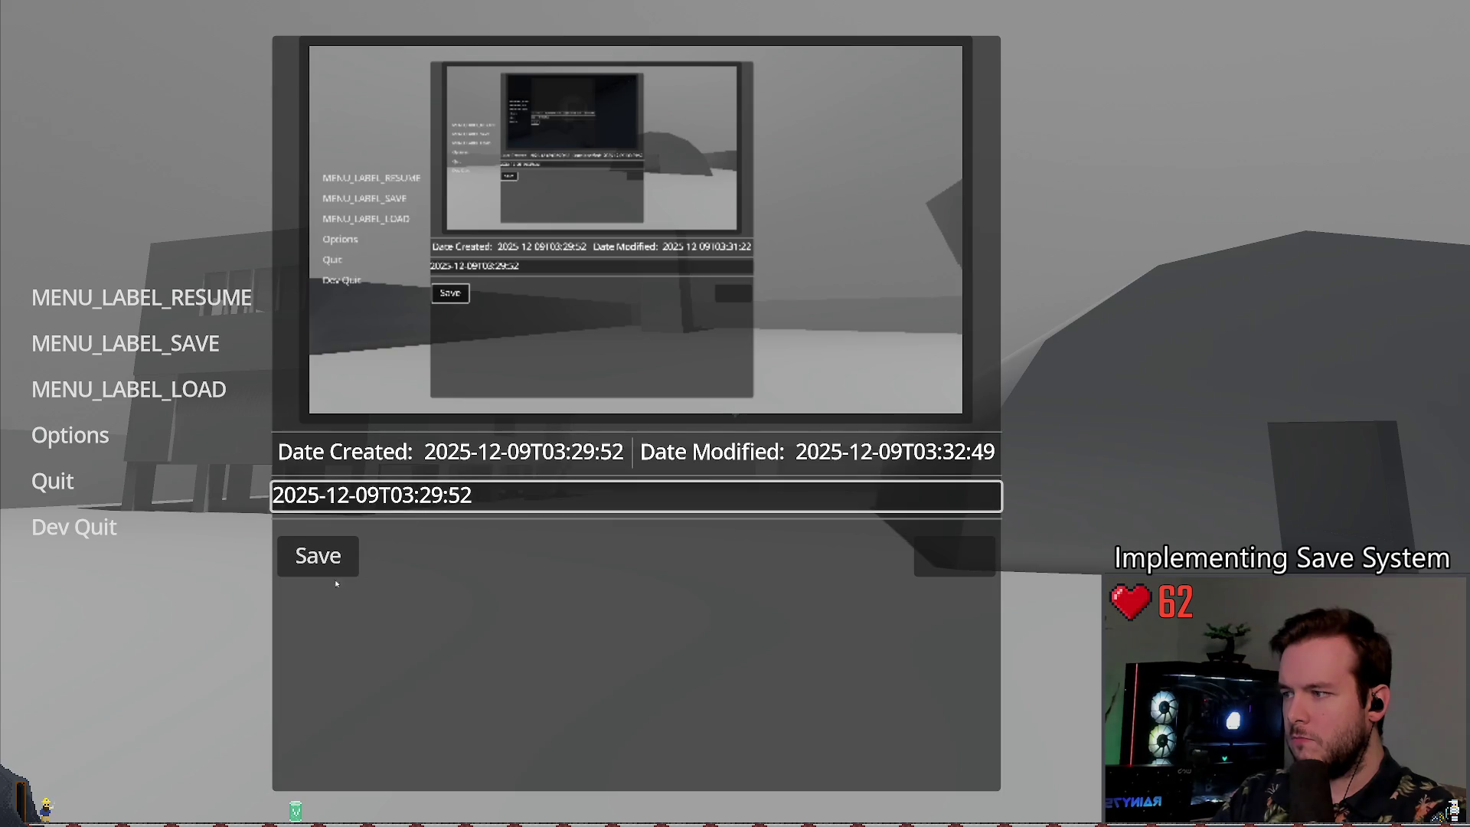
{"action": "left_click", "coordinate": [318, 555]}
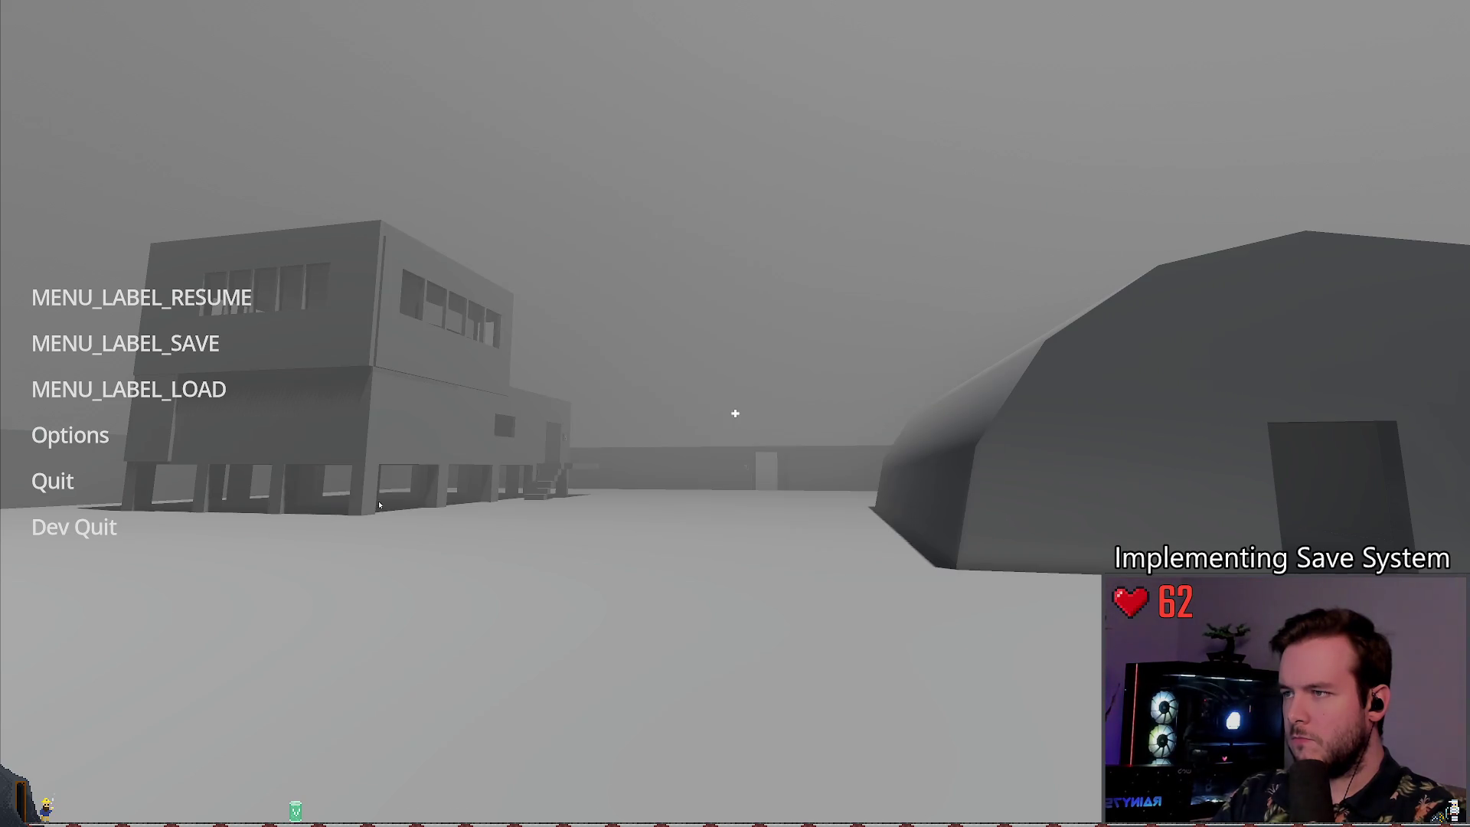
Step: Quit back to the editor and view the Debugger's Errors list
{"action": "left_click", "coordinate": [83, 528]}
{"action": "left_click", "coordinate": [348, 810]}
{"action": "left_click", "coordinate": [353, 546]}
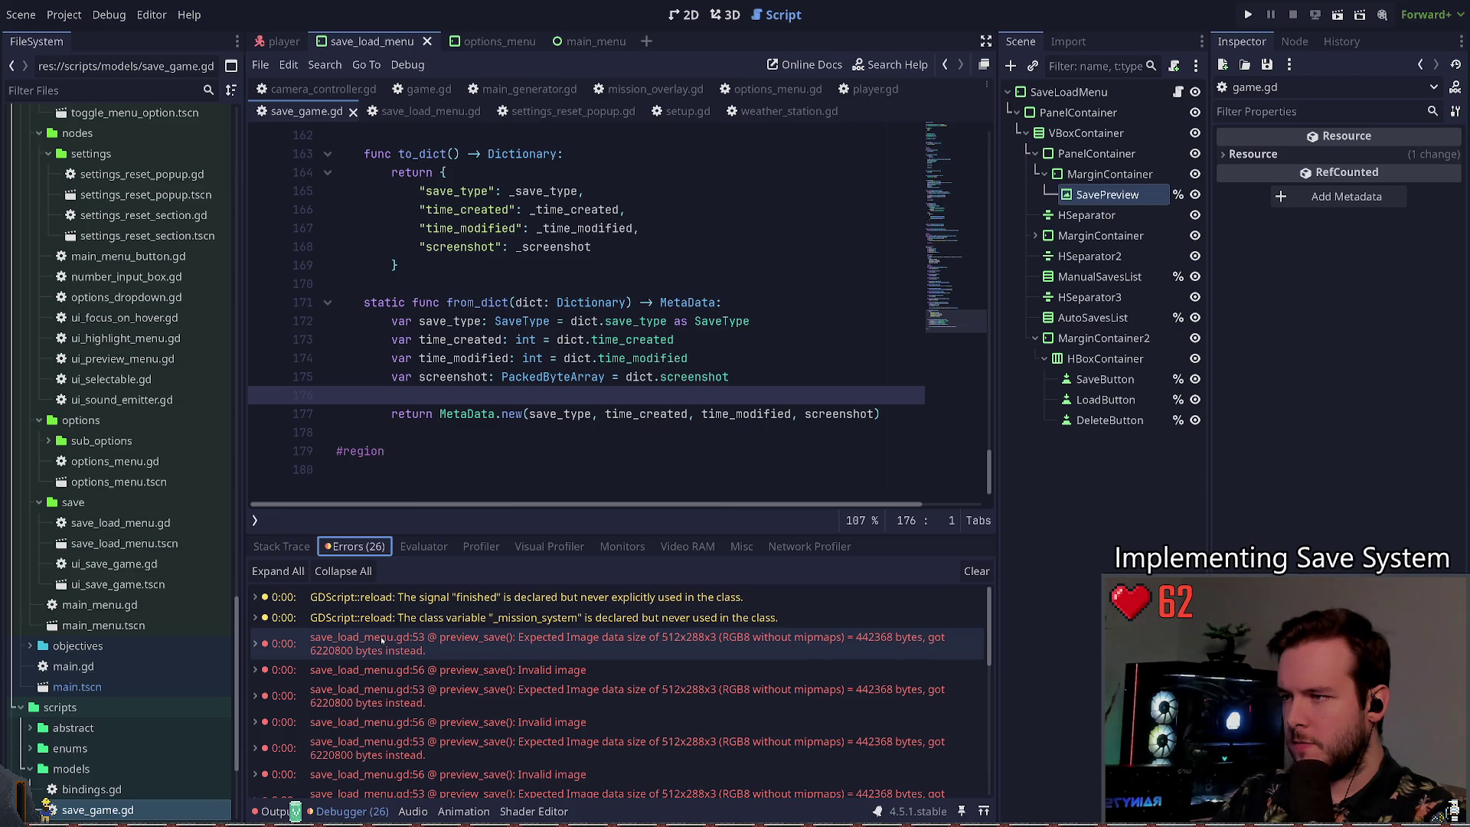
Step: Change preview_save's image size from 512, 288 to 1920, 1080, save, and check the preview
{"action": "double_click", "coordinate": [392, 636]}
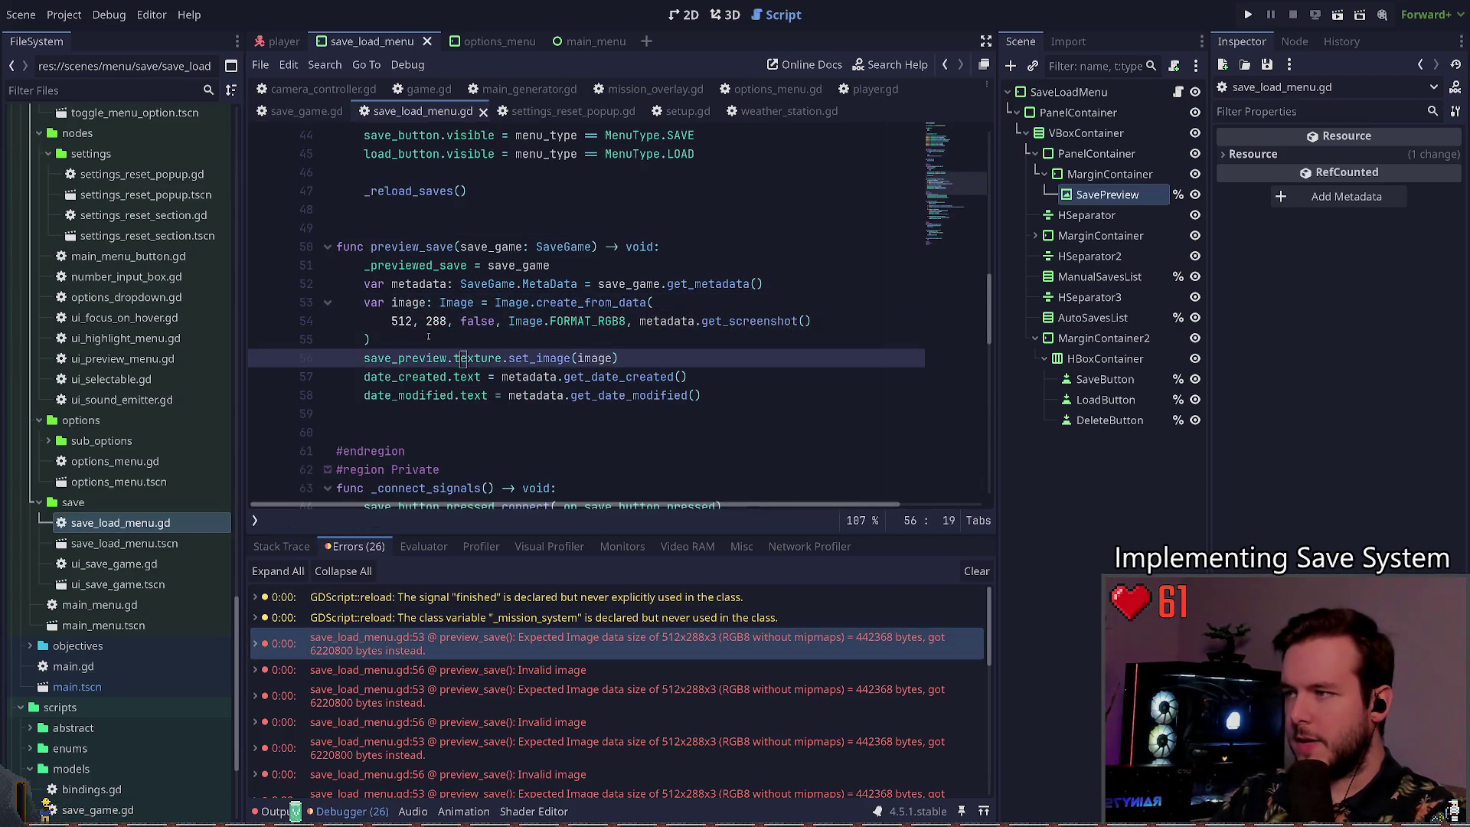
{"action": "double_click", "coordinate": [393, 321]}
{"action": "type", "text": "1920"}
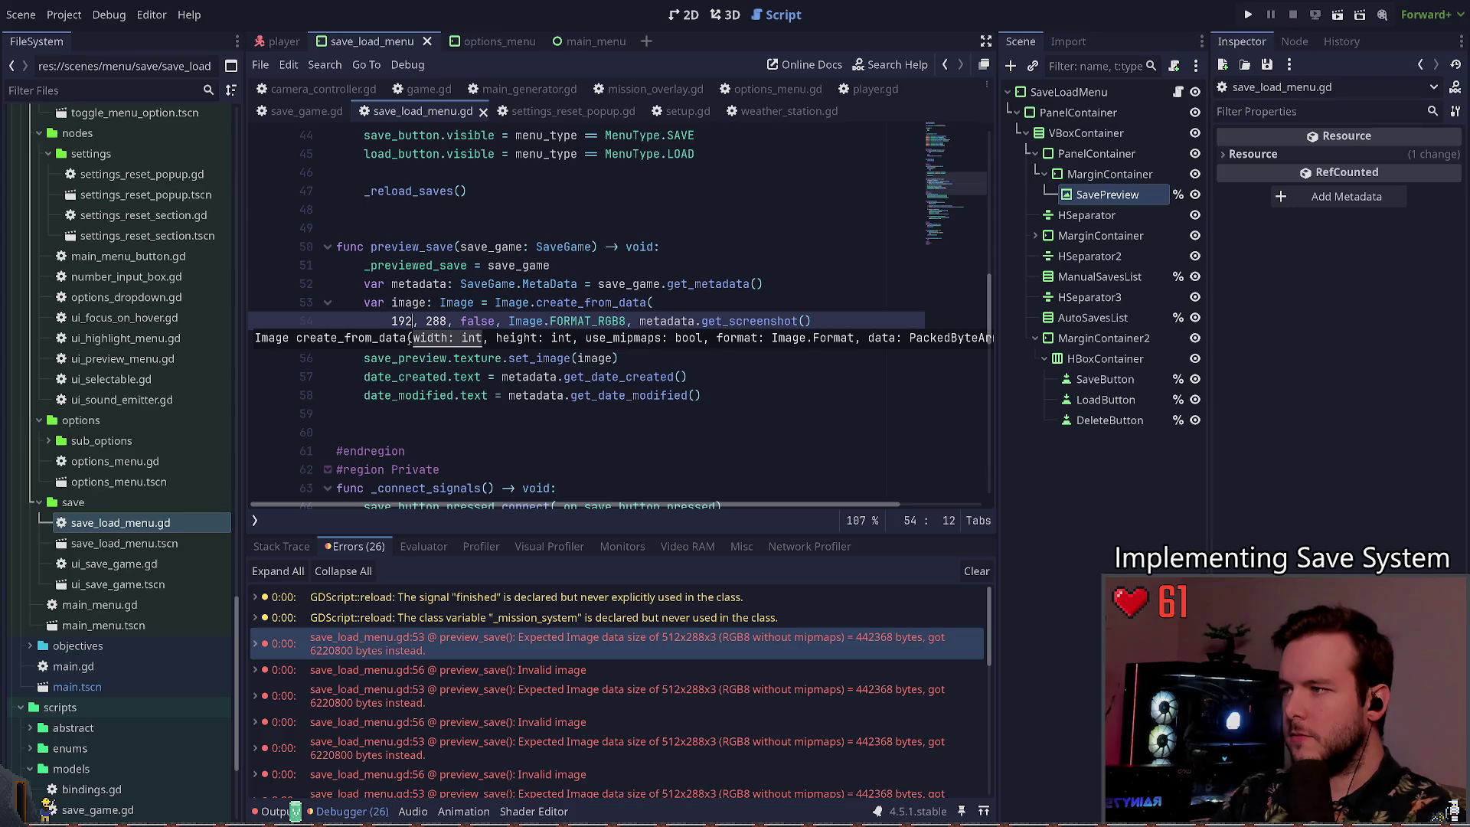
{"action": "double_click", "coordinate": [443, 321]}
{"action": "type", "text": "1080"}
{"action": "key", "text": "ctrl+s"}
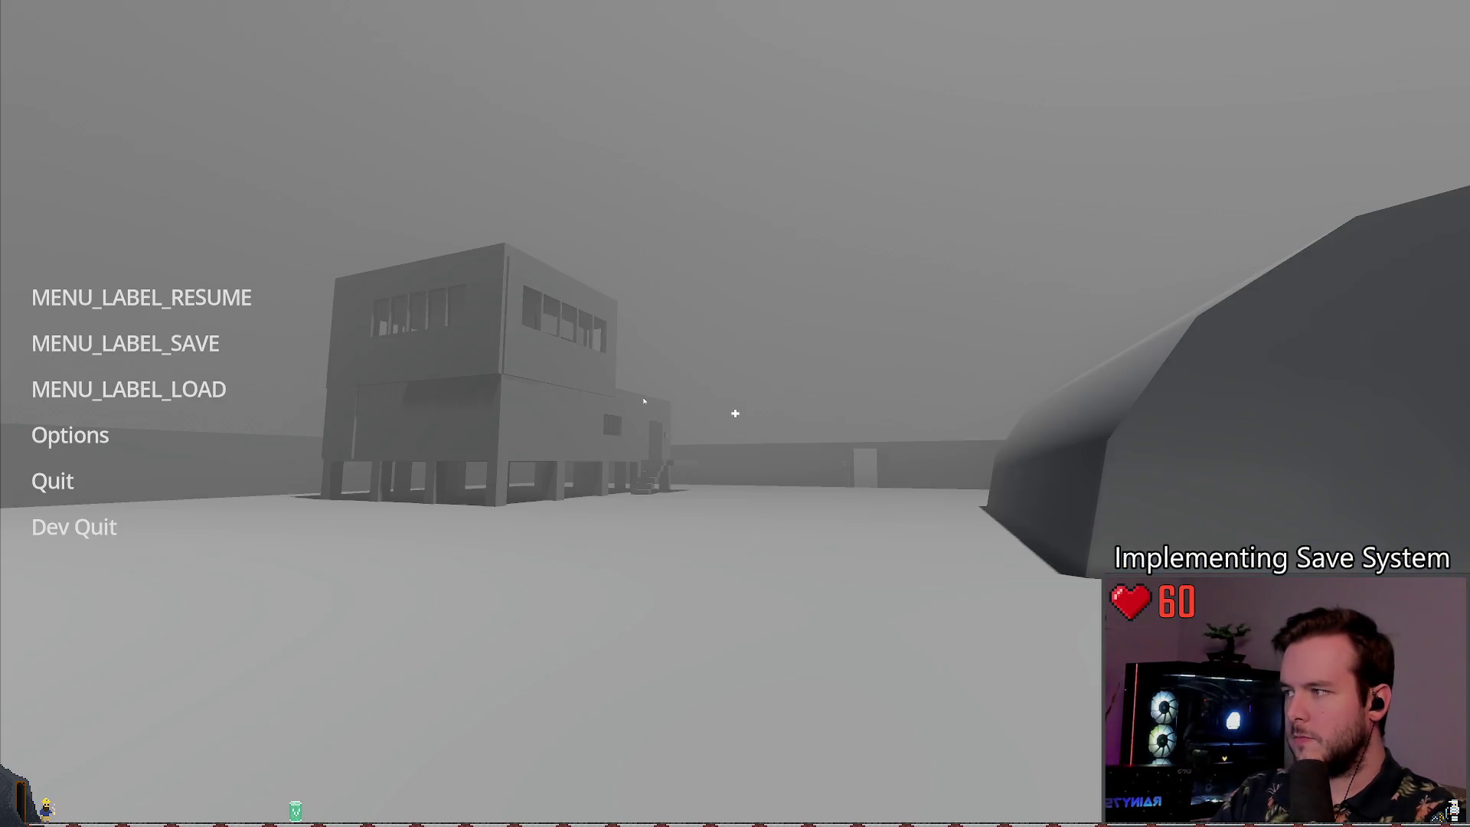
{"action": "left_click", "coordinate": [228, 346]}
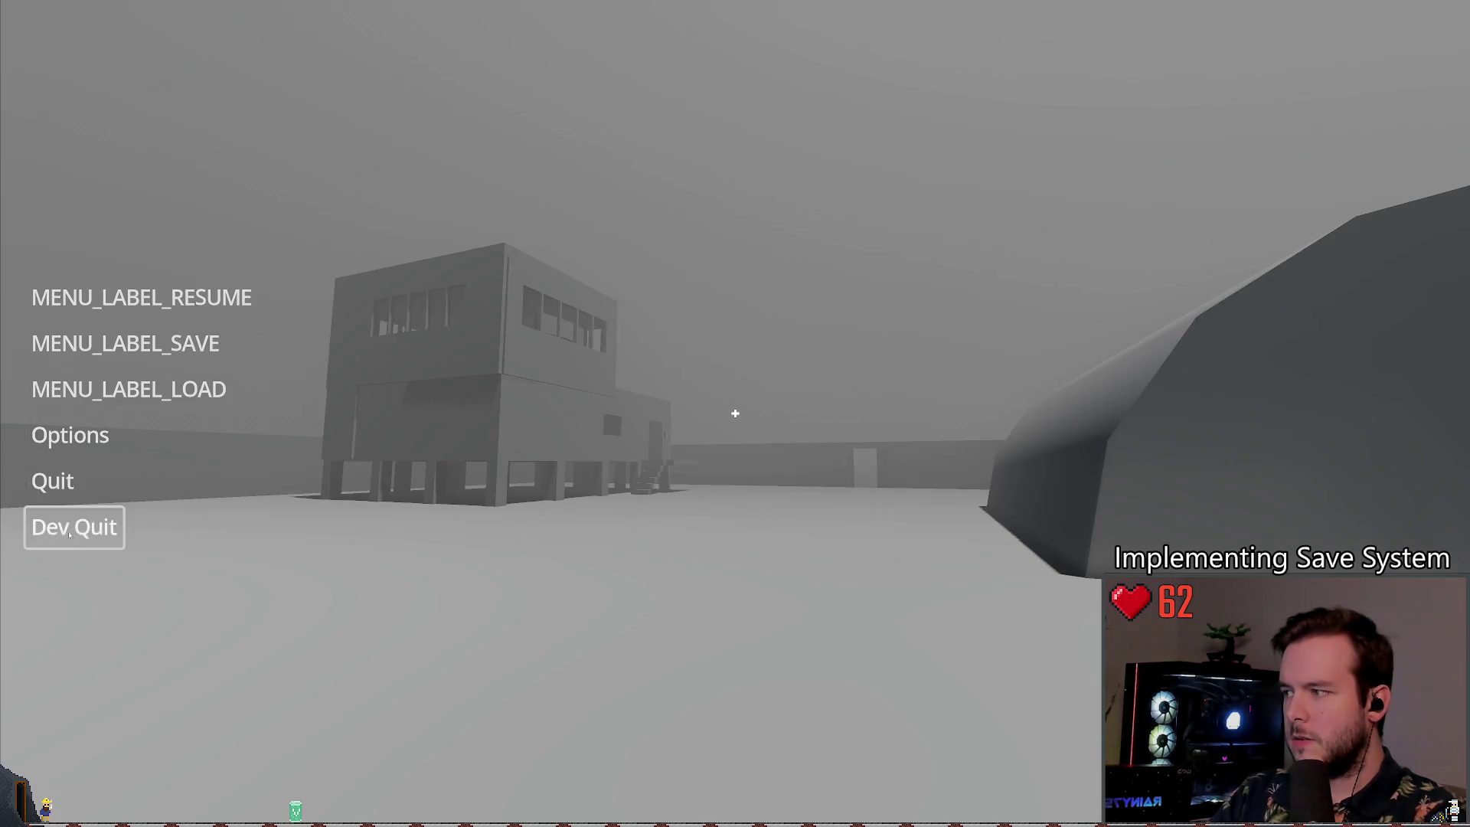
Step: Quit and relaunch the game, continue, check the save panel preview, then quit to the editor
{"action": "left_click", "coordinate": [73, 526]}
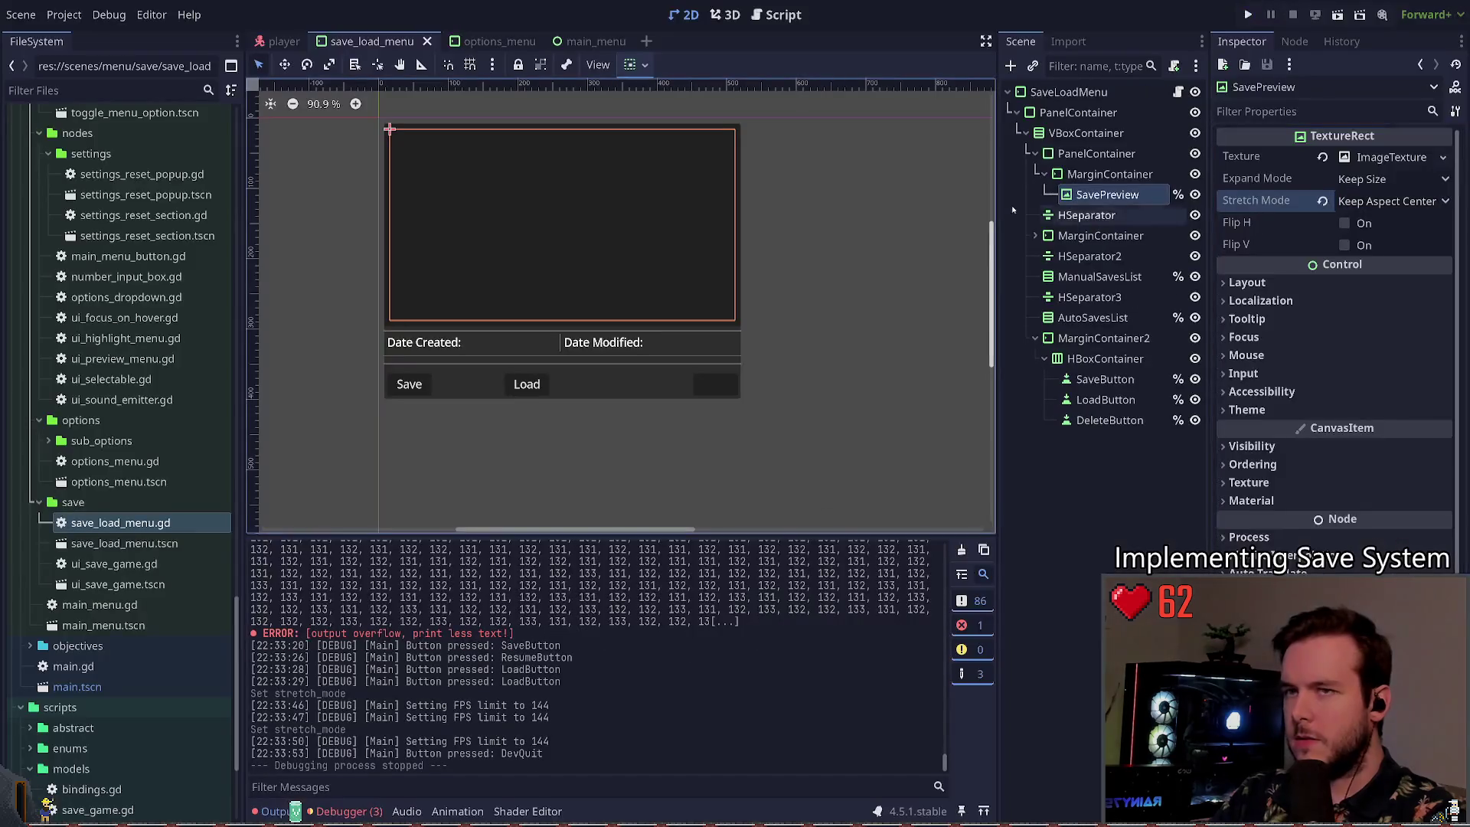
{"action": "left_click", "coordinate": [1248, 15]}
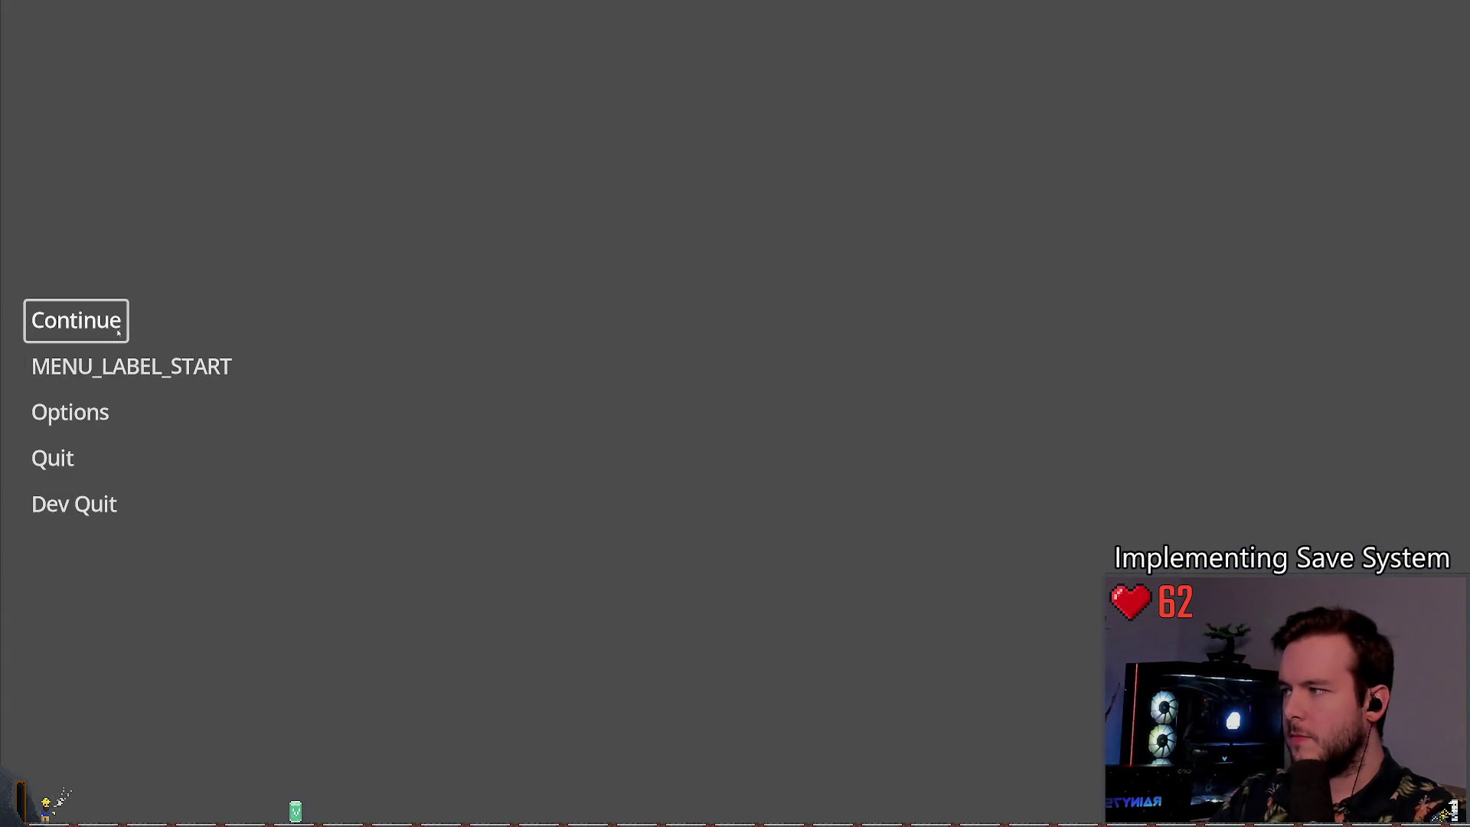
{"action": "left_click", "coordinate": [119, 321]}
{"action": "key", "text": "Escape"}
{"action": "left_click", "coordinate": [125, 341]}
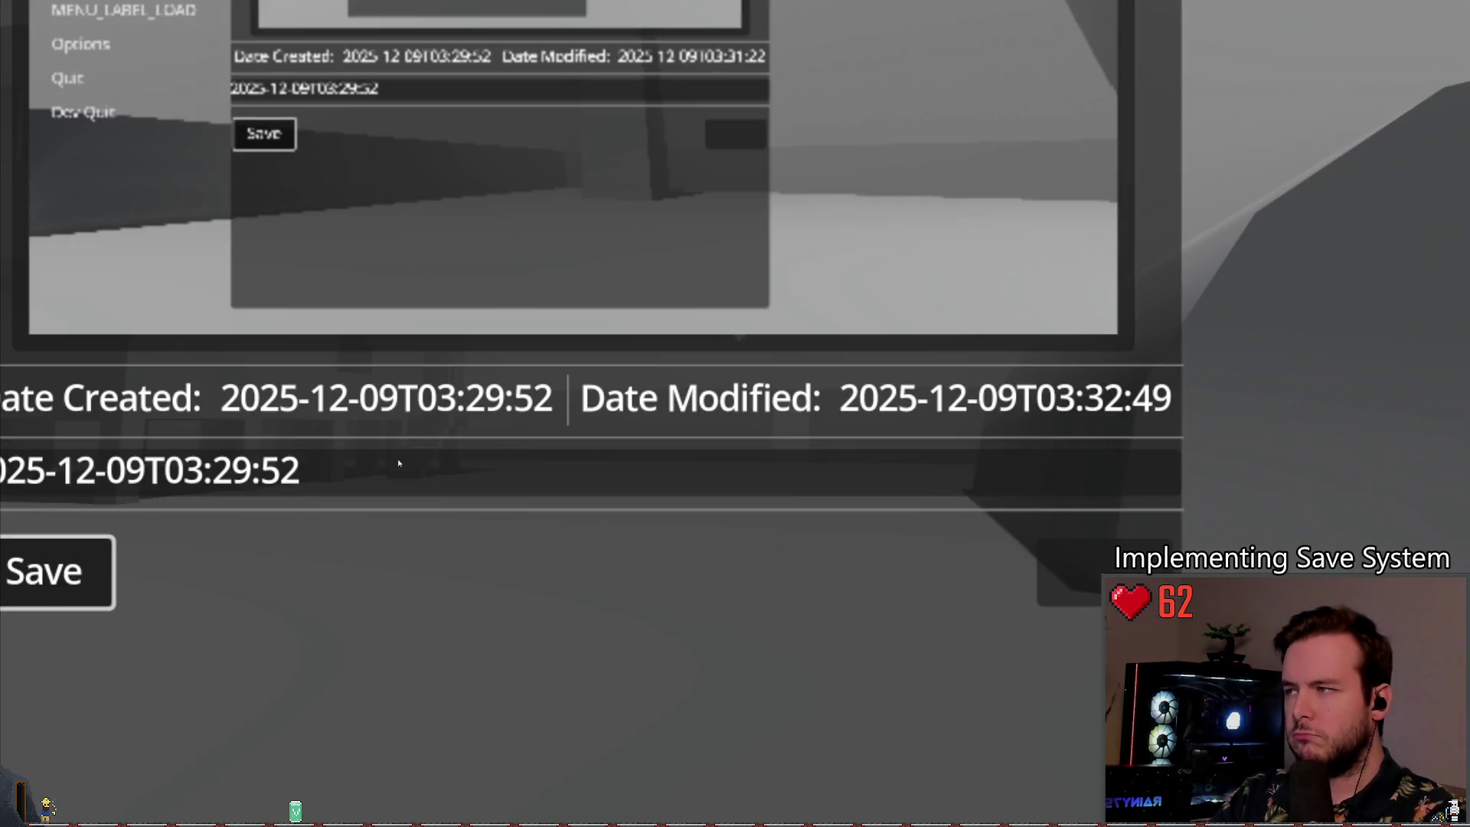
{"action": "key", "text": "Escape"}
{"action": "left_click", "coordinate": [72, 525]}
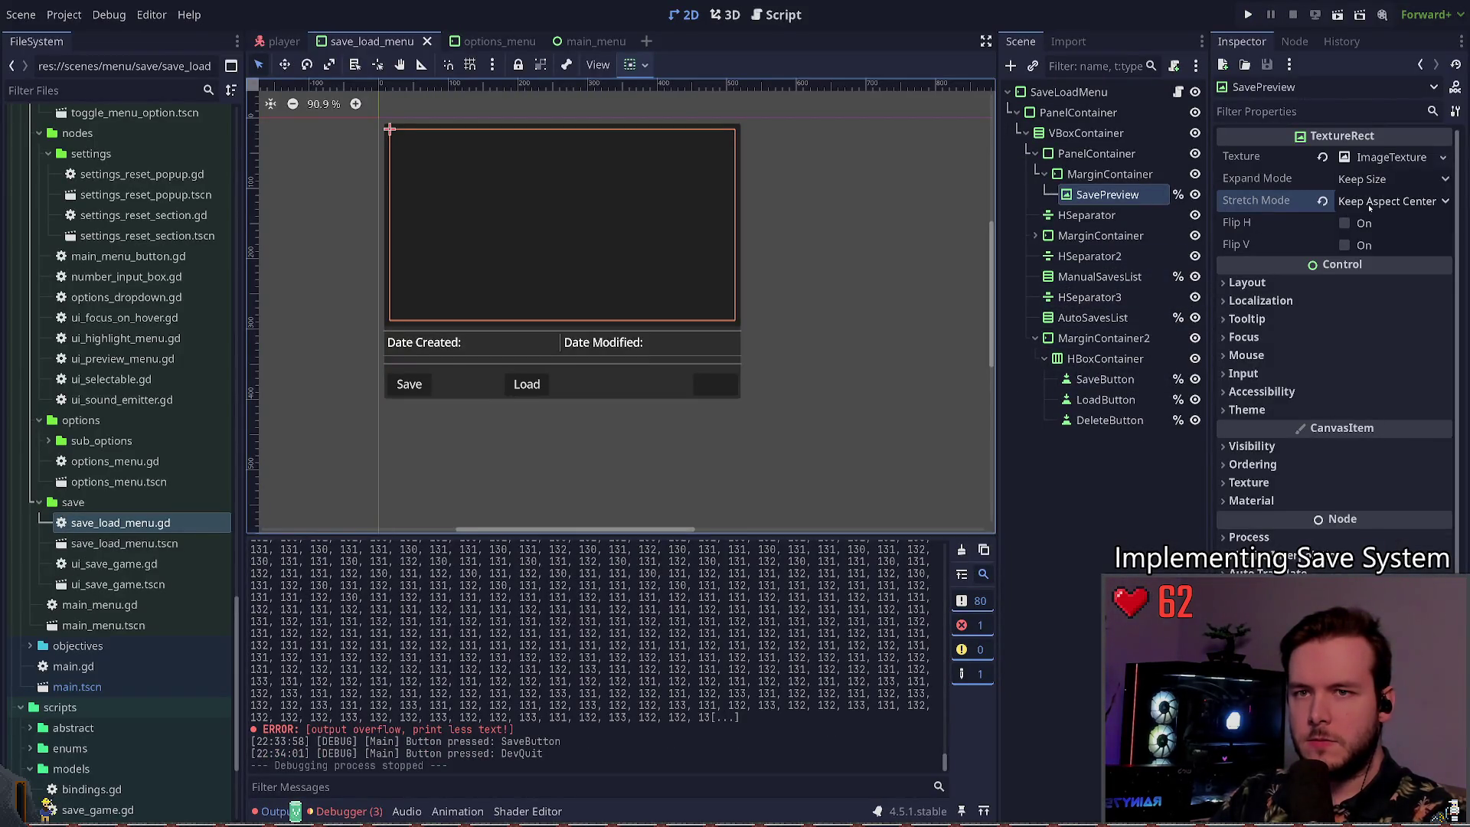
Step: Reset SavePreview's Stretch Mode to Scale, set Expand Mode to Fit Height Proportional, and relaunch
{"action": "left_click", "coordinate": [1322, 200]}
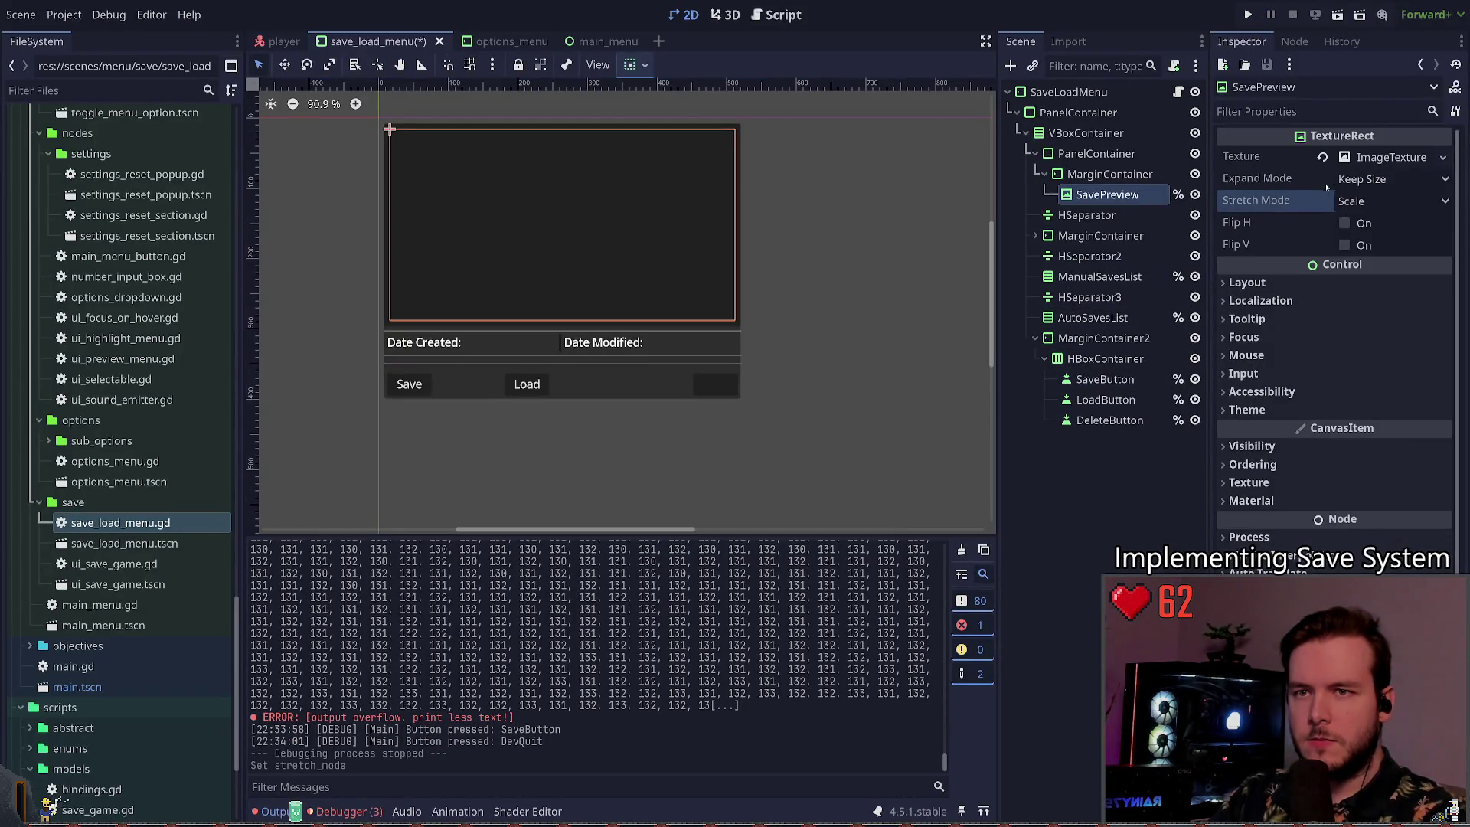
{"action": "left_click", "coordinate": [1283, 182]}
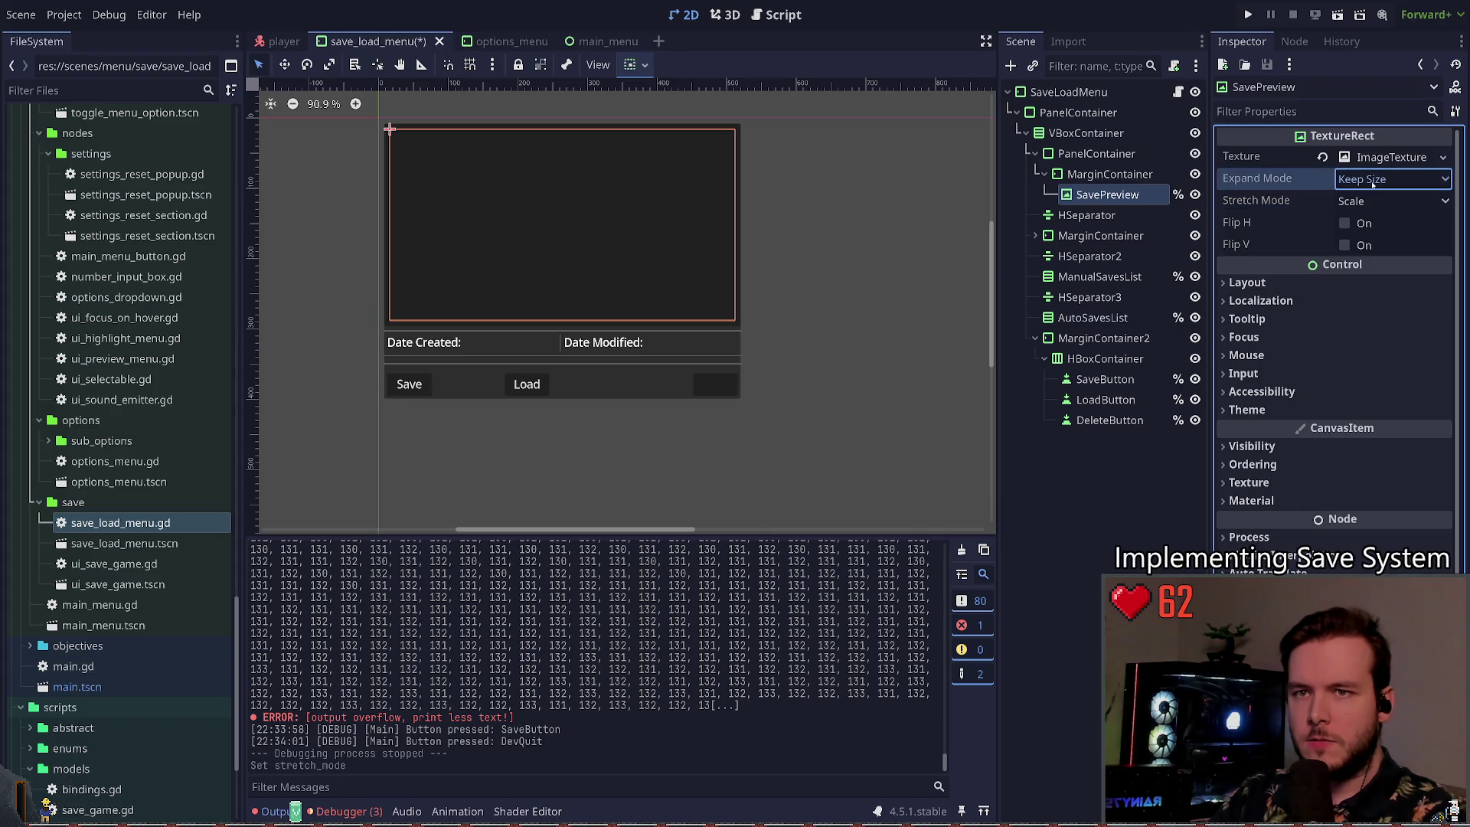
{"action": "left_click", "coordinate": [1368, 271]}
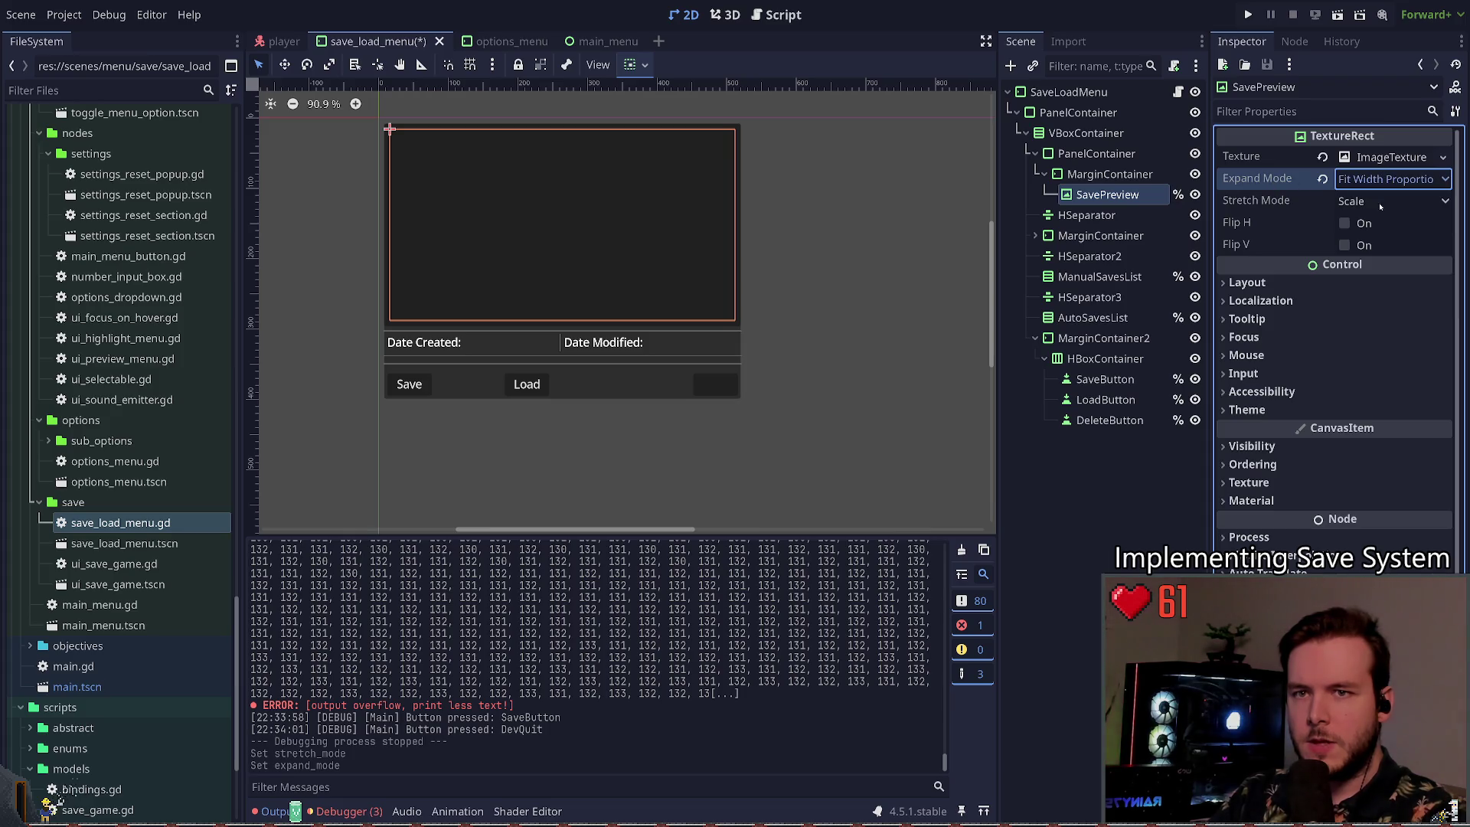
{"action": "scroll", "coordinate": [1341, 178], "scroll_direction": "down", "scroll_amount": 1}
{"action": "key", "text": "F5"}
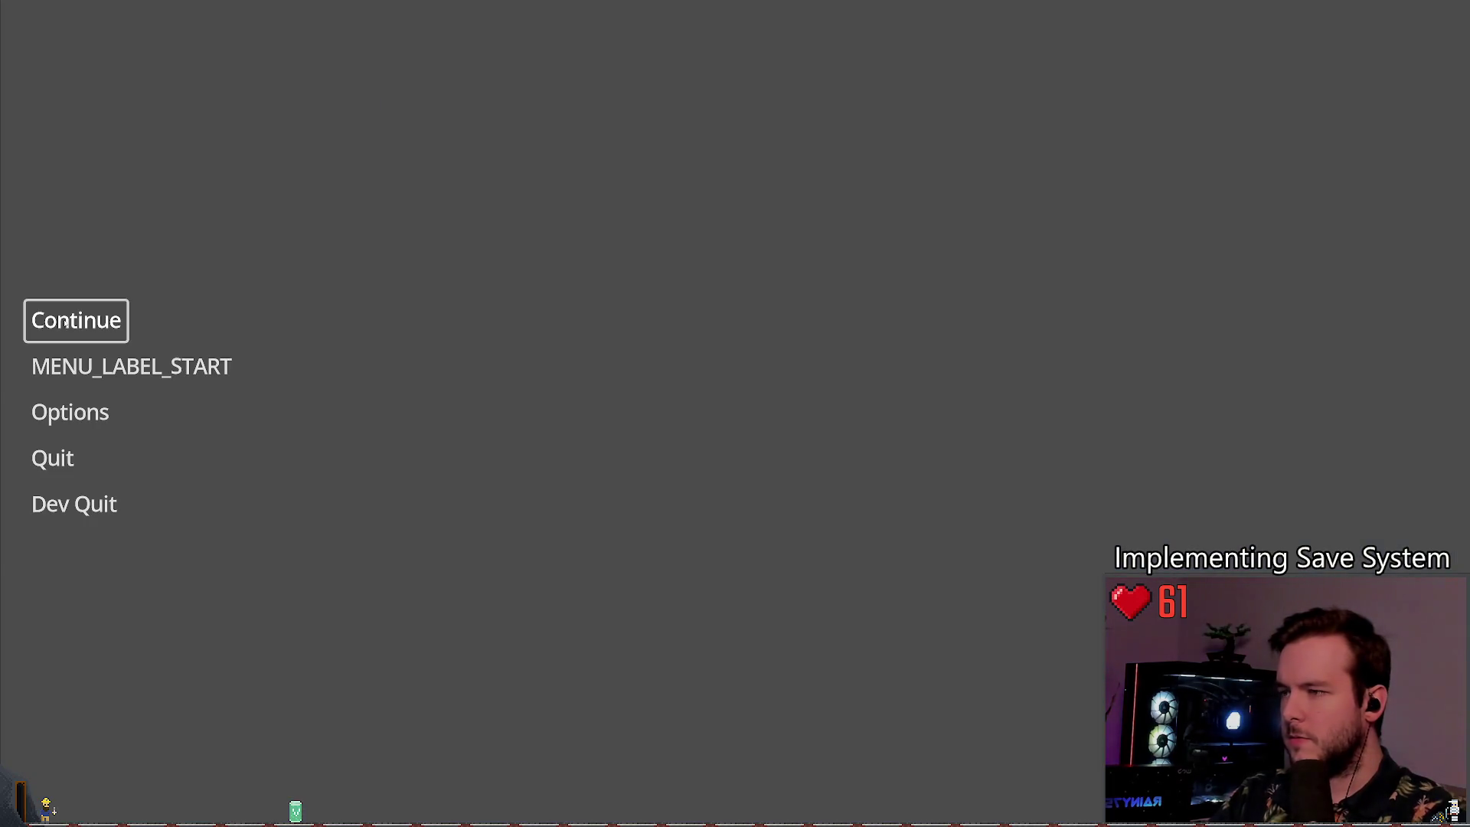
{"action": "left_click", "coordinate": [61, 322]}
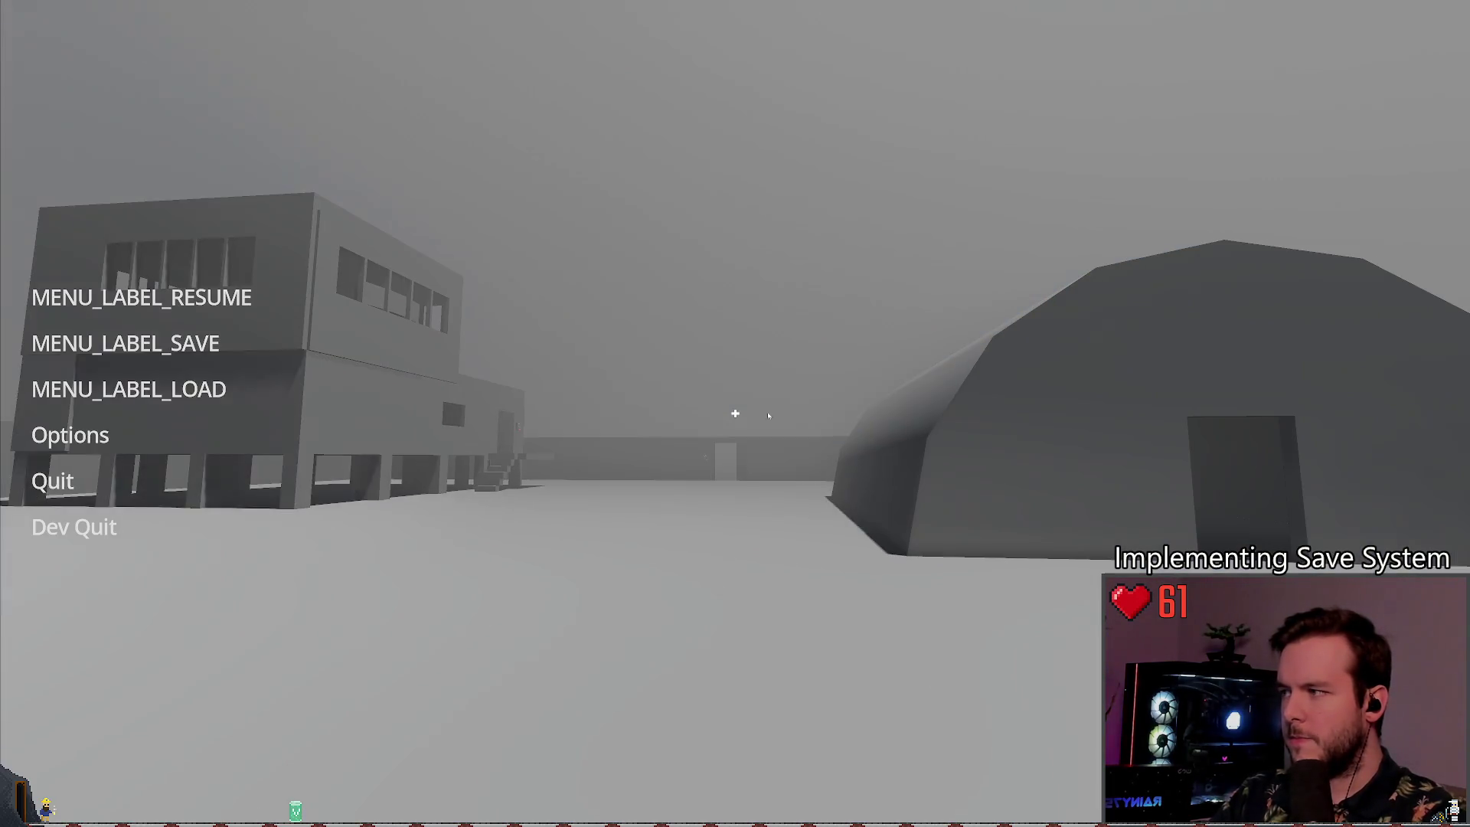
Step: Check the save preview in the Load and Save panels, resuming play between
{"action": "left_click", "coordinate": [77, 388]}
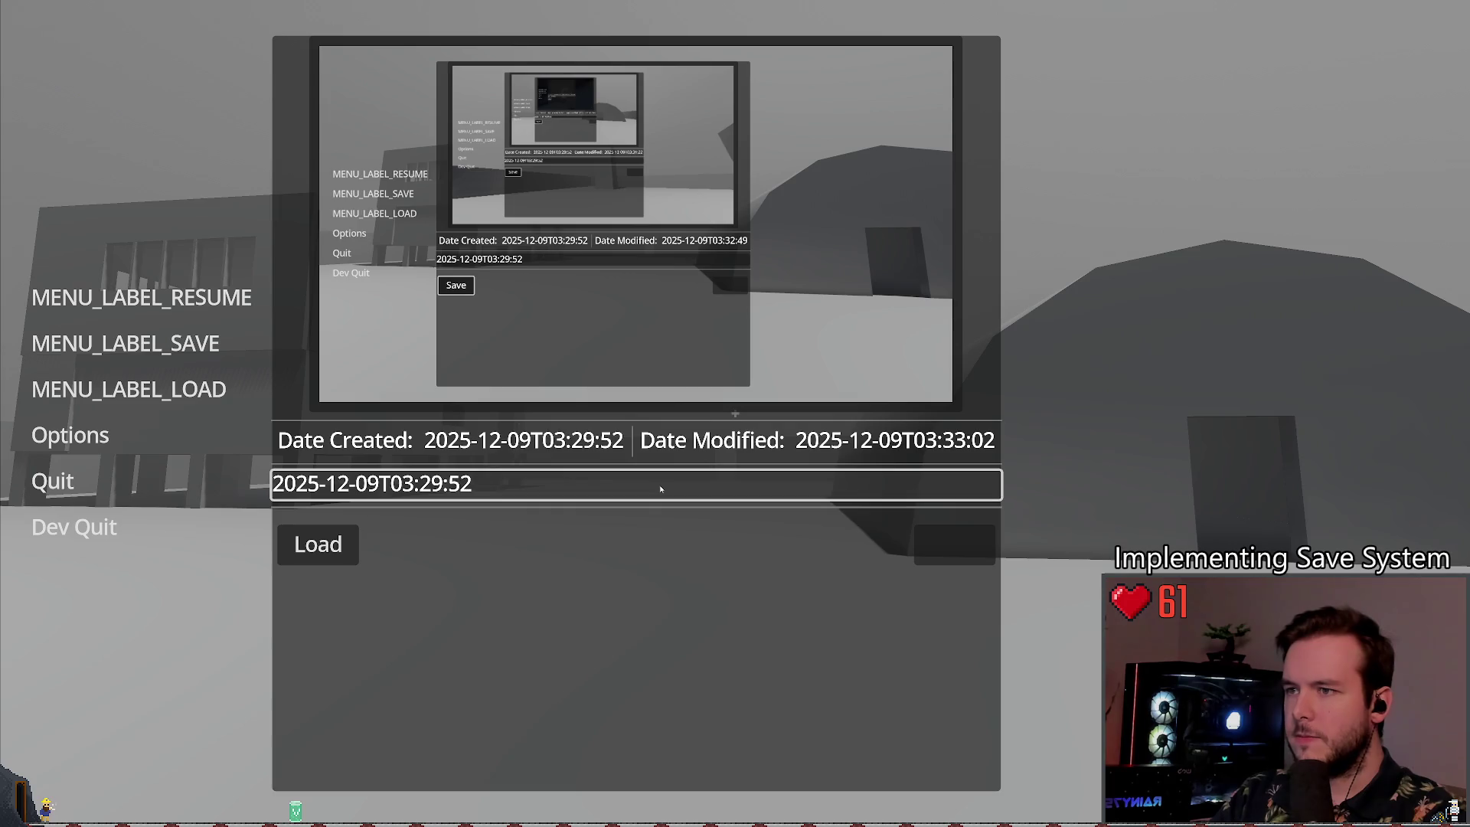
{"action": "key", "text": "Escape"}
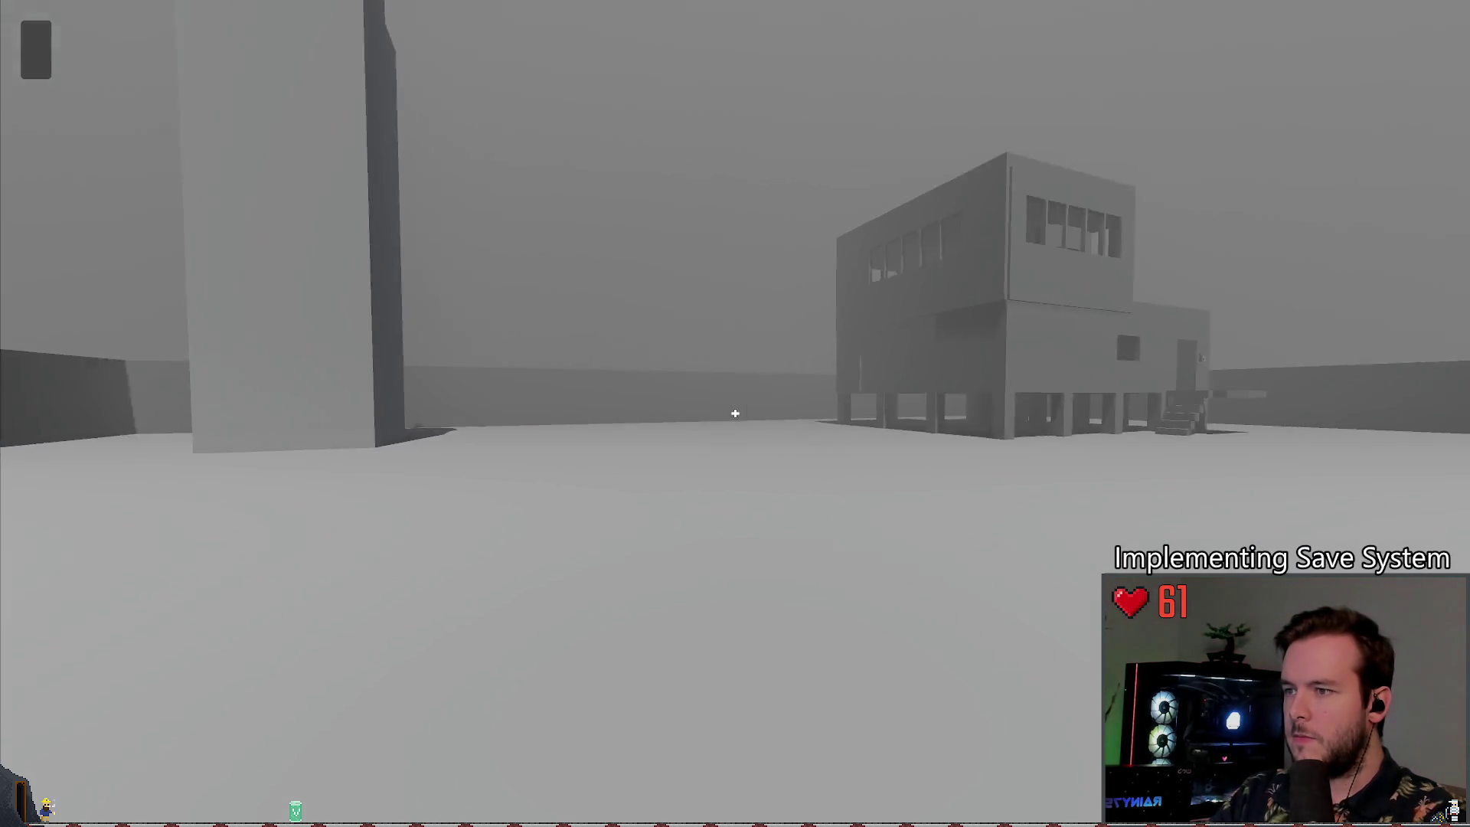
{"action": "key", "text": "Escape"}
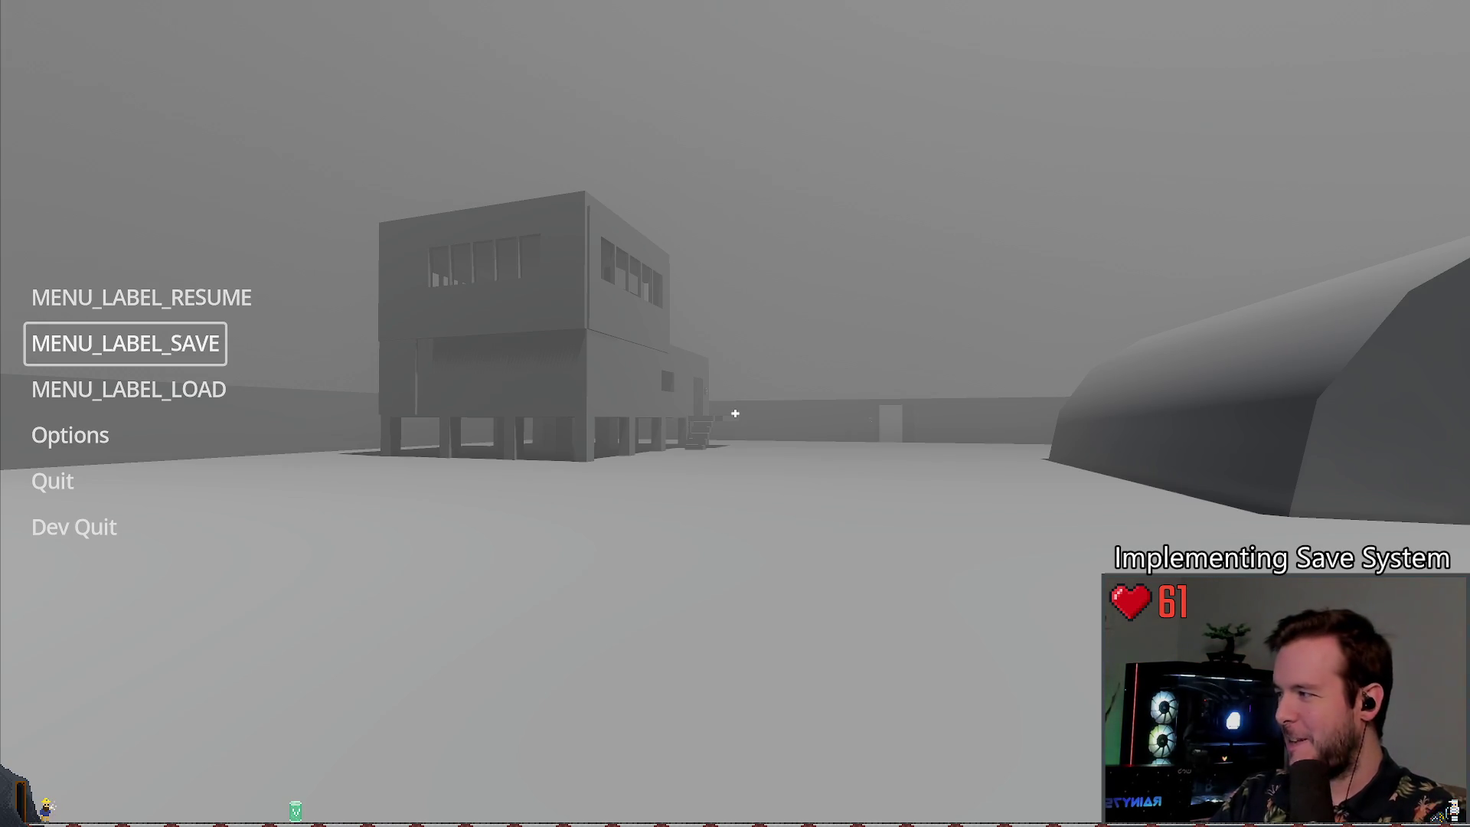
{"action": "left_click", "coordinate": [237, 301]}
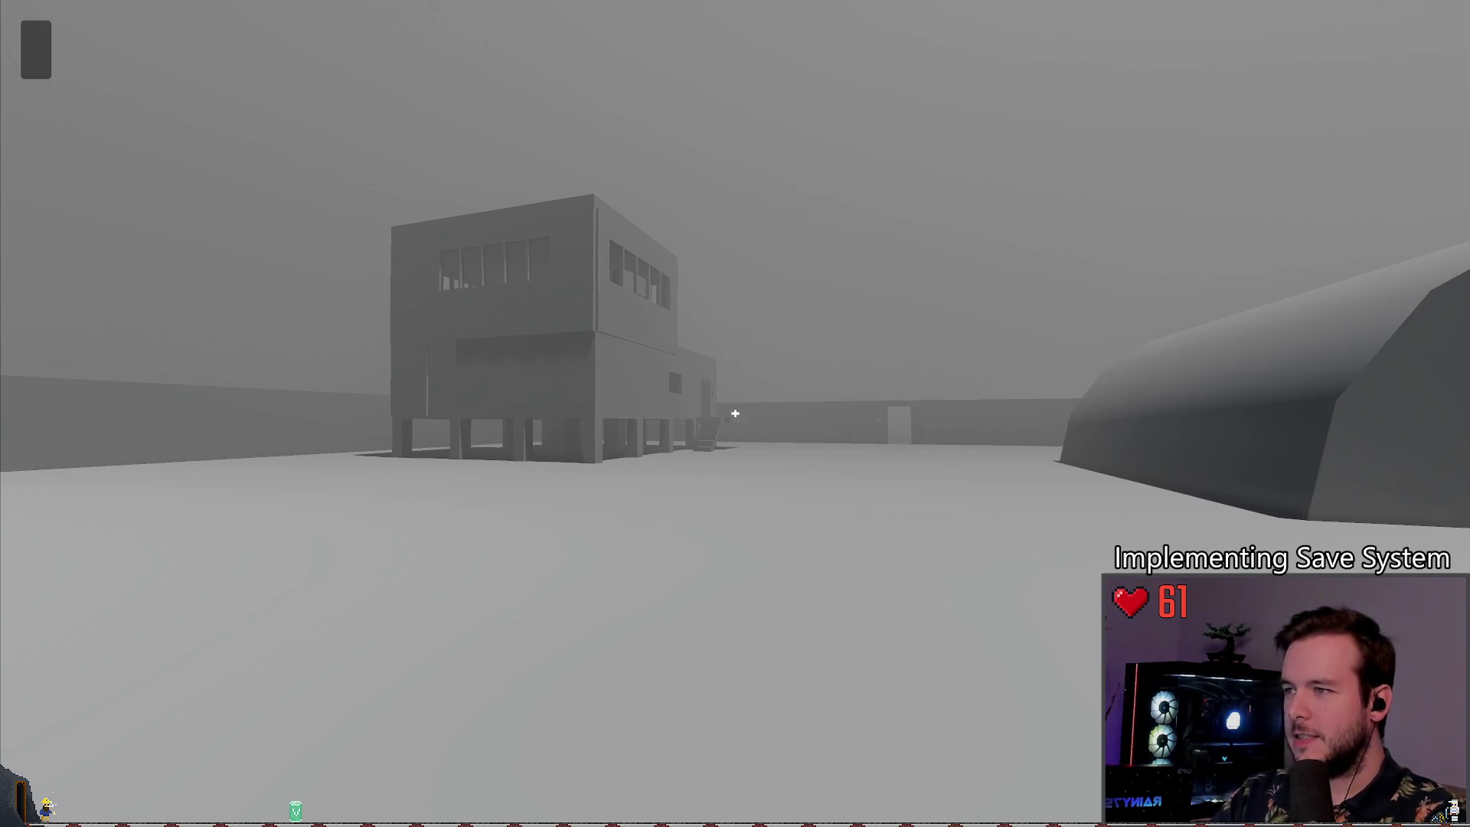
{"action": "key", "text": "Escape"}
{"action": "left_click", "coordinate": [138, 343]}
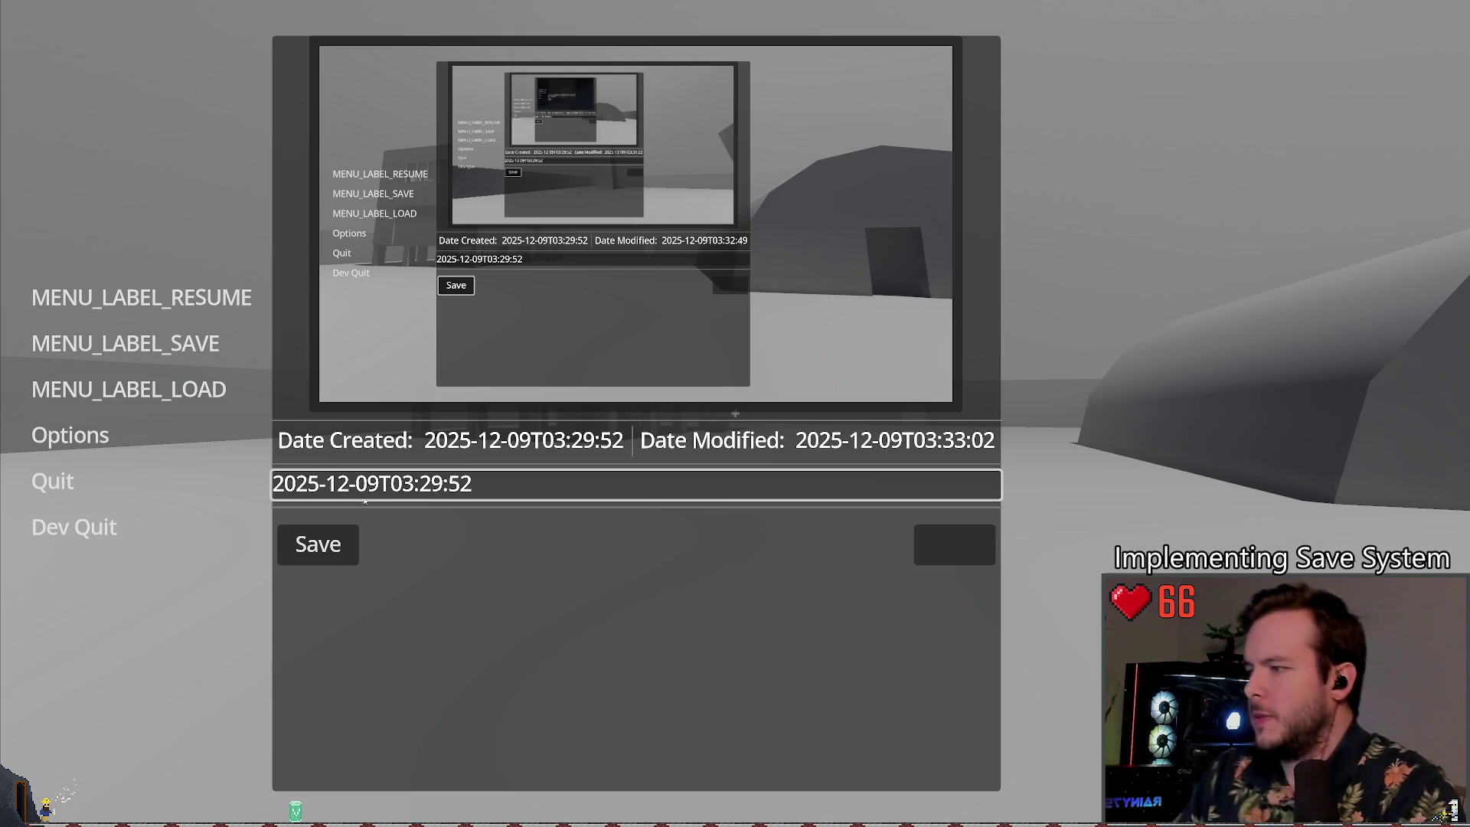
{"action": "left_click", "coordinate": [98, 284]}
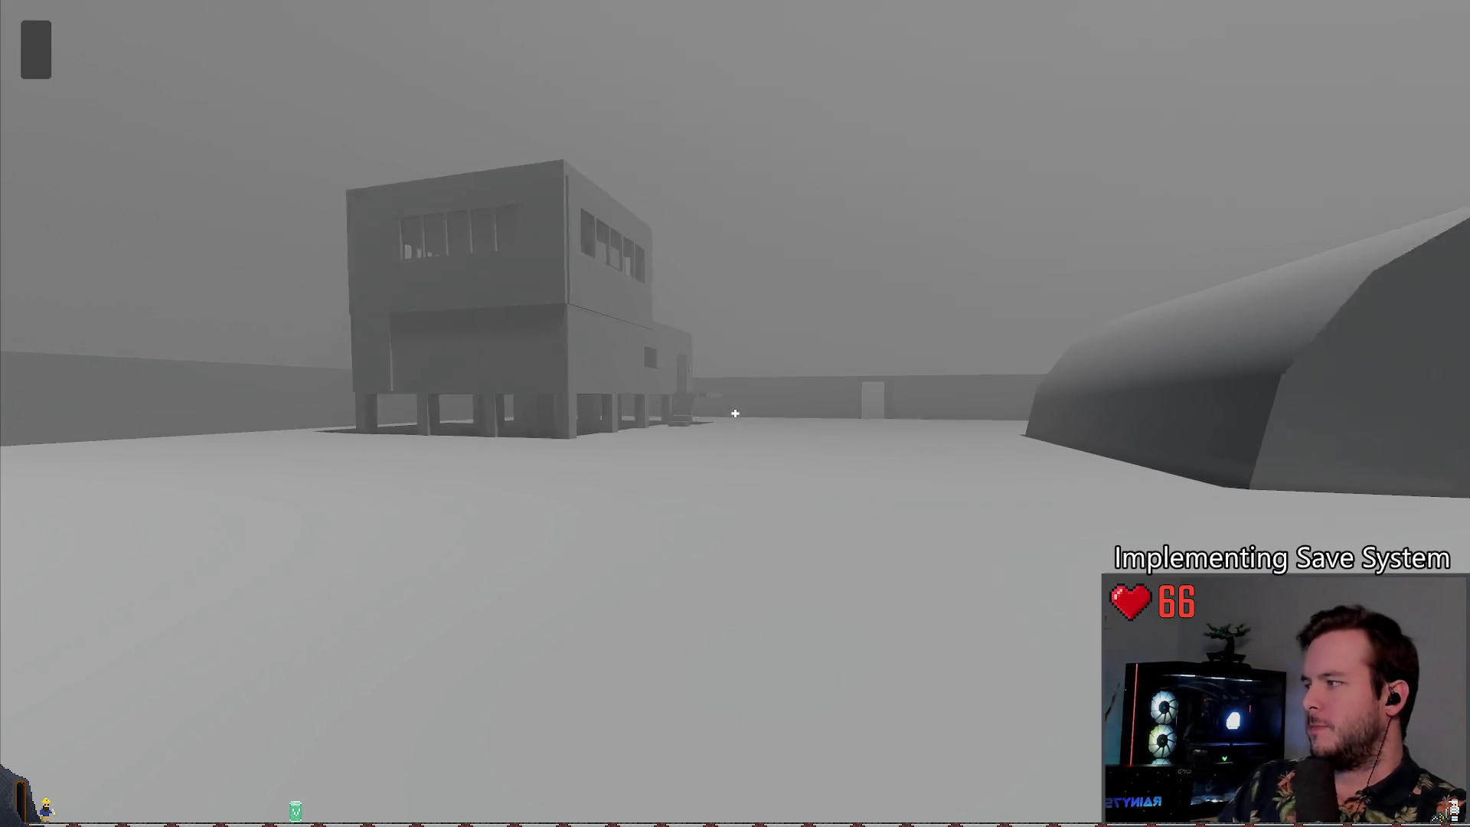
Step: Save the game to refresh its preview screenshot, then quit to the editor
{"action": "key", "text": "Escape"}
{"action": "left_click", "coordinate": [137, 362]}
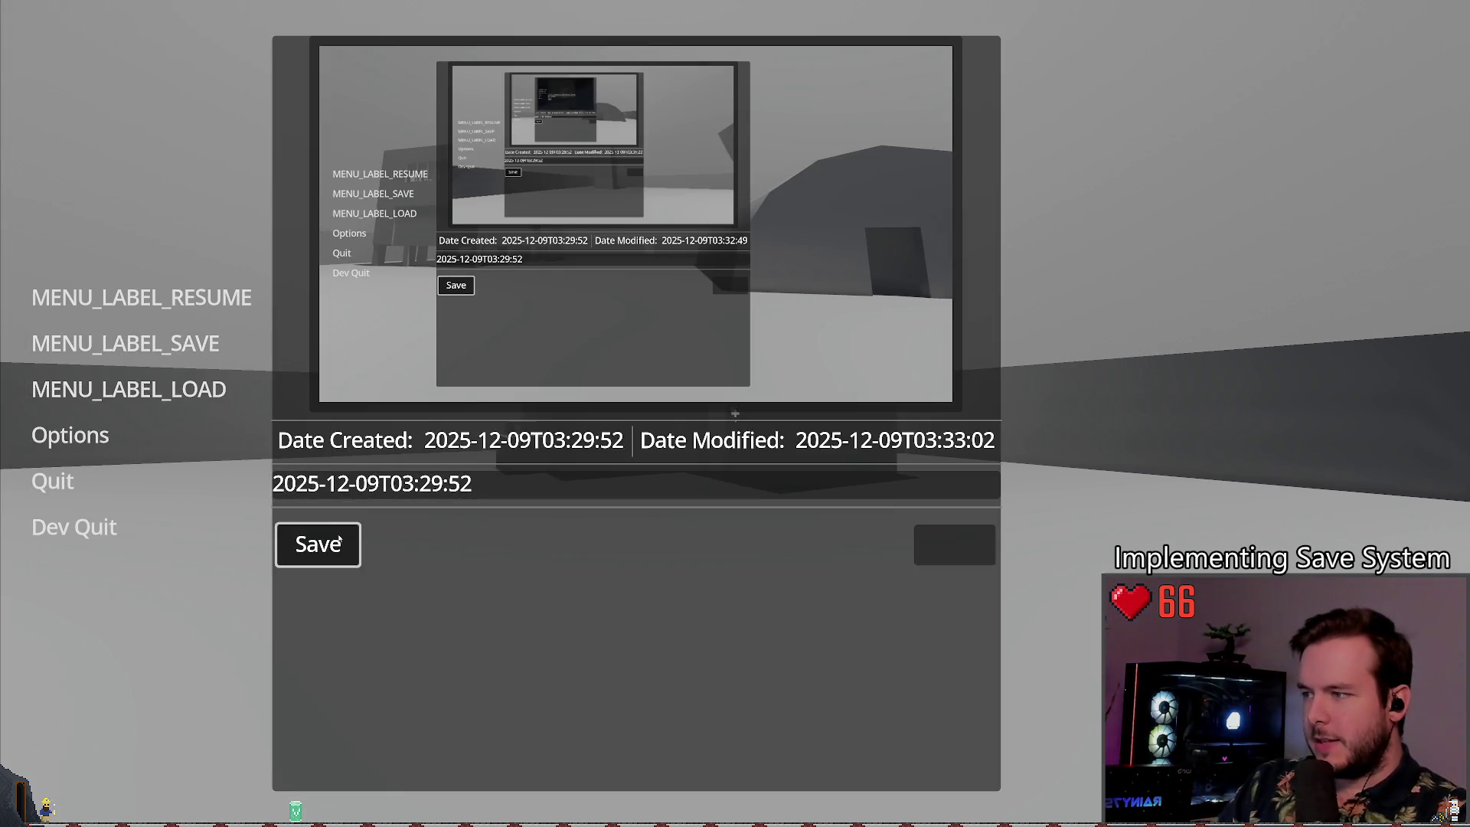
{"action": "left_click", "coordinate": [336, 540]}
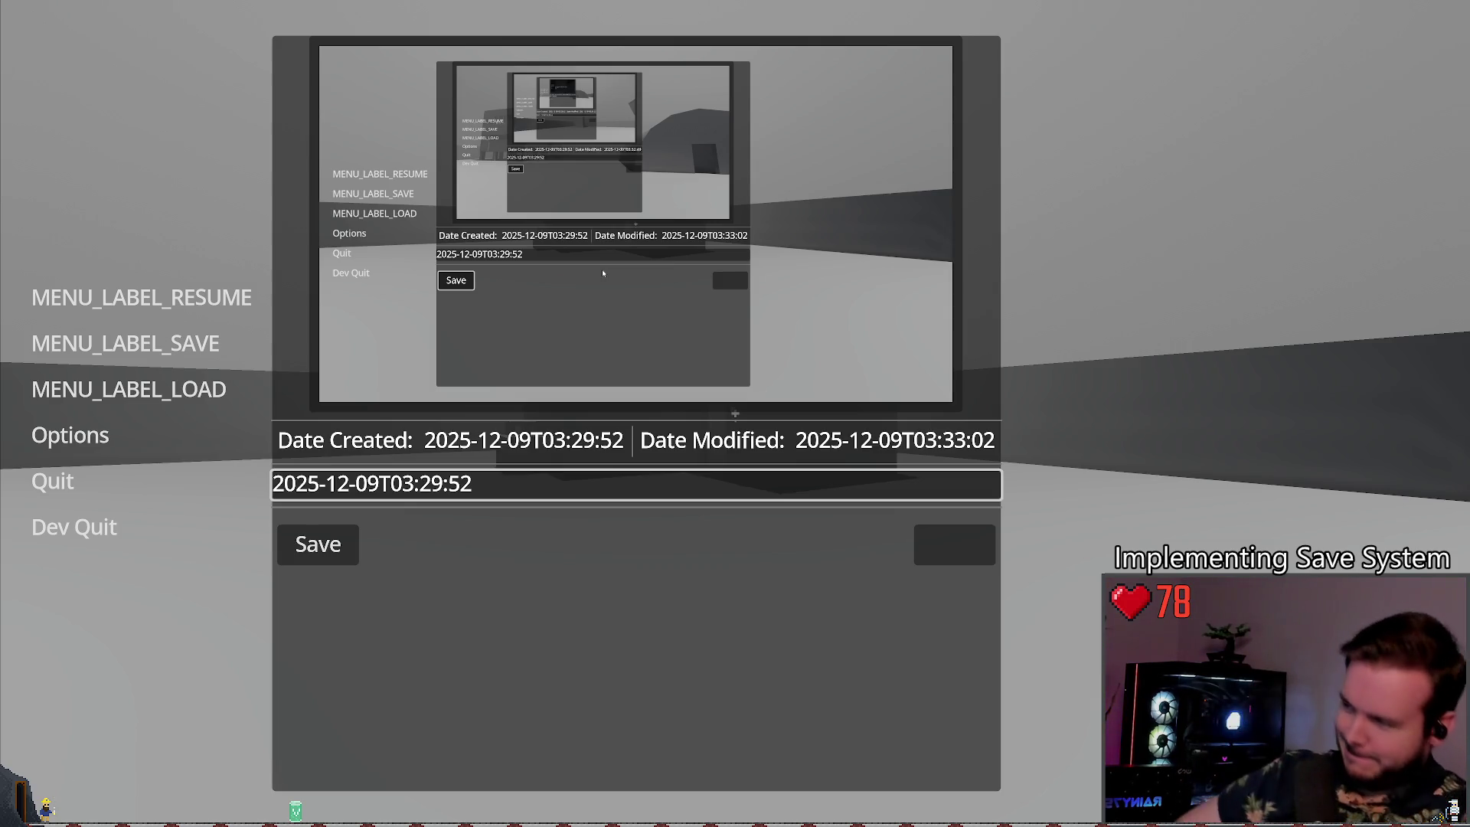
{"action": "key", "text": "Escape"}
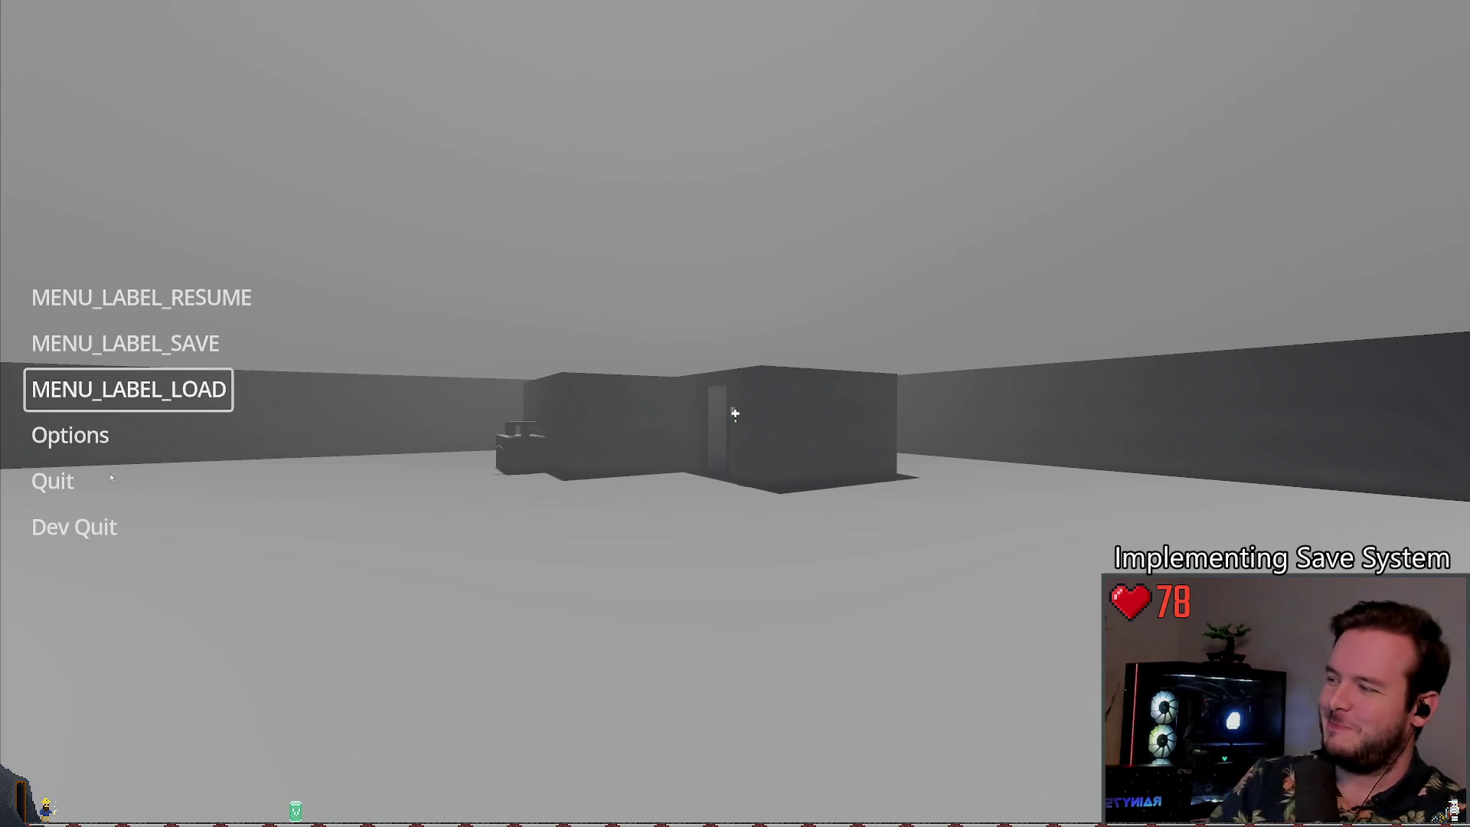
{"action": "left_click", "coordinate": [82, 525]}
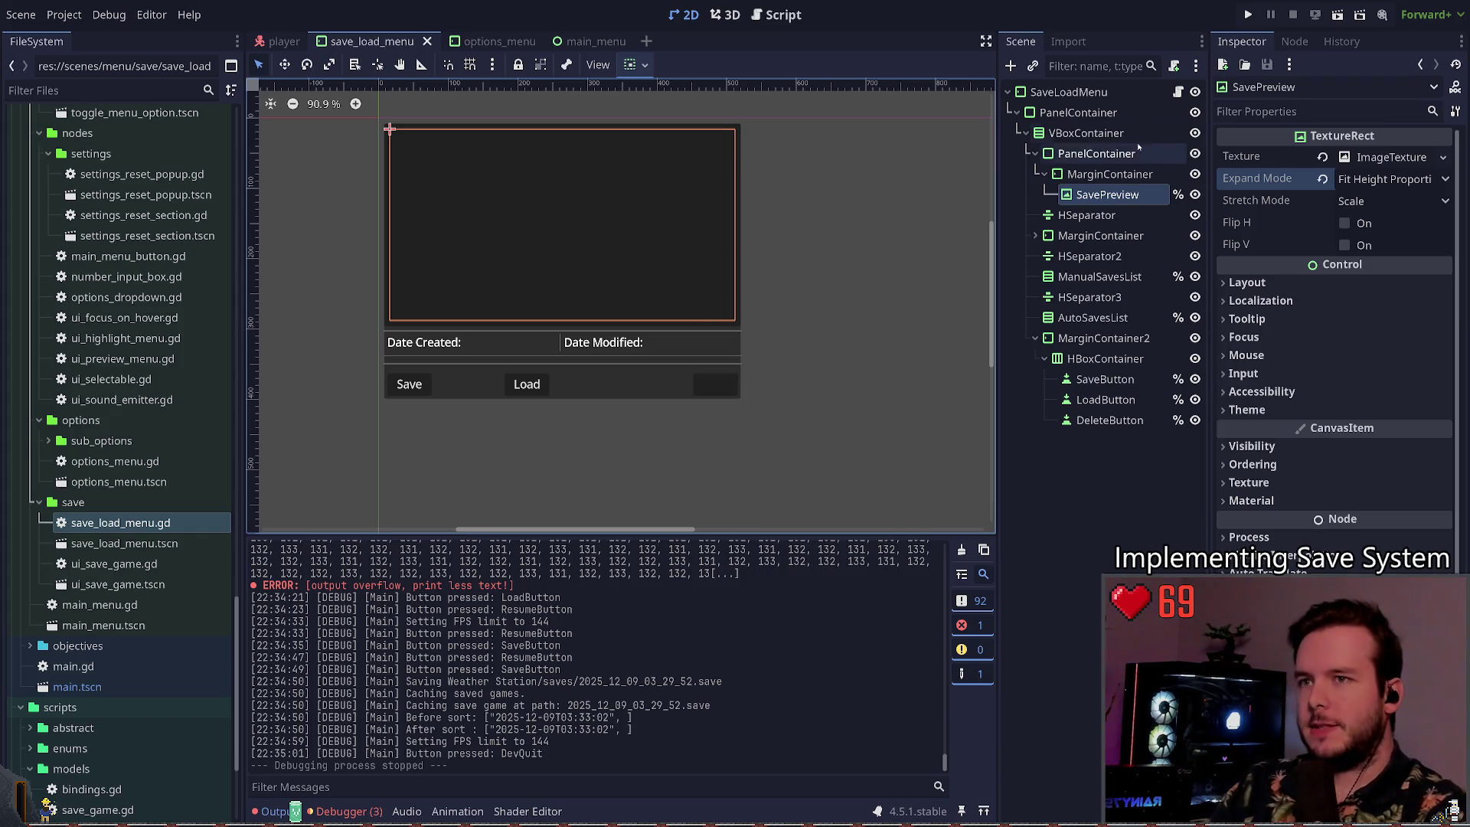
Step: In save_load_menu.gd, make create_from_data use 1920 / 2 by 1080 / 2
{"action": "left_click", "coordinate": [1178, 91]}
{"action": "key", "text": "ctrl+s"}
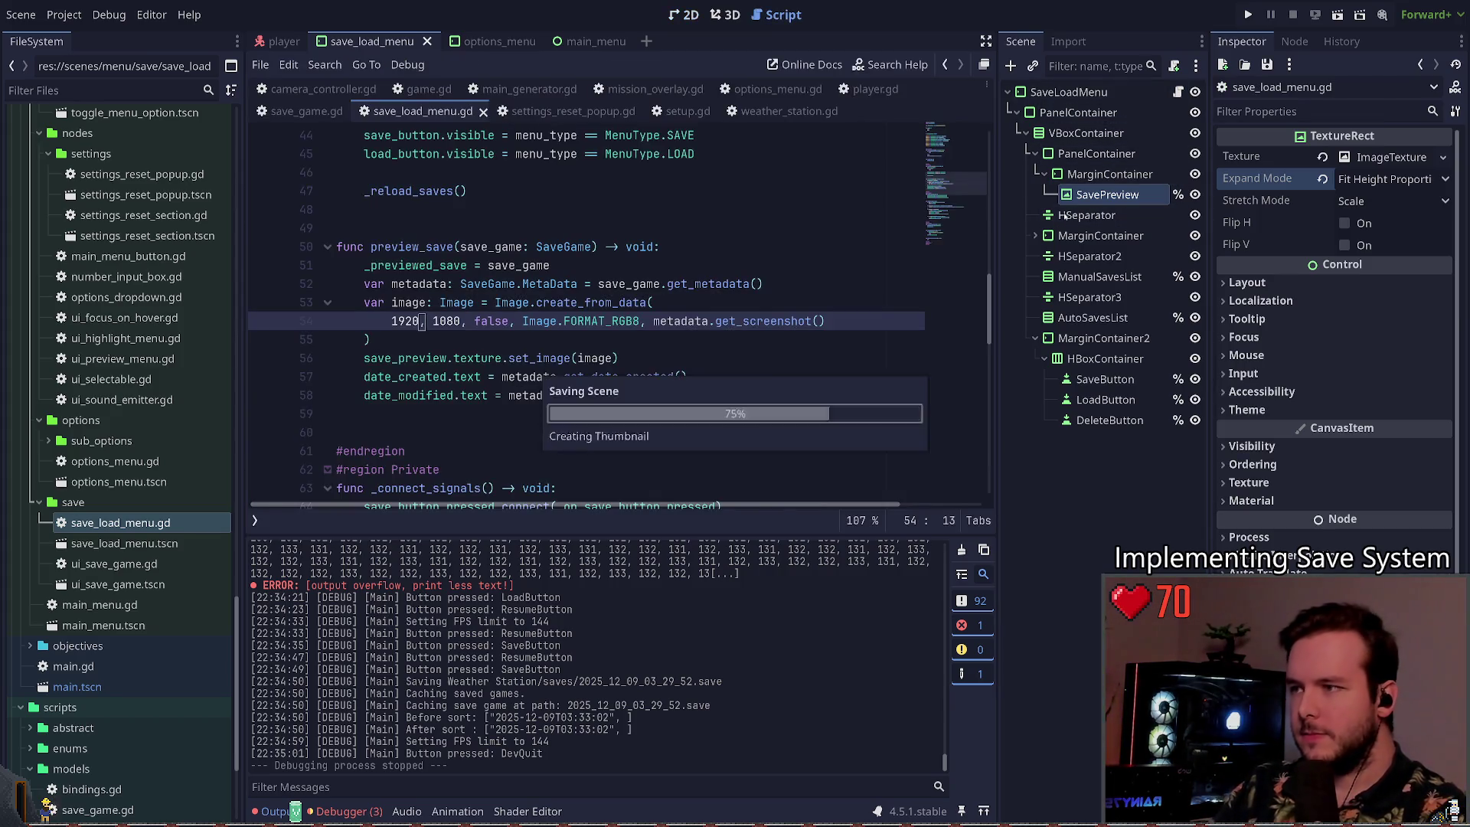
{"action": "key", "text": "Right"}
{"action": "key", "text": "Right"}
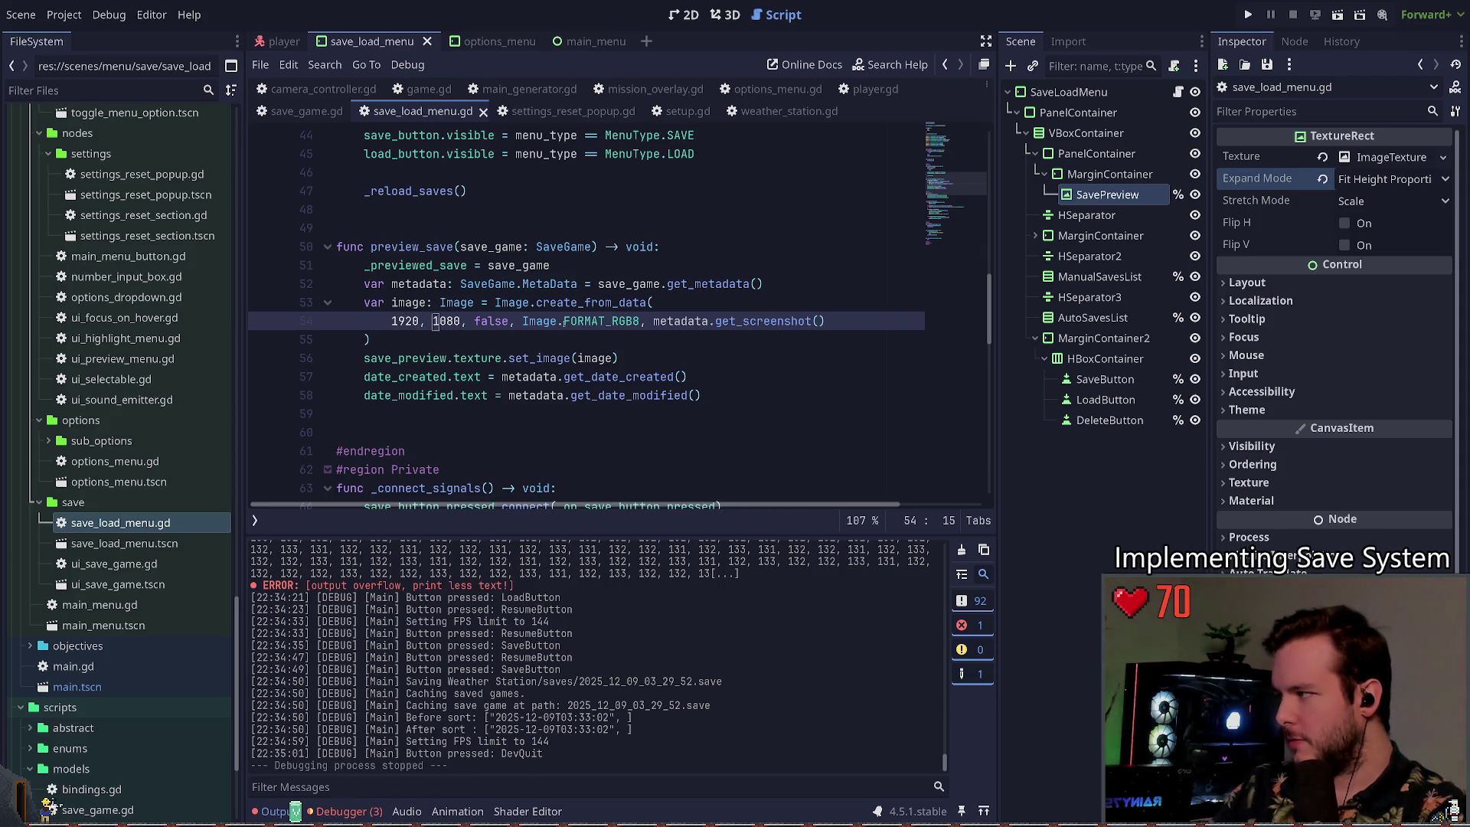
{"action": "key", "text": "Left"}
{"action": "type", "text": "/ 2"}
{"action": "key", "text": "BackSpace"}
{"action": "key", "text": "BackSpace"}
{"action": "key", "text": "BackSpace"}
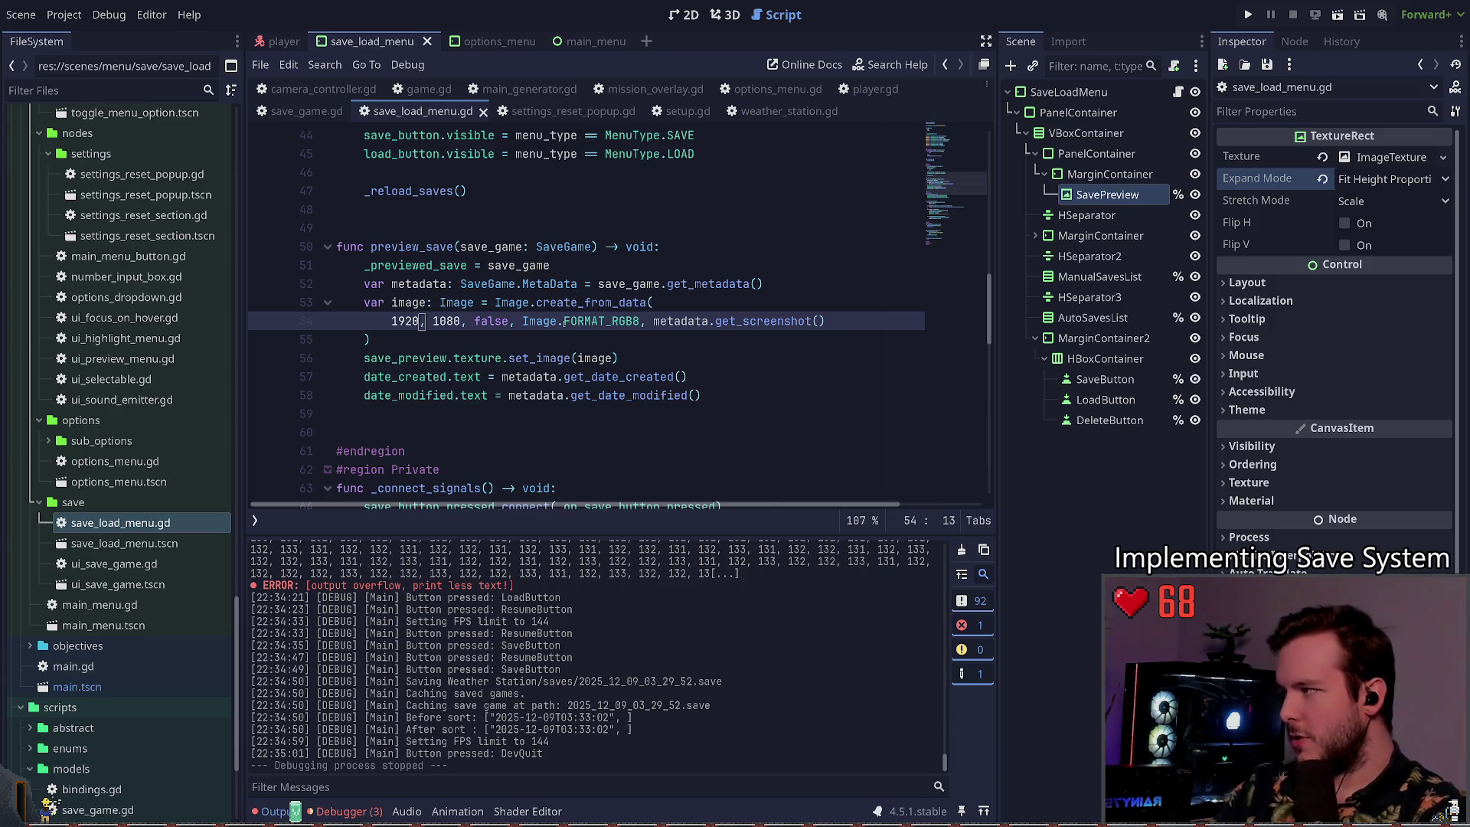
{"action": "type", "text": "/ 3"}
{"action": "key", "text": "Right"}
{"action": "key", "text": "Right"}
{"action": "key", "text": "Right"}
{"action": "type", "text": "/2"}
{"action": "key", "text": "ctrl+s"}
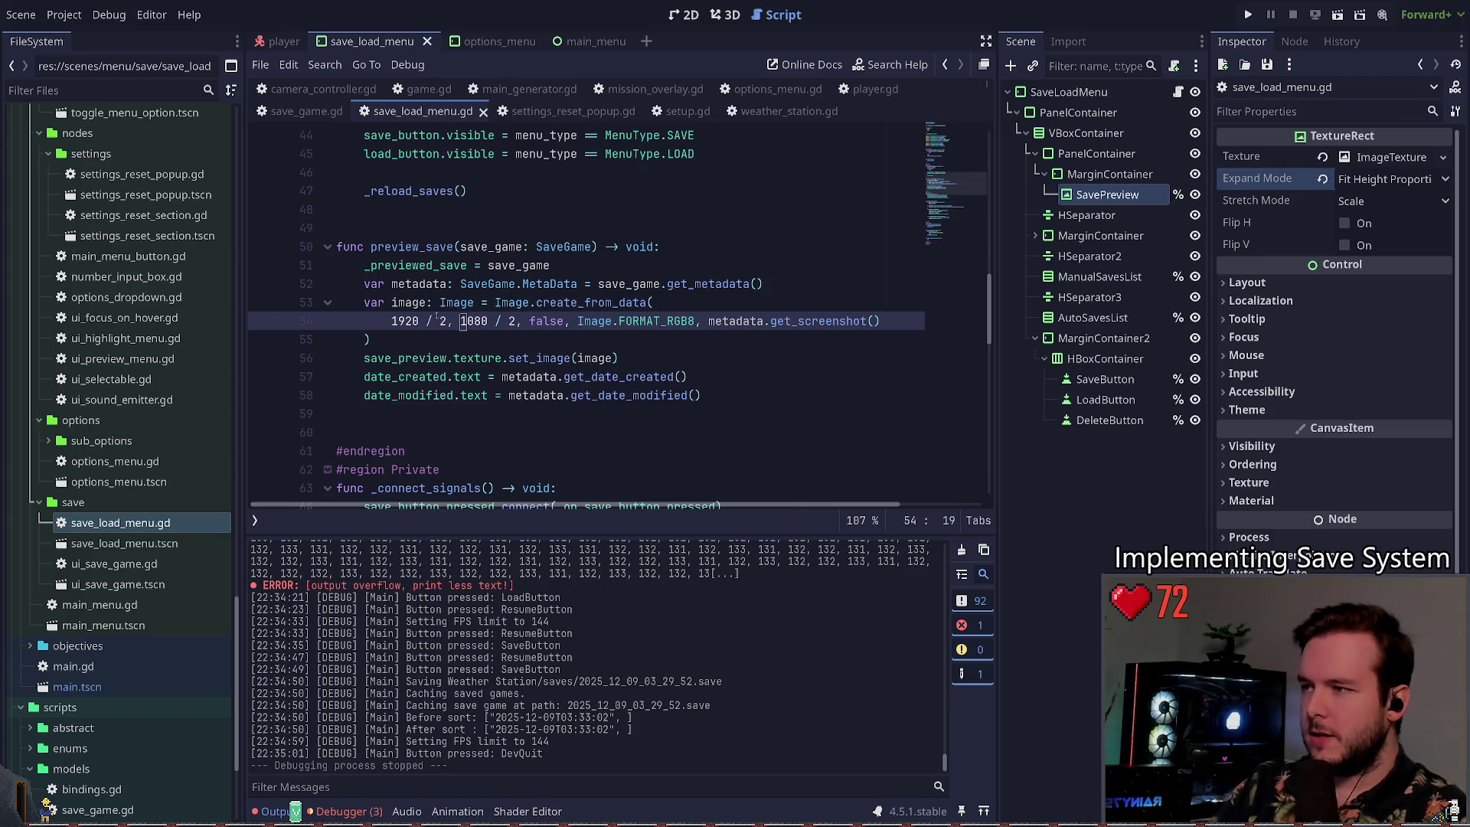
{"action": "left_click_drag", "start_coordinate": [515, 321], "coordinate": [490, 320]}
{"action": "key", "text": "ctrl+c"}
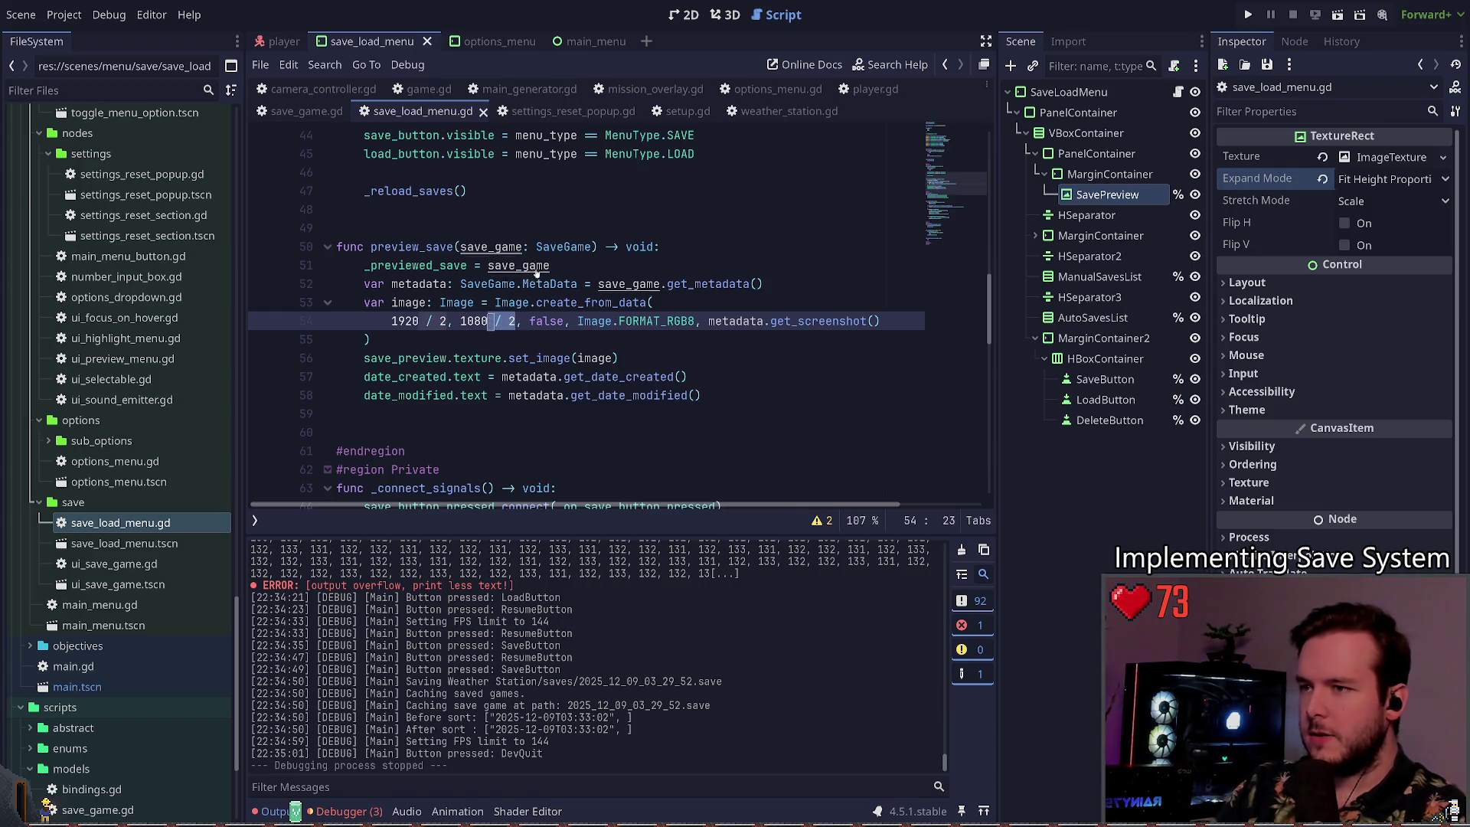
Step: In game.gd, change image.resize to 1920 / 2, 1080 / 2, save, and run the game
{"action": "left_click", "coordinate": [429, 89]}
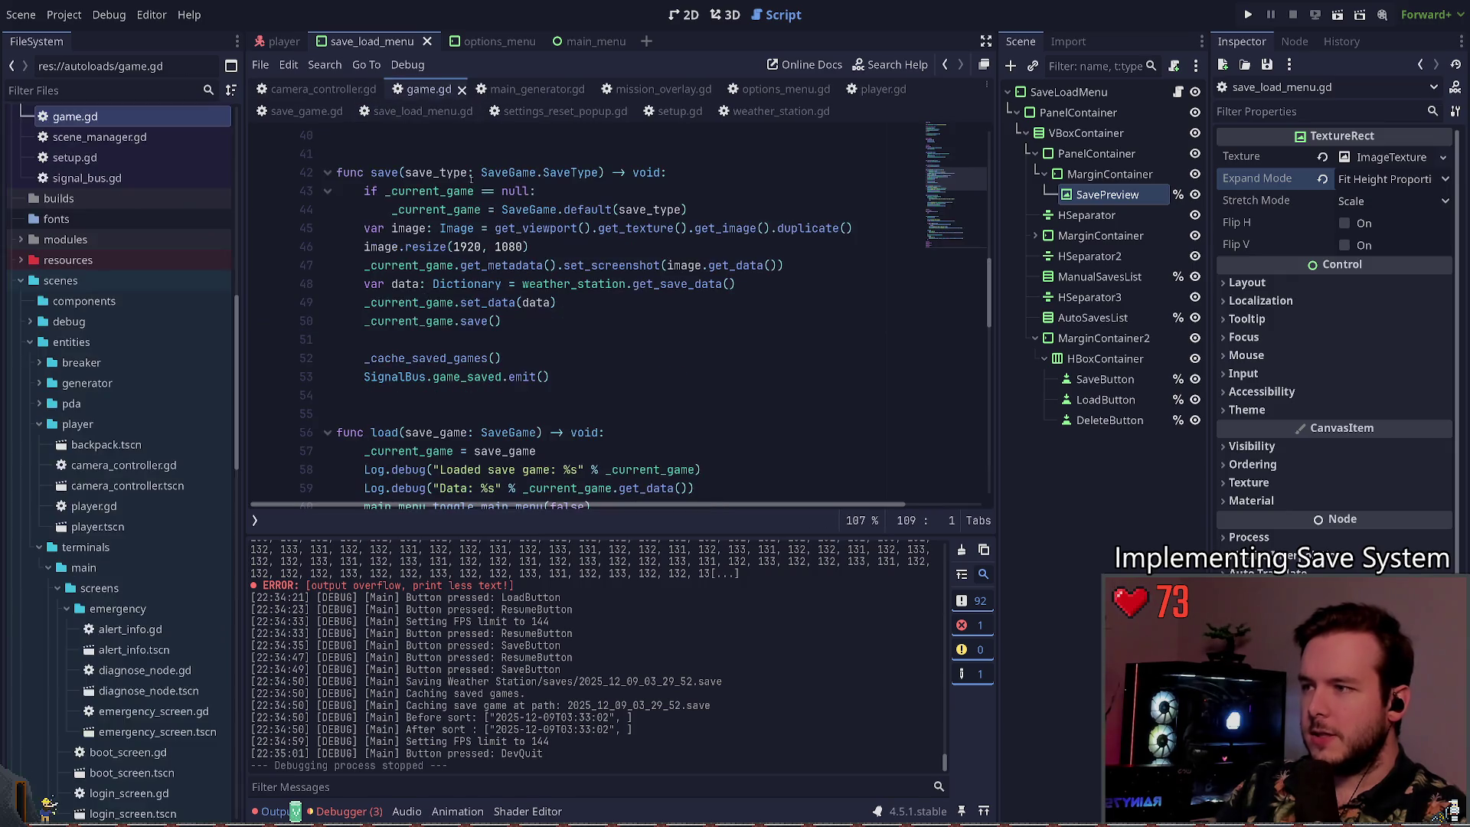
{"action": "scroll", "coordinate": [501, 293], "scroll_direction": "up", "scroll_amount": 3}
{"action": "left_click", "coordinate": [484, 302]}
{"action": "key", "text": "ctrl+v"}
{"action": "left_click", "coordinate": [551, 303]}
{"action": "key", "text": "ctrl+v"}
{"action": "key", "text": "ctrl+s"}
{"action": "left_click", "coordinate": [425, 302]}
{"action": "left_click", "coordinate": [1251, 14]}
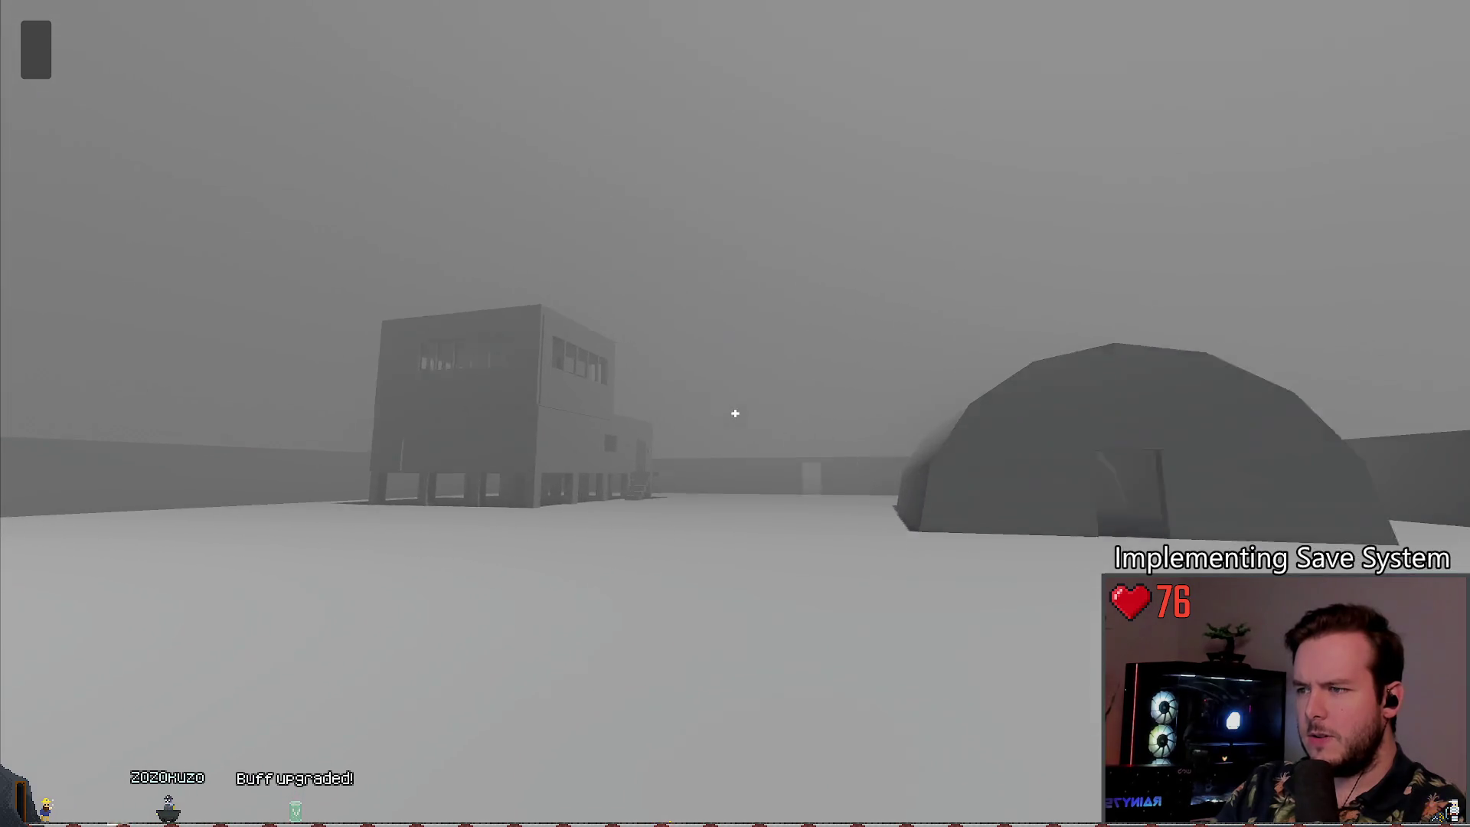
Step: Pause the game, save with a new screenshot, and resume playing
{"action": "key", "text": "Escape"}
{"action": "left_click", "coordinate": [125, 342]}
{"action": "left_click", "coordinate": [321, 551]}
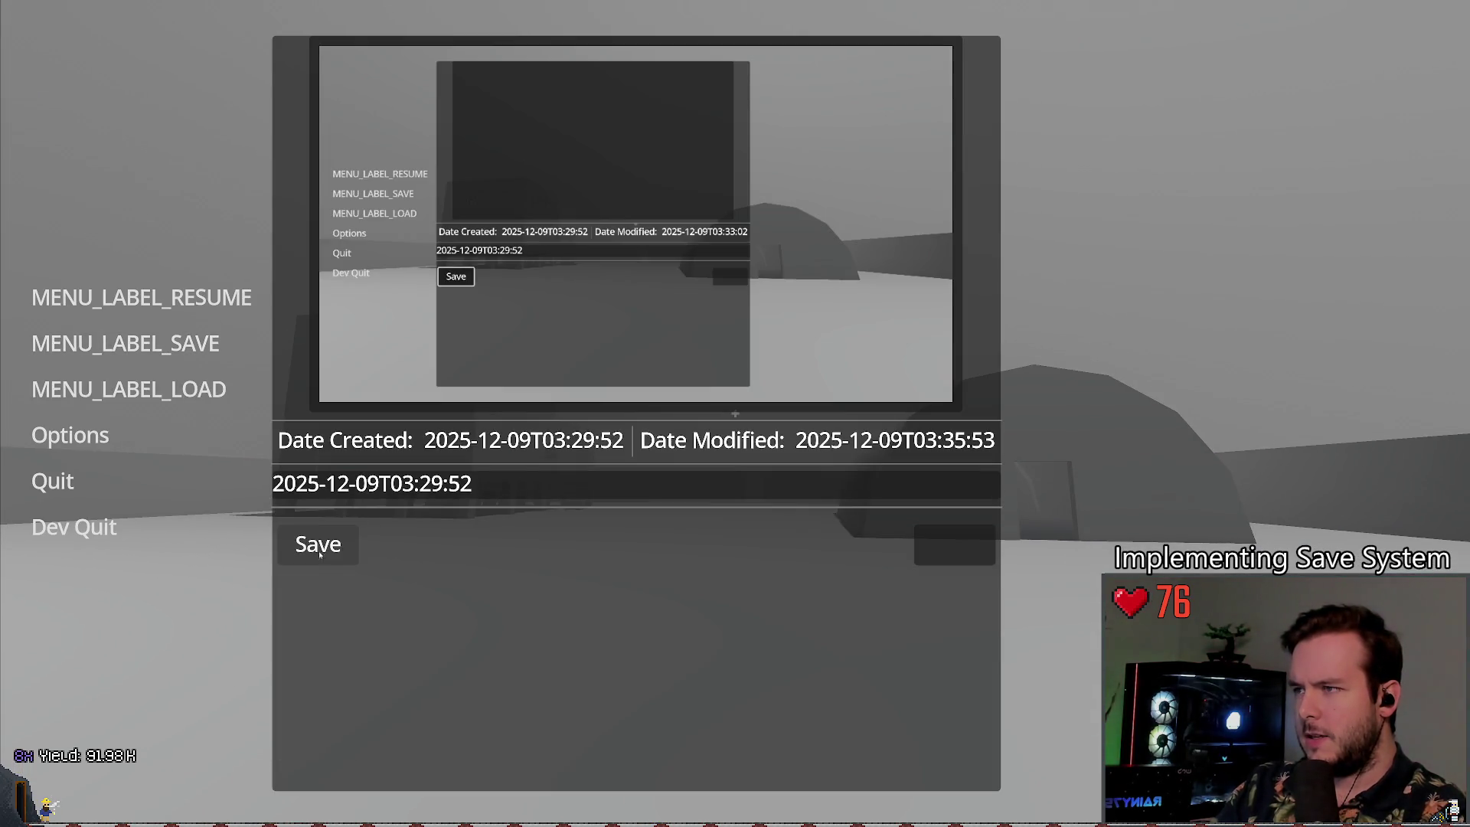
{"action": "left_click", "coordinate": [141, 297]}
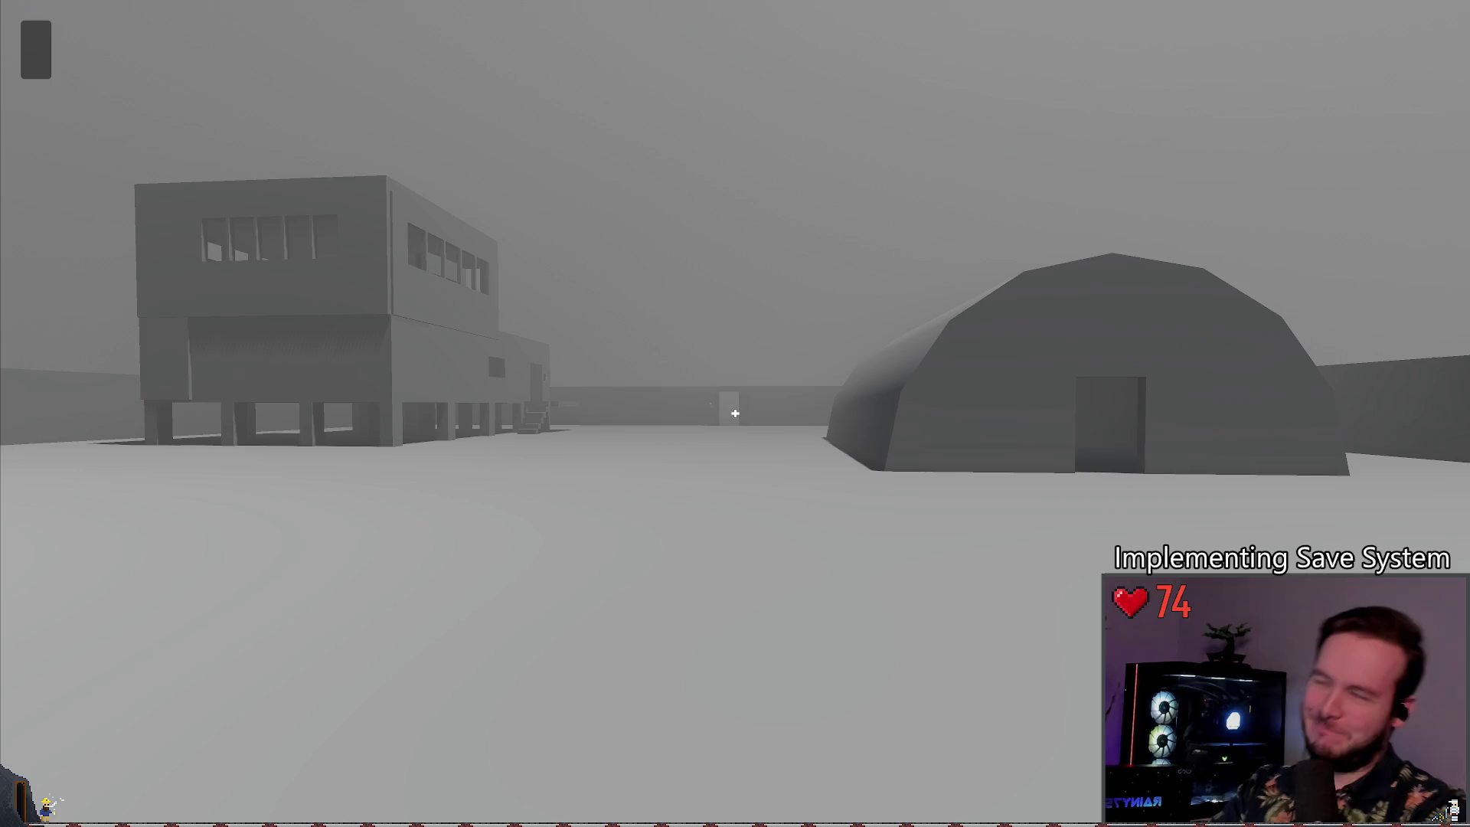
Step: Walk to the small dark room, save again there, and resume play
{"action": "key", "text": "l"}
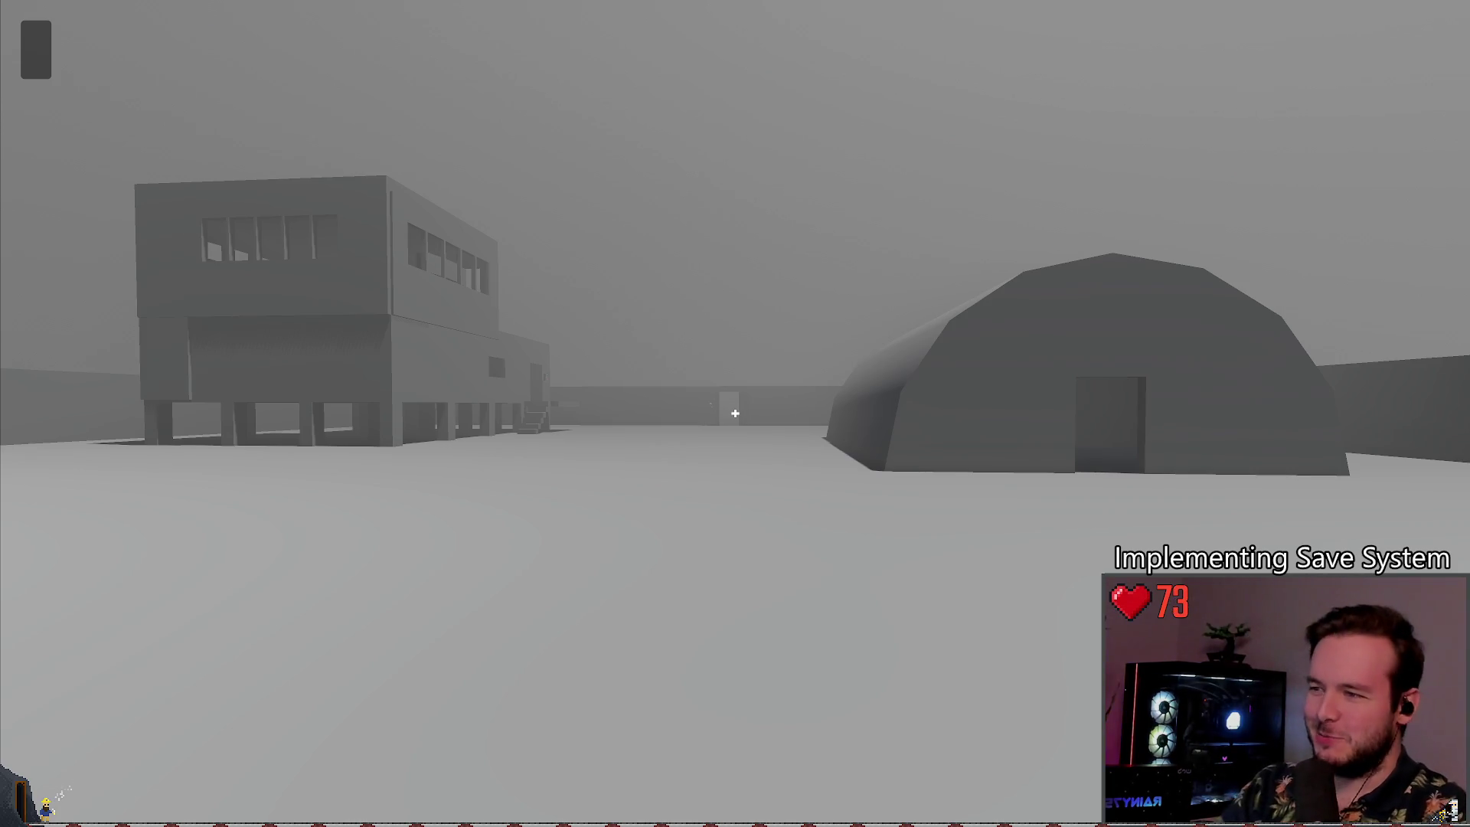
{"action": "key", "text": "Escape"}
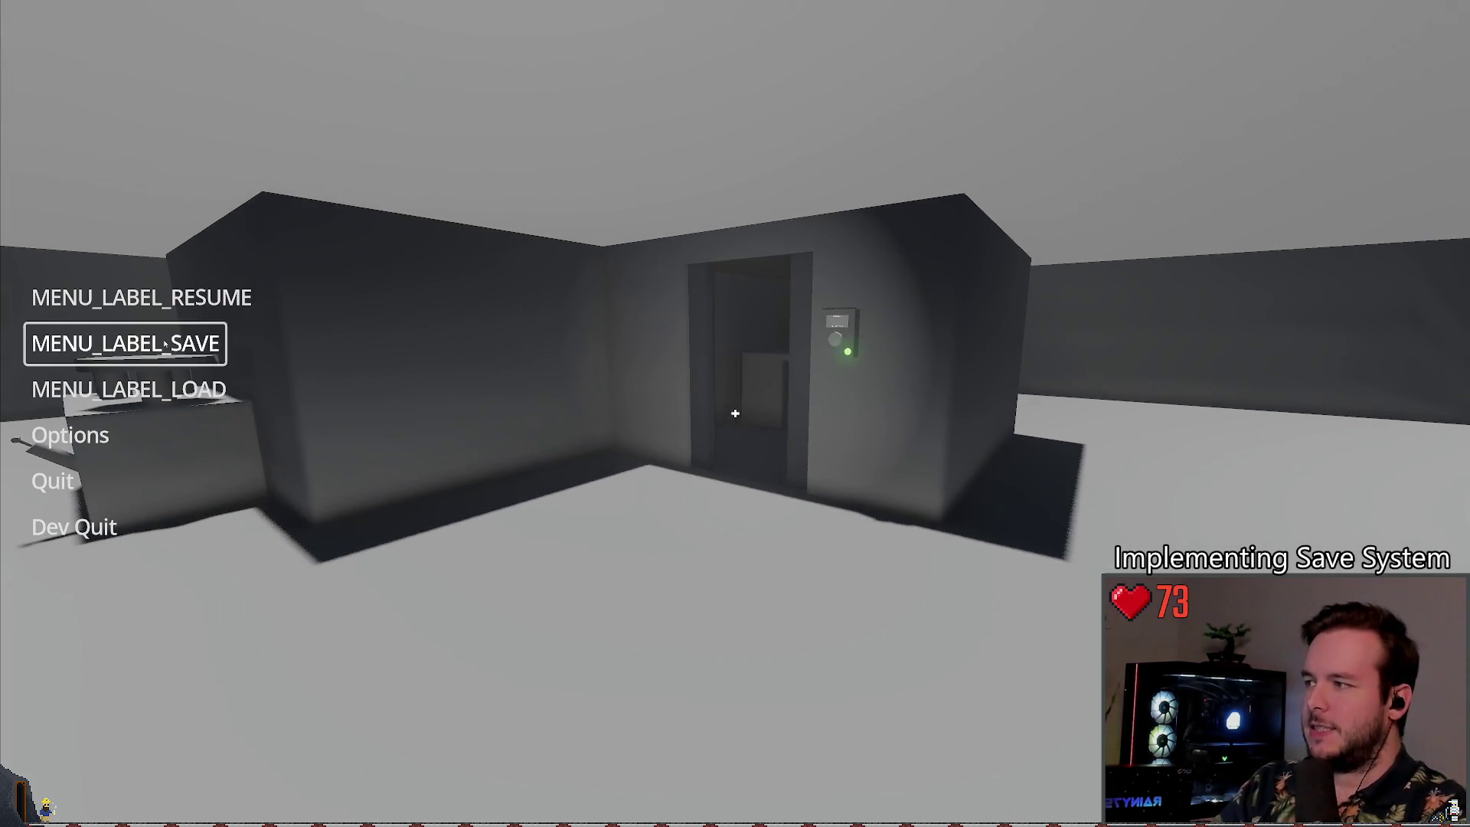
{"action": "left_click", "coordinate": [125, 343]}
{"action": "left_click", "coordinate": [316, 543]}
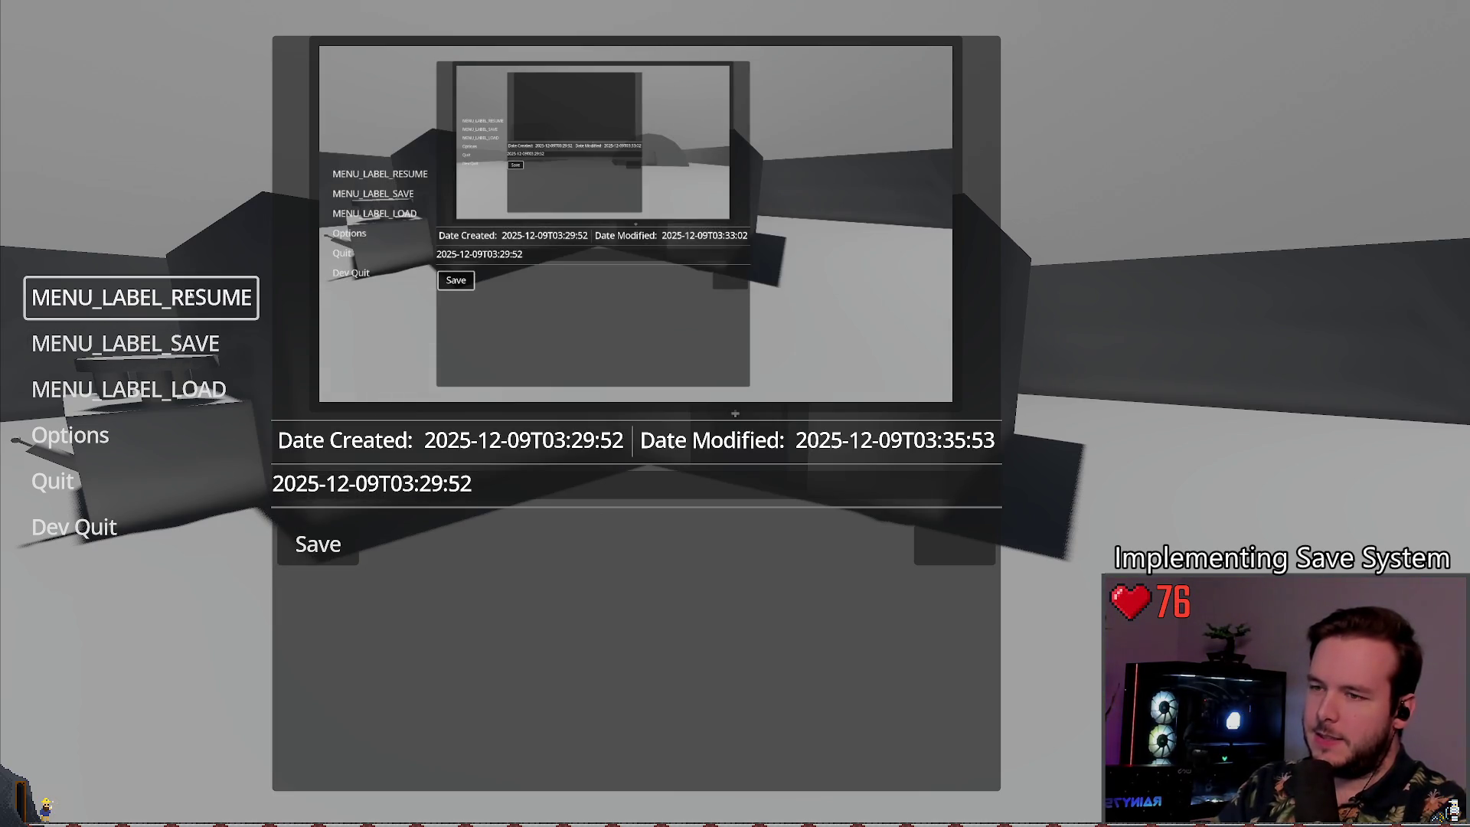
{"action": "left_click", "coordinate": [584, 482]}
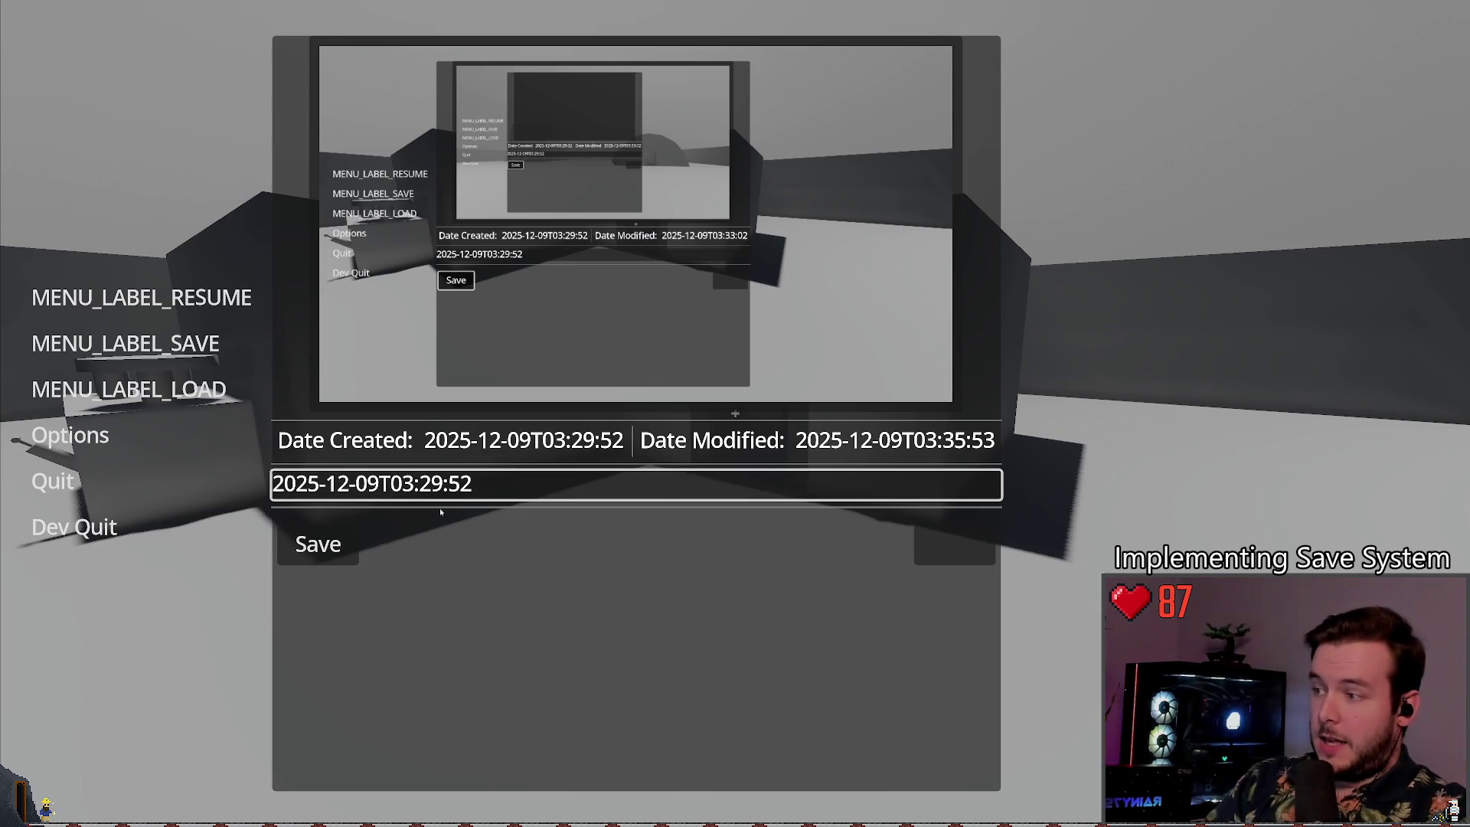
{"action": "left_click", "coordinate": [953, 544]}
{"action": "left_click", "coordinate": [509, 493]}
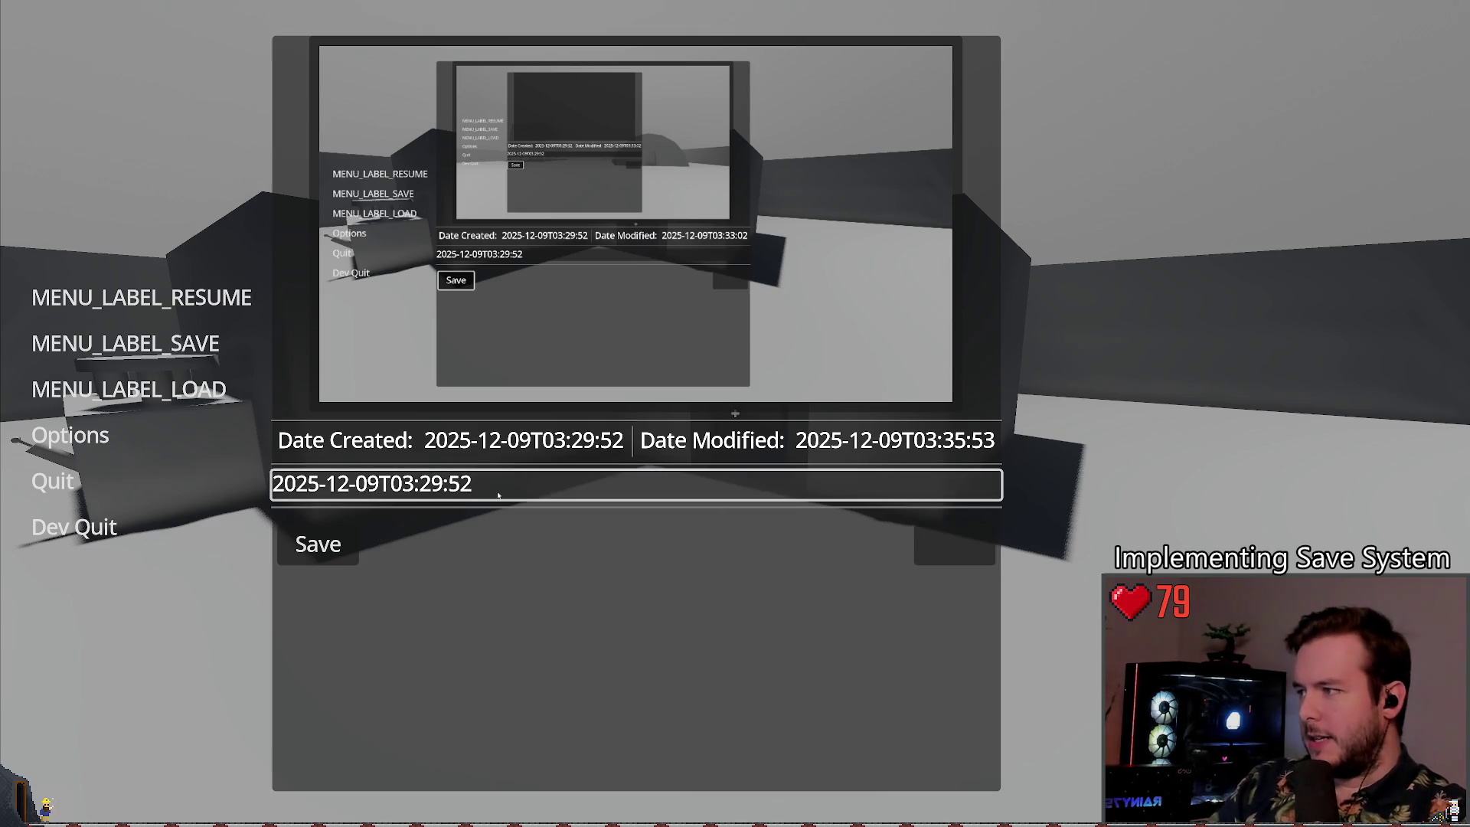
{"action": "key", "text": "shift+Tab"}
{"action": "key", "text": "Up"}
{"action": "key", "text": "Up"}
{"action": "key", "text": "Up"}
{"action": "key", "text": "Return"}
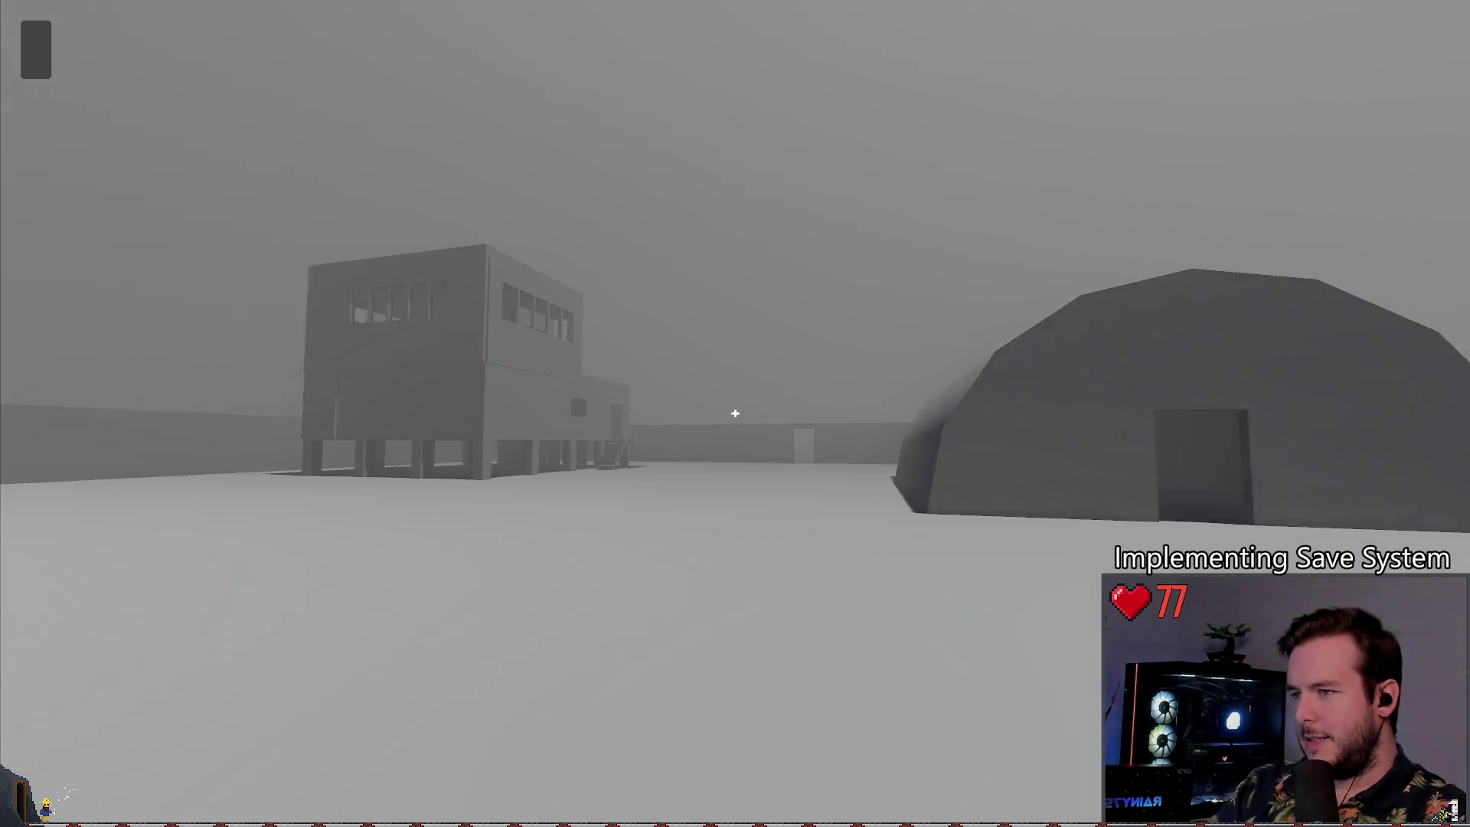
Step: Save once more from the dark room so Date Modified becomes 03:36:28
{"action": "key", "text": "Escape"}
{"action": "left_click", "coordinate": [192, 344]}
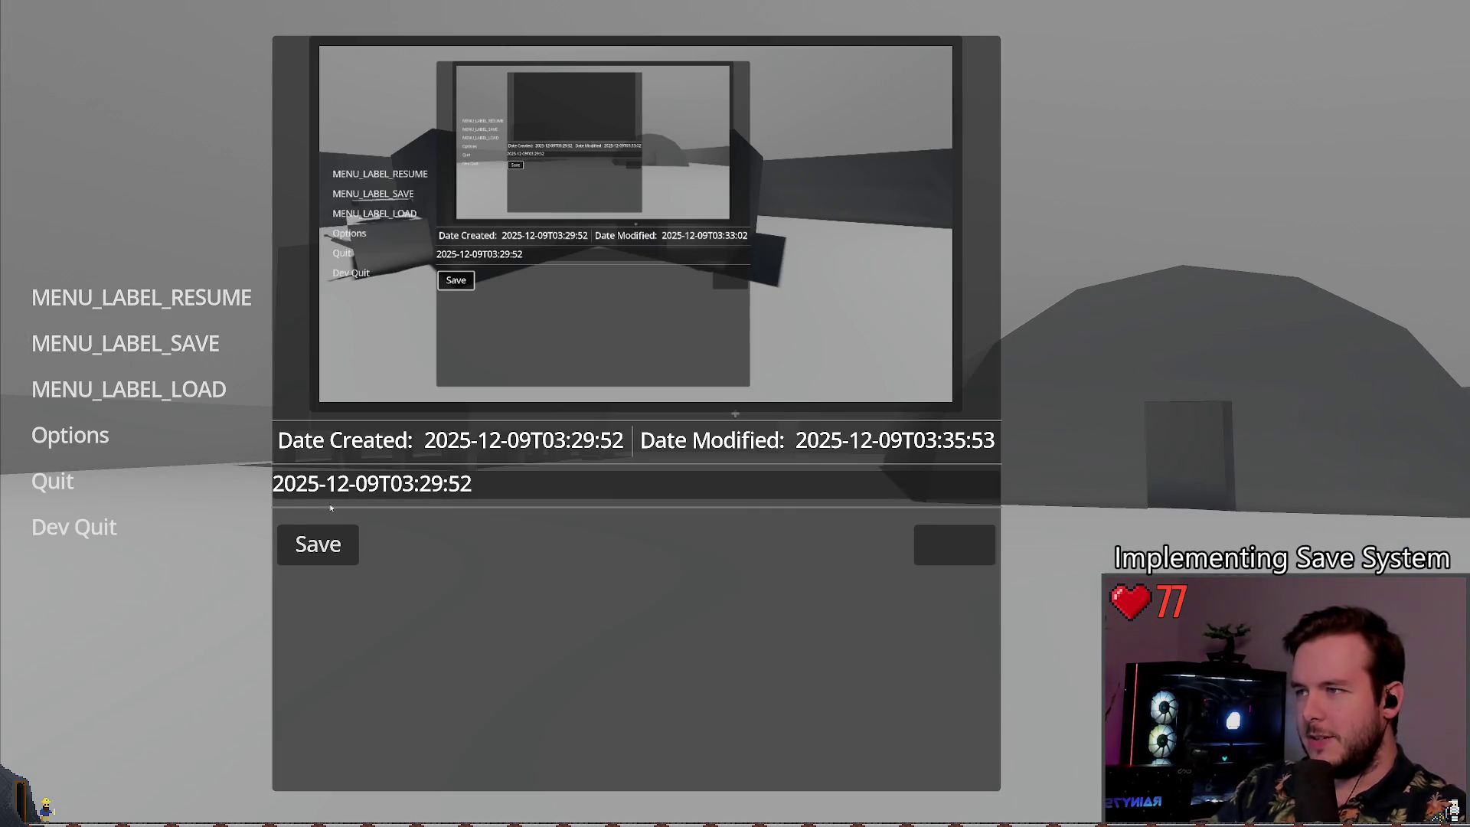
{"action": "left_click", "coordinate": [194, 343]}
{"action": "key", "text": "Escape"}
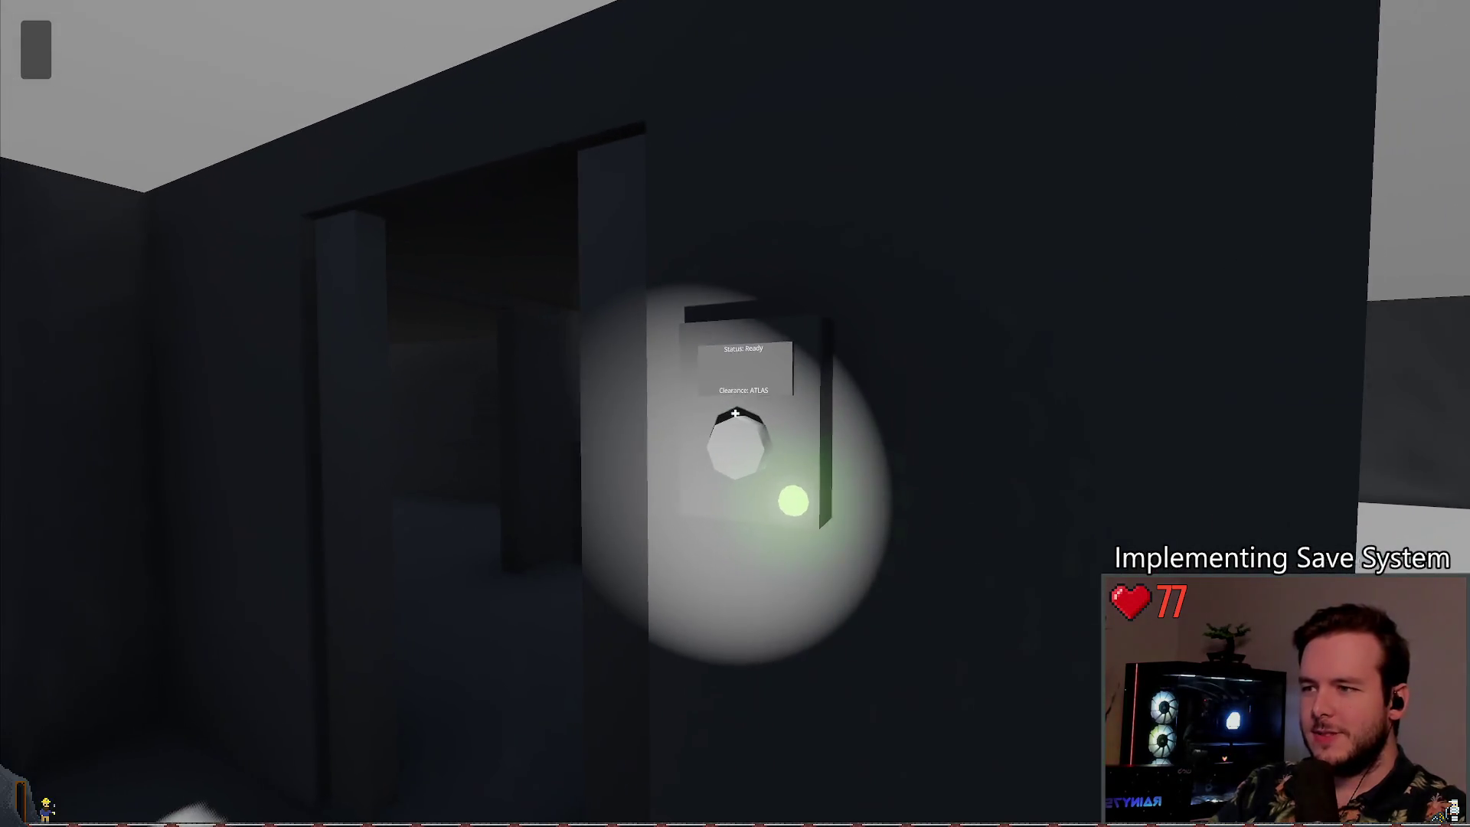
{"action": "key", "text": "Escape"}
{"action": "key", "text": "Return"}
{"action": "left_click", "coordinate": [342, 540]}
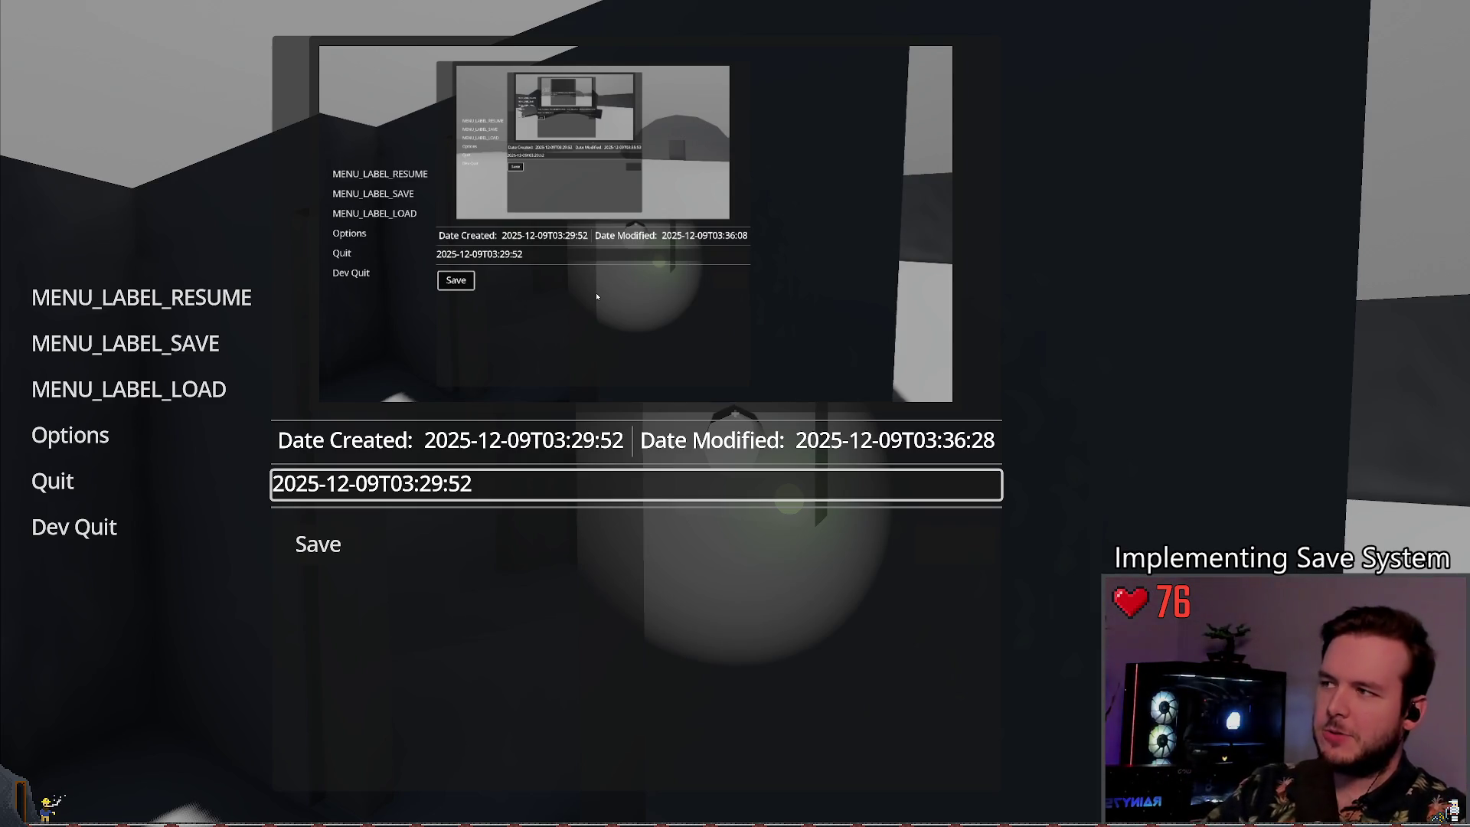
{"action": "left_click", "coordinate": [230, 303]}
Step: Close and reopen the pause menu, then quit the game to the editor
{"action": "key", "text": "Return"}
{"action": "key", "text": "Escape"}
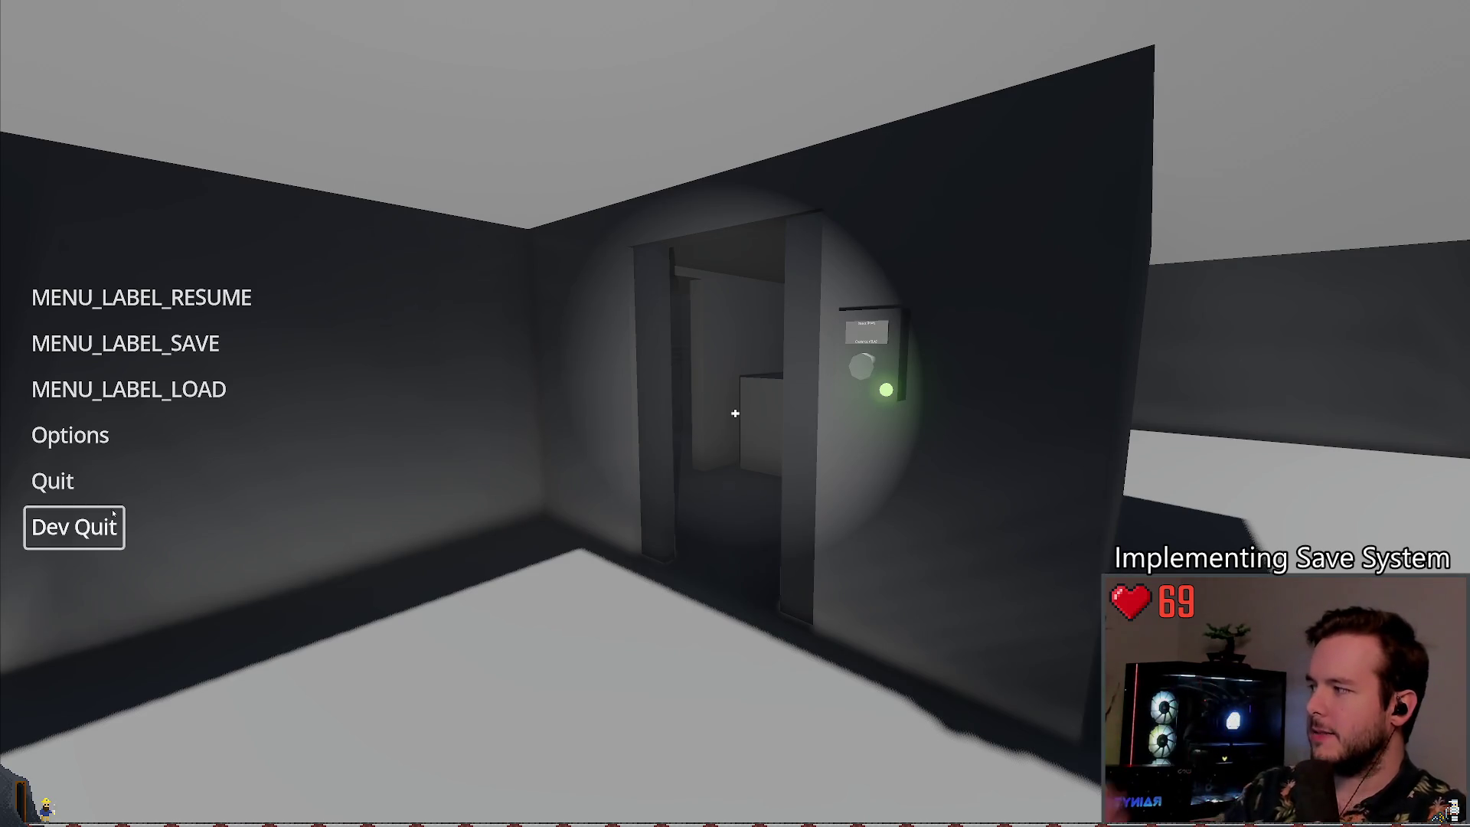
{"action": "left_click", "coordinate": [88, 545]}
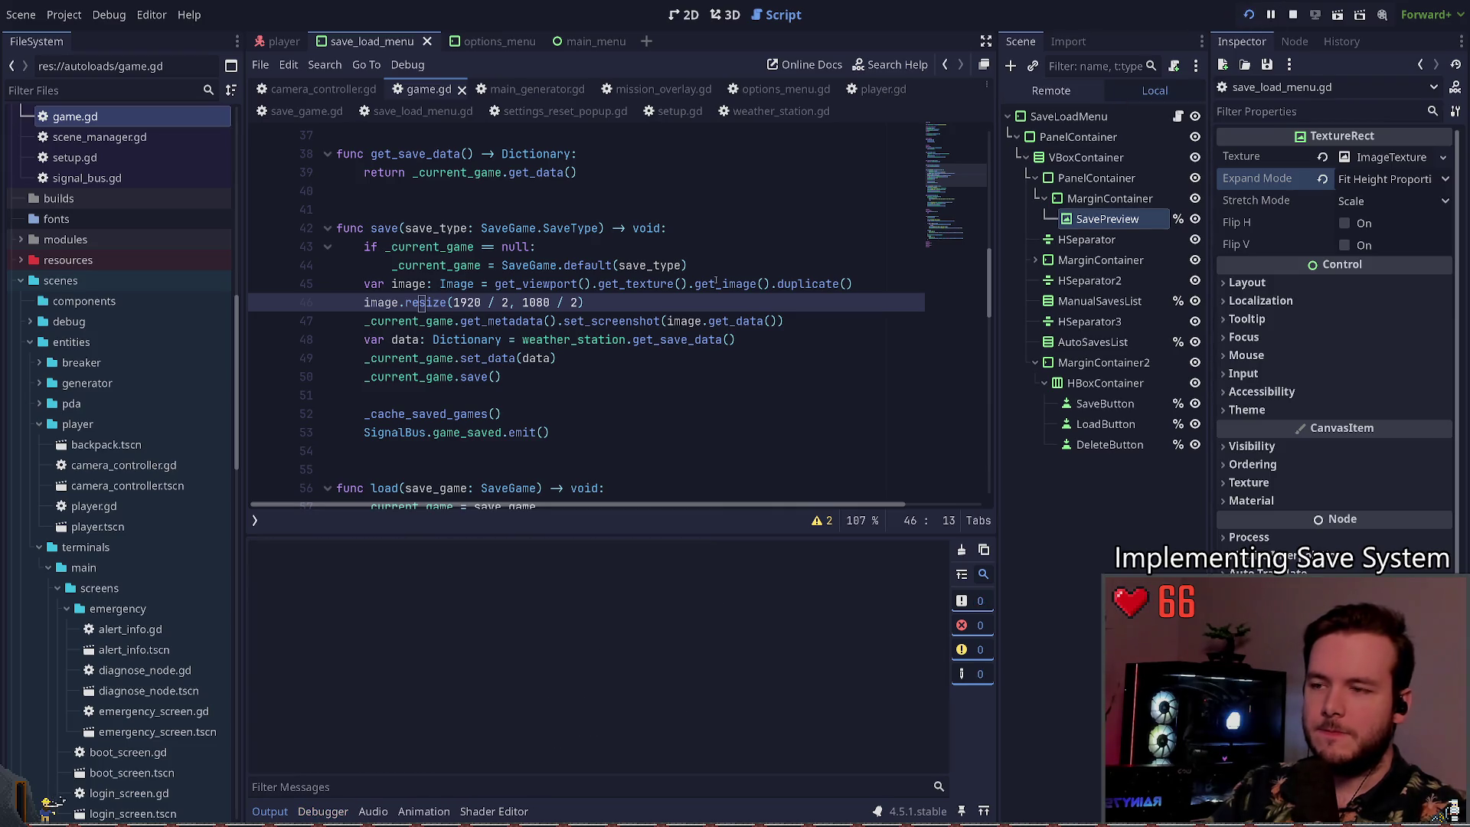
Step: Relaunch the game, continue the saved game and walk inside to the switch panel
{"action": "key", "text": "F5"}
{"action": "key", "text": "Return"}
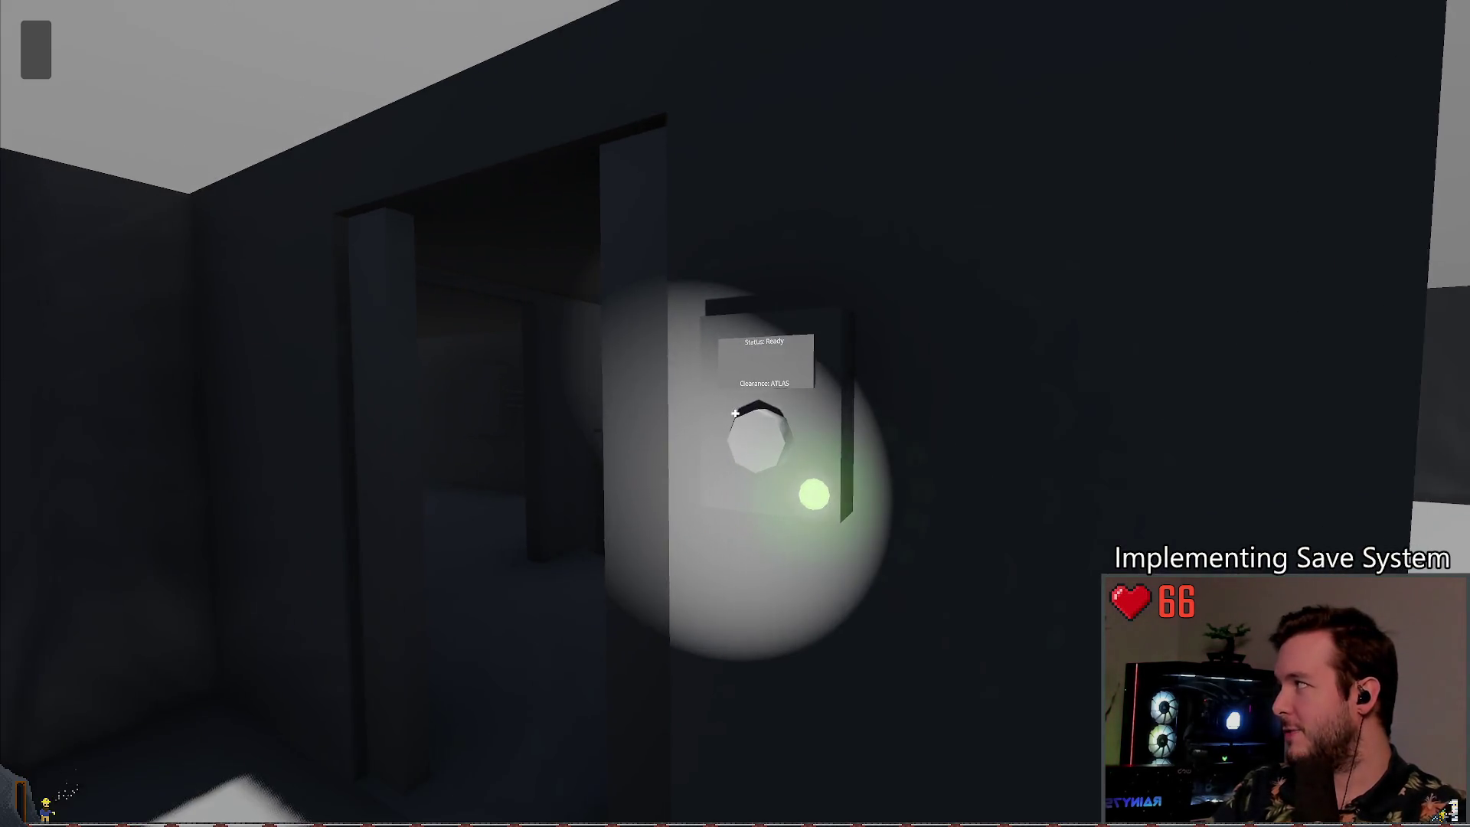
{"action": "key", "text": "Escape"}
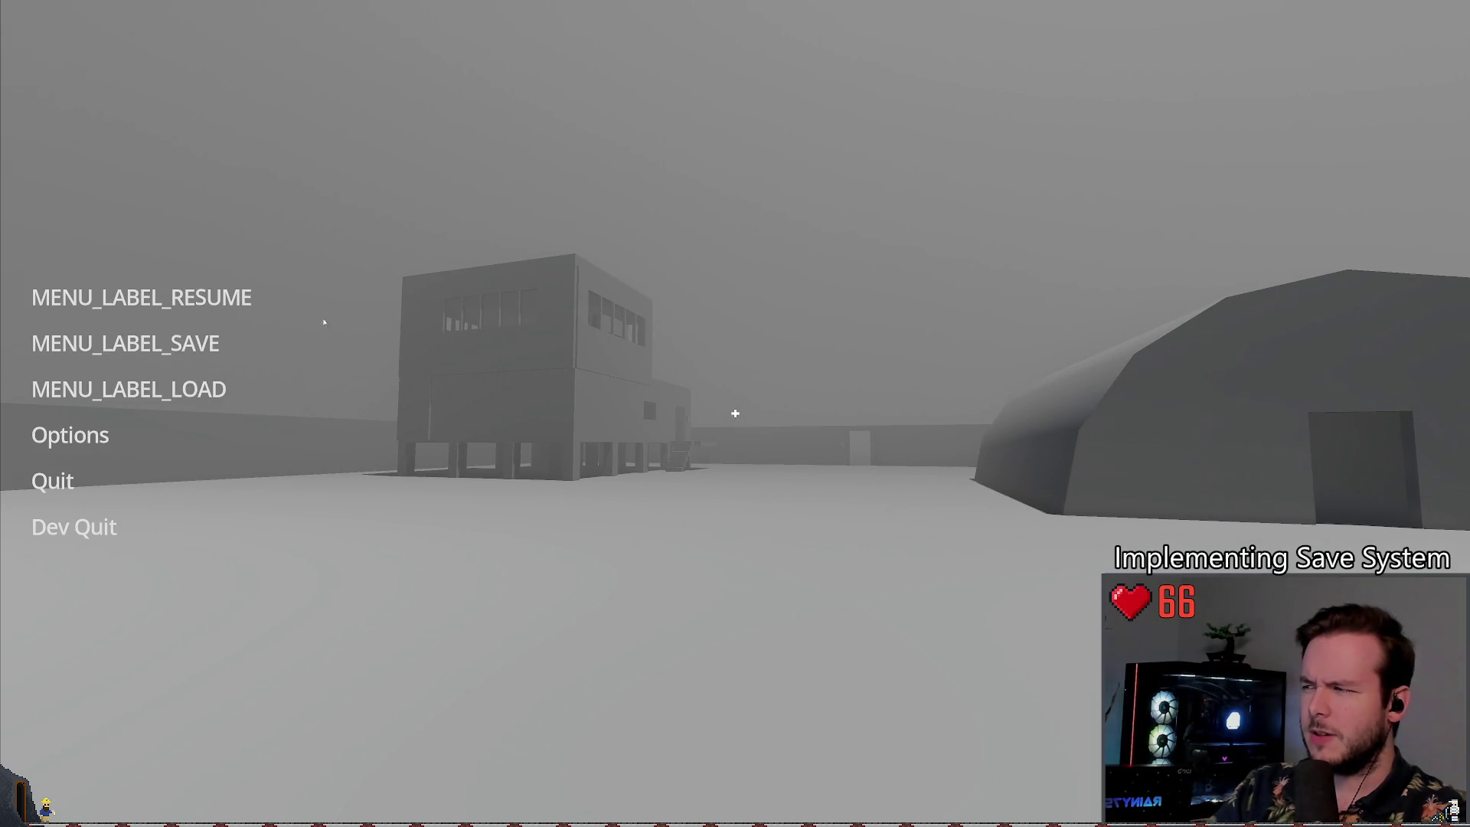
{"action": "key", "text": "Escape"}
{"action": "key", "text": "w"}
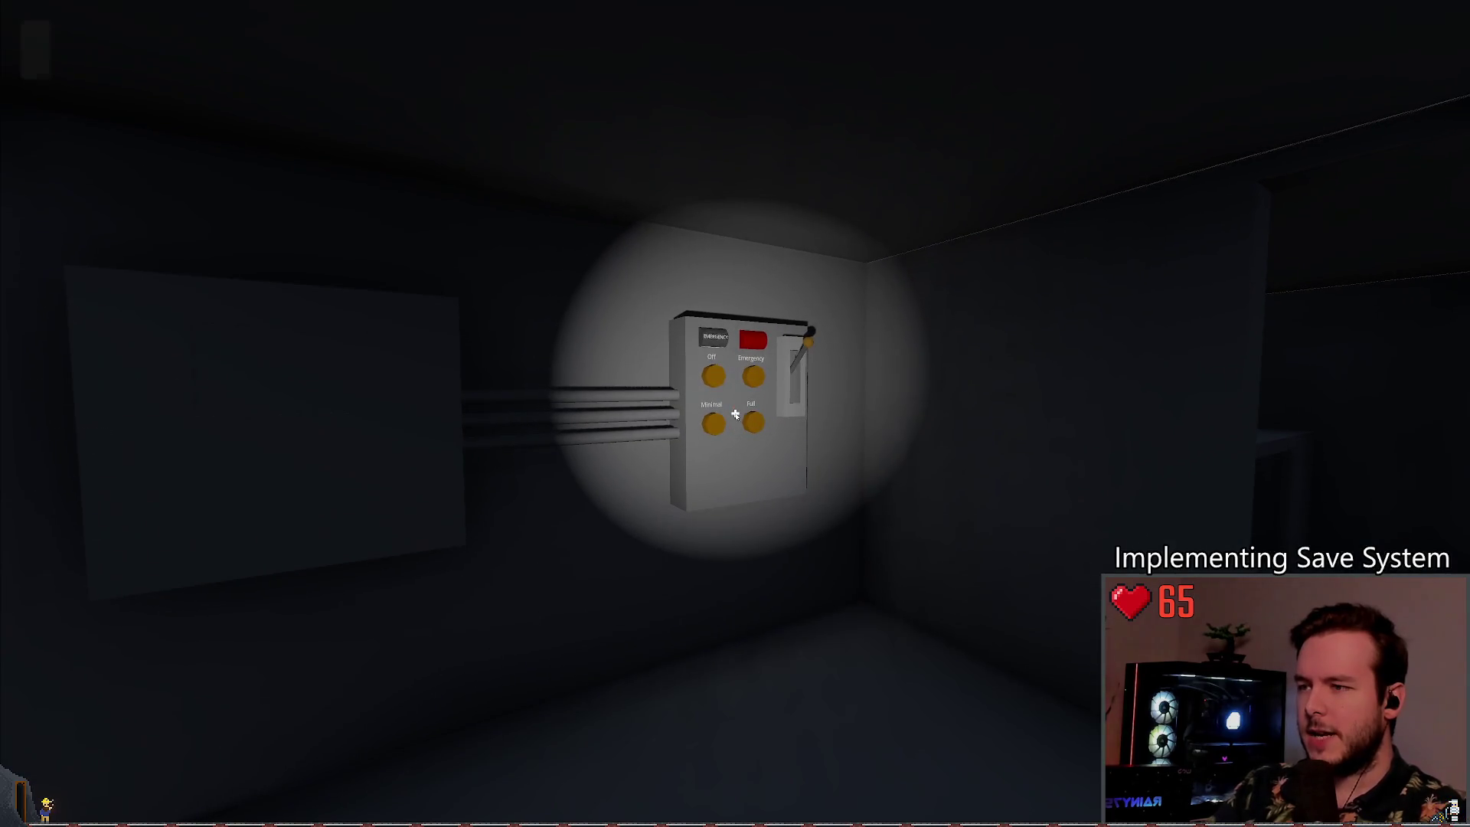
Step: Open the Save panel from the pause menu to see the 03:36:28 save's screenshot preview
{"action": "key", "text": "Escape"}
{"action": "key", "text": "Down"}
{"action": "key", "text": "Return"}
{"action": "left_click", "coordinate": [371, 484]}
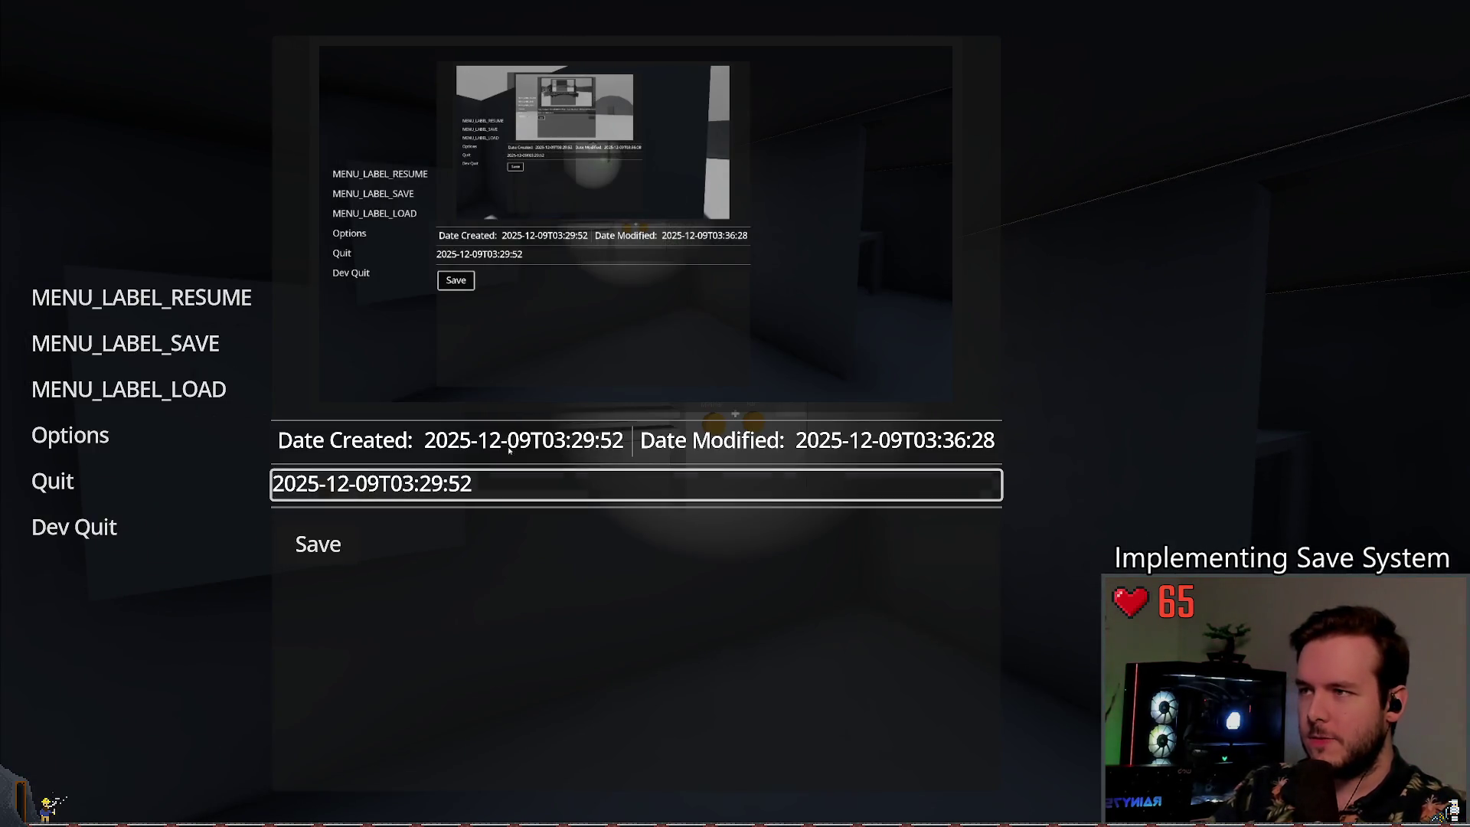
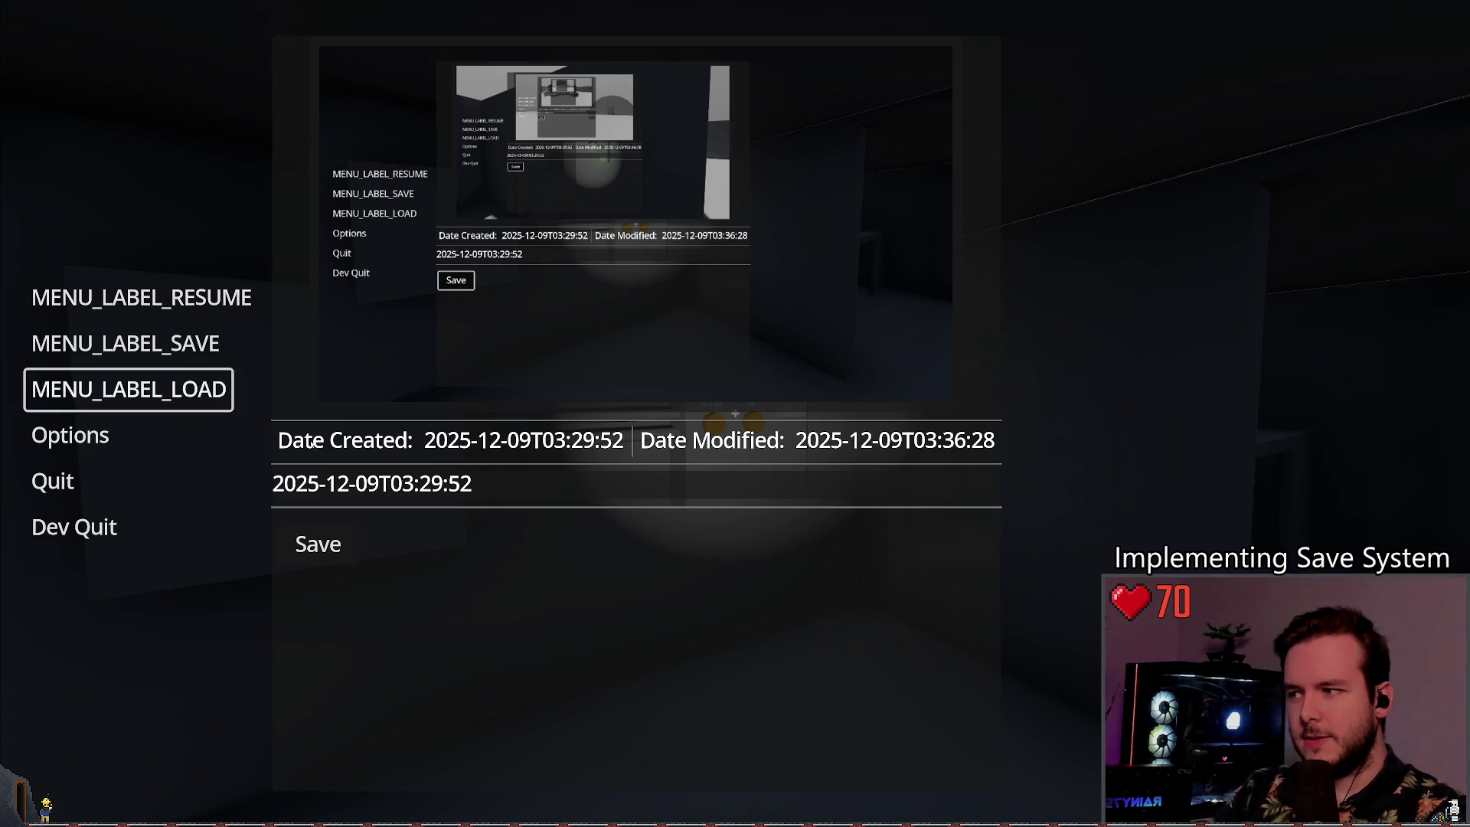
Step: Save over the existing slot three times in the running game, then open the Load panel
{"action": "left_click", "coordinate": [347, 529]}
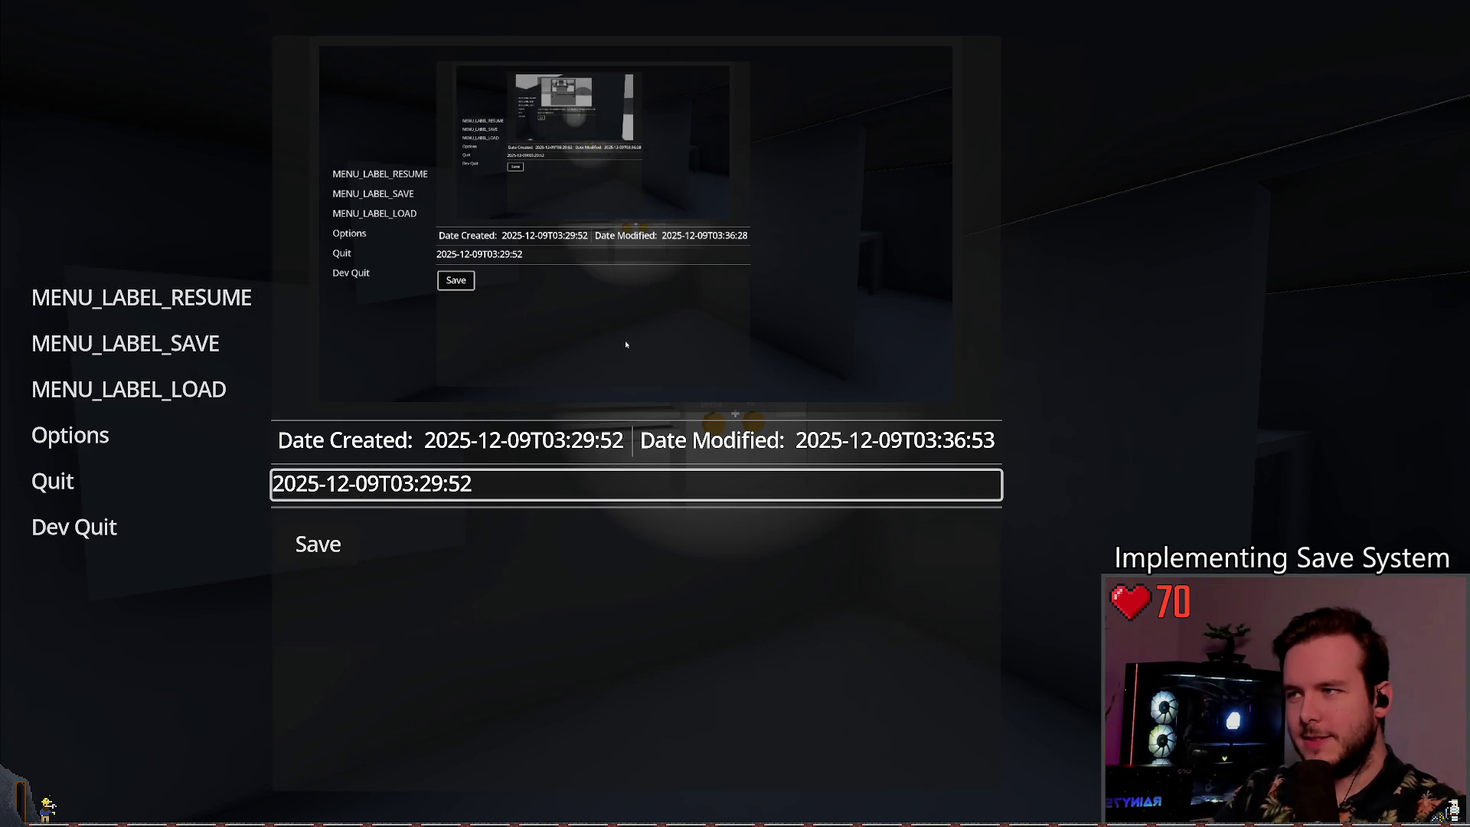
{"action": "left_click", "coordinate": [325, 548]}
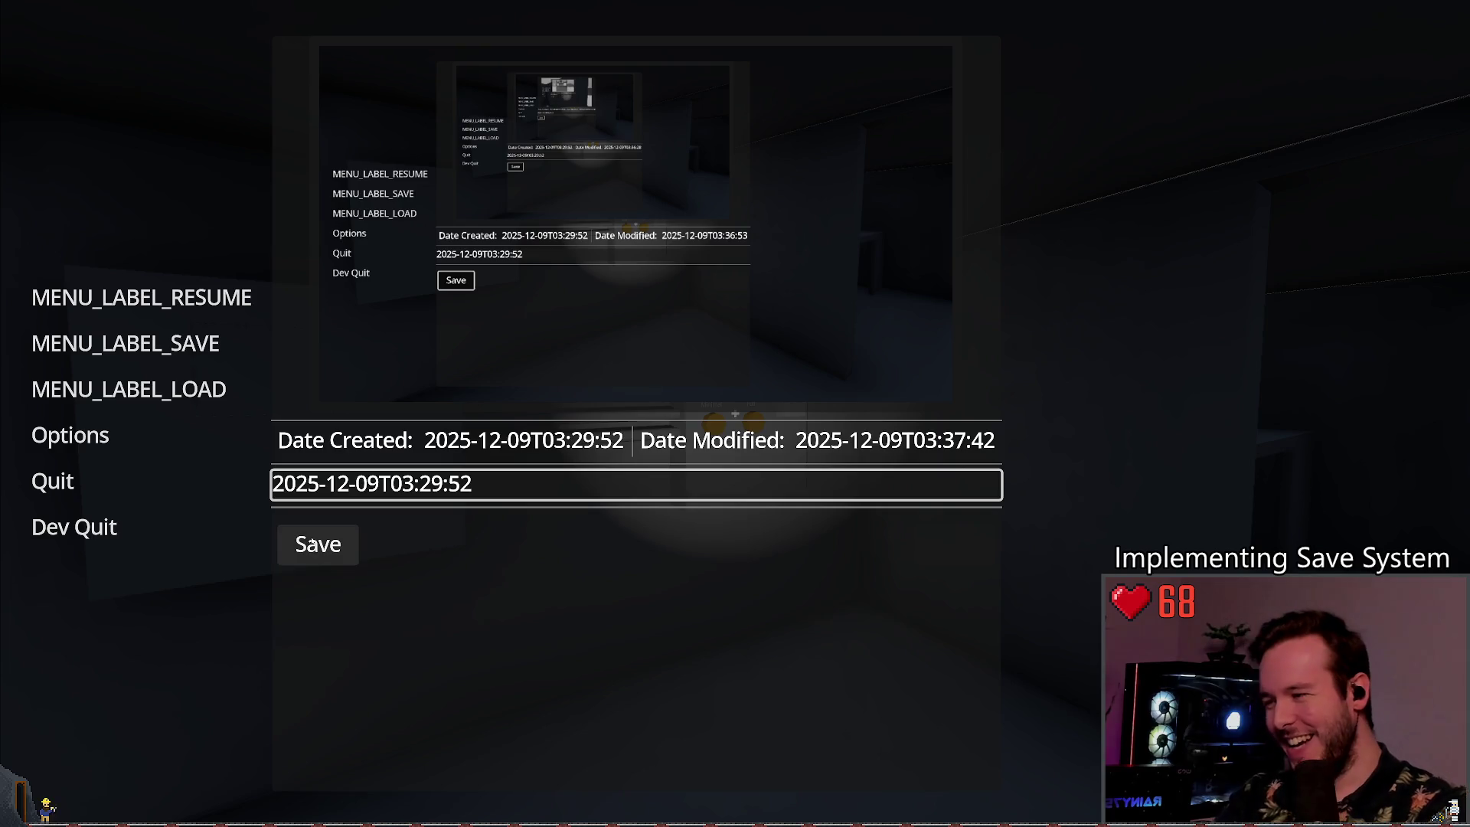
{"action": "left_click", "coordinate": [314, 544]}
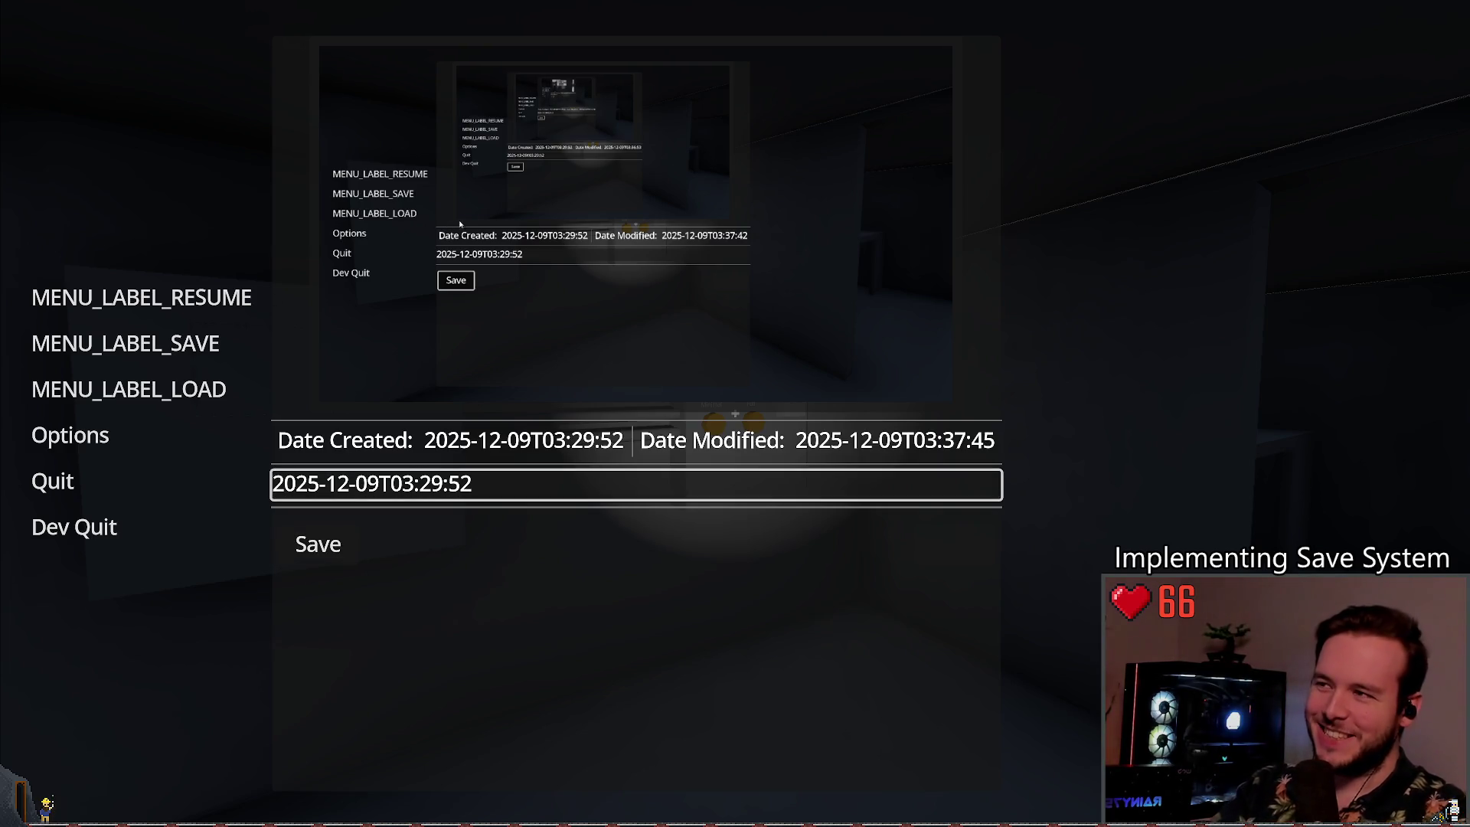
{"action": "left_click", "coordinate": [144, 389]}
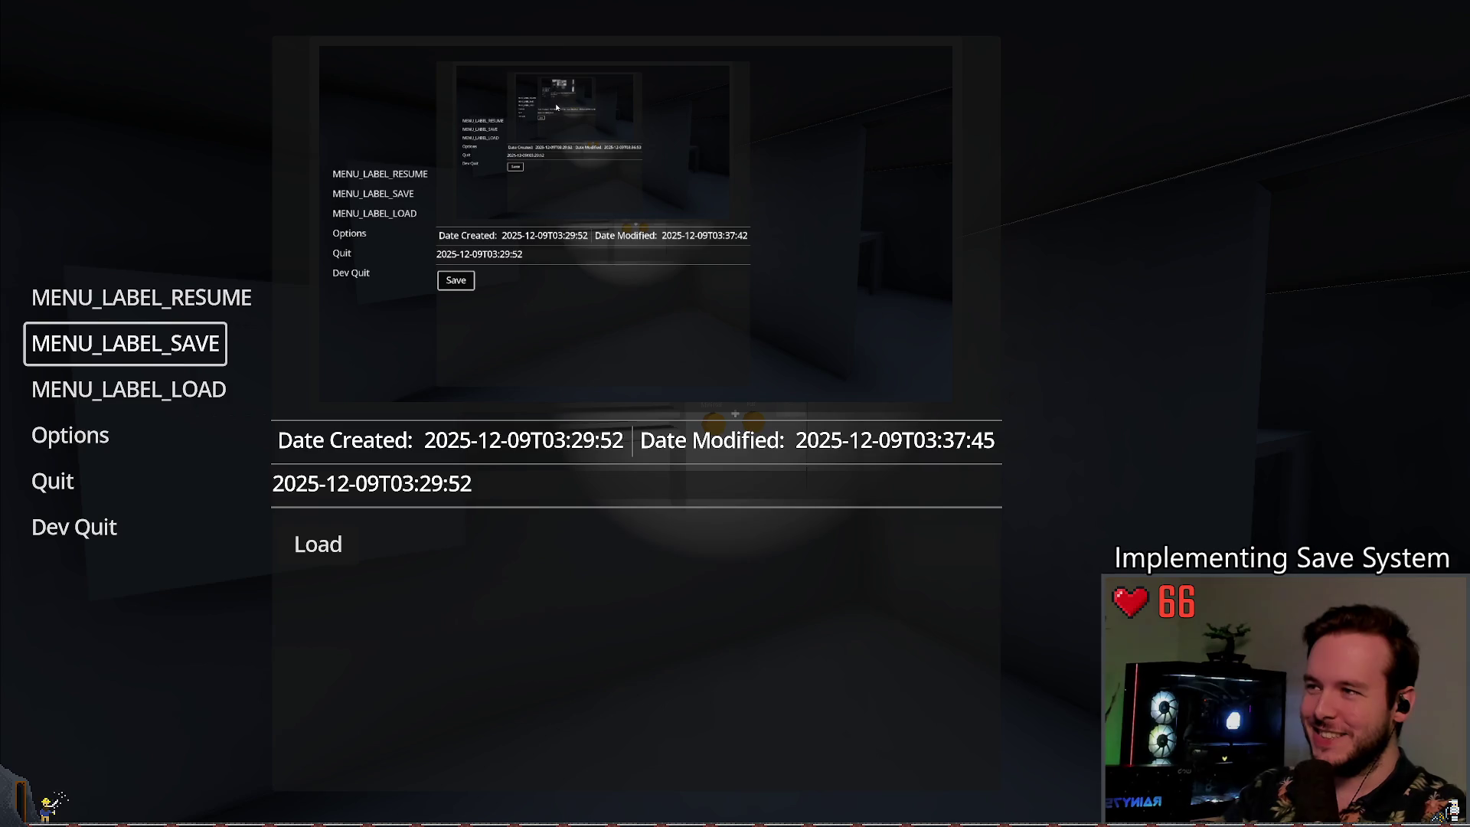
Step: Resume play, walk the player out the doorway, then pause and Dev Quit to the editor
{"action": "key", "text": "Escape"}
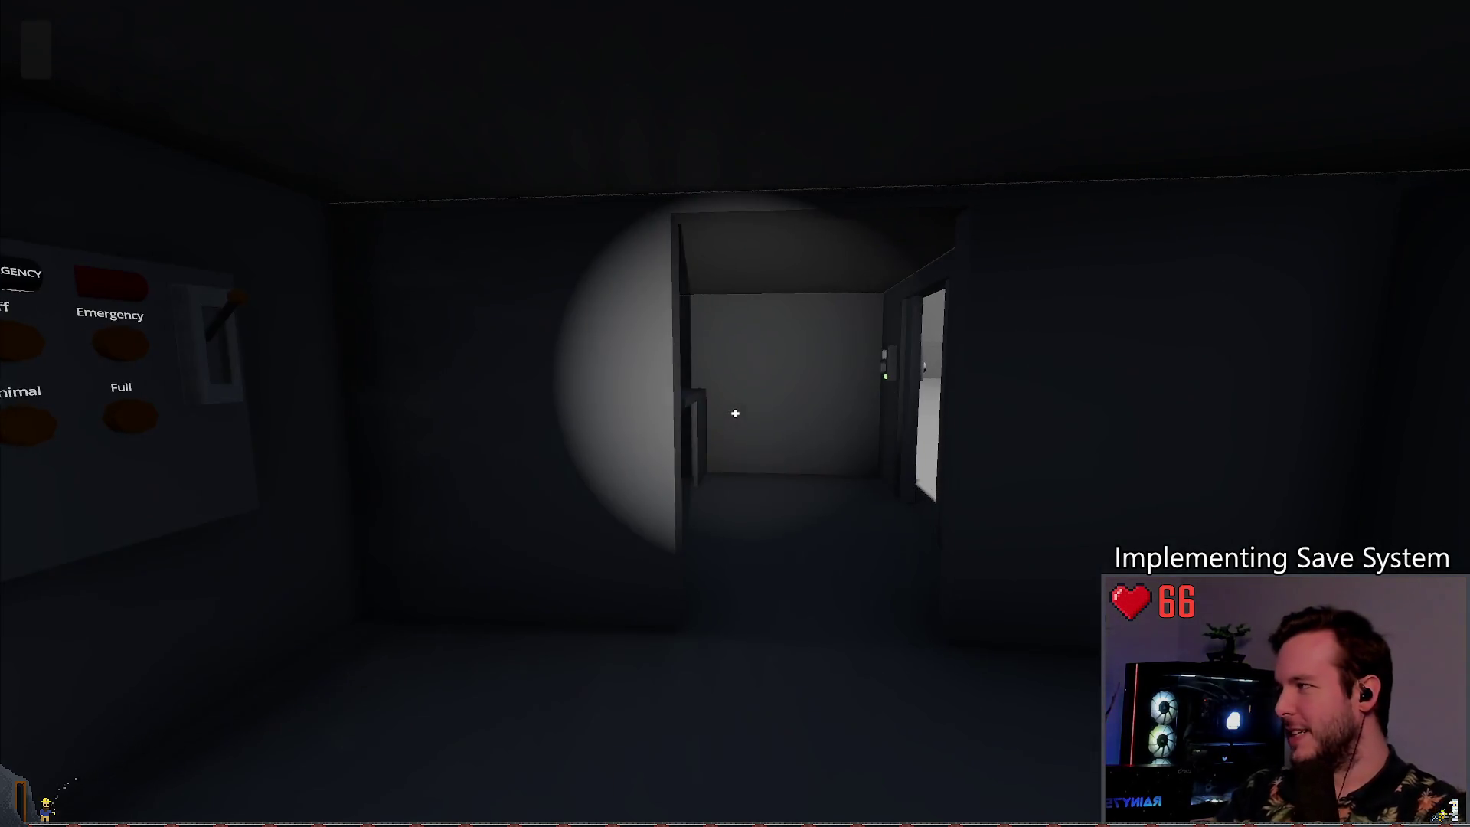
{"action": "key", "text": "w"}
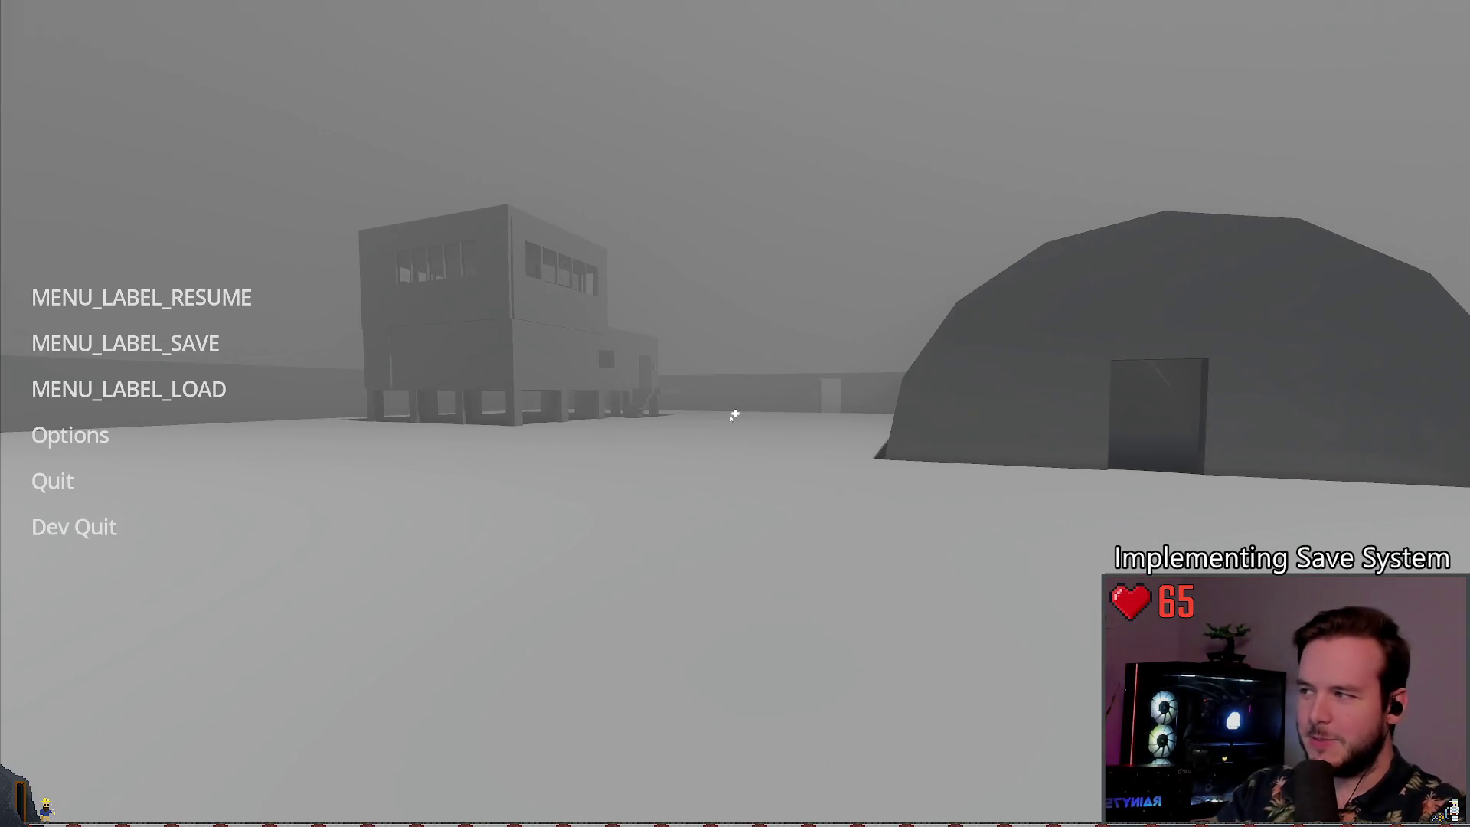
{"action": "key", "text": "Escape"}
{"action": "left_click", "coordinate": [72, 525]}
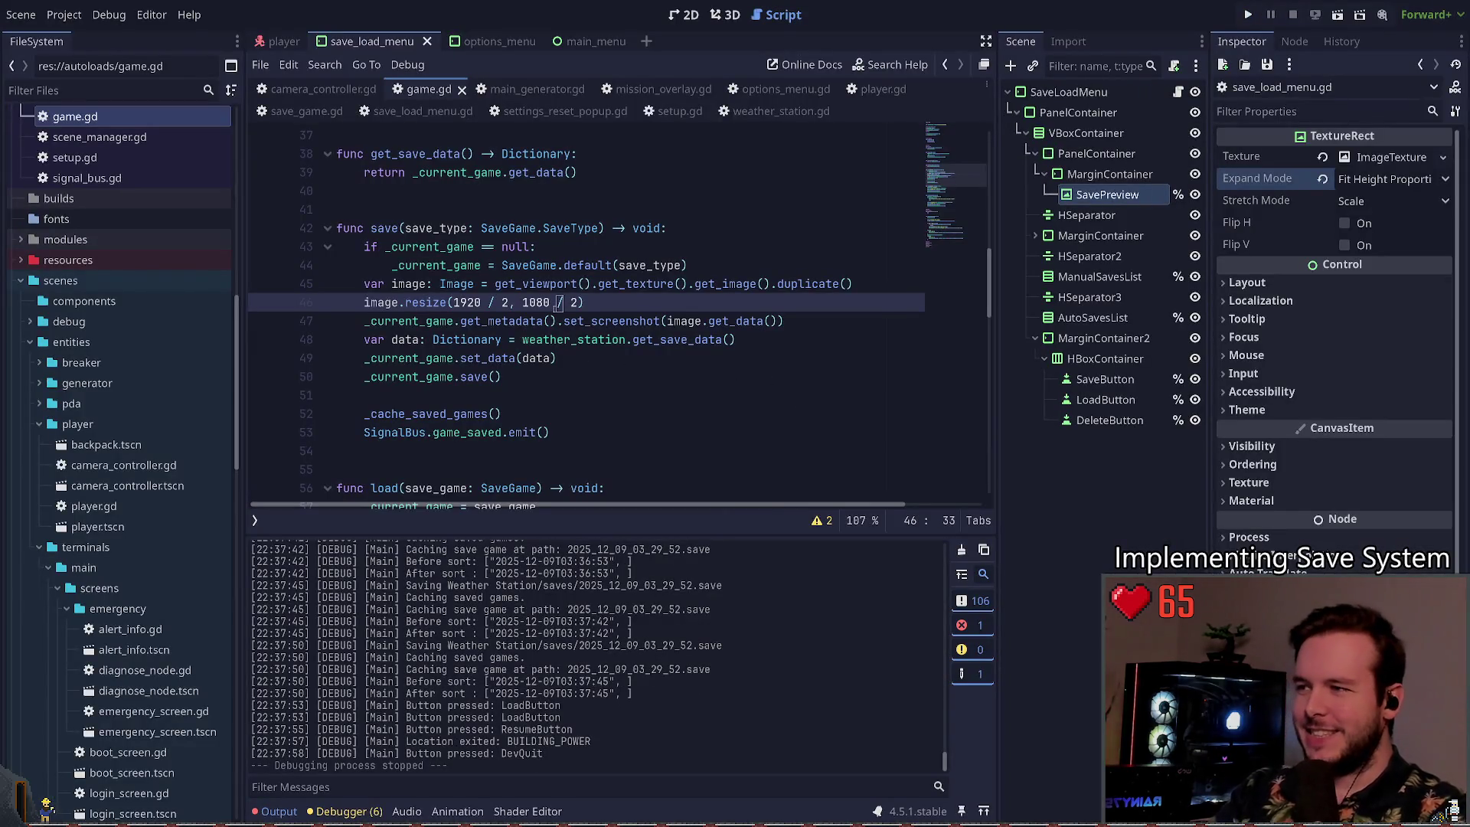
Step: Browse the open scripts options_menu.gd and setup.gd, ending on save_game.gd
{"action": "left_click", "coordinate": [482, 302]}
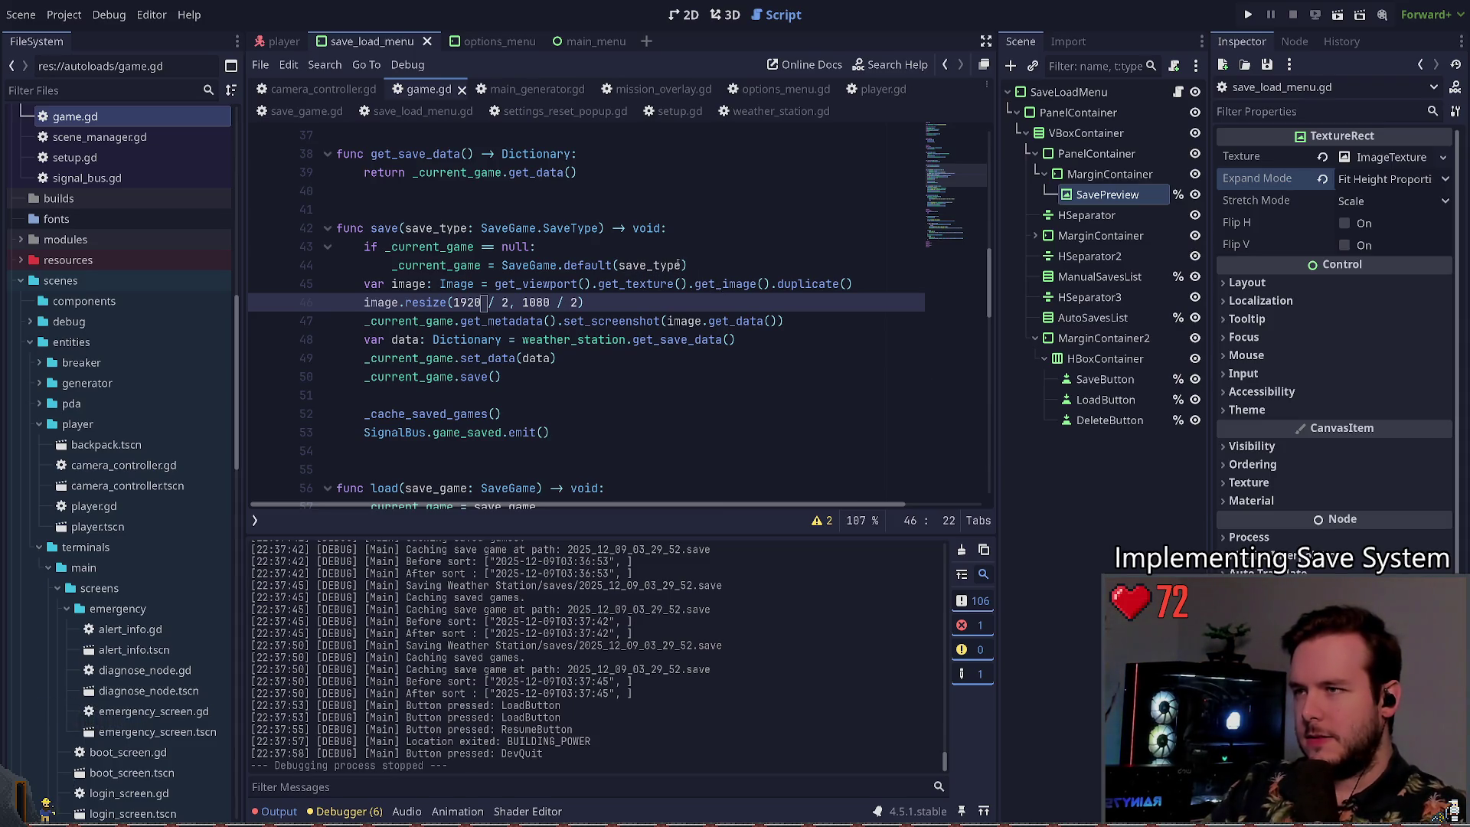
{"action": "left_click", "coordinate": [655, 89]}
{"action": "left_click", "coordinate": [777, 89]}
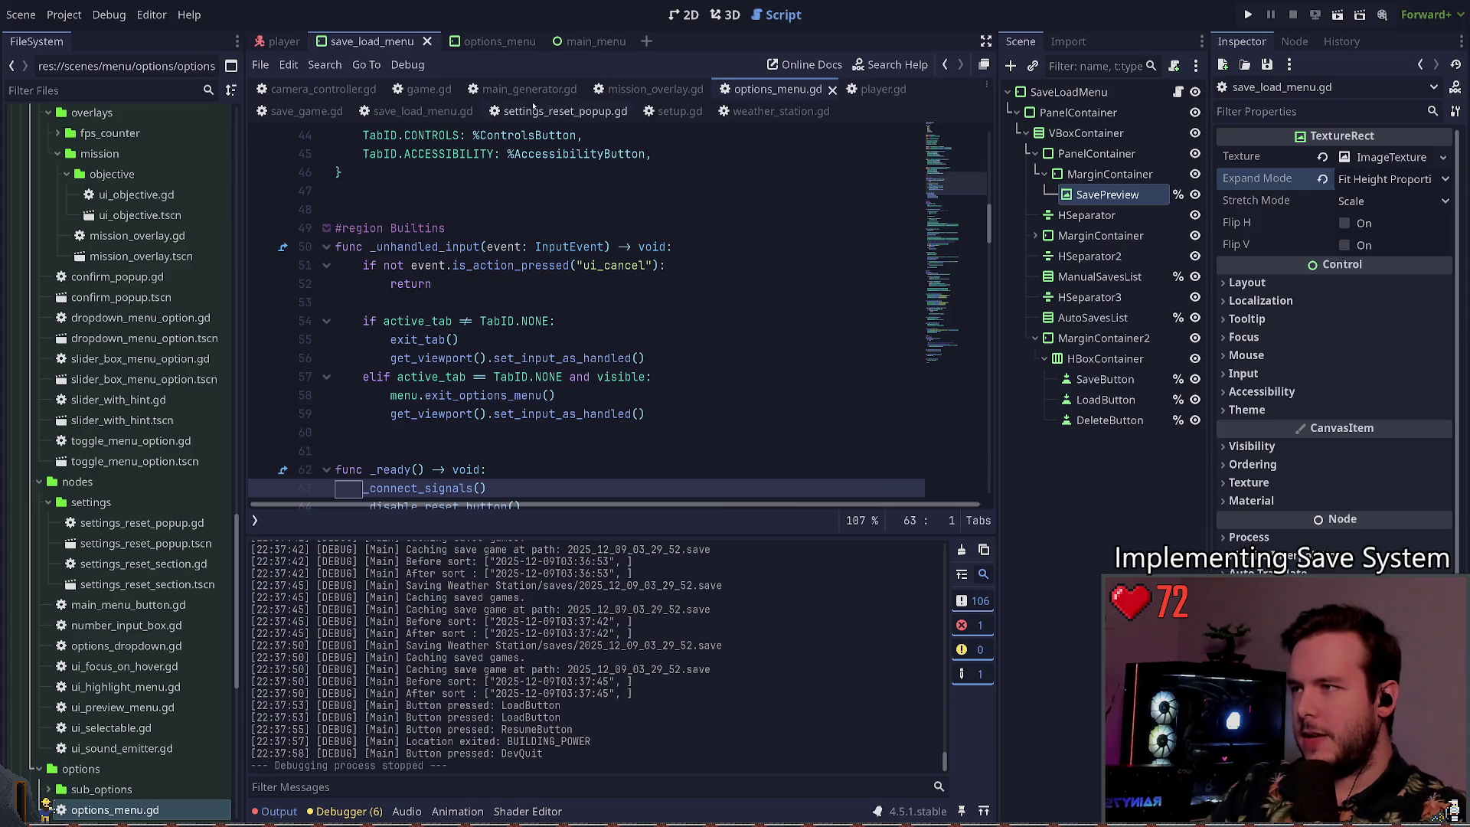
{"action": "left_click", "coordinate": [677, 111]}
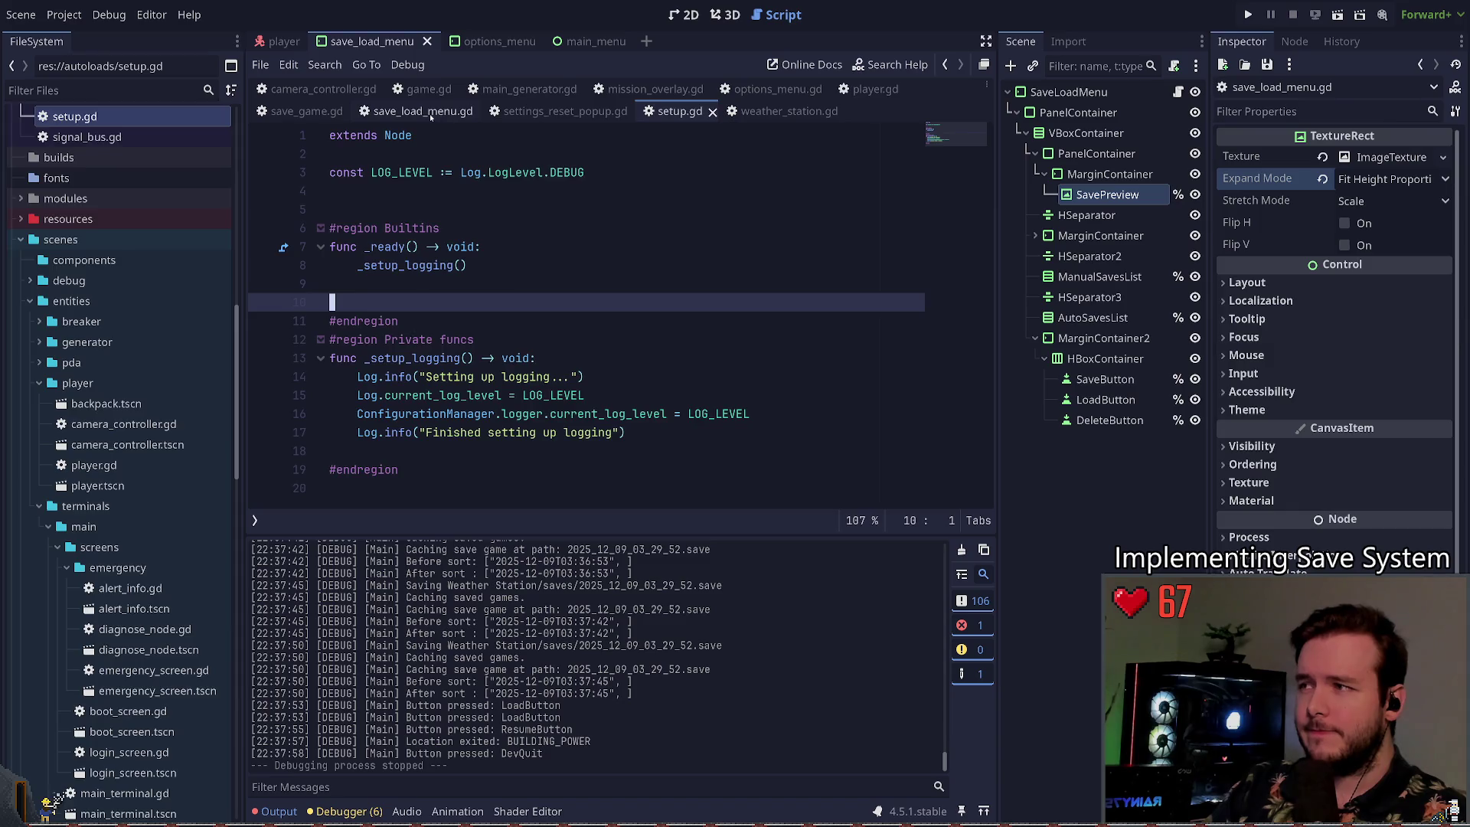
{"action": "left_click", "coordinate": [306, 111]}
Step: Scroll through save_game.gd to review its code
{"action": "left_click", "coordinate": [464, 289]}
{"action": "scroll", "coordinate": [490, 329], "scroll_direction": "up", "scroll_amount": 8}
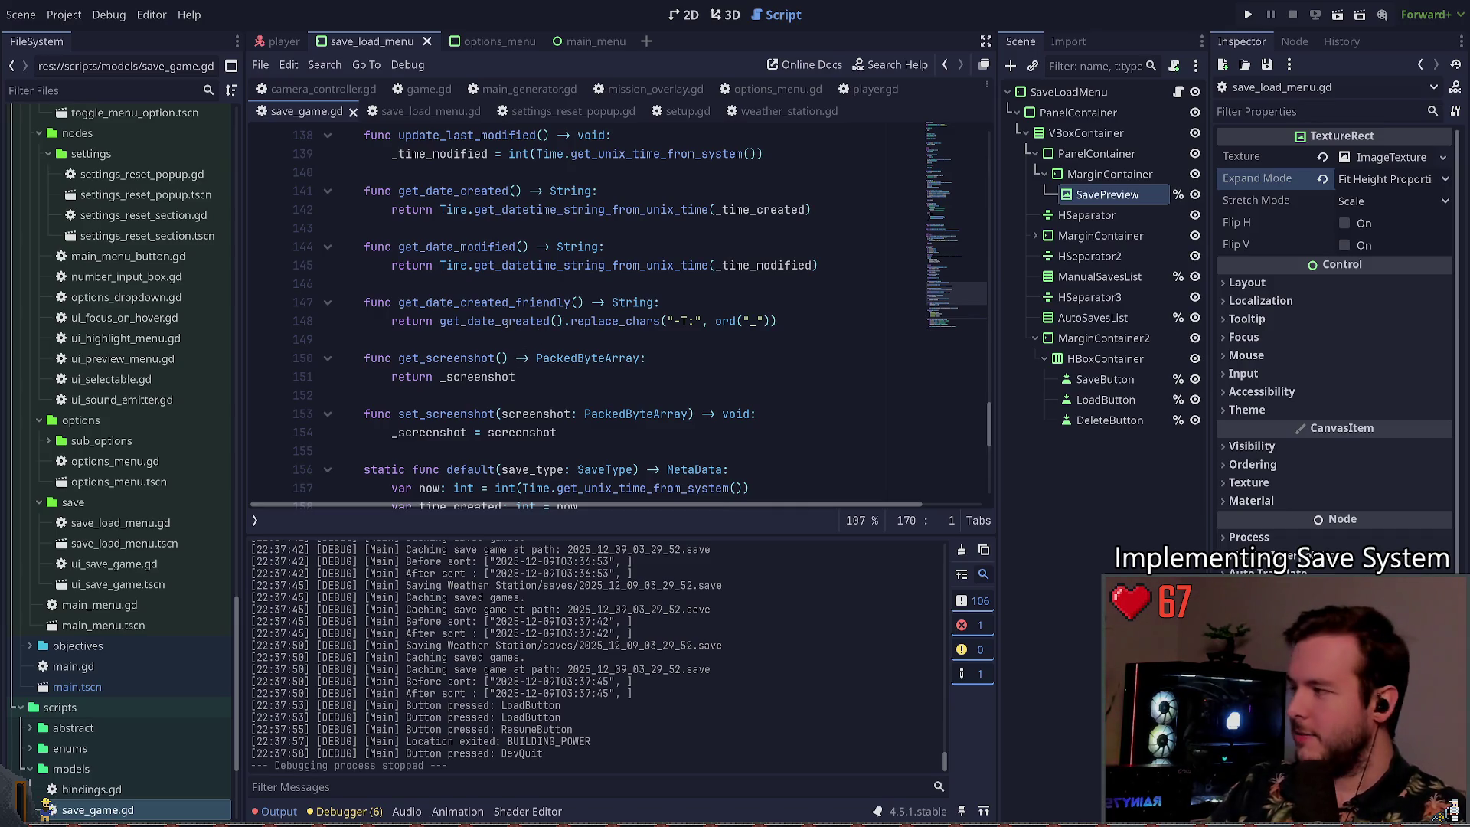
{"action": "scroll", "coordinate": [532, 365], "scroll_direction": "down", "scroll_amount": 5}
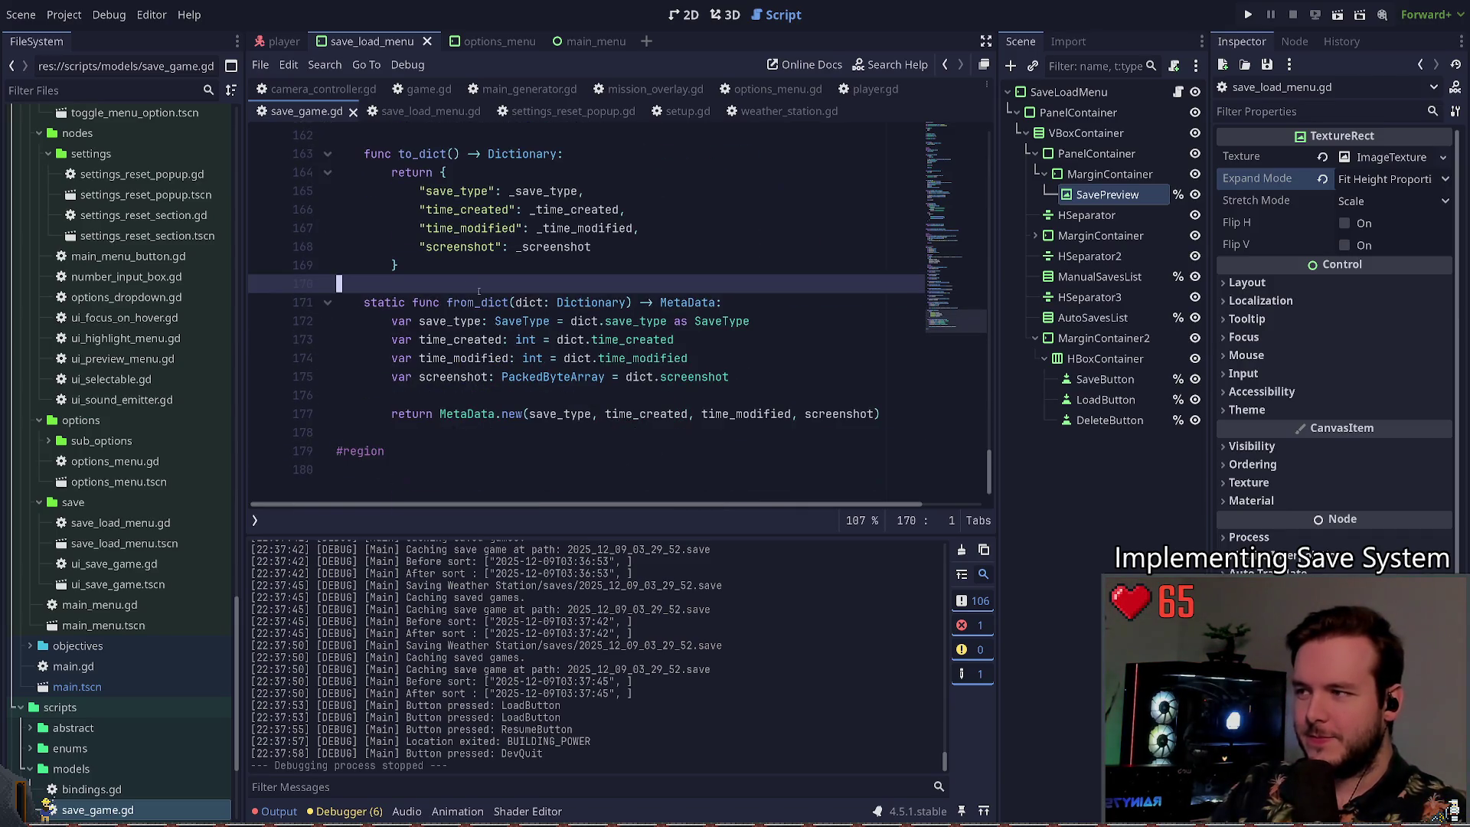
{"action": "scroll", "coordinate": [506, 297], "scroll_direction": "down", "scroll_amount": 3}
{"action": "scroll", "coordinate": [474, 337], "scroll_direction": "up", "scroll_amount": 13}
{"action": "scroll", "coordinate": [456, 360], "scroll_direction": "up", "scroll_amount": 5}
{"action": "scroll", "coordinate": [502, 329], "scroll_direction": "down", "scroll_amount": 3}
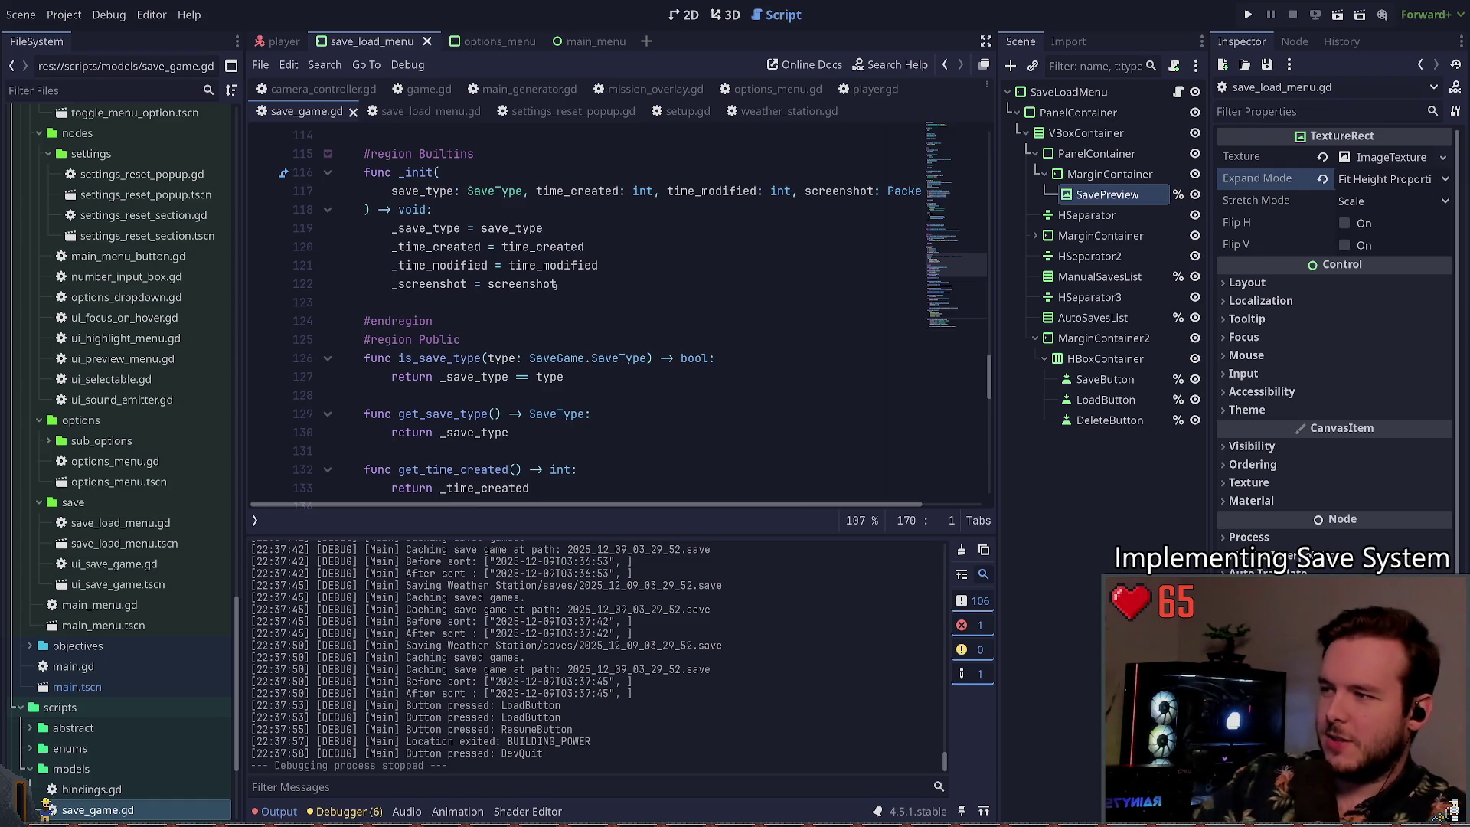
{"action": "scroll", "coordinate": [451, 341], "scroll_direction": "up", "scroll_amount": 8}
{"action": "scroll", "coordinate": [475, 337], "scroll_direction": "down", "scroll_amount": 20}
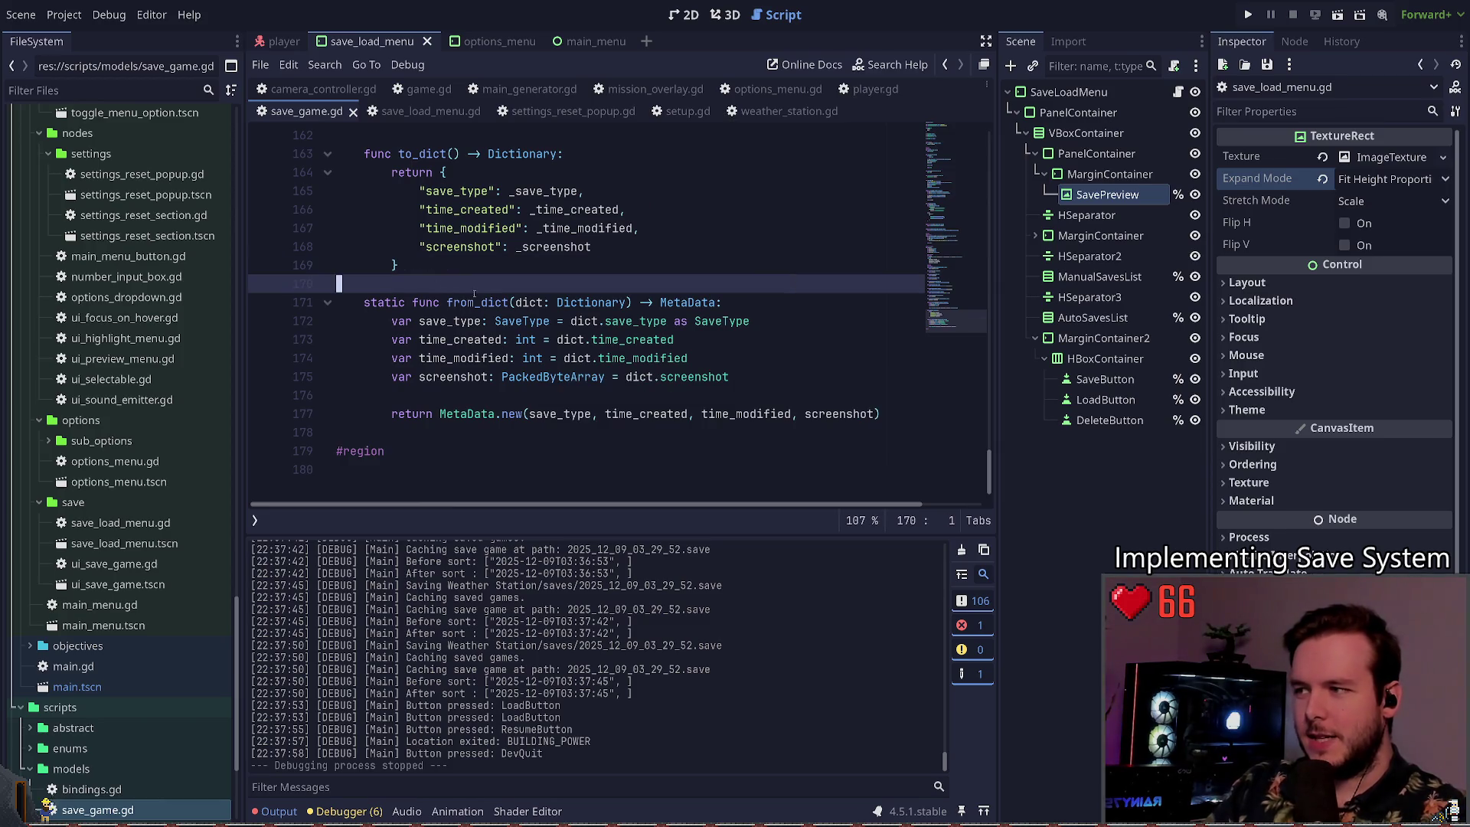
Step: Change the closing '#region' marker at the end of save_game.gd to '#endregion'
{"action": "left_click", "coordinate": [419, 431]}
{"action": "scroll", "coordinate": [460, 398], "scroll_direction": "up", "scroll_amount": 3}
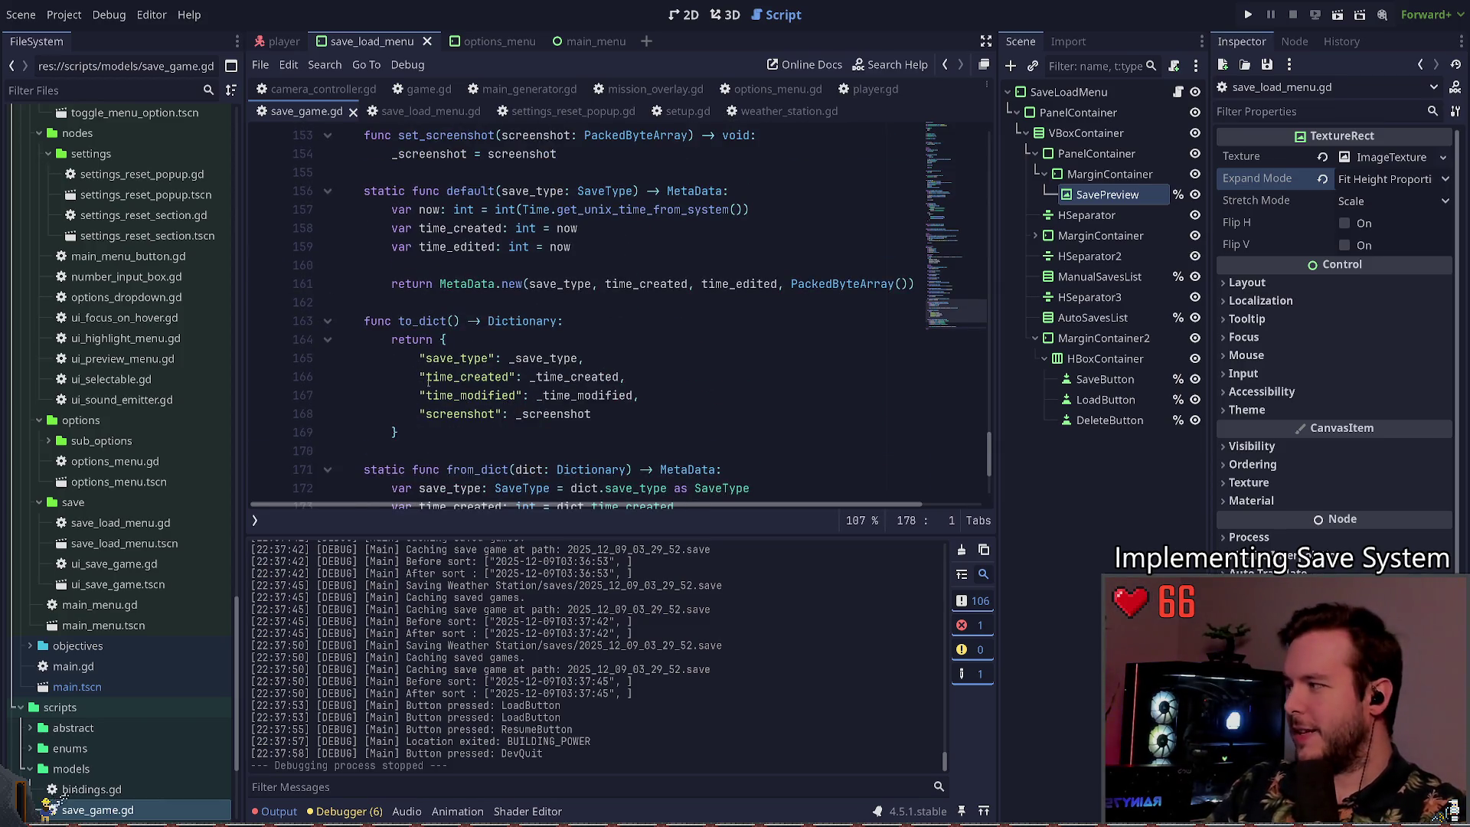
{"action": "scroll", "coordinate": [482, 389], "scroll_direction": "down", "scroll_amount": 3}
{"action": "left_click", "coordinate": [351, 452]}
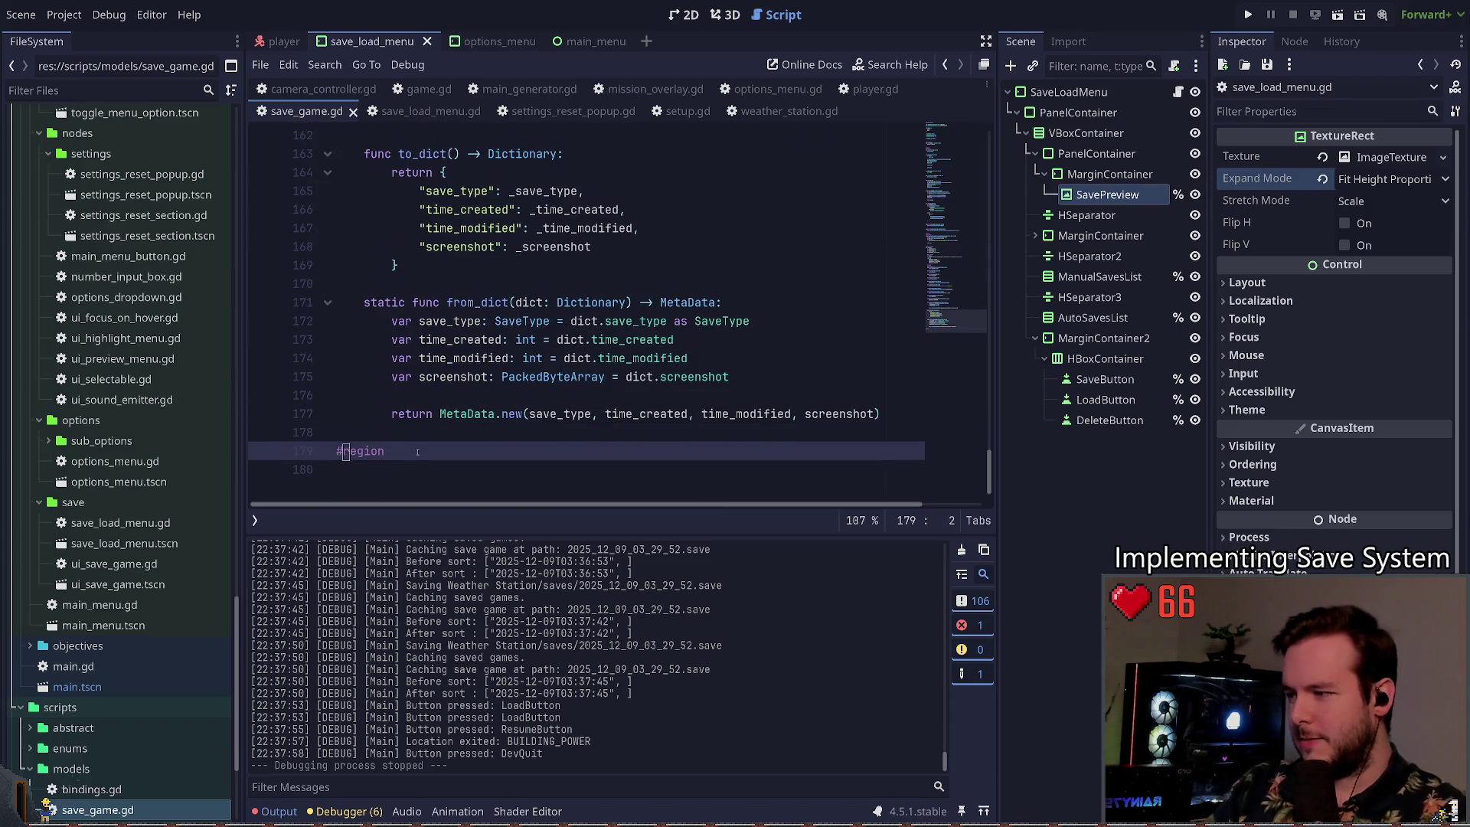
{"action": "type", "text": "end"}
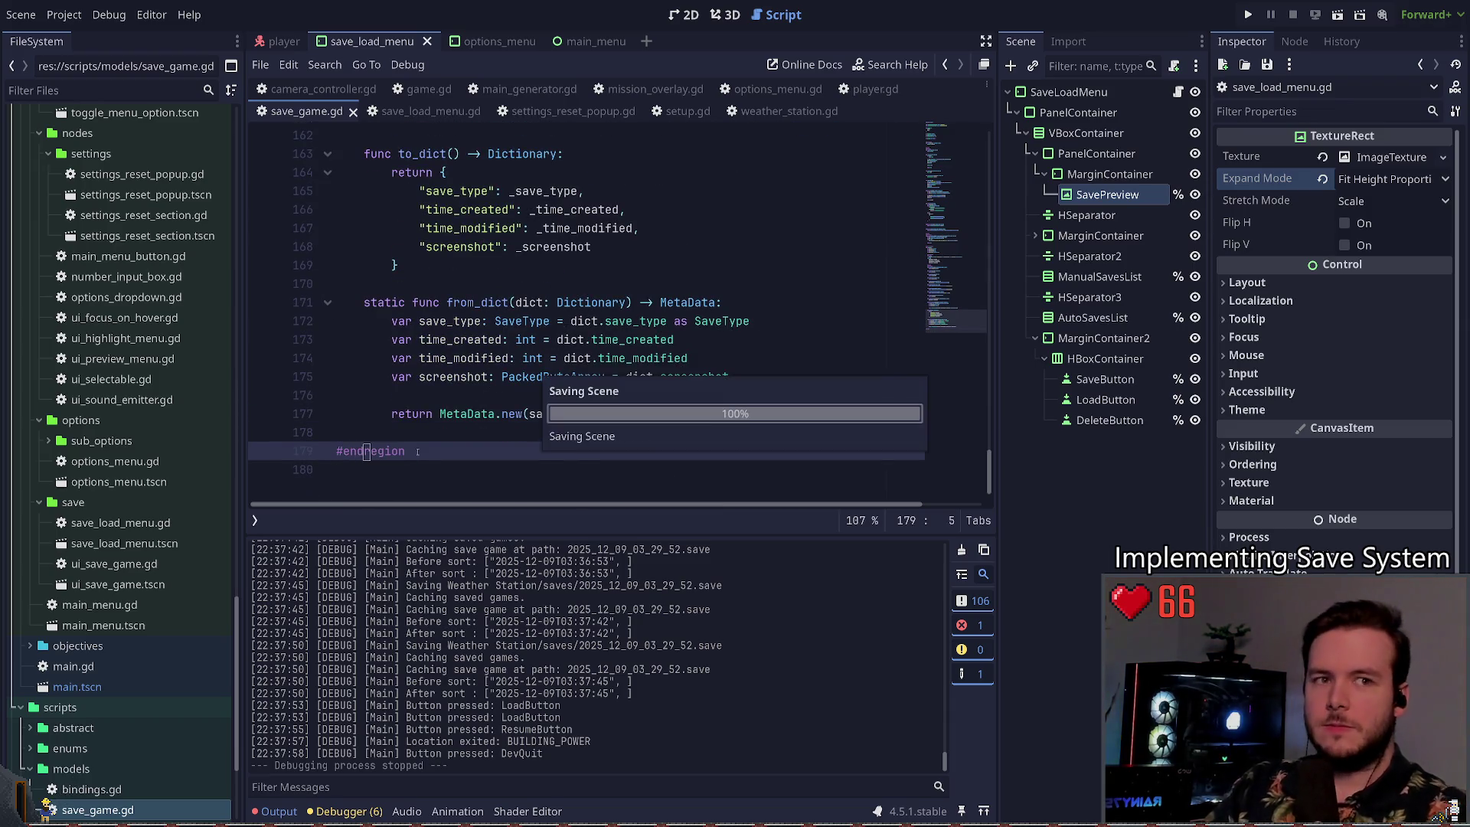
{"action": "key", "text": "Escape"}
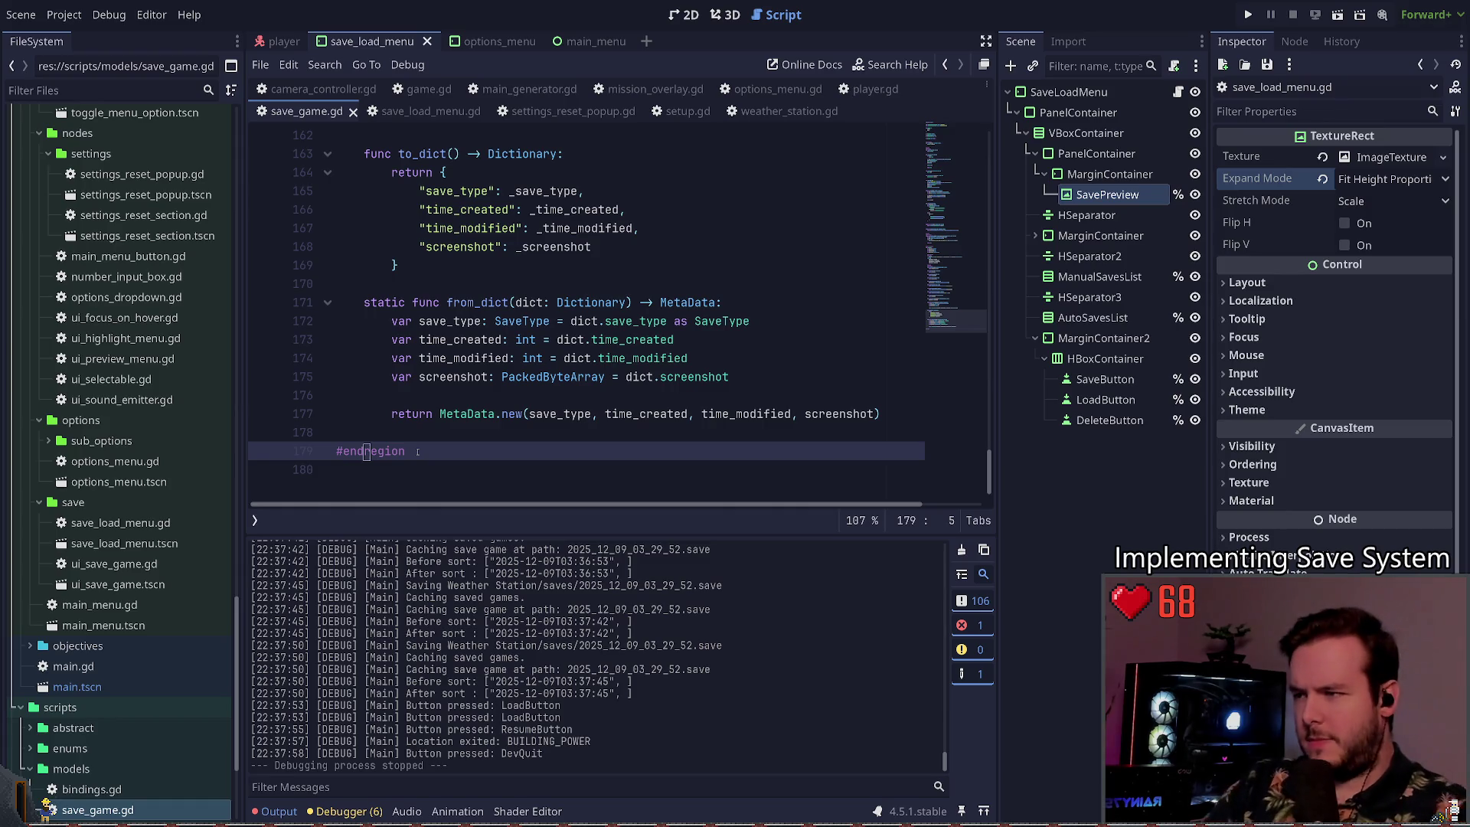
Step: Return to the script body near the set_screenshot function
{"action": "left_click", "coordinate": [521, 433]}
{"action": "scroll", "coordinate": [522, 404], "scroll_direction": "up", "scroll_amount": 8}
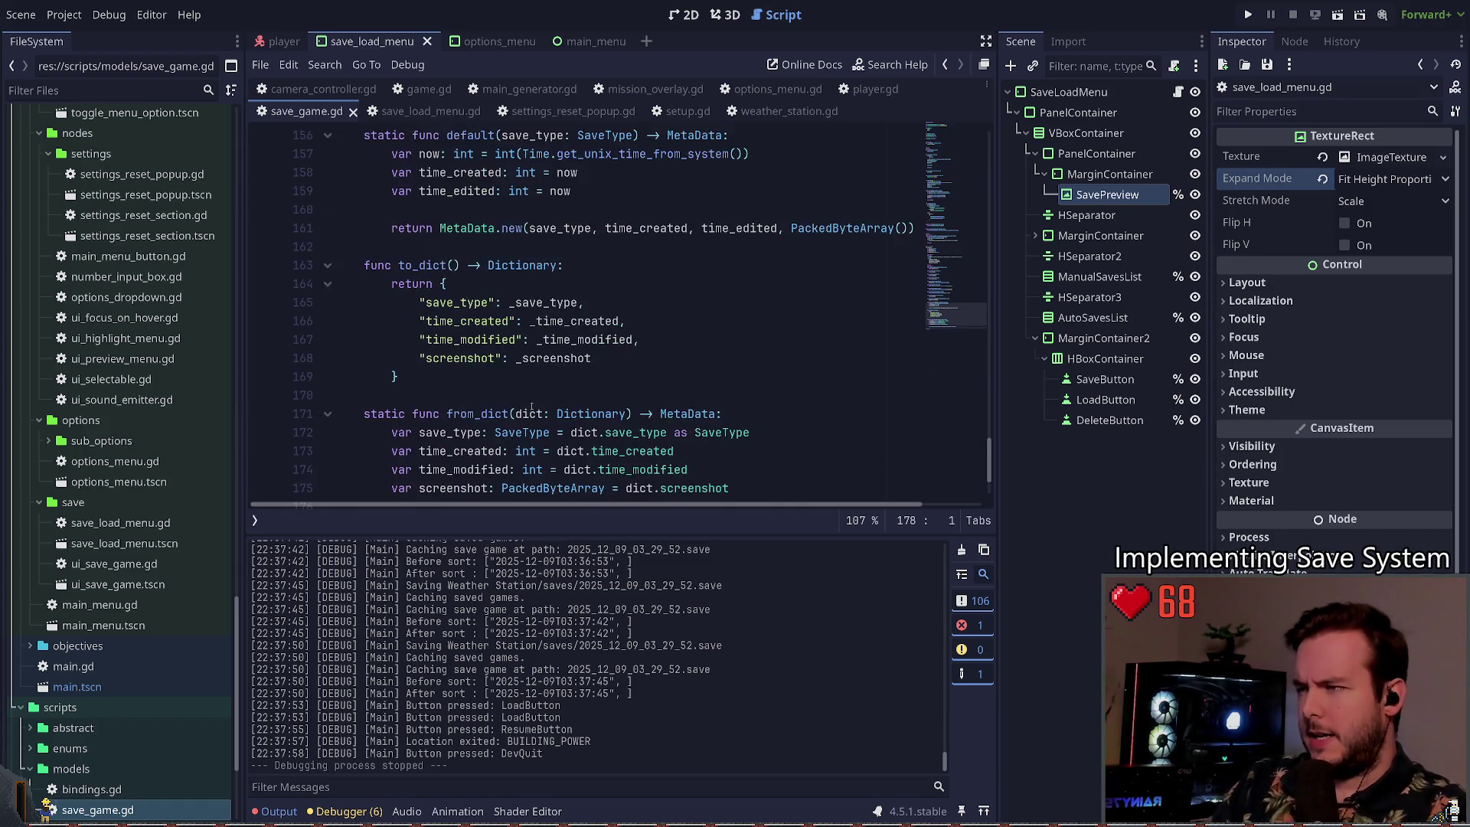
{"action": "left_click", "coordinate": [462, 414]}
{"action": "scroll", "coordinate": [463, 414], "scroll_direction": "down", "scroll_amount": 3}
Step: Append '_from_image' to the set_screenshot function name on line 153, then return to the file top
{"action": "left_click", "coordinate": [539, 265]}
{"action": "left_click", "coordinate": [502, 247]}
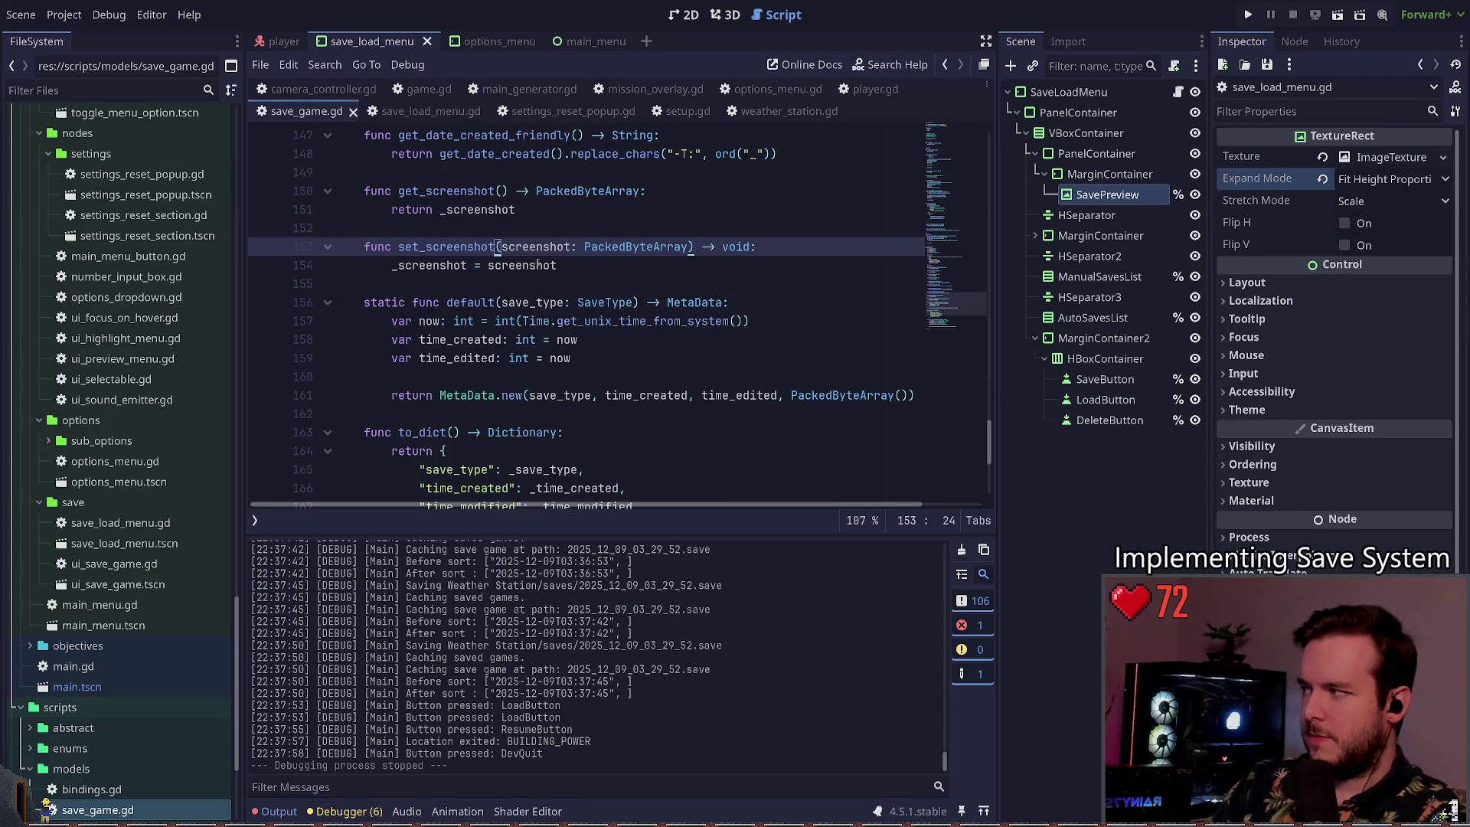
{"action": "type", "text": "_"}
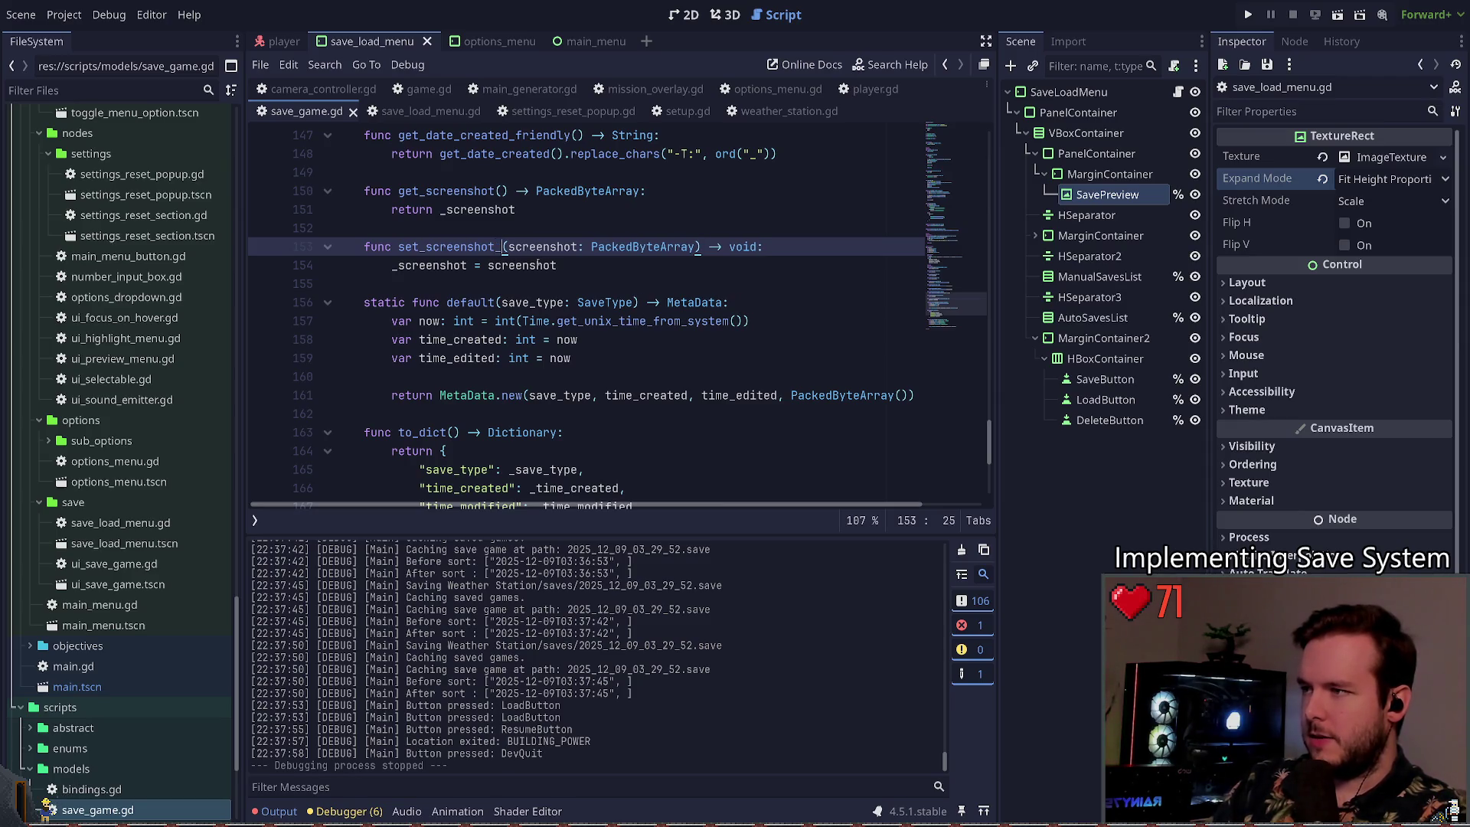
{"action": "type", "text": "form_ima"}
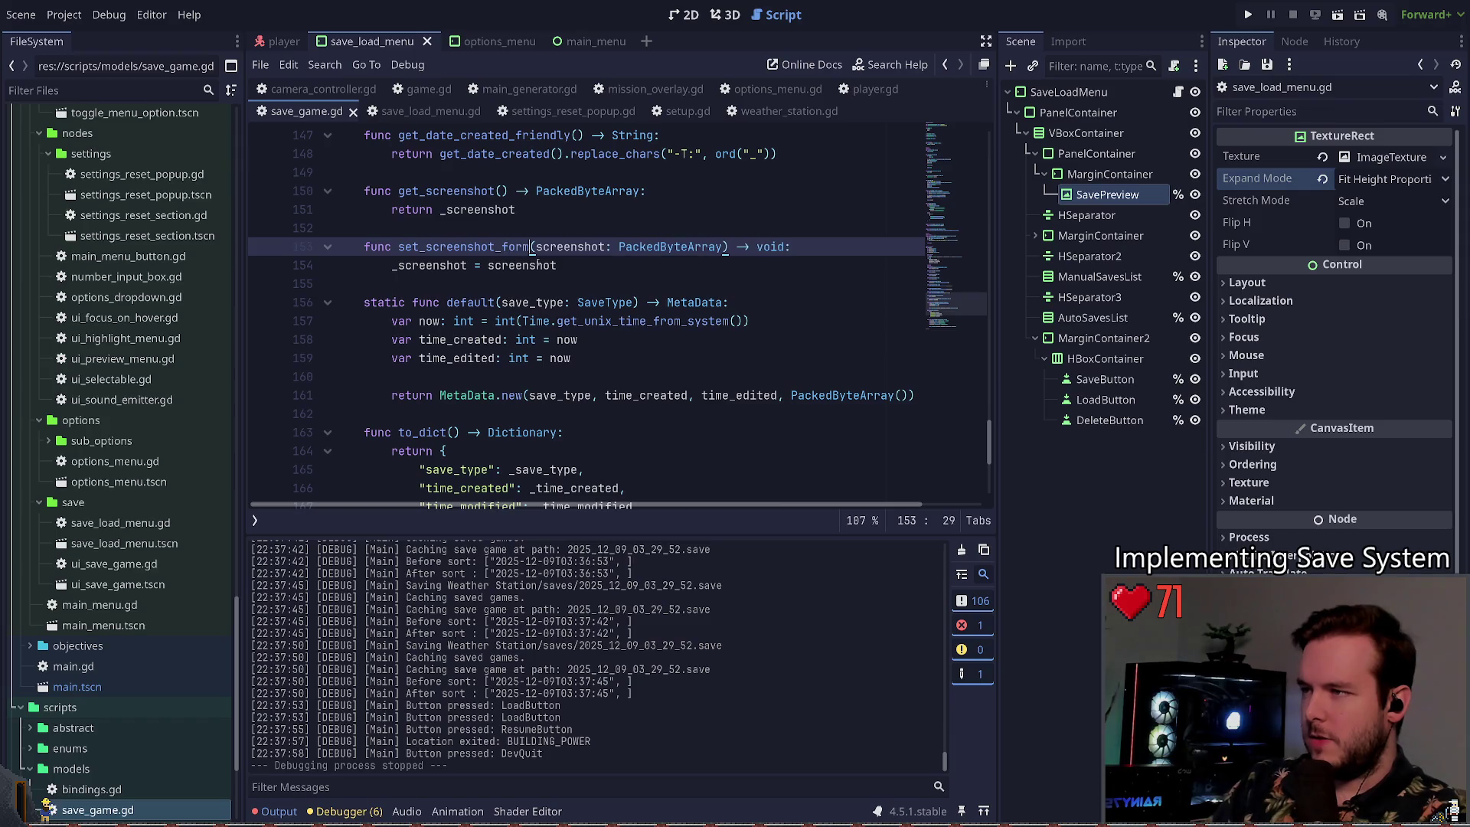
{"action": "key", "text": "BackSpace"}
{"action": "key", "text": "BackSpace"}
{"action": "key", "text": "BackSpace"}
{"action": "type", "text": "rom_image"}
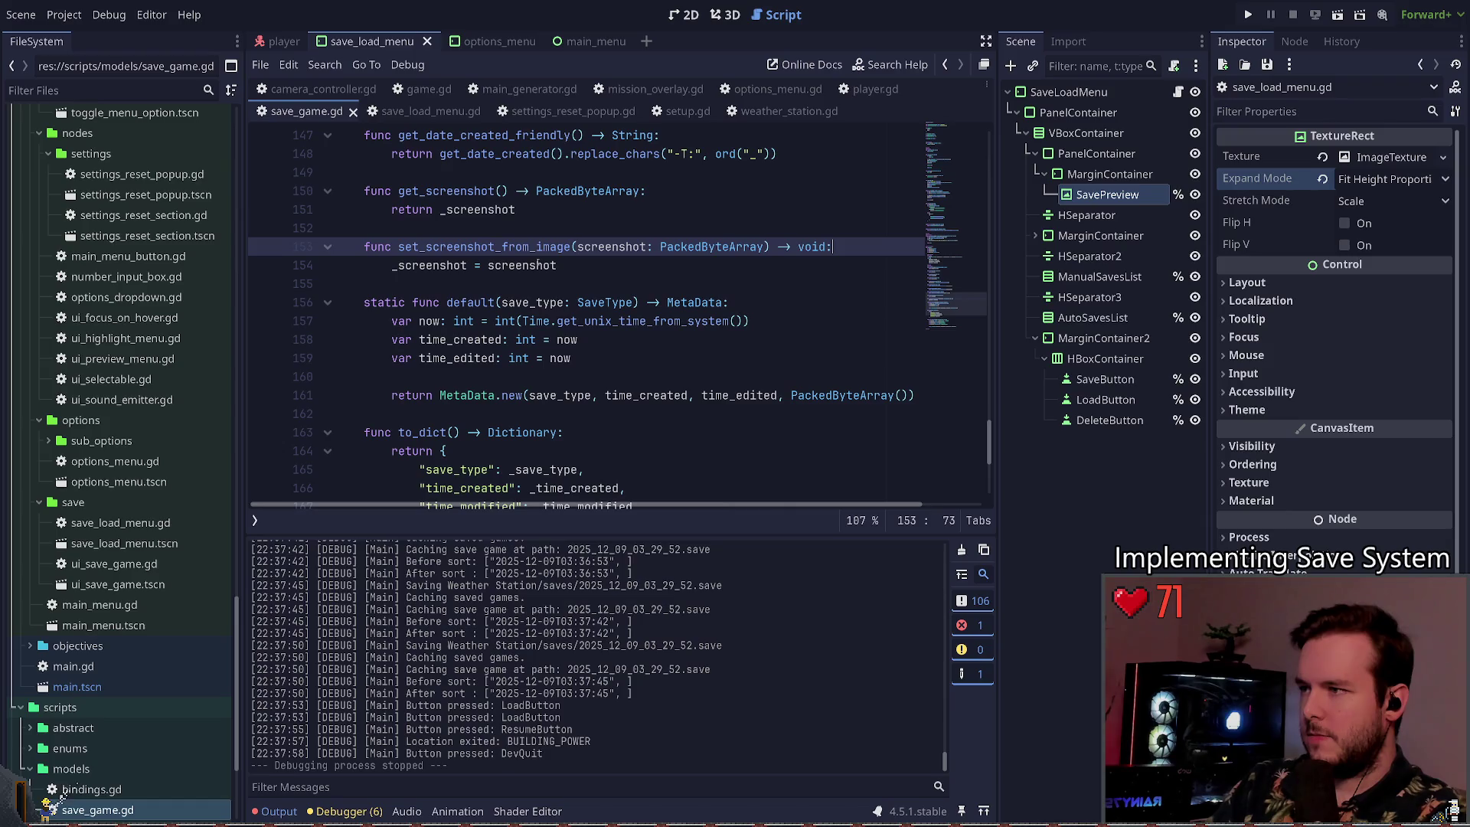
{"action": "key", "text": "End"}
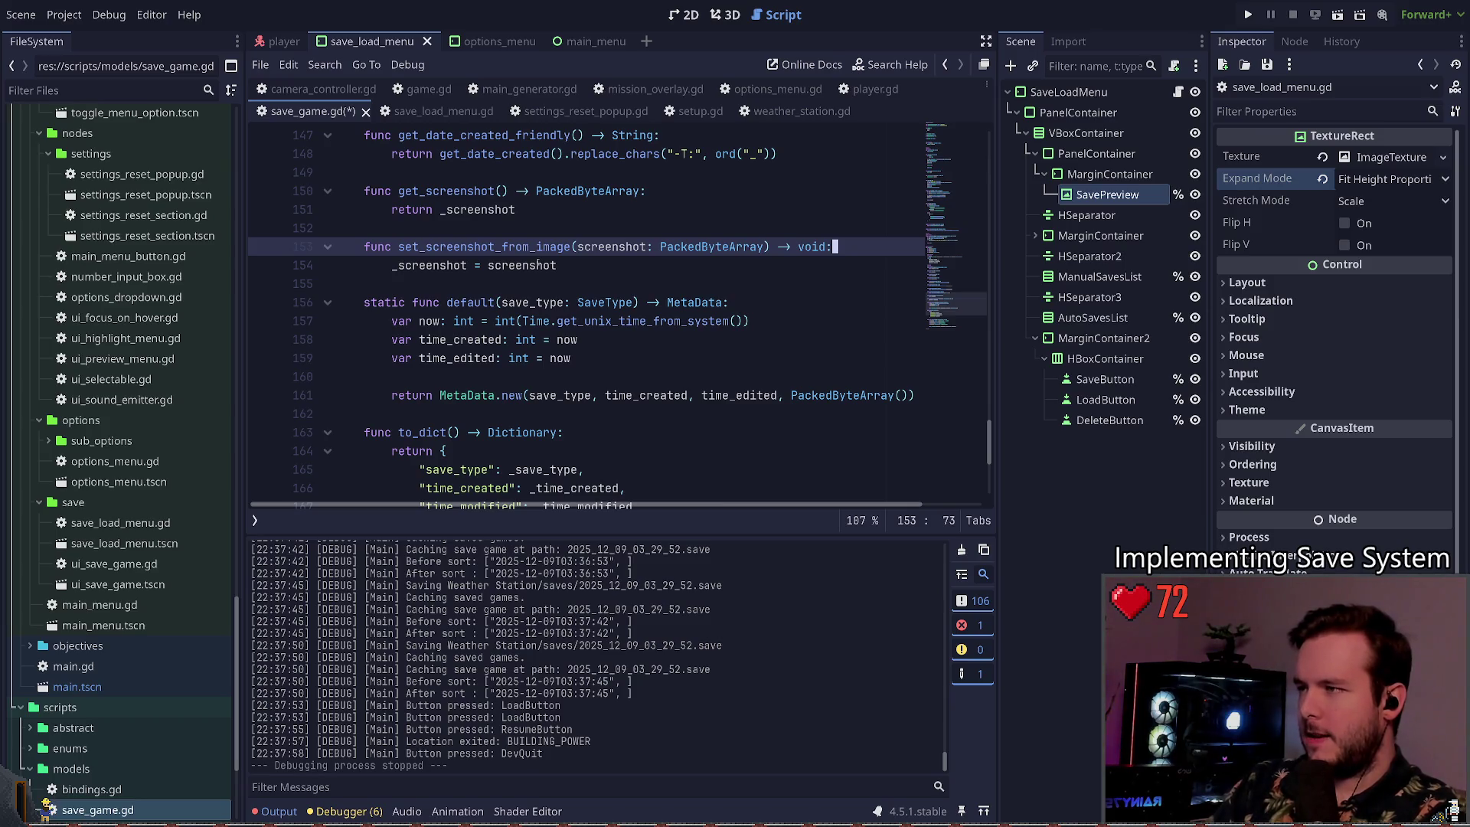
{"action": "key", "text": "ctrl+Home"}
{"action": "key", "text": "Down"}
{"action": "key", "text": "Down"}
{"action": "key", "text": "Down"}
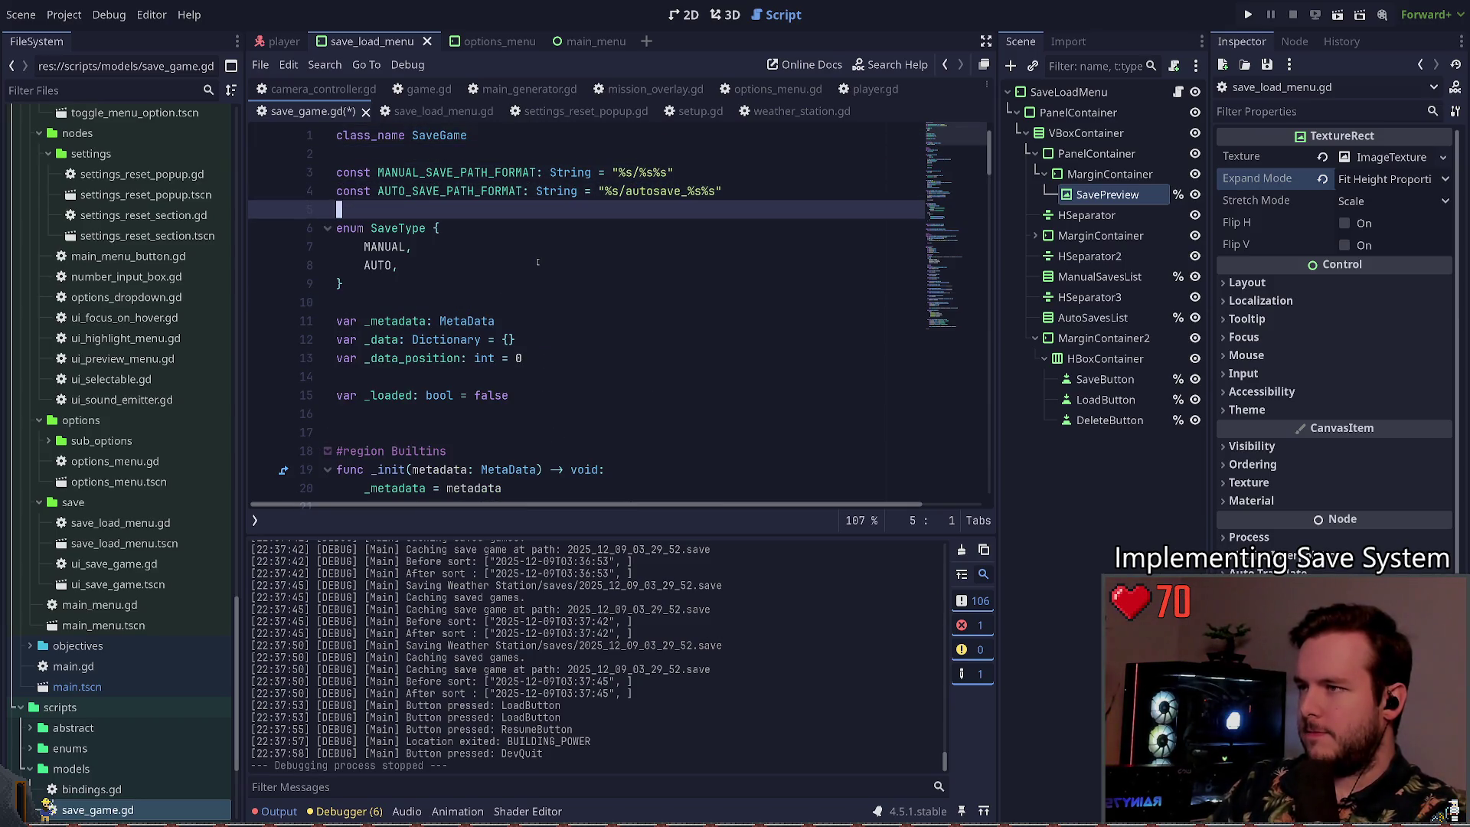
Step: Declare const SCREENSHOT_DIMENSIONS: Vector2i with (1920 / 2, 1080 / 2) below the path constants and save
{"action": "key", "text": "Return"}
{"action": "key", "text": "Return"}
{"action": "key", "text": "Up"}
{"action": "type", "text": "const "}
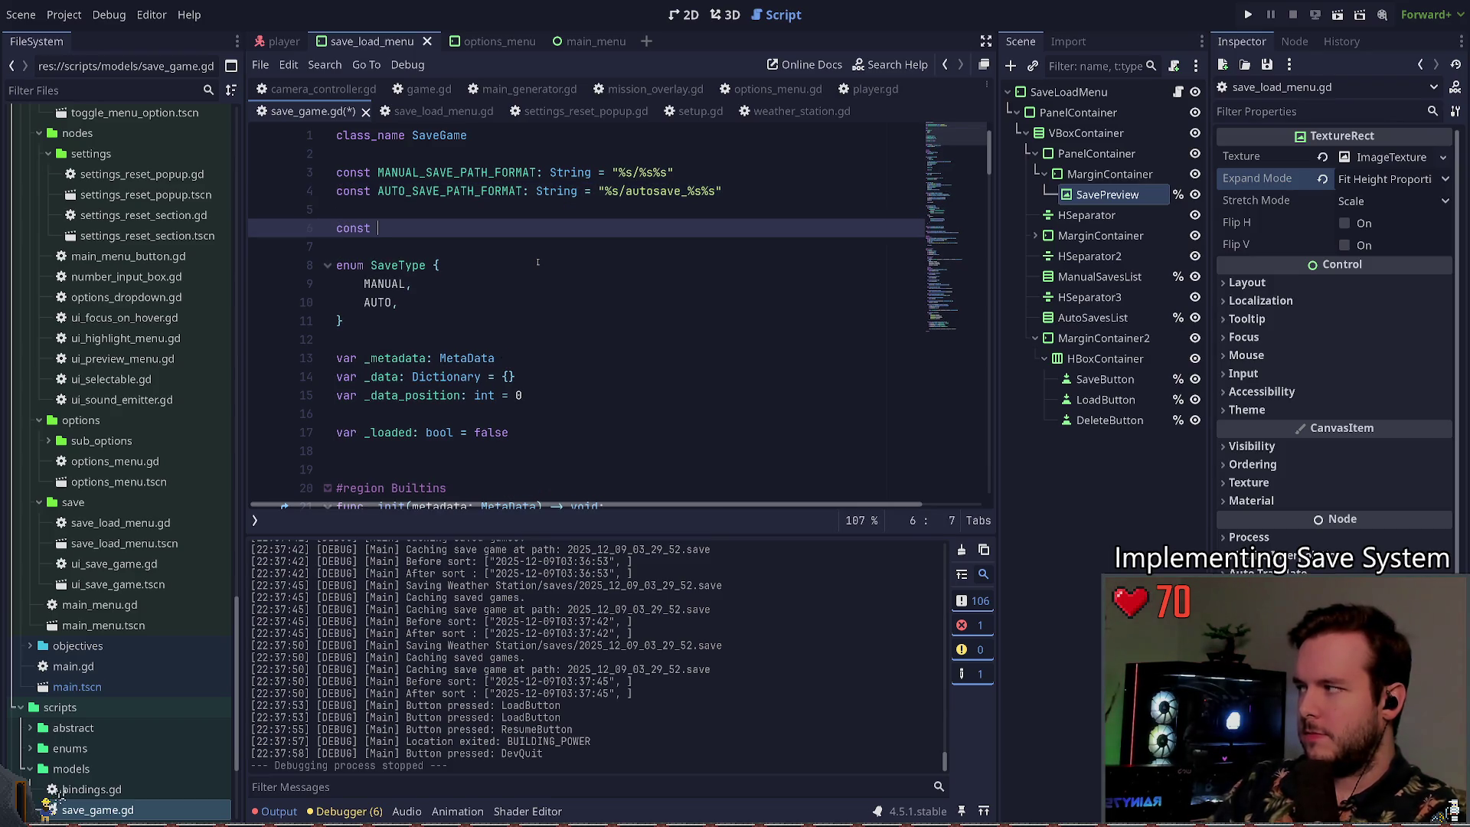
{"action": "type", "text": "SCREENS"}
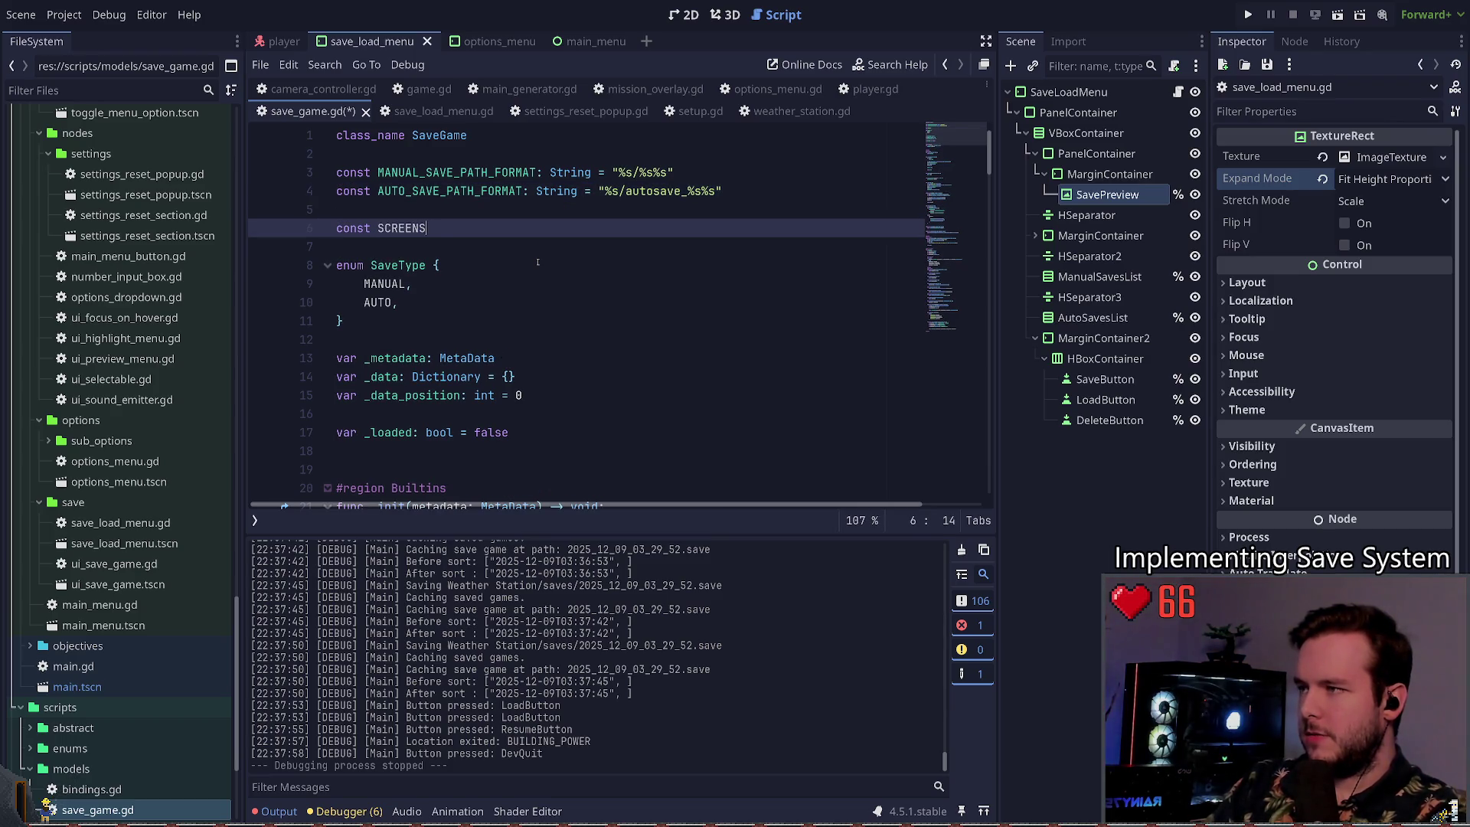
{"action": "type", "text": "HOT_DIMNSIONS: VEct"}
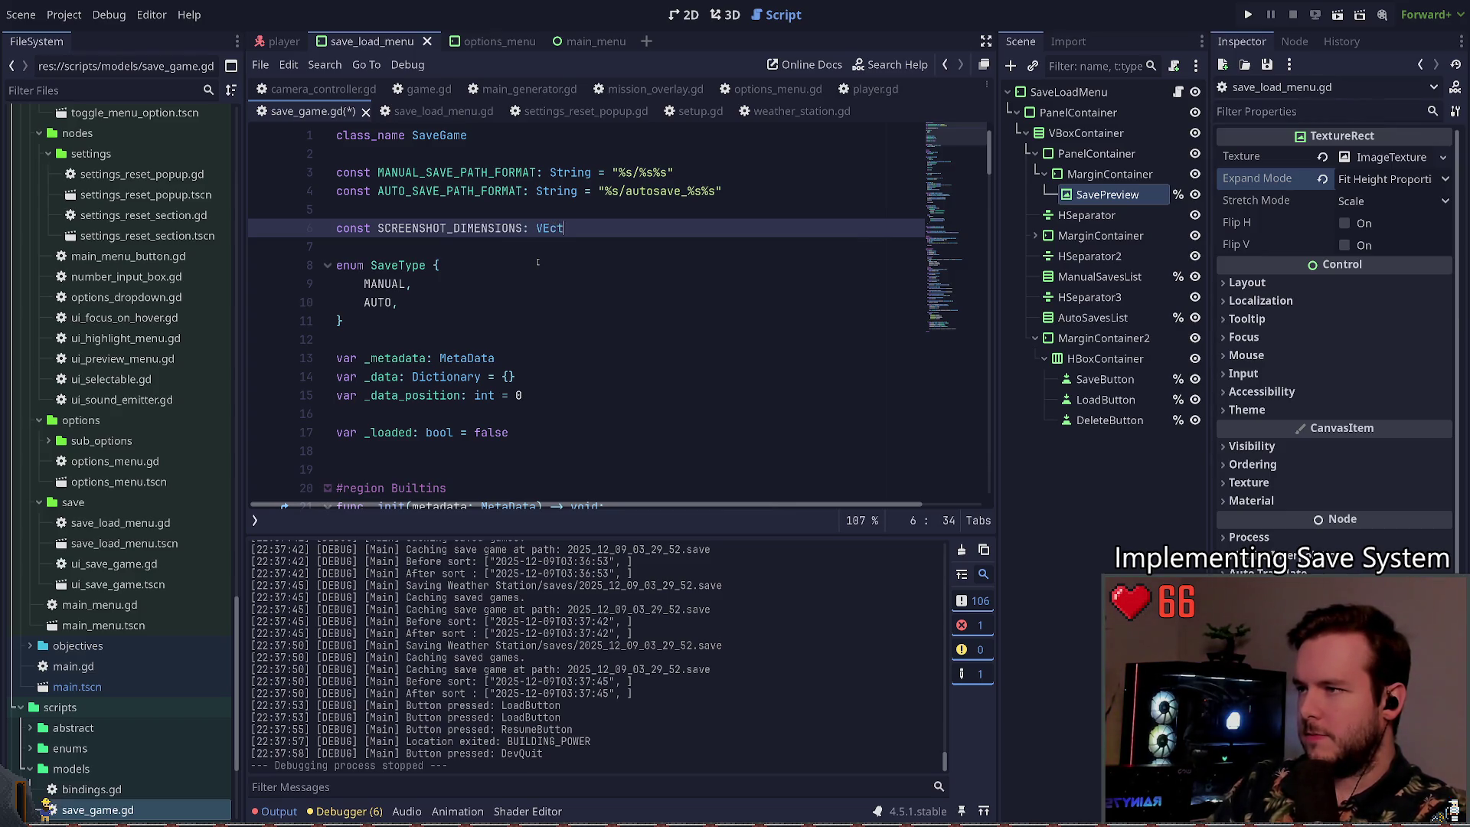
{"action": "type", "text": "or2"}
{"action": "key", "text": "Down"}
{"action": "key", "text": "Return"}
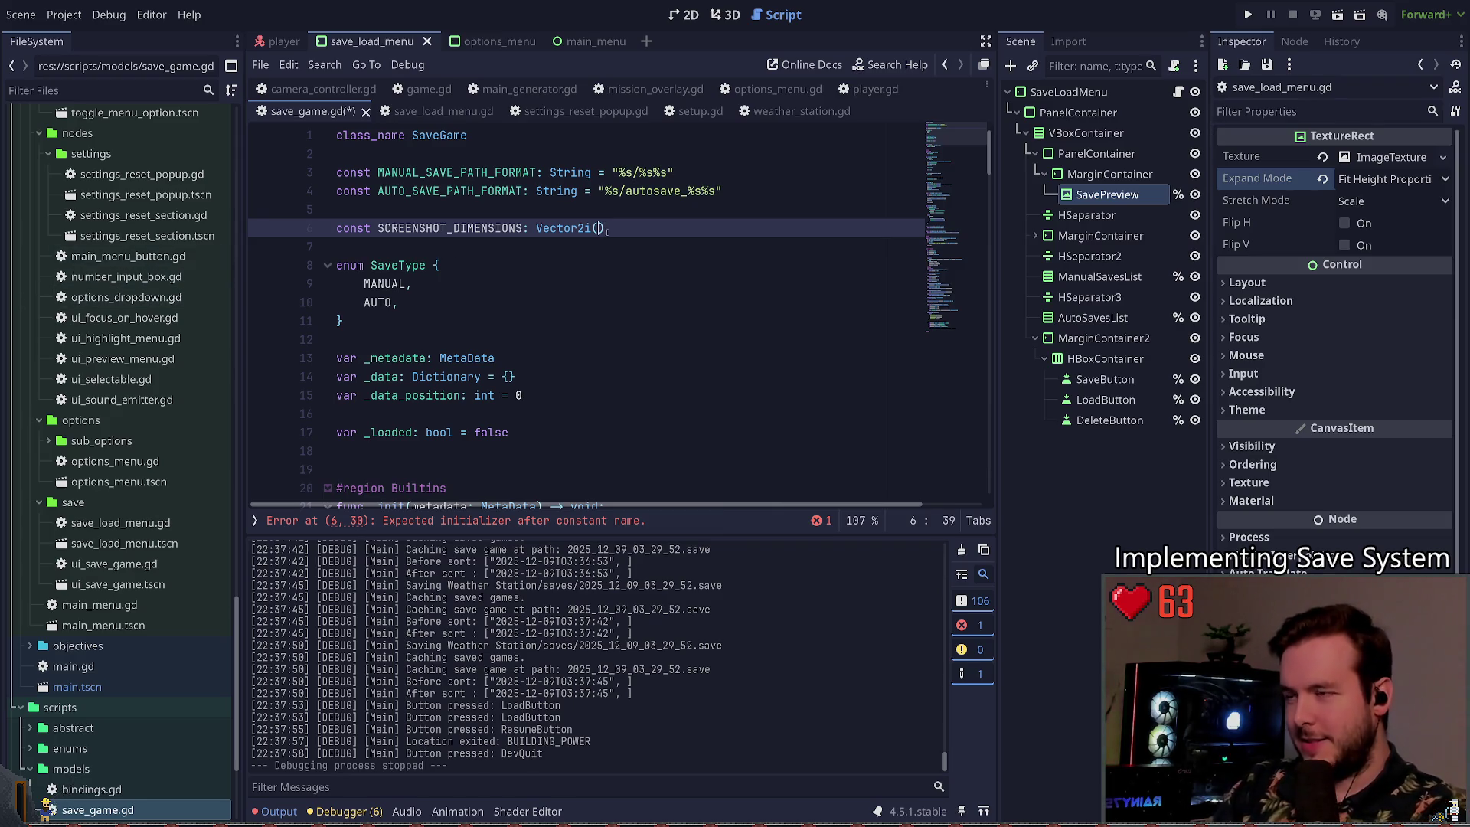
{"action": "type", "text": "1920"}
{"action": "type", "text": " /2 "}
{"action": "type", "text": " 2,"}
{"action": "type", "text": "1080 "}
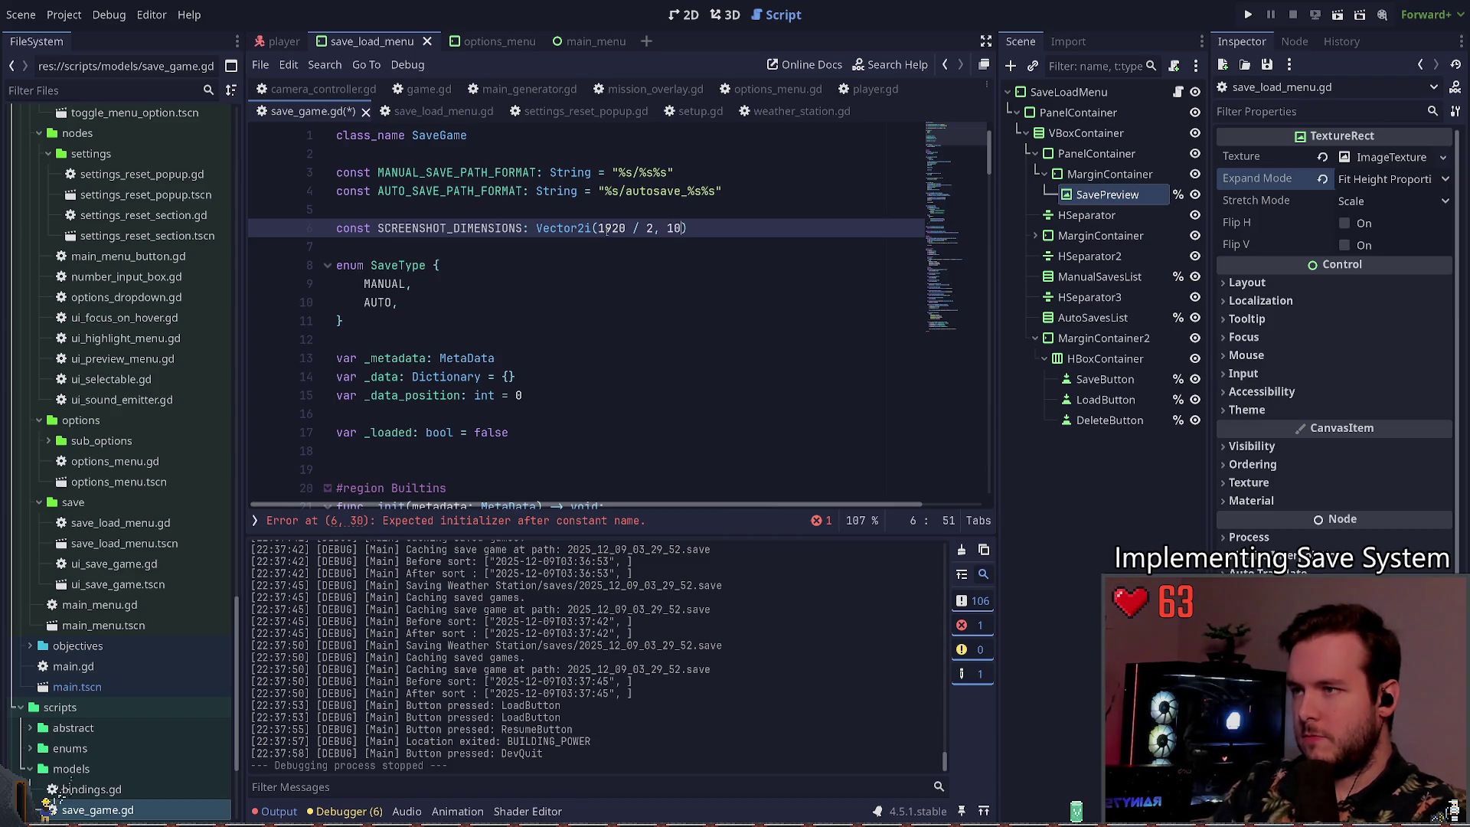
{"action": "type", "text": "/2"}
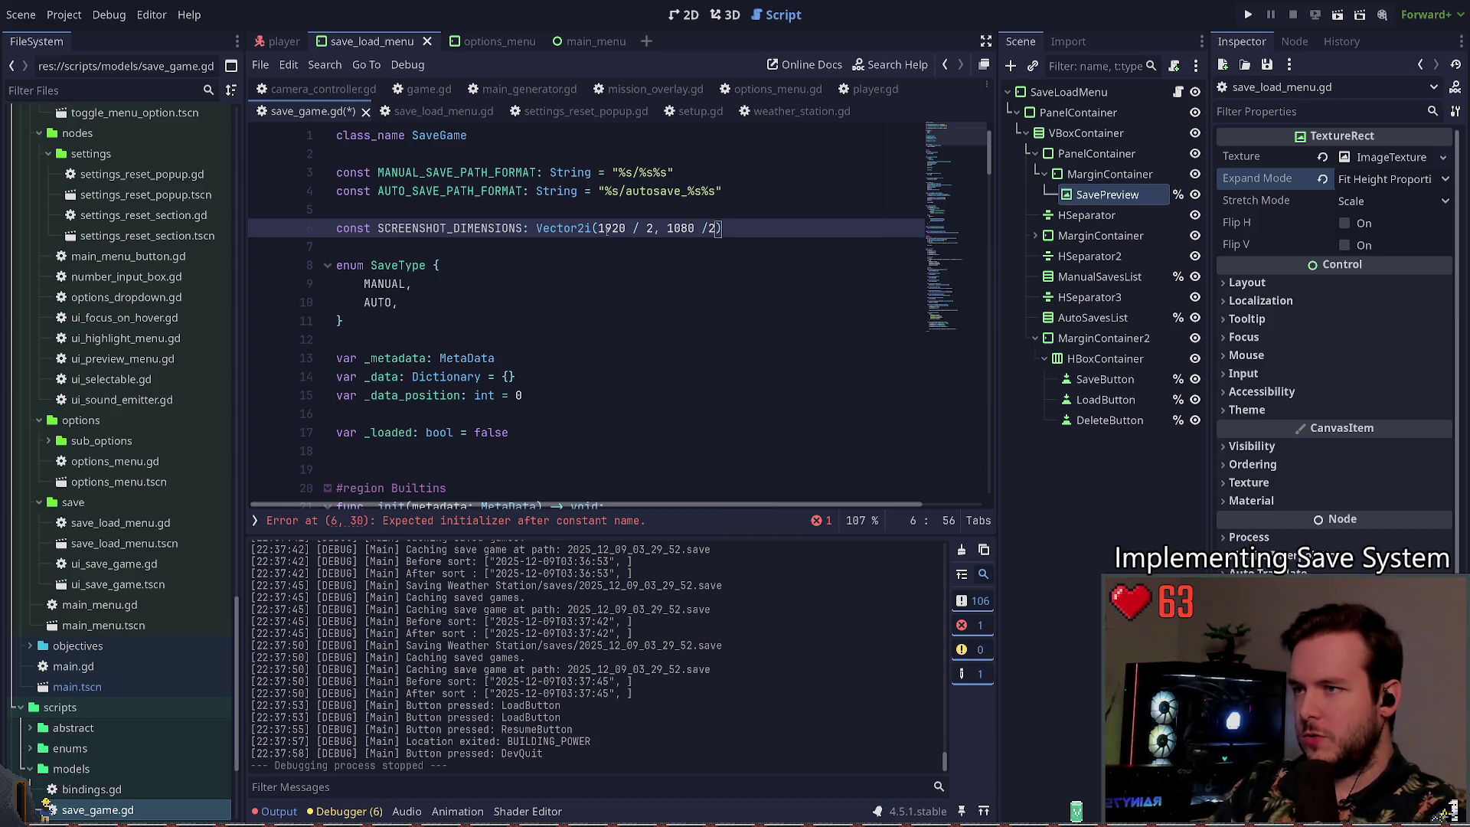
{"action": "key", "text": "ctrl+s"}
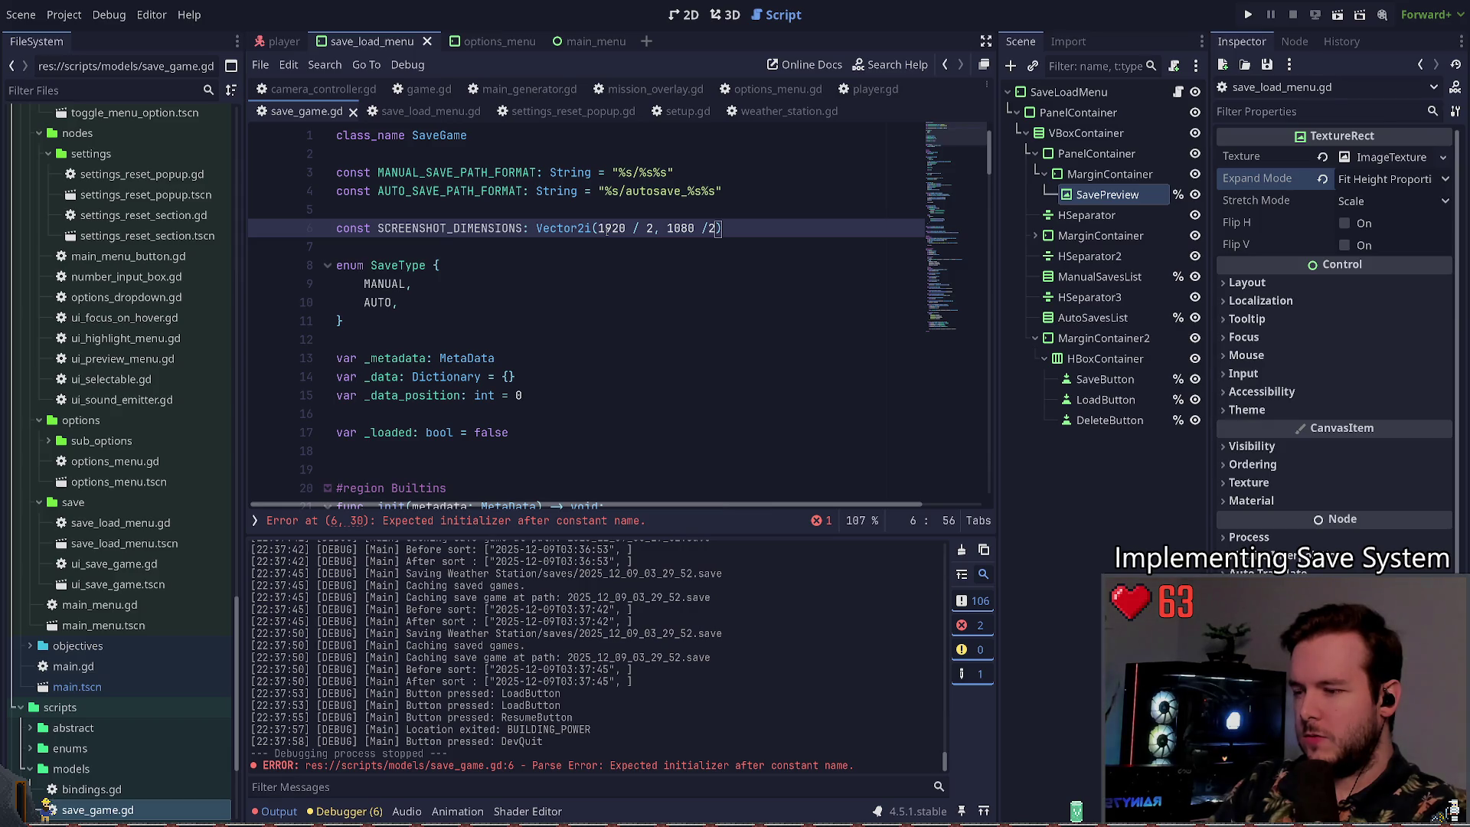
Step: Insert '= Vector2i' so the constant reads Vector2i(1920 / 2, 1080 / 2)
{"action": "key", "text": "Home"}
{"action": "key", "text": "ctrl+Right"}
{"action": "key", "text": "ctrl+Right"}
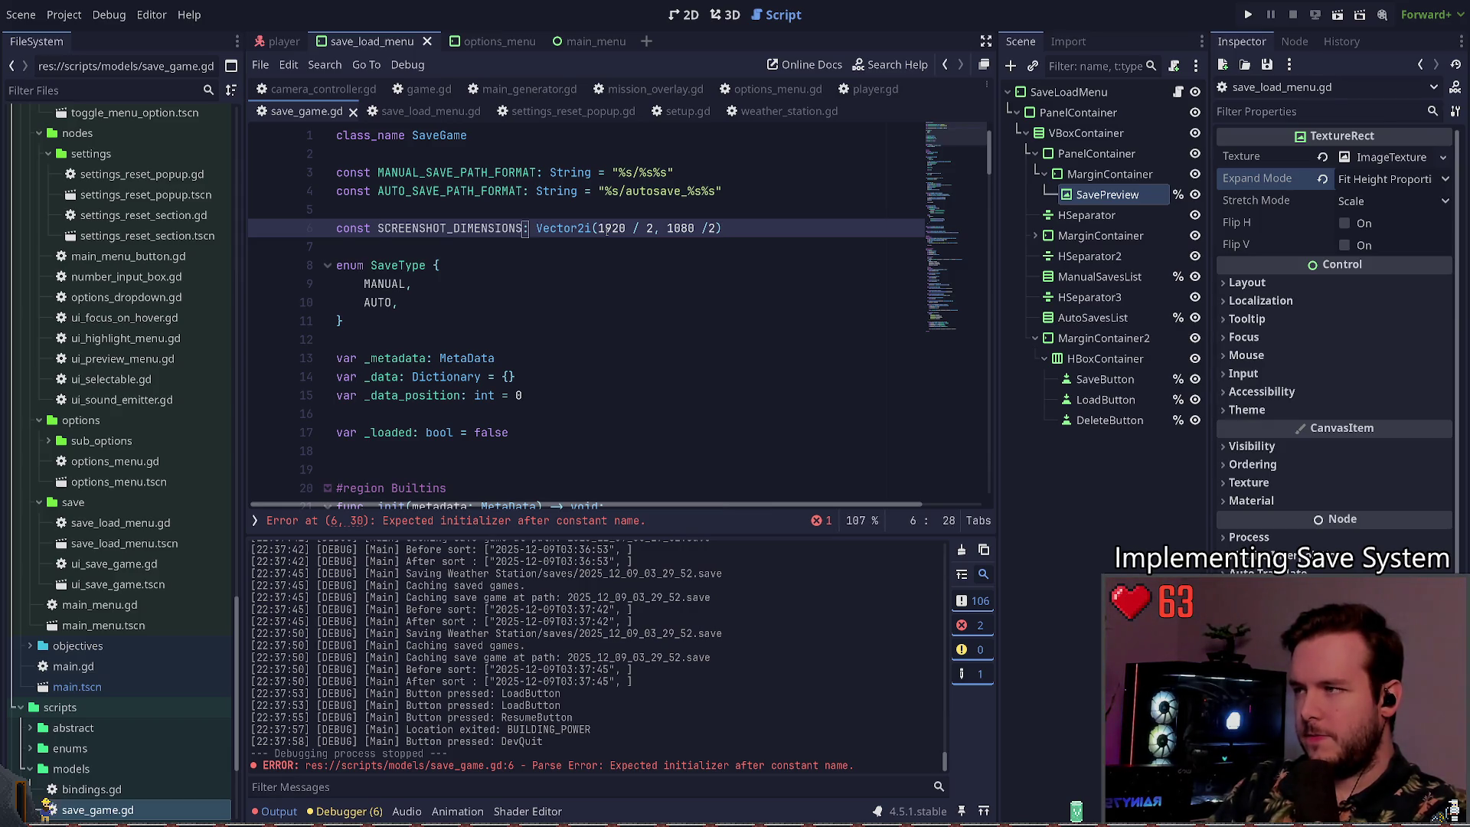
{"action": "key", "text": "ctrl+Right"}
{"action": "key", "text": "ctrl+Right"}
{"action": "type", "text": "="}
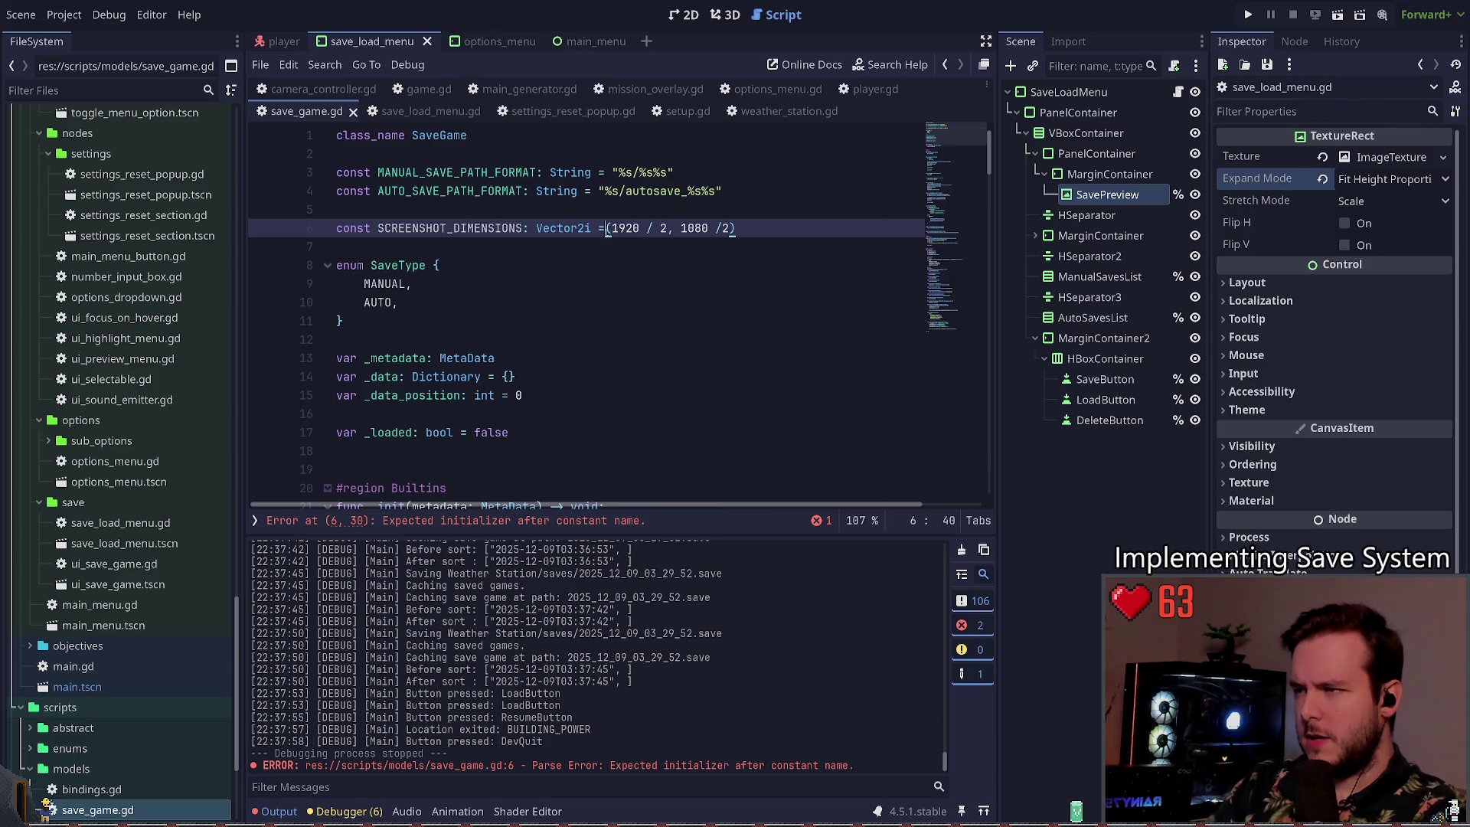
{"action": "type", "text": " Vect"}
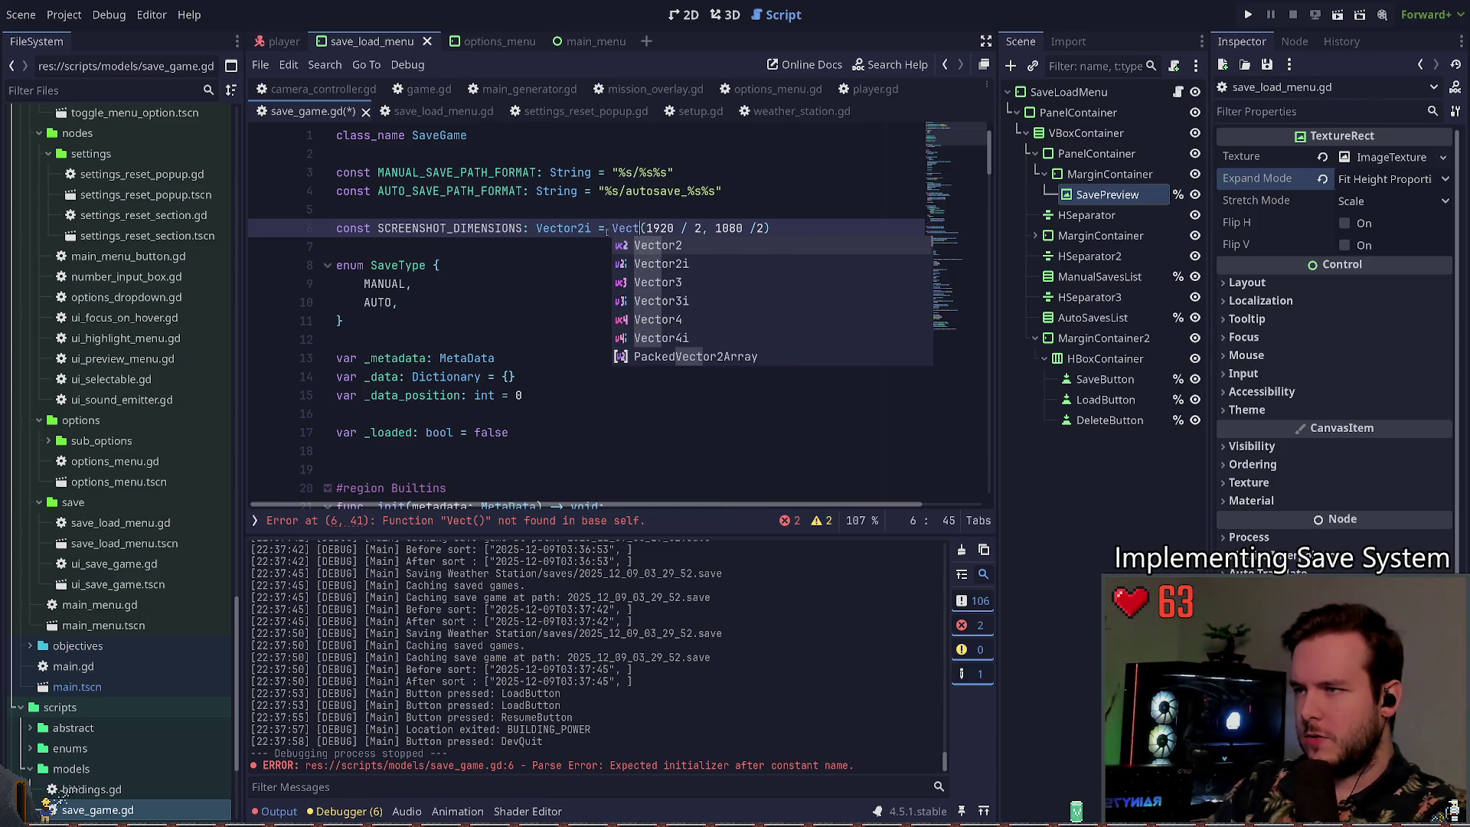
{"action": "type", "text": "or2i"}
{"action": "key", "text": "Return"}
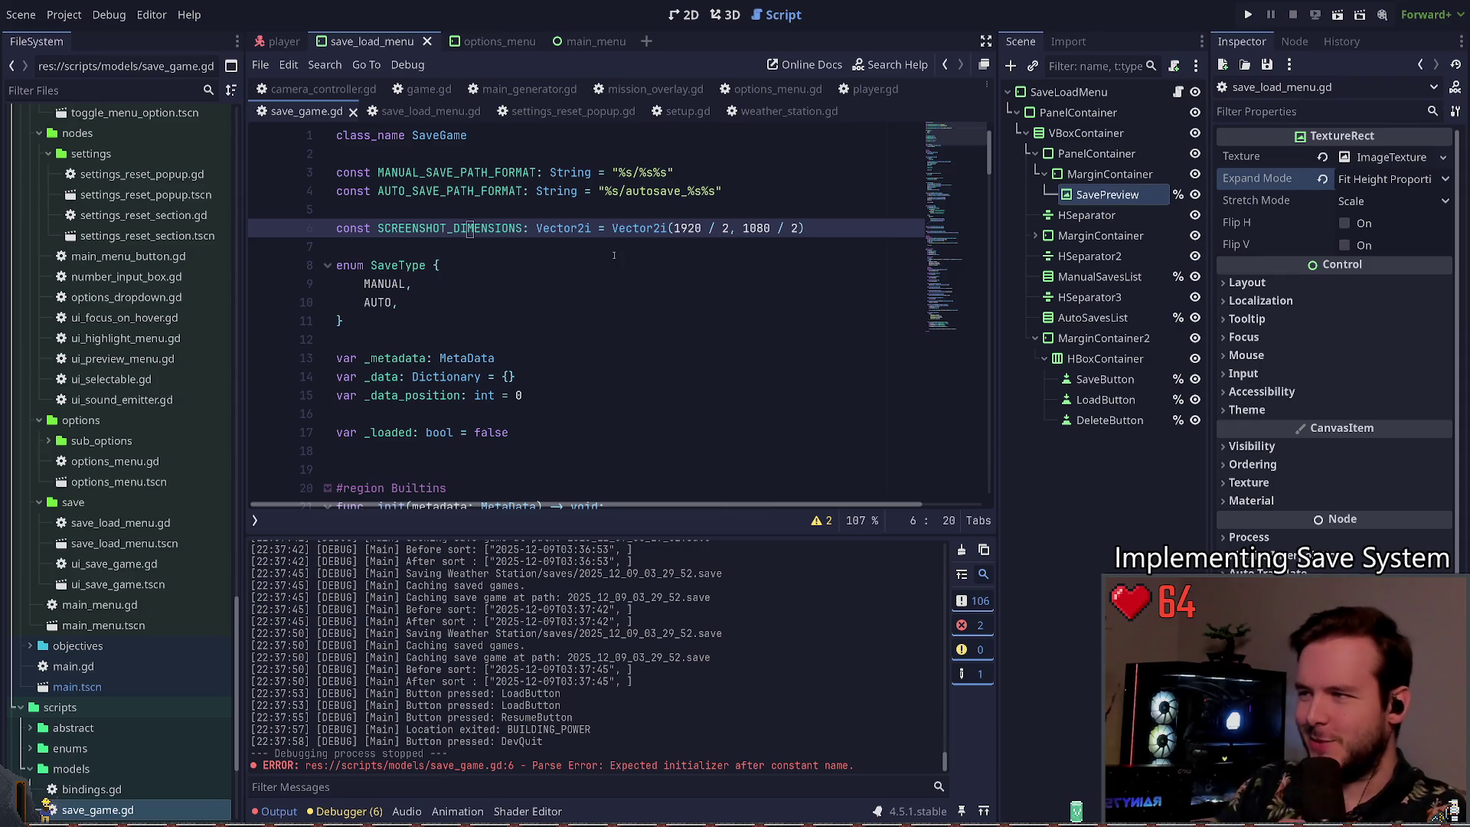
{"action": "double_click", "coordinate": [442, 224]}
{"action": "scroll", "coordinate": [507, 297], "scroll_direction": "down", "scroll_amount": 10}
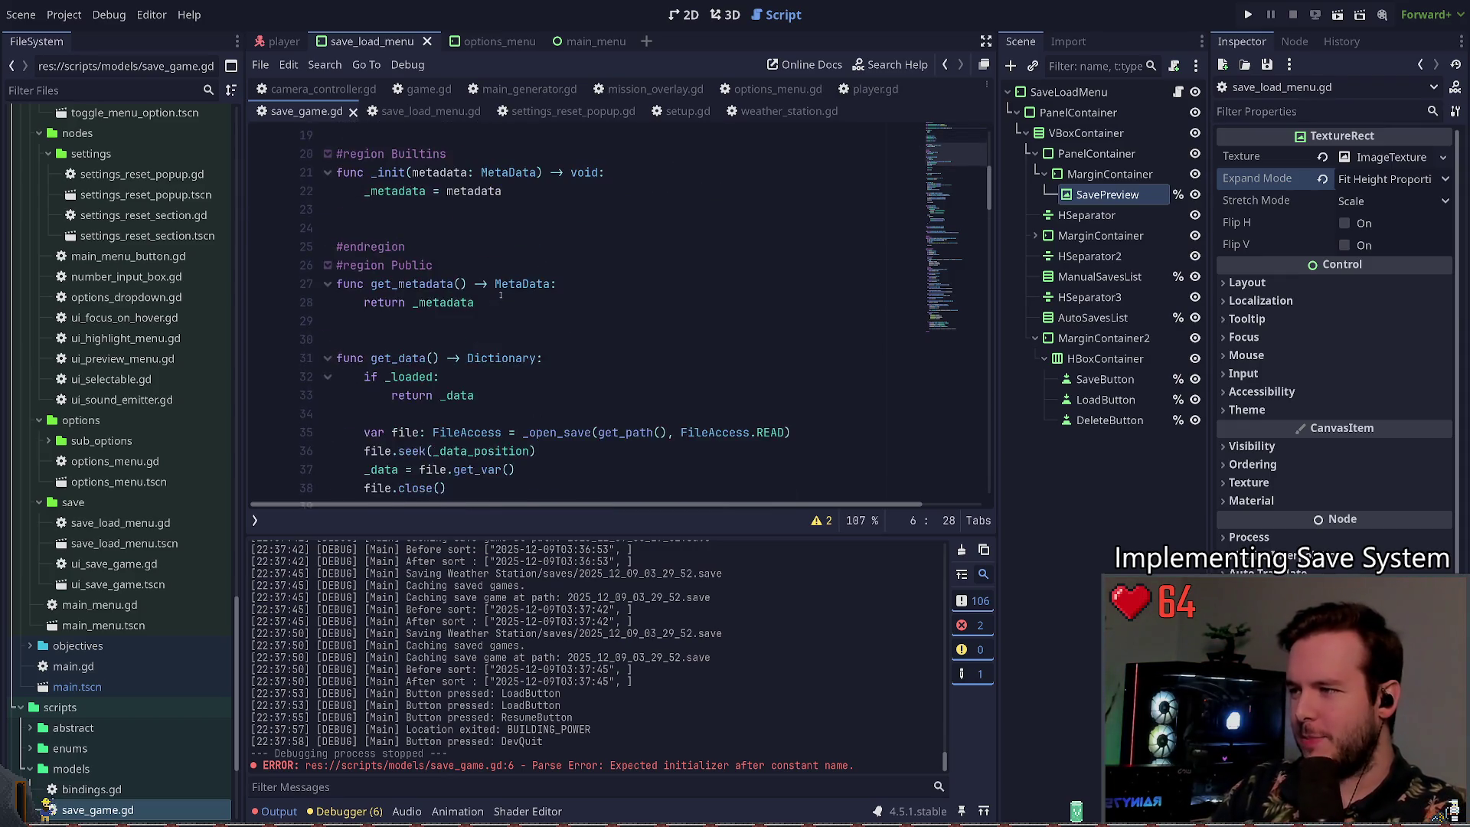
{"action": "scroll", "coordinate": [508, 297], "scroll_direction": "down", "scroll_amount": 20}
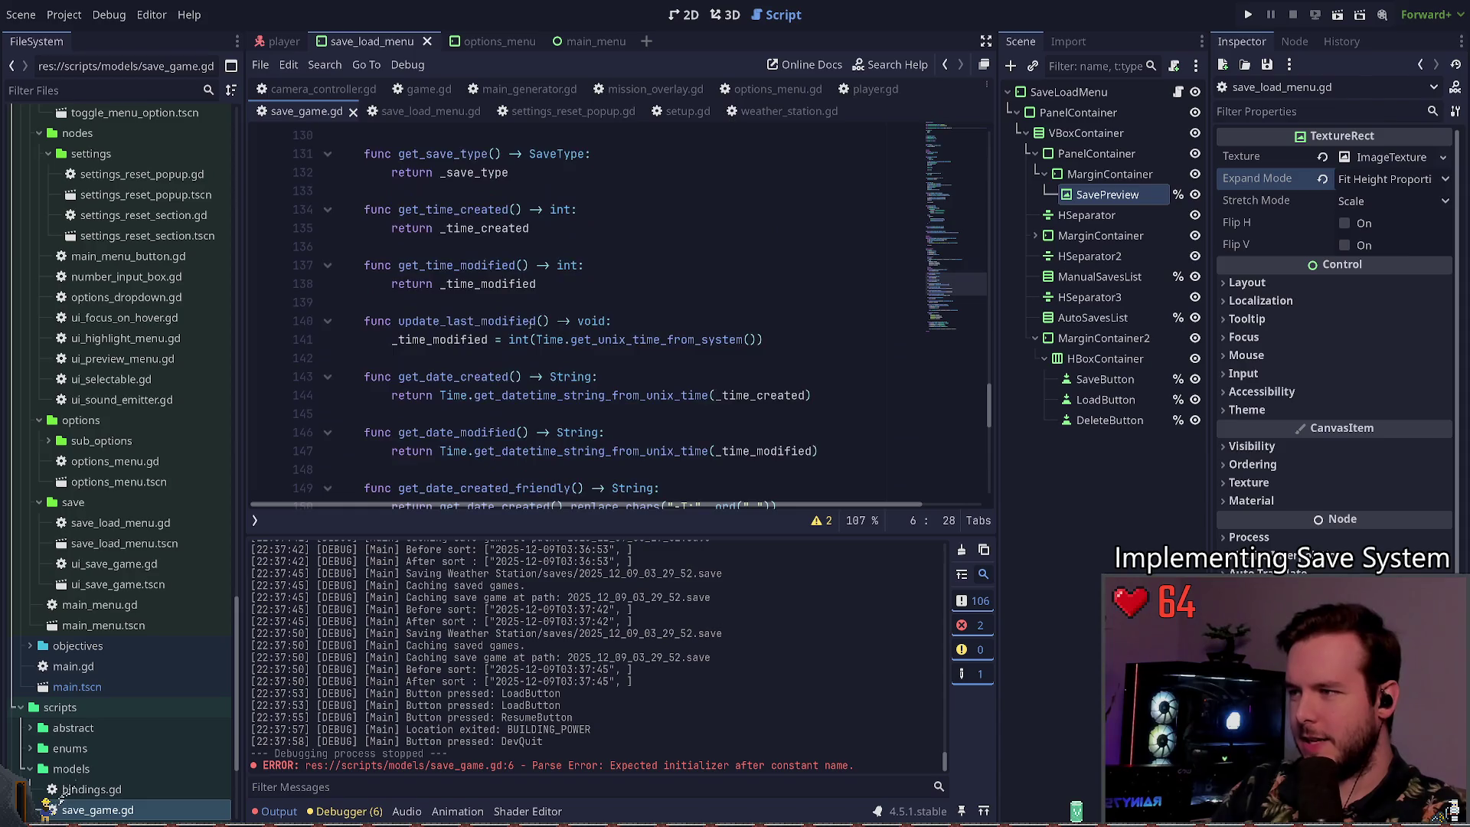
{"action": "scroll", "coordinate": [508, 339], "scroll_direction": "down", "scroll_amount": 6}
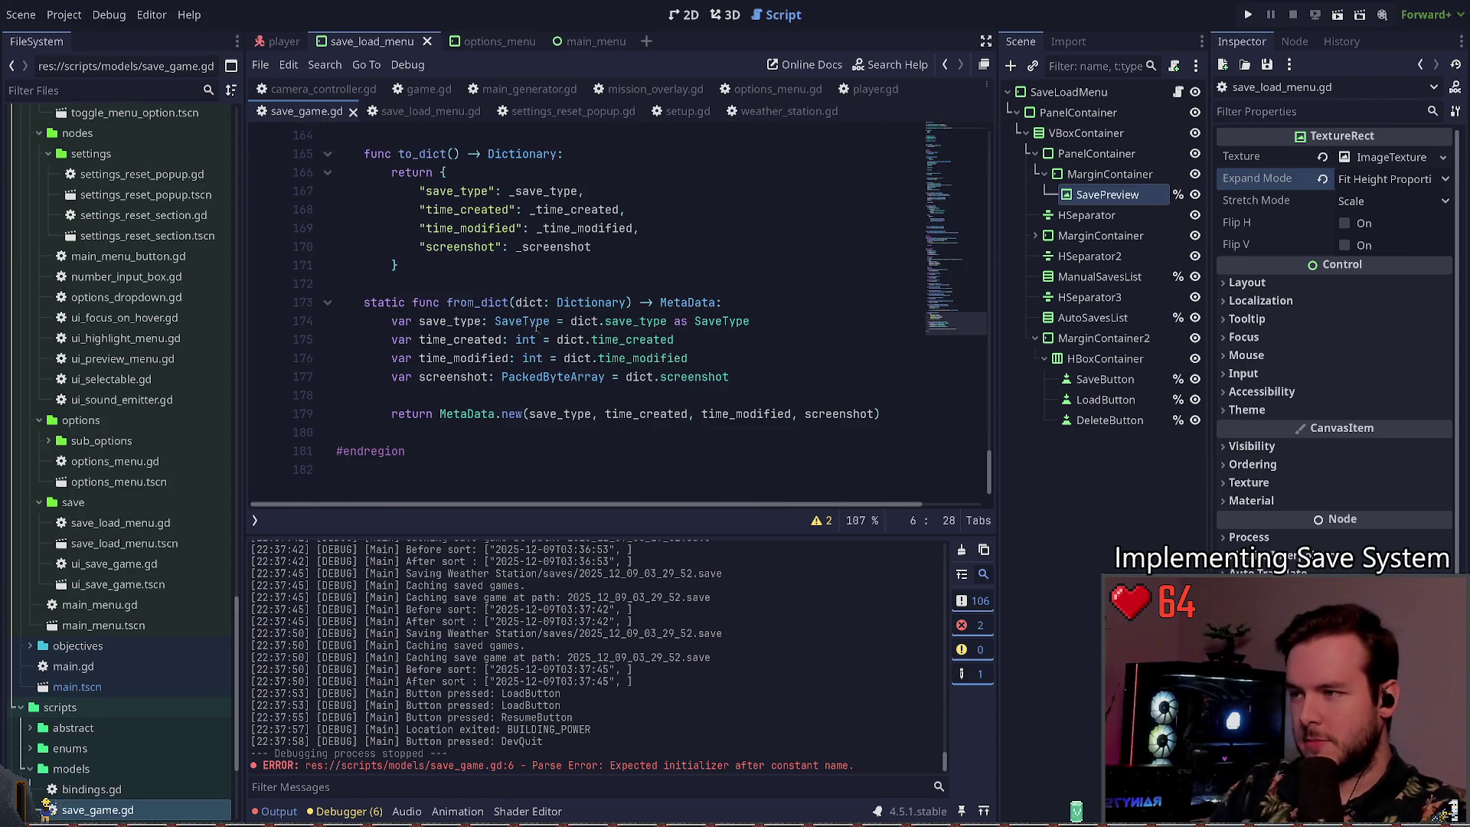
{"action": "left_click", "coordinate": [671, 376]}
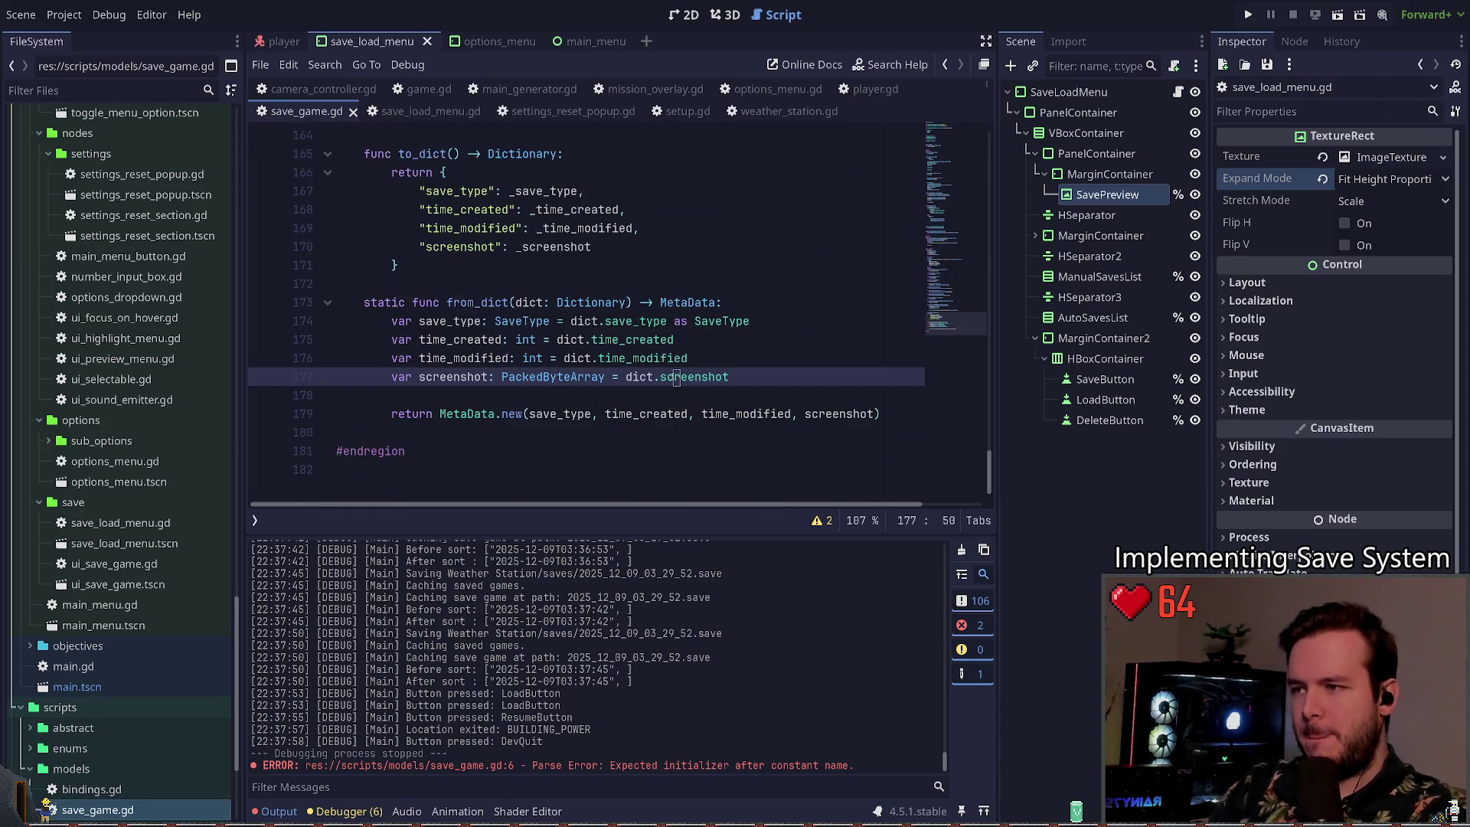
{"action": "scroll", "coordinate": [696, 352], "scroll_direction": "up", "scroll_amount": 8}
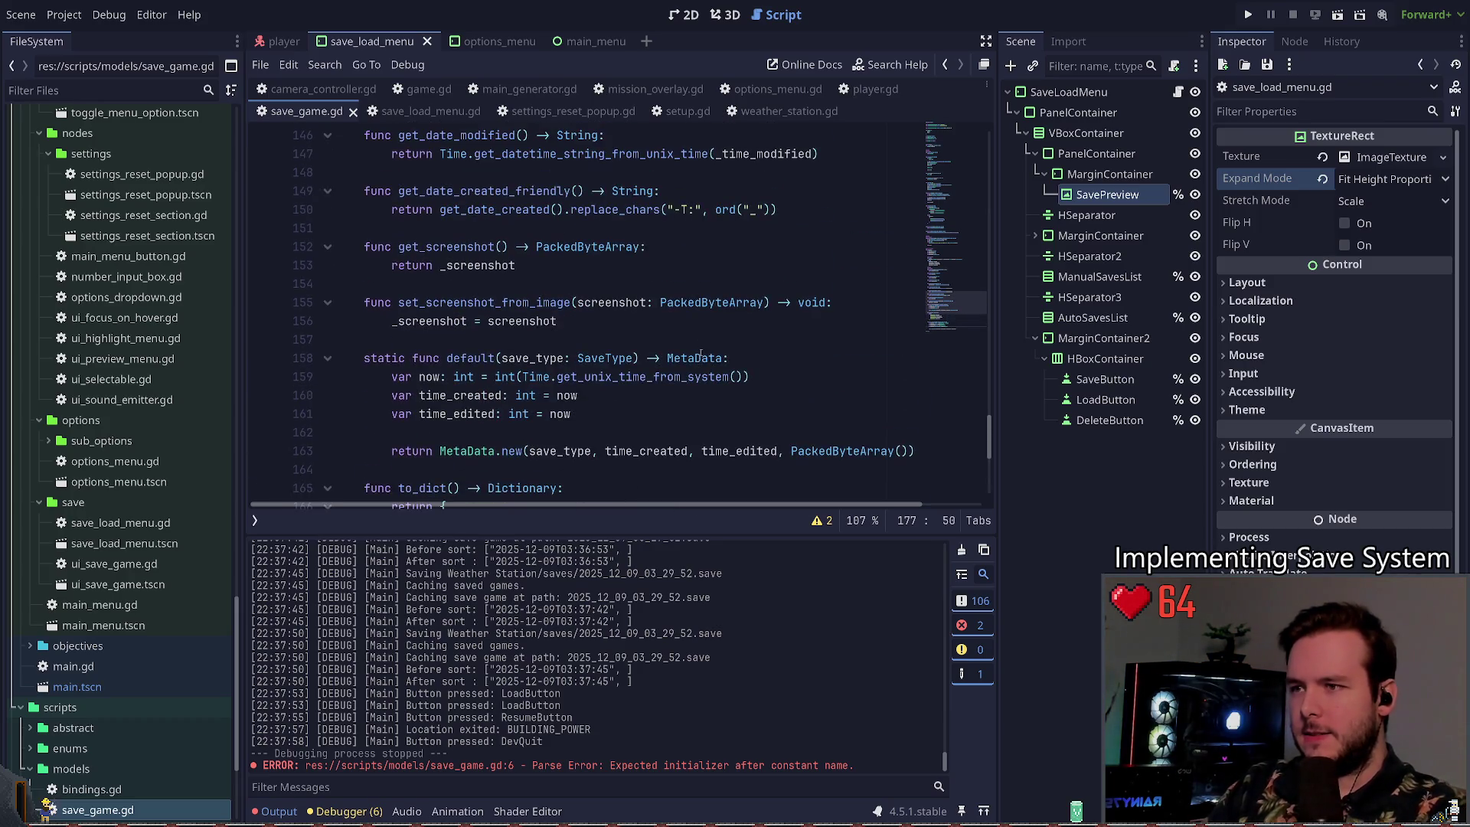
{"action": "scroll", "coordinate": [729, 346], "scroll_direction": "up", "scroll_amount": 20}
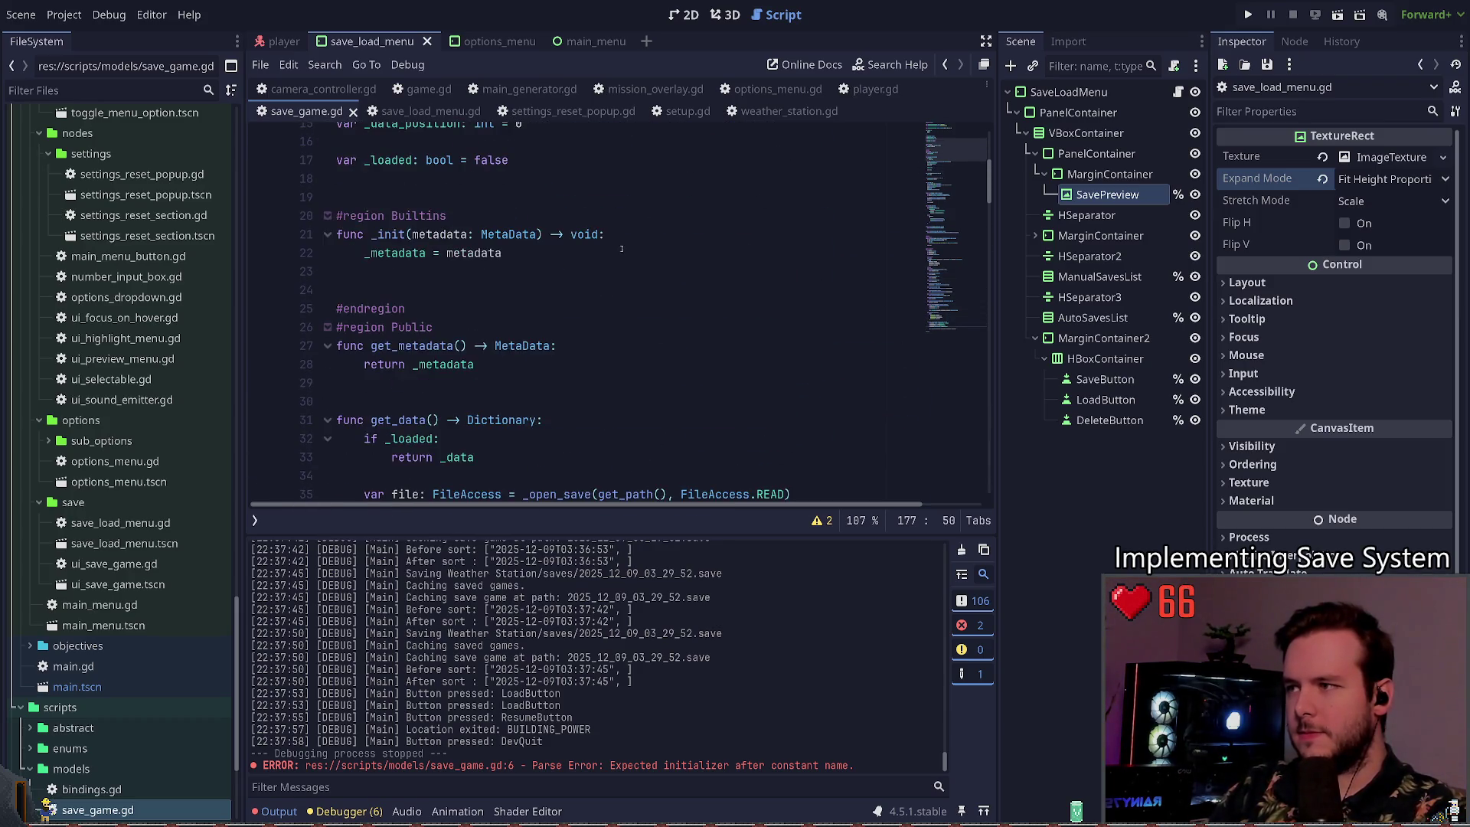
{"action": "left_click", "coordinate": [697, 228]}
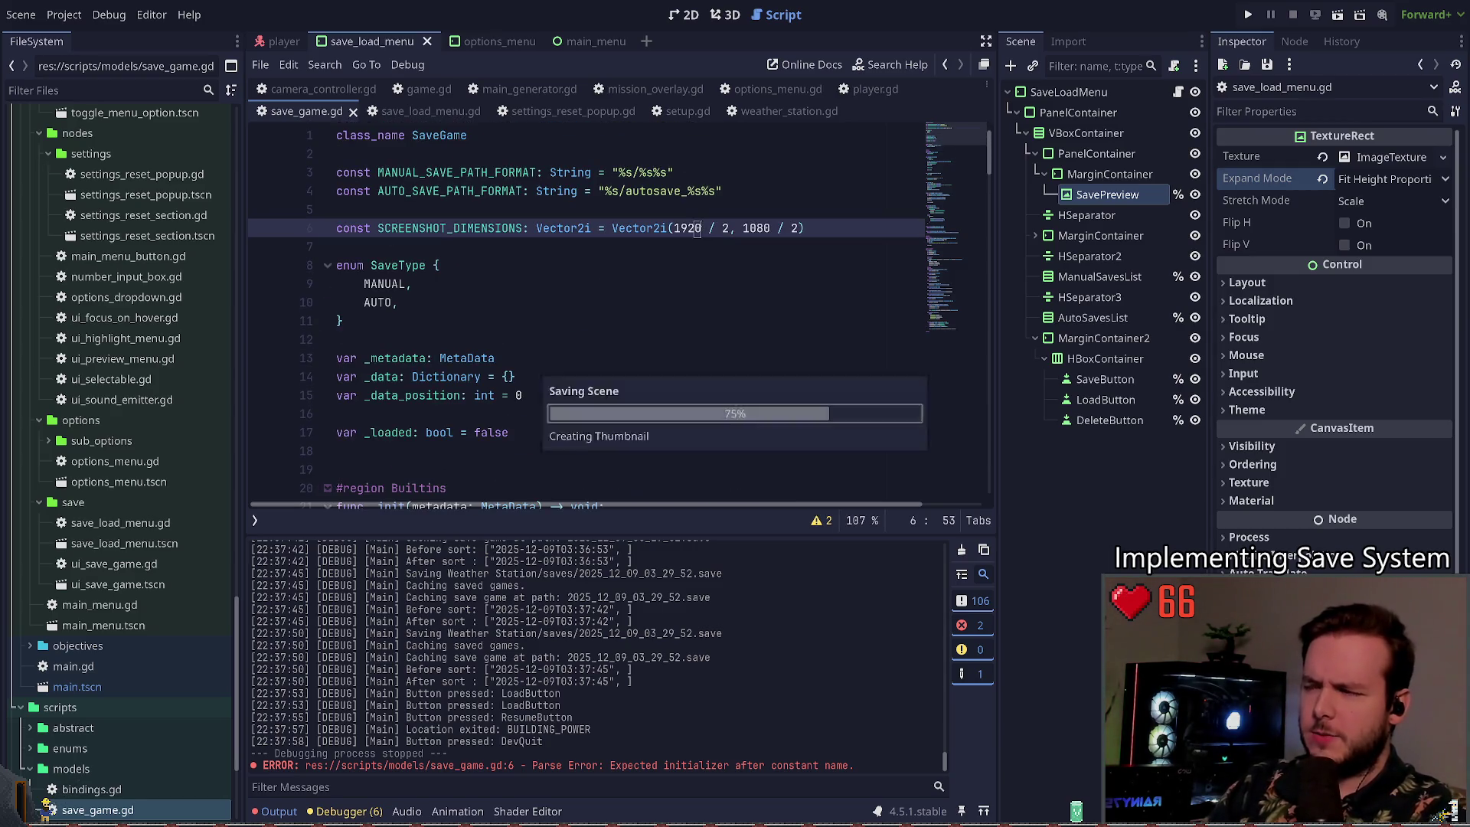
{"action": "double_click", "coordinate": [478, 228]}
{"action": "scroll", "coordinate": [689, 312], "scroll_direction": "down", "scroll_amount": 20}
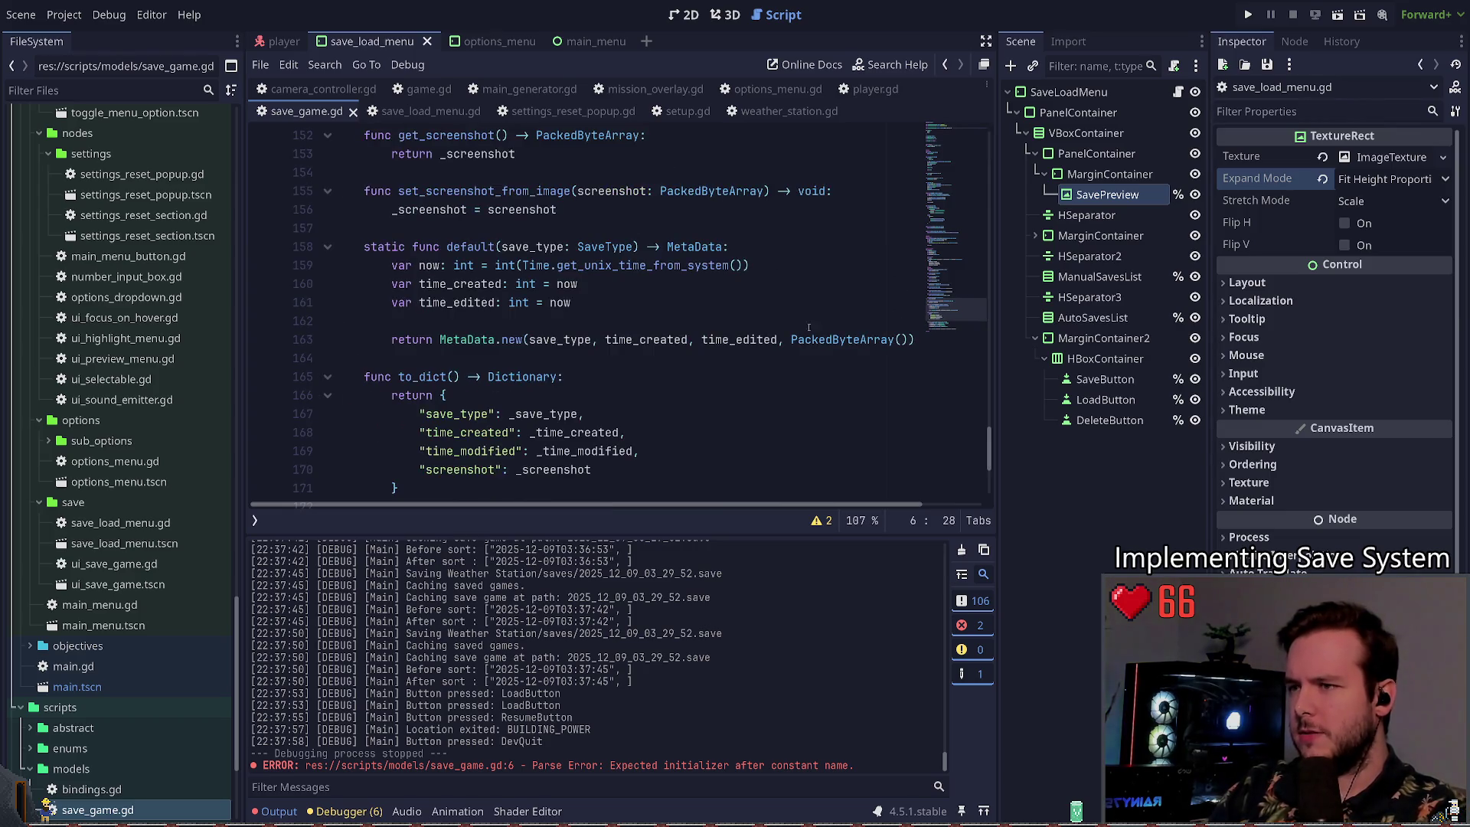
{"action": "scroll", "coordinate": [688, 312], "scroll_direction": "up", "scroll_amount": 4}
{"action": "scroll", "coordinate": [685, 324], "scroll_direction": "down", "scroll_amount": 3}
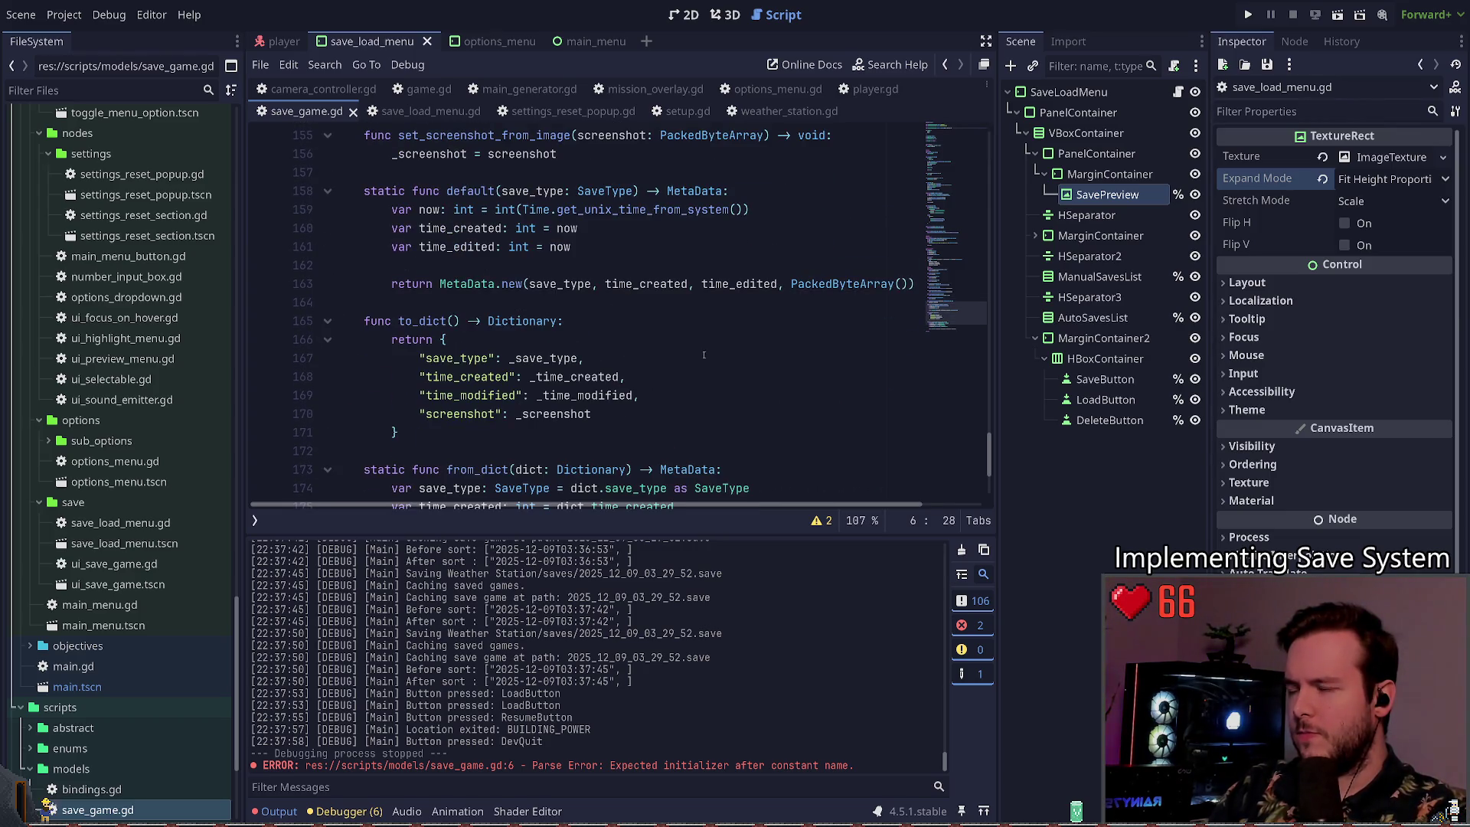
{"action": "scroll", "coordinate": [693, 353], "scroll_direction": "up", "scroll_amount": 4}
{"action": "left_click", "coordinate": [649, 358]}
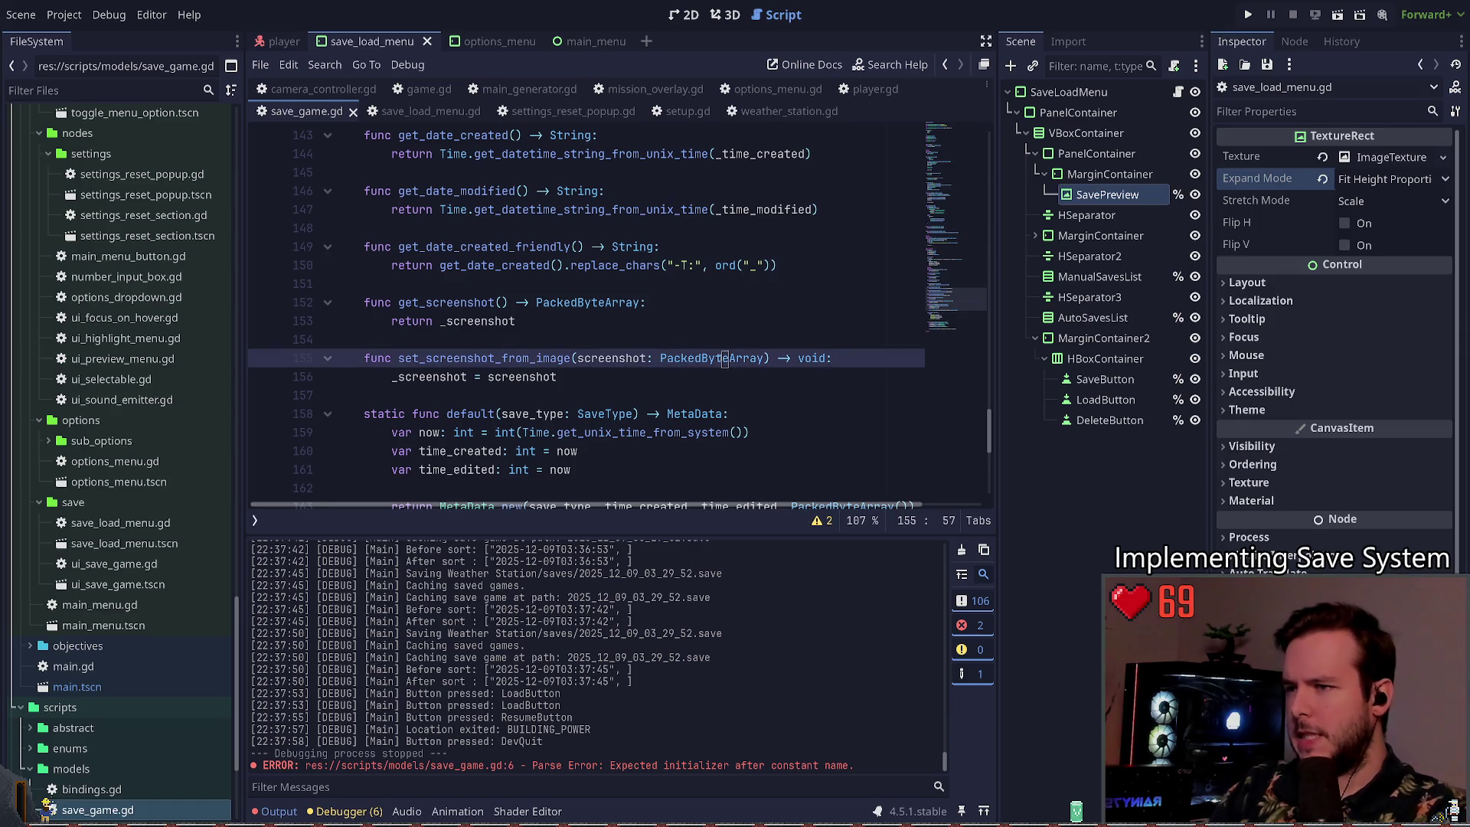
{"action": "key", "text": "ctrl+BackSpace"}
Step: Change set_screenshot_from_image's parameter to image: Image
{"action": "type", "text": "image"}
{"action": "key", "text": "Right"}
{"action": "key", "text": "Right"}
{"action": "key", "text": "ctrl+Delete"}
{"action": "type", "text": "Image"}
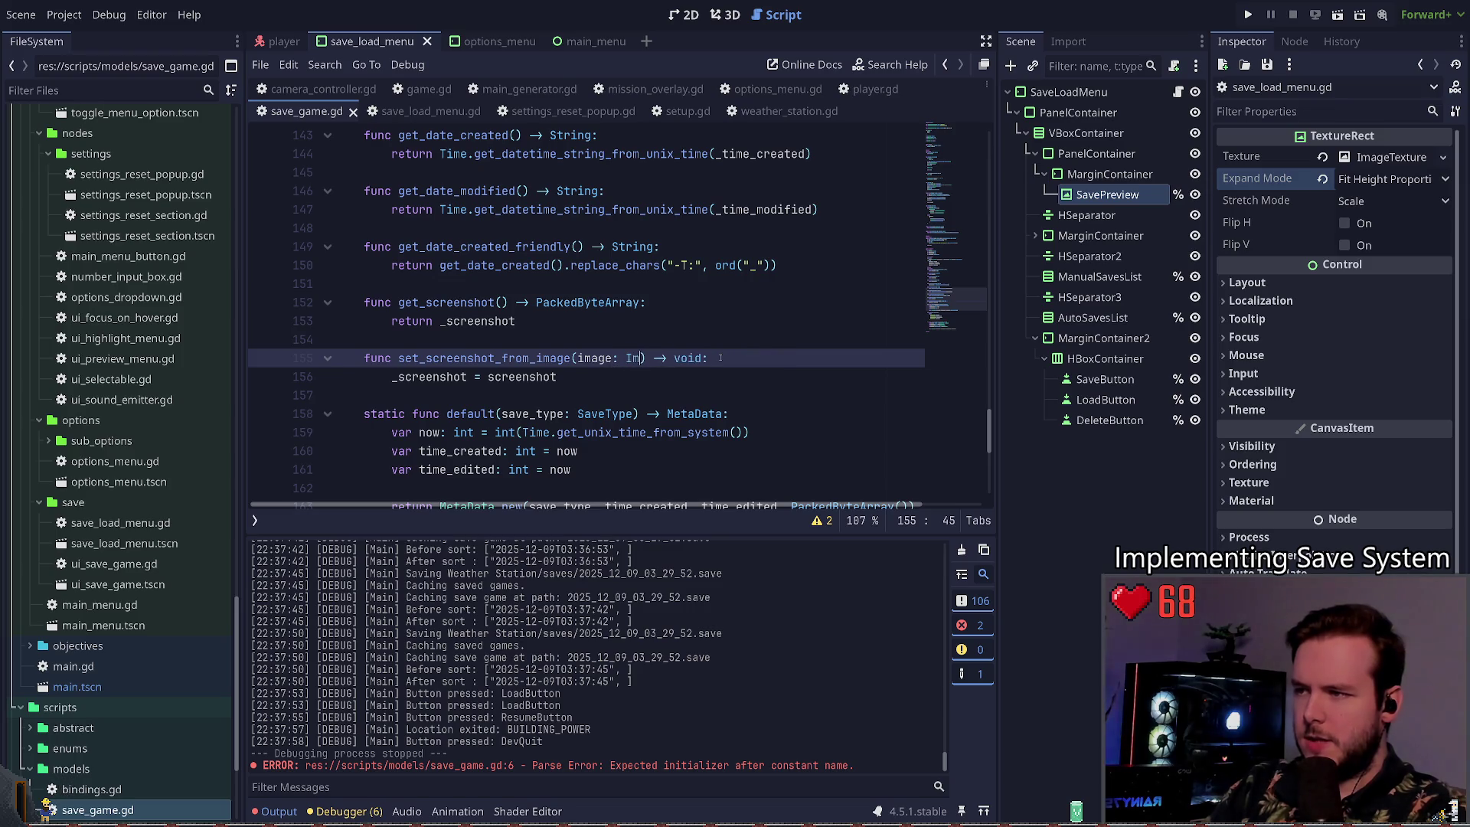
Step: Add 'if image.get_size() > SCREENSHOT_DIMENSIONS:' with image.resize(SCREENSHOT_DIMENSIONS.x, SCREENSHOT_DIMENSIONS.y, ...) inside
{"action": "key", "text": "End"}
{"action": "key", "text": "Return"}
{"action": "type", "text": "if i"}
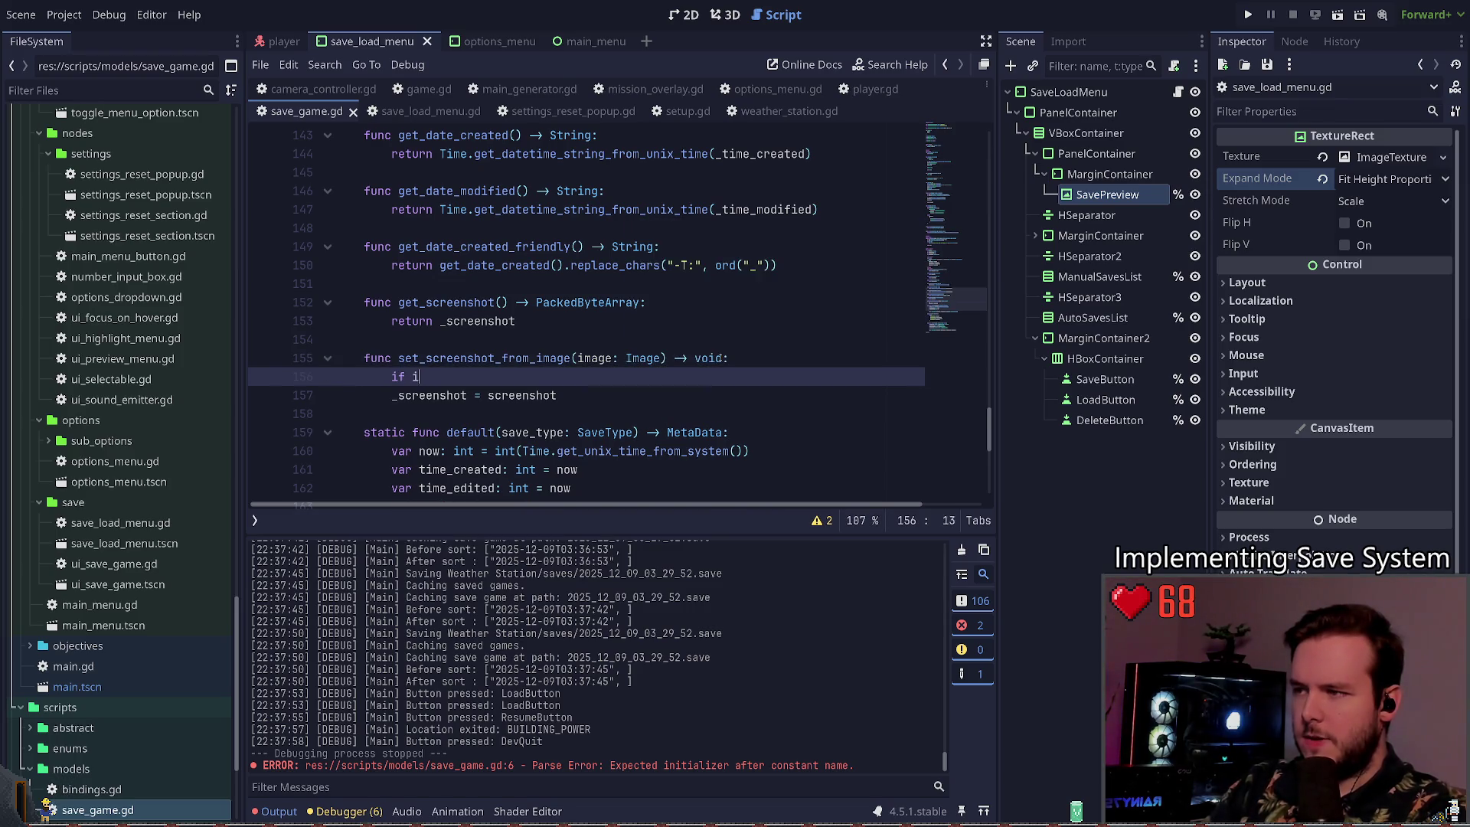
{"action": "type", "text": "mage.get_size() != "}
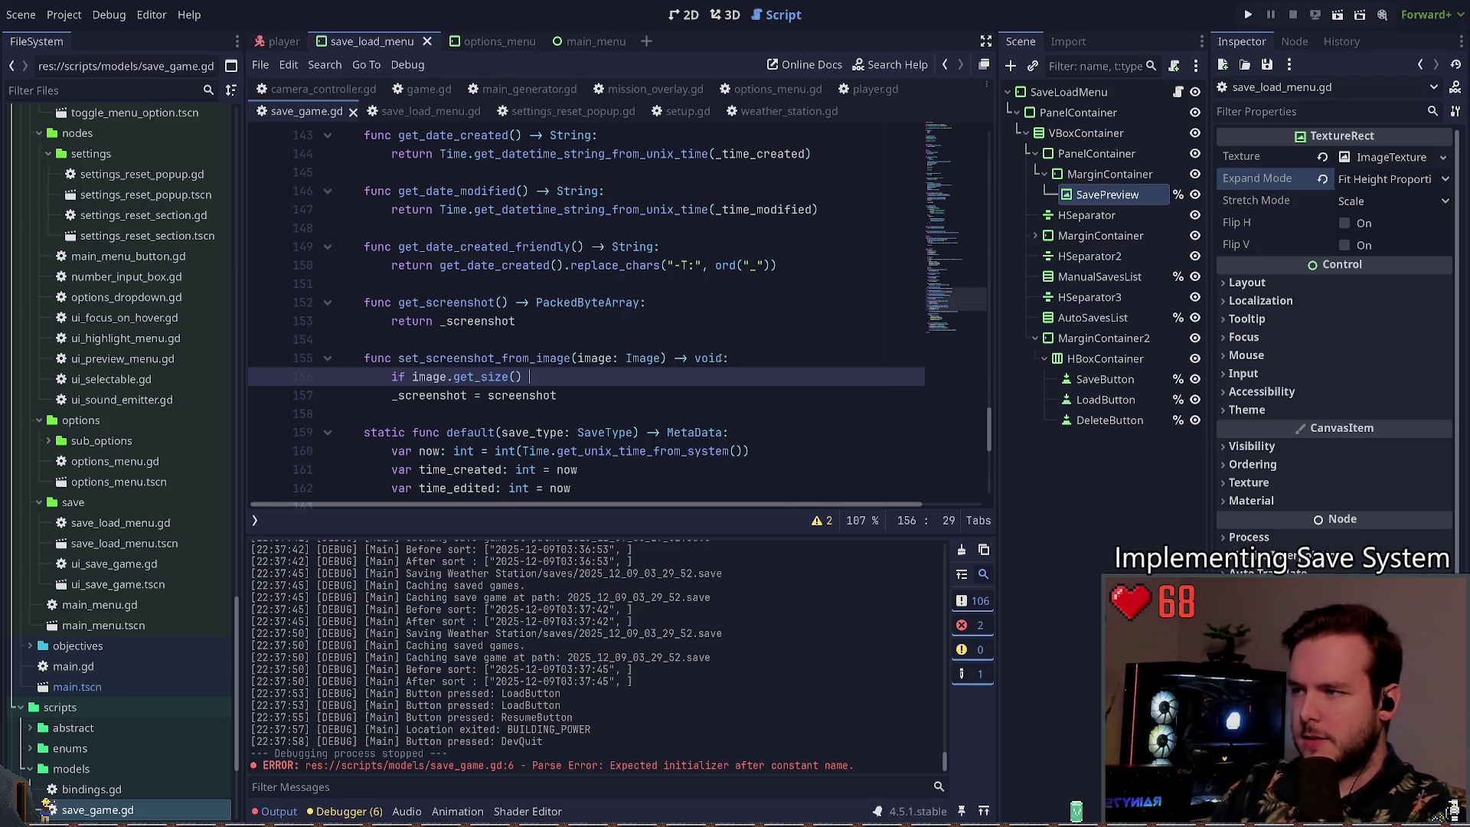
{"action": "type", "text": "IM"}
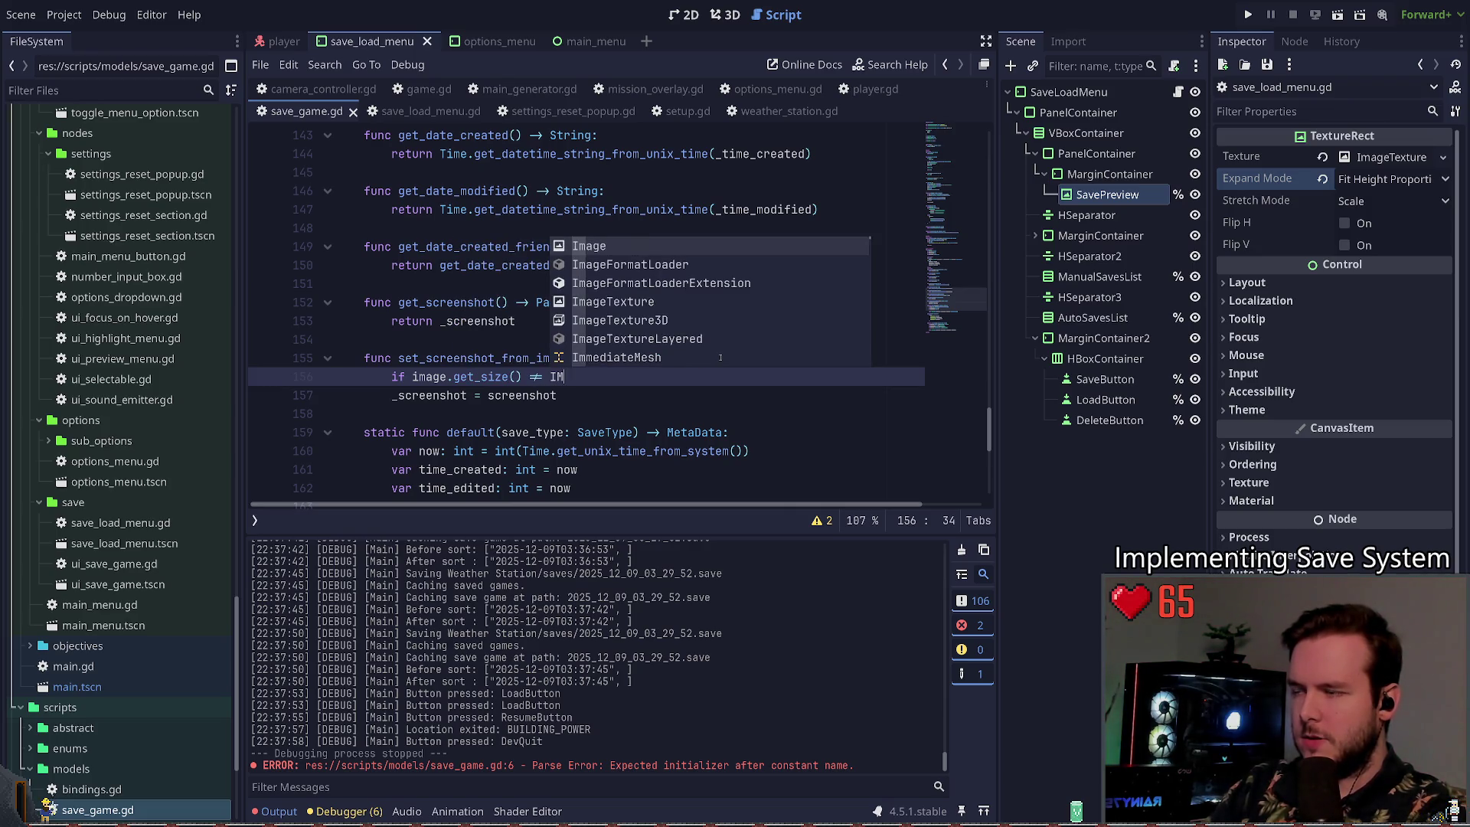
{"action": "key", "text": "BackSpace"}
{"action": "key", "text": "BackSpace"}
{"action": "key", "text": "BackSpace"}
{"action": "type", "text": ">"}
{"action": "type", "text": " IMAGE"}
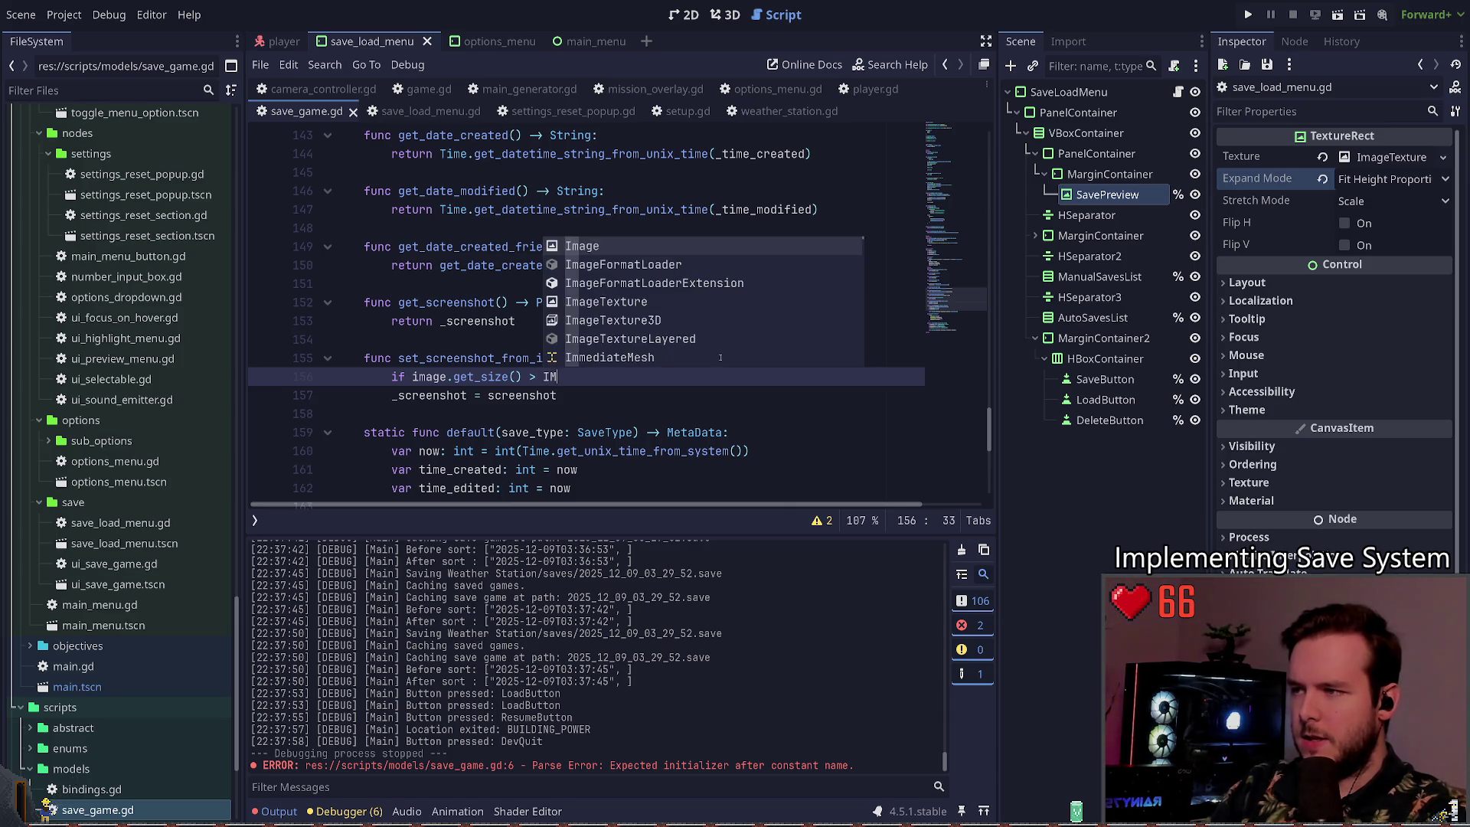
{"action": "type", "text": "_SI"}
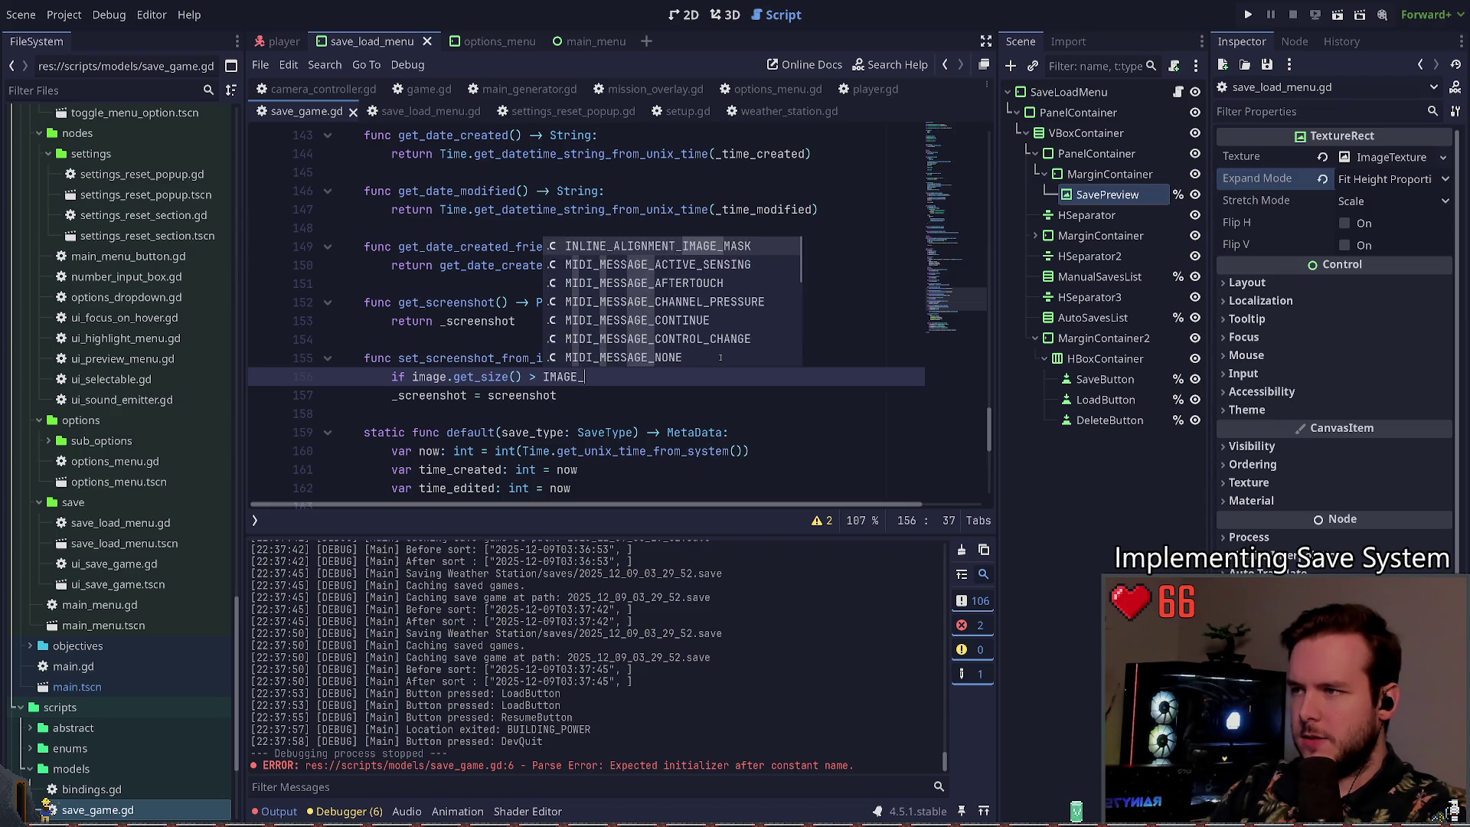
{"action": "key", "text": "BackSpace"}
{"action": "key", "text": "BackSpace"}
{"action": "key", "text": "BackSpace"}
{"action": "type", "text": "SCRE"}
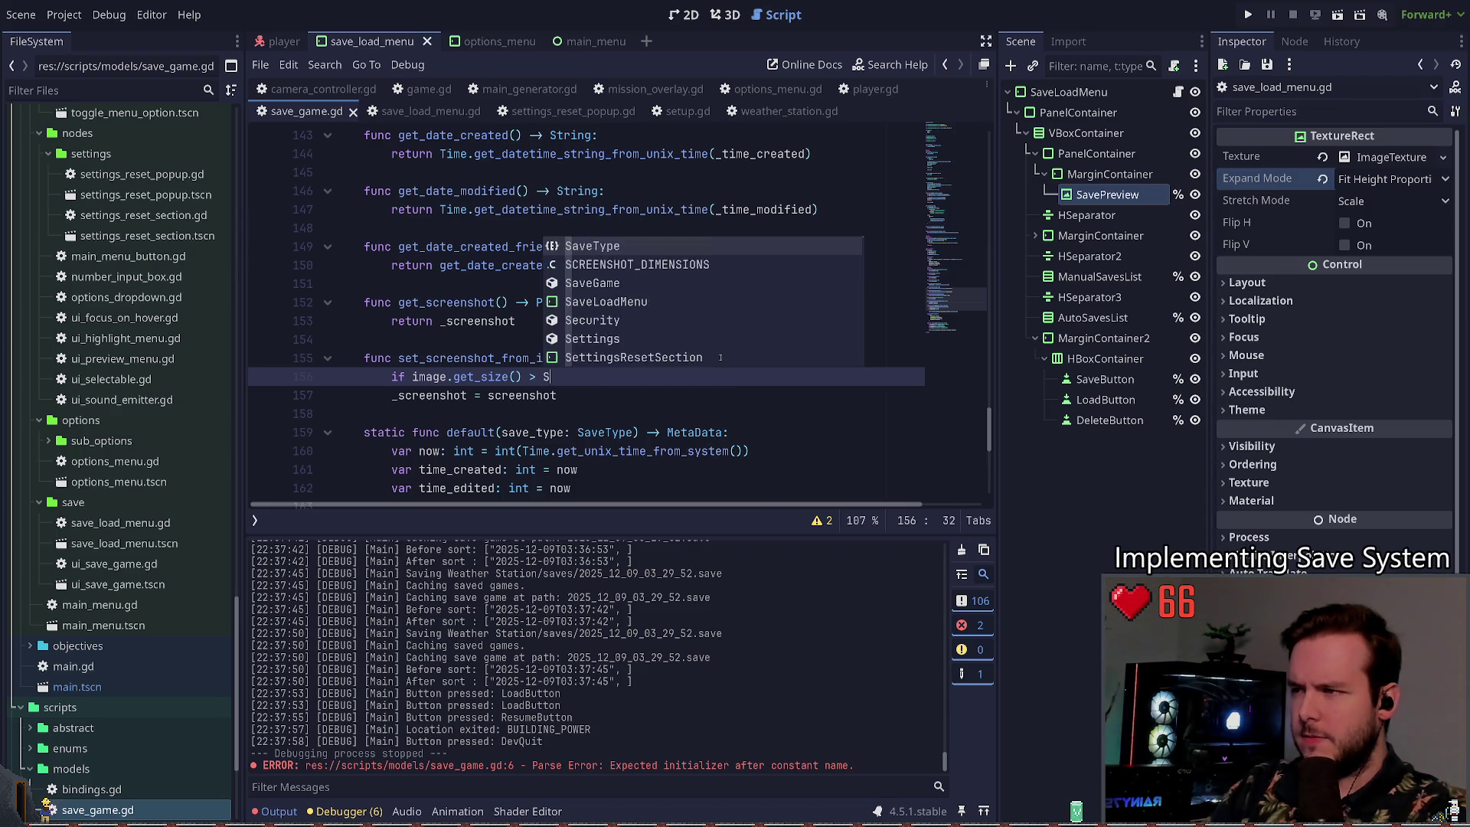
{"action": "key", "text": "Return"}
{"action": "type", "text": ":"}
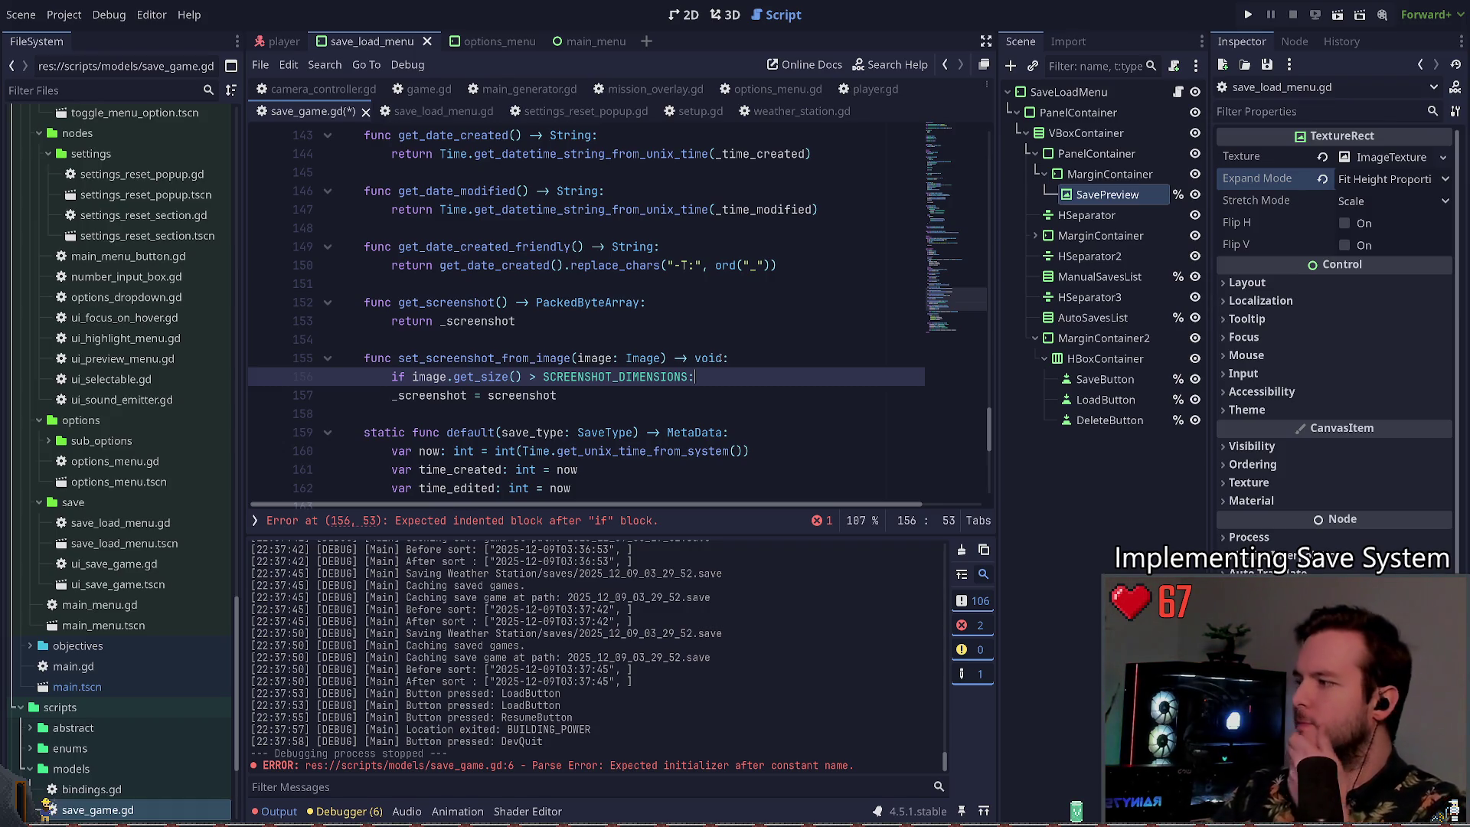
{"action": "key", "text": "Return"}
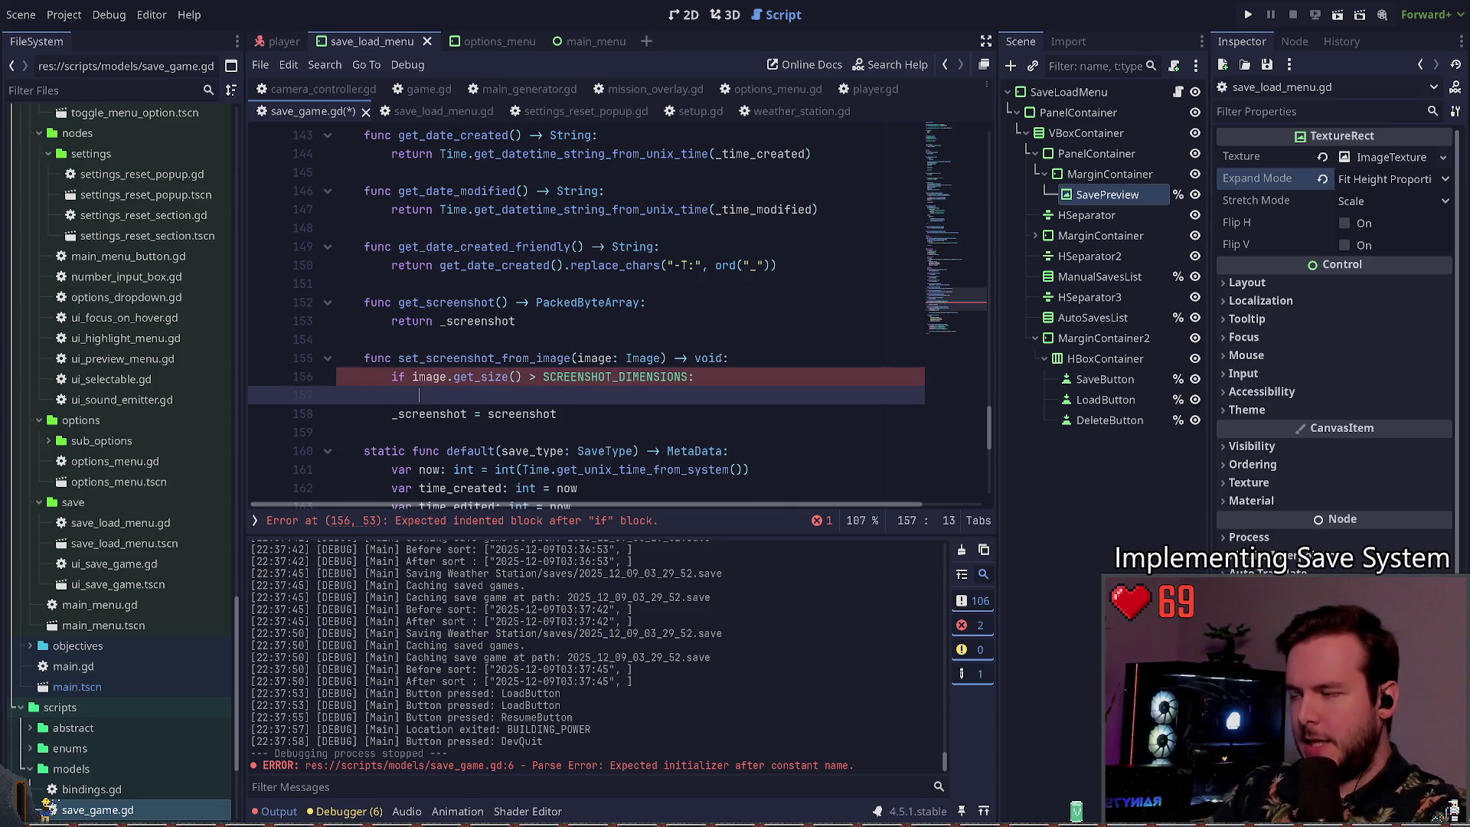
{"action": "type", "text": "iimage.resize("}
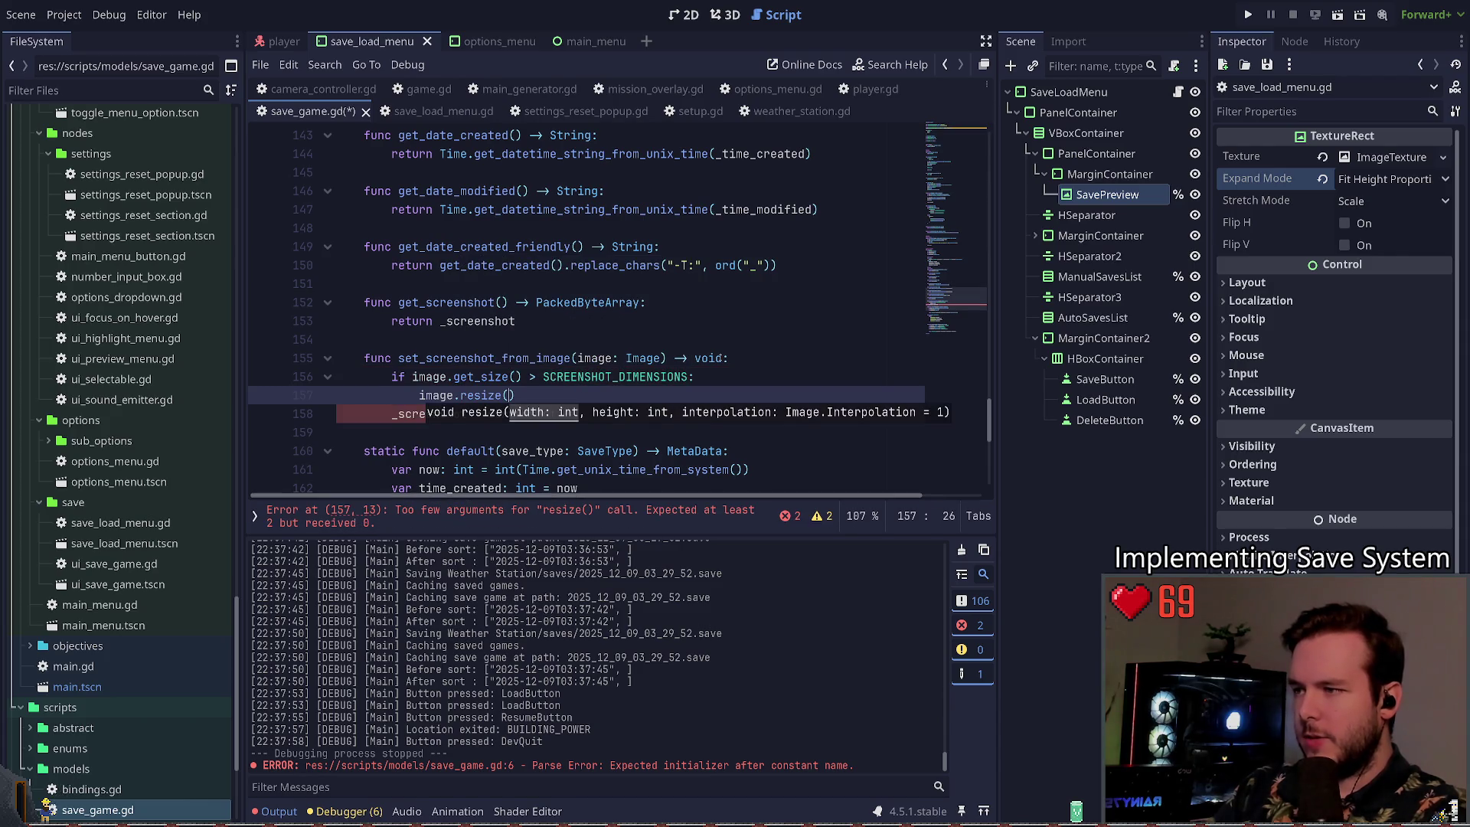
{"action": "type", "text": "SCREENSHOT_DIMENSIONS."}
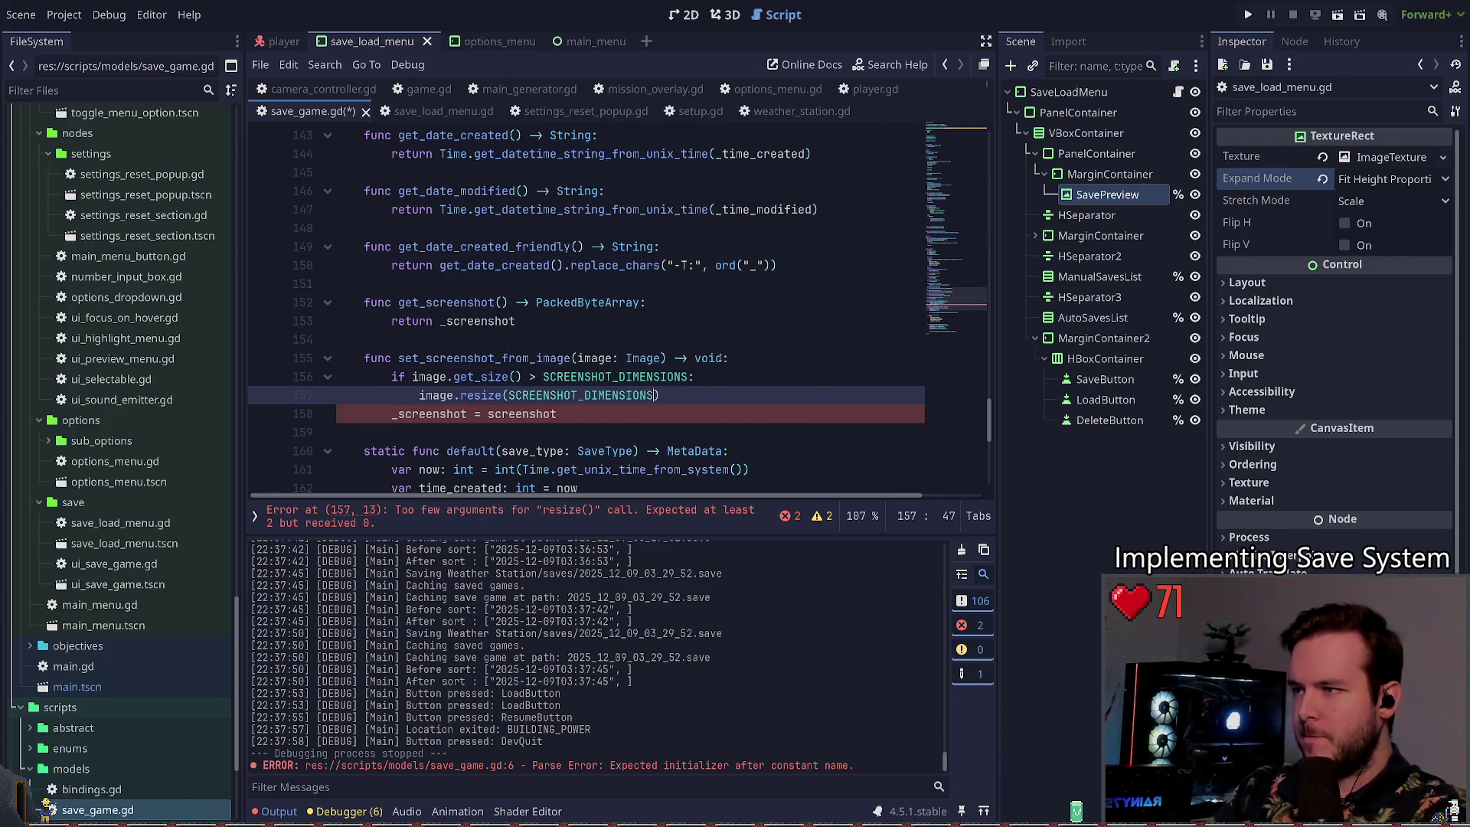
{"action": "type", "text": "x, "}
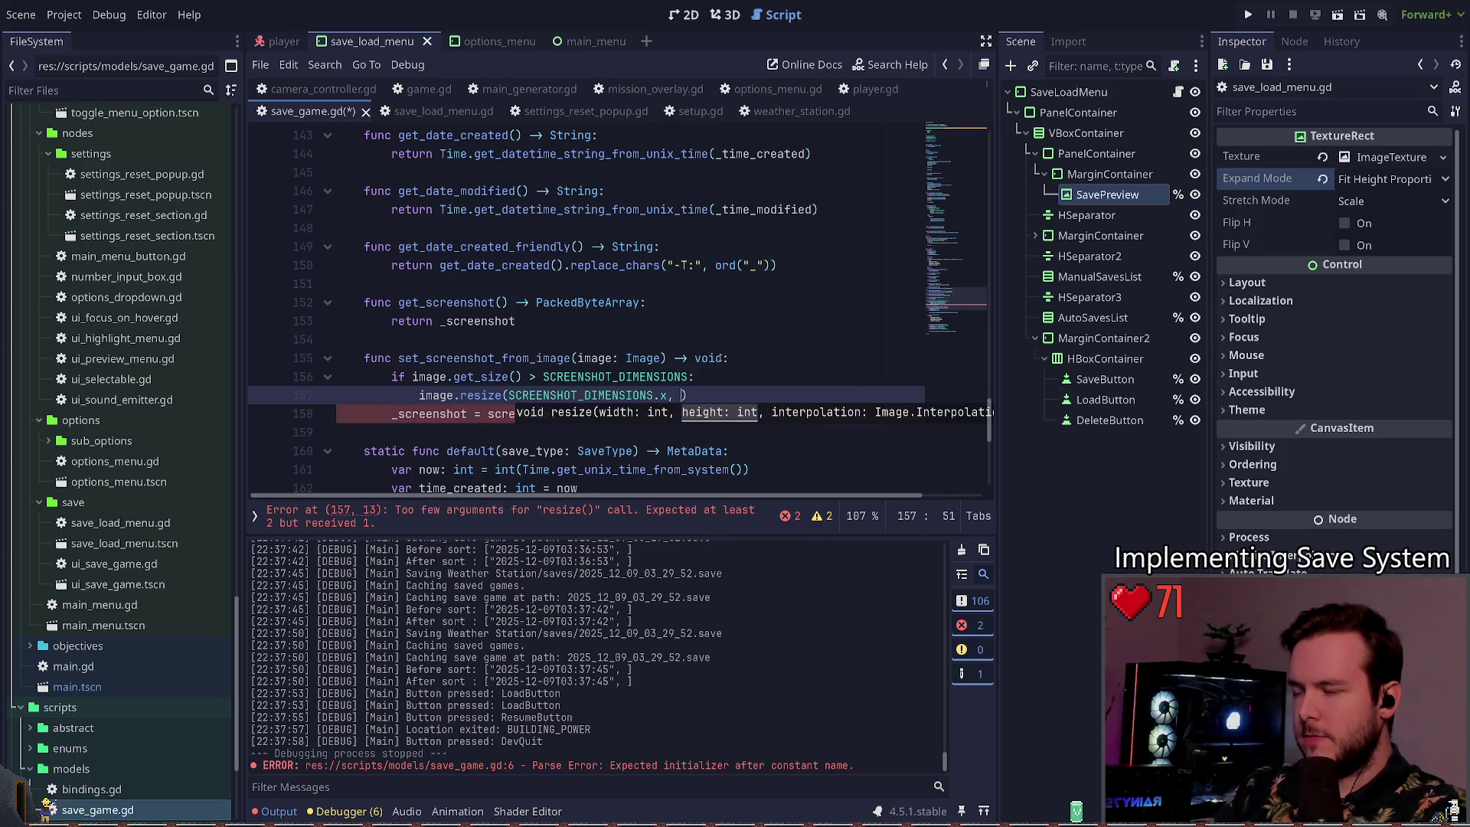
{"action": "type", "text": "SCREENSHOT_DIMENSIONS.y"}
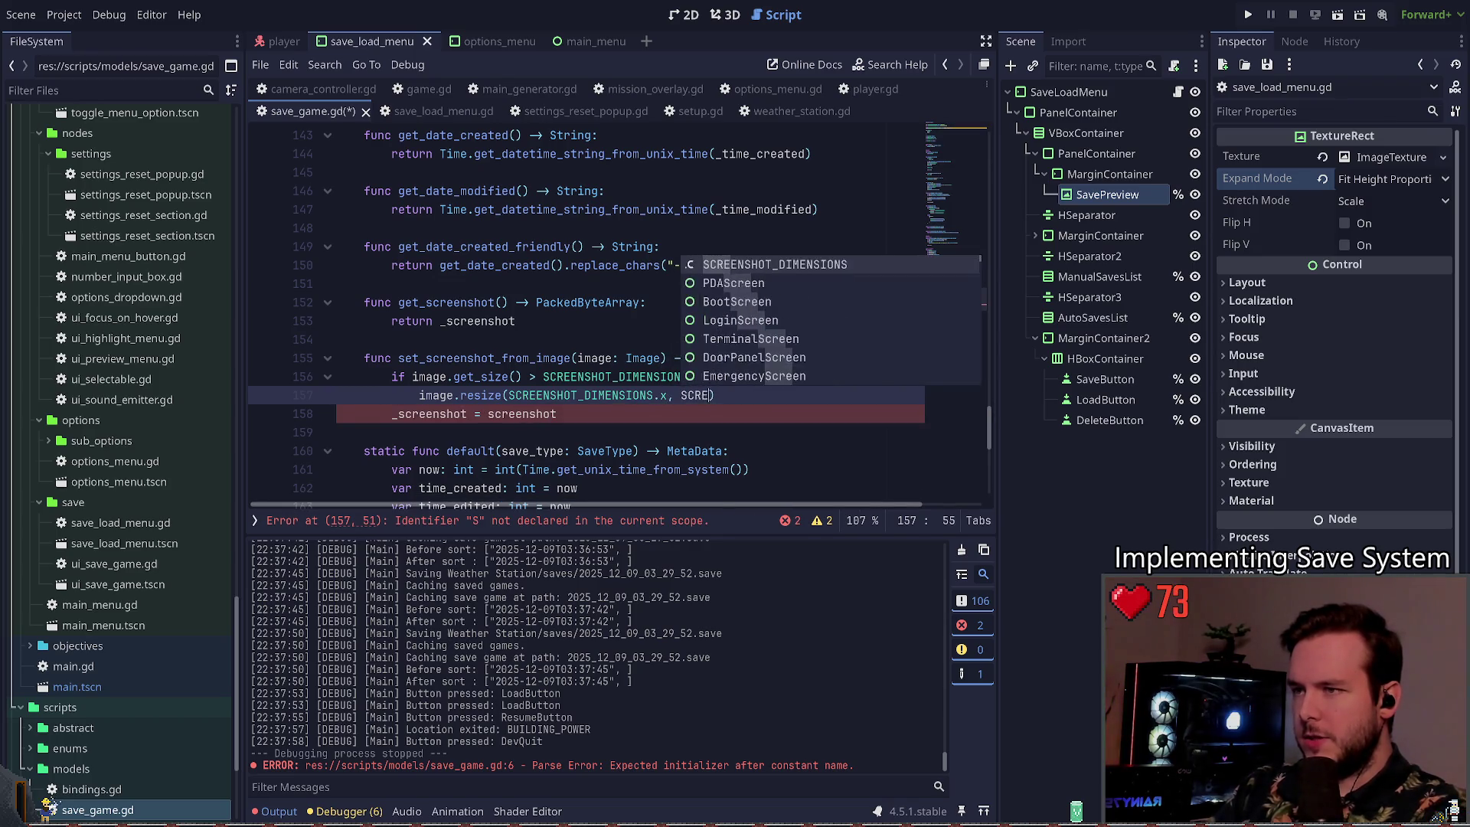
{"action": "type", "text": ","}
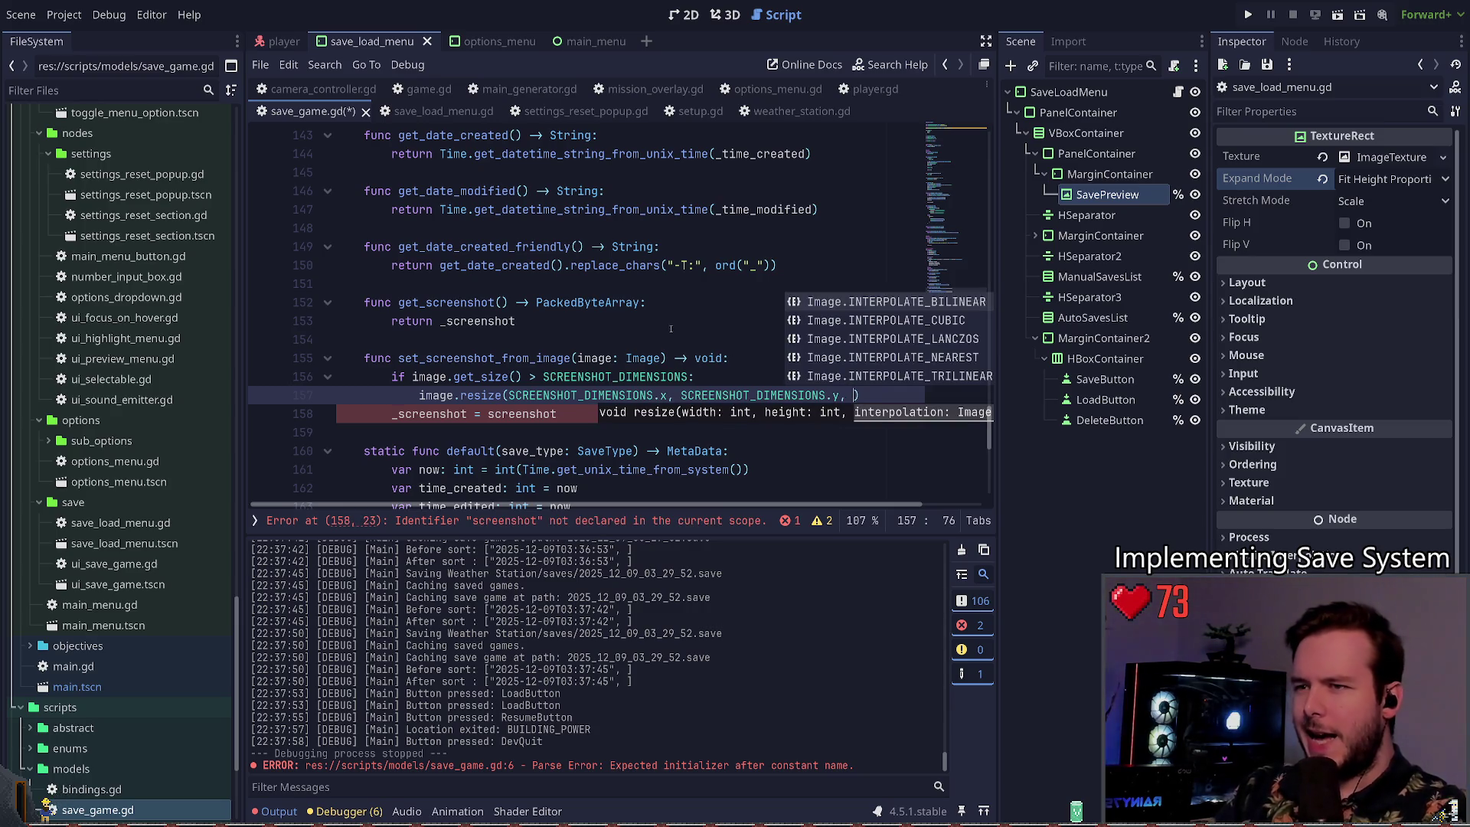
Step: Find INTERPOLATE_LANCZOS in the Image docs' Interpolation enum, then close the Image help tab
{"action": "left_click", "coordinate": [485, 396], "text": "ctrl"}
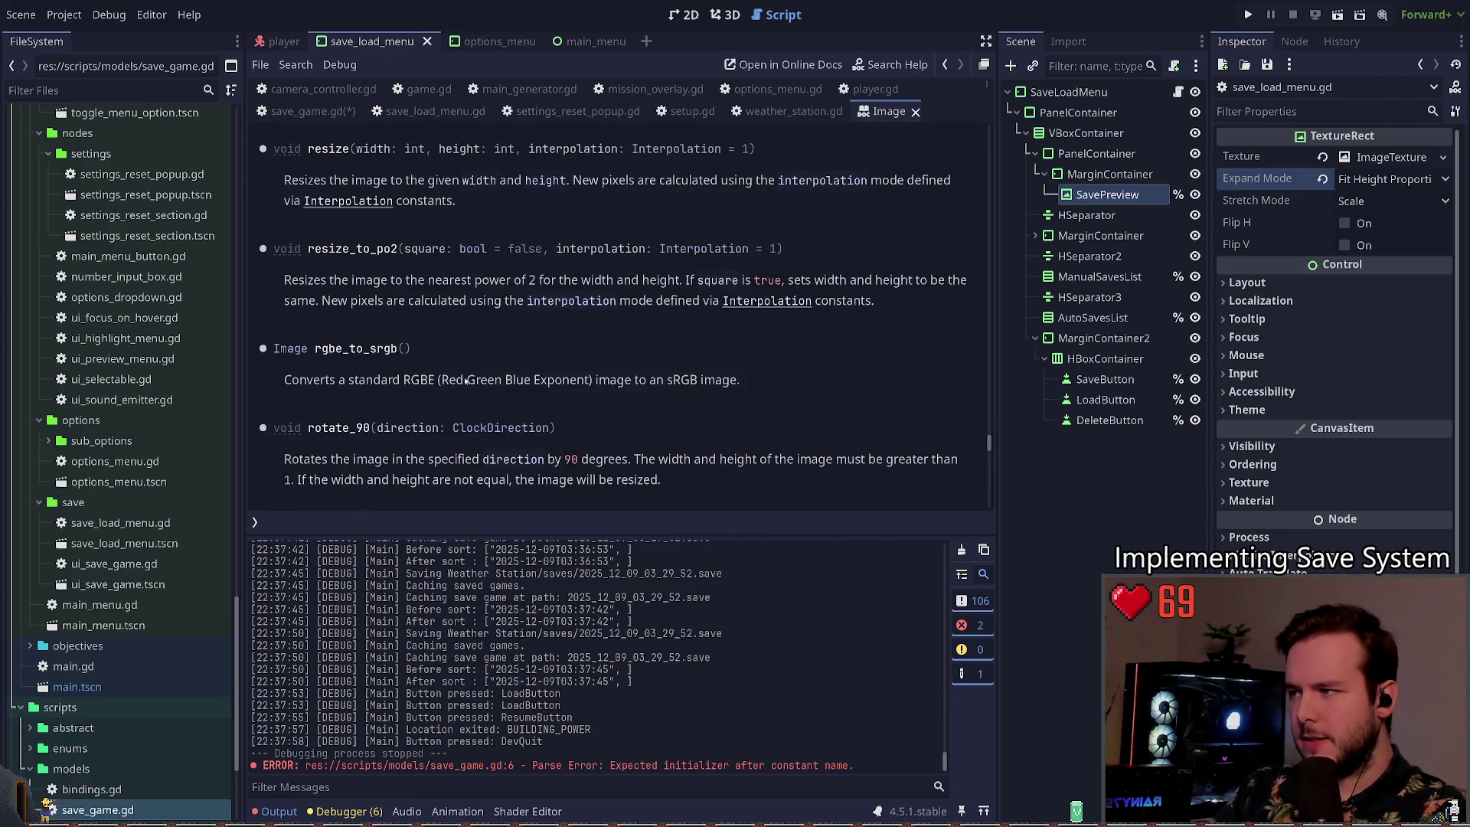
{"action": "left_click", "coordinate": [368, 202]}
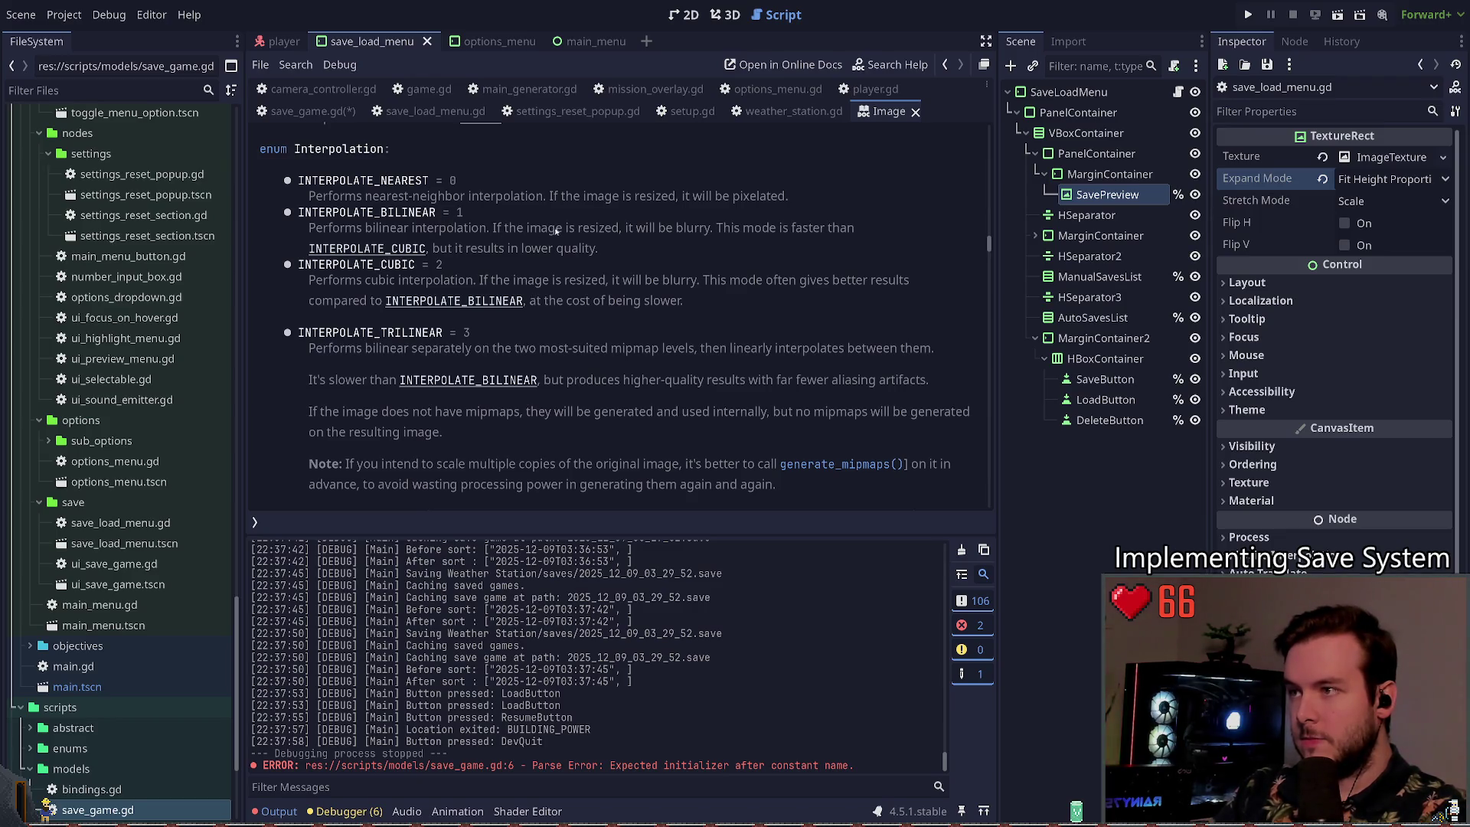
{"action": "left_click_drag", "start_coordinate": [874, 236], "coordinate": [540, 251]}
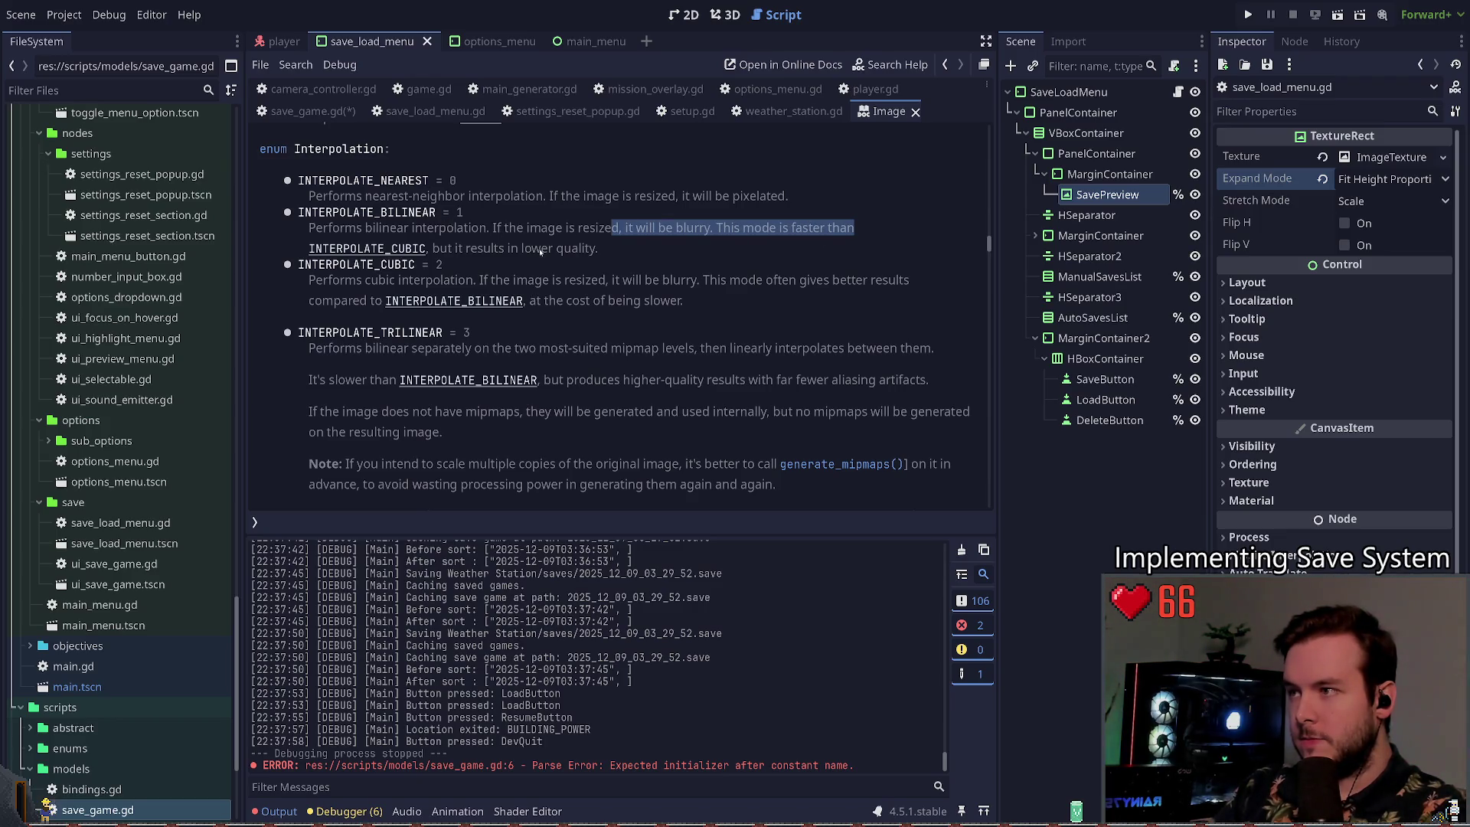
{"action": "left_click", "coordinate": [485, 252]}
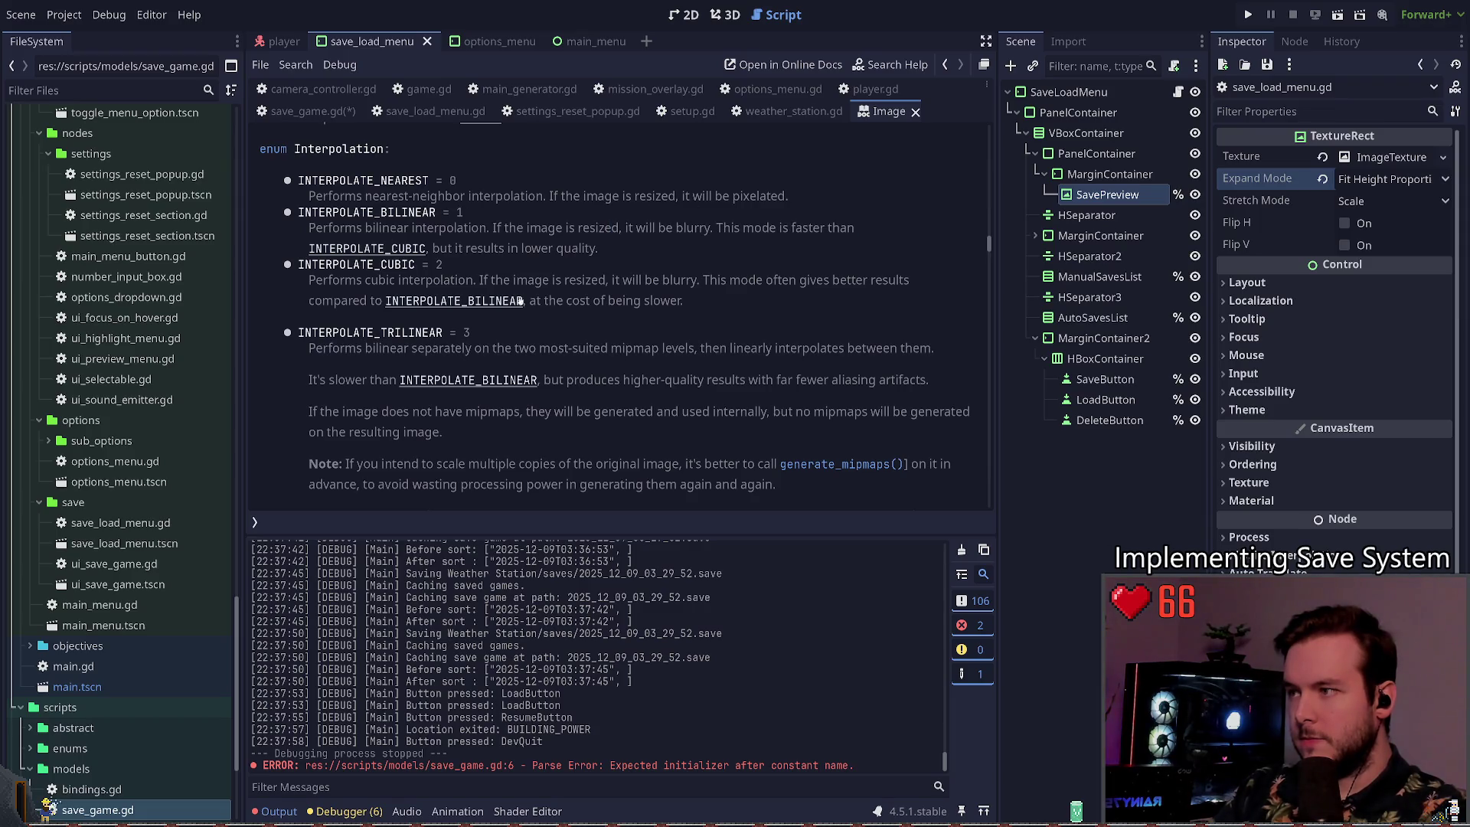
{"action": "scroll", "coordinate": [608, 345], "scroll_direction": "down", "scroll_amount": 5}
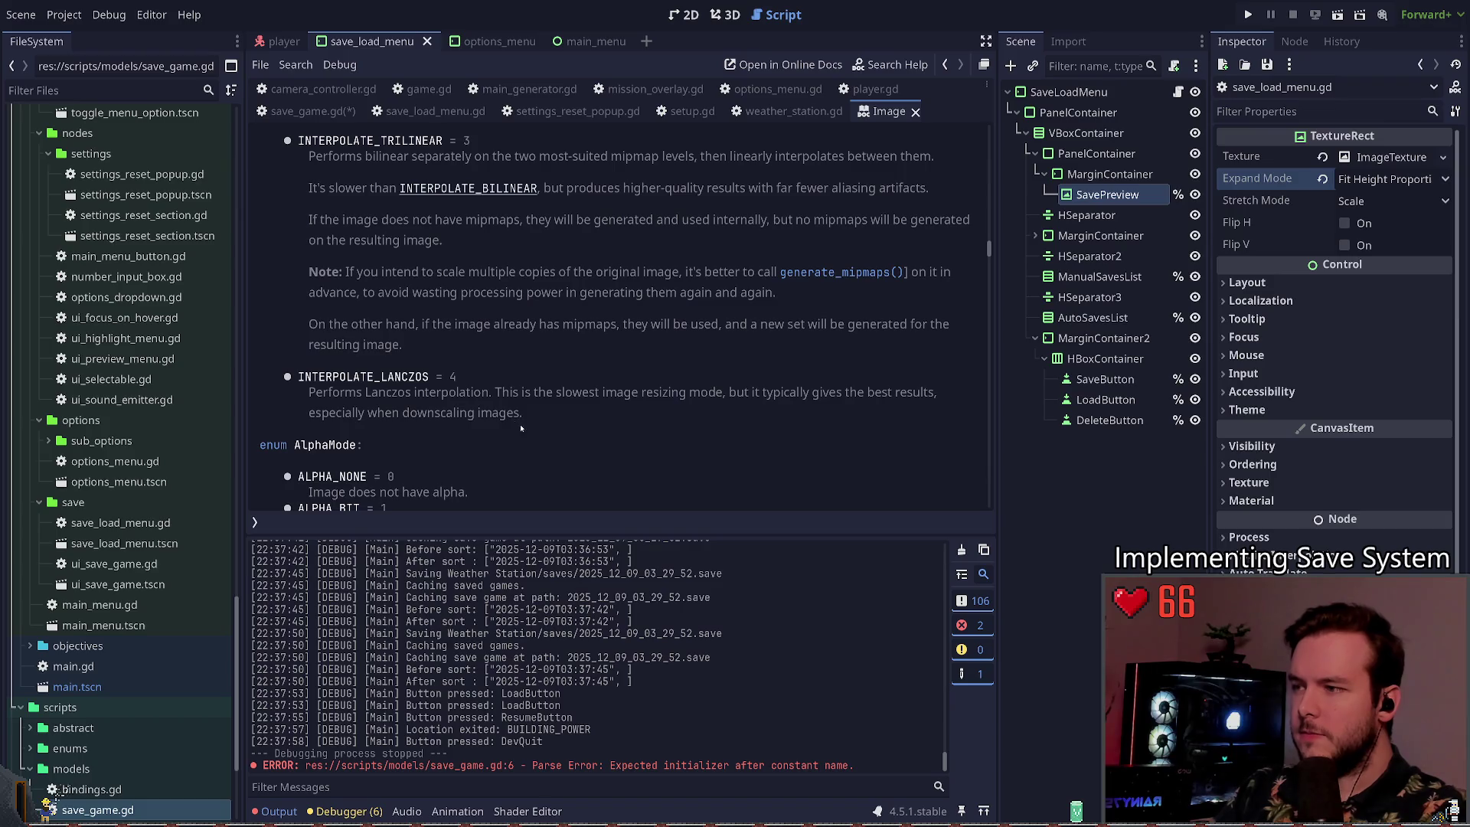
{"action": "mouse_move", "coordinate": [525, 424]}
{"action": "left_mouse_down"}
{"action": "mouse_move", "coordinate": [308, 414]}
{"action": "mouse_move", "coordinate": [306, 392]}
{"action": "left_mouse_up"}
{"action": "double_click", "coordinate": [363, 376]}
{"action": "key", "text": "ctrl+c"}
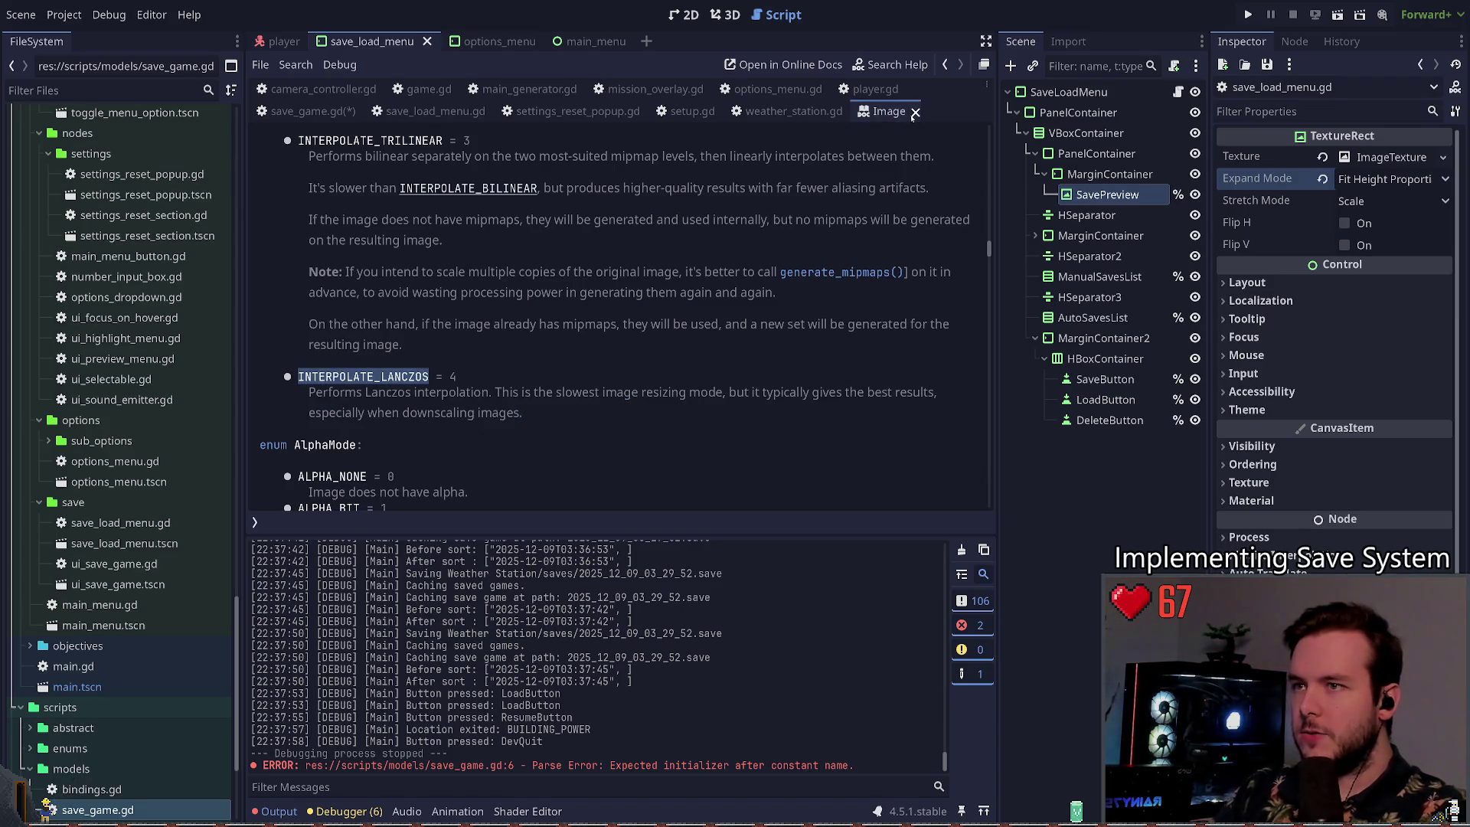
{"action": "left_click", "coordinate": [914, 113]}
Step: Pass Image.INTERPOLATE_LANCZOS as resize's third argument and save save_game.gd
{"action": "type", "text": "4"}
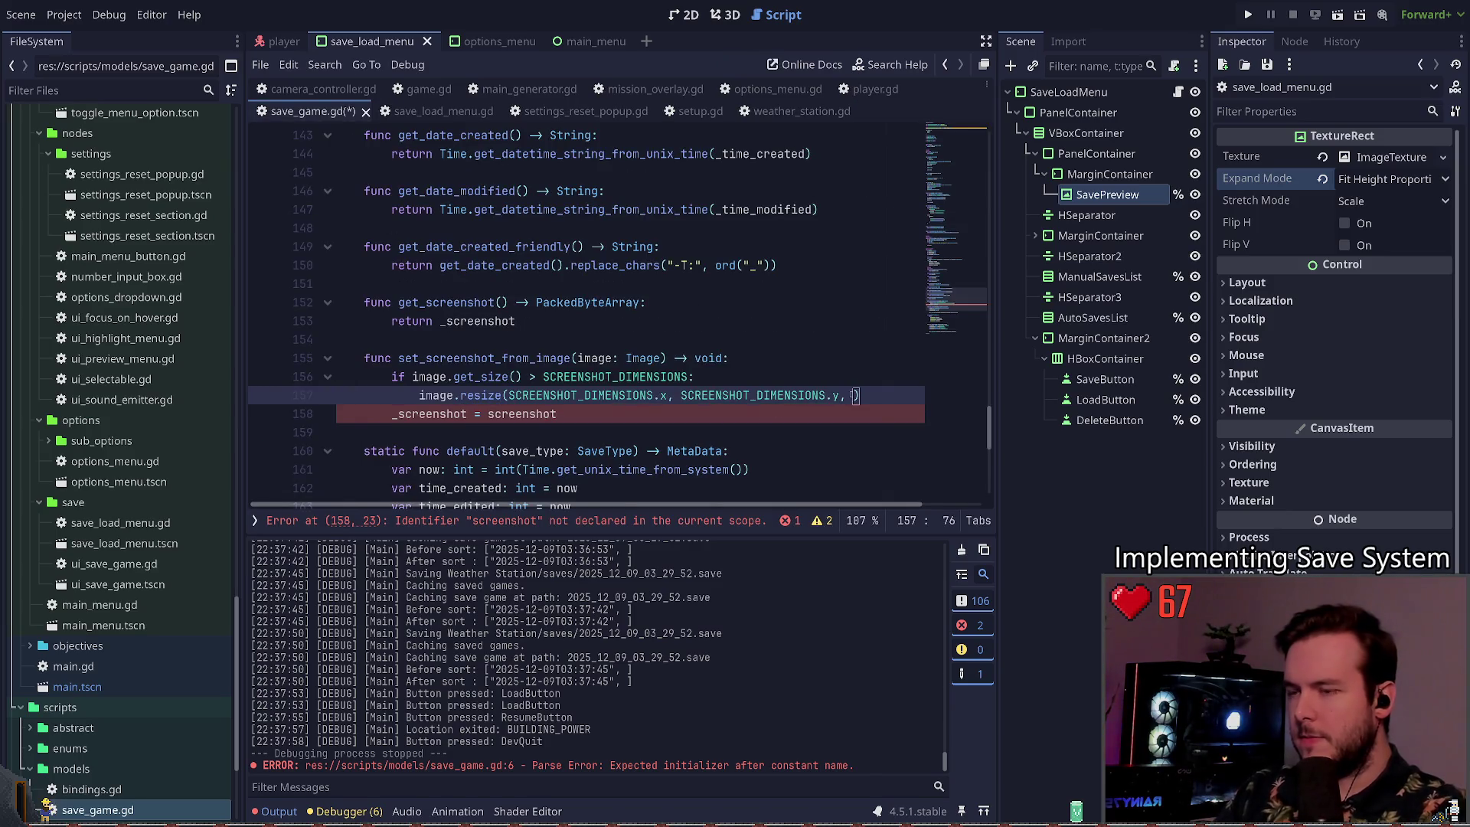
{"action": "key", "text": "BackSpace"}
{"action": "key", "text": "ctrl+v"}
{"action": "key", "text": "ctrl+BackSpace"}
{"action": "type", "text": "Inter"}
{"action": "key", "text": "BackSpace"}
{"action": "key", "text": "BackSpace"}
{"action": "key", "text": "BackSpace"}
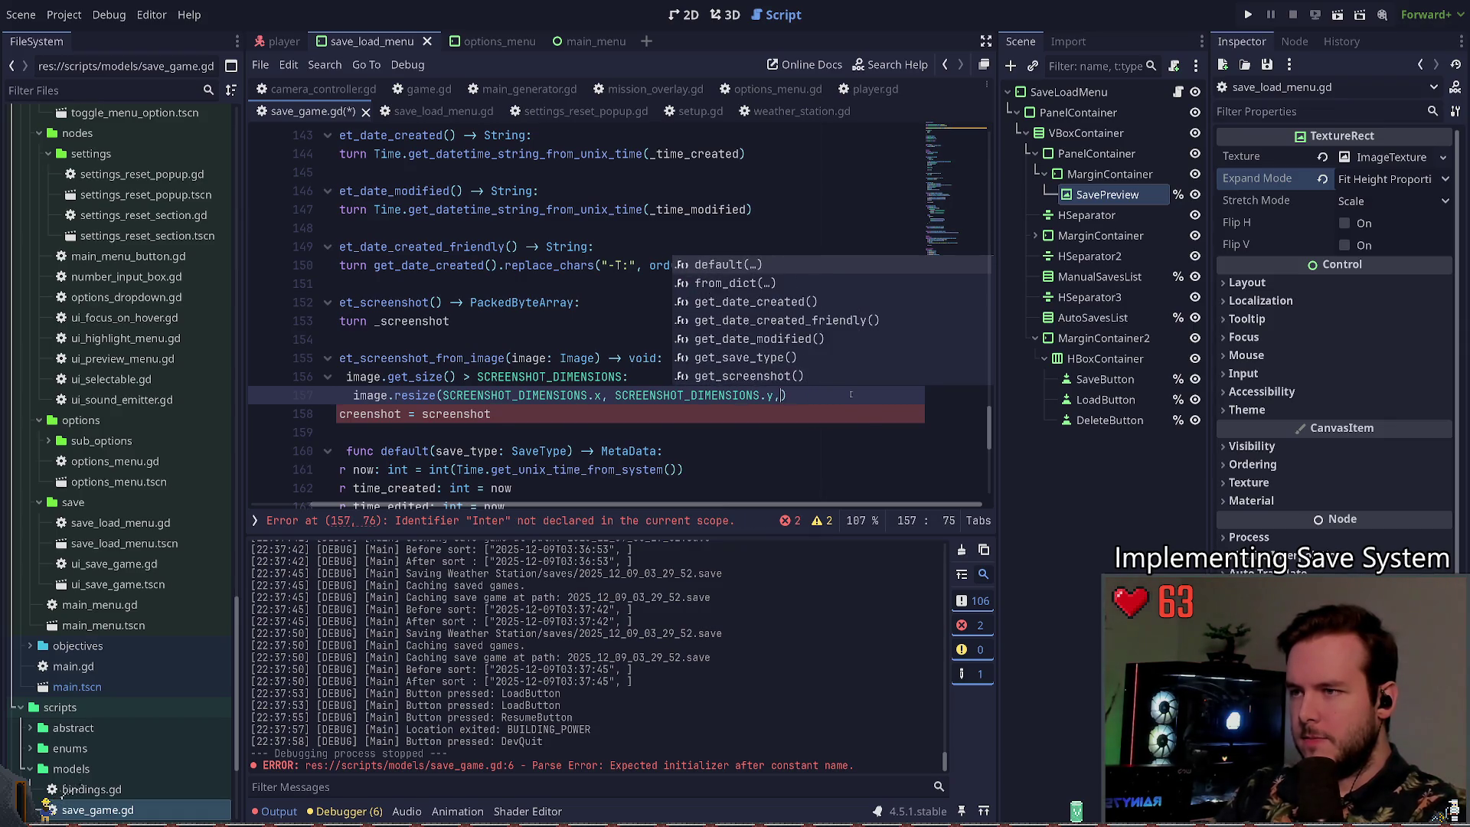
{"action": "key", "text": "Up"}
{"action": "key", "text": "Up"}
{"action": "key", "text": "Return"}
{"action": "key", "text": "ctrl+s"}
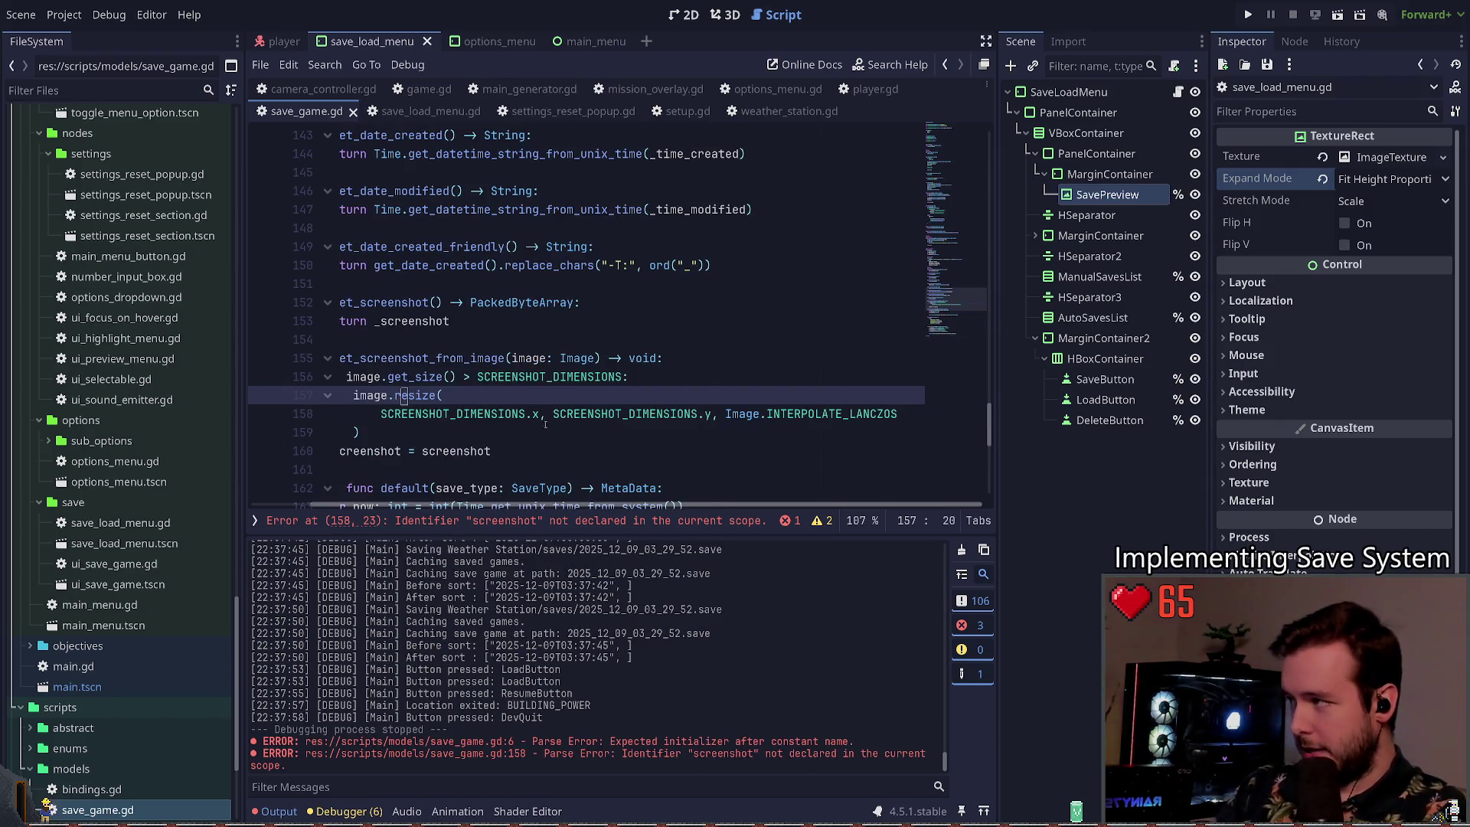
Step: Test-run the project with Play, then stop it
{"action": "scroll", "coordinate": [389, 427], "scroll_direction": "left", "scroll_amount": 2}
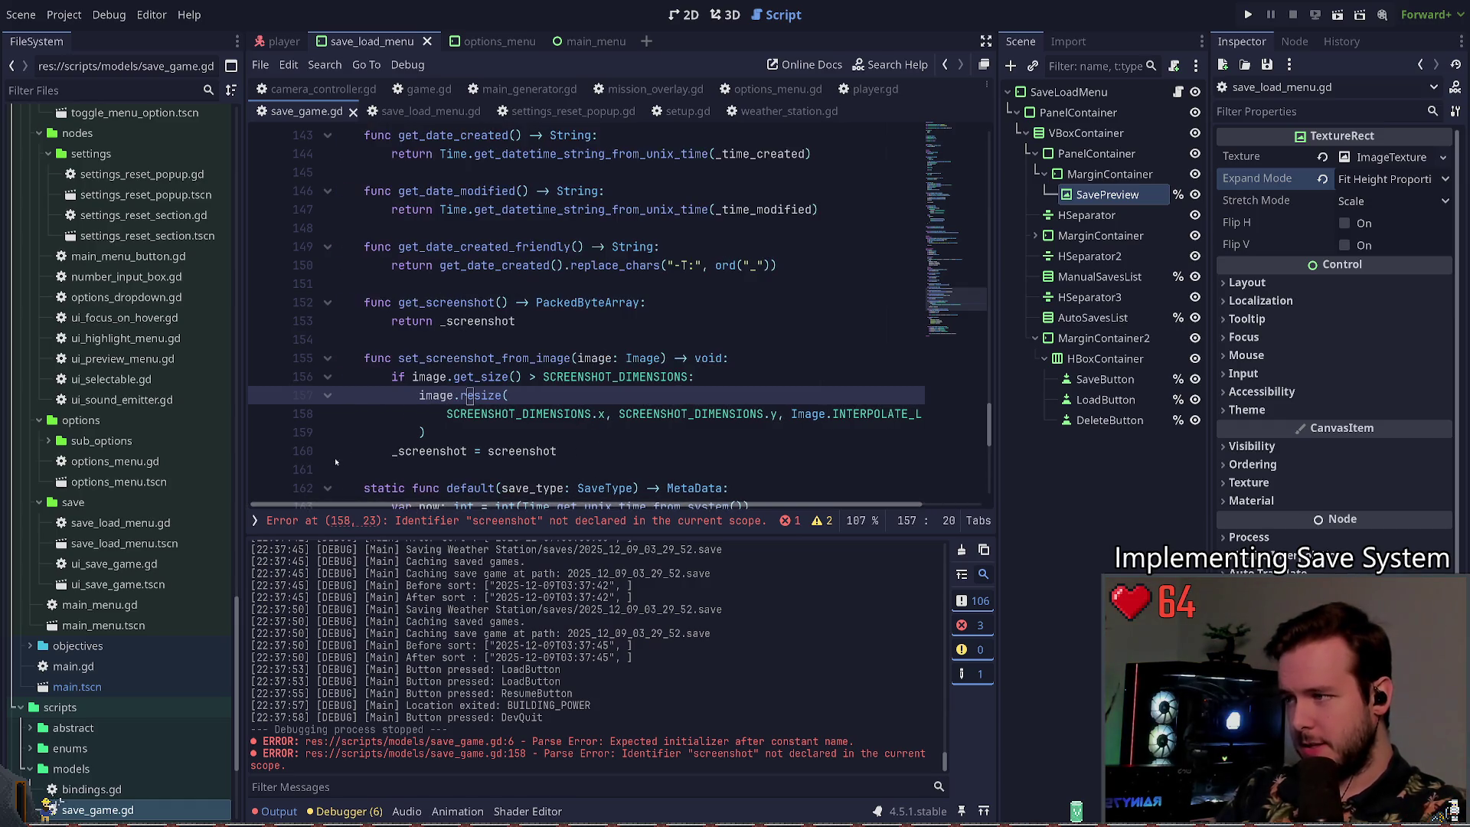
{"action": "scroll", "coordinate": [389, 426], "scroll_direction": "down", "scroll_amount": 2}
{"action": "scroll", "coordinate": [389, 426], "scroll_direction": "down", "scroll_amount": 1}
{"action": "left_click", "coordinate": [382, 302]}
{"action": "scroll", "coordinate": [383, 303], "scroll_direction": "up", "scroll_amount": 2}
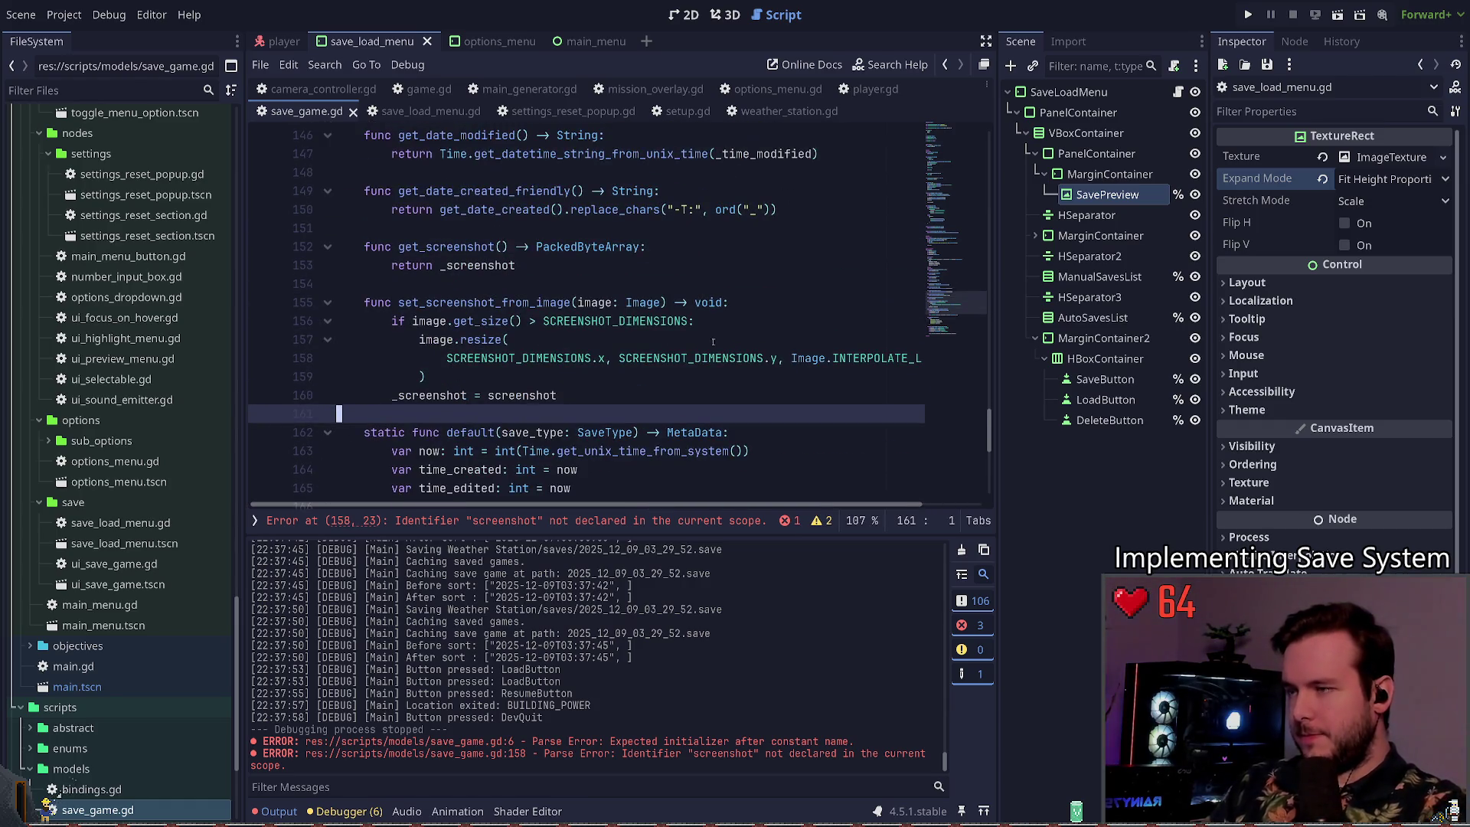
{"action": "left_click", "coordinate": [1248, 15]}
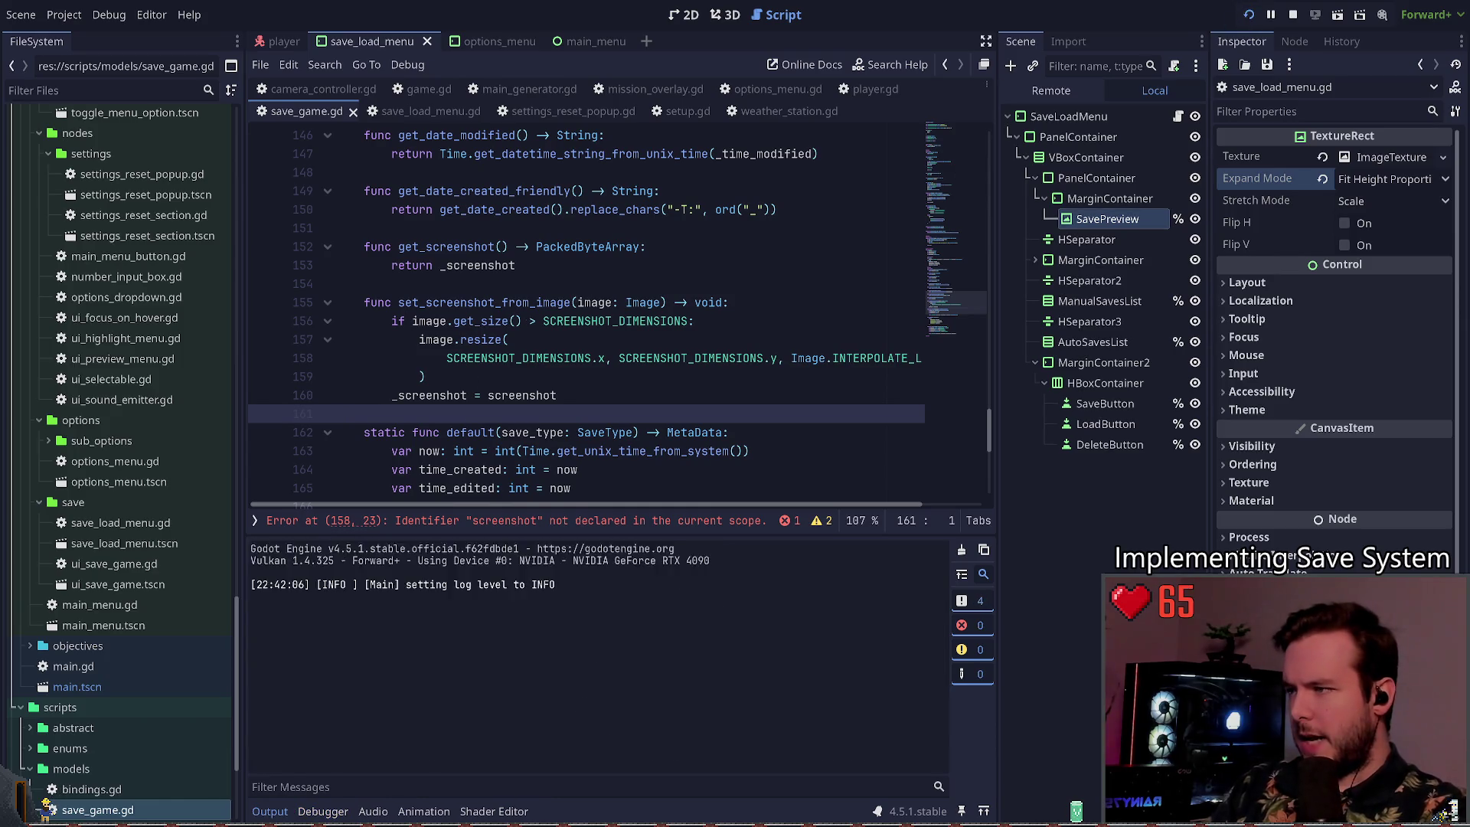
{"action": "left_click", "coordinate": [1293, 14]}
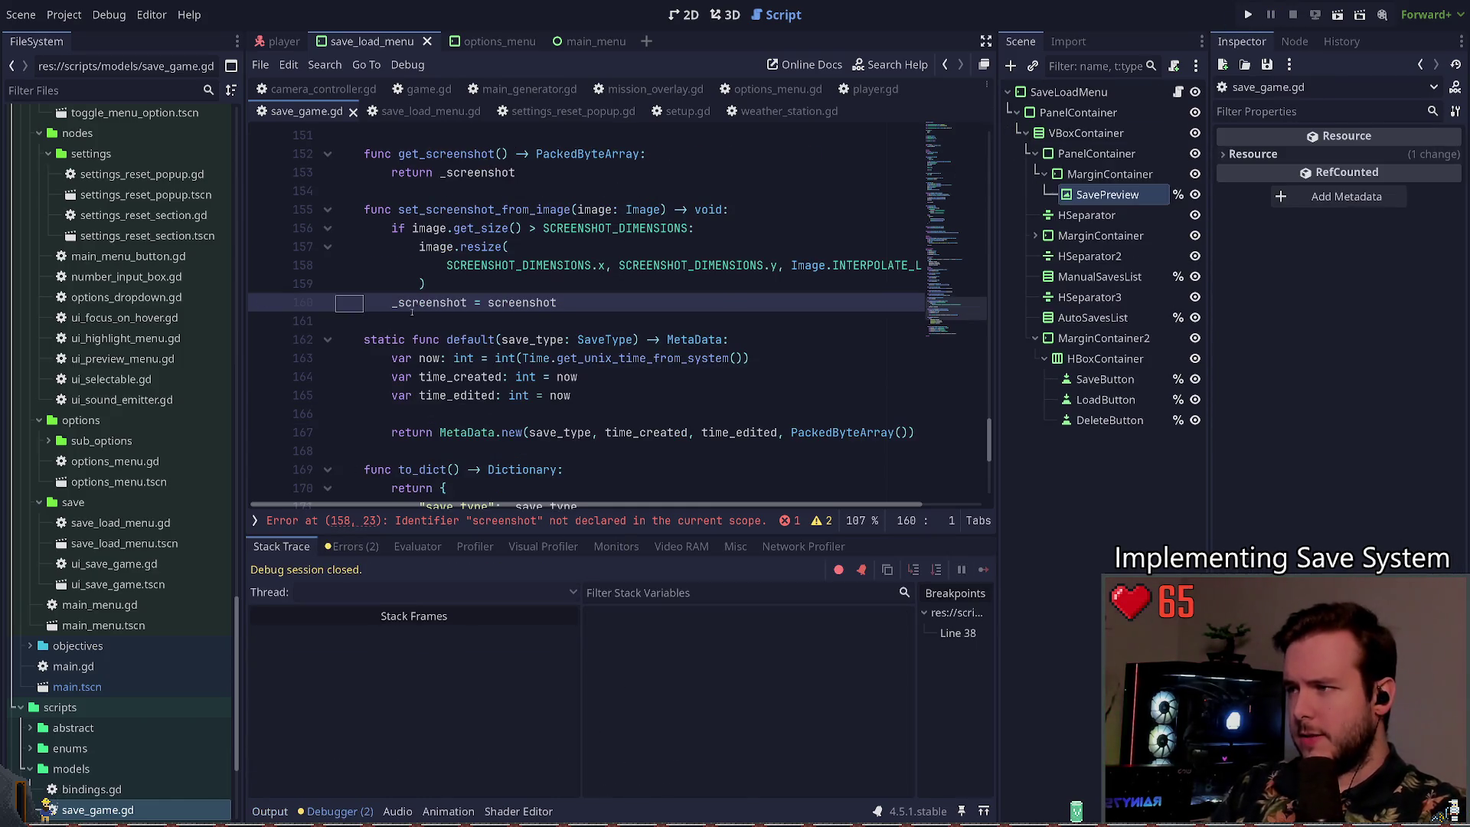
Step: Change line 160 to '_screenshot = image.get_data()' and save the script
{"action": "key", "text": "ctrl+Right"}
{"action": "key", "text": "ctrl+Right"}
{"action": "key", "text": "ctrl+Delete"}
{"action": "type", "text": "image.get_dat"}
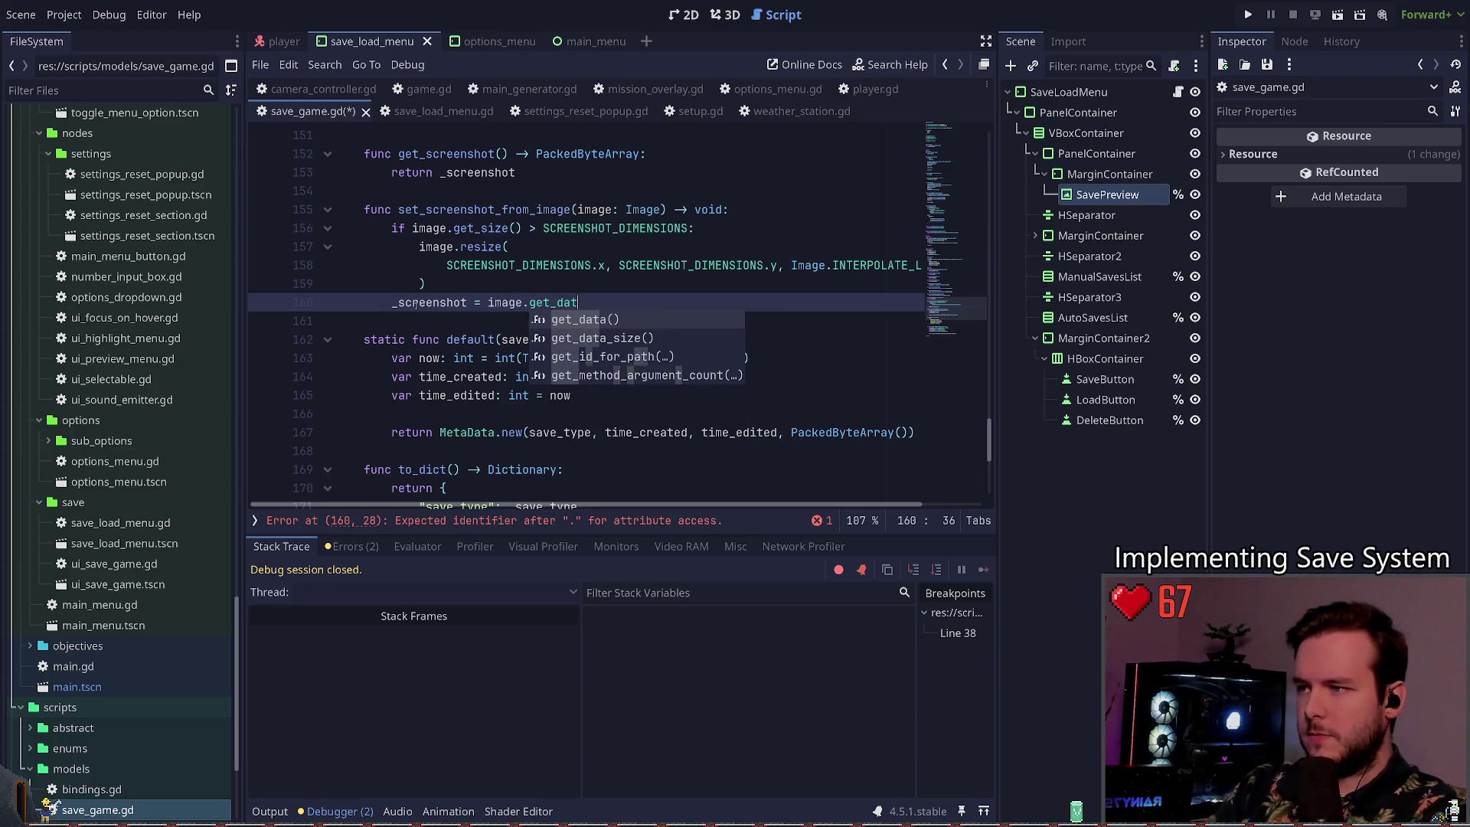
{"action": "key", "text": "Return"}
{"action": "key", "text": "ctrl+s"}
{"action": "left_click", "coordinate": [457, 322]}
{"action": "scroll", "coordinate": [457, 322], "scroll_direction": "up", "scroll_amount": 2}
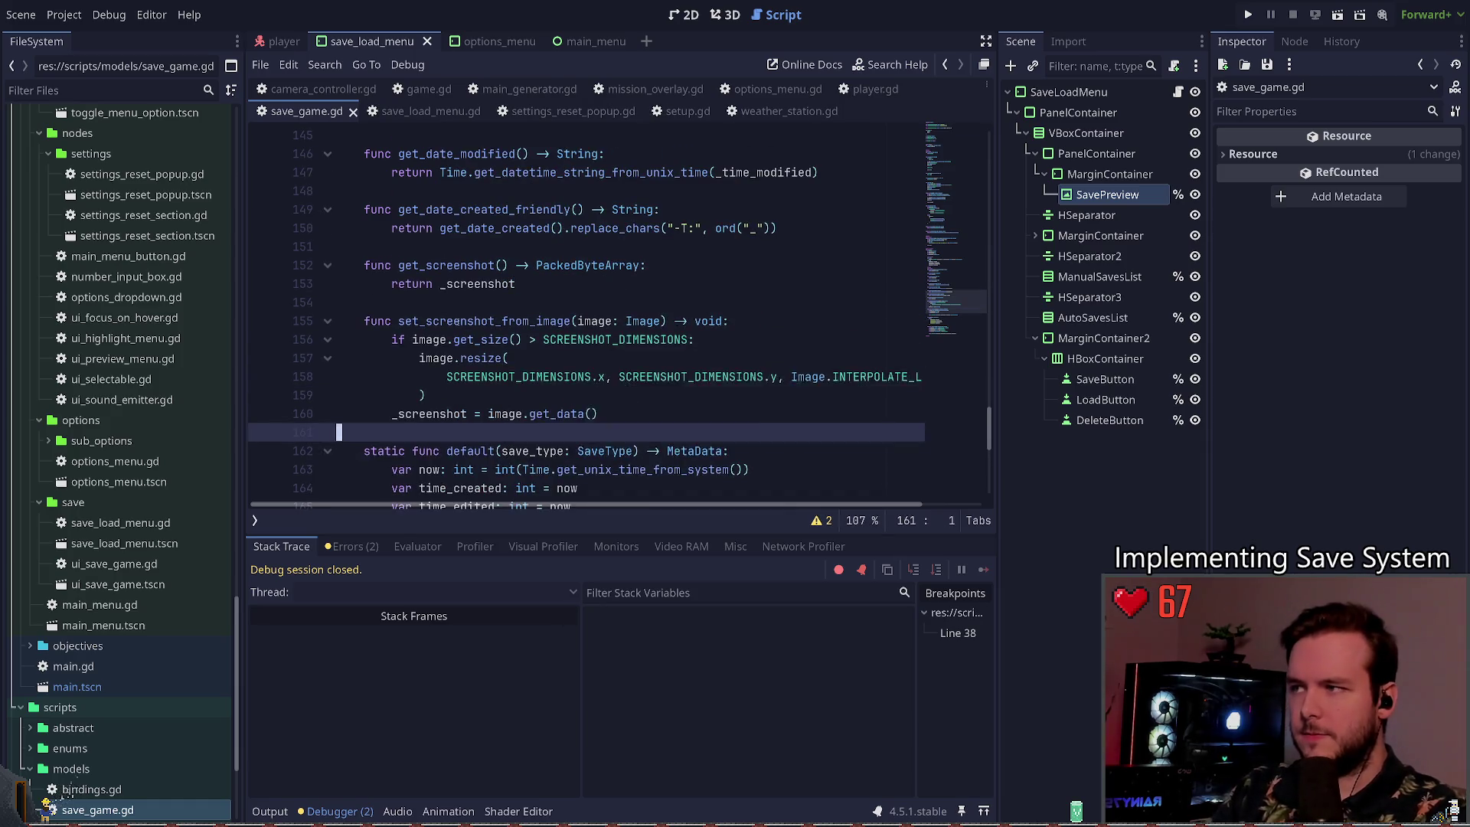
{"action": "double_click", "coordinate": [457, 322]}
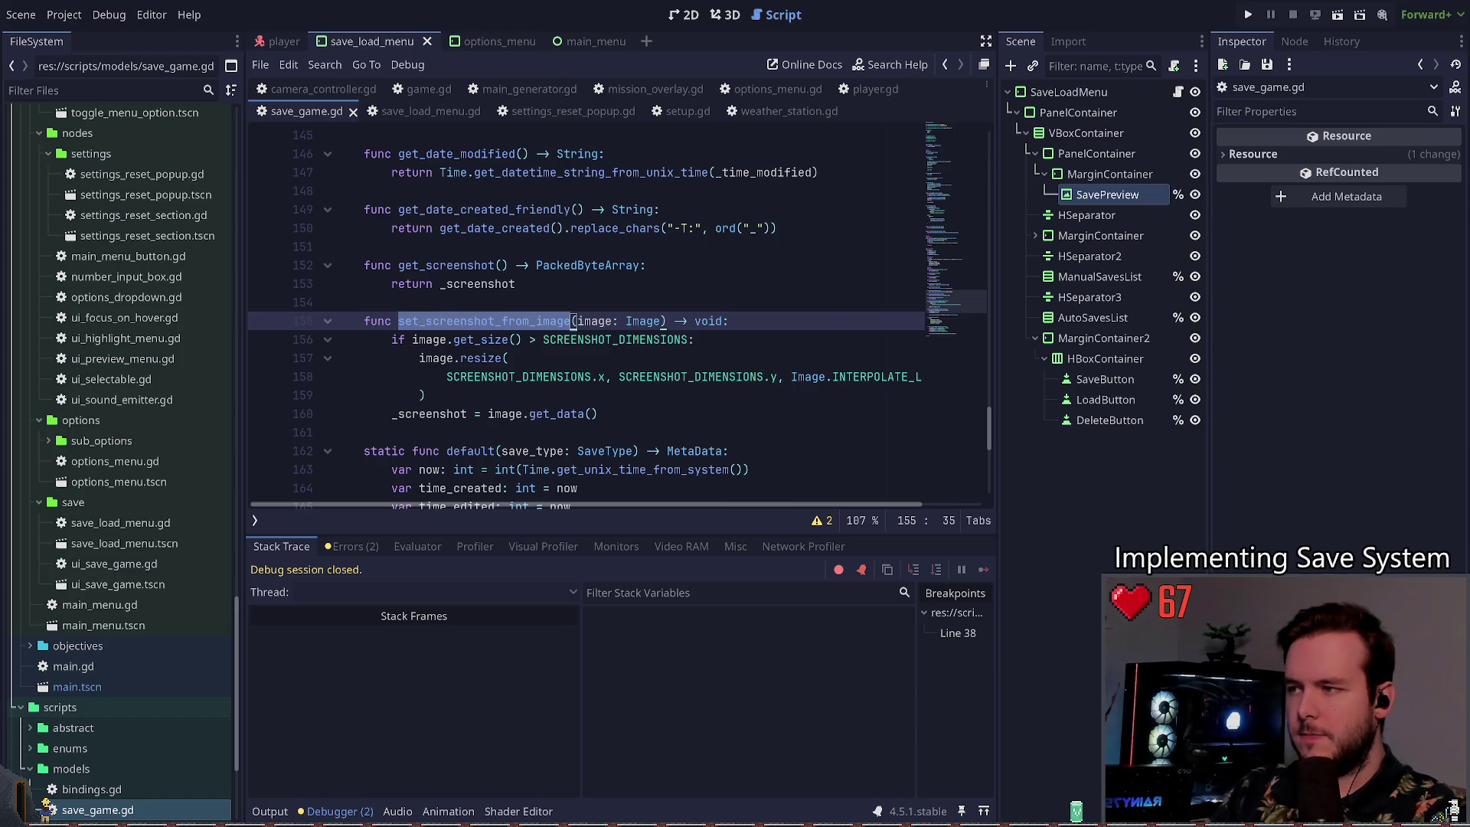
{"action": "left_click", "coordinate": [429, 111]}
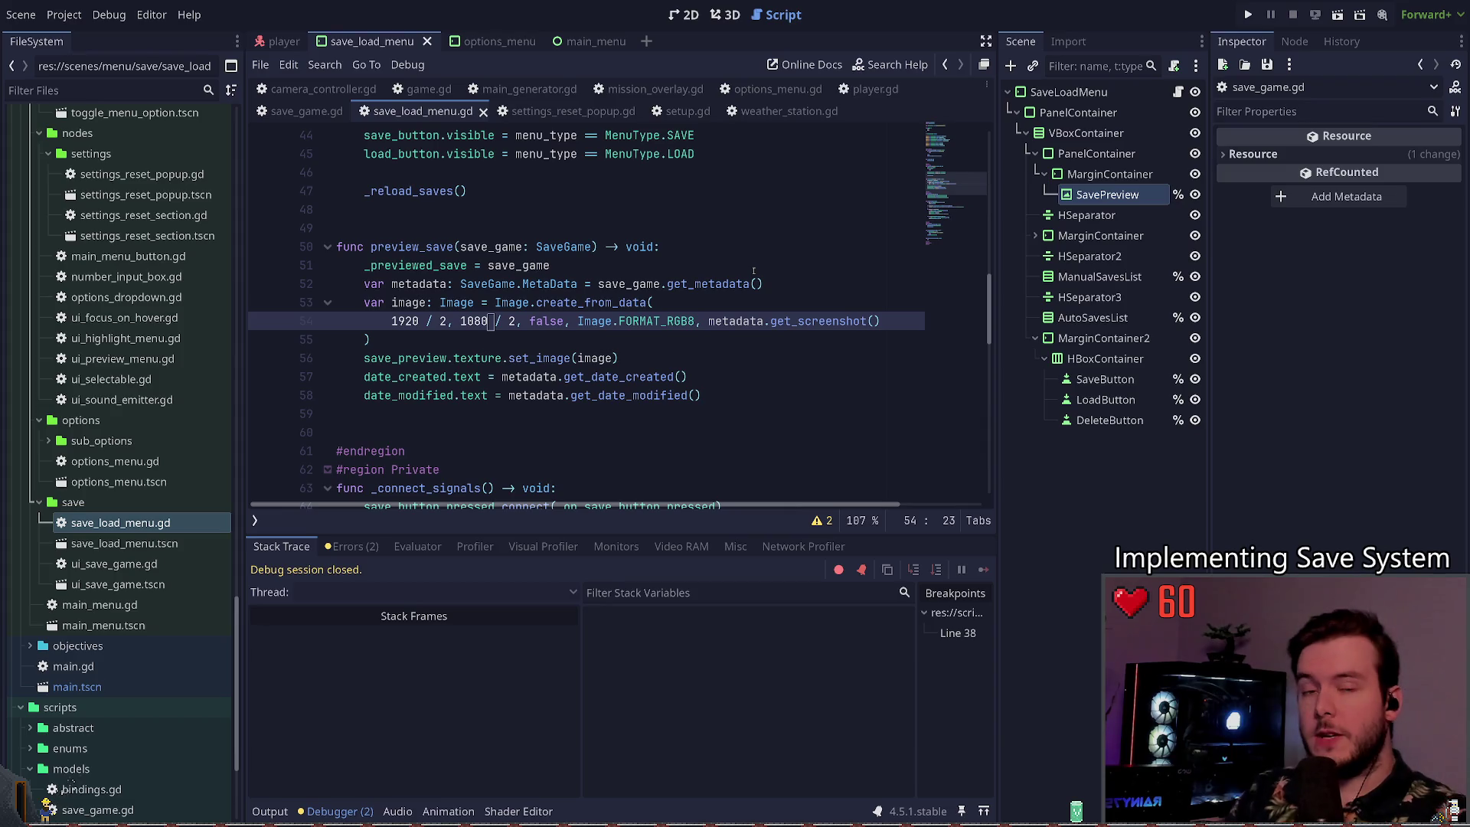
Step: Add a metadata.get_screenshot() line below the Image.create_from_data block in preview_save
{"action": "left_click", "coordinate": [509, 346]}
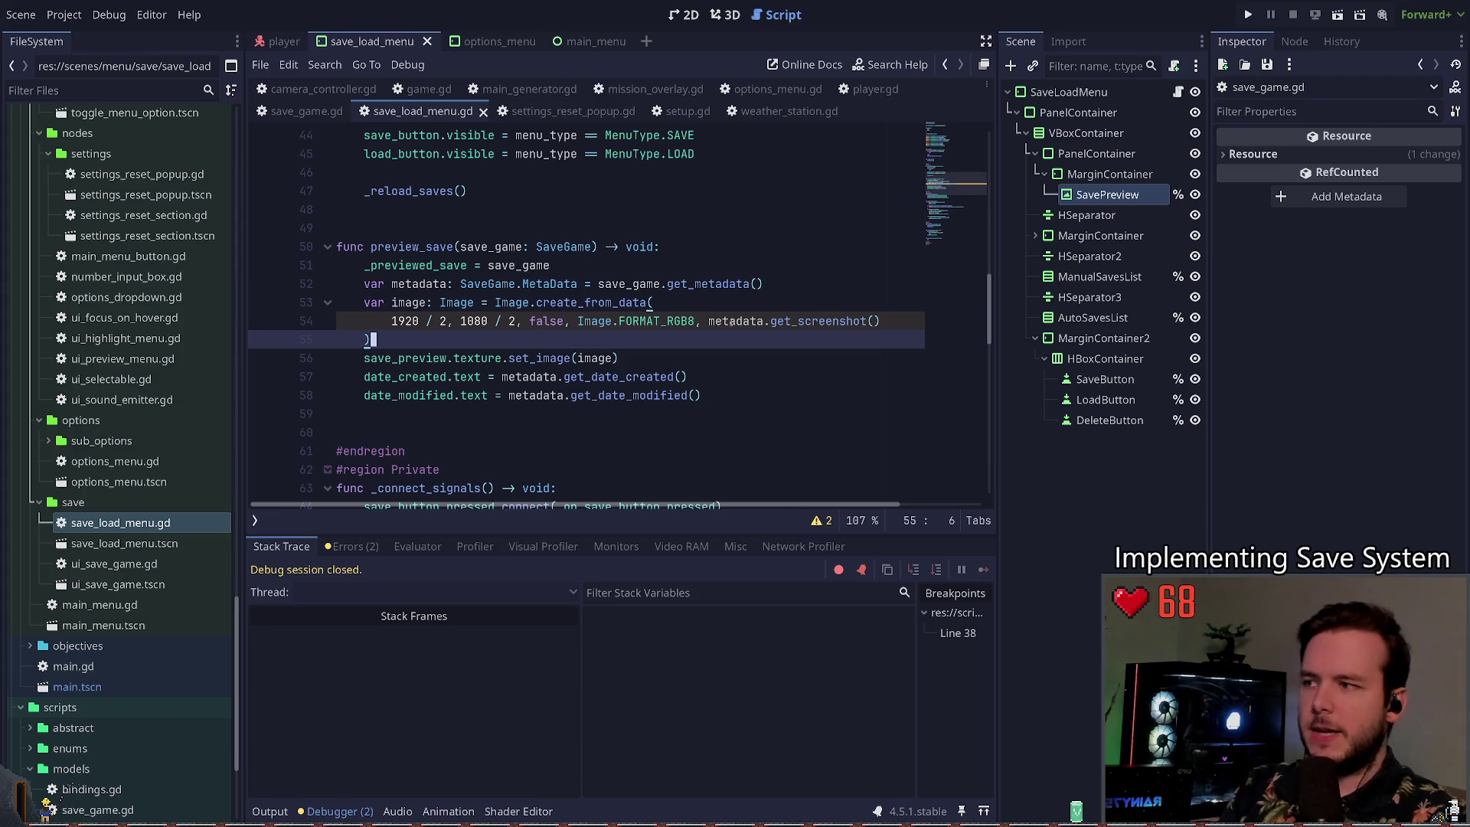
{"action": "left_click", "coordinate": [723, 304]}
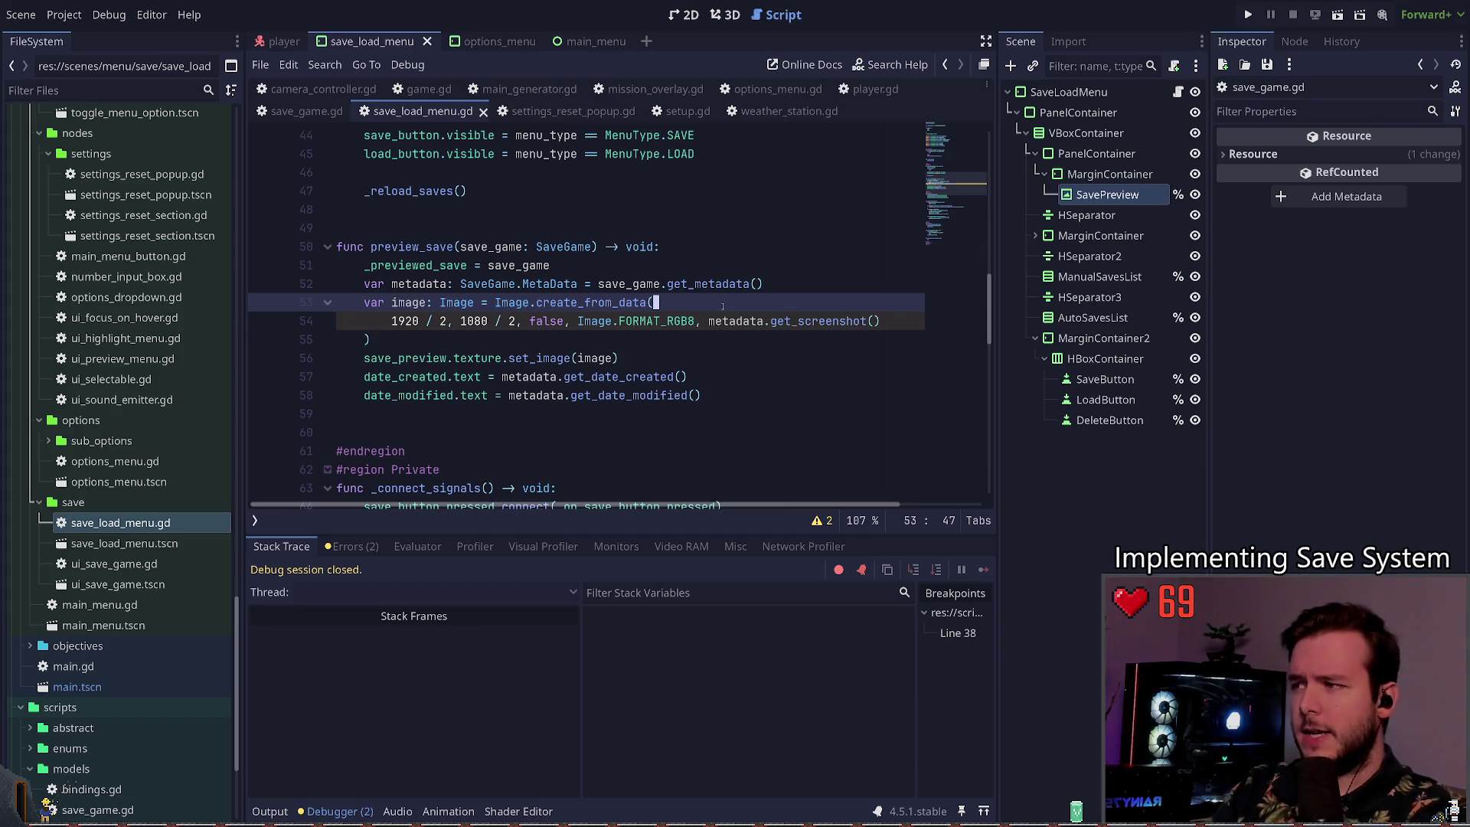
{"action": "key", "text": "Down"}
{"action": "key", "text": "Down"}
{"action": "key", "text": "Return"}
{"action": "type", "text": "metadata.get_"}
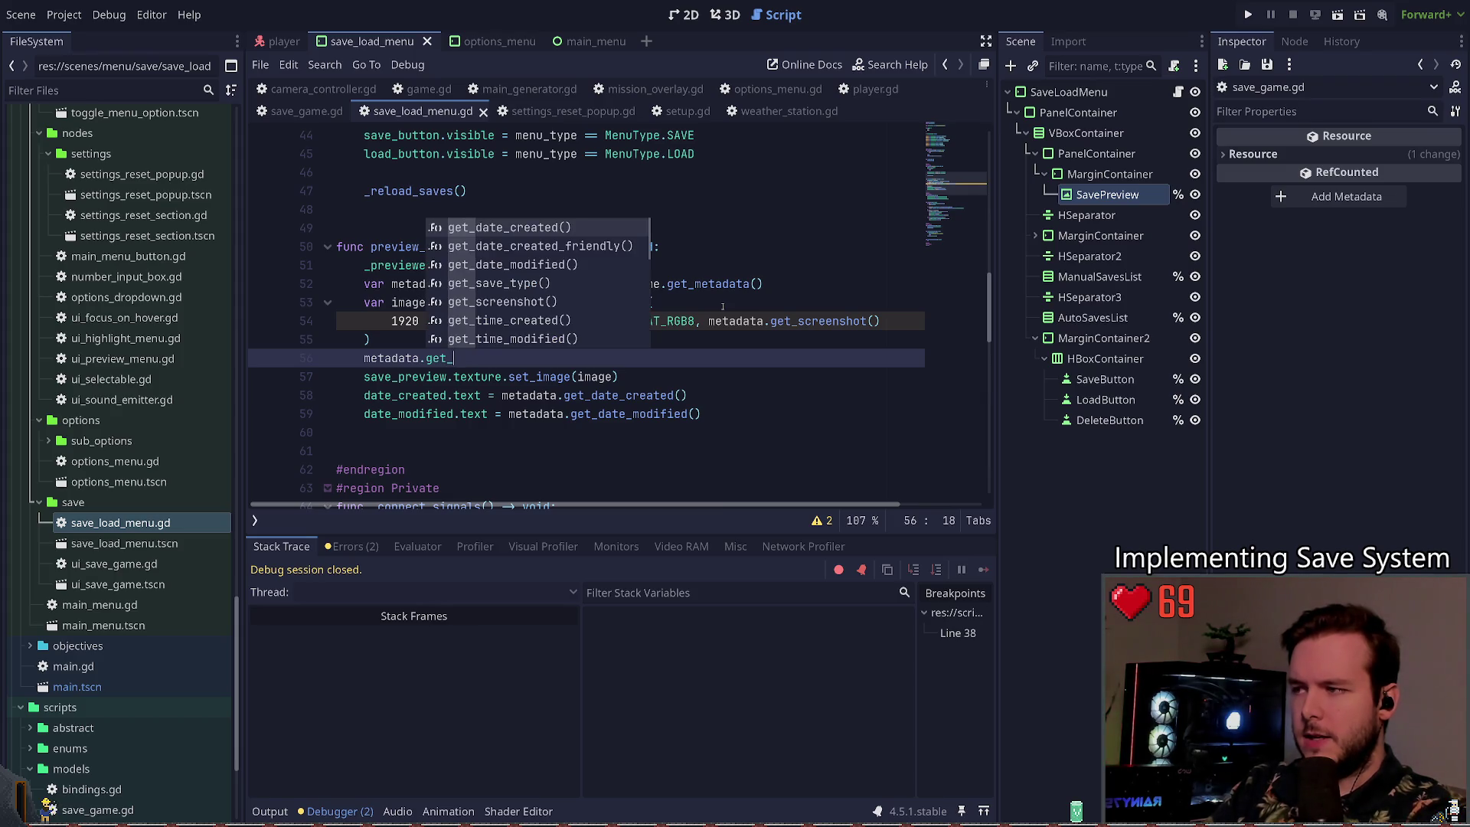
{"action": "type", "text": "sc"}
{"action": "key", "text": "Return"}
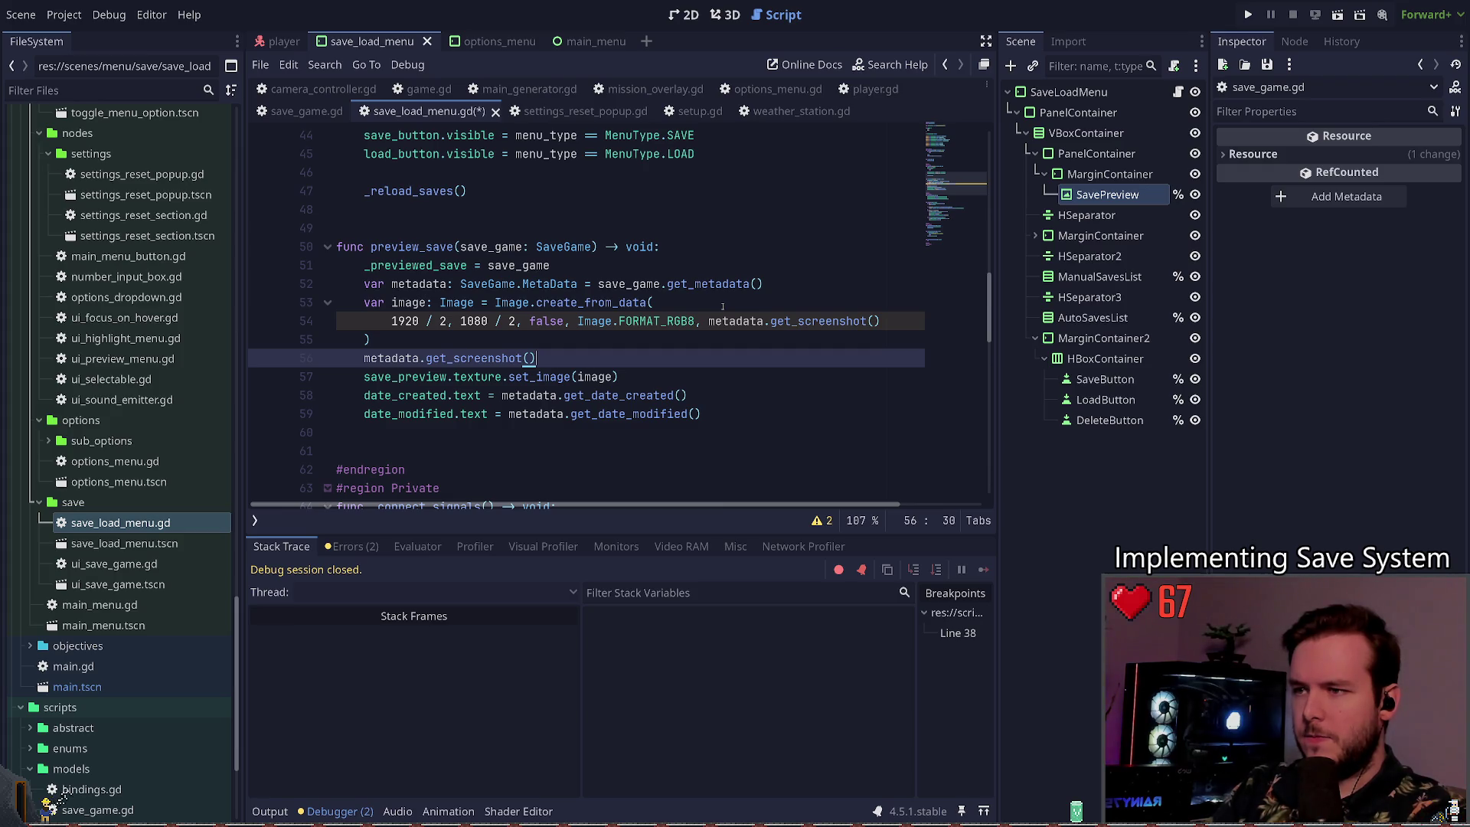
Step: Check get_screenshot's definition, come back, and select the create_from_data block on lines 53–55
{"action": "left_click", "coordinate": [490, 358], "text": "ctrl"}
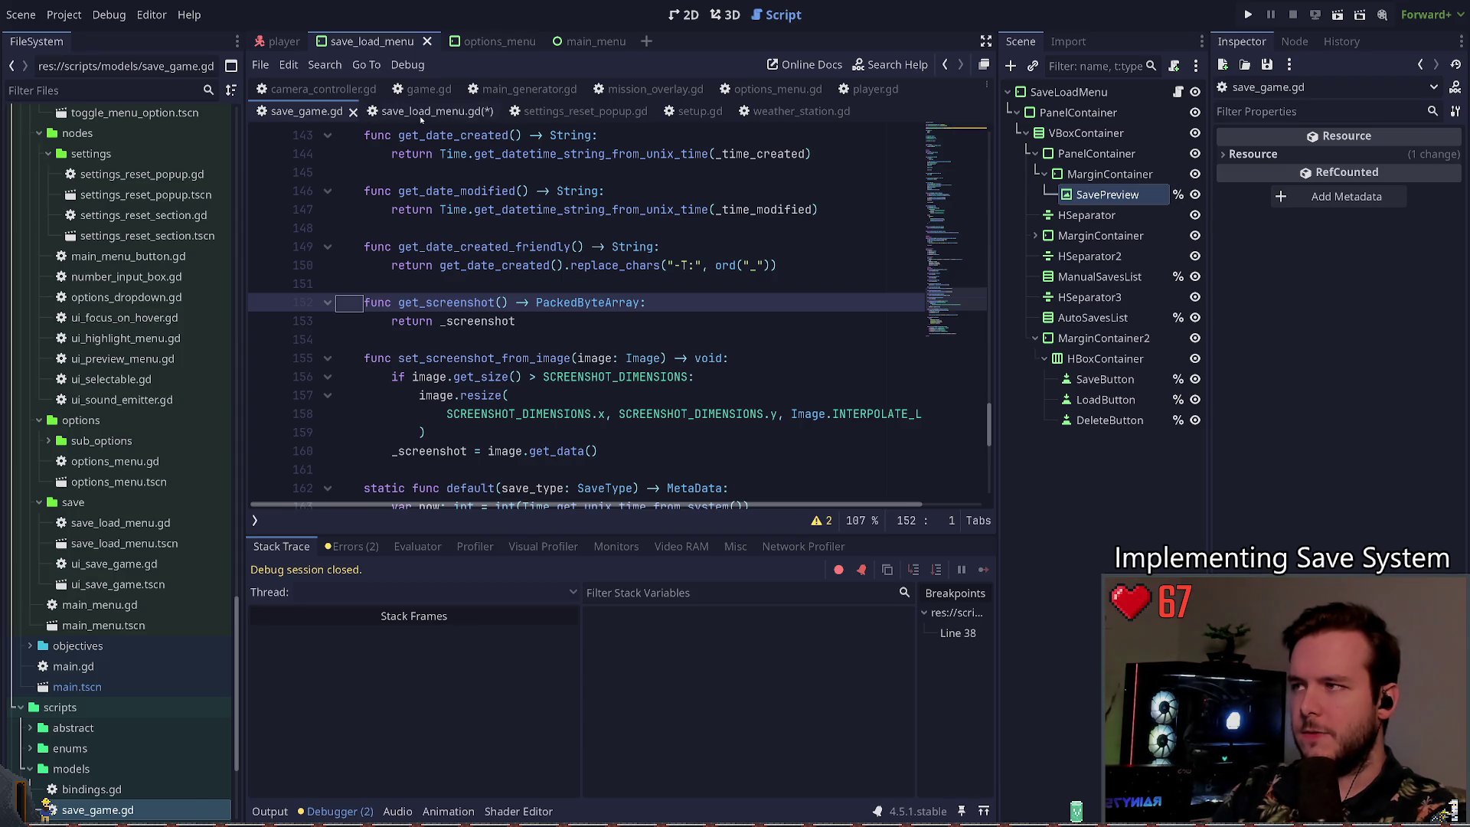
{"action": "key", "text": "alt+Left"}
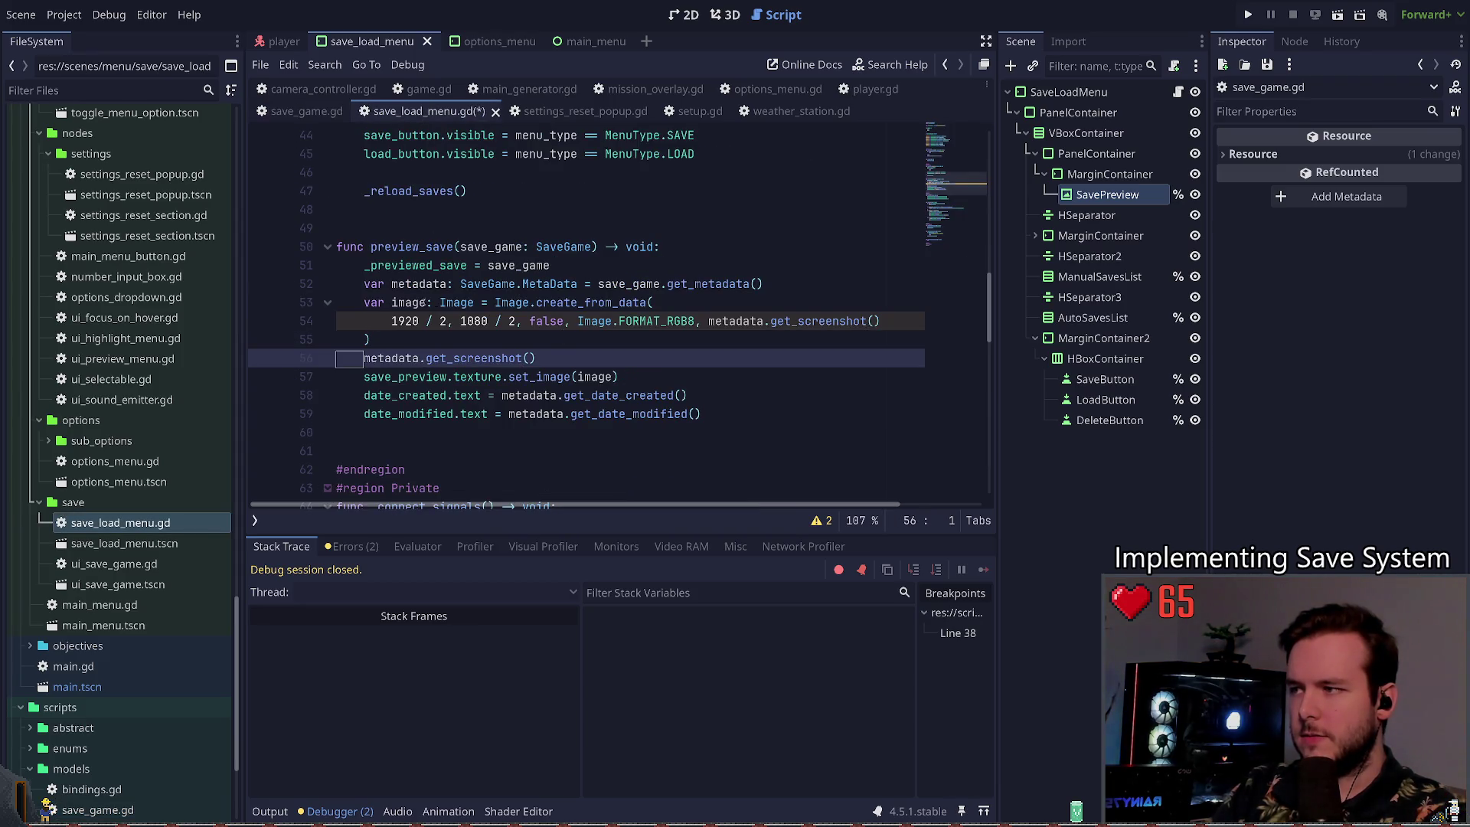
{"action": "mouse_move", "coordinate": [495, 302]}
{"action": "left_mouse_down"}
{"action": "mouse_move", "coordinate": [632, 321]}
{"action": "mouse_move", "coordinate": [537, 340]}
{"action": "left_mouse_up"}
{"action": "key", "text": "ctrl+c"}
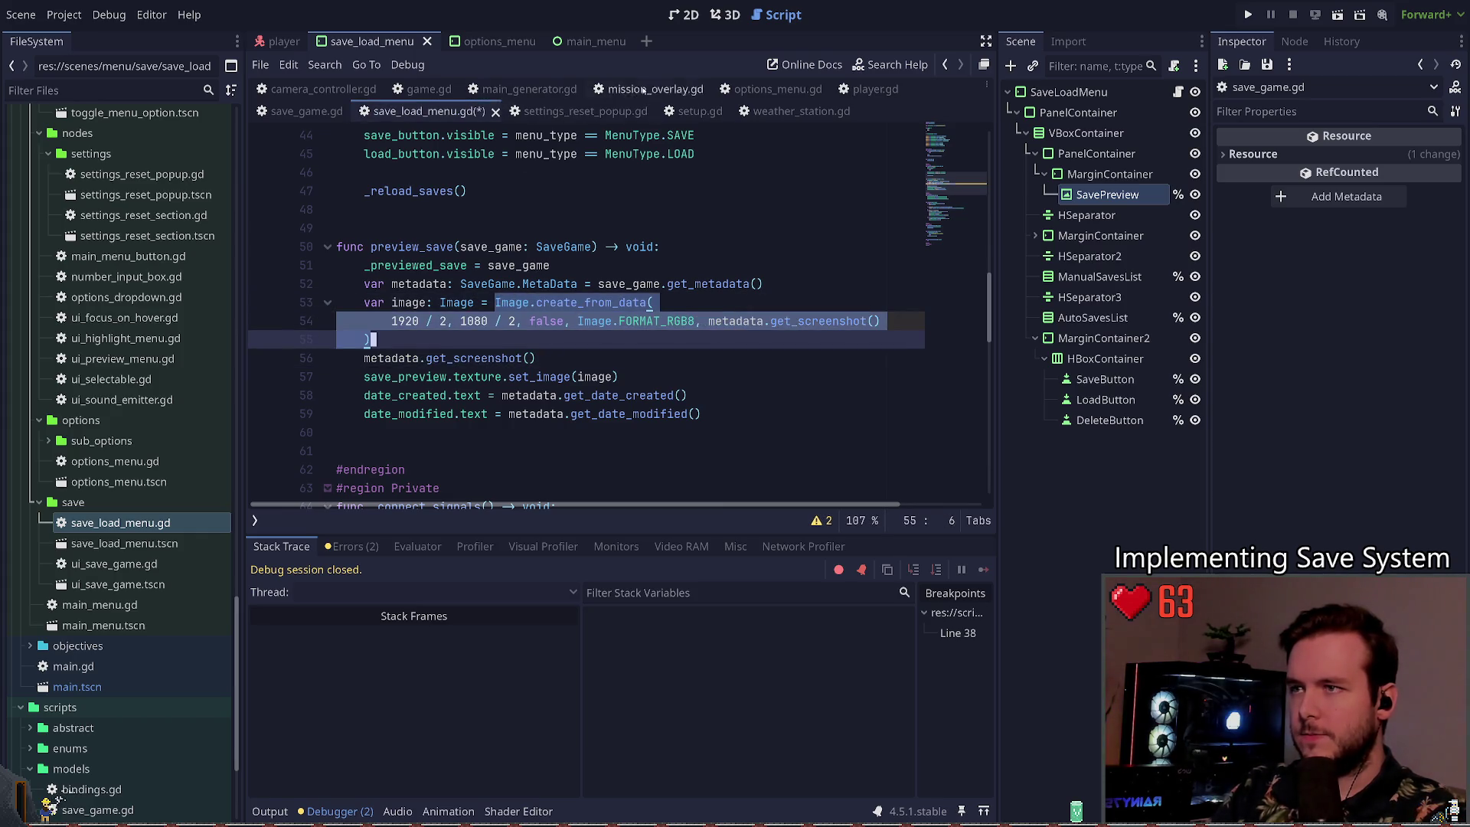
{"action": "left_click", "coordinate": [305, 111]}
Step: Paste the create_from_data block into get_screenshot's return, sized SCREENSHOT_DIMENSIONS.x by SCREENSHOT_DIMENSIONS.y
{"action": "double_click", "coordinate": [437, 322]}
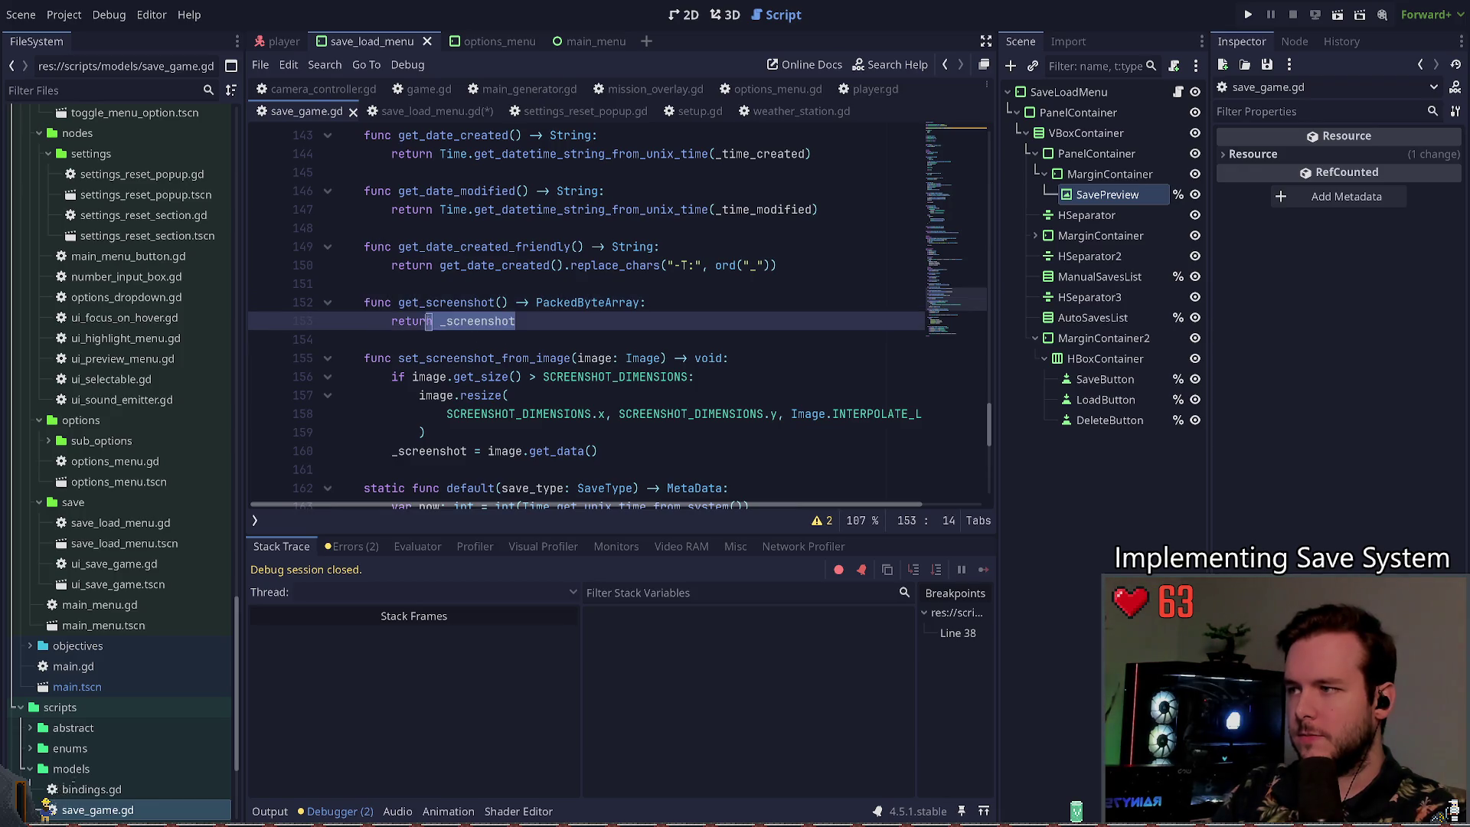
{"action": "key", "text": "ctrl+v"}
{"action": "left_click", "coordinate": [440, 322]}
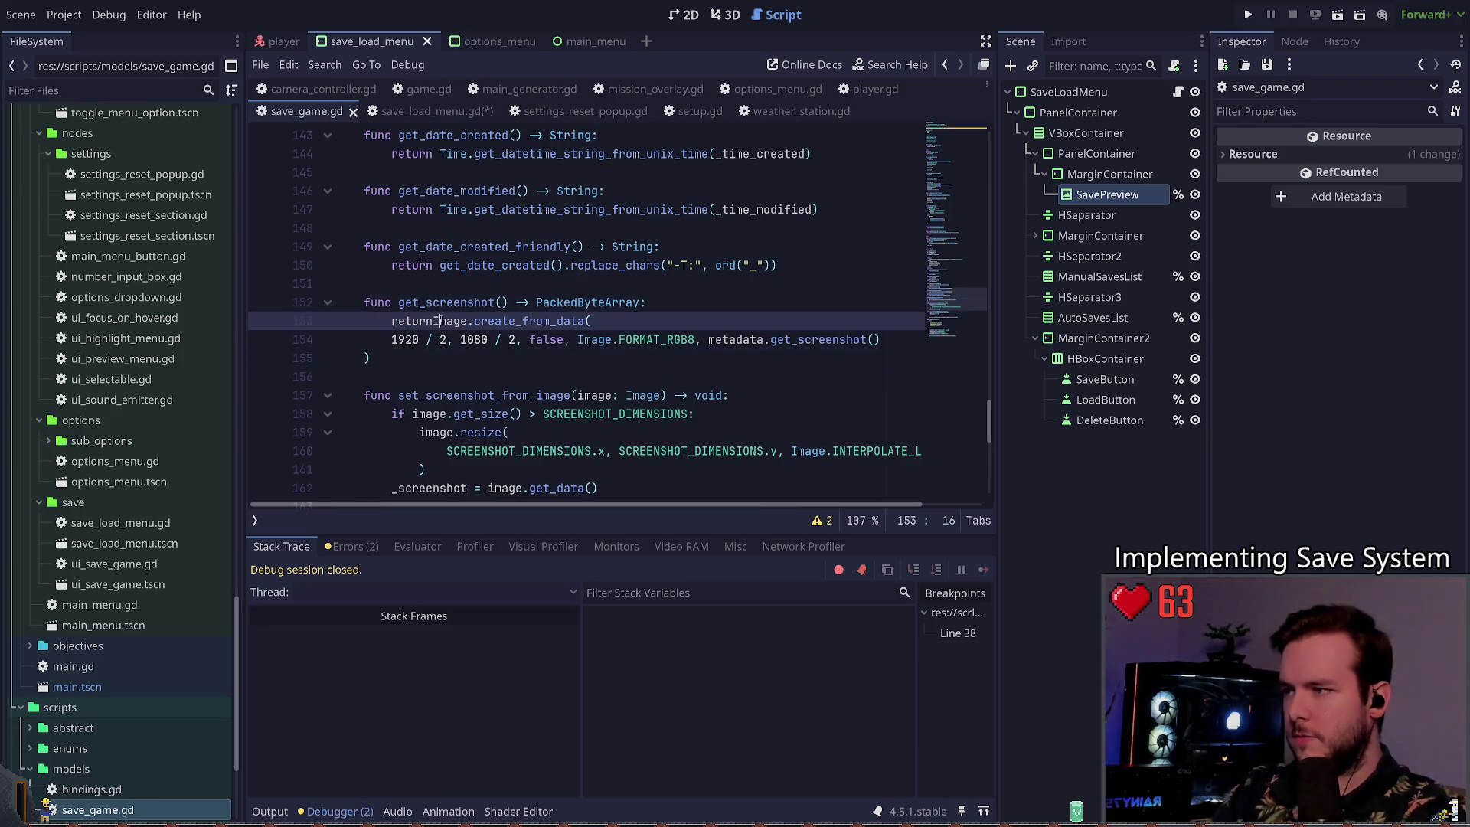
{"action": "key", "text": "Down"}
{"action": "key", "text": "Home"}
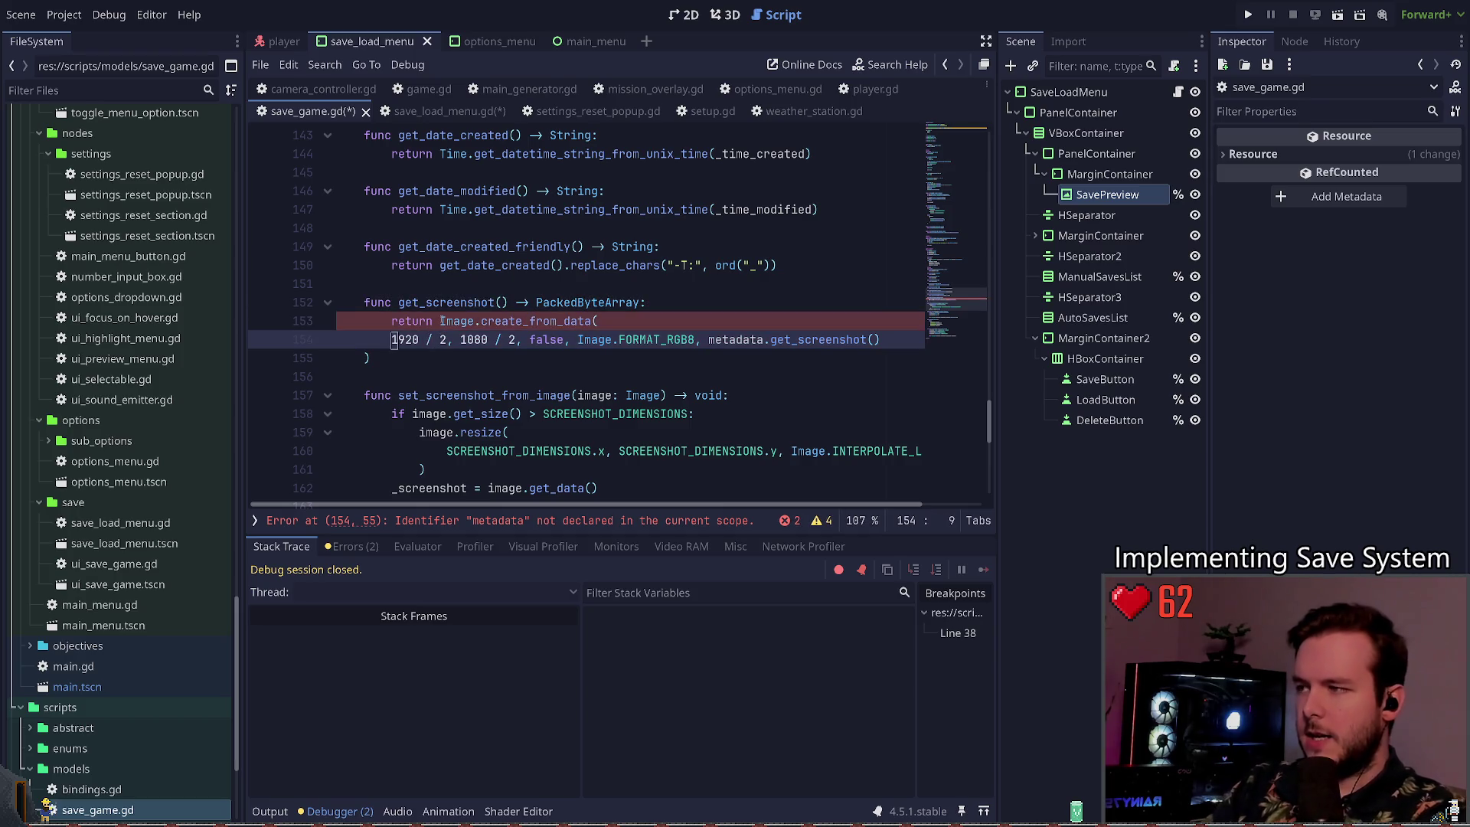
{"action": "key", "text": "ctrl+Delete"}
{"action": "key", "text": "ctrl+Delete"}
{"action": "key", "text": "ctrl+Delete"}
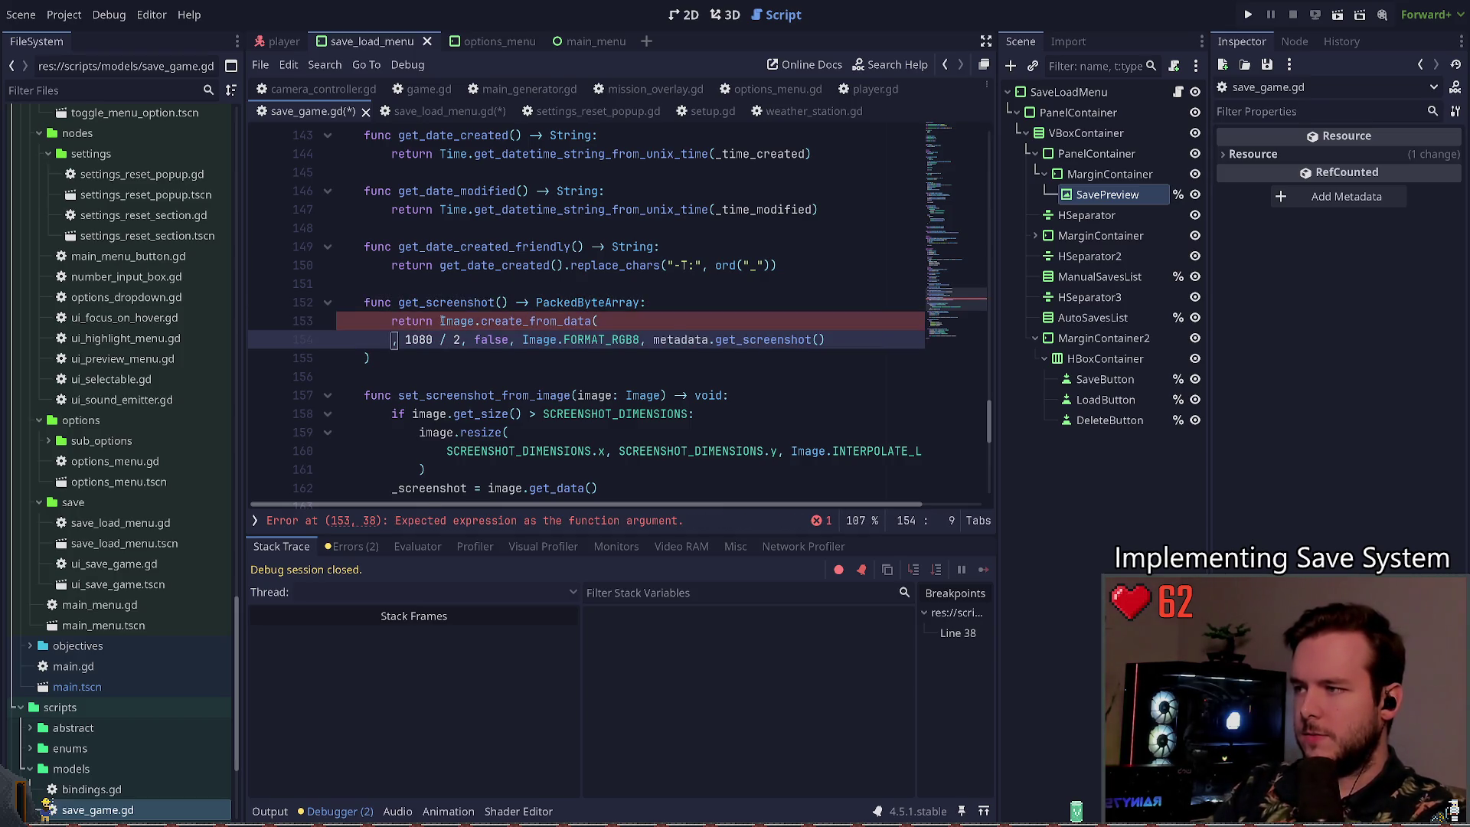
{"action": "type", "text": "SCRE"}
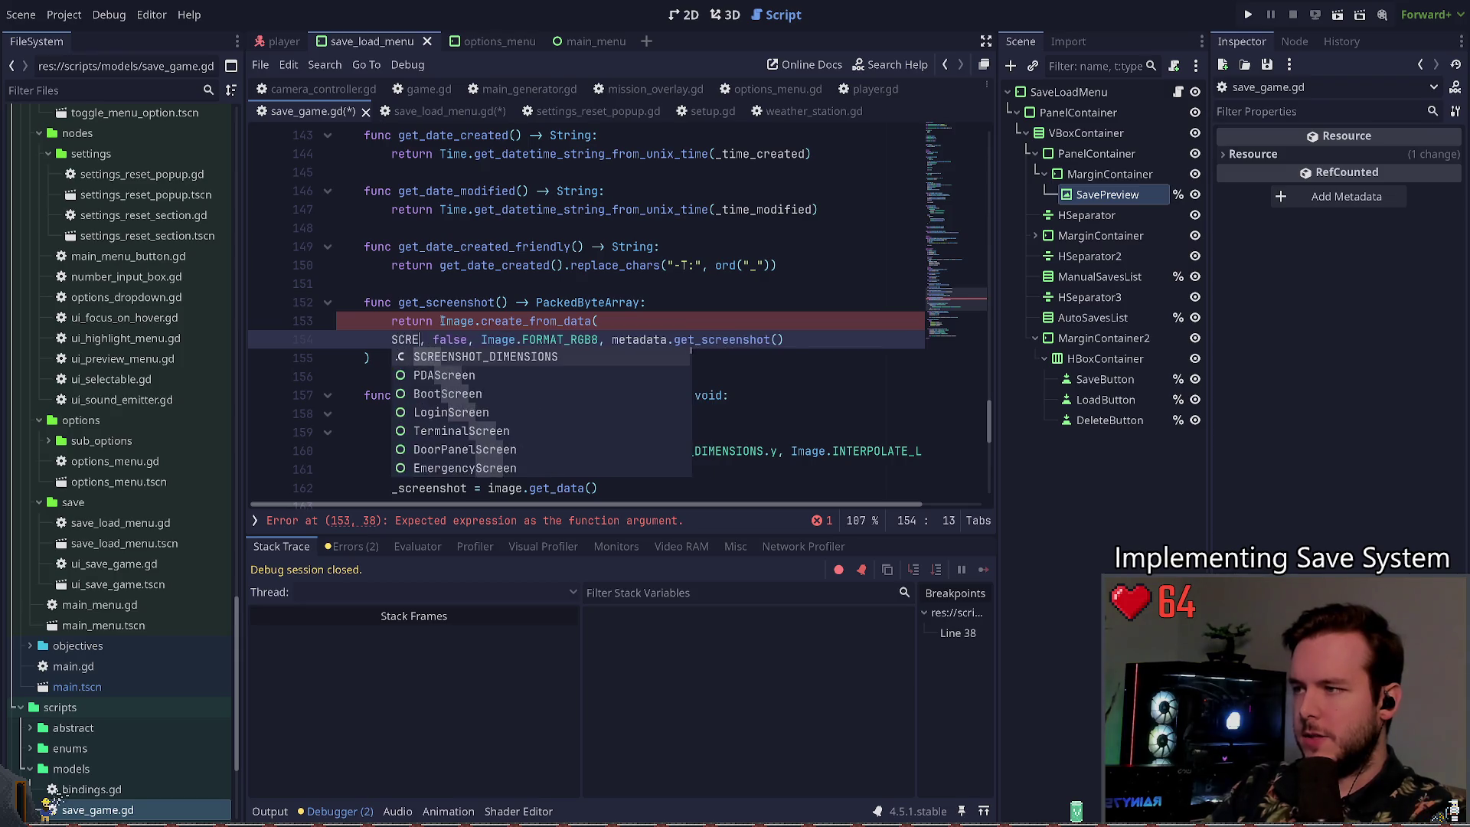
{"action": "key", "text": "Return"}
{"action": "type", "text": ".x, SCRE"}
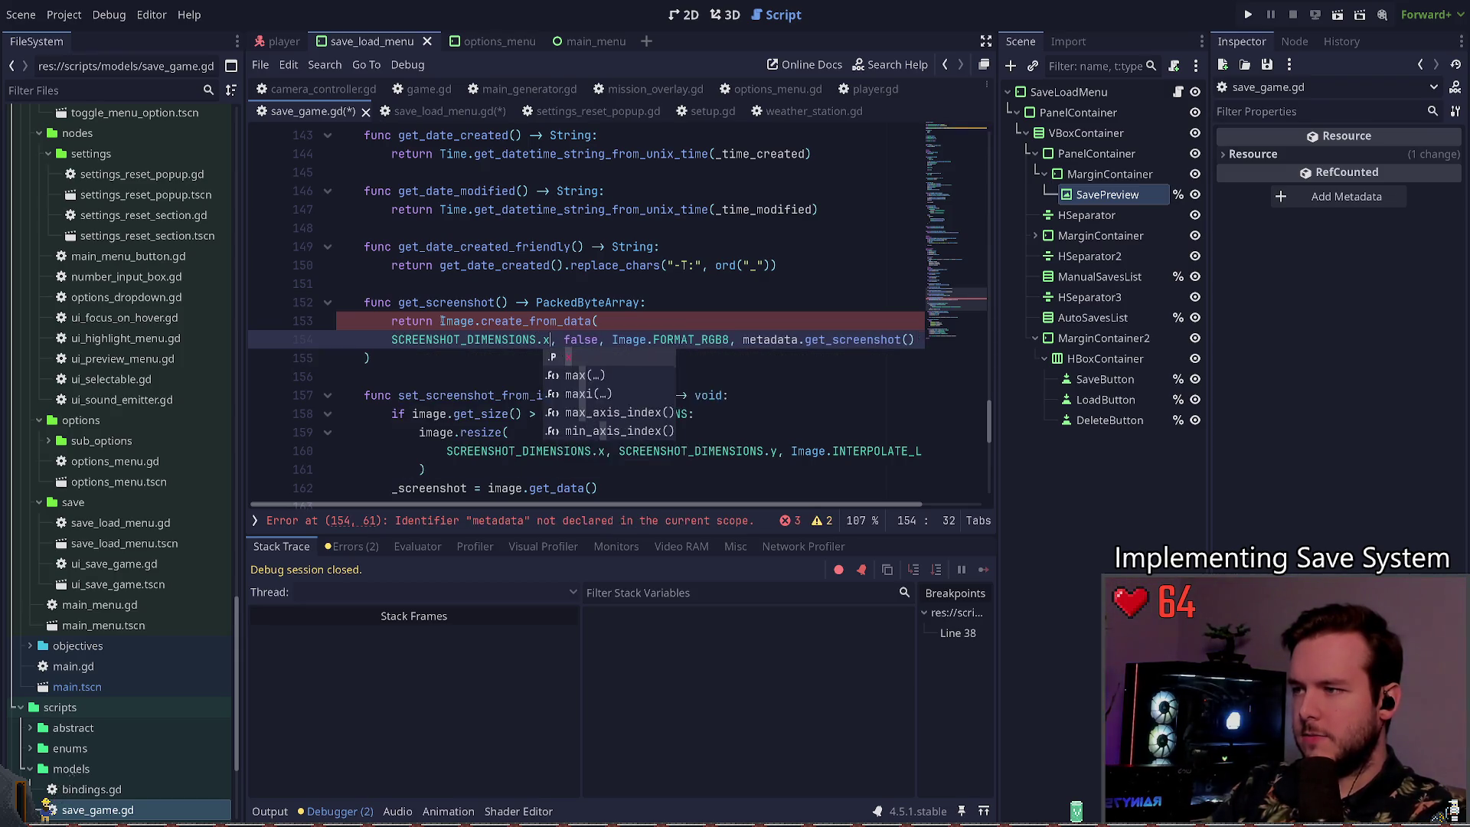
{"action": "key", "text": "Return"}
{"action": "type", "text": ".y"}
Step: Replace the block's final metadata argument with _screenshot and save
{"action": "key", "text": "Right"}
{"action": "key", "text": "Right"}
{"action": "key", "text": "ctrl+Right"}
{"action": "key", "text": "End"}
{"action": "key", "text": "Down"}
{"action": "key", "text": "Up"}
{"action": "key", "text": "End"}
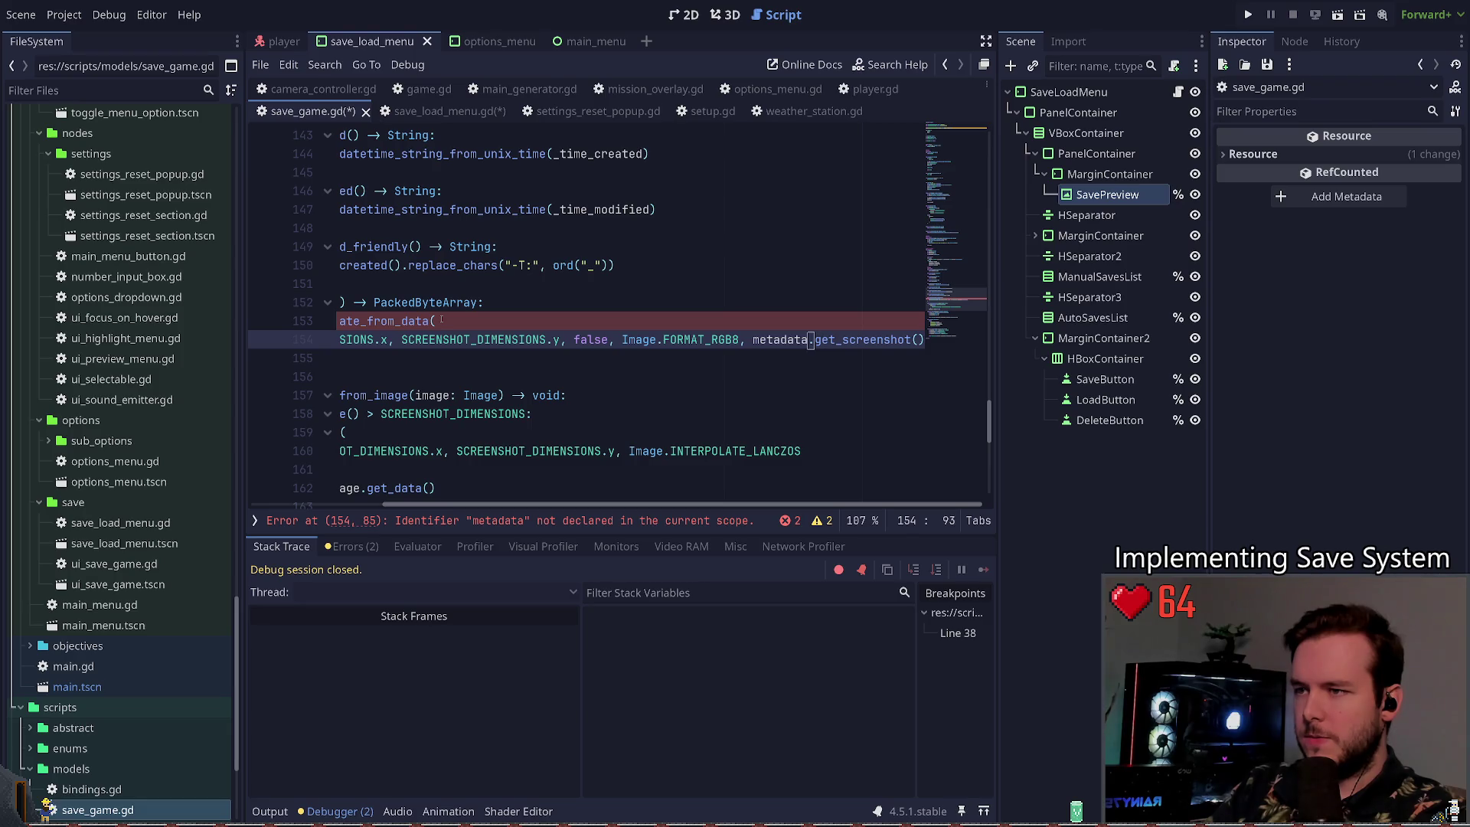
{"action": "key", "text": "ctrl+BackSpace"}
{"action": "type", "text": "_screenshot"}
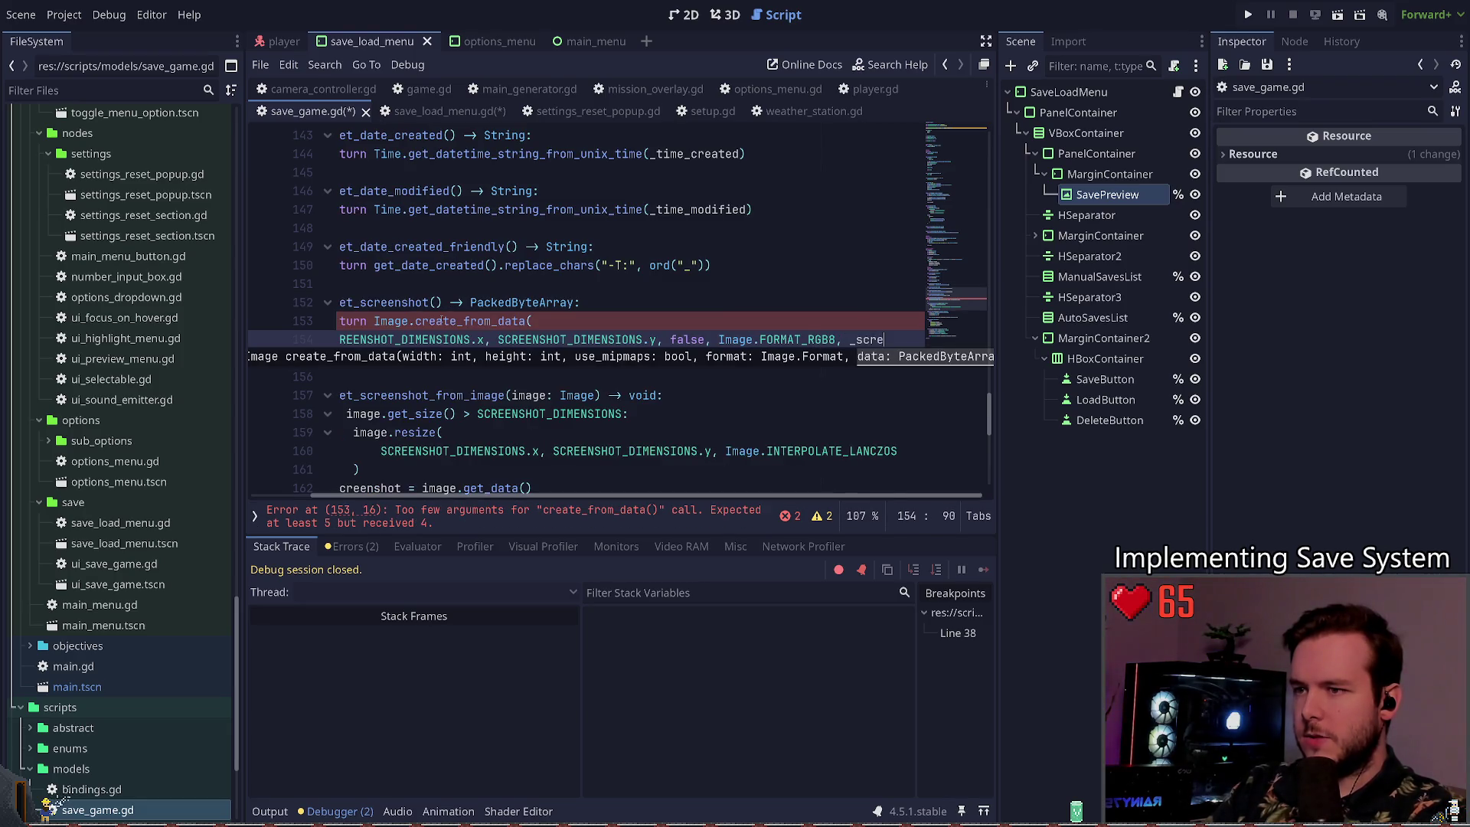
{"action": "left_click", "coordinate": [470, 339]}
{"action": "key", "text": "ctrl+s"}
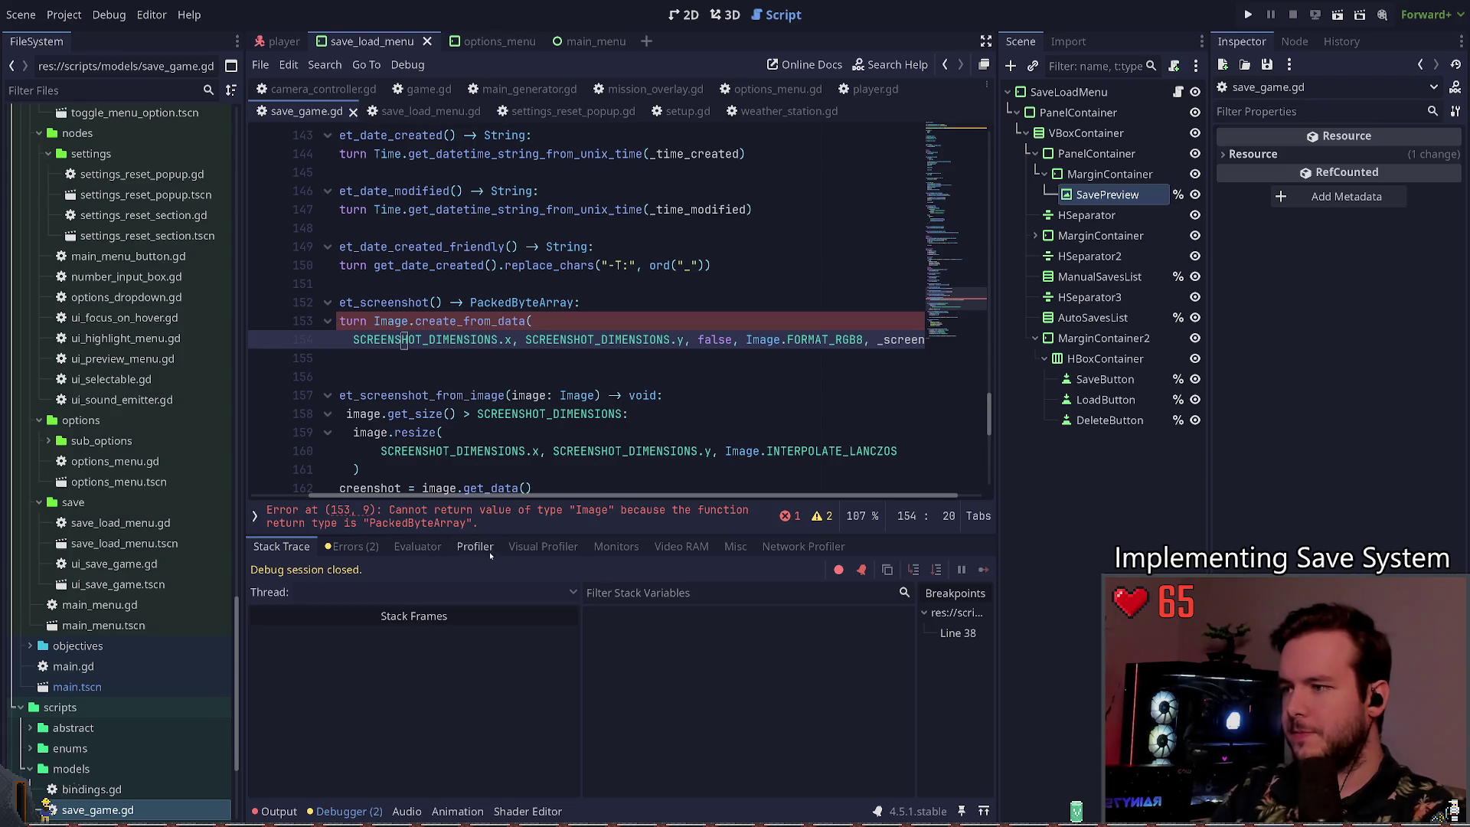
Step: Change get_screenshot's return type from PackedByteArray to Image and save
{"action": "double_click", "coordinate": [589, 303]}
{"action": "type", "text": "Image"}
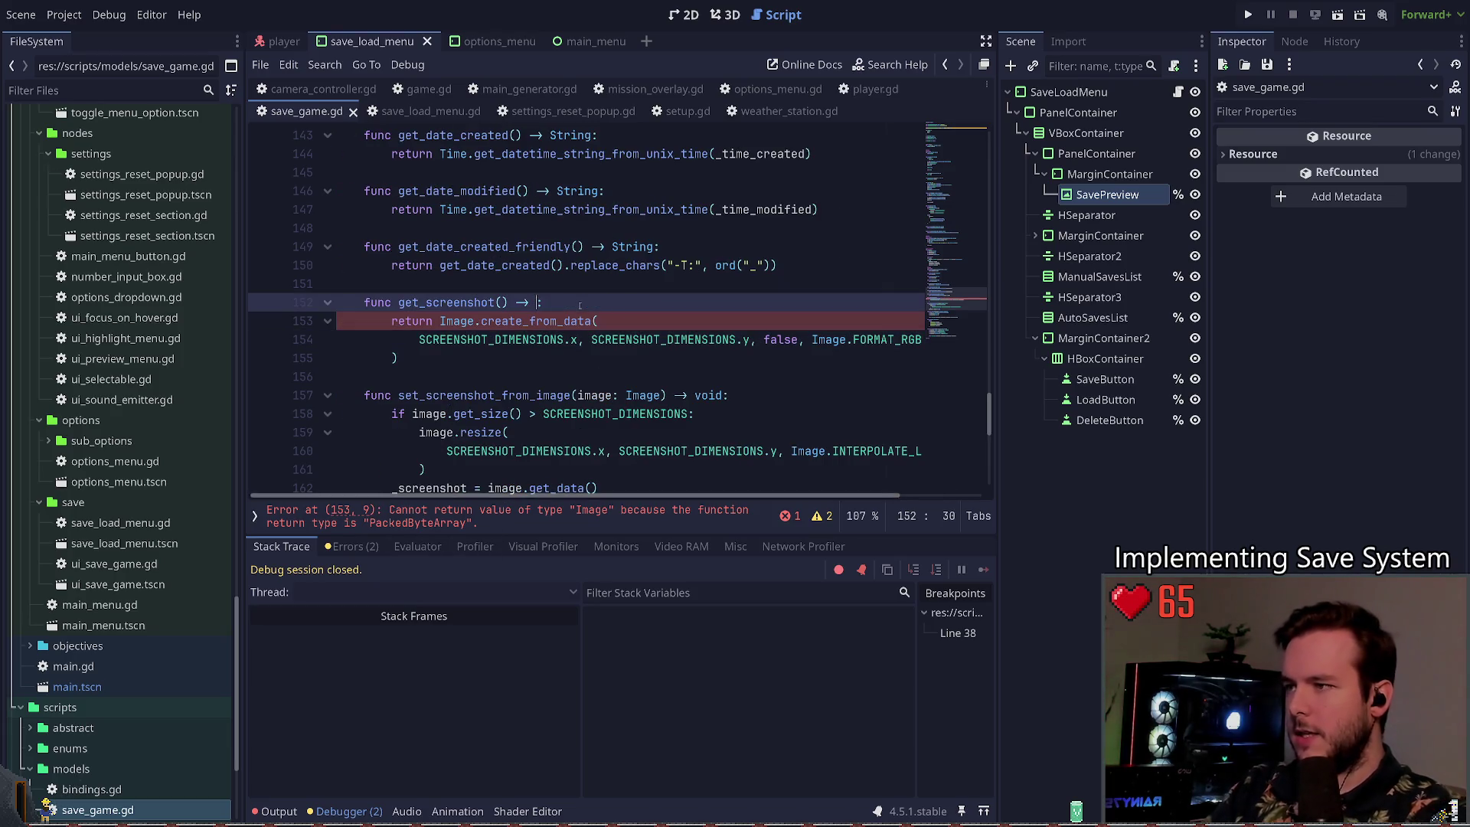
{"action": "key", "text": "ctrl+s"}
{"action": "left_click", "coordinate": [471, 302]}
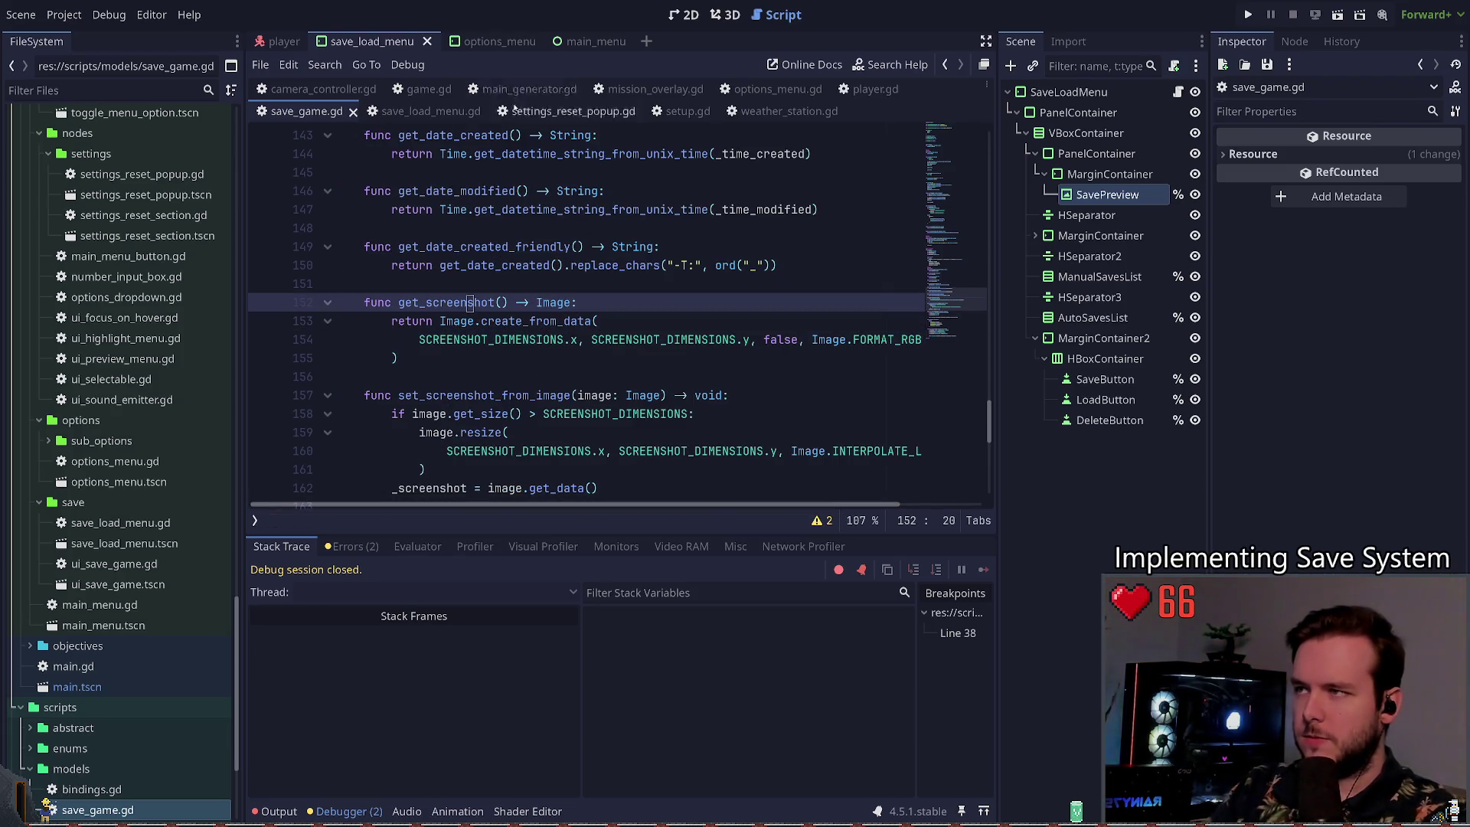
{"action": "left_click", "coordinate": [430, 111]}
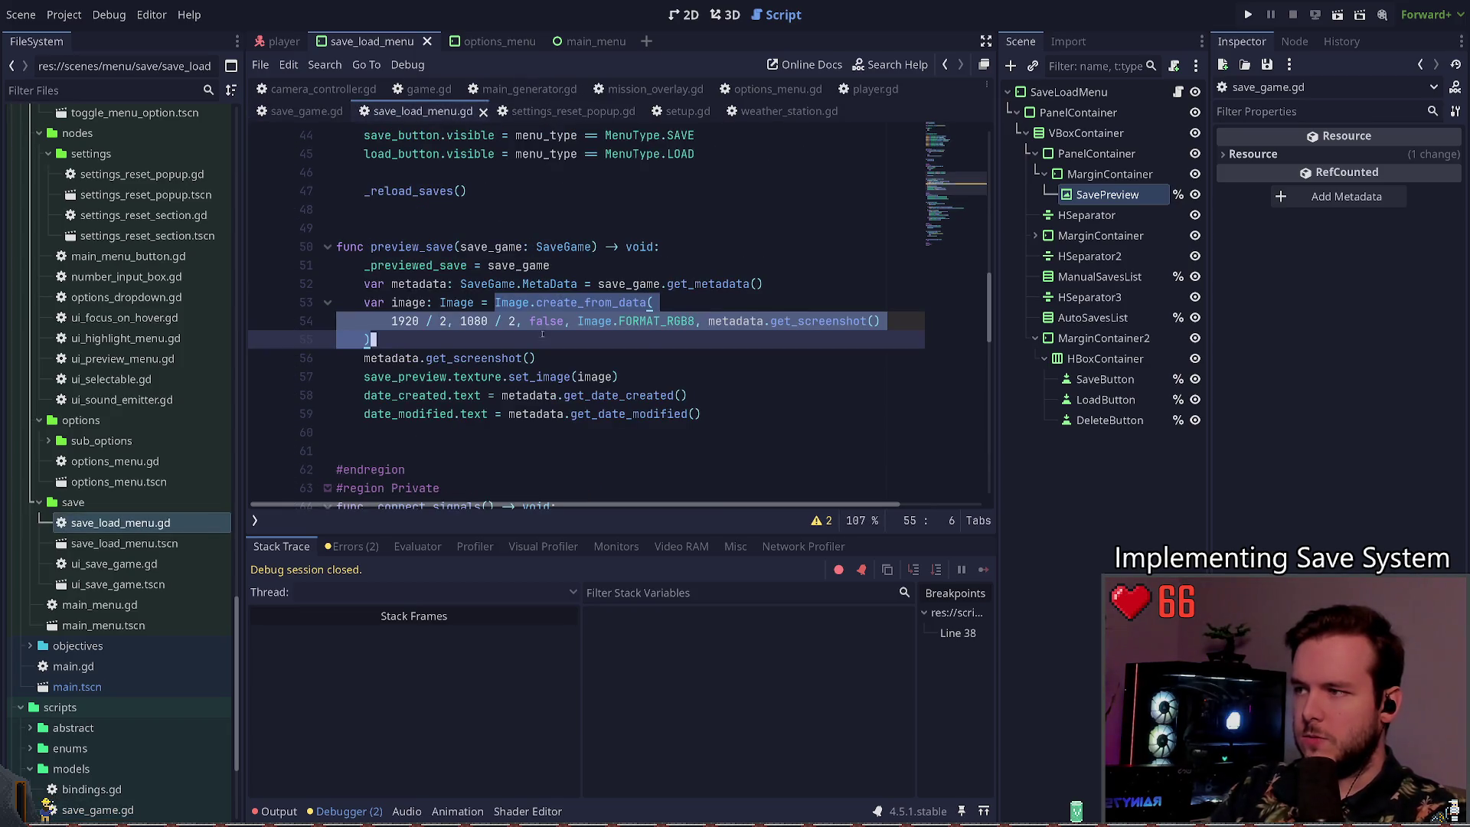
Step: Delete the Image.create_from_data lines from preview_save
{"action": "left_click", "coordinate": [495, 302]}
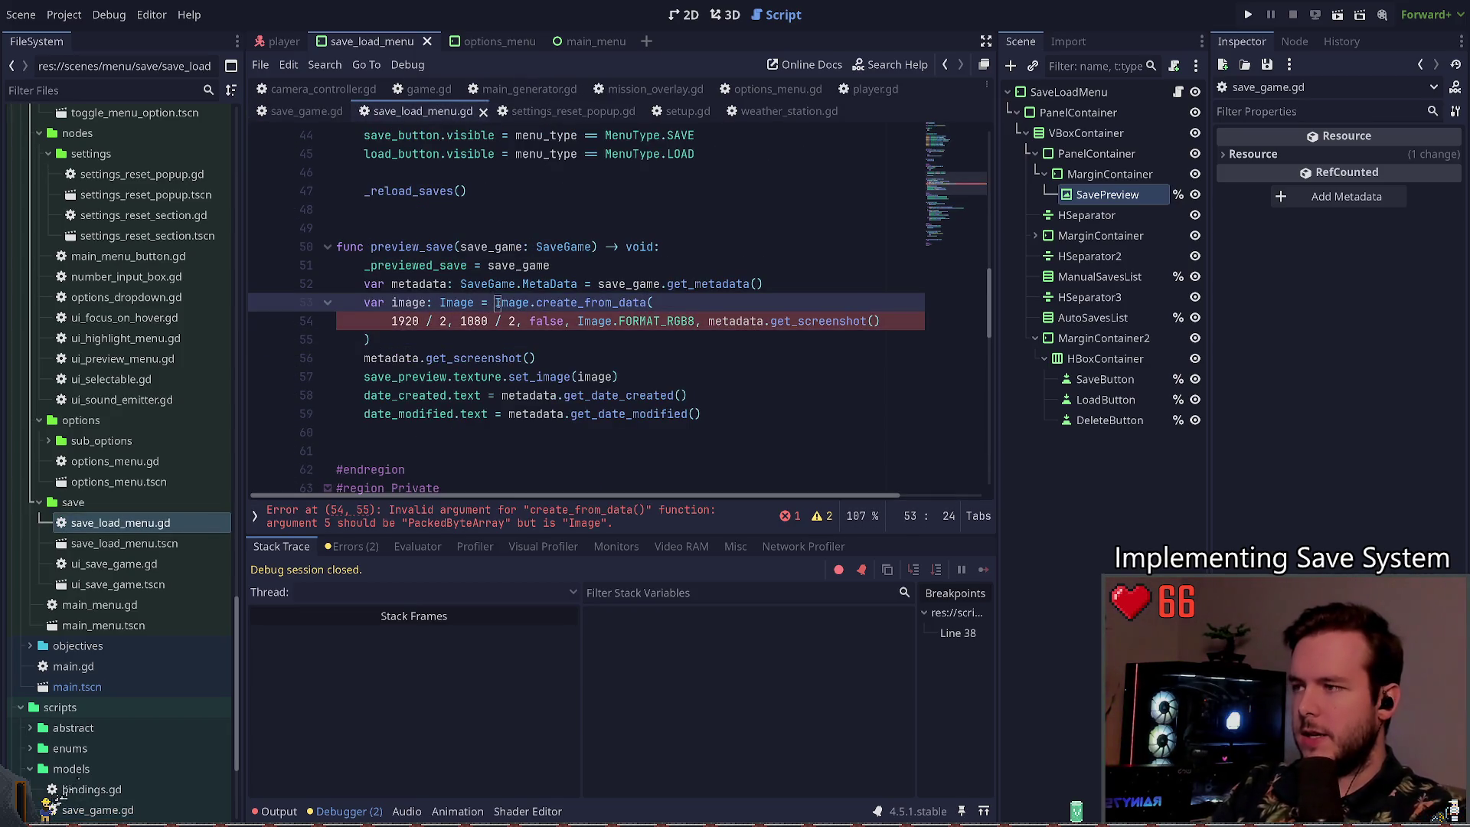
{"action": "key", "text": "Down"}
{"action": "key", "text": "ctrl+shift+k"}
{"action": "key", "text": "ctrl+shift+k"}
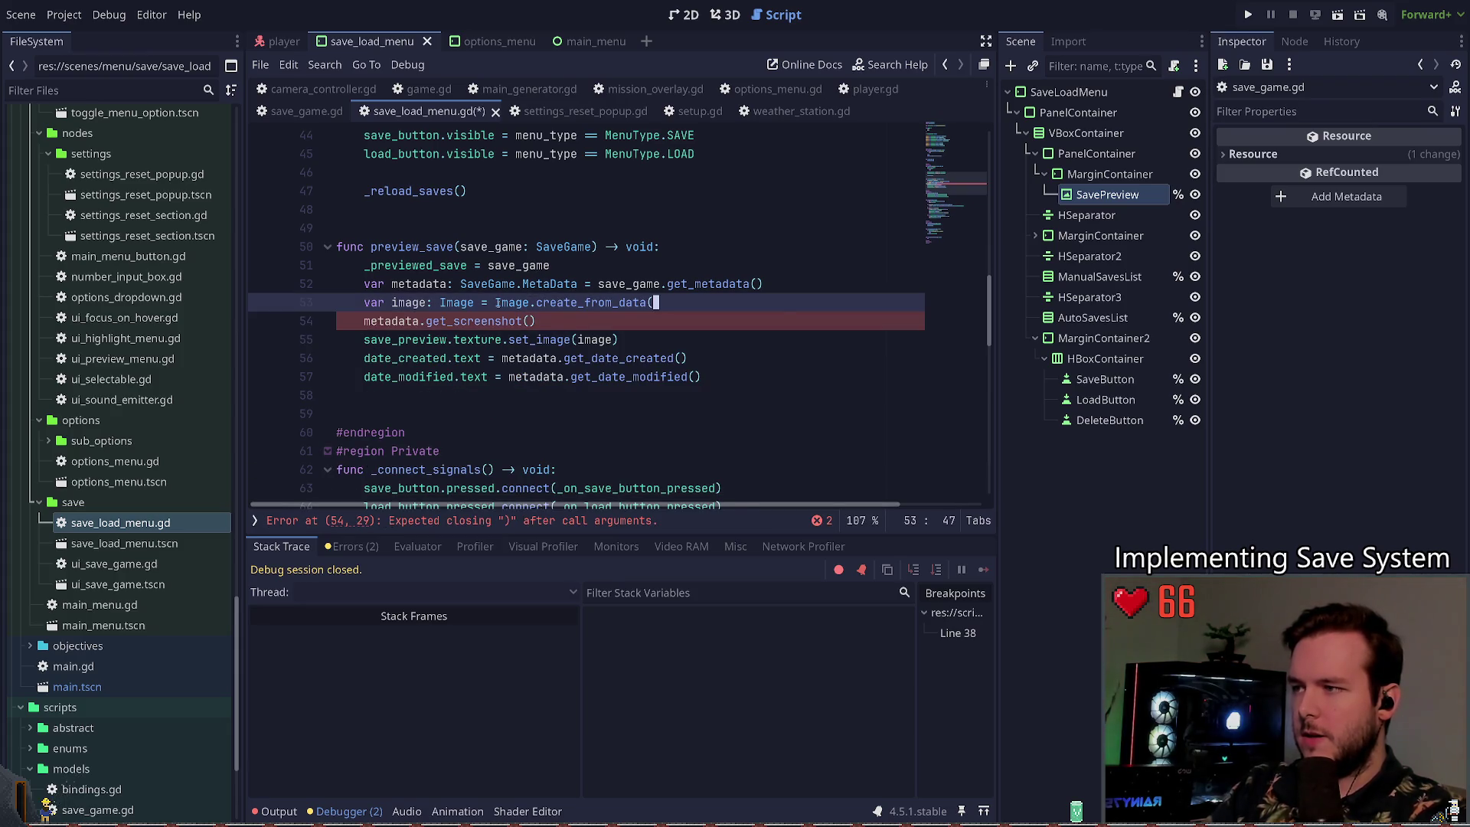
{"action": "key", "text": "ctrl+shift+k"}
{"action": "key", "text": "ctrl+shift+k"}
Step: Change set_image(image) to set_image(metadata.get_screenshot())
{"action": "key", "text": "End"}
{"action": "key", "text": "Left"}
{"action": "key", "text": "BackSpace"}
{"action": "key", "text": "BackSpace"}
{"action": "key", "text": "BackSpace"}
{"action": "type", "text": "metadata."}
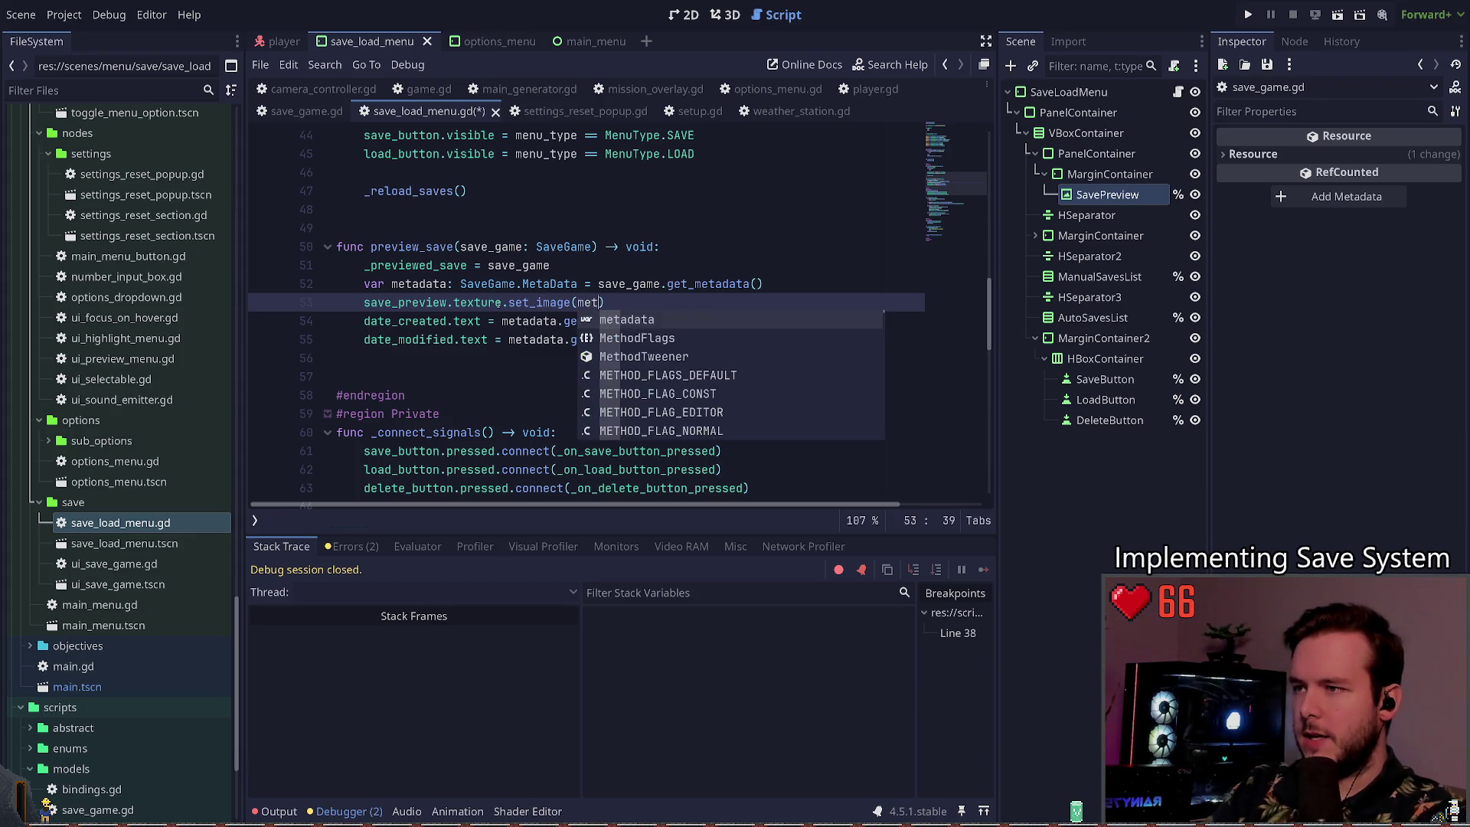
{"action": "type", "text": "get_sc"}
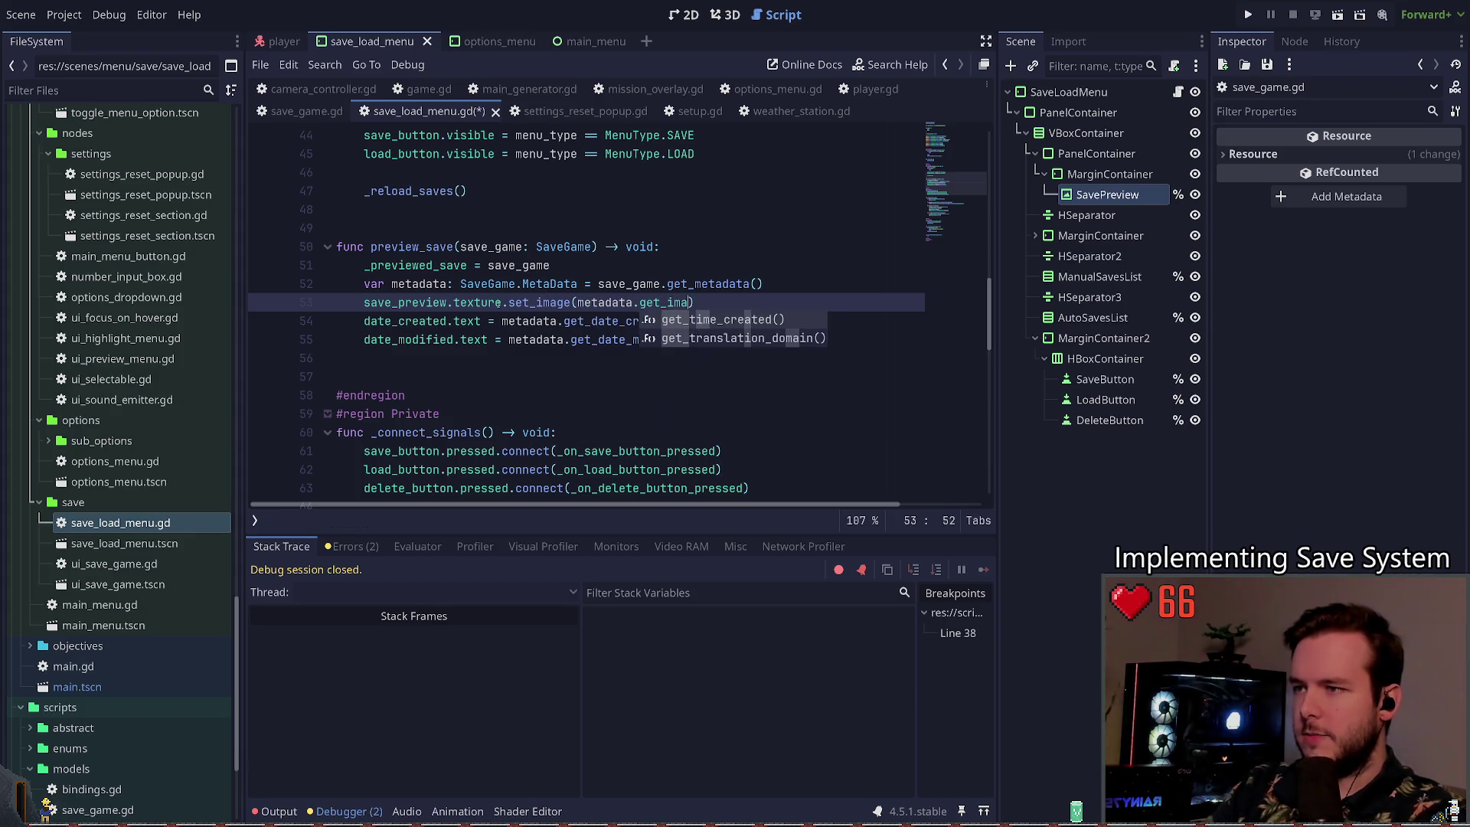
{"action": "key", "text": "Return"}
Step: Save the script and launch the game again
{"action": "left_click", "coordinate": [499, 302]}
{"action": "key", "text": "ctrl+s"}
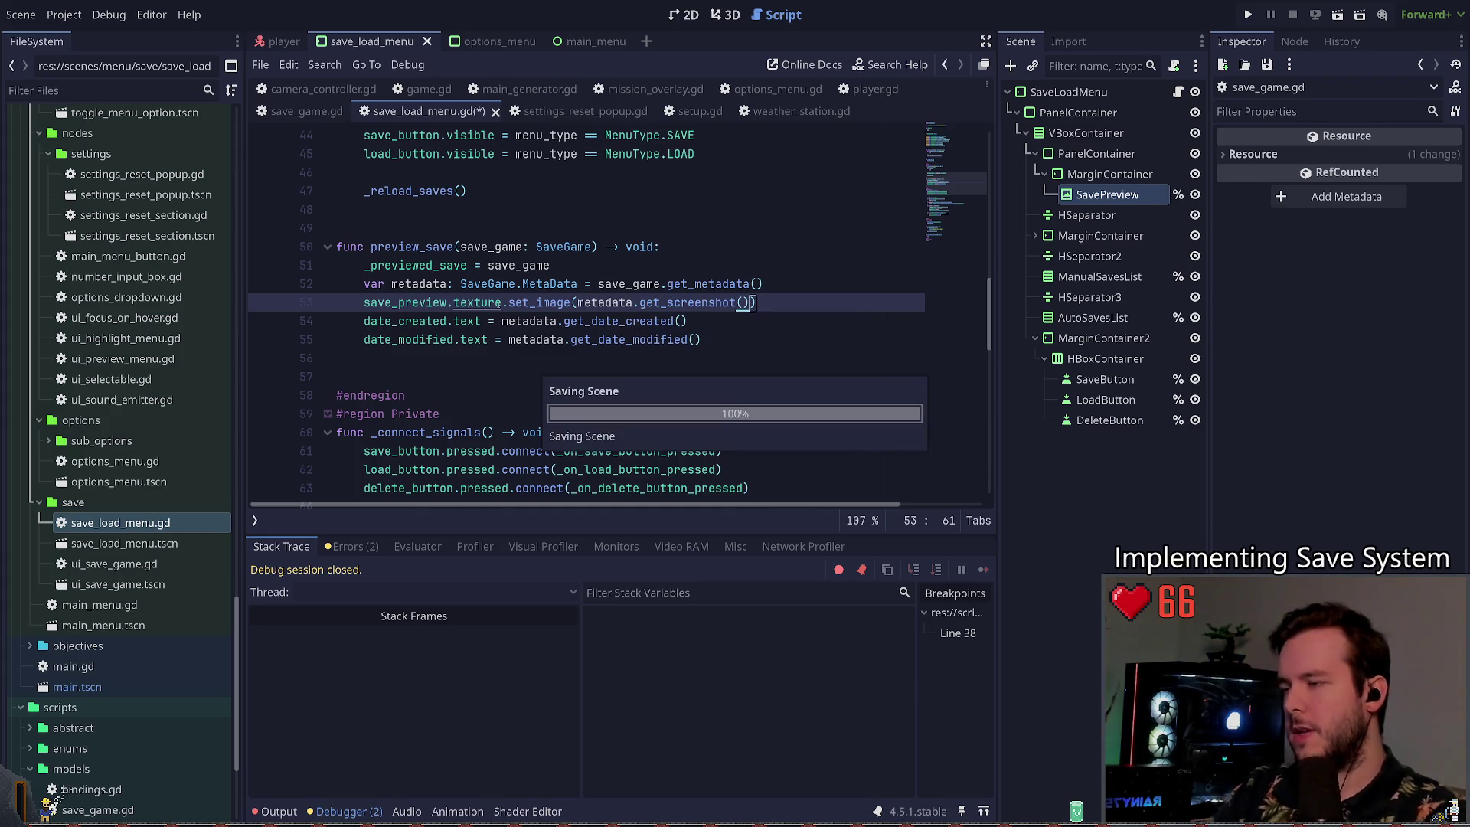
{"action": "key", "text": "F5"}
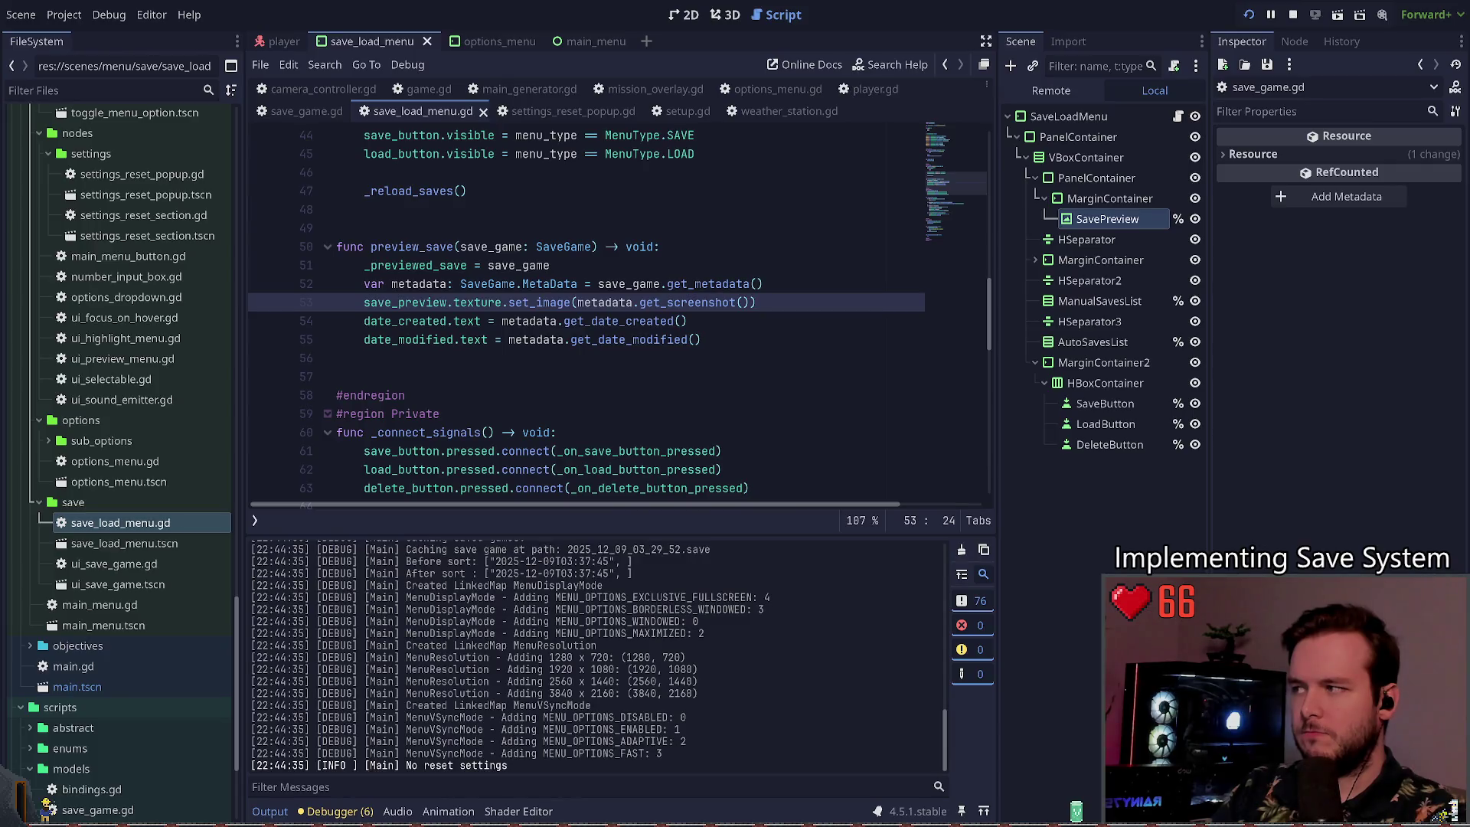
Step: In the running game, open the pause menu's Save panel to check the preview, then stop the game
{"action": "key", "text": "Escape"}
{"action": "left_click", "coordinate": [93, 345]}
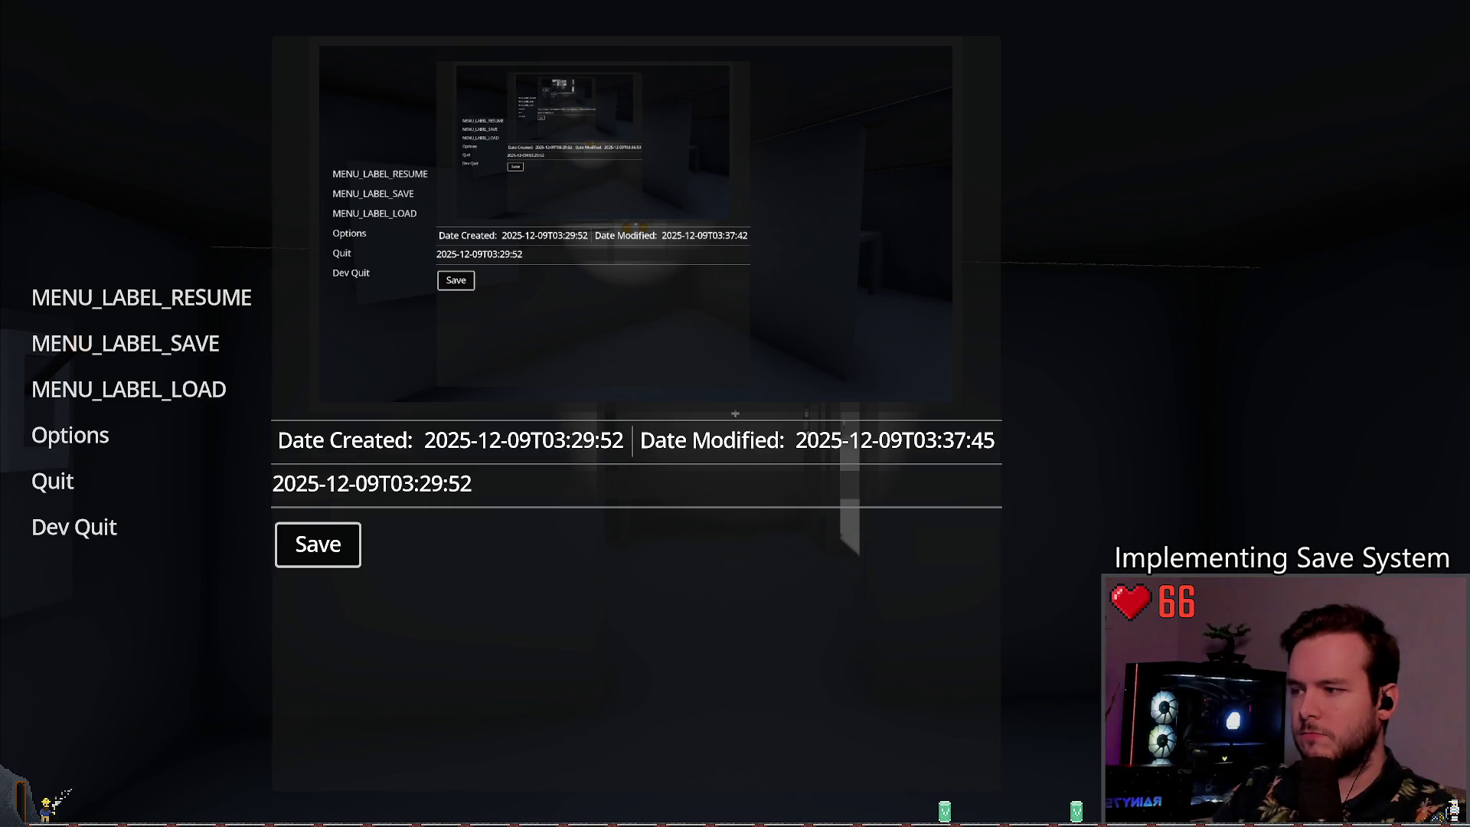
{"action": "key", "text": "F8"}
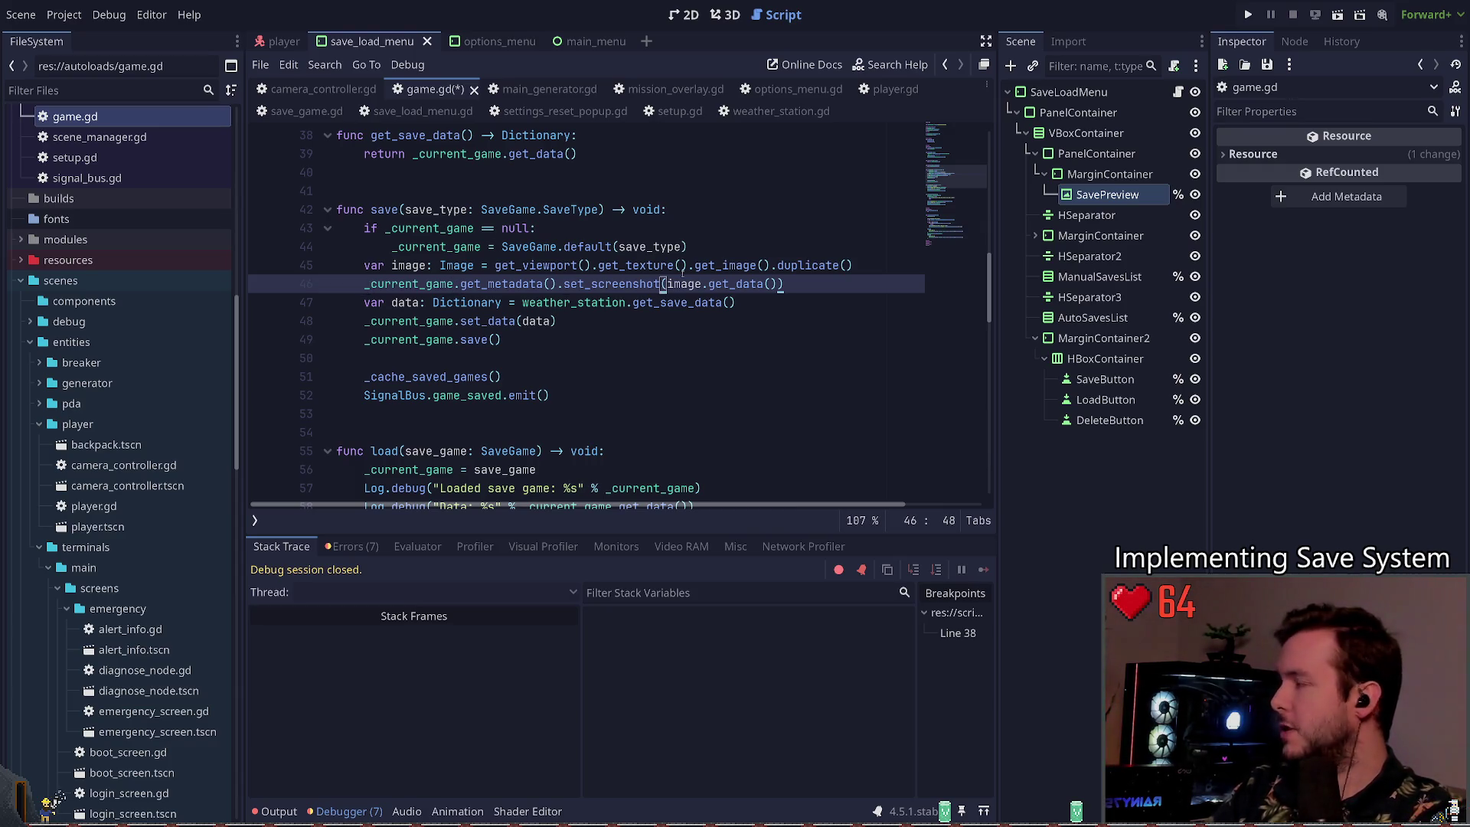
Step: Replace set_screenshot(image.get_data()) with set_screenshot_from_image(image) in save() and save game.gd
{"action": "type", "text": "_from"}
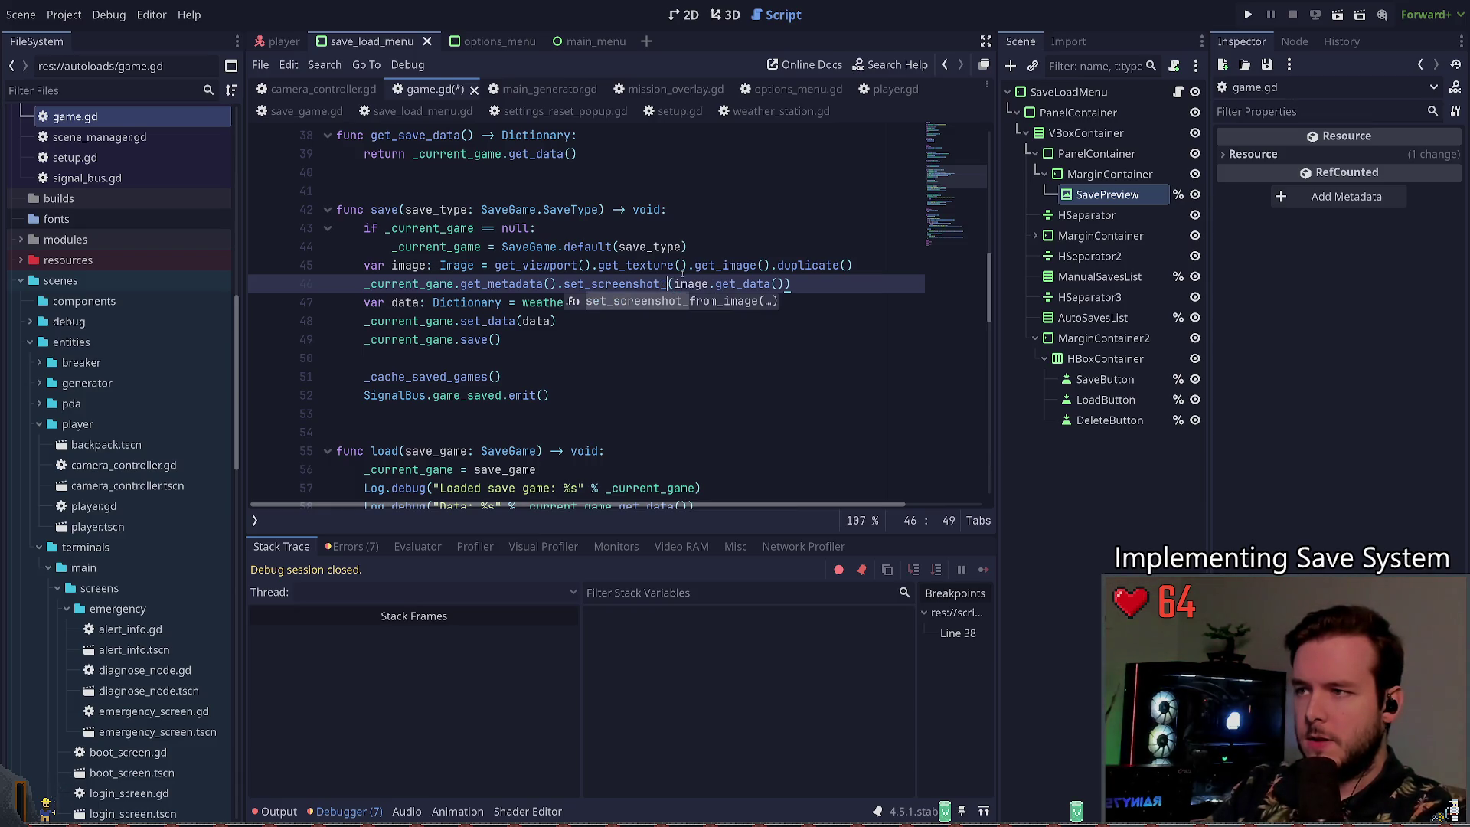
{"action": "key", "text": "Return"}
{"action": "key", "text": "ctrl+Right"}
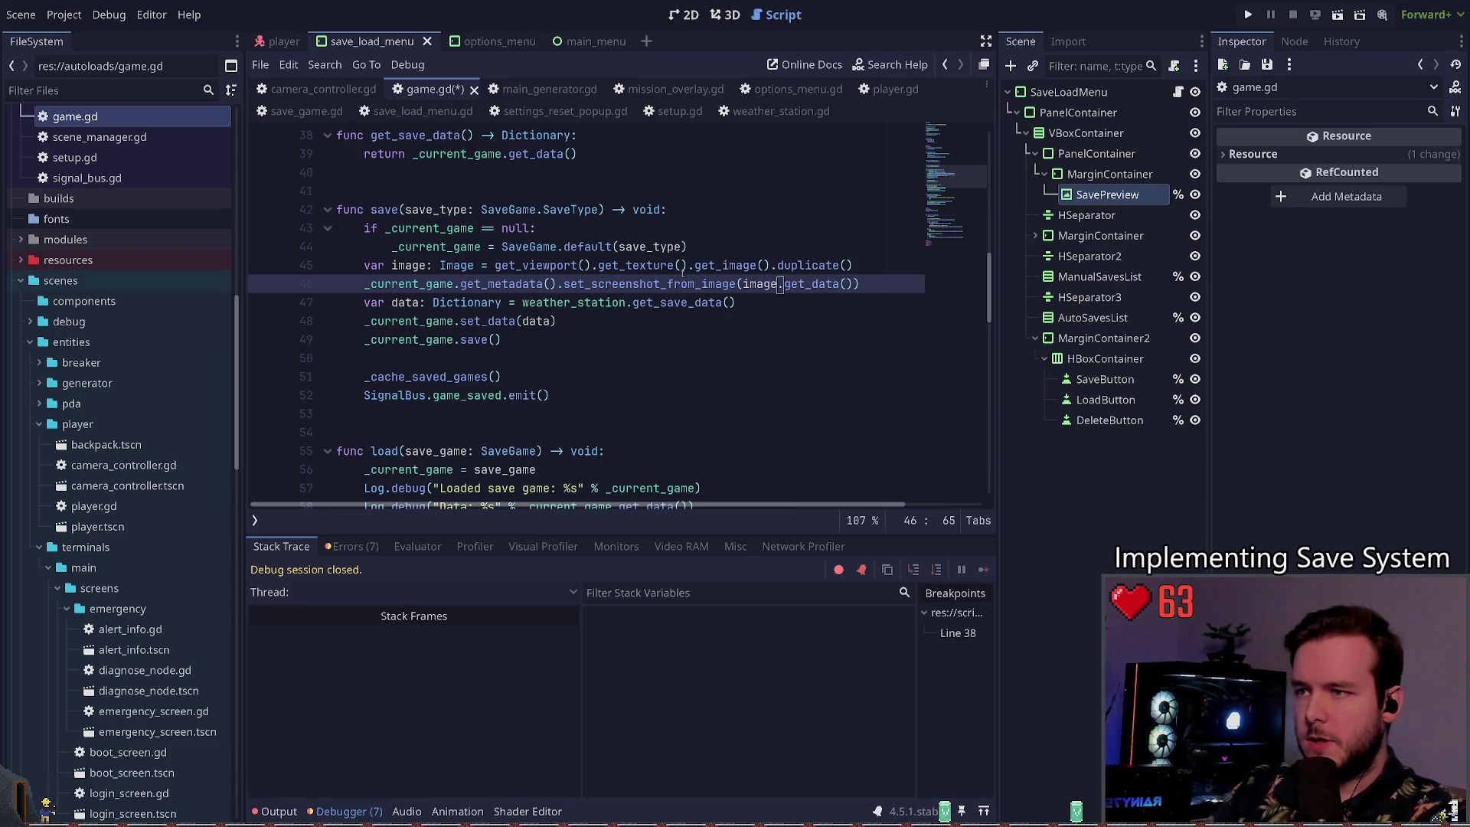
{"action": "key", "text": "ctrl+s"}
{"action": "key", "text": "Home"}
{"action": "key", "text": "ctrl+Right"}
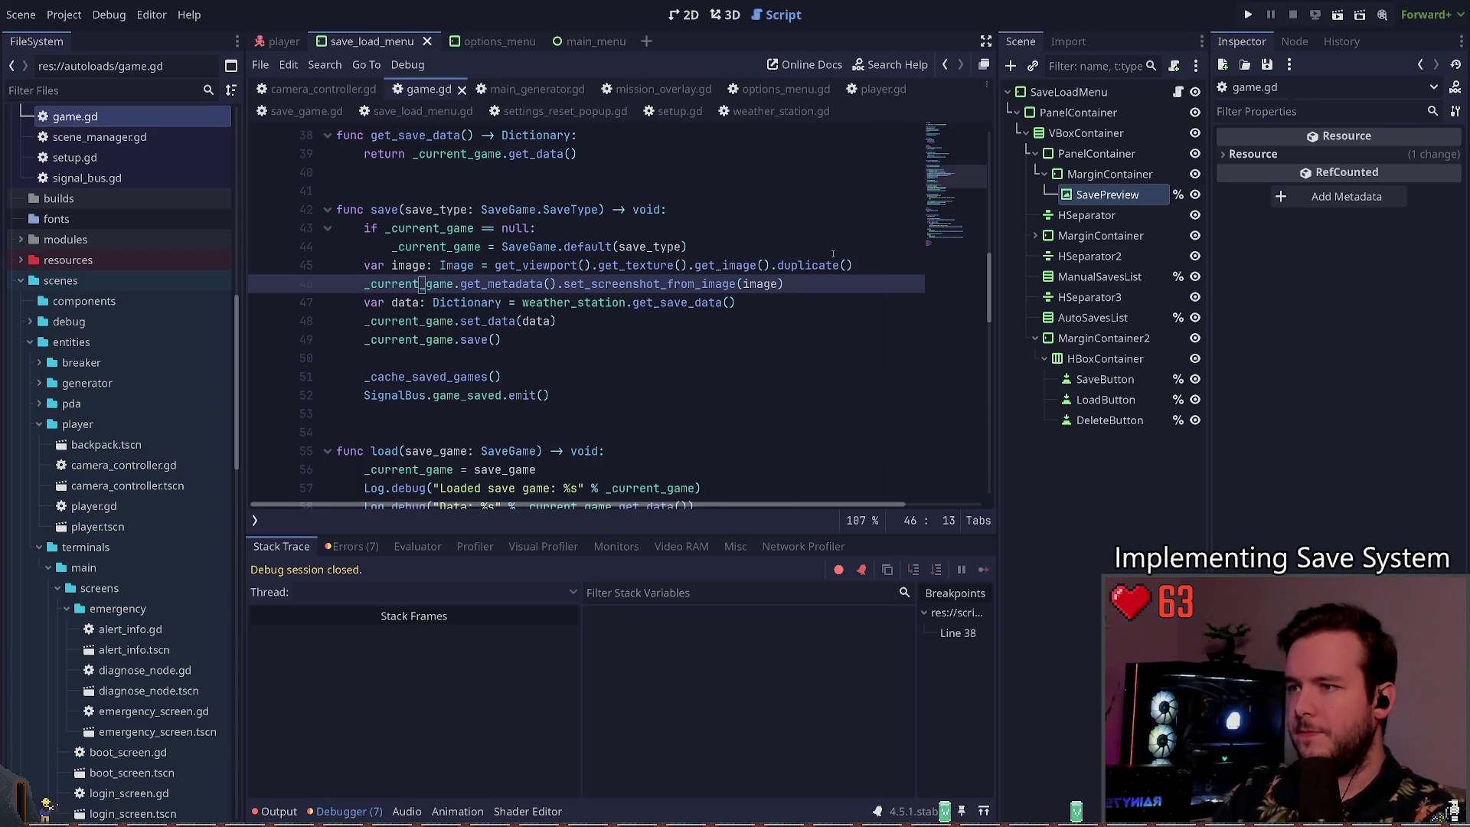
Step: Run the project, start the game, and bring up the pause menu
{"action": "key", "text": "F5"}
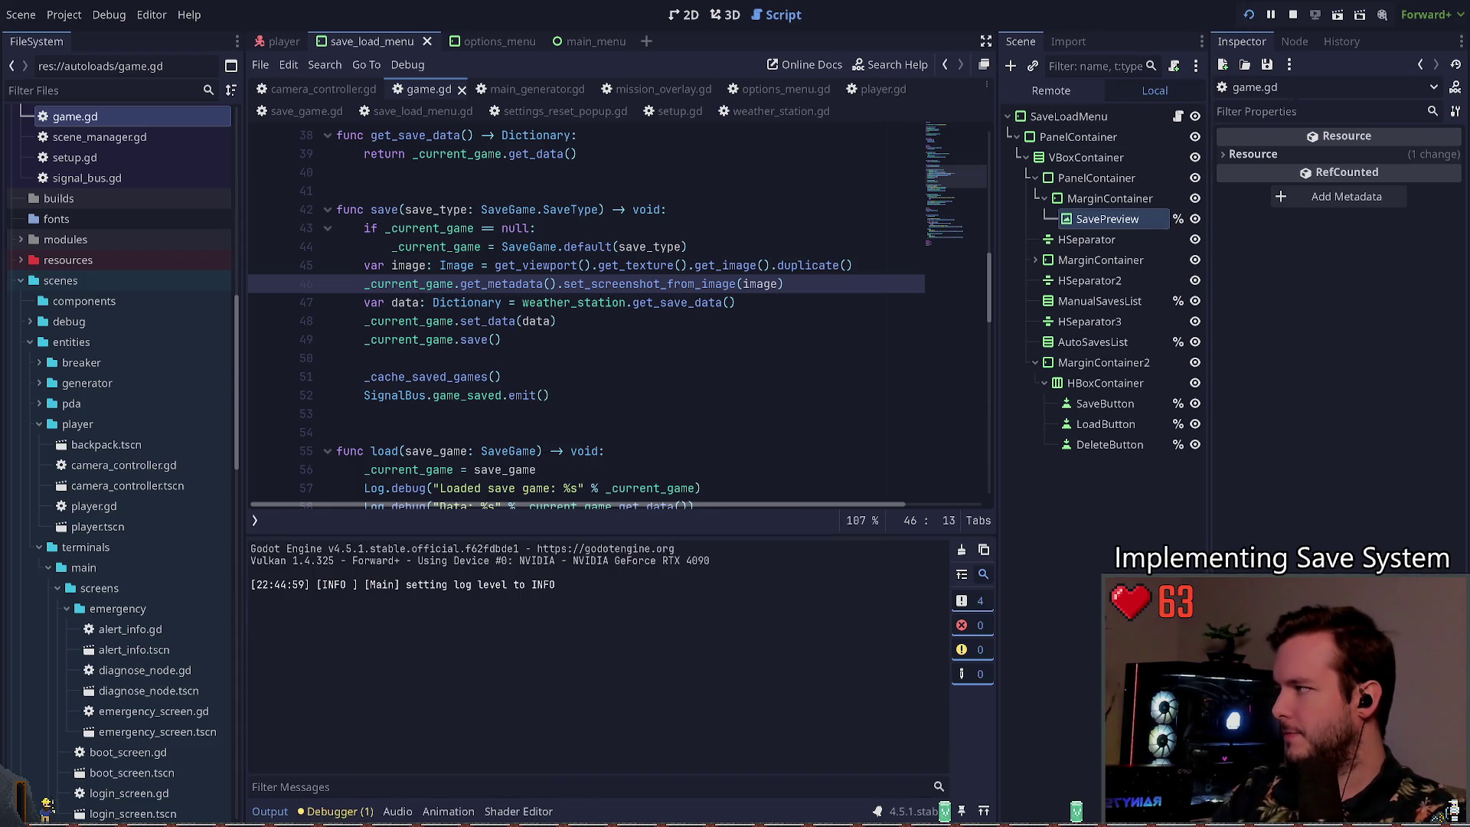
{"action": "key", "text": "Return"}
{"action": "key", "text": "Escape"}
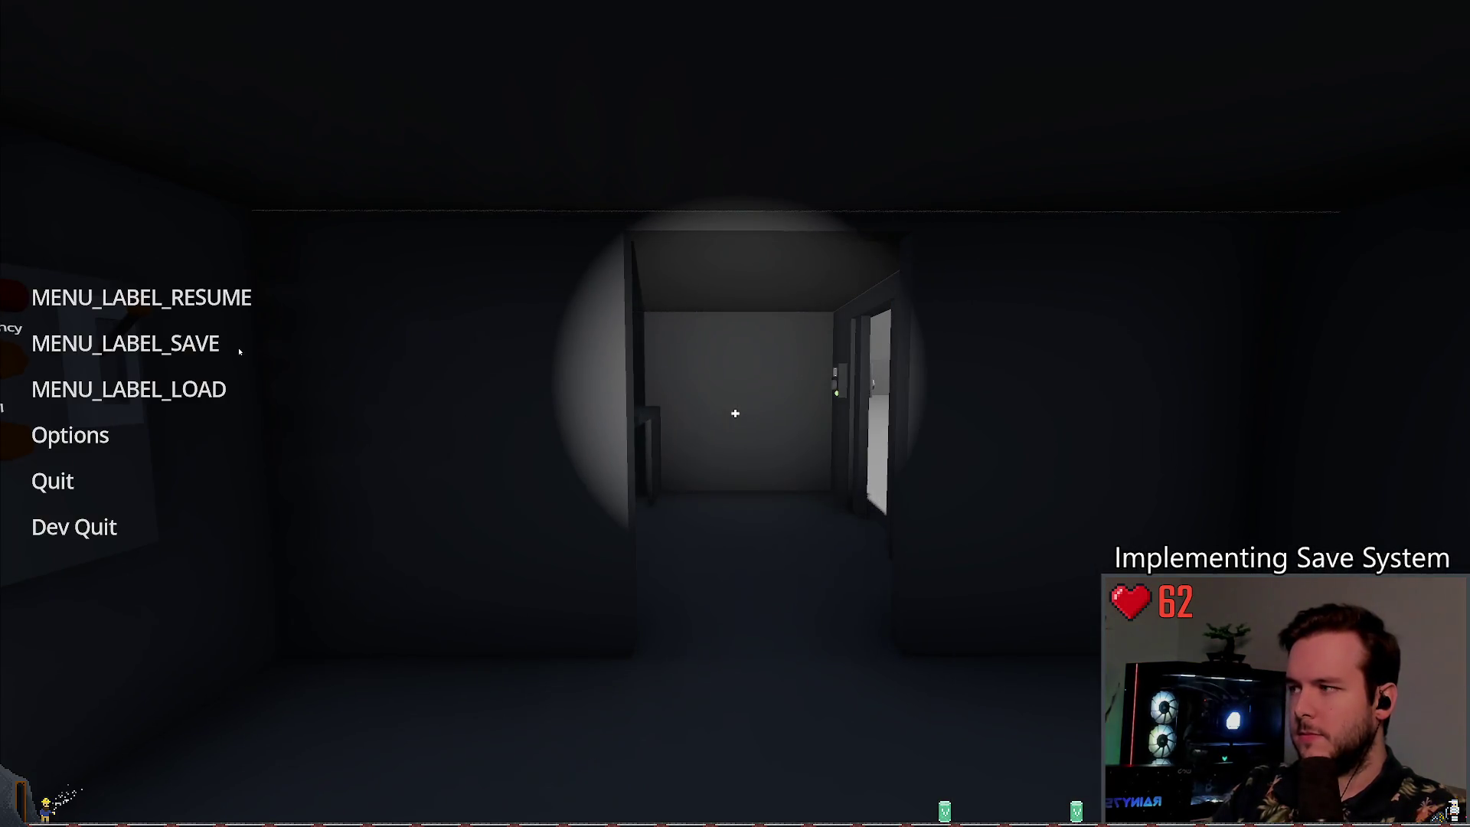
Step: Save the game to a slot from the pause menu and resume
{"action": "left_click", "coordinate": [138, 344]}
{"action": "left_click", "coordinate": [316, 542]}
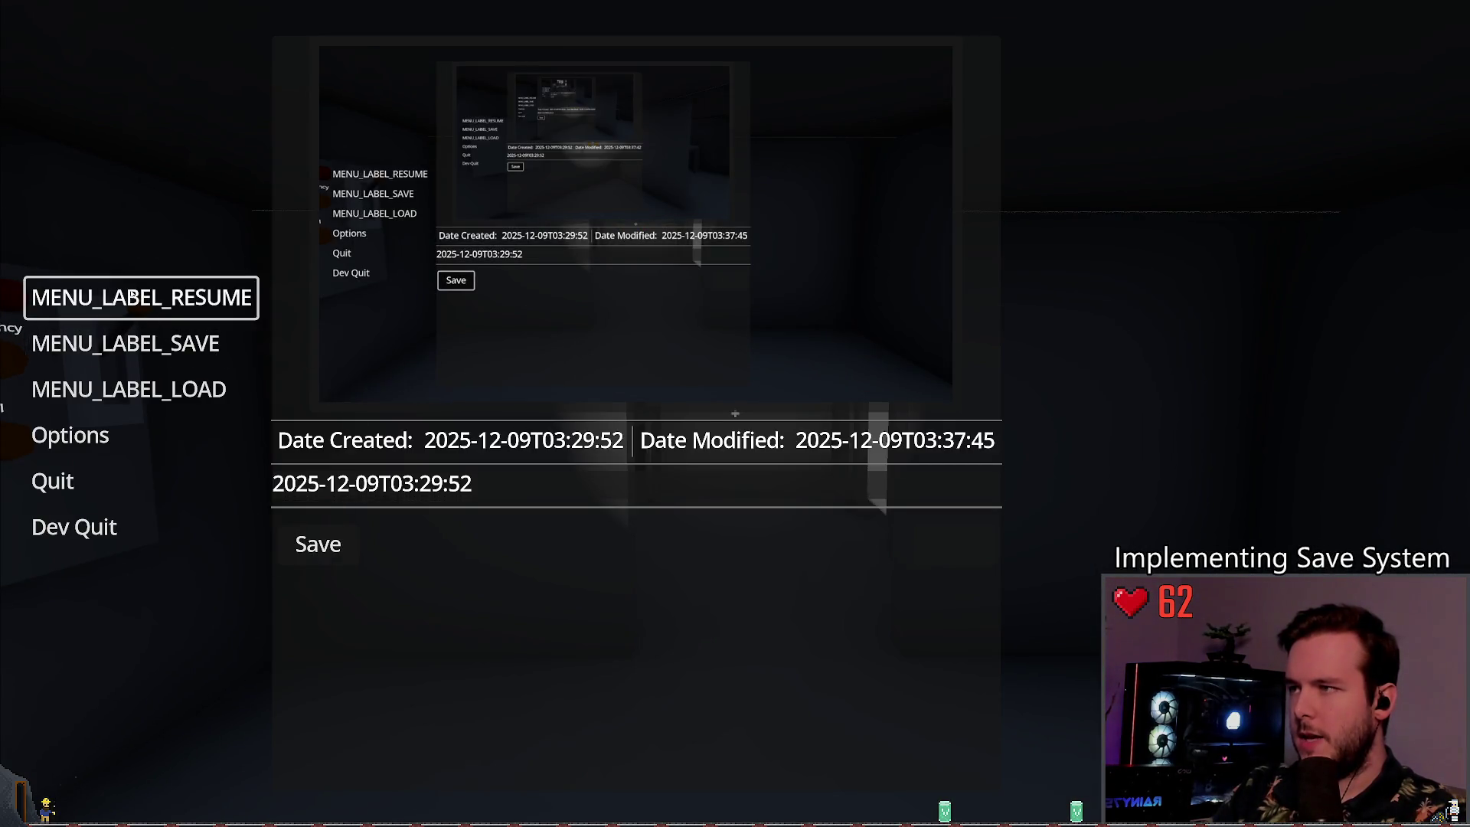
{"action": "left_click", "coordinate": [132, 296]}
Step: Load the 2025-12-09T03:29:52 save from the pause menu's Load panel
{"action": "key", "text": "Escape"}
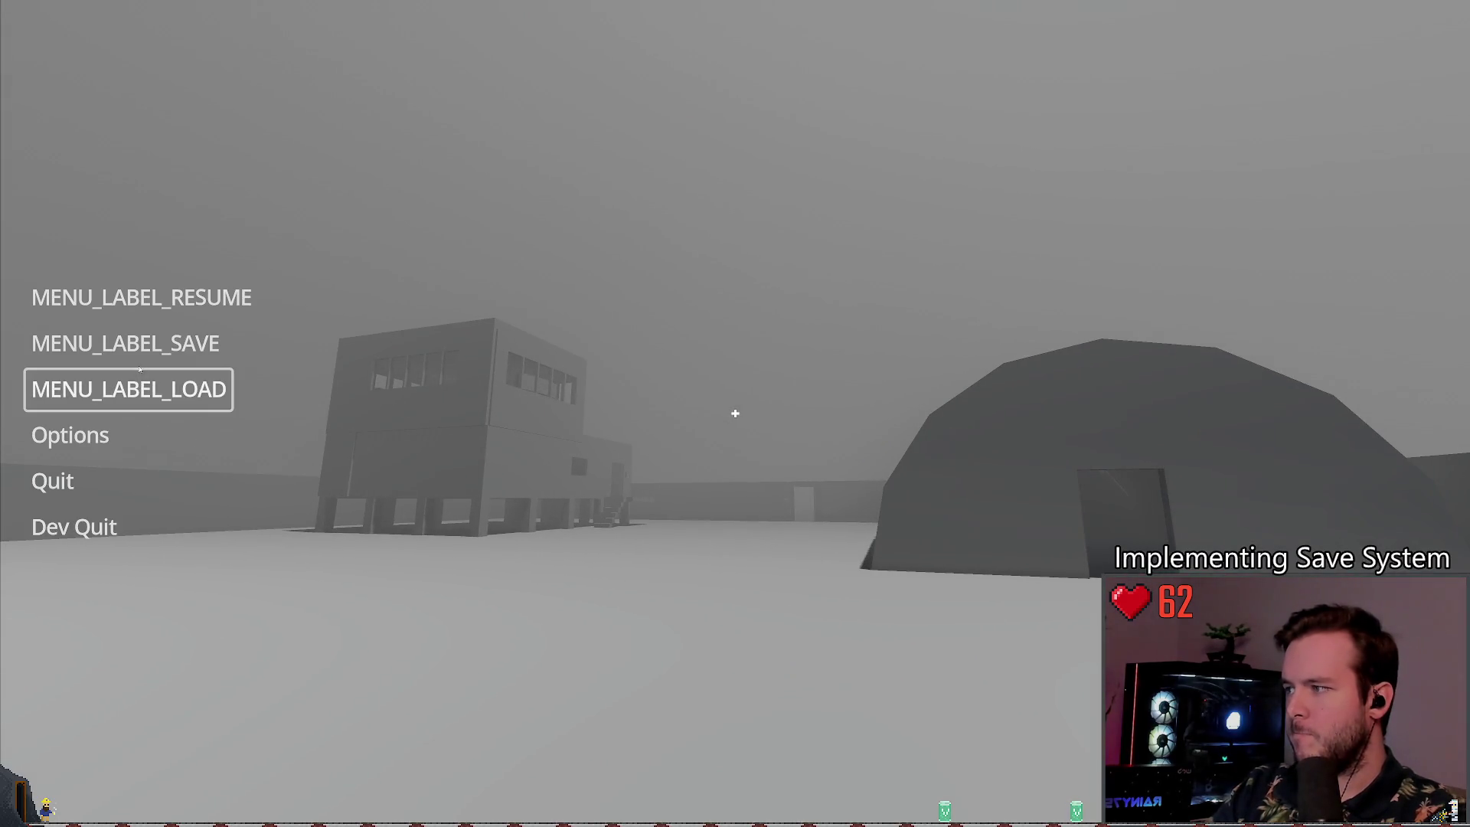
{"action": "left_click", "coordinate": [139, 375]}
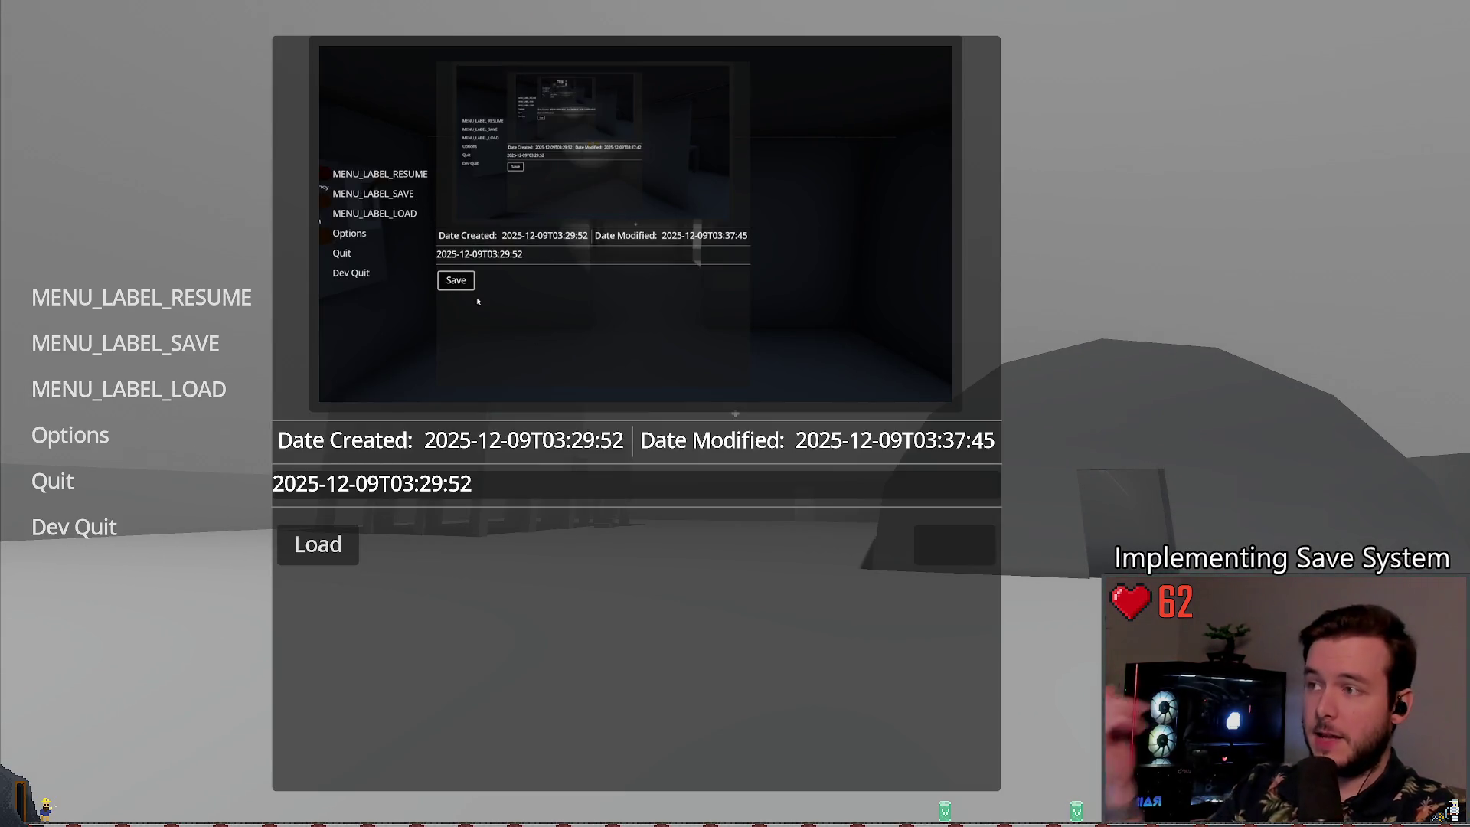
{"action": "left_click", "coordinate": [399, 483]}
{"action": "left_click", "coordinate": [336, 555]}
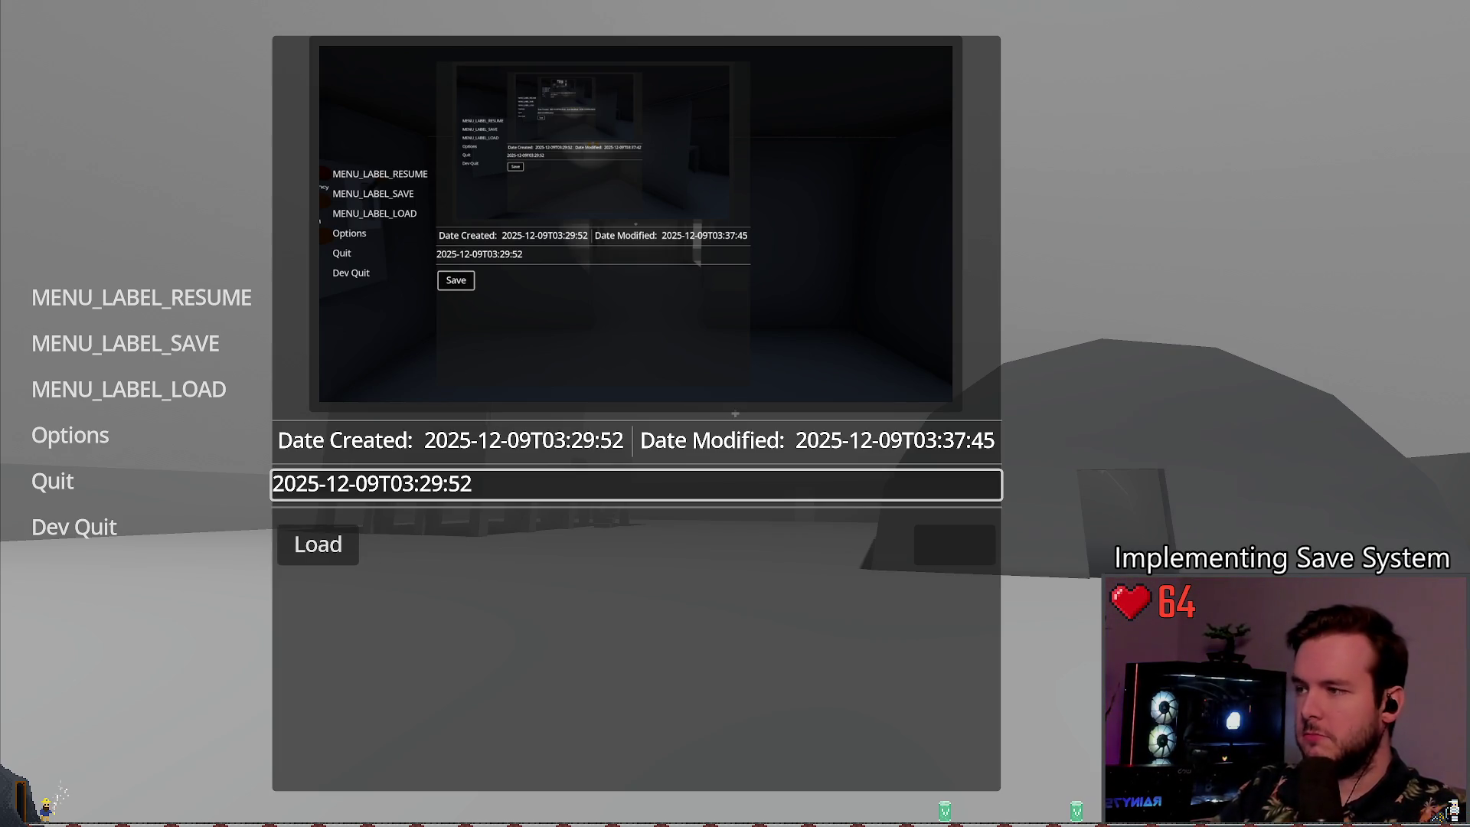
{"action": "left_click", "coordinate": [165, 404]}
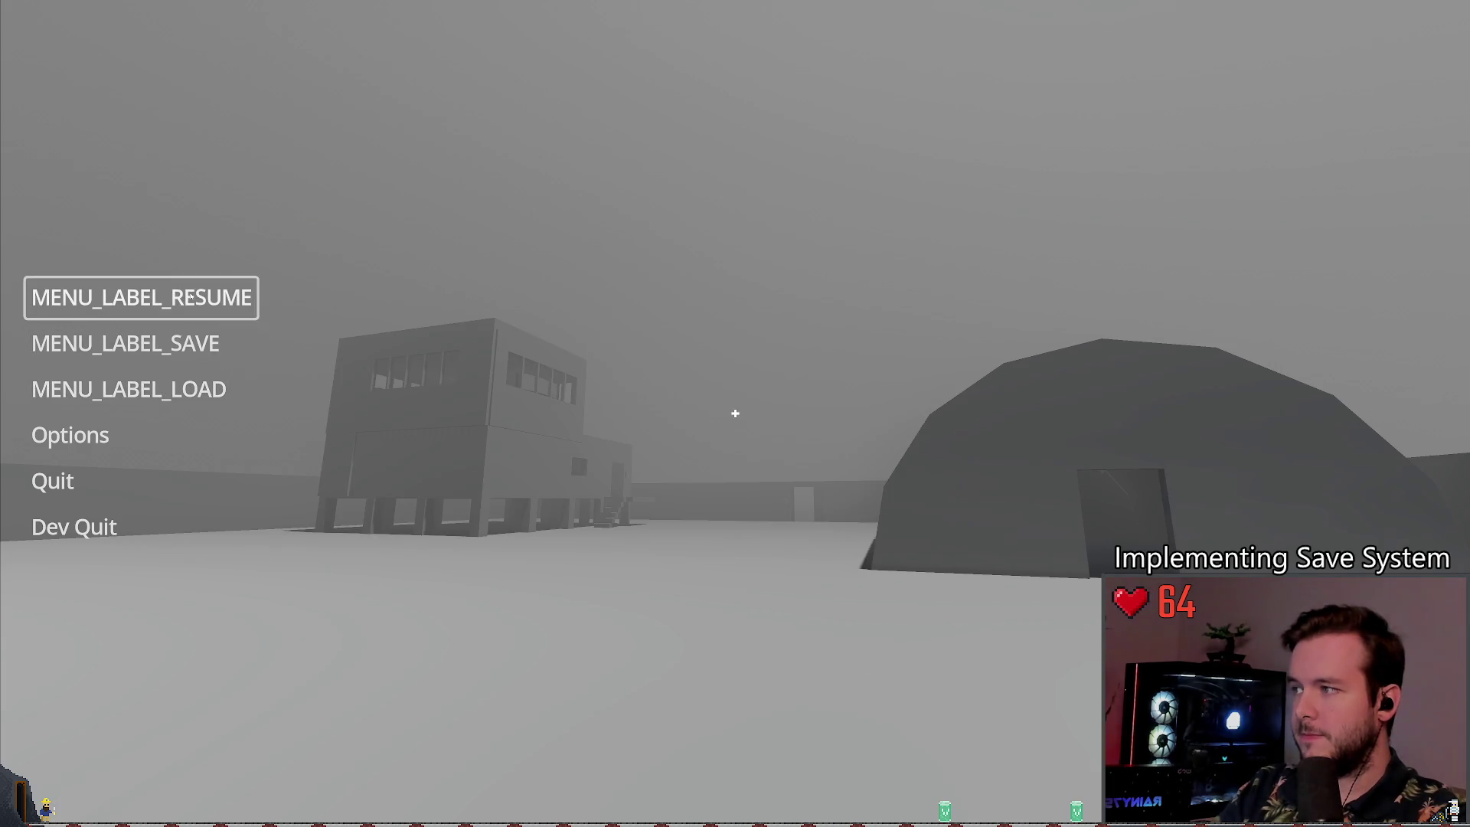
{"action": "left_click", "coordinate": [166, 406]}
{"action": "left_click", "coordinate": [318, 544]}
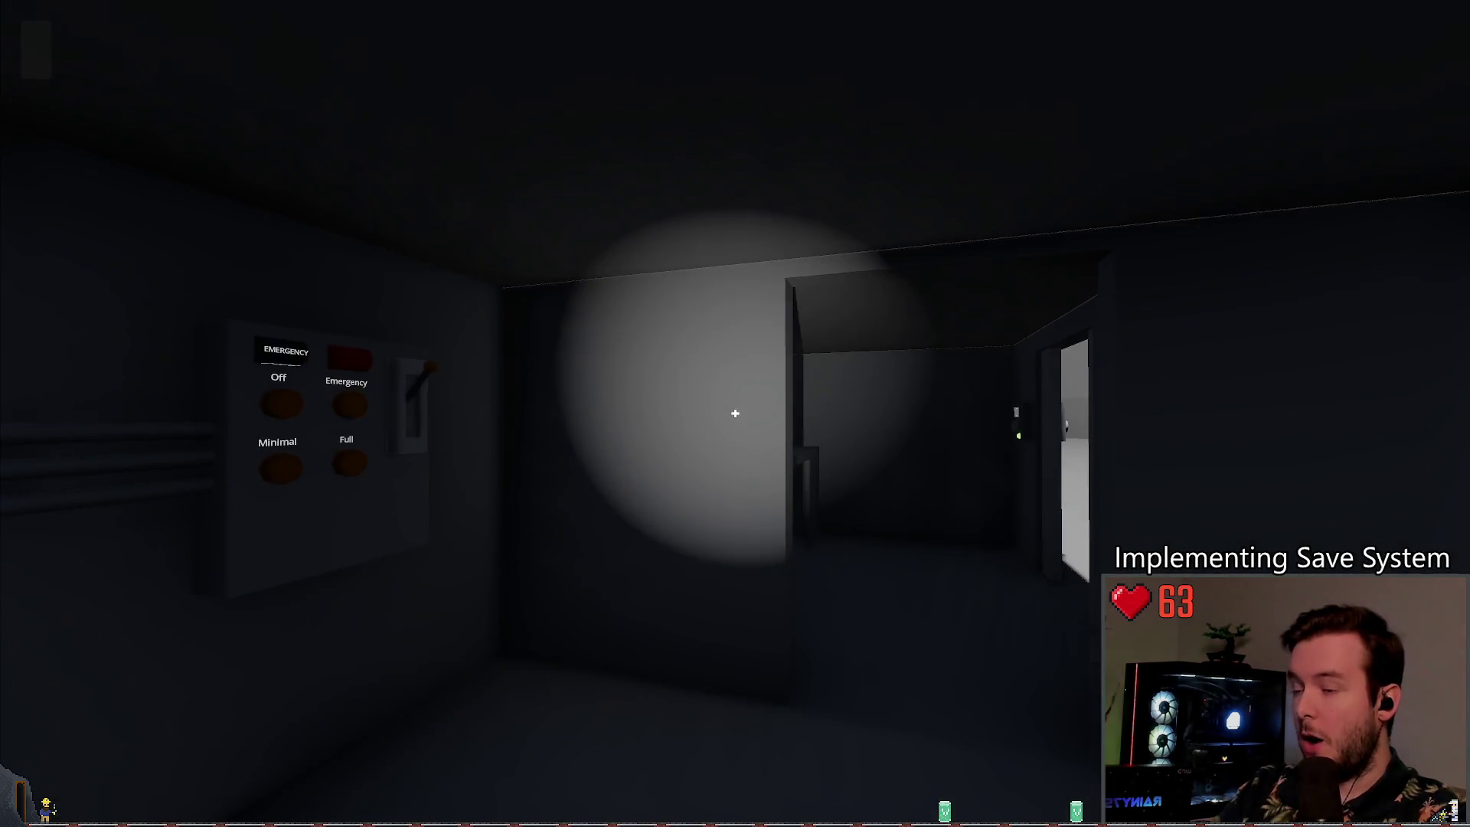
Step: Load the same save again from the pause menu, then reopen the pause menu
{"action": "key", "text": "Escape"}
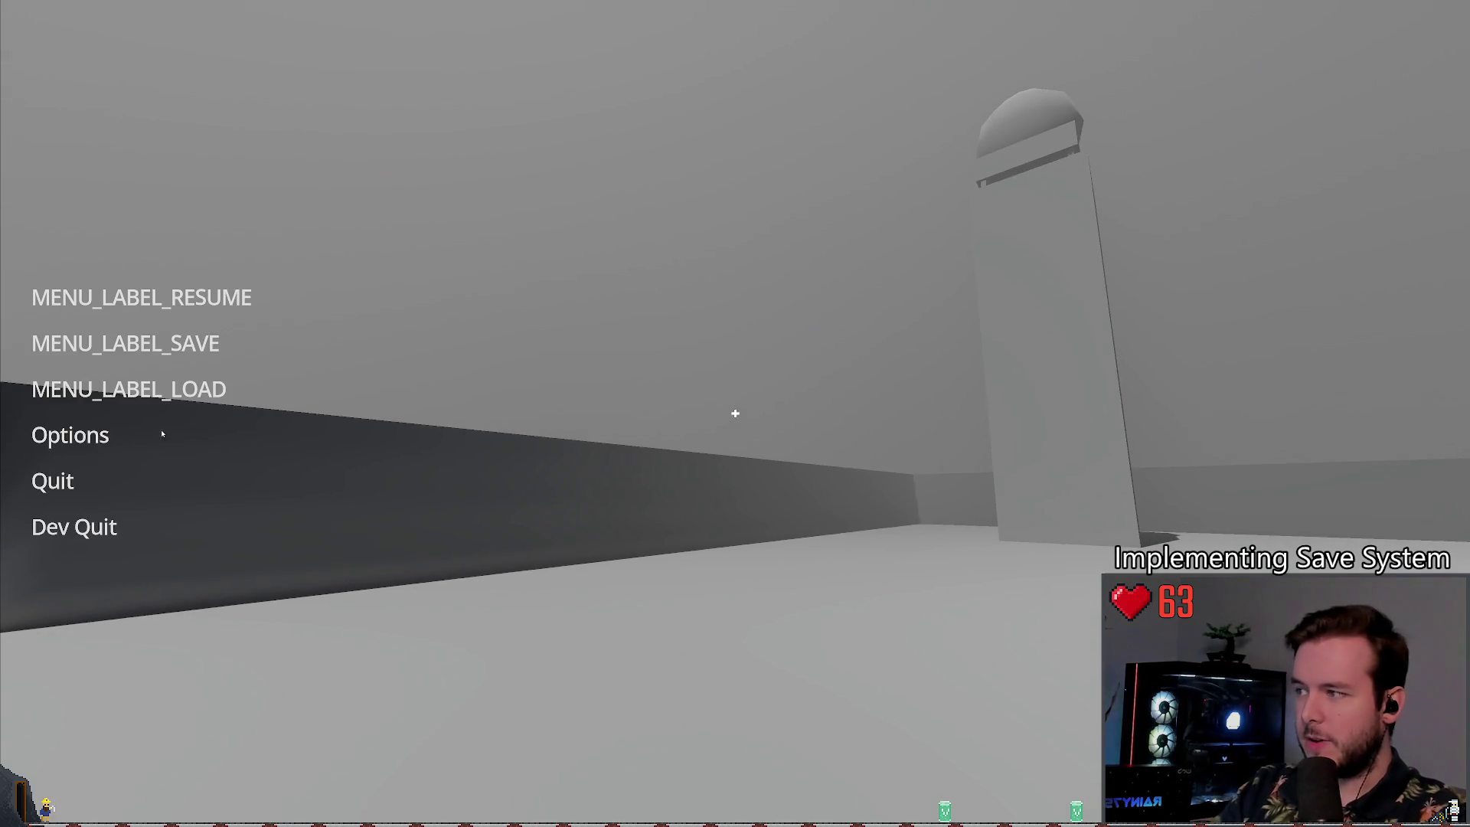
{"action": "left_click", "coordinate": [129, 389]}
{"action": "left_click", "coordinate": [317, 545]}
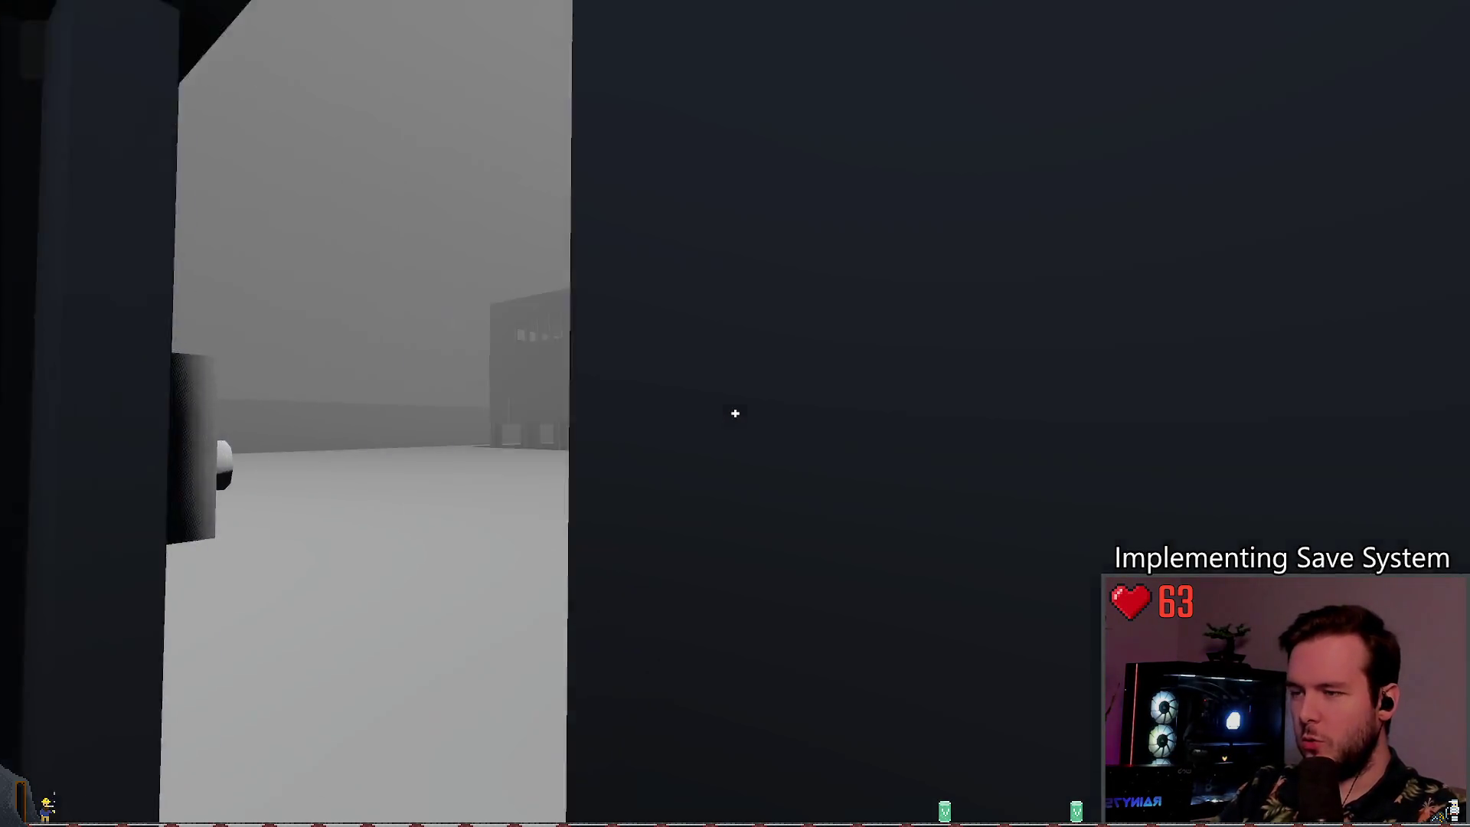
{"action": "key", "text": "Escape"}
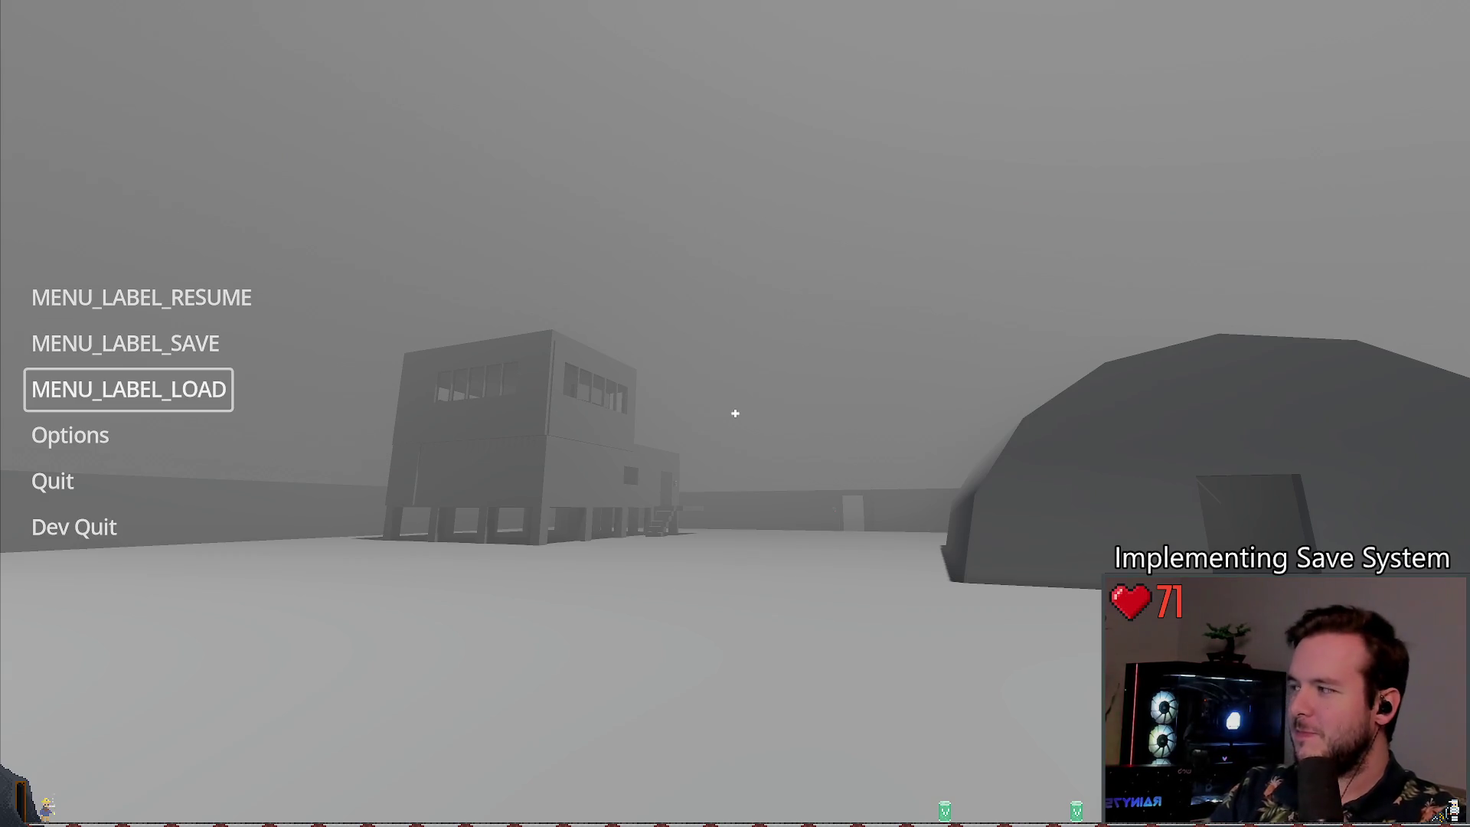
Step: Resume the game and toggle the pause menu open and closed several times
{"action": "key", "text": "Return"}
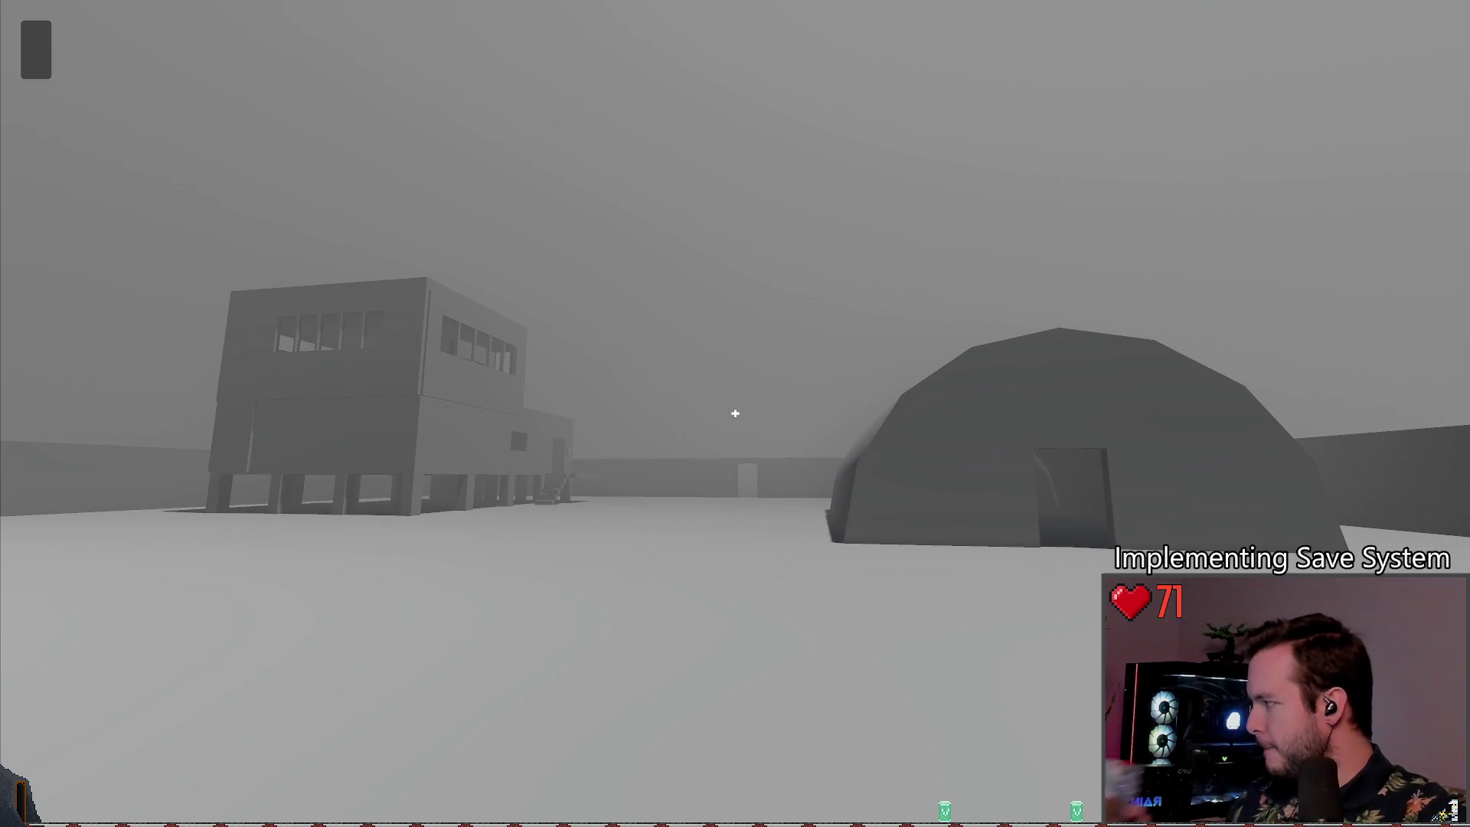
{"action": "key", "text": "Escape"}
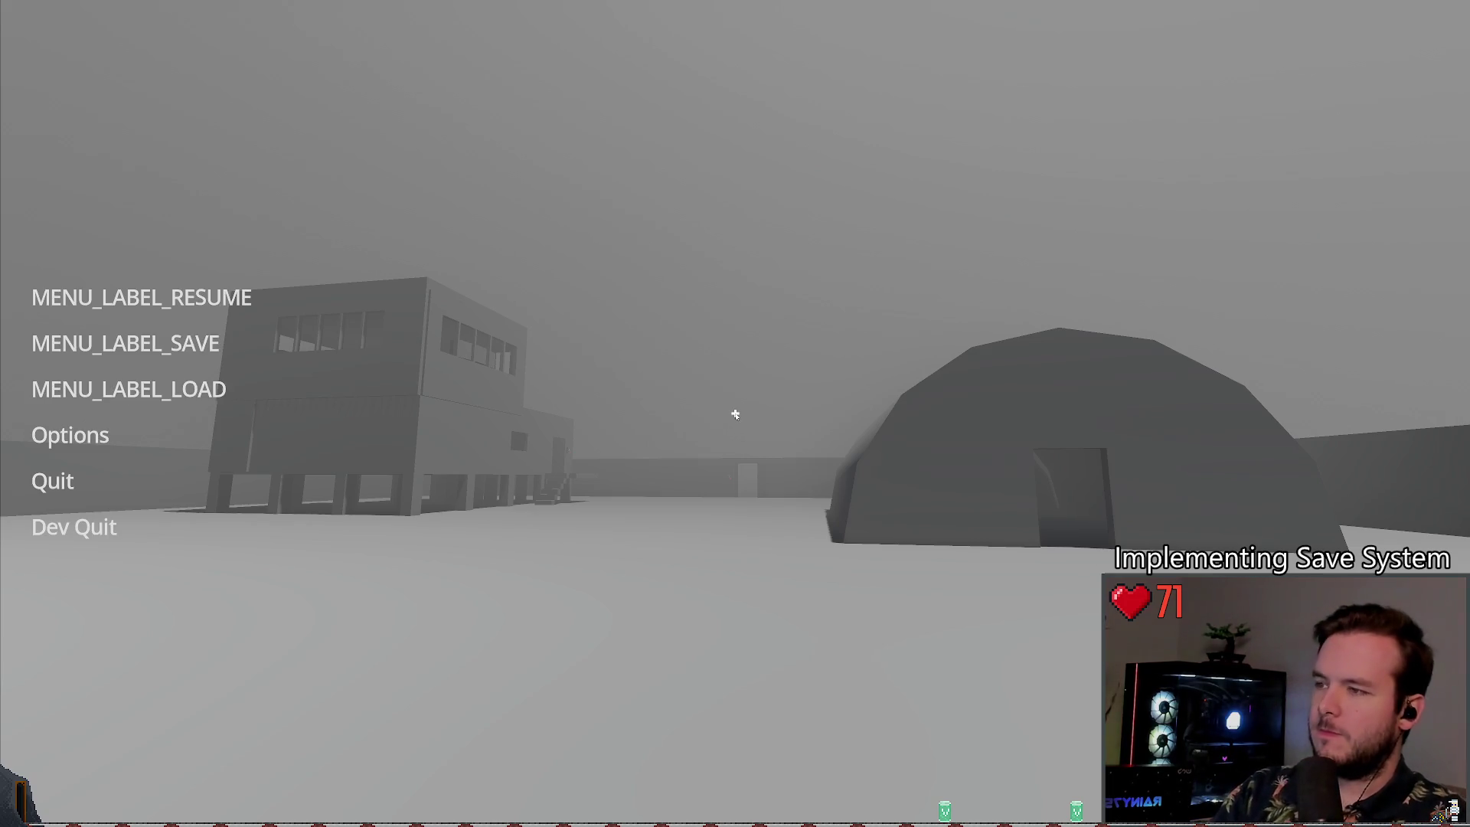
{"action": "left_click", "coordinate": [142, 297]}
{"action": "key", "text": "Escape"}
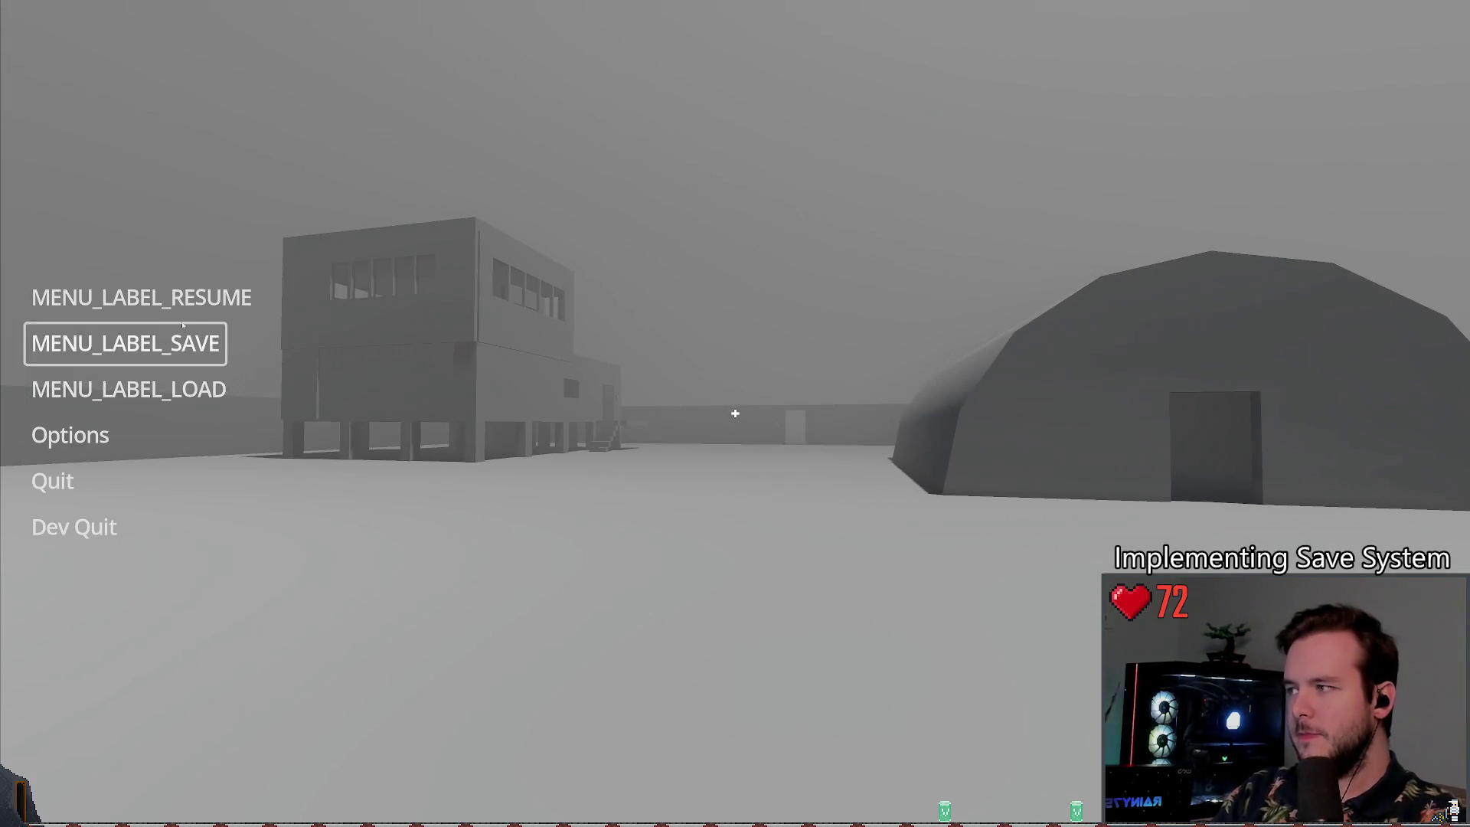
{"action": "left_click", "coordinate": [125, 343]}
{"action": "key", "text": "Escape"}
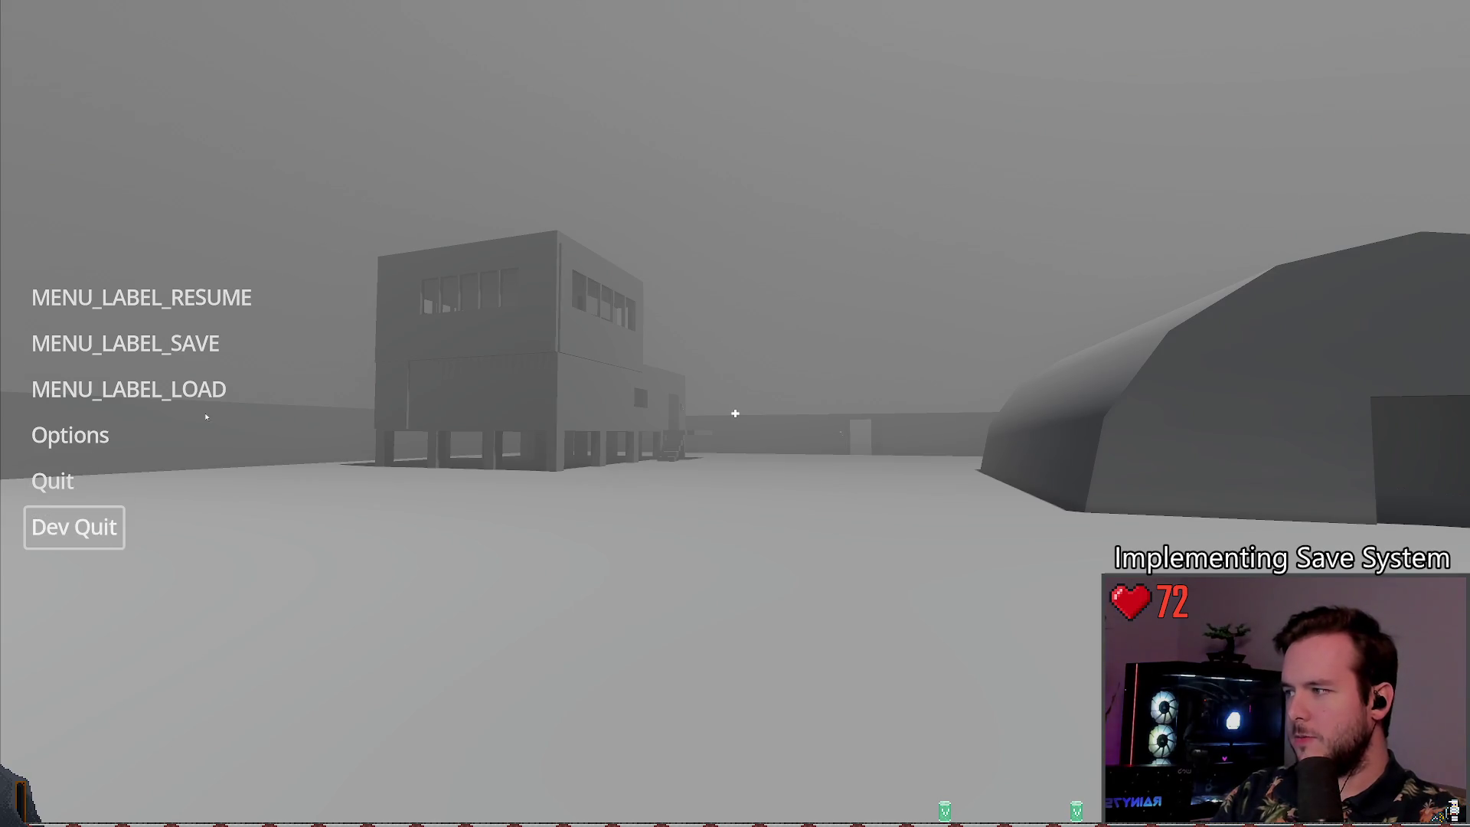
Step: Select the 2025-12-09T03:29:52 save in the Load panel, cancel with Escape, and Dev Quit
{"action": "left_click", "coordinate": [129, 389]}
{"action": "left_click", "coordinate": [410, 483]}
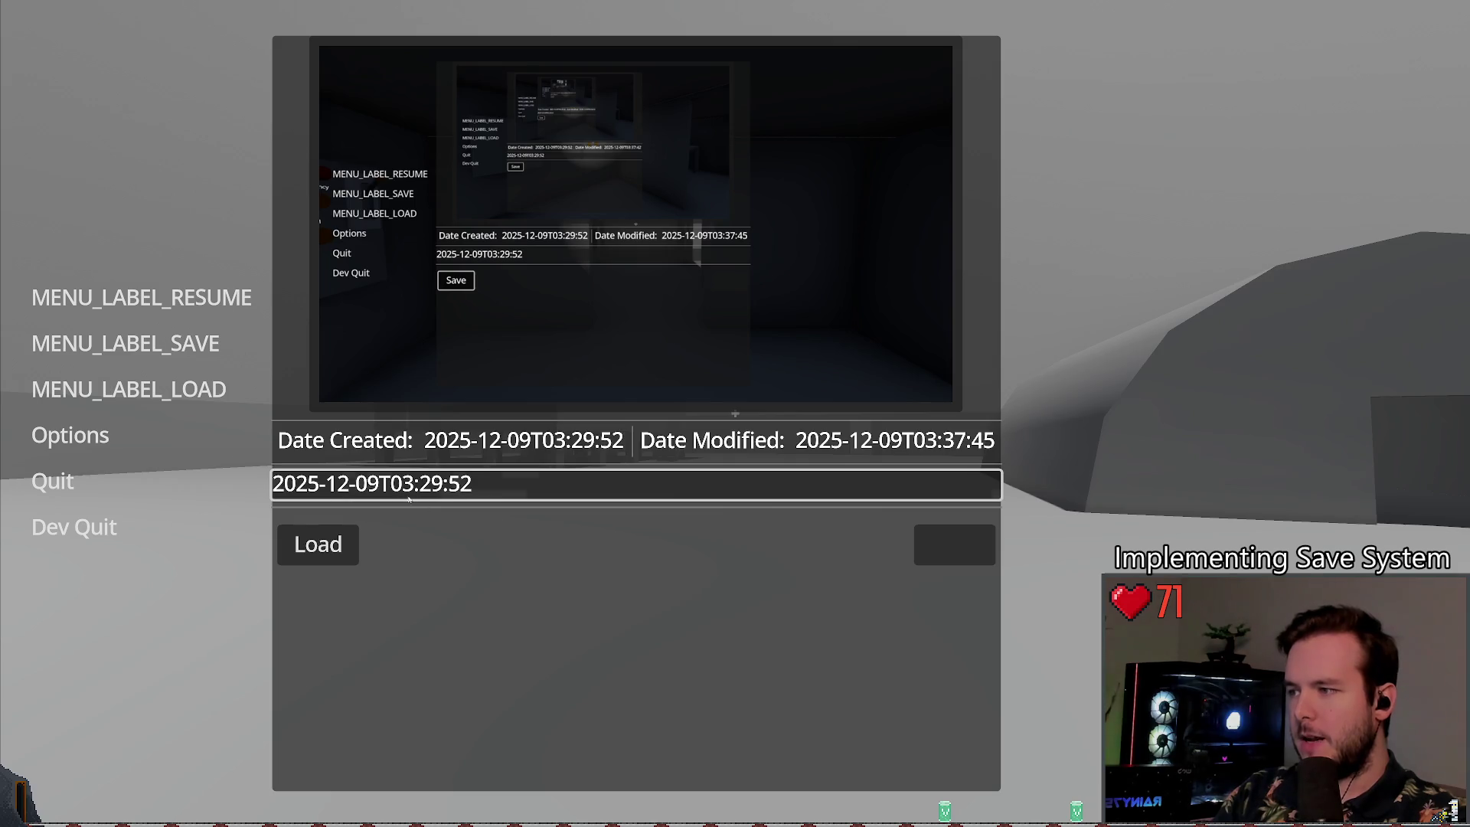
{"action": "key", "text": "Escape"}
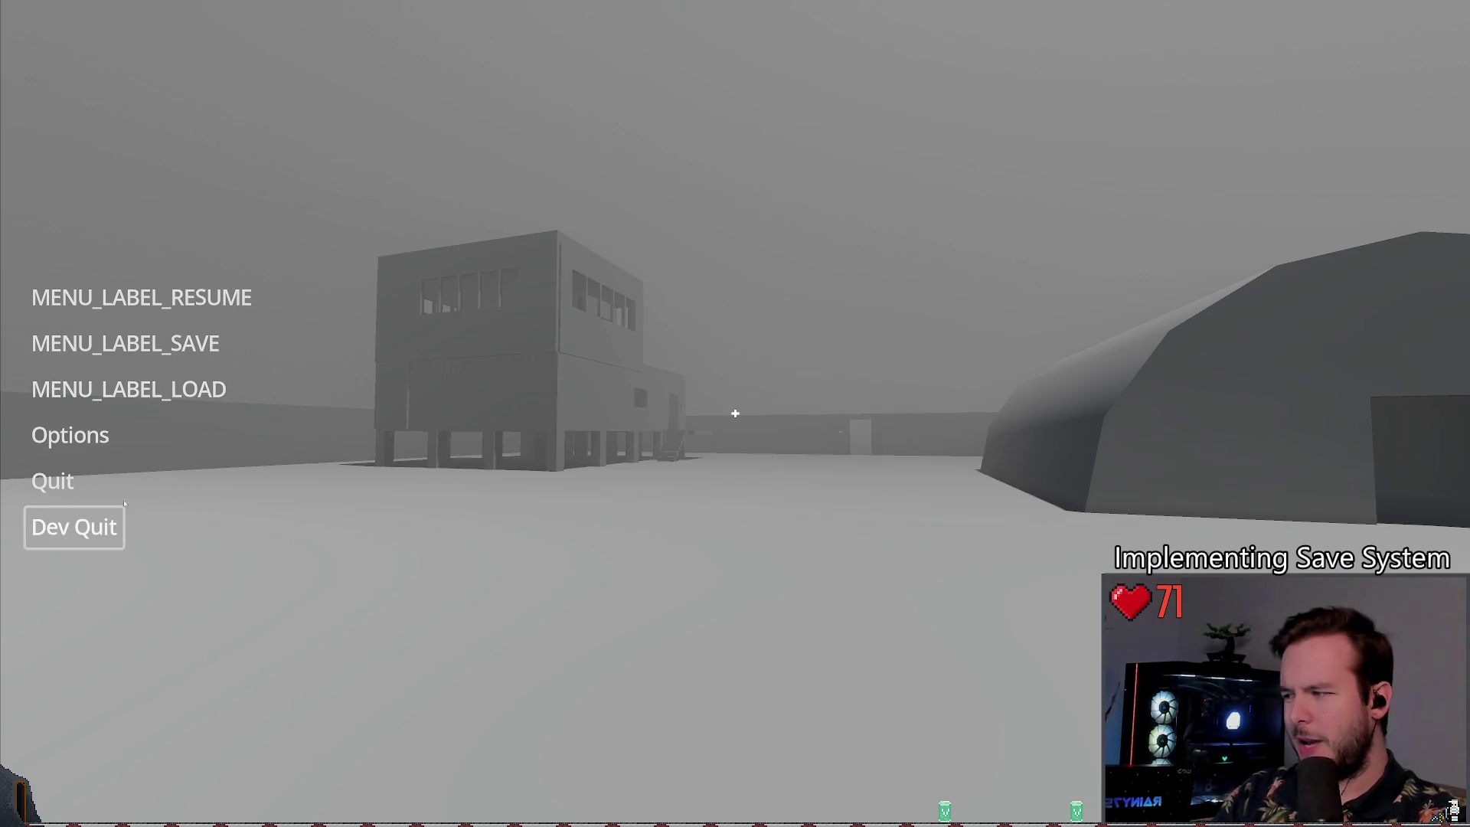
{"action": "left_click", "coordinate": [115, 517]}
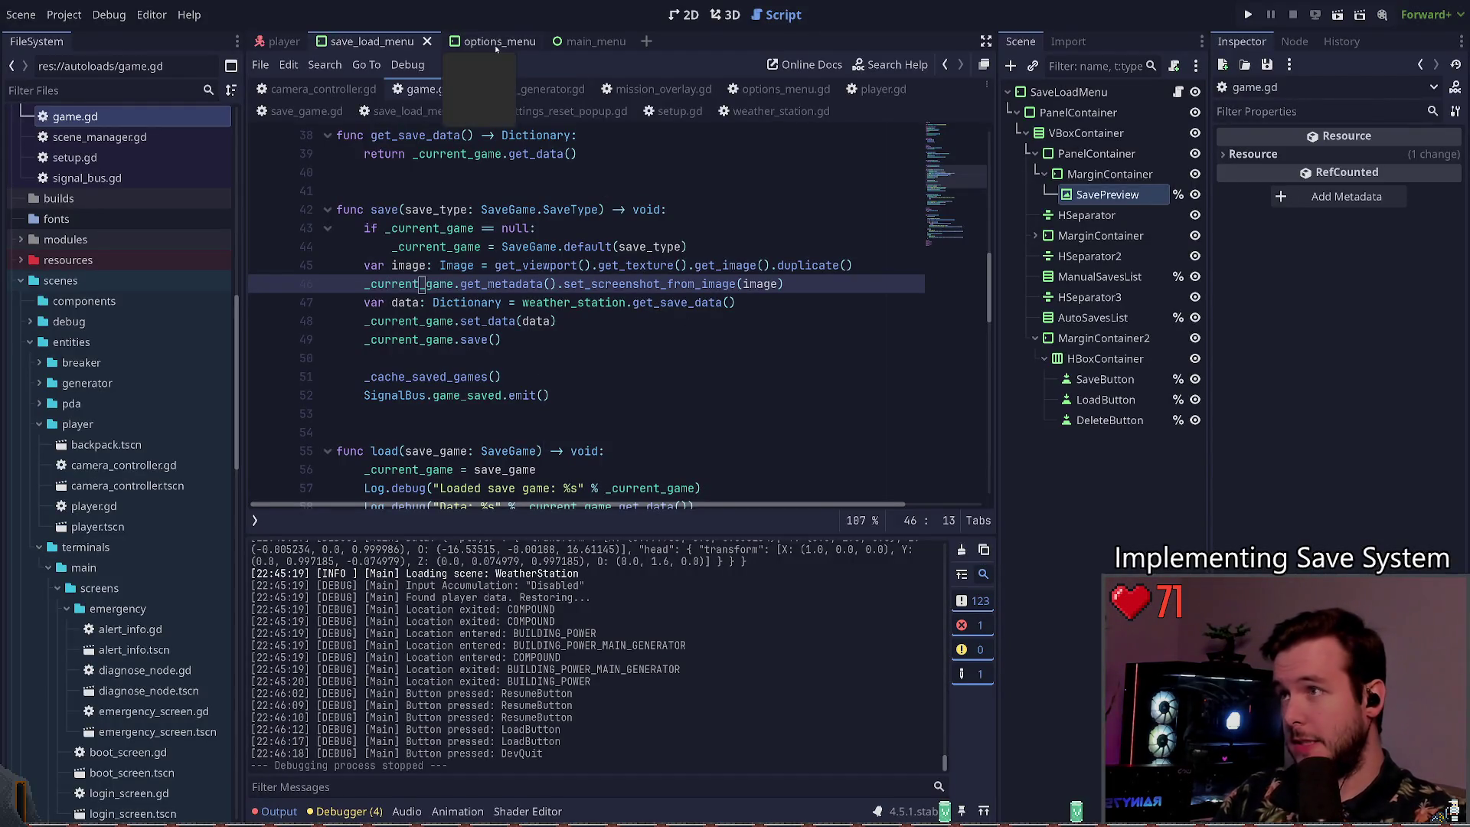
Step: View save_load_menu in 2D, zoom in, save, and select the Date Created label and SavePreview
{"action": "left_click", "coordinate": [683, 15]}
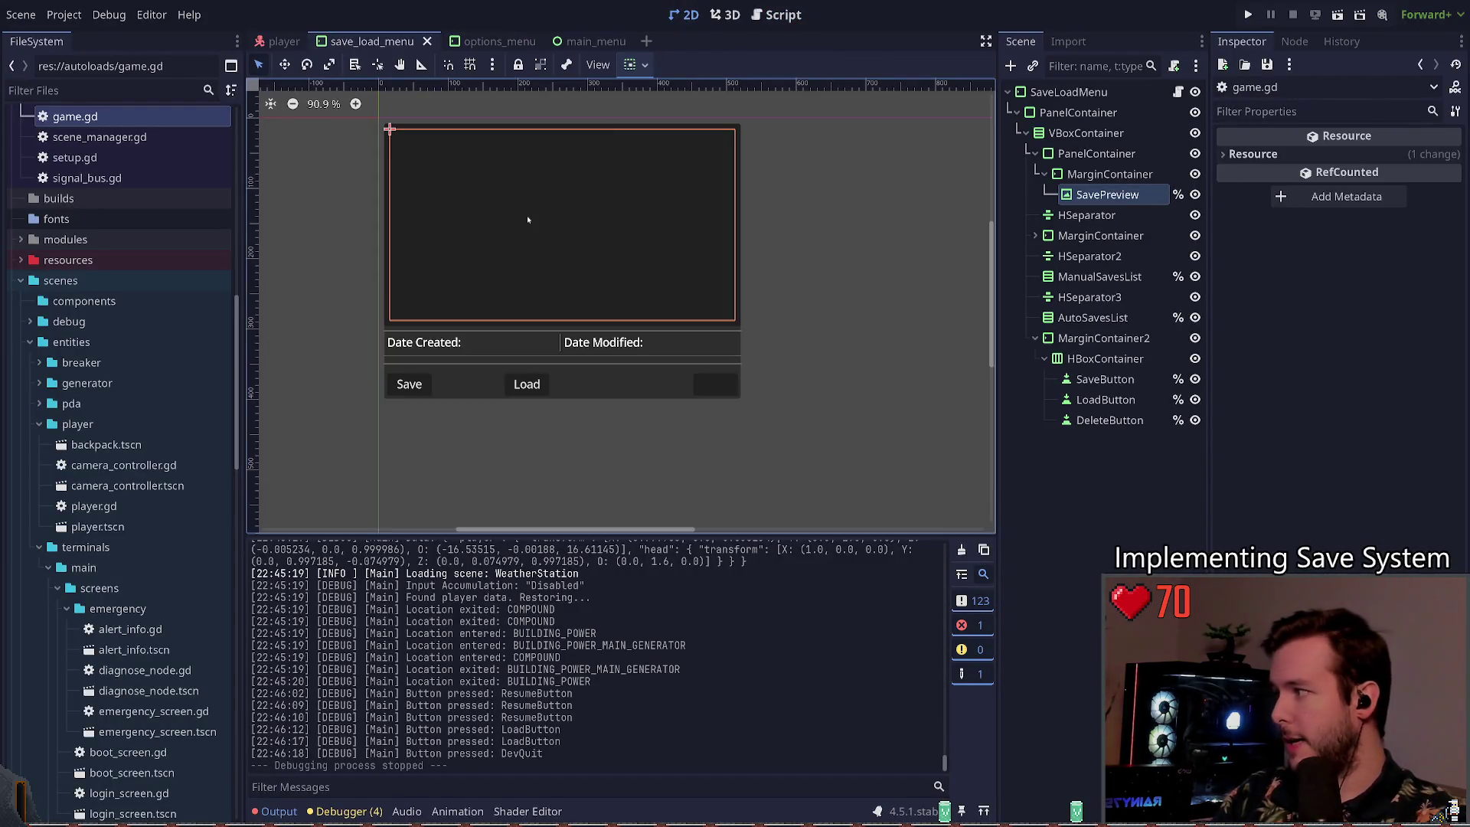
{"action": "scroll", "coordinate": [510, 256], "scroll_direction": "up", "scroll_amount": 2}
{"action": "key", "text": "ctrl+s"}
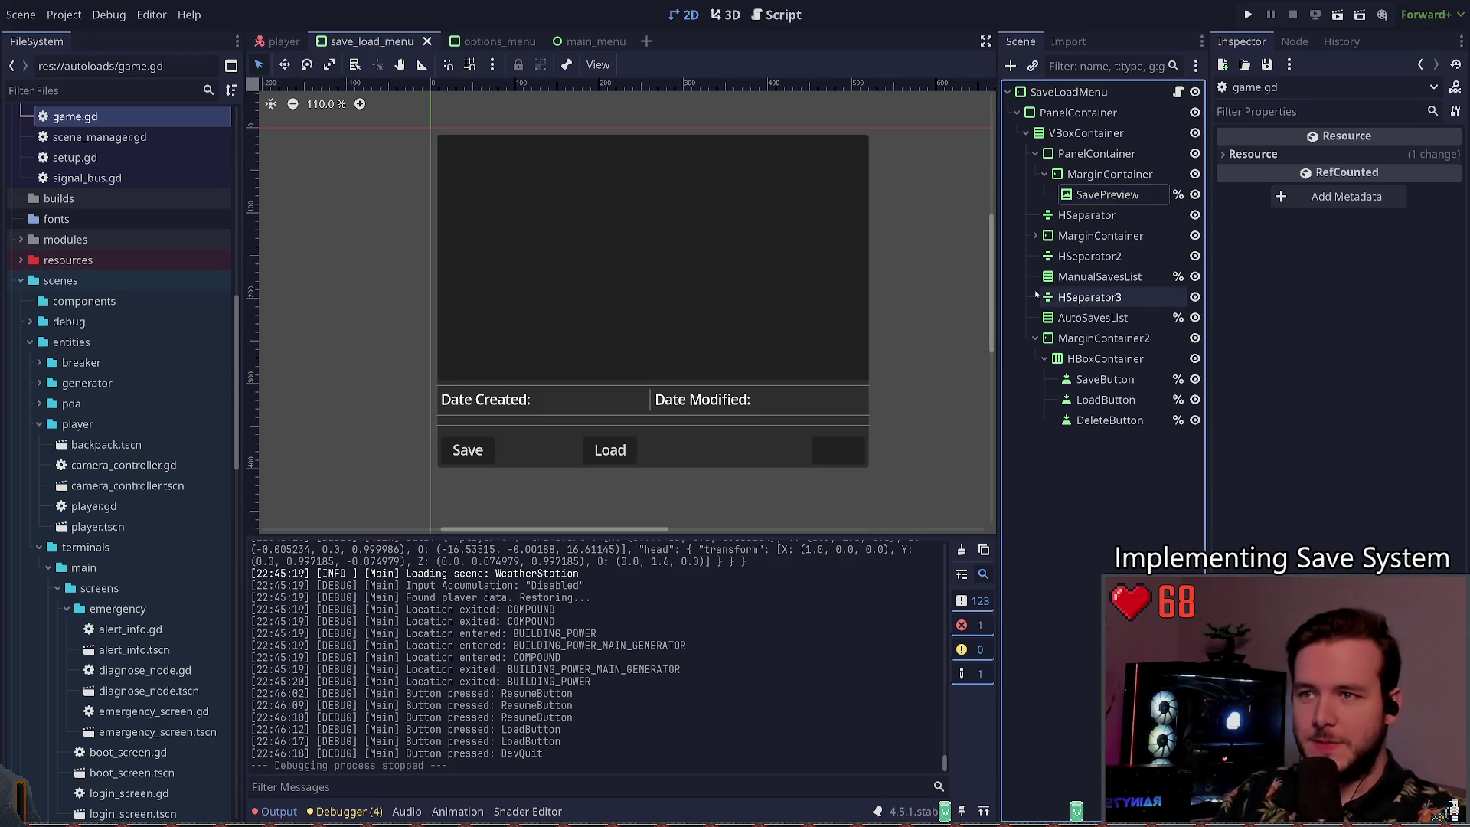
{"action": "left_click", "coordinate": [442, 390]}
{"action": "left_click", "coordinate": [824, 464]}
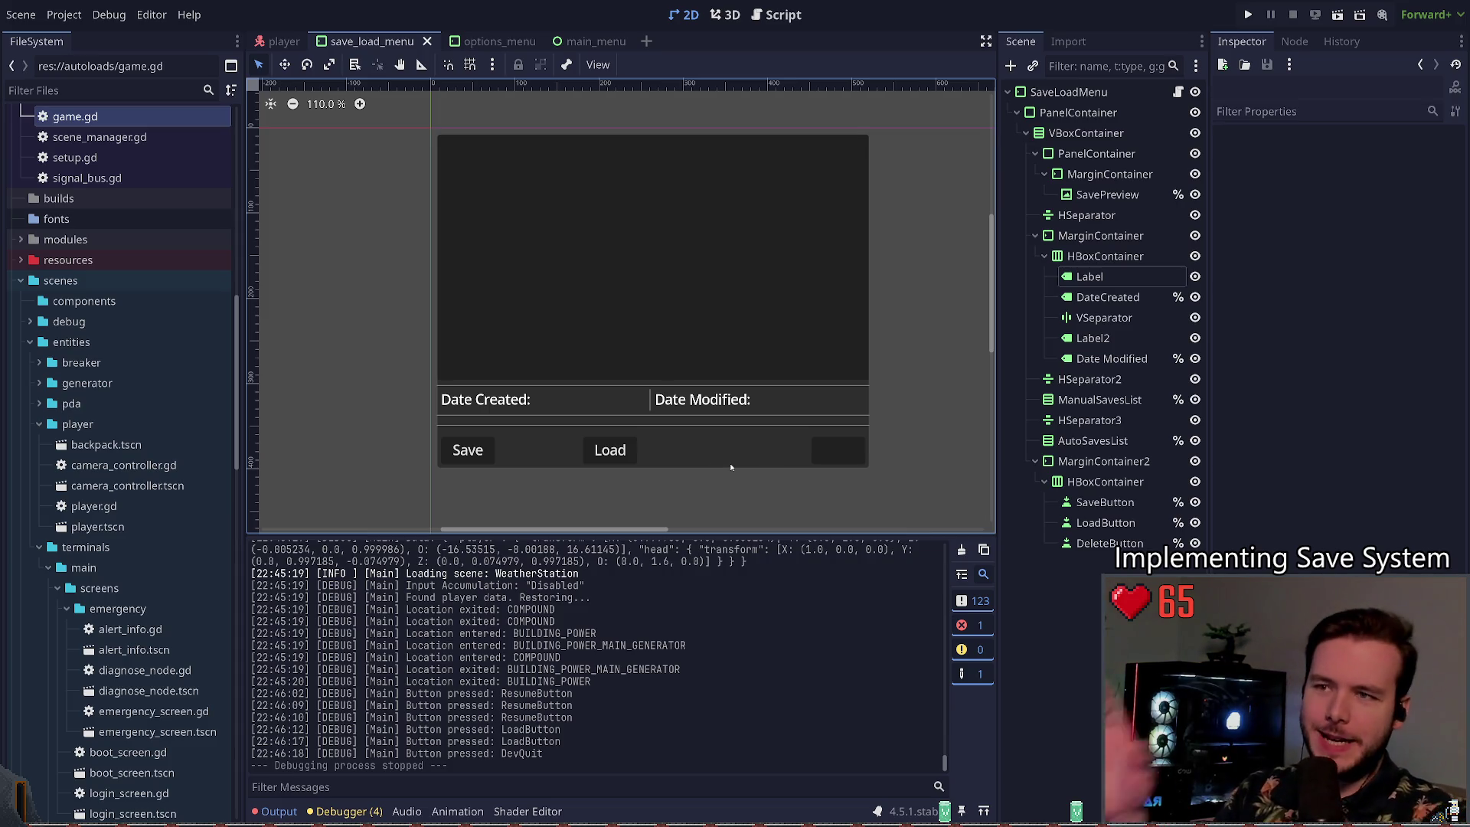
{"action": "left_click", "coordinate": [758, 242]}
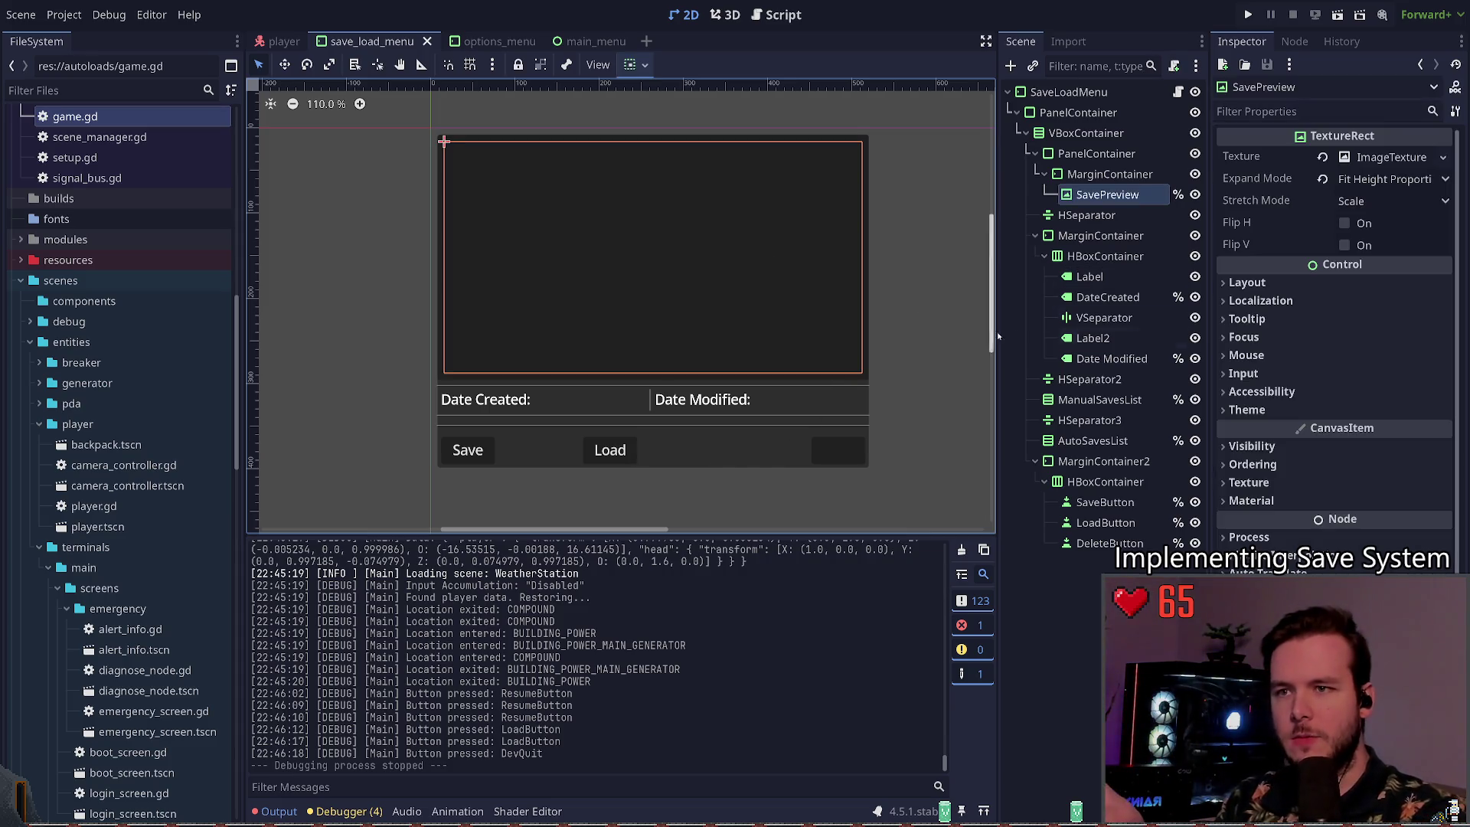
Step: Inspect the PanelContainer, MarginContainer and VBoxContainer nodes, then begin adding a child to VBoxContainer
{"action": "left_click", "coordinate": [1078, 113]}
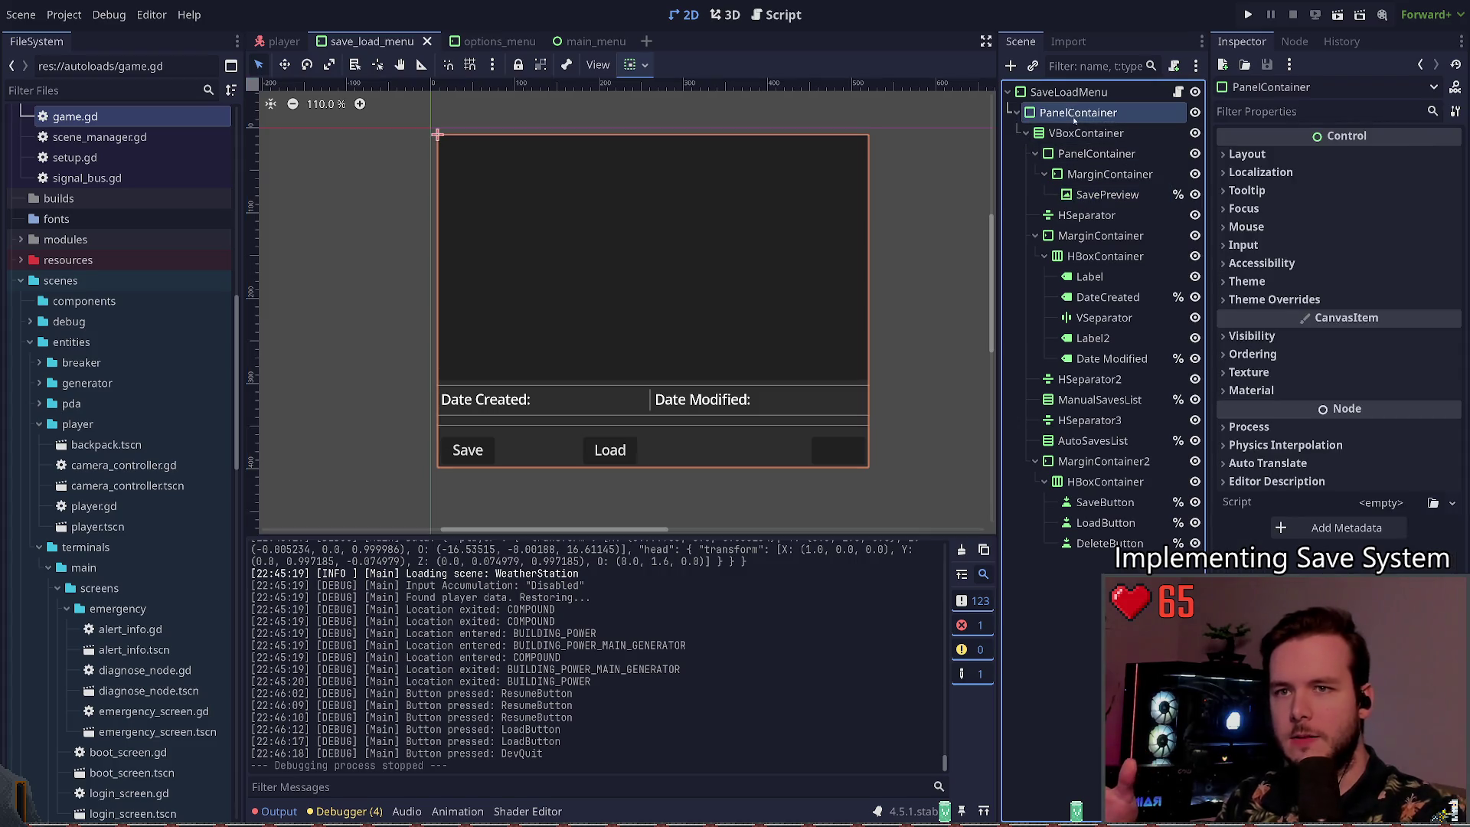
{"action": "left_click", "coordinate": [1088, 153]}
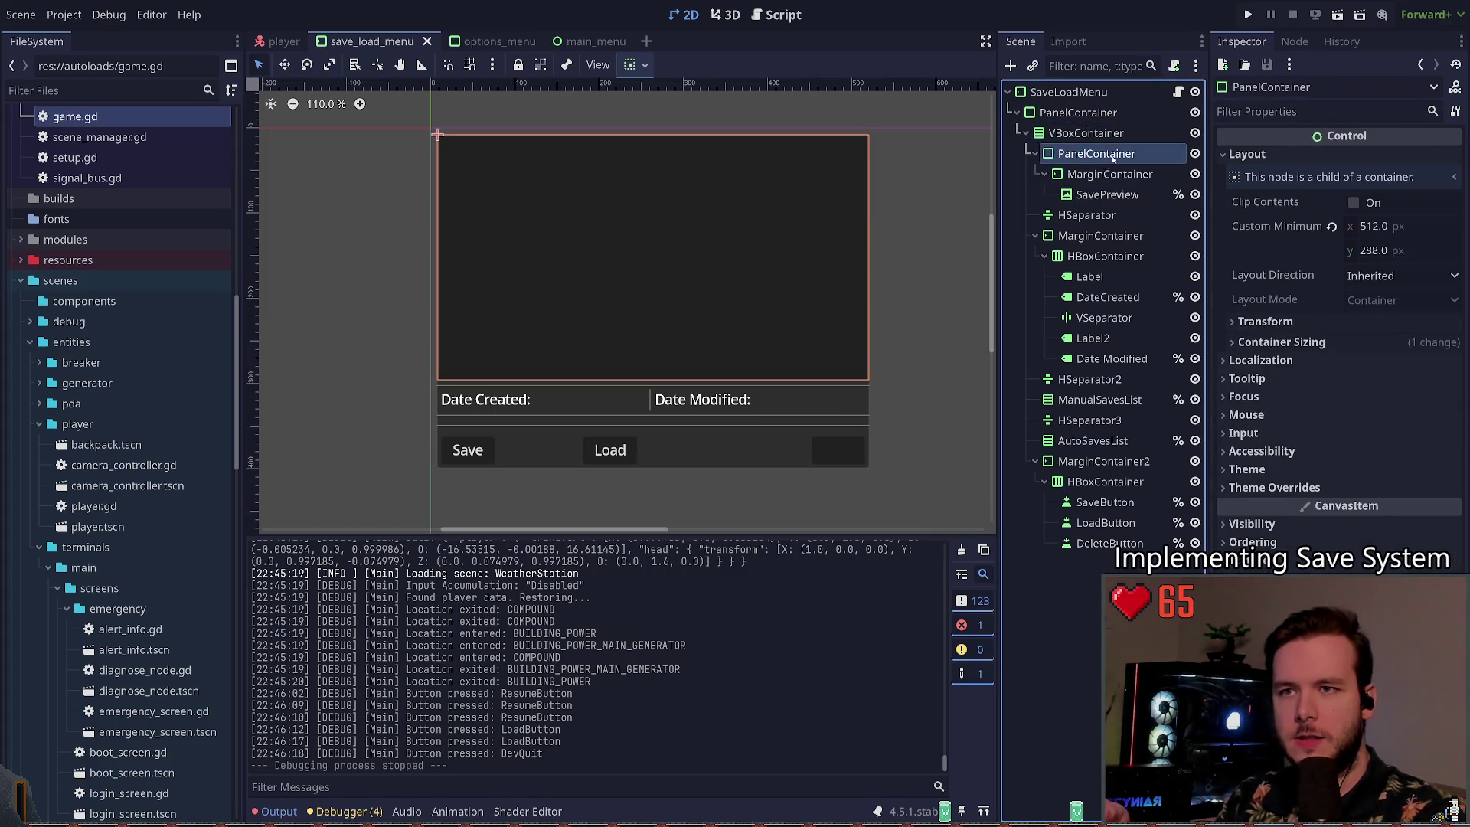
{"action": "left_click", "coordinate": [1099, 173]}
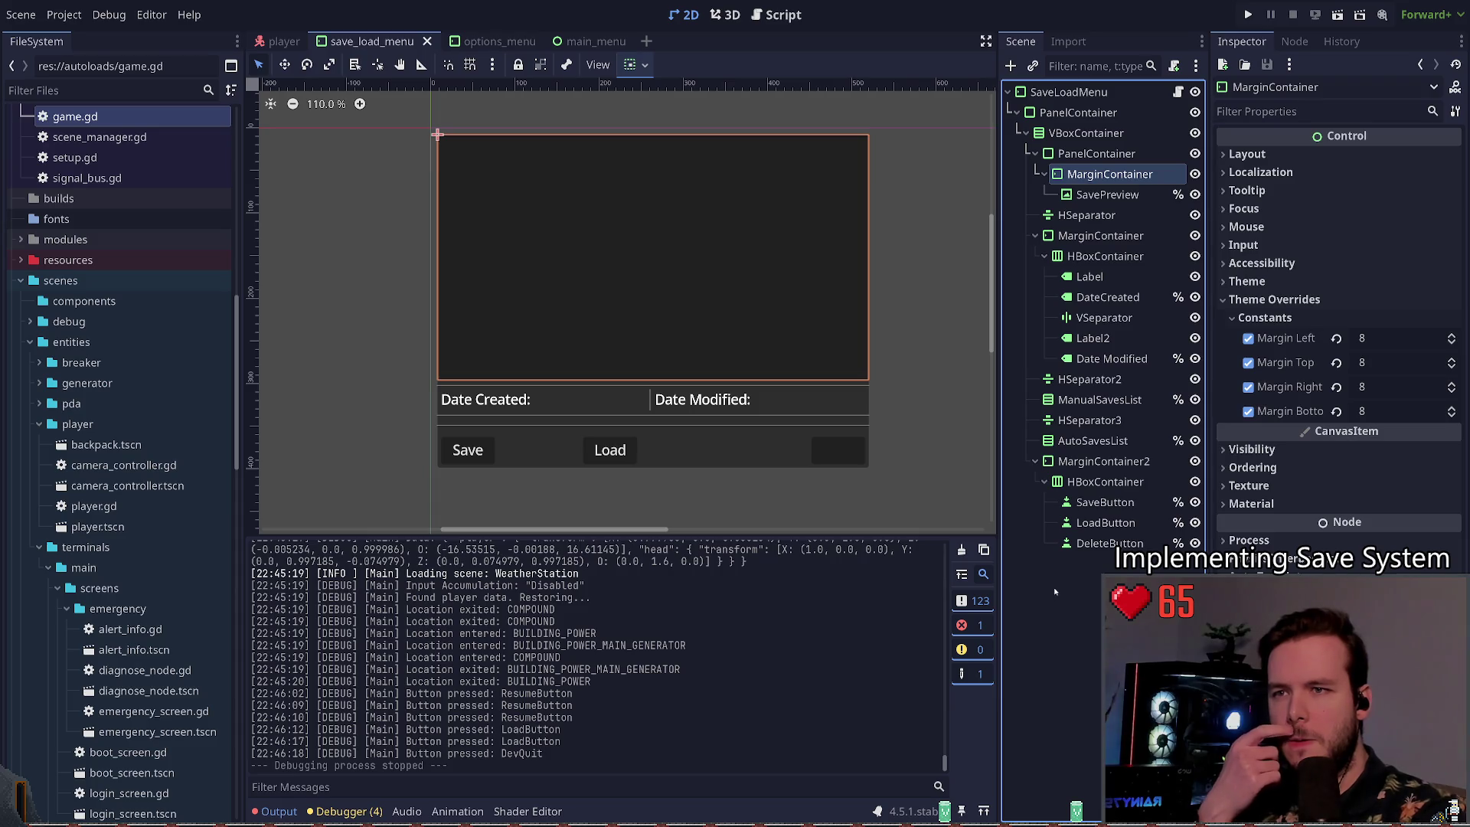
{"action": "left_click", "coordinate": [1082, 133]}
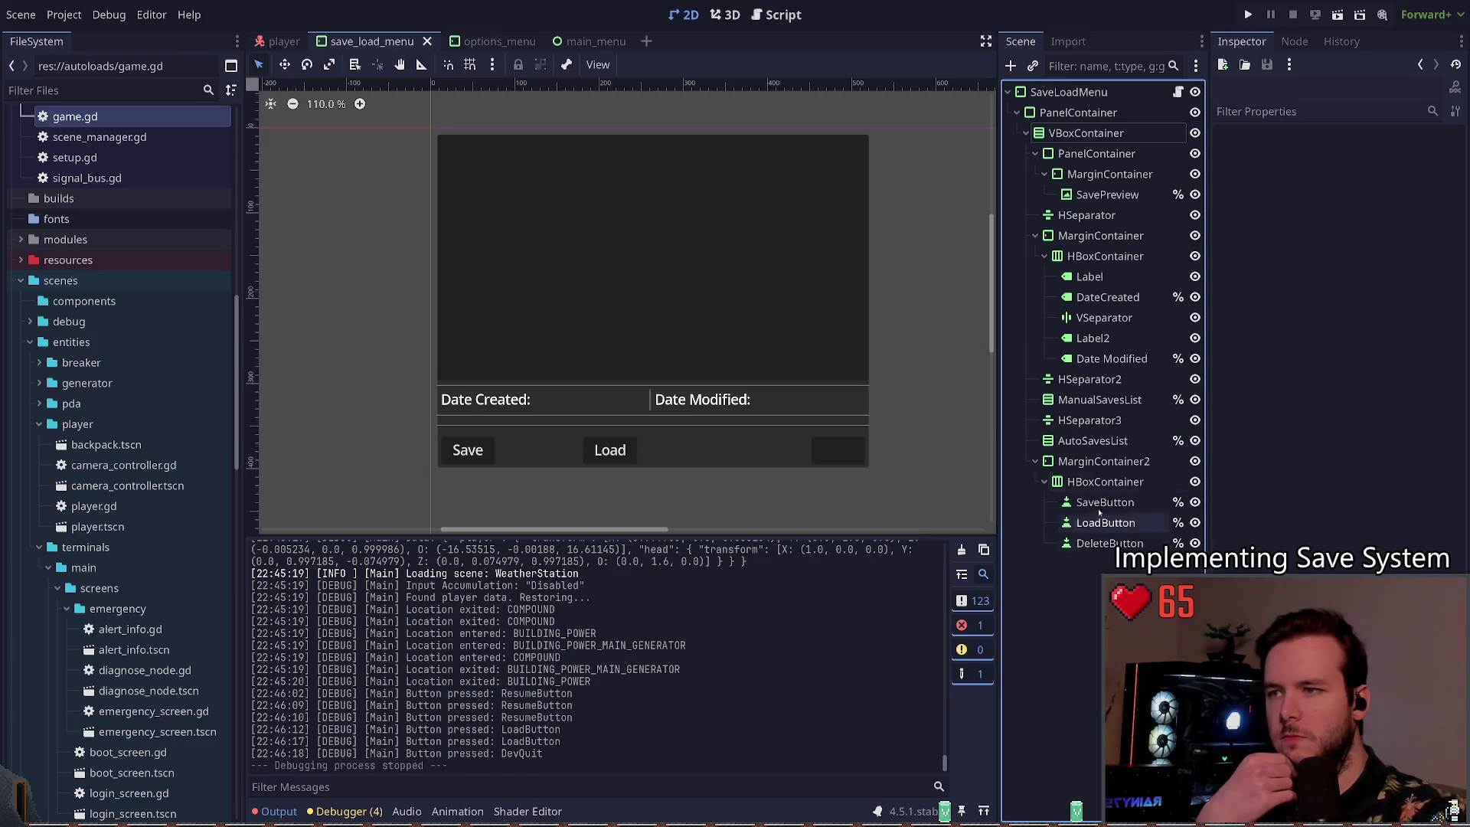
{"action": "left_click", "coordinate": [1085, 154]}
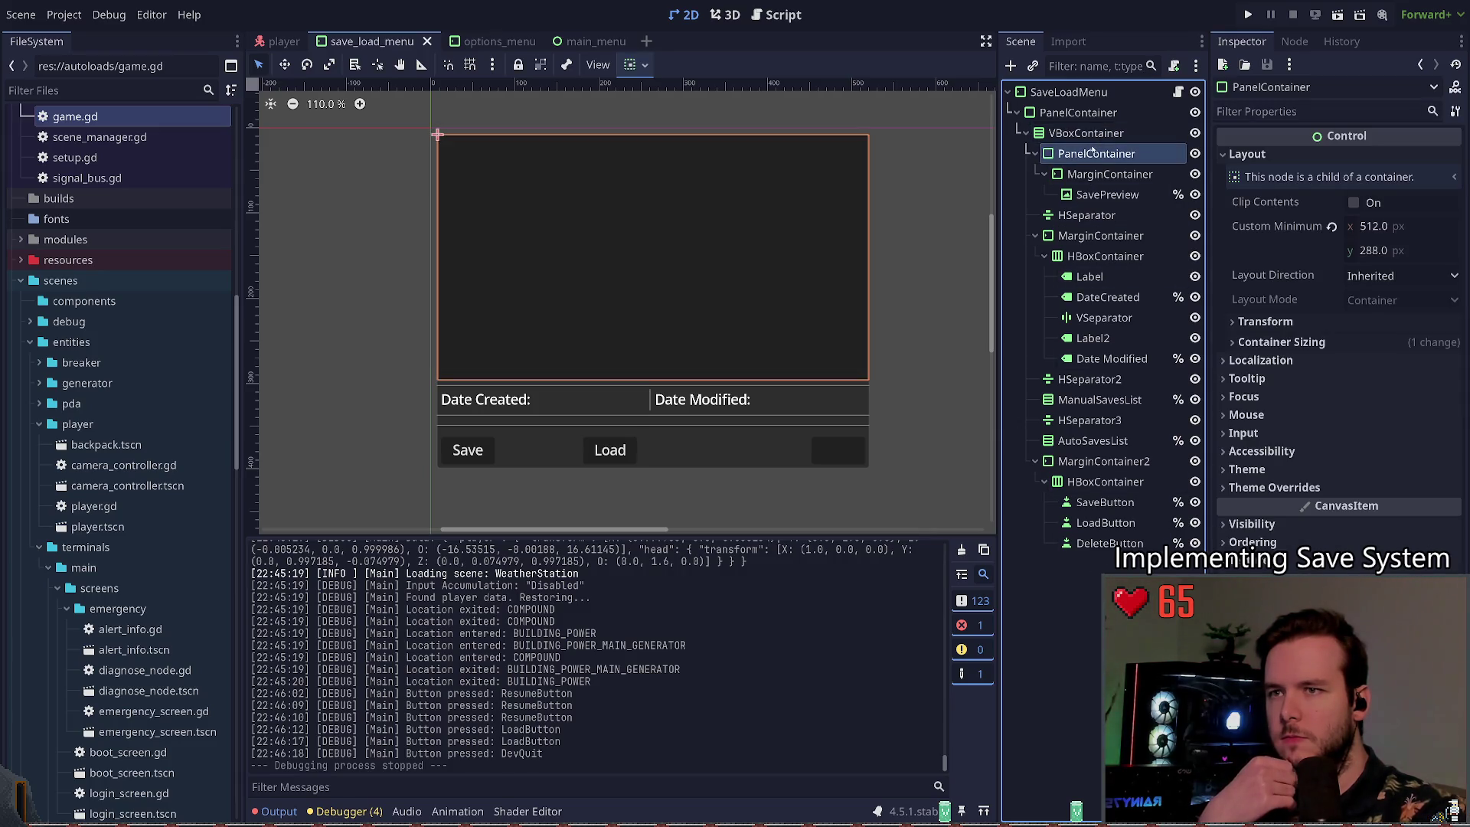
{"action": "left_click", "coordinate": [1104, 141]}
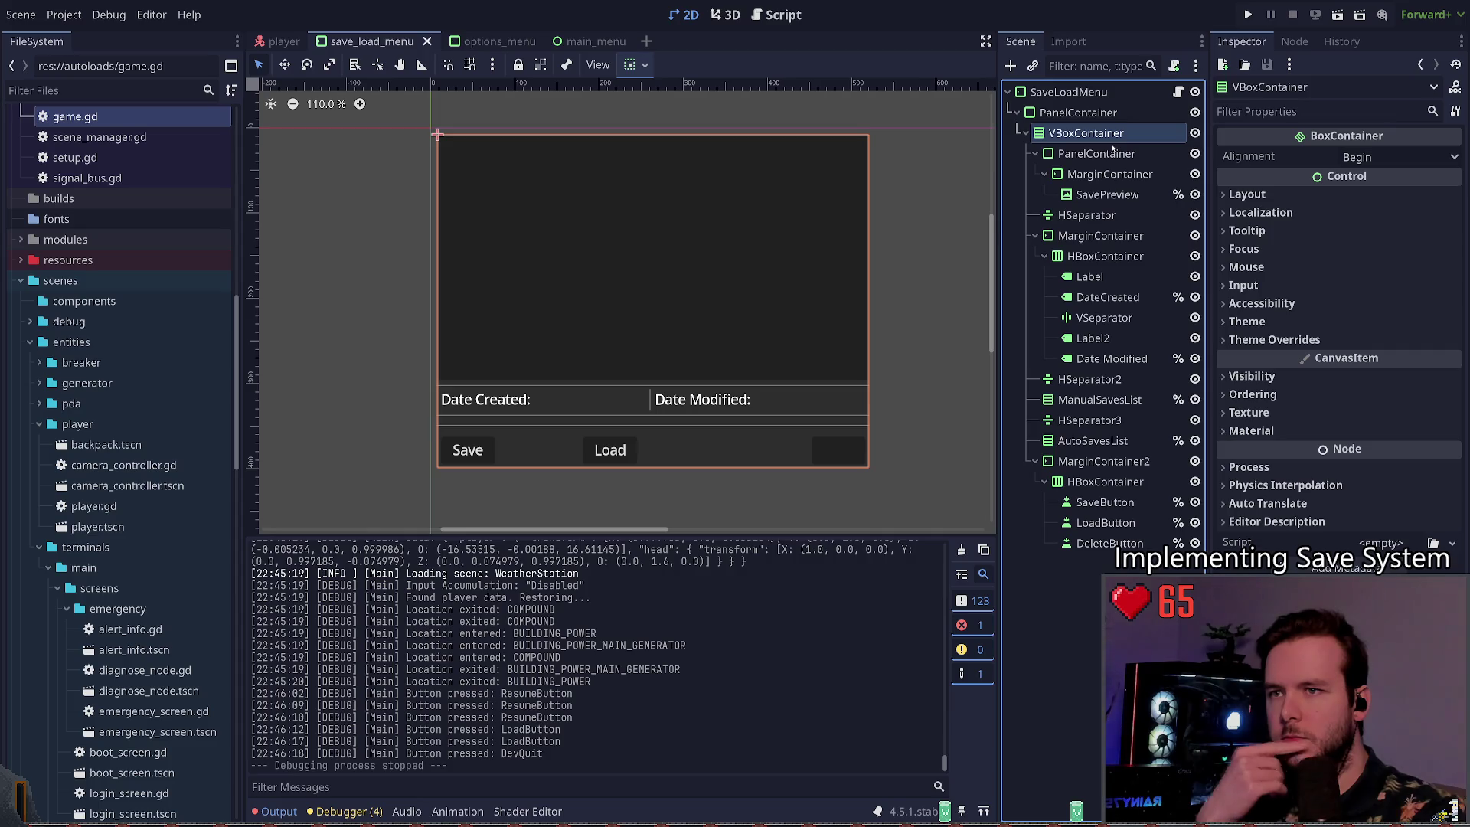
{"action": "key", "text": "ctrl+a"}
Step: Add MarginContainer3 under VBoxContainer and move the preview PanelContainer into it
{"action": "type", "text": "margin"}
{"action": "key", "text": "Return"}
{"action": "left_click_drag", "start_coordinate": [1087, 564], "coordinate": [1091, 157]}
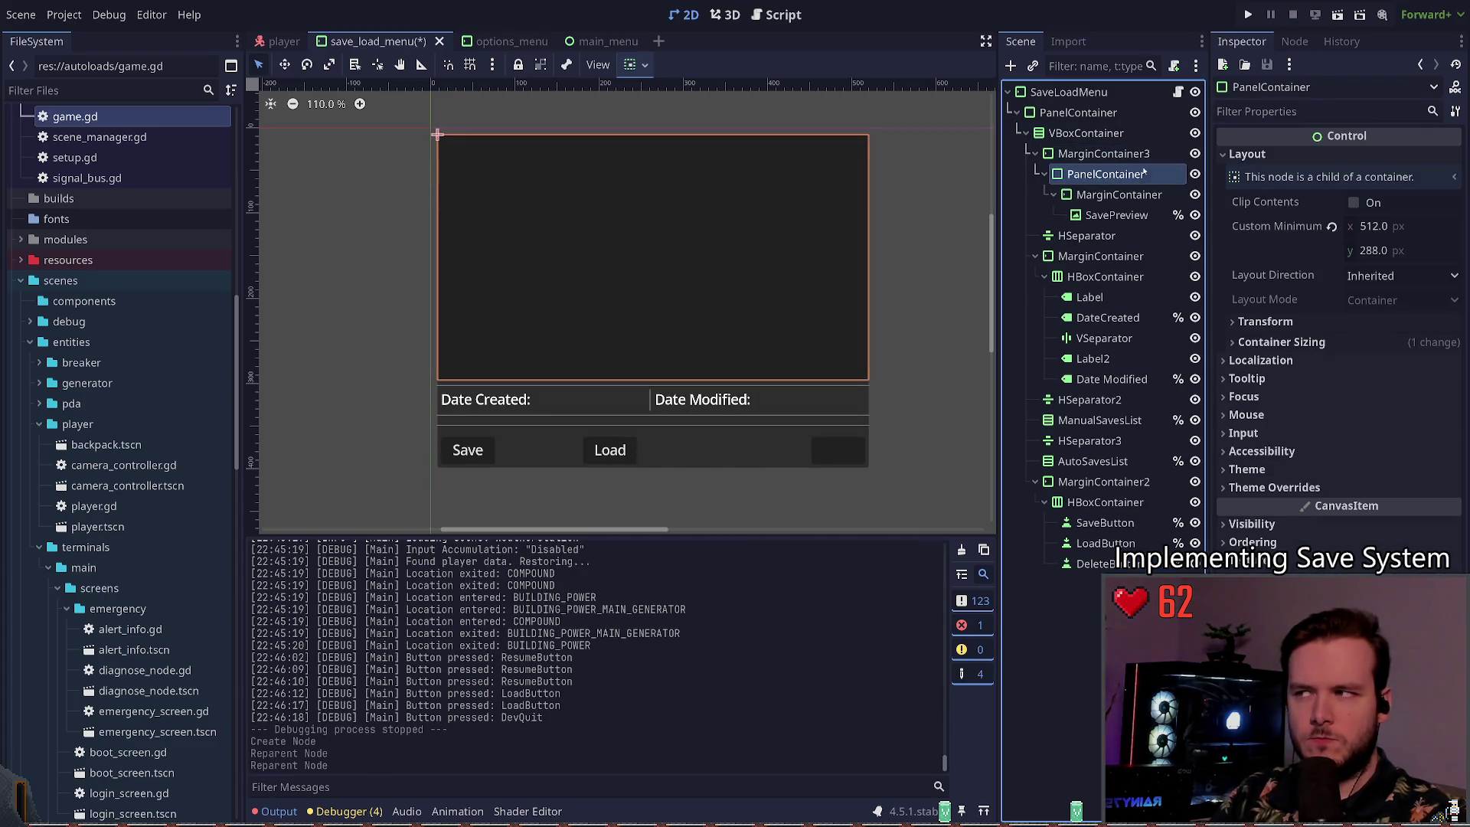
Step: Set MarginContainer3's left, top, right and bottom margin overrides to 4, then run the project
{"action": "left_click", "coordinate": [1273, 300]}
{"action": "left_click", "coordinate": [1264, 317]}
{"action": "left_click", "coordinate": [1400, 337]}
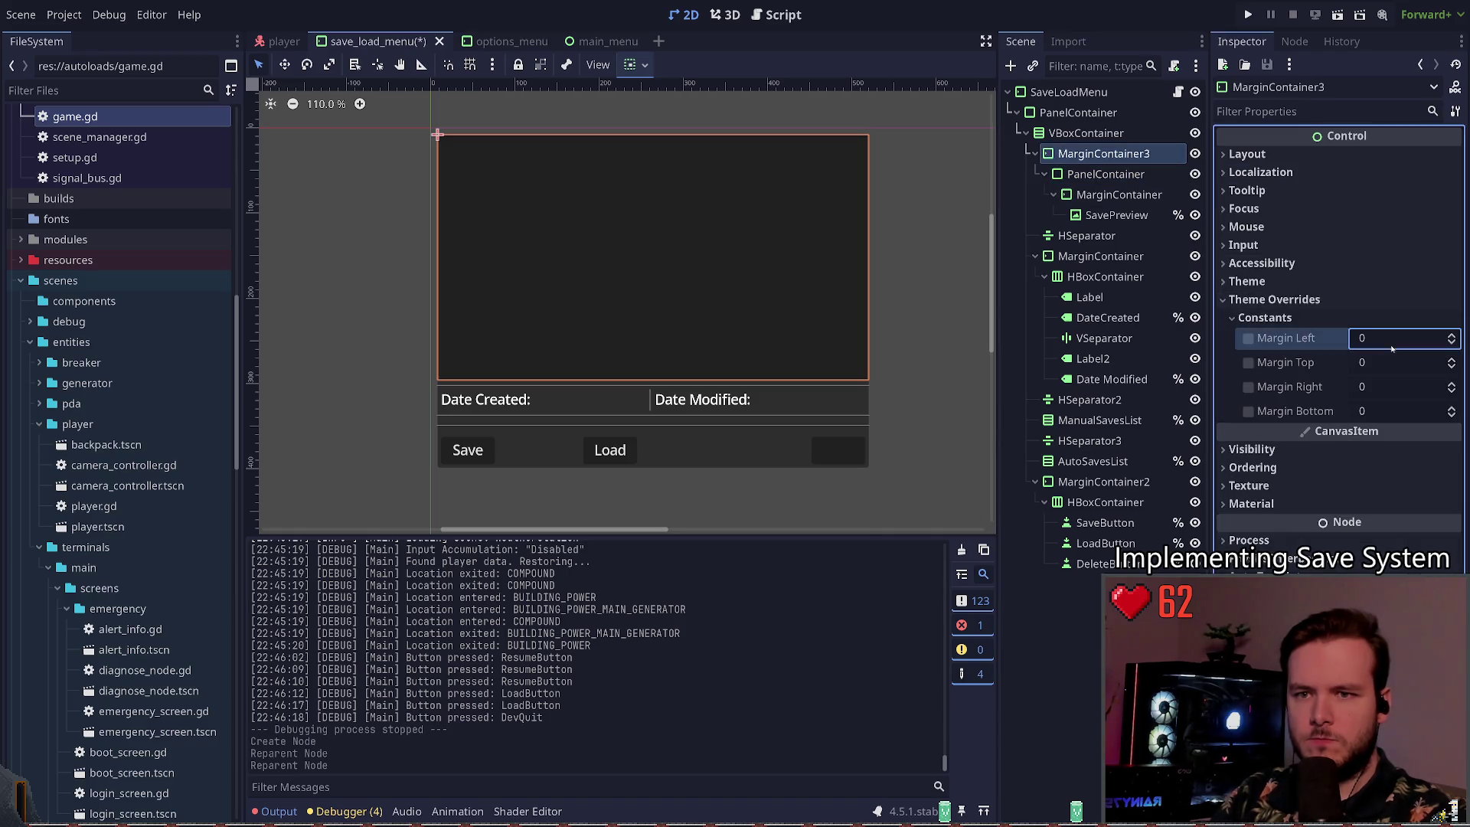
{"action": "type", "text": "4"}
{"action": "key", "text": "Tab"}
{"action": "type", "text": "4"}
{"action": "key", "text": "Tab"}
{"action": "type", "text": "4"}
{"action": "key", "text": "Tab"}
{"action": "type", "text": "4"}
{"action": "key", "text": "Return"}
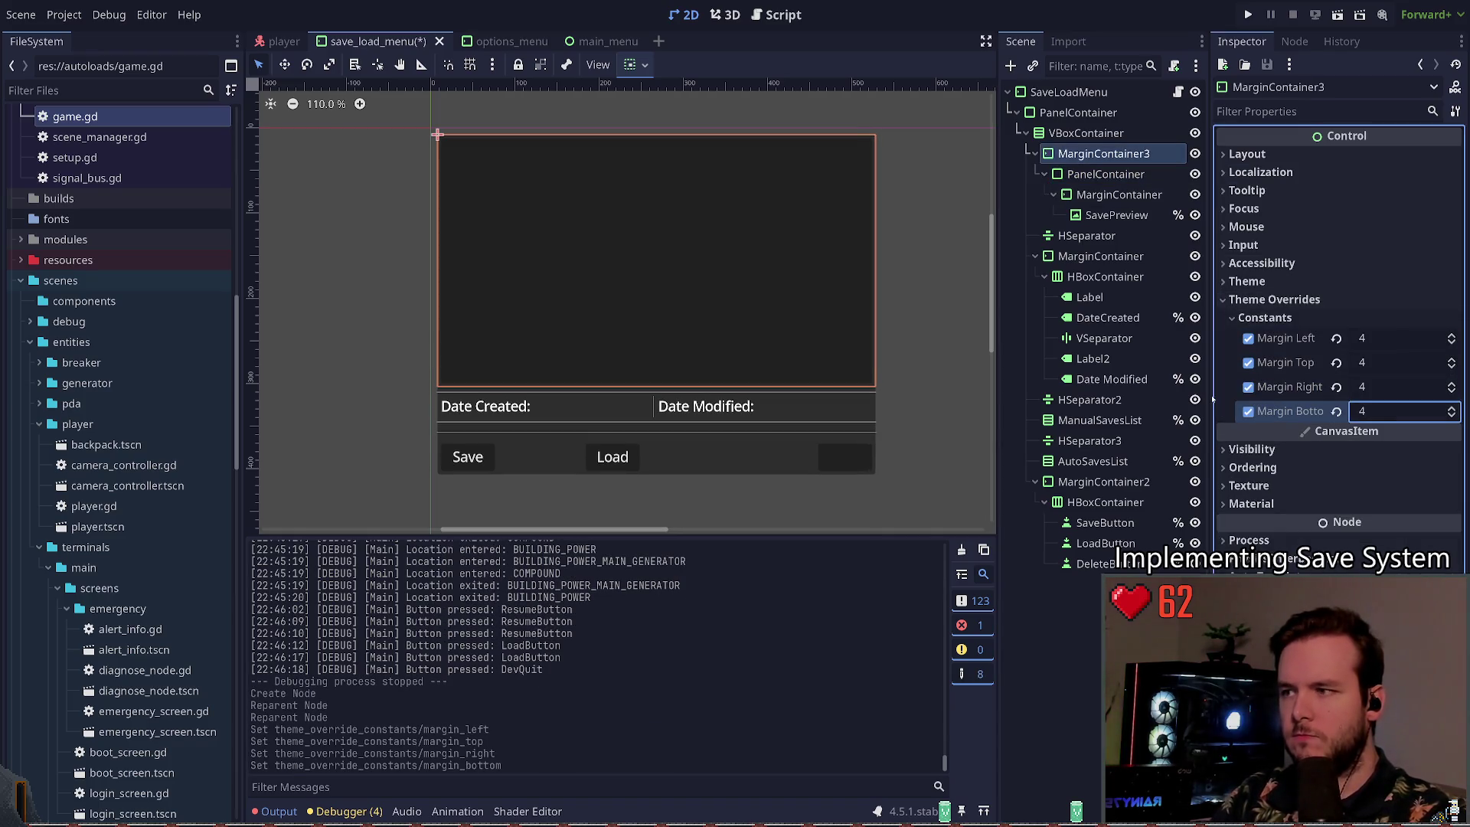
{"action": "left_click", "coordinate": [1097, 668]}
{"action": "key", "text": "F5"}
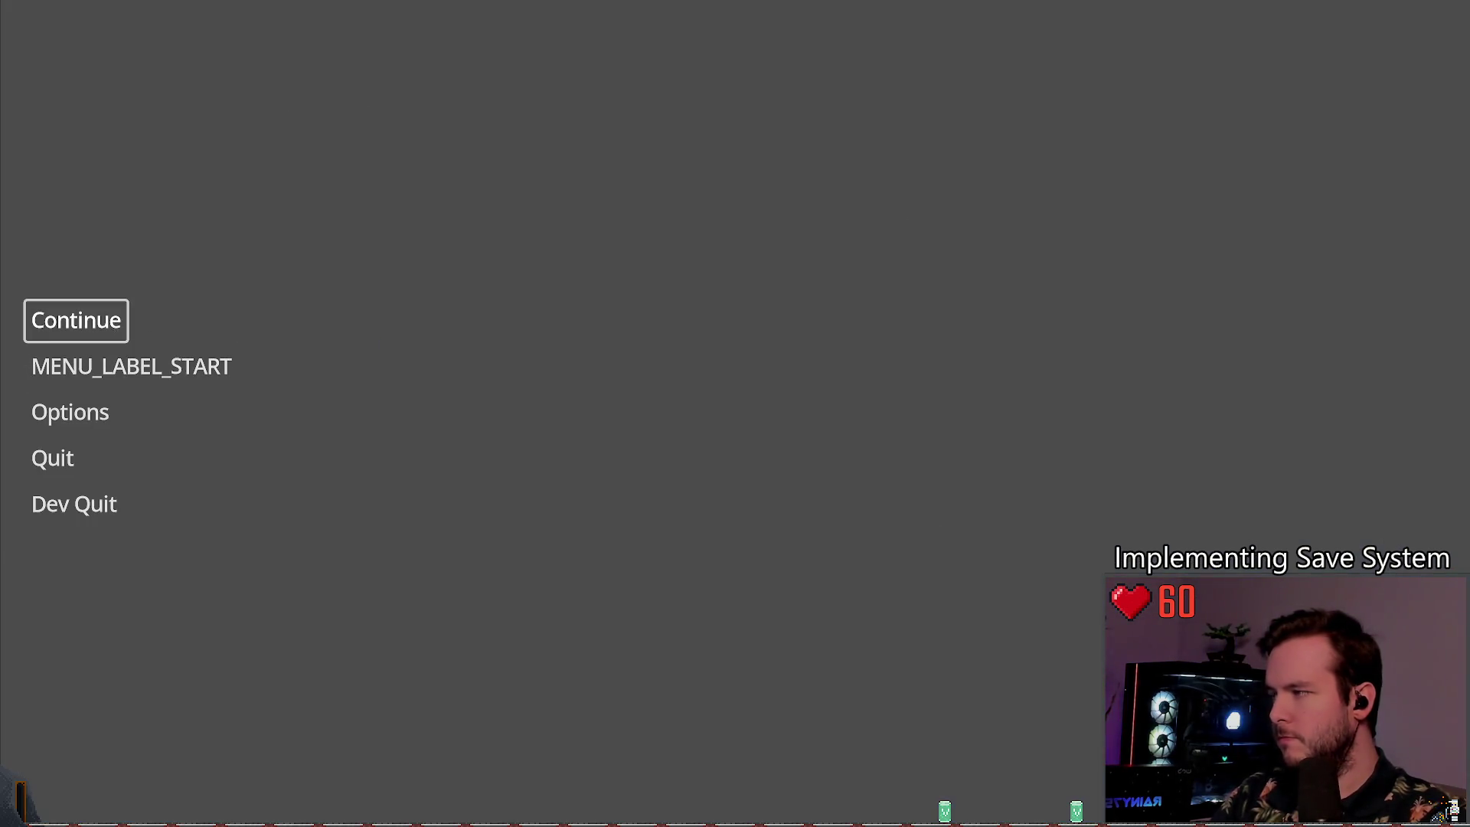
Step: Continue into the saved game, open and cancel the Load panel, then stop the game
{"action": "left_click", "coordinate": [46, 319]}
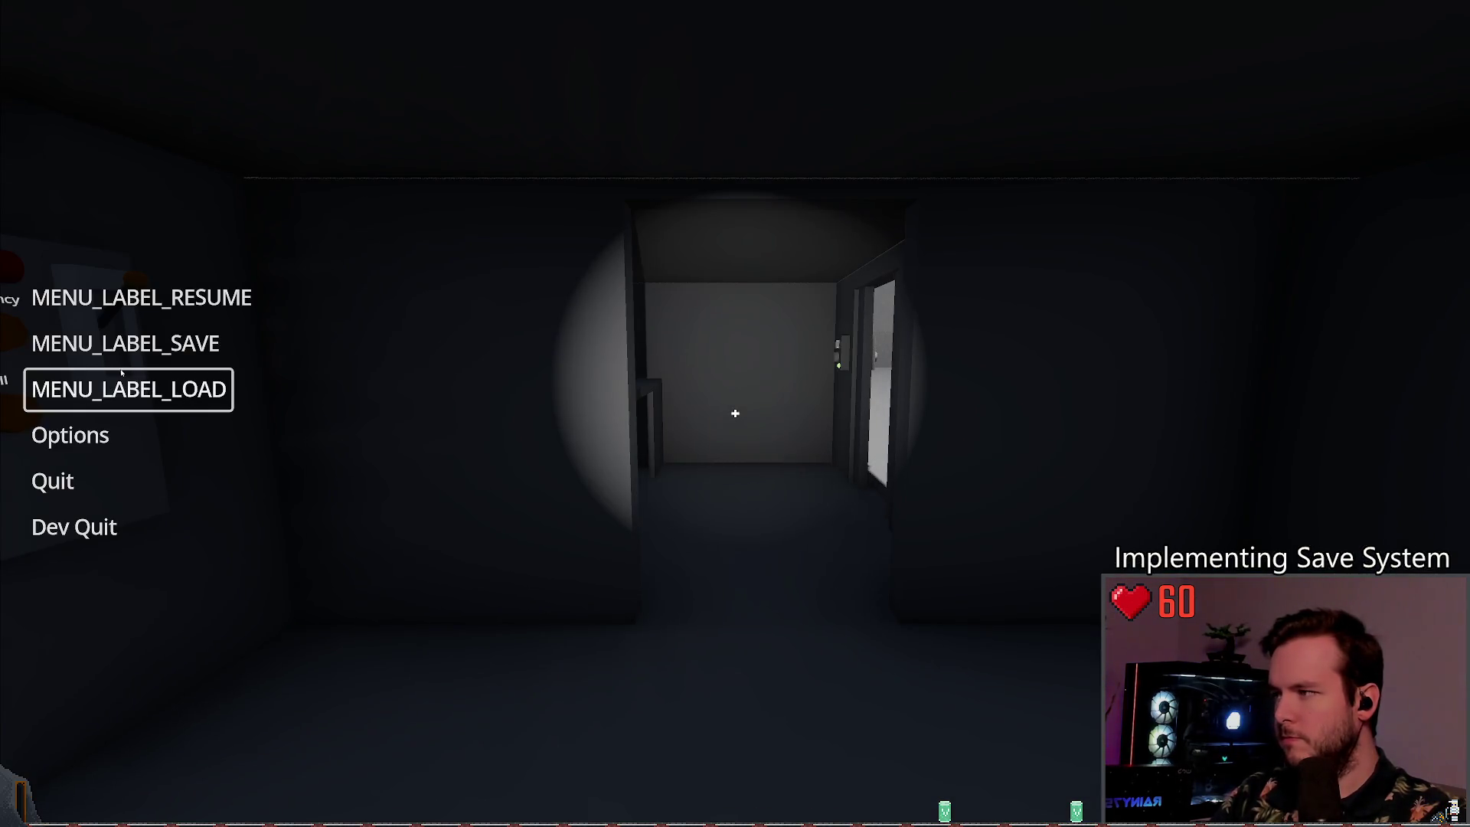
{"action": "left_click", "coordinate": [129, 376]}
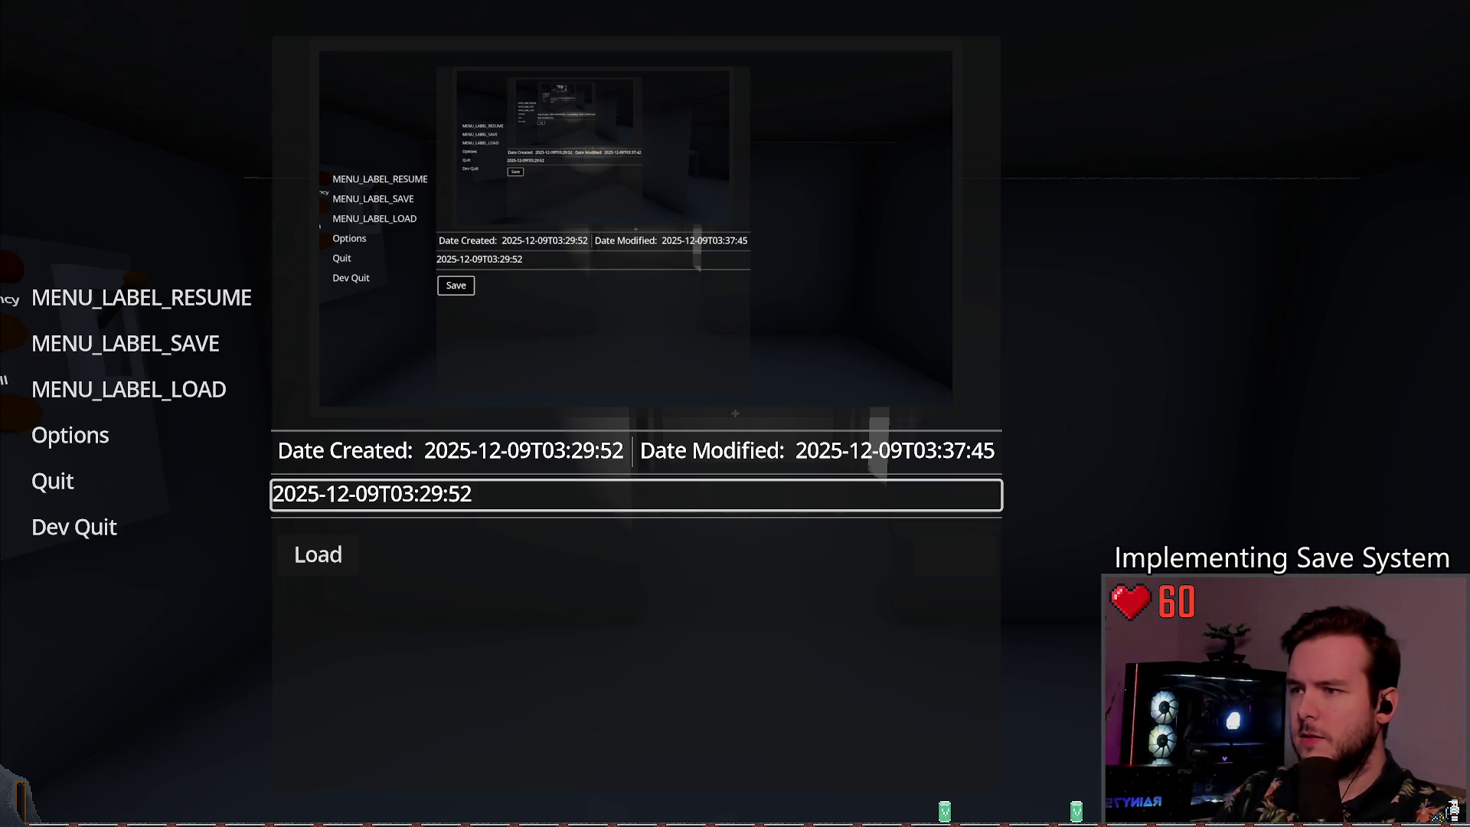
{"action": "key", "text": "Escape"}
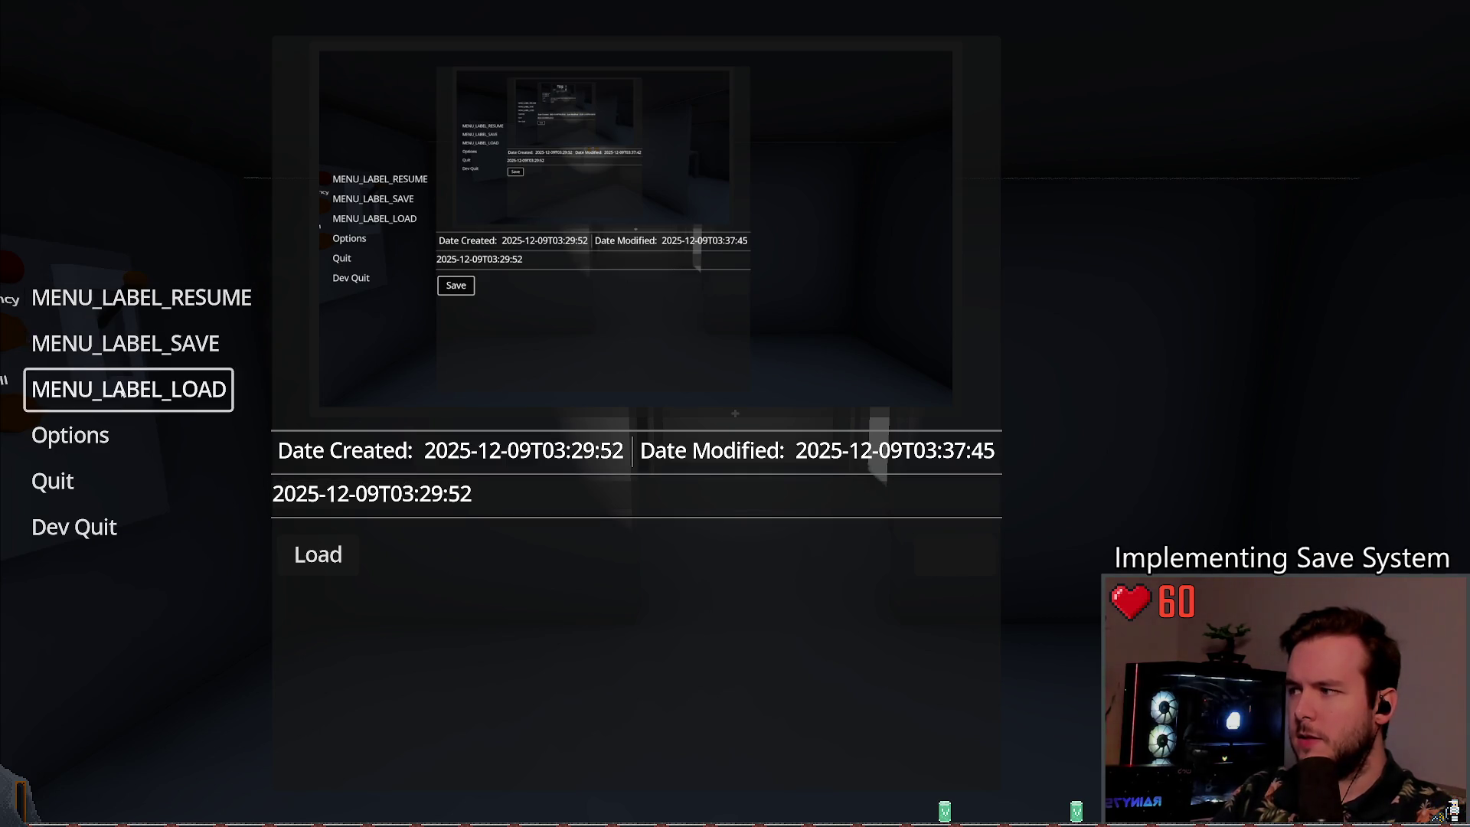
{"action": "key", "text": "Up"}
{"action": "key", "text": "Right"}
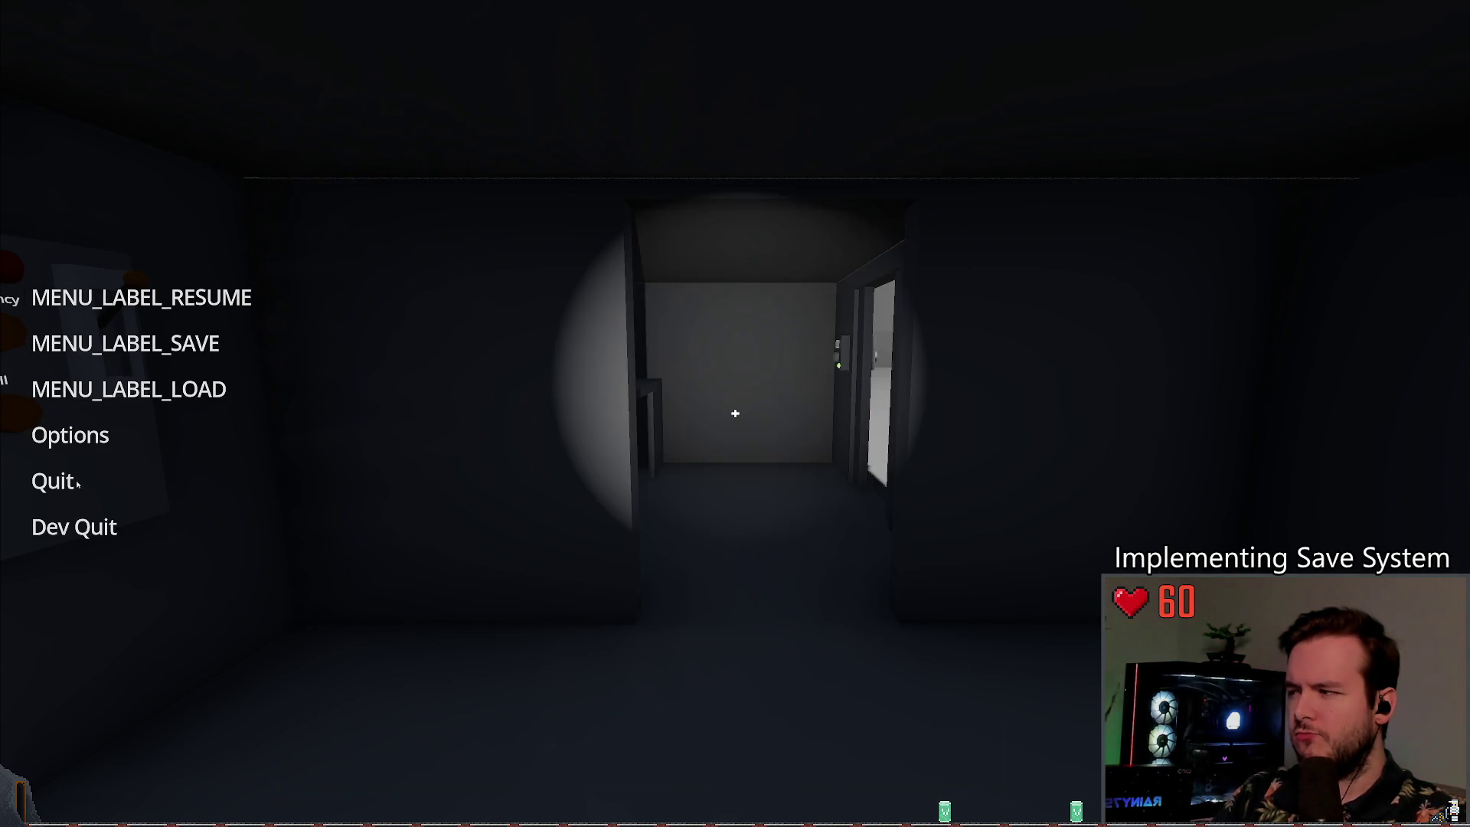
{"action": "key", "text": "F8"}
Step: Relaunch, open and close the Load panel from the pause menu again, then Dev Quit
{"action": "key", "text": "F5"}
{"action": "left_click", "coordinate": [88, 321]}
{"action": "key", "text": "Escape"}
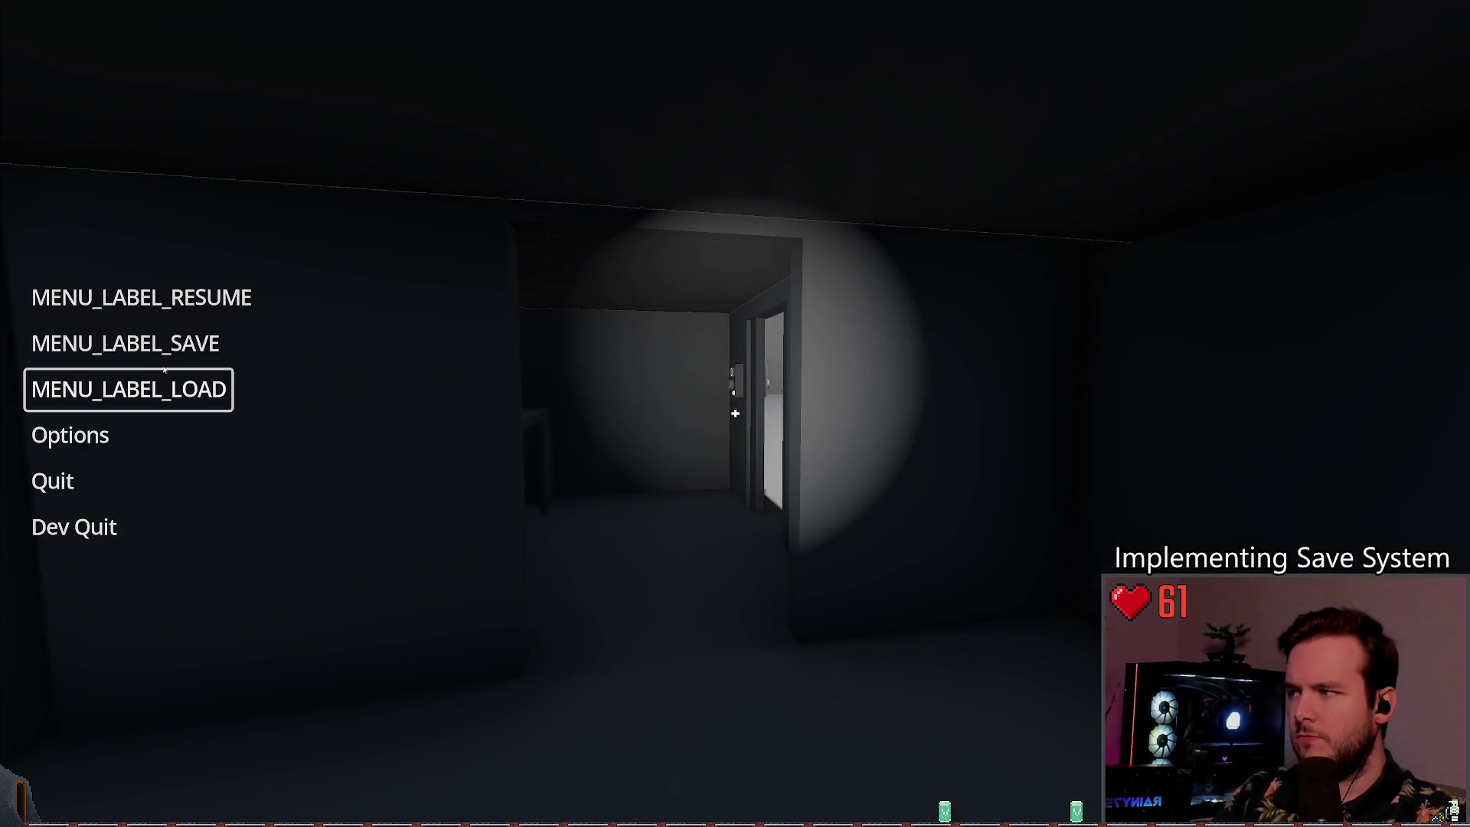
{"action": "key", "text": "Return"}
{"action": "left_click", "coordinate": [132, 389]}
{"action": "left_click", "coordinate": [132, 389]}
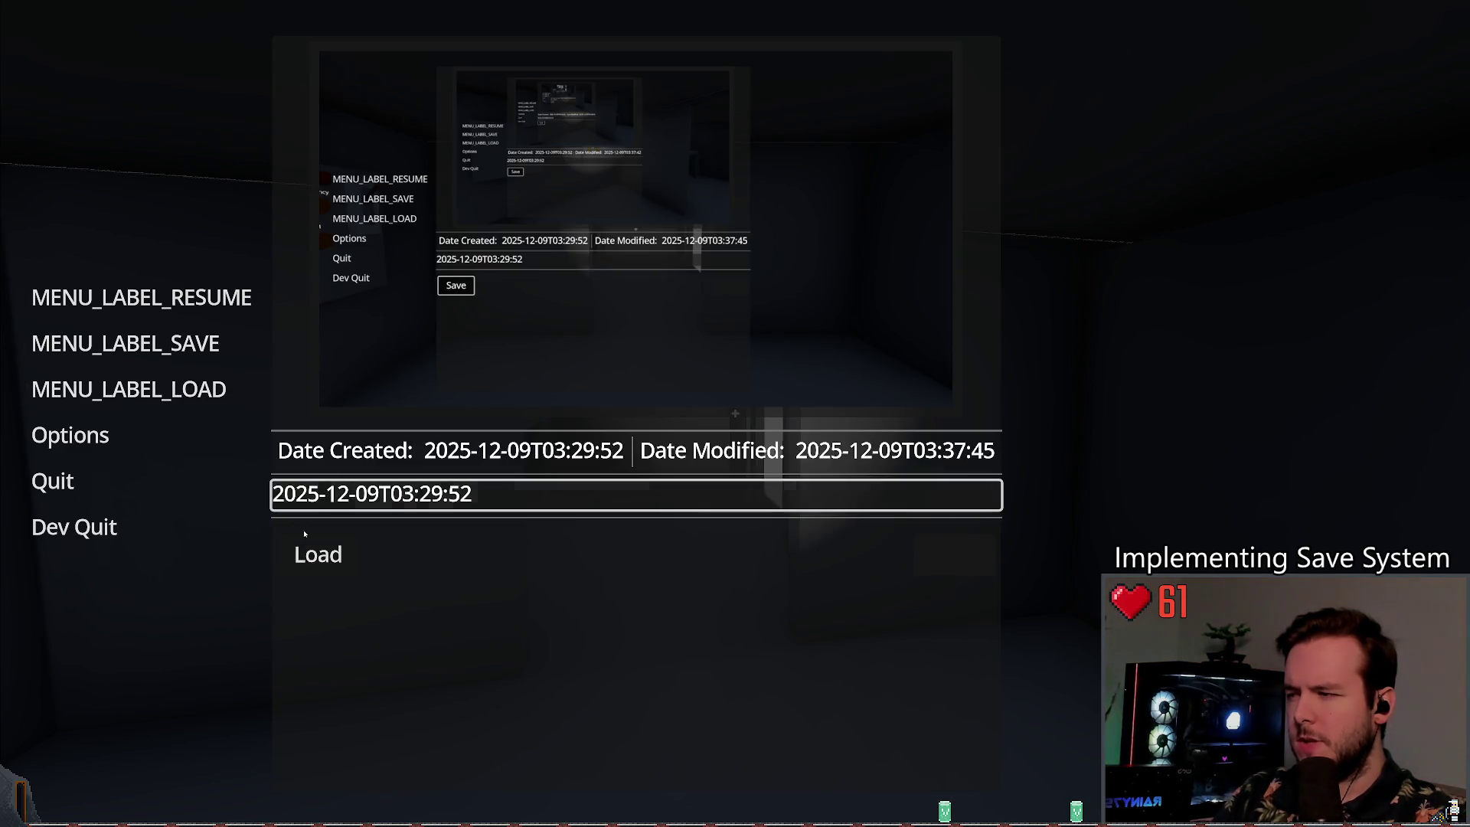
{"action": "left_click", "coordinate": [132, 388]}
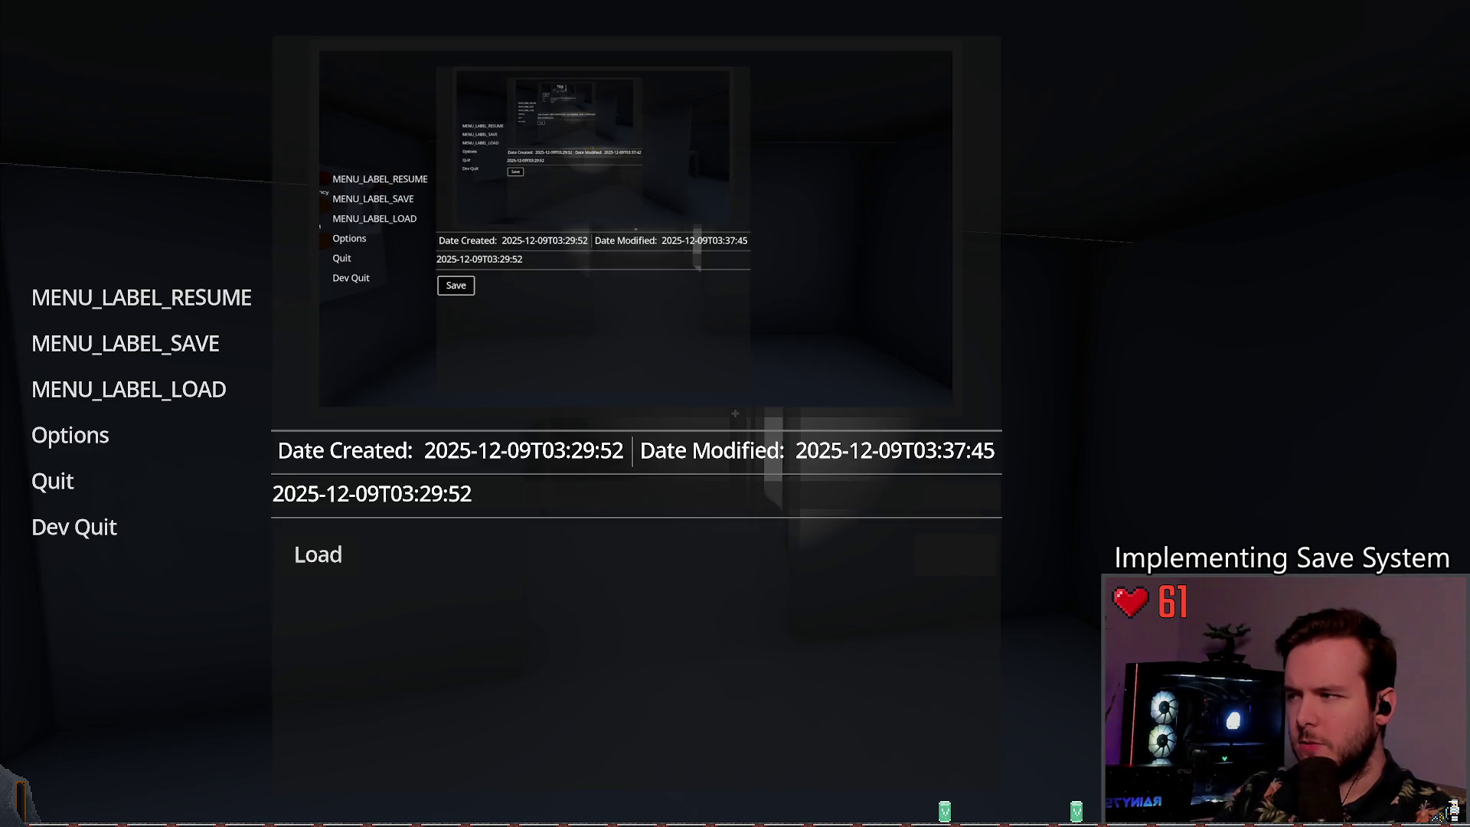
{"action": "left_click", "coordinate": [74, 527]}
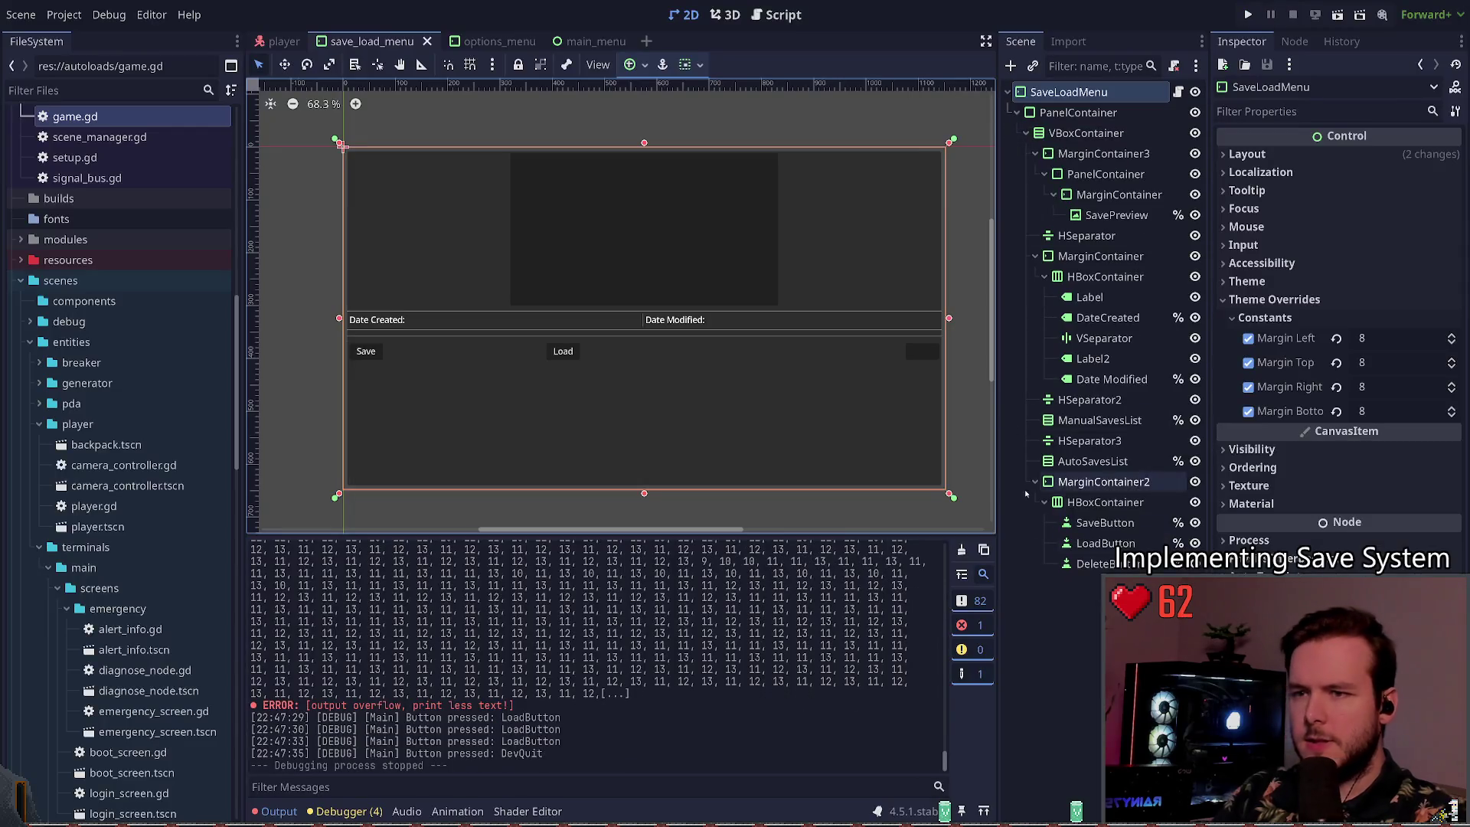
Step: Save the scene, redo and undo the anchor change, and select MarginContainer2 to compare margins
{"action": "key", "text": "ctrl+s"}
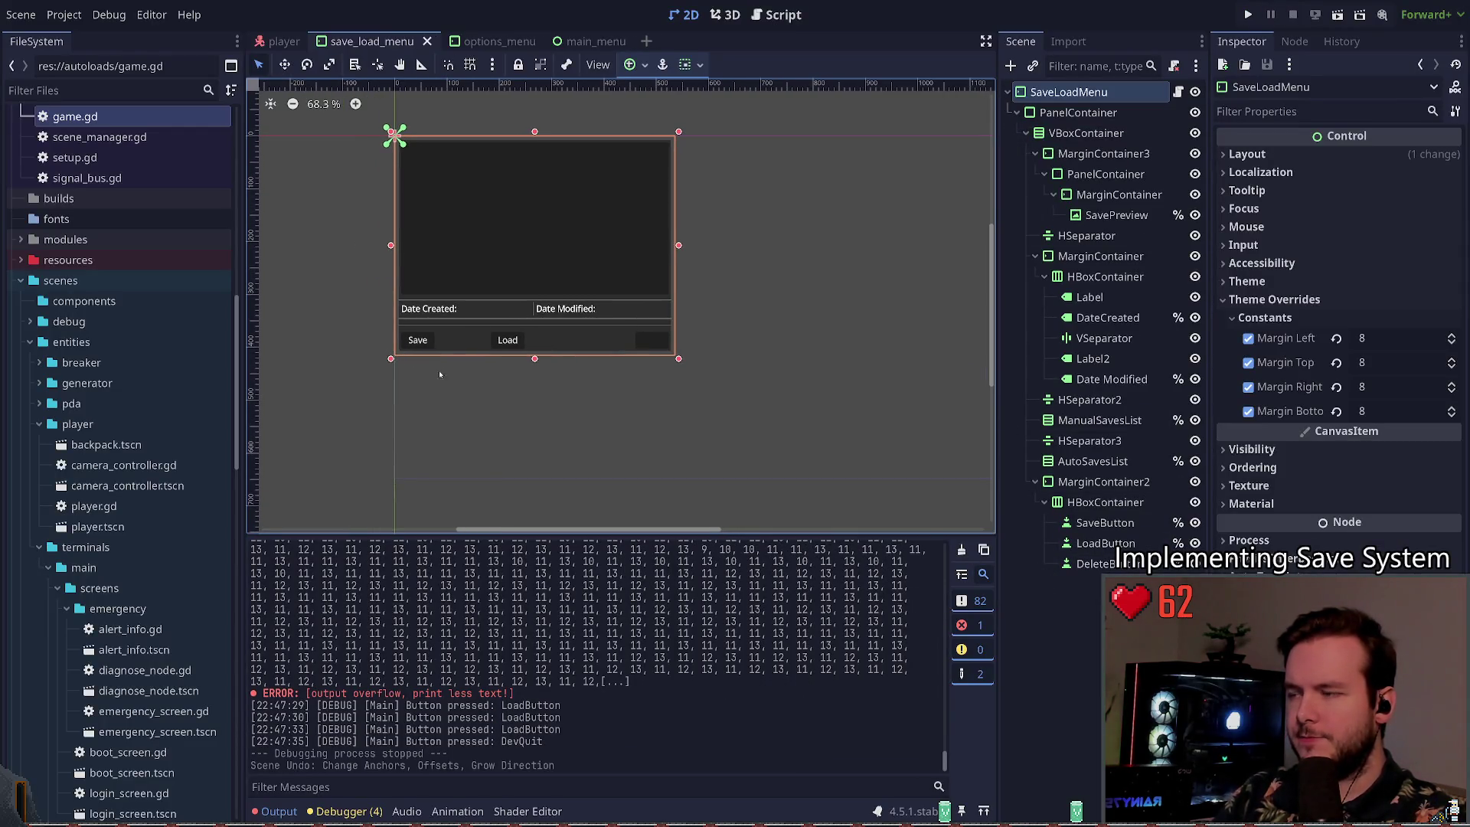
{"action": "key", "text": "ctrl+shift+z"}
{"action": "key", "text": "ctrl+z"}
{"action": "scroll", "coordinate": [689, 337], "scroll_direction": "up", "scroll_amount": 4}
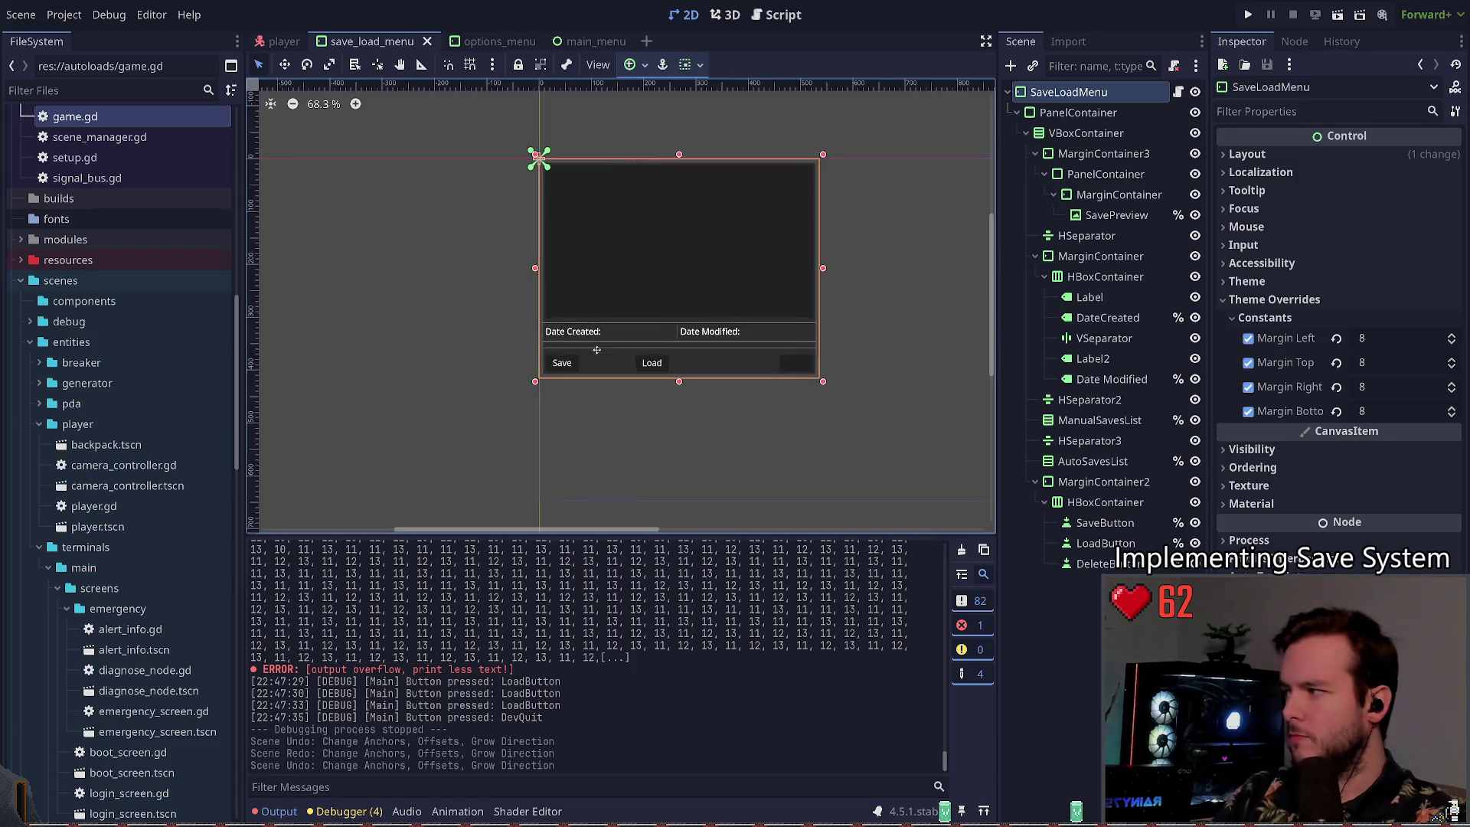
{"action": "scroll", "coordinate": [535, 229], "scroll_direction": "down", "scroll_amount": 3}
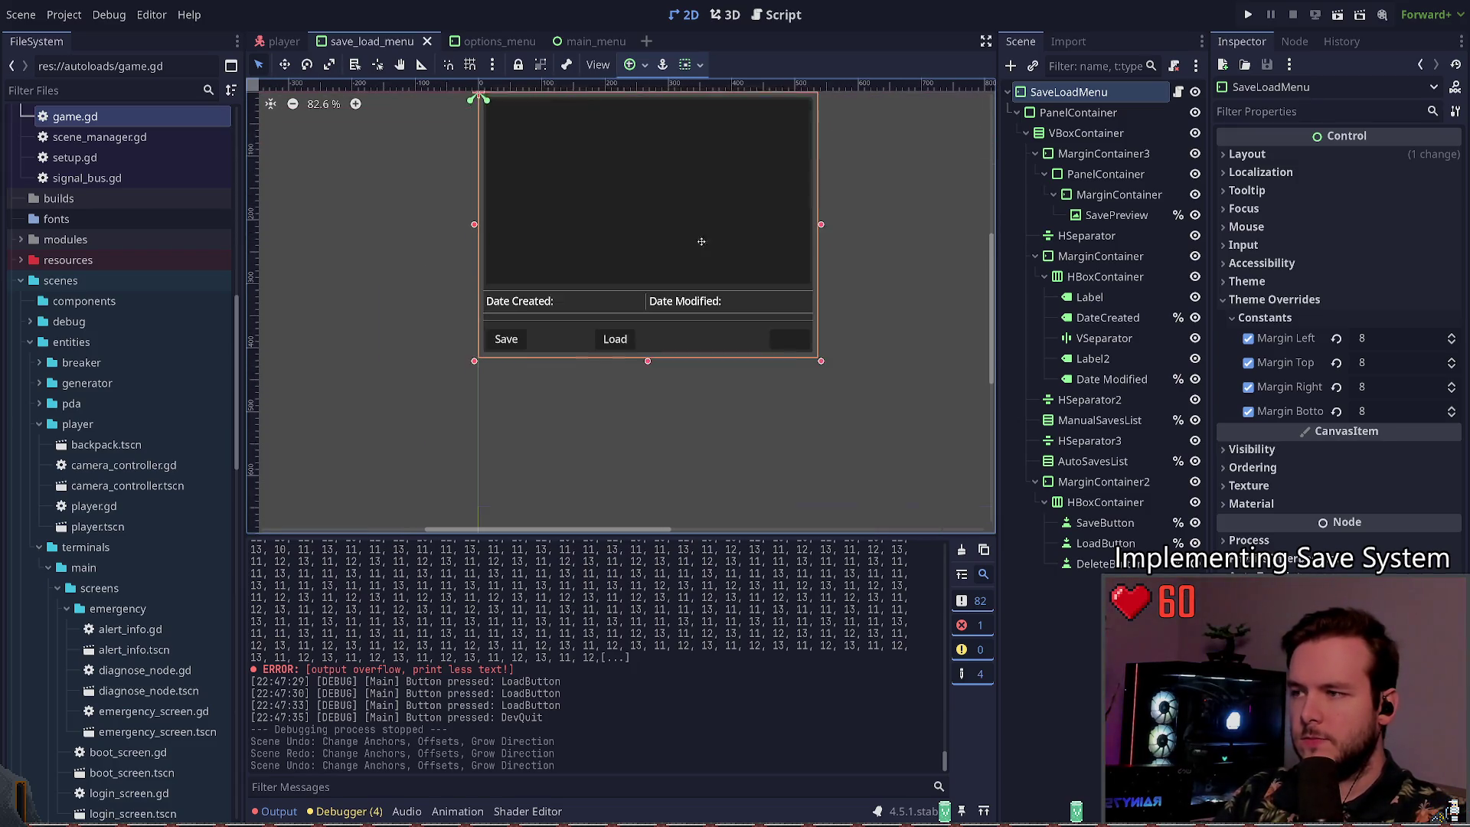
{"action": "scroll", "coordinate": [689, 230], "scroll_direction": "up", "scroll_amount": 1}
{"action": "scroll", "coordinate": [689, 230], "scroll_direction": "right", "scroll_amount": 2}
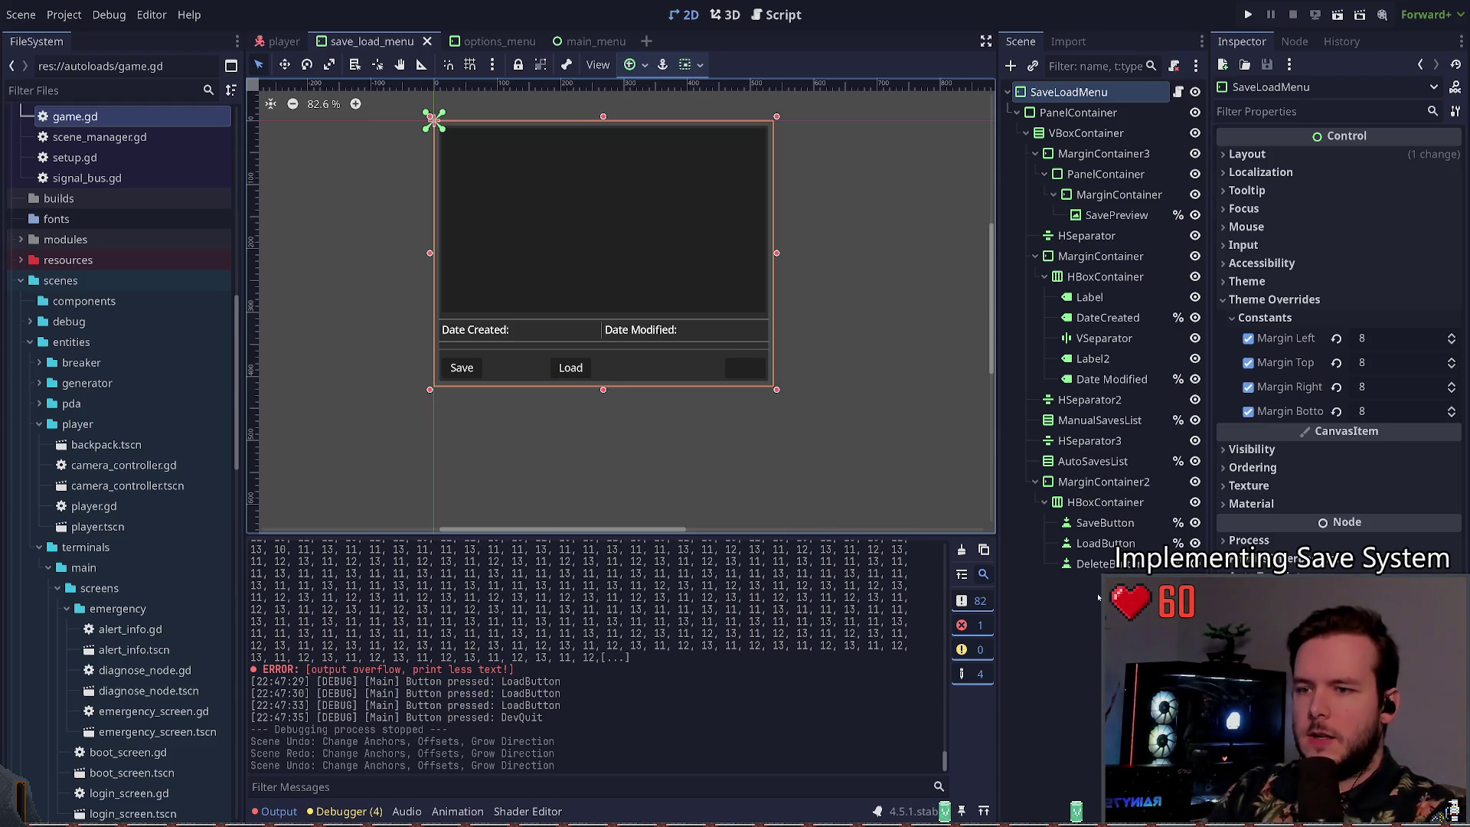
{"action": "left_click", "coordinate": [1103, 482]}
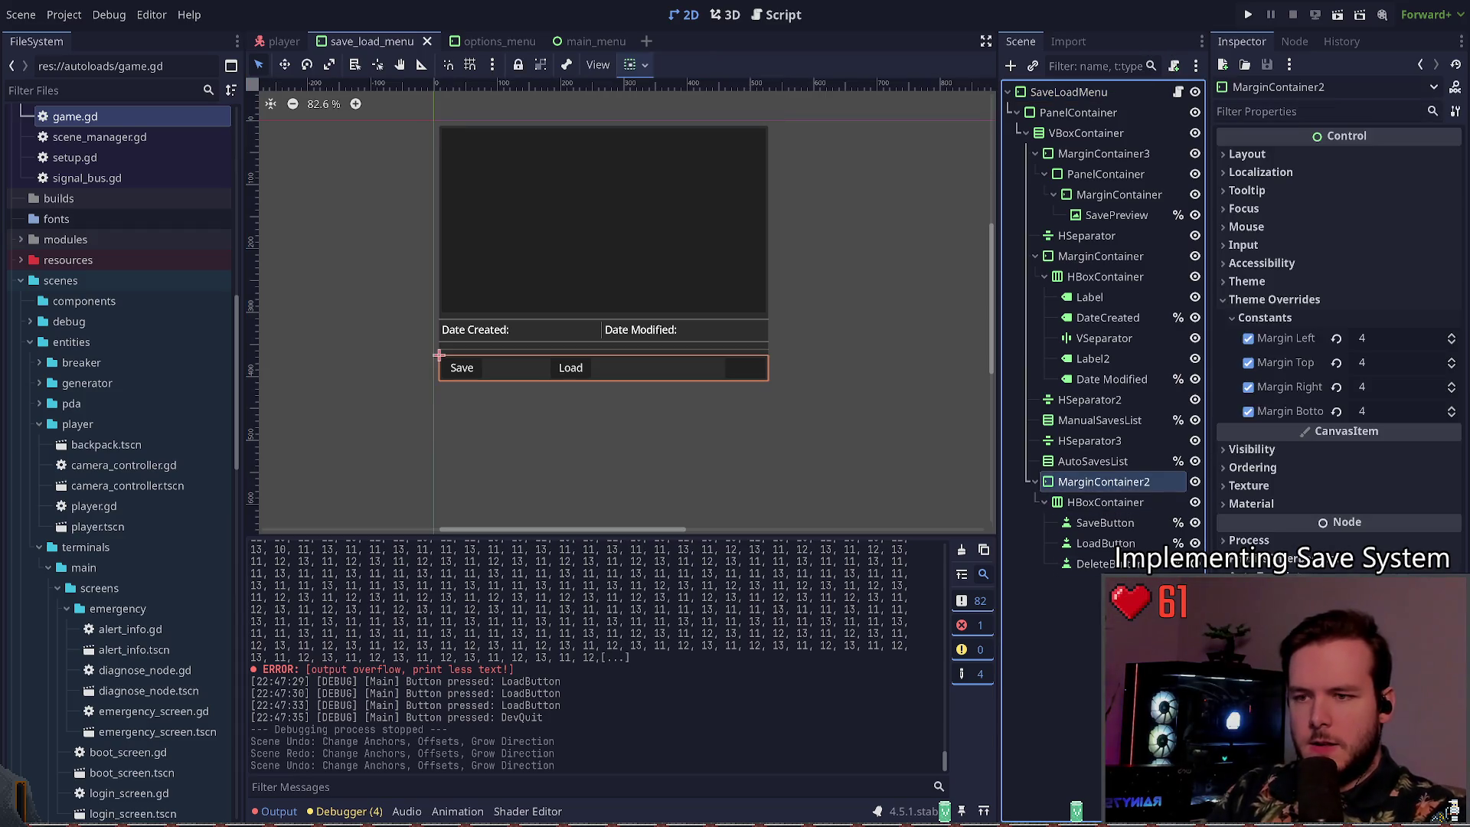
Step: Undo the margin values, reparenting and MarginContainer3 creation, then run the project
{"action": "key", "text": "ctrl+z"}
{"action": "key", "text": "ctrl+z"}
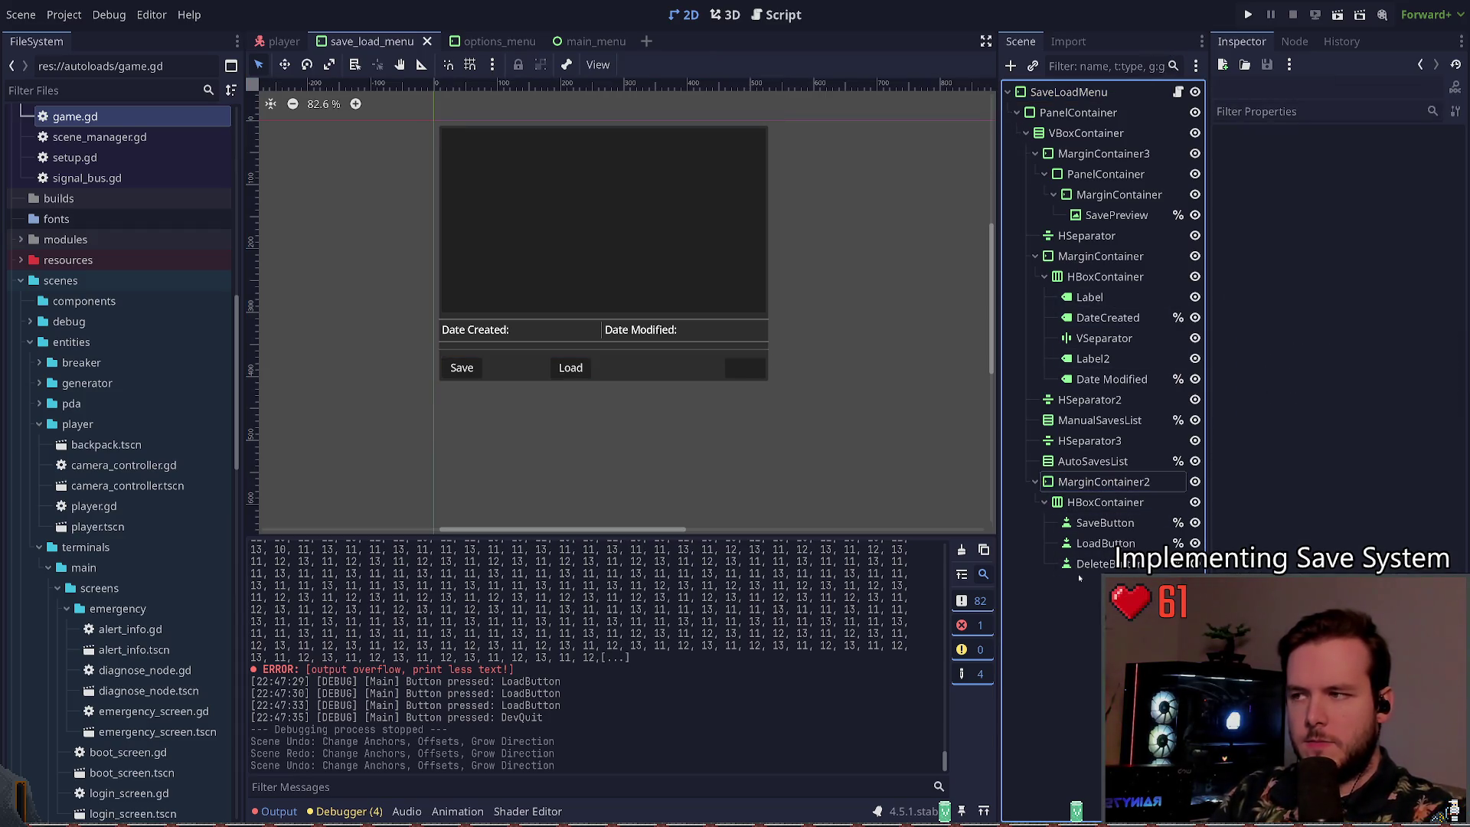
{"action": "key", "text": "ctrl+z"}
{"action": "key", "text": "ctrl+z"}
{"action": "key", "text": "ctrl+z"}
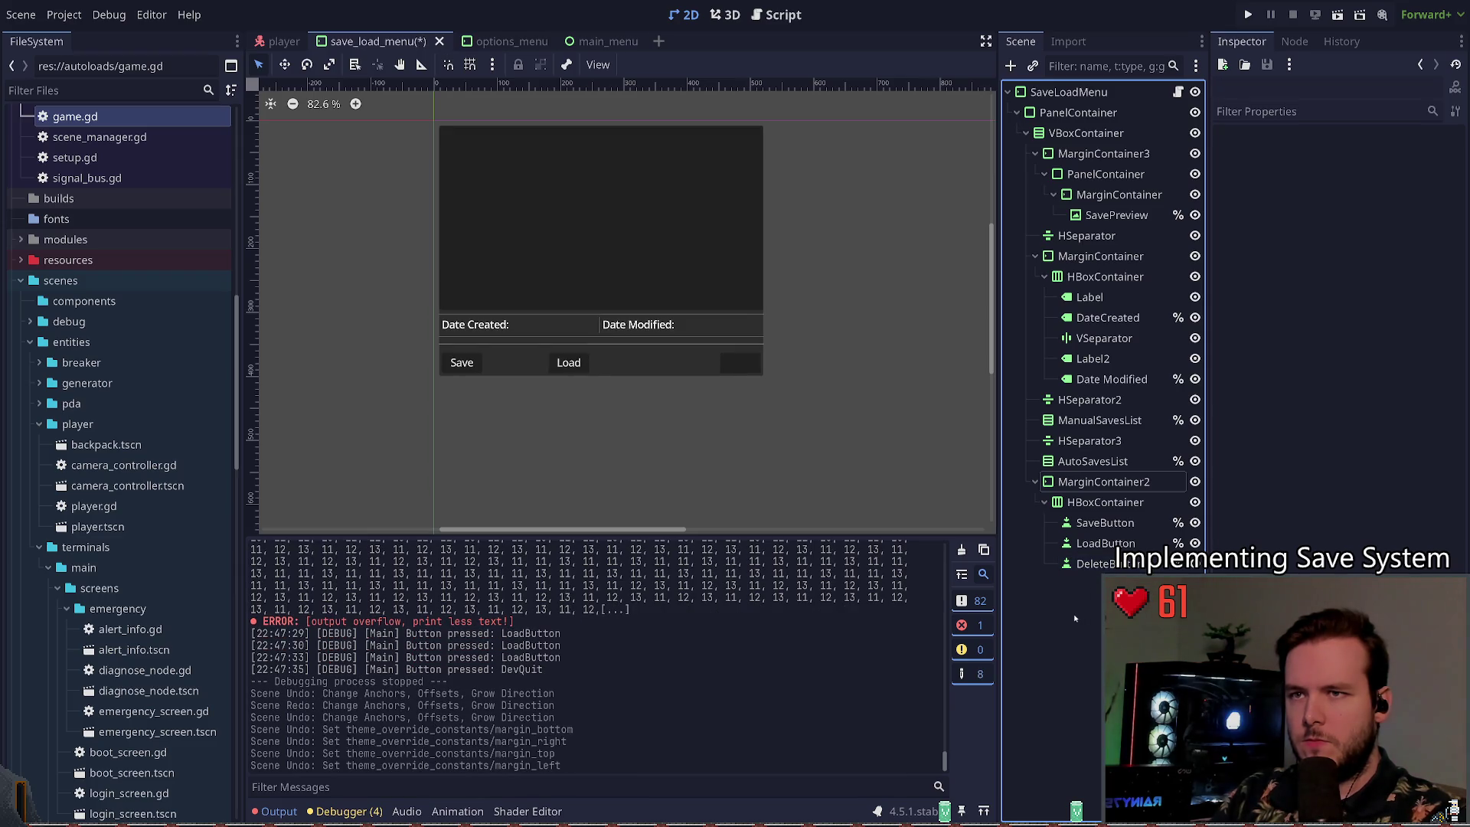
{"action": "key", "text": "ctrl+z"}
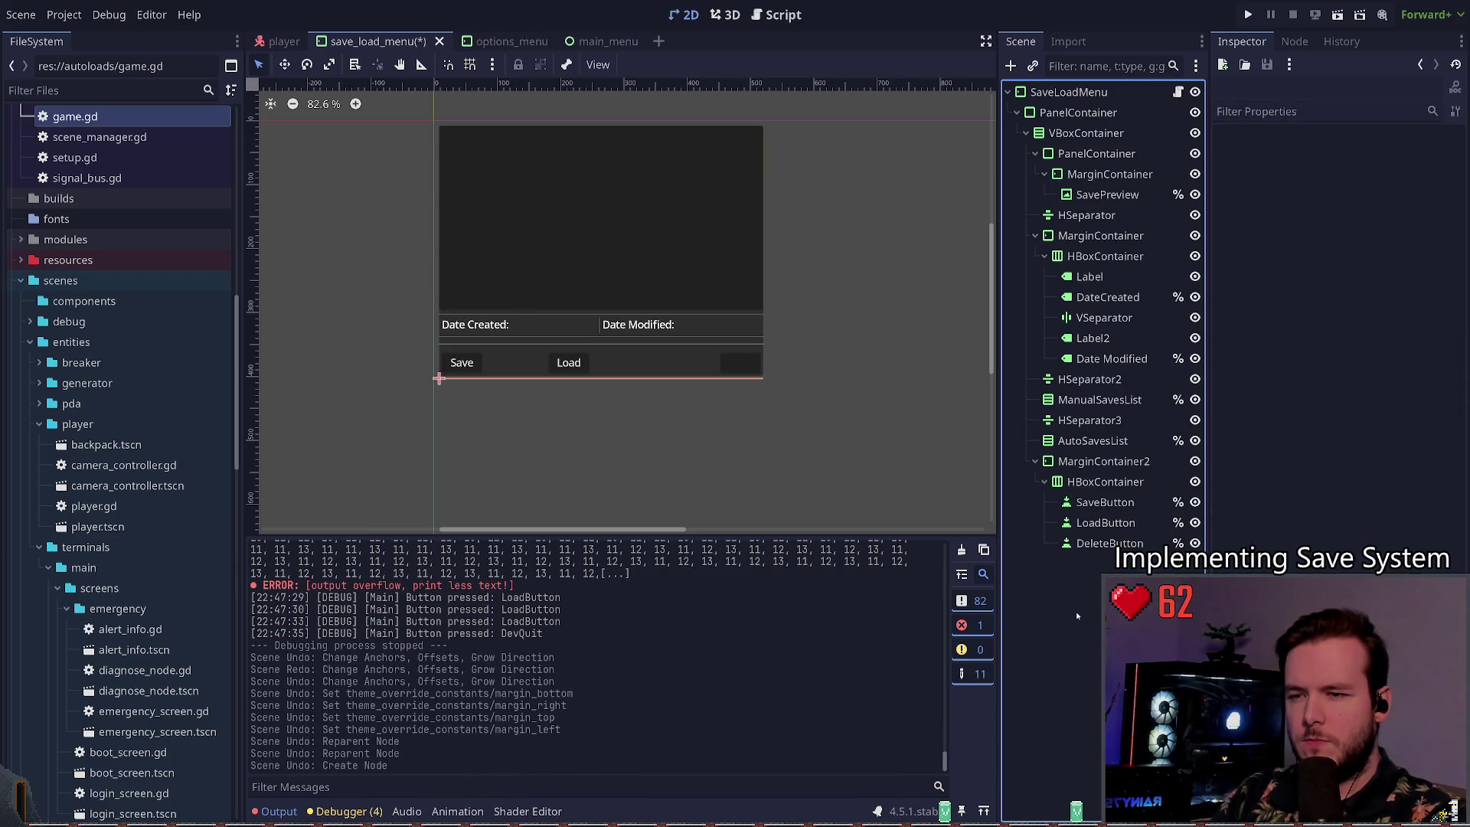
{"action": "left_click", "coordinate": [1248, 14]}
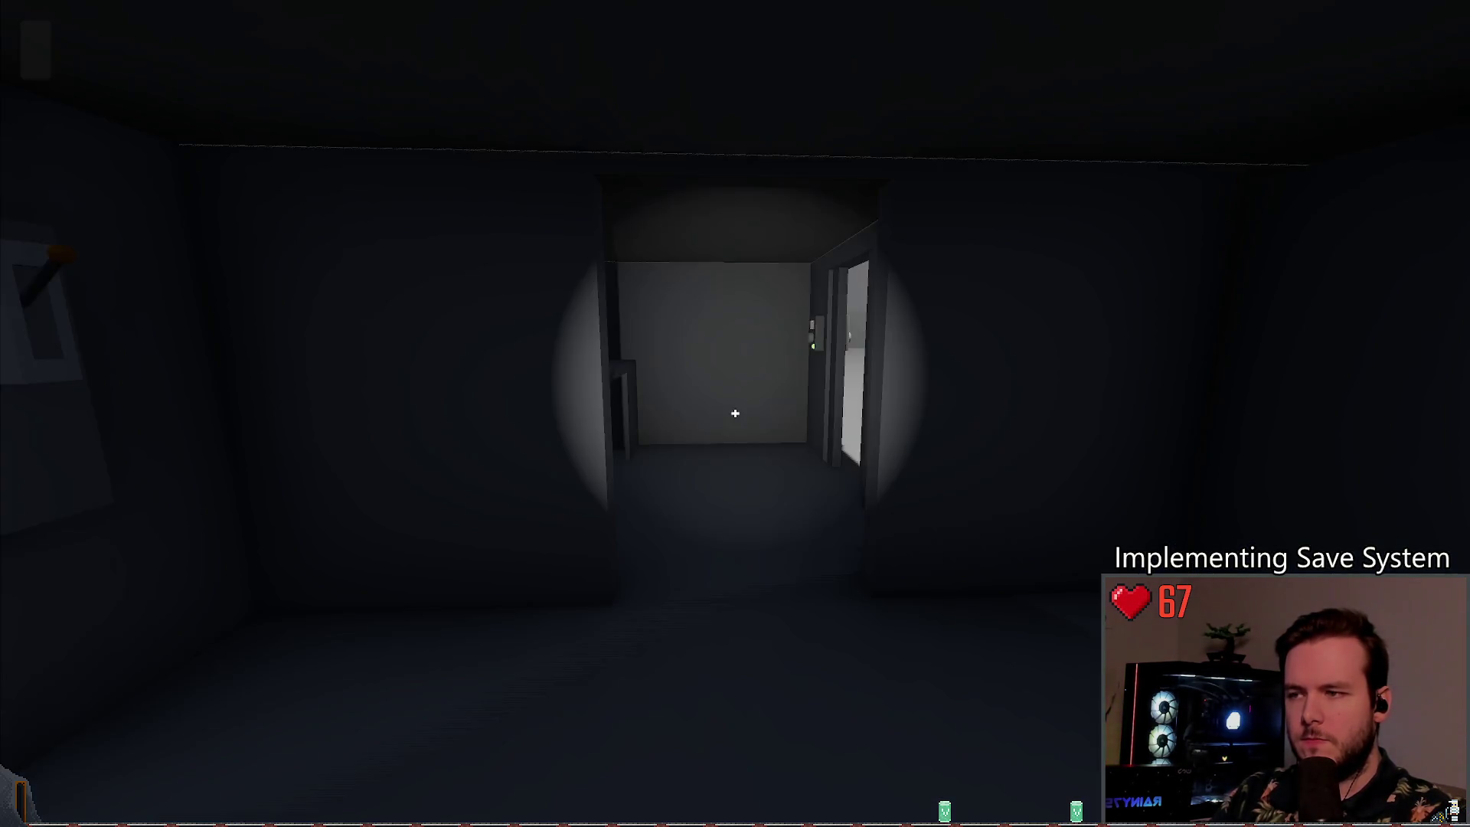
Step: Open the Load panel from the pause menu, switch between Save and Load, and focus the save-name field
{"action": "key", "text": "Escape"}
{"action": "left_click", "coordinate": [159, 387]}
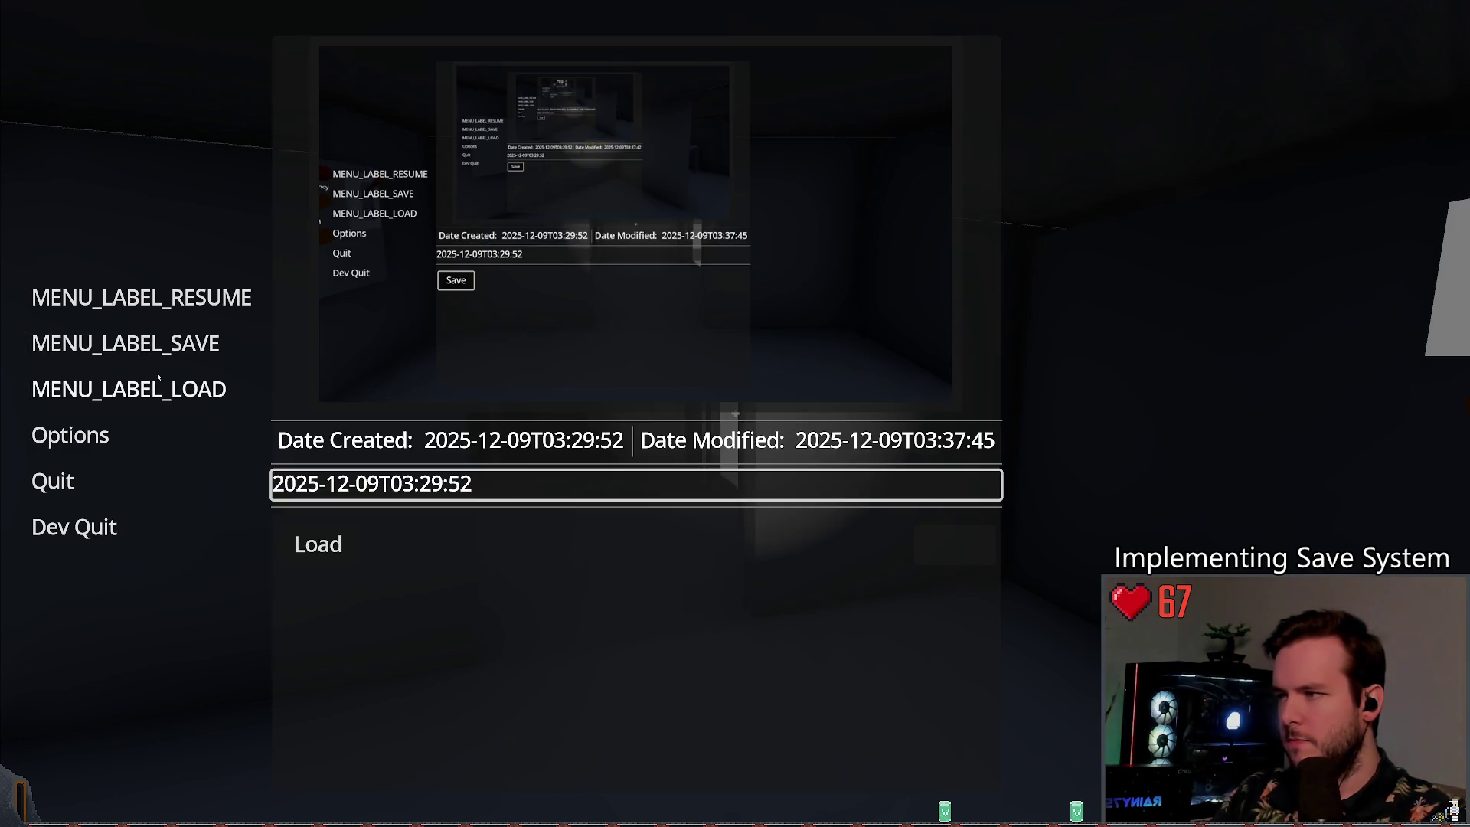
{"action": "left_click", "coordinate": [145, 343]}
{"action": "left_click", "coordinate": [146, 389]}
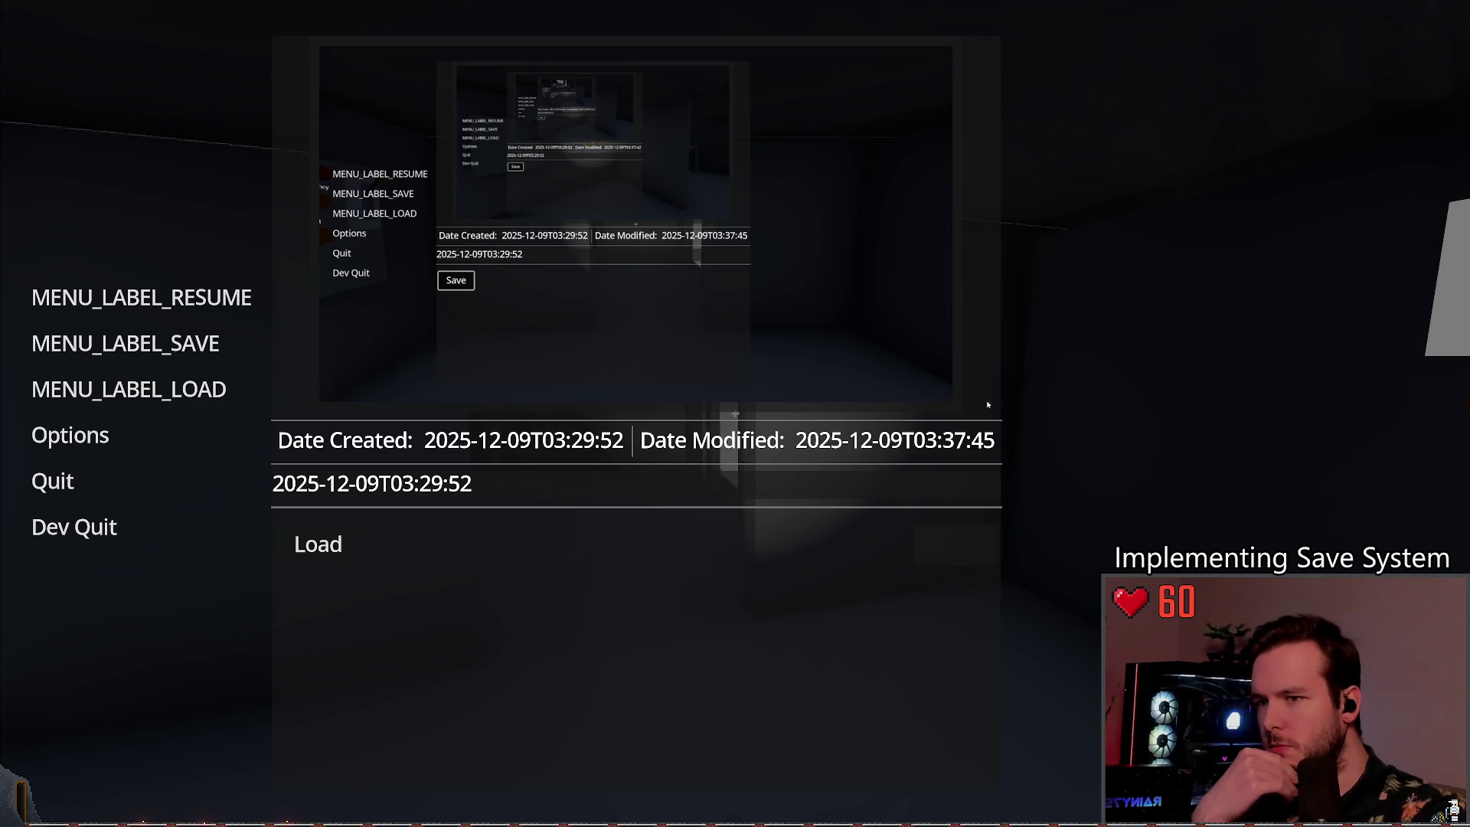
{"action": "left_click", "coordinate": [604, 482]}
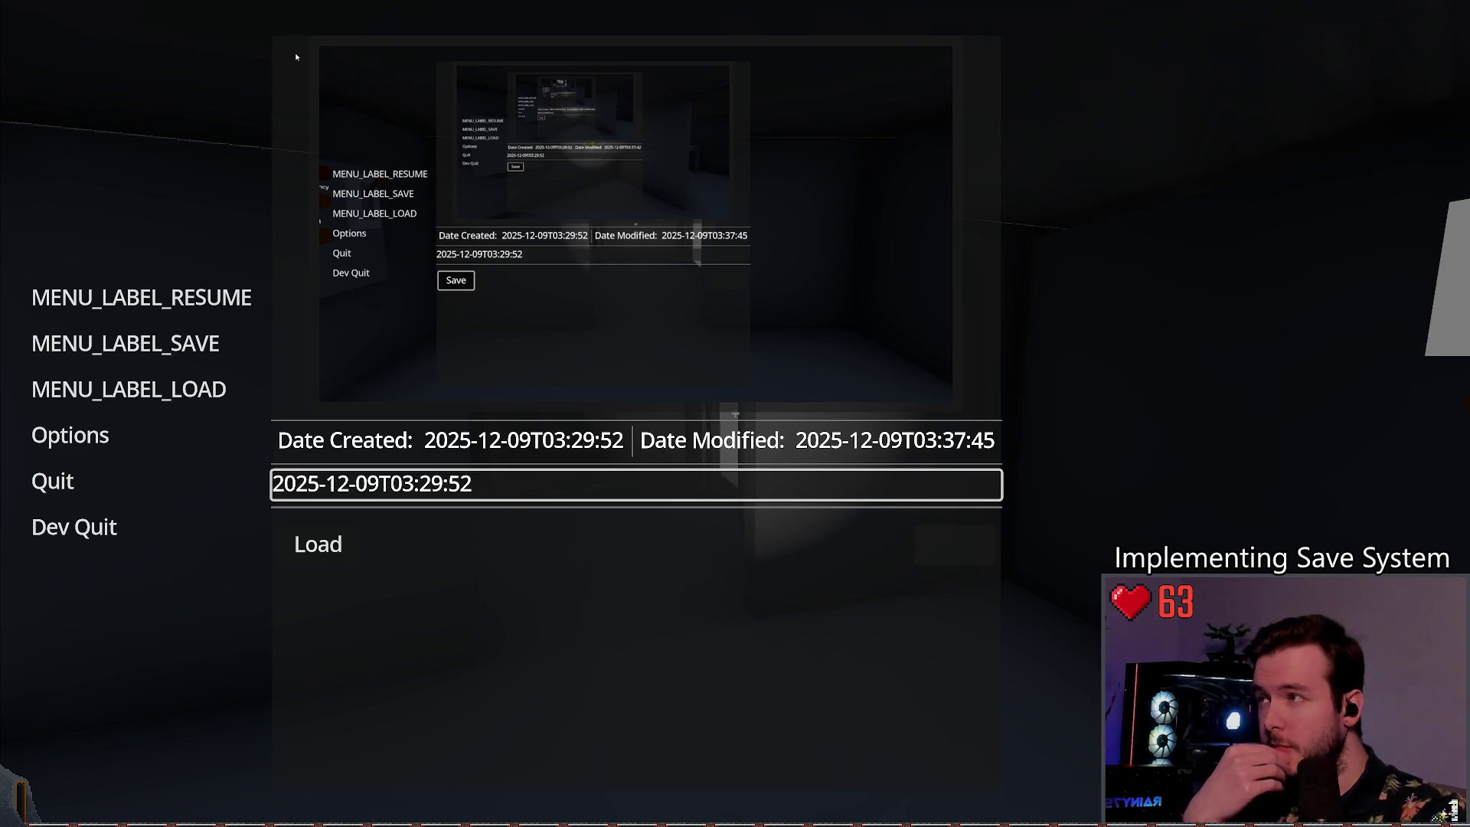
Step: Dev Quit back to the editor and select the PanelContainer node
{"action": "left_click", "coordinate": [77, 523]}
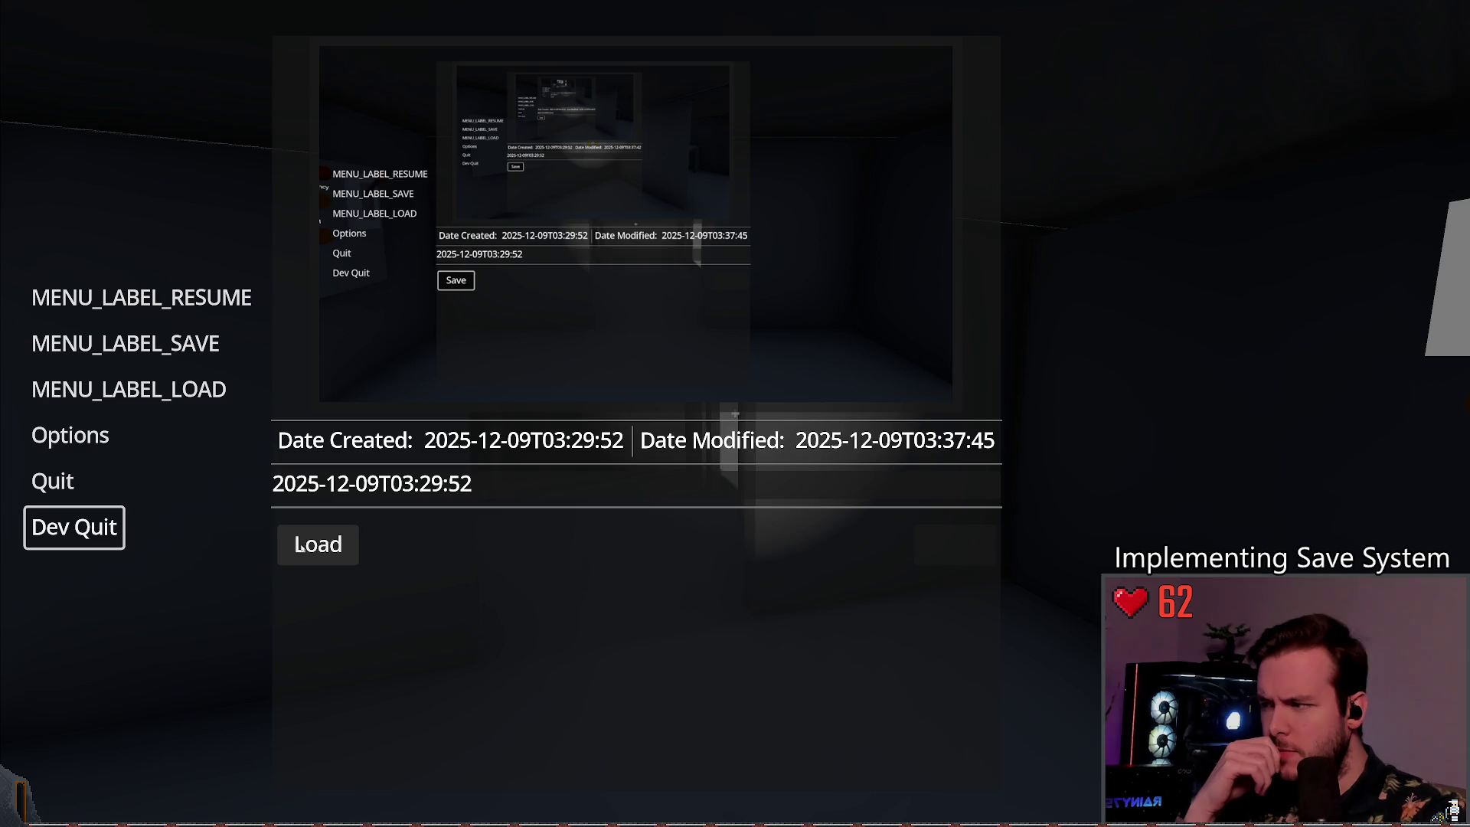
{"action": "left_click", "coordinate": [65, 539]}
{"action": "left_click", "coordinate": [1066, 113]}
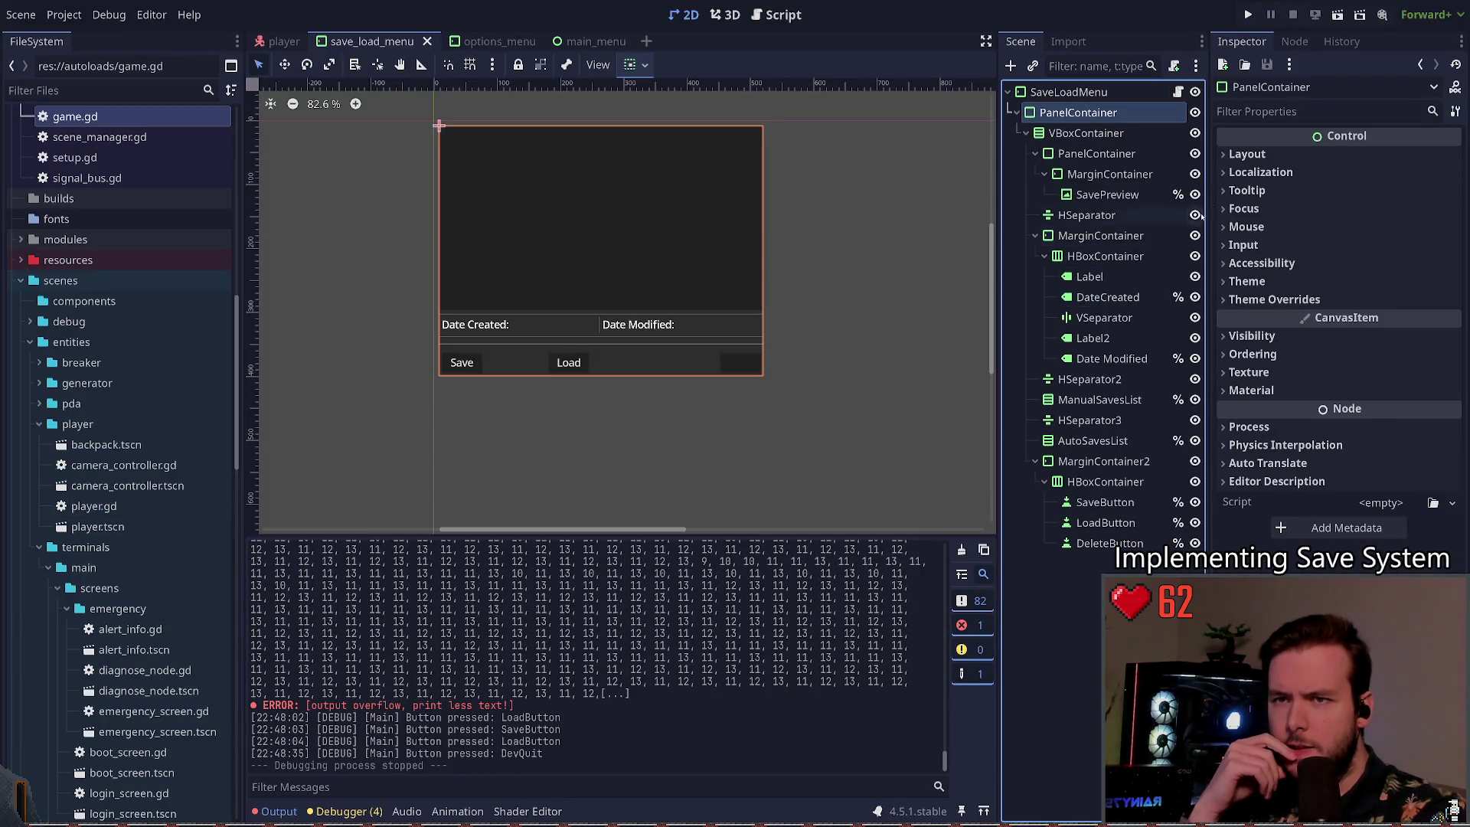
Step: Revert the preview PanelContainer's Custom Minimum Size from 512×288 to 0×0
{"action": "left_click", "coordinate": [1104, 136]}
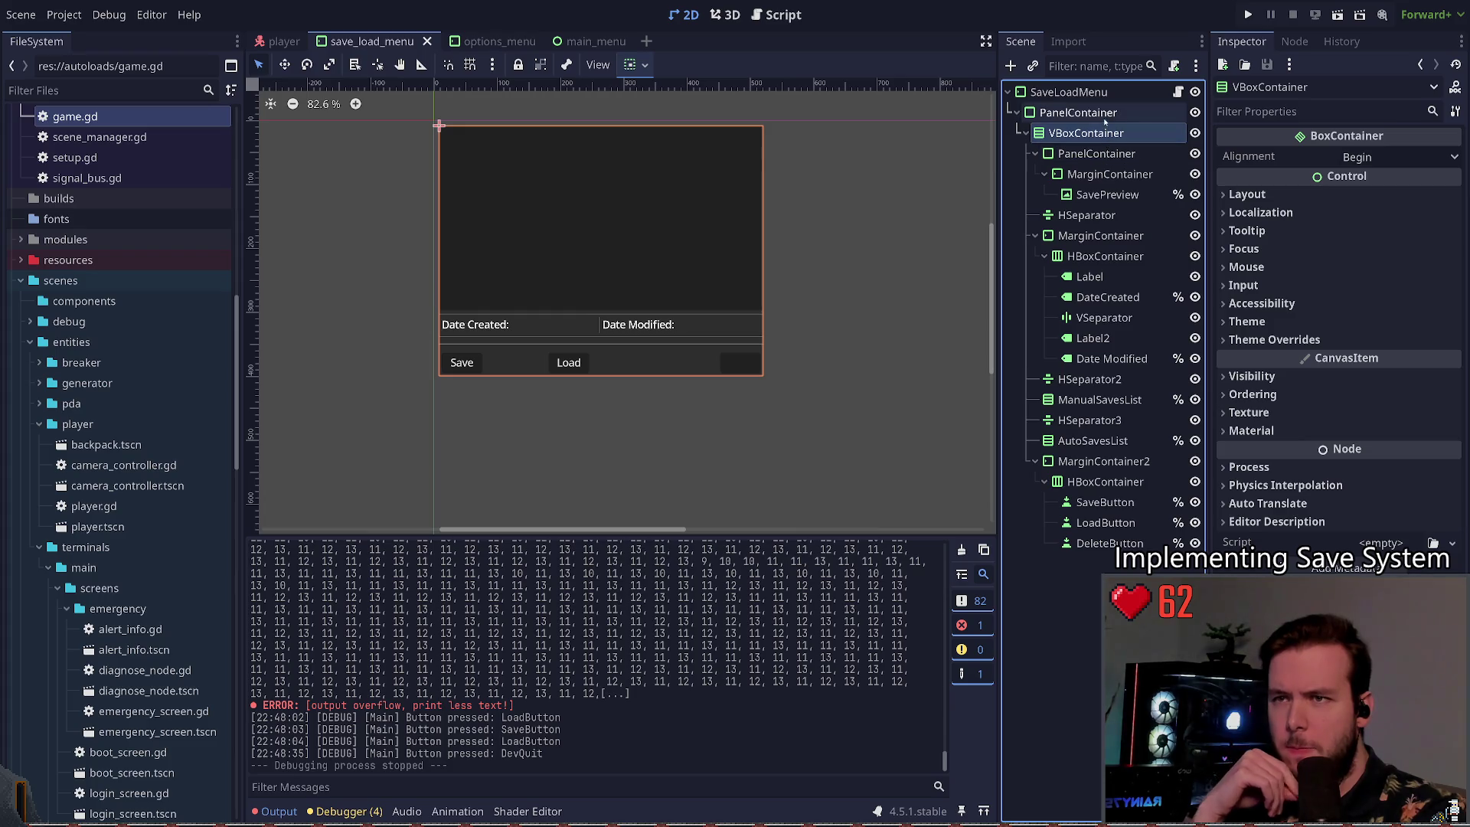
{"action": "left_click", "coordinate": [594, 247]}
{"action": "left_click", "coordinate": [1286, 281]}
{"action": "left_click", "coordinate": [1286, 281]}
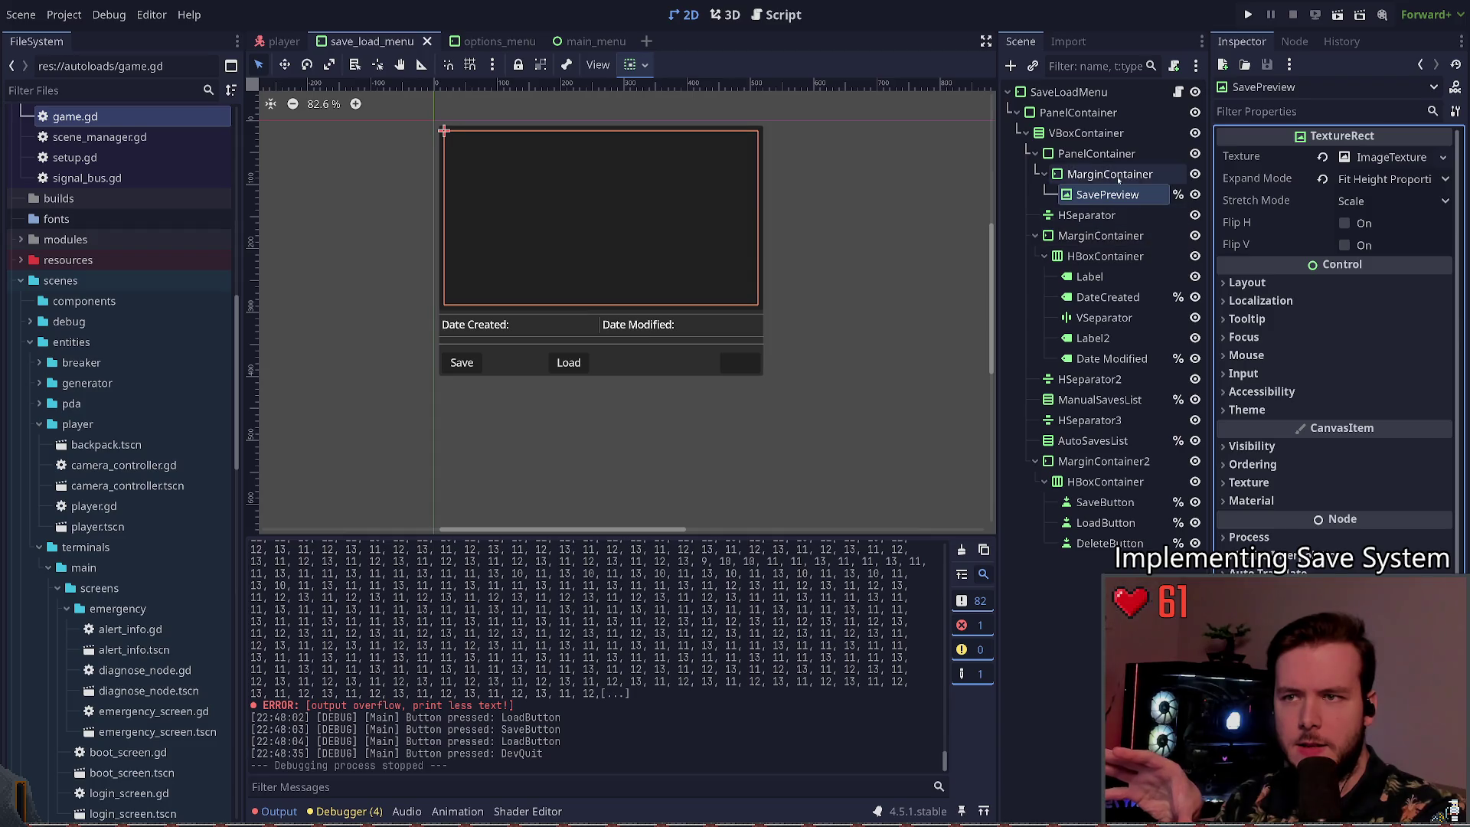
{"action": "left_click", "coordinate": [1110, 154]}
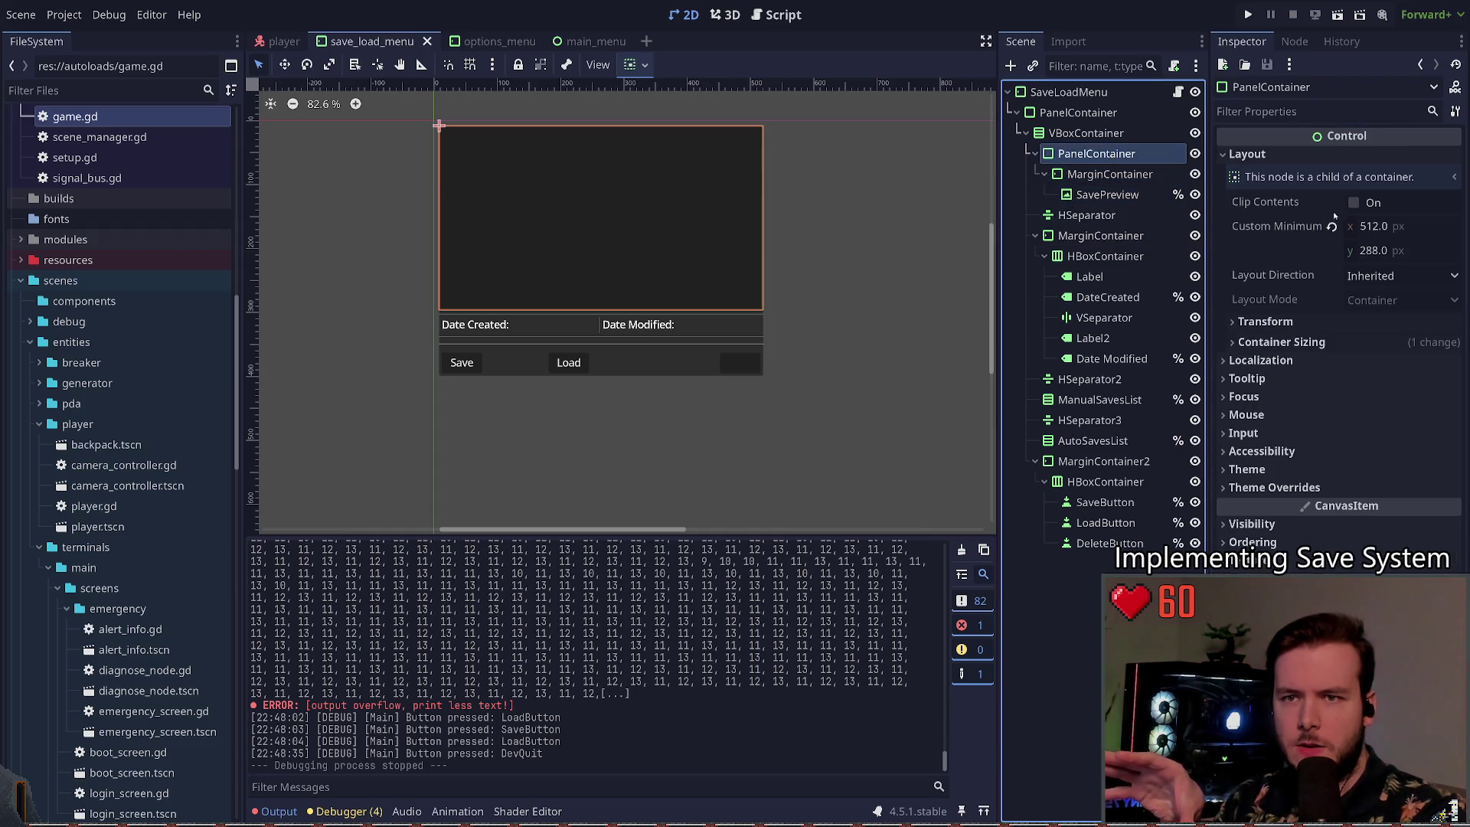
{"action": "left_click", "coordinate": [1332, 225]}
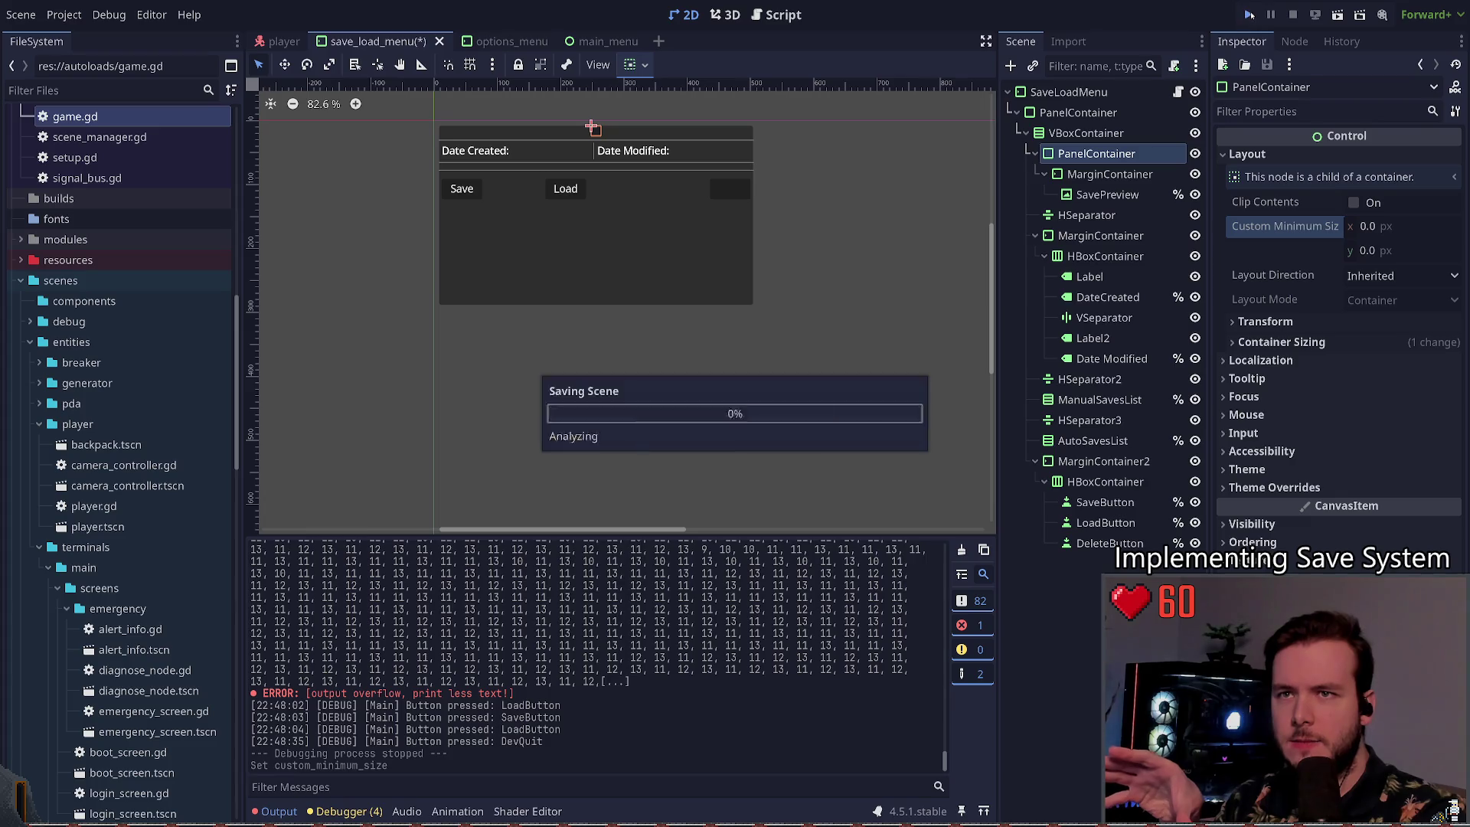
Step: Run the game, continue into the level, open Load from the pause menu, then quit
{"action": "key", "text": "F5"}
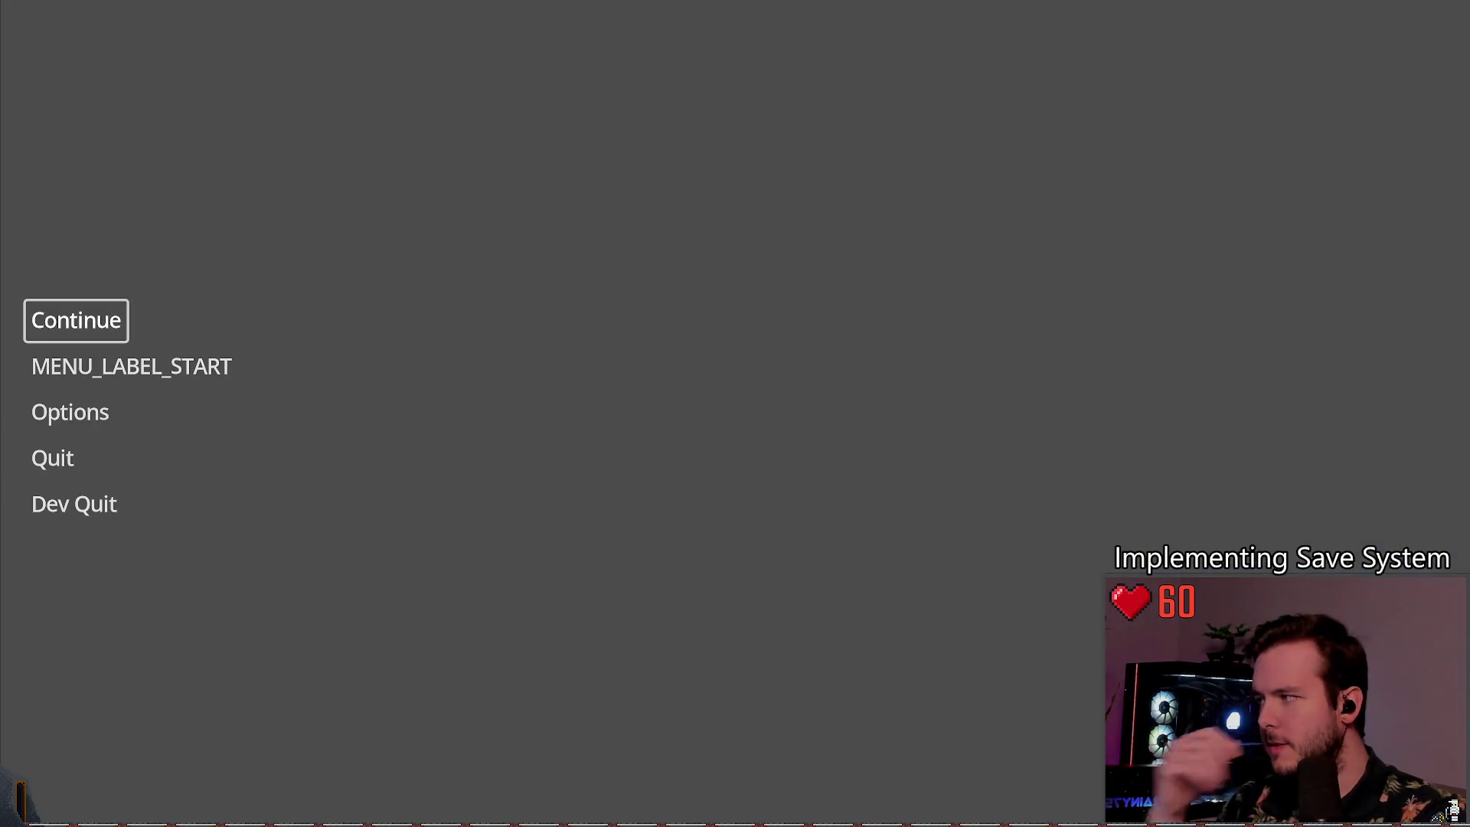
{"action": "left_click", "coordinate": [111, 311]}
{"action": "key", "text": "Escape"}
{"action": "left_click", "coordinate": [222, 386]}
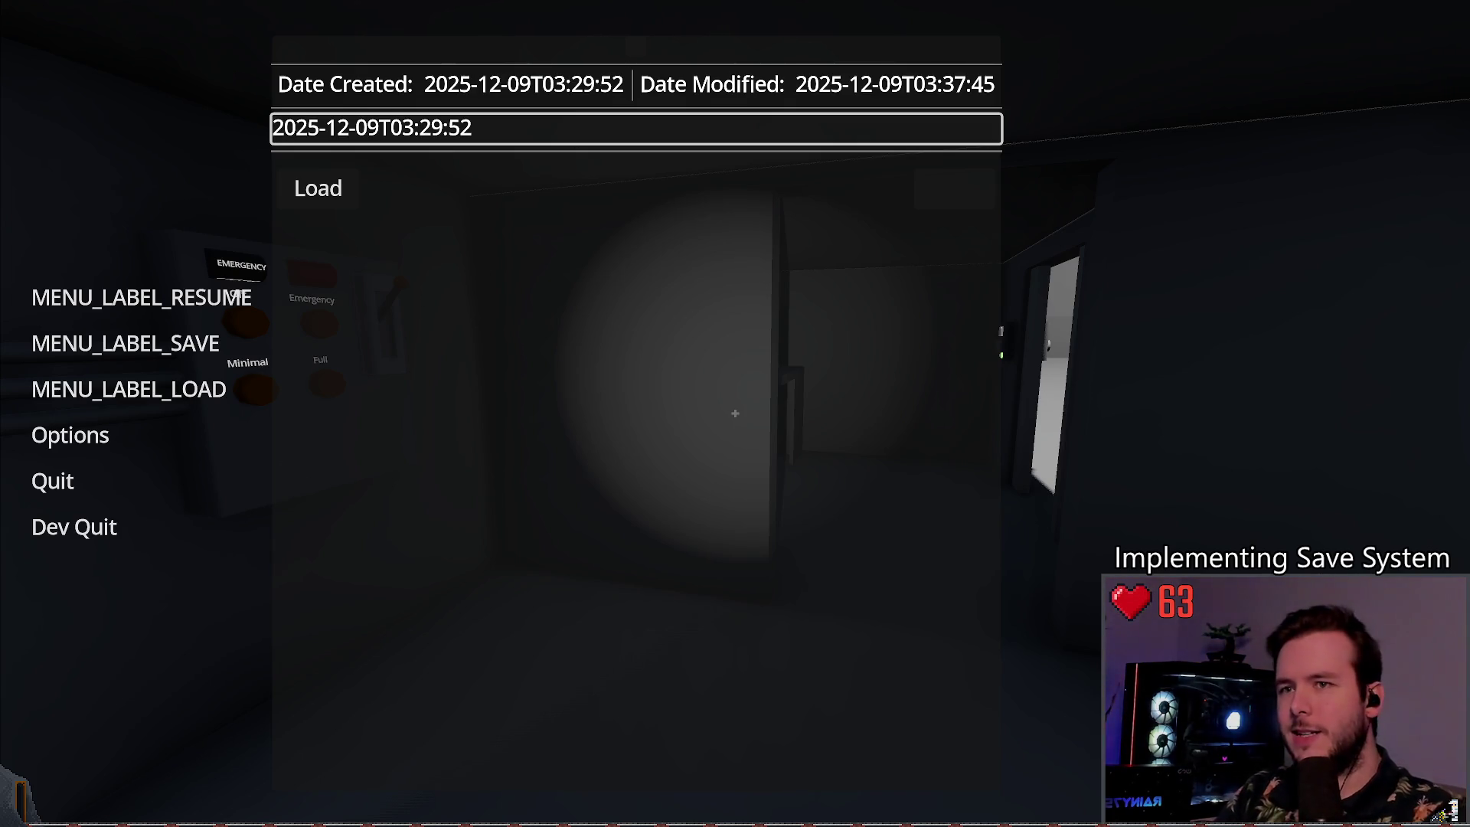
{"action": "left_click", "coordinate": [318, 187]}
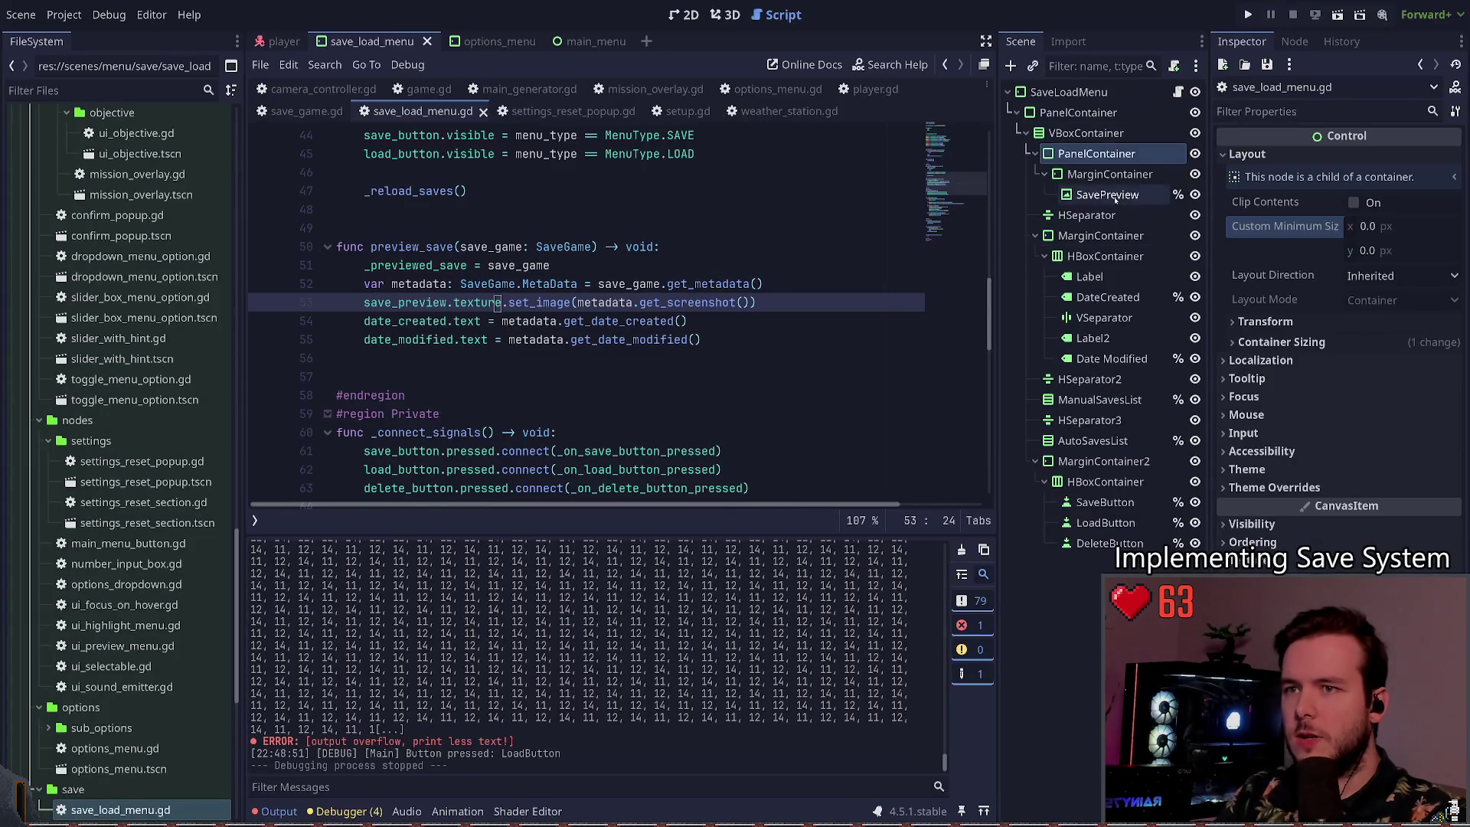
Step: Start a new line 54 with save_preview.custom_minimum_size using autocomplete
{"action": "scroll", "coordinate": [623, 299], "scroll_direction": "up", "scroll_amount": 8}
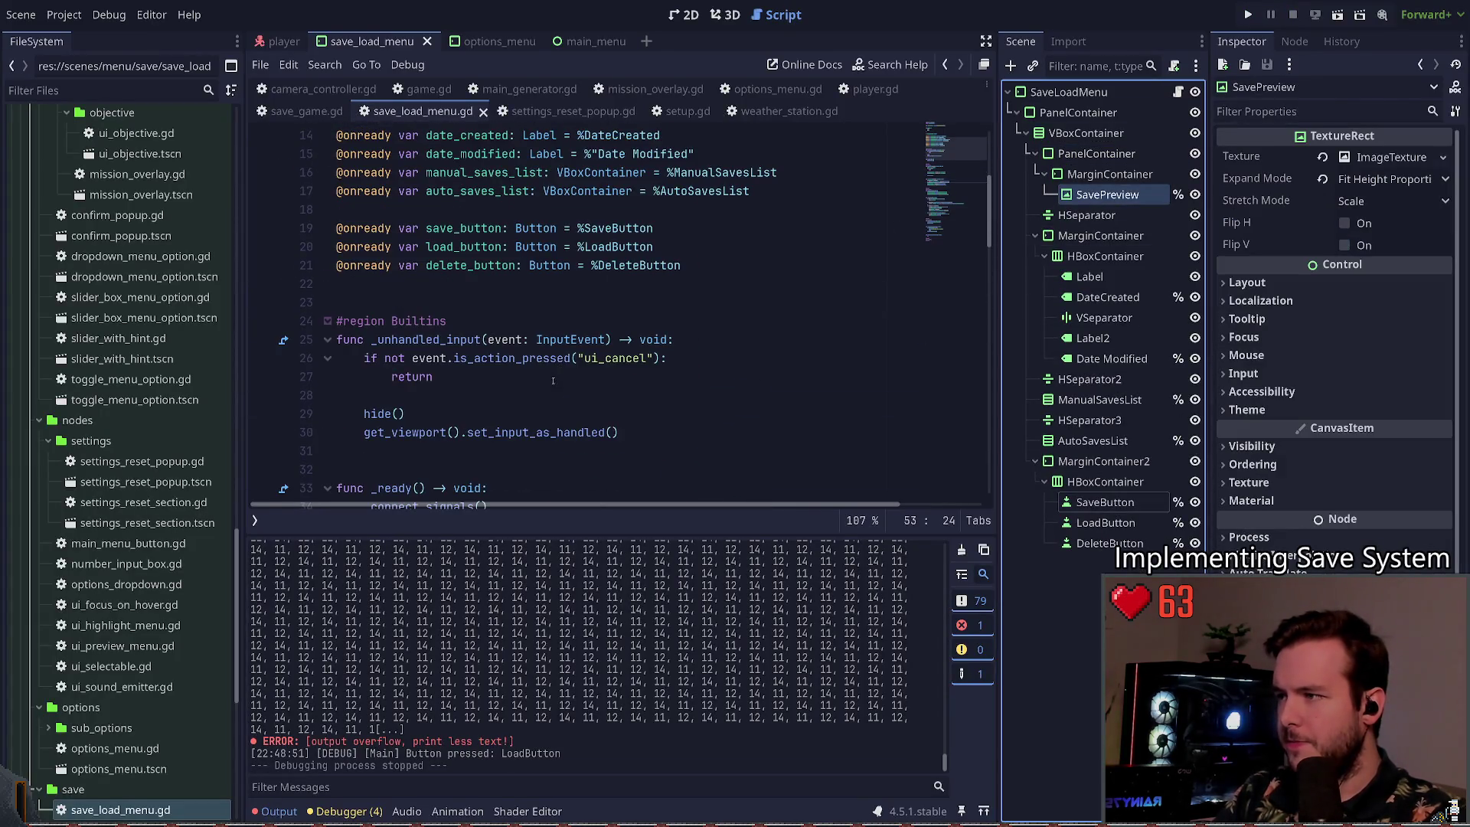
{"action": "scroll", "coordinate": [547, 359], "scroll_direction": "down", "scroll_amount": 11}
{"action": "scroll", "coordinate": [546, 359], "scroll_direction": "down", "scroll_amount": 2}
{"action": "left_click", "coordinate": [784, 356]}
{"action": "key", "text": "Return"}
{"action": "type", "text": "save_preview.min"}
{"action": "key", "text": "Return"}
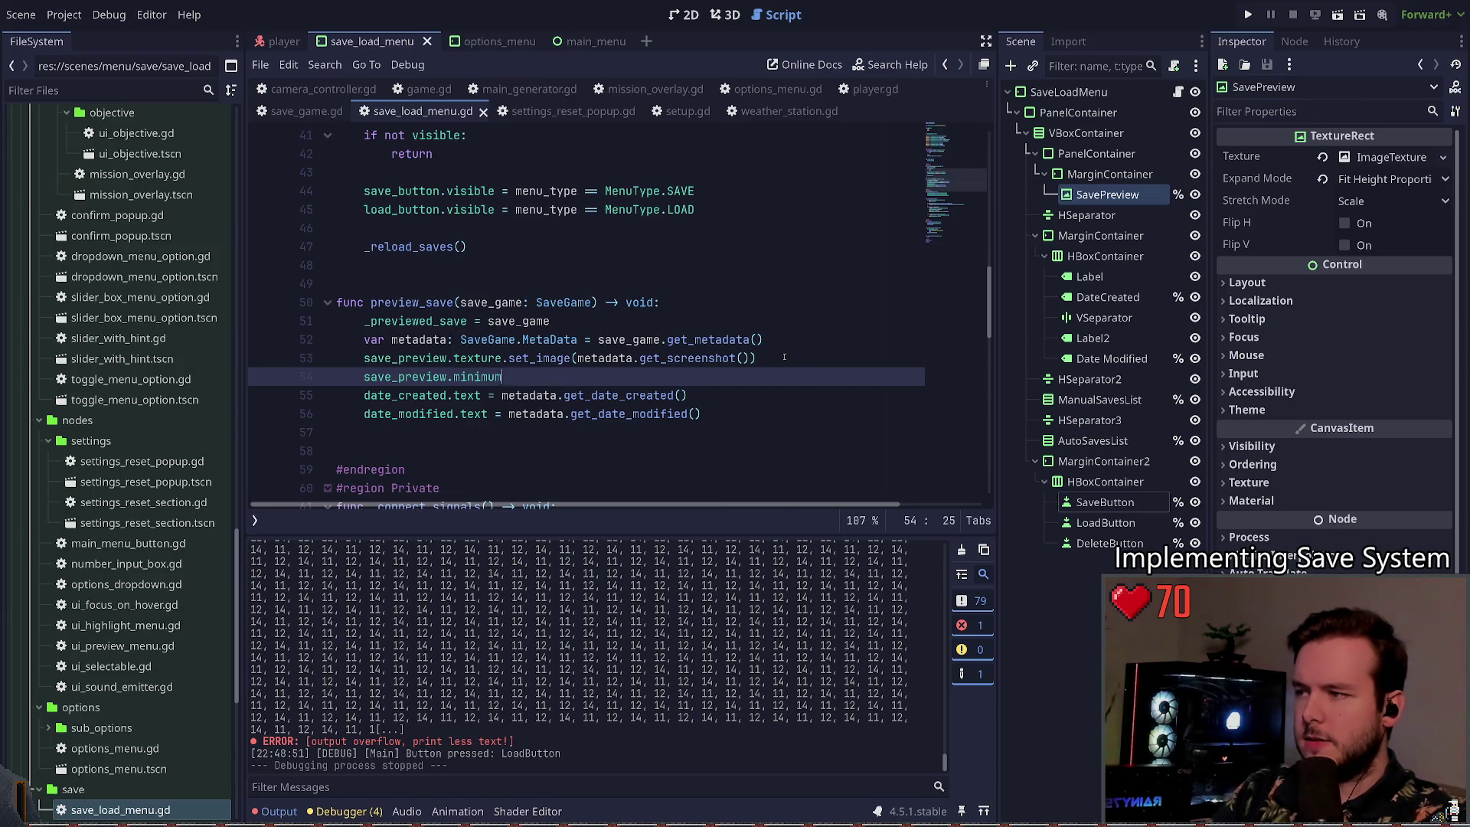
{"action": "key", "text": "BackSpace"}
{"action": "key", "text": "BackSpace"}
{"action": "key", "text": "BackSpace"}
{"action": "type", "text": "se"}
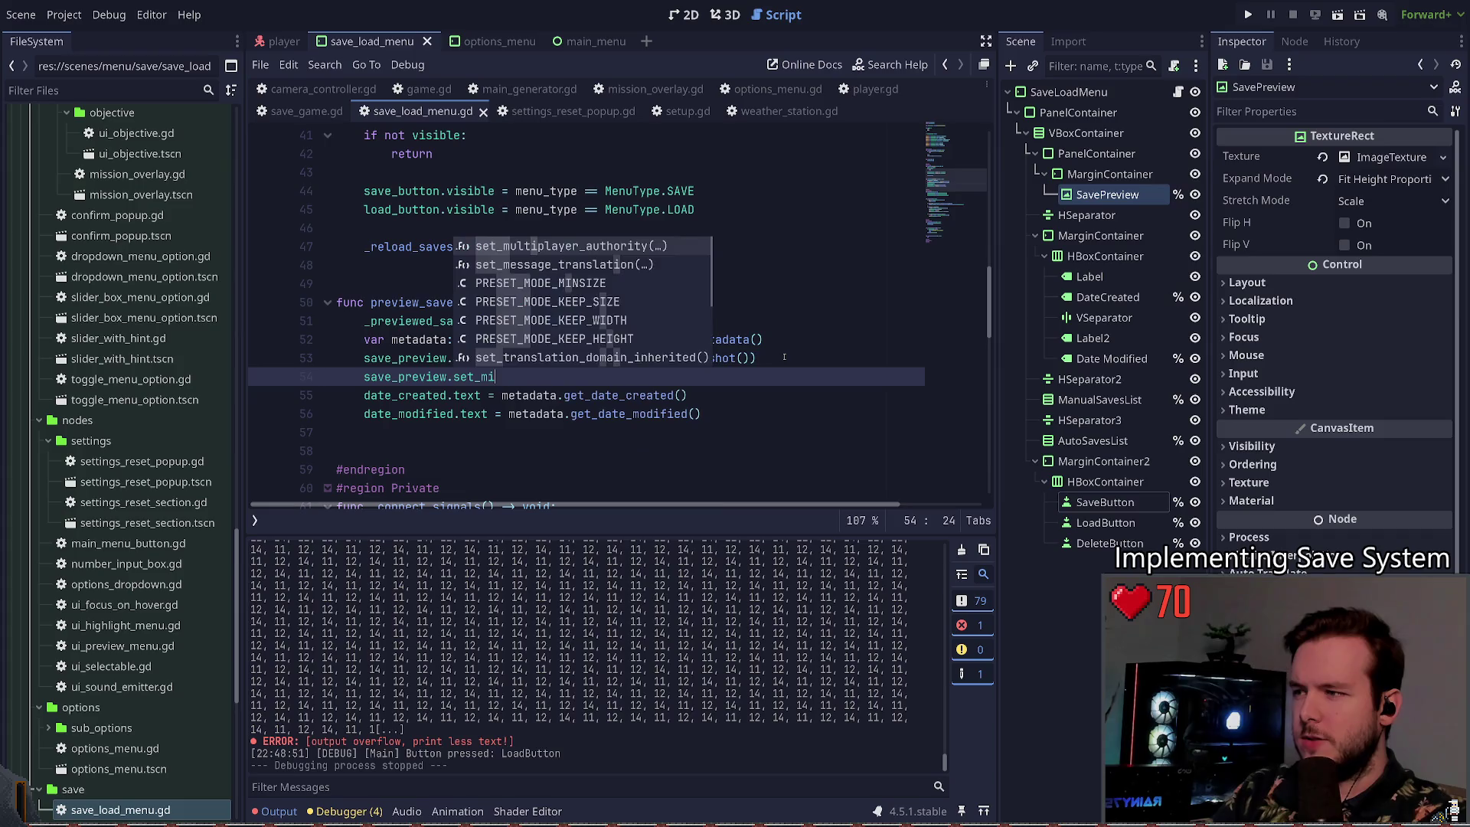
{"action": "type", "text": "min"}
{"action": "key", "text": "Down"}
{"action": "key", "text": "Down"}
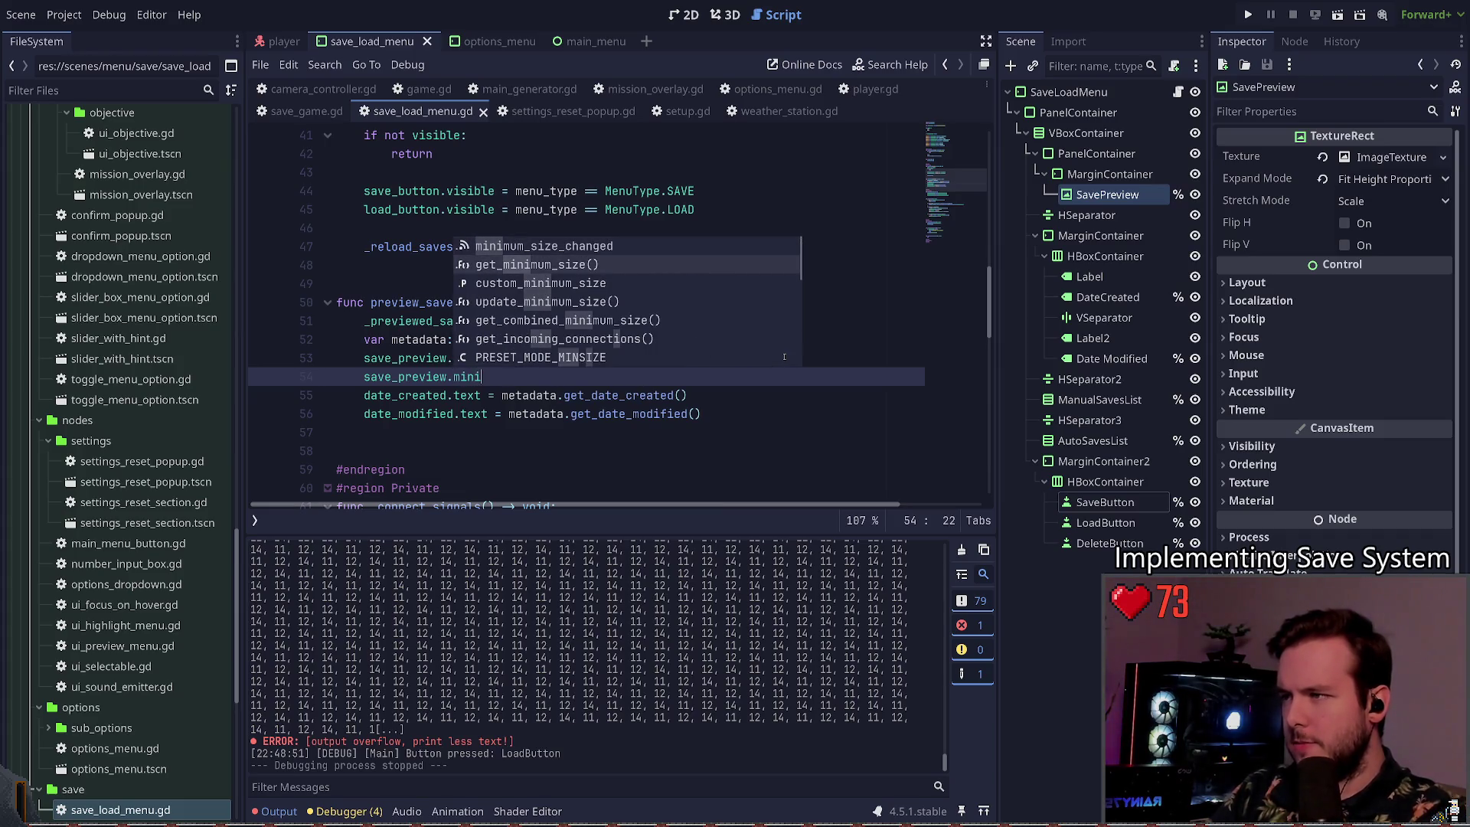
{"action": "key", "text": "Return"}
Step: Assign it SaveGame.SCREENSHOT_DIMENSIONS and run the project
{"action": "type", "text": "= "}
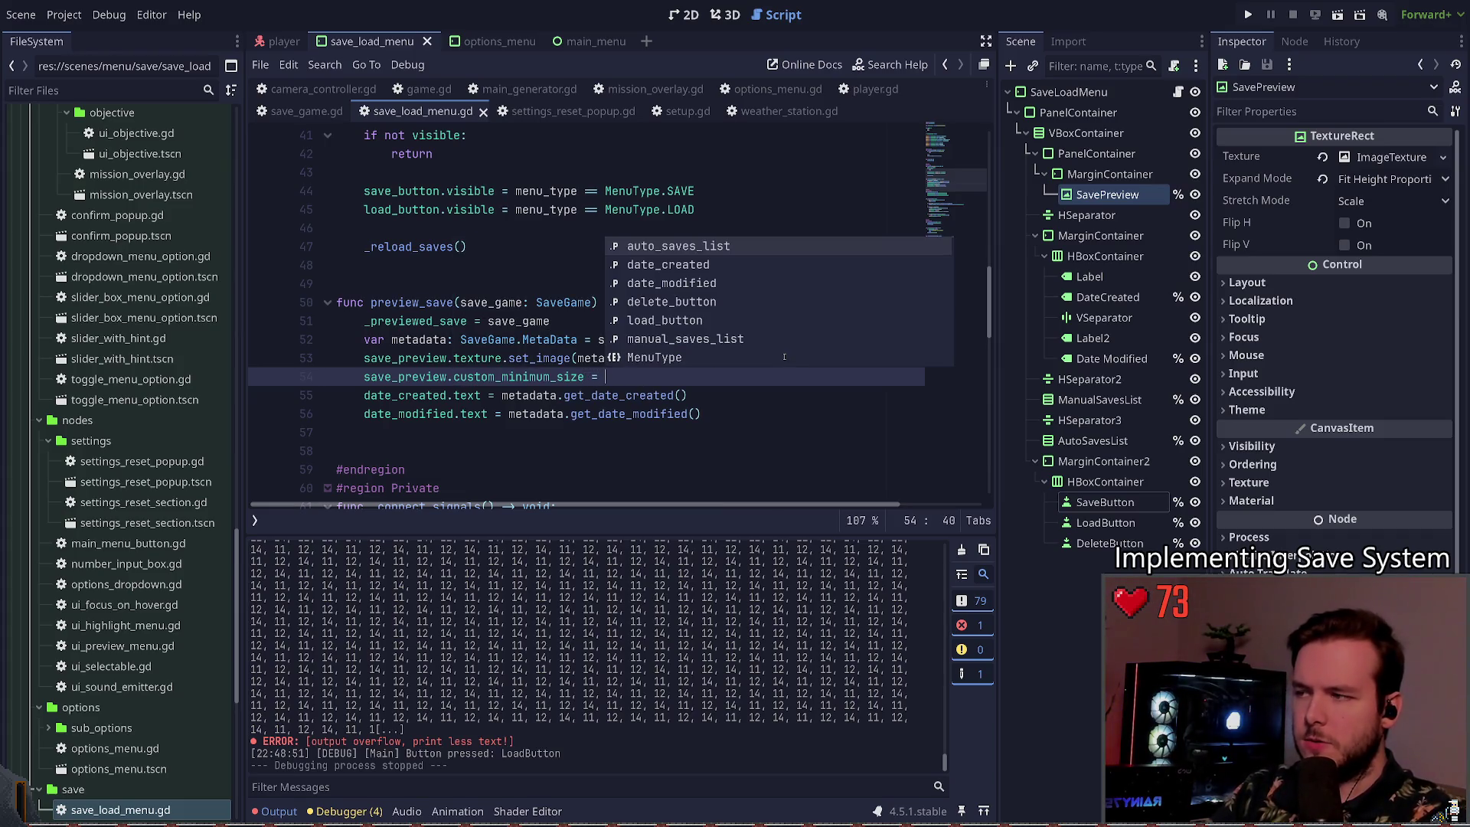
{"action": "type", "text": "SaveGame"}
{"action": "type", "text": "."}
{"action": "type", "text": "D"}
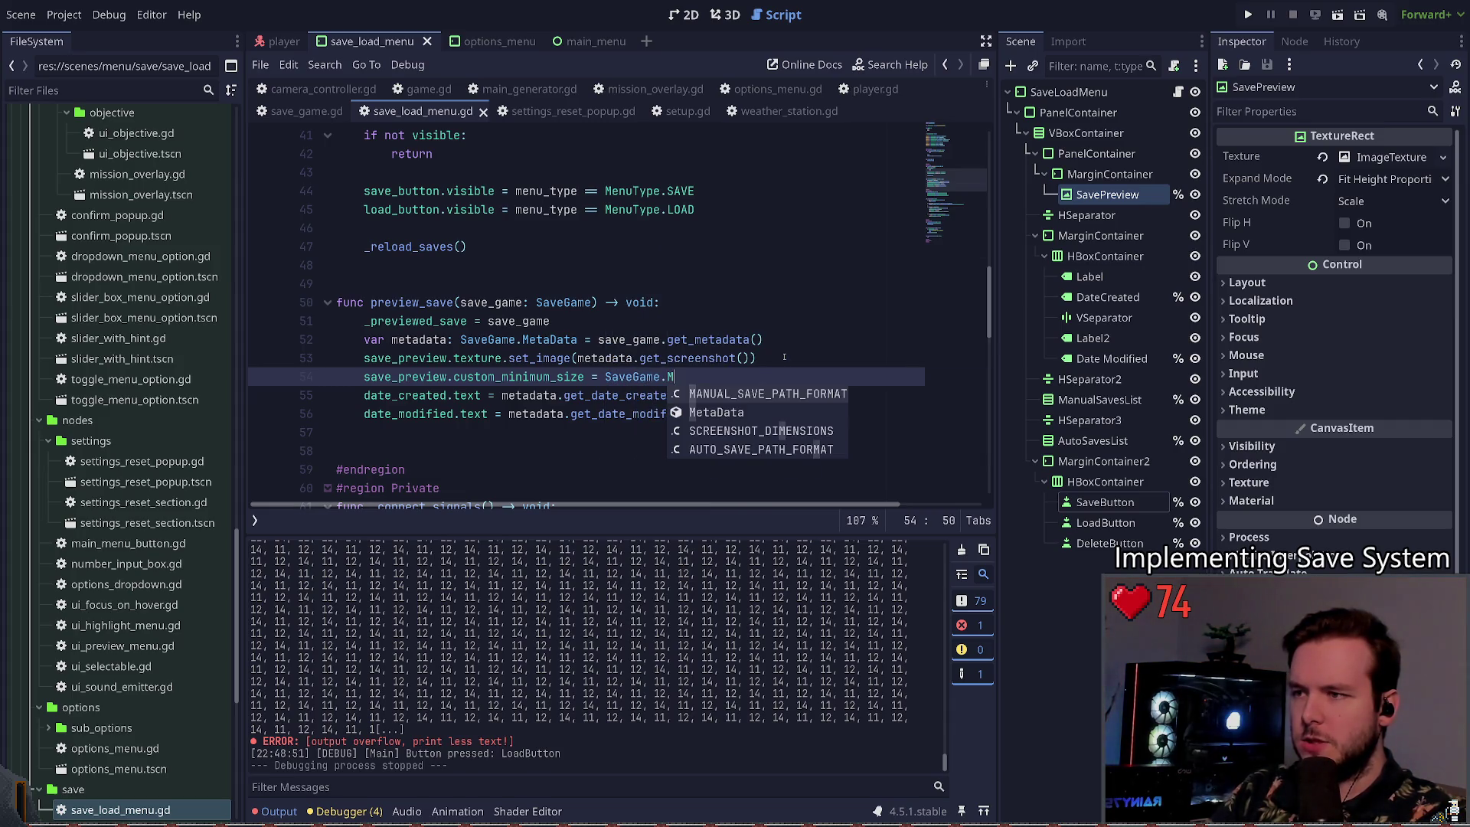
{"action": "key", "text": "Return"}
{"action": "left_click", "coordinate": [498, 377]}
{"action": "left_click", "coordinate": [1248, 15]}
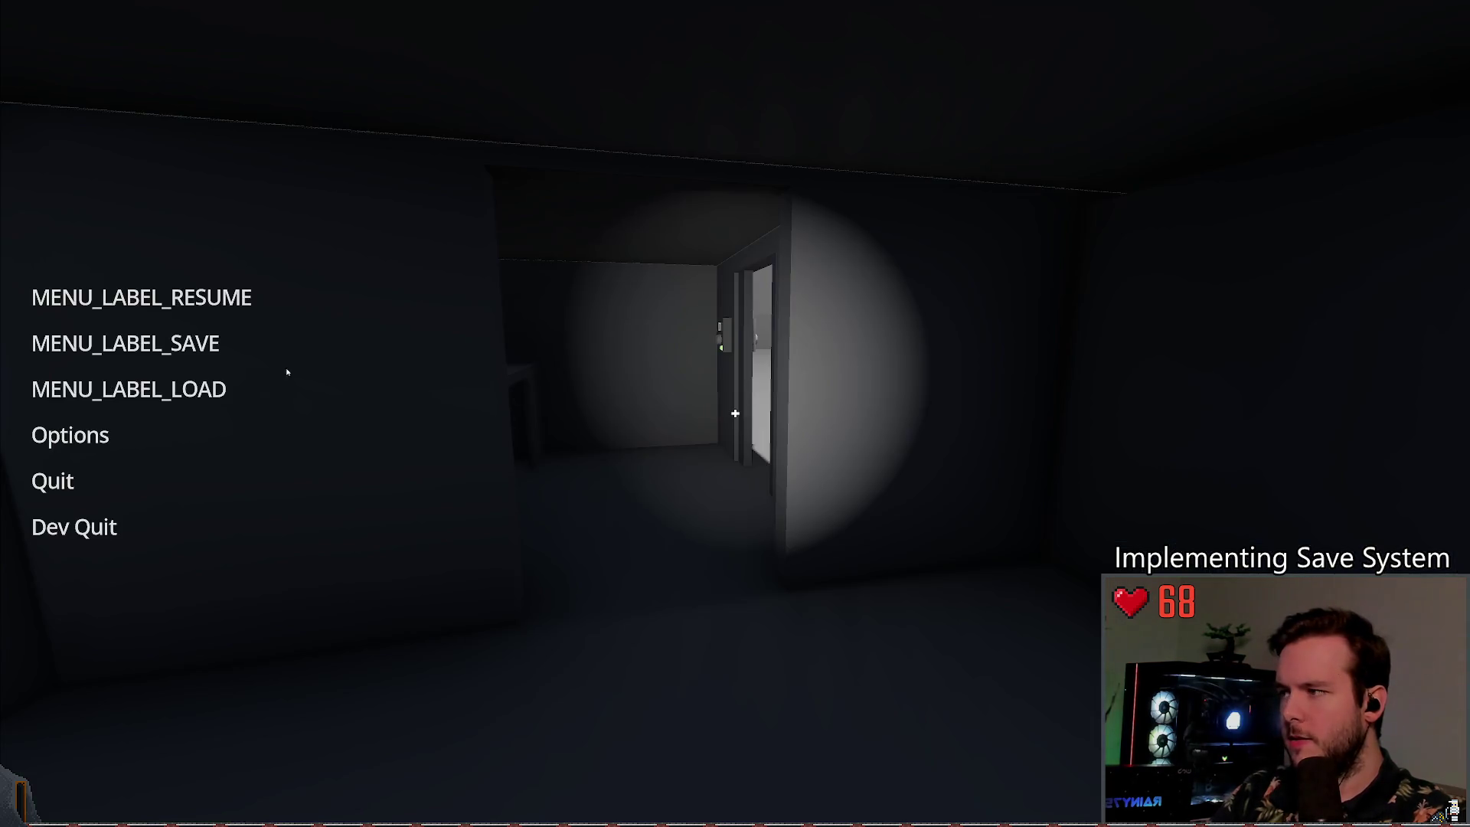
Step: Open the in-game Save panel to inspect the oversized preview, close it, and Dev Quit
{"action": "left_click", "coordinate": [338, 374]}
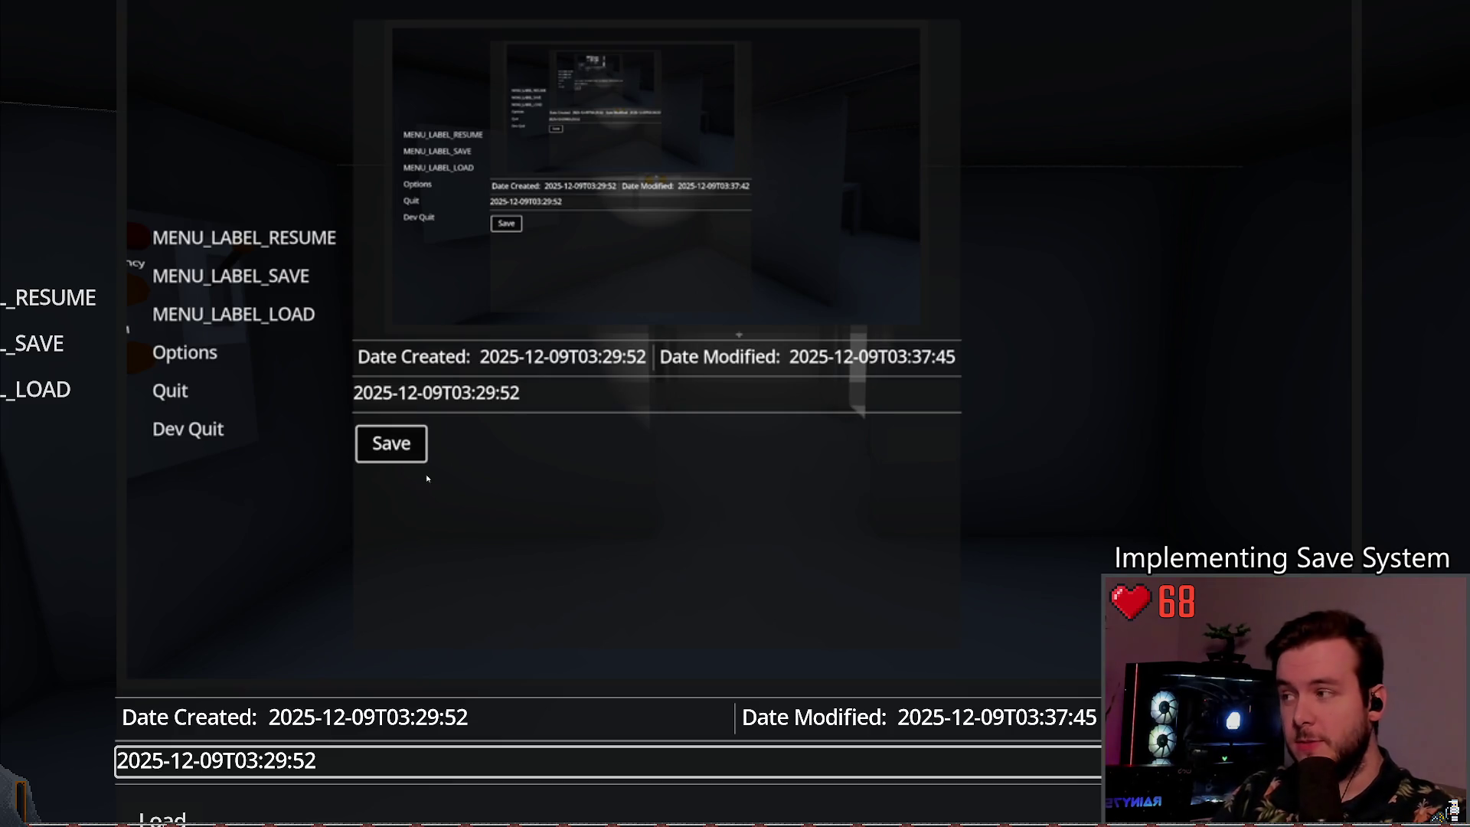
{"action": "key", "text": "Up"}
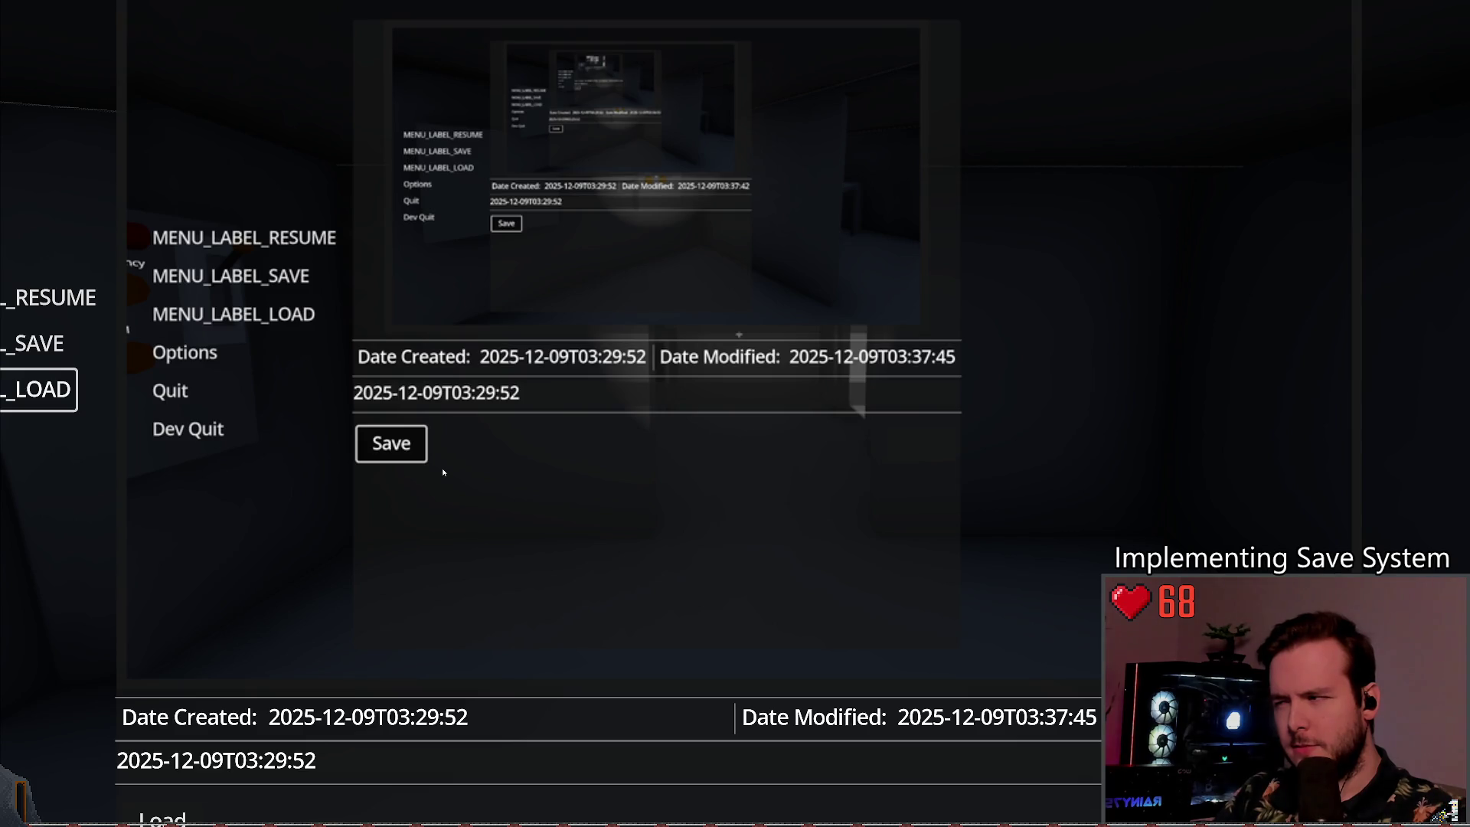
{"action": "key", "text": "Escape"}
{"action": "key", "text": "Return"}
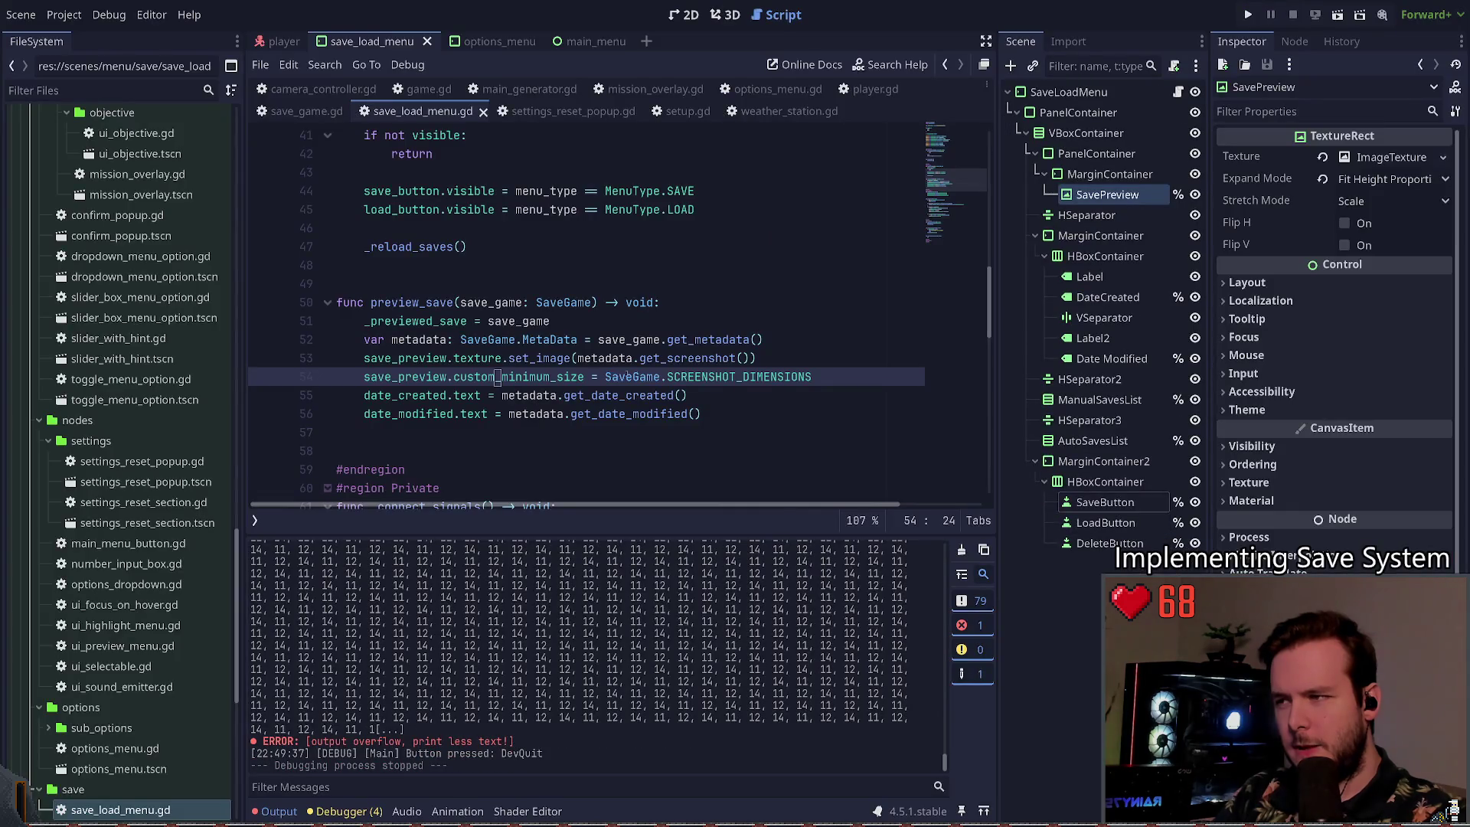
Step: Halve the preview size with ' / 2' on line 54, run, and open Load in-game
{"action": "key", "text": "End"}
{"action": "left_click", "coordinate": [498, 377]}
{"action": "key", "text": "F5"}
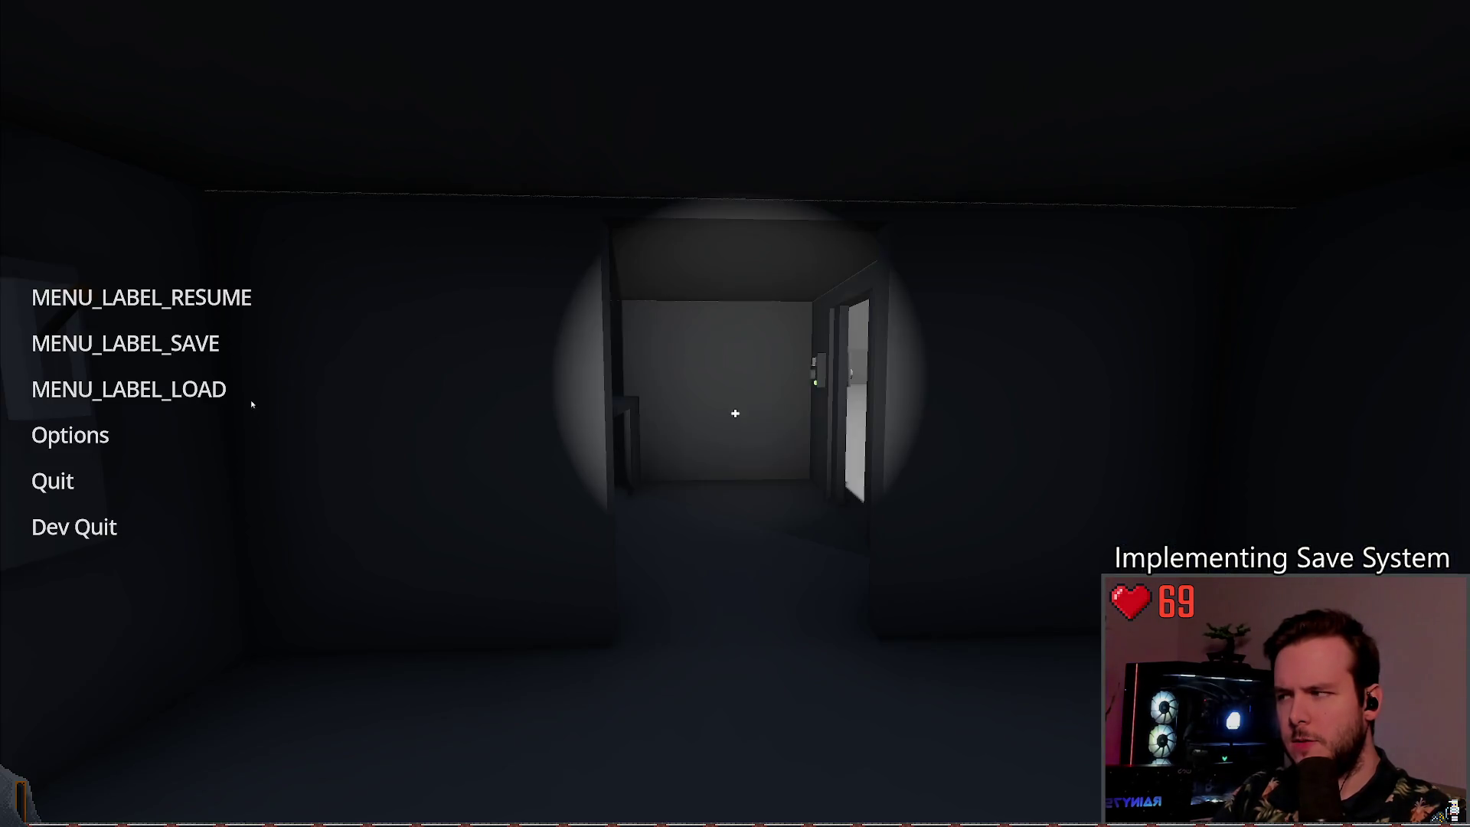
{"action": "left_click", "coordinate": [252, 404]}
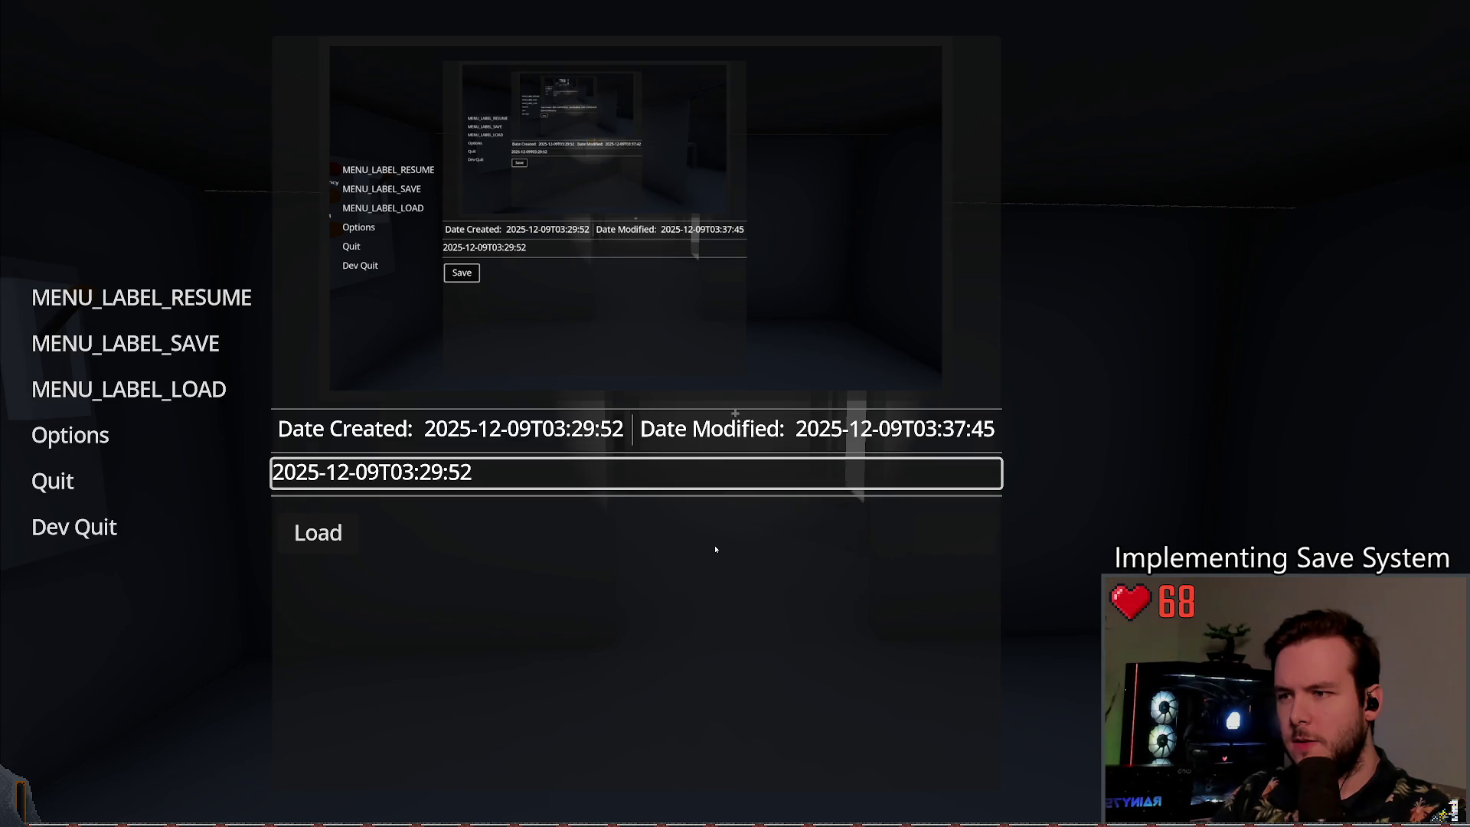
Step: Navigate the pause and options menus with the keyboard, then close Load and quit the game
{"action": "key", "text": "shift+Tab"}
{"action": "key", "text": "Down"}
{"action": "key", "text": "Down"}
{"action": "key", "text": "Return"}
{"action": "key", "text": "Down"}
{"action": "key", "text": "Escape"}
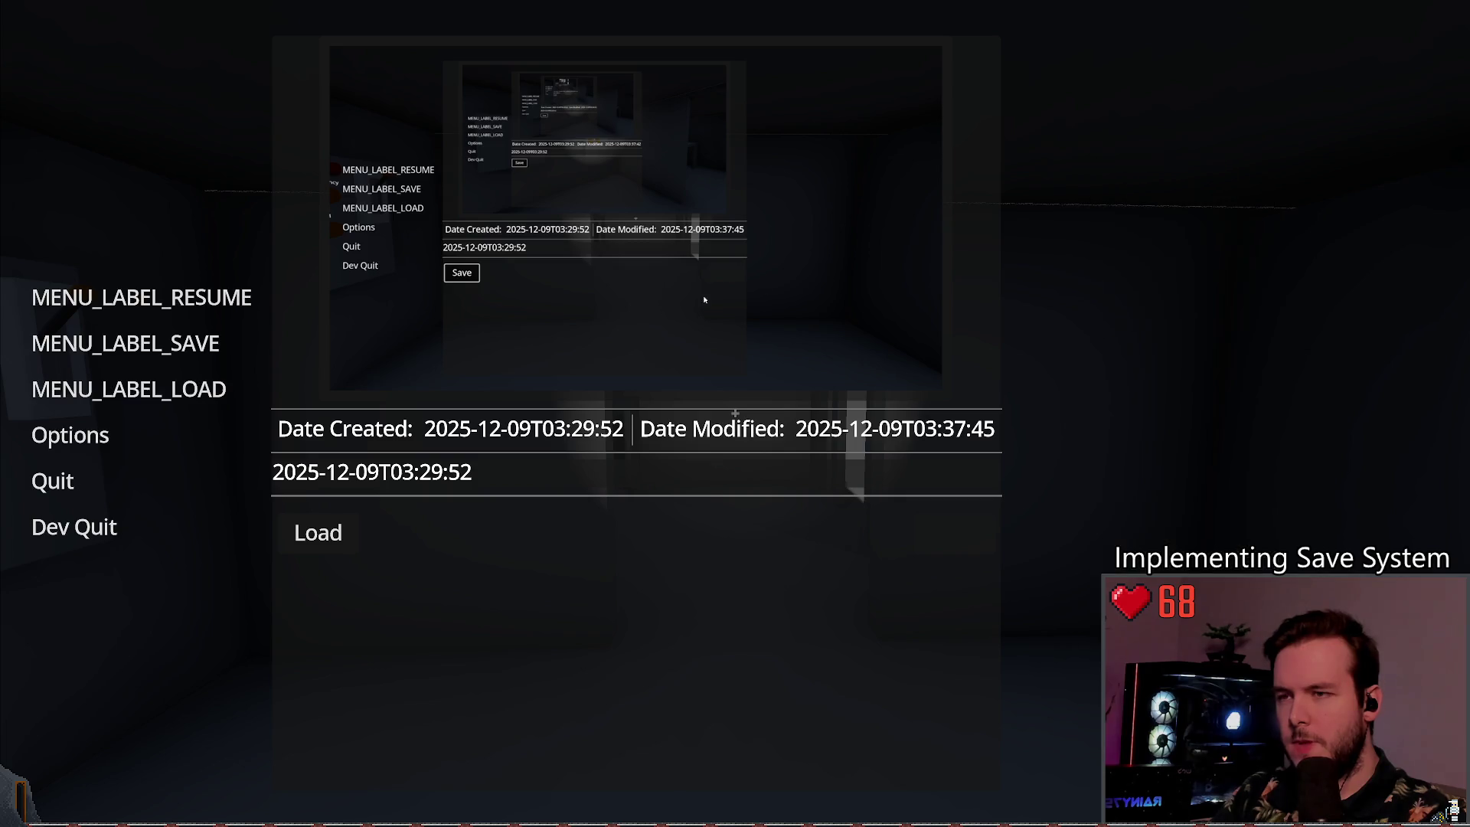
{"action": "left_click", "coordinate": [69, 435]}
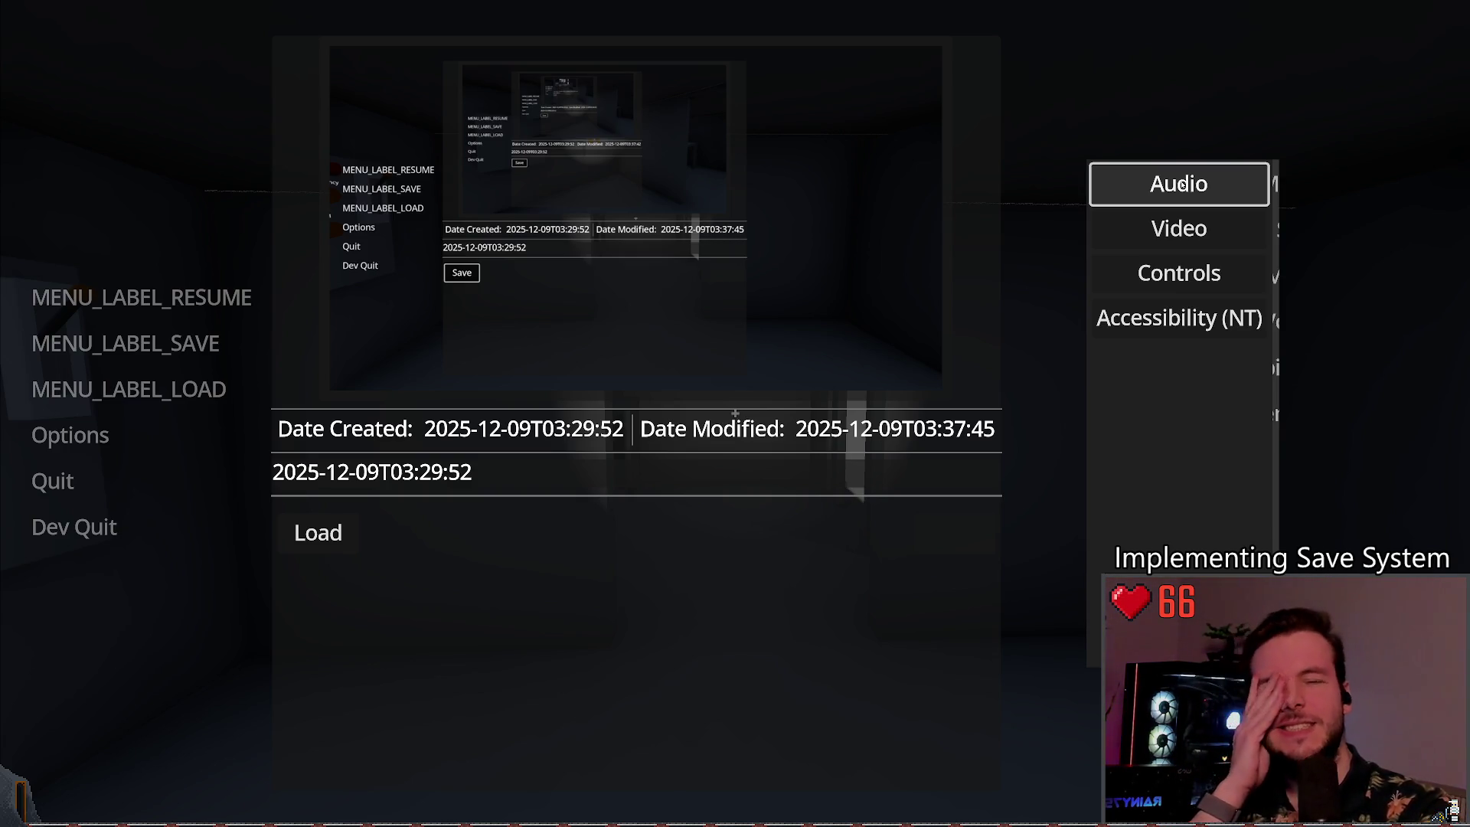
{"action": "key", "text": "Down"}
{"action": "key", "text": "Left"}
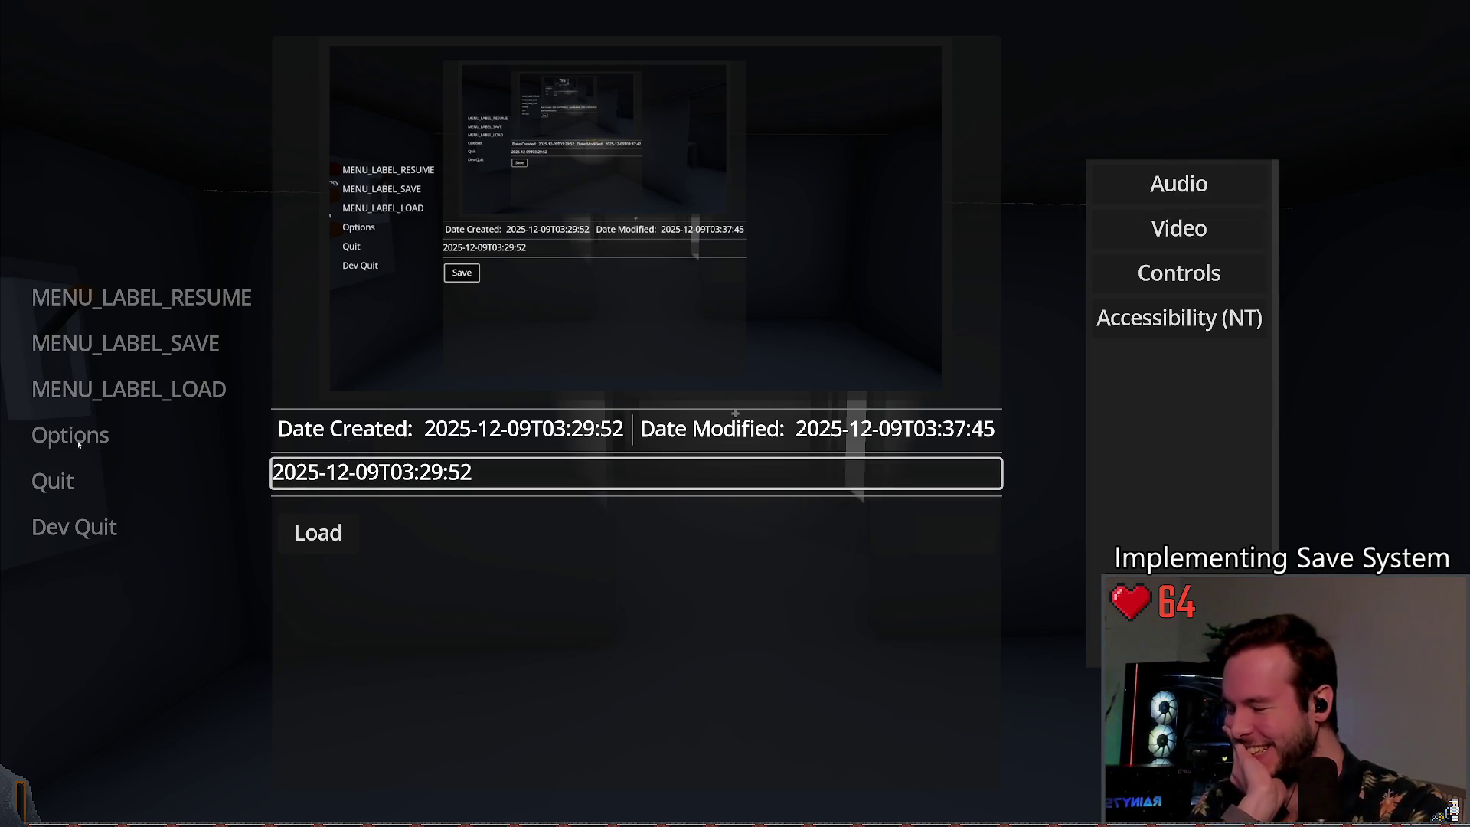
{"action": "key", "text": "Left"}
{"action": "key", "text": "Right"}
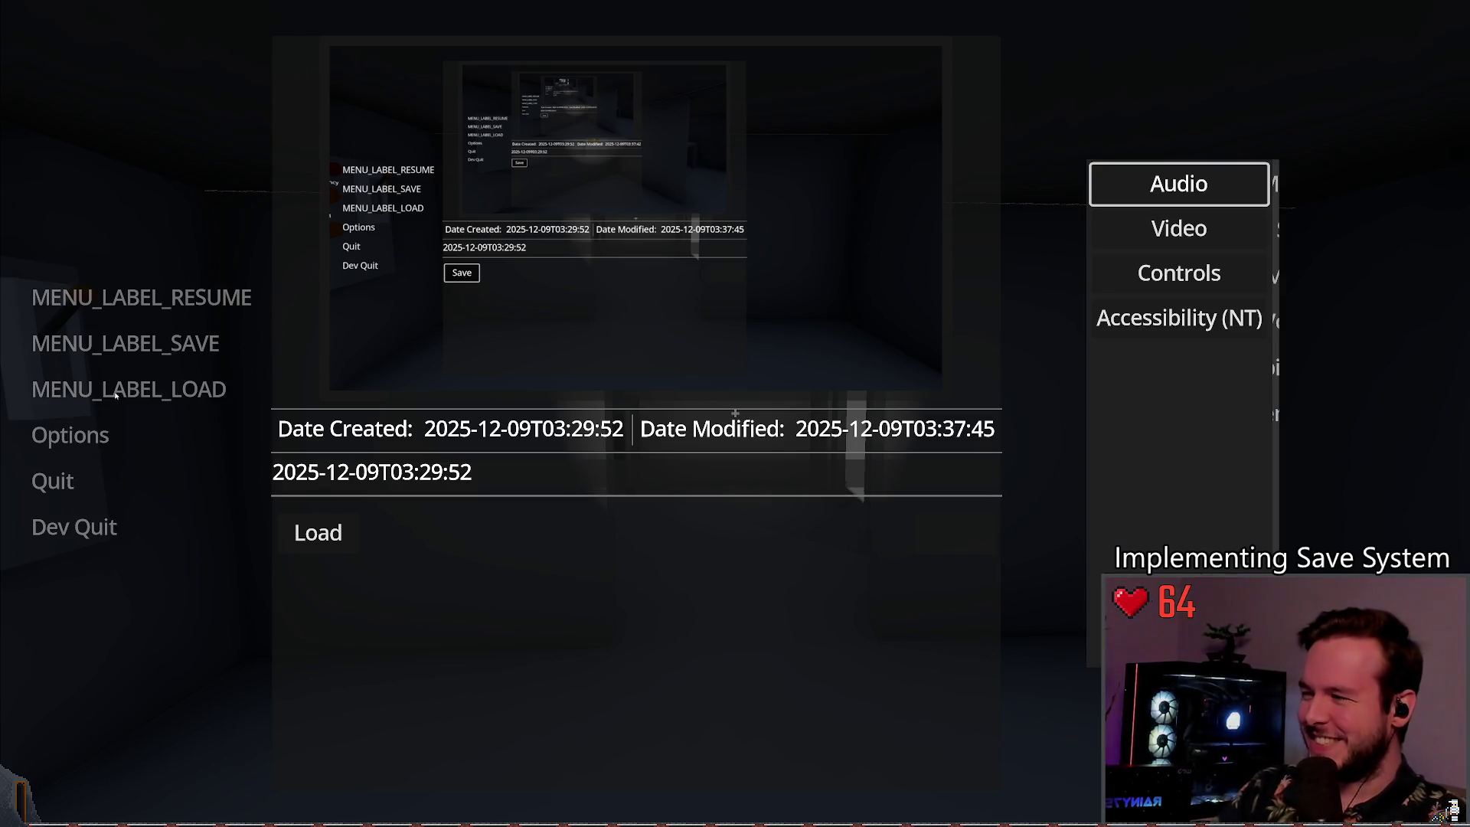
{"action": "left_click", "coordinate": [71, 525]}
{"action": "left_click", "coordinate": [656, 443]}
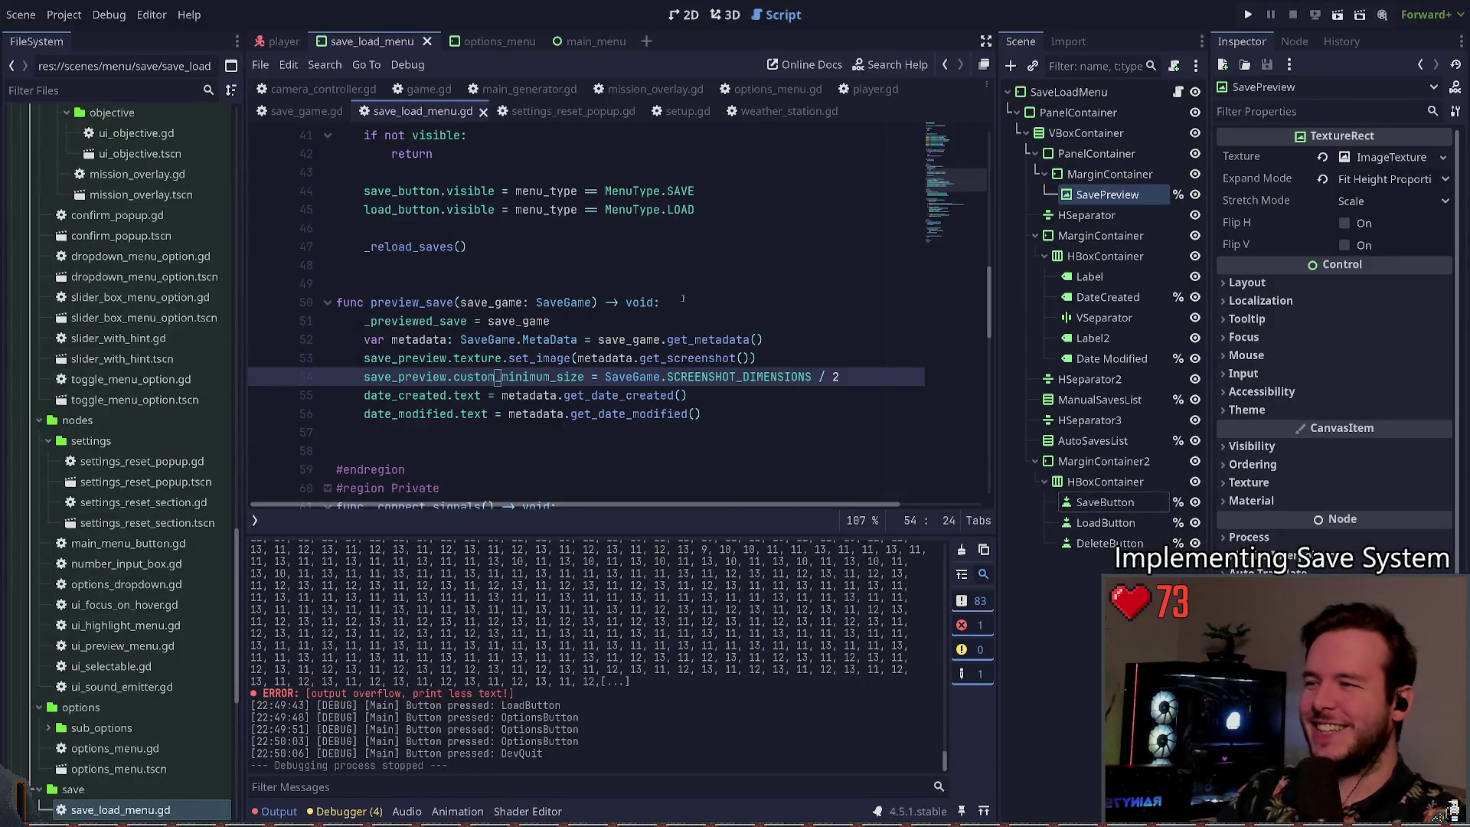
Step: Save the scene, then switch to game.gd and scroll through the script
{"action": "left_click", "coordinate": [490, 247]}
{"action": "key", "text": "ctrl+s"}
{"action": "left_click", "coordinate": [426, 95]}
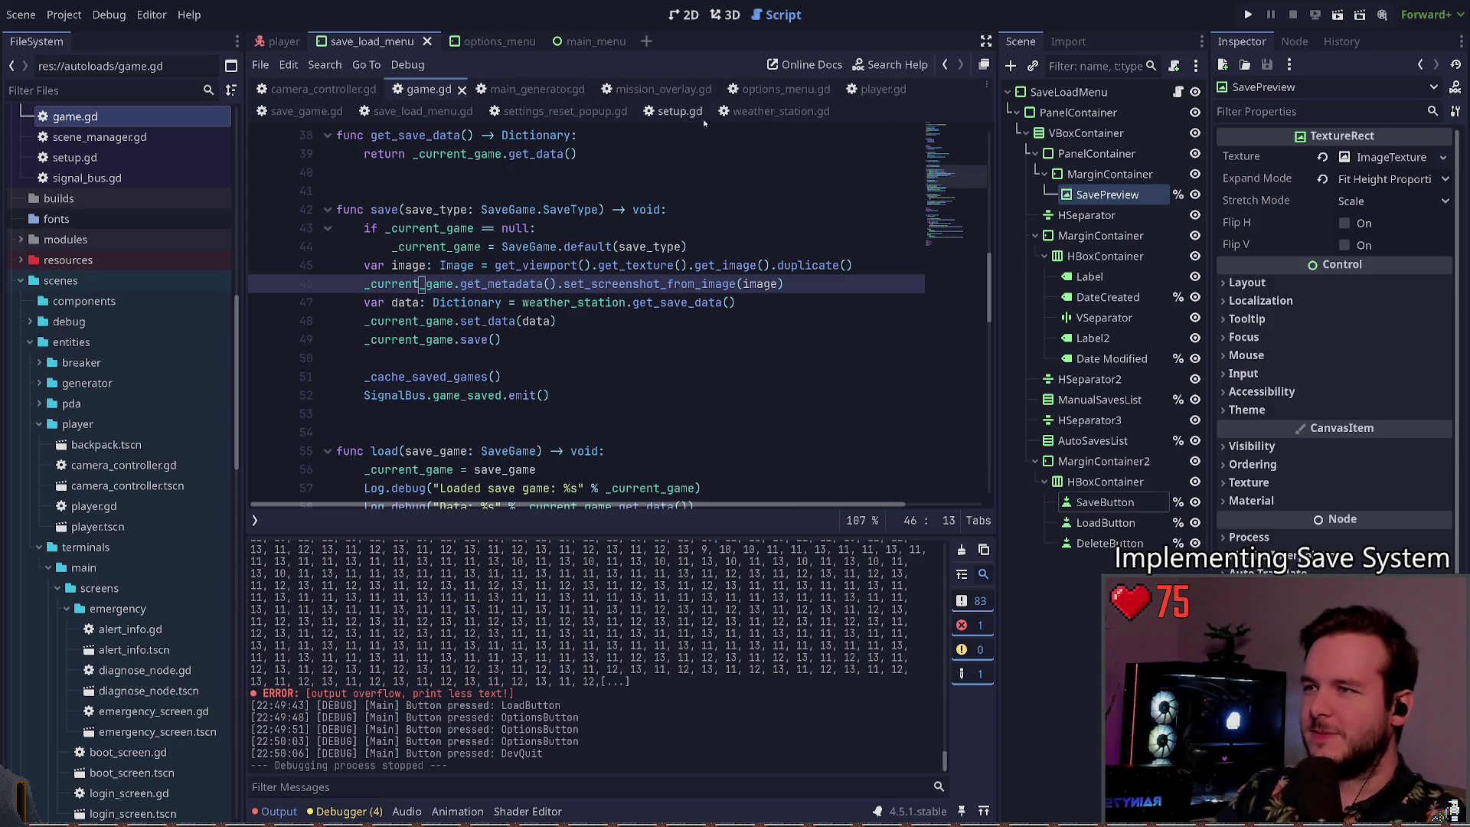
{"action": "left_click", "coordinate": [516, 178]}
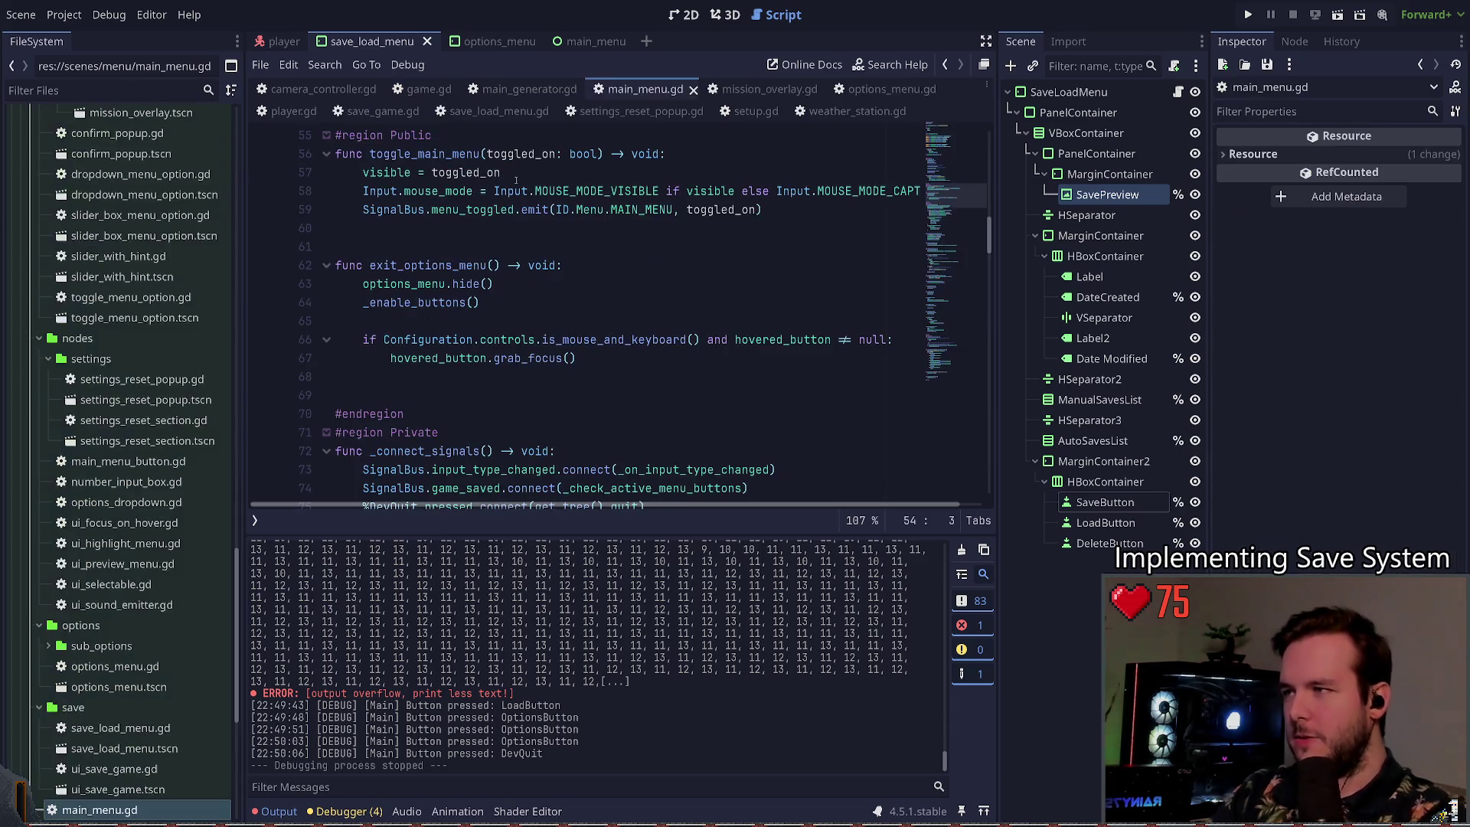
{"action": "scroll", "coordinate": [559, 291], "scroll_direction": "up", "scroll_amount": 1}
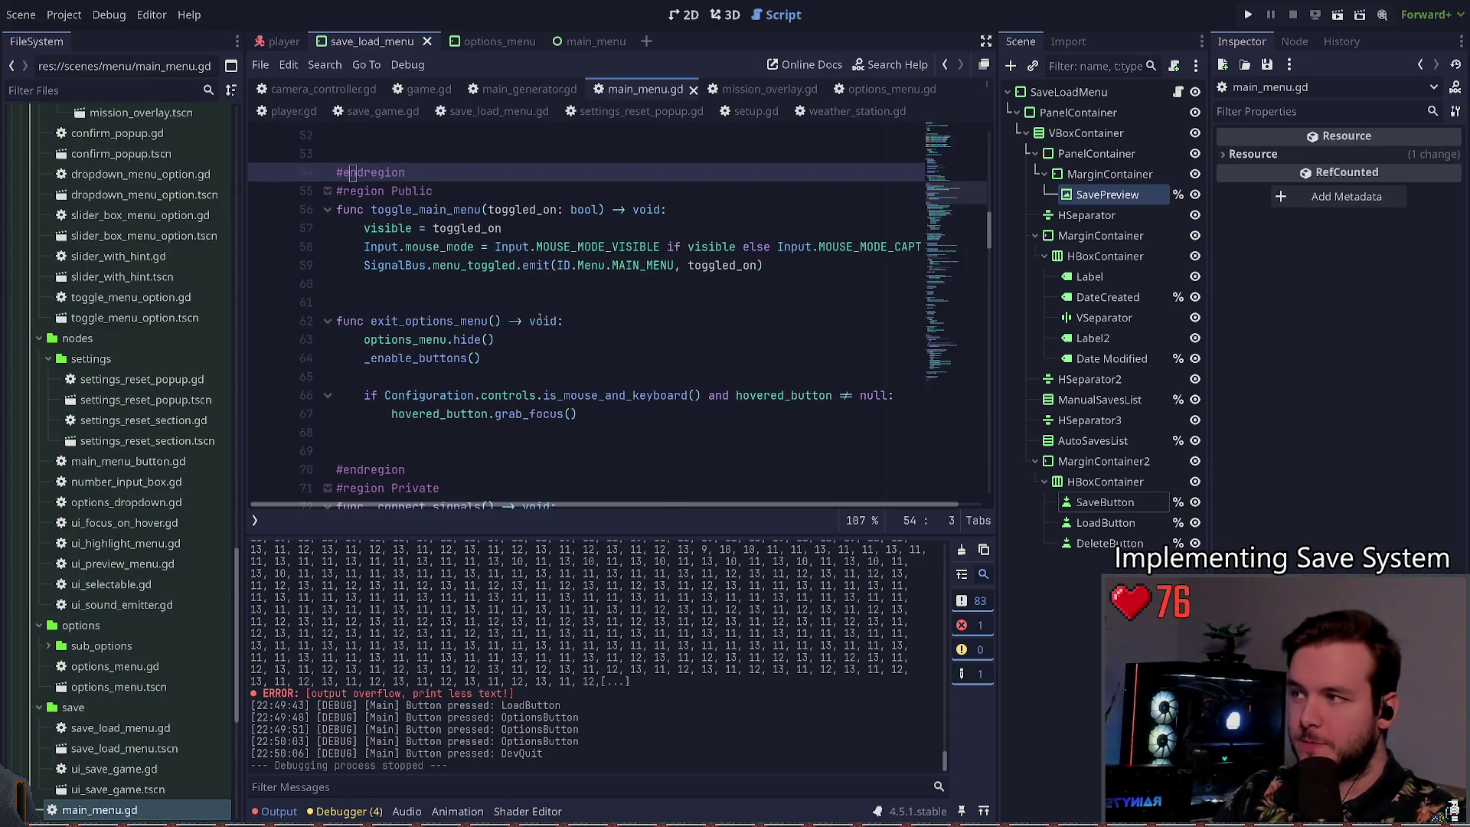
{"action": "scroll", "coordinate": [544, 293], "scroll_direction": "down", "scroll_amount": 4}
{"action": "scroll", "coordinate": [516, 295], "scroll_direction": "up", "scroll_amount": 3}
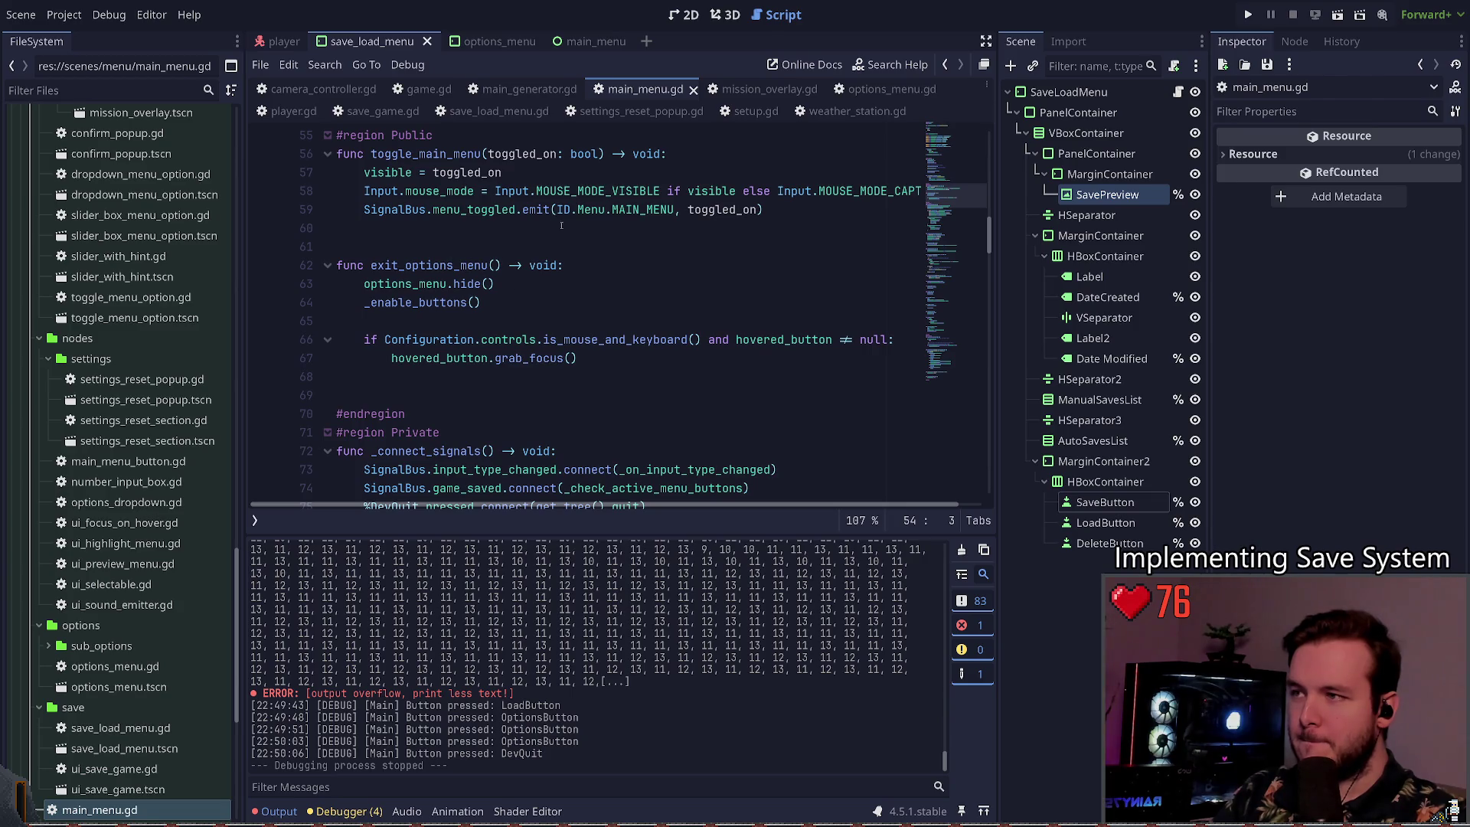
{"action": "scroll", "coordinate": [452, 245], "scroll_direction": "down", "scroll_amount": 4}
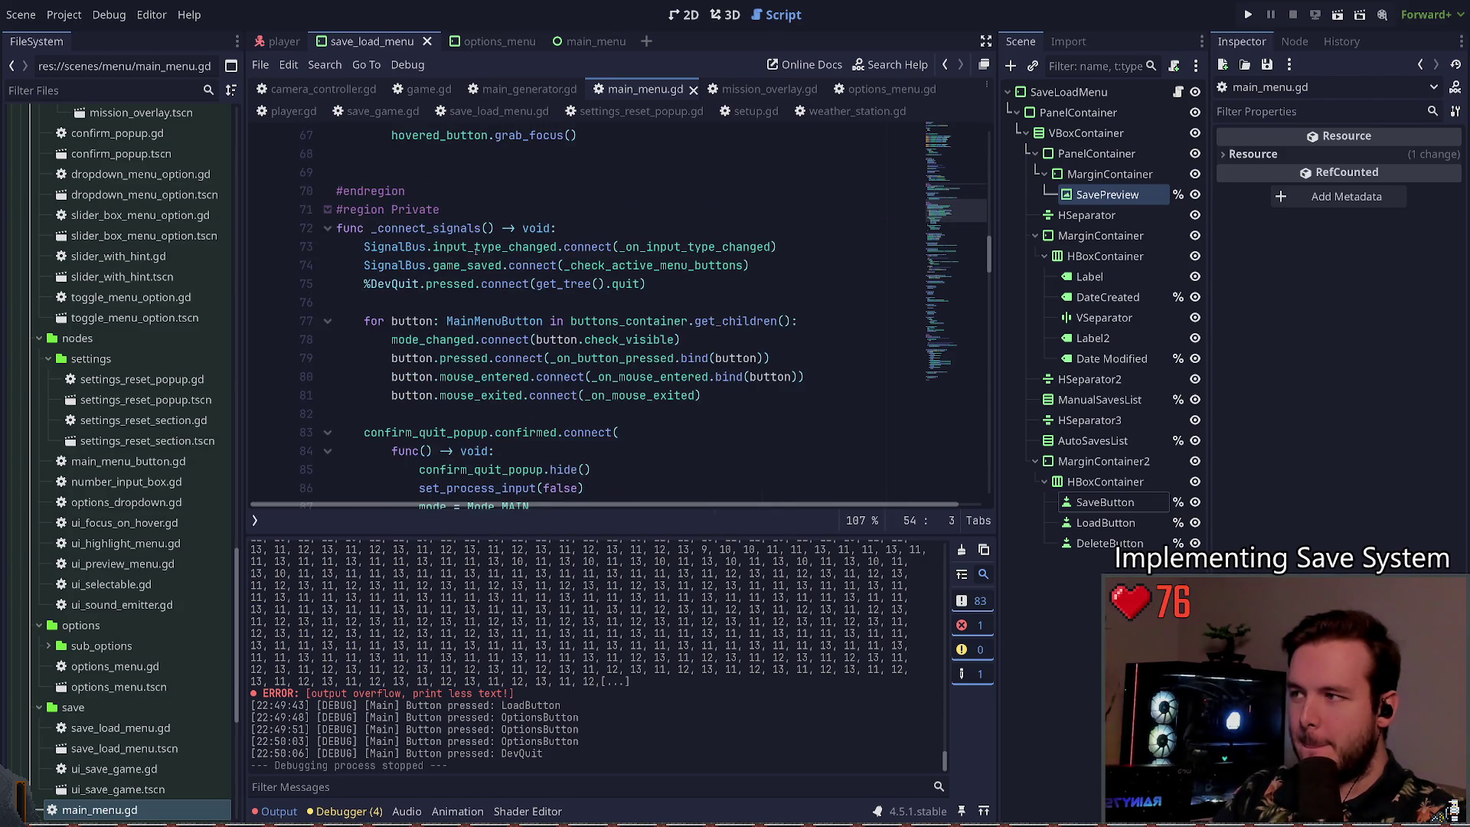
{"action": "left_click", "coordinate": [976, 214]}
{"action": "mouse_move", "coordinate": [949, 218]}
{"action": "left_mouse_down"}
{"action": "mouse_move", "coordinate": [938, 363]}
{"action": "mouse_move", "coordinate": [945, 145]}
{"action": "mouse_move", "coordinate": [985, 302]}
{"action": "left_mouse_up"}
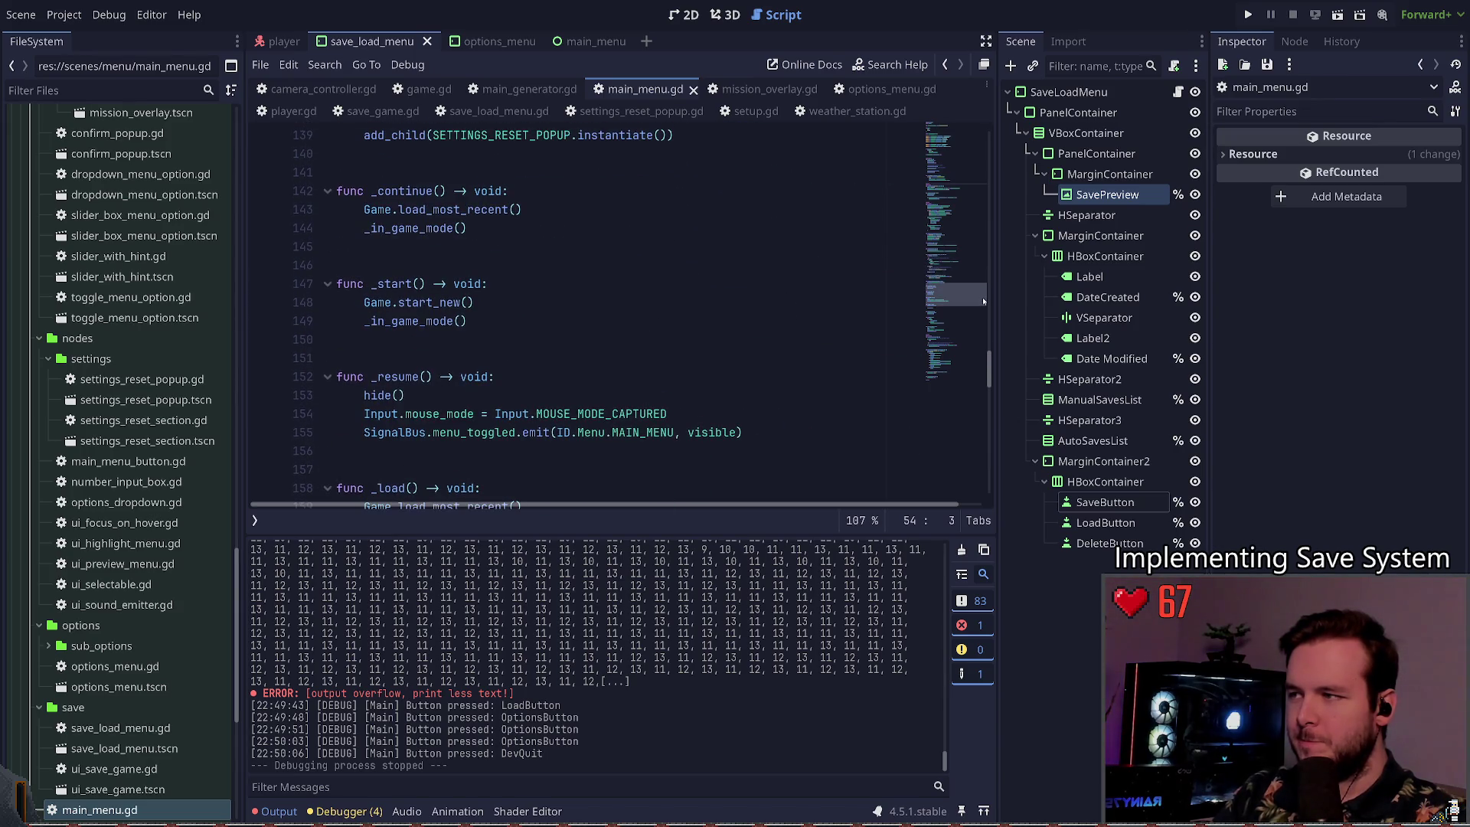
{"action": "scroll", "coordinate": [553, 279], "scroll_direction": "down", "scroll_amount": 5}
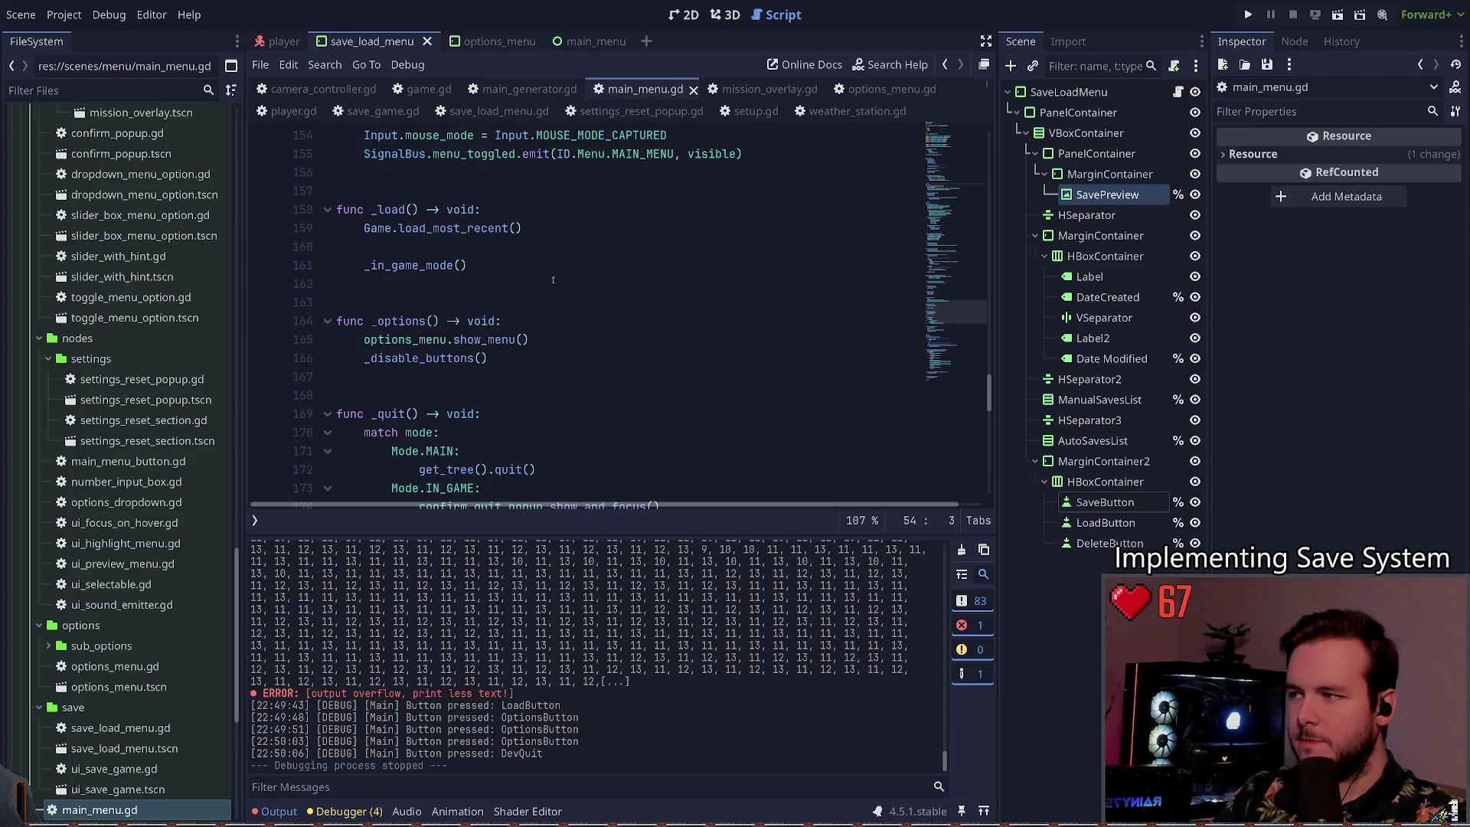
Step: Delete the blank line before _in_game_mode() in _load and save the script
{"action": "left_click", "coordinate": [548, 256]}
{"action": "key", "text": "Delete"}
{"action": "key", "text": "ctrl+s"}
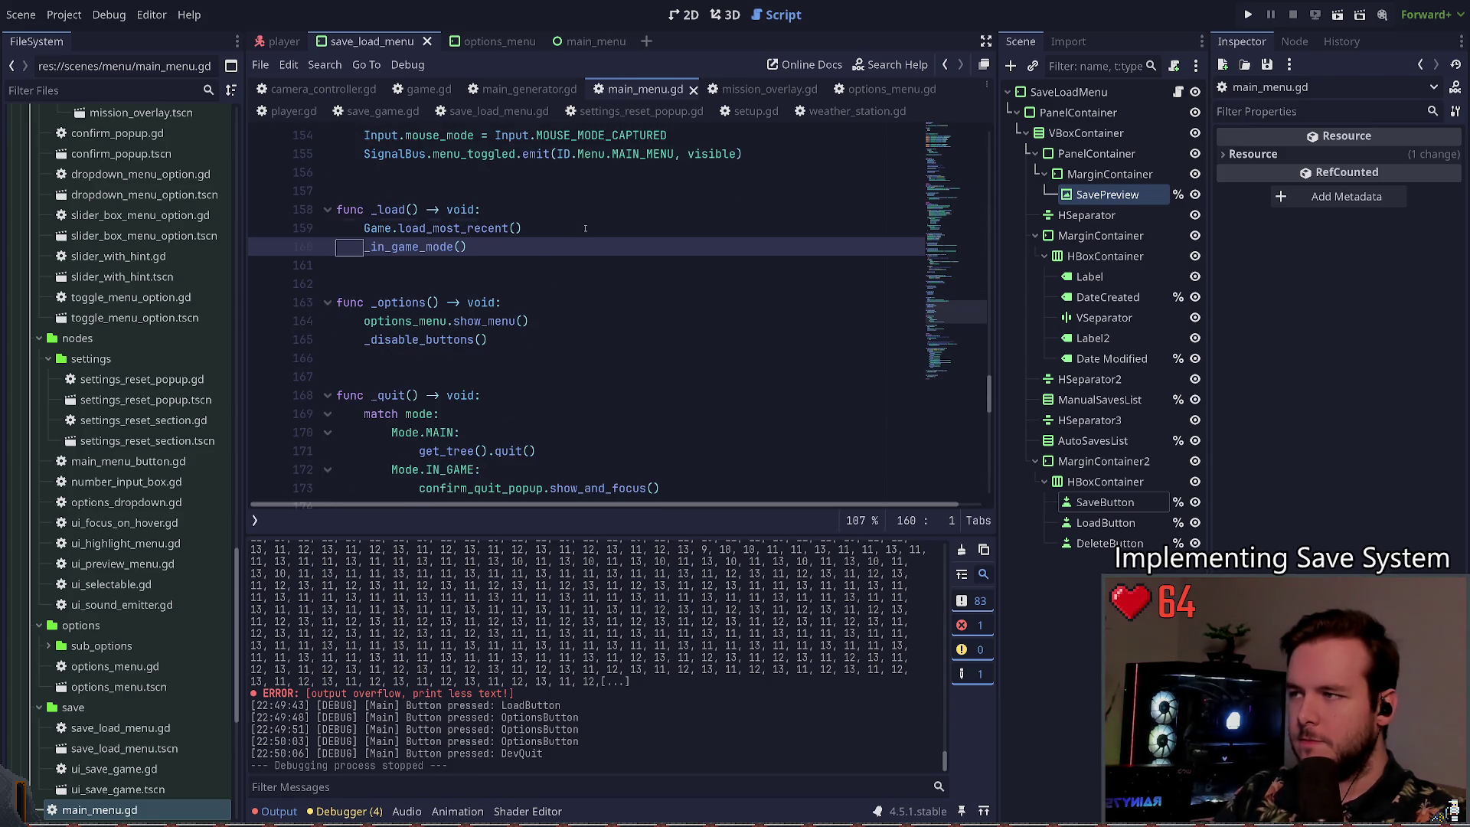
{"action": "key", "text": "Left"}
{"action": "scroll", "coordinate": [590, 252], "scroll_direction": "up", "scroll_amount": 1}
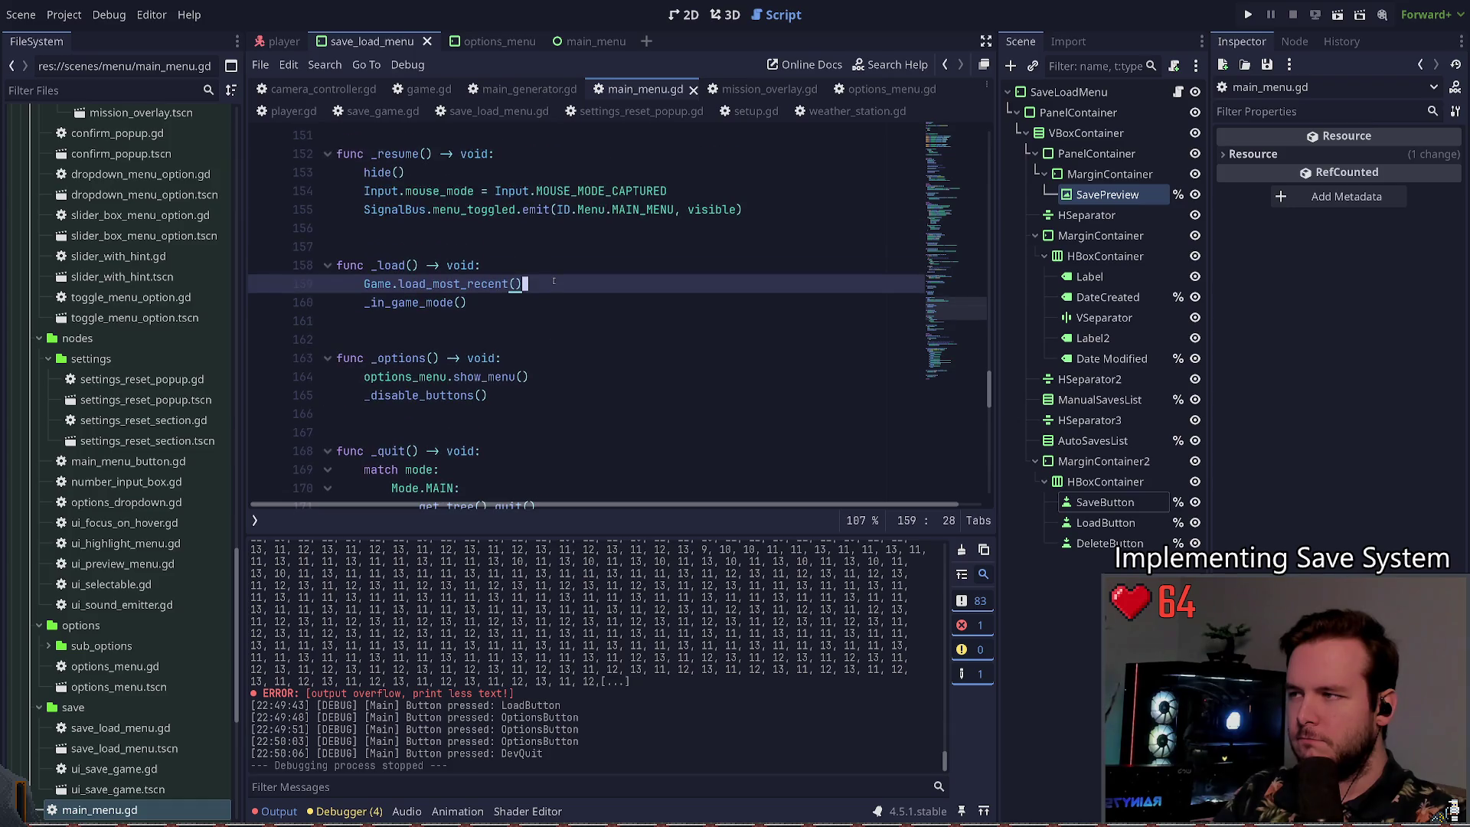
{"action": "scroll", "coordinate": [558, 284], "scroll_direction": "up", "scroll_amount": 3}
{"action": "scroll", "coordinate": [554, 283], "scroll_direction": "down", "scroll_amount": 4}
{"action": "scroll", "coordinate": [553, 283], "scroll_direction": "up", "scroll_amount": 5}
{"action": "scroll", "coordinate": [554, 279], "scroll_direction": "down", "scroll_amount": 1}
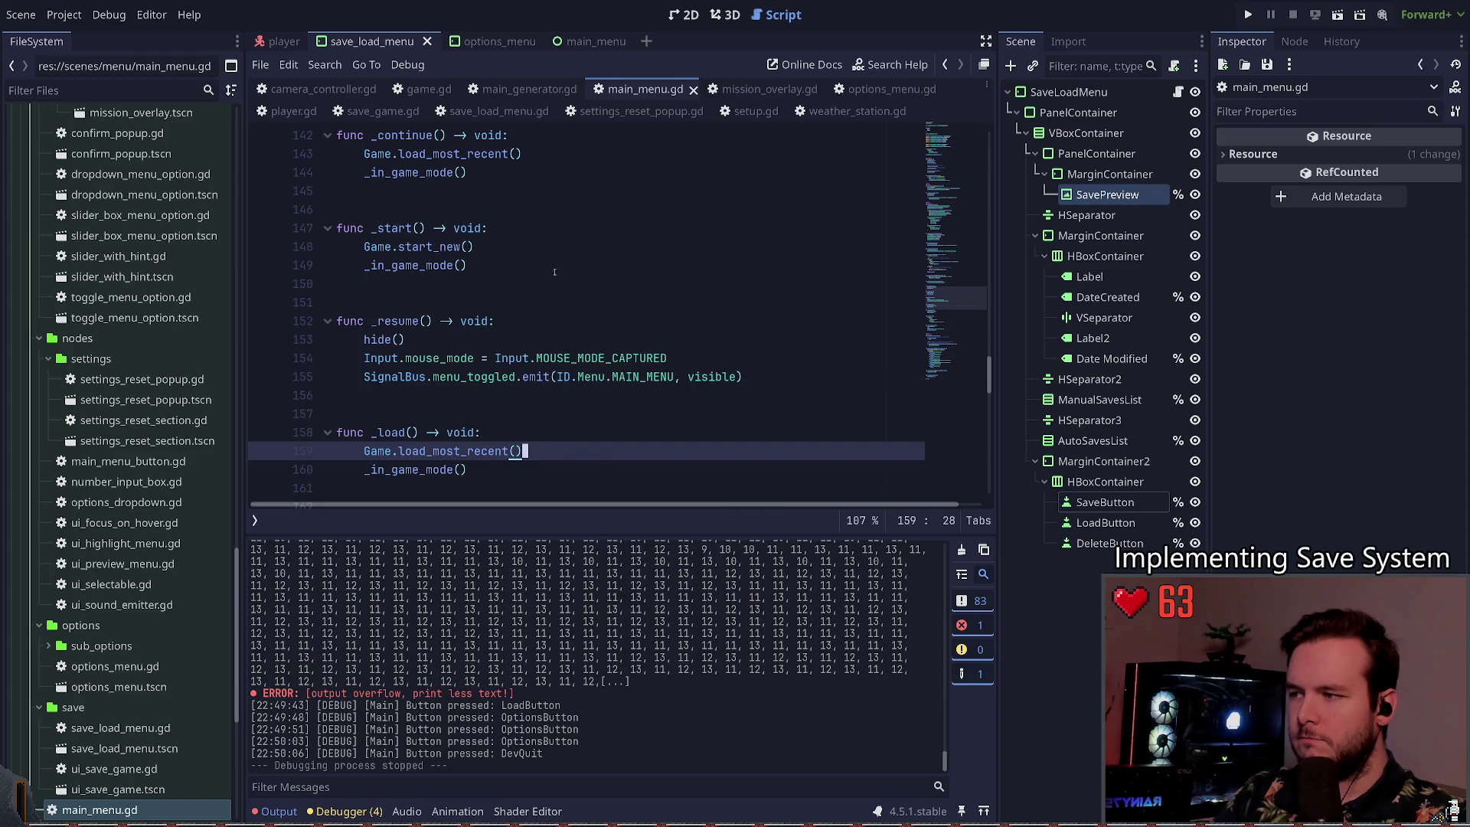
{"action": "scroll", "coordinate": [549, 268], "scroll_direction": "down", "scroll_amount": 11}
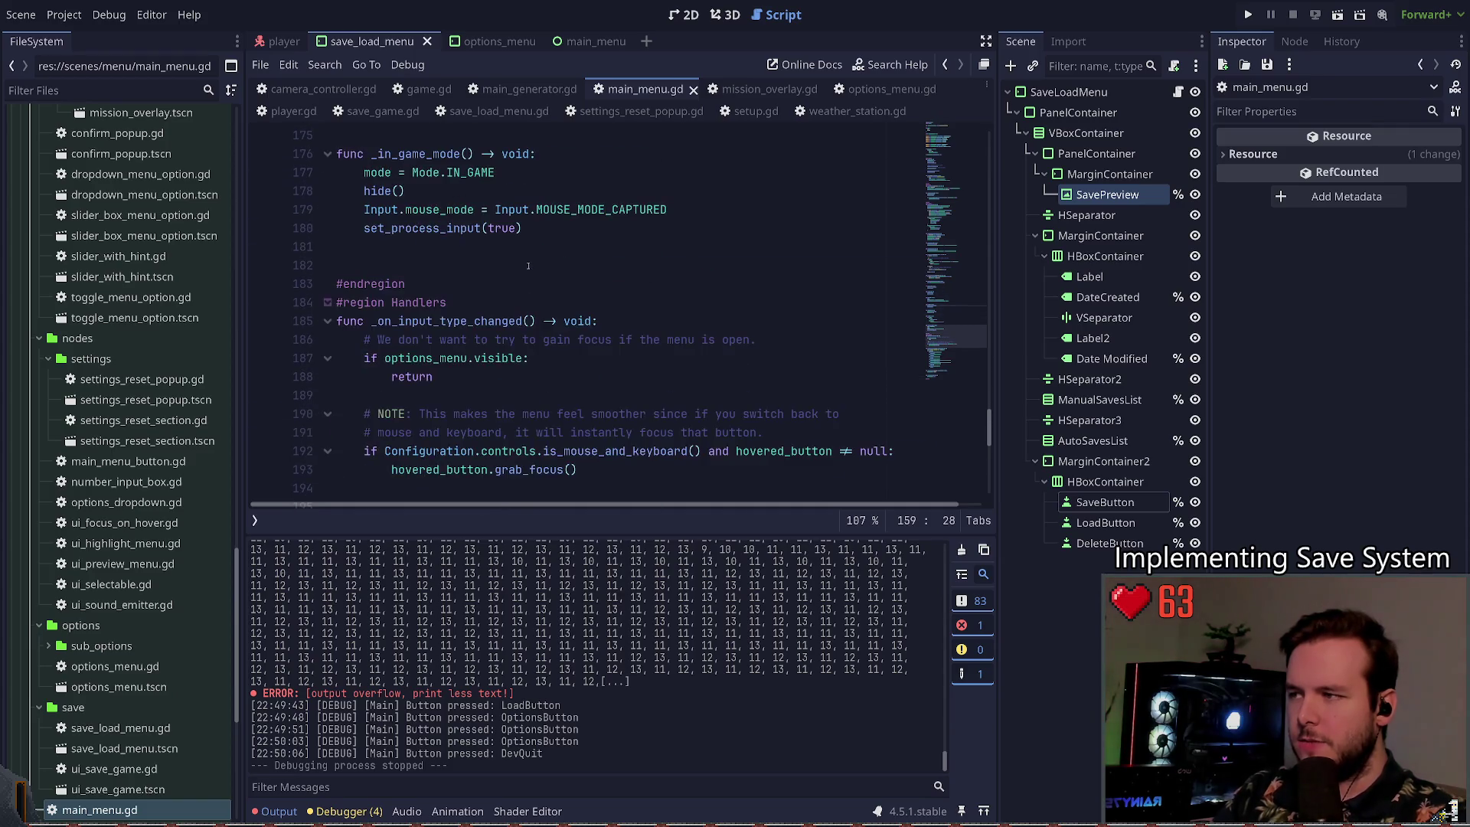
{"action": "scroll", "coordinate": [527, 263], "scroll_direction": "down", "scroll_amount": 7}
Step: Add a _disable_buttons() call under the SAVE case's toggle_menu line
{"action": "left_click", "coordinate": [498, 283]}
{"action": "left_click", "coordinate": [826, 321]}
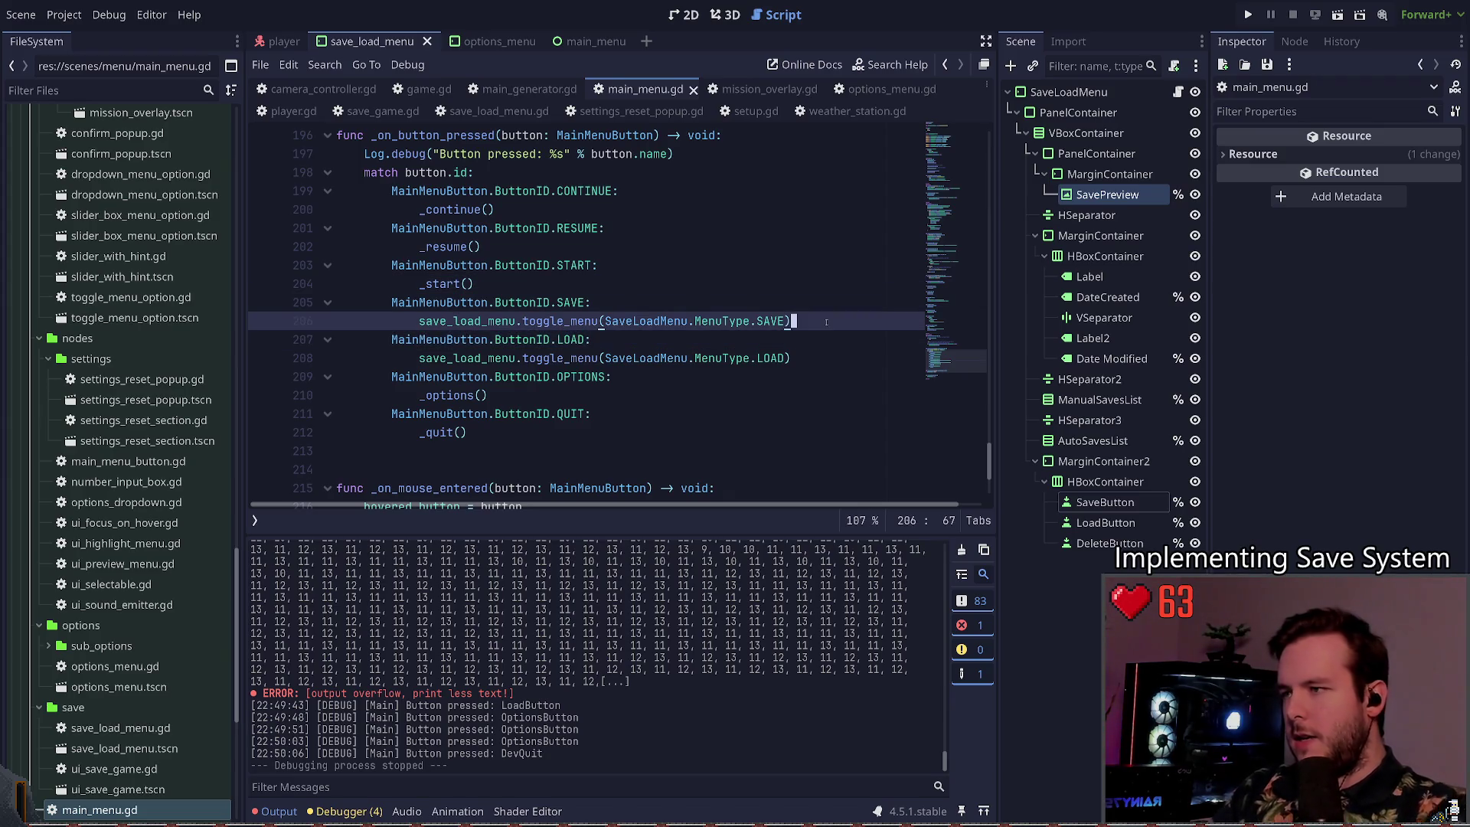
{"action": "key", "text": "ctrl+s"}
{"action": "key", "text": "Return"}
{"action": "type", "text": "_disabl"}
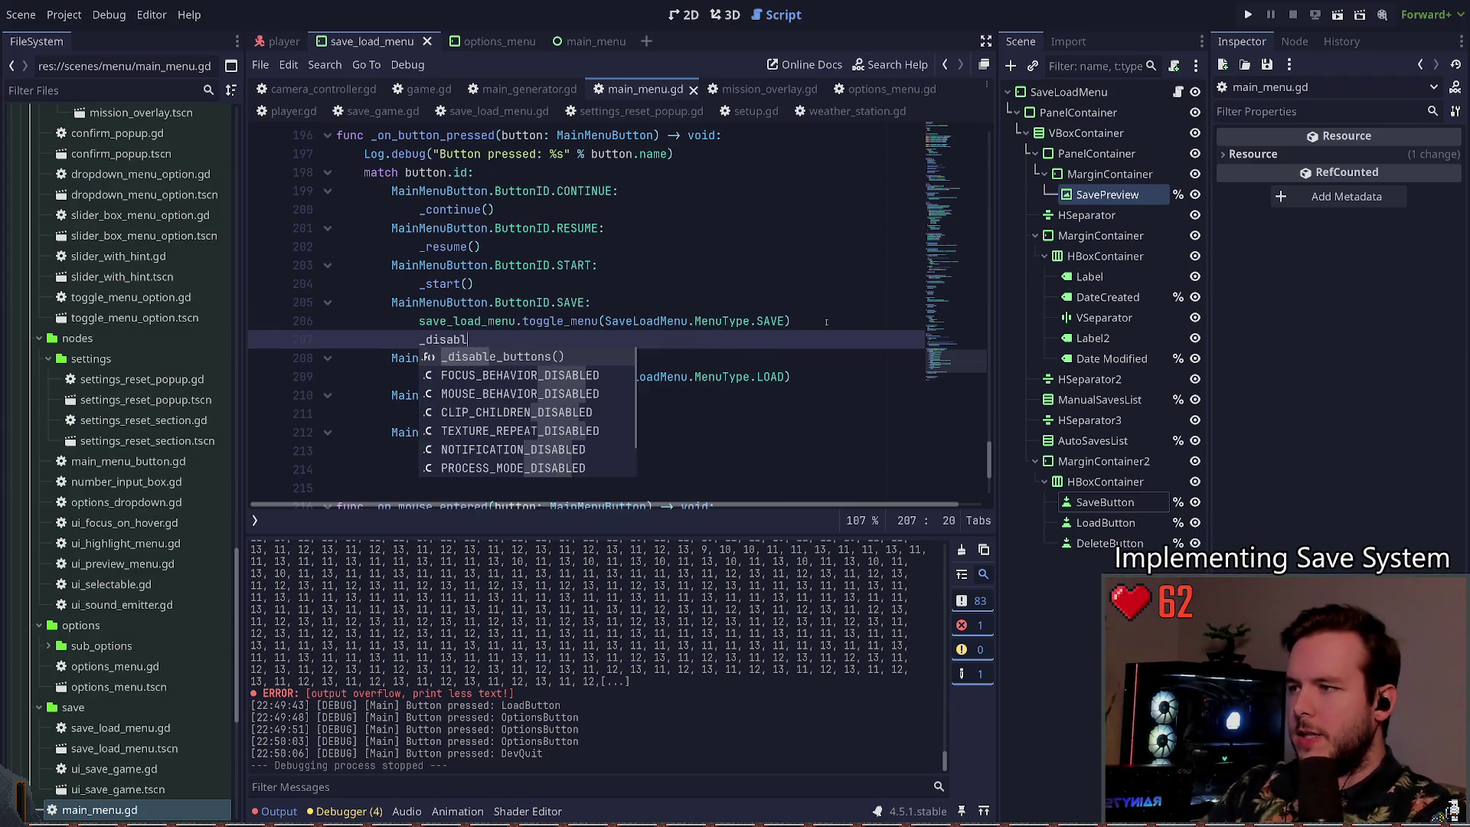
{"action": "key", "text": "Return"}
Step: Duplicate the _disable_buttons() line down into the LOAD case and save
{"action": "key", "text": "ctrl+shift+d"}
{"action": "key", "text": "alt+Down"}
{"action": "key", "text": "alt+Down"}
{"action": "key", "text": "ctrl+s"}
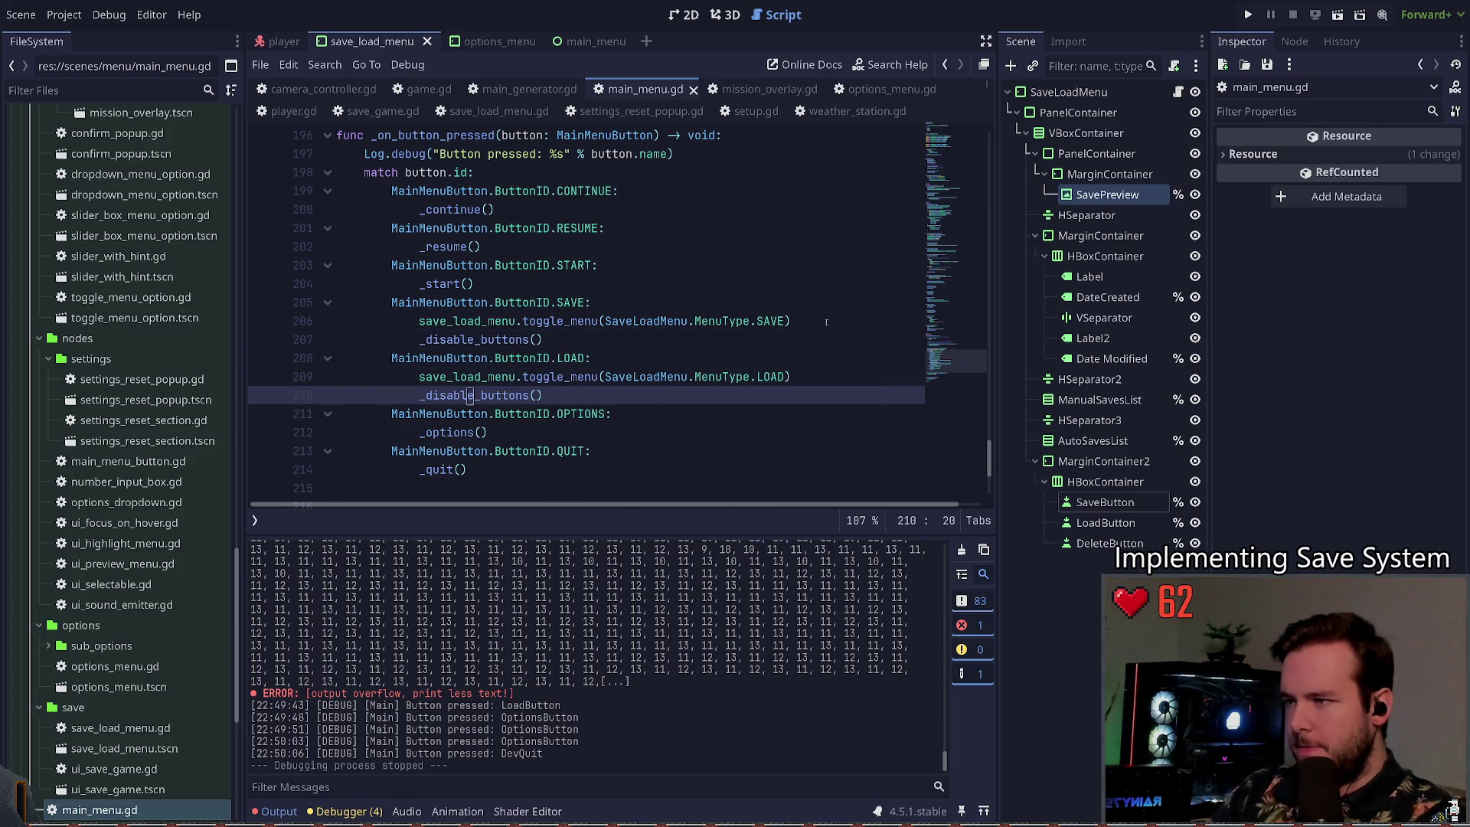
{"action": "left_click_drag", "start_coordinate": [942, 361], "coordinate": [942, 157]}
{"action": "scroll", "coordinate": [655, 291], "scroll_direction": "down", "scroll_amount": 2}
{"action": "scroll", "coordinate": [654, 291], "scroll_direction": "down", "scroll_amount": 1}
{"action": "scroll", "coordinate": [654, 292], "scroll_direction": "up", "scroll_amount": 8}
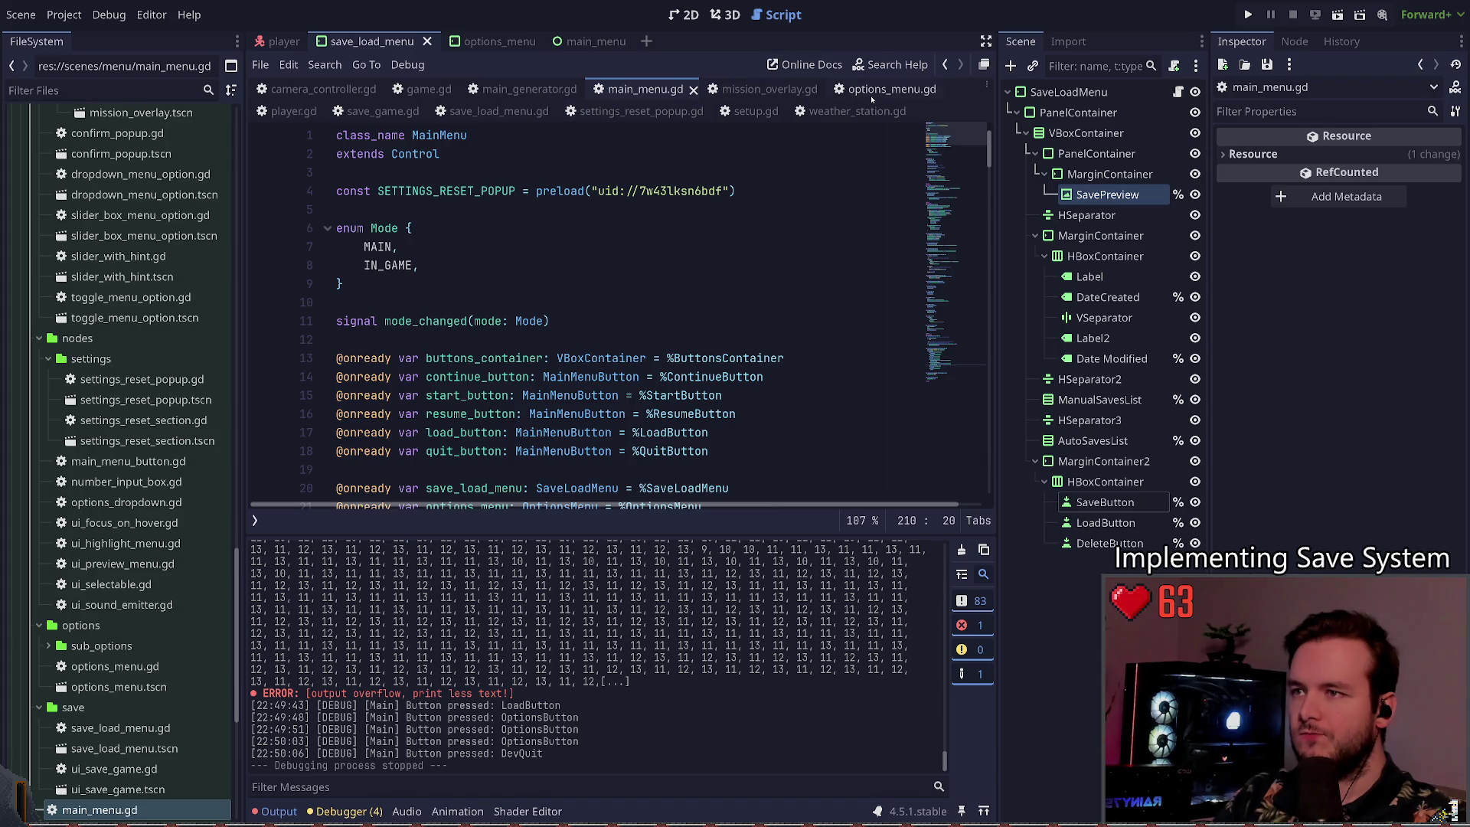
Step: Copy the _enable_buttons() and hovered_button focus code from exit_options_menu
{"action": "left_click_drag", "start_coordinate": [940, 288], "coordinate": [933, 200]}
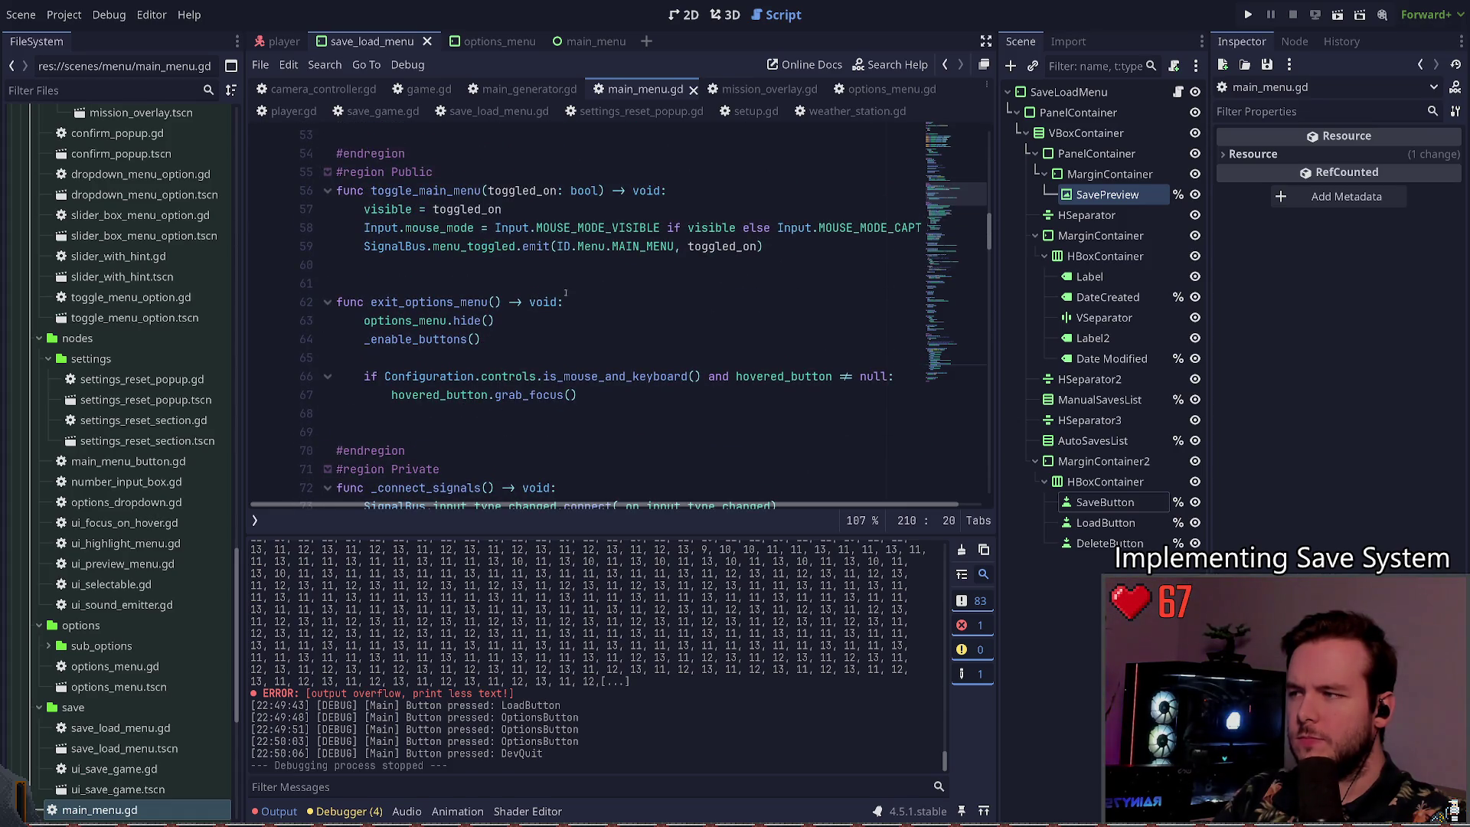
{"action": "left_click", "coordinate": [491, 302]}
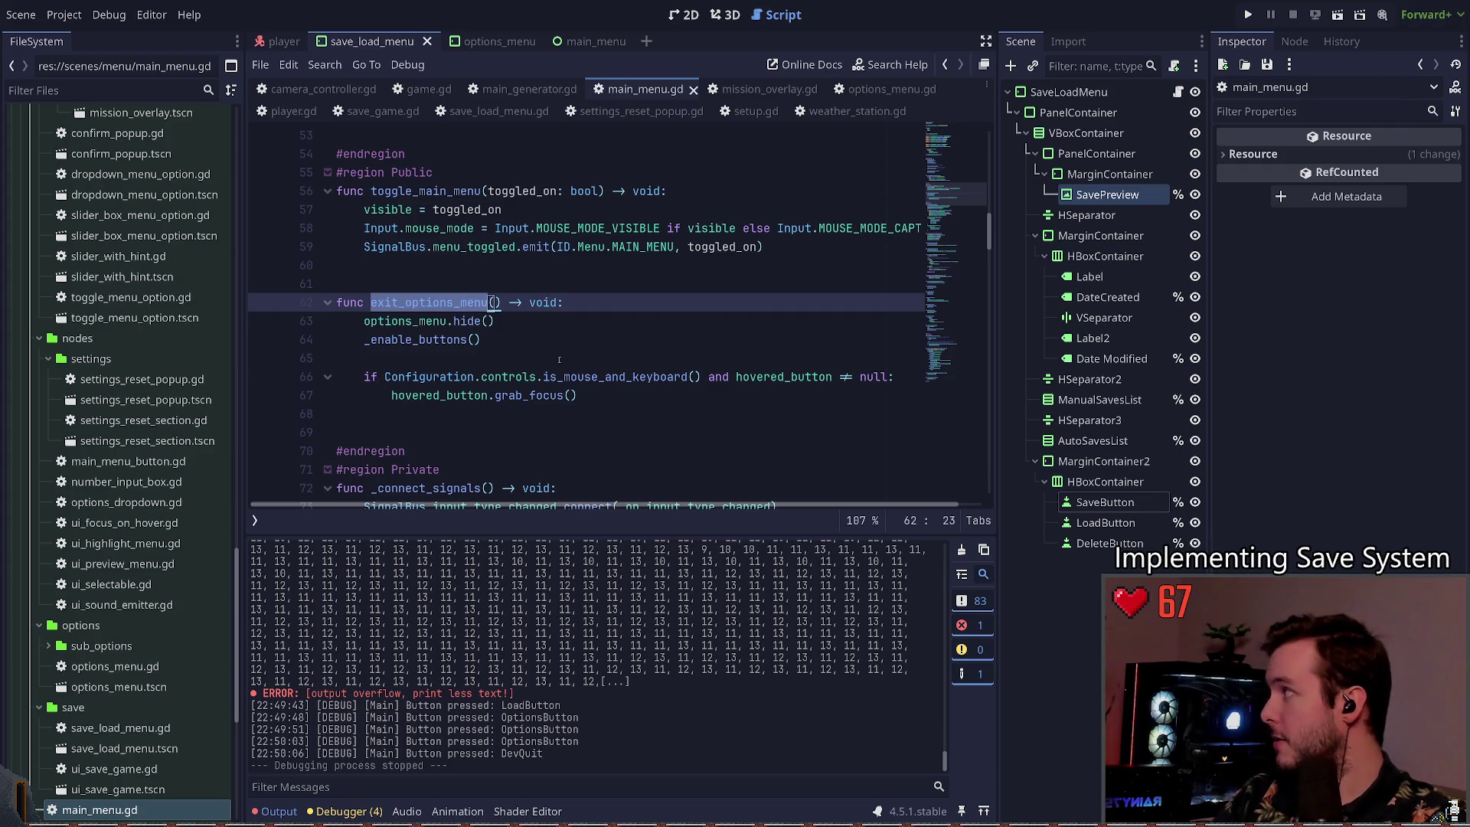
{"action": "left_click", "coordinate": [488, 359]}
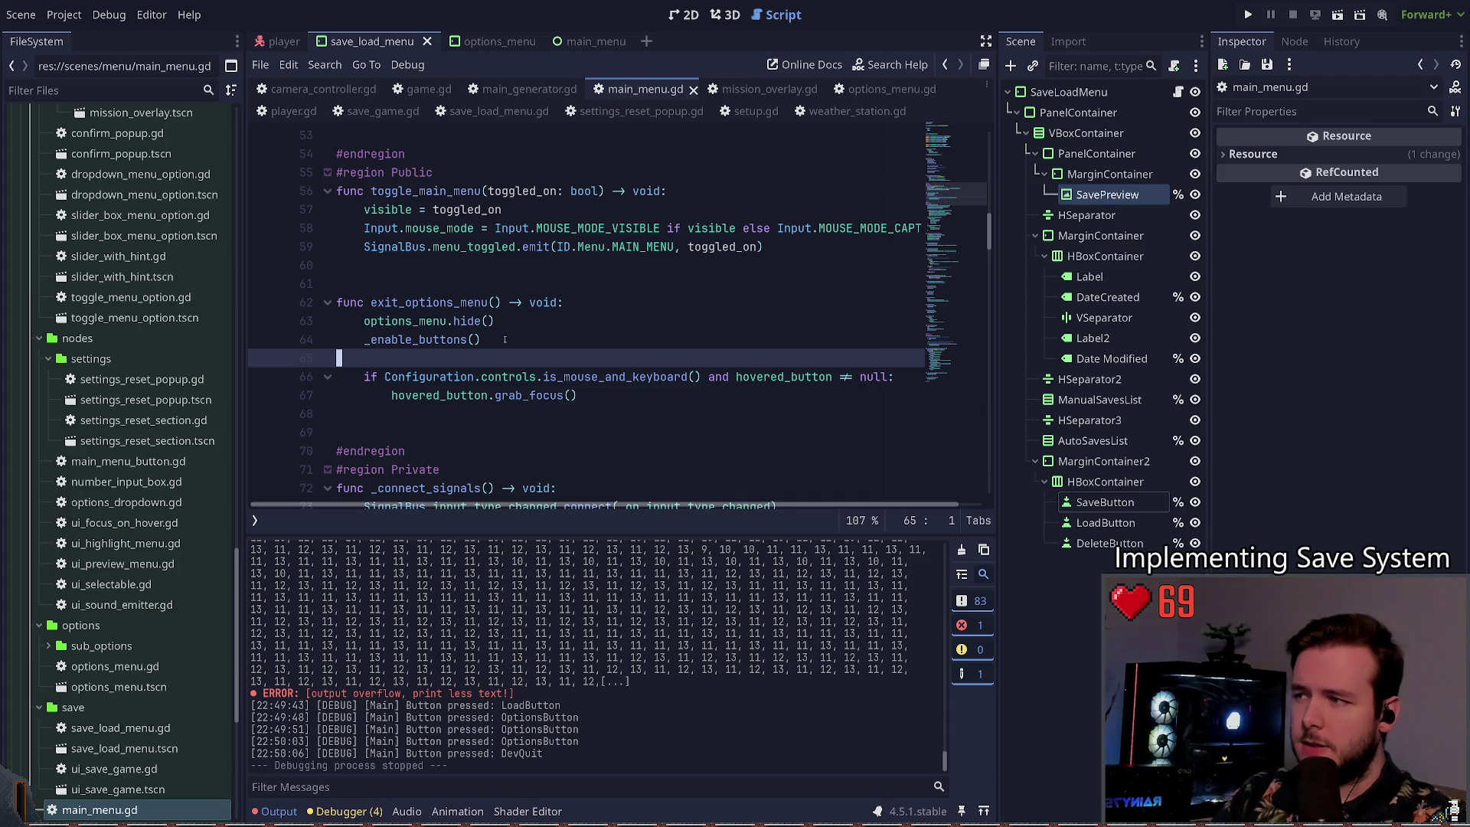
{"action": "left_click_drag", "start_coordinate": [490, 339], "coordinate": [336, 340]}
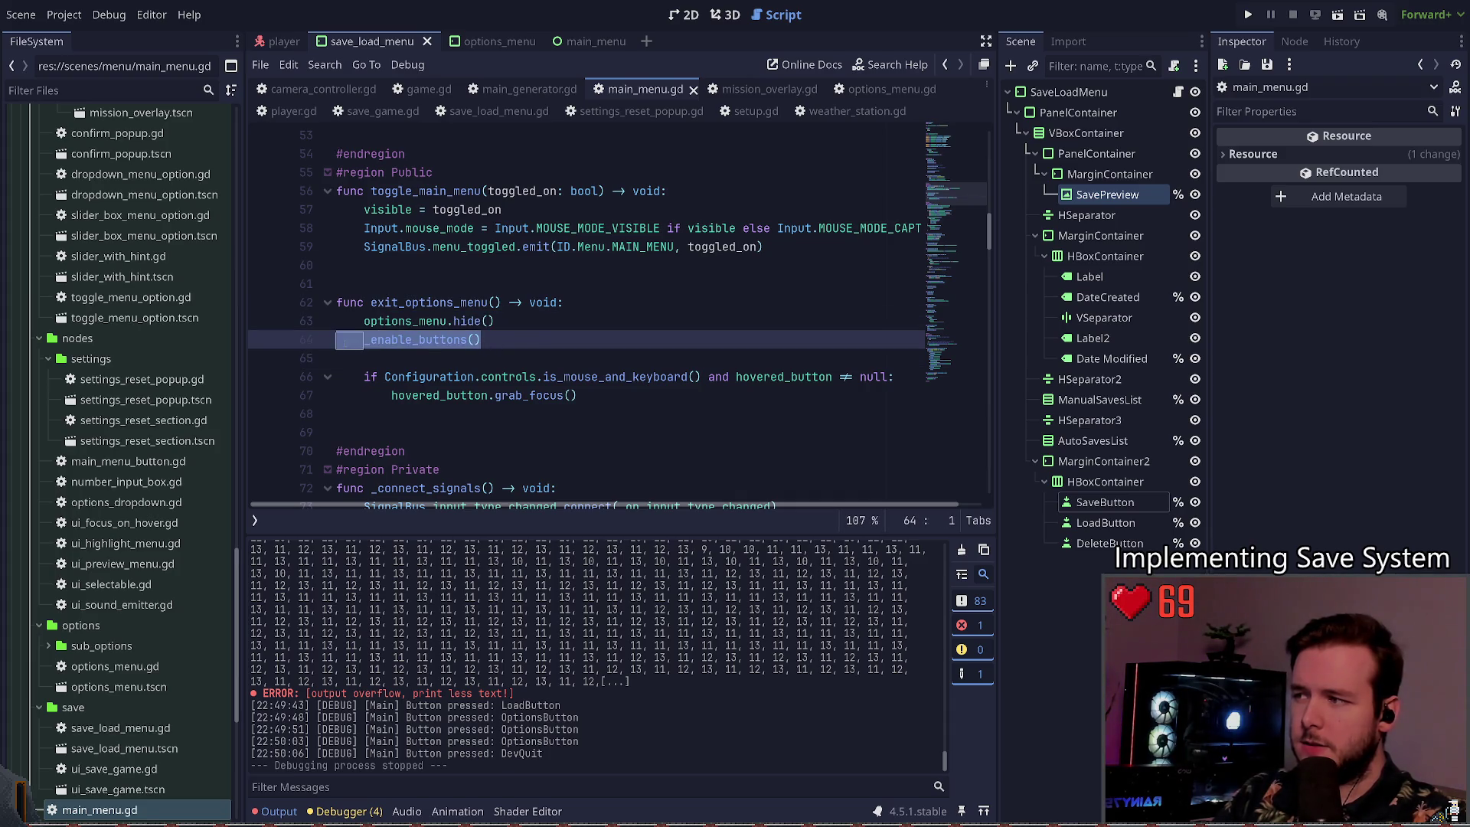
{"action": "mouse_move", "coordinate": [581, 395]}
{"action": "left_mouse_down"}
{"action": "mouse_move", "coordinate": [535, 378]}
{"action": "mouse_move", "coordinate": [337, 376]}
{"action": "mouse_move", "coordinate": [257, 348]}
{"action": "left_mouse_up"}
{"action": "key", "text": "ctrl+c"}
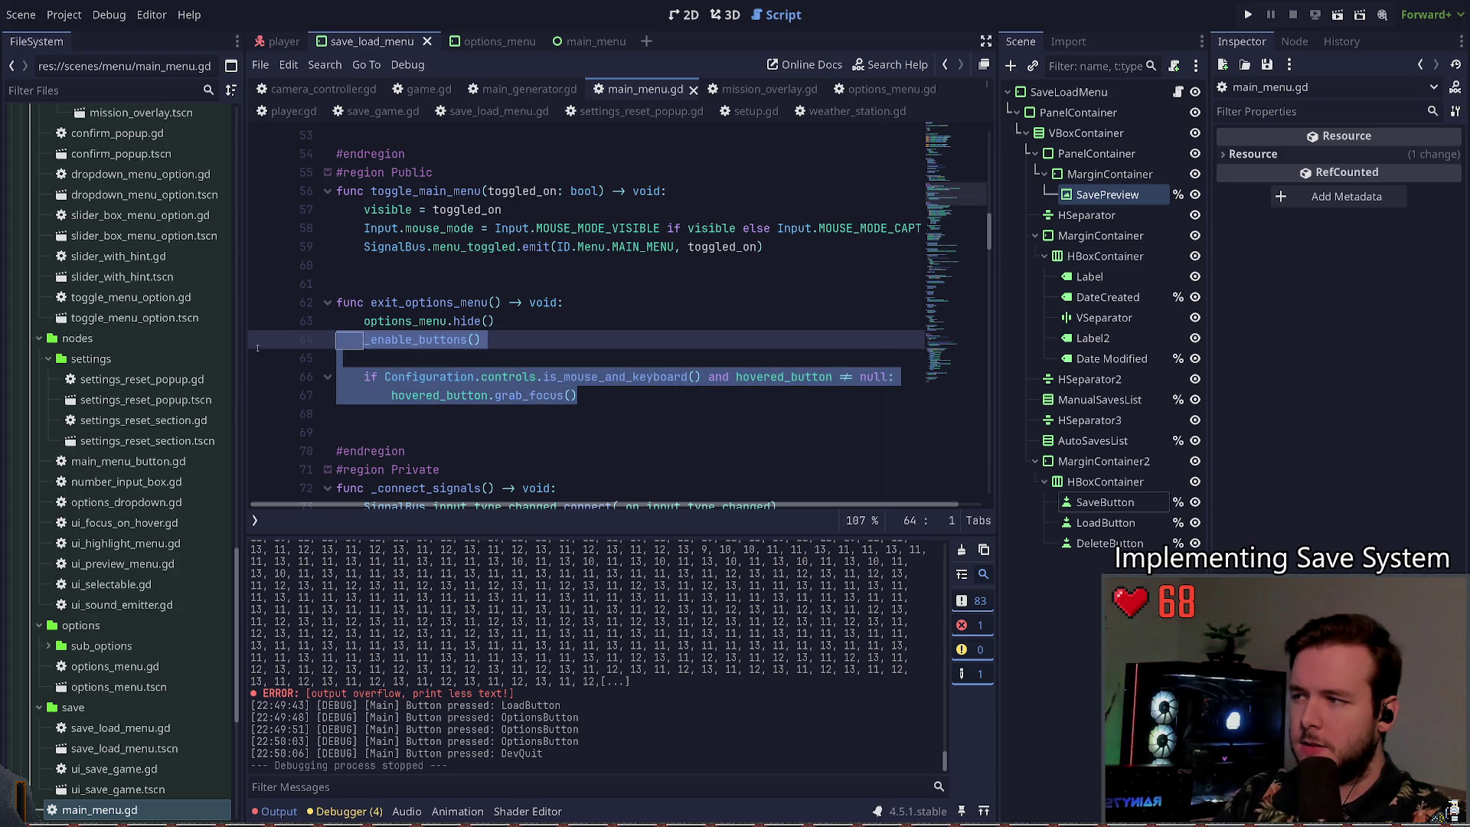
{"action": "mouse_move", "coordinate": [956, 200]}
{"action": "left_mouse_down"}
{"action": "mouse_move", "coordinate": [956, 231]}
{"action": "mouse_move", "coordinate": [955, 204]}
{"action": "left_mouse_up"}
{"action": "left_click", "coordinate": [589, 350]}
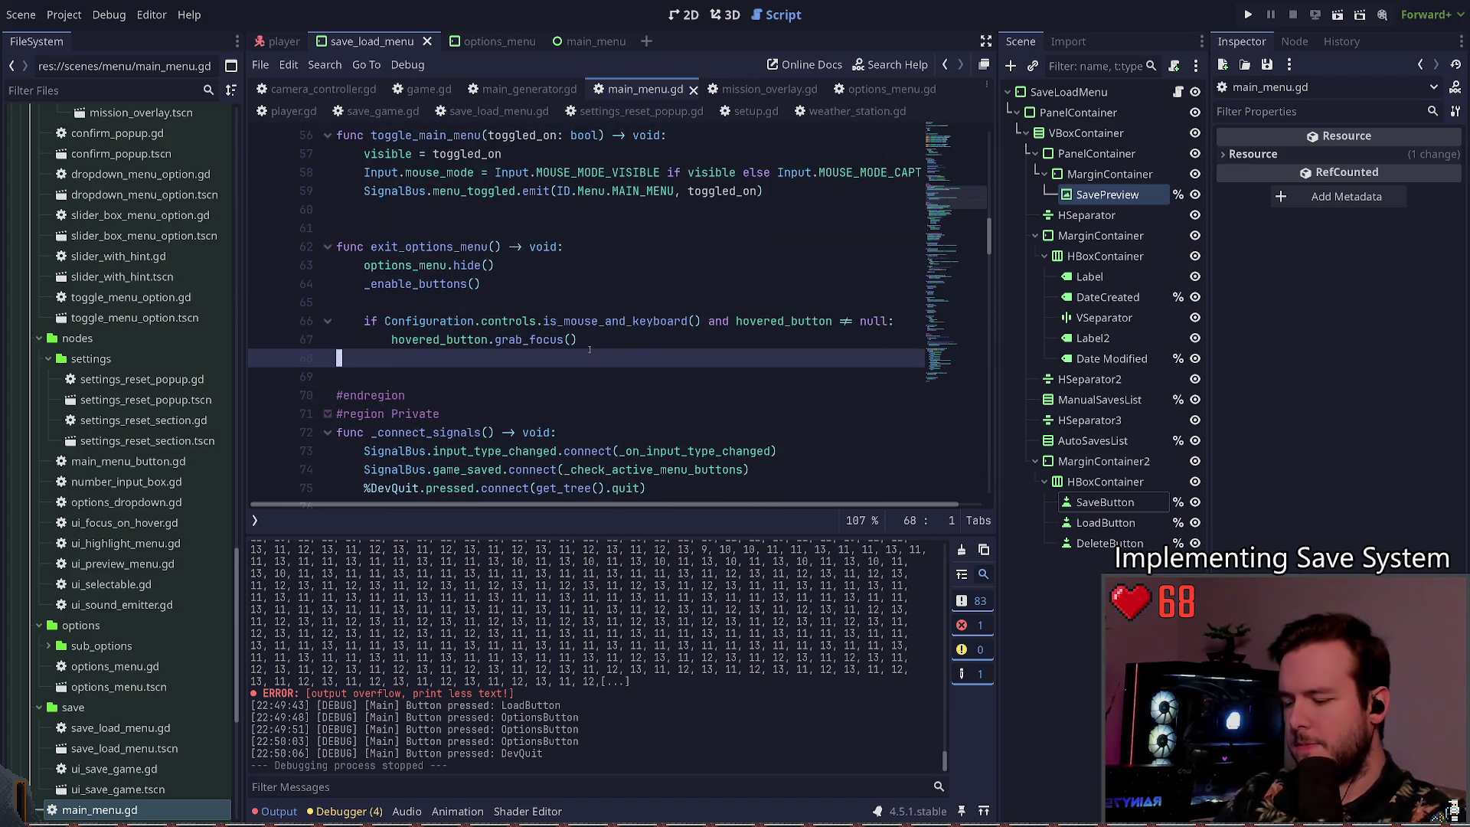
Step: Create func exit_save_load_menu() above exit_options_menu and paste the copied code into it
{"action": "key", "text": "Up"}
{"action": "key", "text": "Up"}
{"action": "key", "text": "Up"}
{"action": "key", "text": "Return"}
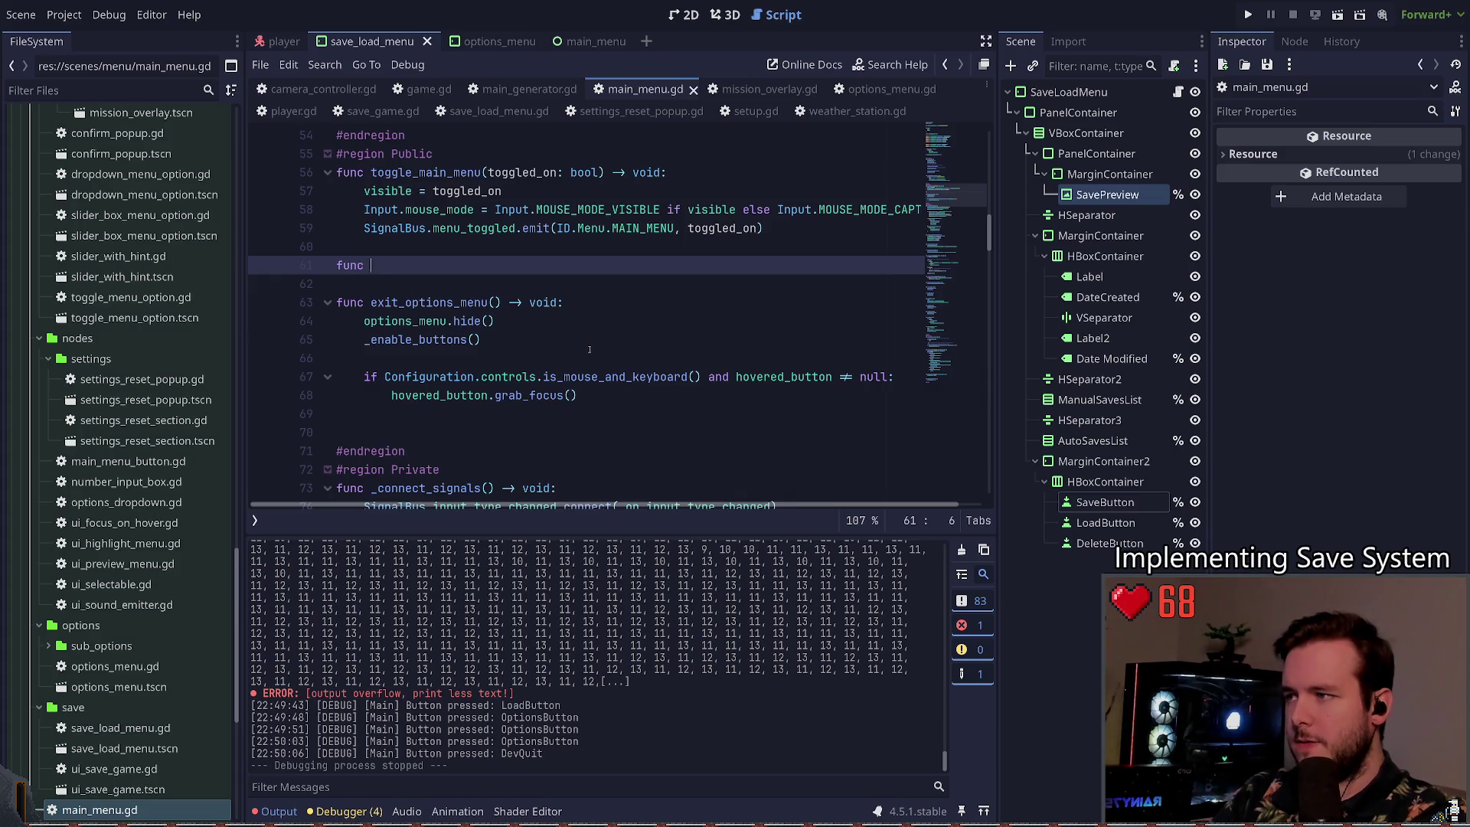
{"action": "type", "text": "_"}
{"action": "key", "text": "BackSpace"}
{"action": "type", "text": "exit_"}
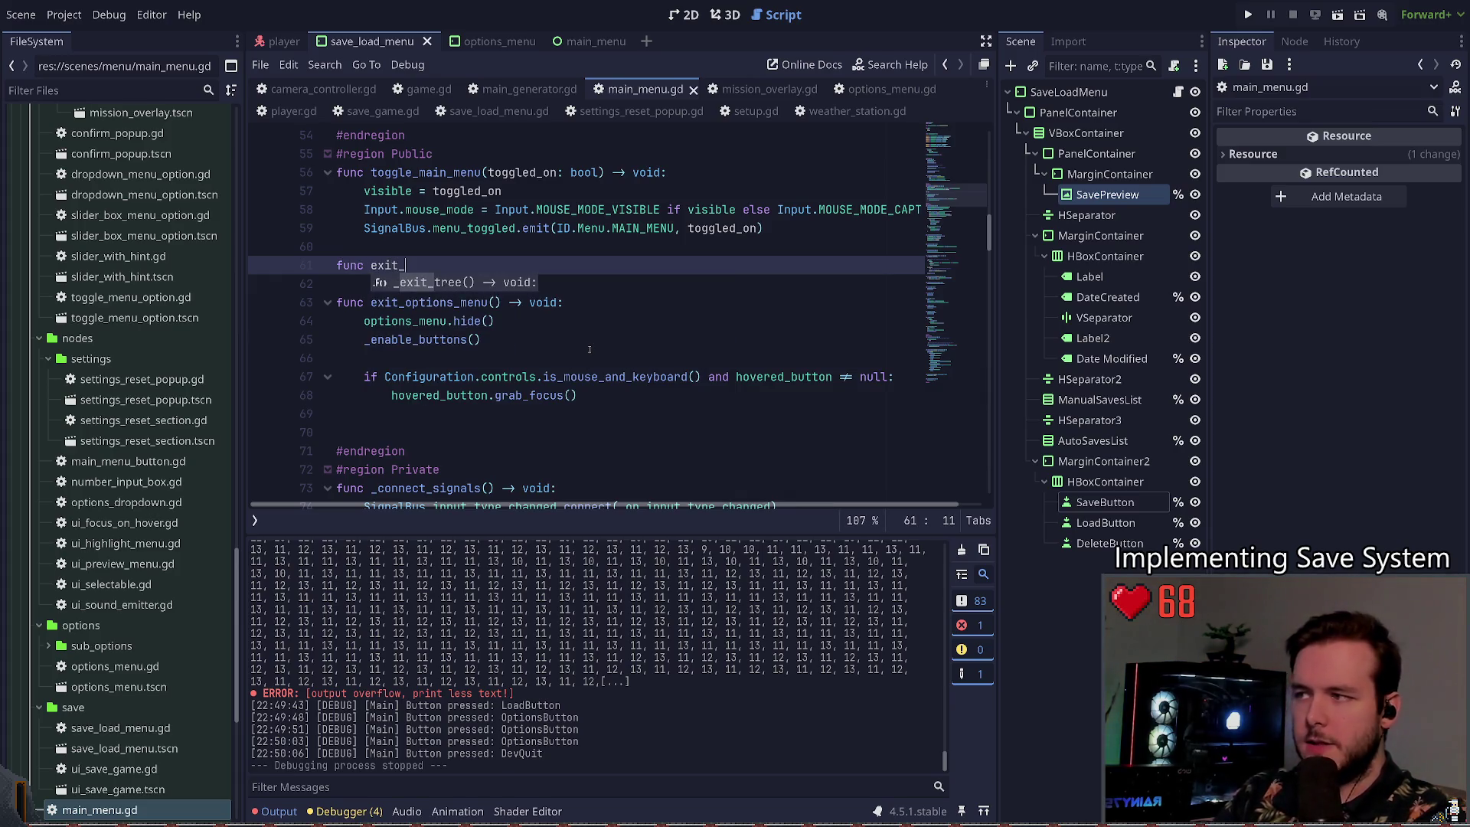
{"action": "type", "text": "save-load_menu() -> void"}
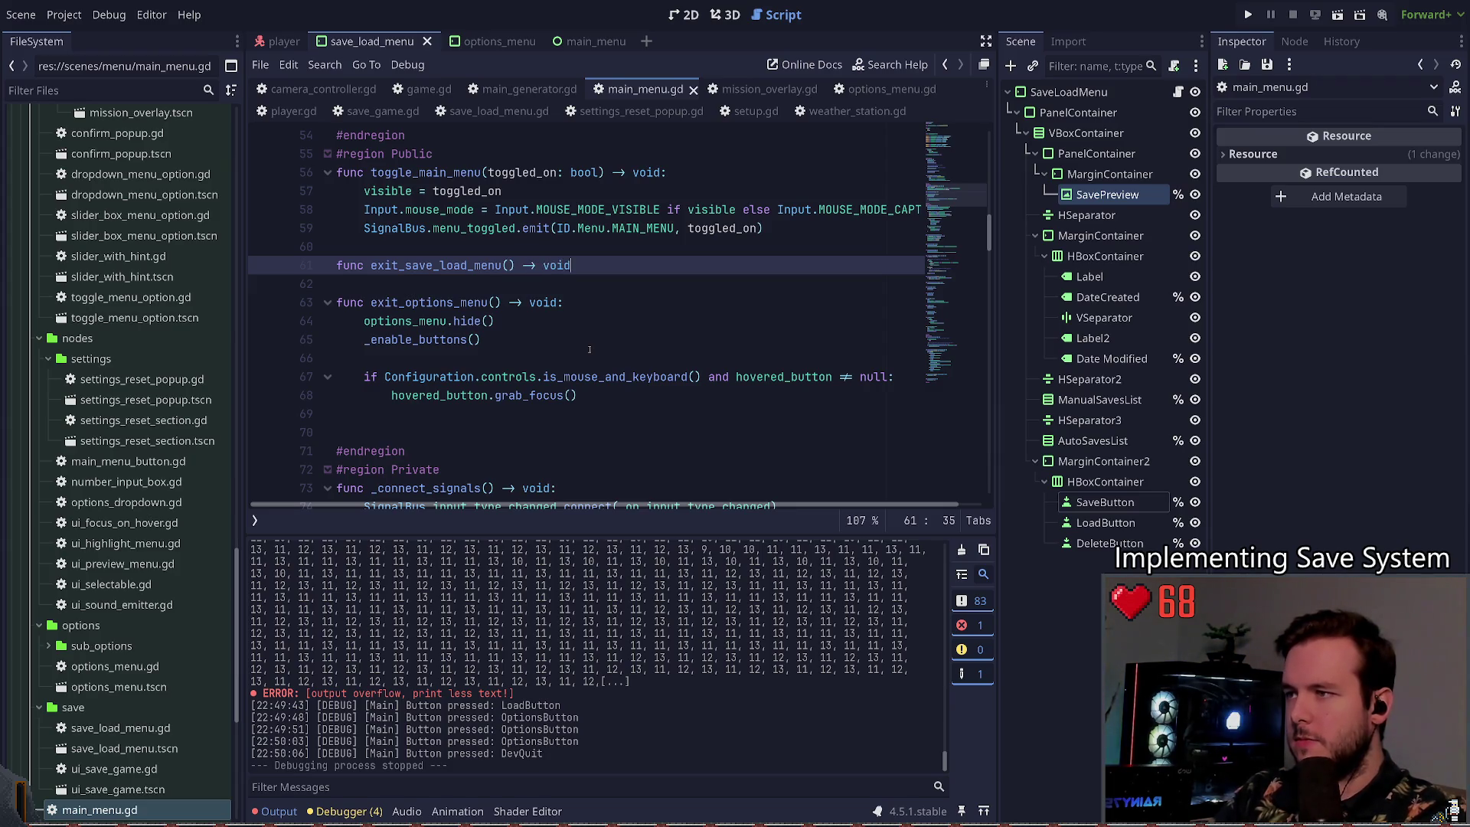
{"action": "type", "text": ":"}
{"action": "key", "text": "Return"}
{"action": "key", "text": "ctrl+v"}
Step: Remove the stray blank line, fix the parse error, save, and jump to the line 34 error
{"action": "key", "text": "Up"}
{"action": "key", "text": "Up"}
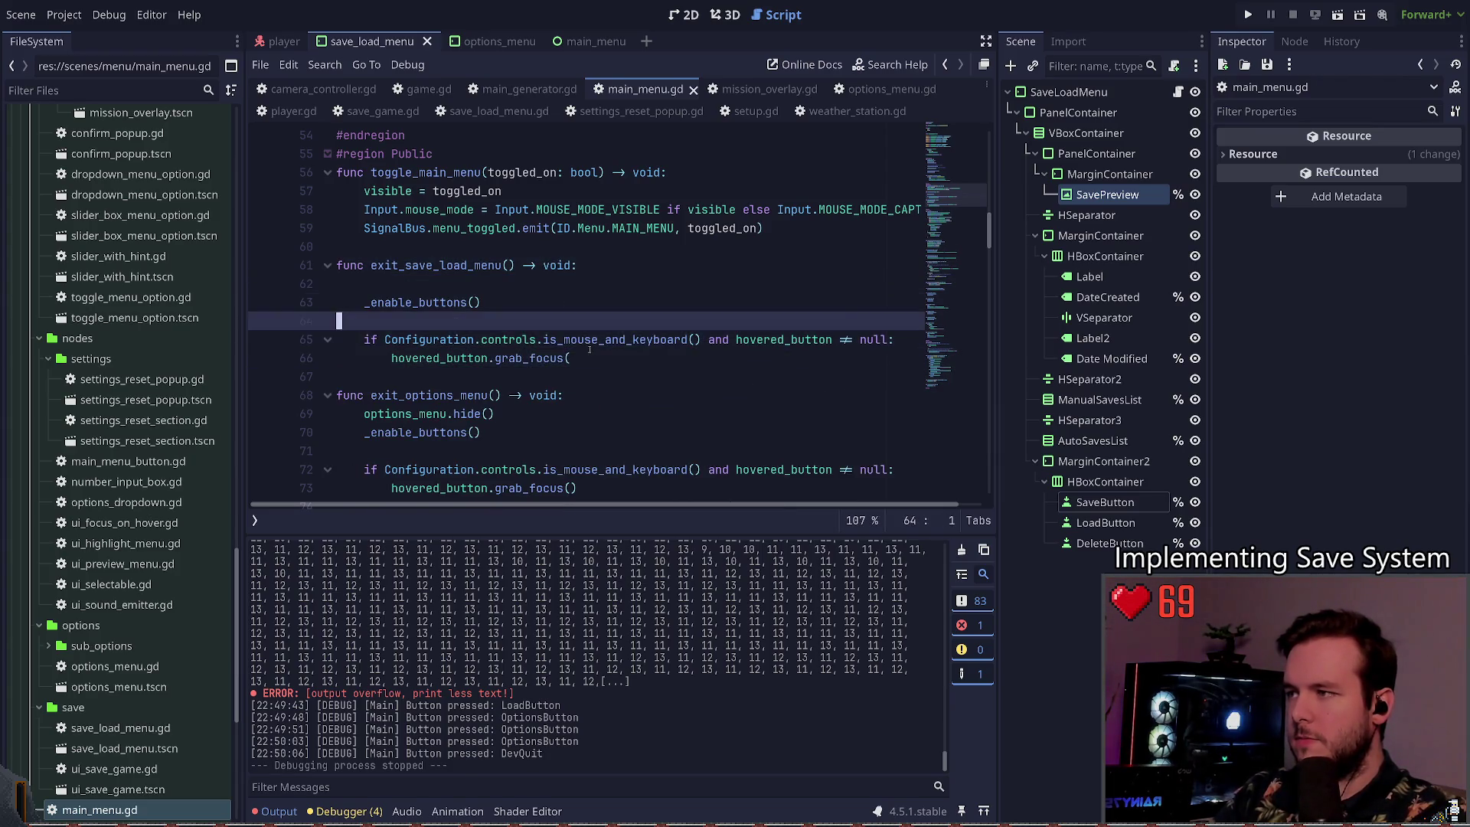
{"action": "key", "text": "Up"}
{"action": "key", "text": "Up"}
{"action": "key", "text": "ctrl+shift+k"}
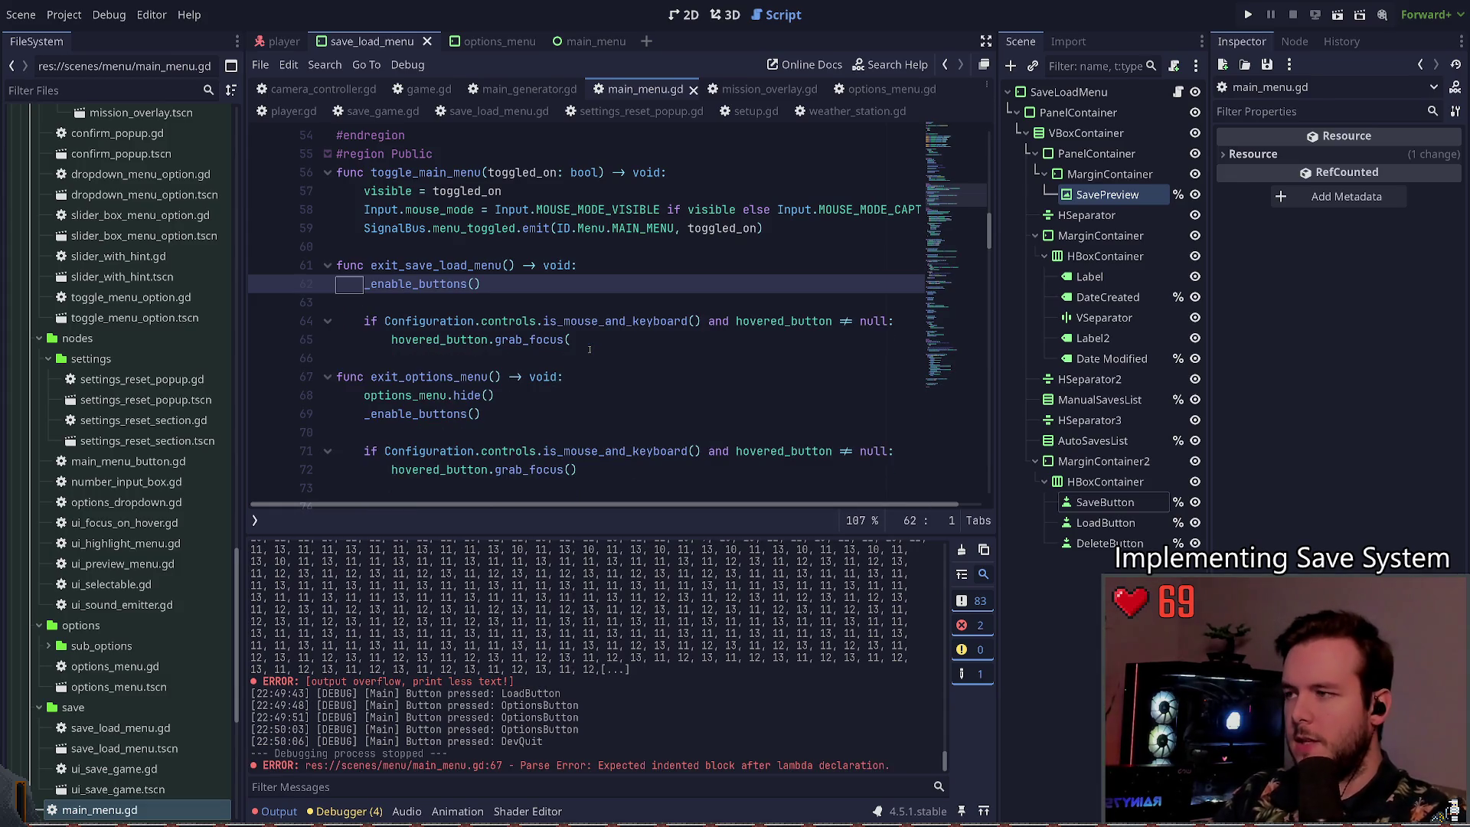
{"action": "key", "text": "Up"}
{"action": "key", "text": "ctrl+d"}
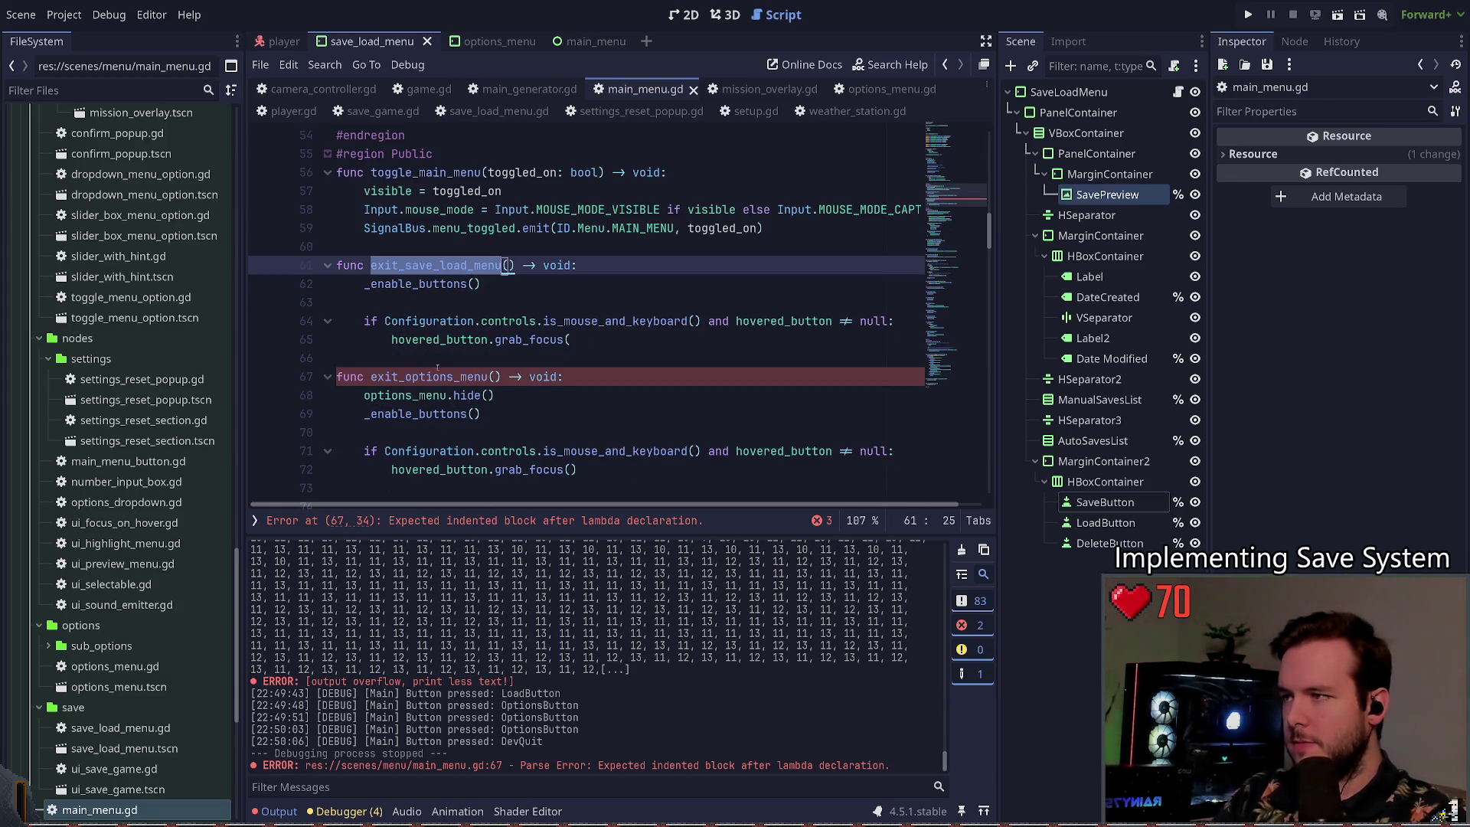
{"action": "left_click", "coordinate": [618, 343]}
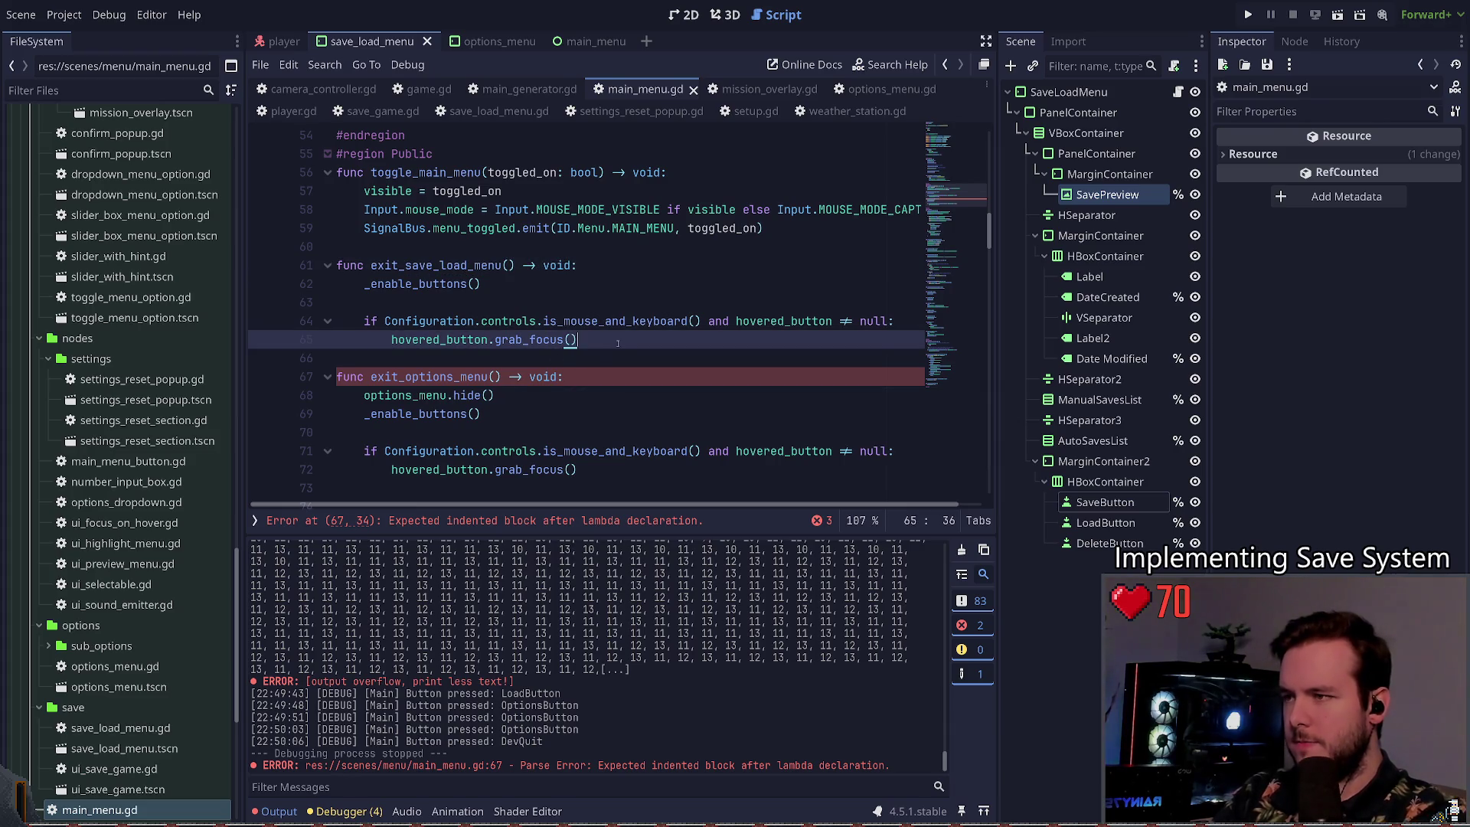
{"action": "key", "text": "ctrl+s"}
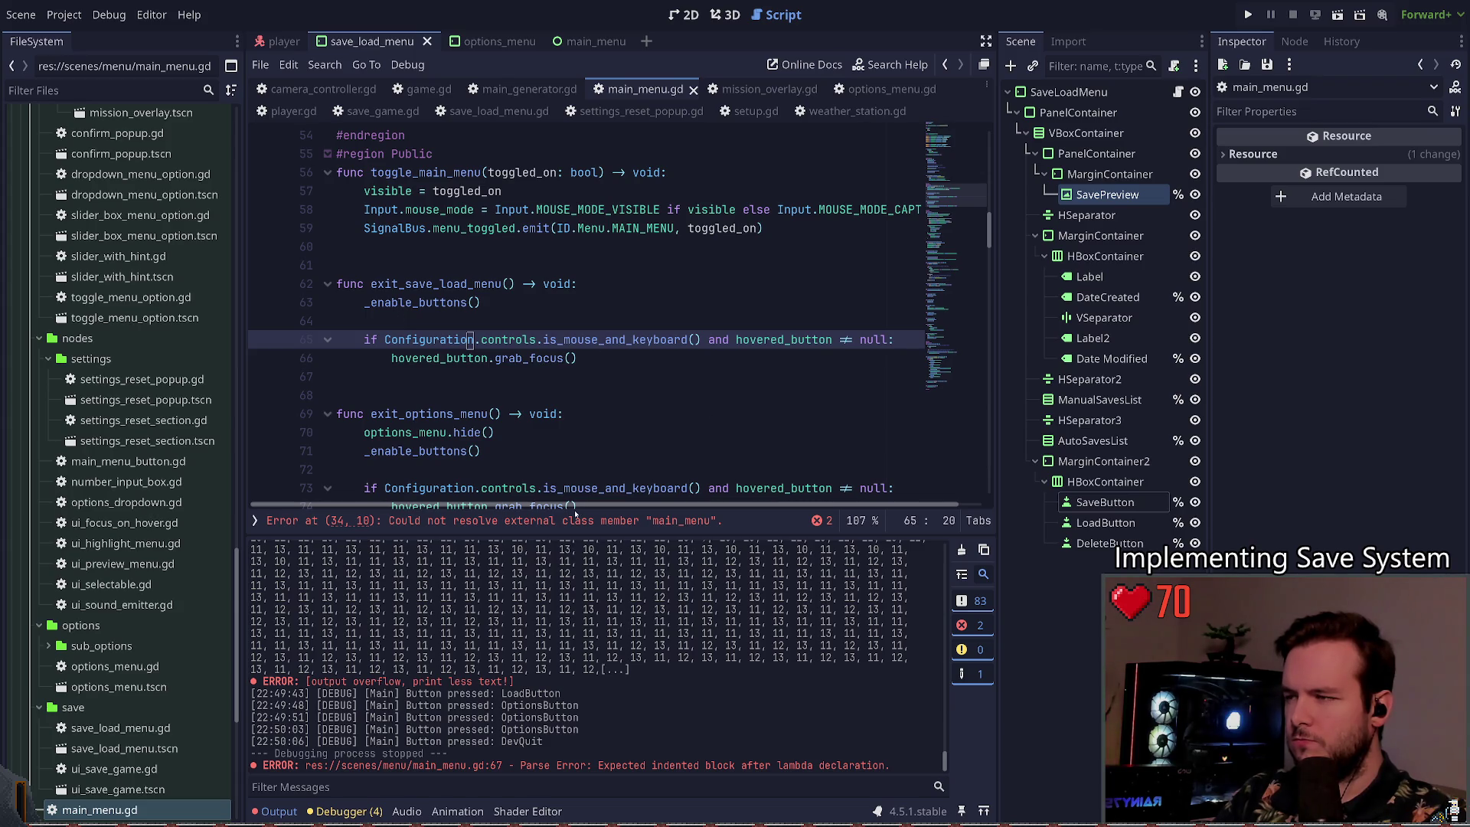
{"action": "left_click", "coordinate": [579, 522]}
Step: Check the Game.main_menu line, then glance at save_load_menu.gd
{"action": "key", "text": "End"}
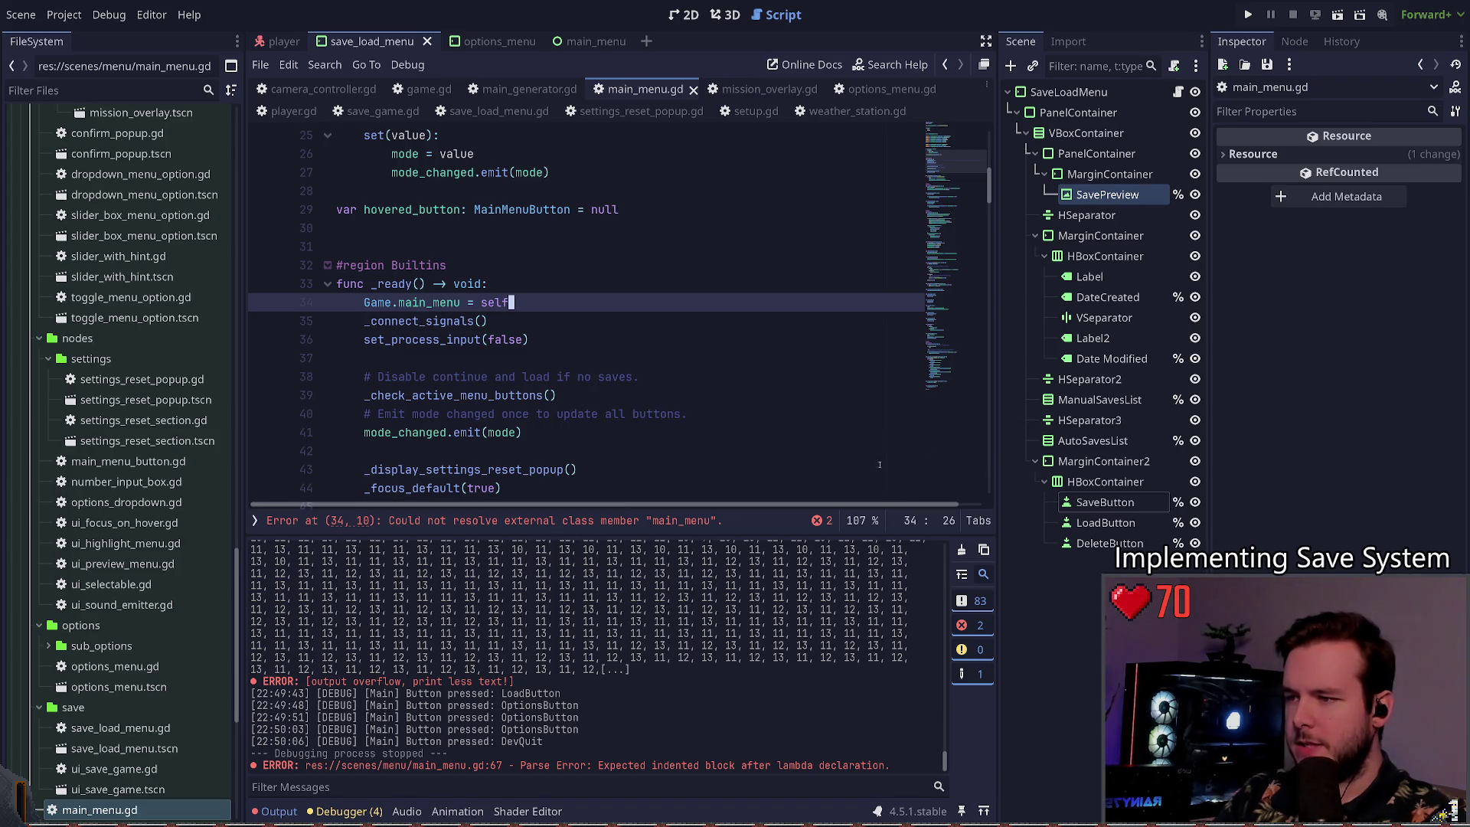
{"action": "scroll", "coordinate": [466, 340], "scroll_direction": "up", "scroll_amount": 8}
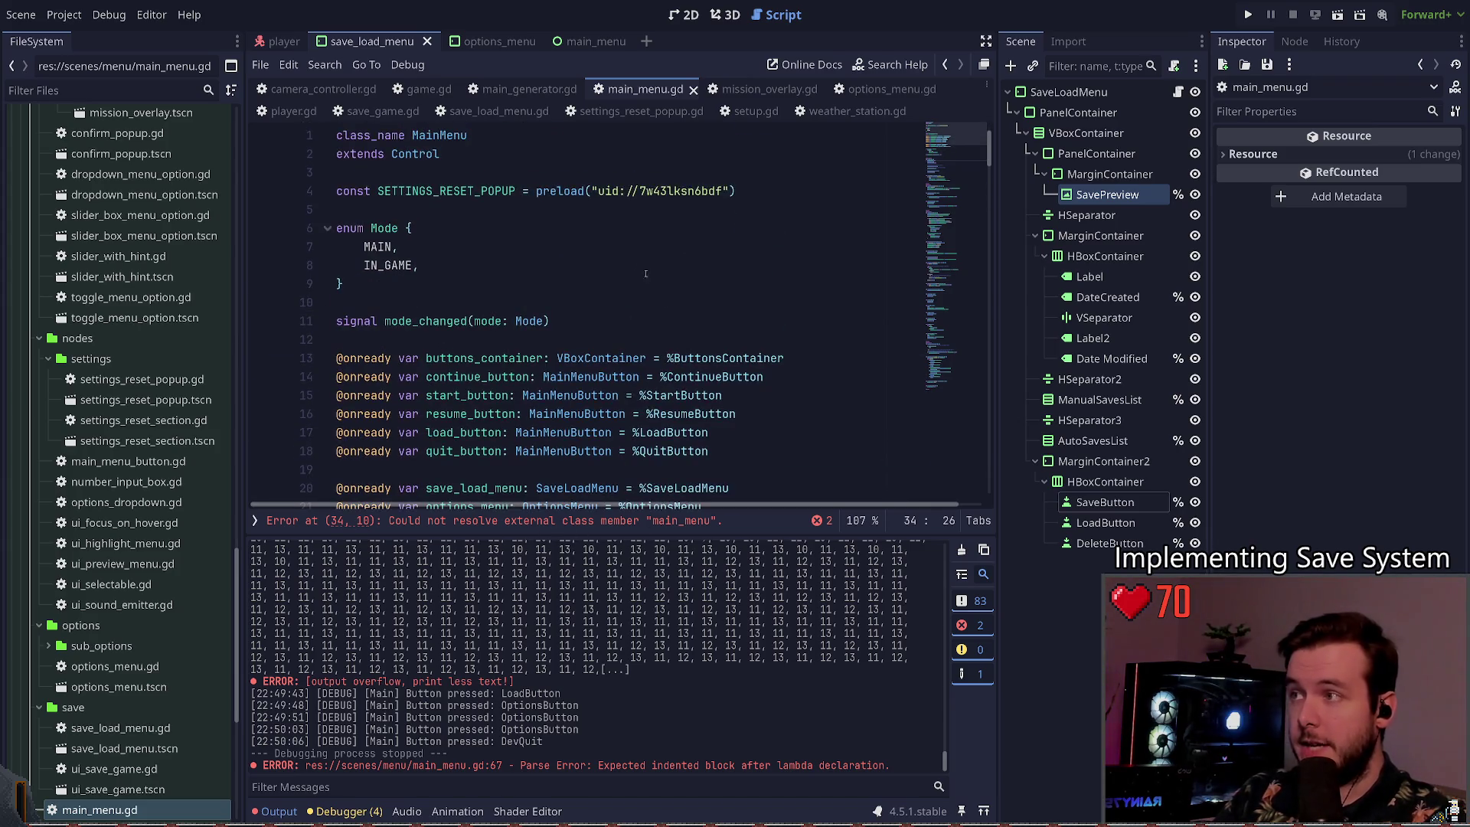
{"action": "scroll", "coordinate": [615, 219], "scroll_direction": "down", "scroll_amount": 5}
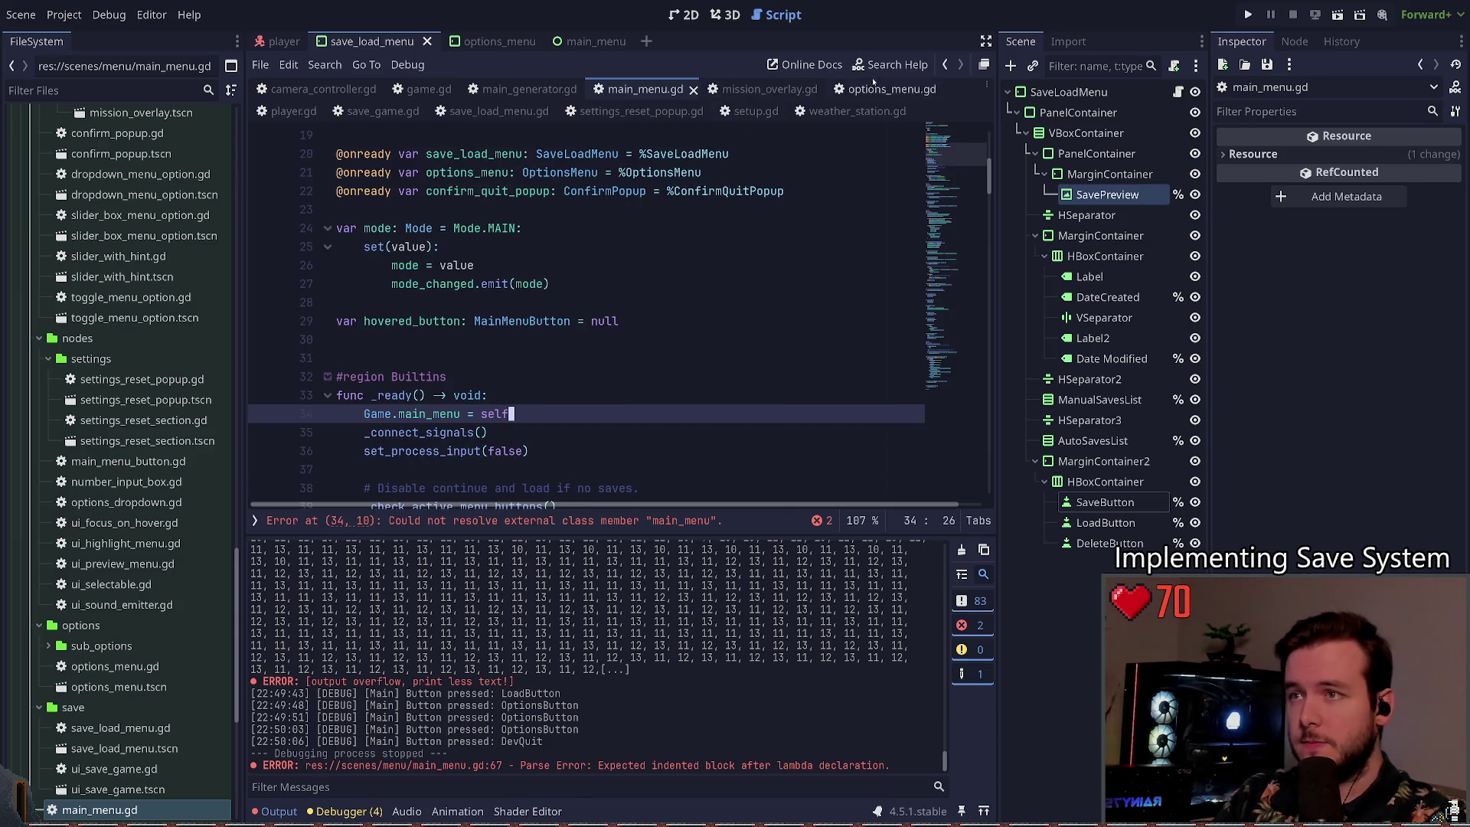
{"action": "left_click", "coordinate": [499, 111]}
{"action": "scroll", "coordinate": [573, 289], "scroll_direction": "up", "scroll_amount": 10}
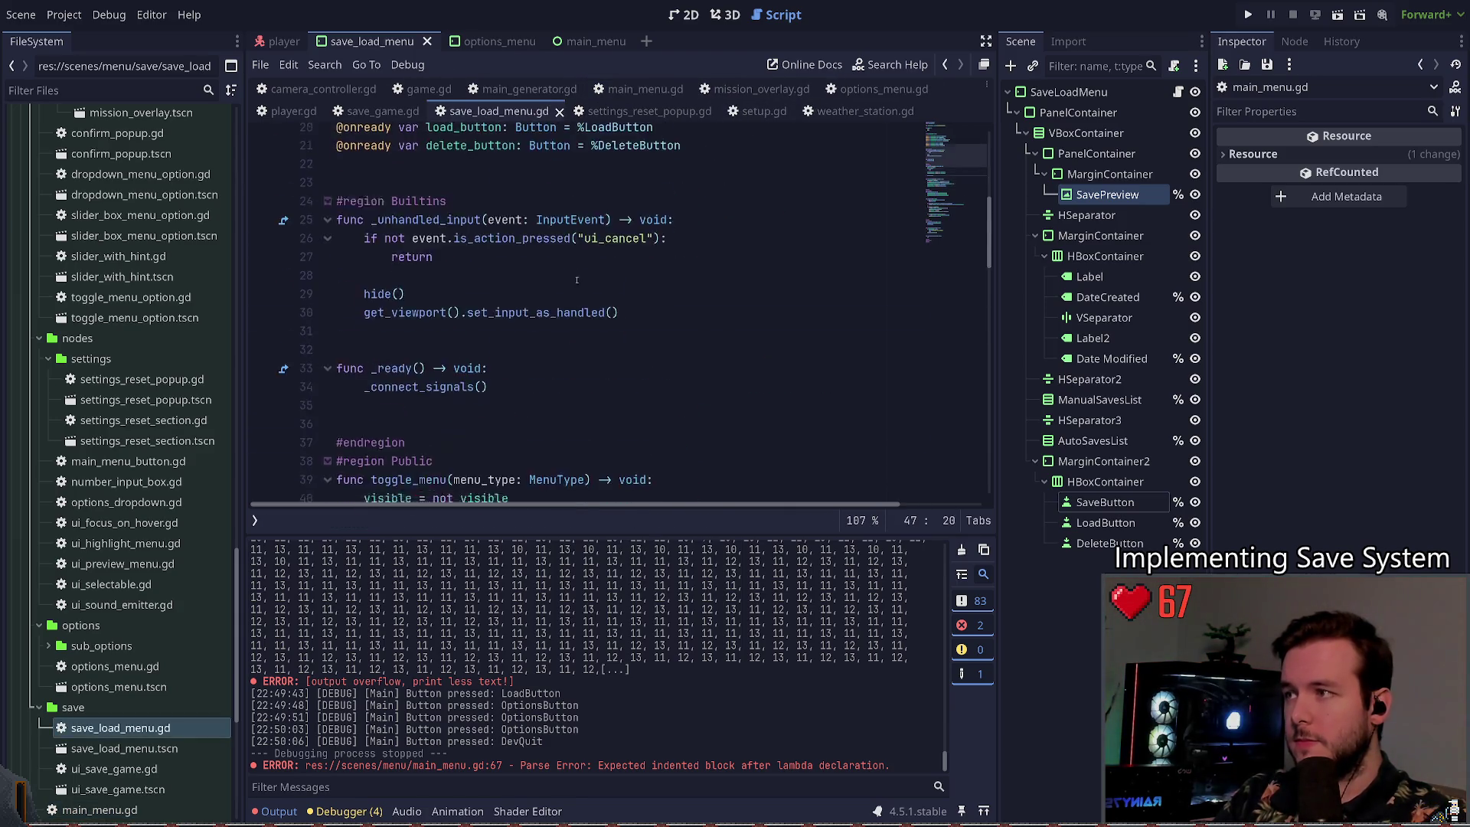
{"action": "scroll", "coordinate": [584, 293], "scroll_direction": "down", "scroll_amount": 1}
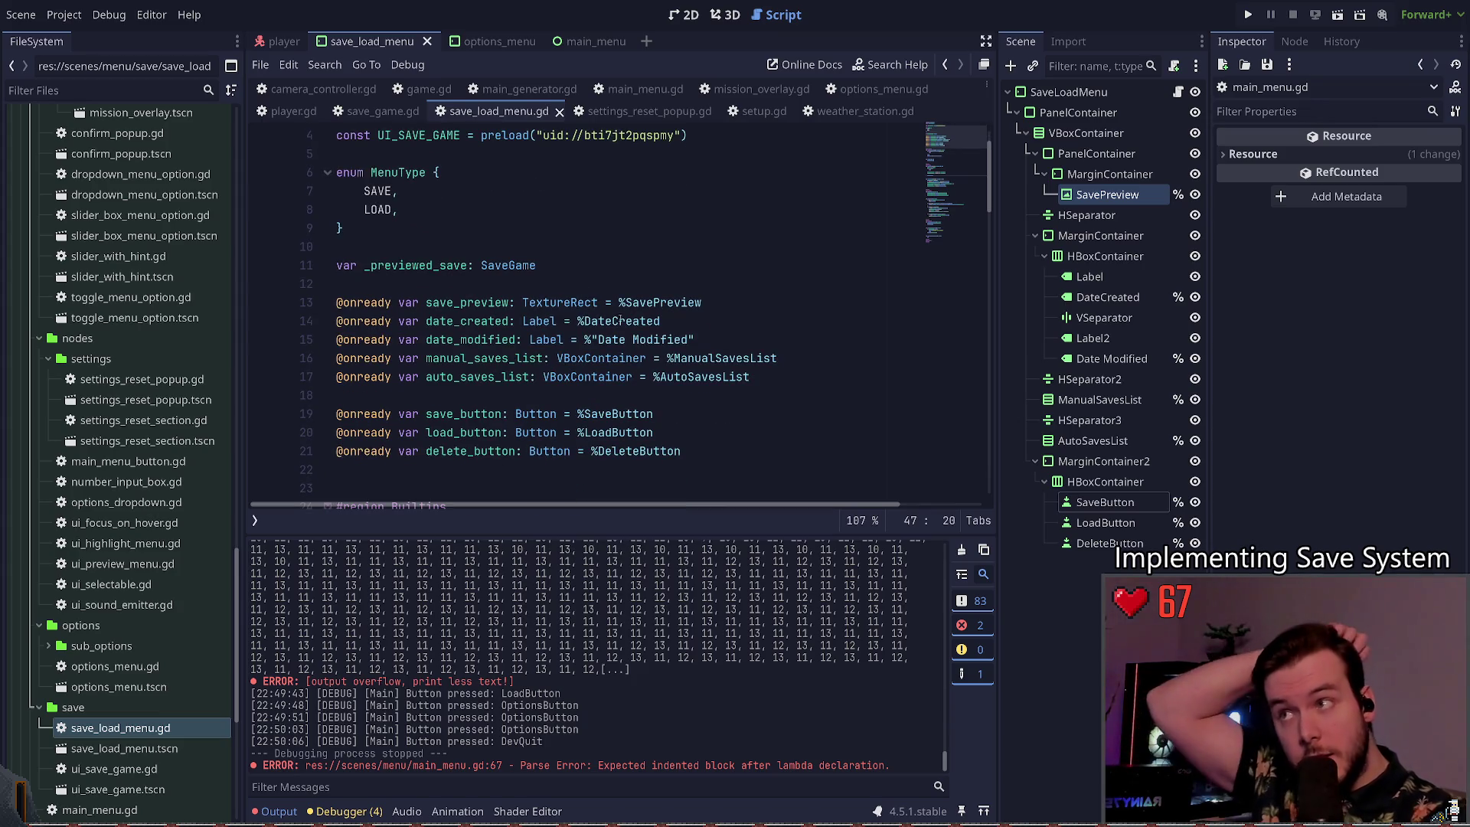
{"action": "left_click", "coordinate": [884, 89]}
{"action": "scroll", "coordinate": [658, 301], "scroll_direction": "up", "scroll_amount": 15}
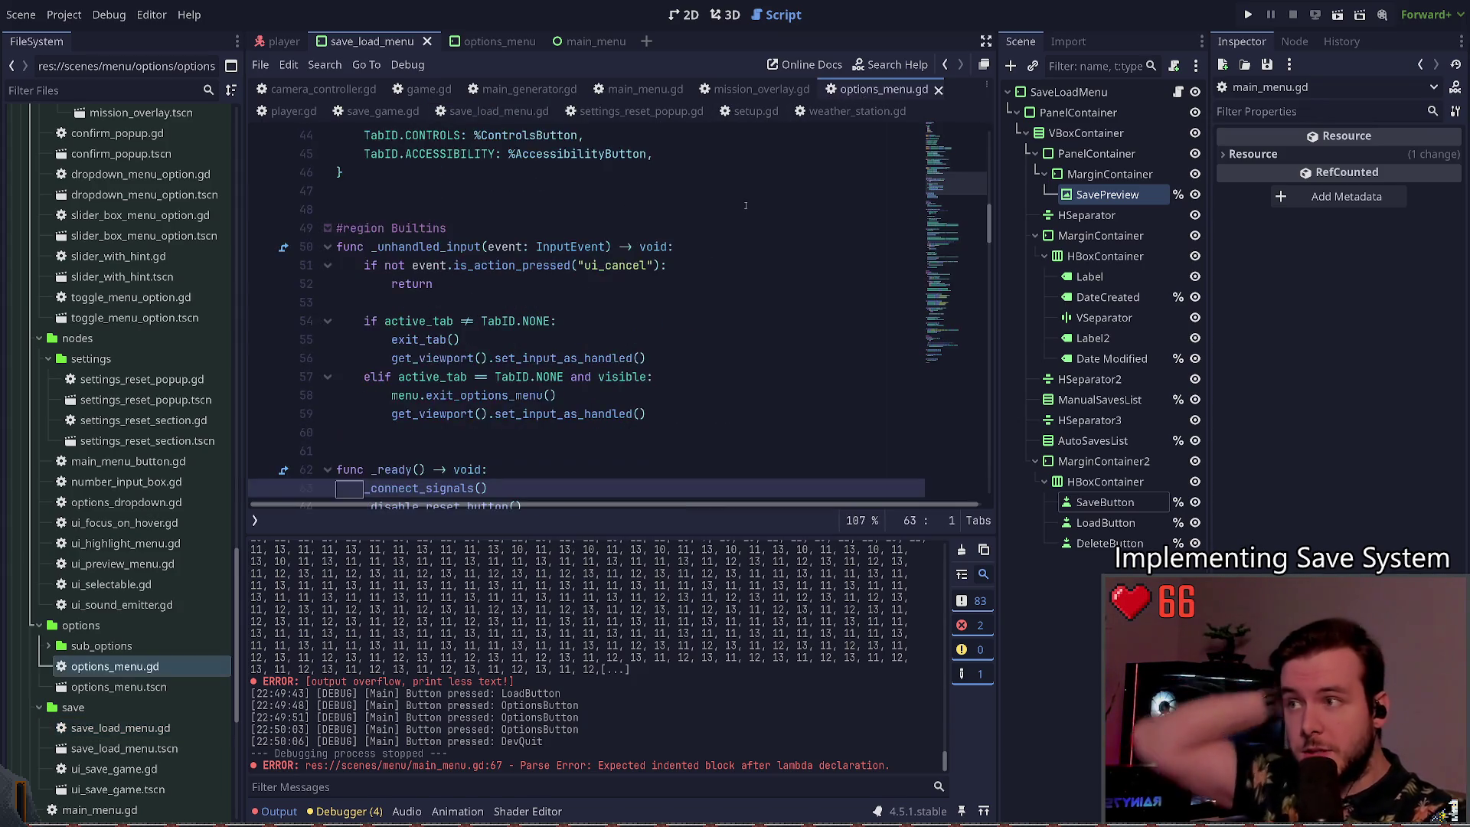
{"action": "scroll", "coordinate": [605, 327], "scroll_direction": "down", "scroll_amount": 1}
{"action": "left_click_drag", "start_coordinate": [555, 284], "coordinate": [265, 285]}
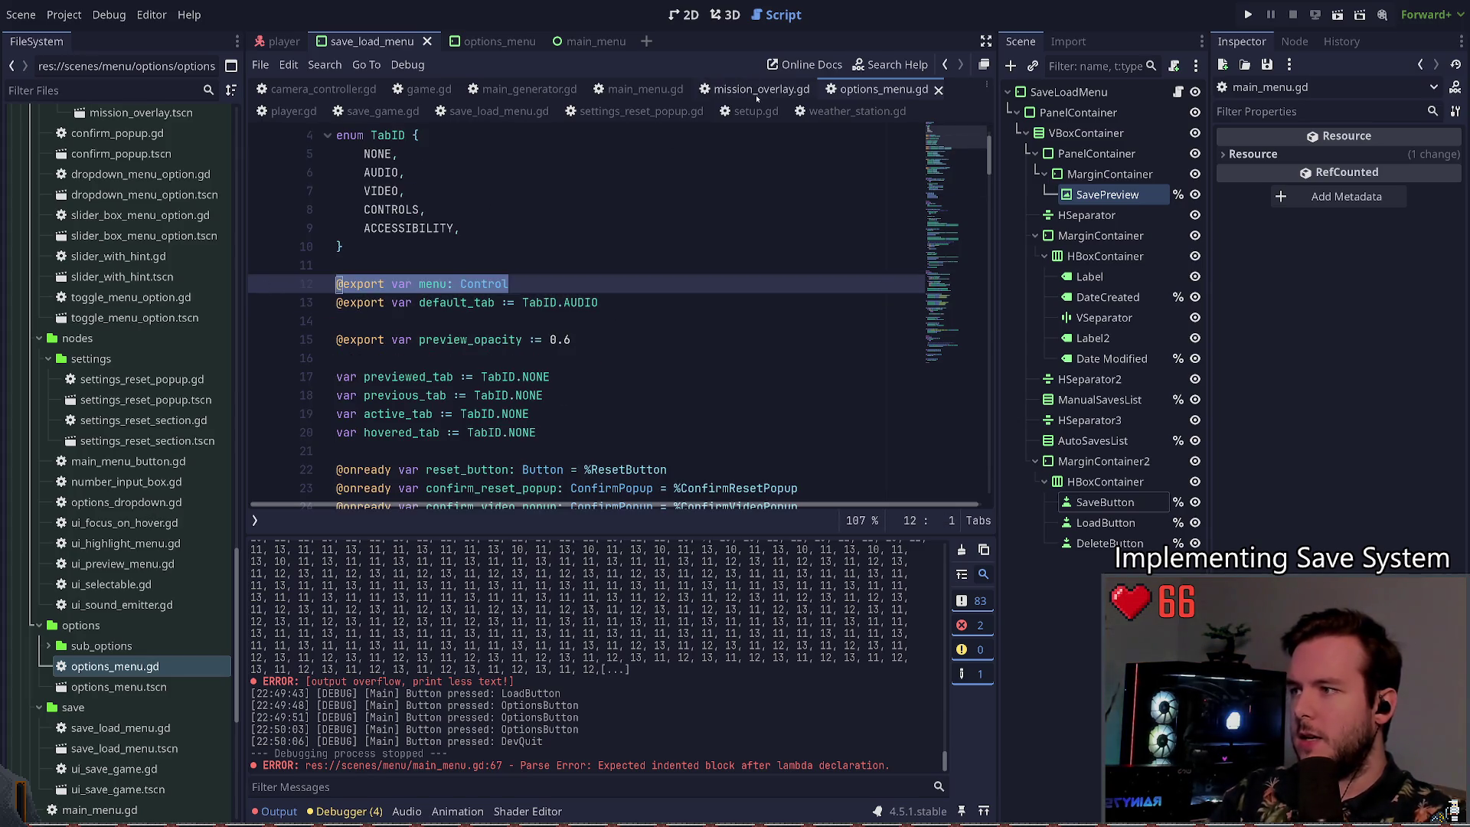
{"action": "double_click", "coordinate": [433, 284]}
{"action": "double_click", "coordinate": [484, 284]}
{"action": "left_click", "coordinate": [461, 284]}
{"action": "left_click", "coordinate": [476, 284]}
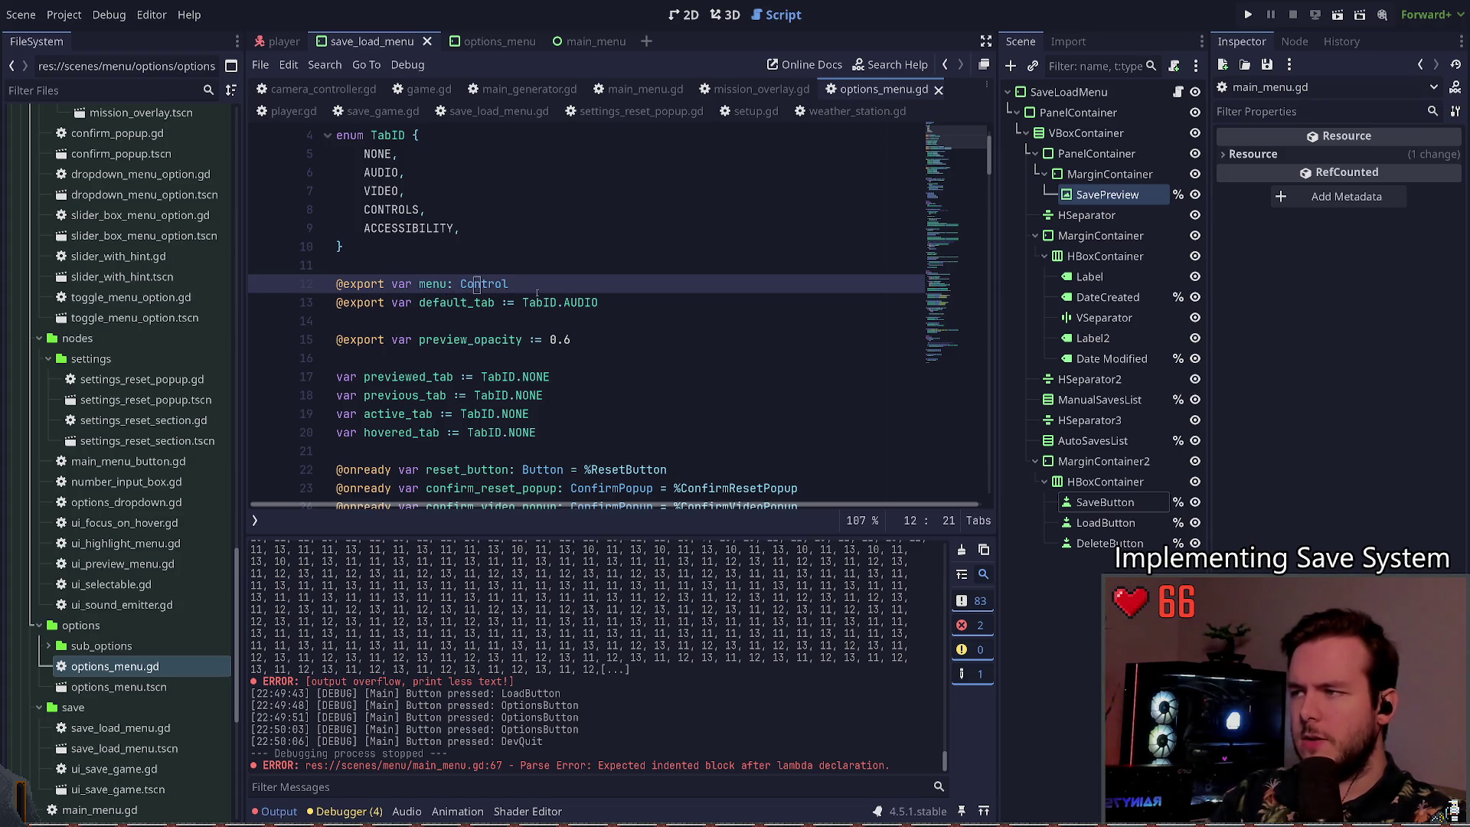
Step: Reselect the whole menu declaration line, then return to save_load_menu.gd
{"action": "scroll", "coordinate": [558, 293], "scroll_direction": "up", "scroll_amount": 1}
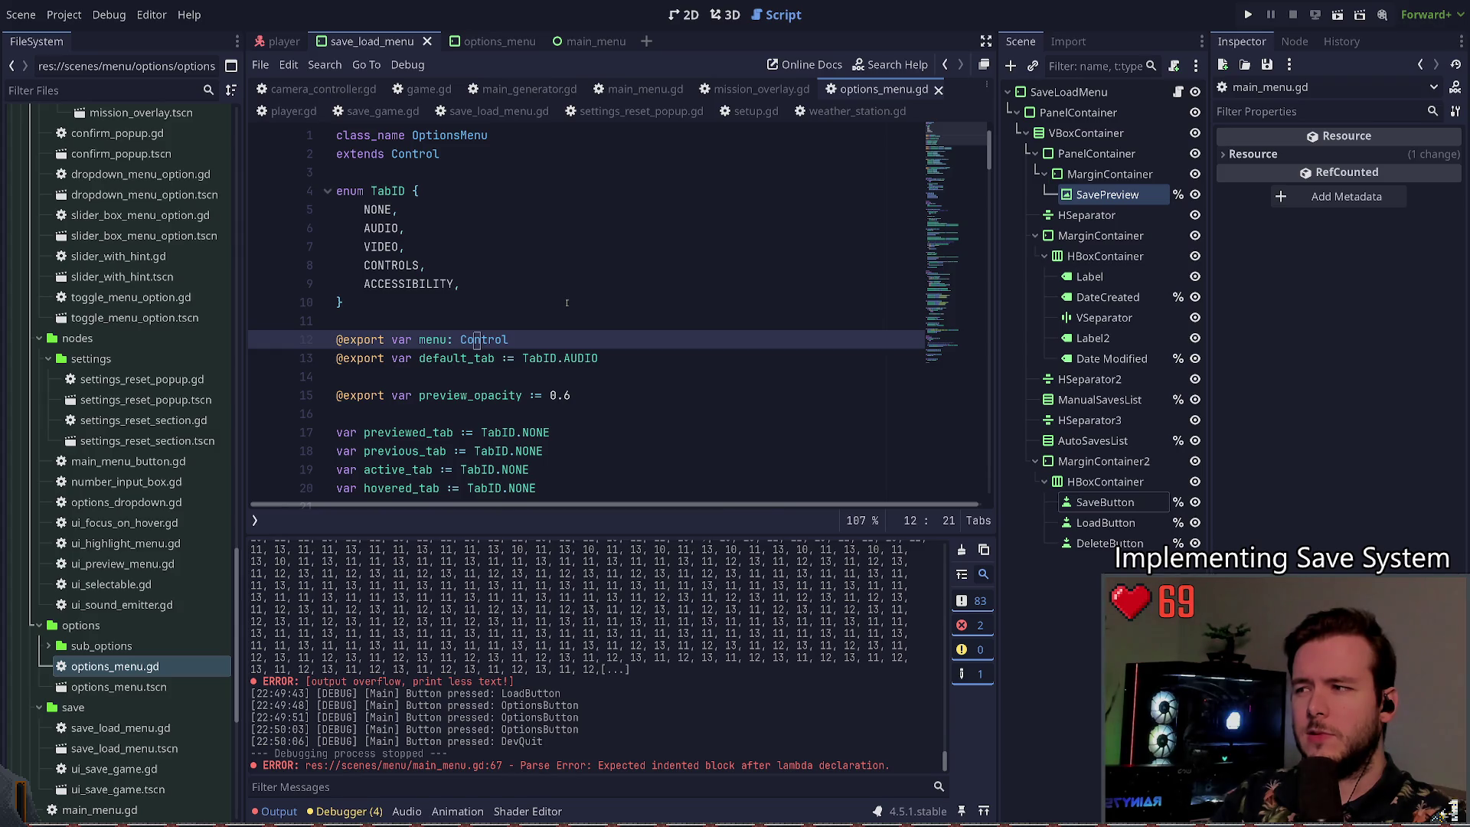
{"action": "scroll", "coordinate": [567, 303], "scroll_direction": "down", "scroll_amount": 16}
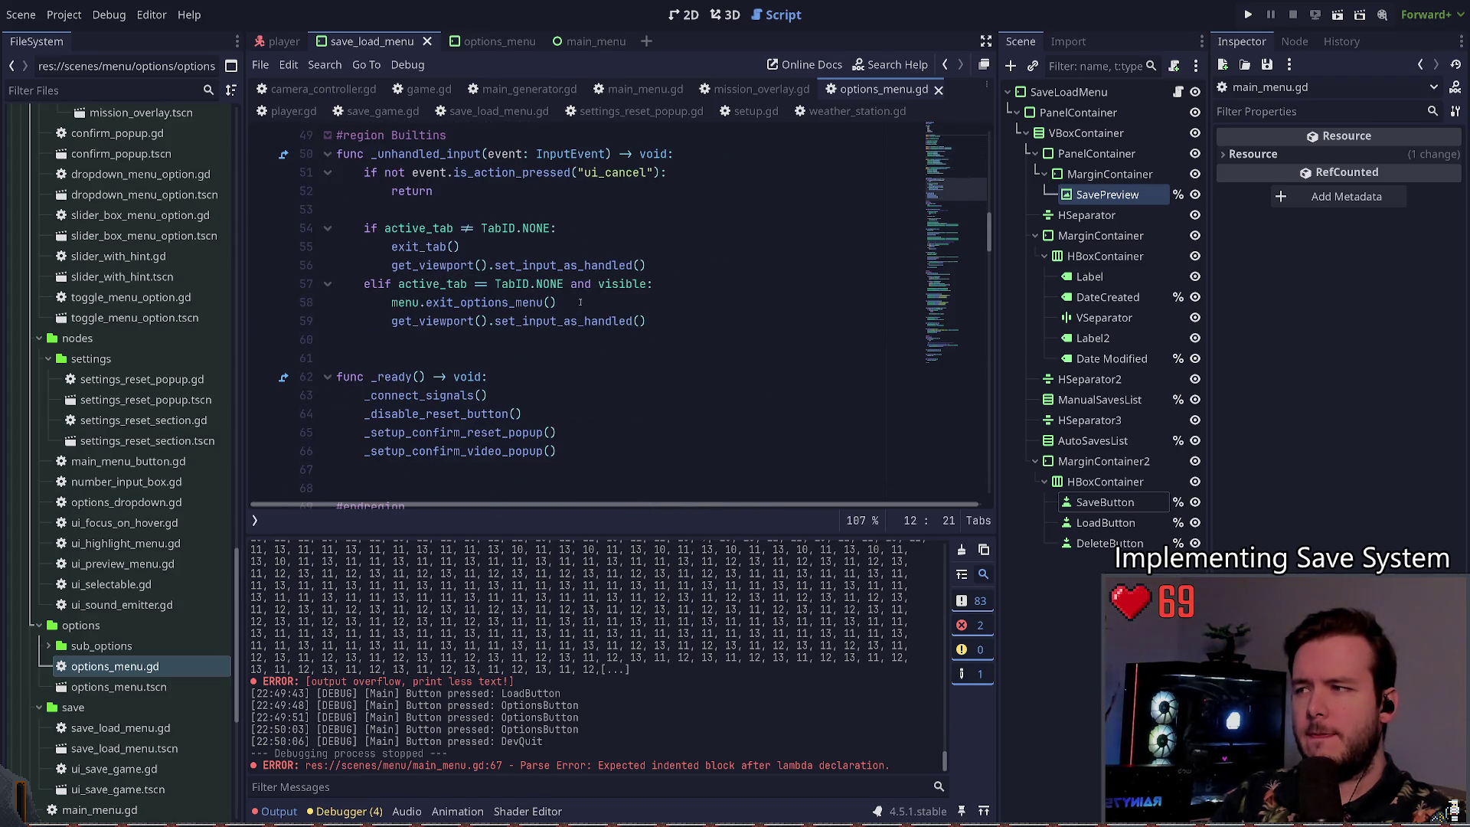
{"action": "scroll", "coordinate": [574, 318], "scroll_direction": "up", "scroll_amount": 16}
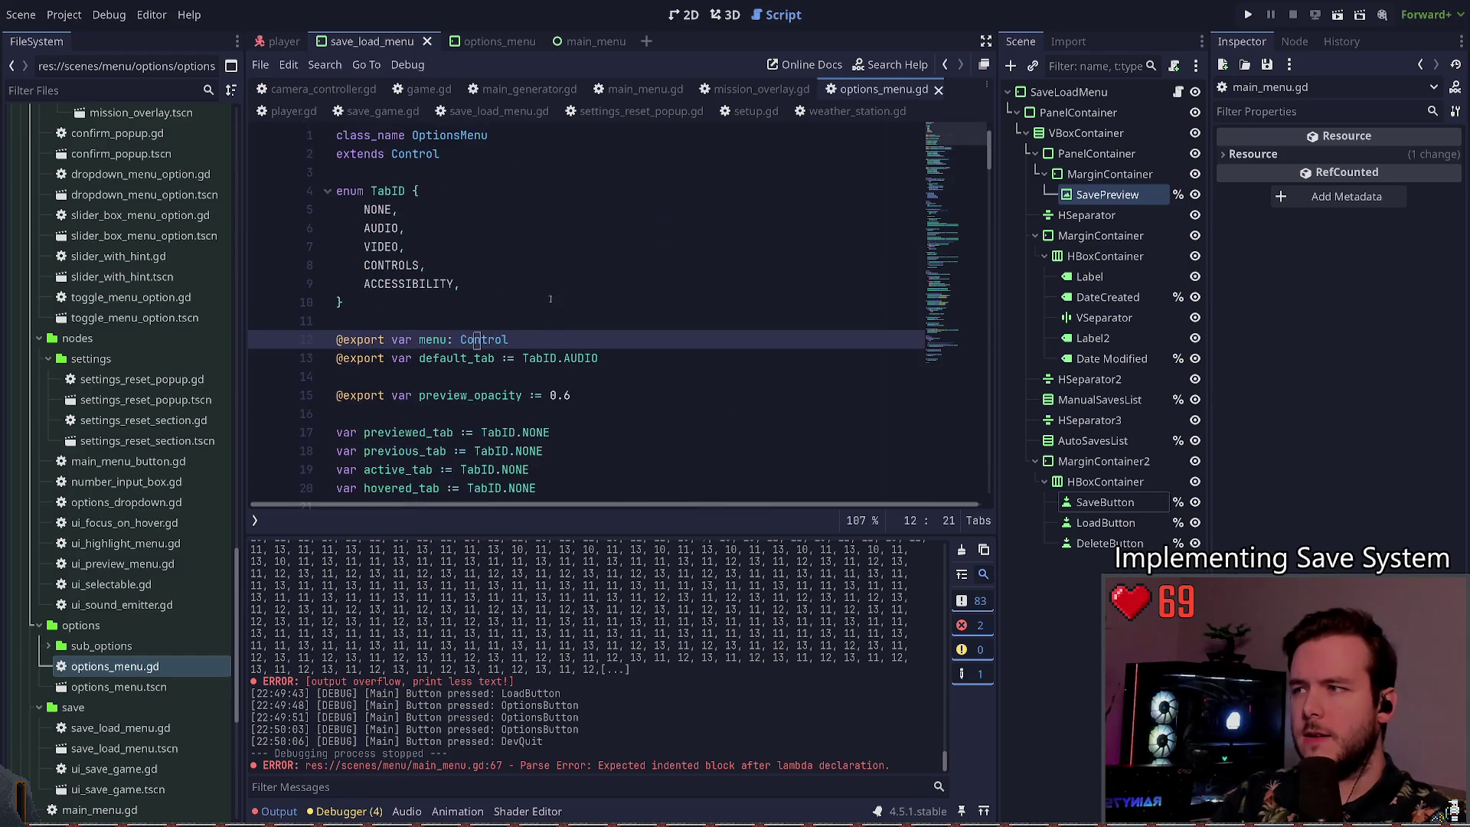
{"action": "left_click_drag", "start_coordinate": [530, 343], "coordinate": [336, 340]}
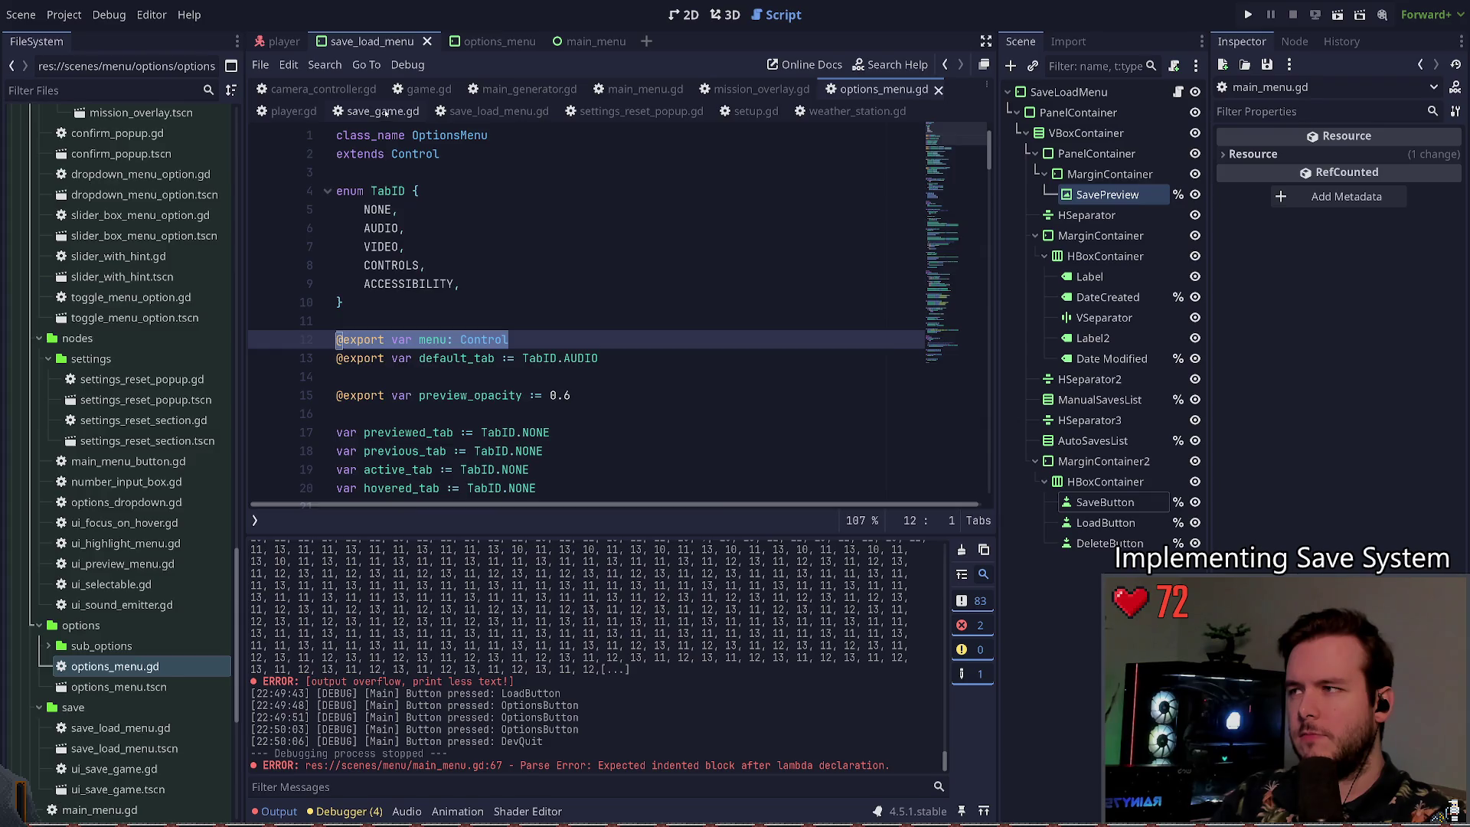
{"action": "left_click", "coordinate": [494, 111]}
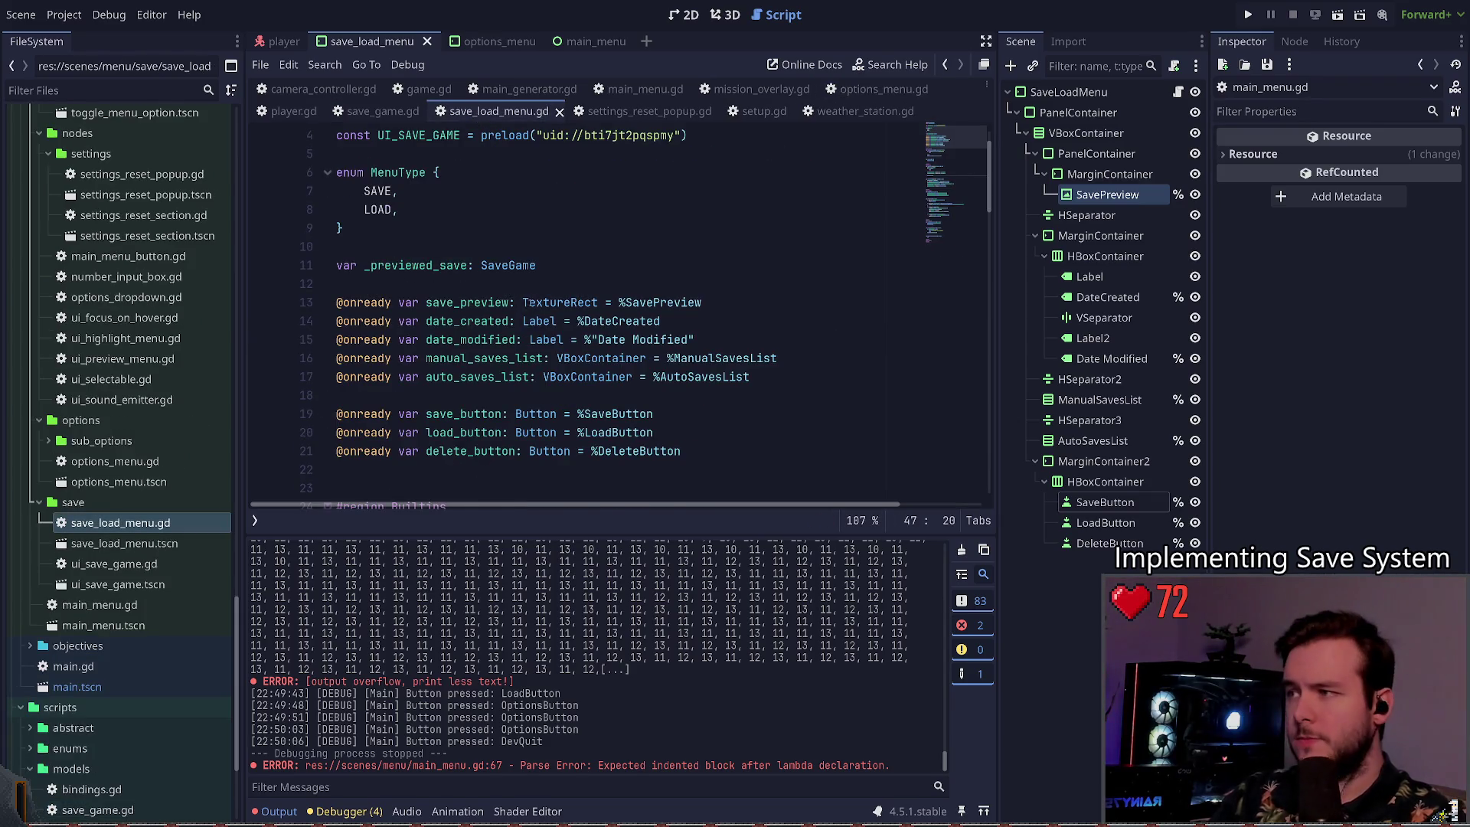
{"action": "scroll", "coordinate": [529, 303], "scroll_direction": "up", "scroll_amount": 1}
{"action": "left_click", "coordinate": [540, 325]}
{"action": "key", "text": "Up"}
{"action": "key", "text": "Return"}
{"action": "key", "text": "Return"}
{"action": "key", "text": "Up"}
{"action": "type", "text": "@export var menu: "}
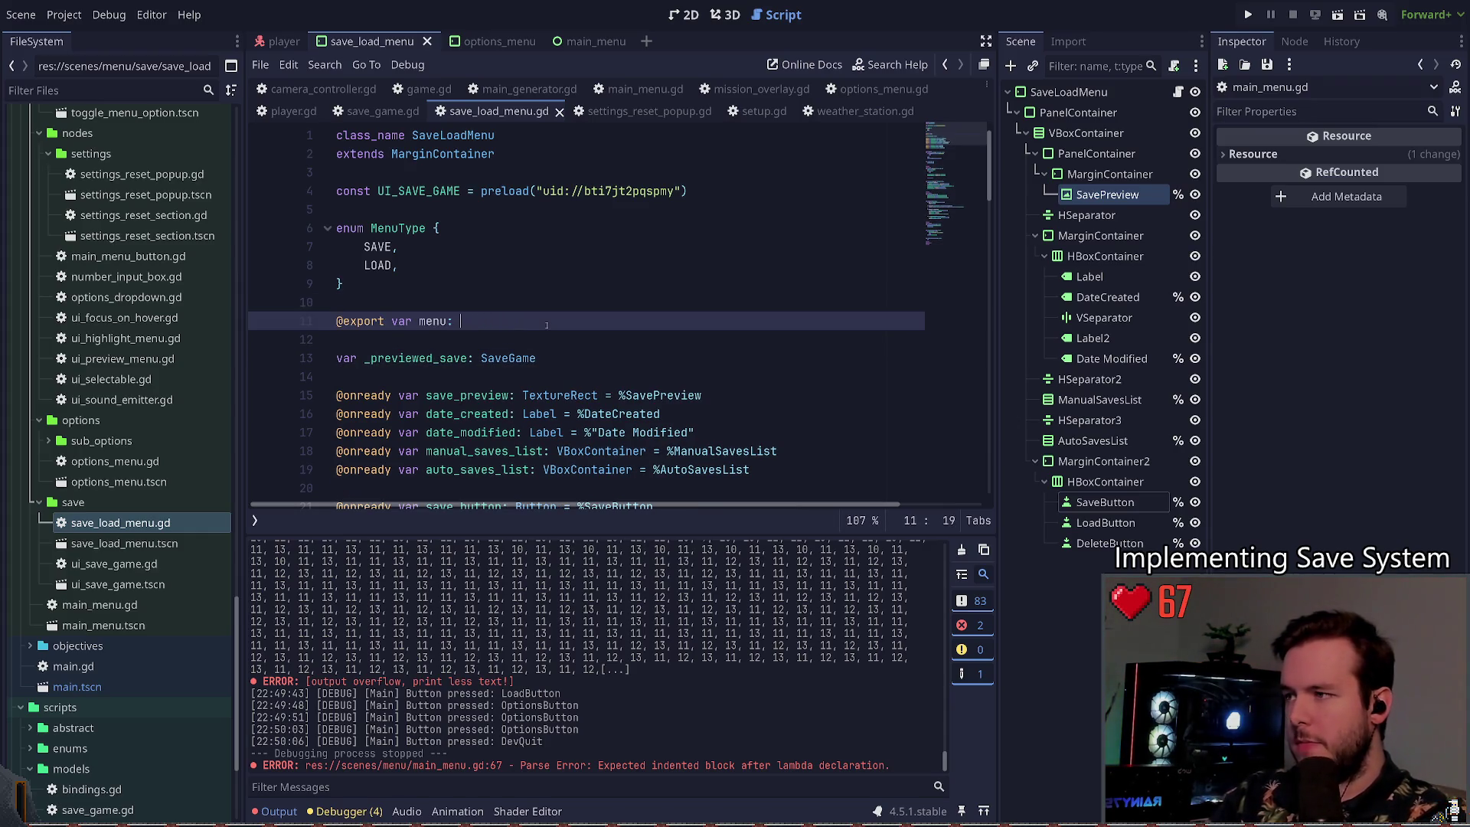
{"action": "type", "text": "ControlMain"}
{"action": "key", "text": "Down"}
{"action": "key", "text": "Down"}
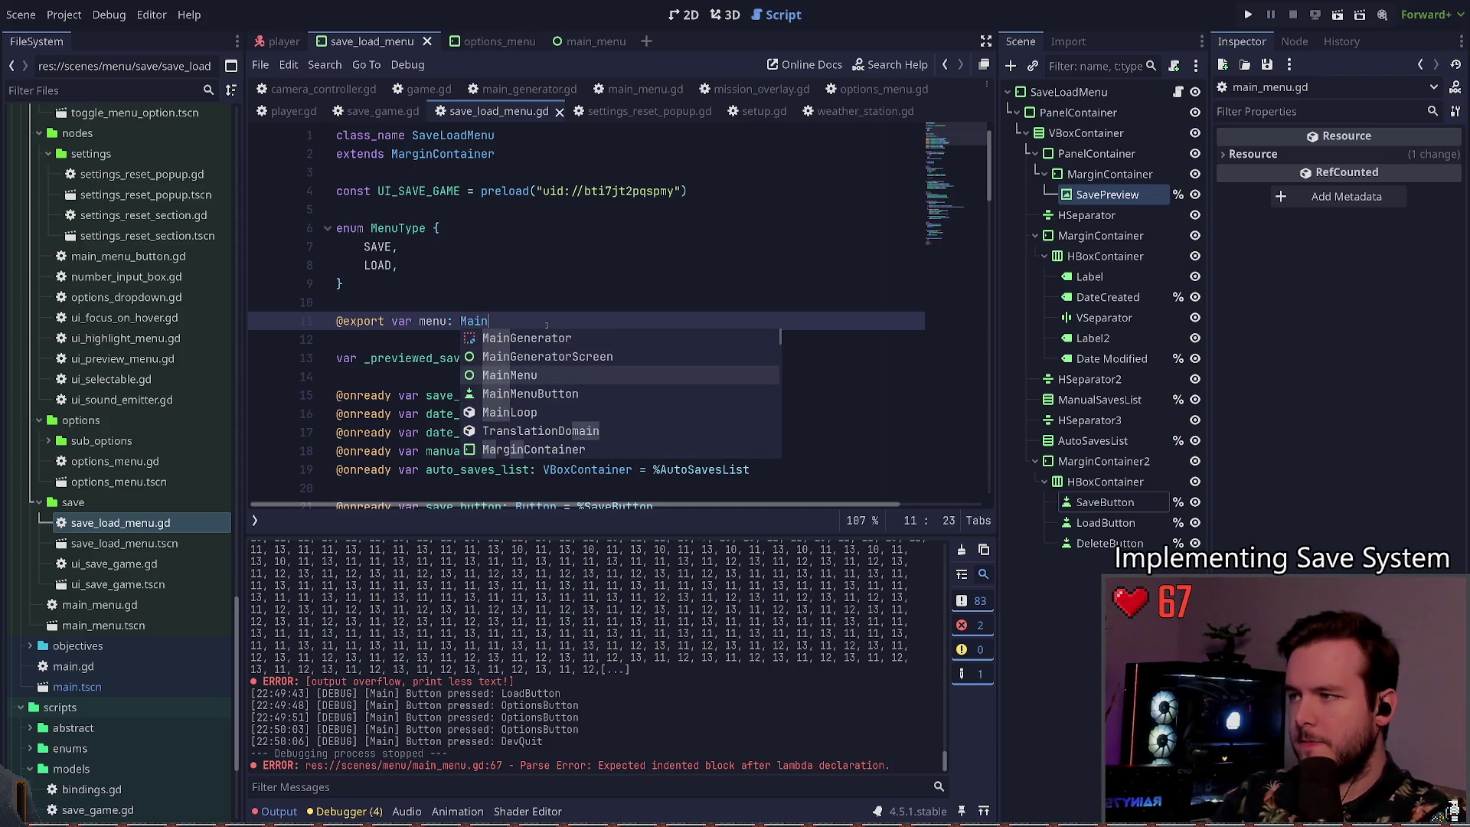
{"action": "key", "text": "Return"}
{"action": "left_click", "coordinate": [496, 322]}
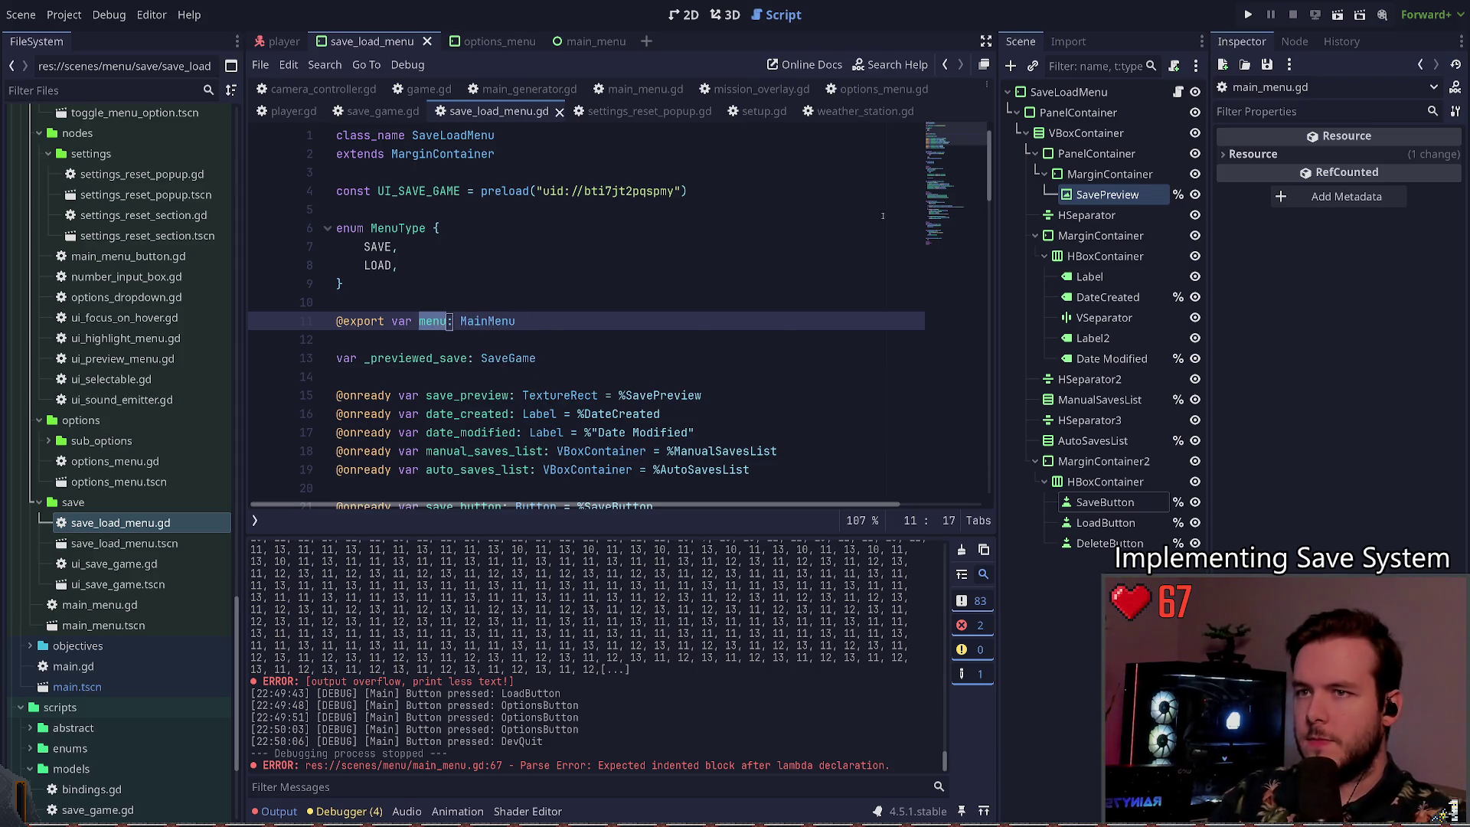
Step: In the main_menu scene, set SaveLoadMenu's Menu to MainMenu, then revisit options_menu.gd
{"action": "left_click", "coordinate": [582, 42]}
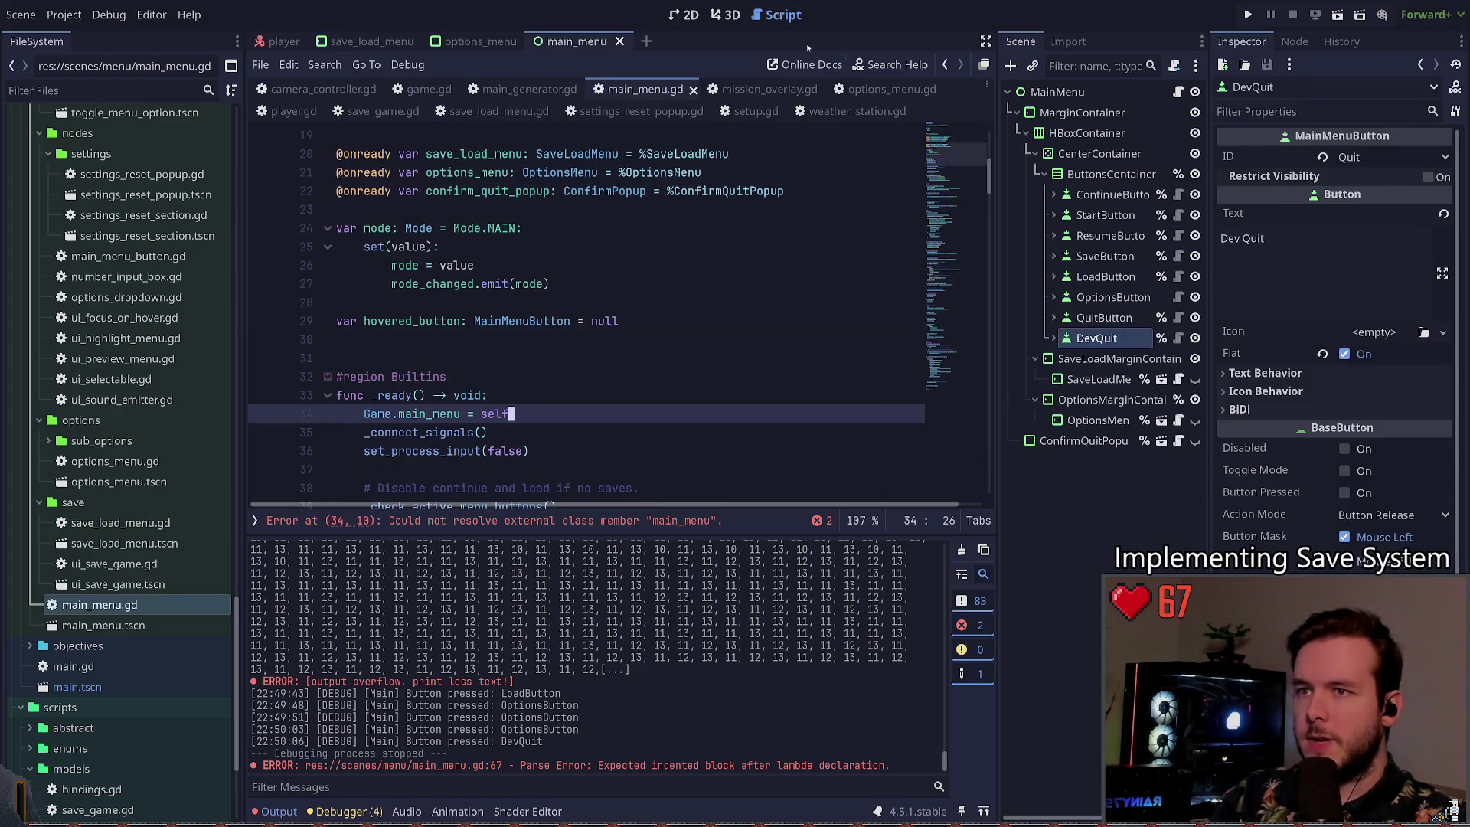
{"action": "left_click", "coordinate": [1098, 379]}
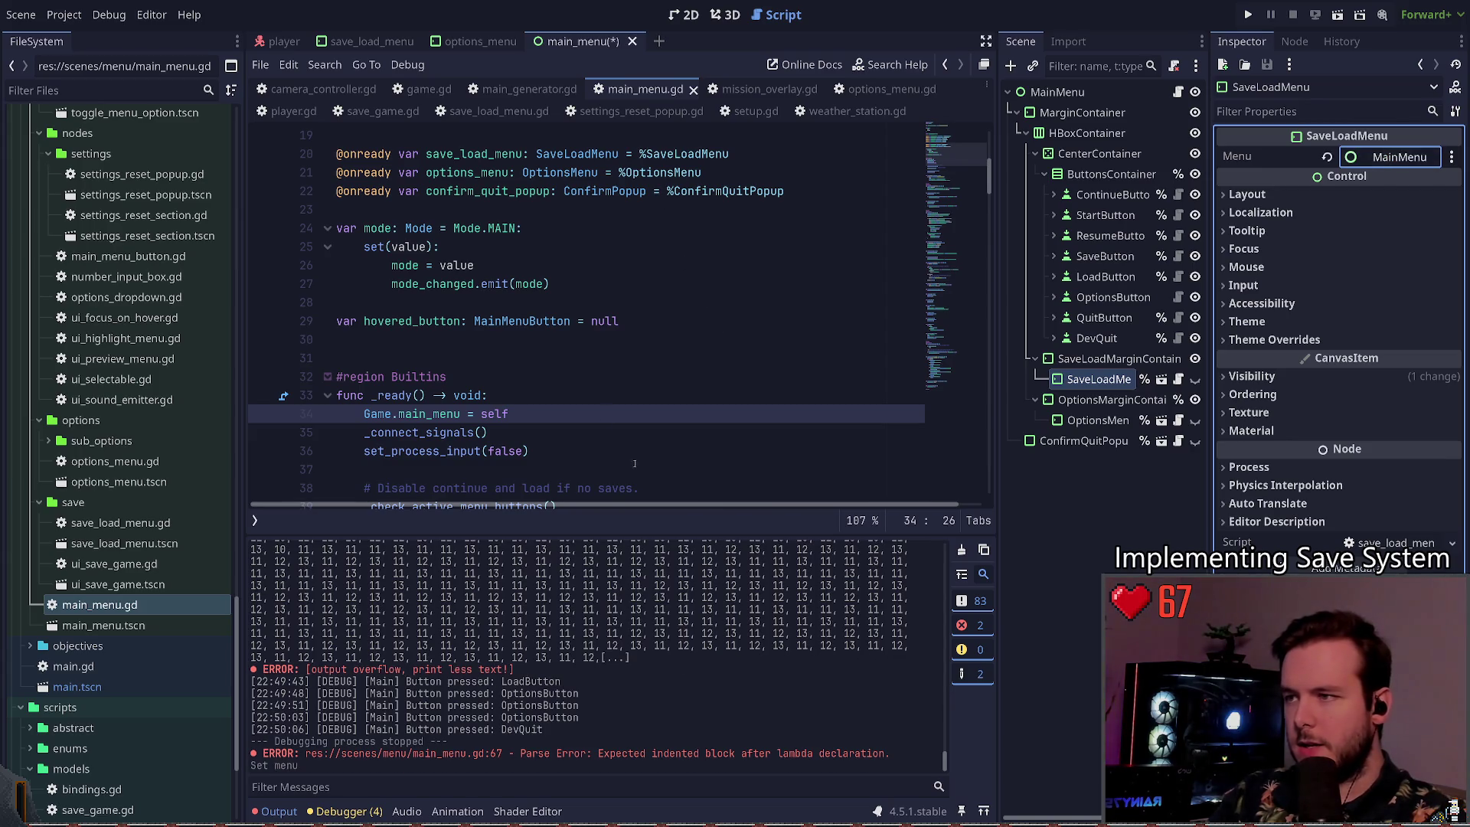
{"action": "left_click", "coordinate": [570, 320]}
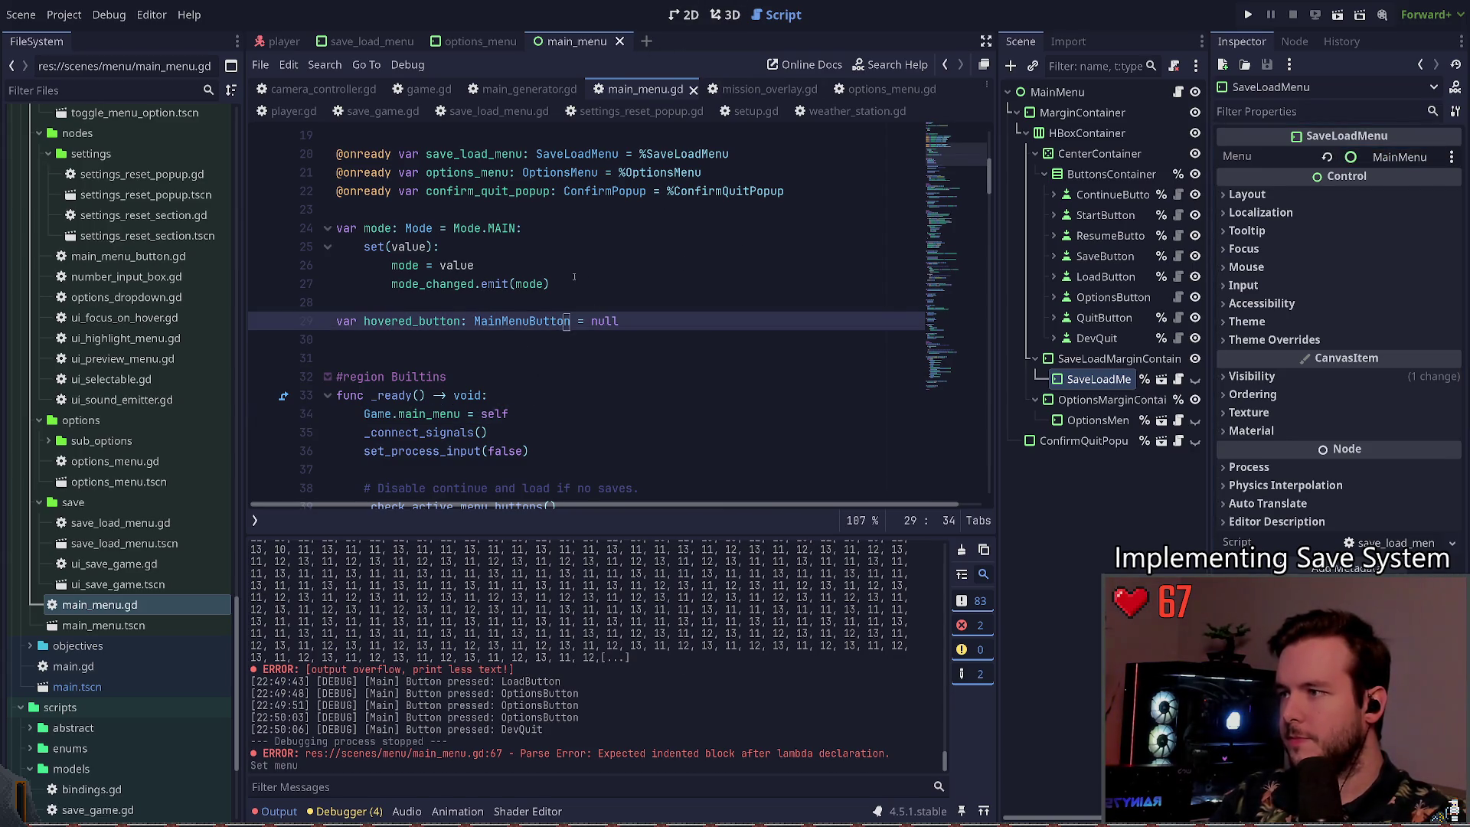
{"action": "double_click", "coordinate": [428, 321]}
{"action": "left_click", "coordinate": [371, 41]}
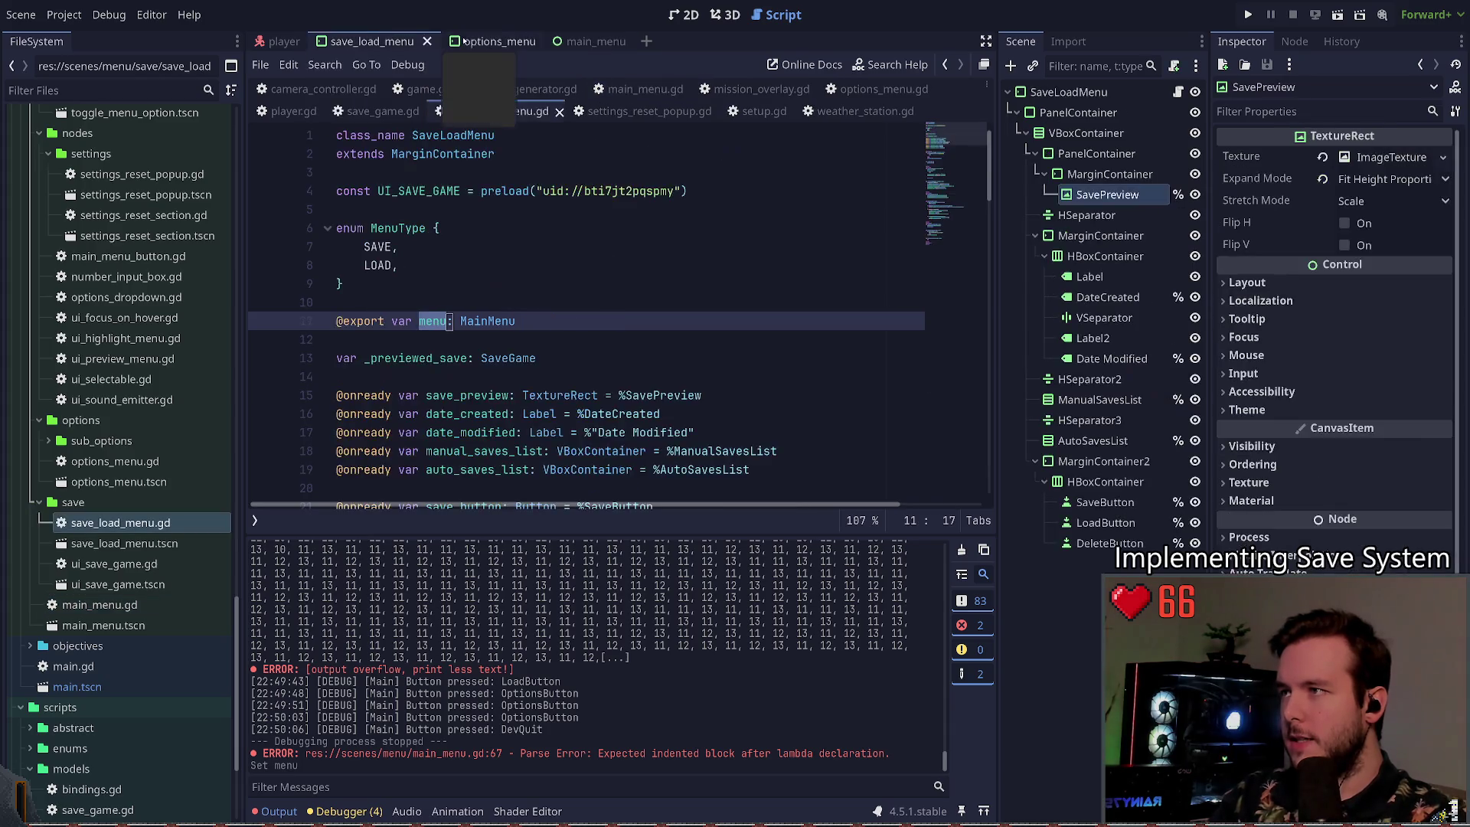
{"action": "left_click", "coordinate": [481, 43]}
{"action": "double_click", "coordinate": [433, 339]}
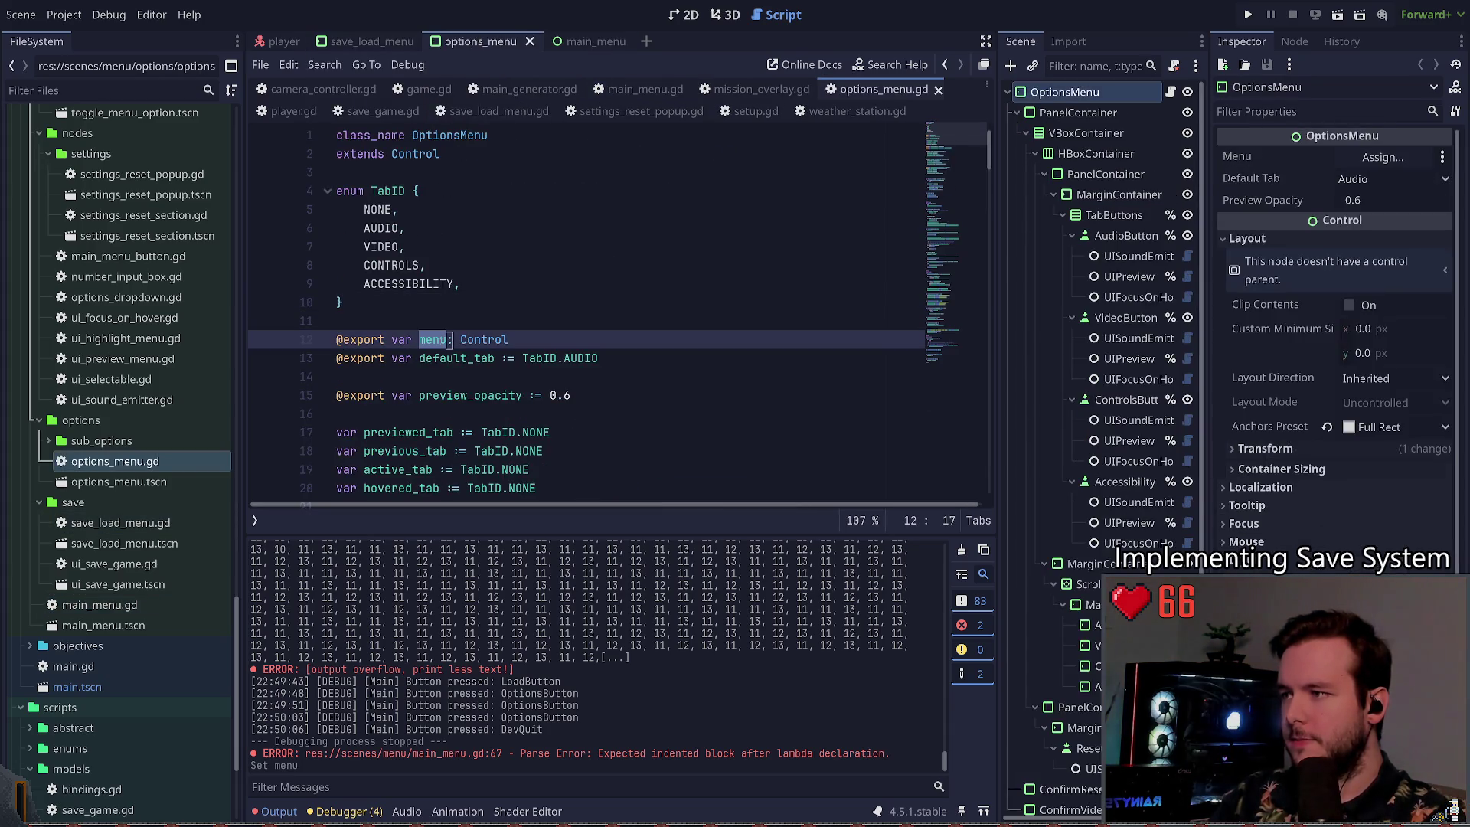
Step: Look through the options_menu.gd script around its menu reference
{"action": "left_click", "coordinate": [941, 301]}
{"action": "scroll", "coordinate": [554, 381], "scroll_direction": "up", "scroll_amount": 5}
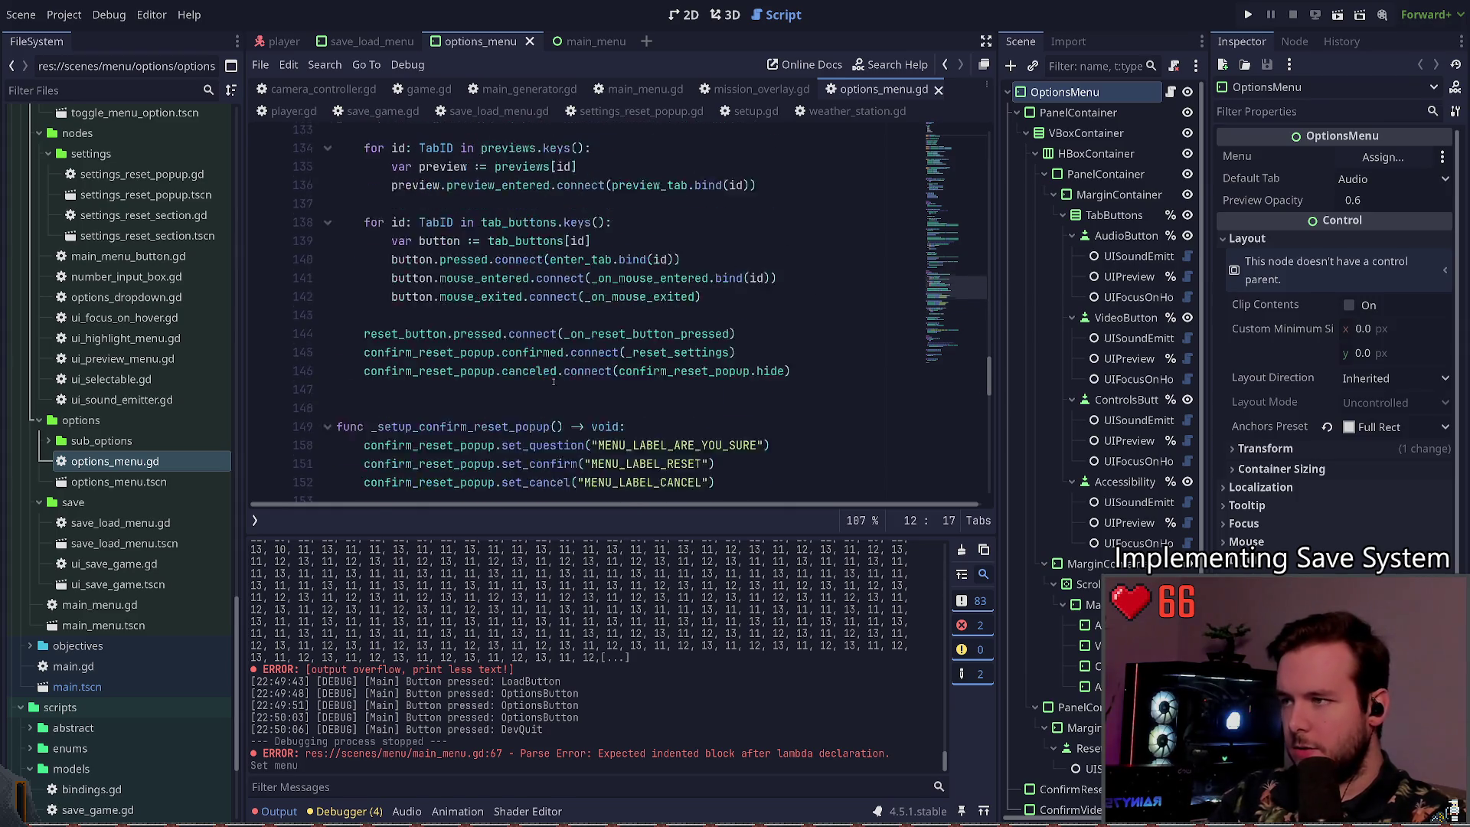
{"action": "scroll", "coordinate": [505, 374], "scroll_direction": "up", "scroll_amount": 6}
{"action": "scroll", "coordinate": [450, 382], "scroll_direction": "down", "scroll_amount": 4}
{"action": "scroll", "coordinate": [429, 321], "scroll_direction": "up", "scroll_amount": 20}
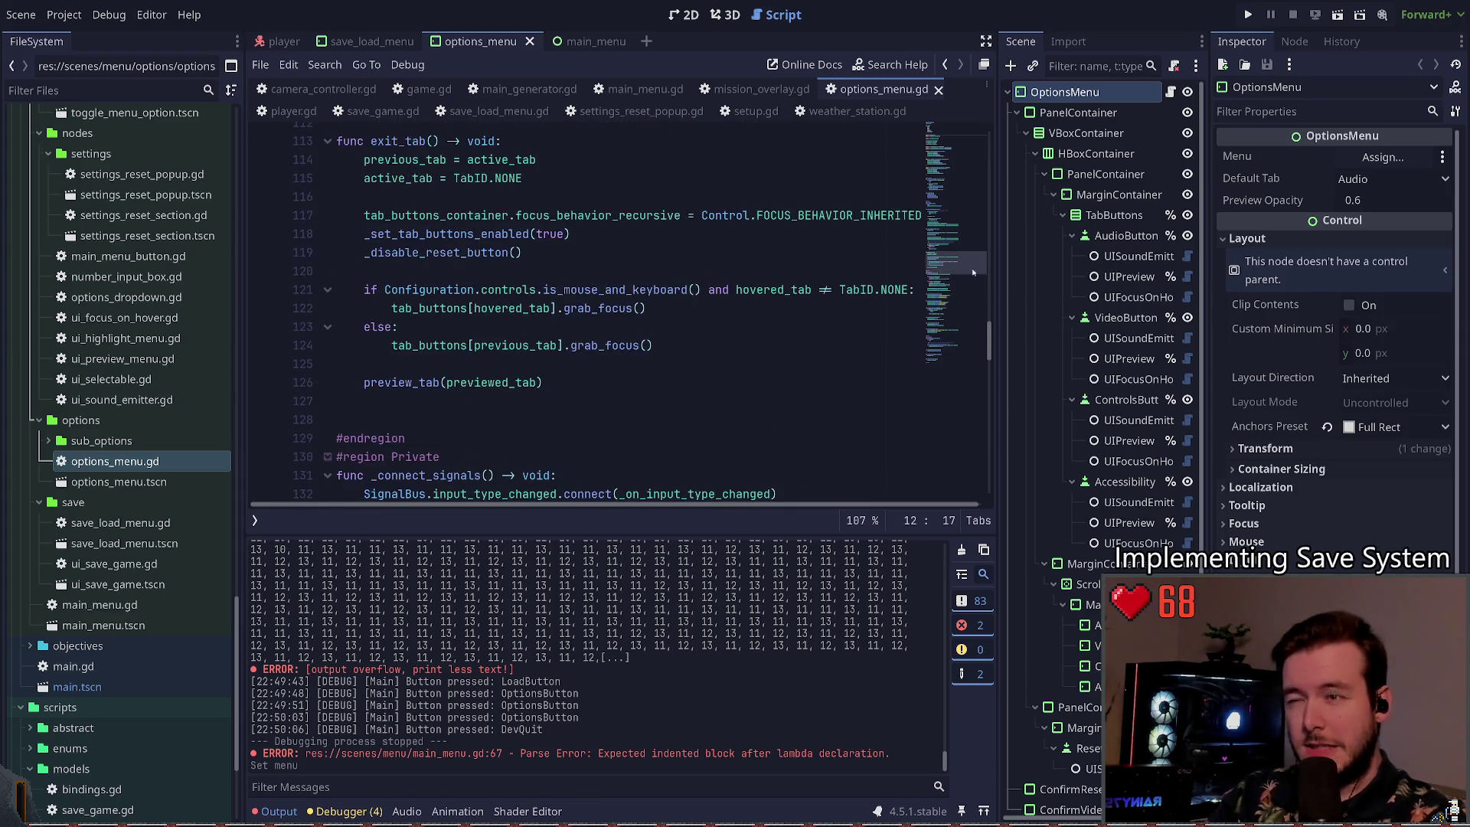
{"action": "left_click", "coordinate": [433, 302]}
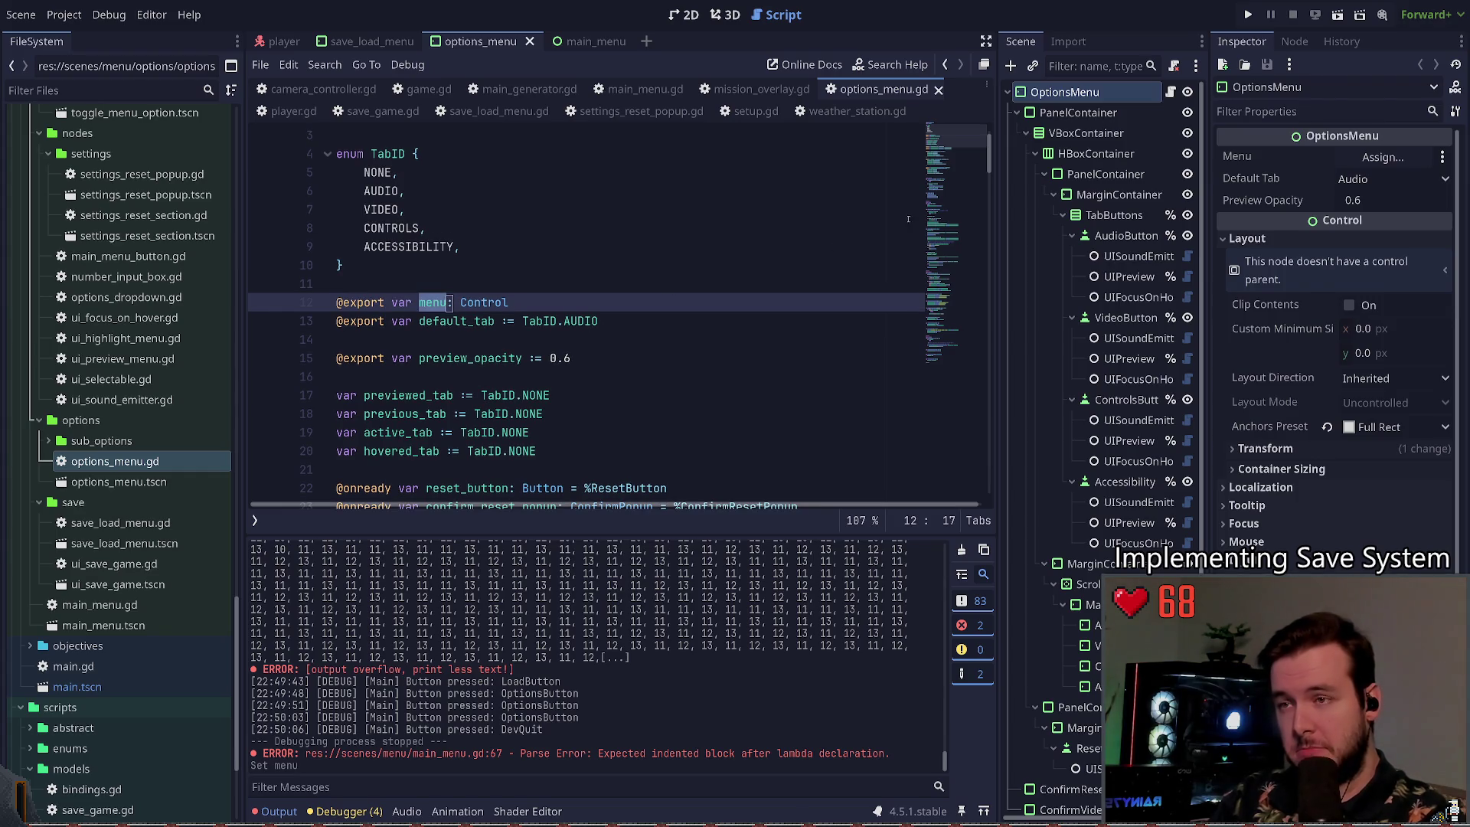
{"action": "scroll", "coordinate": [908, 219], "scroll_direction": "down", "scroll_amount": 20}
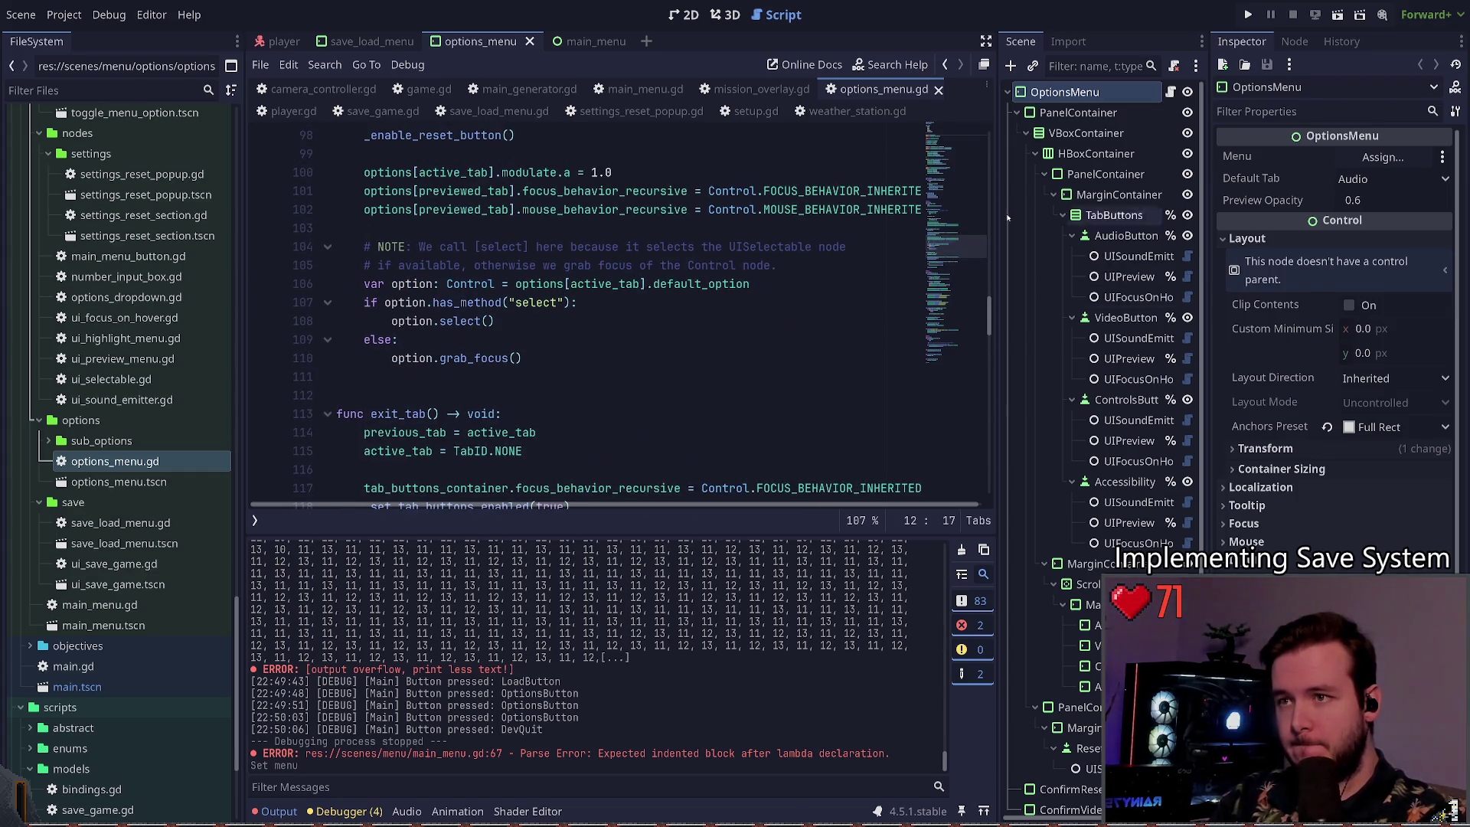
Step: Close the options_menu scene and the options_menu.gd script, returning to save_load_menu.gd
{"action": "key", "text": "ctrl+shift+w"}
{"action": "left_click", "coordinate": [880, 88]}
{"action": "left_click", "coordinate": [937, 90]}
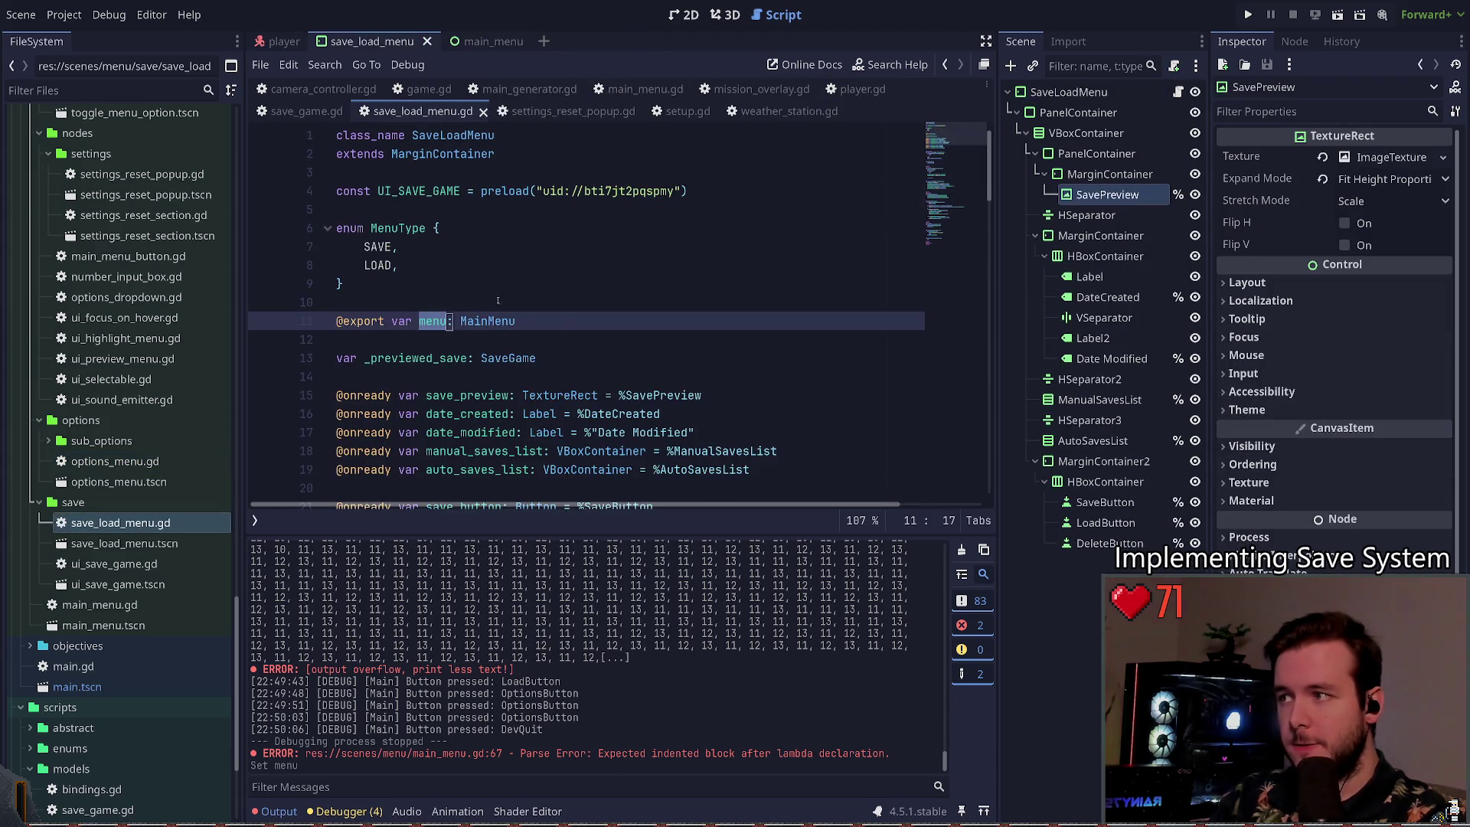
{"action": "scroll", "coordinate": [498, 300], "scroll_direction": "down", "scroll_amount": 9}
{"action": "scroll", "coordinate": [505, 394], "scroll_direction": "up", "scroll_amount": 4}
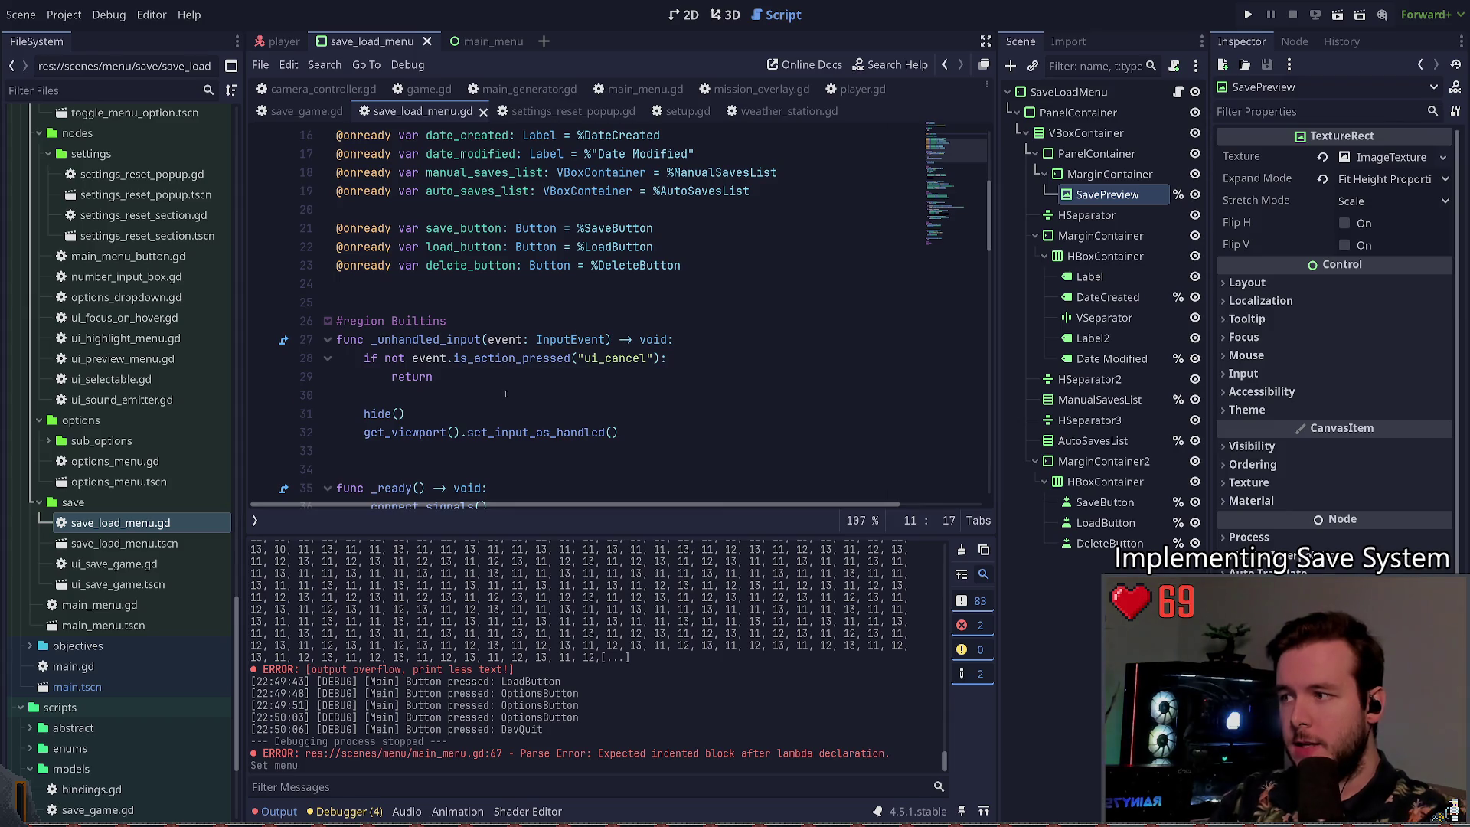
{"action": "scroll", "coordinate": [536, 386], "scroll_direction": "down", "scroll_amount": 1}
Step: Add menu.exit_save_load_menu() right after hide() in the cancel handler, then run the game
{"action": "left_click", "coordinate": [663, 355]}
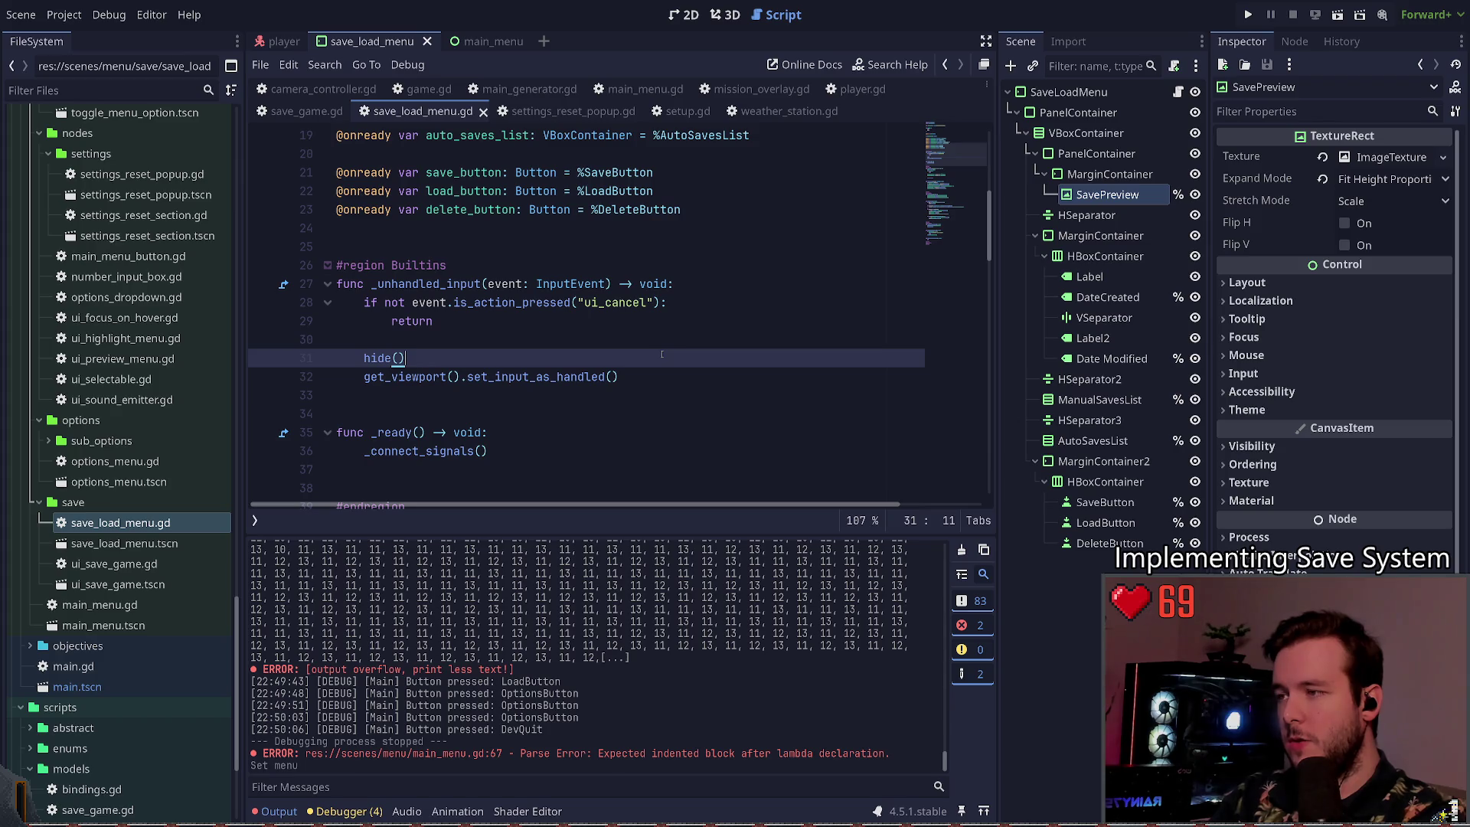
{"action": "key", "text": "Return"}
{"action": "type", "text": "menu."}
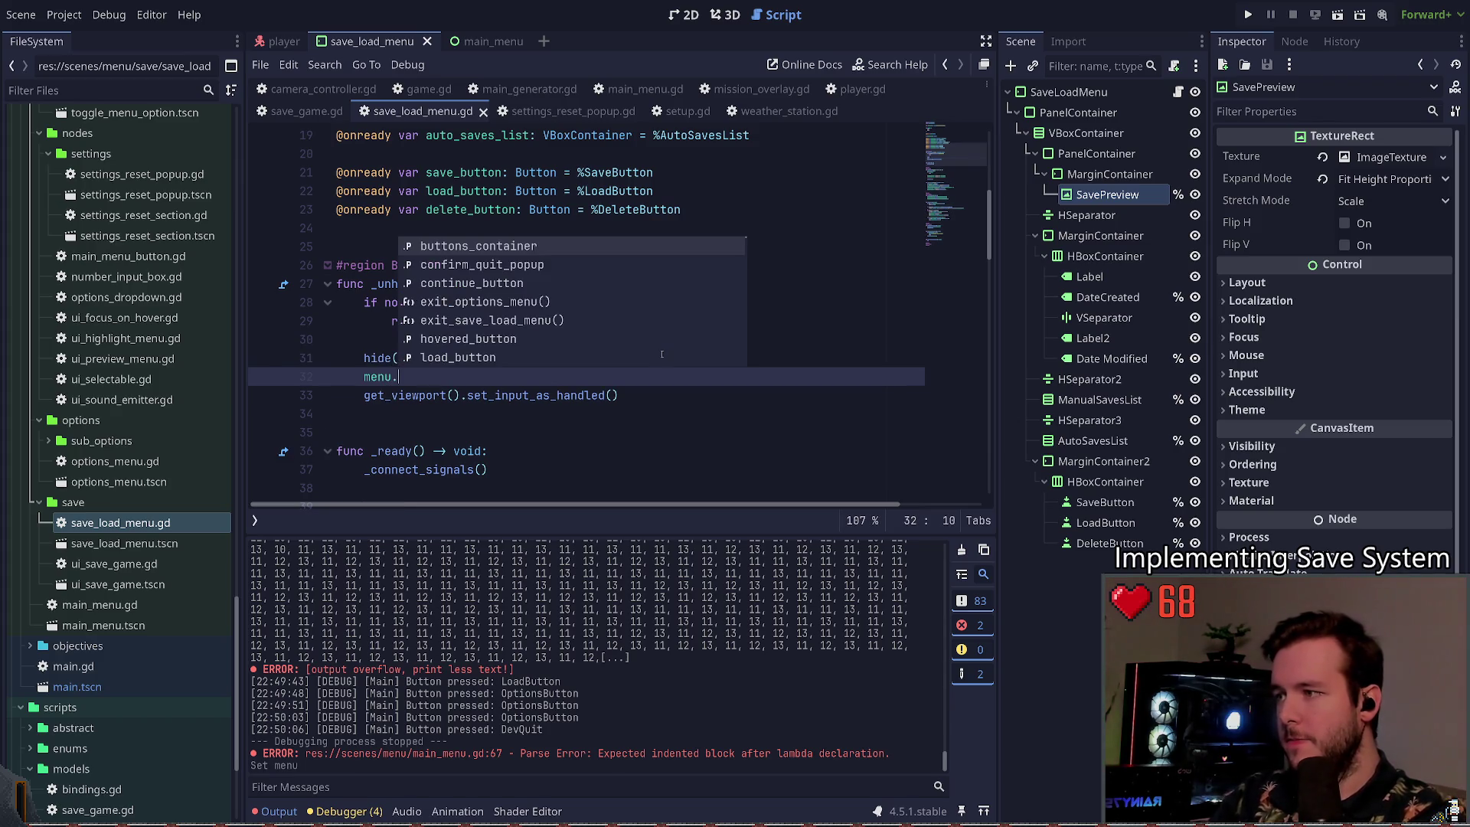
{"action": "type", "text": "e"}
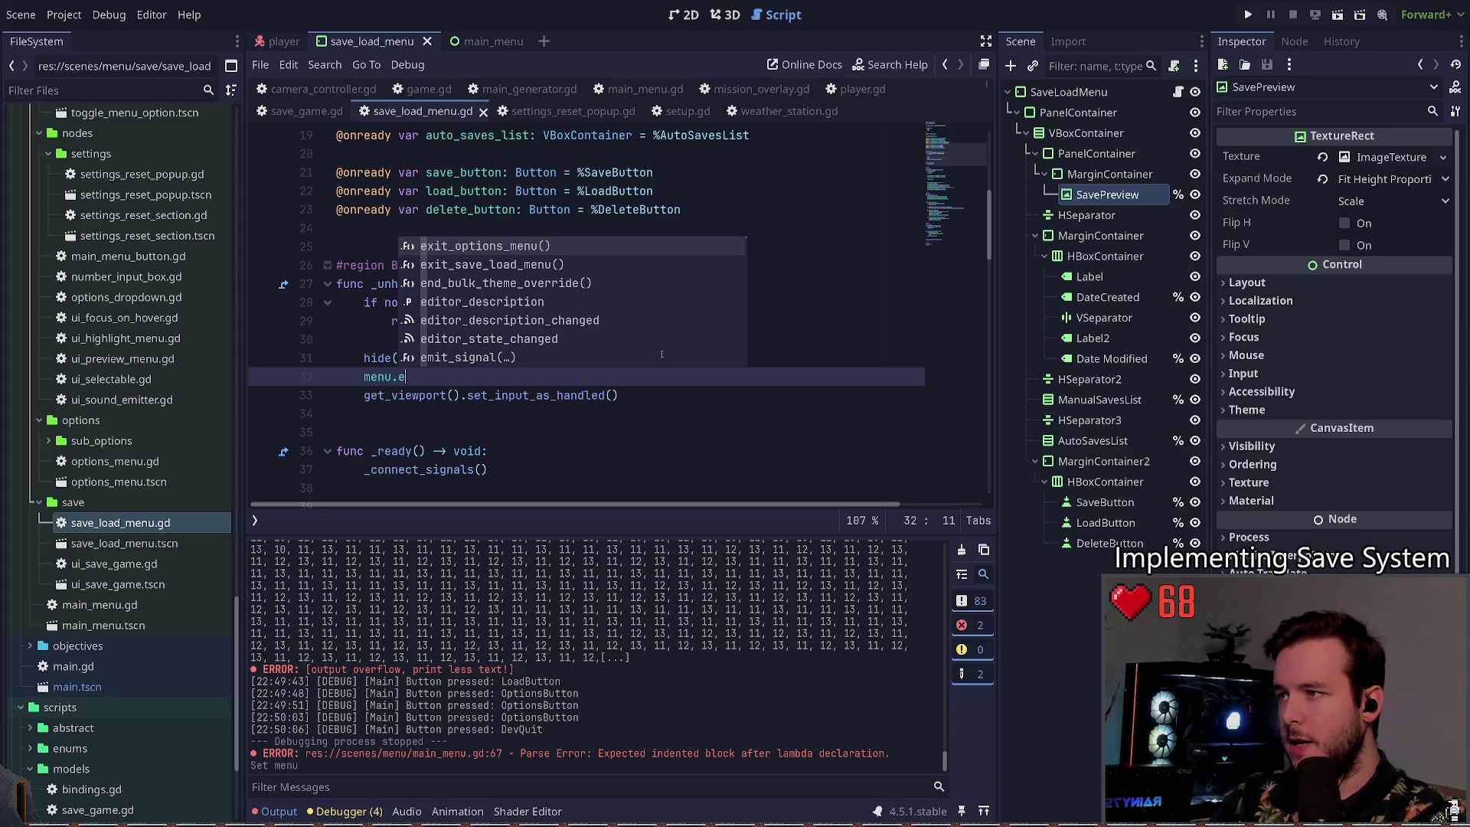
{"action": "key", "text": "Down"}
{"action": "key", "text": "Return"}
{"action": "key", "text": "Left"}
{"action": "key", "text": "Left"}
{"action": "key", "text": "Left"}
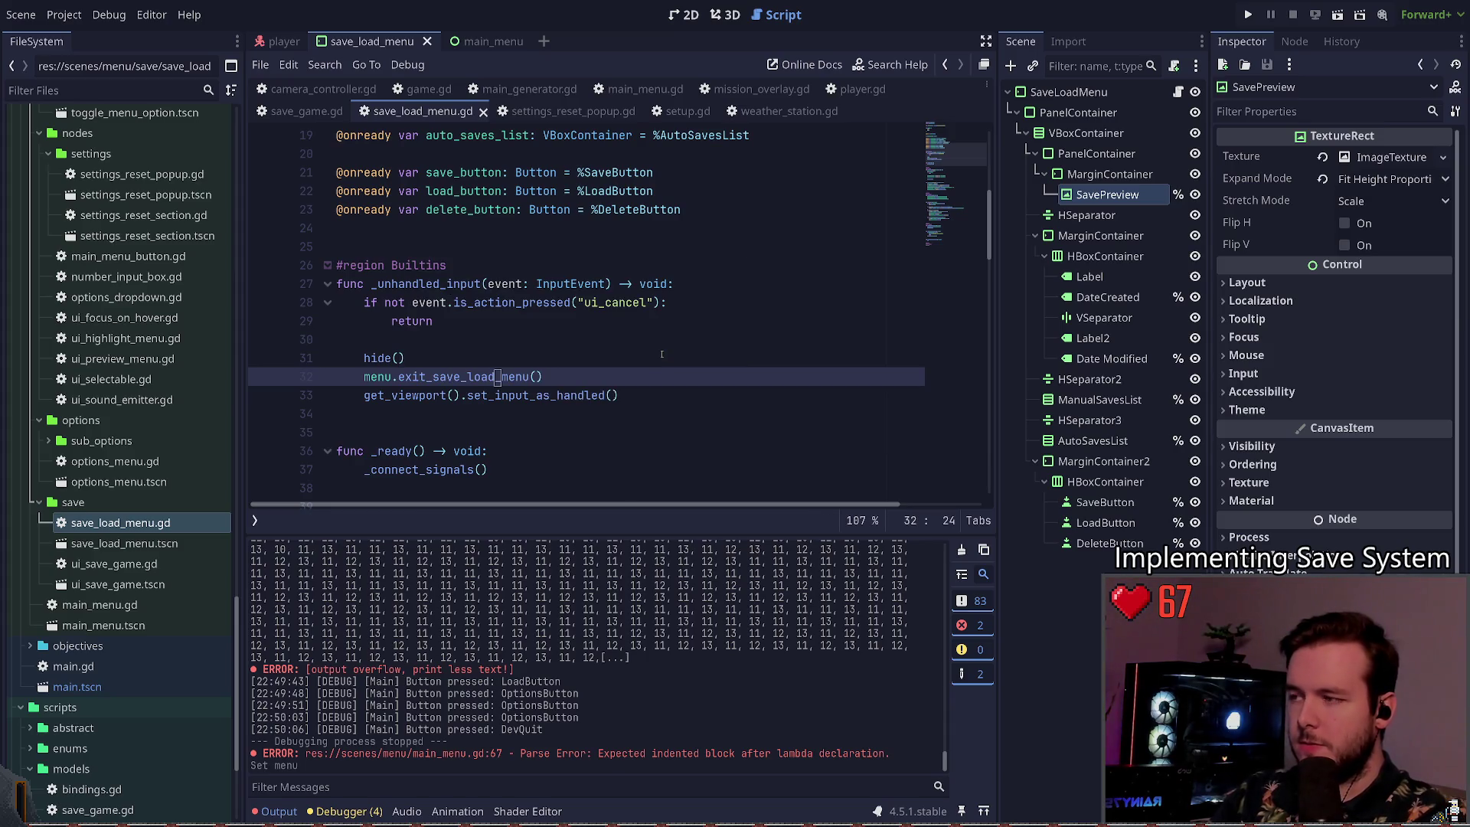
{"action": "key", "text": "alt+Down"}
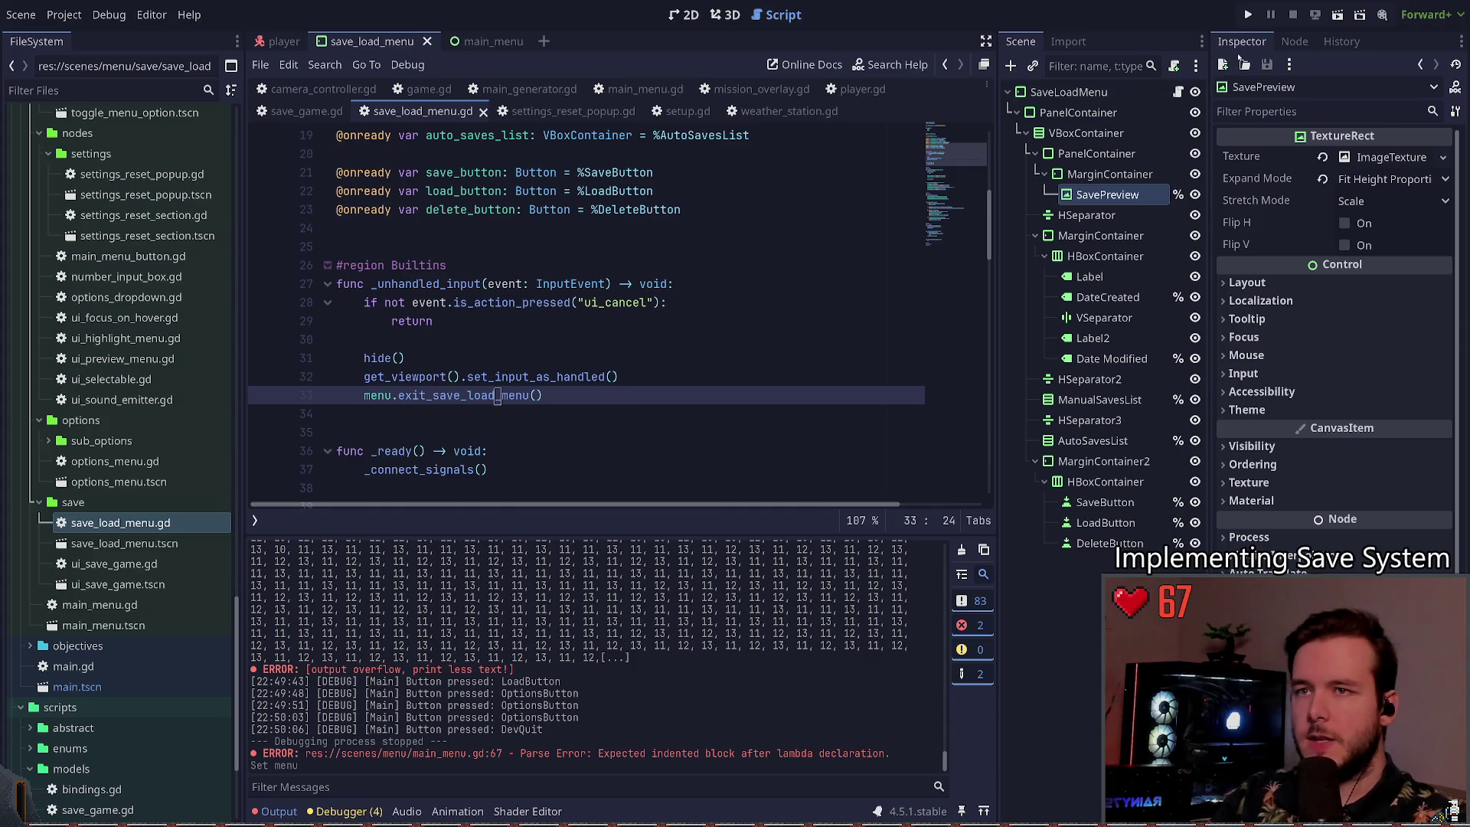
{"action": "key", "text": "ctrl+z"}
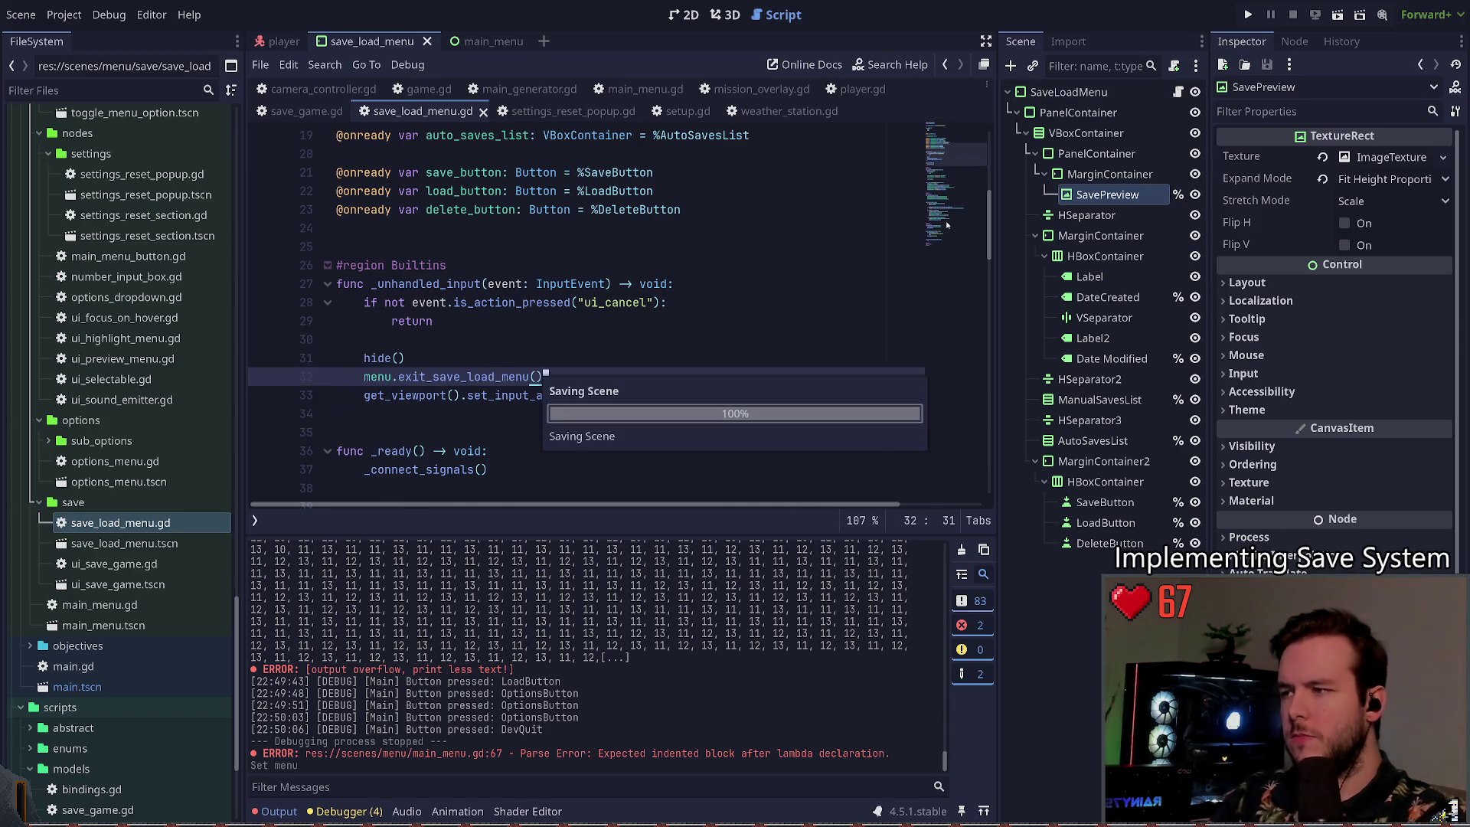
{"action": "key", "text": "F5"}
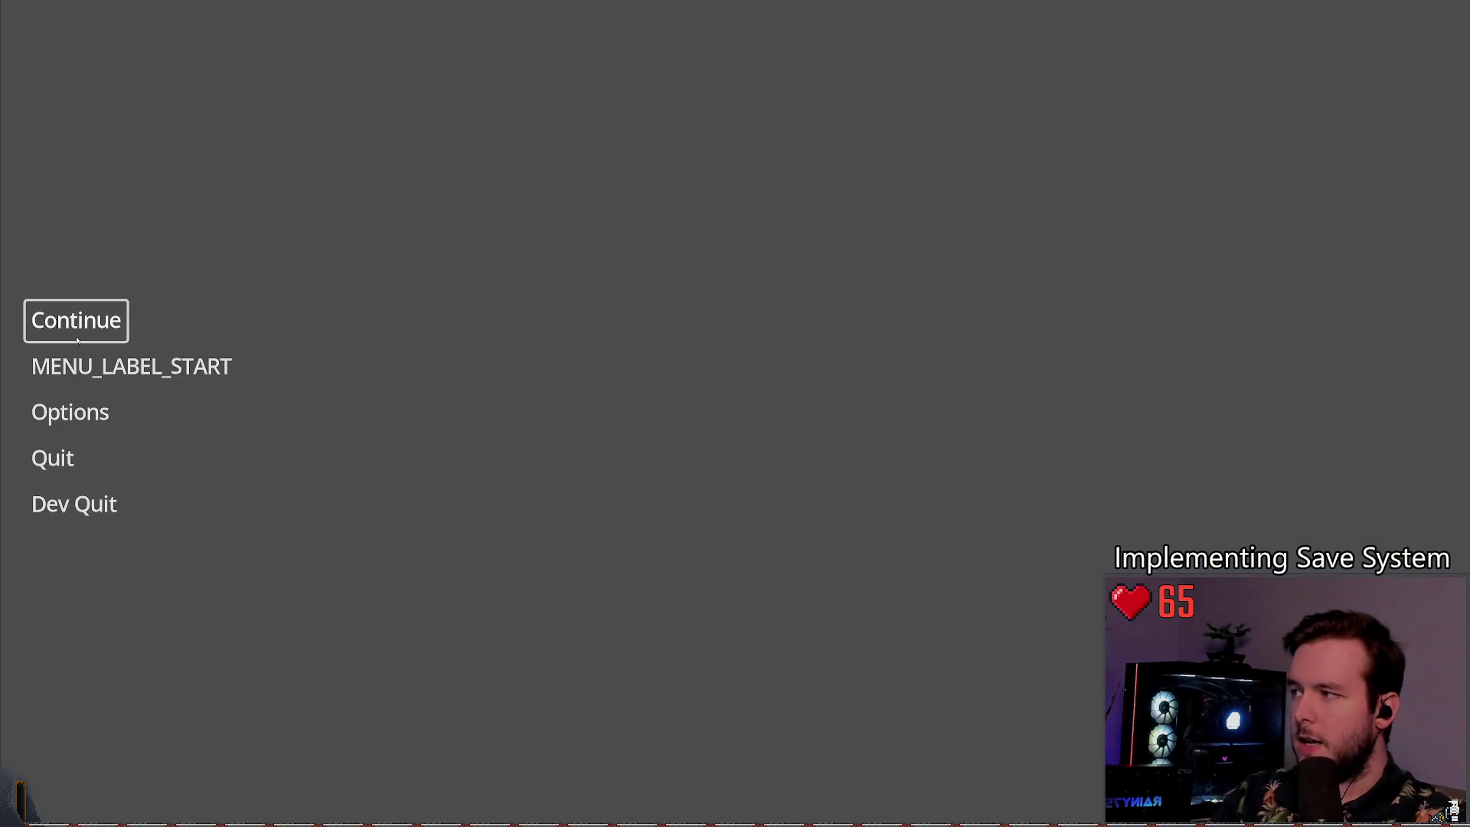
{"action": "left_click", "coordinate": [77, 340]}
Step: From the pause menu, switch among the Load, Options and Save panels
{"action": "key", "text": "Escape"}
{"action": "left_click", "coordinate": [128, 389]}
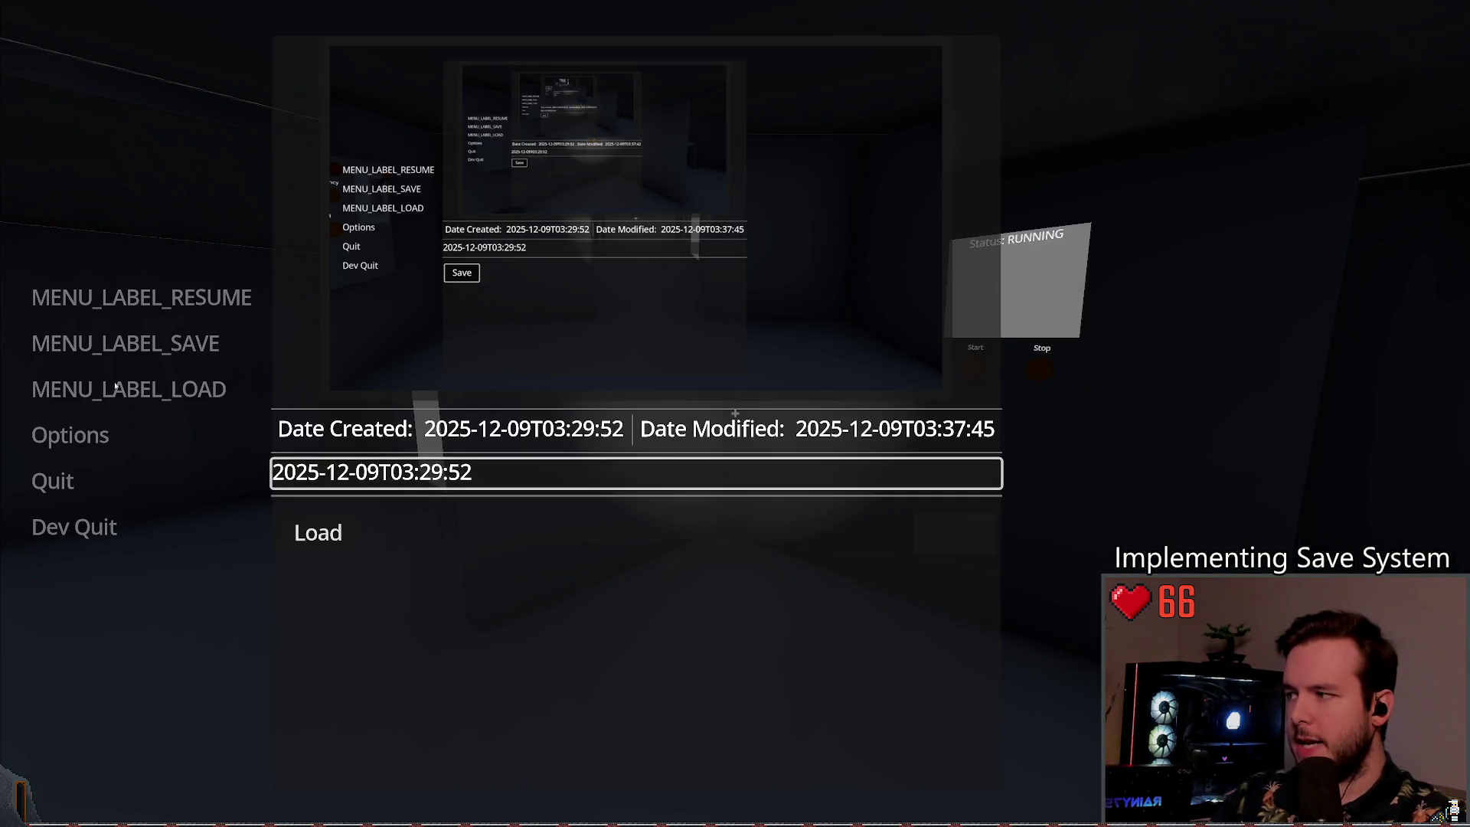
{"action": "left_click", "coordinate": [70, 435]}
{"action": "left_click", "coordinate": [130, 390]}
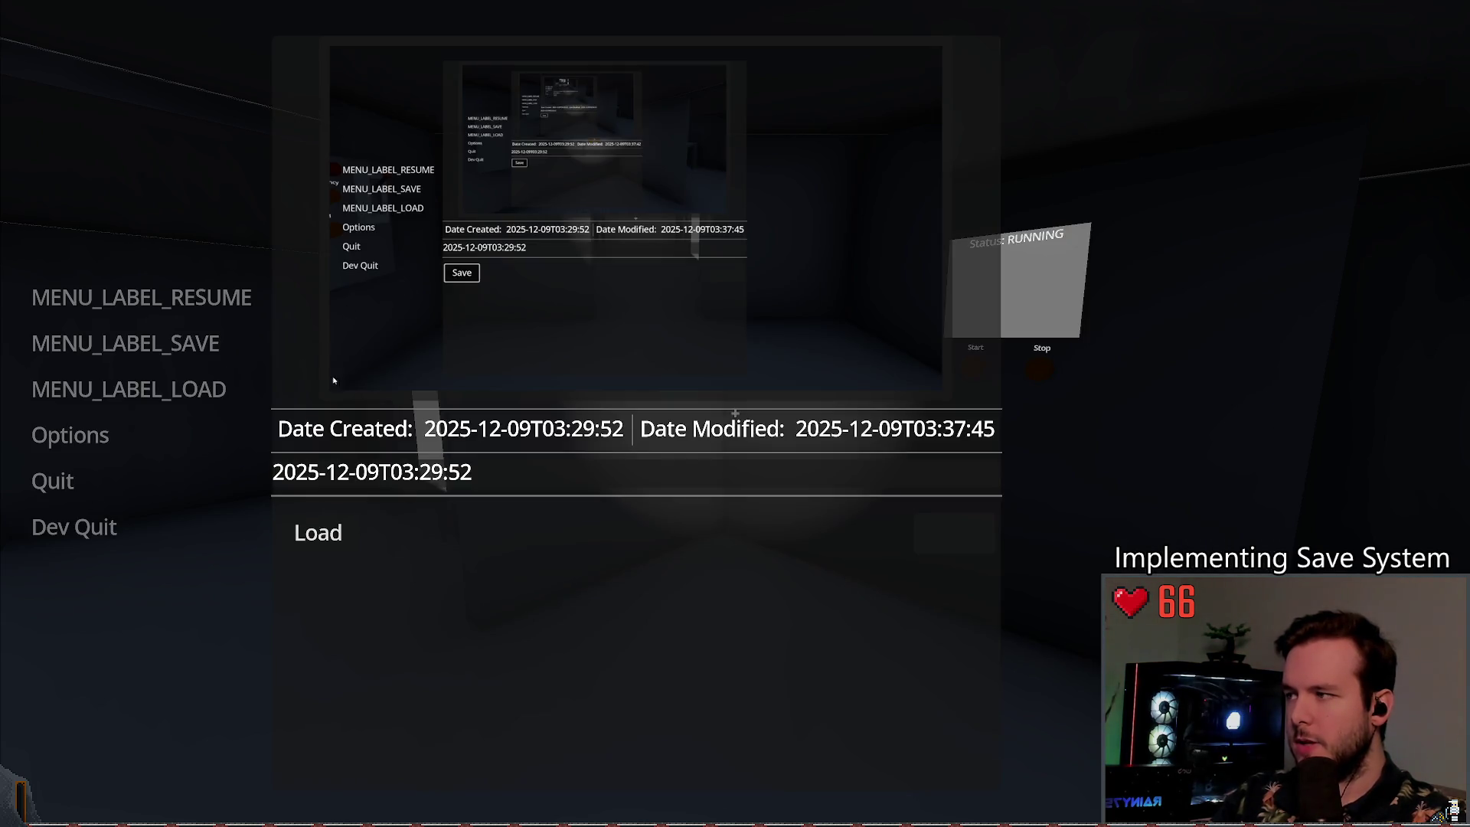
{"action": "left_click", "coordinate": [161, 343]}
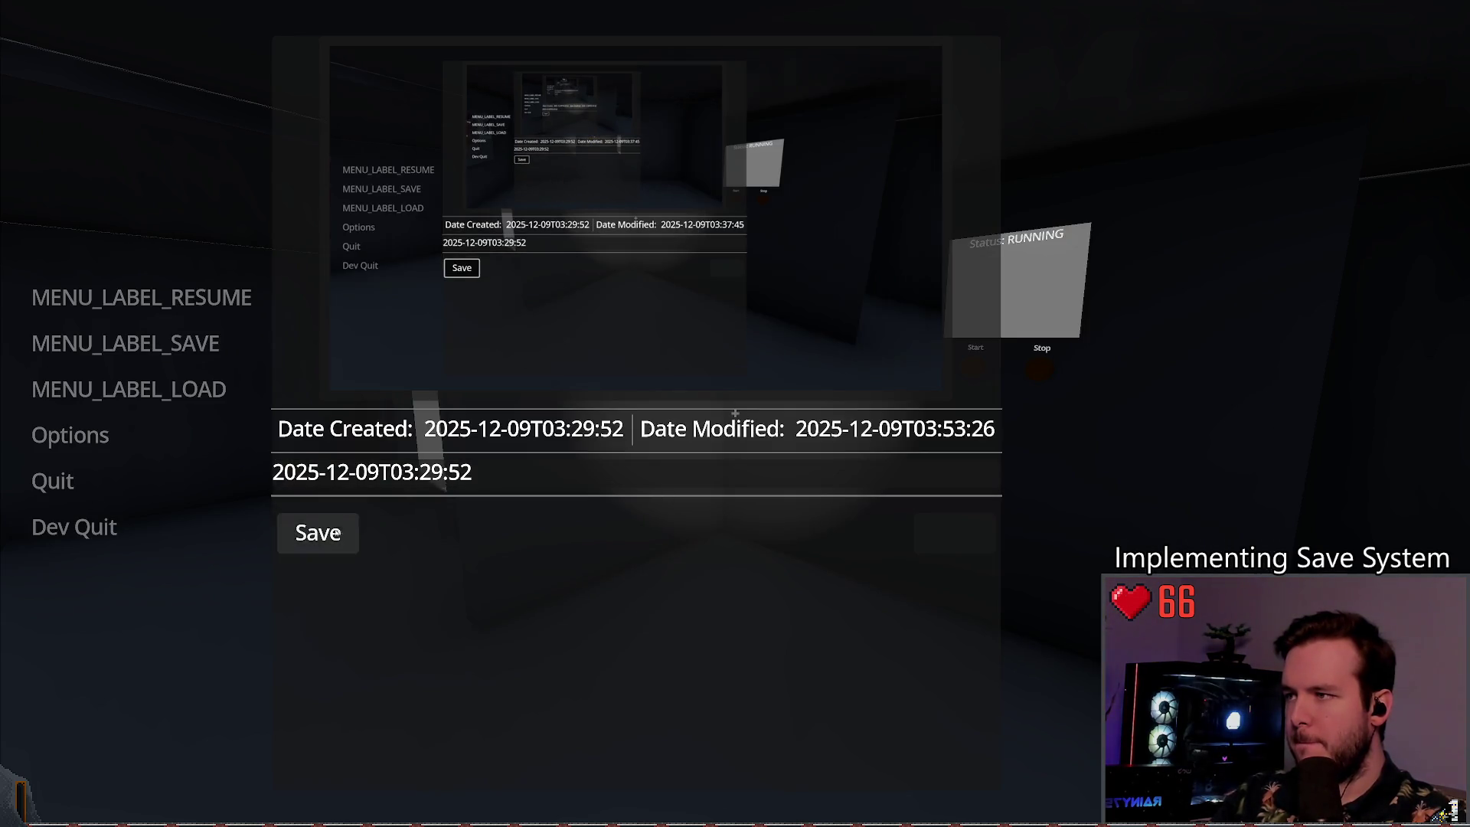
{"action": "left_click", "coordinate": [129, 389]}
Step: Load the listed save, then quit the game back to the editor via Dev Quit
{"action": "left_click", "coordinate": [317, 532]}
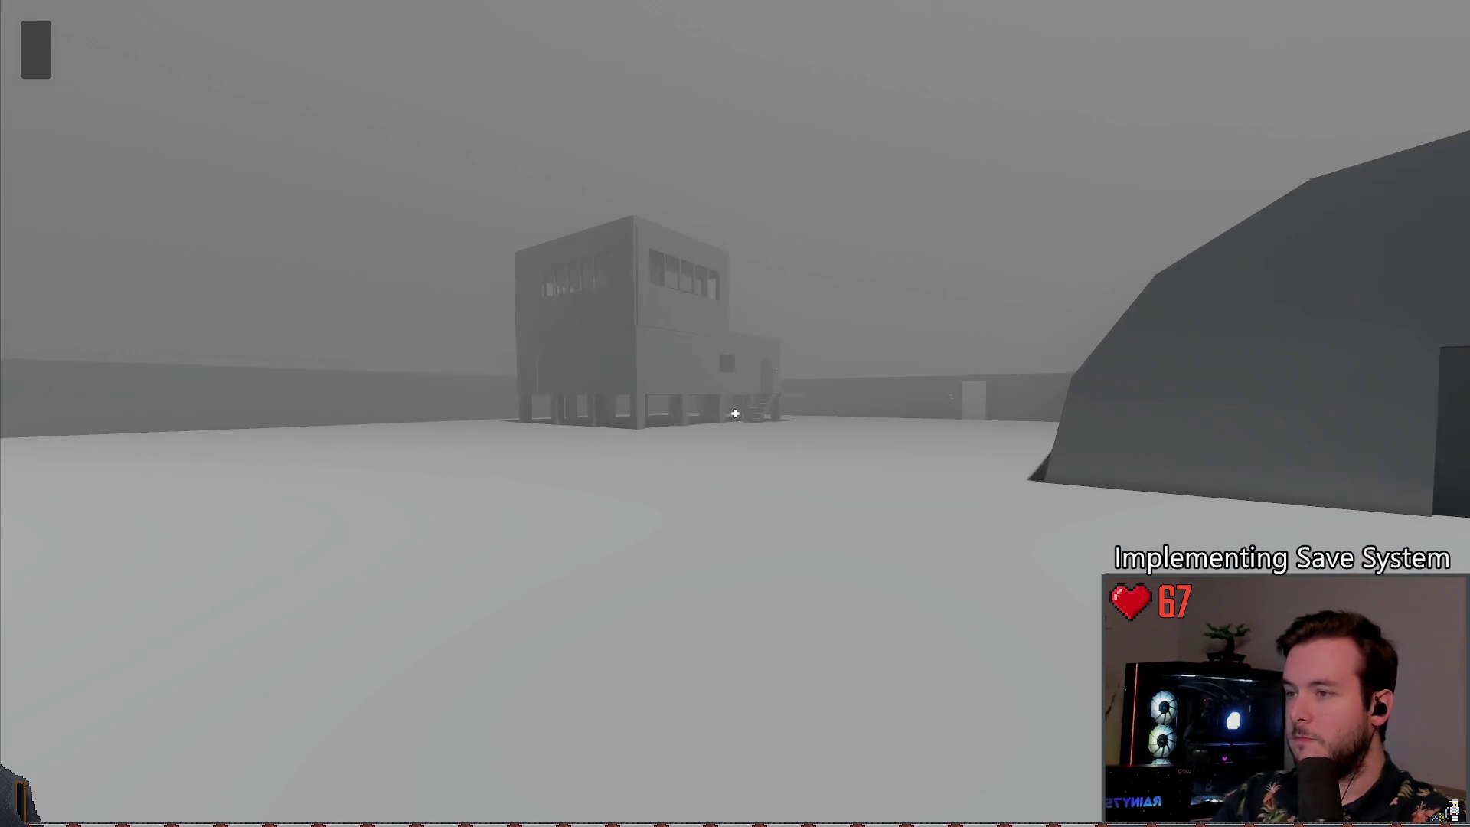
{"action": "key", "text": "Escape"}
{"action": "left_click", "coordinate": [87, 533]}
{"action": "key", "text": "Up"}
{"action": "key", "text": "Up"}
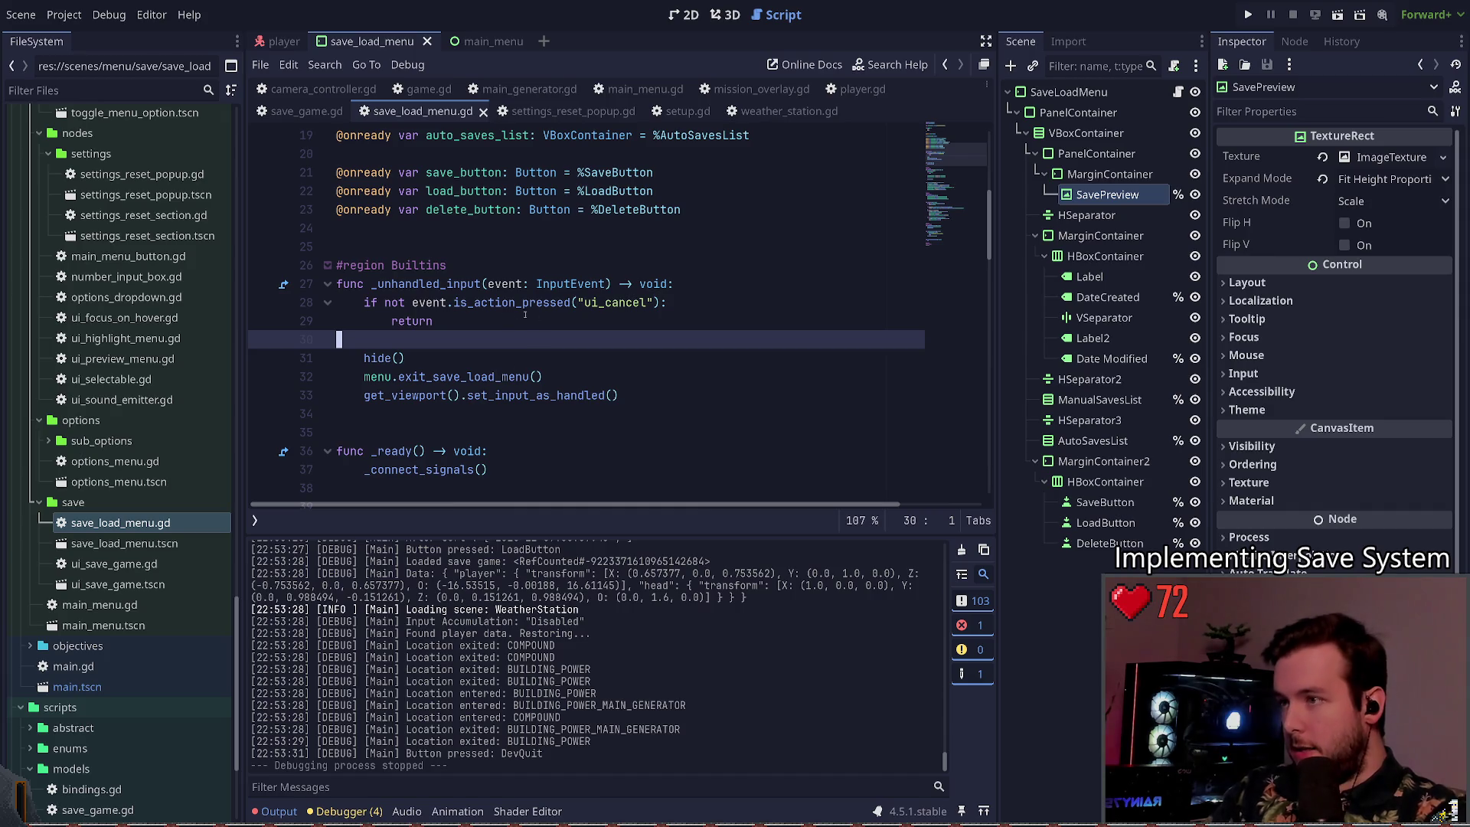
{"action": "left_click", "coordinate": [1287, 292]}
{"action": "left_click", "coordinate": [684, 15]}
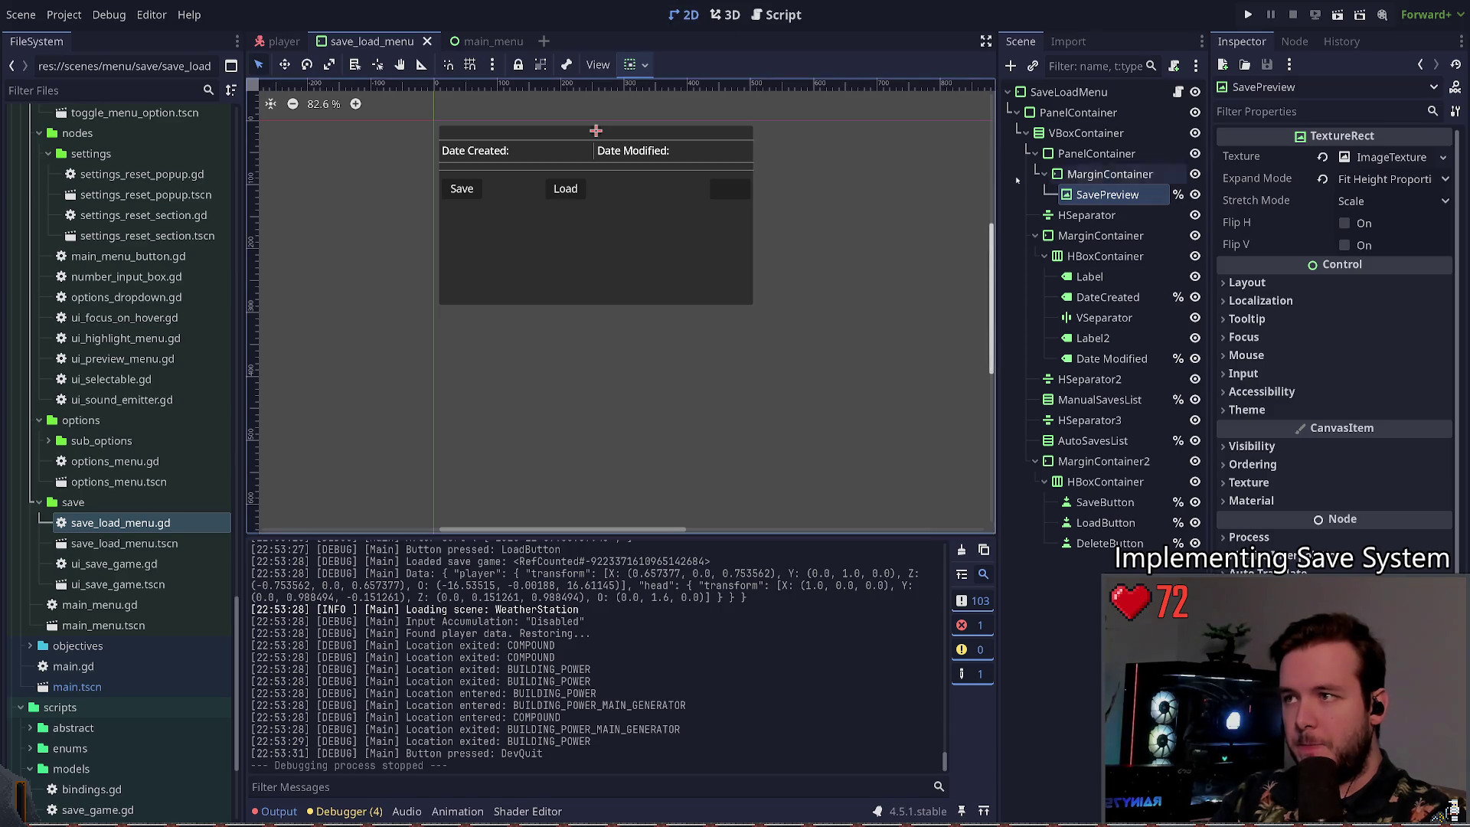
{"action": "left_click", "coordinate": [1178, 91]}
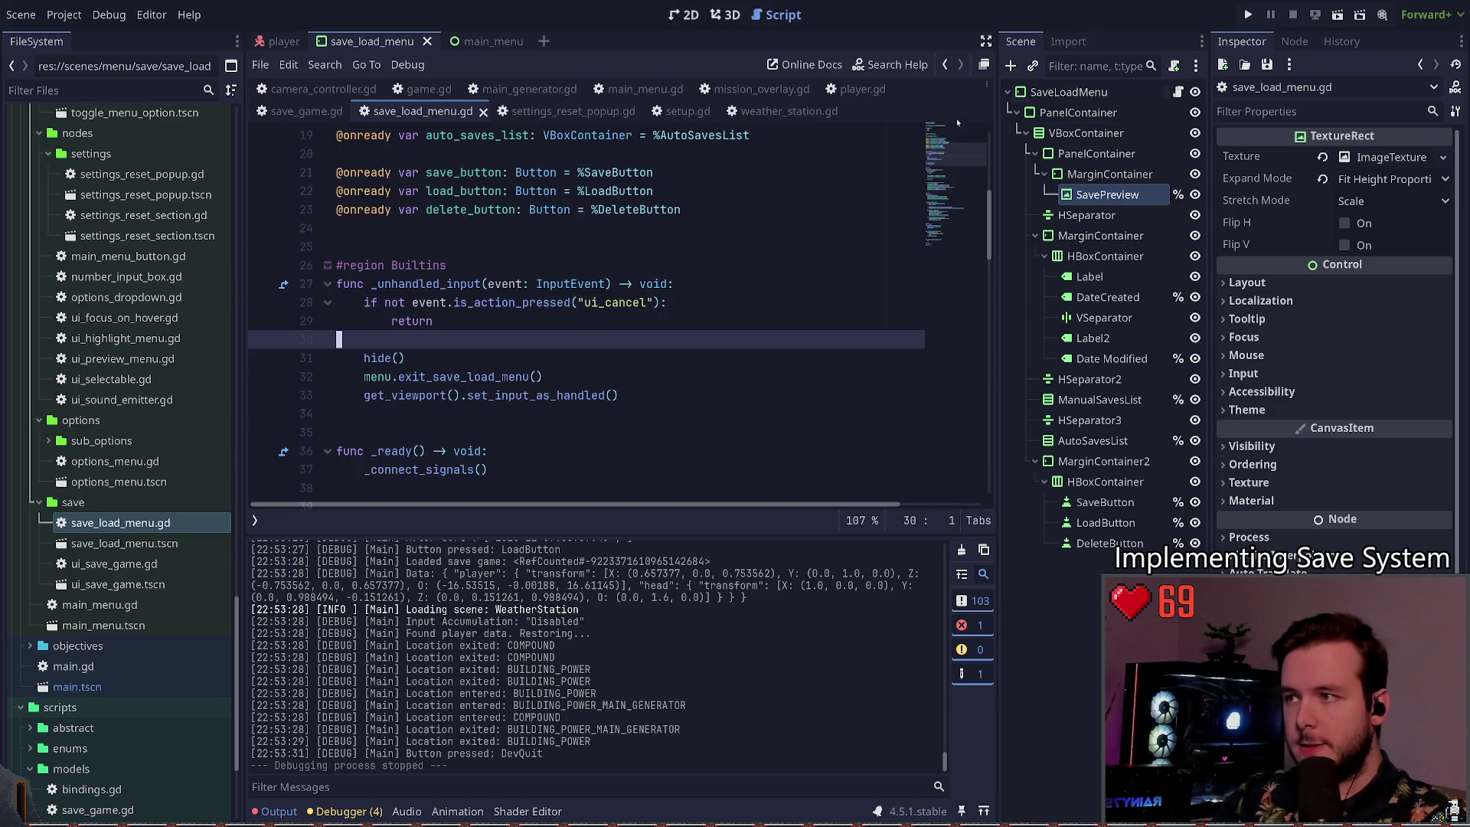
{"action": "scroll", "coordinate": [600, 283], "scroll_direction": "down", "scroll_amount": 20}
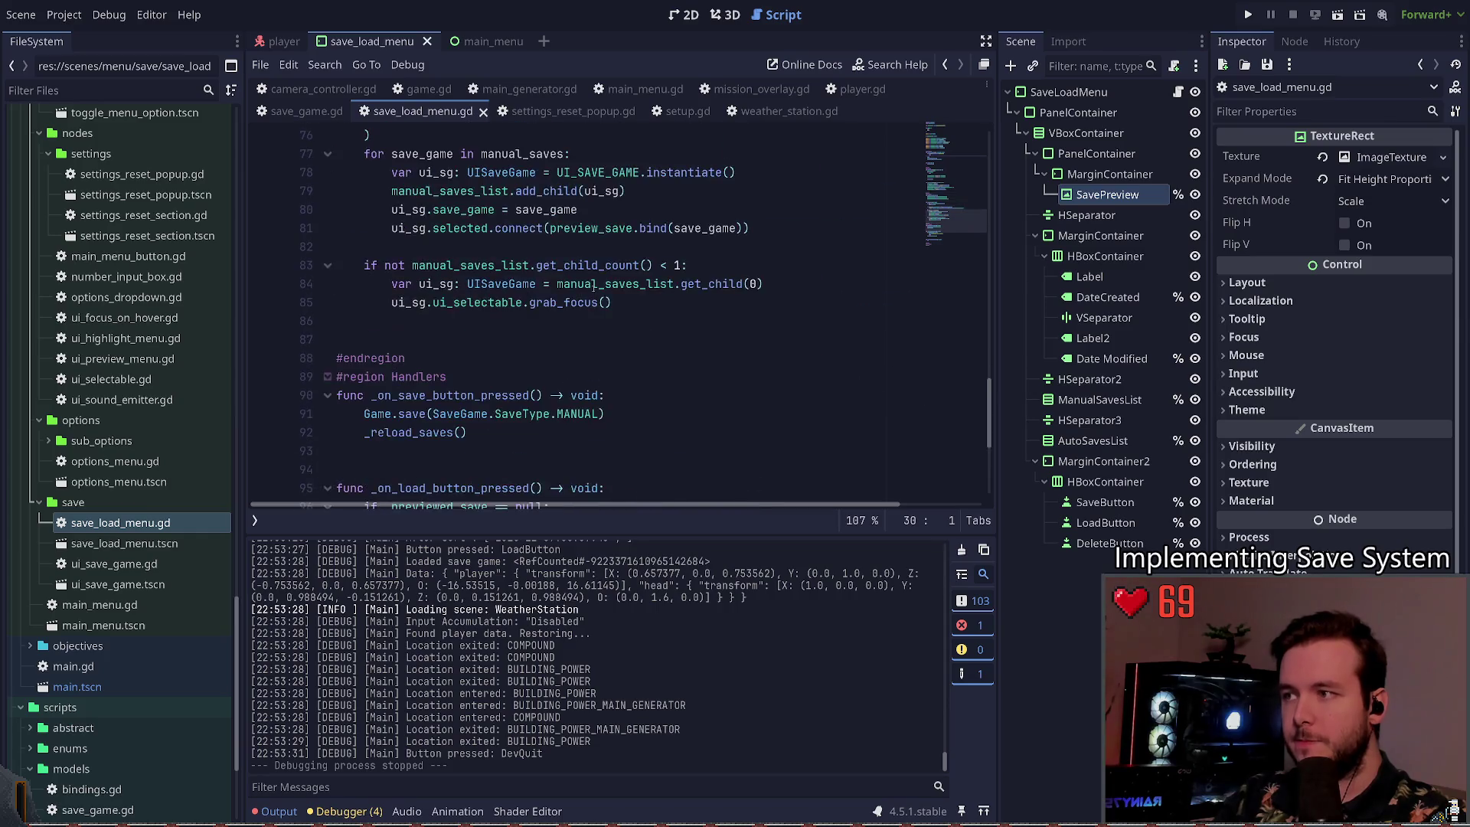
{"action": "scroll", "coordinate": [597, 295], "scroll_direction": "up", "scroll_amount": 20}
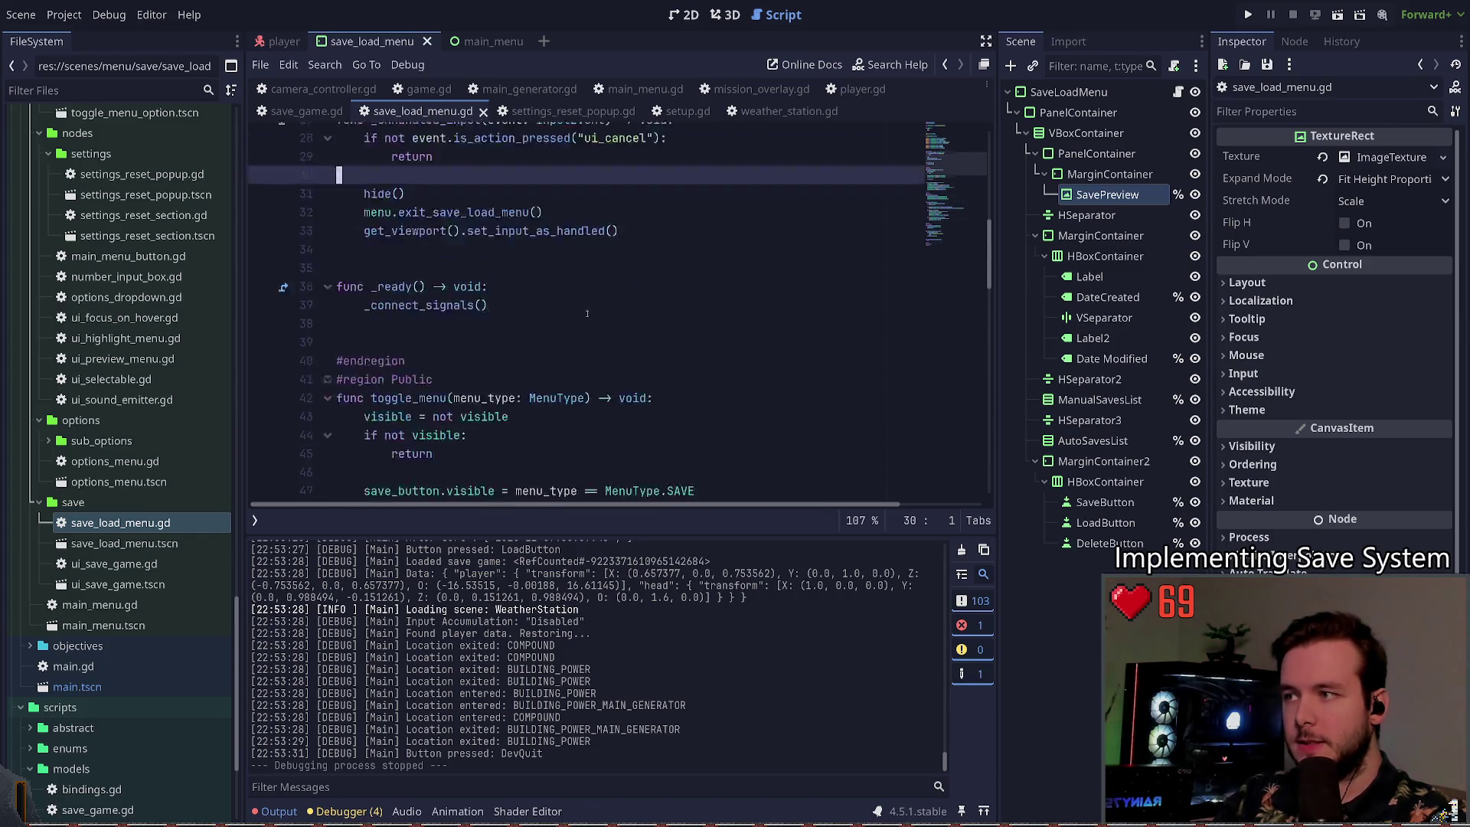
{"action": "scroll", "coordinate": [586, 317], "scroll_direction": "up", "scroll_amount": 2}
{"action": "scroll", "coordinate": [586, 317], "scroll_direction": "down", "scroll_amount": 7}
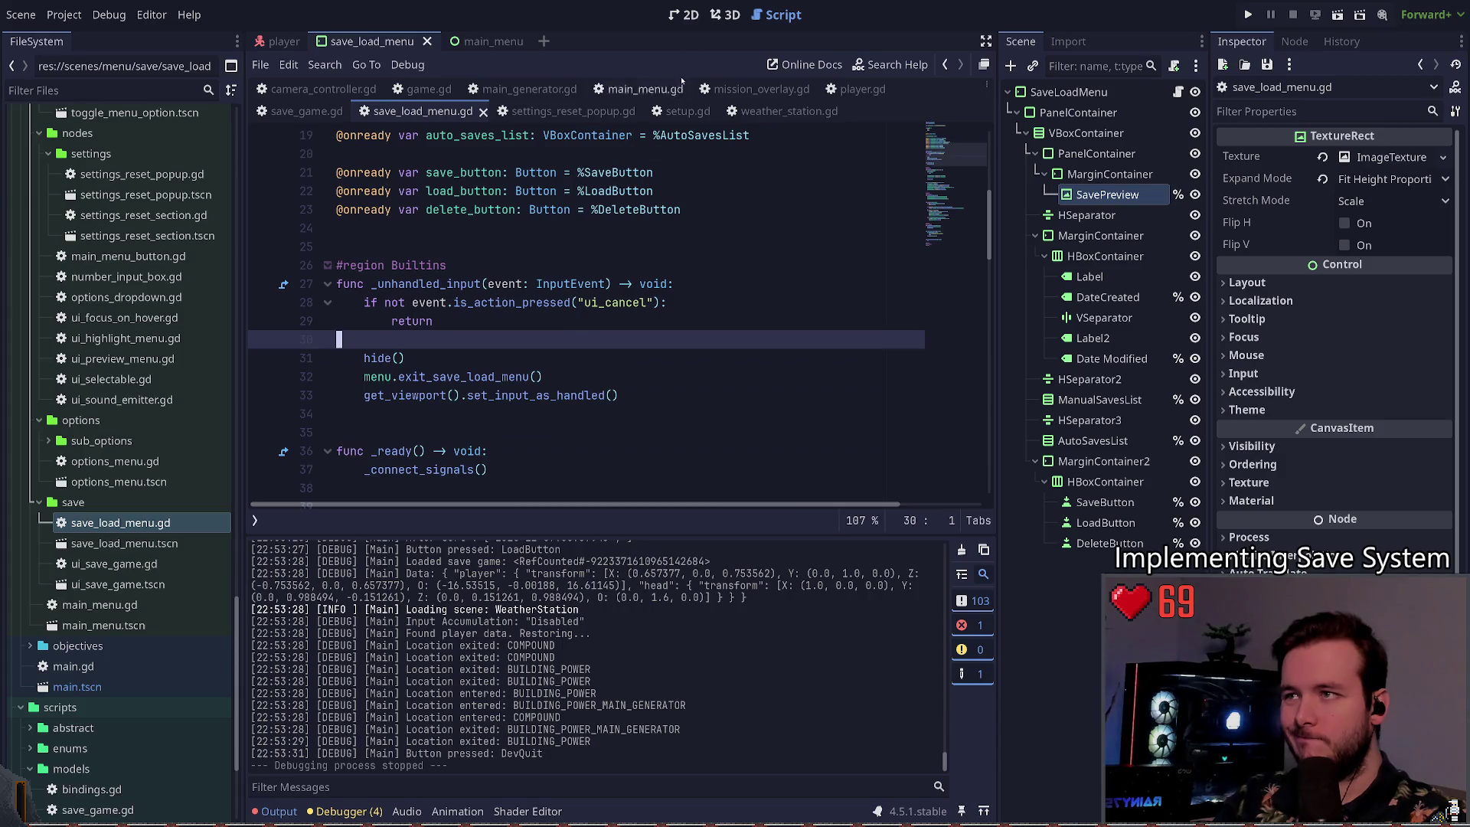
{"action": "left_click", "coordinate": [715, 15]}
{"action": "left_click", "coordinate": [699, 16]}
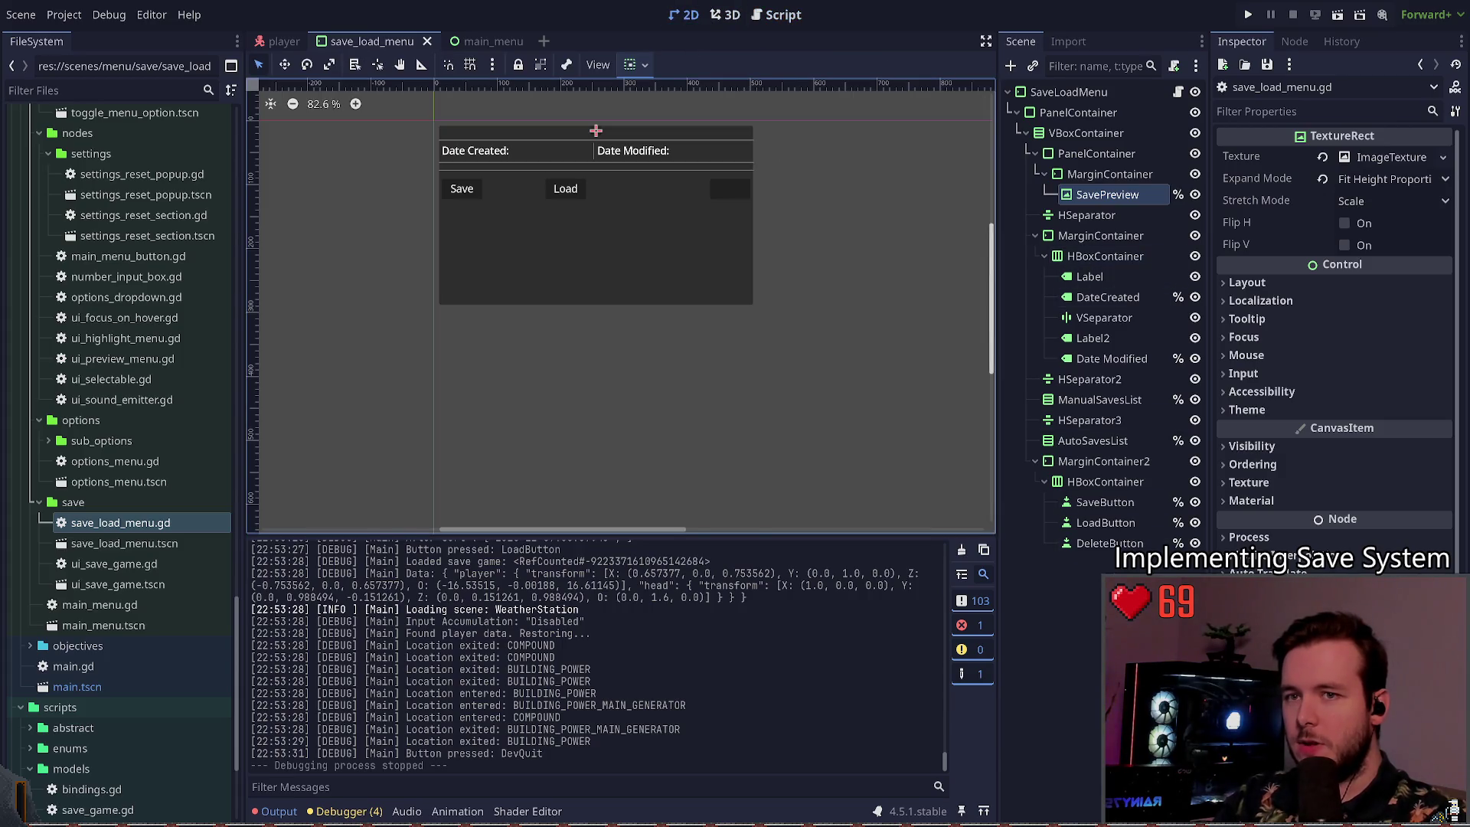
{"action": "left_click", "coordinate": [1274, 285]}
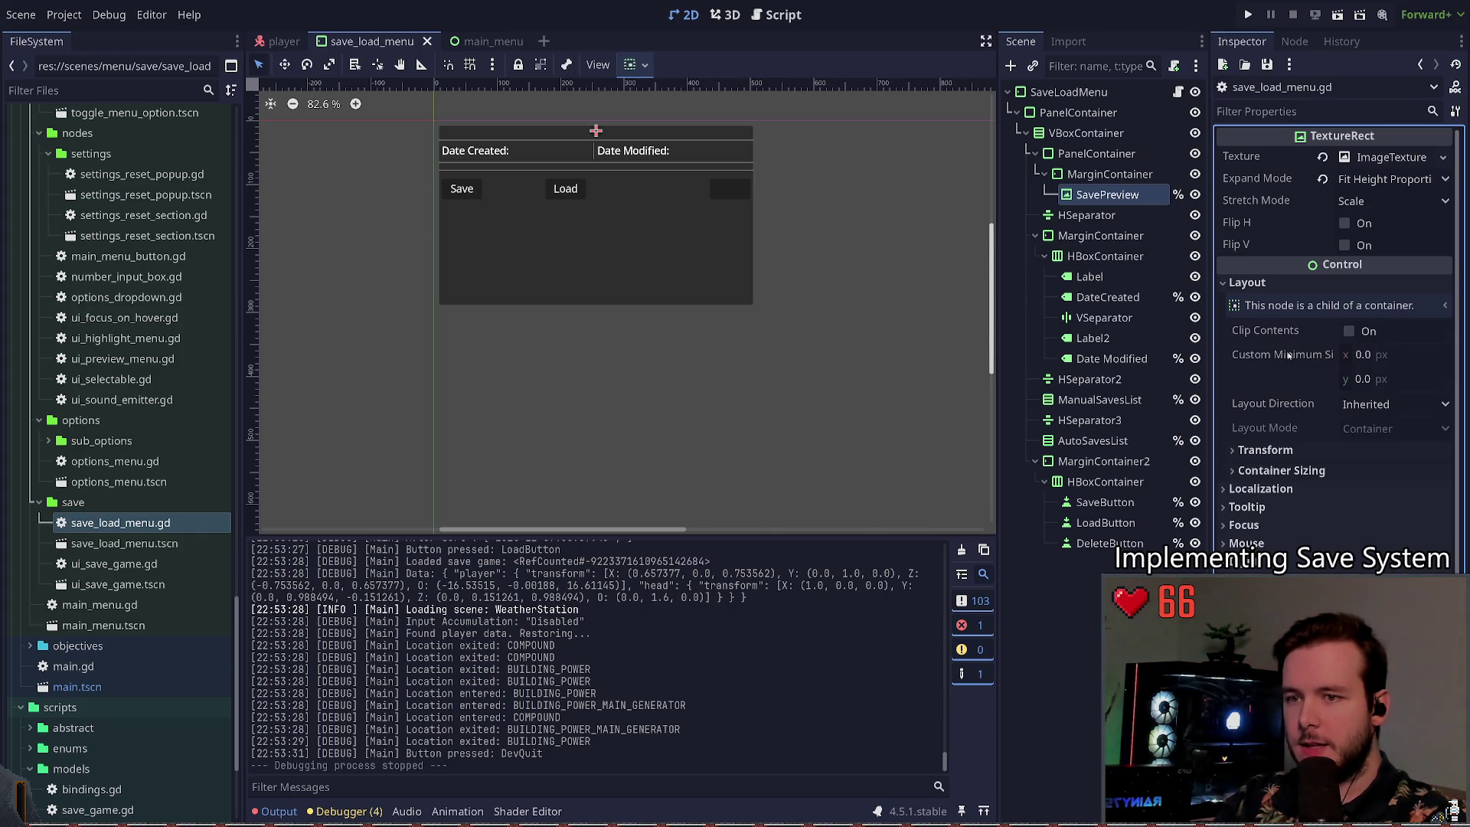
{"action": "left_click", "coordinate": [1178, 91]}
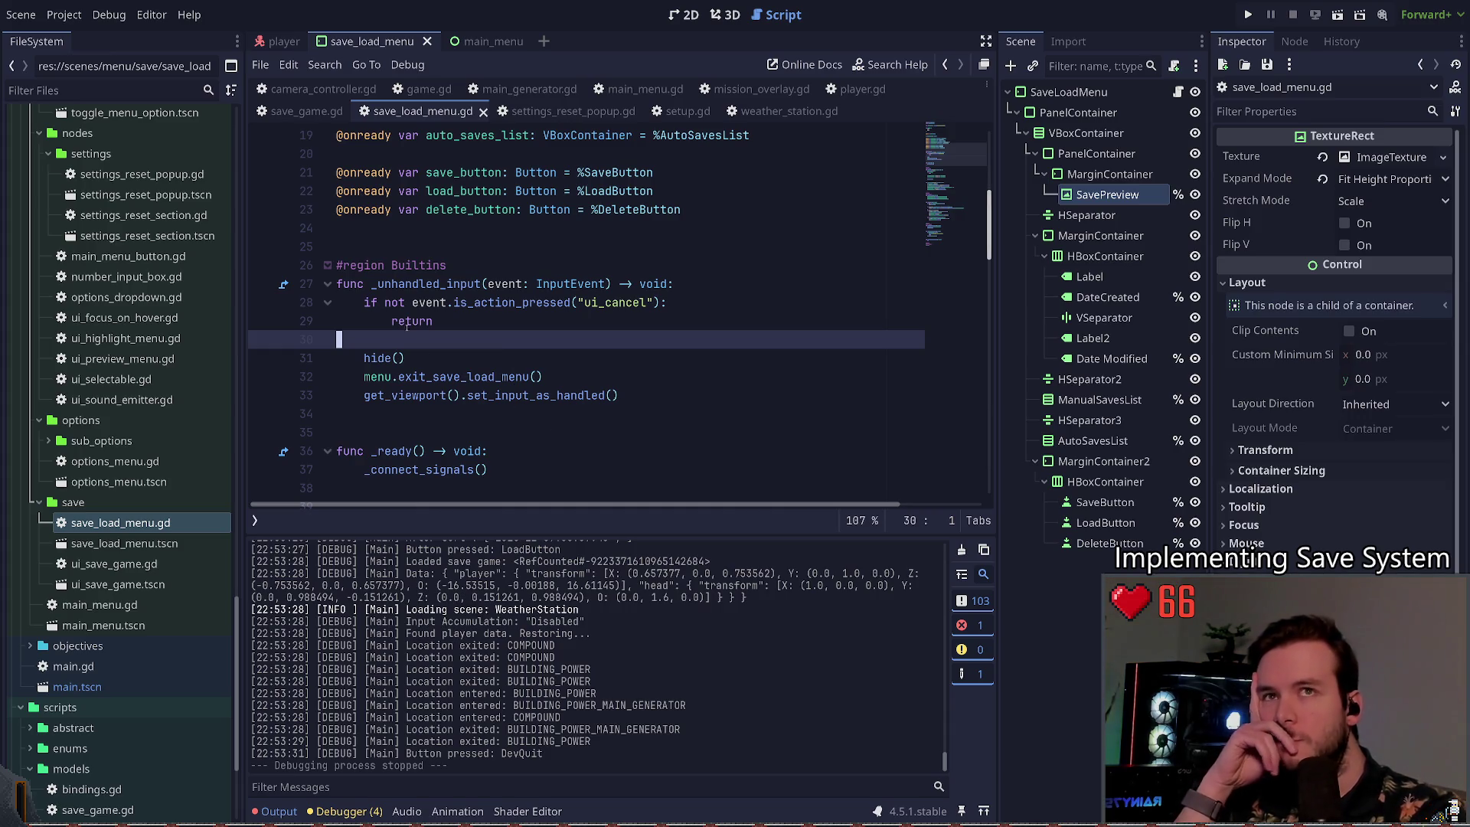
{"action": "left_click", "coordinate": [1245, 15]}
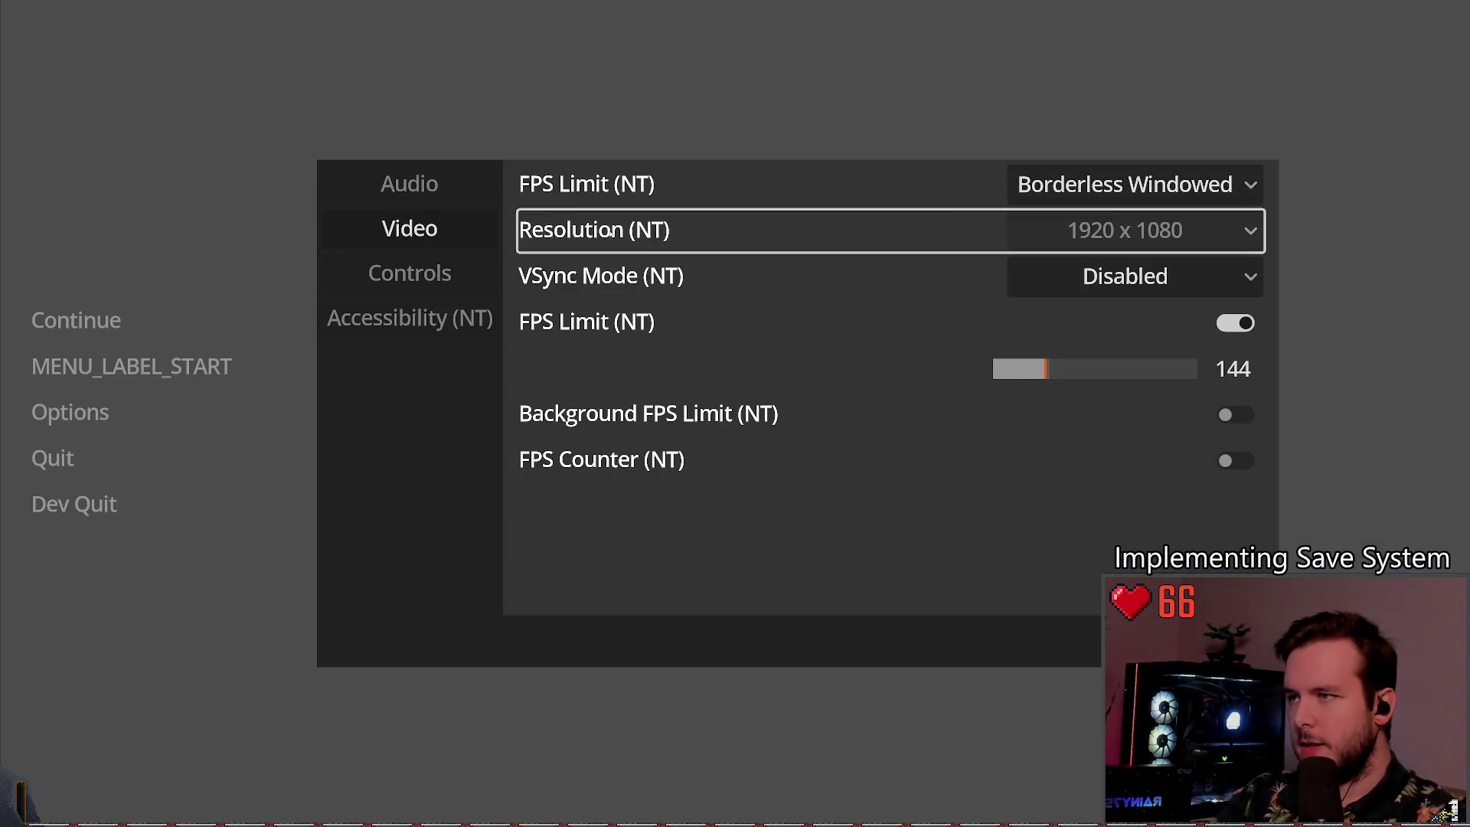
Step: Set the in-game video window mode to Windowed and save the new settings
{"action": "key", "text": "Up"}
{"action": "key", "text": "Return"}
{"action": "key", "text": "Down"}
{"action": "key", "text": "Down"}
{"action": "key", "text": "Return"}
{"action": "key", "text": "Return"}
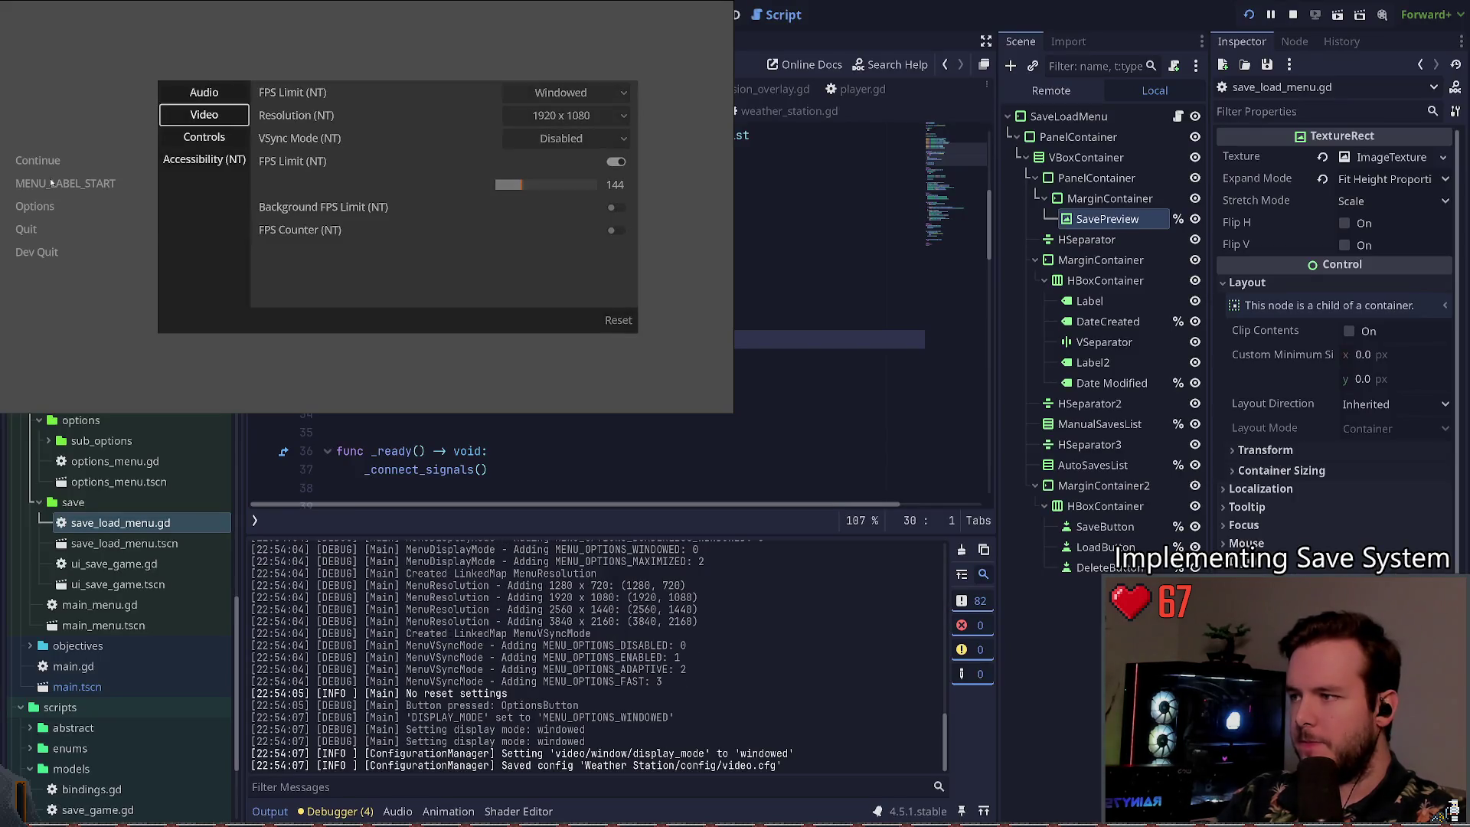
{"action": "key", "text": "Escape"}
{"action": "key", "text": "Up"}
Step: Continue into the game, pause, and cycle through the Save, Load and Options panels by keyboard
{"action": "key", "text": "Return"}
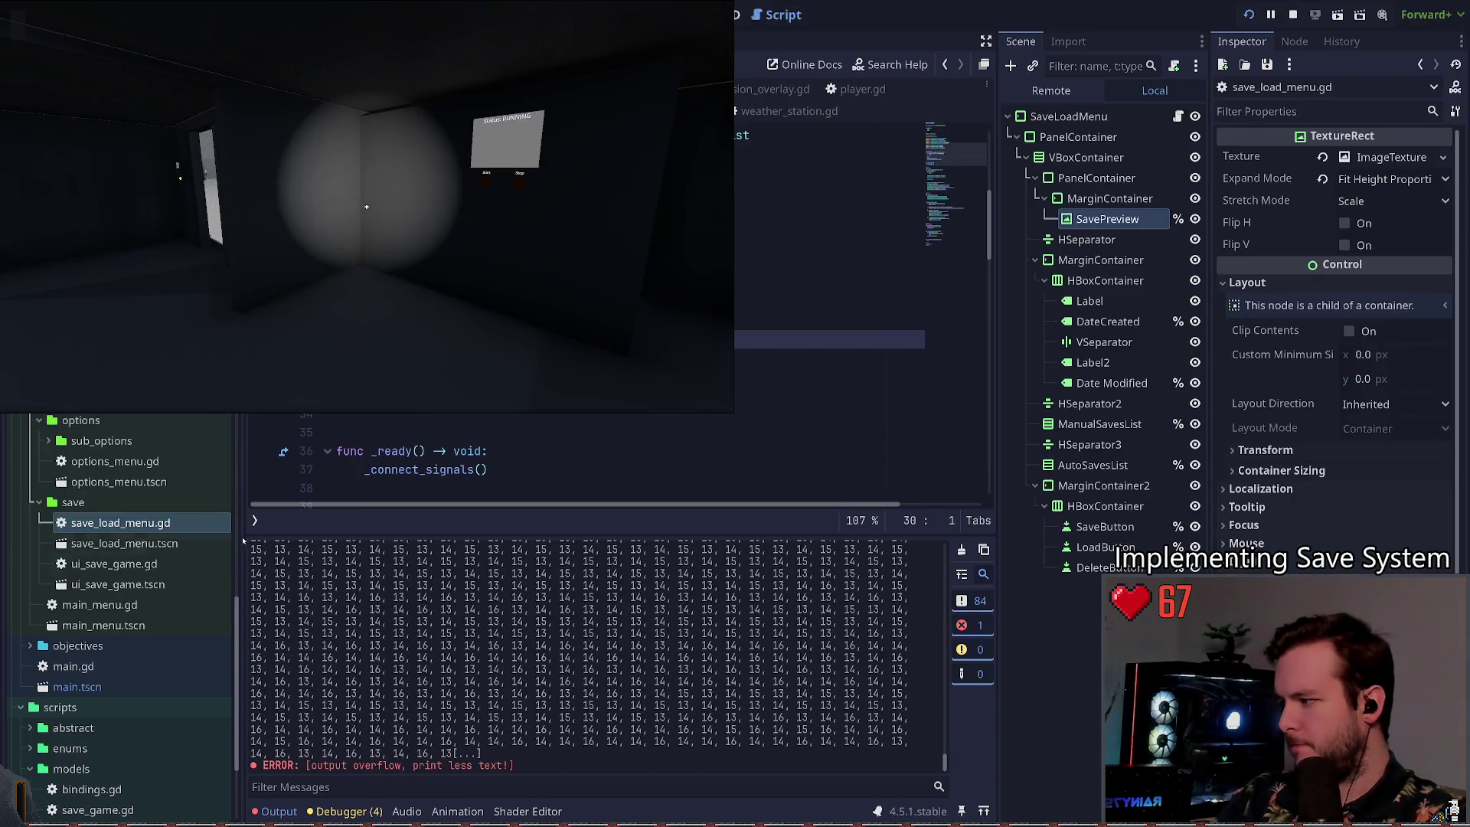
{"action": "key", "text": "Escape"}
{"action": "key", "text": "Up"}
{"action": "key", "text": "Return"}
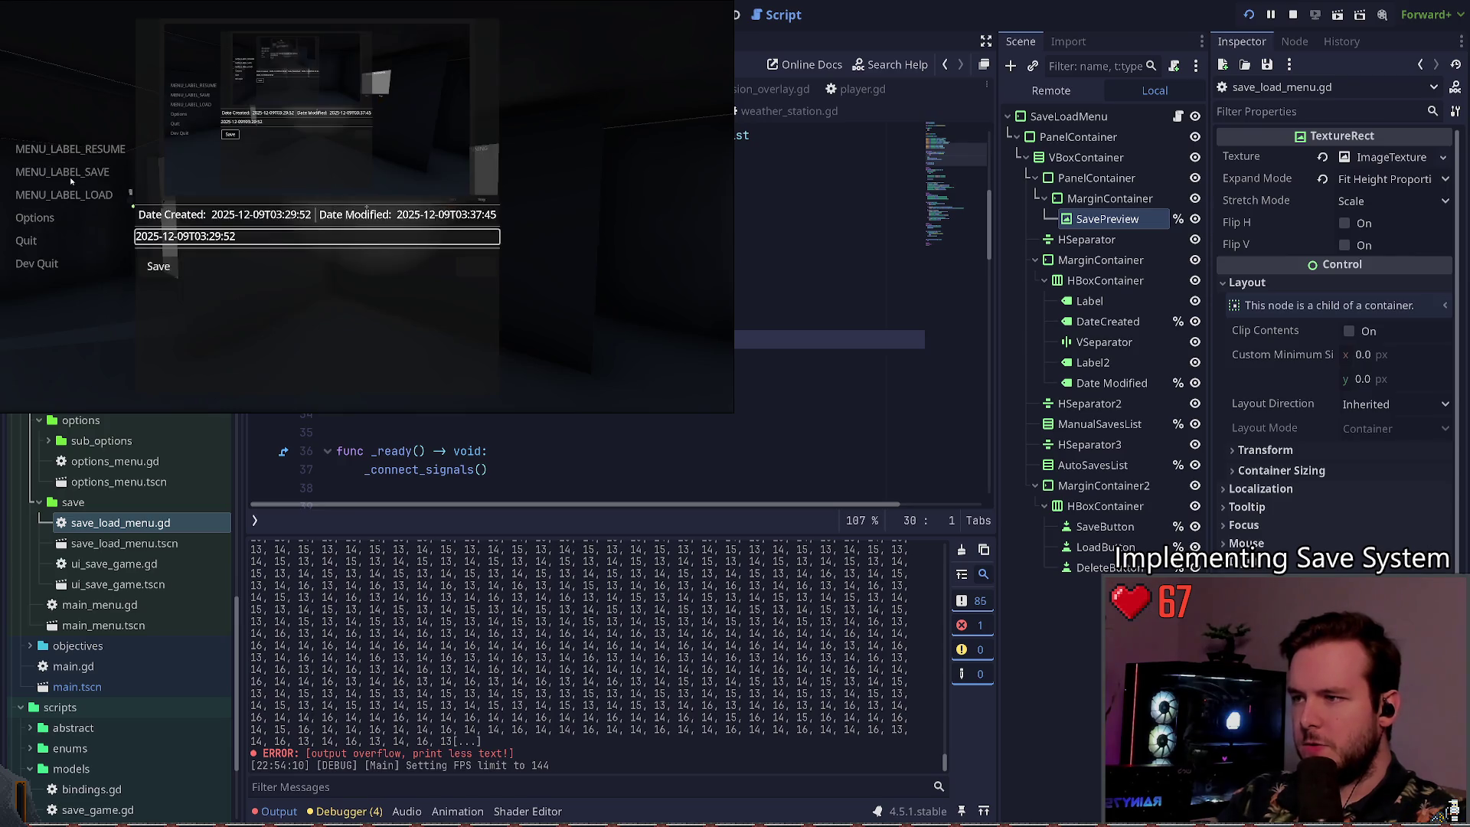
{"action": "key", "text": "Return"}
{"action": "key", "text": "Up"}
{"action": "key", "text": "Return"}
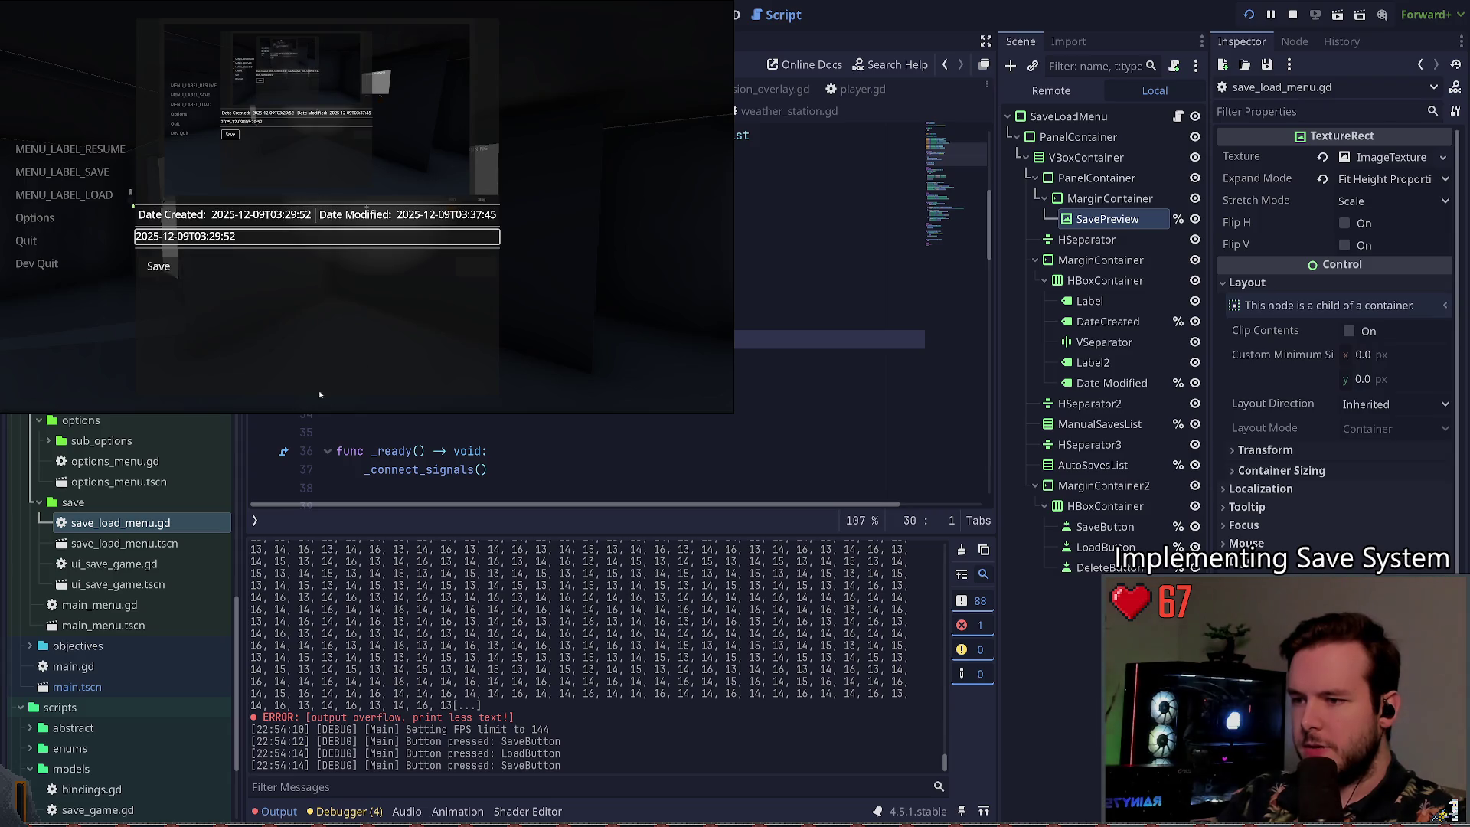
{"action": "key", "text": "Down"}
{"action": "key", "text": "Return"}
{"action": "key", "text": "Down"}
{"action": "key", "text": "Return"}
Step: Change the resolution to 2560x1440 and keep it, then set it back to 1920x1080
{"action": "left_click", "coordinate": [561, 92]}
{"action": "left_click", "coordinate": [562, 115]}
{"action": "left_click", "coordinate": [563, 114]}
{"action": "left_click", "coordinate": [576, 170]}
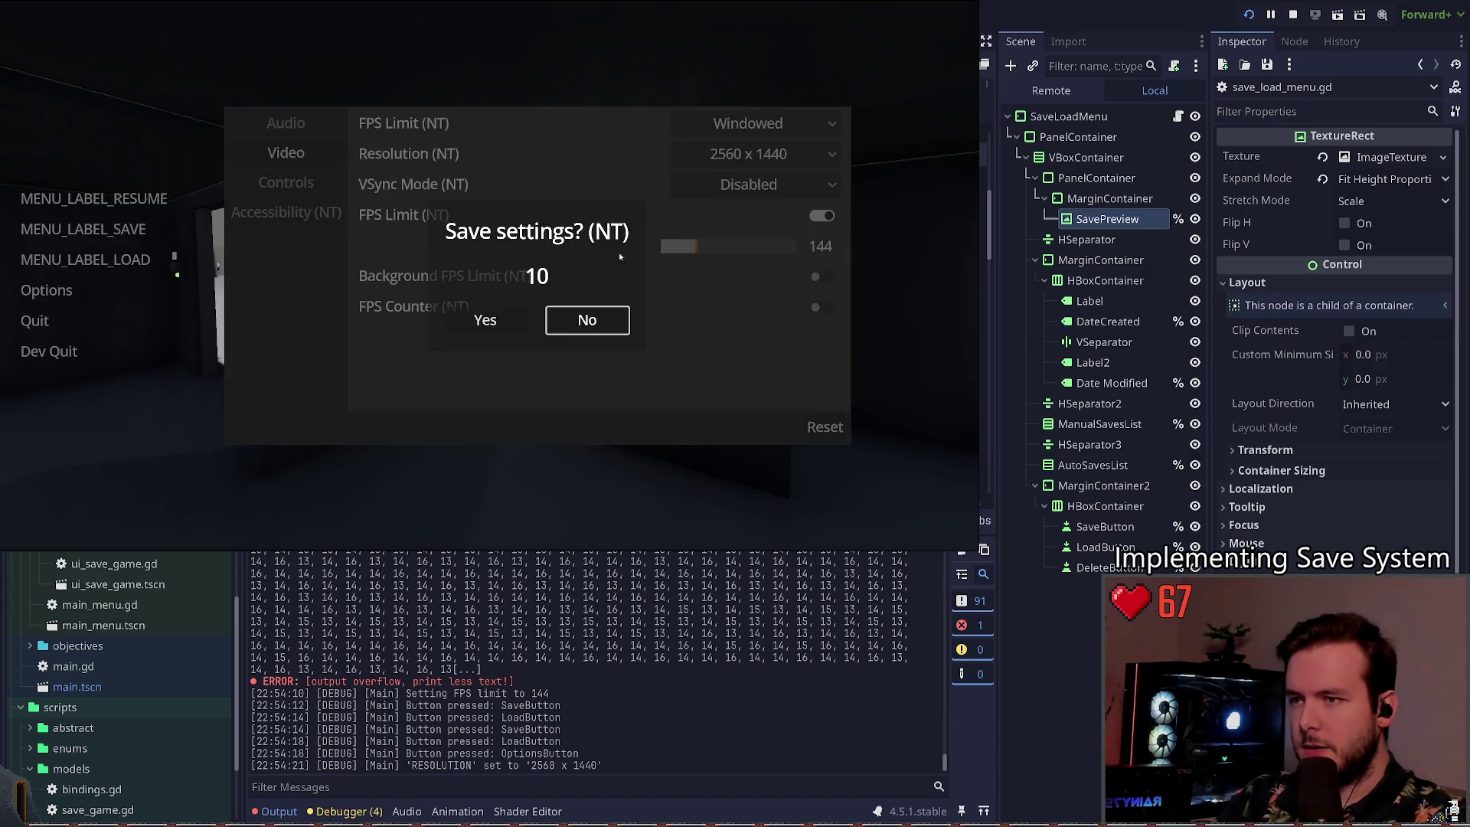
{"action": "left_click", "coordinate": [472, 327]}
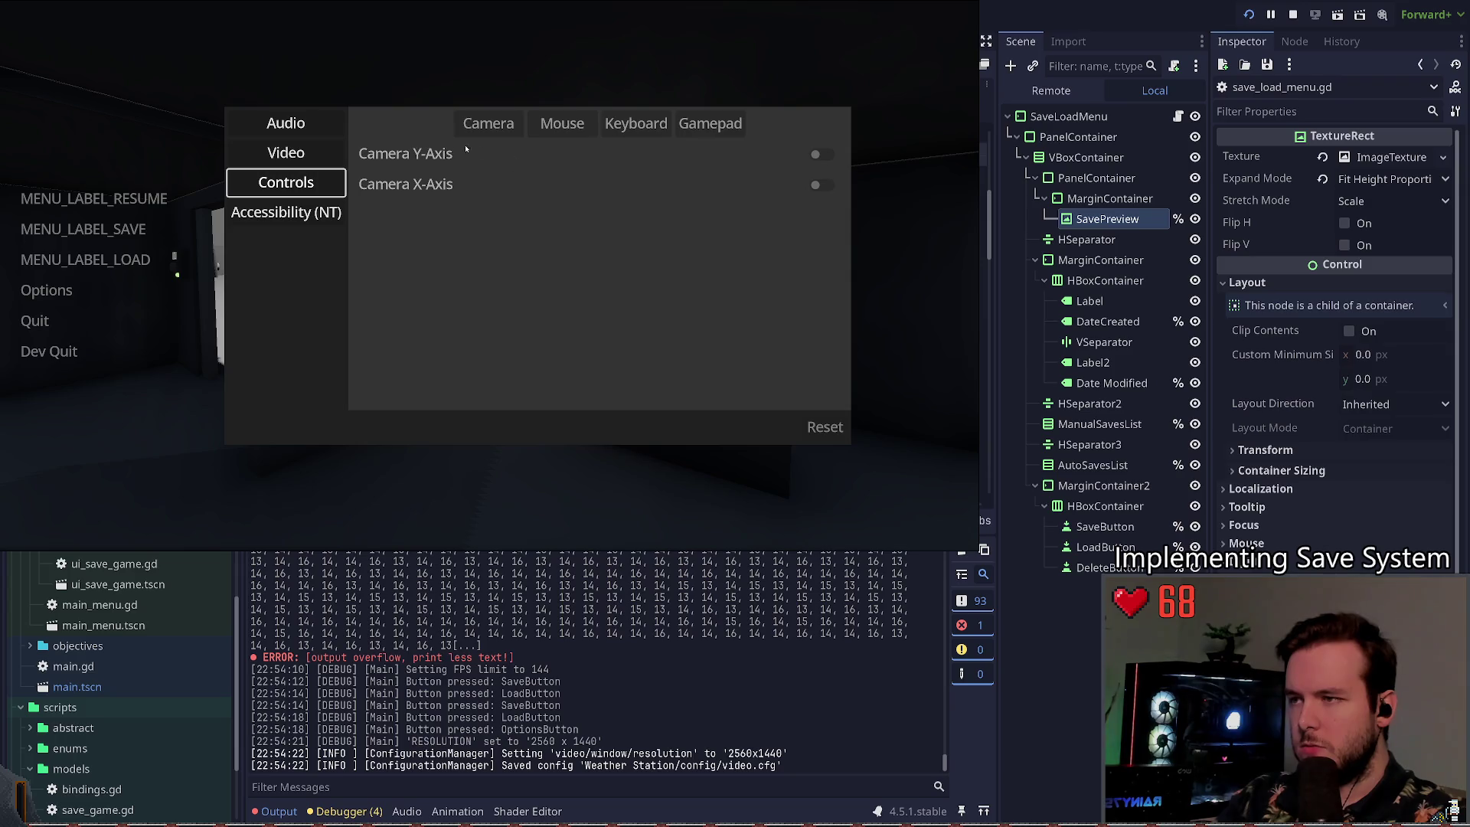
{"action": "key", "text": "Right"}
{"action": "key", "text": "Return"}
{"action": "key", "text": "Up"}
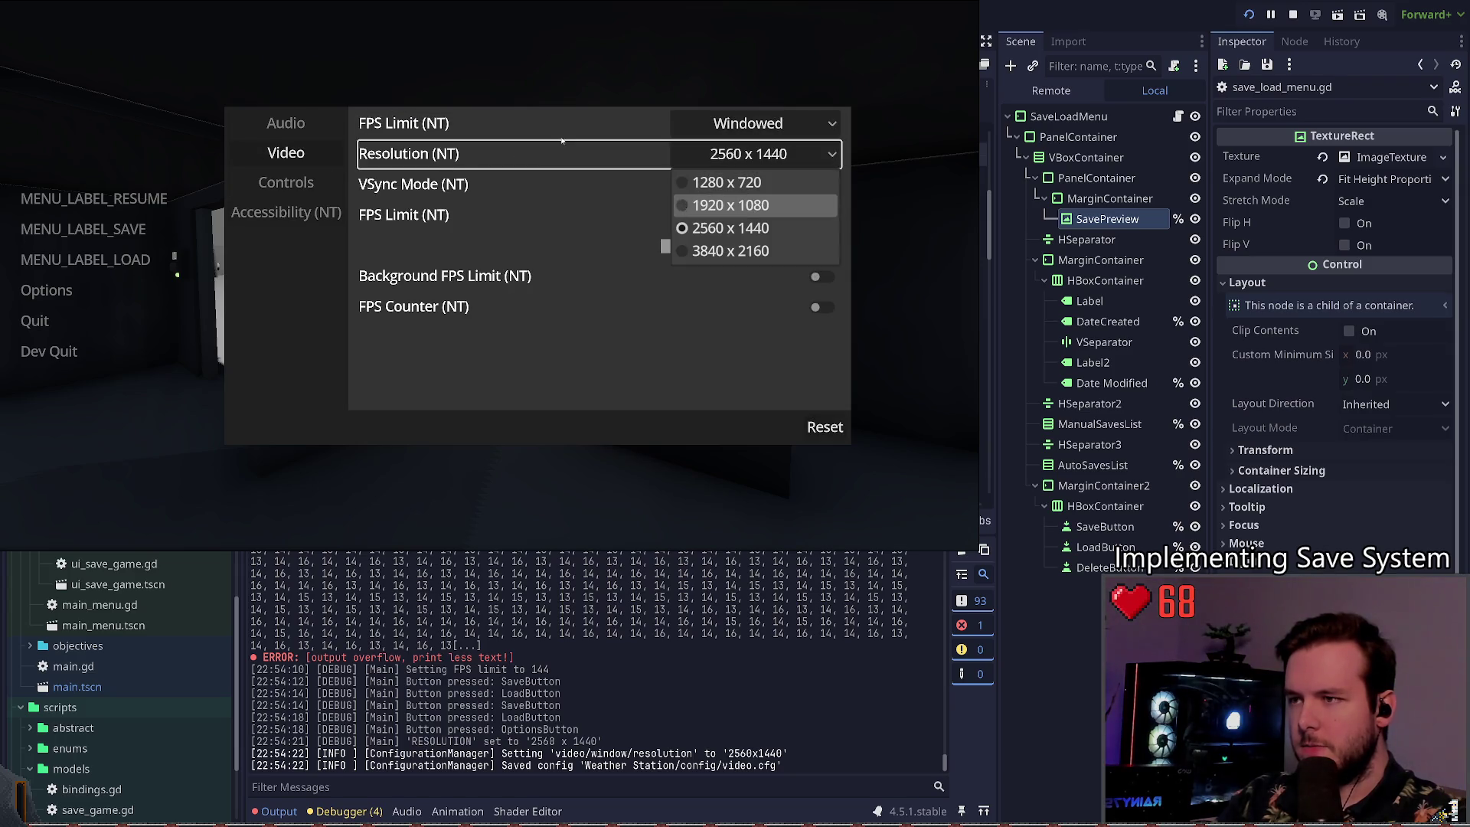
{"action": "key", "text": "Return"}
{"action": "key", "text": "Return"}
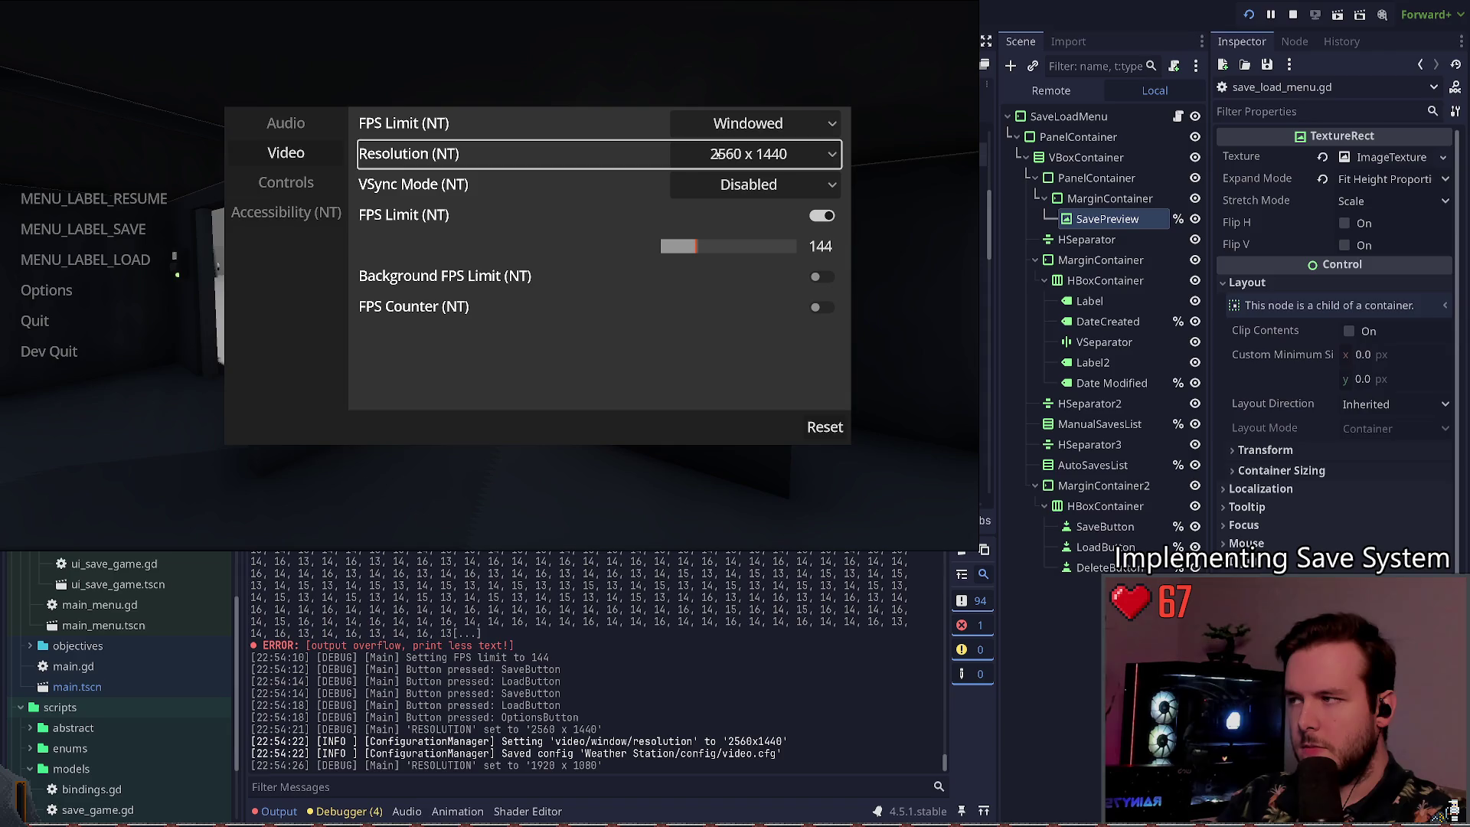
{"action": "key", "text": "Up"}
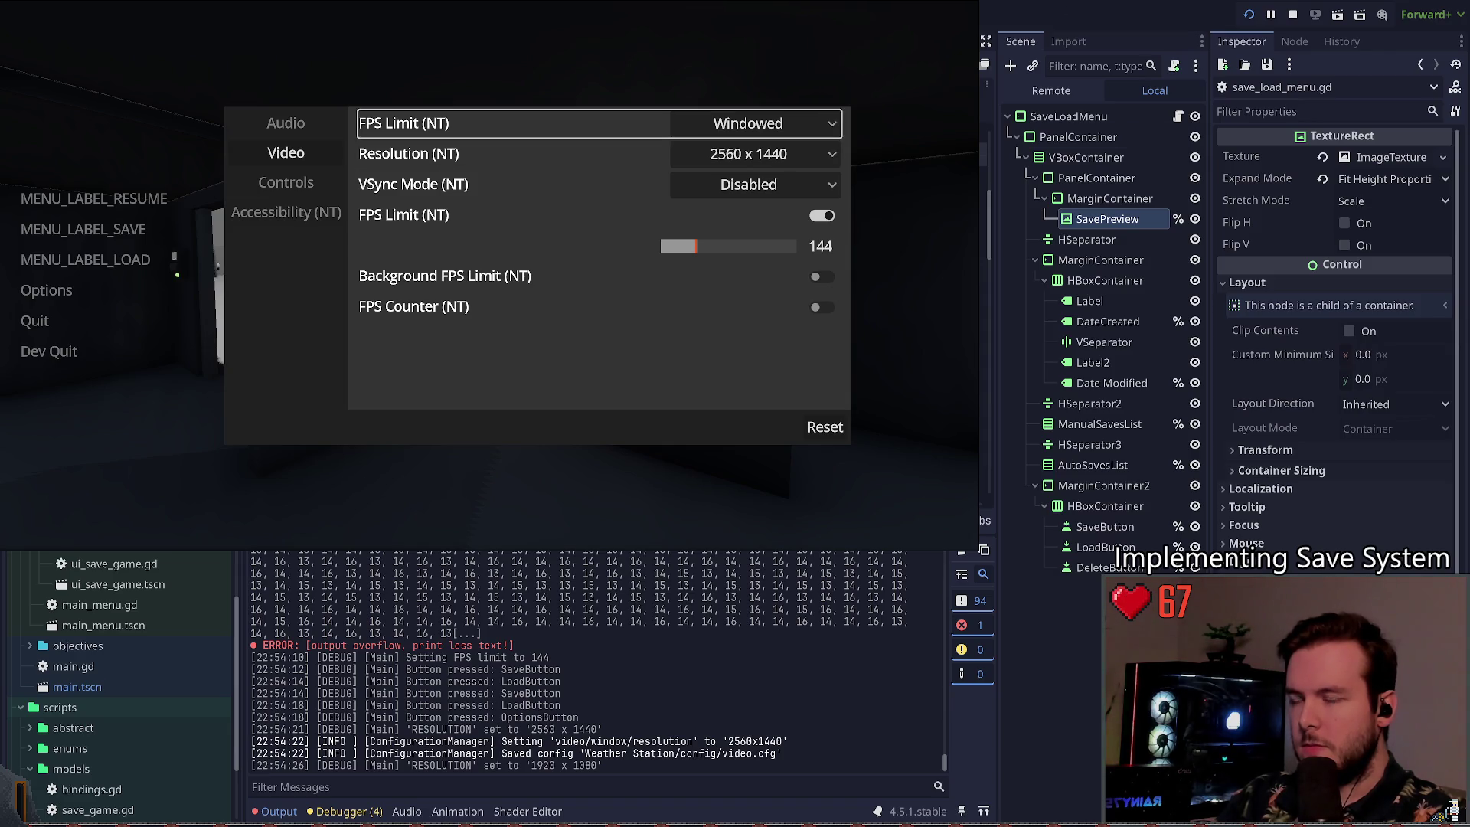
Step: Close the options panel and quit the game back to the editor with Dev Quit
{"action": "key", "text": "Left"}
{"action": "key", "text": "Escape"}
{"action": "key", "text": "Up"}
{"action": "key", "text": "Return"}
Step: Rerun the project and check that Escape cancels out of the pause menu's Load panel
{"action": "left_click", "coordinate": [1248, 15]}
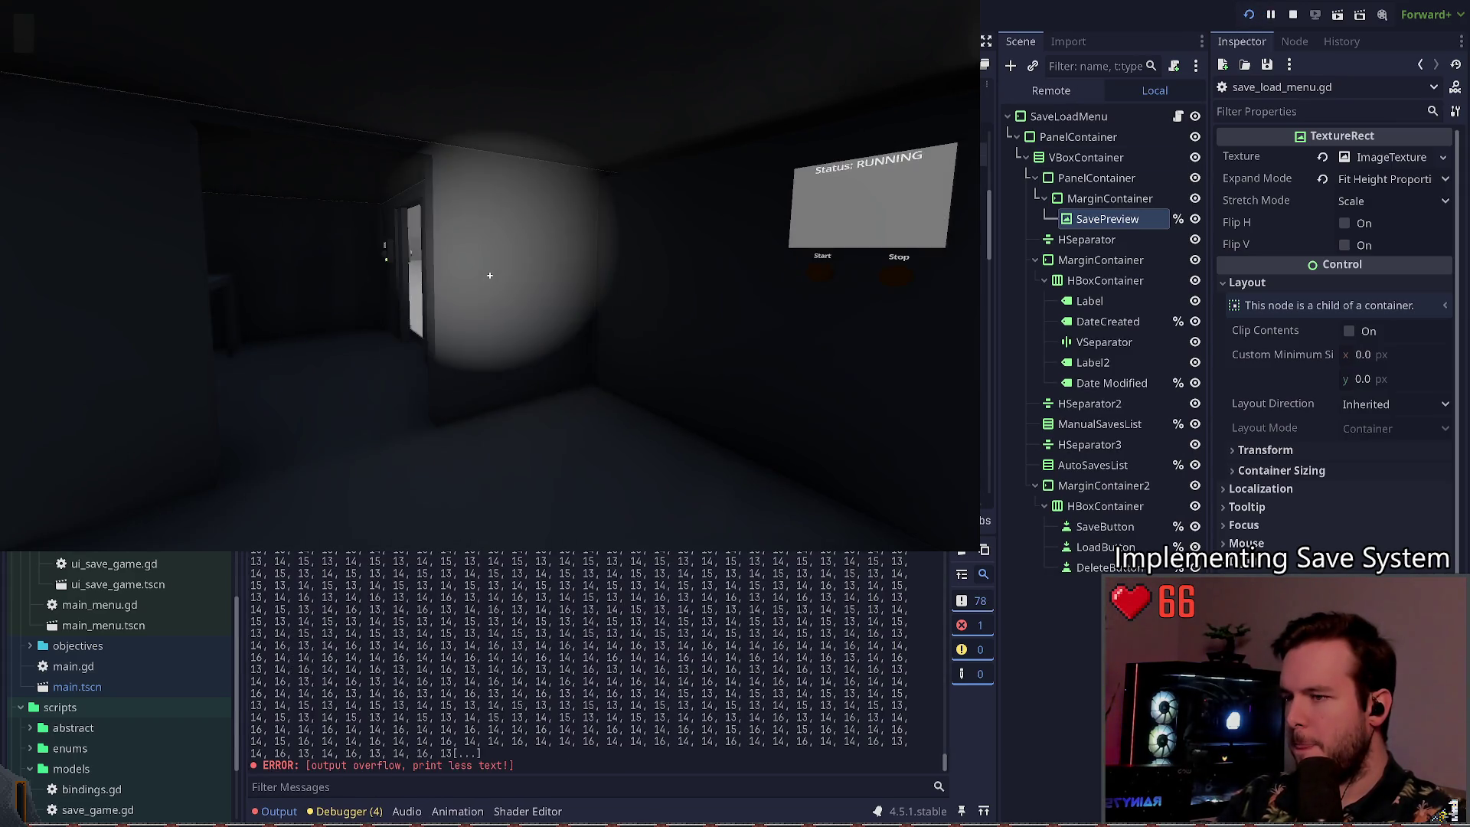
{"action": "key", "text": "Escape"}
{"action": "key", "text": "Down"}
{"action": "key", "text": "Down"}
{"action": "key", "text": "Return"}
{"action": "key", "text": "Down"}
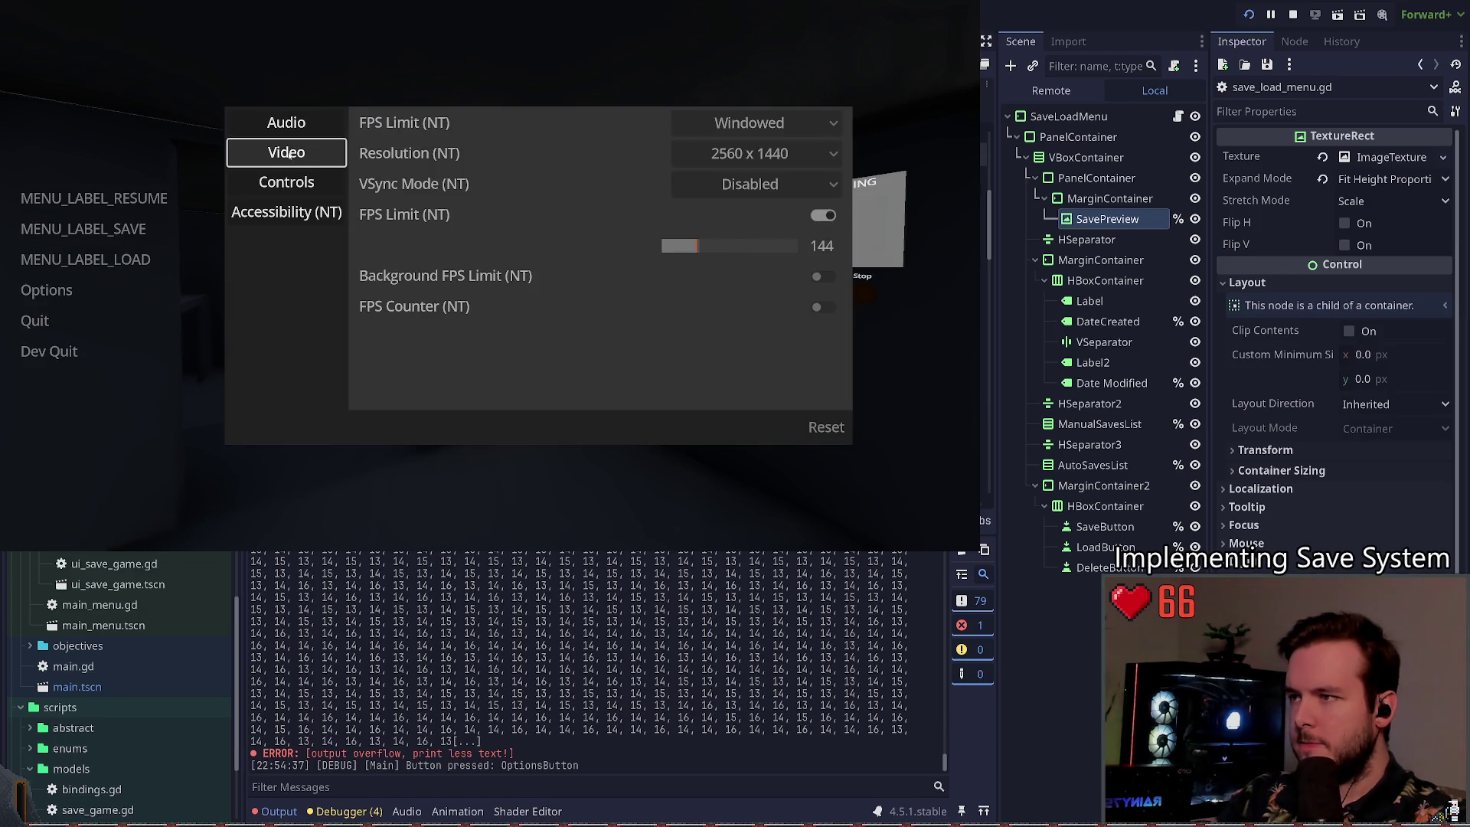
{"action": "key", "text": "Escape"}
{"action": "key", "text": "Down"}
{"action": "key", "text": "Down"}
{"action": "key", "text": "Return"}
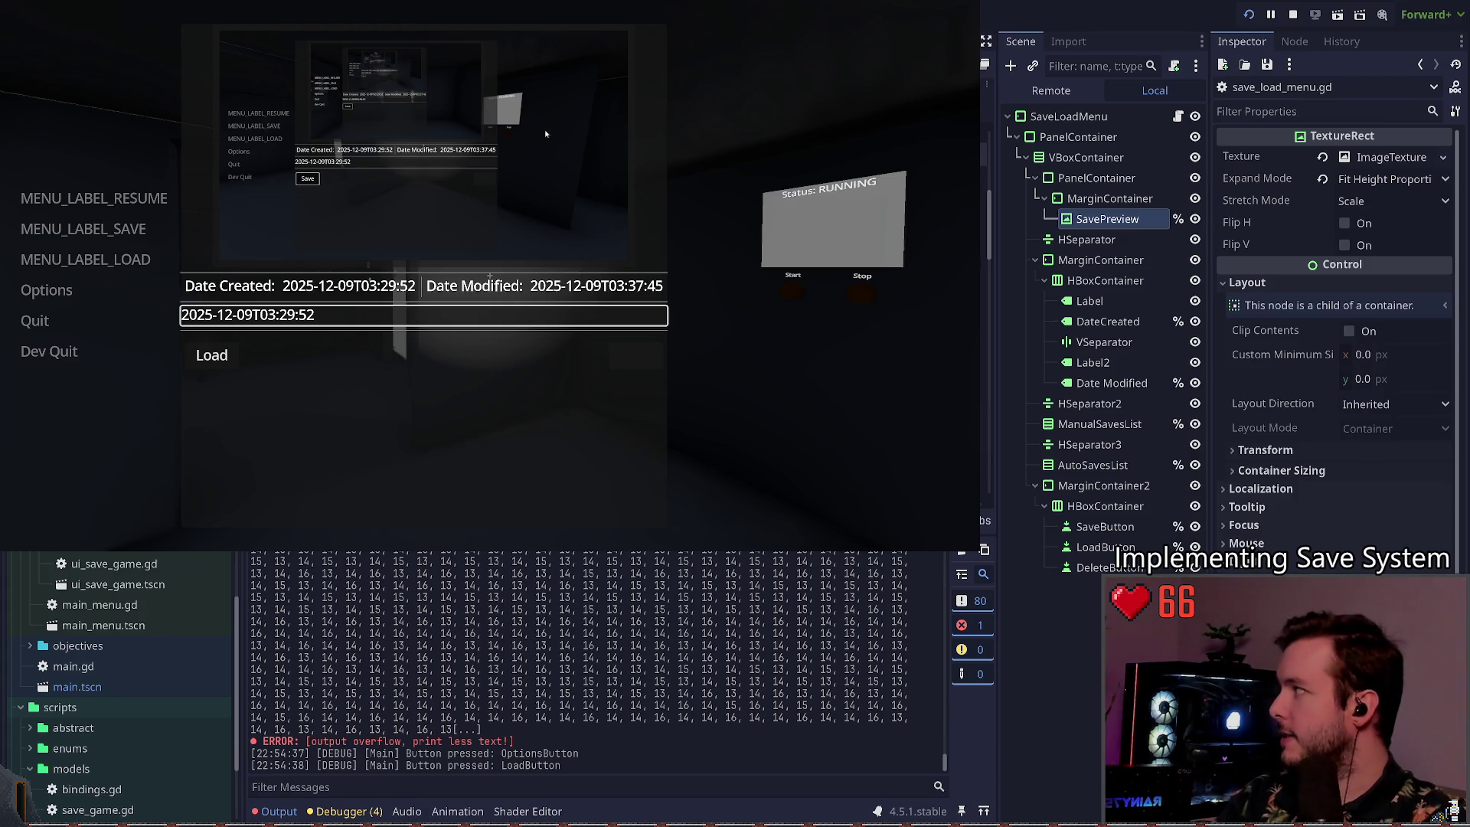
{"action": "key", "text": "Escape"}
{"action": "key", "text": "Down"}
{"action": "key", "text": "Down"}
{"action": "key", "text": "Down"}
{"action": "key", "text": "Up"}
{"action": "key", "text": "Up"}
{"action": "key", "text": "Return"}
Step: Set the window mode to Borderless Windowed, save the settings, and quit to the editor
{"action": "left_click", "coordinate": [323, 158]}
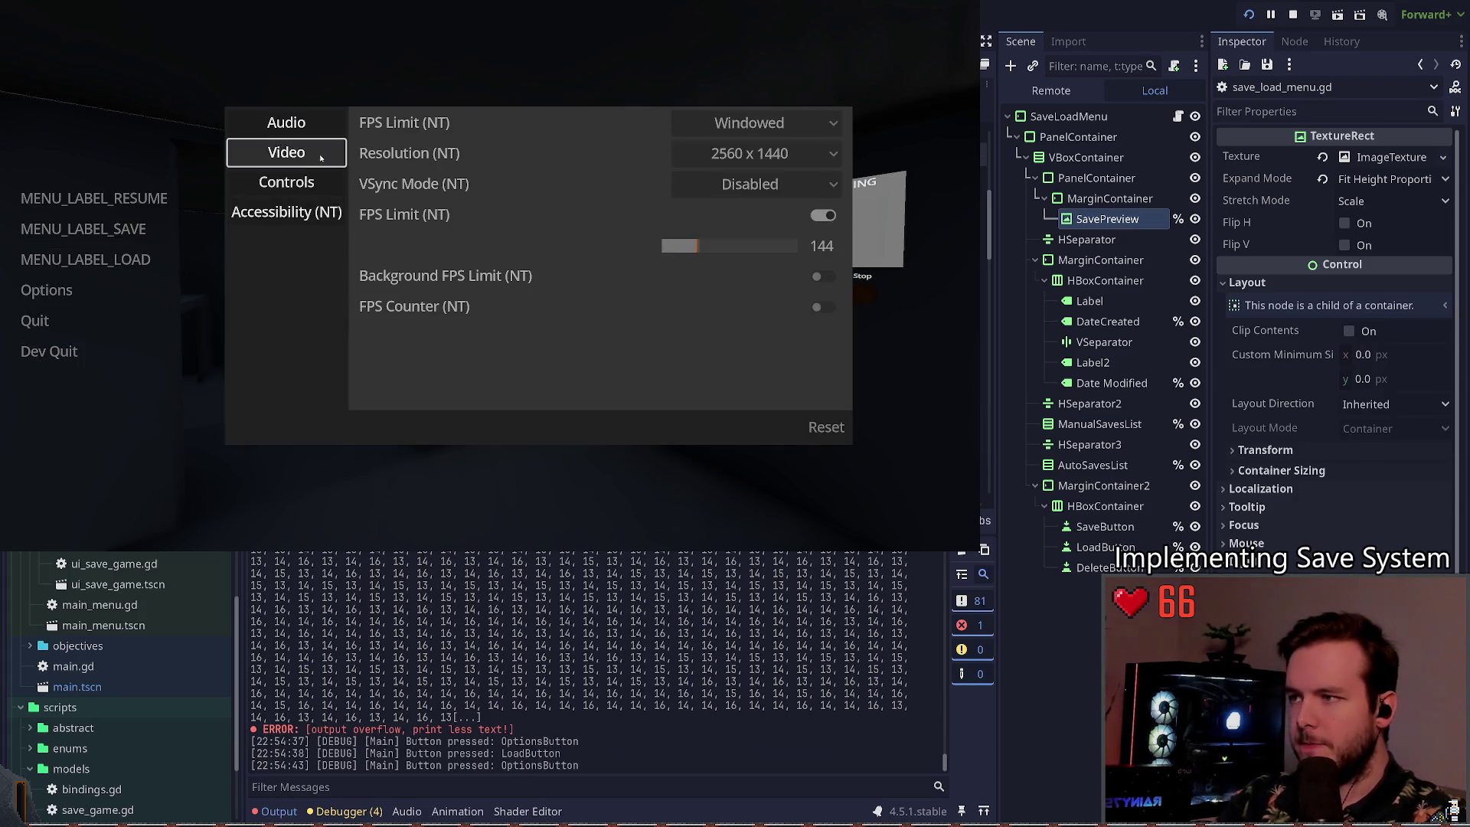
{"action": "left_click", "coordinate": [754, 122]}
{"action": "left_click", "coordinate": [746, 171]}
{"action": "left_click", "coordinate": [716, 465]}
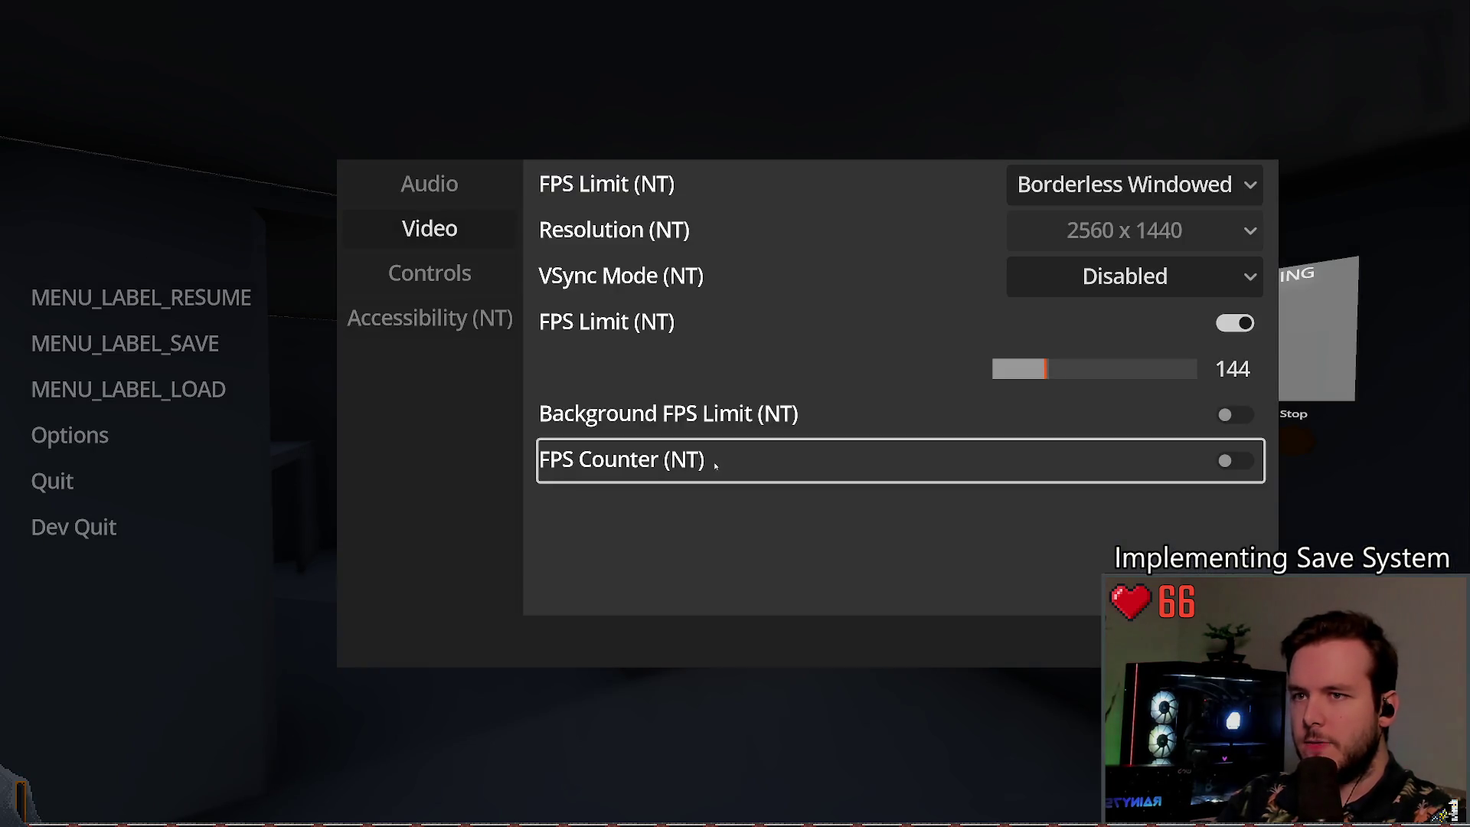
{"action": "key", "text": "Escape"}
{"action": "key", "text": "Return"}
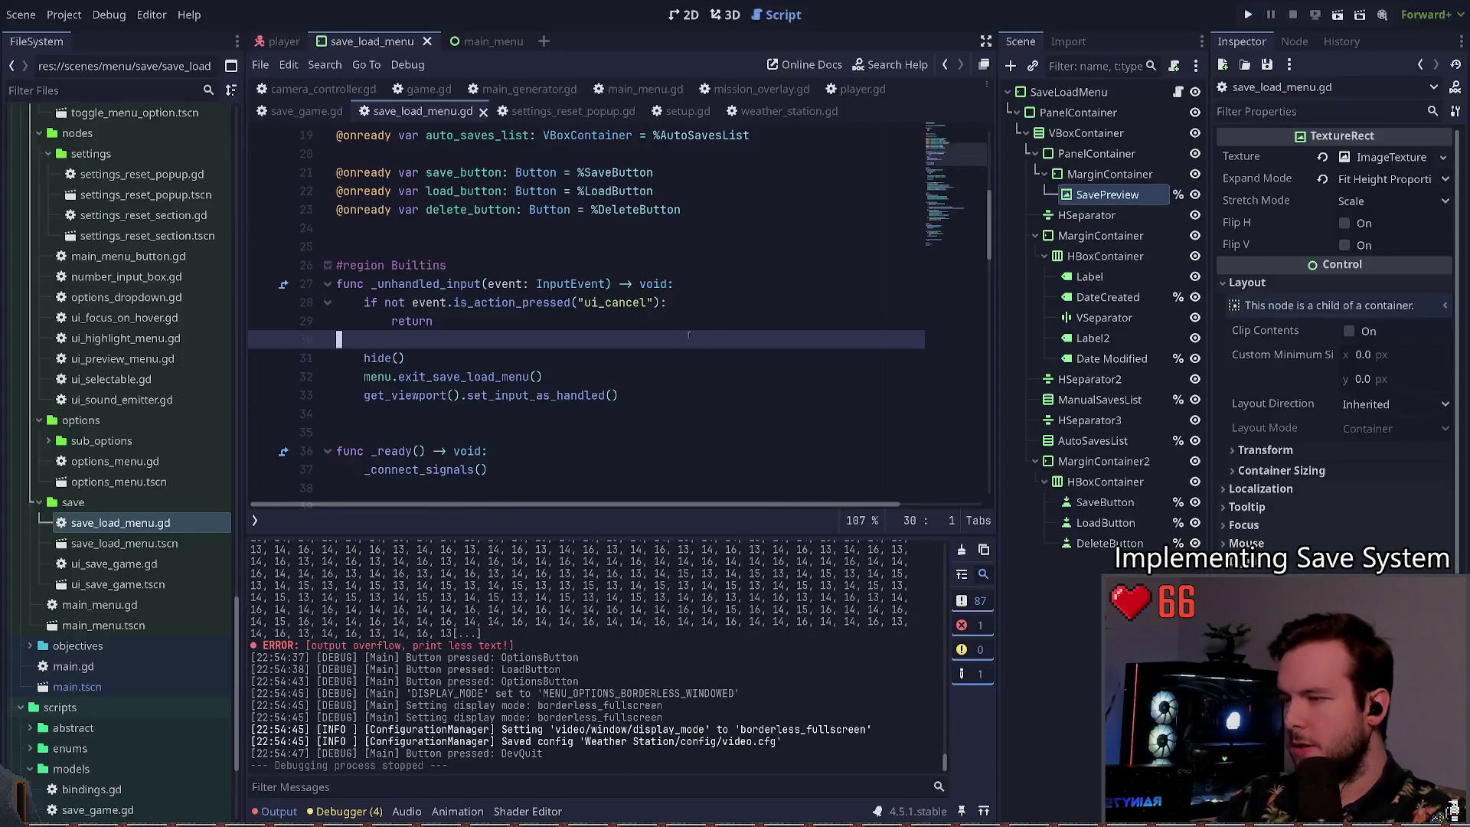
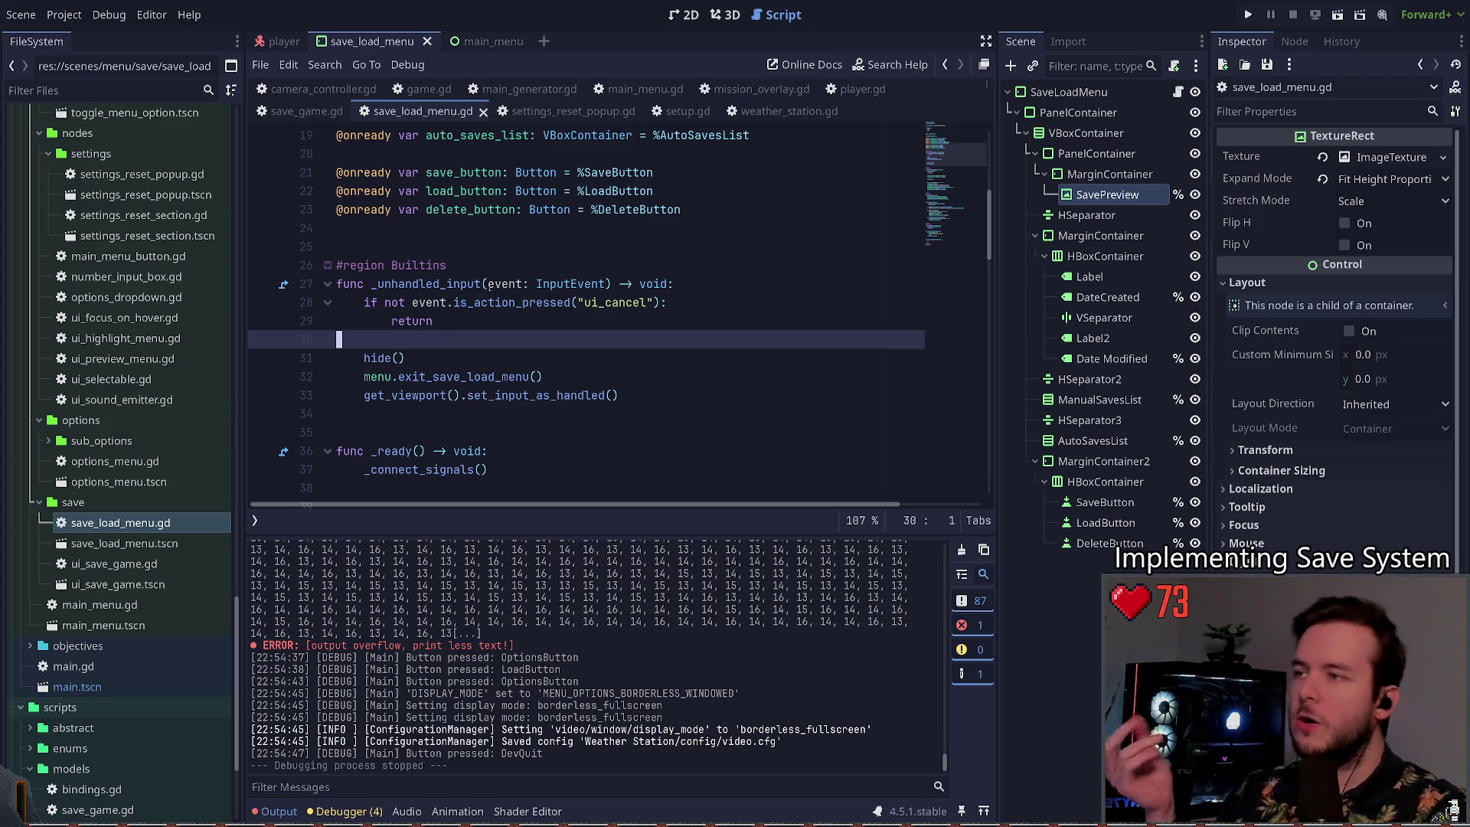
Step: View the save/load menu scene in 2D and collapse the addons, autoloads and scenes folders
{"action": "key", "text": "Up"}
{"action": "key", "text": "Up"}
{"action": "key", "text": "Up"}
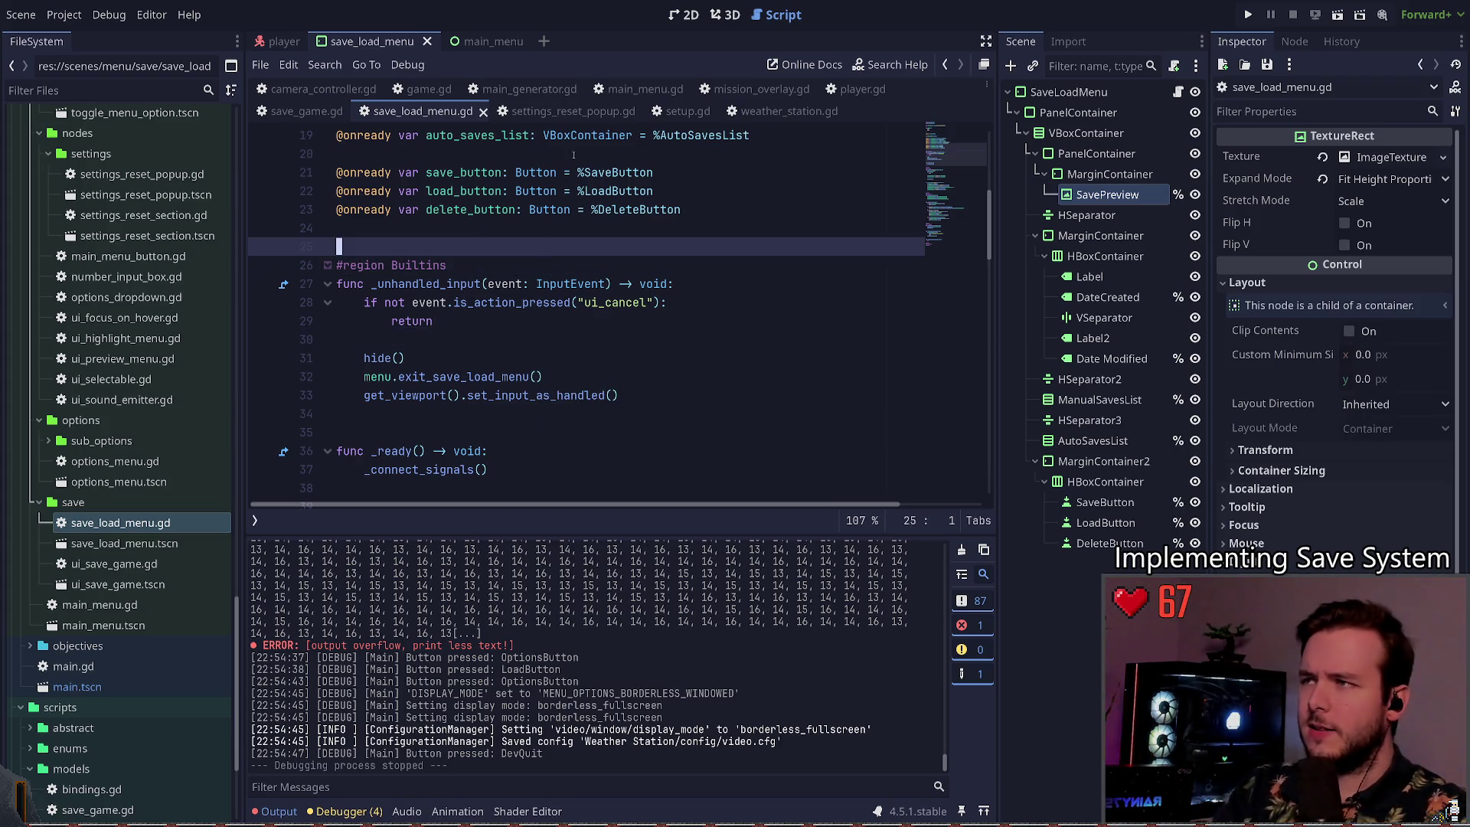
{"action": "left_click", "coordinate": [723, 14]}
{"action": "left_click", "coordinate": [684, 14]}
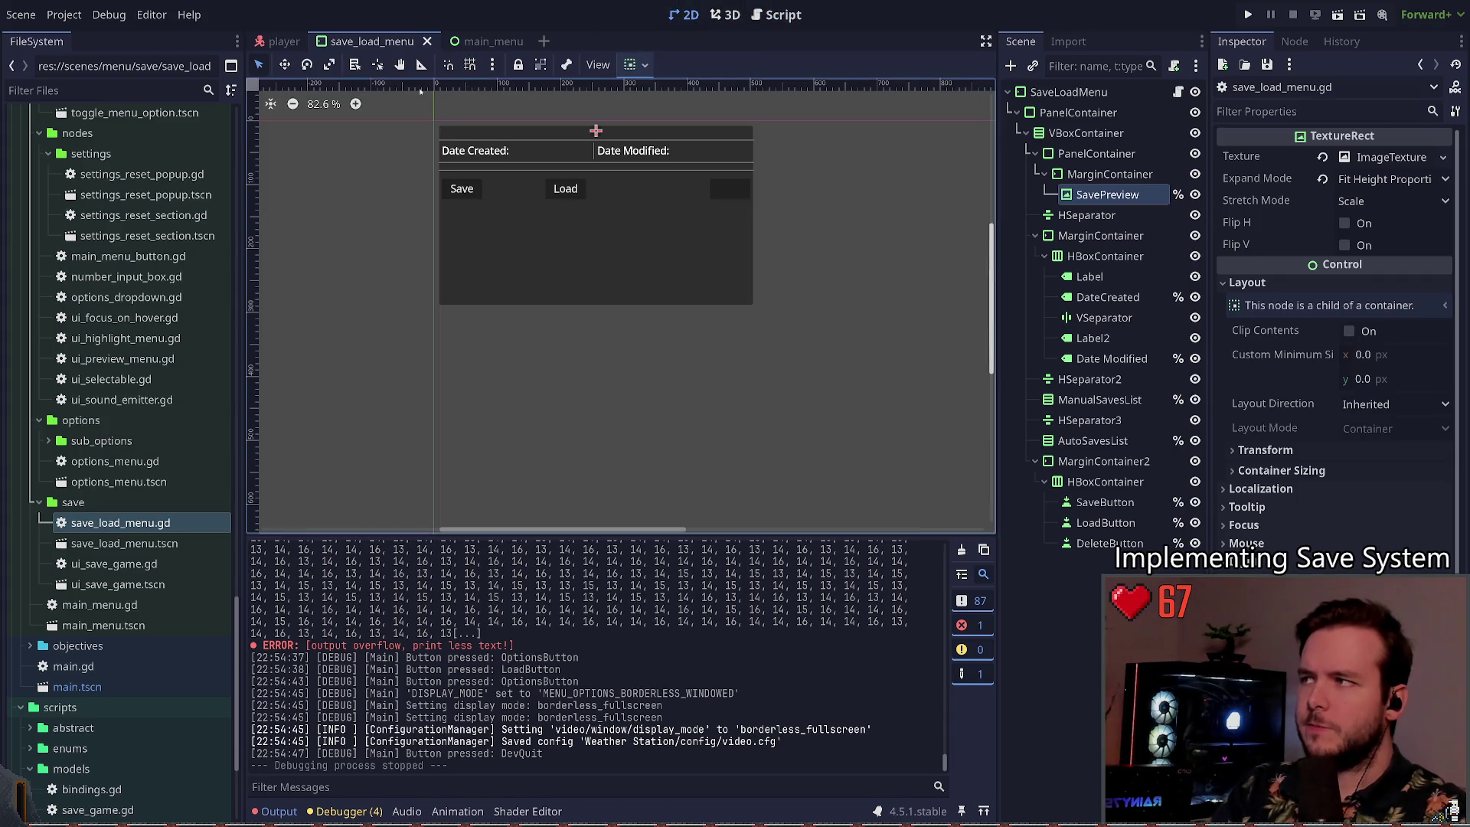
{"action": "scroll", "coordinate": [115, 322], "scroll_direction": "up", "scroll_amount": 15}
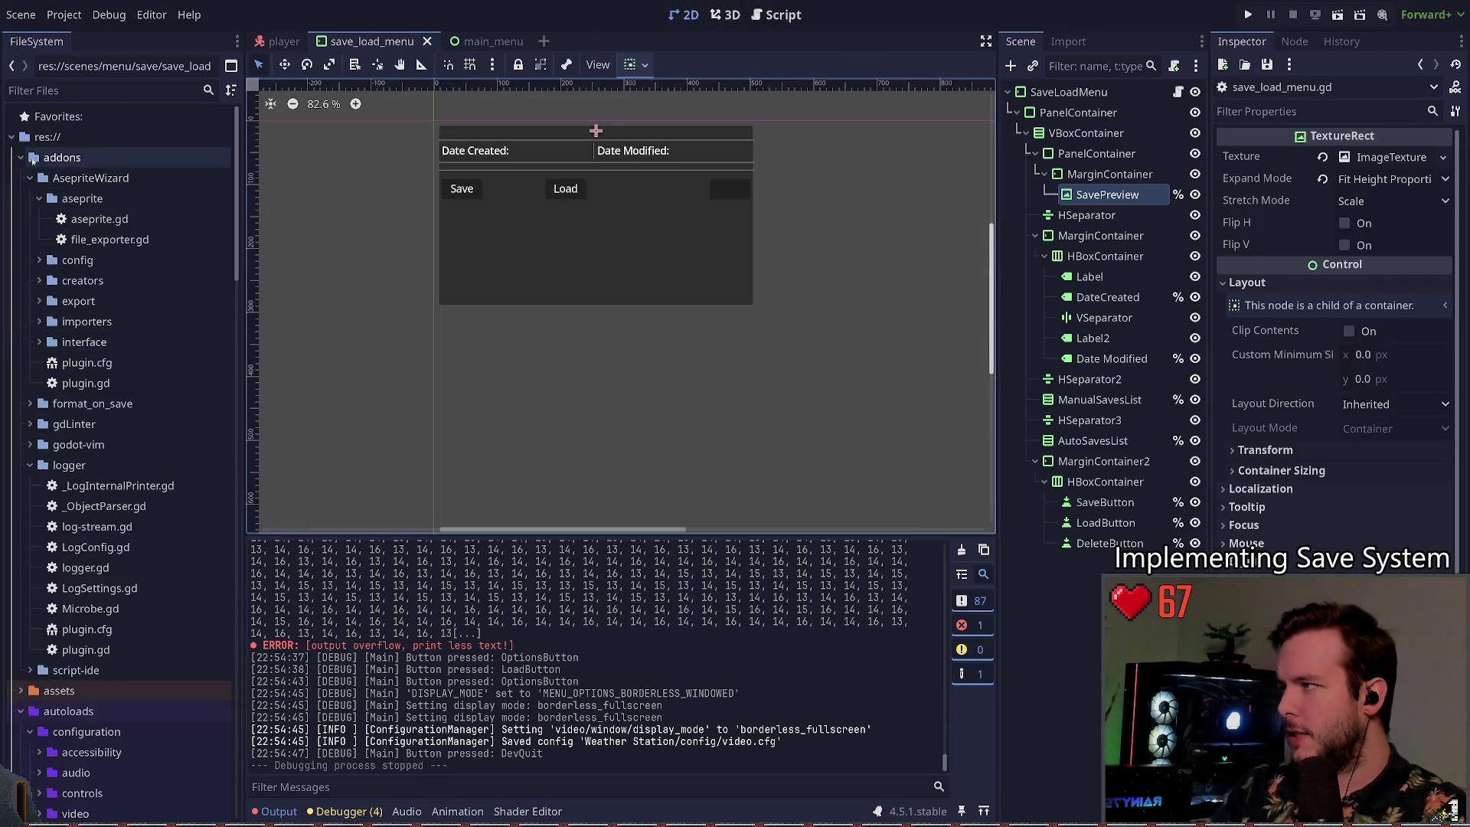
{"action": "double_click", "coordinate": [36, 157]}
{"action": "double_click", "coordinate": [68, 198]}
{"action": "double_click", "coordinate": [60, 301]}
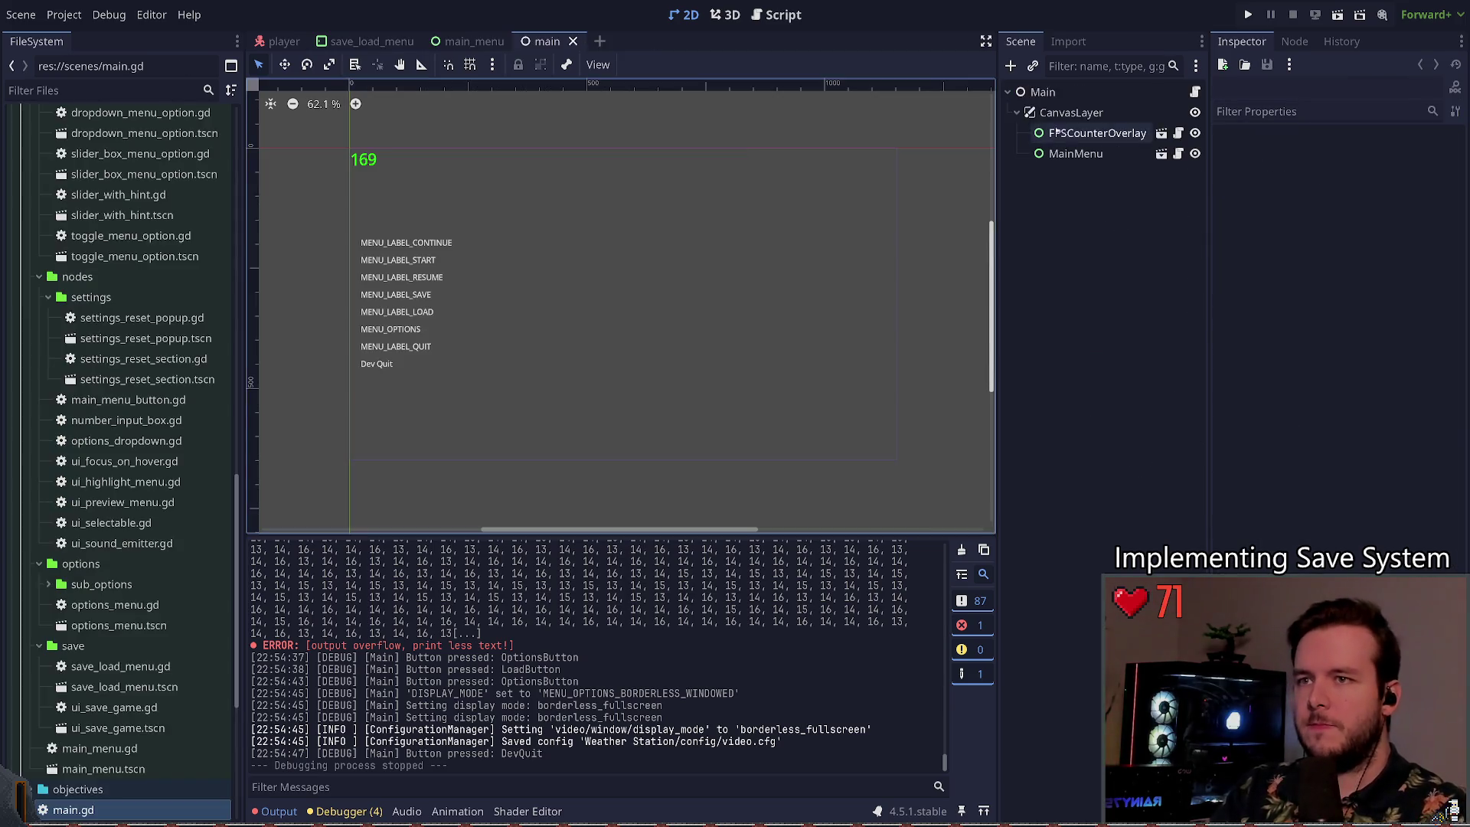
Step: Open the main scene, inspect the CanvasLayer's Transform settings, and bring up main.gd
{"action": "left_click", "coordinate": [1072, 114]}
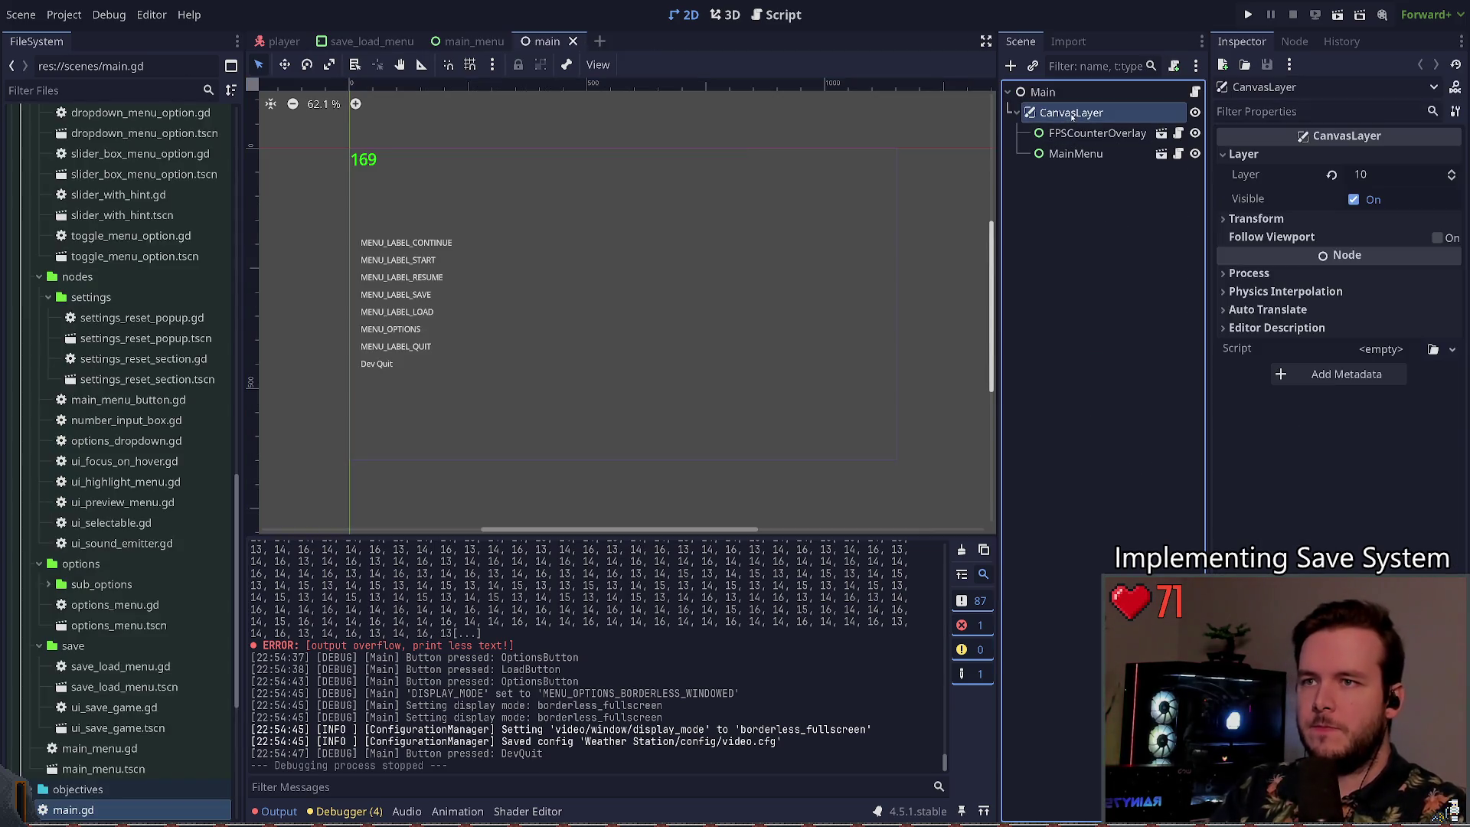
{"action": "left_click", "coordinate": [1259, 219]}
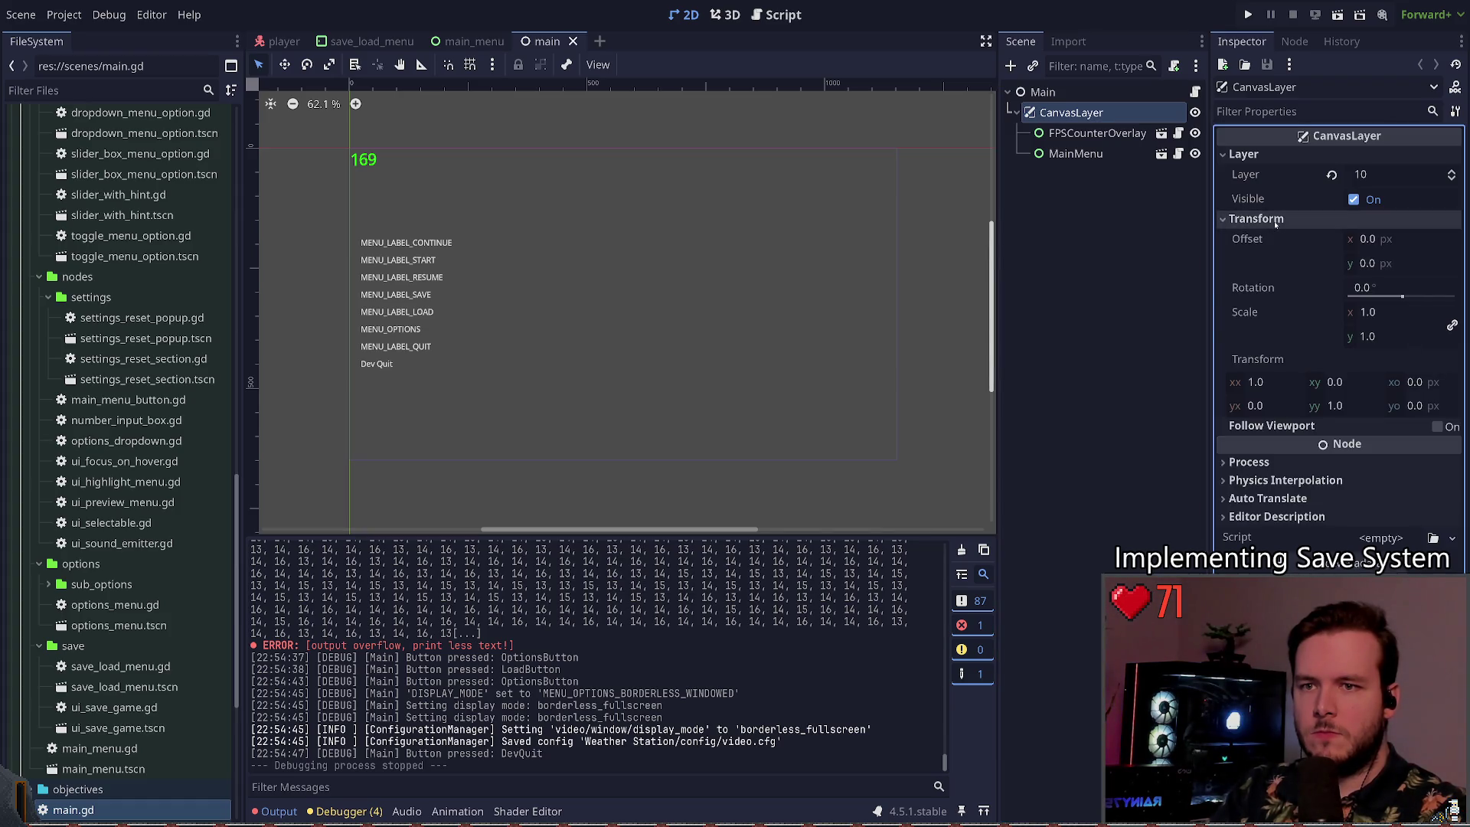
{"action": "left_click", "coordinate": [1255, 219]}
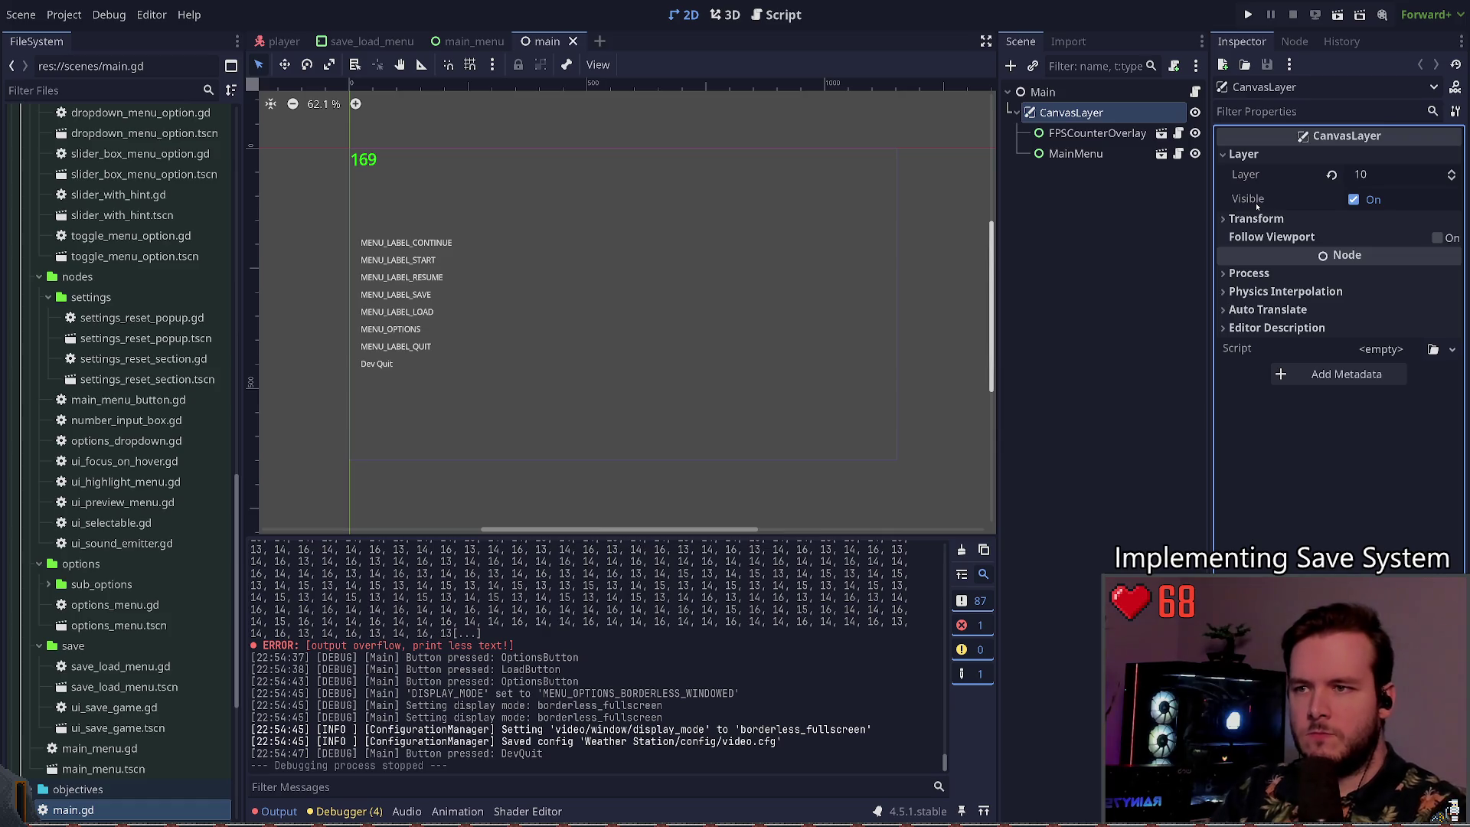
{"action": "left_click", "coordinate": [1195, 92]}
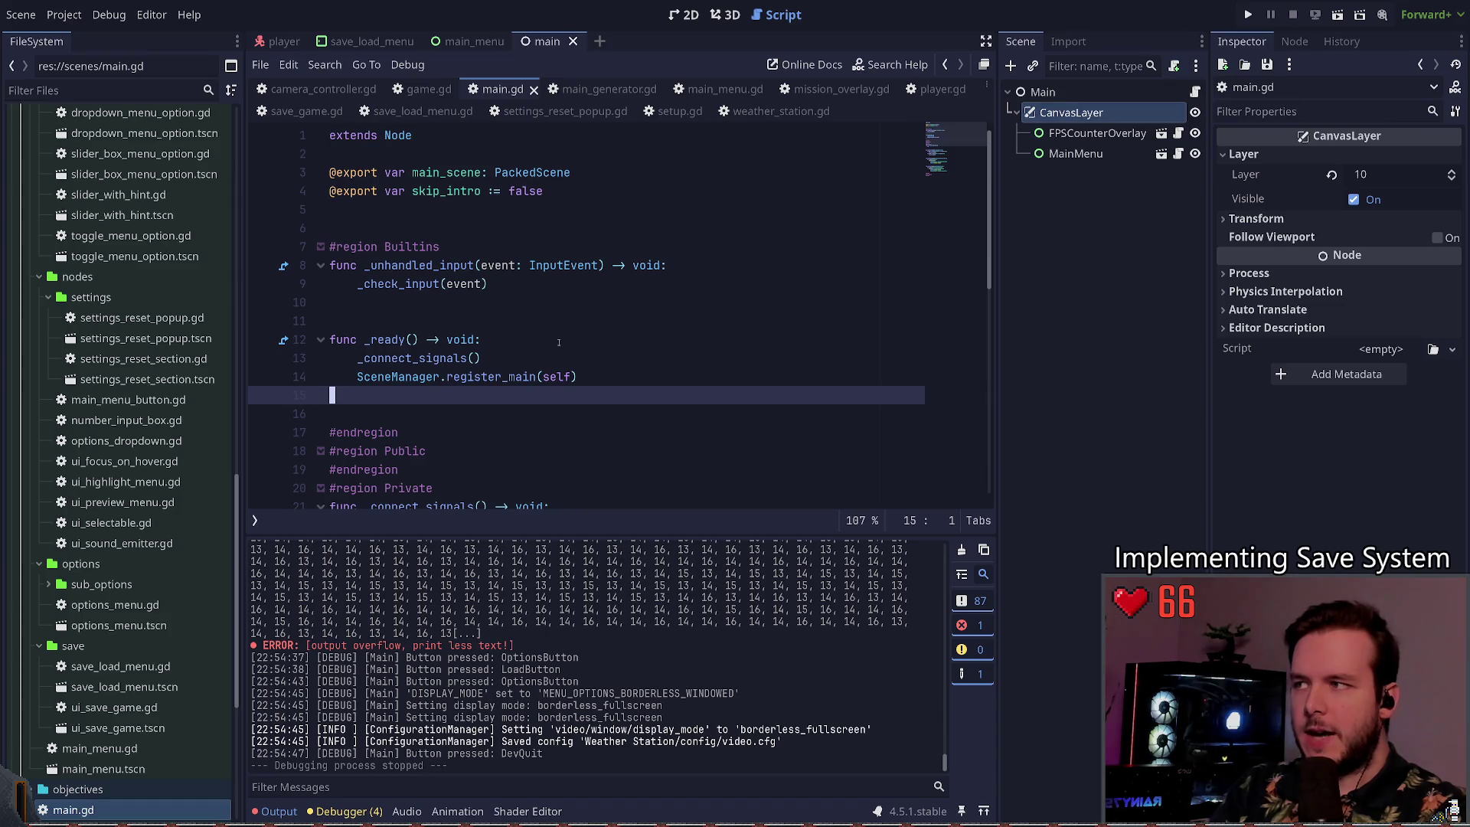
{"action": "left_click", "coordinate": [554, 234]}
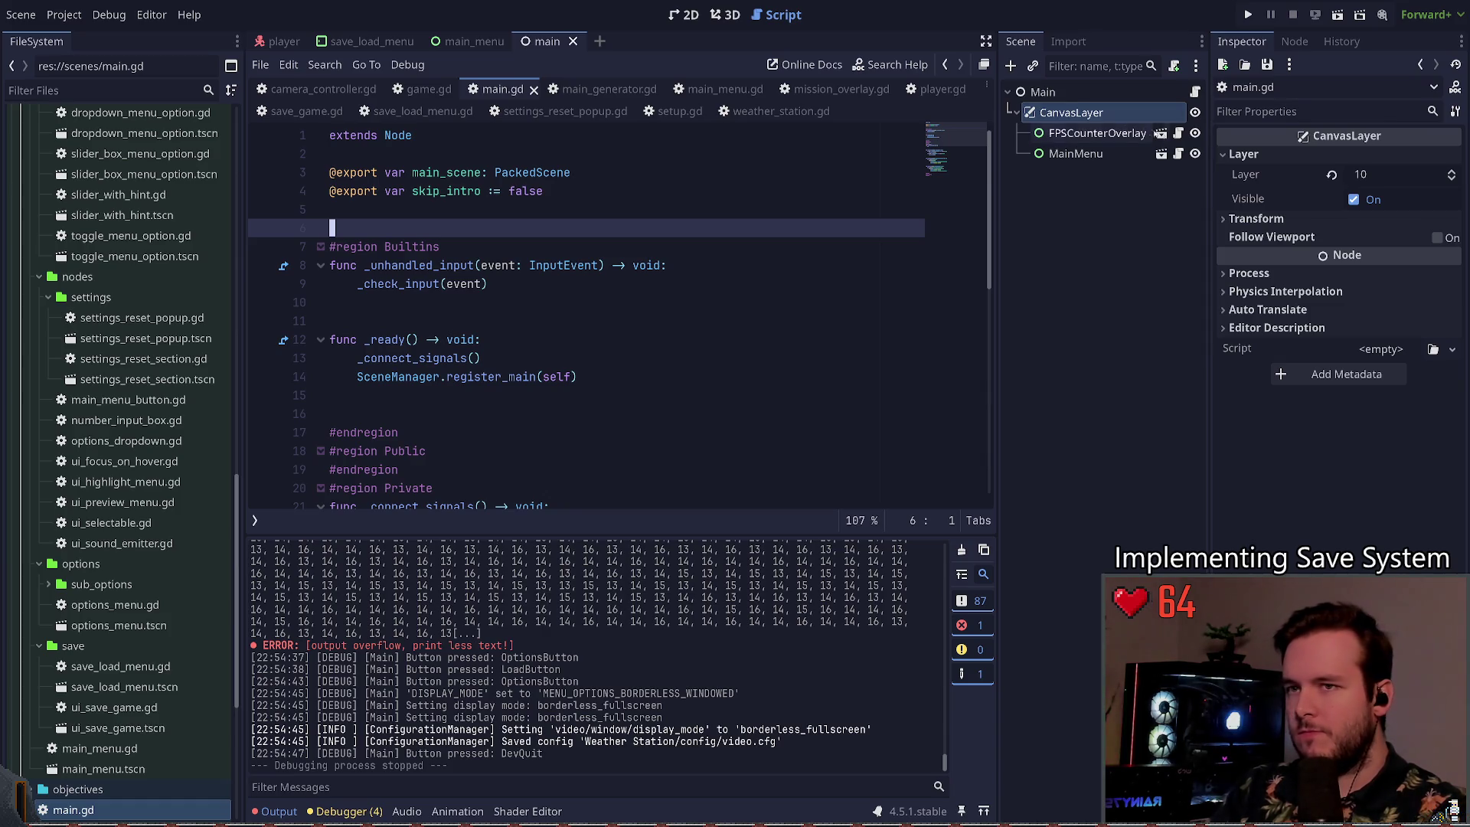
{"action": "left_click", "coordinate": [1125, 119]}
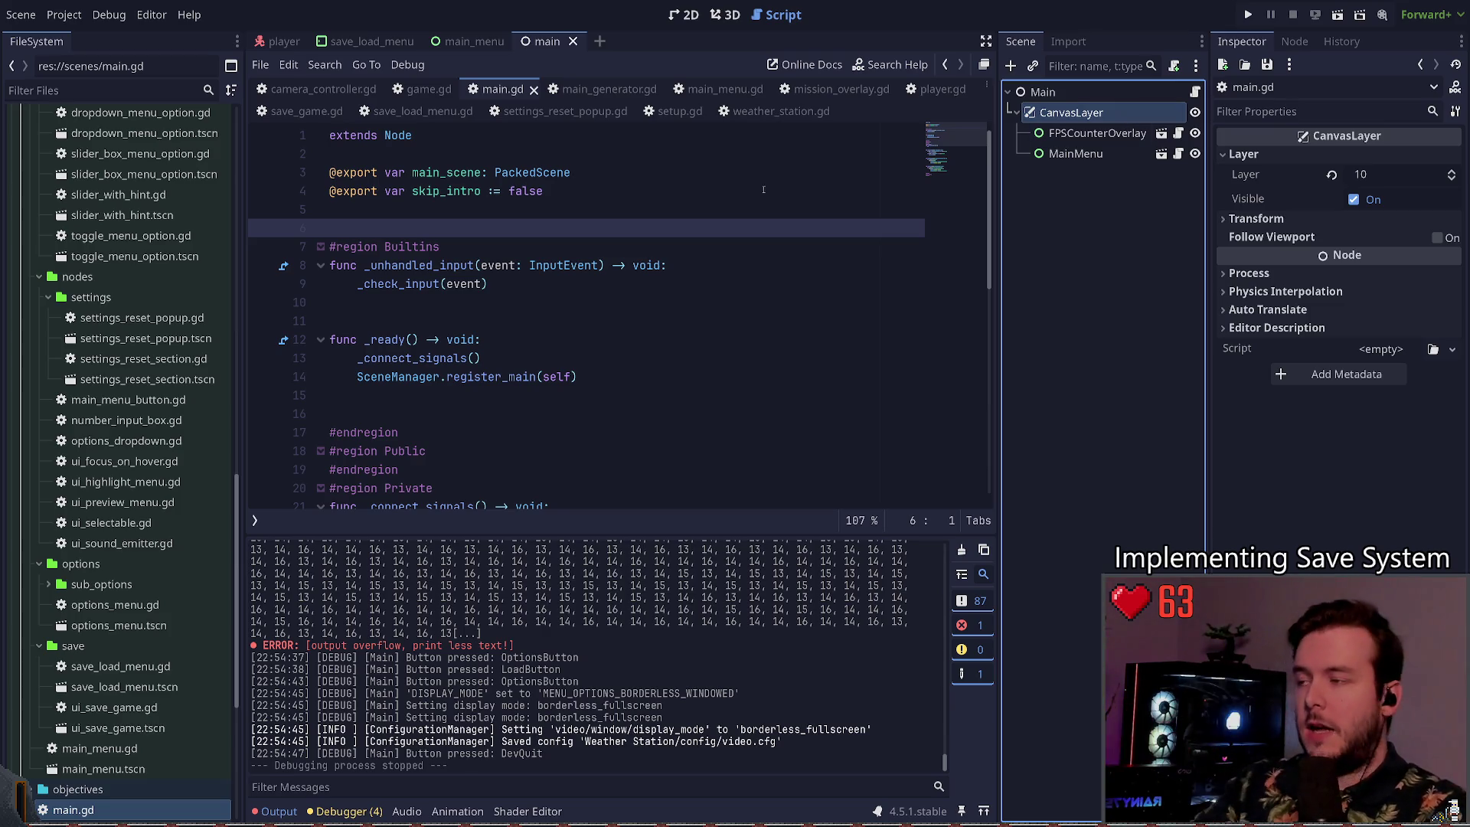
{"action": "left_click", "coordinate": [527, 209]}
{"action": "scroll", "coordinate": [527, 235], "scroll_direction": "down", "scroll_amount": 3}
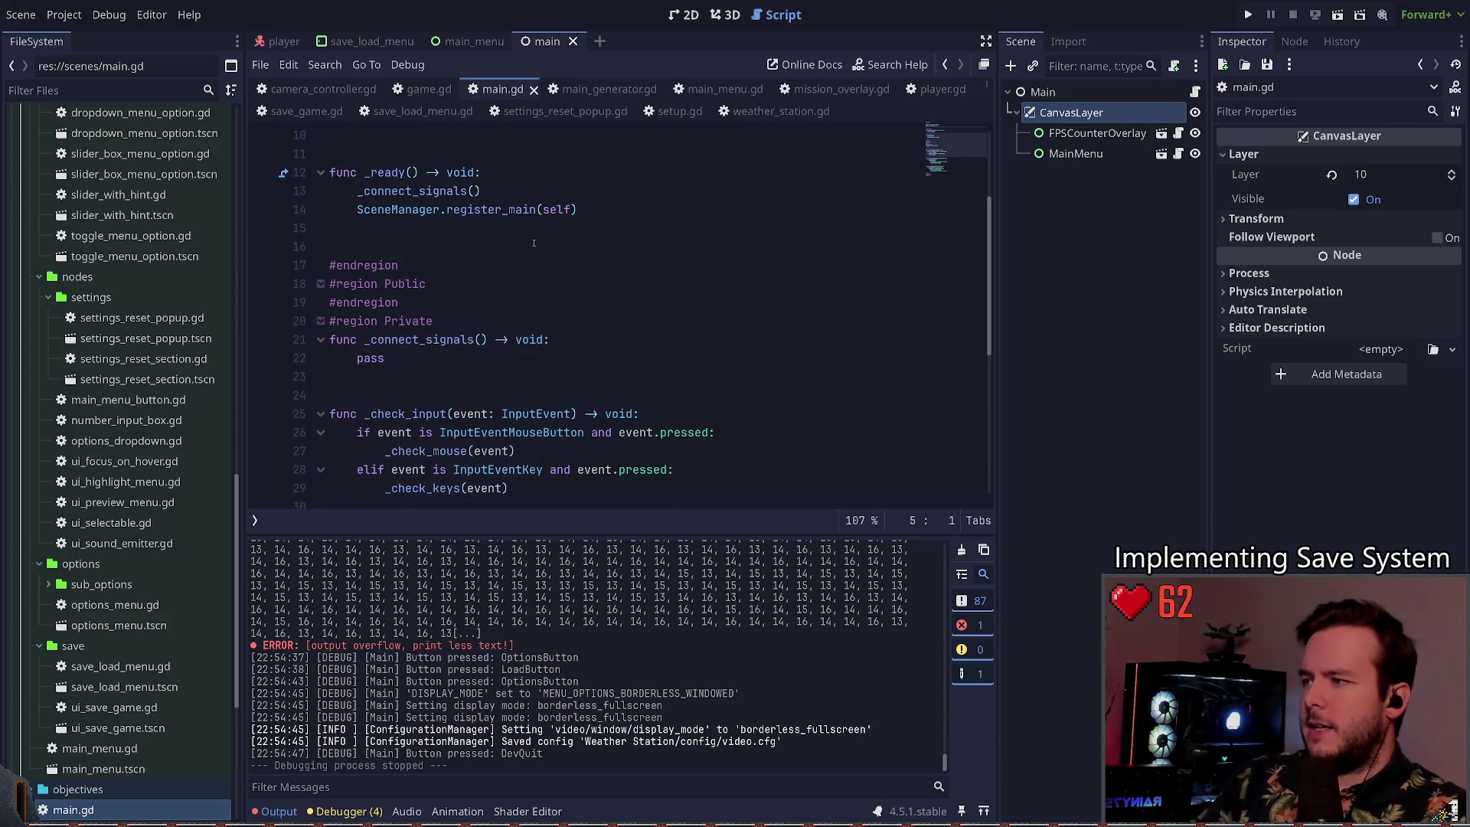
{"action": "scroll", "coordinate": [527, 236], "scroll_direction": "down", "scroll_amount": 4}
{"action": "scroll", "coordinate": [536, 276], "scroll_direction": "up", "scroll_amount": 4}
{"action": "scroll", "coordinate": [537, 277], "scroll_direction": "up", "scroll_amount": 3}
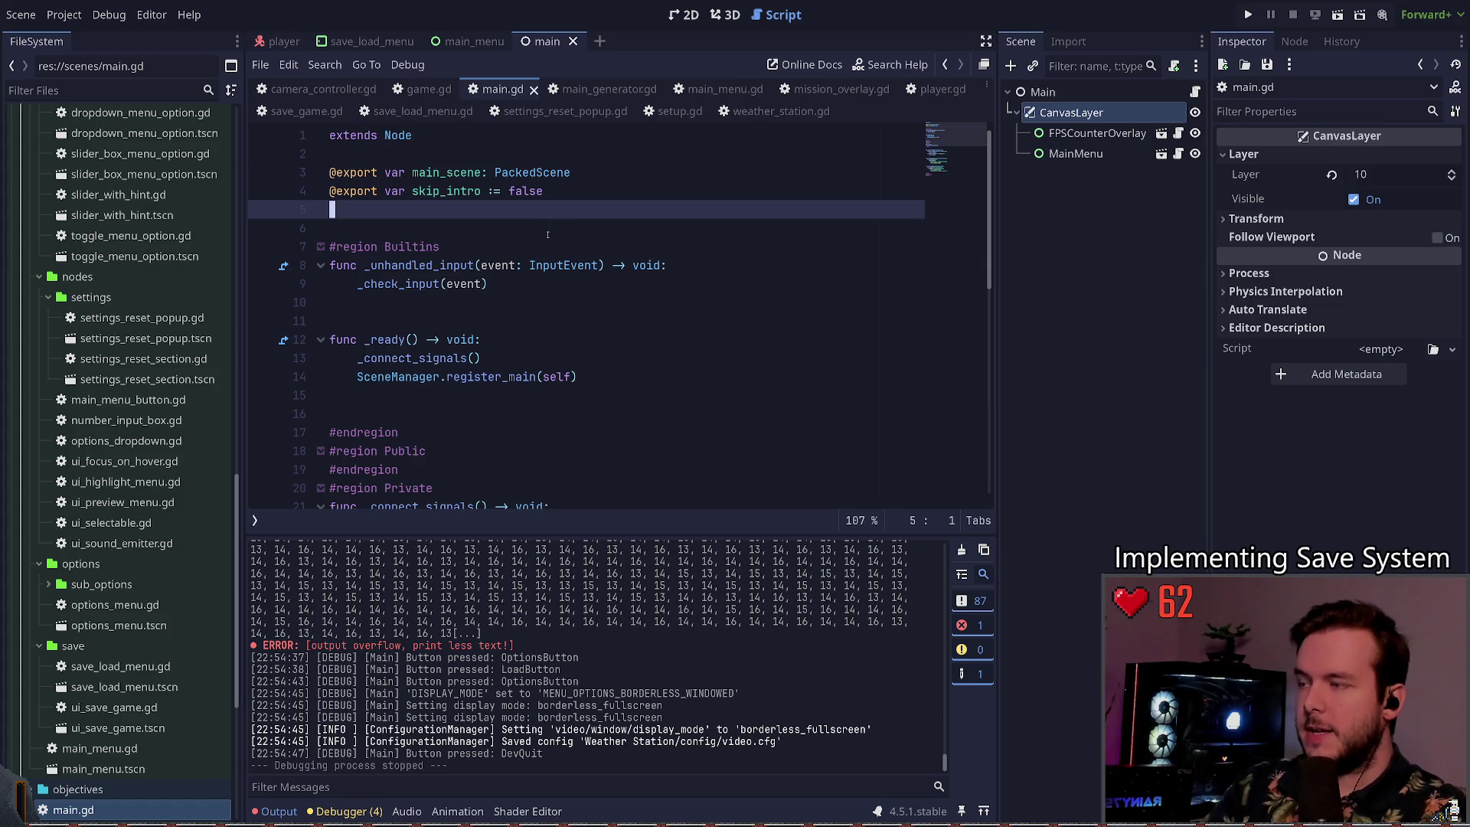
{"action": "scroll", "coordinate": [547, 239], "scroll_direction": "down", "scroll_amount": 4}
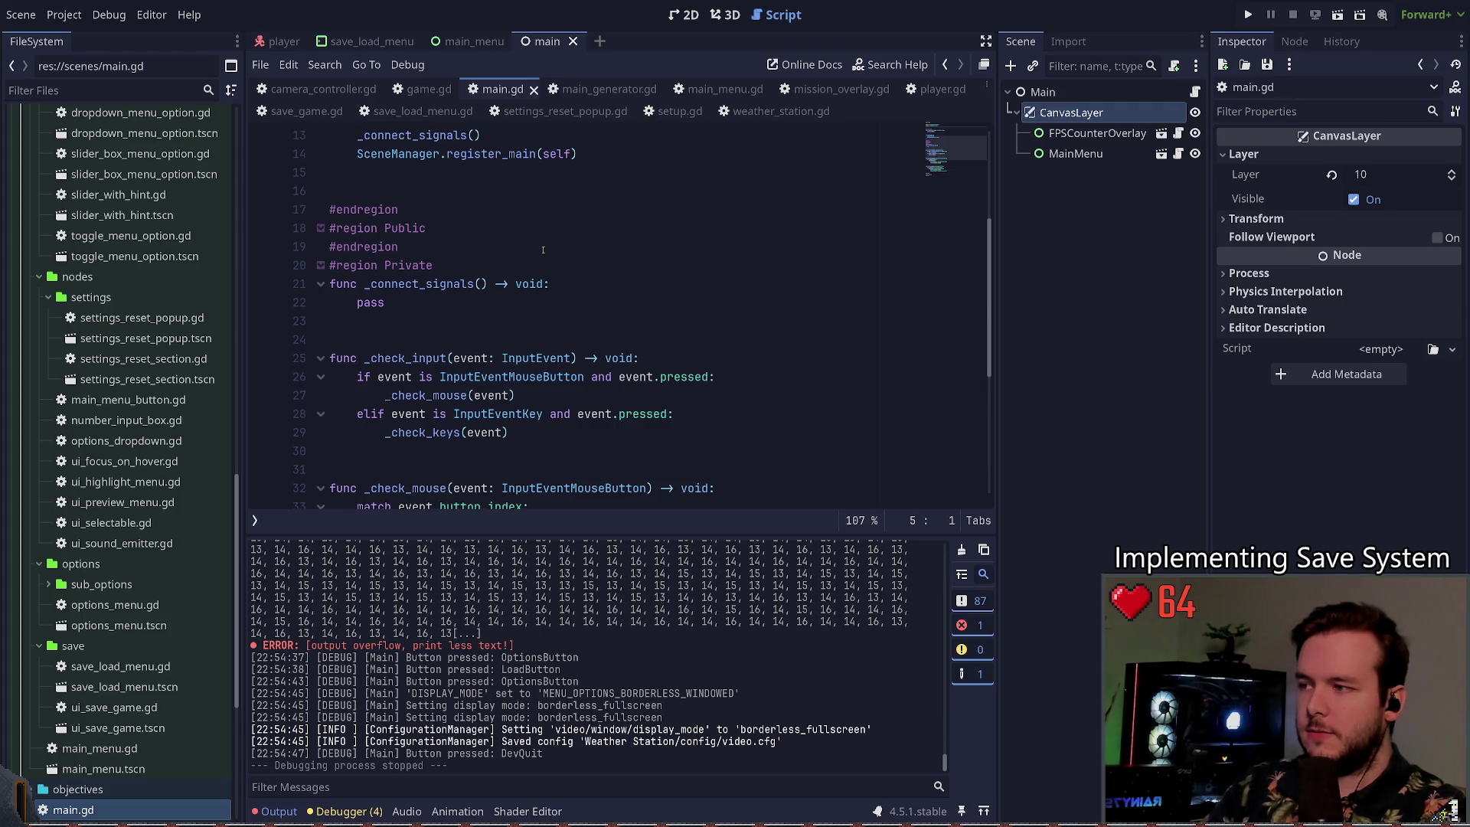
{"action": "scroll", "coordinate": [543, 250], "scroll_direction": "down", "scroll_amount": 5}
{"action": "scroll", "coordinate": [616, 342], "scroll_direction": "up", "scroll_amount": 3}
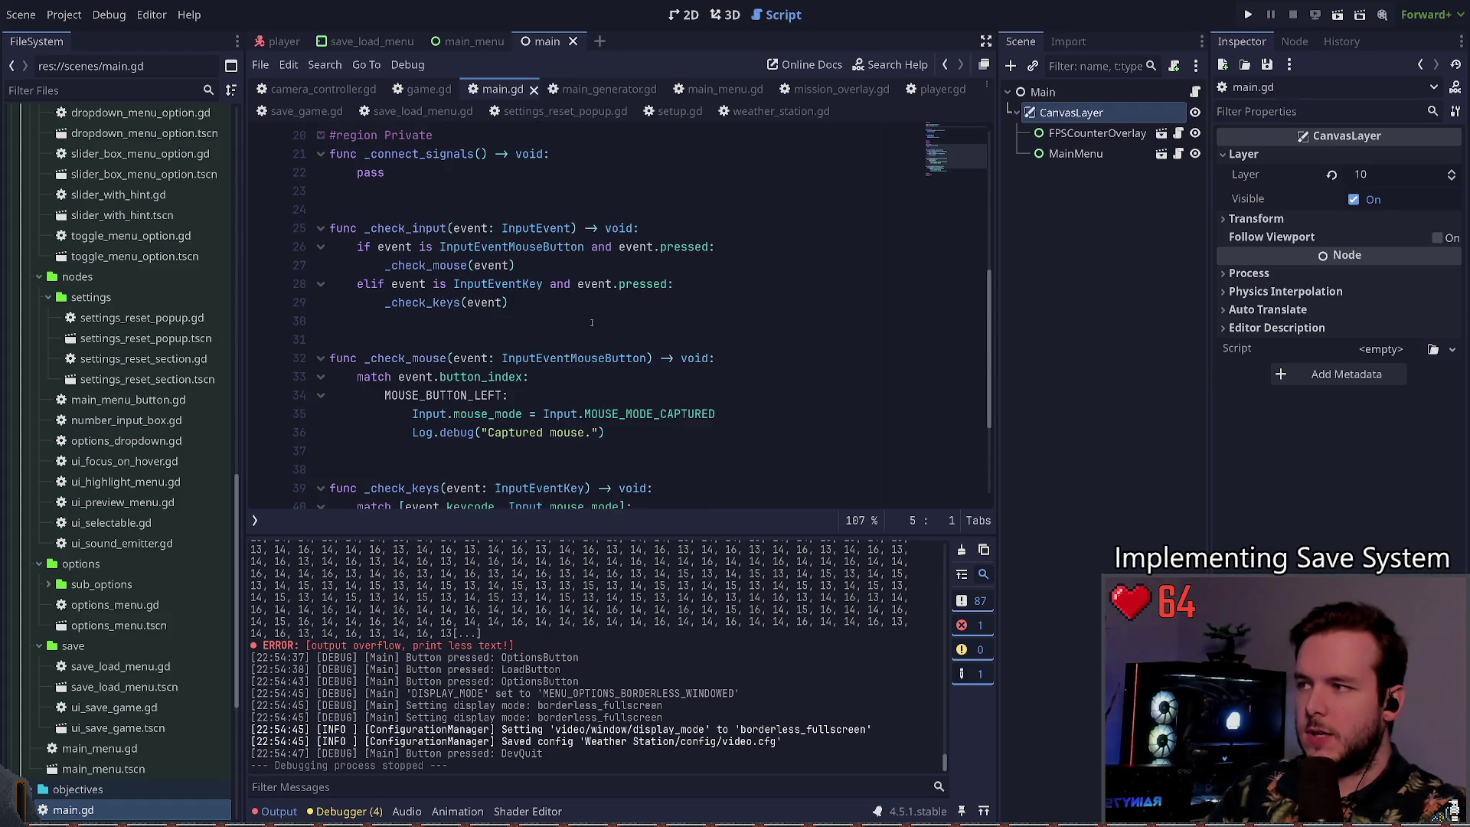
{"action": "scroll", "coordinate": [615, 342], "scroll_direction": "up", "scroll_amount": 3}
{"action": "left_click", "coordinate": [494, 342]}
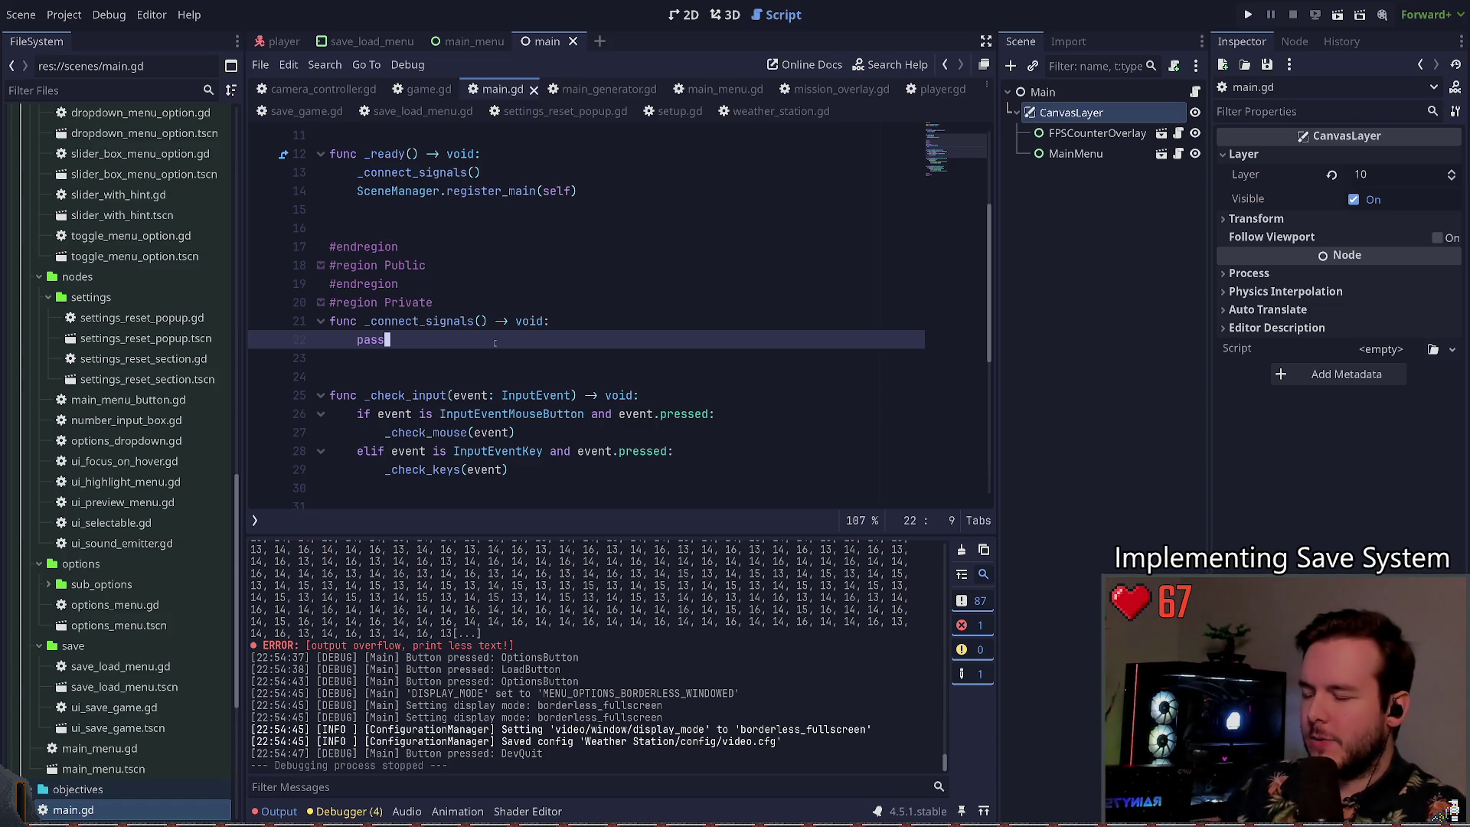
Step: Replace pass in _connect_signals with SignalBus.toggle_ui.connect(_on_toggle_ui)
{"action": "key", "text": "BackSpace"}
{"action": "key", "text": "BackSpace"}
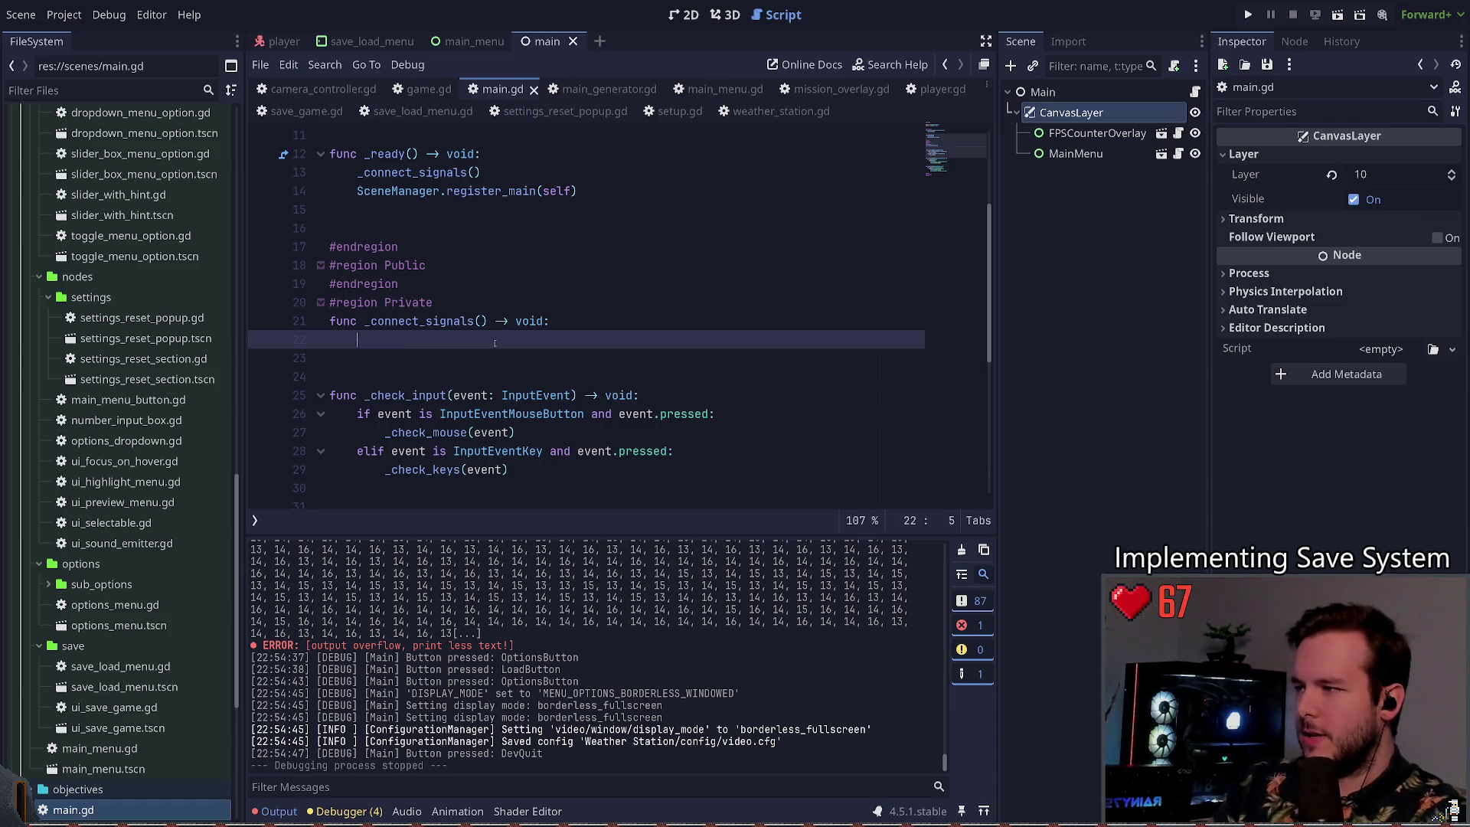
{"action": "type", "text": "SignalBus."}
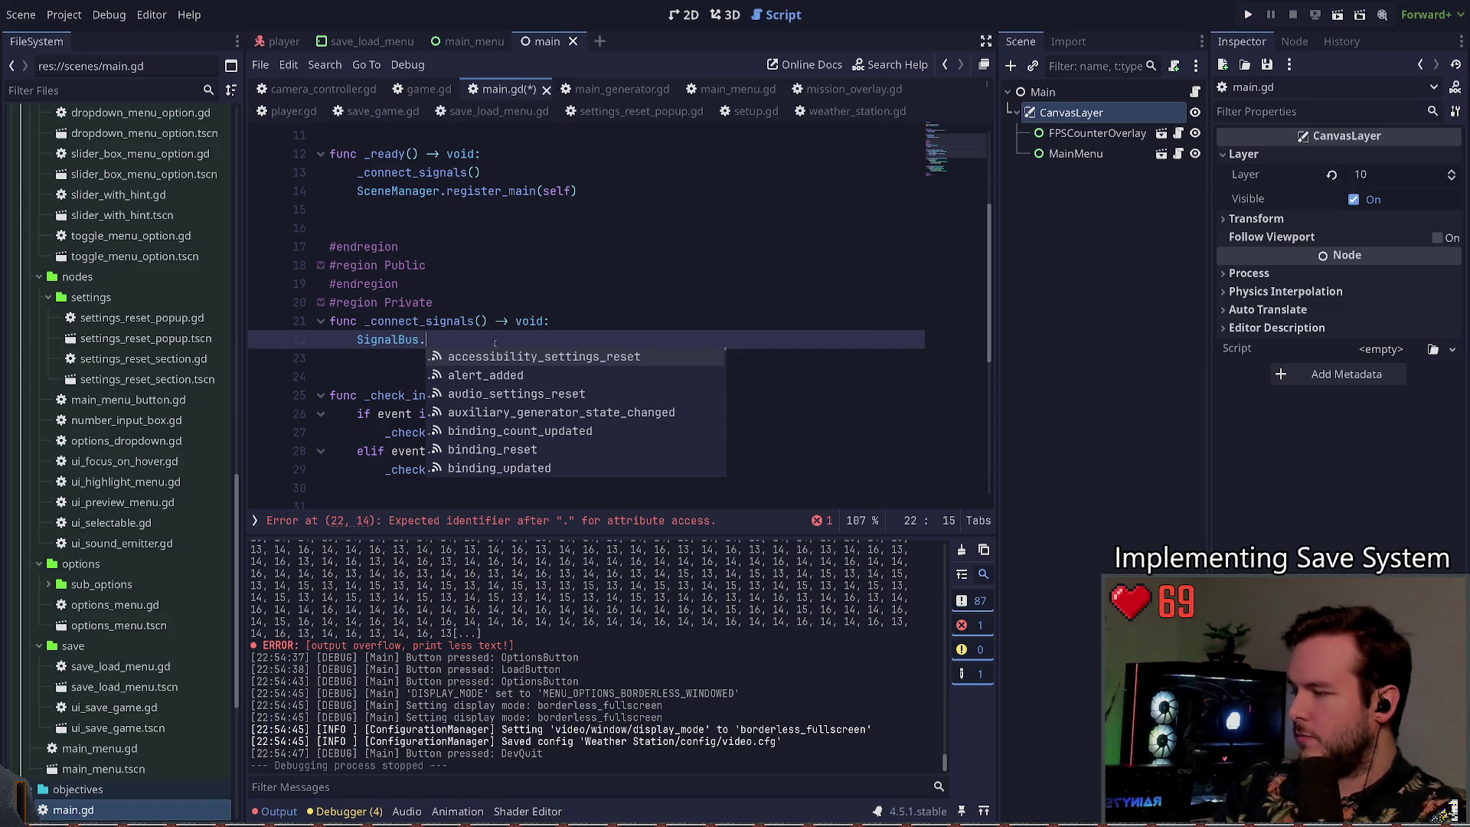
{"action": "type", "text": "hide_ui."}
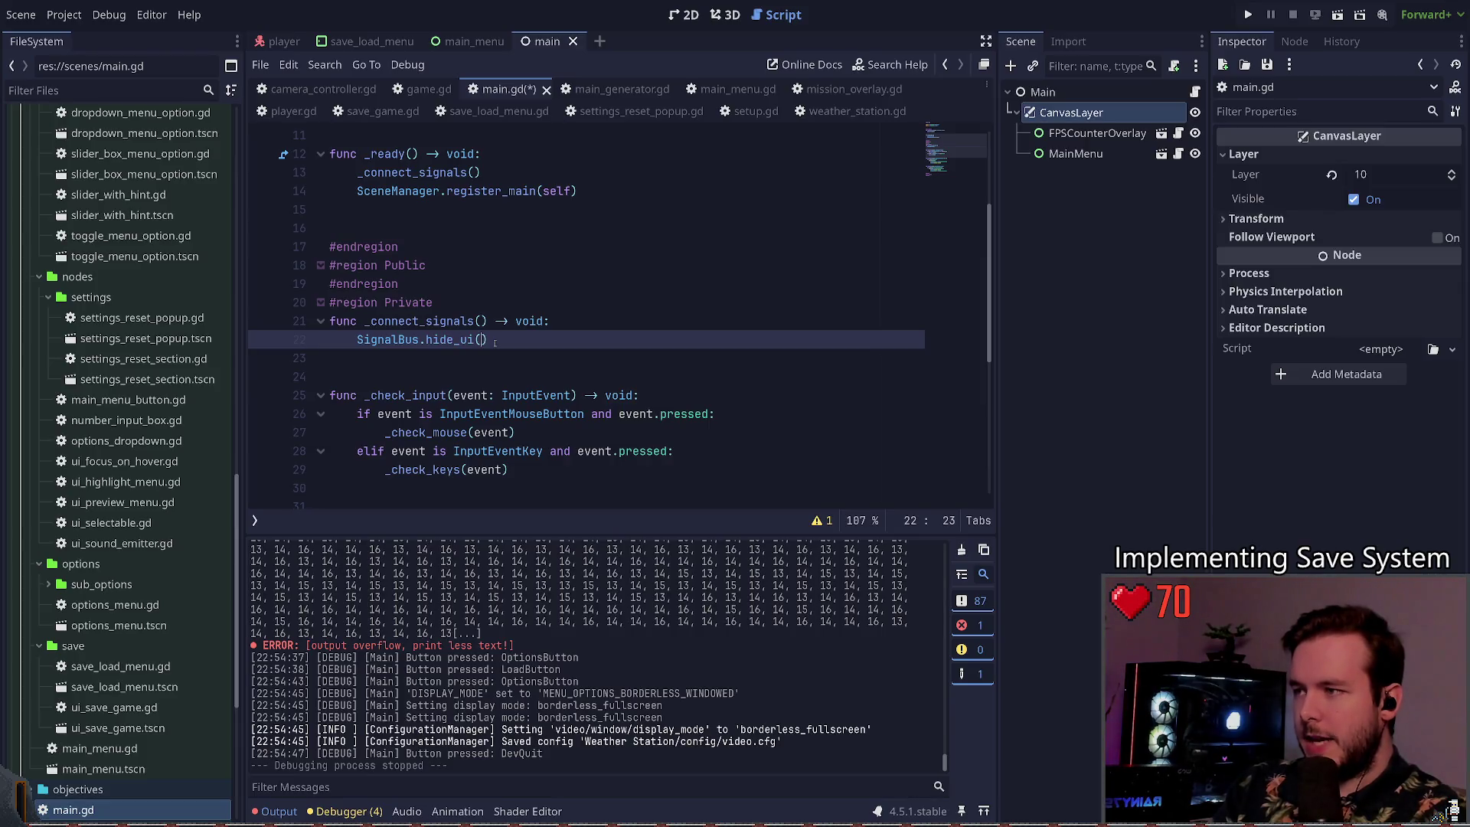
{"action": "type", "text": "connect("}
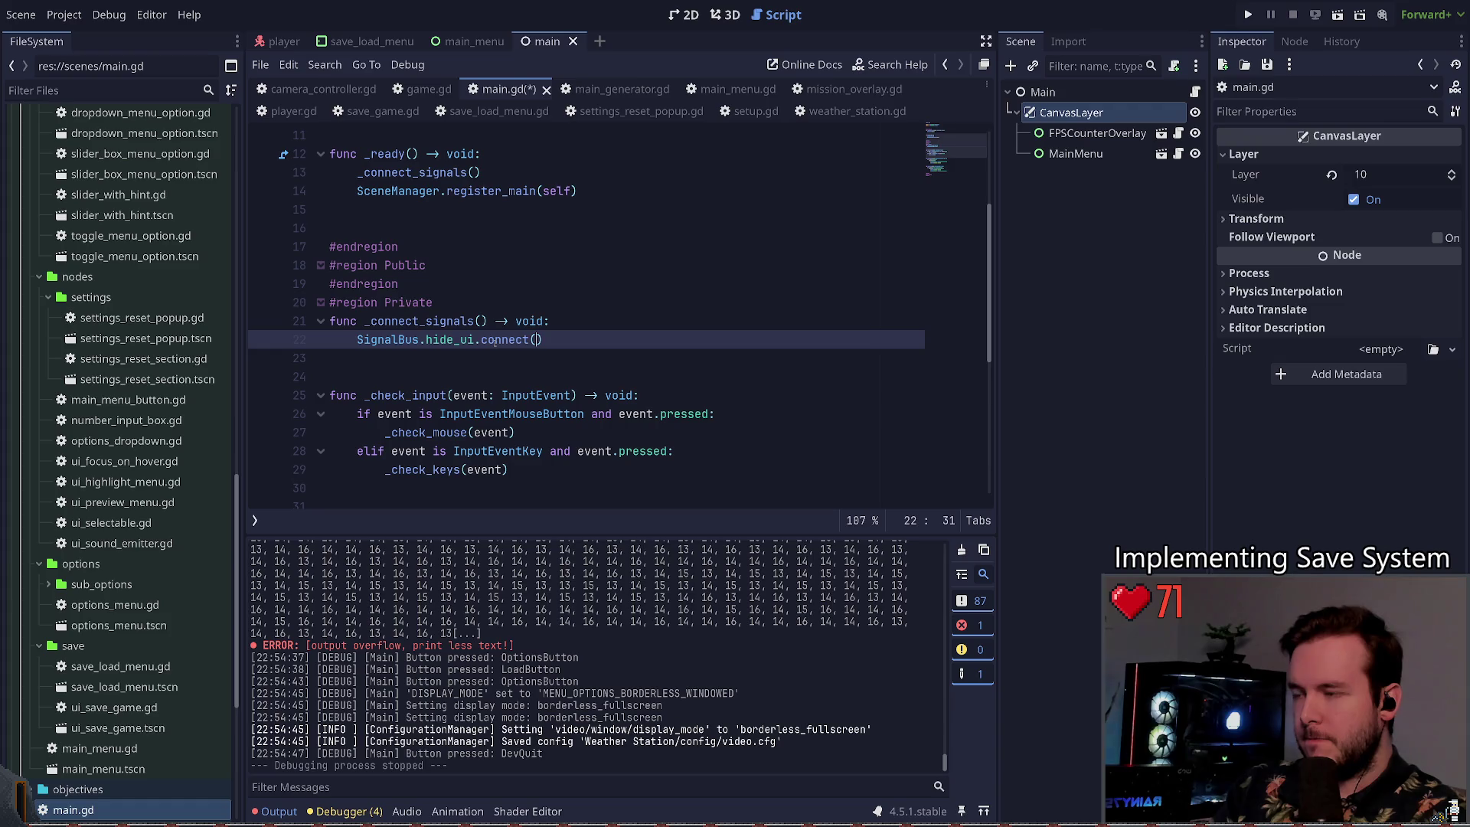
{"action": "type", "text": "_on_hide_ui"}
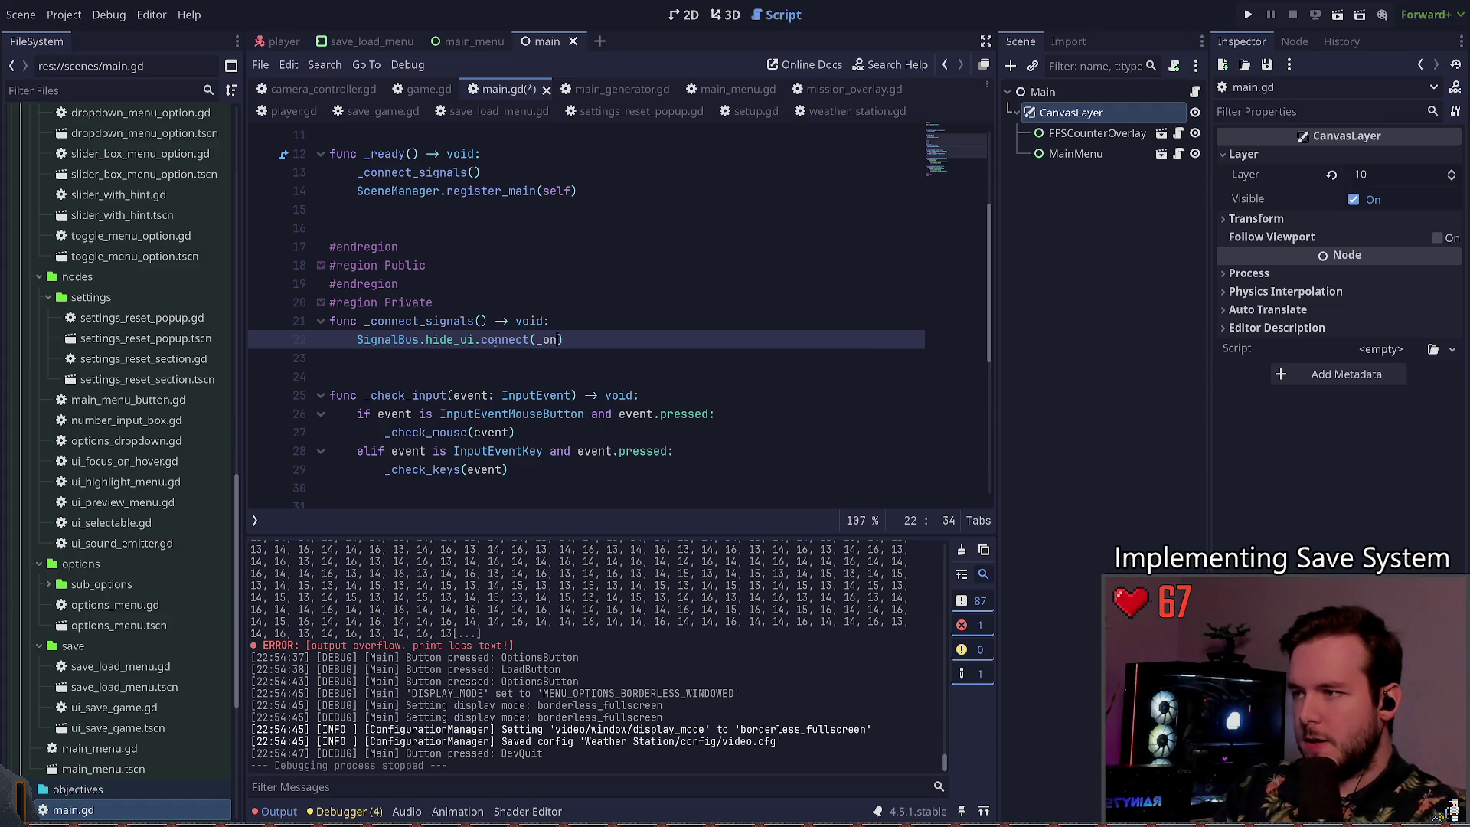
{"action": "key", "text": "BackSpace"}
{"action": "key", "text": "BackSpace"}
{"action": "key", "text": "BackSpace"}
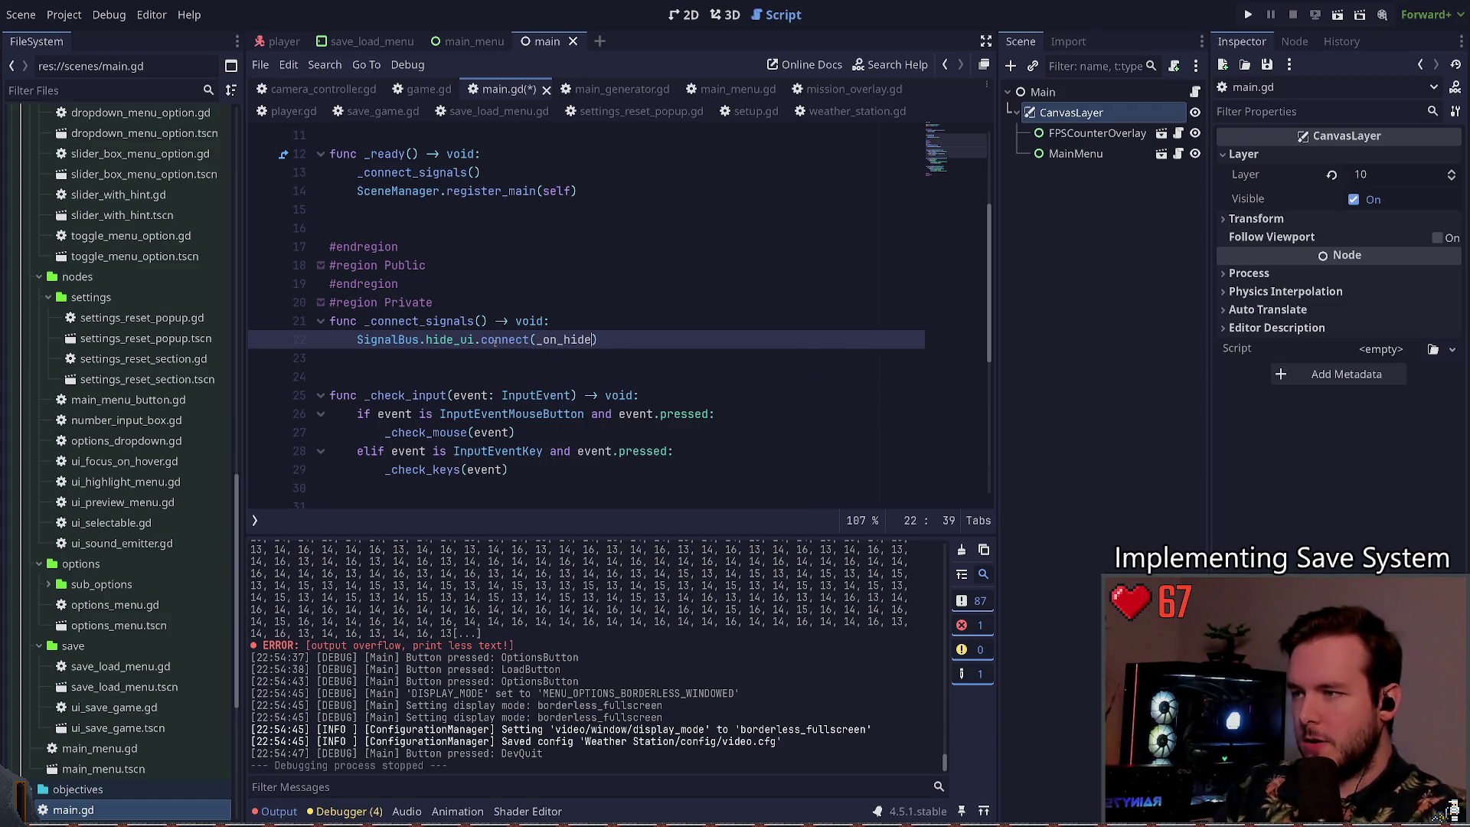
{"action": "type", "text": "toggle_ui"}
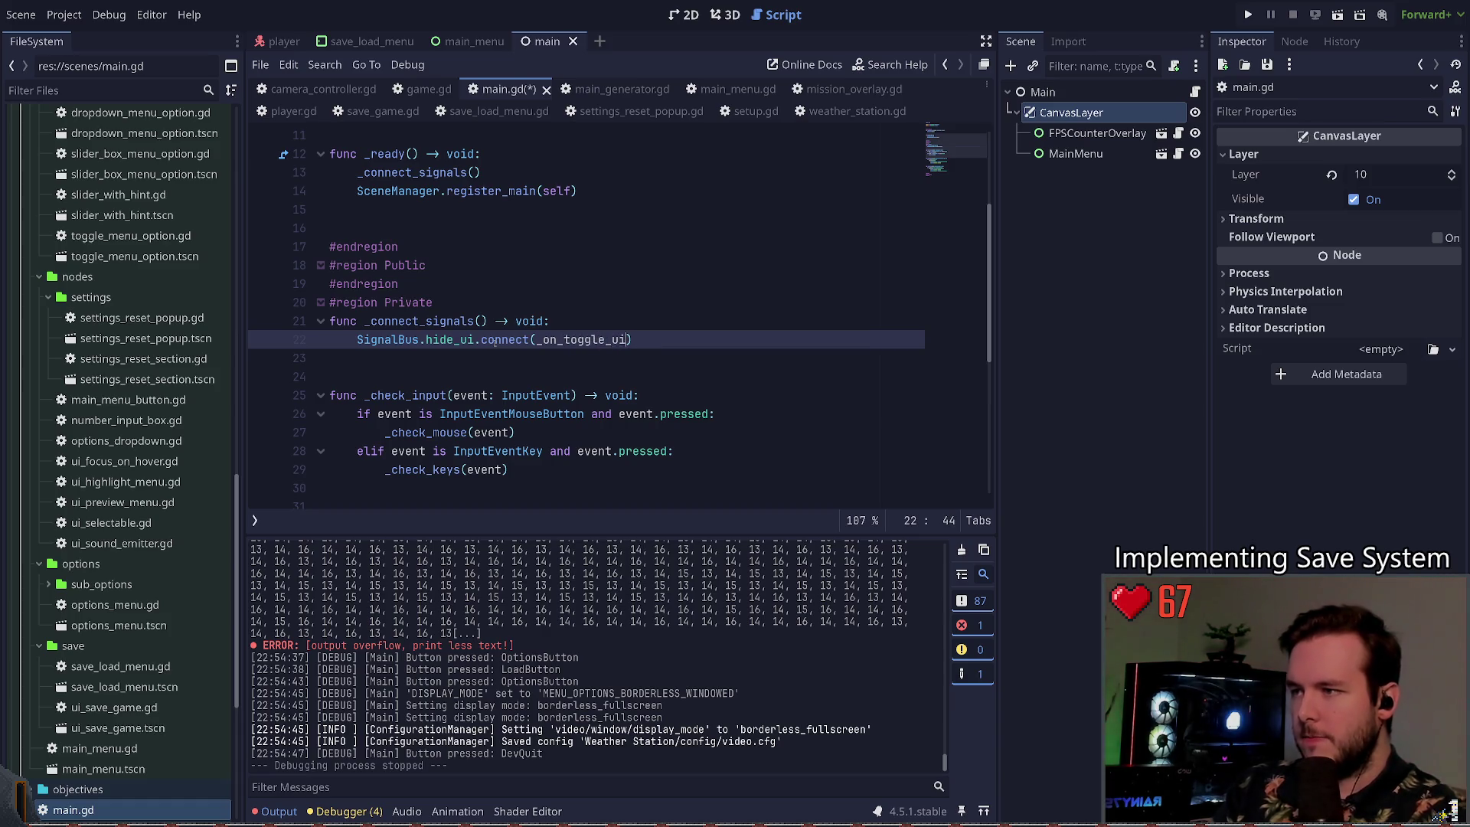
{"action": "left_click", "coordinate": [427, 339]}
{"action": "key", "text": "Delete"}
{"action": "key", "text": "Delete"}
{"action": "key", "text": "Delete"}
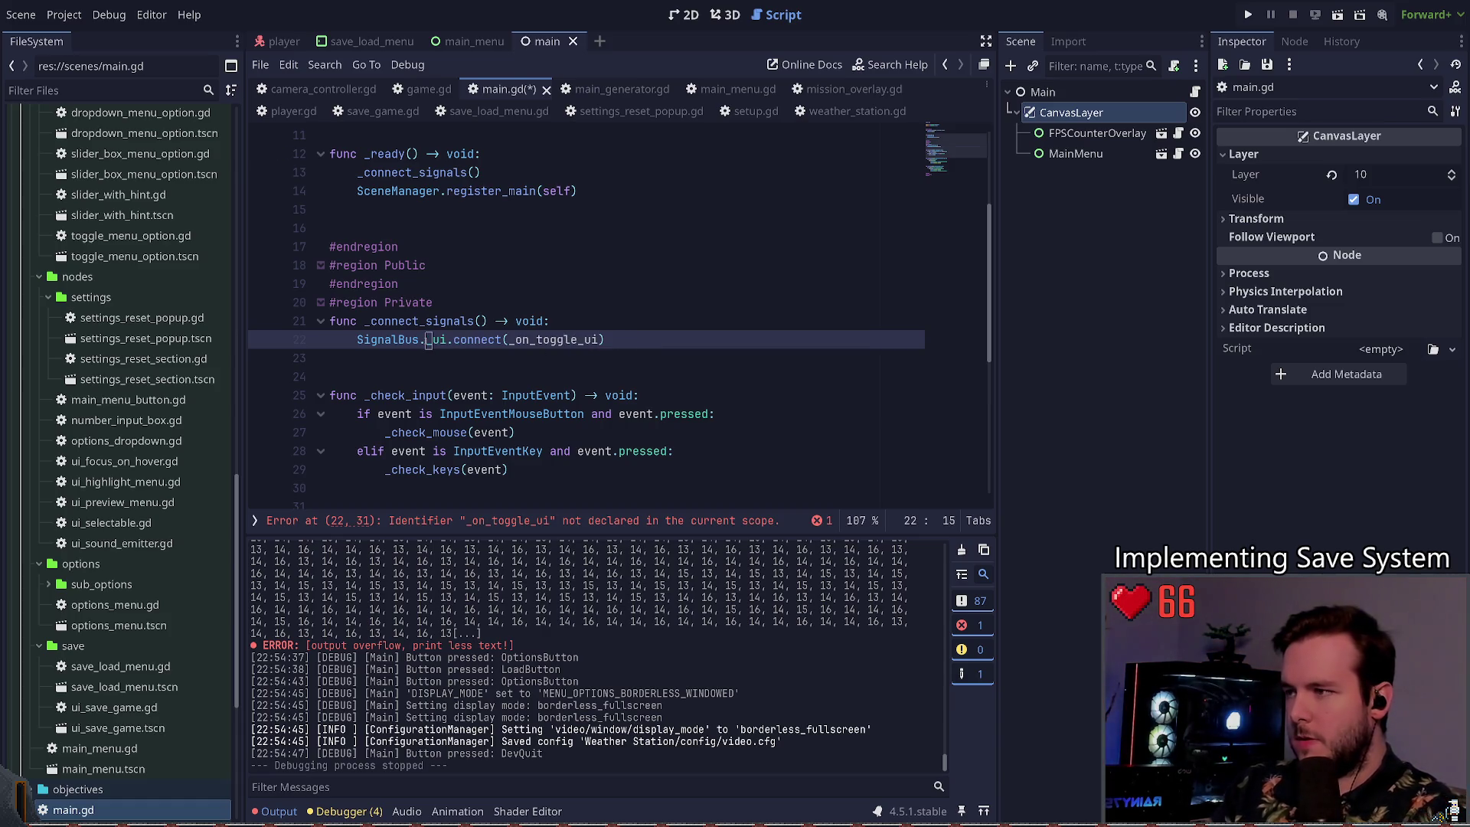
{"action": "type", "text": "toggle_"}
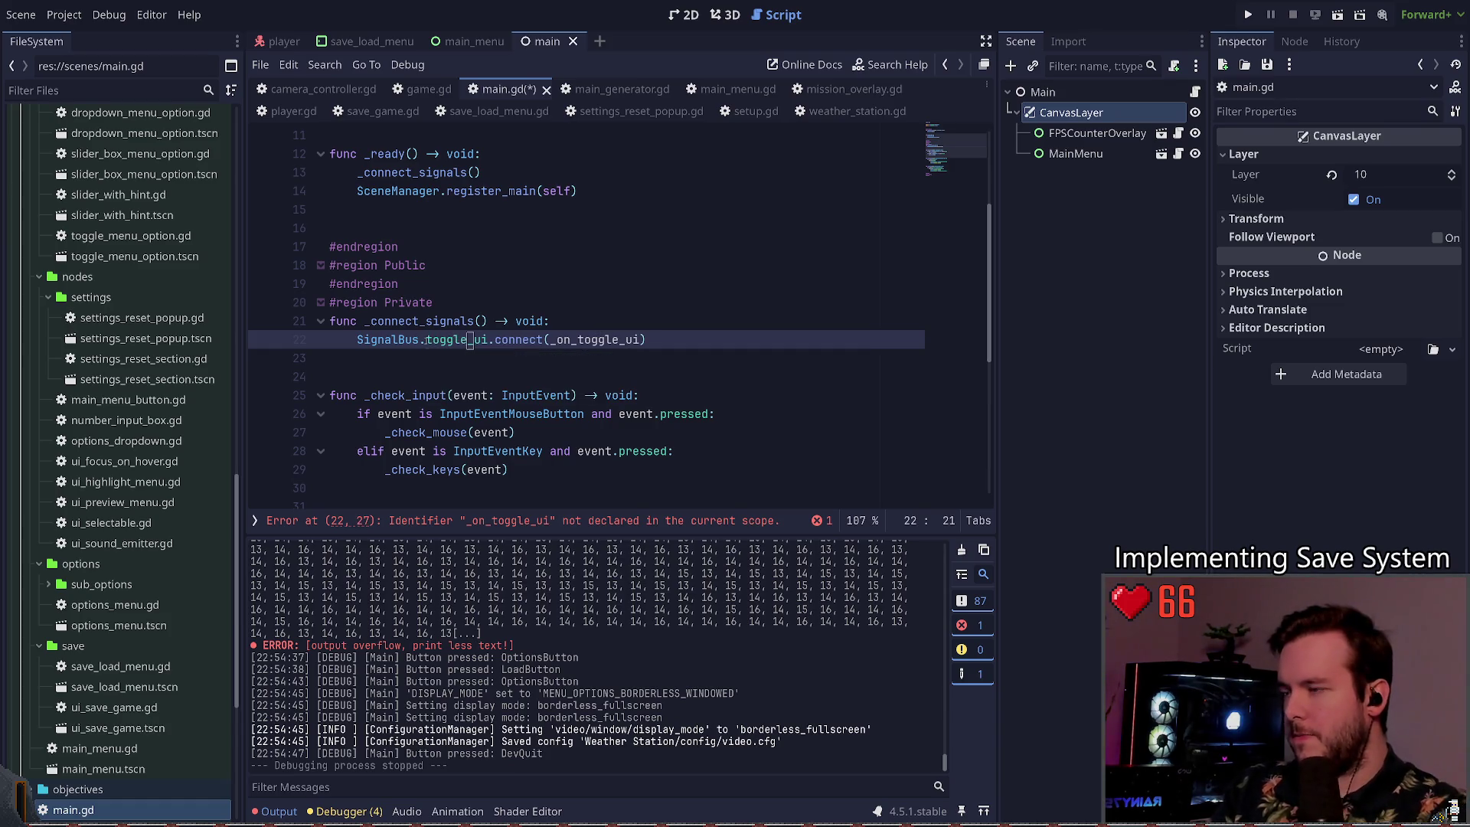
{"action": "left_click", "coordinate": [387, 340], "text": "ctrl"}
Step: Add, then delete, an empty '#region UI' block below the Game region in signal_bus.gd
{"action": "scroll", "coordinate": [476, 362], "scroll_direction": "down", "scroll_amount": 12}
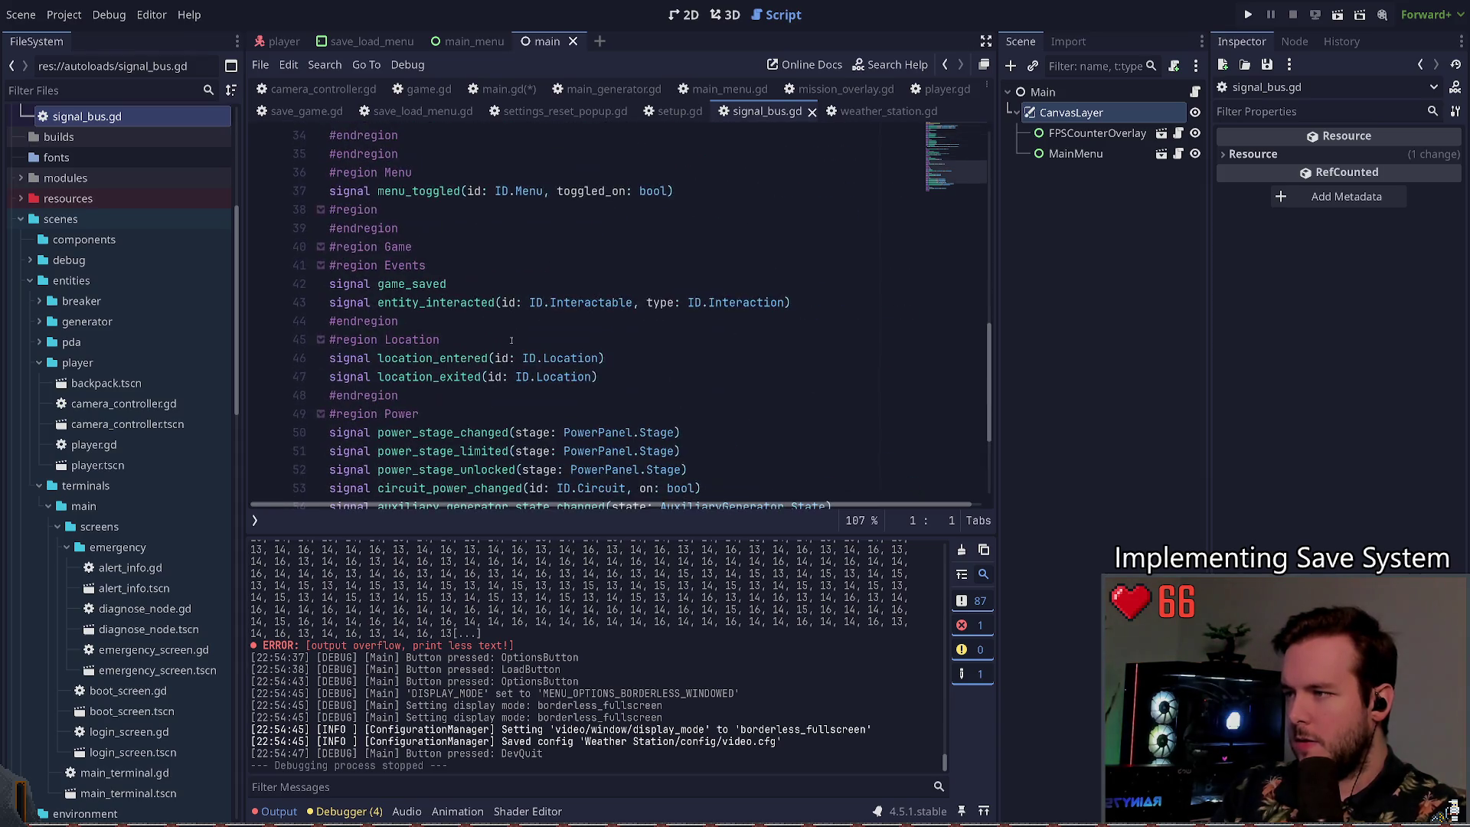
{"action": "scroll", "coordinate": [502, 314], "scroll_direction": "up", "scroll_amount": 3}
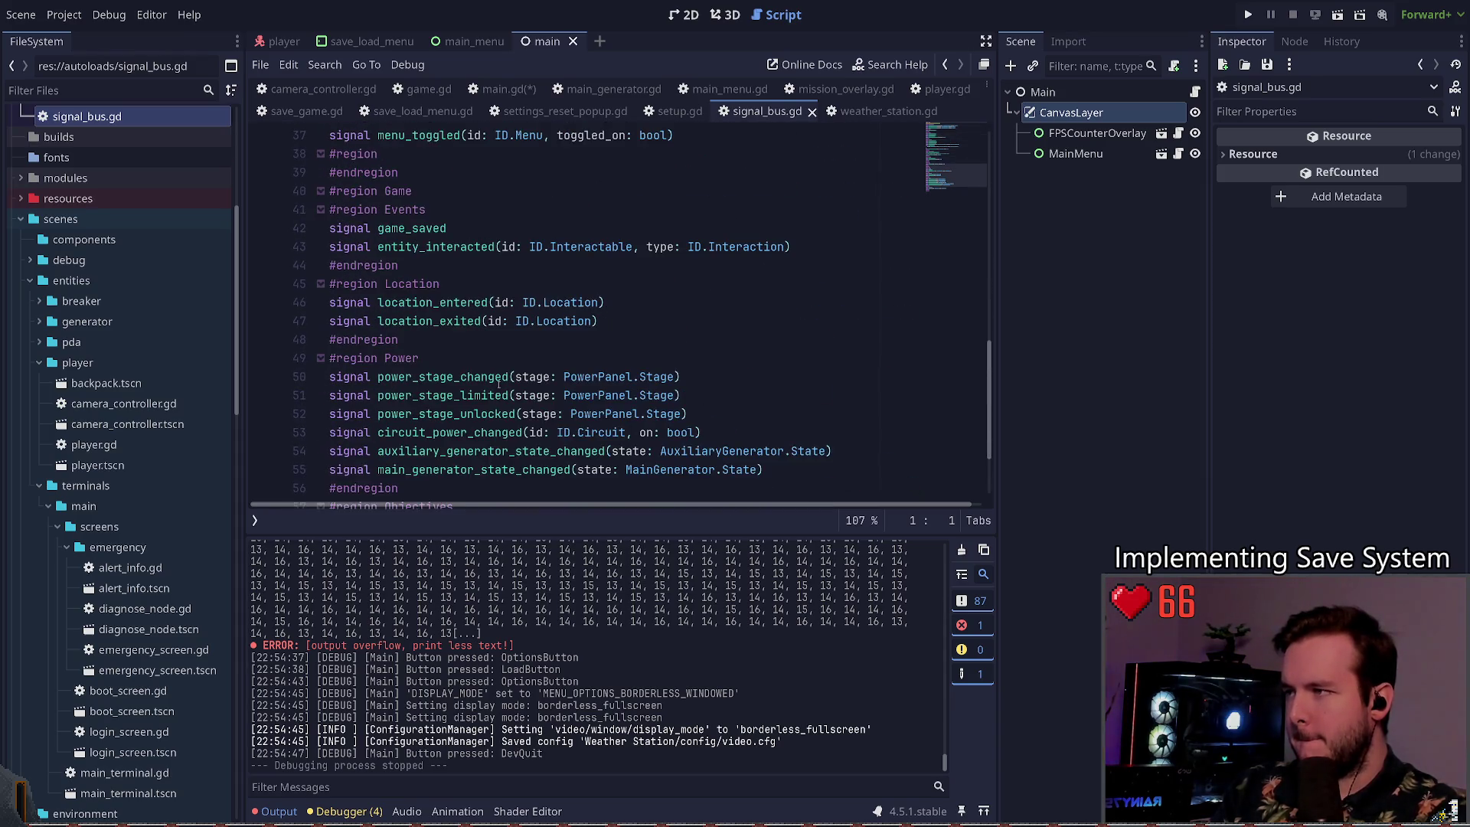
{"action": "scroll", "coordinate": [490, 358], "scroll_direction": "up", "scroll_amount": 3}
{"action": "left_click", "coordinate": [458, 301]}
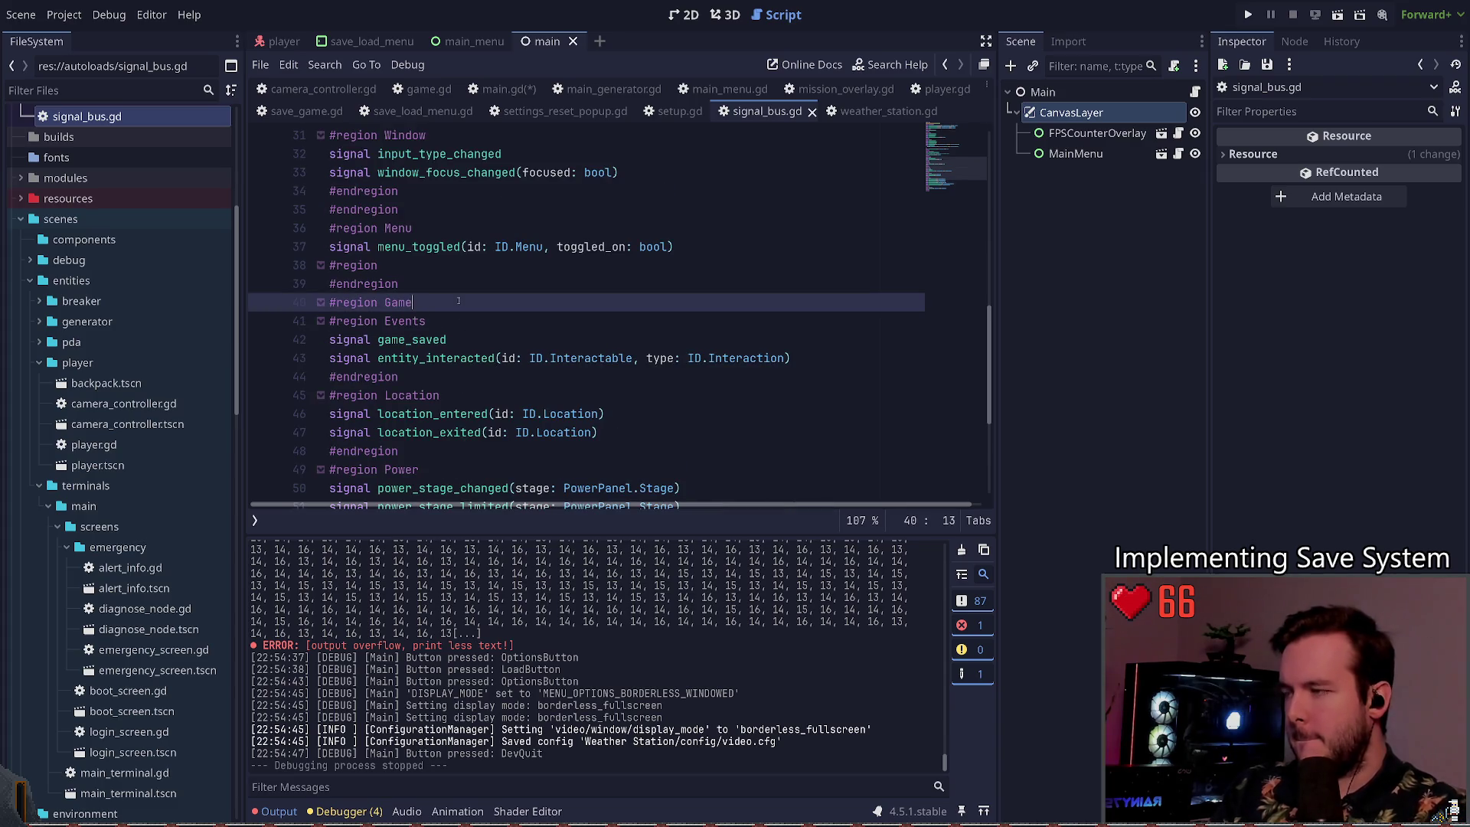
{"action": "key", "text": "Return"}
{"action": "type", "text": "#region UI"}
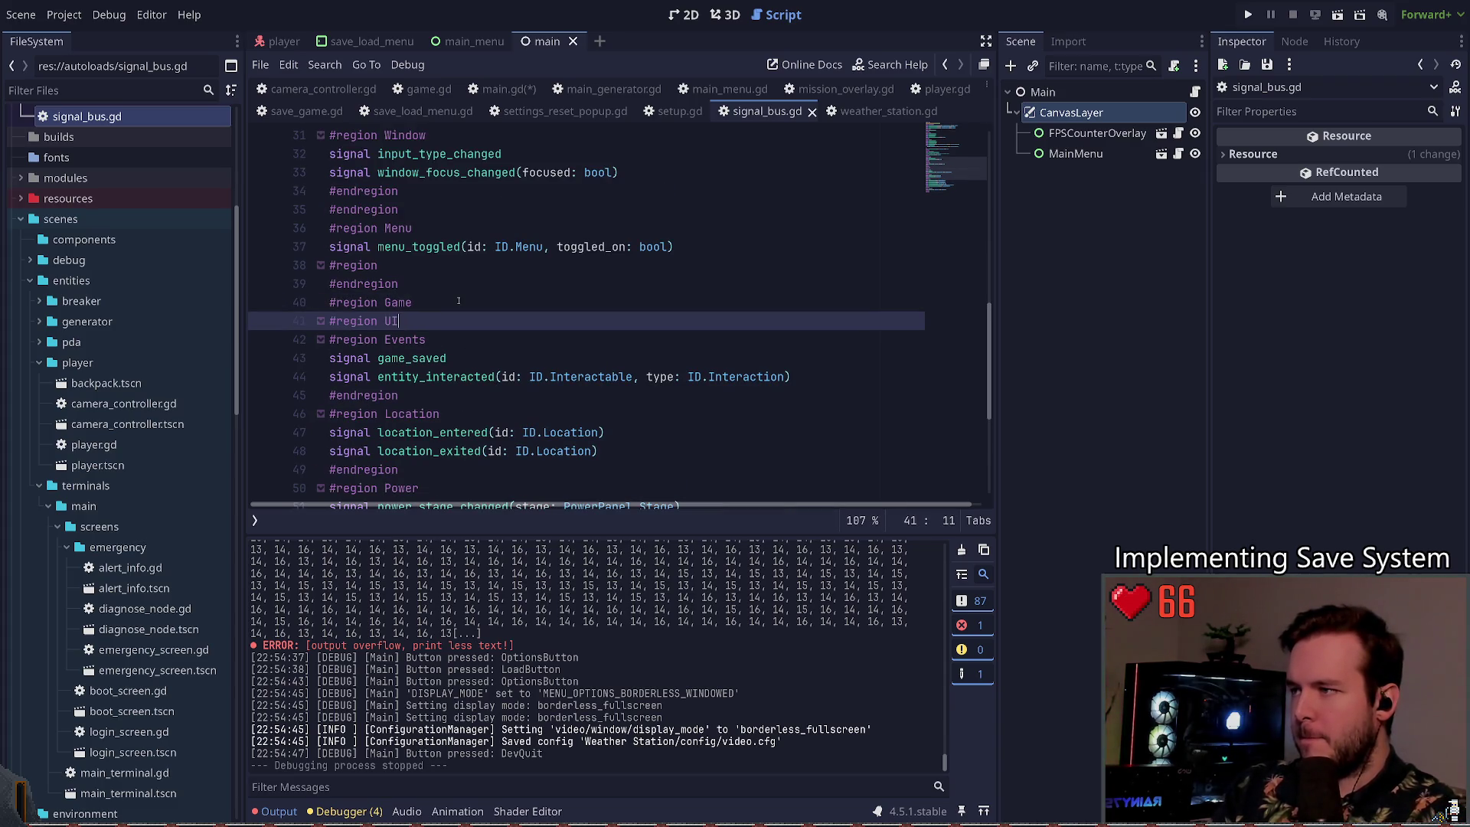
{"action": "key", "text": "Return"}
{"action": "type", "text": "#endregion"}
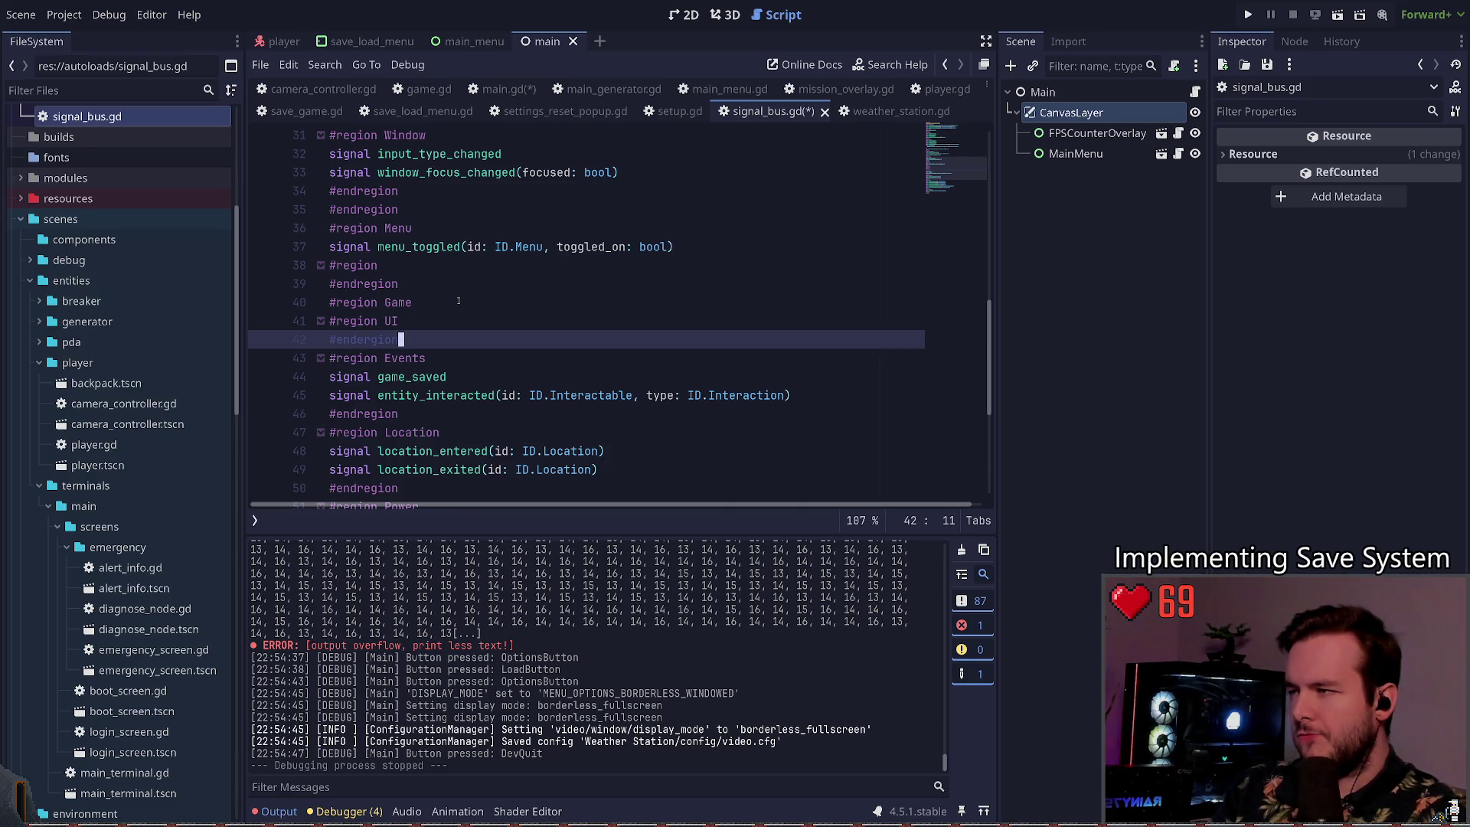
{"action": "scroll", "coordinate": [459, 301], "scroll_direction": "up", "scroll_amount": 2}
{"action": "scroll", "coordinate": [501, 344], "scroll_direction": "down", "scroll_amount": 1}
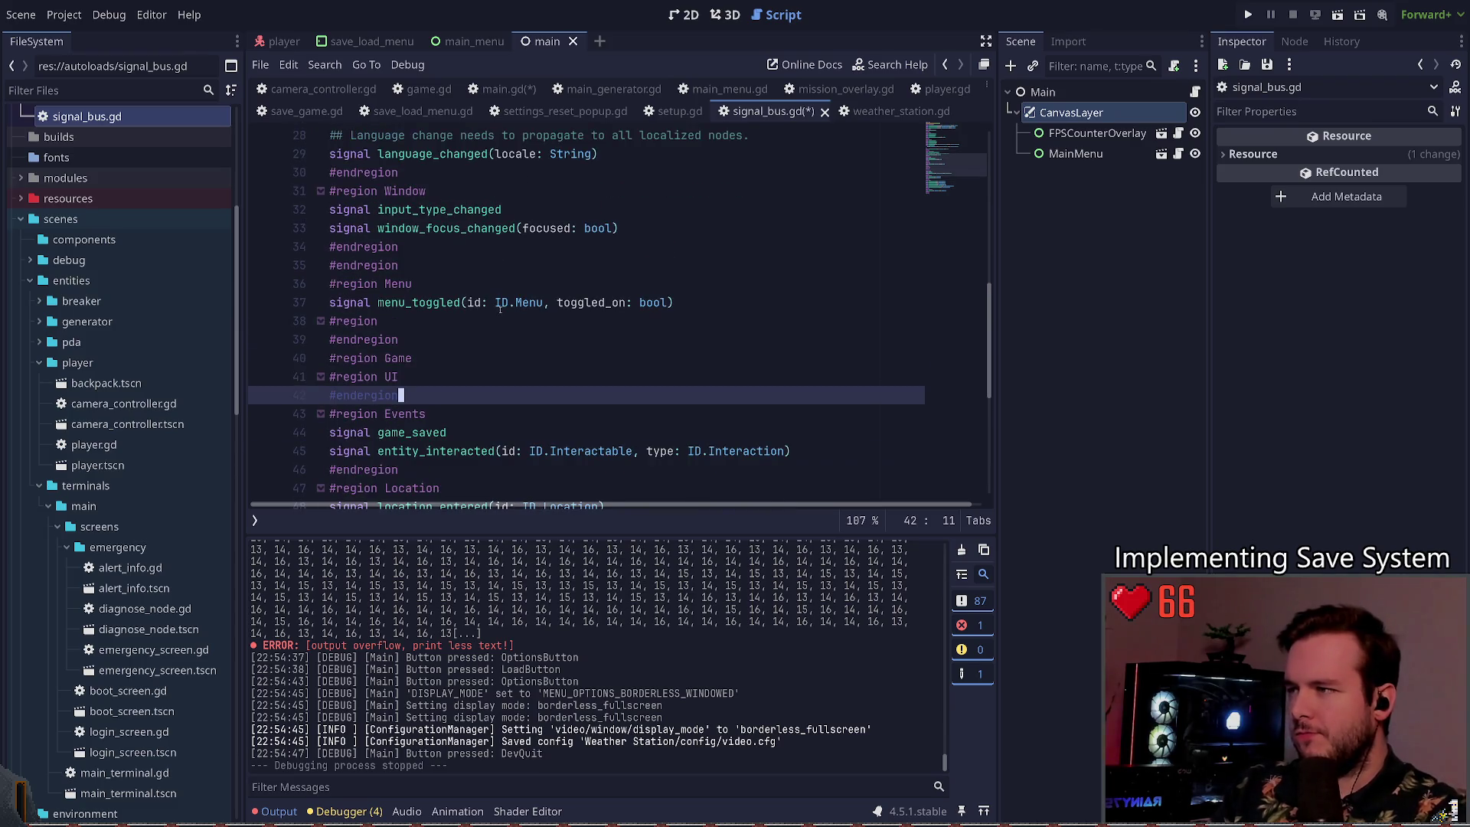
{"action": "key", "text": "shift+Up"}
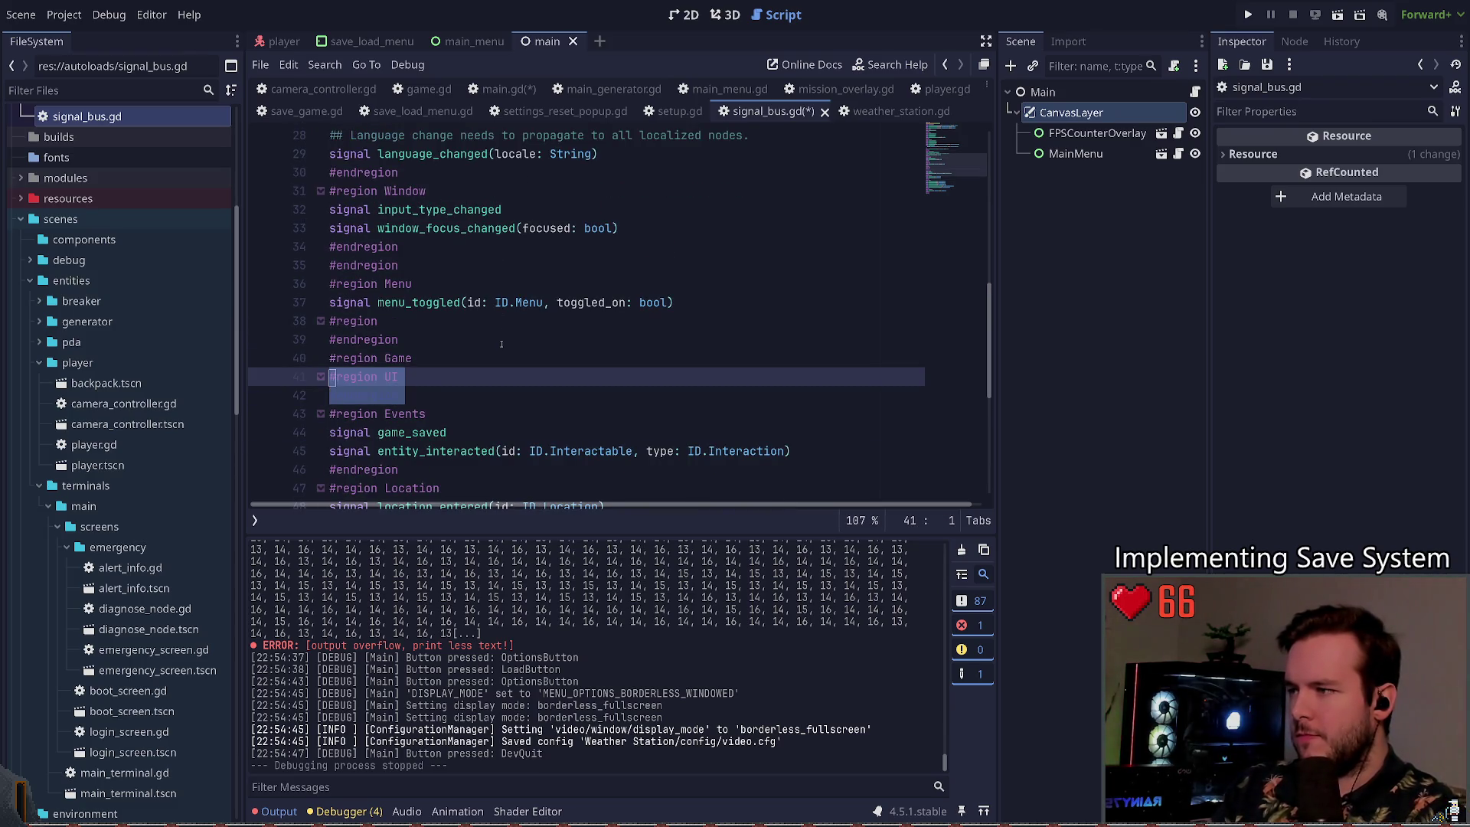
{"action": "key", "text": "ctrl+shift+k"}
Step: Rename the Menu region to UI, declare signal ui_toggled(toggled_on: bool), and save signal_bus.gd
{"action": "key", "text": "Up"}
{"action": "key", "text": "Up"}
{"action": "key", "text": "Up"}
{"action": "key", "text": "Up"}
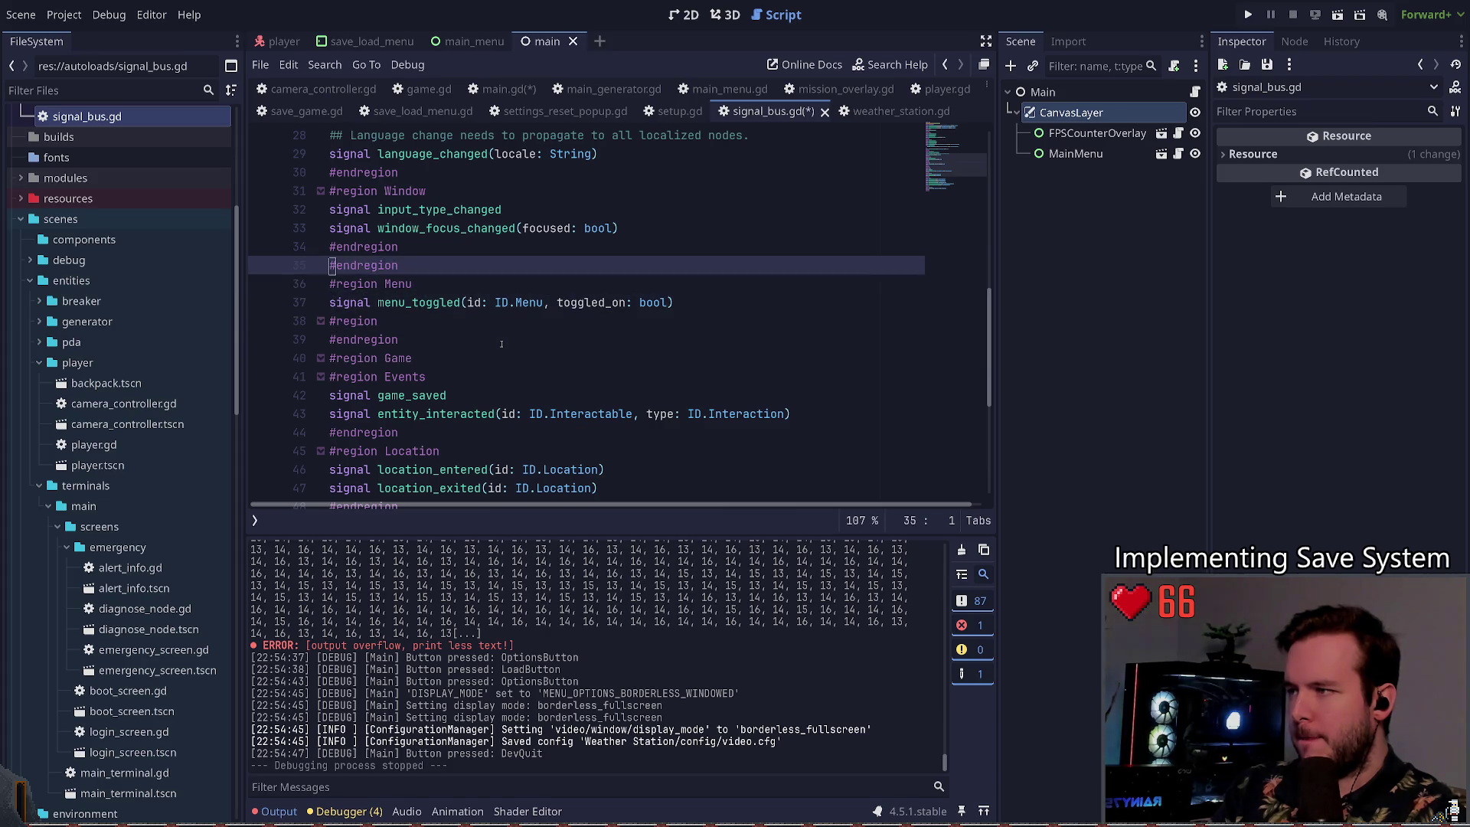
{"action": "key", "text": "End"}
{"action": "key", "text": "BackSpace"}
{"action": "key", "text": "BackSpace"}
{"action": "key", "text": "BackSpace"}
{"action": "type", "text": "UI"}
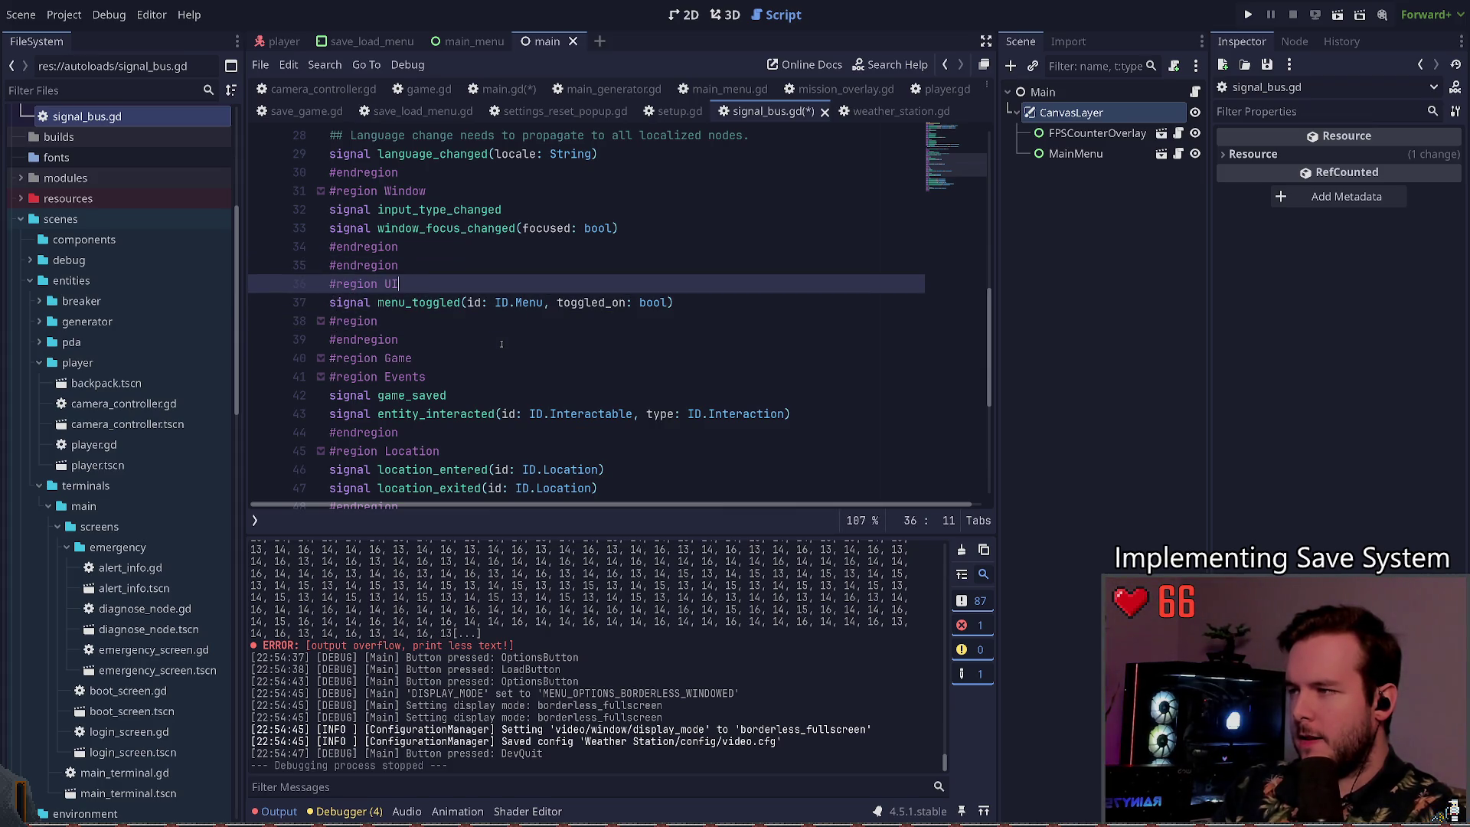
{"action": "key", "text": "Return"}
{"action": "type", "text": "signal ui_toggled("}
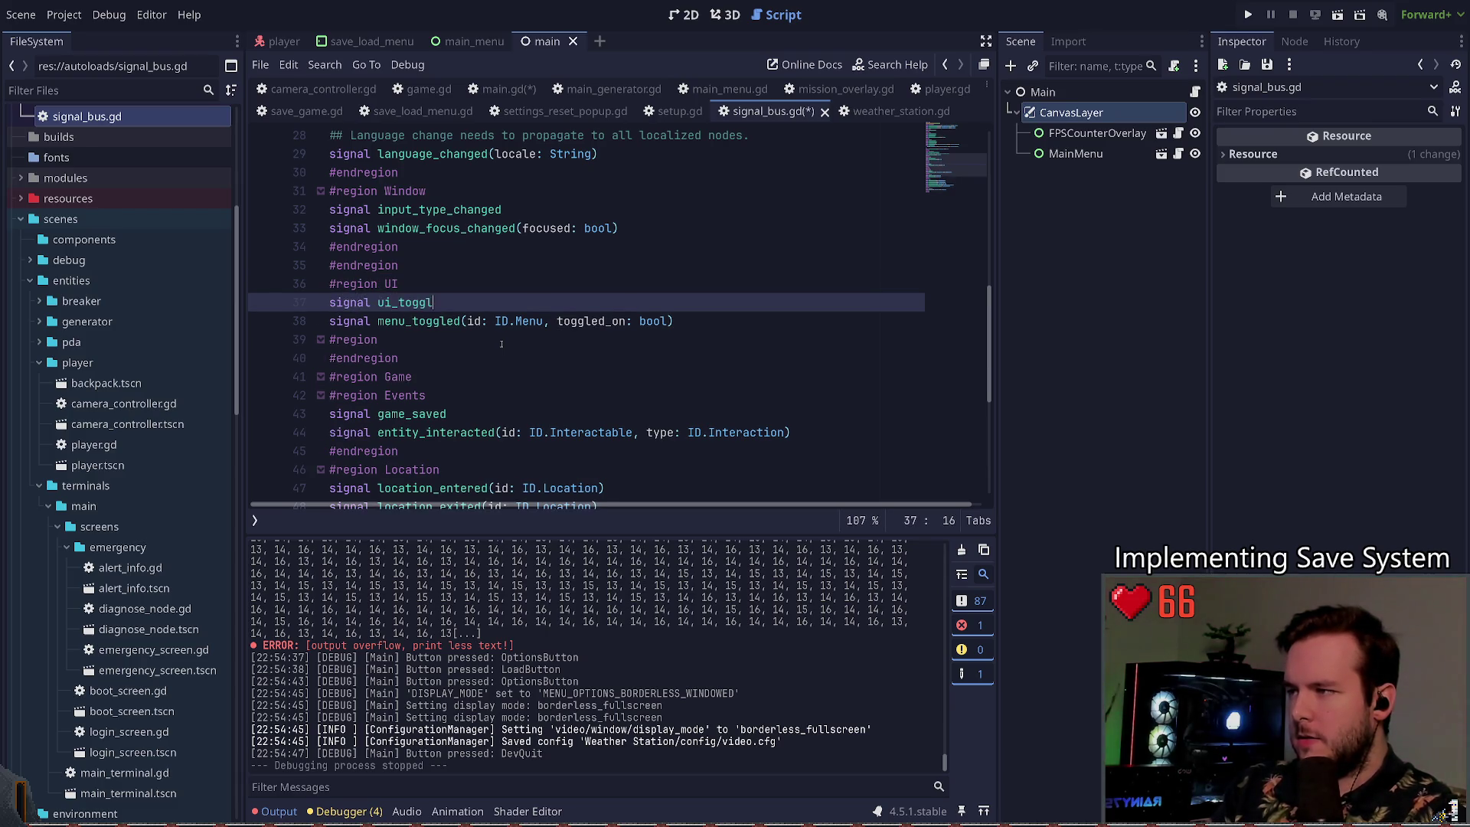
{"action": "type", "text": "toggl"}
{"action": "type", "text": "ed_on: "}
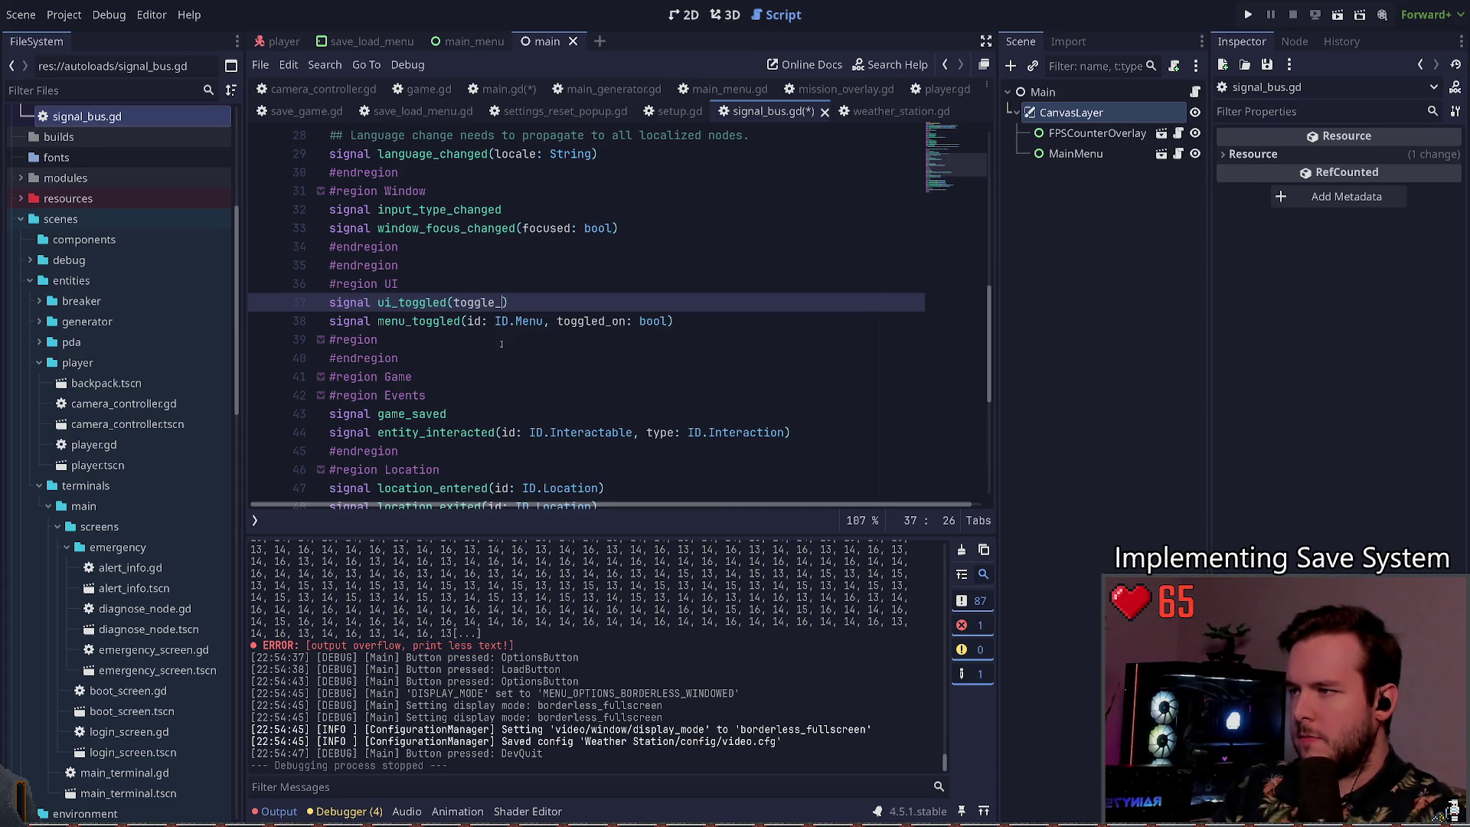
{"action": "type", "text": "bool"}
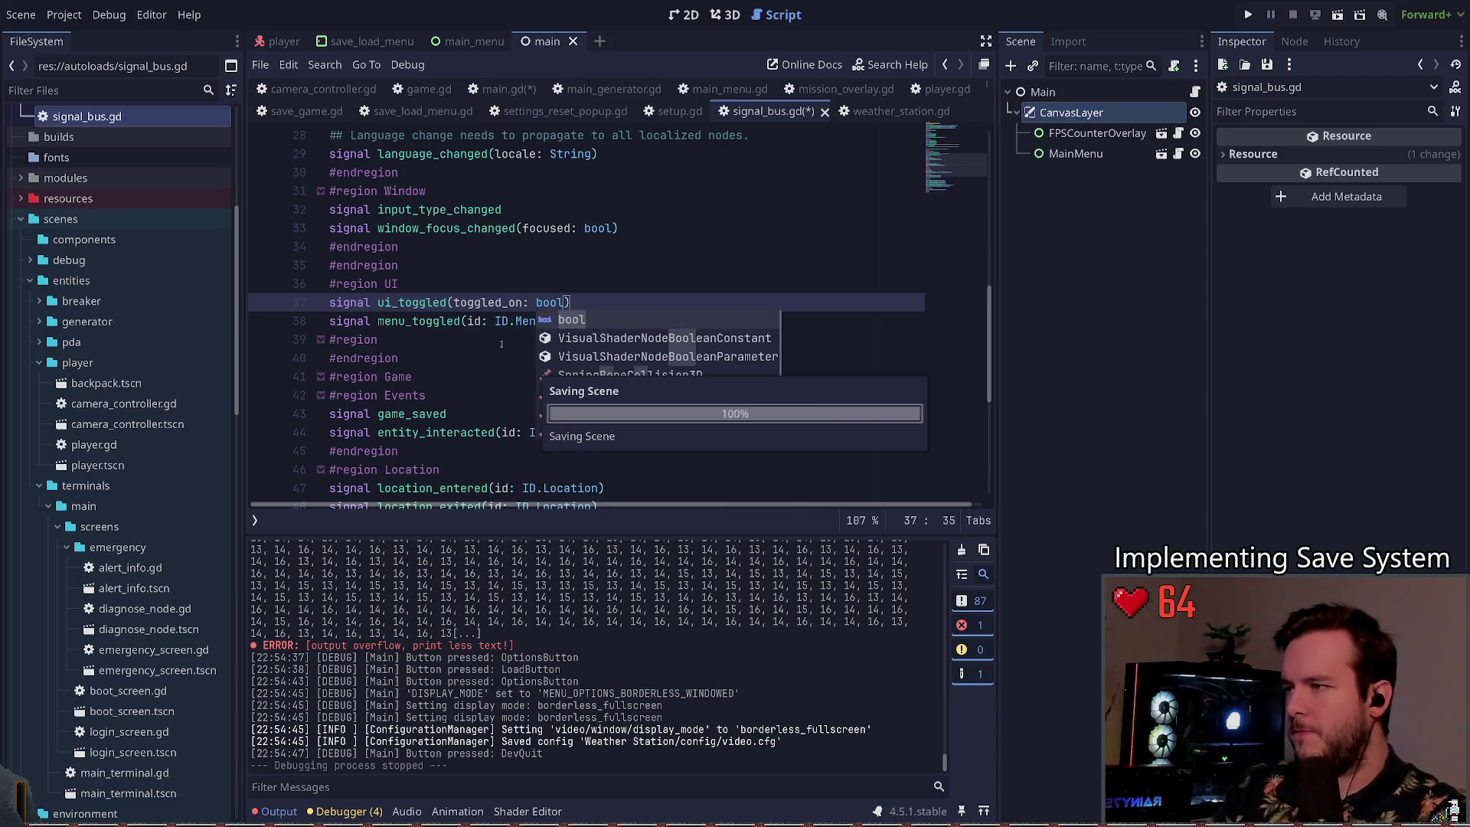
{"action": "key", "text": "ctrl+s"}
{"action": "double_click", "coordinate": [411, 302]}
{"action": "key", "text": "ctrl+c"}
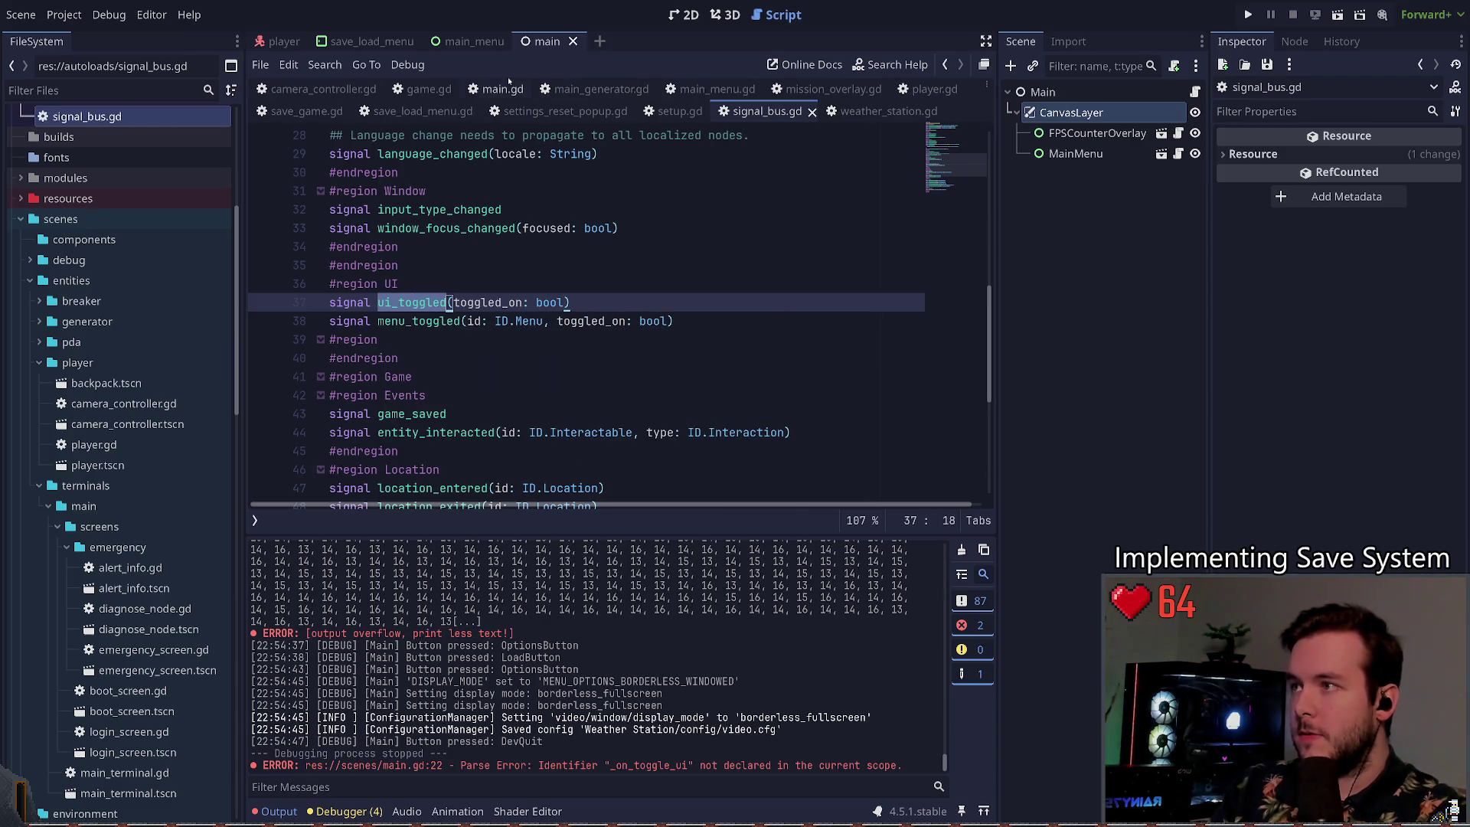
{"action": "left_click", "coordinate": [502, 89]}
{"action": "left_click", "coordinate": [476, 339]}
Step: Change the connect line to SignalBus.ui_toggled.connect(_on_ui_toggled)
{"action": "double_click", "coordinate": [476, 339]}
{"action": "key", "text": "ctrl+v"}
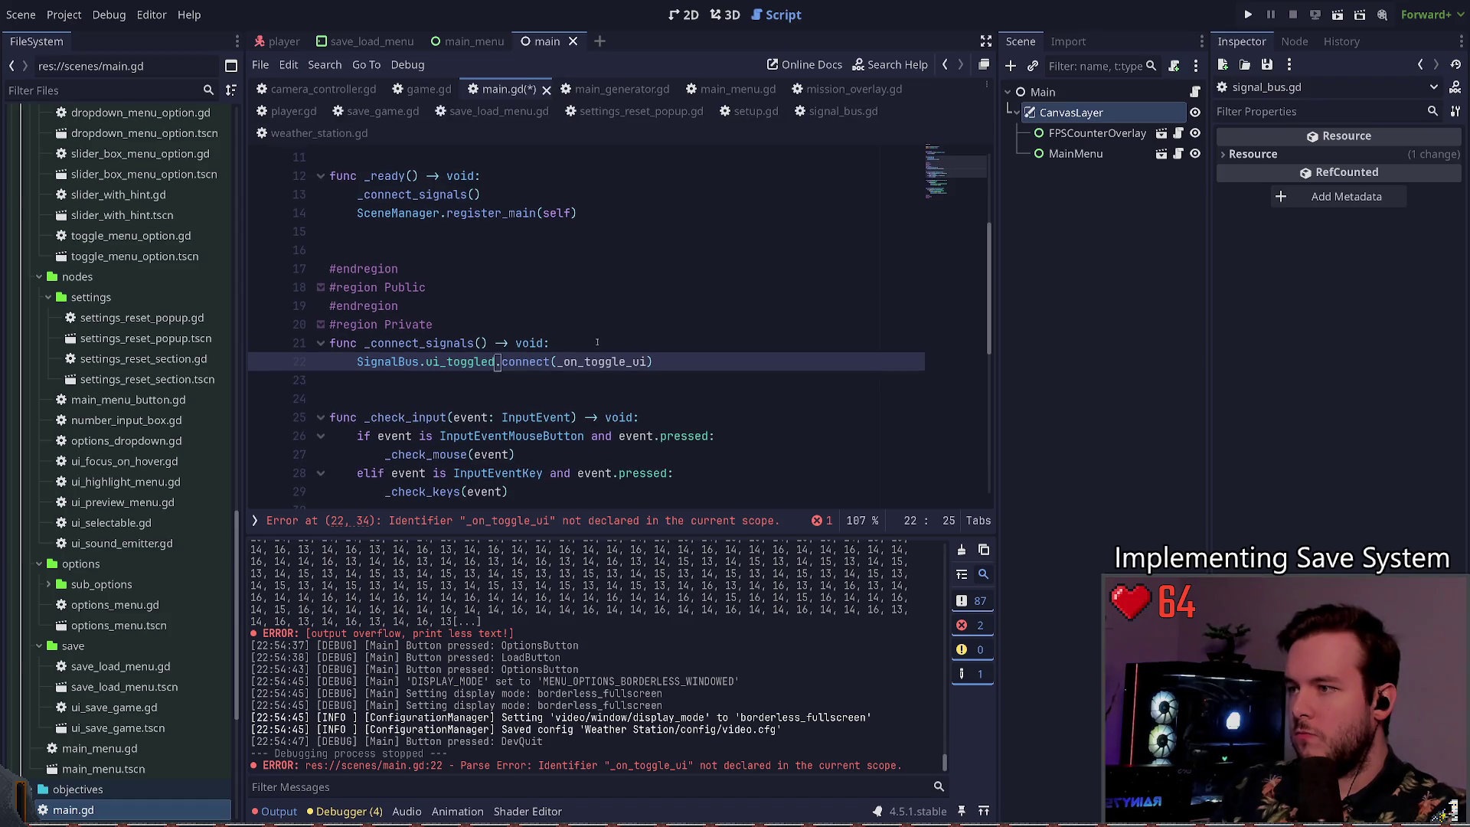
{"action": "left_click_drag", "start_coordinate": [583, 362], "coordinate": [650, 362]}
{"action": "left_click", "coordinate": [649, 361]}
{"action": "key", "text": "ctrl+Left"}
{"action": "key", "text": "Right"}
{"action": "key", "text": "Right"}
{"action": "key", "text": "Right"}
{"action": "key", "text": "Right"}
{"action": "key", "text": "ctrl+Delete"}
{"action": "type", "text": "ui_toggled"}
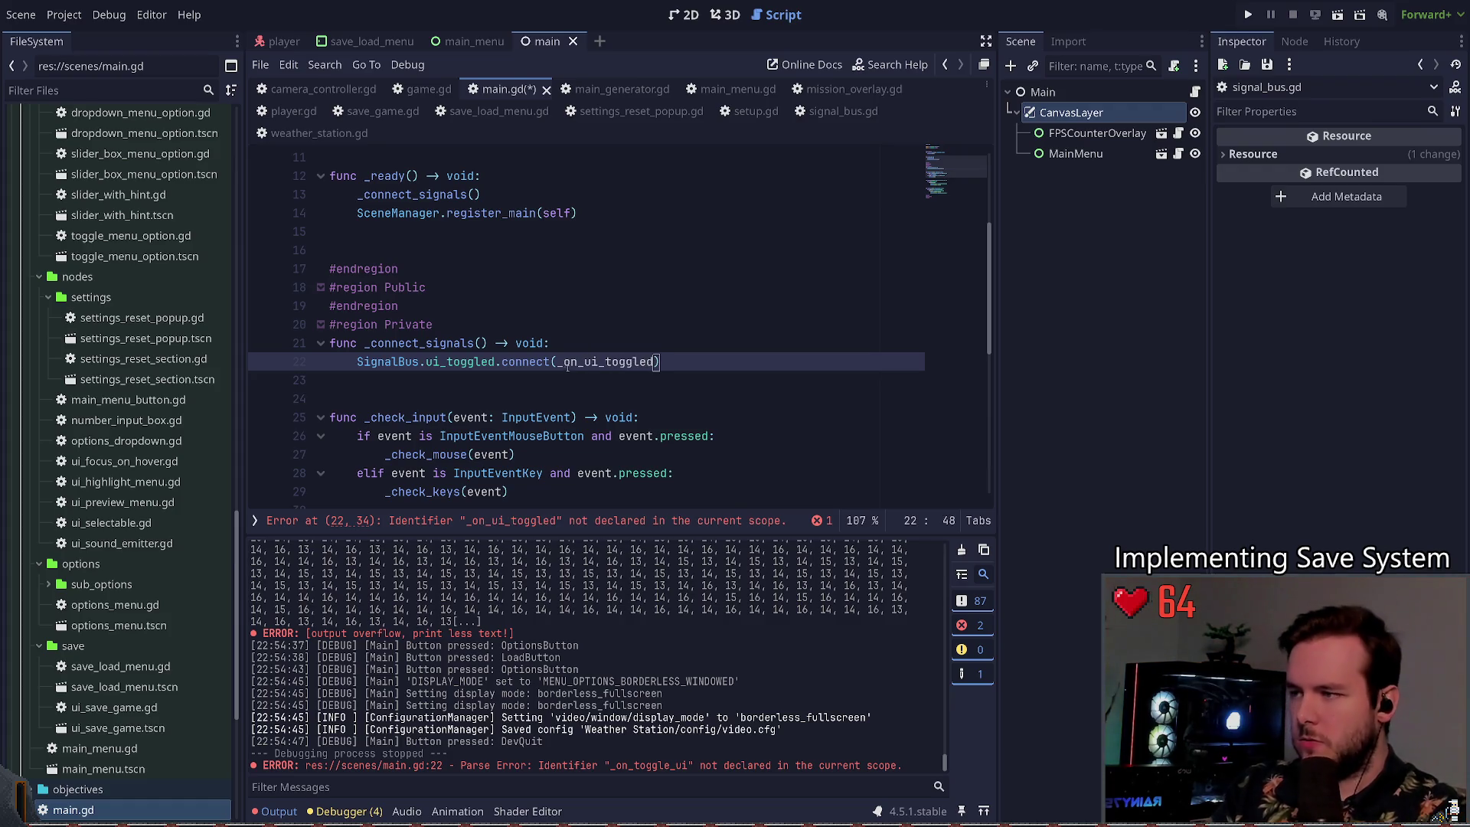
Step: Add func ui_toggled(toggled_on: bool) -> void: with an empty body under the Handlers region
{"action": "scroll", "coordinate": [581, 383], "scroll_direction": "down", "scroll_amount": 6}
{"action": "left_click", "coordinate": [582, 449]}
{"action": "key", "text": "Return"}
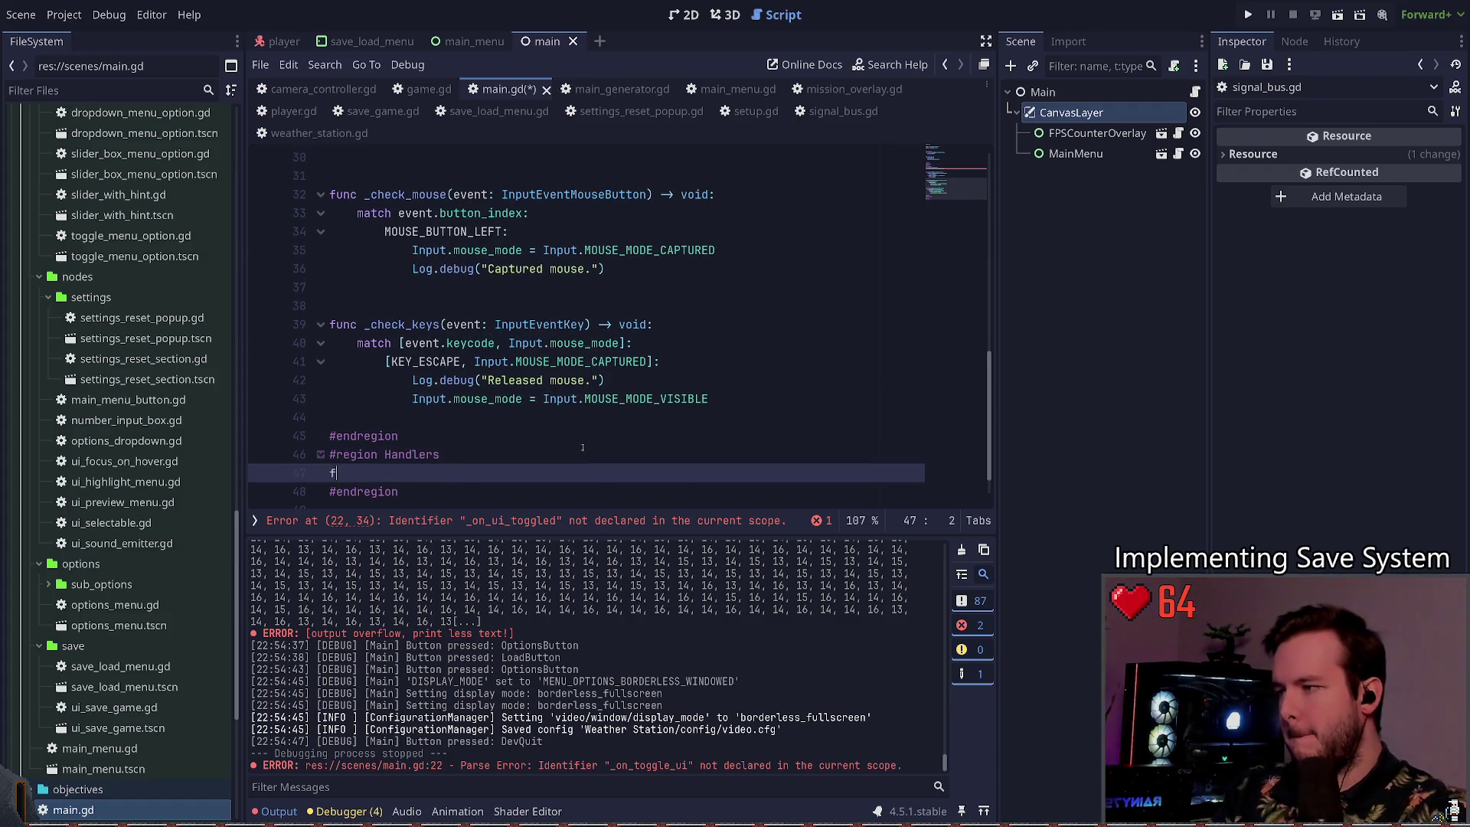
{"action": "type", "text": "func "}
{"action": "type", "text": "_toggled("}
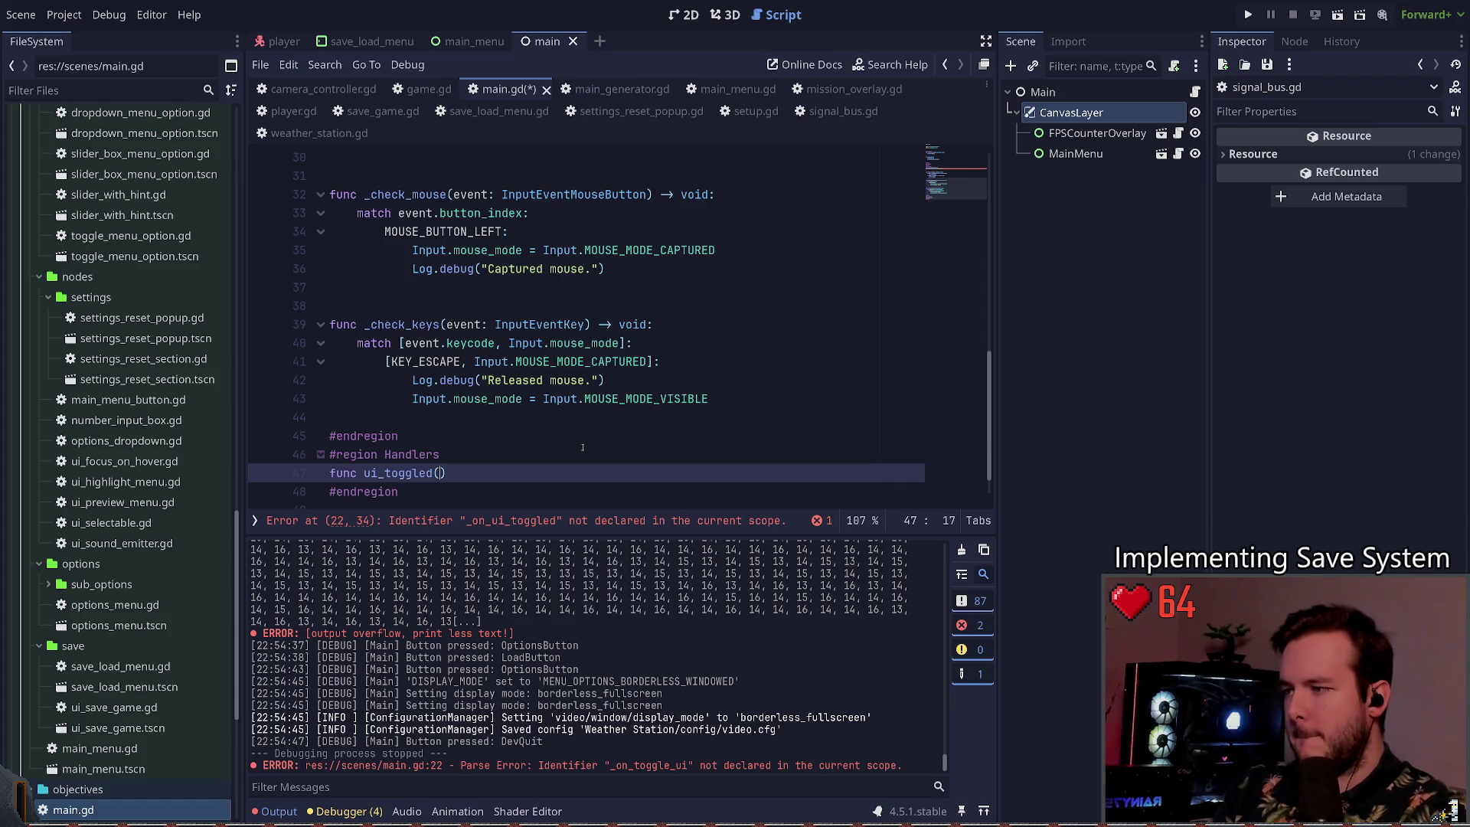
{"action": "type", "text": "togglee"}
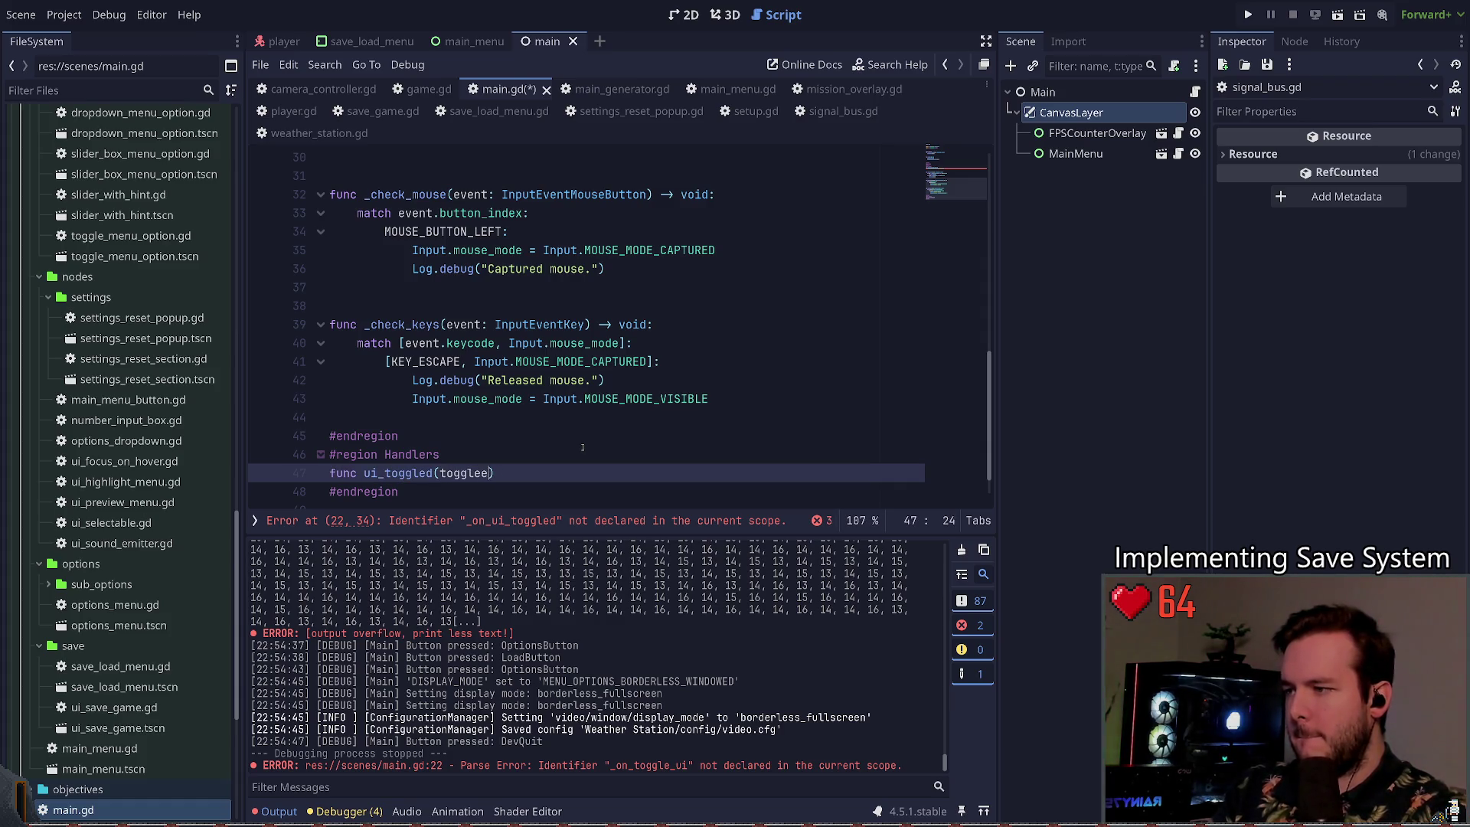
{"action": "type", "text": " bool "}
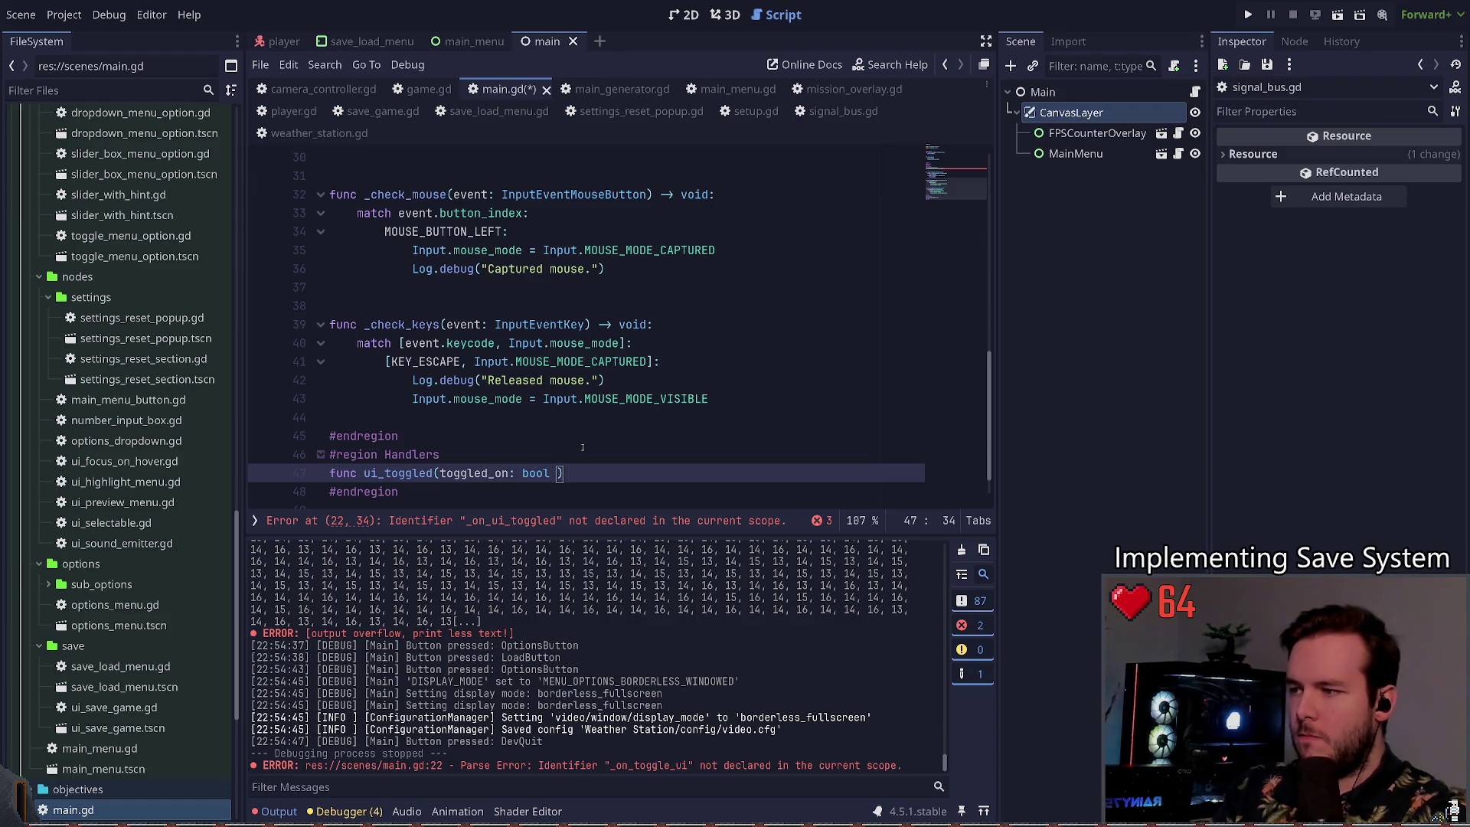
{"action": "type", "text": ") -> void:"}
{"action": "key", "text": "Return"}
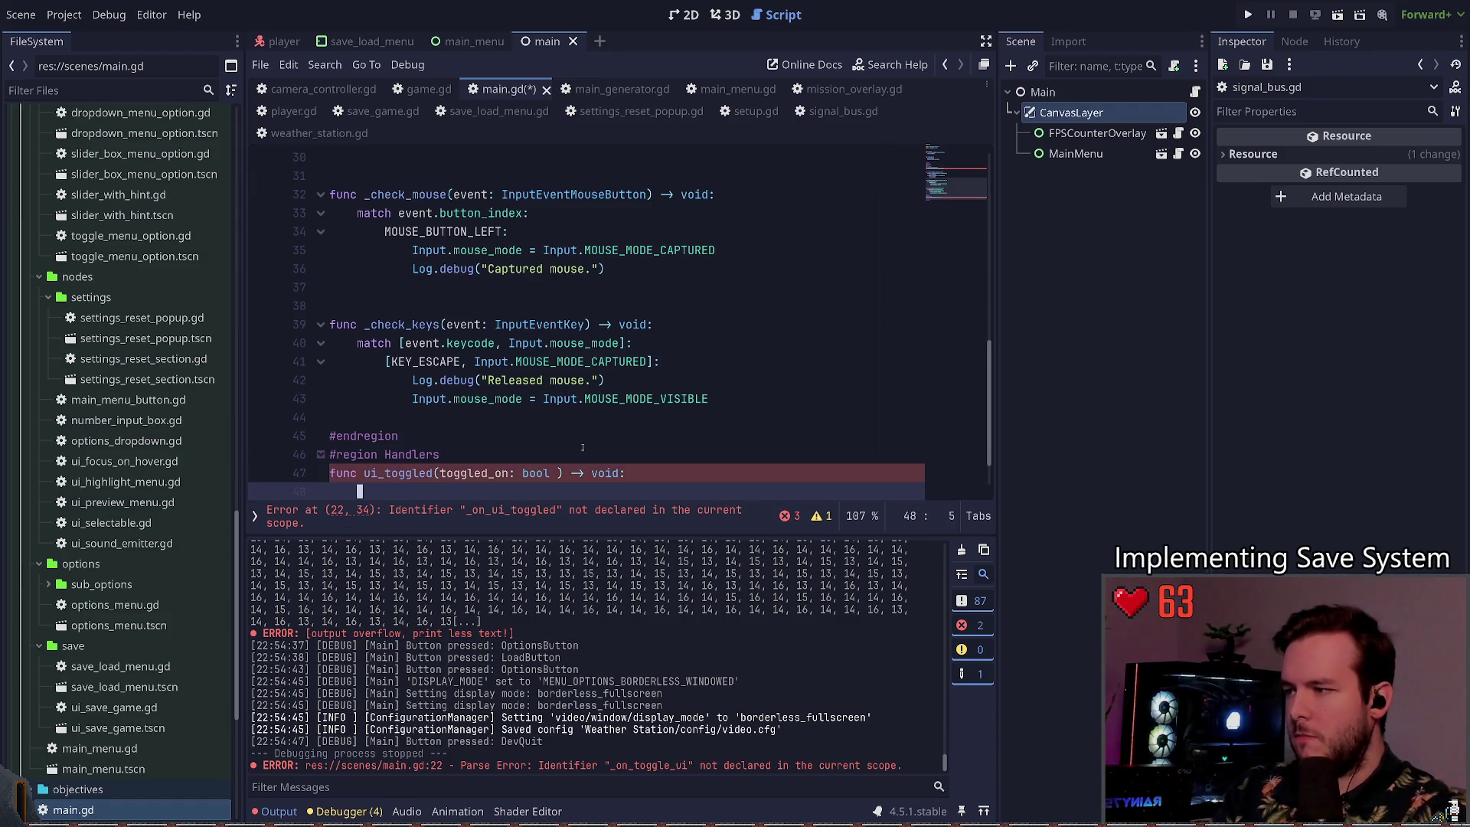
{"action": "scroll", "coordinate": [581, 447], "scroll_direction": "down", "scroll_amount": 1}
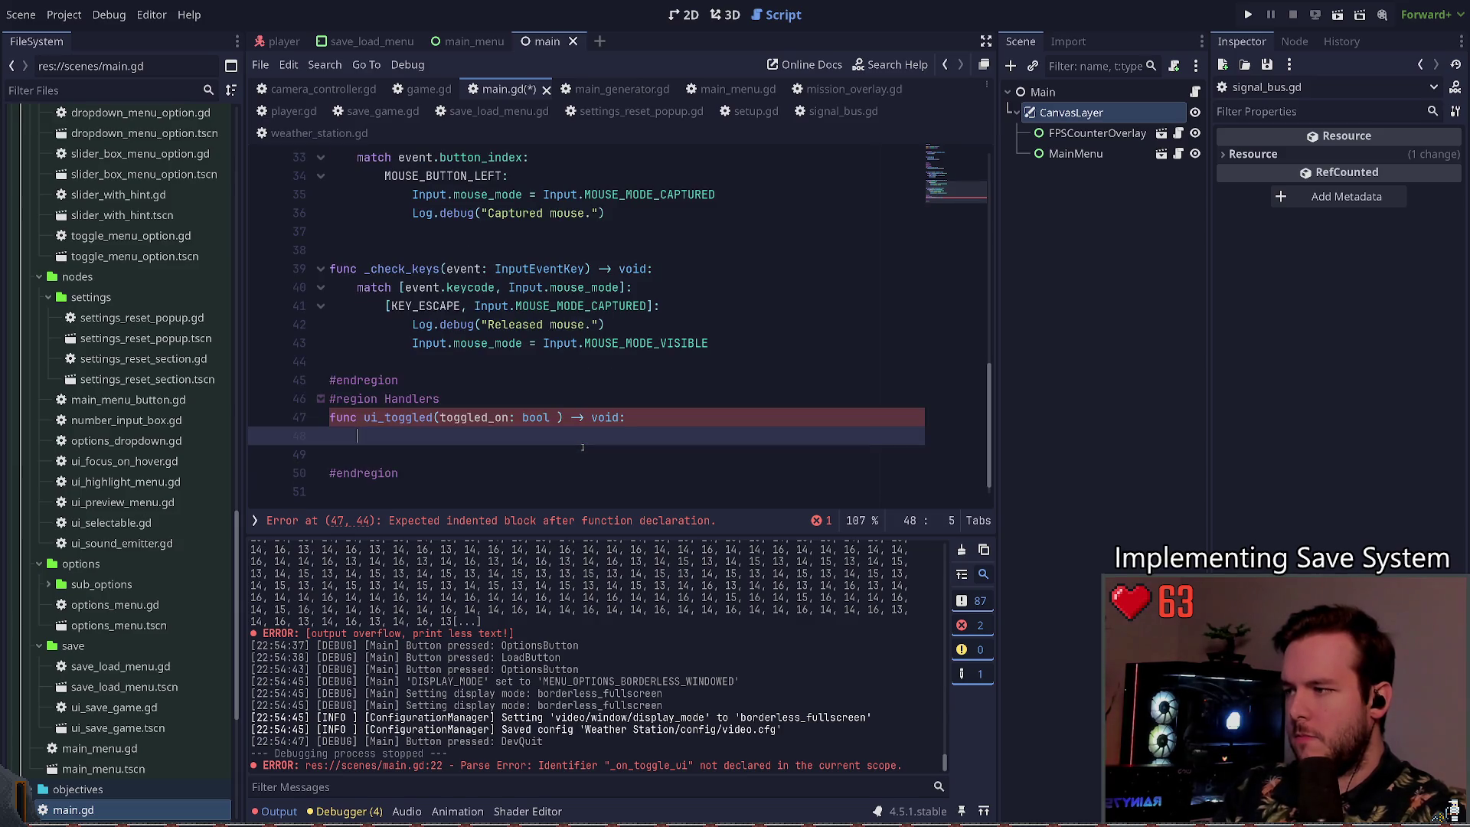
{"action": "key", "text": "BackSpace"}
{"action": "key", "text": "BackSpace"}
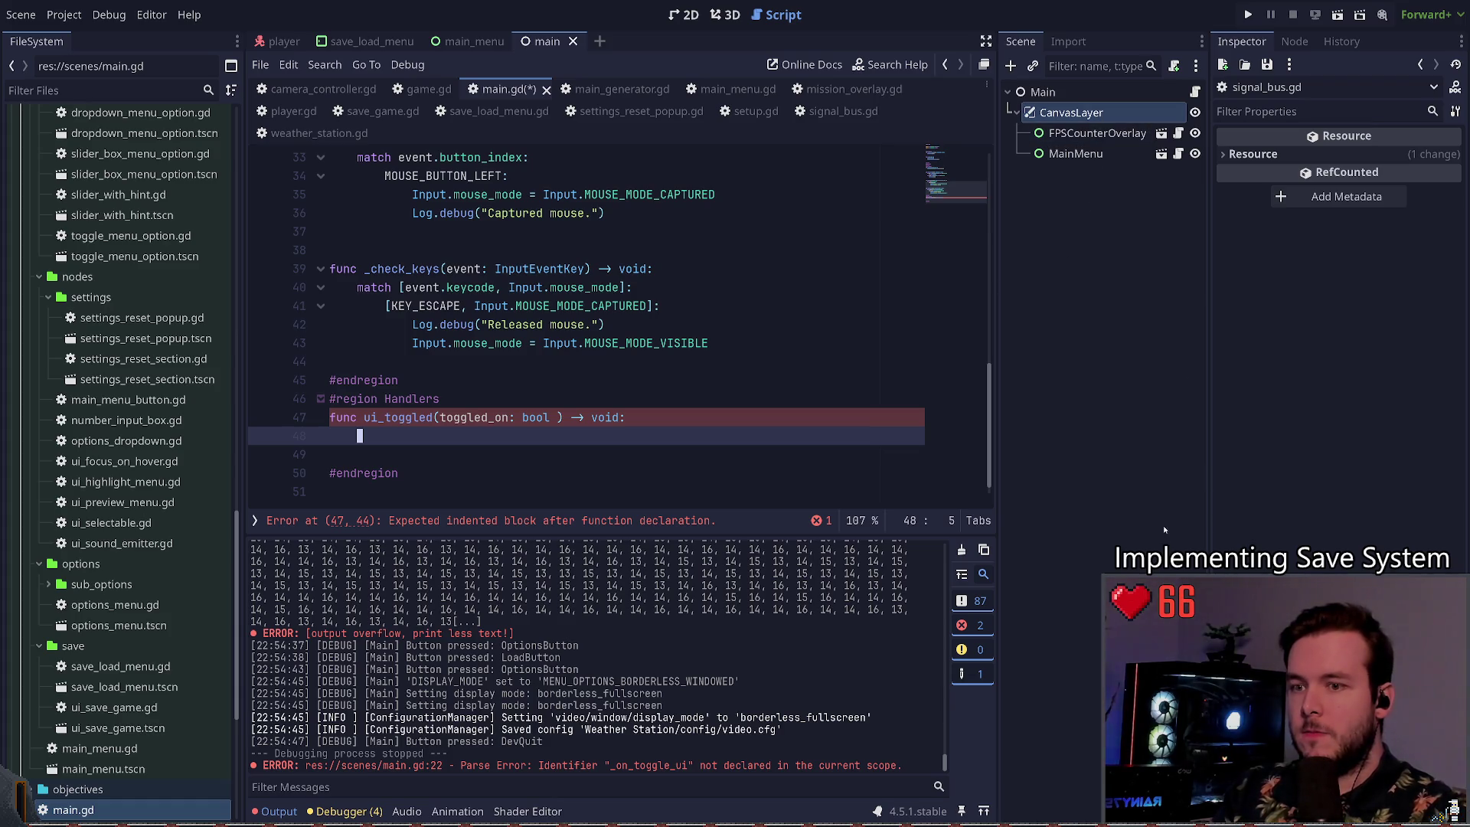
Step: Make the CanvasLayer node accessible as a unique name
{"action": "right_click", "coordinate": [1072, 112]}
{"action": "left_click", "coordinate": [1118, 258]}
{"action": "left_click", "coordinate": [1125, 114]}
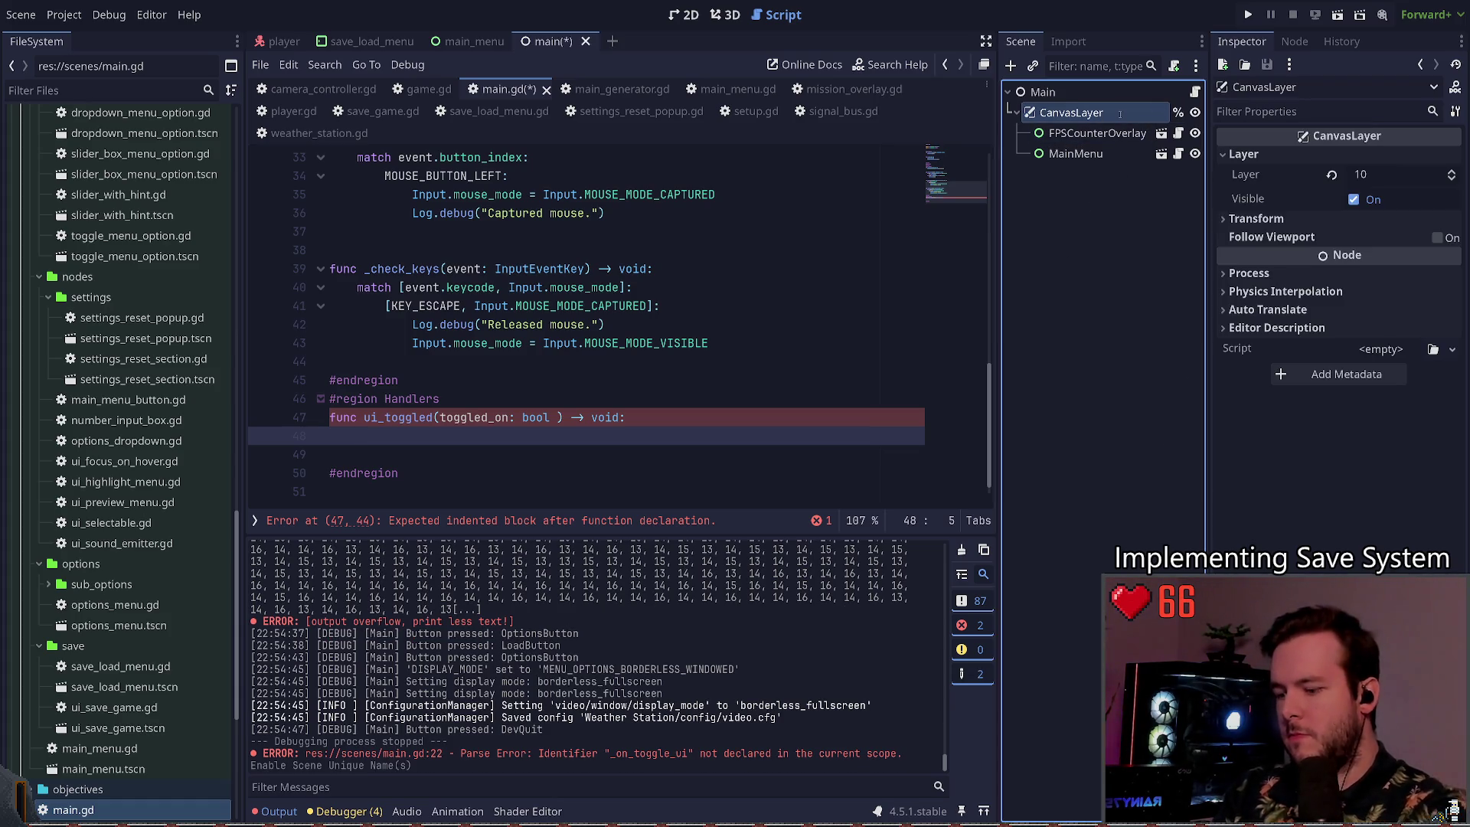
{"action": "type", "text": "UI"}
{"action": "key", "text": "Return"}
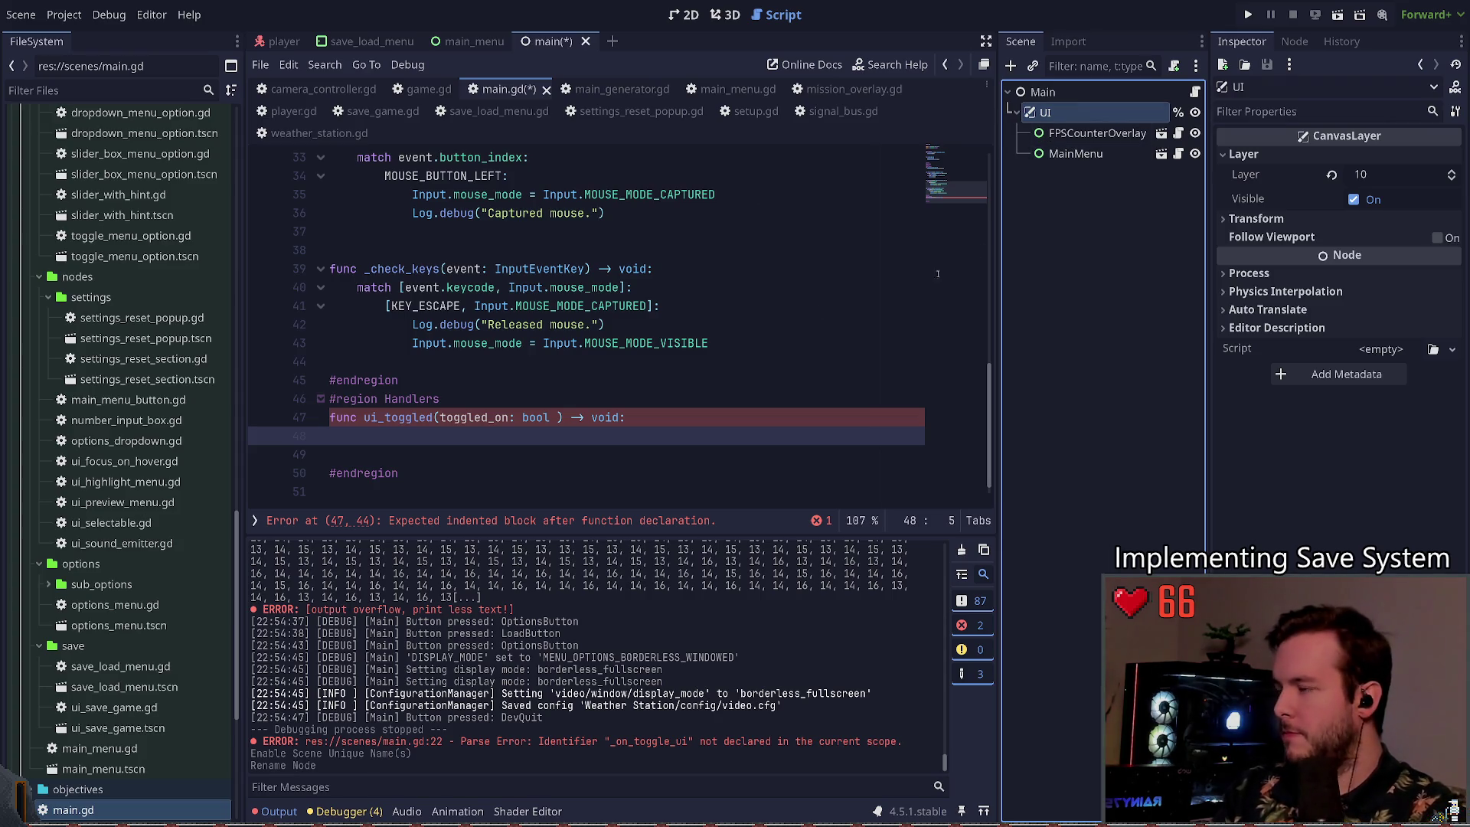
{"action": "scroll", "coordinate": [582, 307], "scroll_direction": "up", "scroll_amount": 10}
{"action": "mouse_move", "coordinate": [1071, 112]}
{"action": "left_mouse_down"}
{"action": "mouse_move", "coordinate": [1087, 134]}
{"action": "mouse_move", "coordinate": [534, 255]}
{"action": "left_mouse_up"}
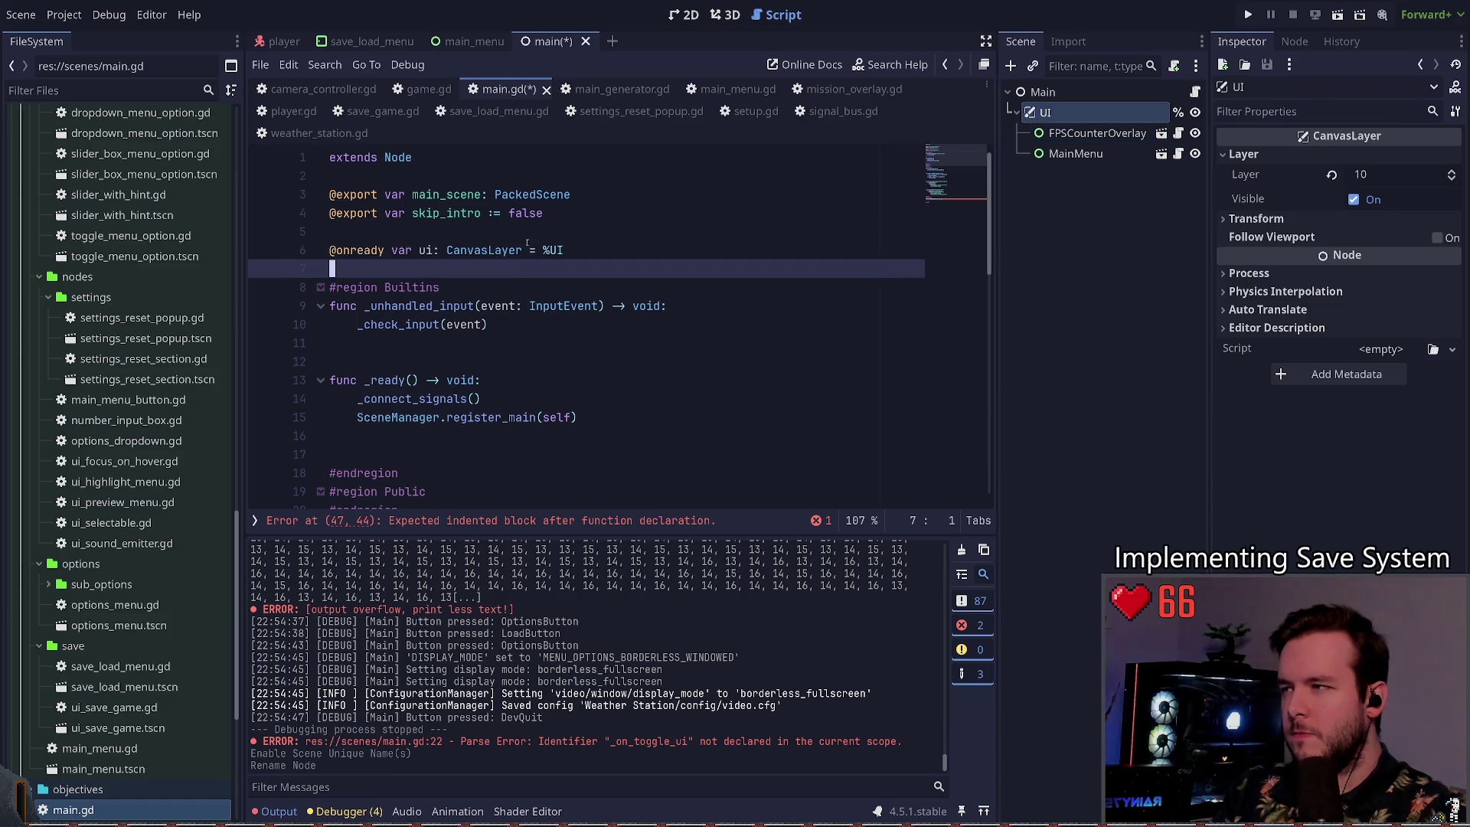
{"action": "double_click", "coordinate": [425, 251]}
{"action": "left_click", "coordinate": [433, 251]}
{"action": "type", "text": "_layer"}
{"action": "left_click", "coordinate": [1047, 113]}
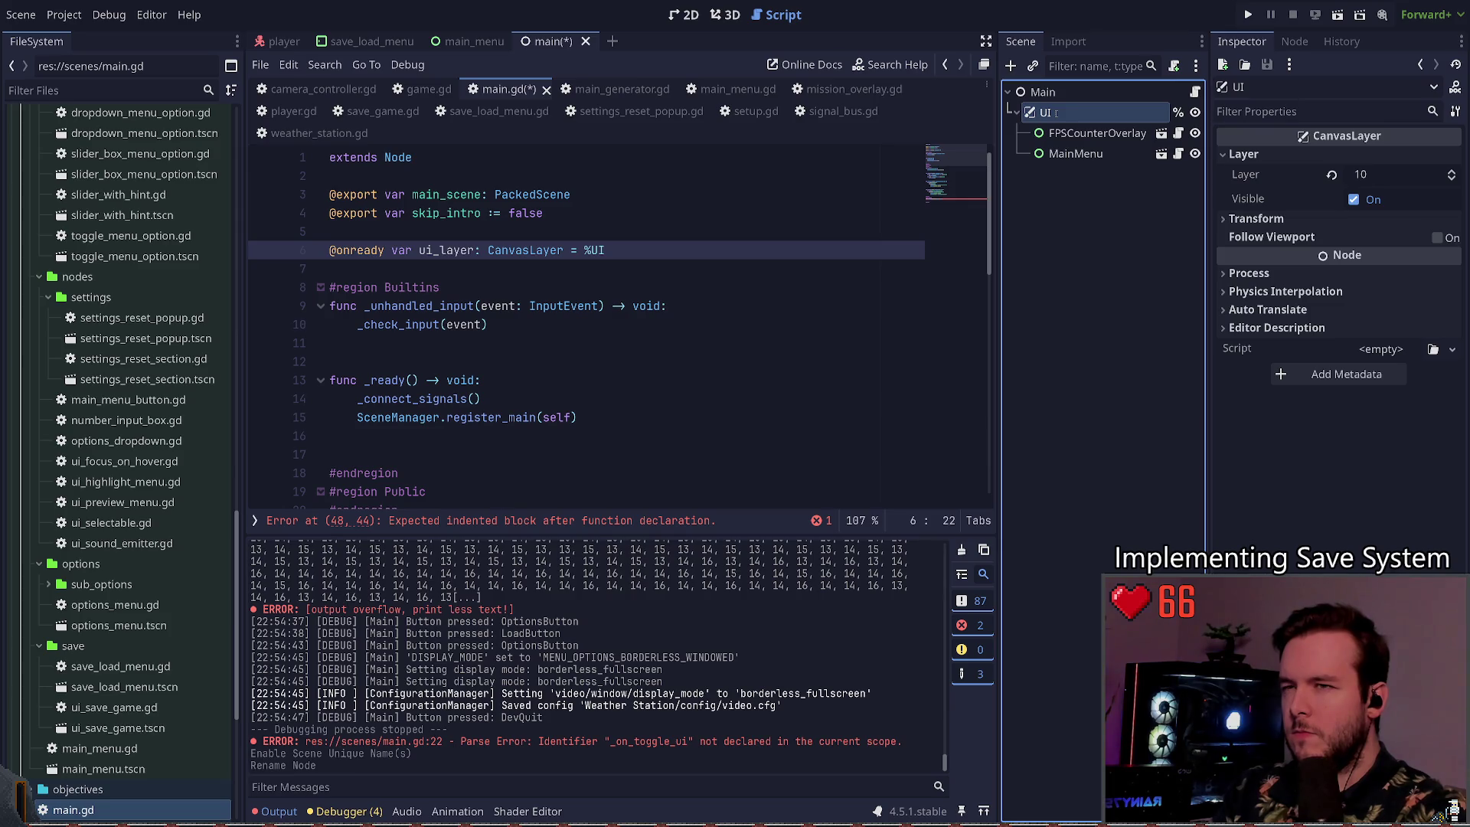
{"action": "left_click", "coordinate": [433, 251]}
{"action": "key", "text": "ctrl+Delete"}
Step: Make the handler body set ui.visible = toggled_on and save
{"action": "scroll", "coordinate": [584, 418], "scroll_direction": "down", "scroll_amount": 10}
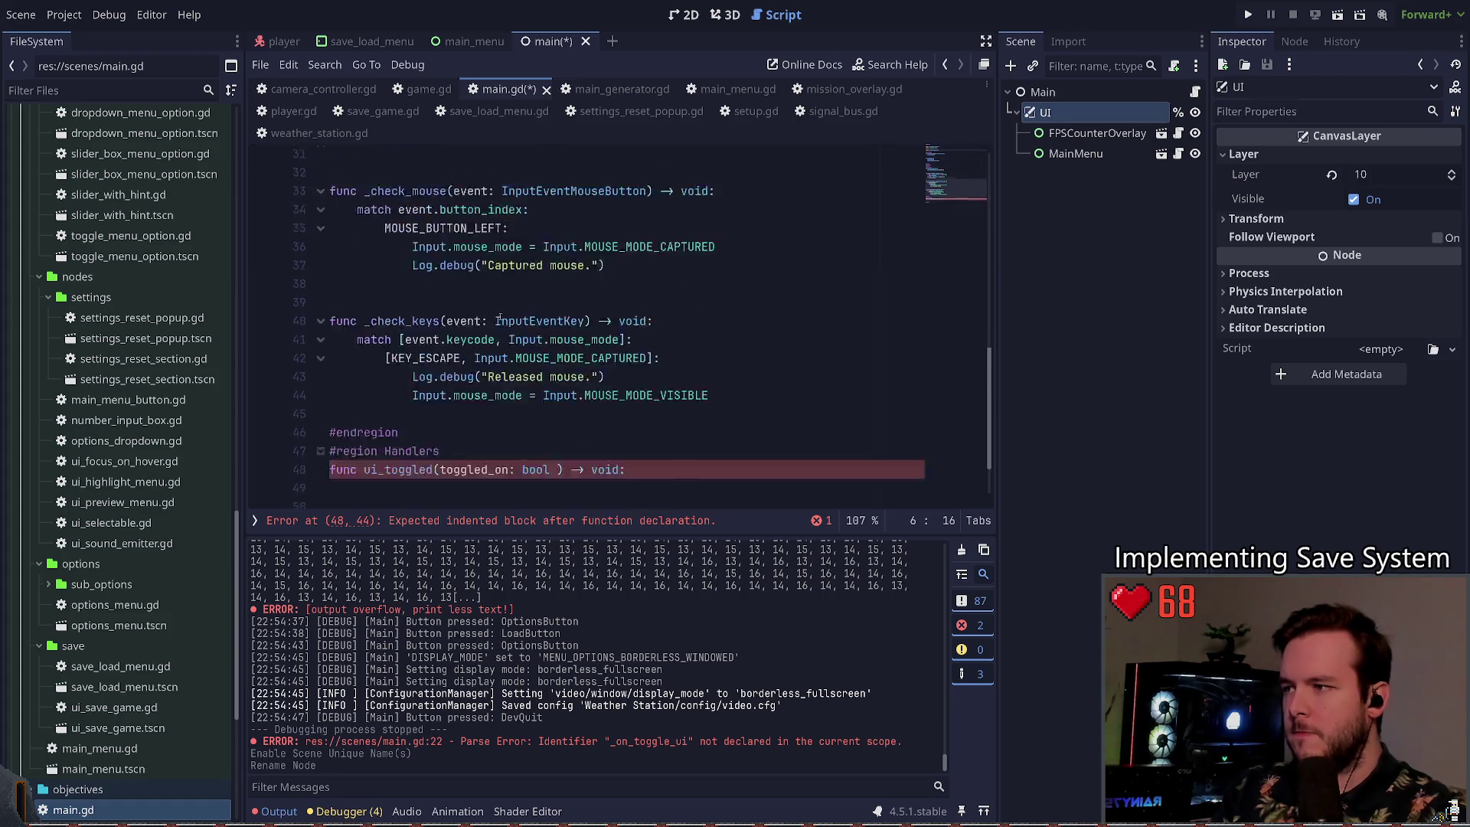
{"action": "left_click", "coordinate": [584, 418]}
{"action": "type", "text": "ui = to"}
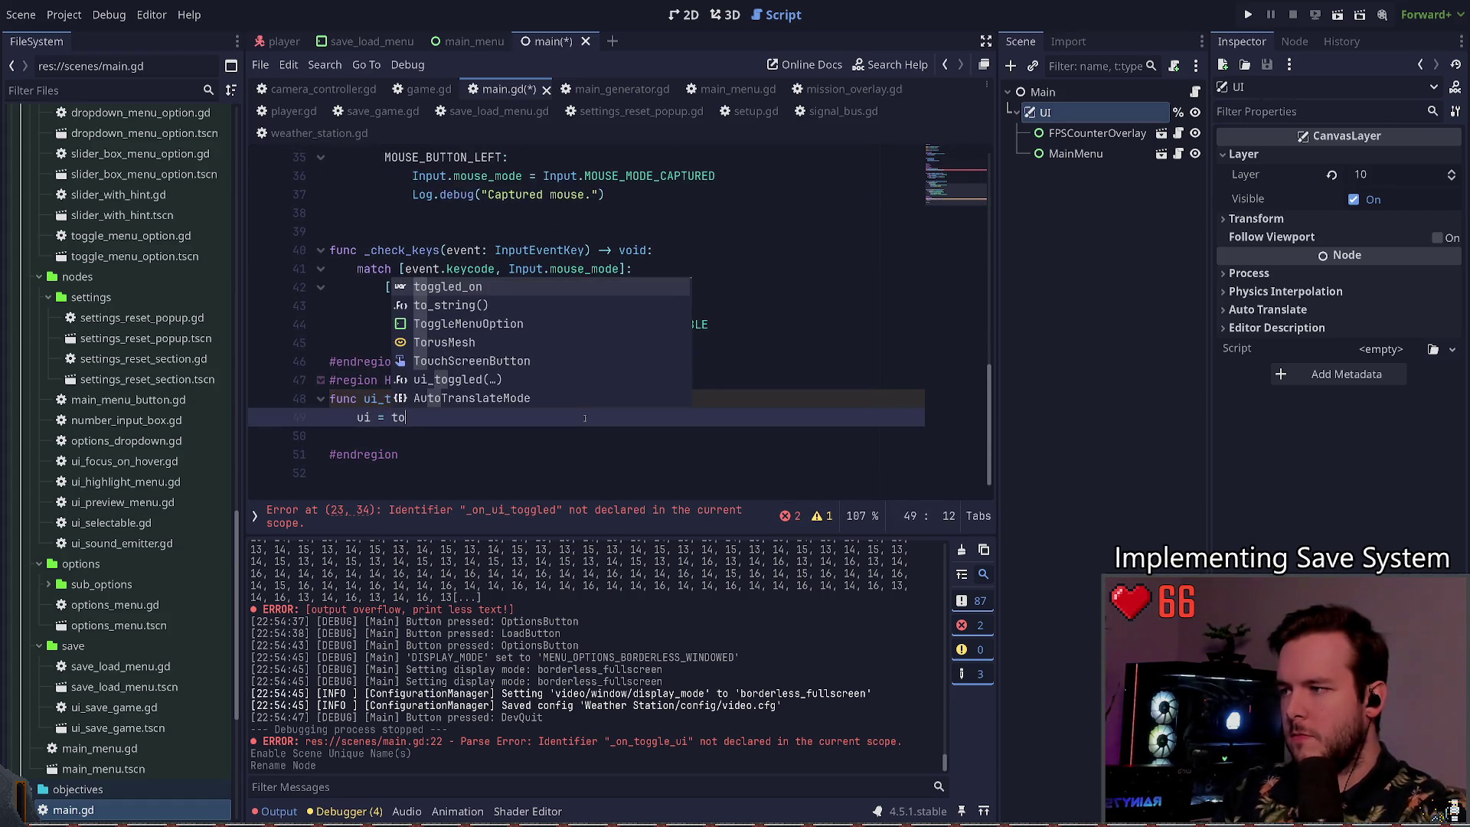
{"action": "key", "text": "Return"}
{"action": "key", "text": "ctrl+s"}
{"action": "left_click", "coordinate": [487, 439]}
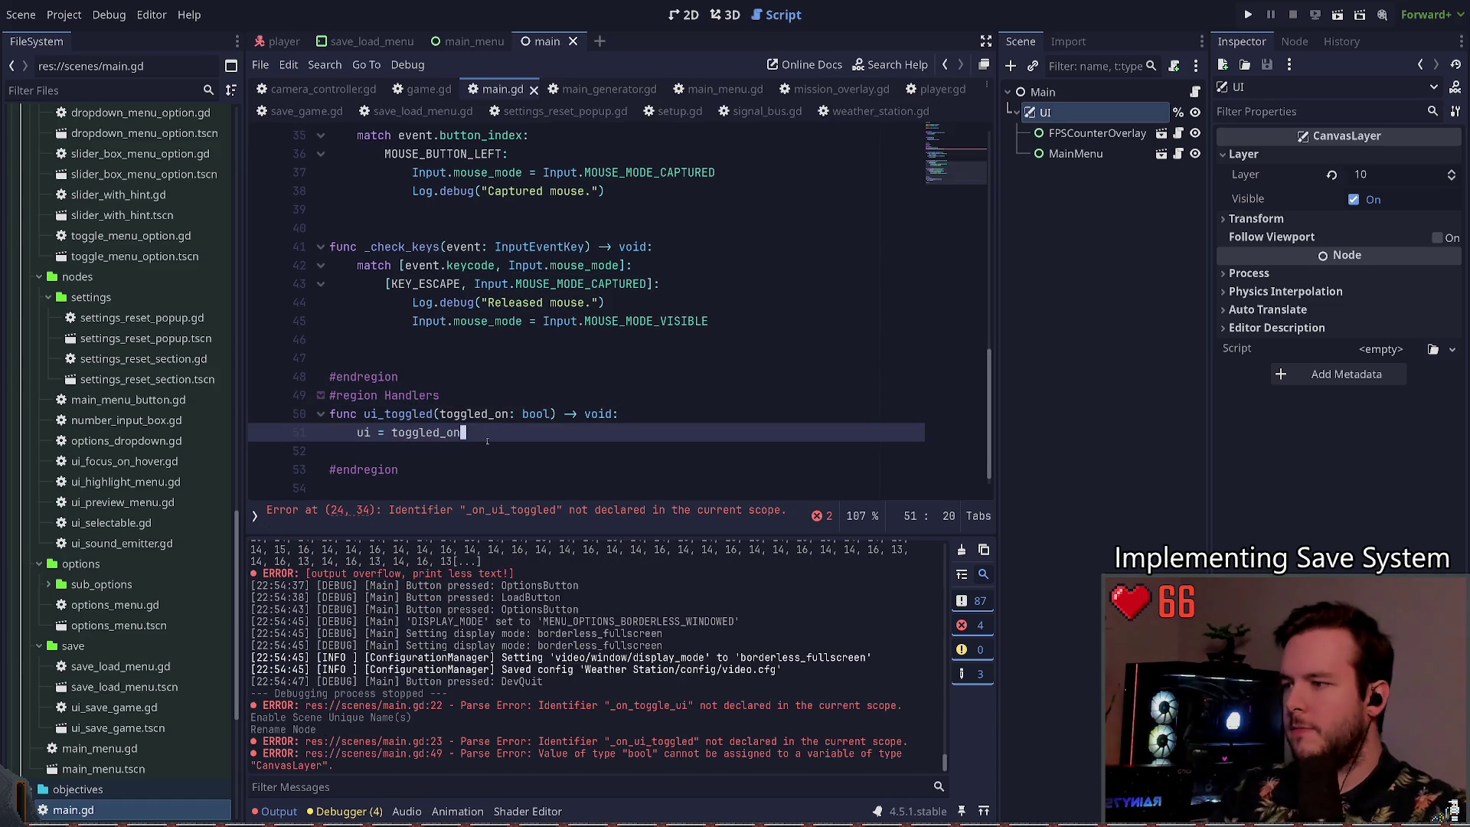
{"action": "key", "text": "ctrl+Left"}
{"action": "key", "text": "ctrl+Left"}
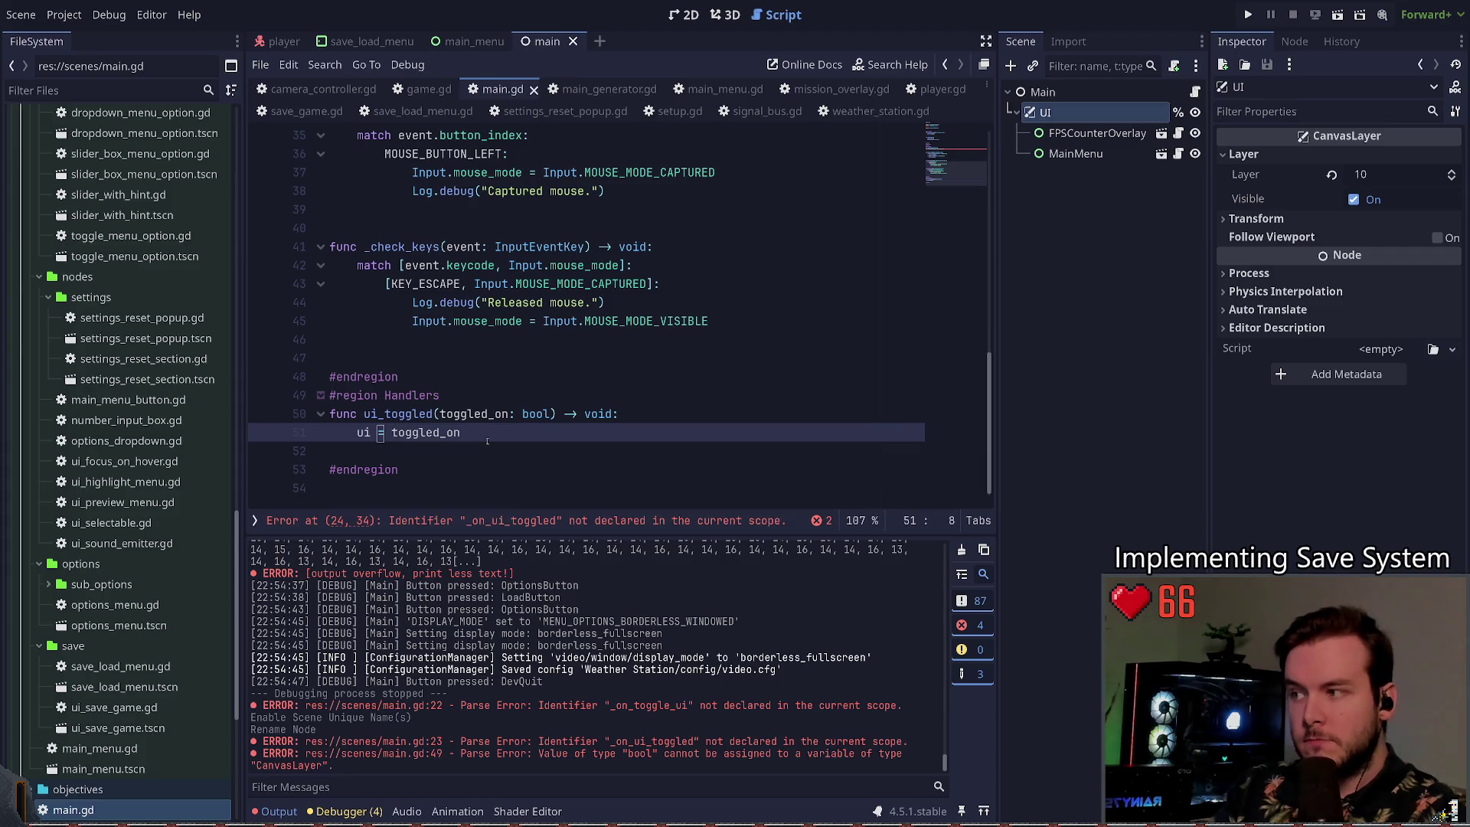
{"action": "type", "text": ".visible"}
{"action": "key", "text": "ctrl+s"}
Step: Rename the handler to _on_ui_toggled and save the script
{"action": "key", "text": "Left"}
{"action": "key", "text": "Left"}
{"action": "key", "text": "Left"}
{"action": "left_click", "coordinate": [365, 415]}
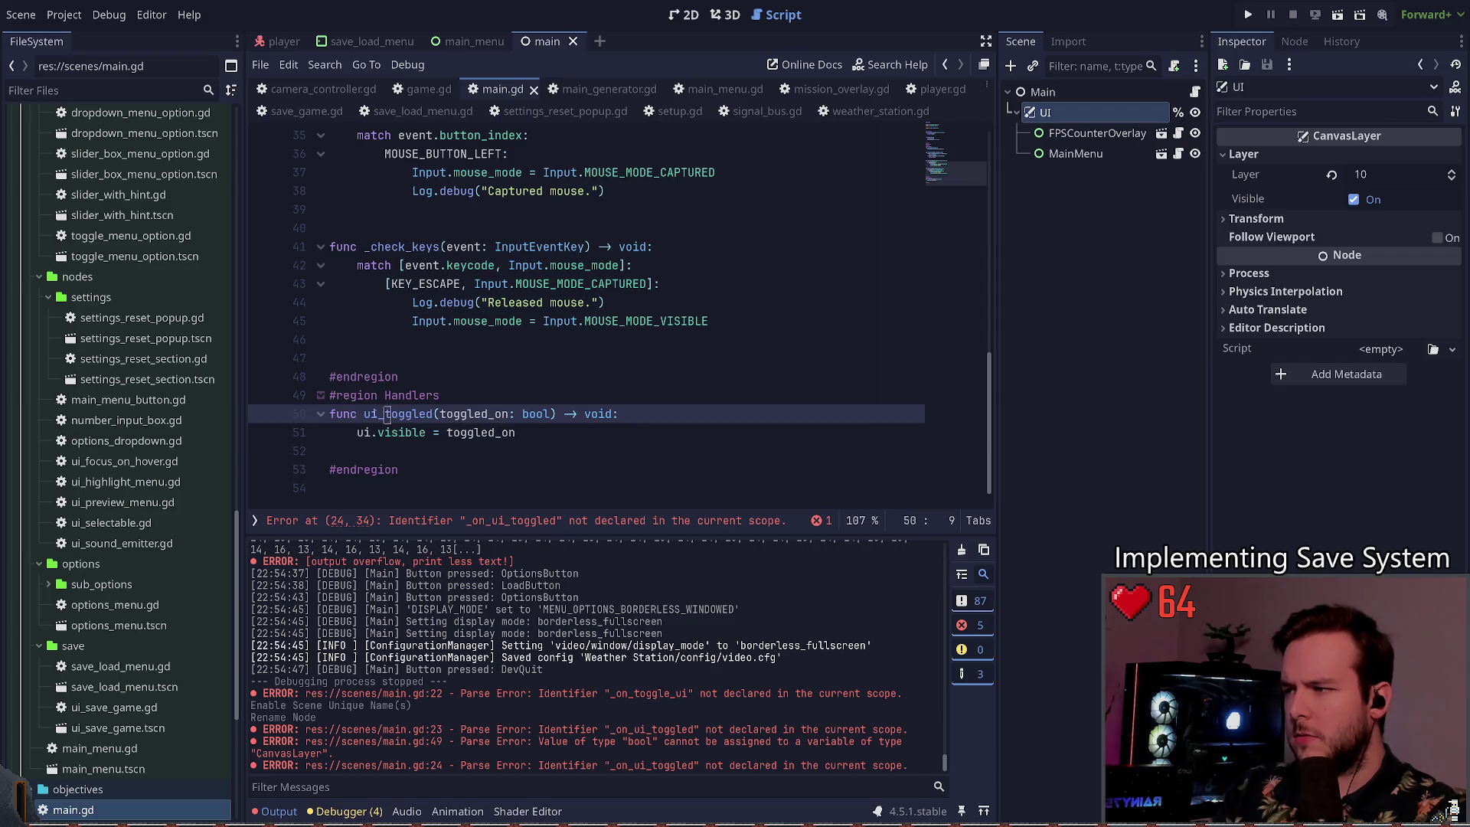
{"action": "type", "text": "_on_"}
{"action": "key", "text": "Escape"}
{"action": "key", "text": "ctrl+s"}
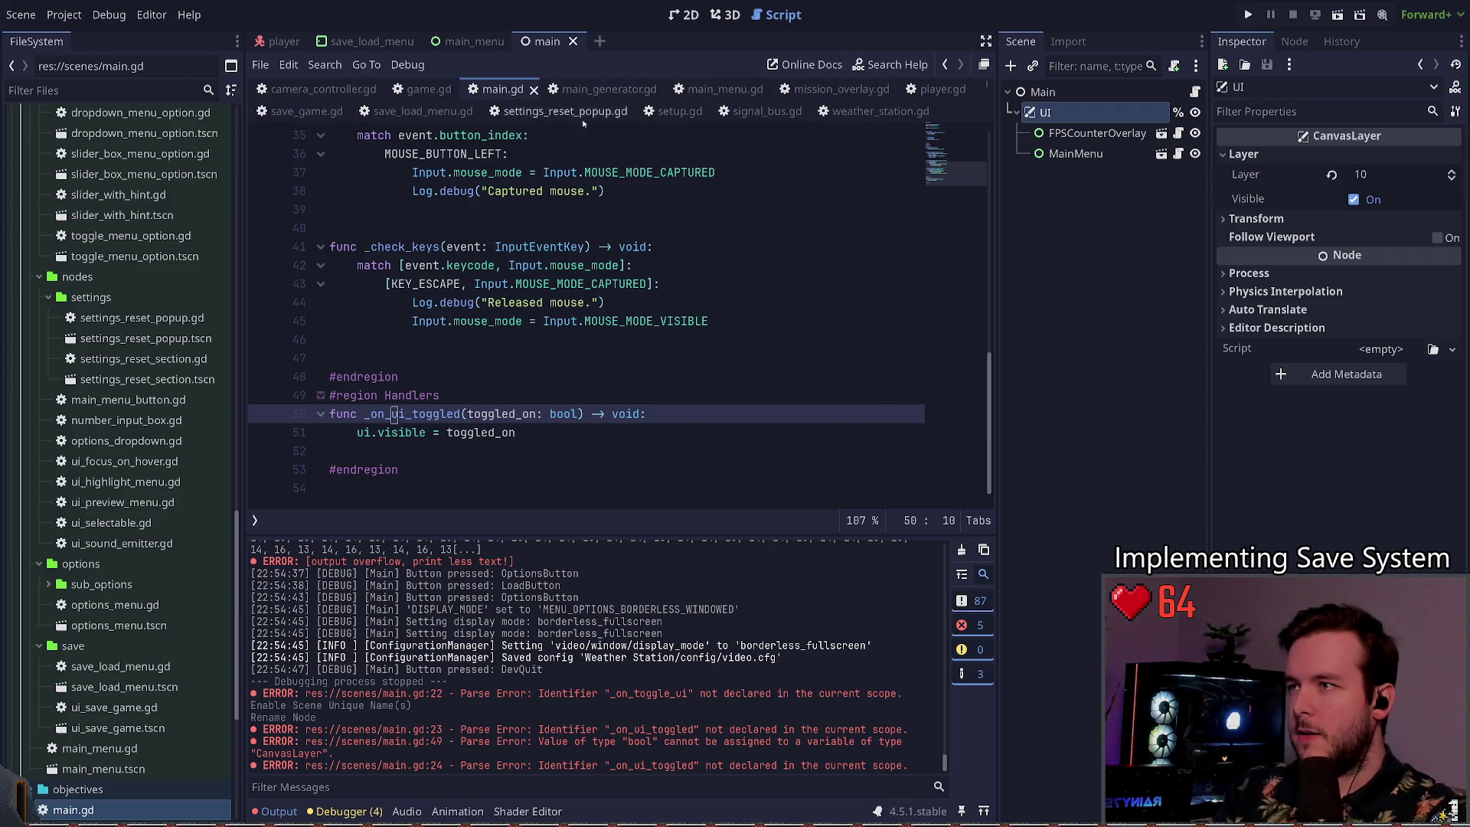
{"action": "left_click", "coordinate": [406, 85]}
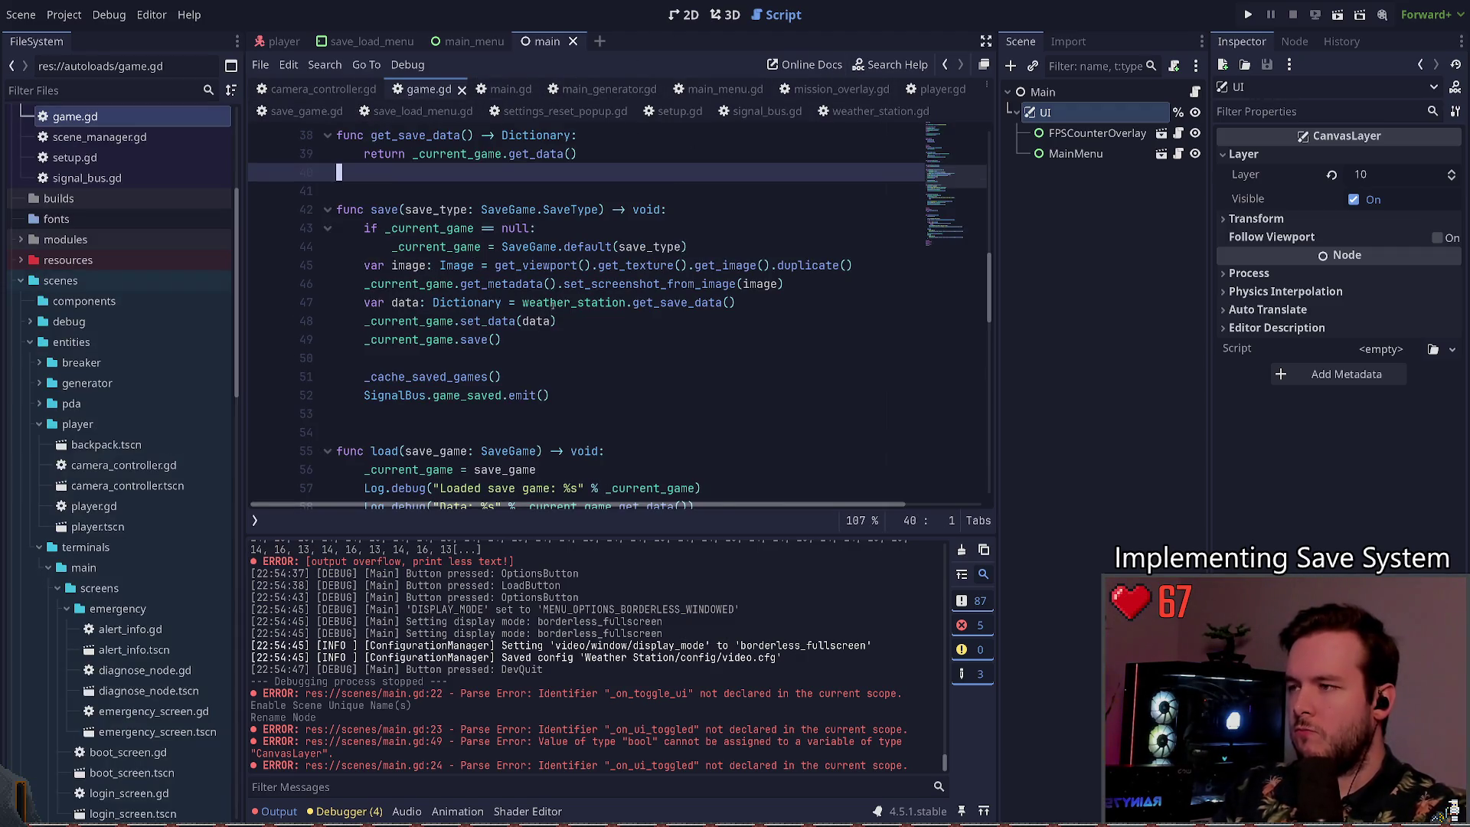
Step: Insert SignalBus.ui_toggled.emit(false) in save() just before the image capture
{"action": "left_click", "coordinate": [733, 247]}
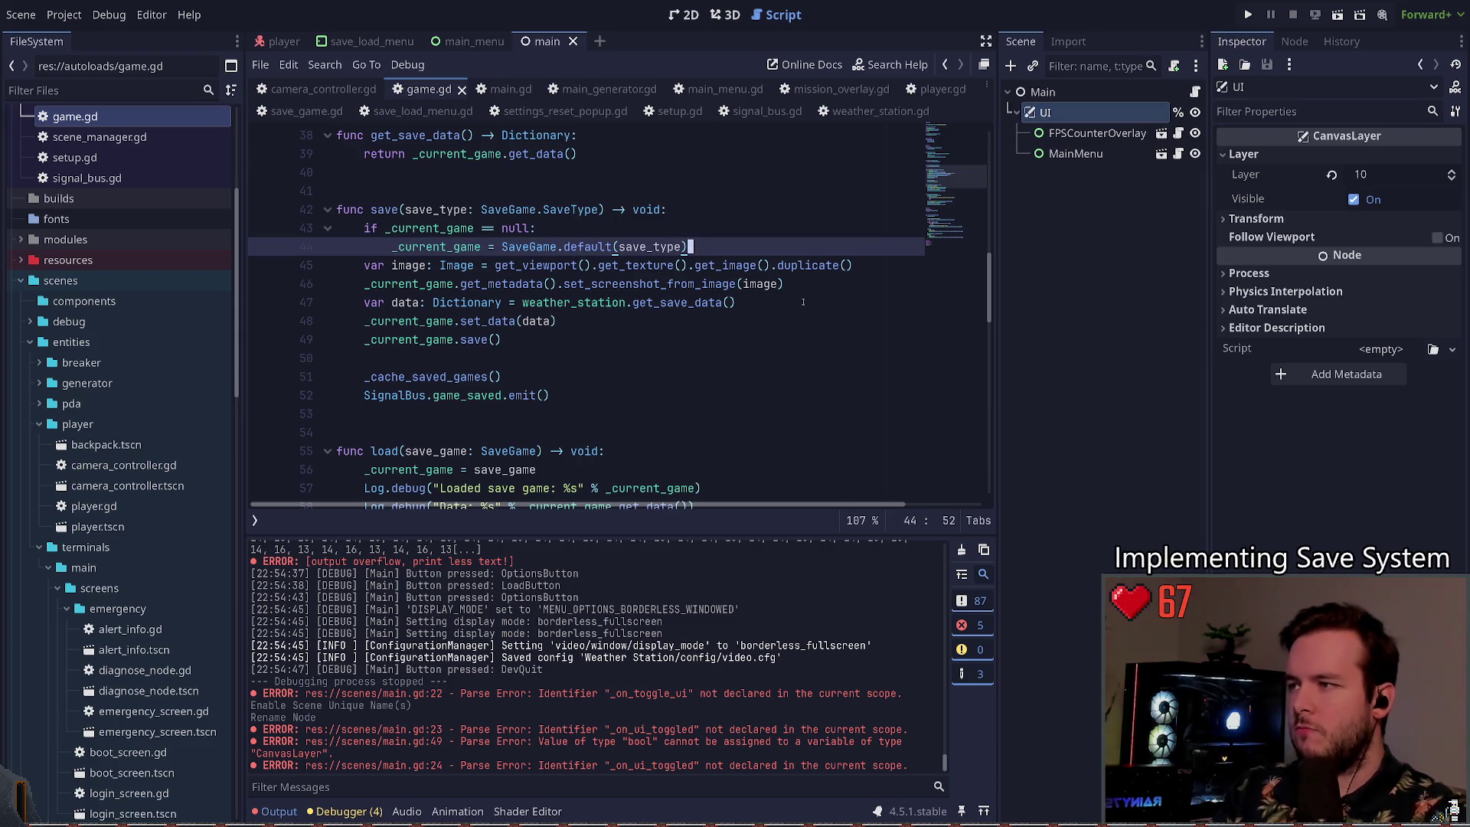
{"action": "key", "text": "Return"}
{"action": "type", "text": "Sign"}
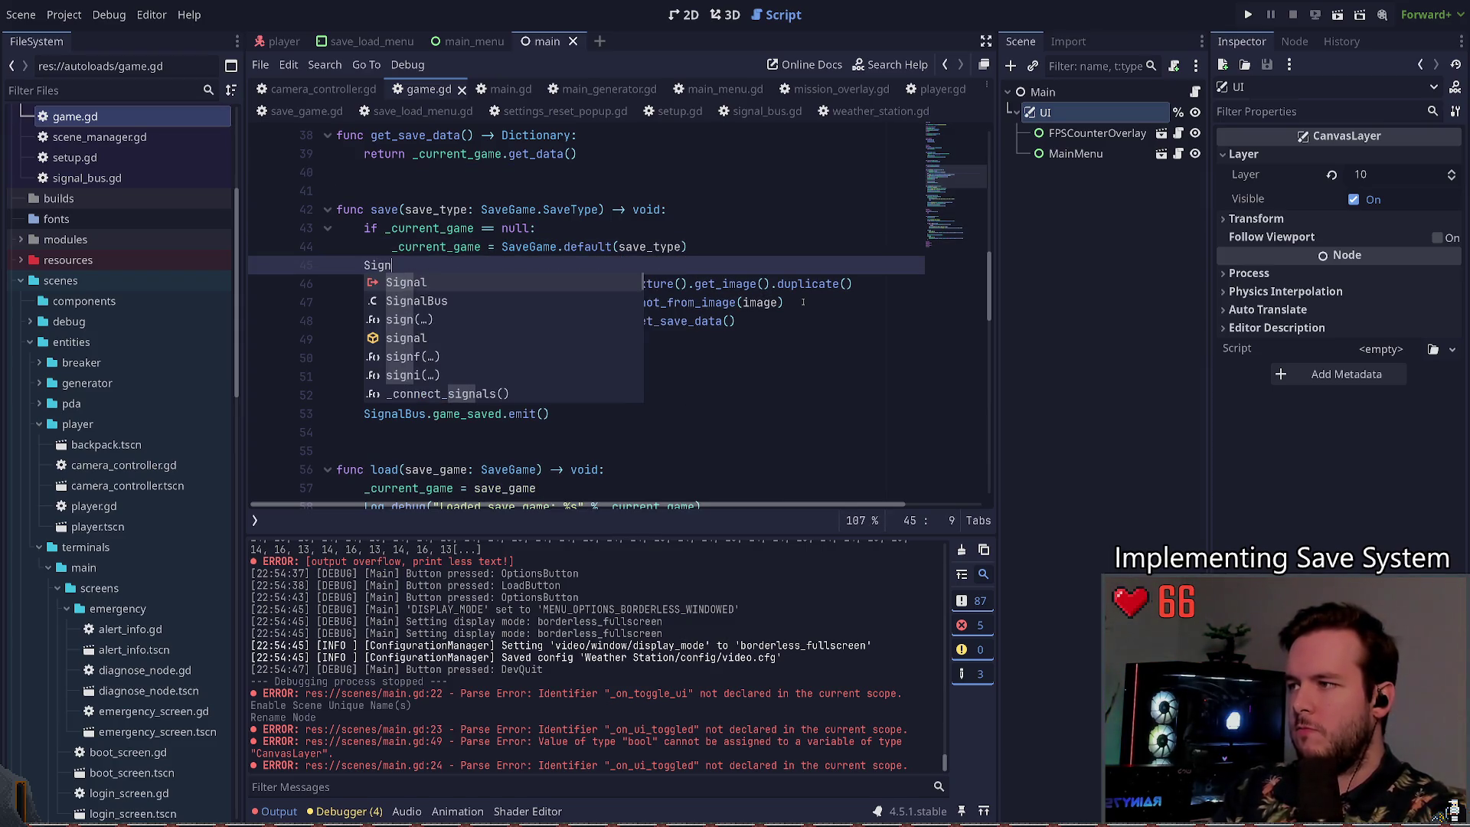
{"action": "key", "text": "Return"}
{"action": "type", "text": "."}
{"action": "key", "text": "Down"}
{"action": "key", "text": "Down"}
{"action": "key", "text": "Down"}
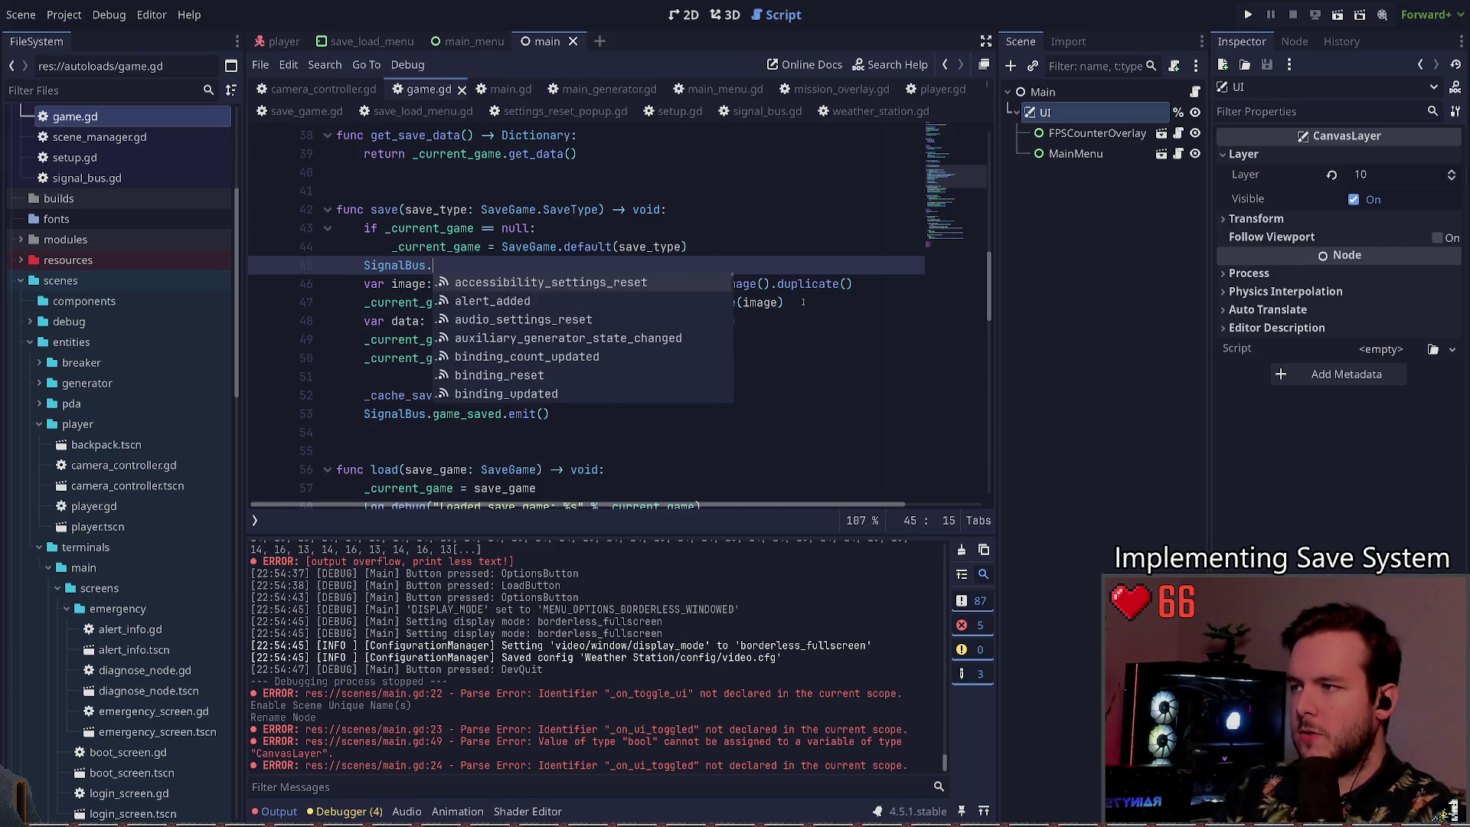
{"action": "key", "text": "BackSpace"}
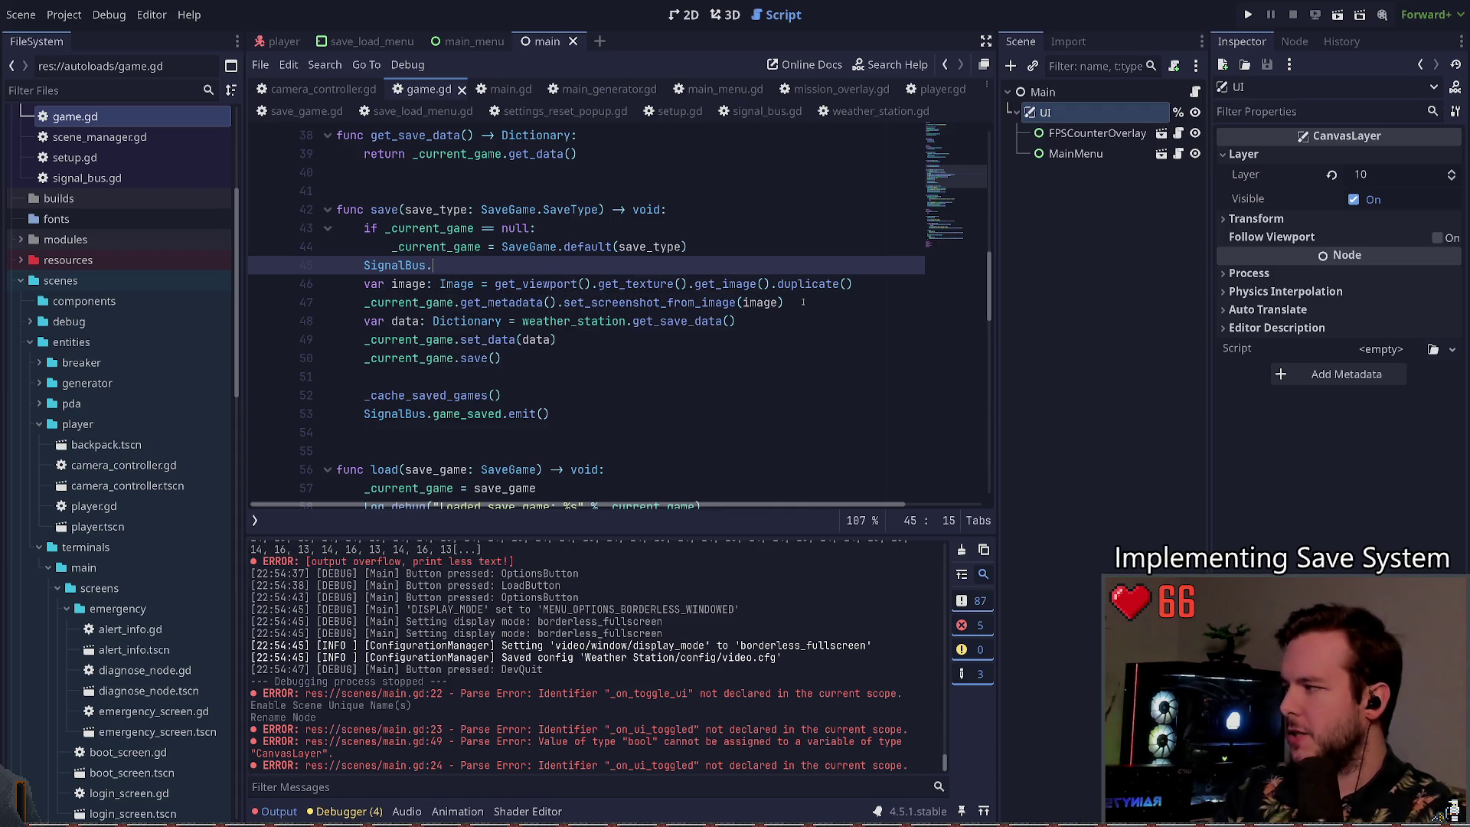
{"action": "type", "text": "ui_toggled.h"}
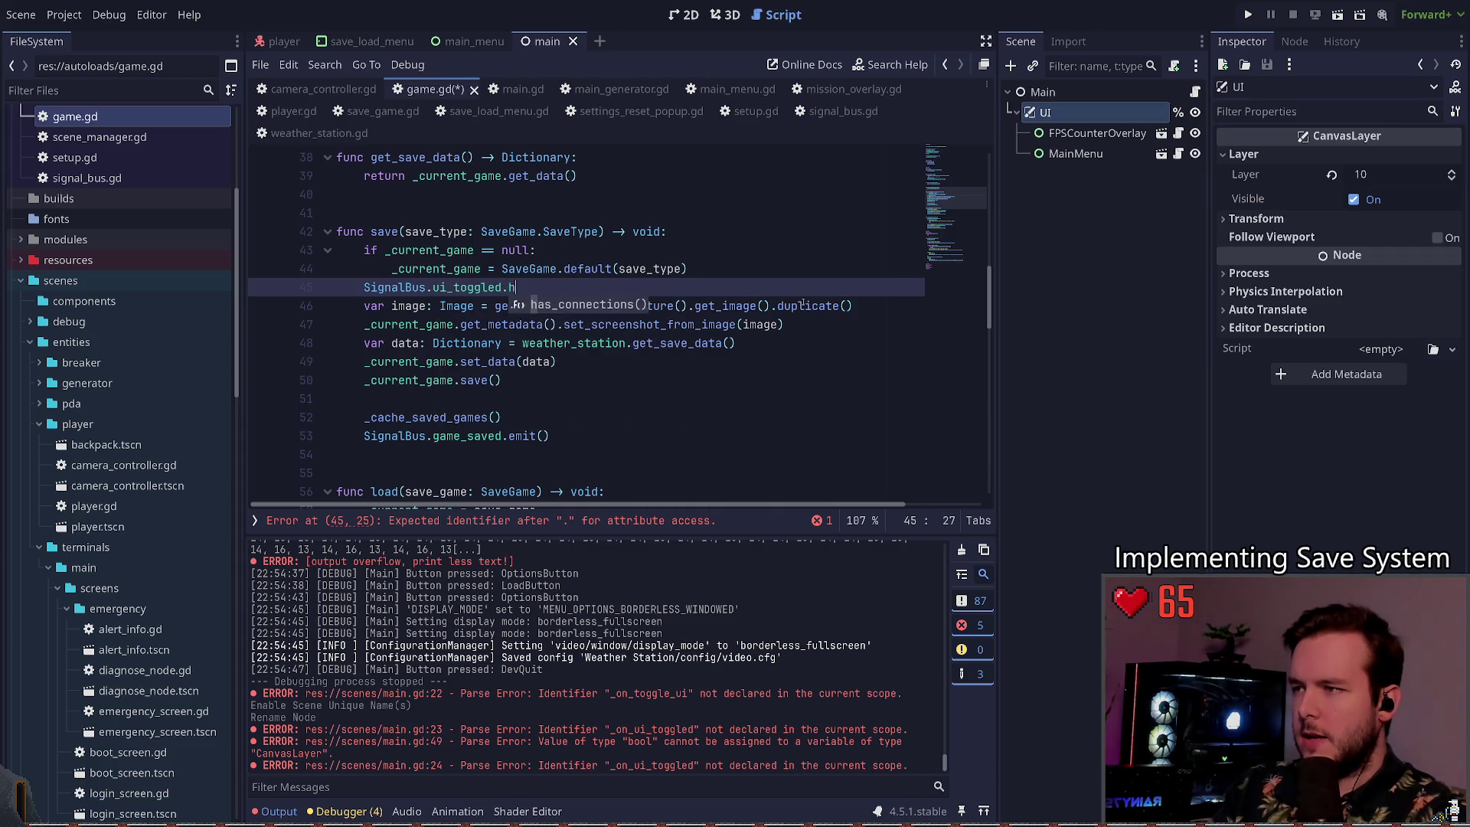
{"action": "type", "text": "em"}
{"action": "key", "text": "Return"}
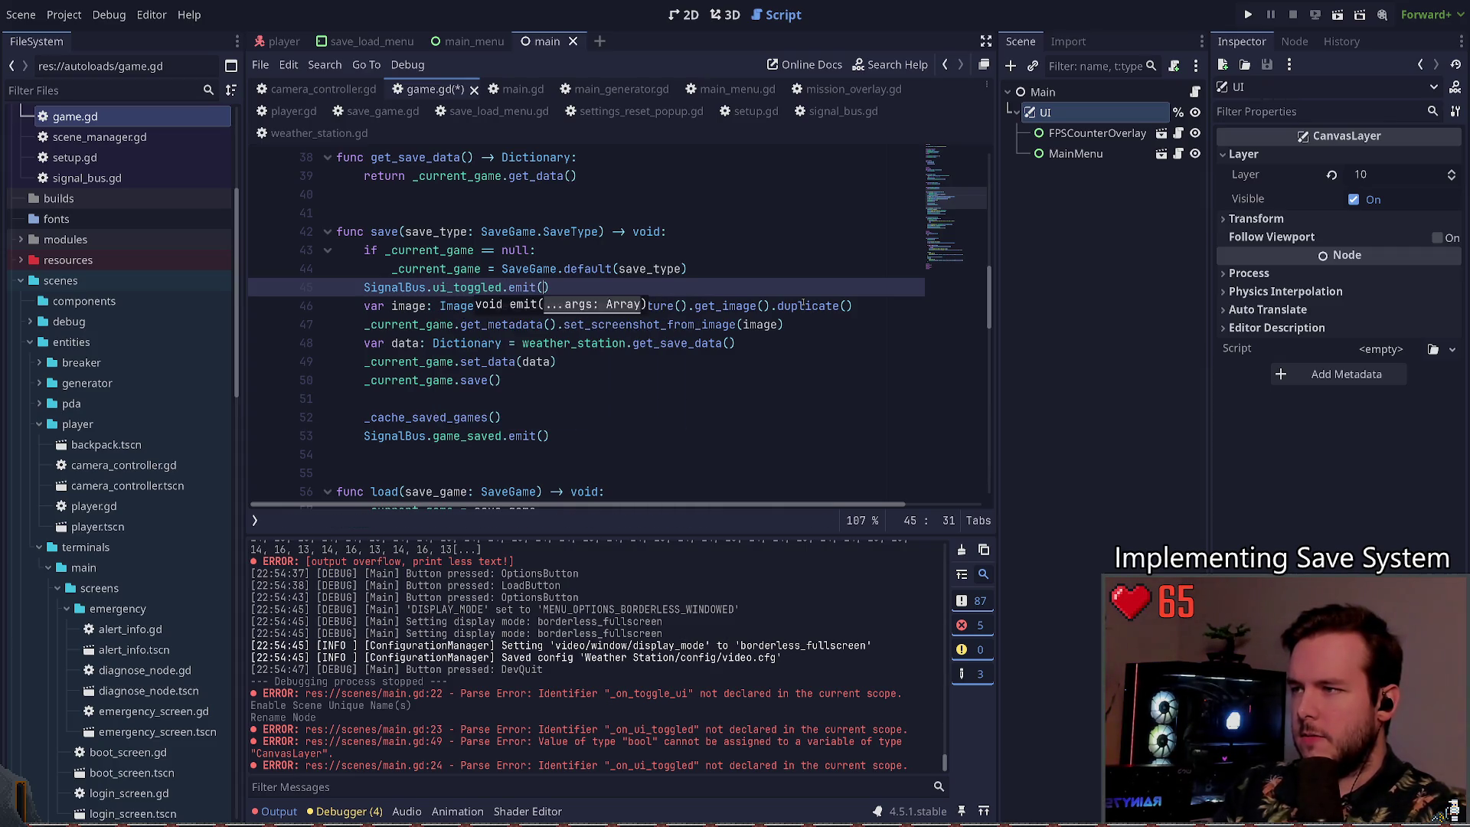
{"action": "type", "text": "false"}
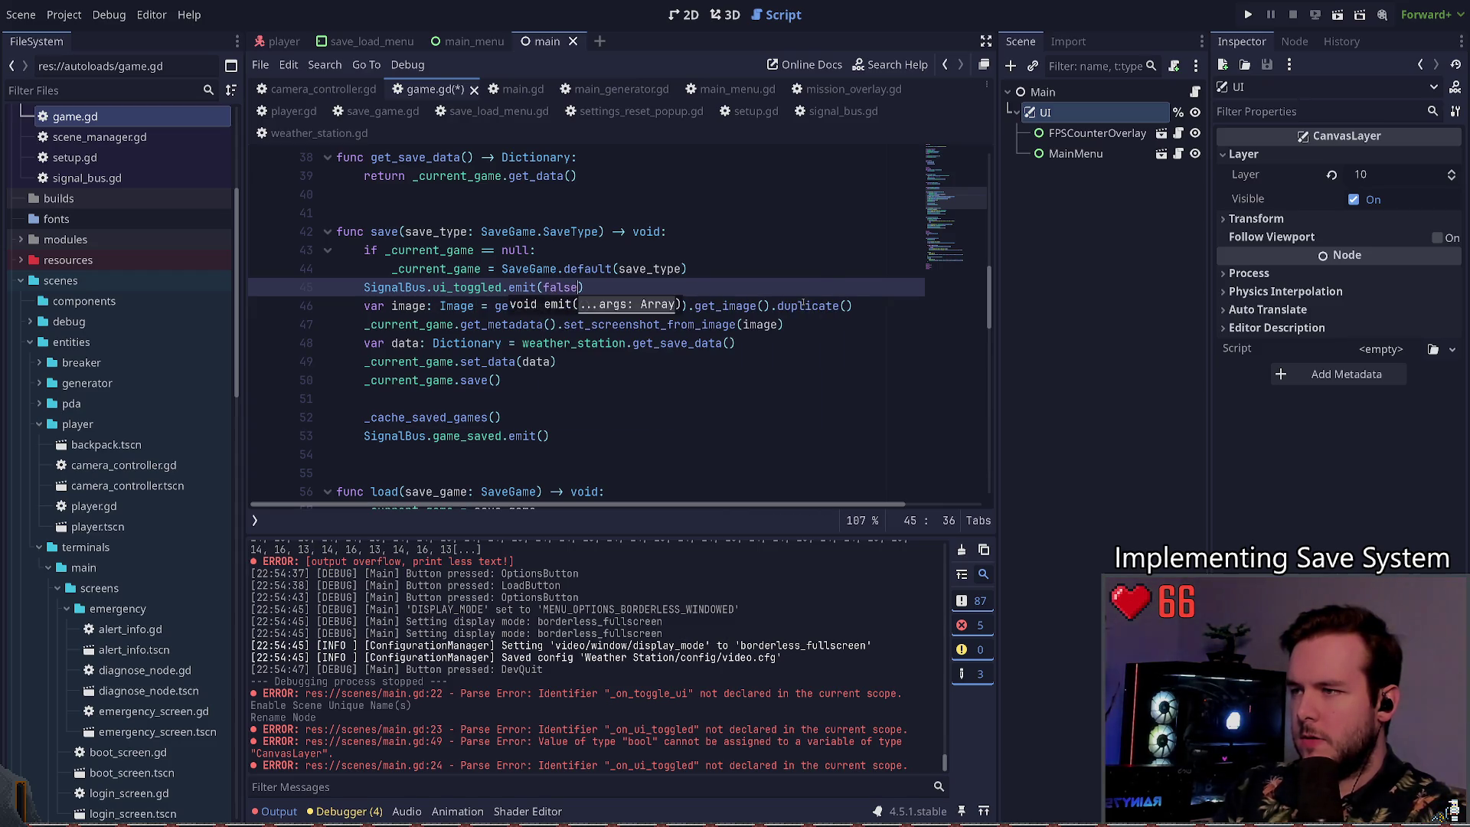
{"action": "key", "text": "Escape"}
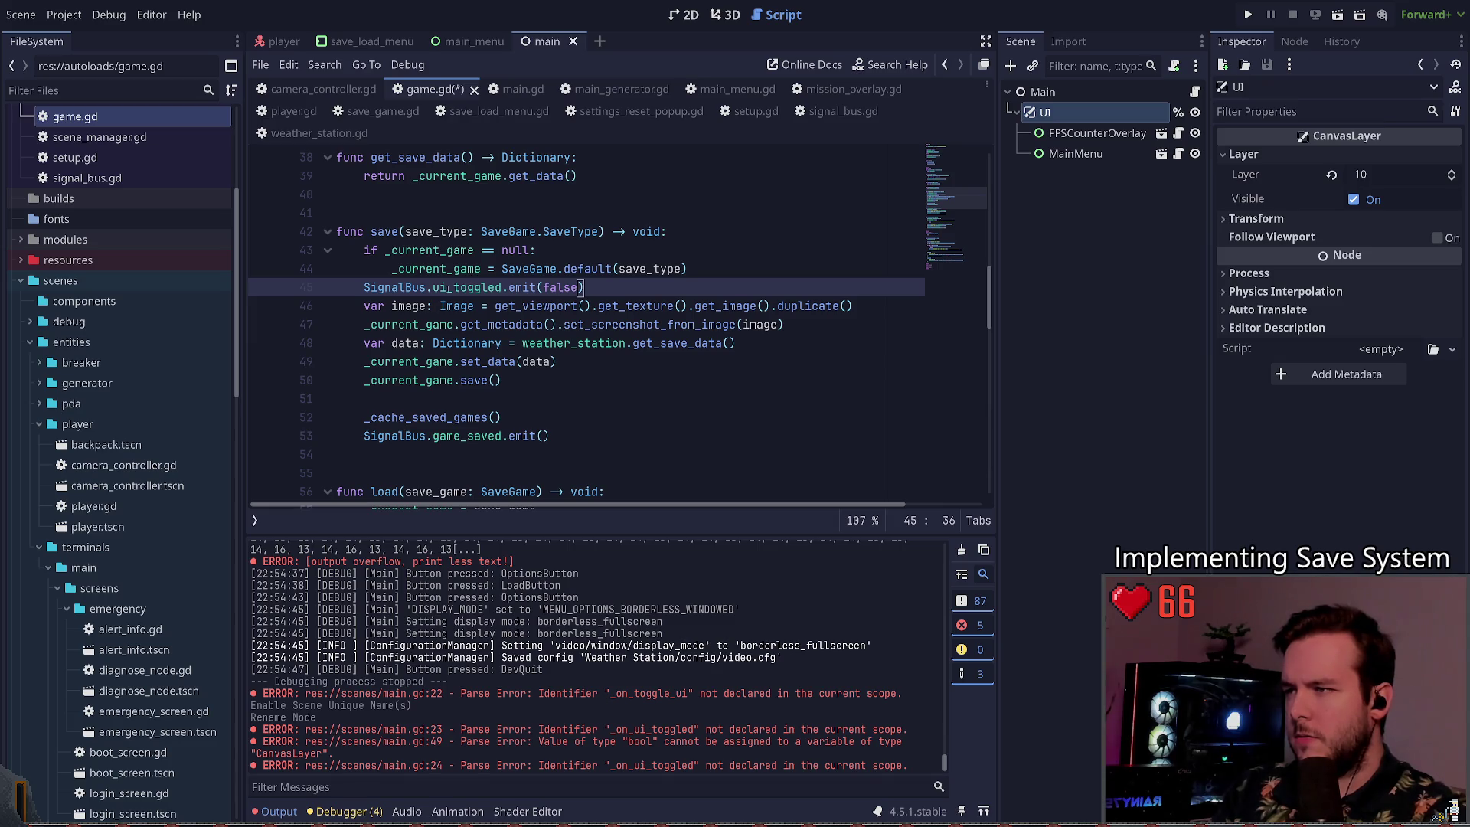
Step: Add SignalBus.ui_toggled.emit(true) after the capture, save game.gd, and run the project
{"action": "key", "text": "ctrl+c"}
{"action": "key", "text": "Down"}
{"action": "key", "text": "Down"}
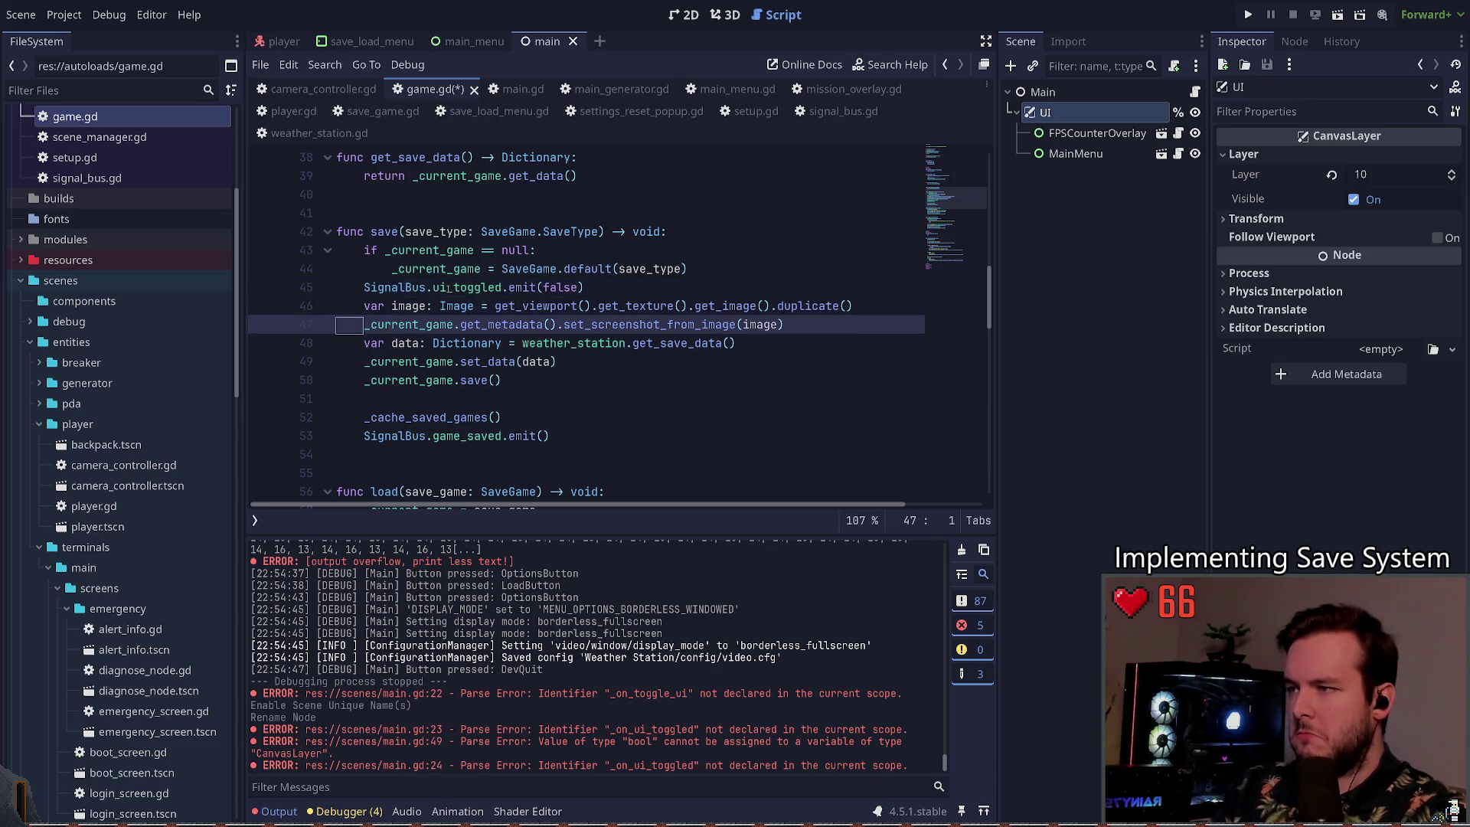
{"action": "key", "text": "ctrl+v"}
{"action": "key", "text": "ctrl+Left"}
{"action": "key", "text": "ctrl+Delete"}
{"action": "type", "text": "true"}
{"action": "key", "text": "ctrl+s"}
{"action": "key", "text": "Home"}
{"action": "key", "text": "ctrl+Right"}
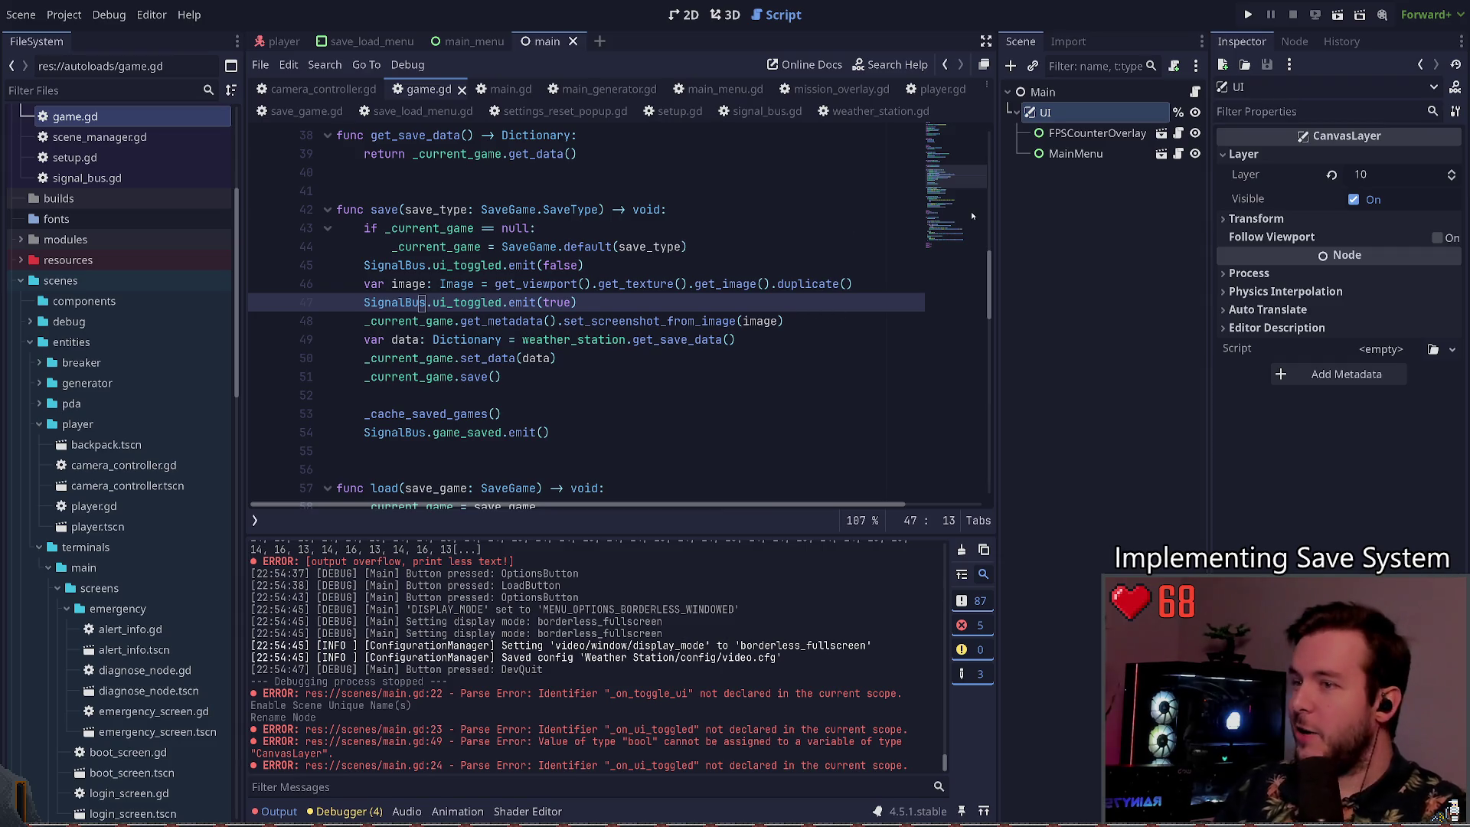
{"action": "left_click", "coordinate": [1248, 15]}
{"action": "key", "text": "F5"}
Step: Save the game twice from the pause menu's Save panel, then Dev Quit back to main.gd
{"action": "key", "text": "Return"}
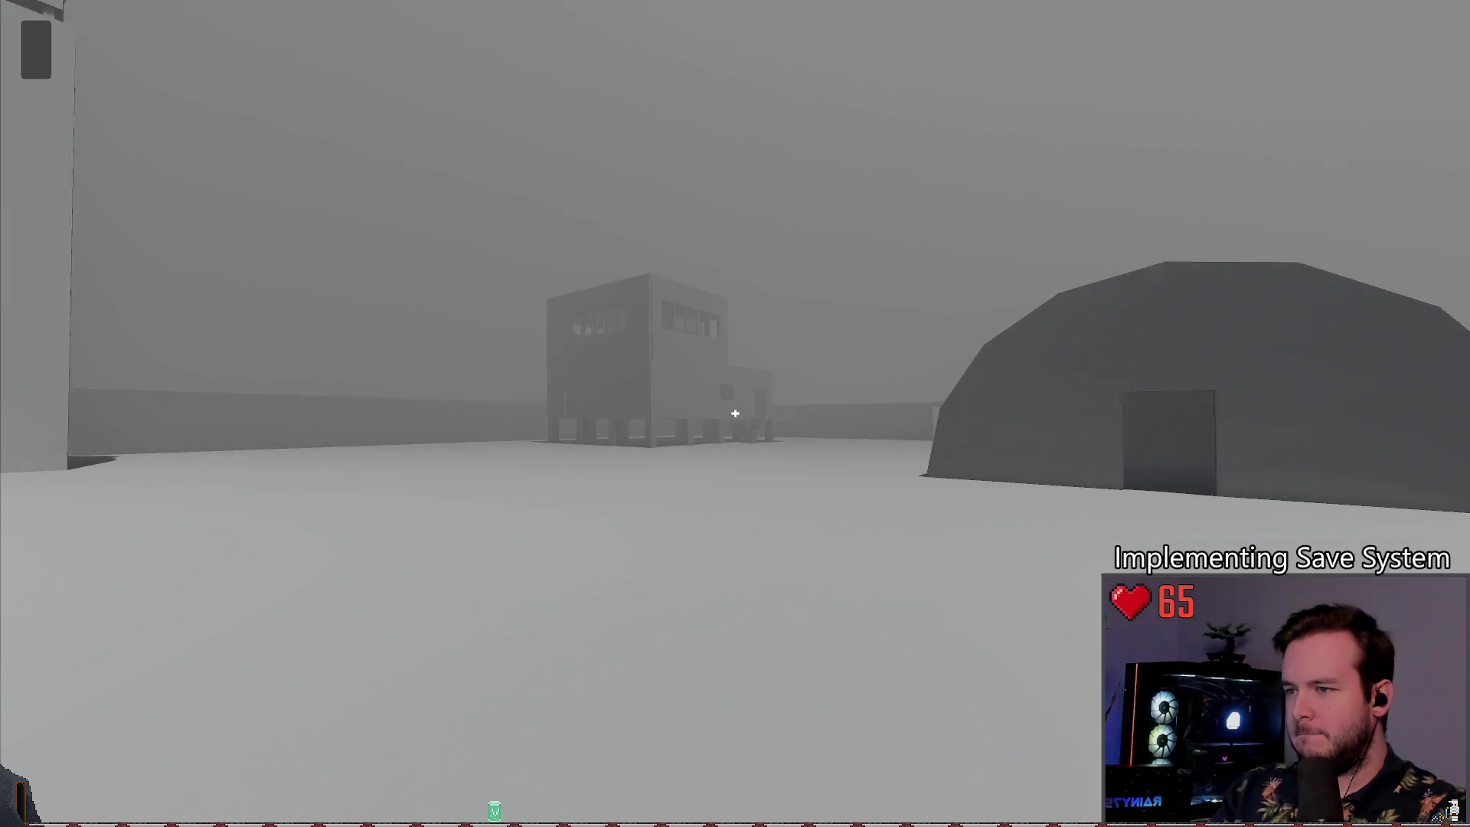
{"action": "key", "text": "Escape"}
{"action": "left_click", "coordinate": [125, 343]}
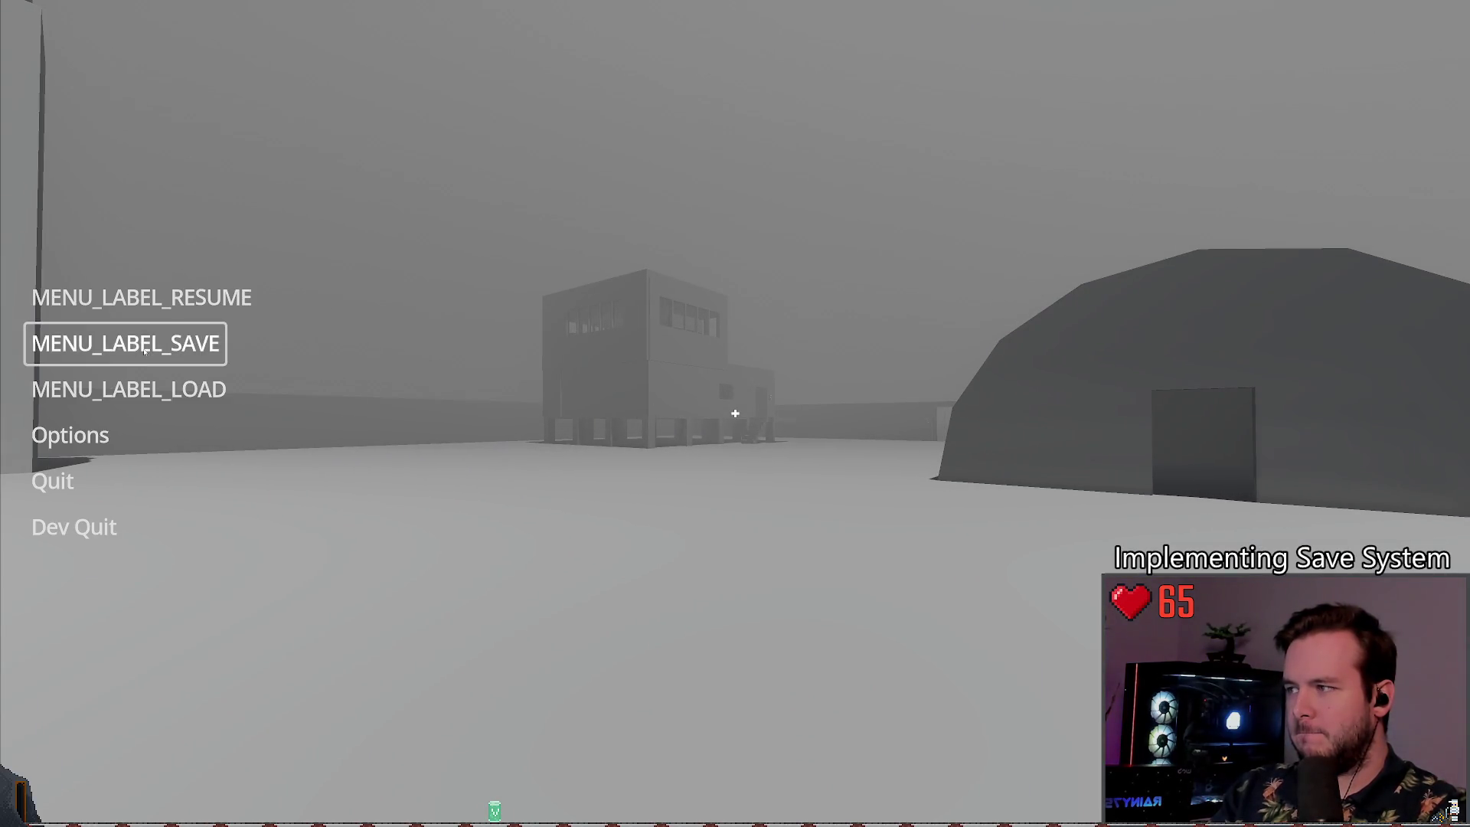
{"action": "left_click", "coordinate": [314, 533]}
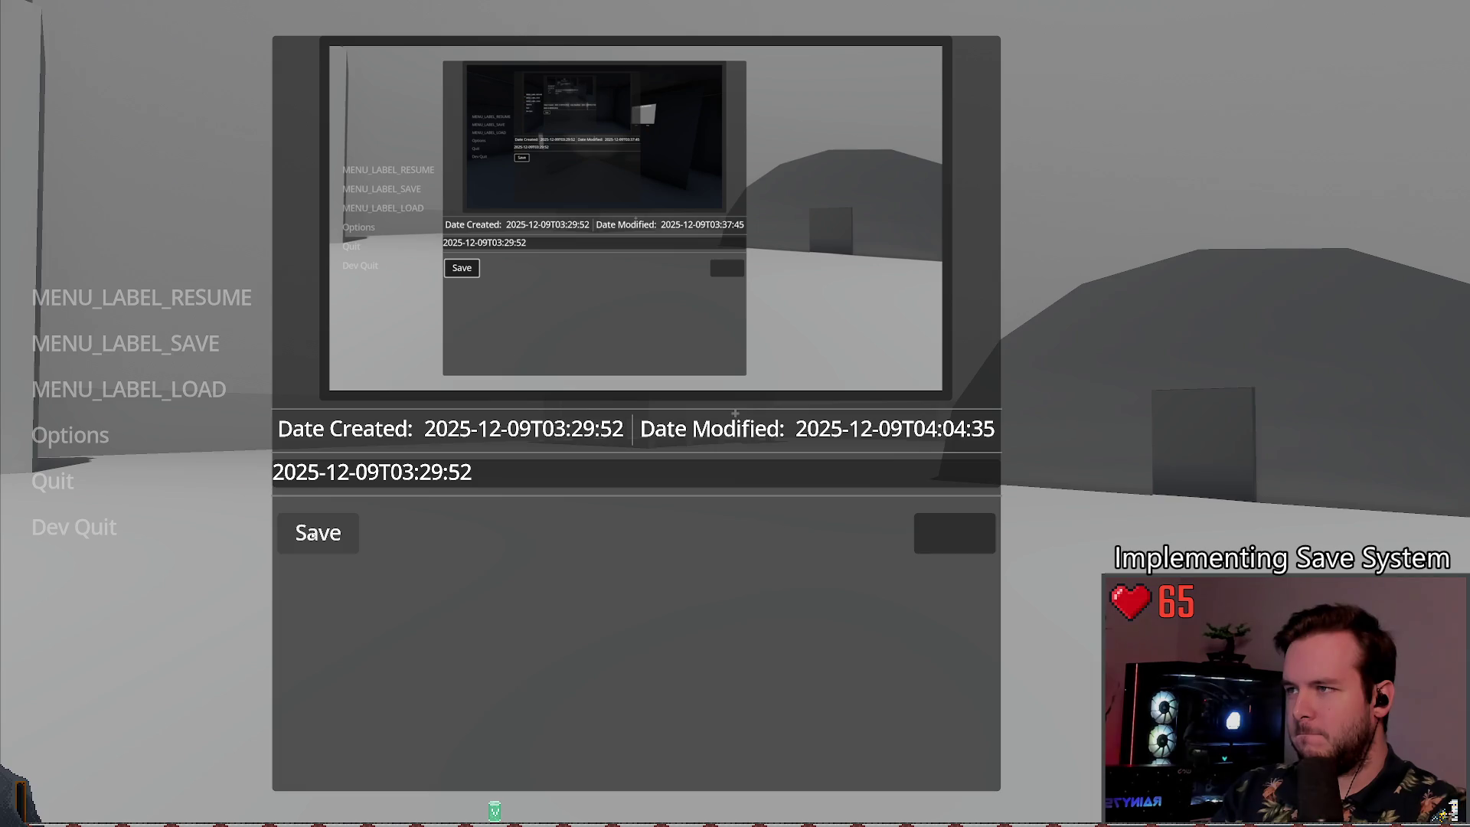
{"action": "left_click", "coordinate": [314, 534]}
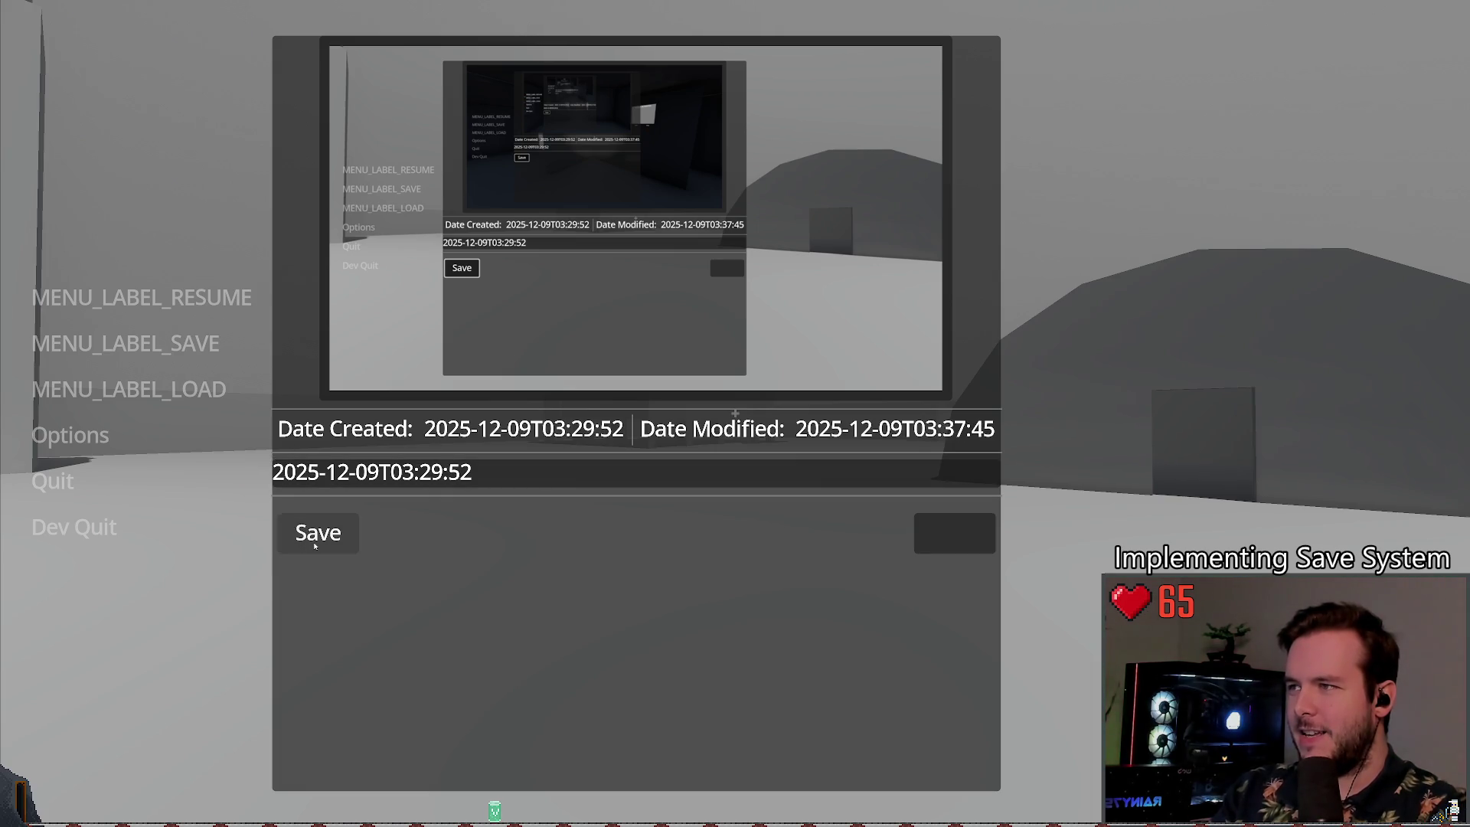
{"action": "key", "text": "Escape"}
{"action": "left_click", "coordinate": [73, 526]}
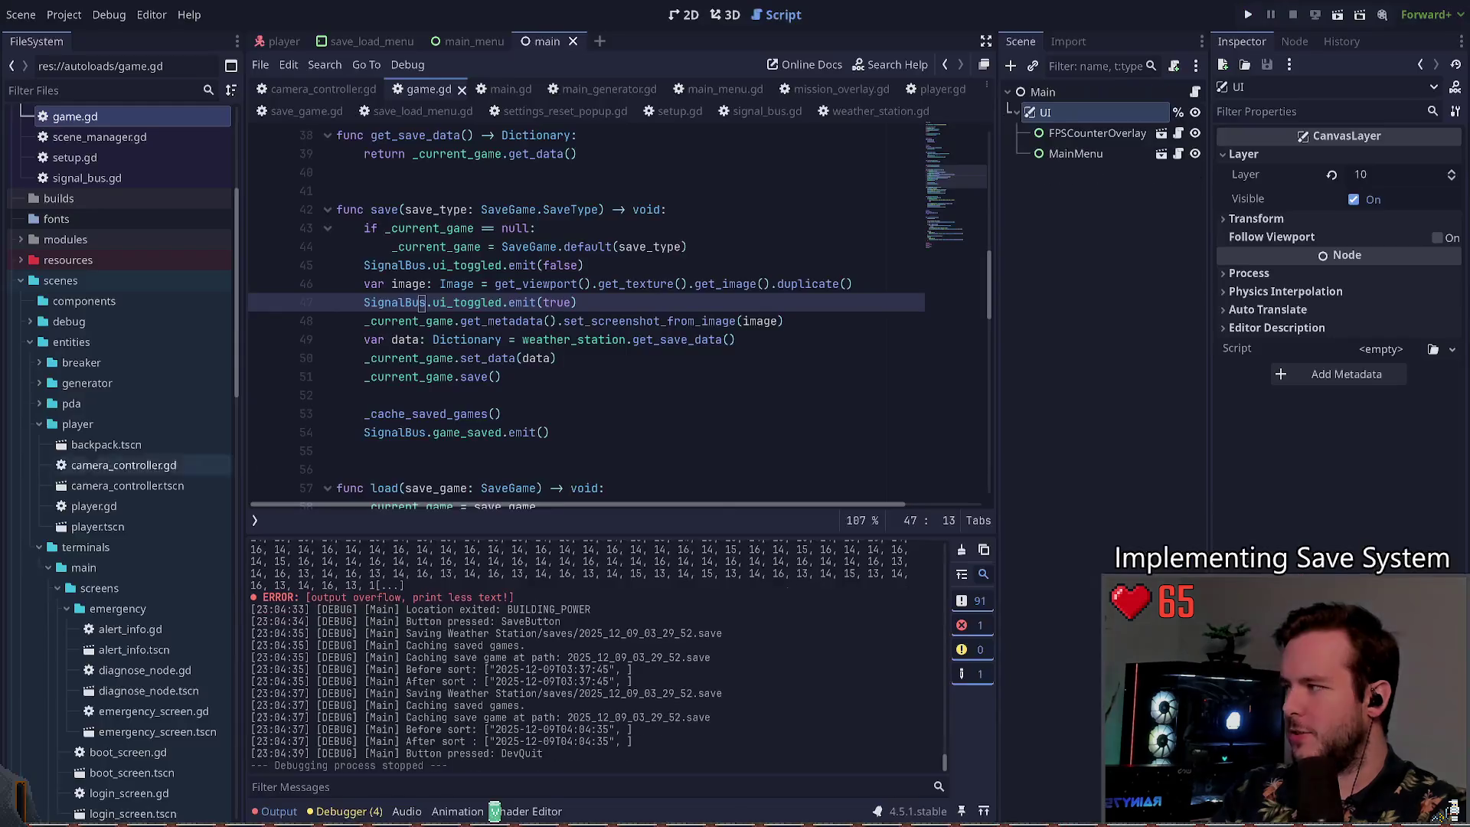
{"action": "left_click", "coordinate": [605, 269]}
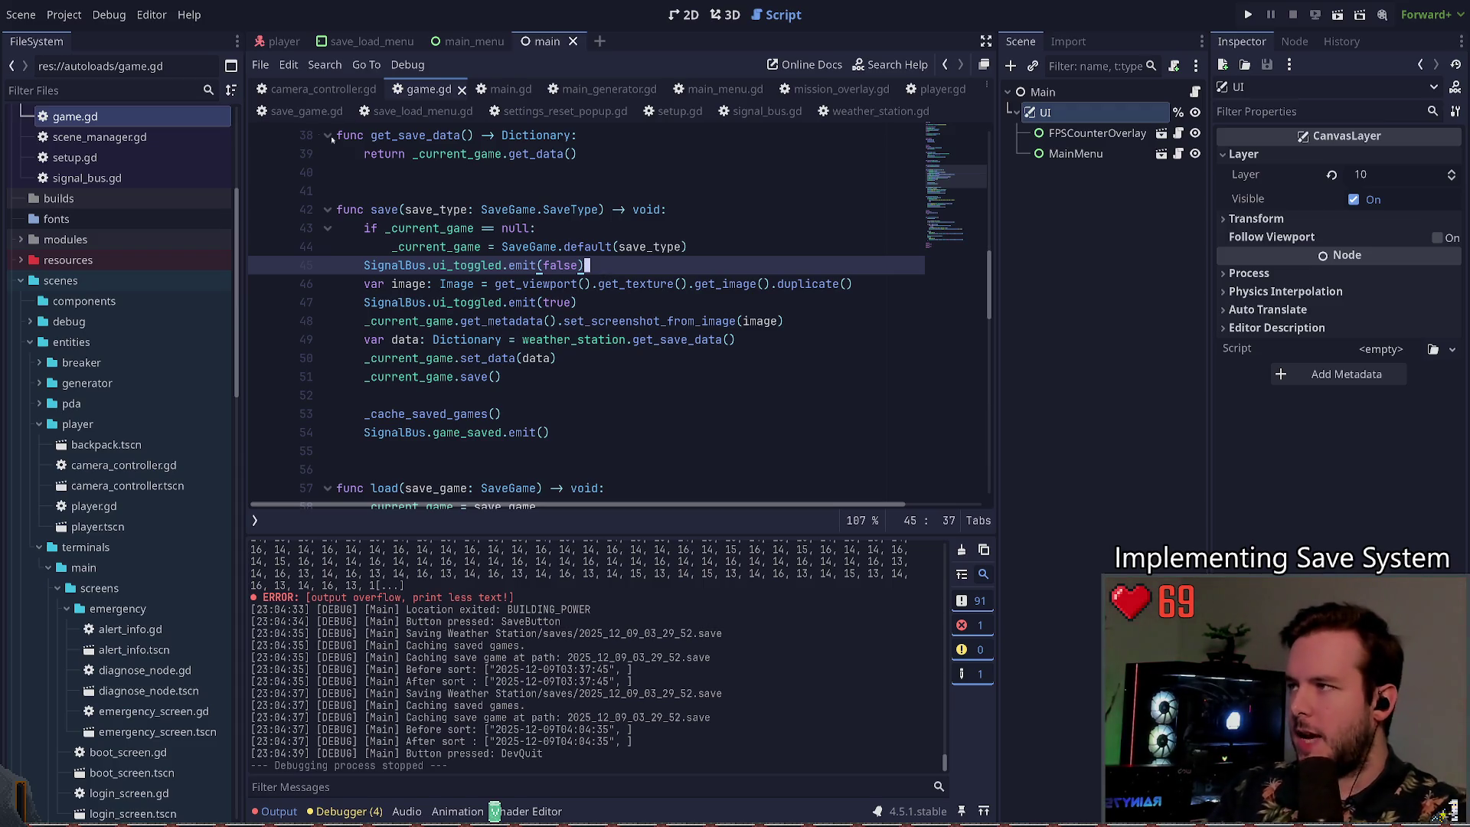
{"action": "left_click", "coordinate": [503, 89]}
Step: Go to the _on_ui_toggled handler in main.gd, add and remove a trial line, save, and rerun
{"action": "scroll", "coordinate": [518, 364], "scroll_direction": "up", "scroll_amount": 5}
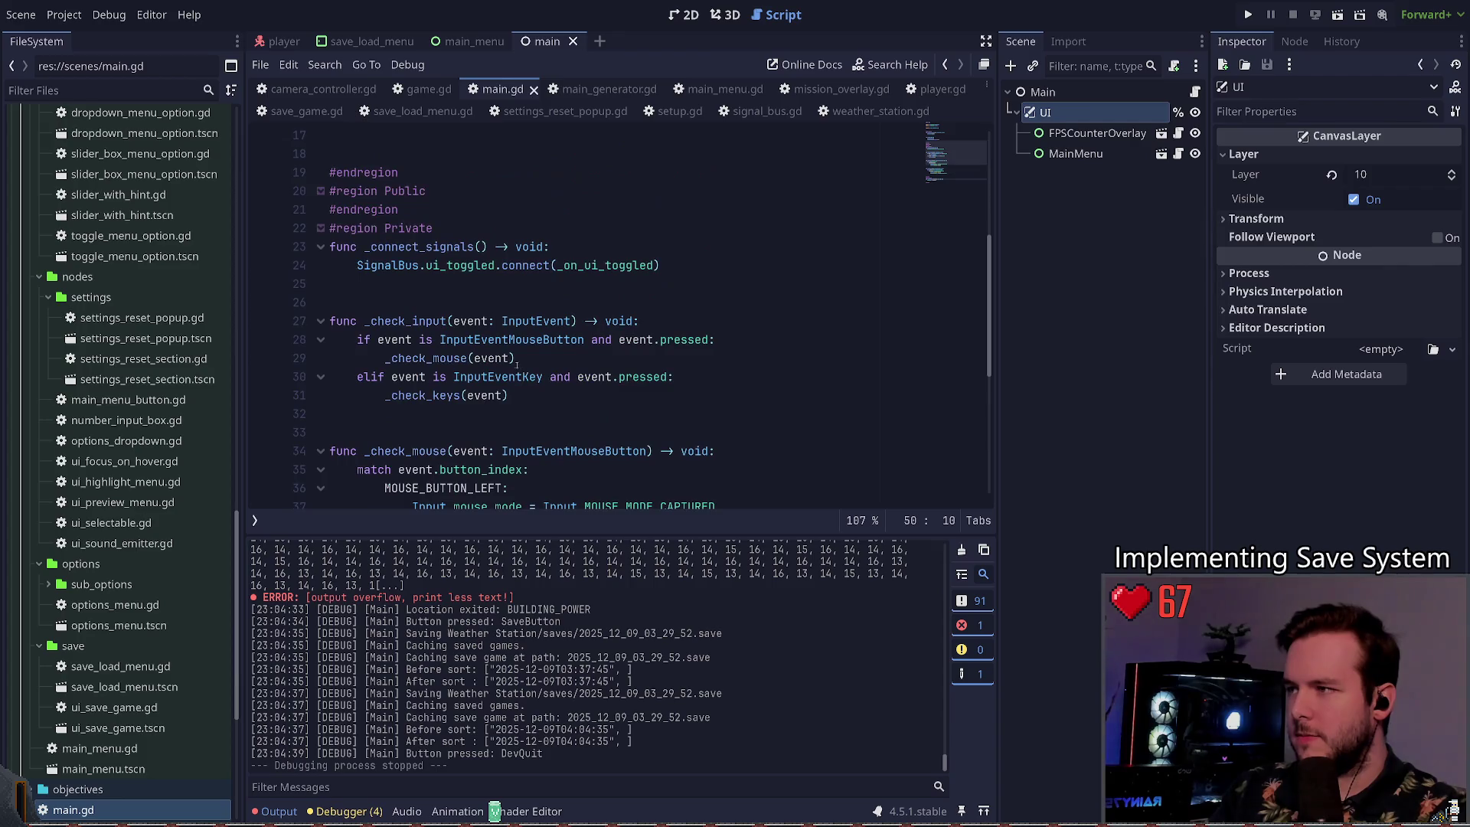
{"action": "scroll", "coordinate": [506, 299], "scroll_direction": "down", "scroll_amount": 6}
{"action": "left_click", "coordinate": [694, 417]}
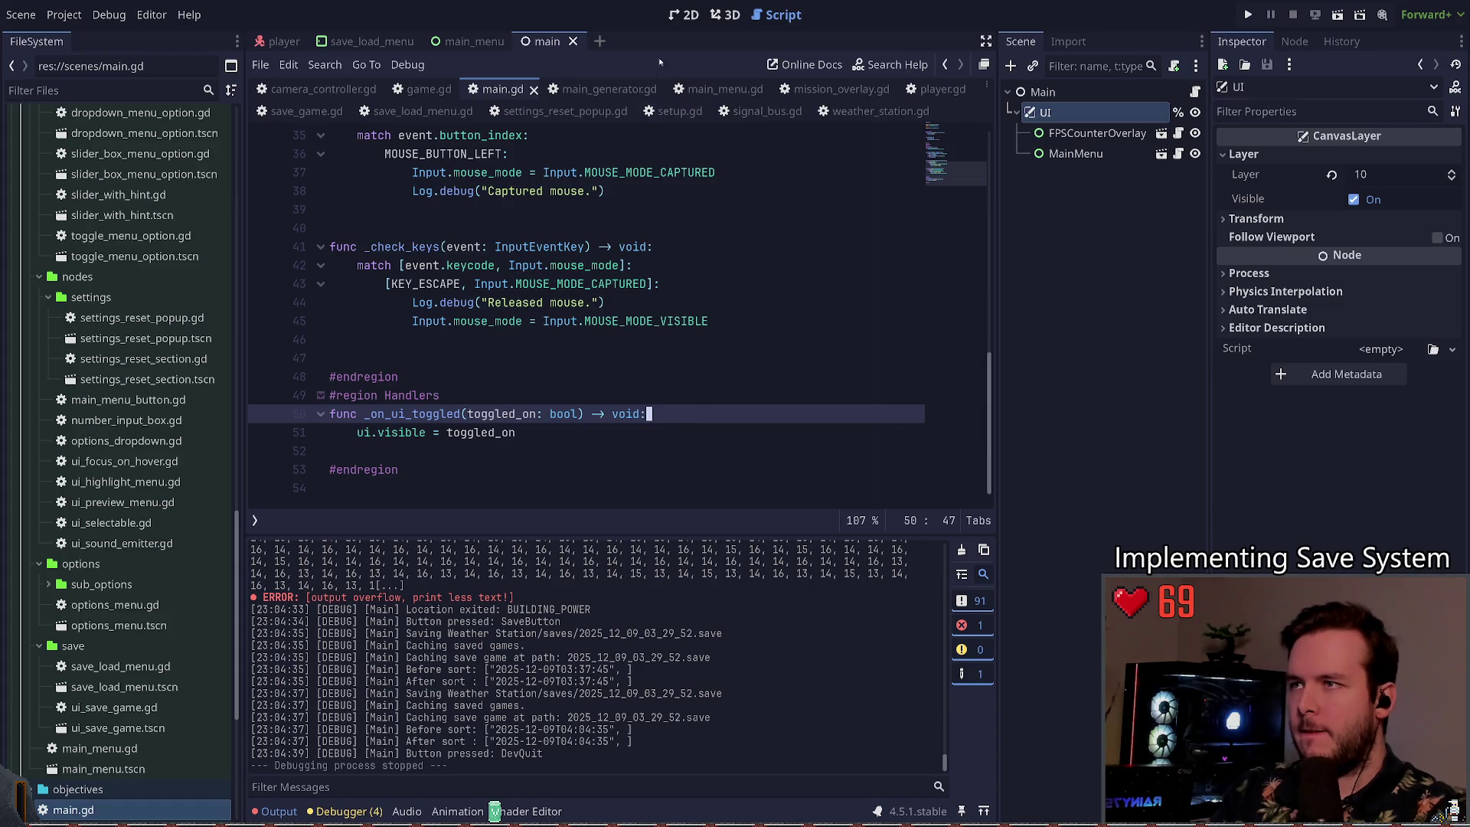
{"action": "key", "text": "ctrl+F1"}
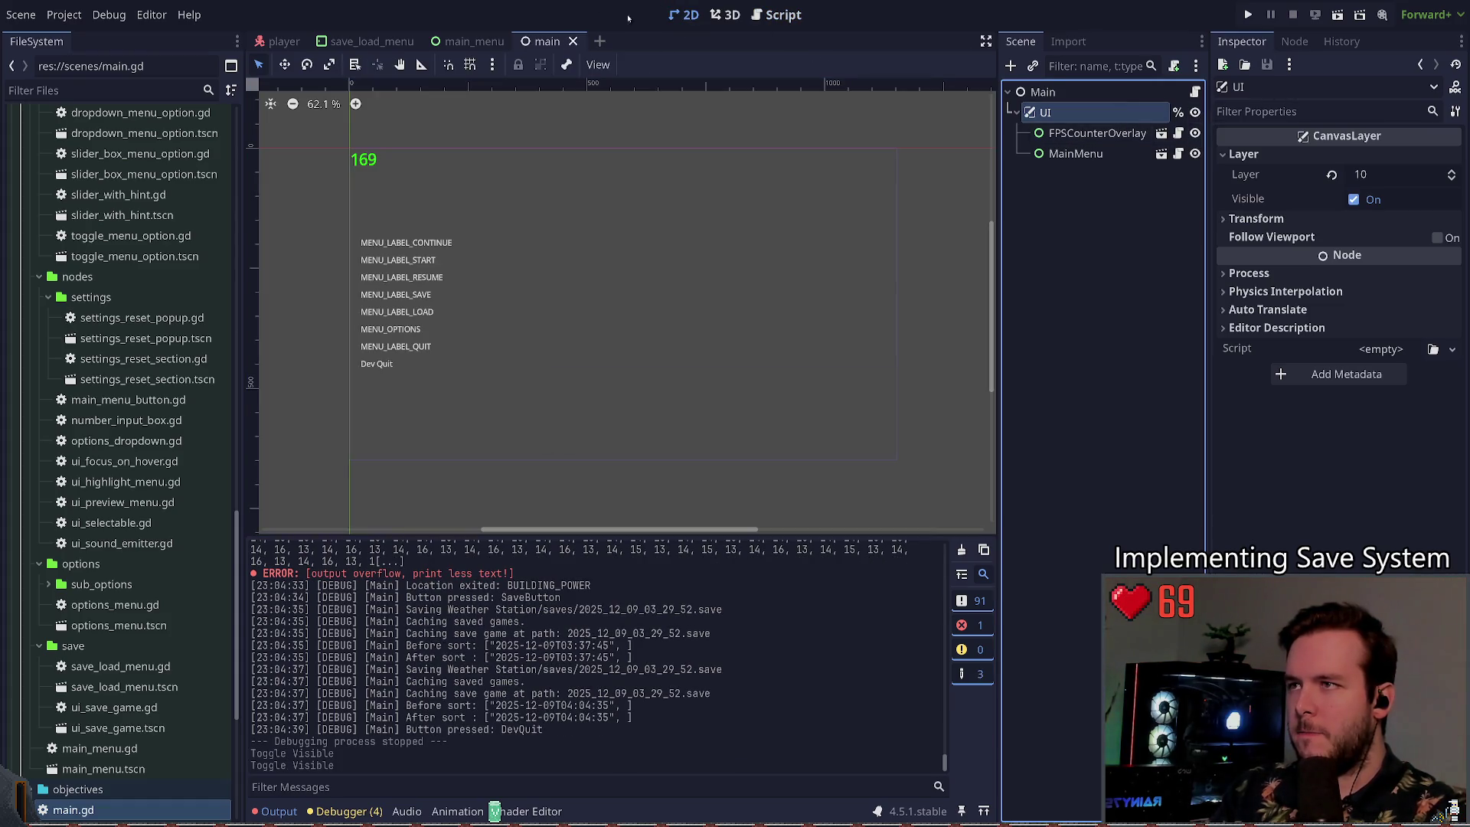
{"action": "key", "text": "ctrl+F2"}
{"action": "key", "text": "ctrl+F1"}
{"action": "key", "text": "ctrl+F3"}
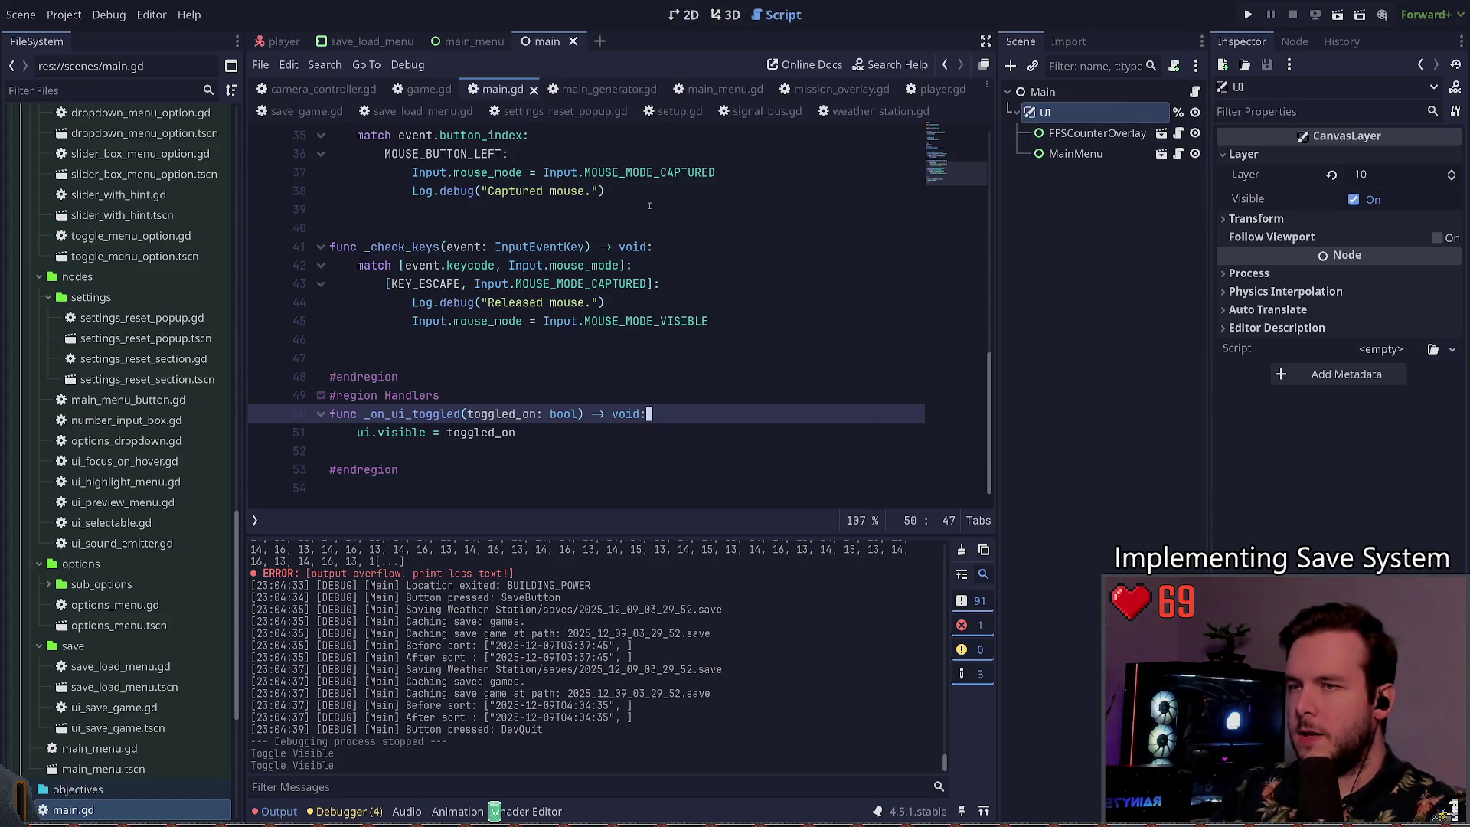
{"action": "key", "text": "Return"}
{"action": "type", "text": "L"}
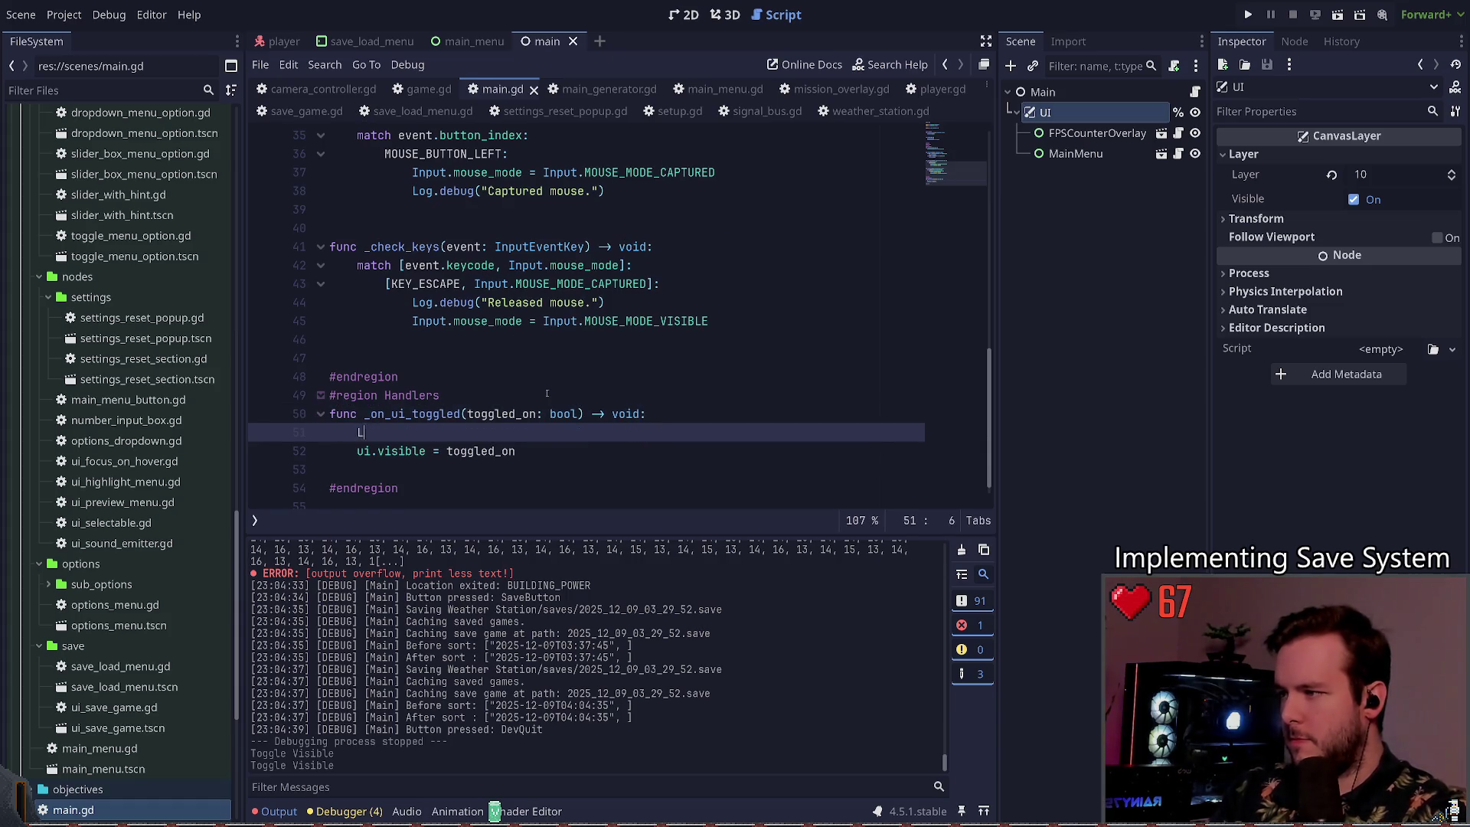
{"action": "key", "text": "ctrl+x"}
{"action": "key", "text": "ctrl+s"}
{"action": "key", "text": "F5"}
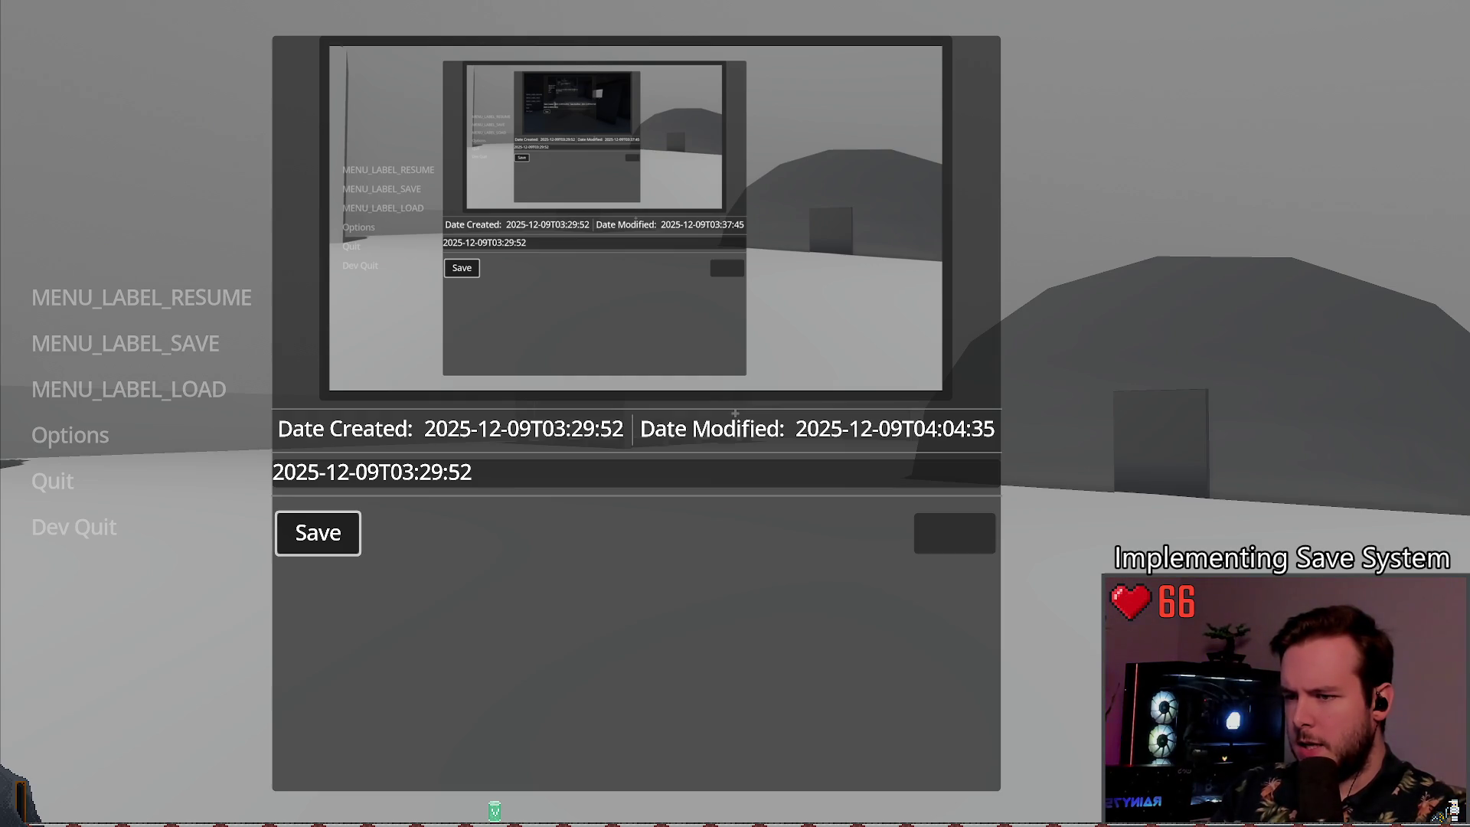
Step: Restart the game, open the pause menu's Save panel, and save over the existing slot again
{"action": "key", "text": "Escape"}
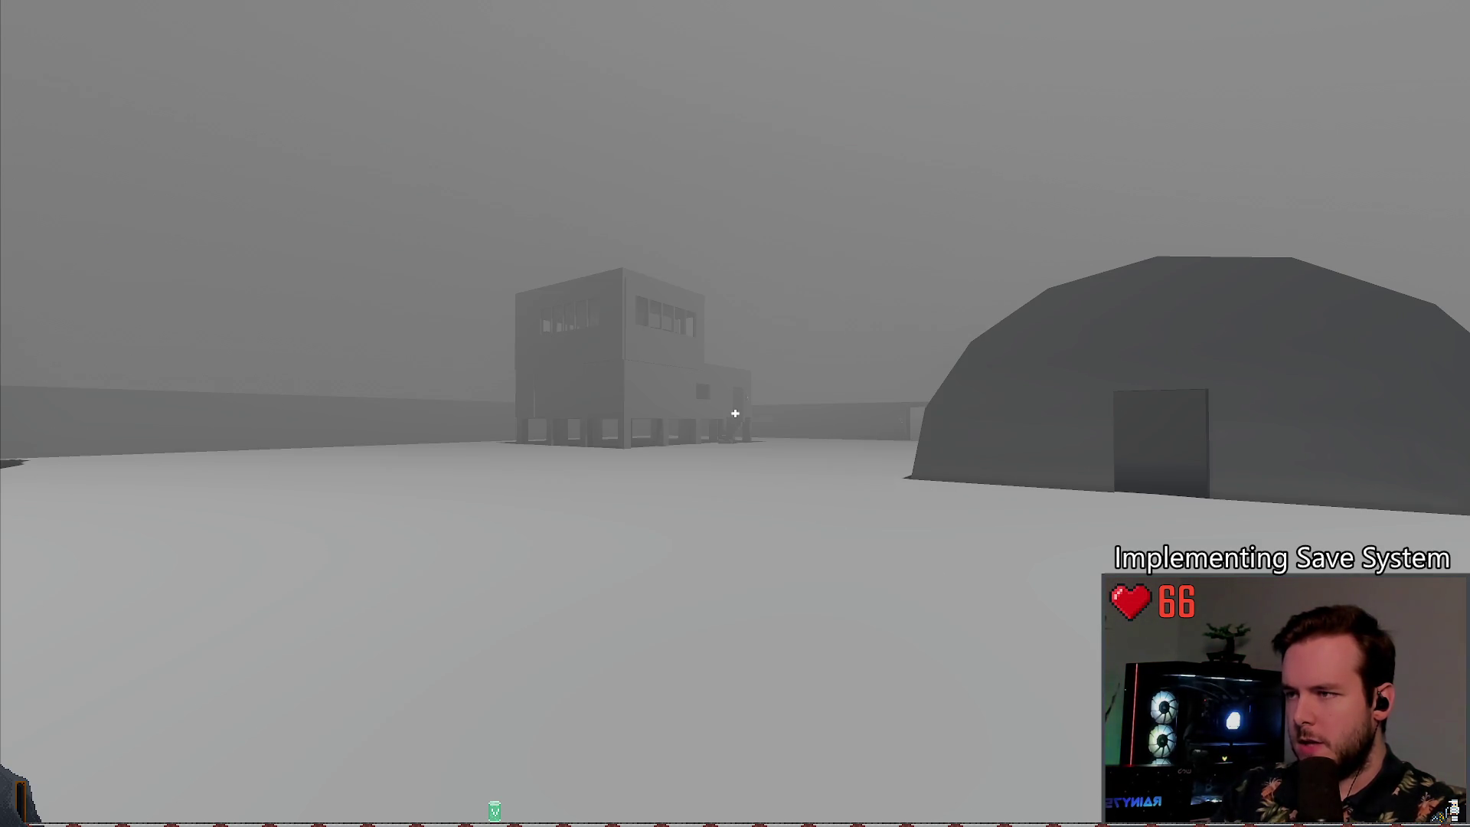
{"action": "key", "text": "Escape"}
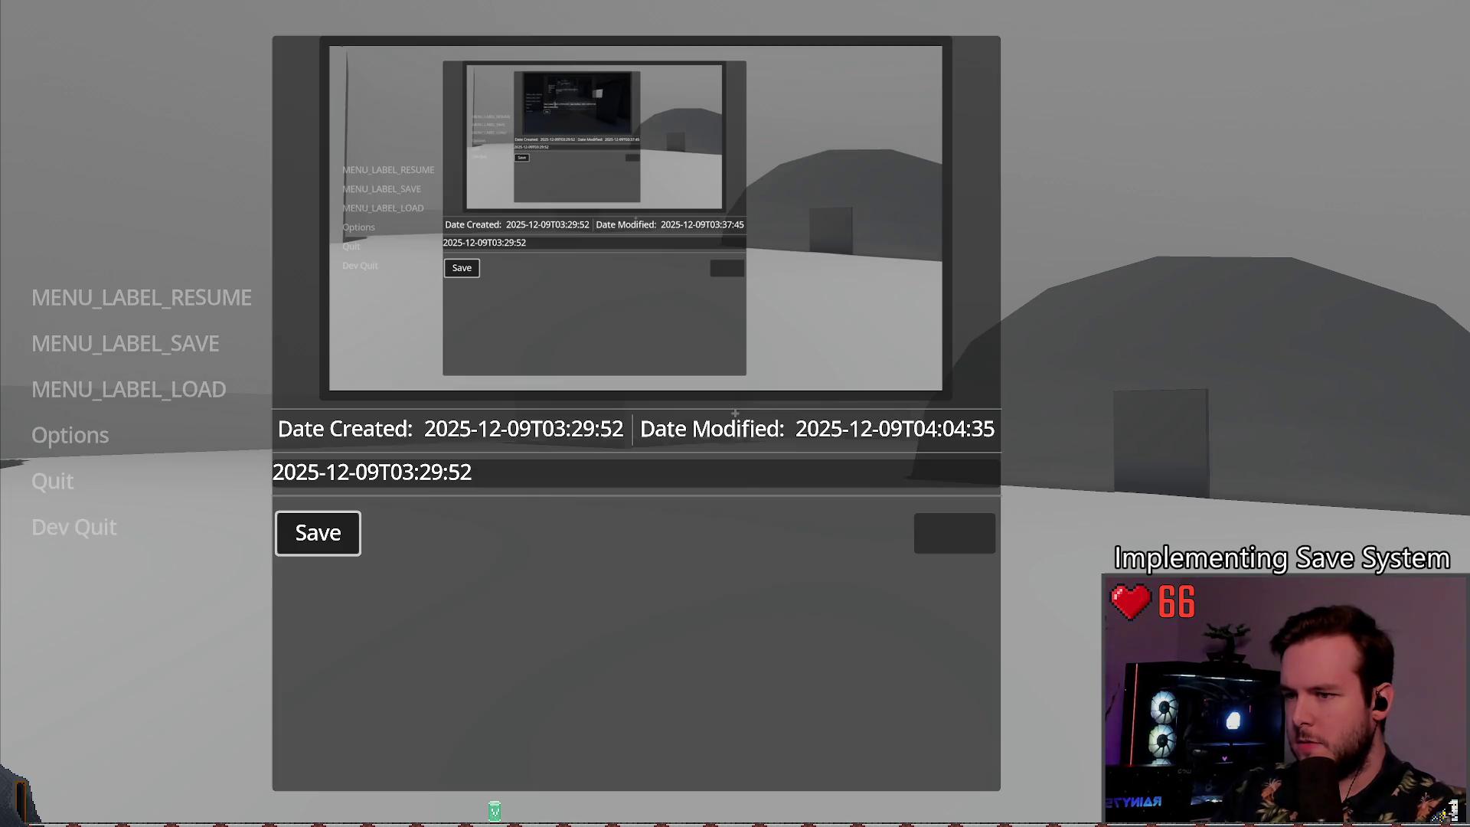
{"action": "key", "text": "Return"}
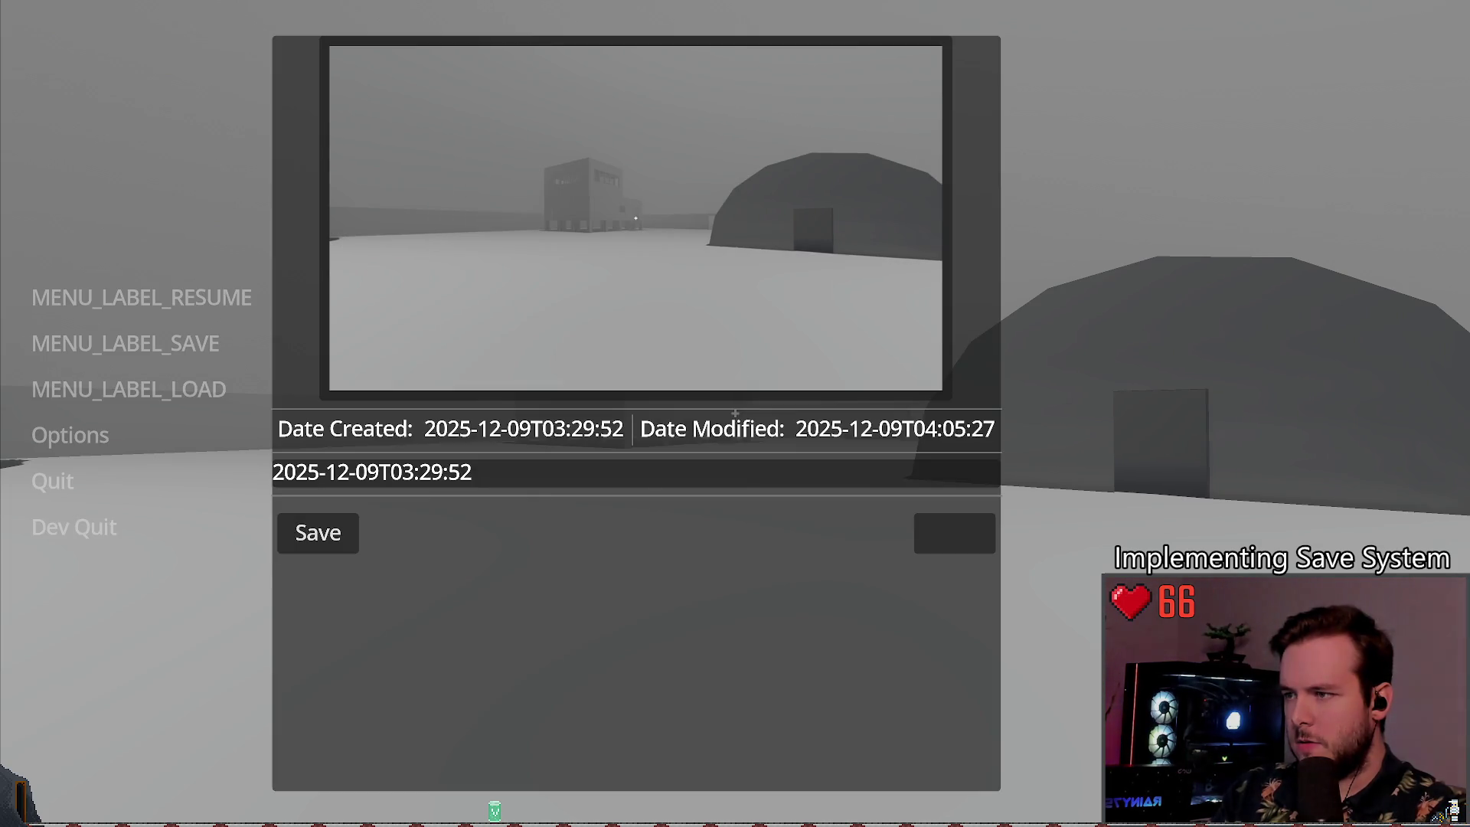
{"action": "key", "text": "Tab"}
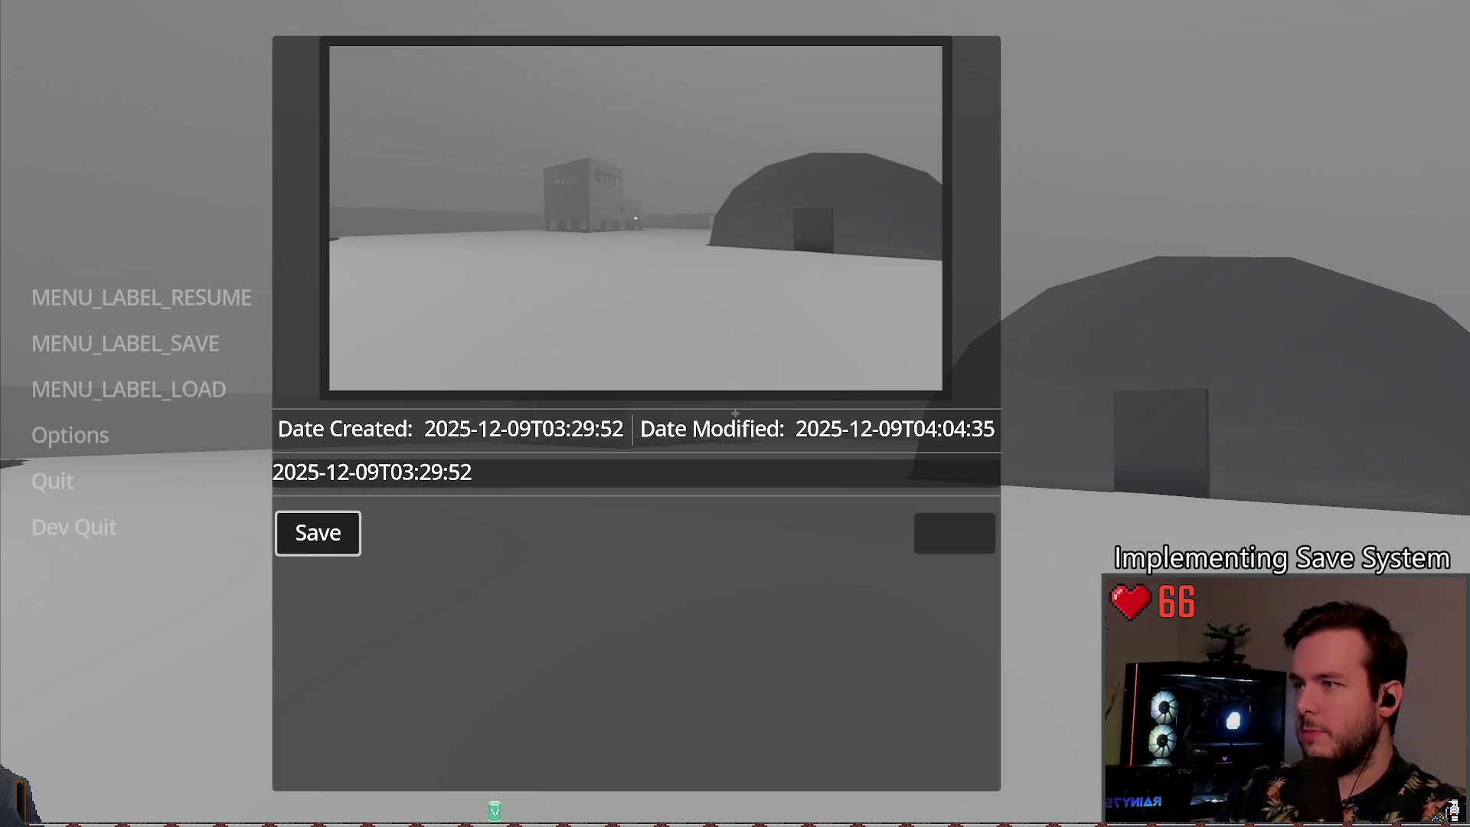
{"action": "key", "text": "Escape"}
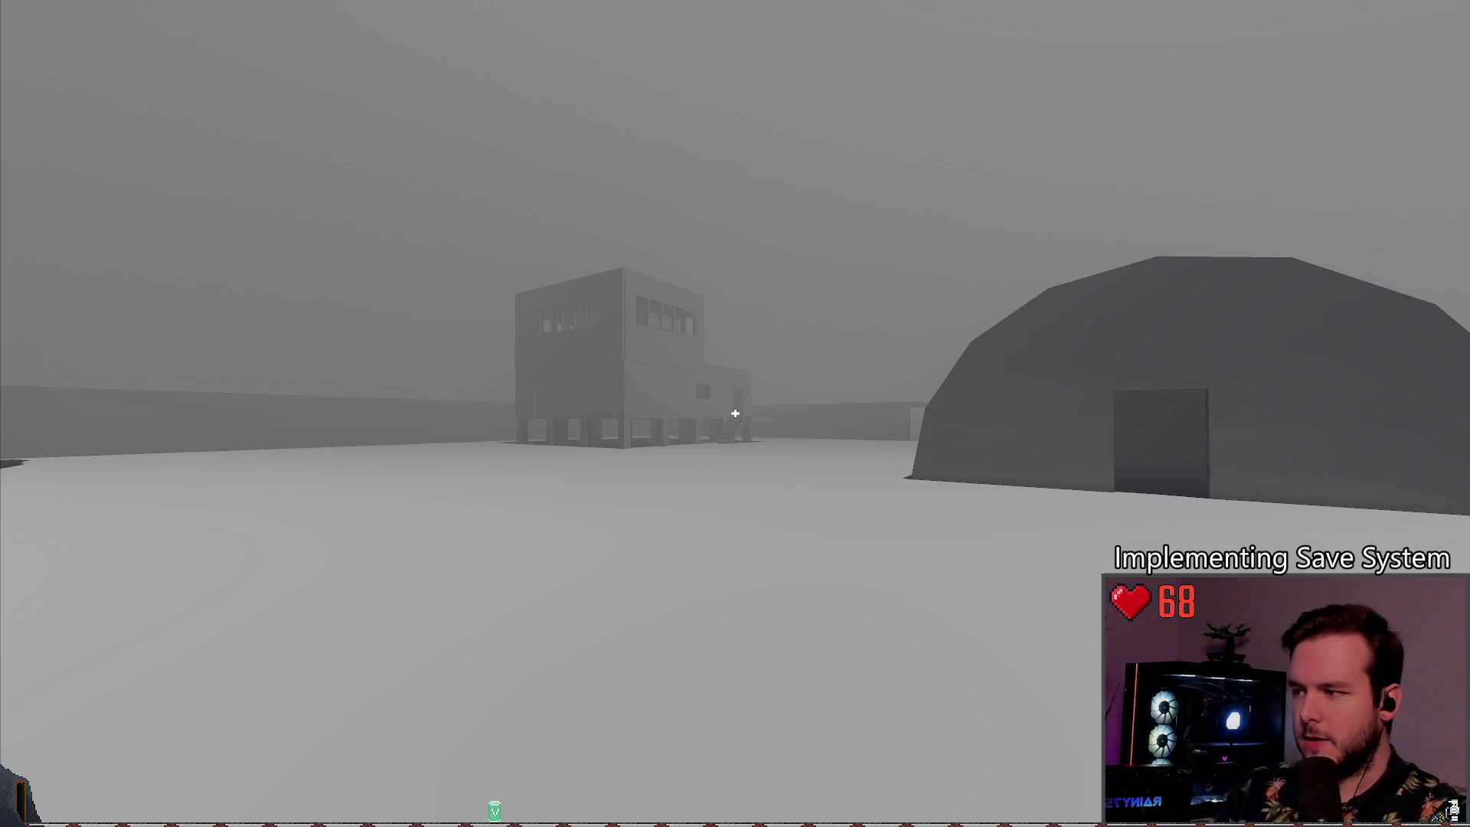
{"action": "key", "text": "Escape"}
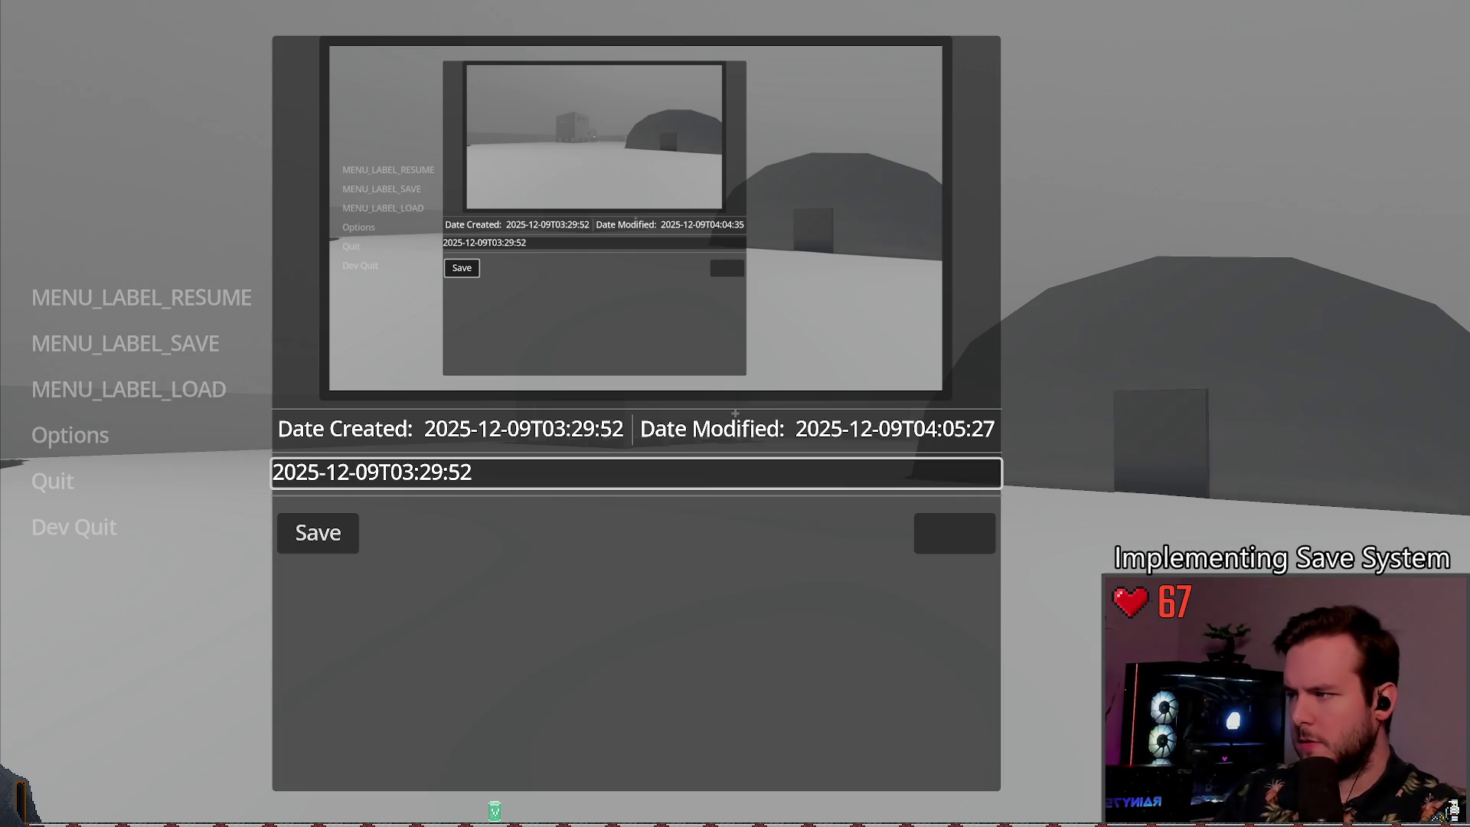
{"action": "key", "text": "alt+Tab"}
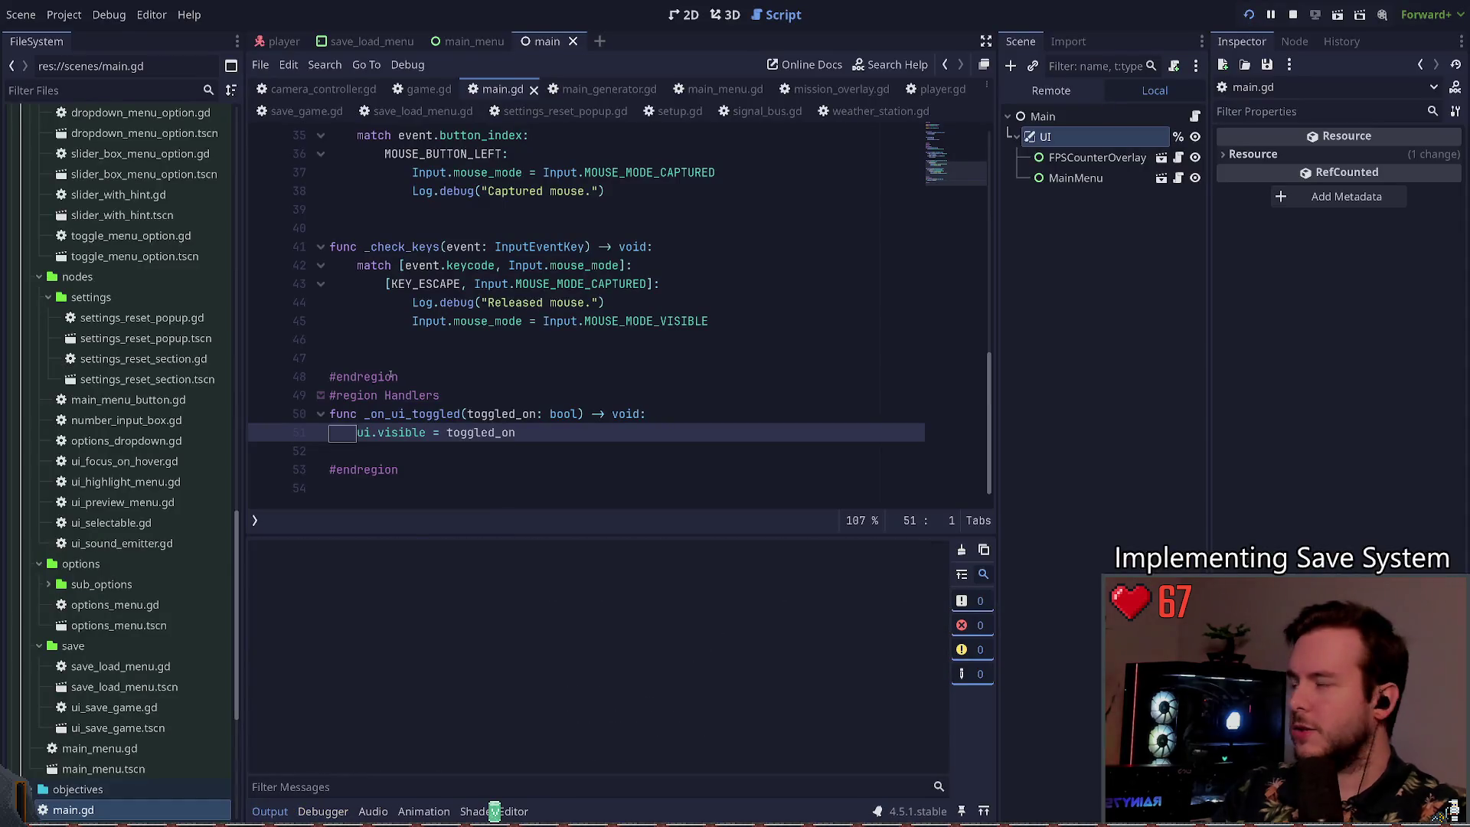
{"action": "key", "text": "F5"}
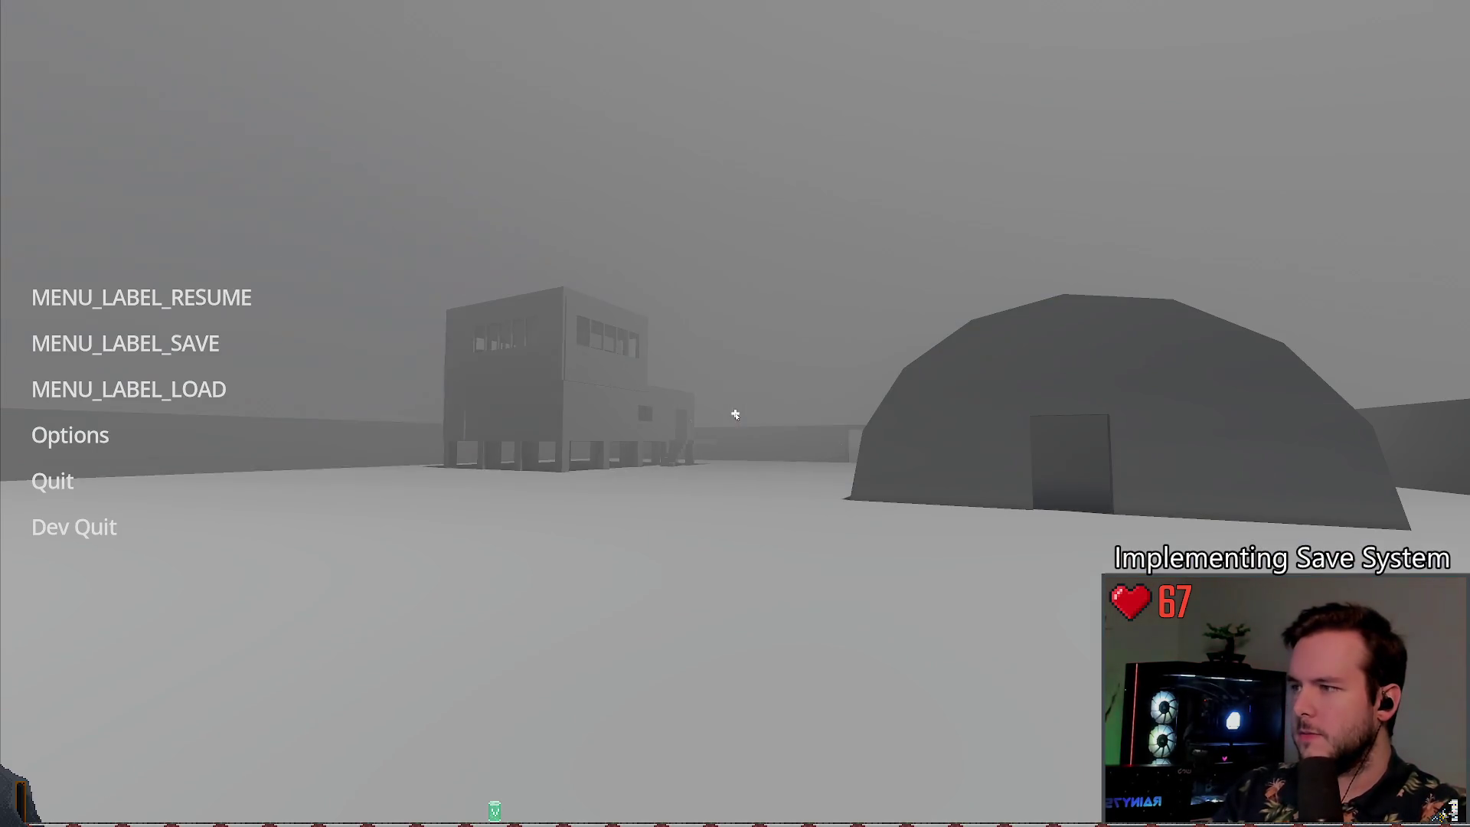
{"action": "left_click", "coordinate": [125, 343]}
{"action": "left_click", "coordinate": [328, 528]}
Step: Leave the in-game save panel and pause menu, then close the running game
{"action": "key", "text": "Up"}
{"action": "key", "text": "Escape"}
{"action": "key", "text": "Down"}
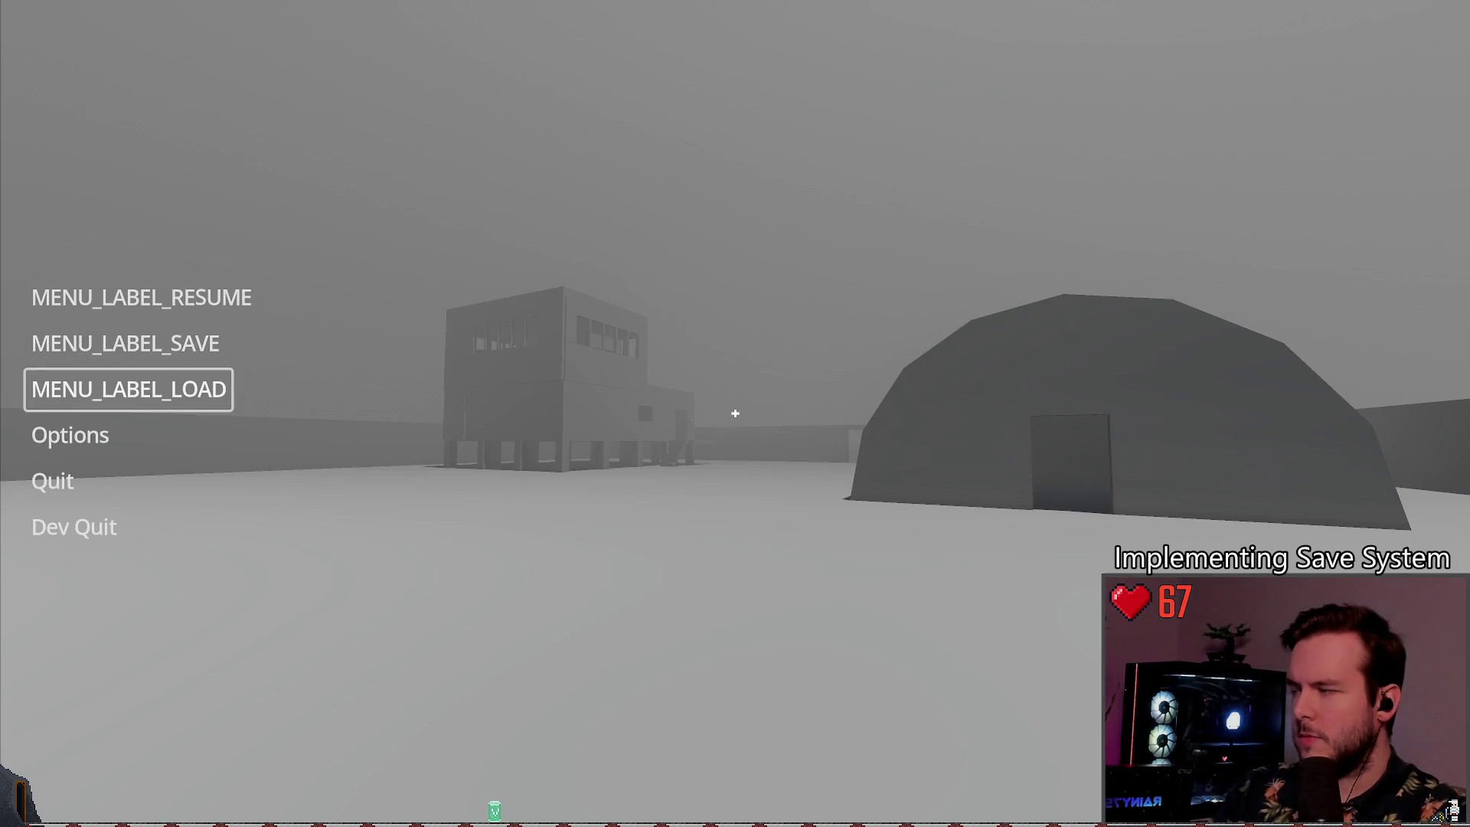
{"action": "key", "text": "alt+F4"}
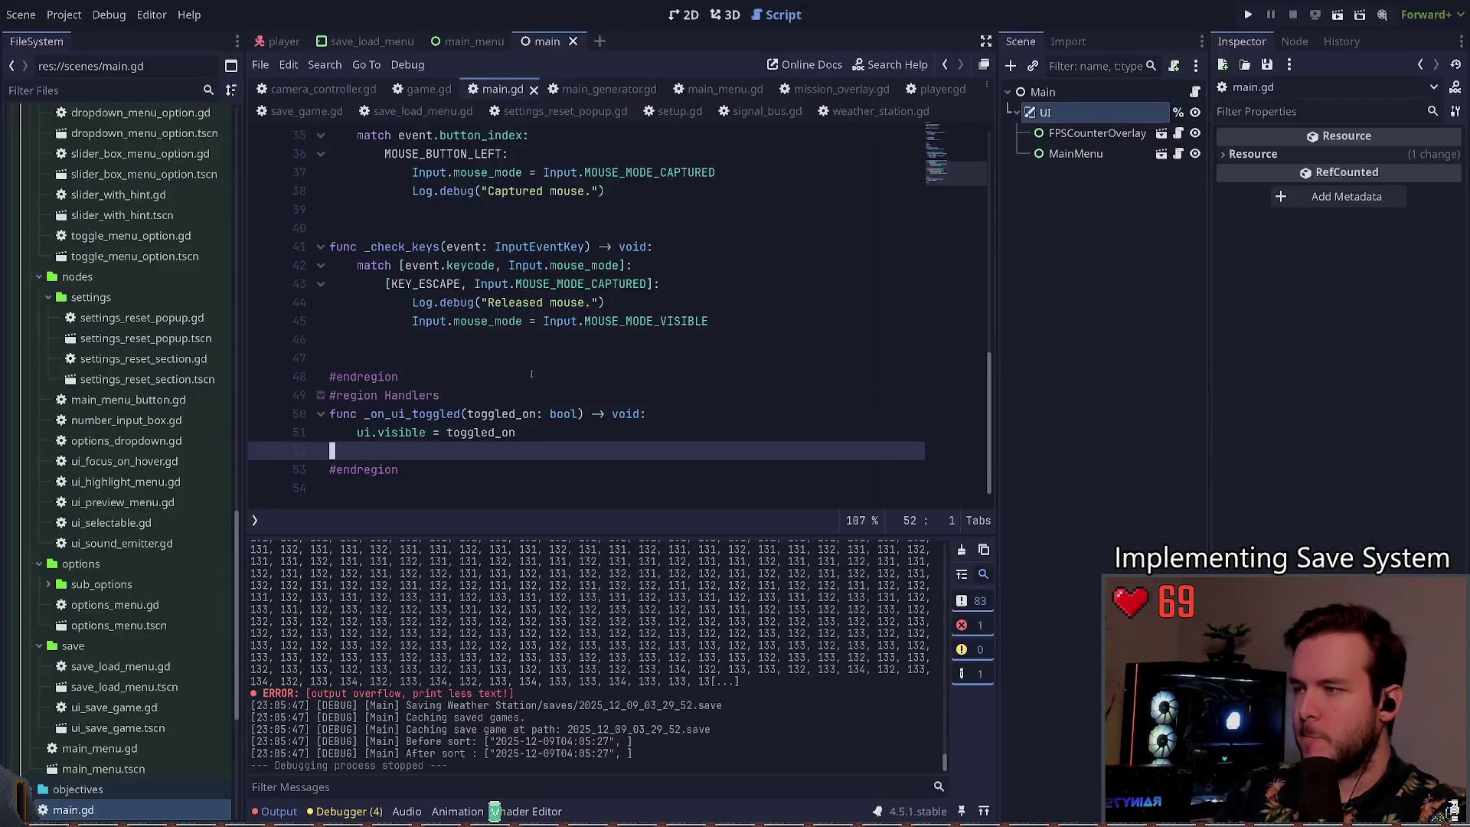
Step: Delete the _on_ui_toggled handler function from main.gd
{"action": "left_click", "coordinate": [582, 468]}
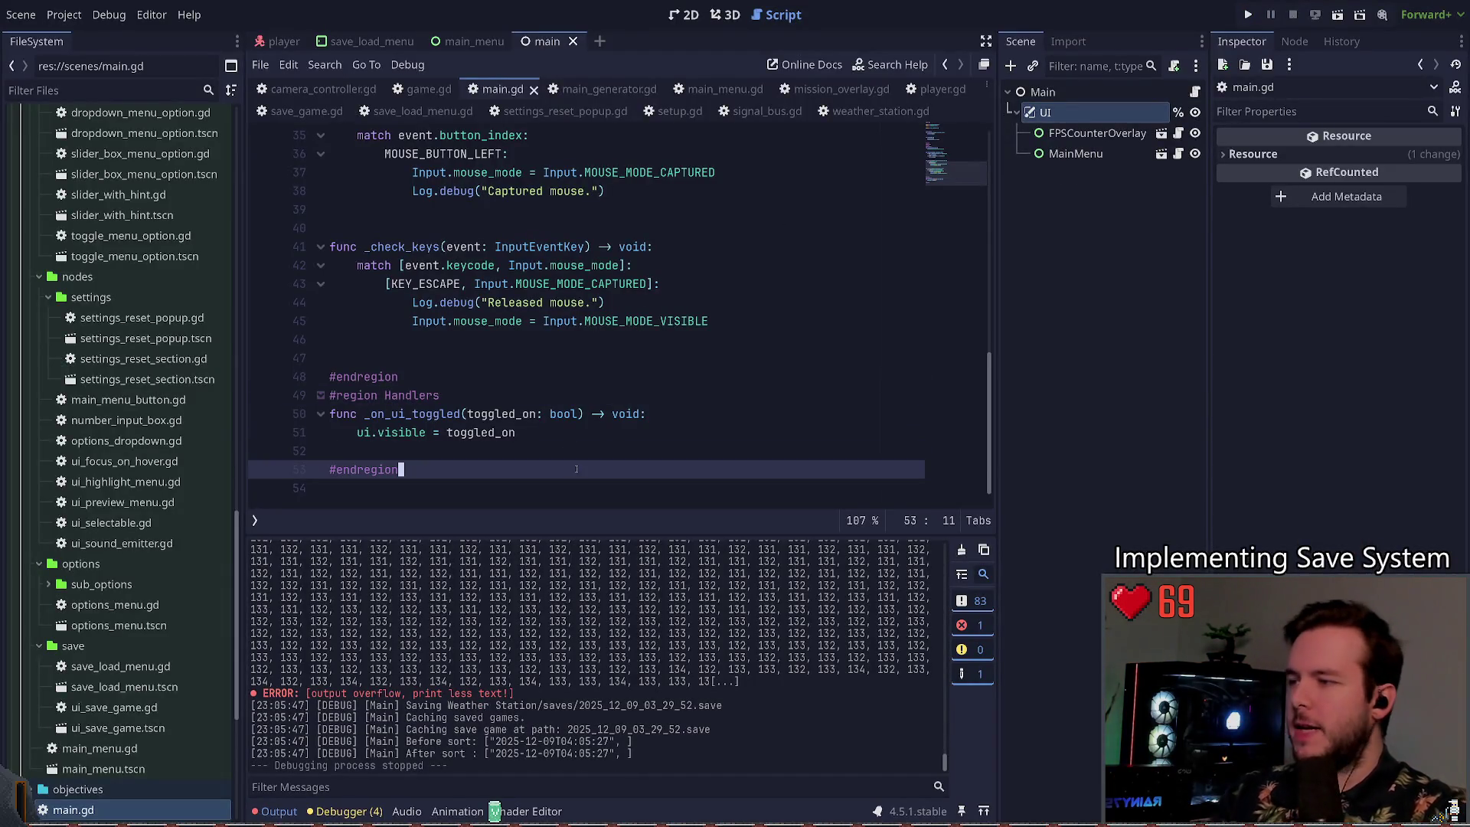
{"action": "left_click", "coordinate": [582, 445]}
{"action": "key", "text": "shift+Up"}
{"action": "key", "text": "shift+Up"}
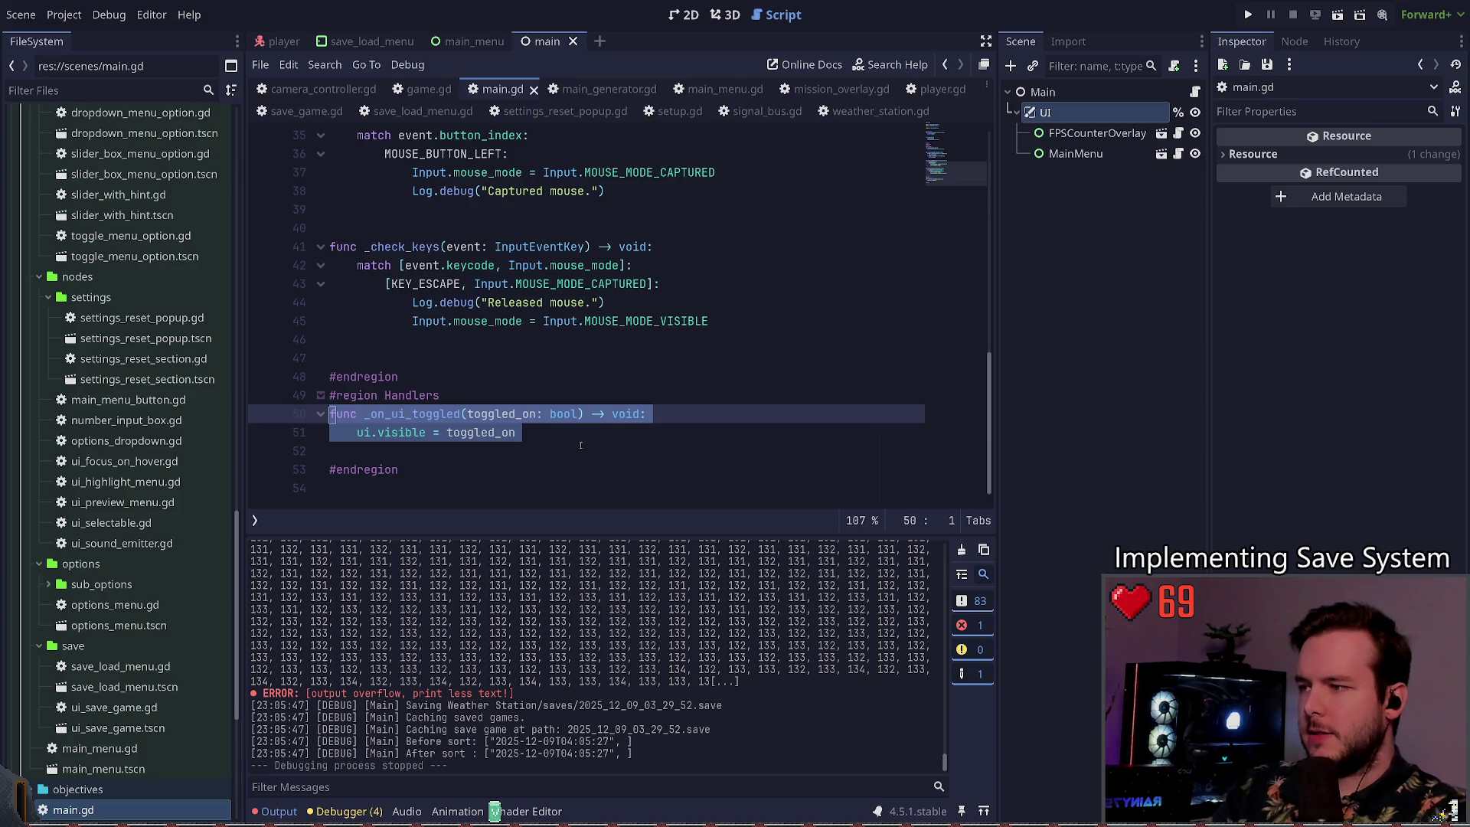
{"action": "key", "text": "Left"}
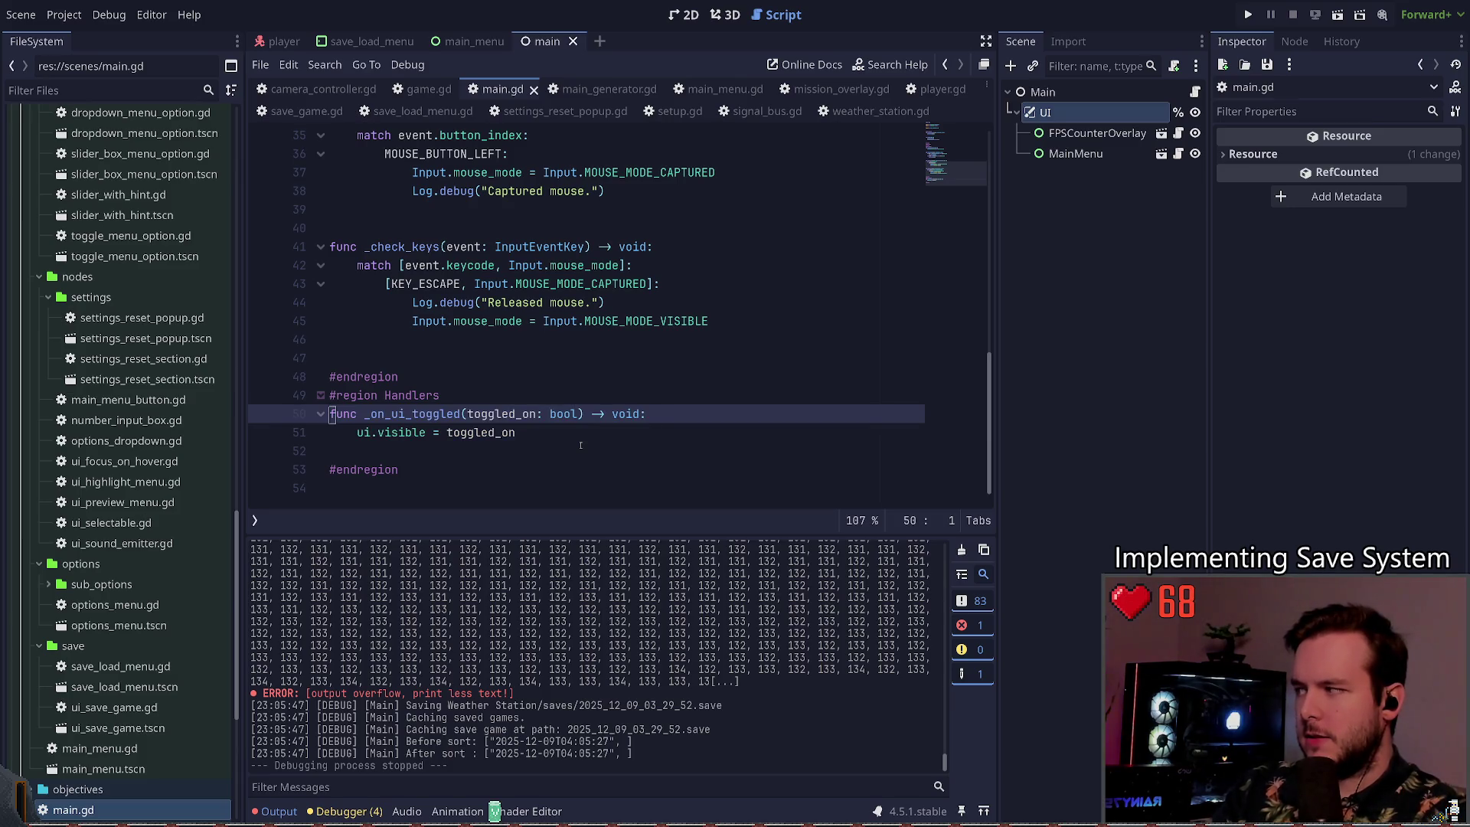
{"action": "scroll", "coordinate": [580, 445], "scroll_direction": "up", "scroll_amount": 10}
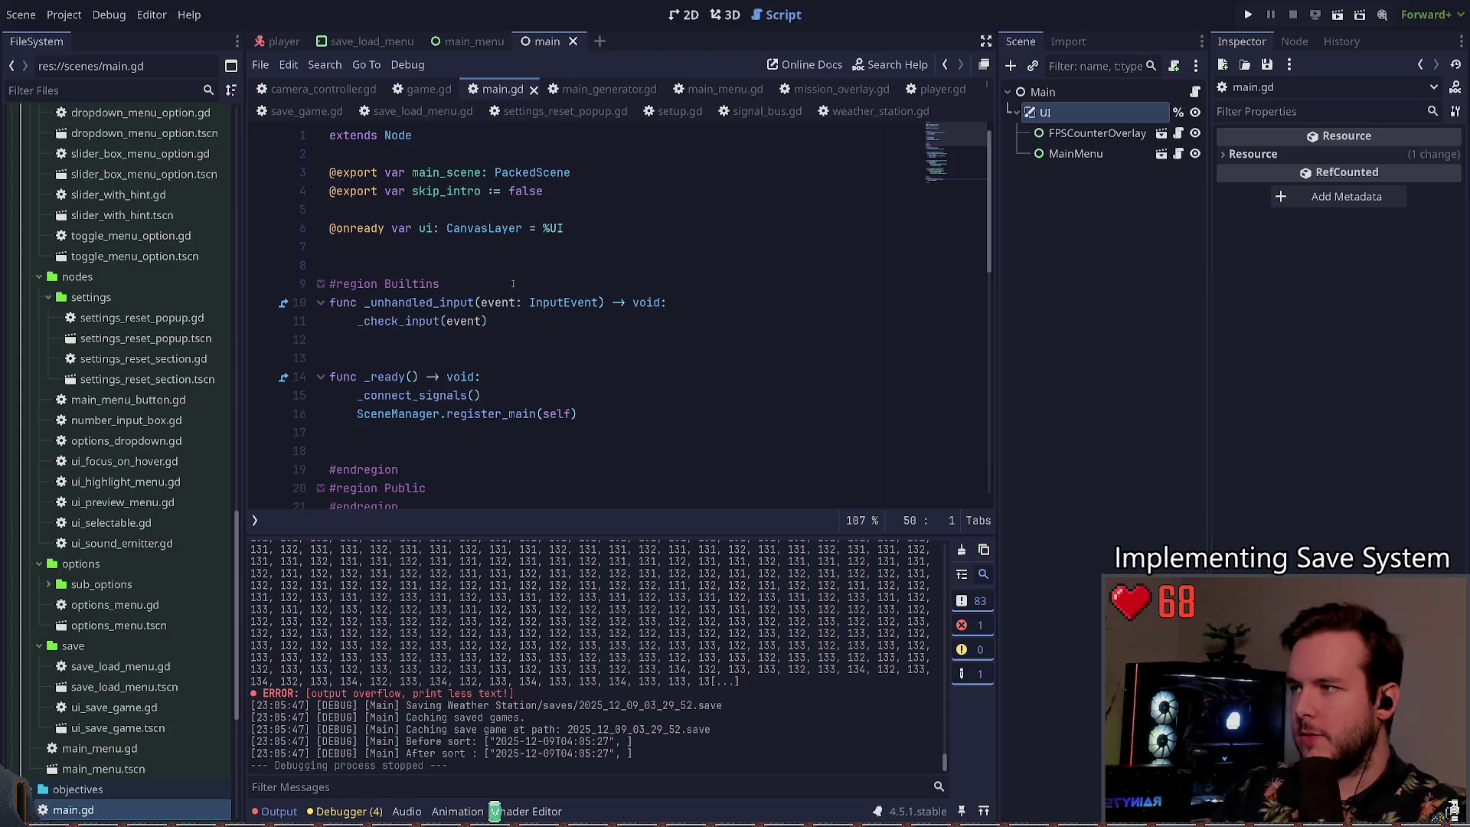
{"action": "left_click", "coordinate": [505, 265]}
{"action": "scroll", "coordinate": [536, 382], "scroll_direction": "down", "scroll_amount": 10}
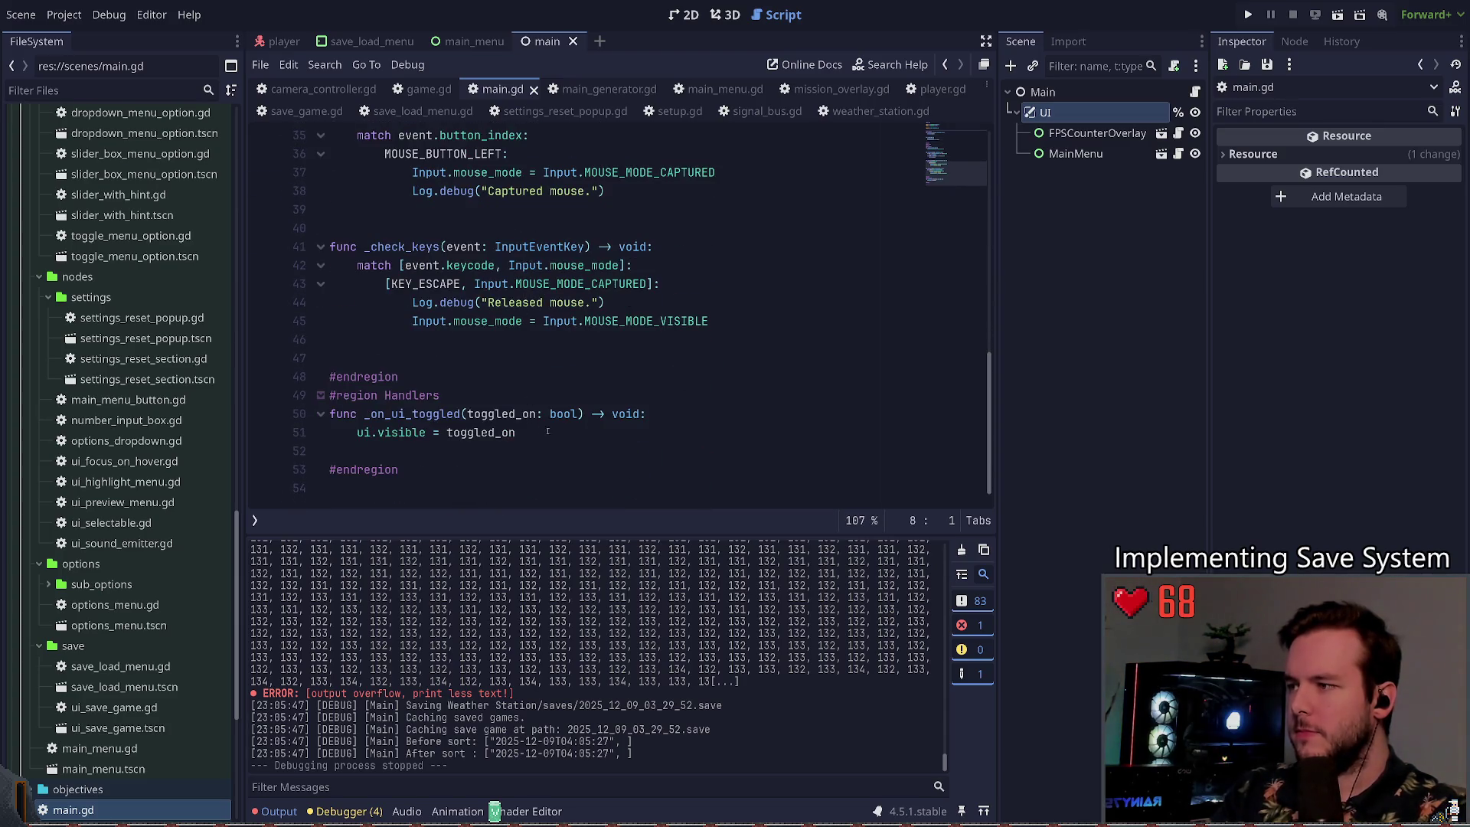
{"action": "left_click", "coordinate": [583, 413]}
{"action": "key", "text": "shift+Down"}
{"action": "key", "text": "shift+Down"}
{"action": "key", "text": "Left"}
{"action": "key", "text": "shift+Down"}
{"action": "key", "text": "shift+Down"}
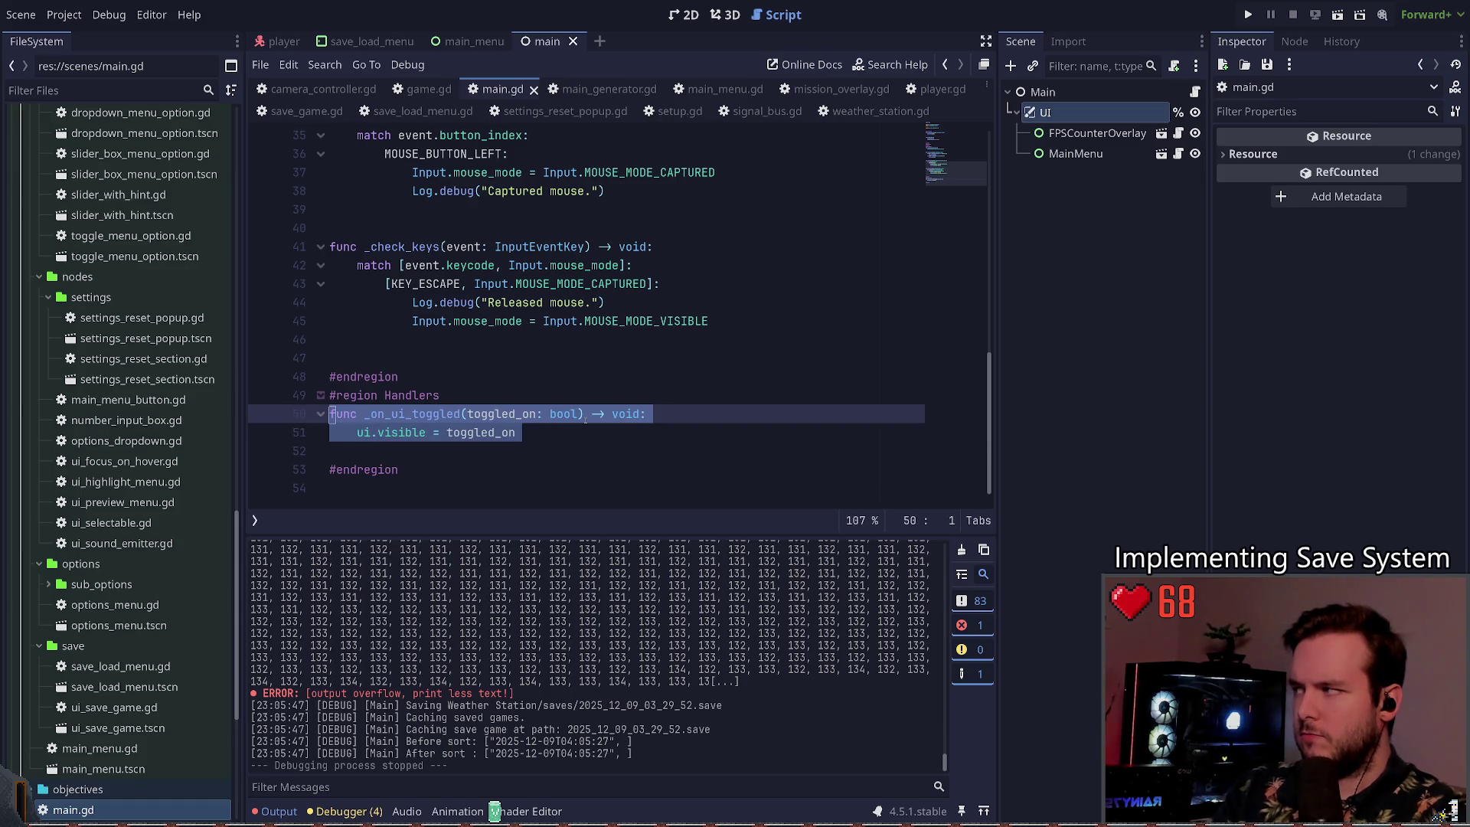
{"action": "key", "text": "Delete"}
{"action": "key", "text": "Delete"}
Step: Replace the SignalBus ui_toggled connection call with pass and save main.gd
{"action": "scroll", "coordinate": [618, 311], "scroll_direction": "up", "scroll_amount": 8}
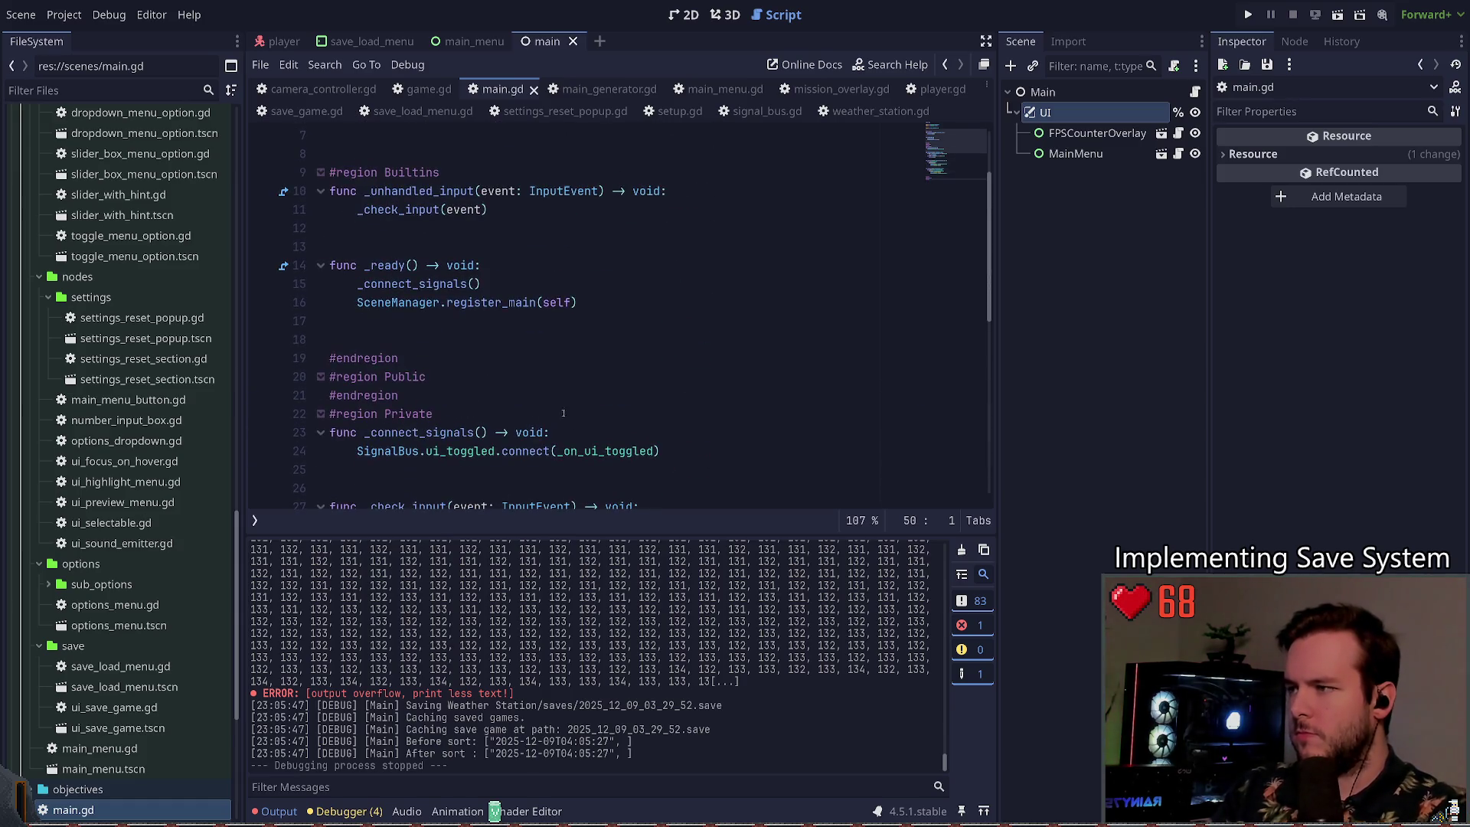
{"action": "left_click", "coordinate": [669, 473]}
{"action": "key", "text": "shift+Home"}
{"action": "key", "text": "BackSpace"}
{"action": "type", "text": "pass"}
{"action": "key", "text": "ctrl+s"}
{"action": "scroll", "coordinate": [531, 459], "scroll_direction": "up", "scroll_amount": 3}
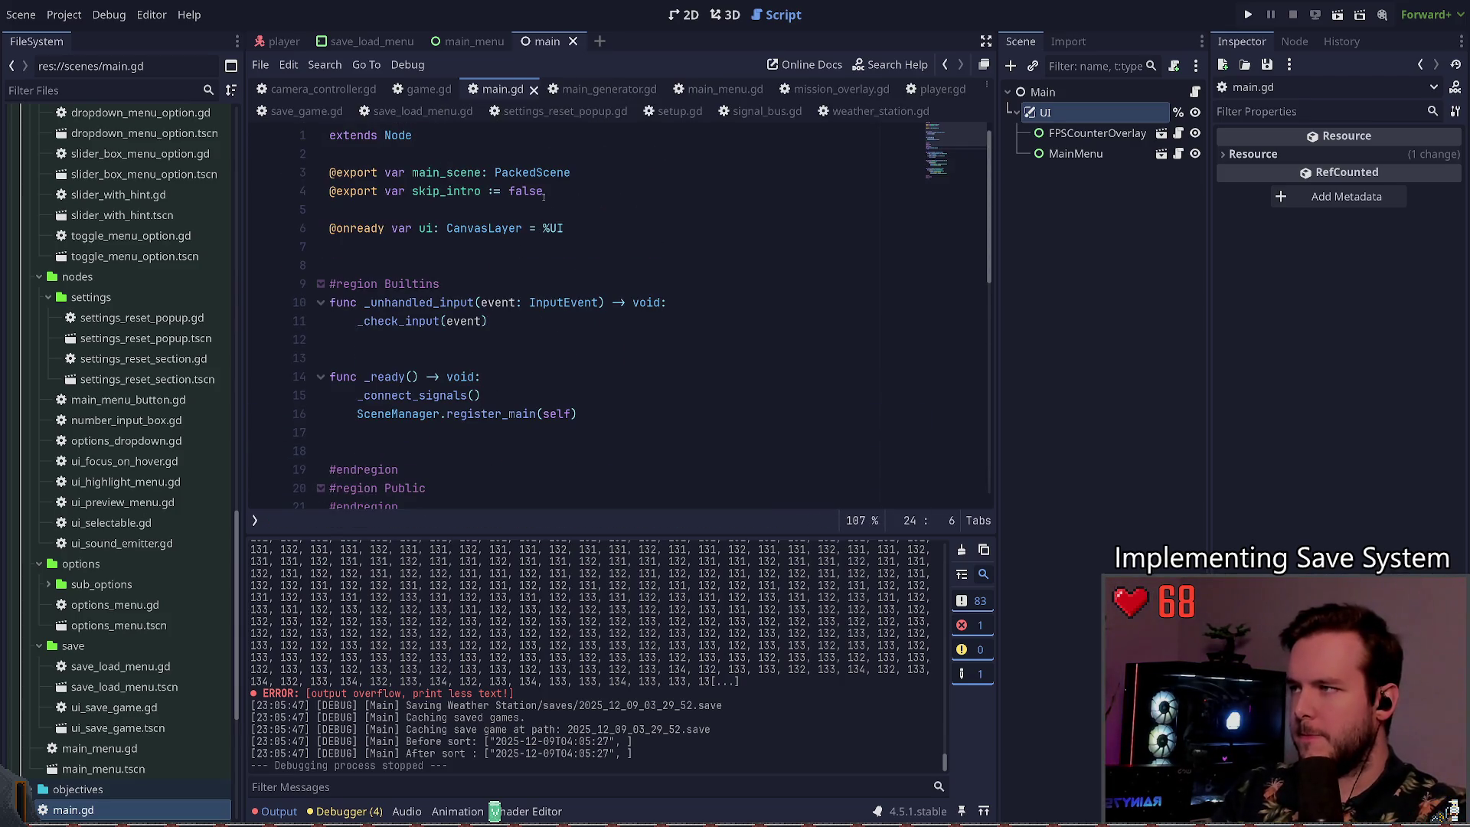
{"action": "left_click", "coordinate": [601, 150]}
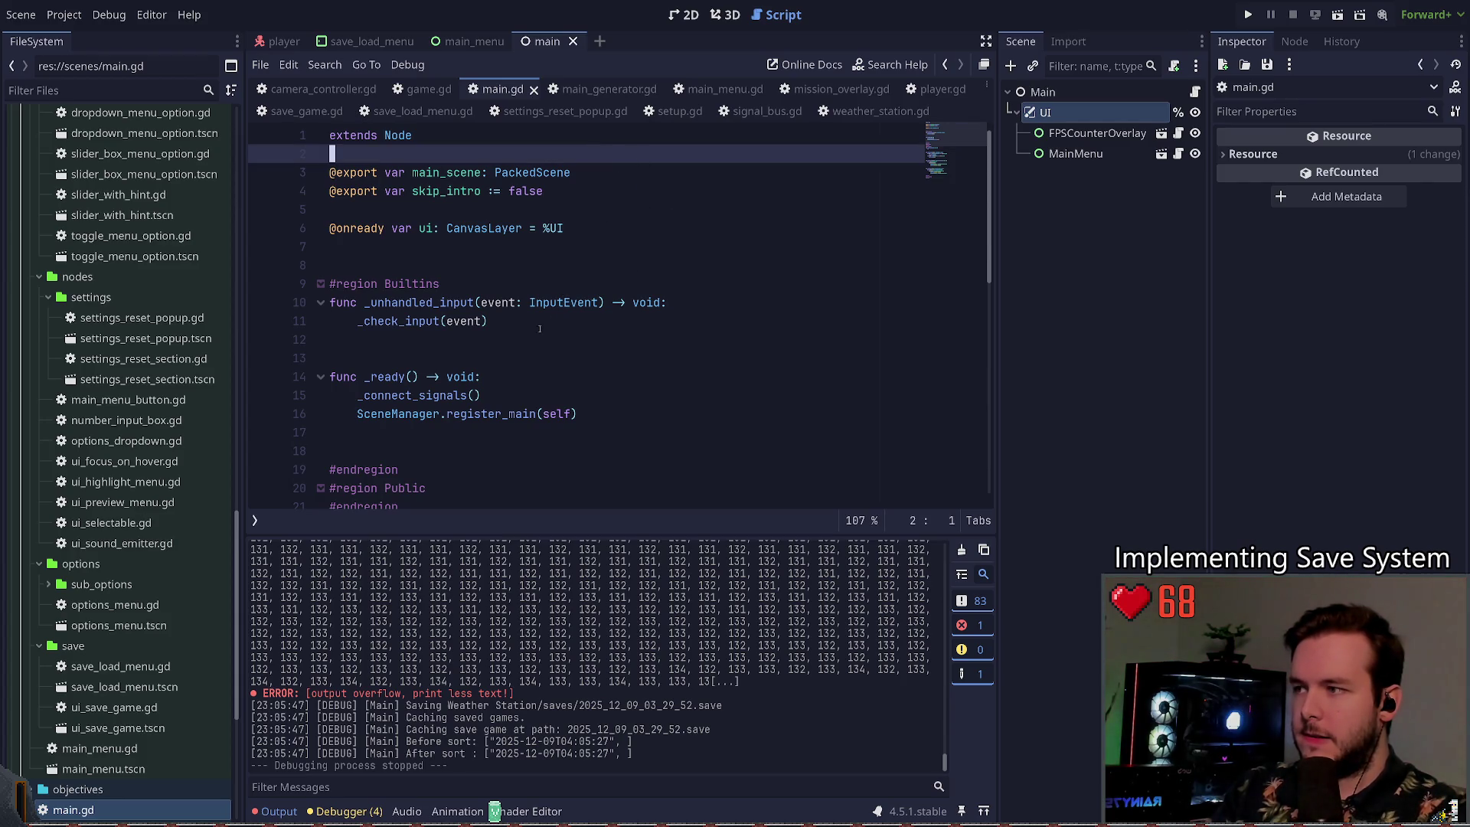
{"action": "left_click", "coordinate": [632, 227]}
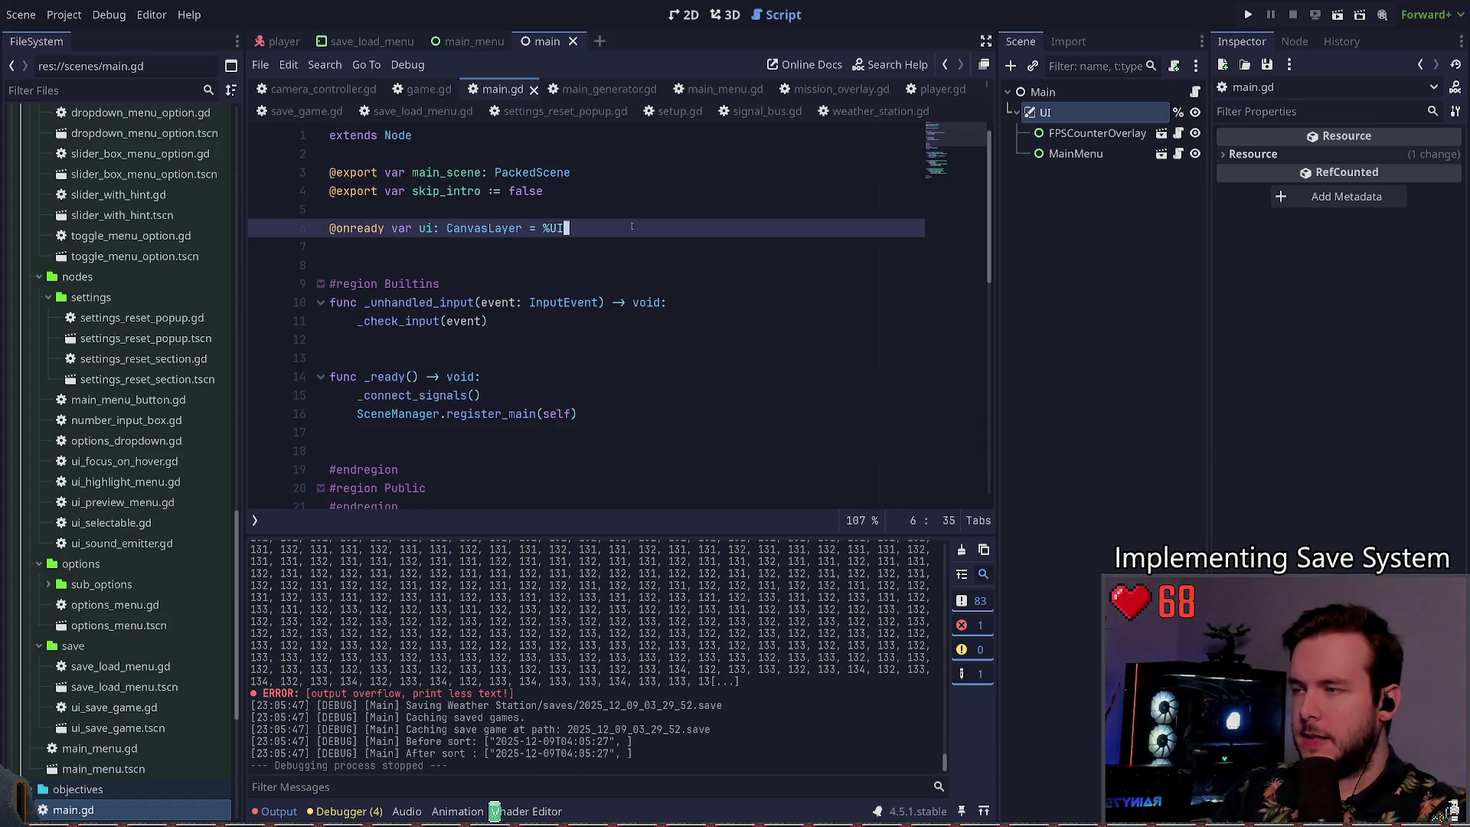
{"action": "key", "text": "ctrl+shift+k"}
{"action": "key", "text": "ctrl+shift+k"}
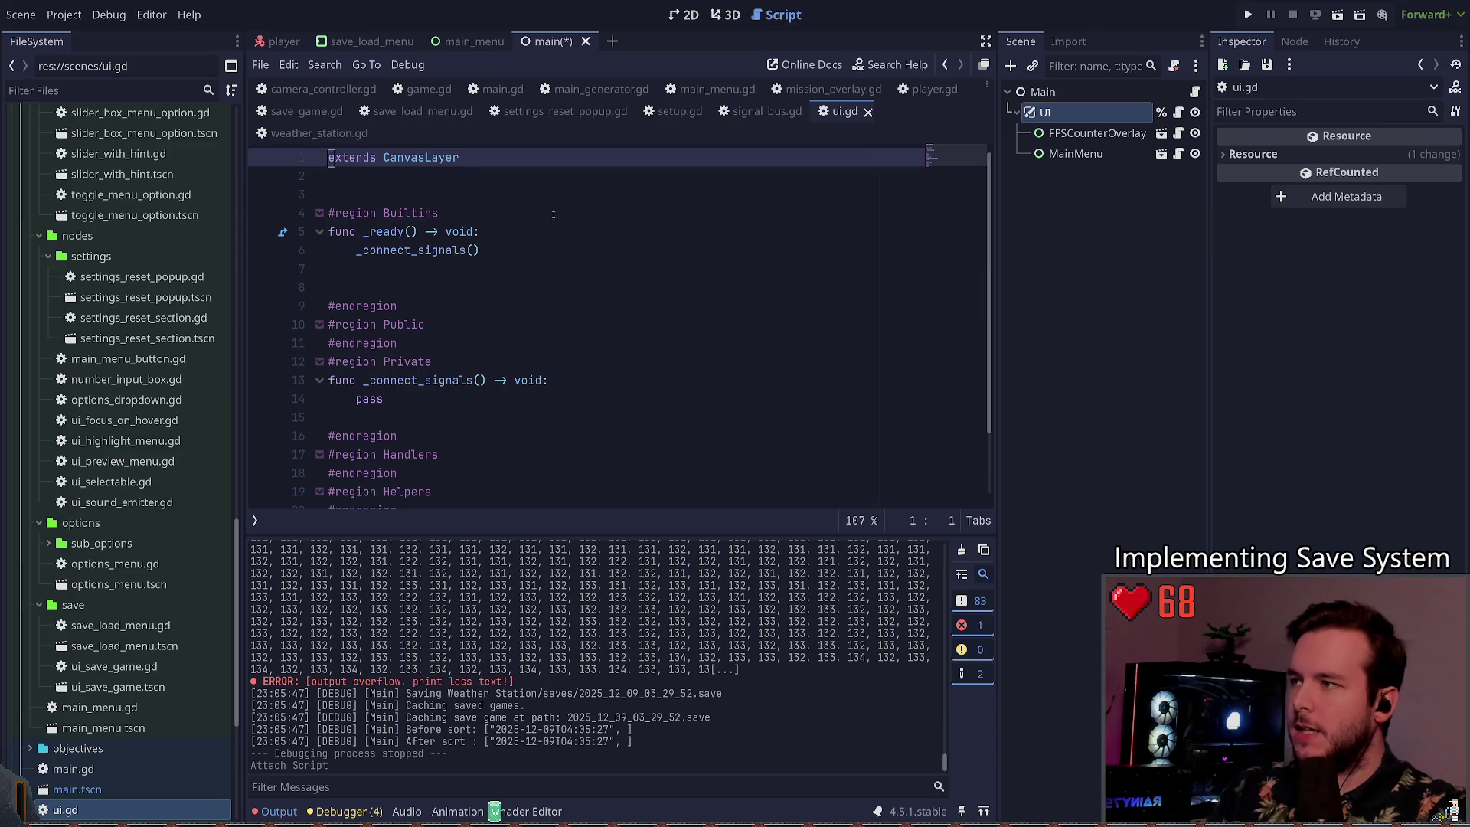
Step: Add 'Game.ui = self' to ui.gd's _ready function, save, and switch to game.gd
{"action": "left_click", "coordinate": [543, 211]}
{"action": "key", "text": "Down"}
{"action": "key", "text": "End"}
{"action": "key", "text": "Return"}
{"action": "type", "text": "Game.ui = self"}
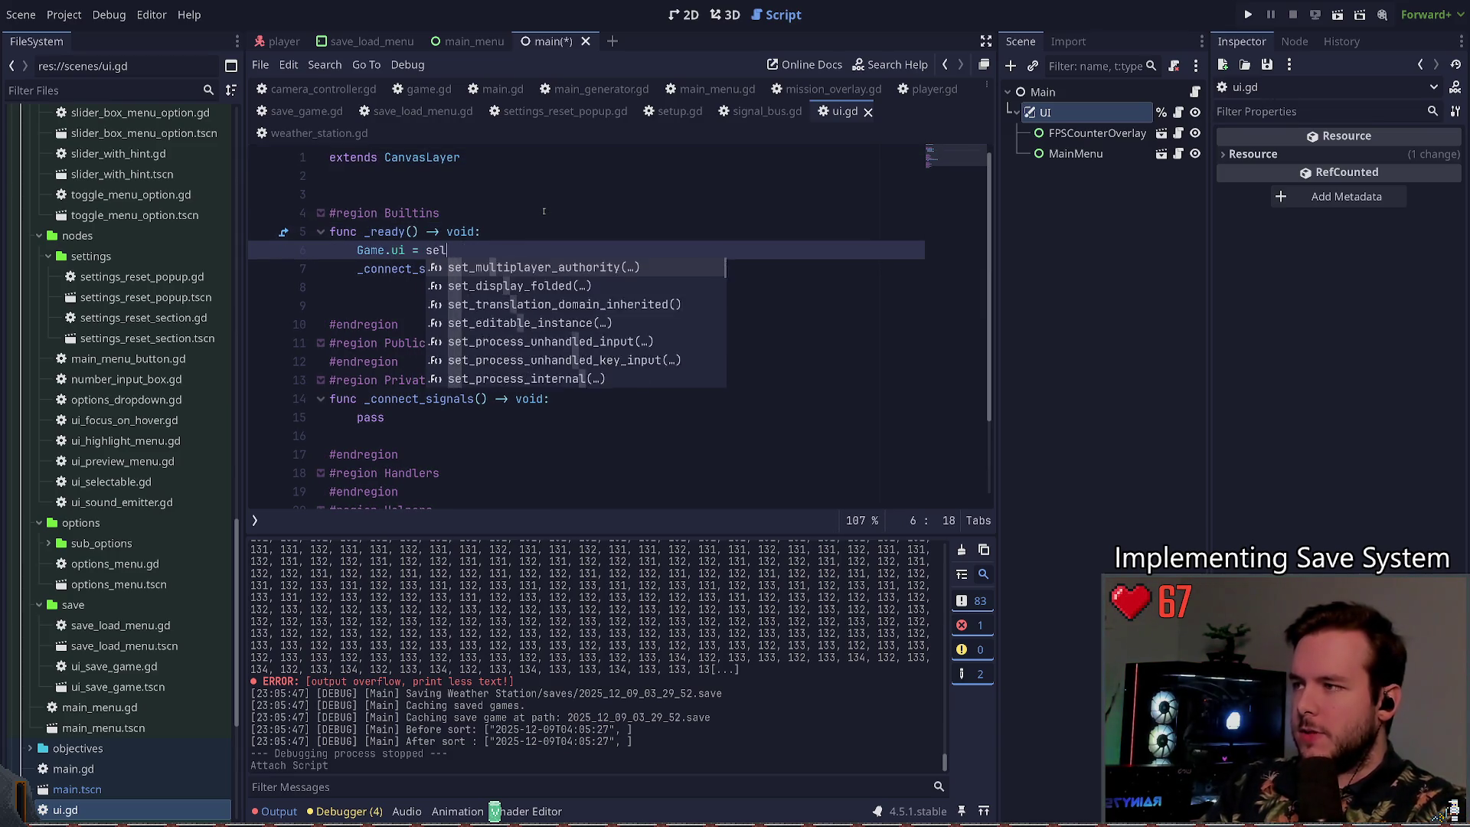
{"action": "key", "text": "ctrl+s"}
{"action": "left_click", "coordinate": [422, 88]}
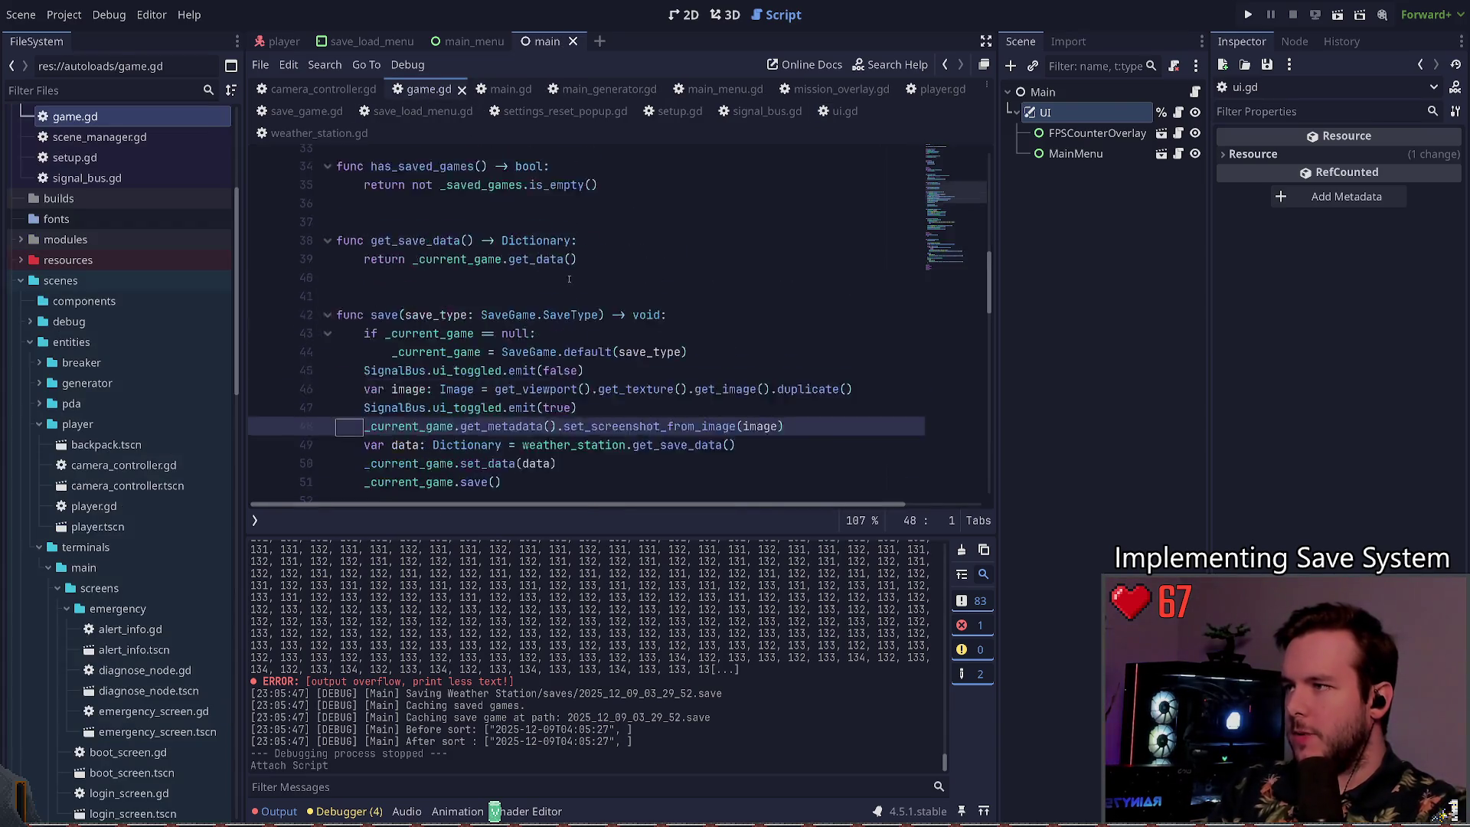
Step: Declare 'var ui: CanvasLayer' among game.gd's variables and save
{"action": "scroll", "coordinate": [567, 306], "scroll_direction": "up", "scroll_amount": 10}
{"action": "left_click", "coordinate": [567, 253]}
{"action": "key", "text": "Up"}
{"action": "key", "text": "End"}
{"action": "key", "text": "Return"}
{"action": "type", "text": "var ui:"}
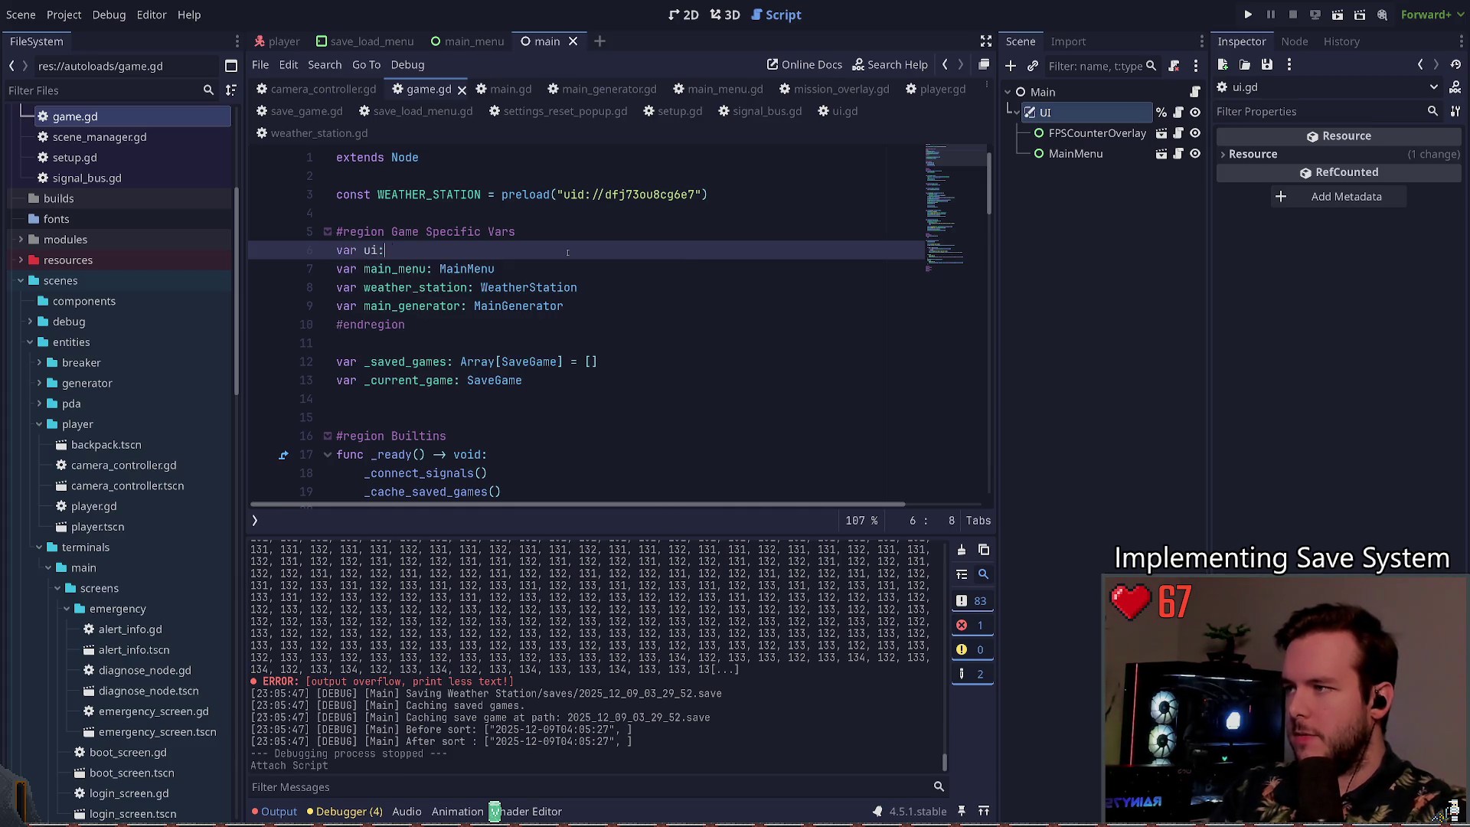
{"action": "type", "text": " UI"}
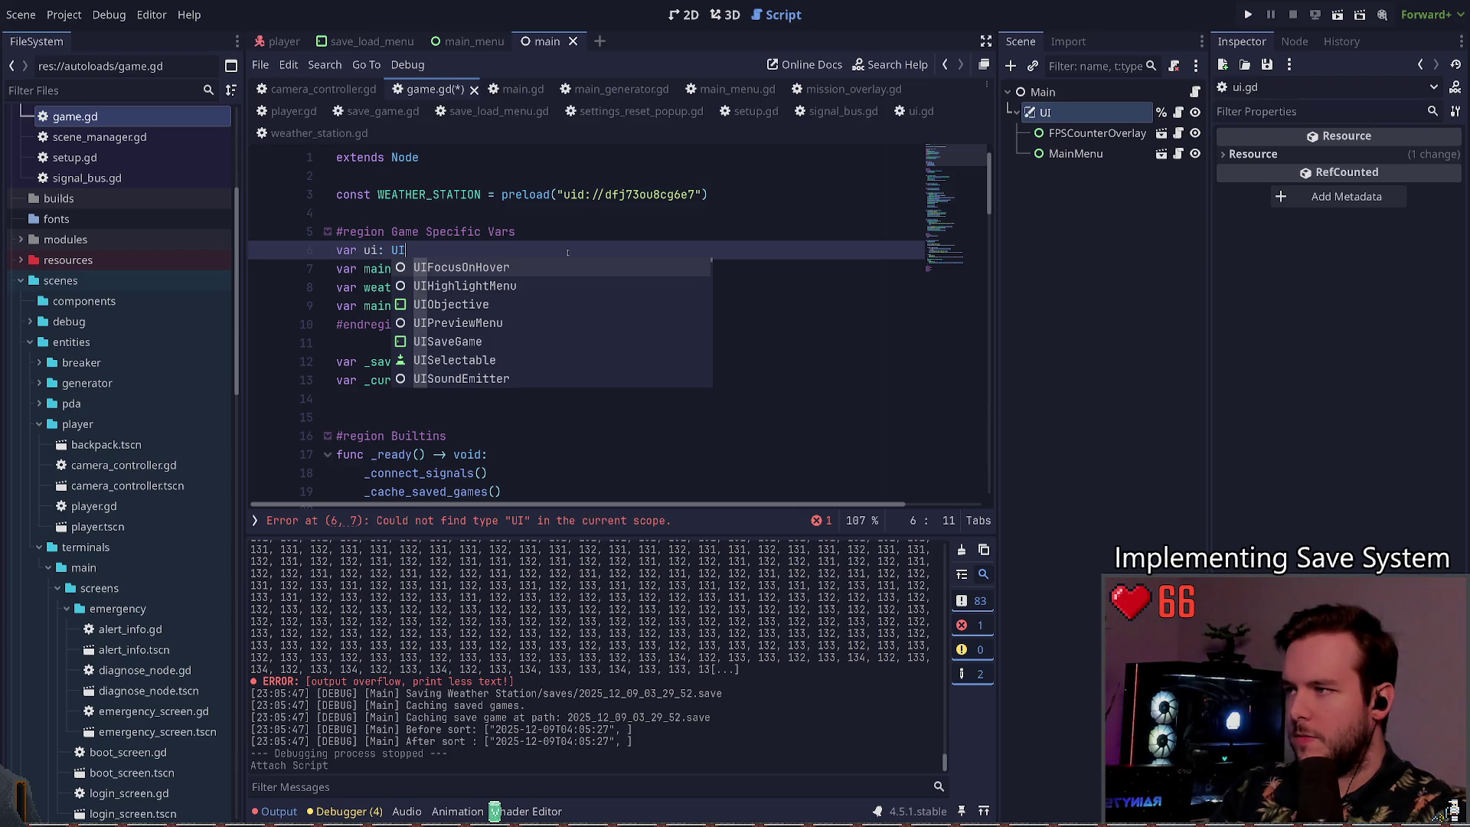
{"action": "type", "text": "Layer"}
{"action": "key", "text": "ctrl+BackSpace"}
{"action": "type", "text": "C"}
{"action": "key", "text": "Escape"}
{"action": "type", "text": "anvasL"}
{"action": "key", "text": "Return"}
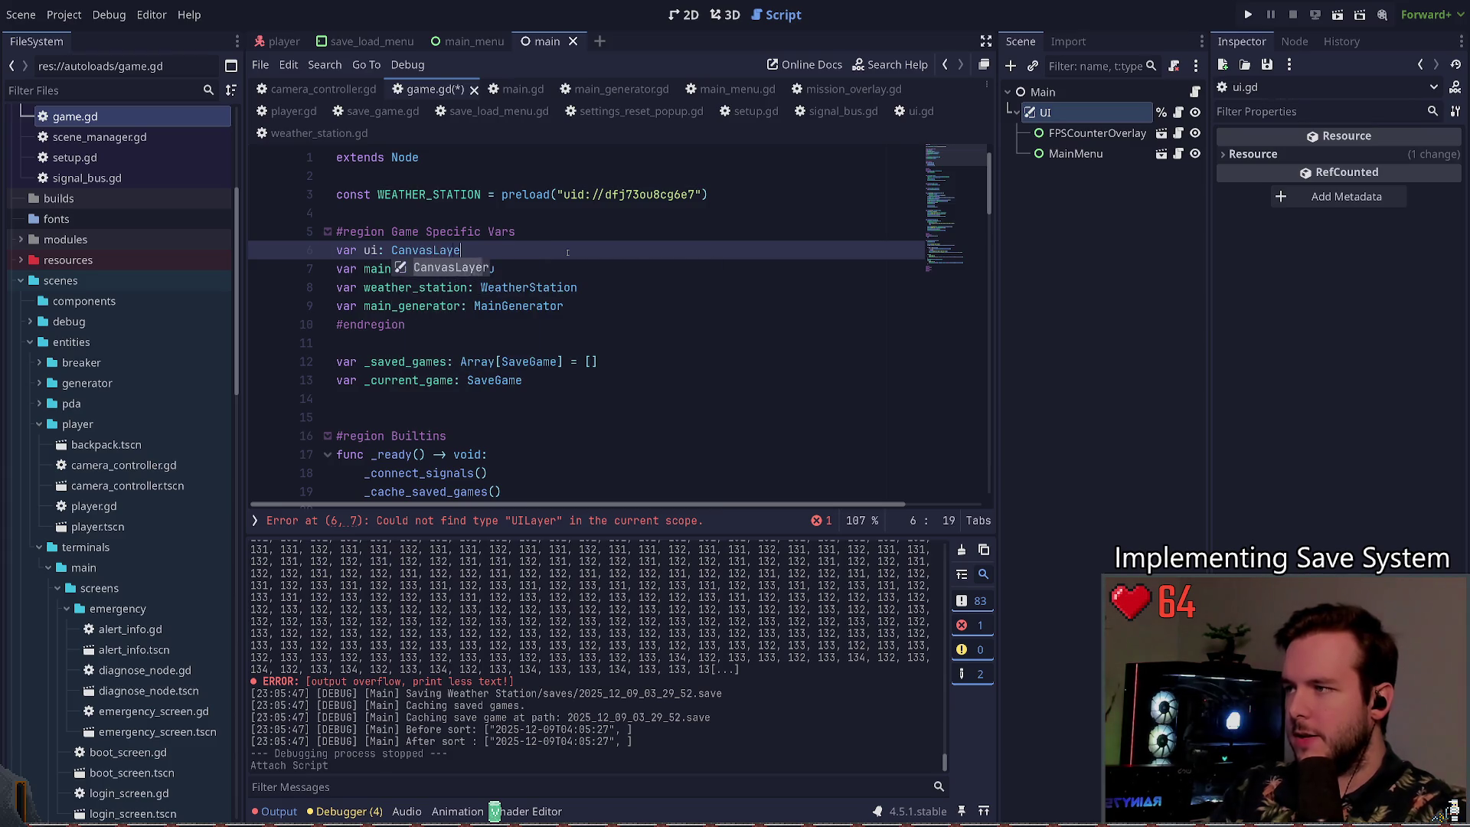
{"action": "key", "text": "ctrl+s"}
Step: Remove both ui_toggled emit lines in save() and add ui.hide() before the image capture
{"action": "key", "text": "Down"}
{"action": "key", "text": "Down"}
{"action": "key", "text": "Down"}
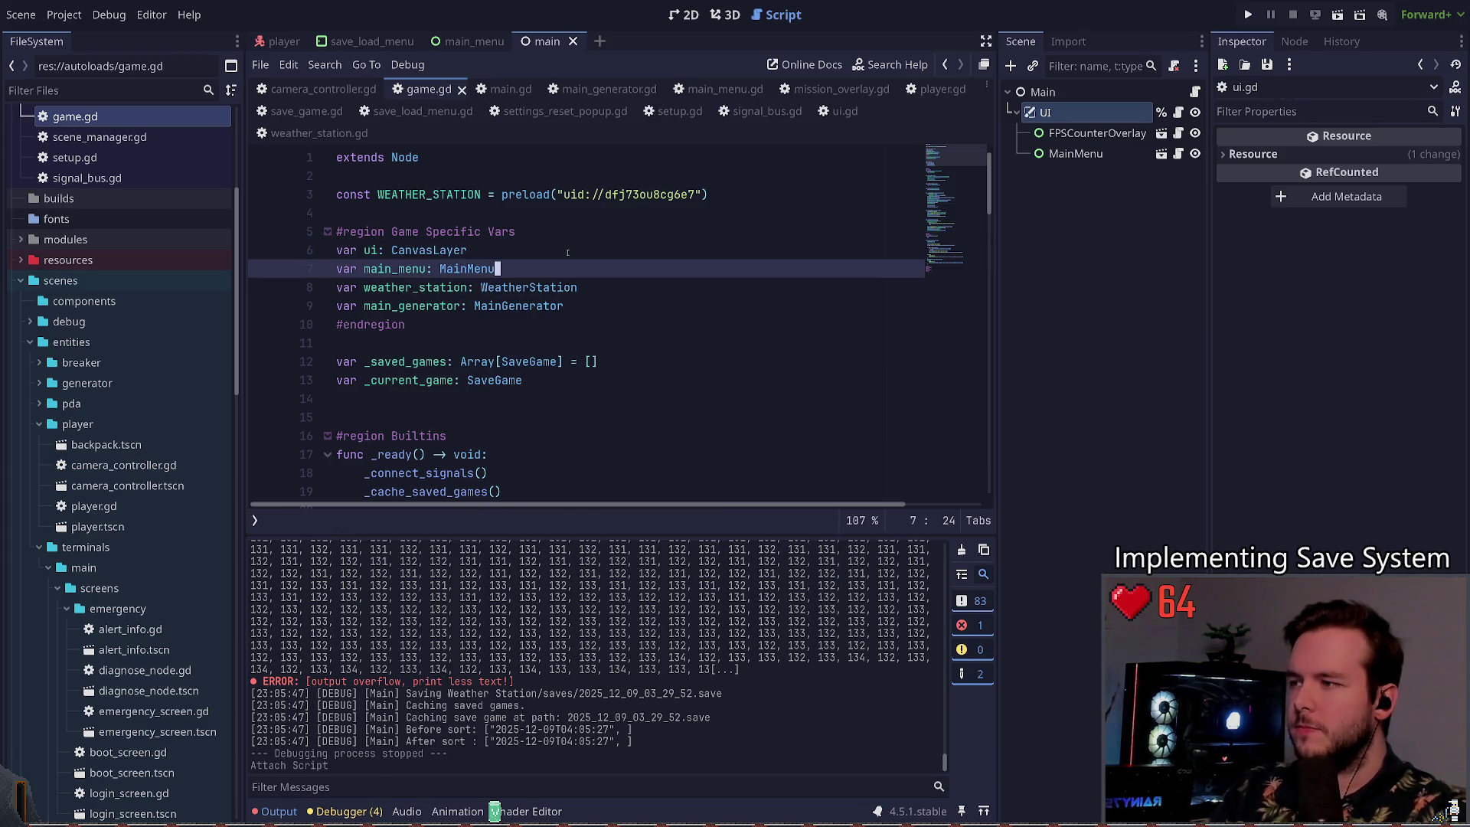
{"action": "key", "text": "End"}
{"action": "scroll", "coordinate": [485, 449], "scroll_direction": "down", "scroll_amount": 10}
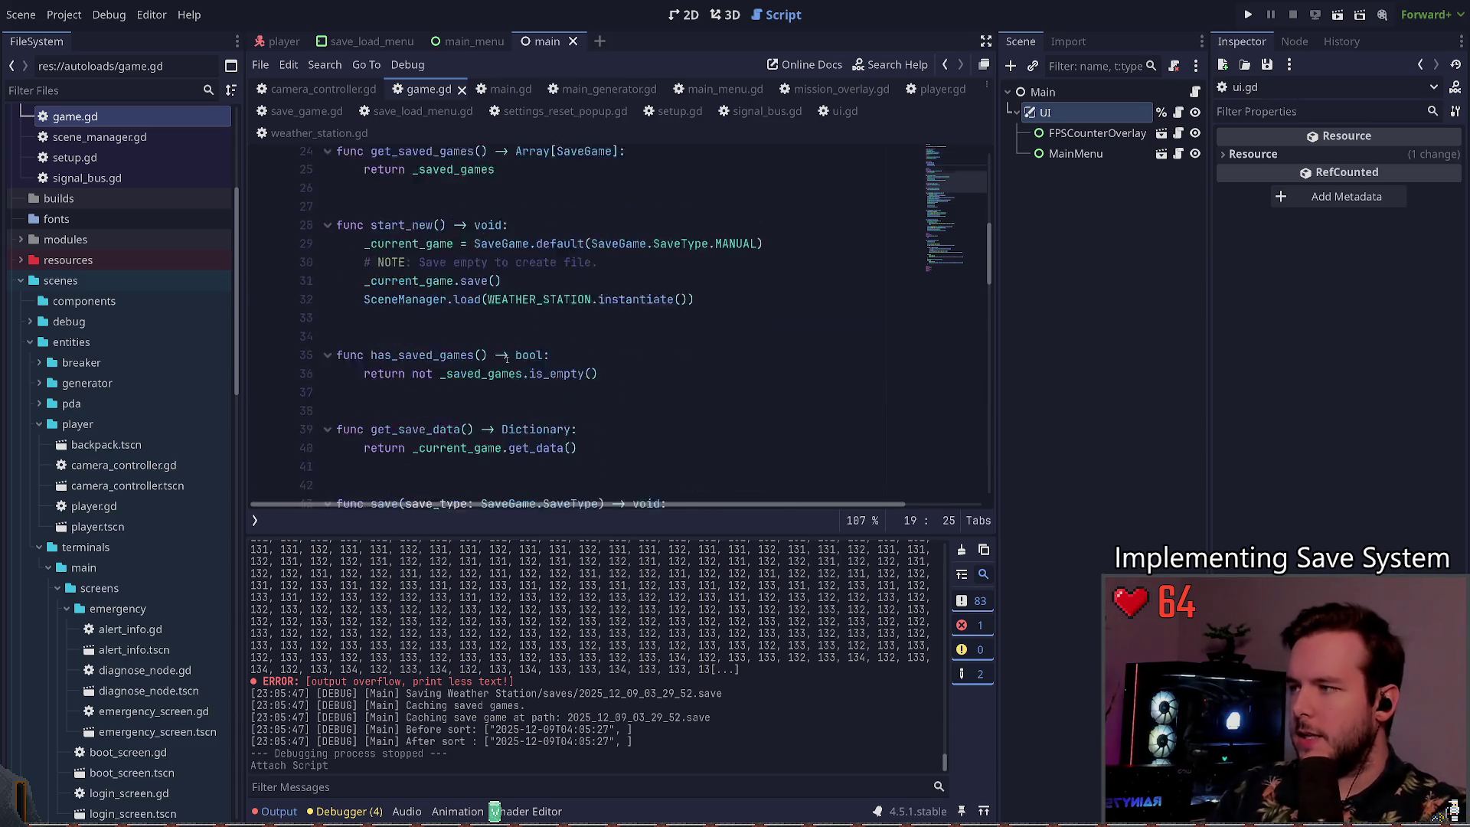
{"action": "left_click", "coordinate": [605, 343]}
{"action": "key", "text": "ctrl+shift+k"}
{"action": "key", "text": "Down"}
{"action": "key", "text": "ctrl+shift+k"}
{"action": "key", "text": "Up"}
{"action": "key", "text": "Up"}
{"action": "key", "text": "End"}
{"action": "key", "text": "Return"}
{"action": "key", "text": "BackSpace"}
{"action": "type", "text": "ui"}
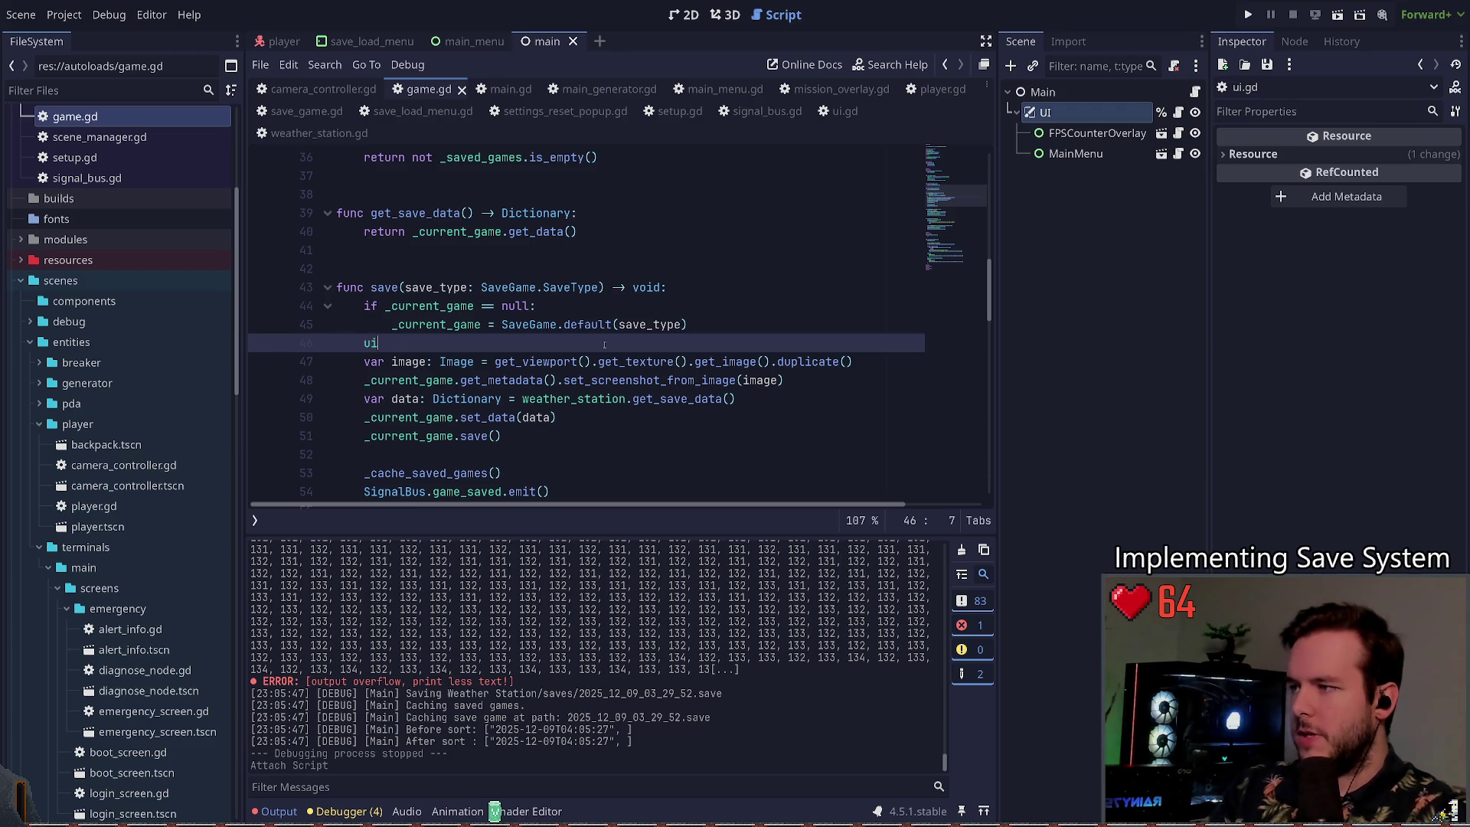
{"action": "type", "text": ".h"}
{"action": "key", "text": "Return"}
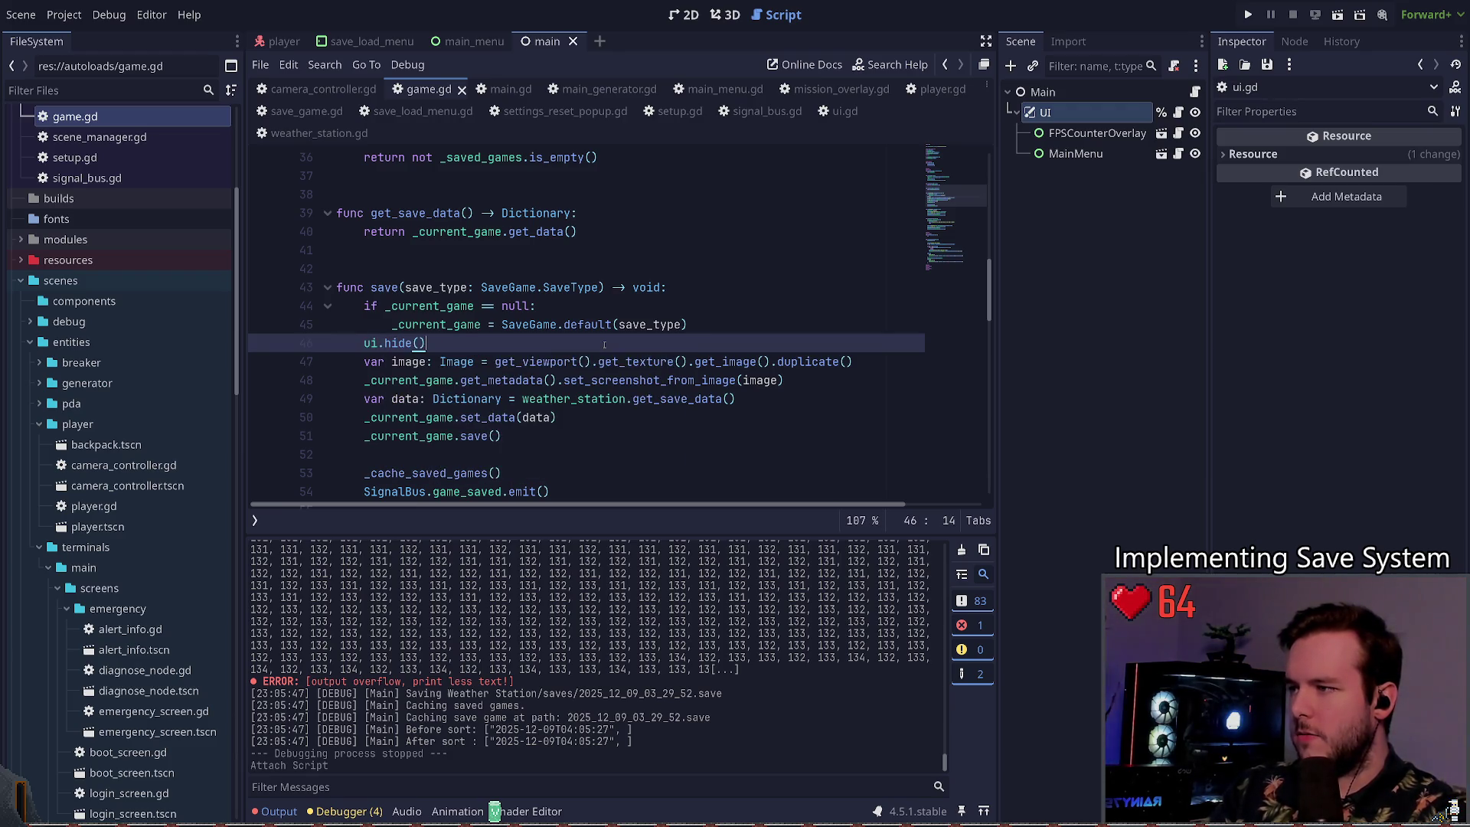
Step: Add a ui.show() line after the image capture and save game.gd
{"action": "key", "text": "ctrl+shift+d"}
{"action": "key", "text": "alt+Down"}
{"action": "key", "text": "Left"}
{"action": "key", "text": "Left"}
{"action": "key", "text": "BackSpace"}
{"action": "key", "text": "BackSpace"}
{"action": "key", "text": "BackSpace"}
{"action": "type", "text": "show"}
{"action": "key", "text": "ctrl+s"}
Step: Run the game with F5, save to a slot from the pause menu, then quit to the editor
{"action": "key", "text": "F5"}
{"action": "key", "text": "Left"}
{"action": "key", "text": "Left"}
{"action": "key", "text": "Left"}
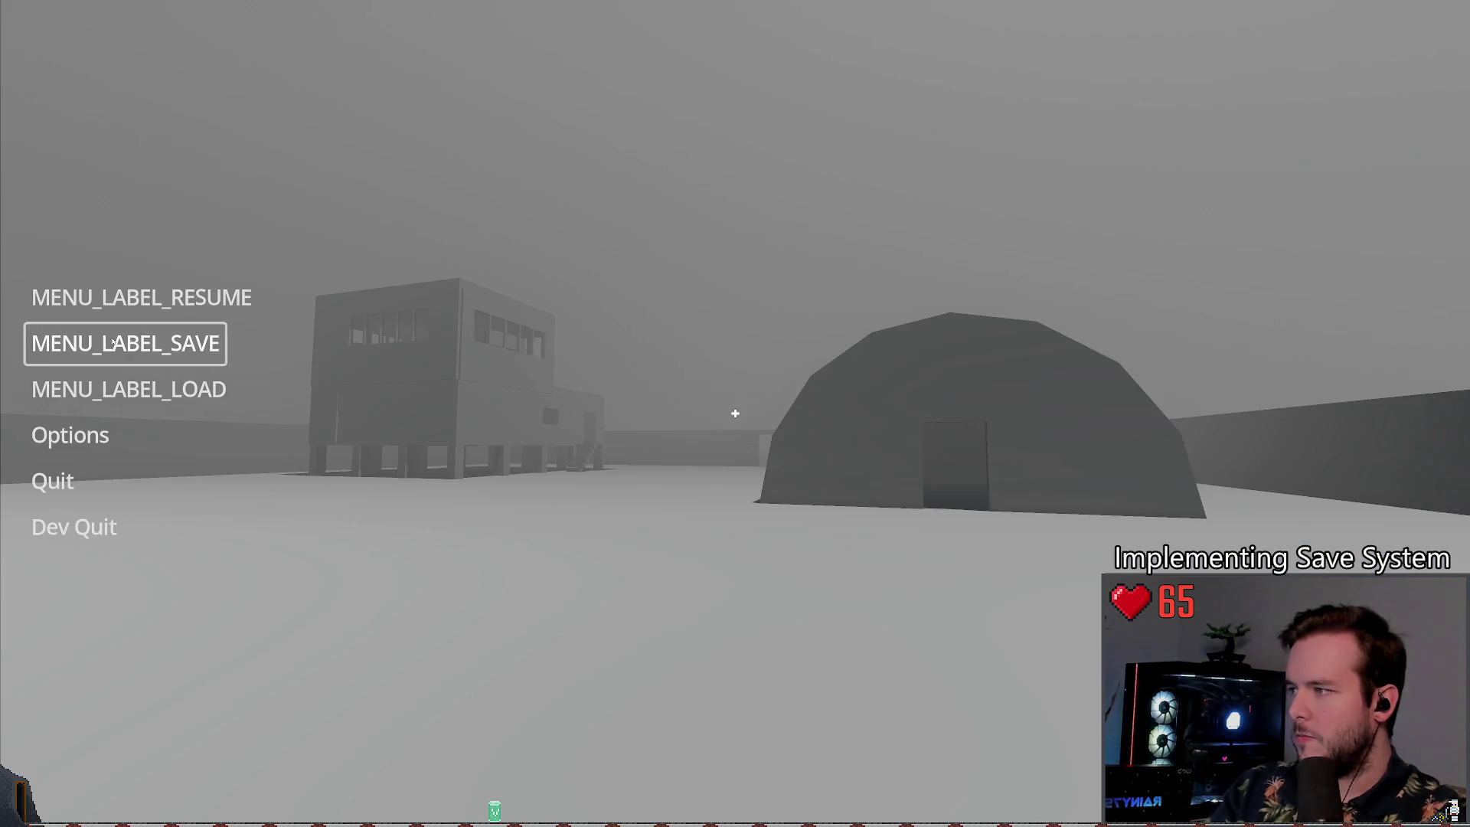
{"action": "left_click", "coordinate": [125, 343]}
{"action": "left_click", "coordinate": [306, 528]}
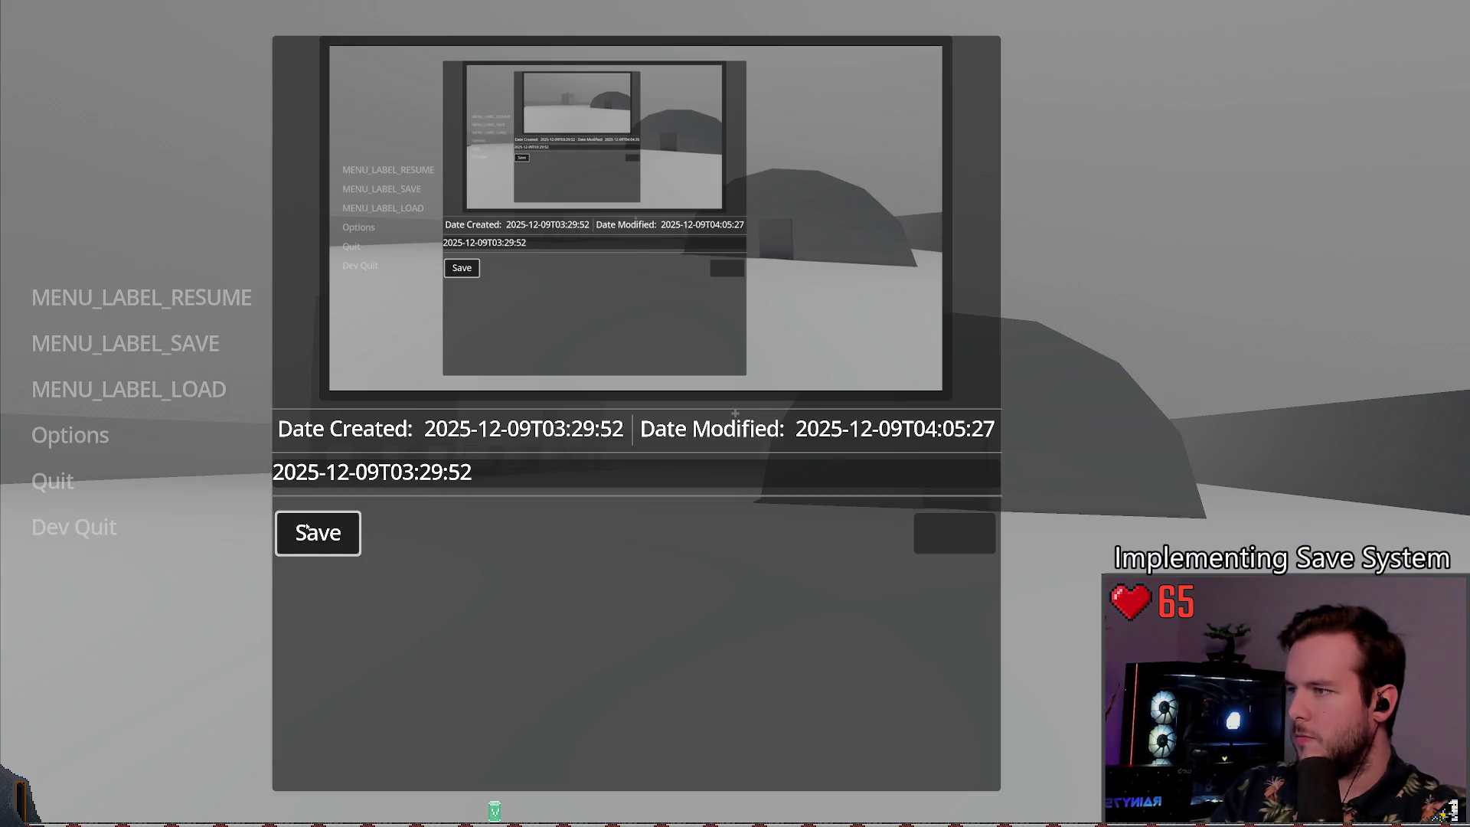
{"action": "left_click", "coordinate": [314, 532]}
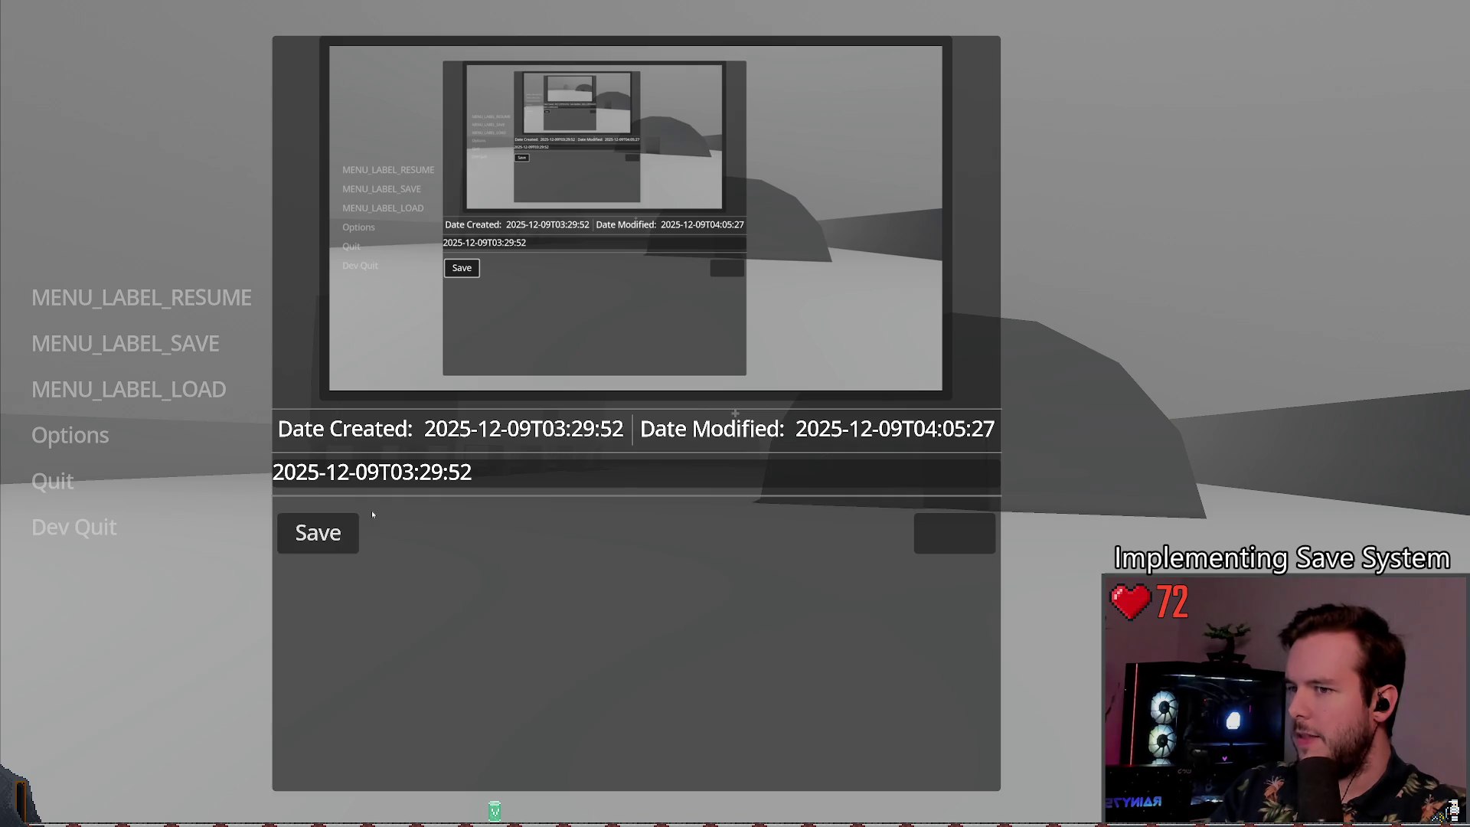
{"action": "left_click", "coordinate": [141, 297]}
{"action": "key", "text": "Escape"}
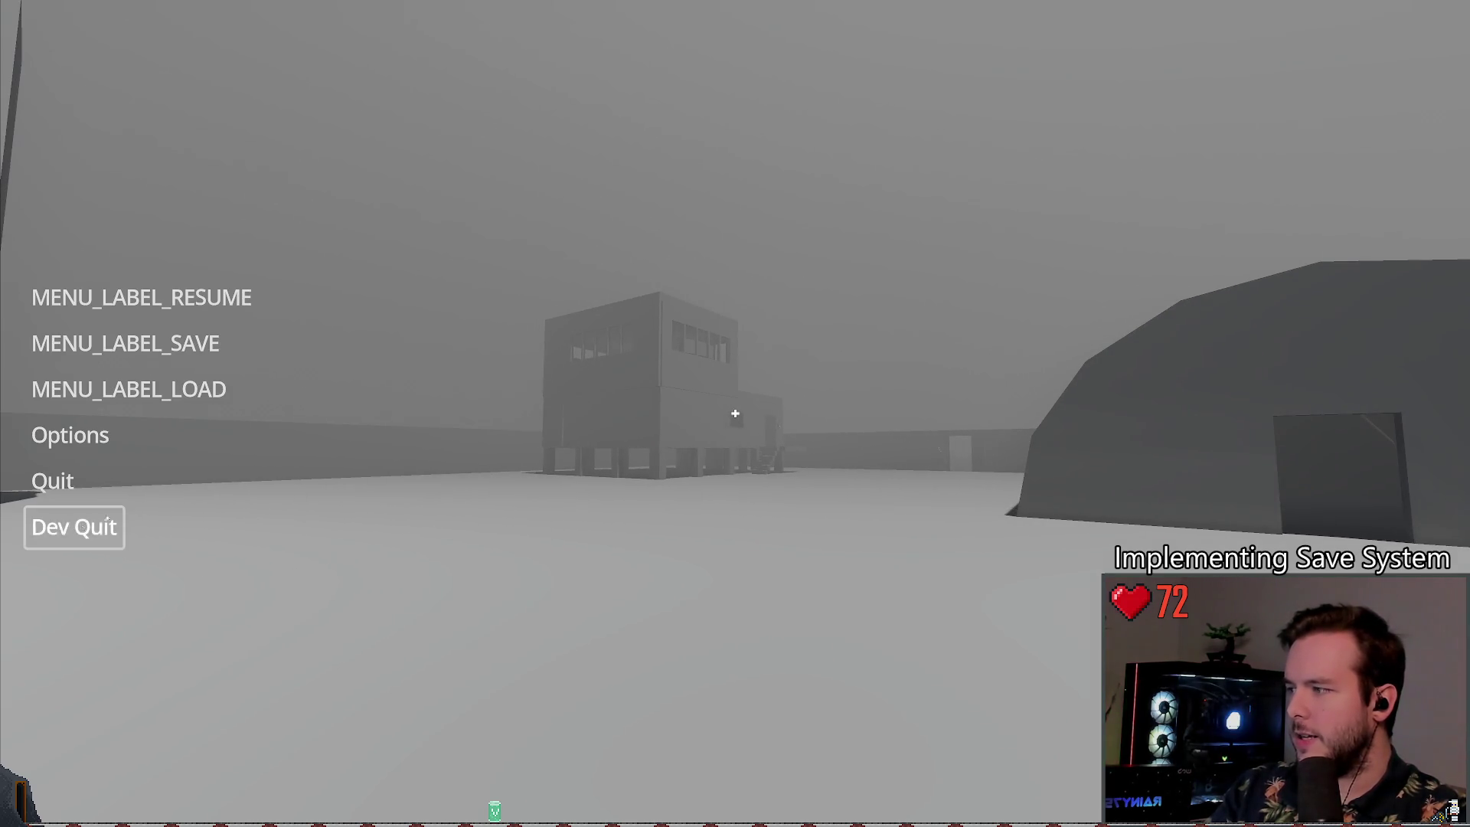
{"action": "left_click", "coordinate": [74, 526]}
{"action": "left_click", "coordinate": [696, 379]}
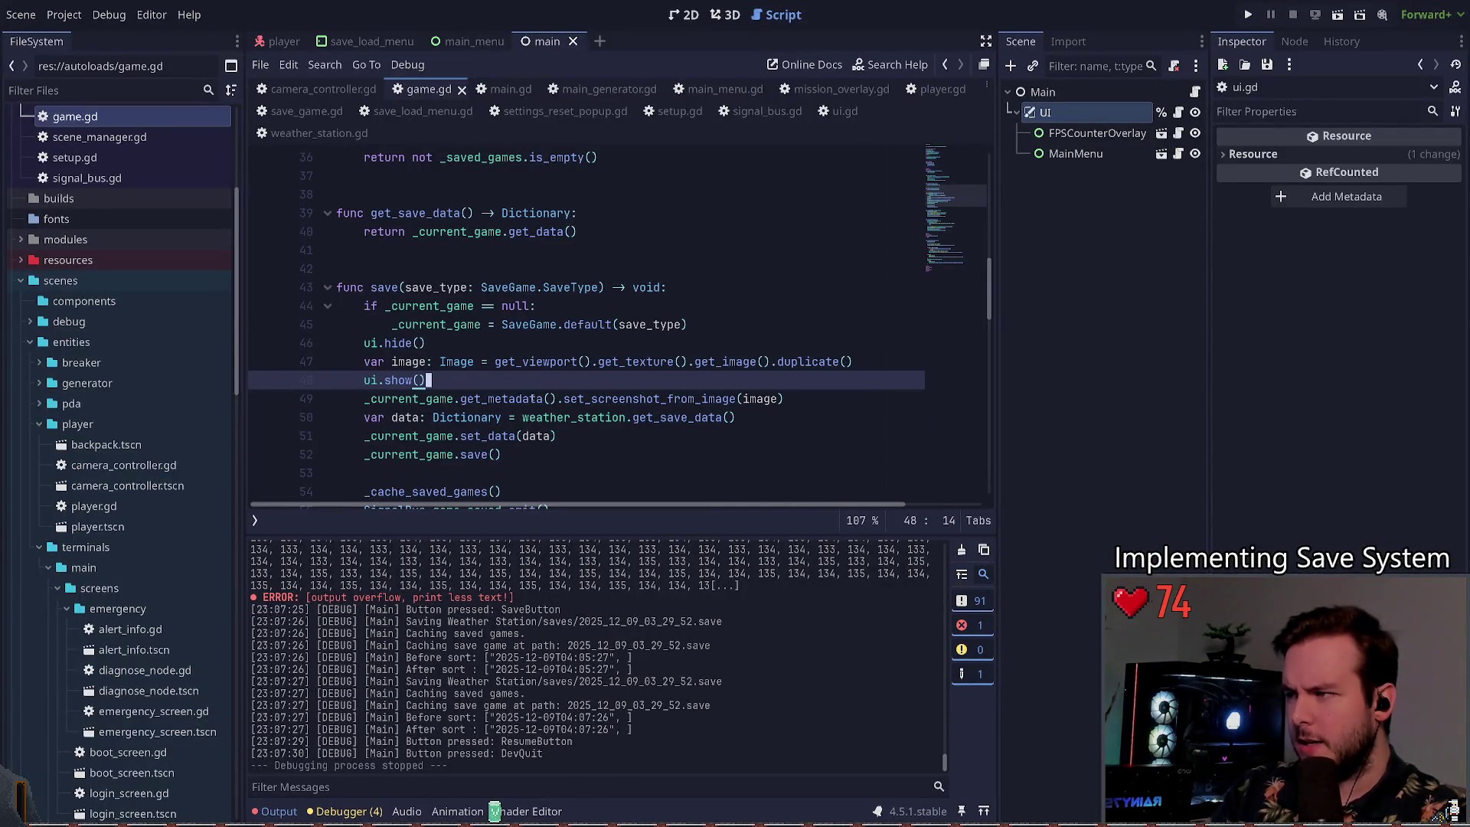
Step: Insert 'await RenderingServer.frame_post_draw' above the image capture in save()
{"action": "key", "text": "Up"}
{"action": "key", "text": "End"}
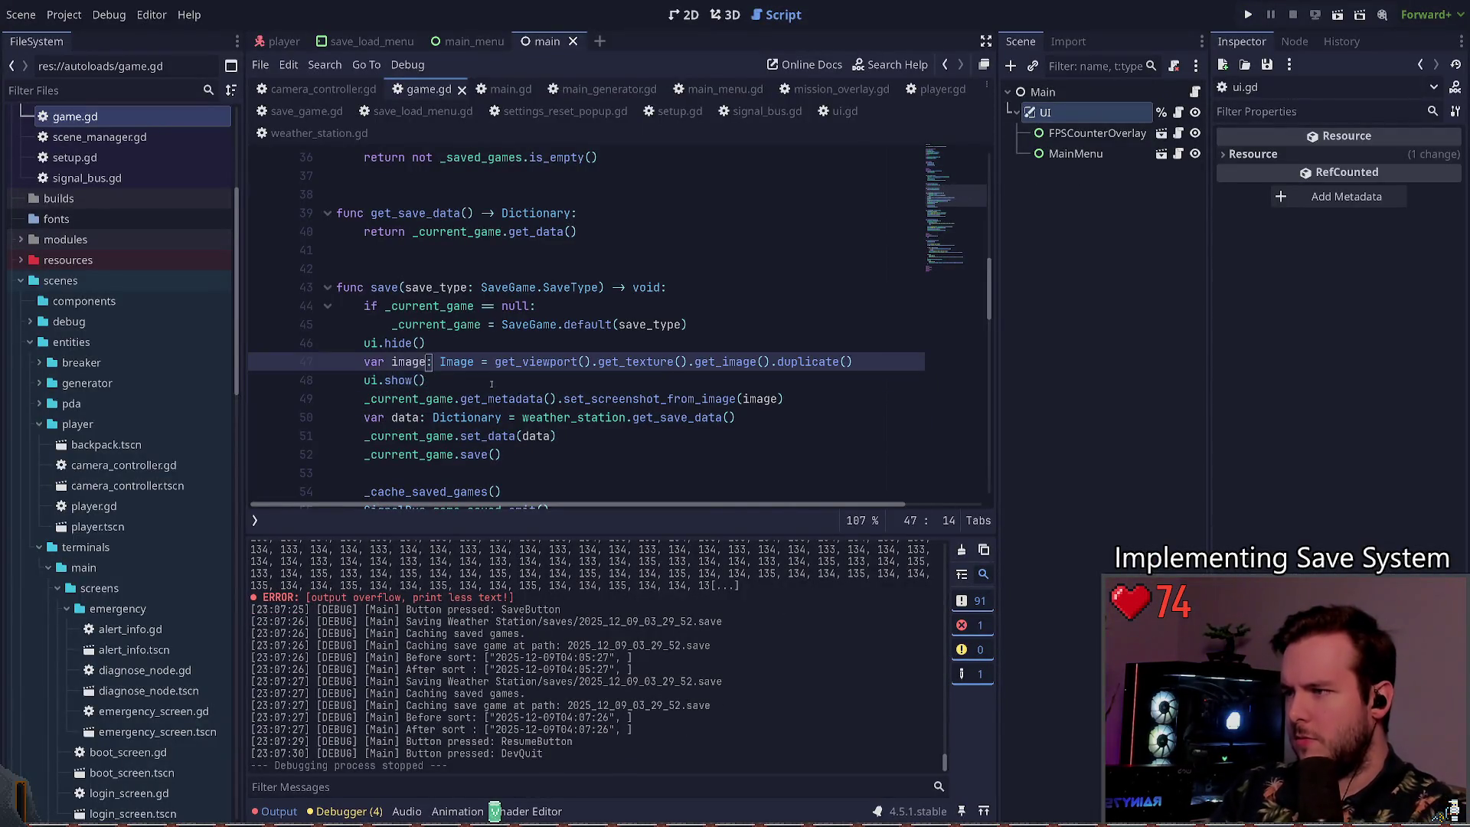
{"action": "key", "text": "Return"}
{"action": "key", "text": "ctrl+x"}
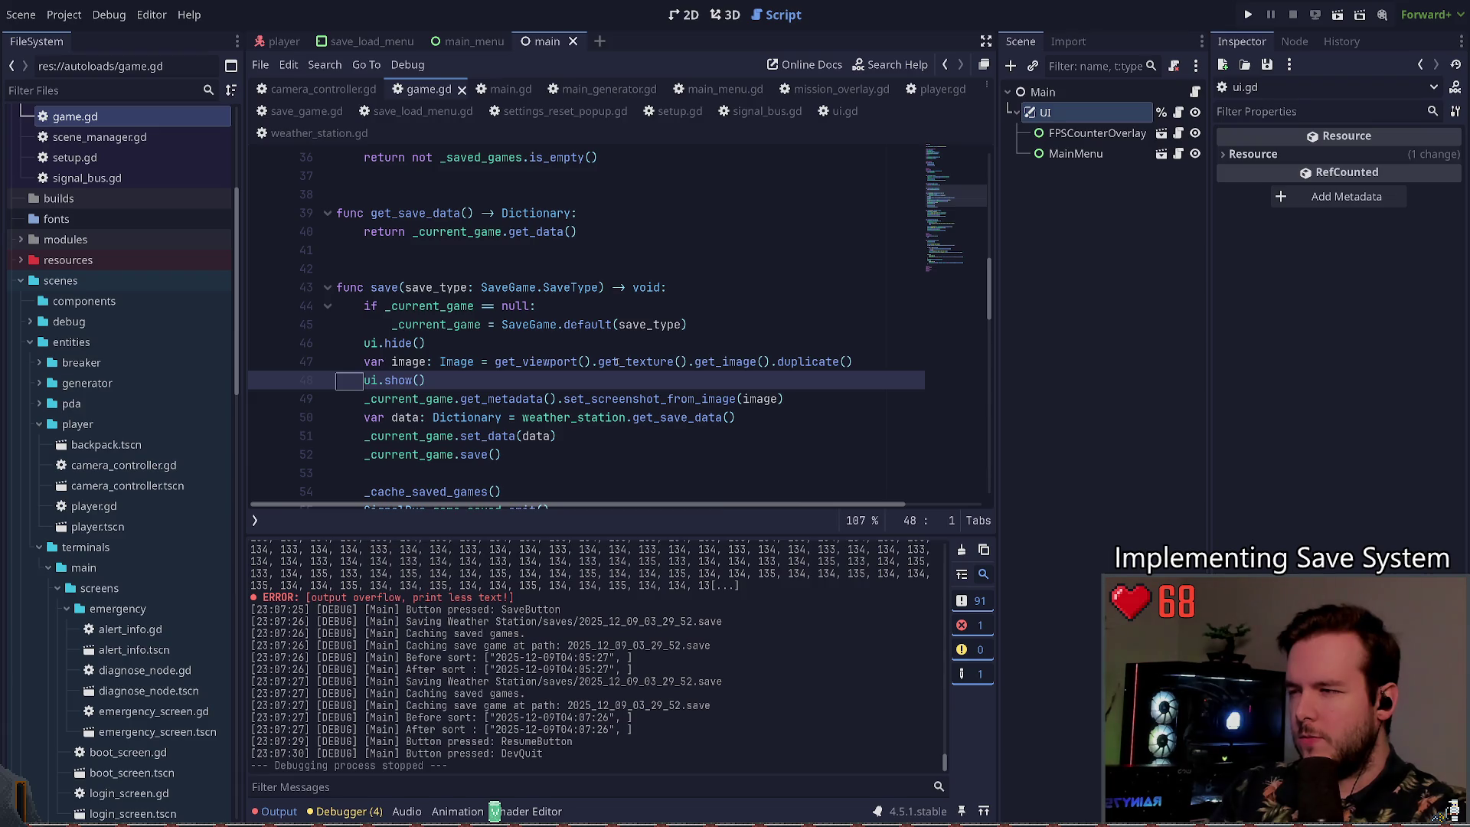
{"action": "key", "text": "Up"}
{"action": "key", "text": "ctrl+shift+Return"}
{"action": "type", "text": "await"}
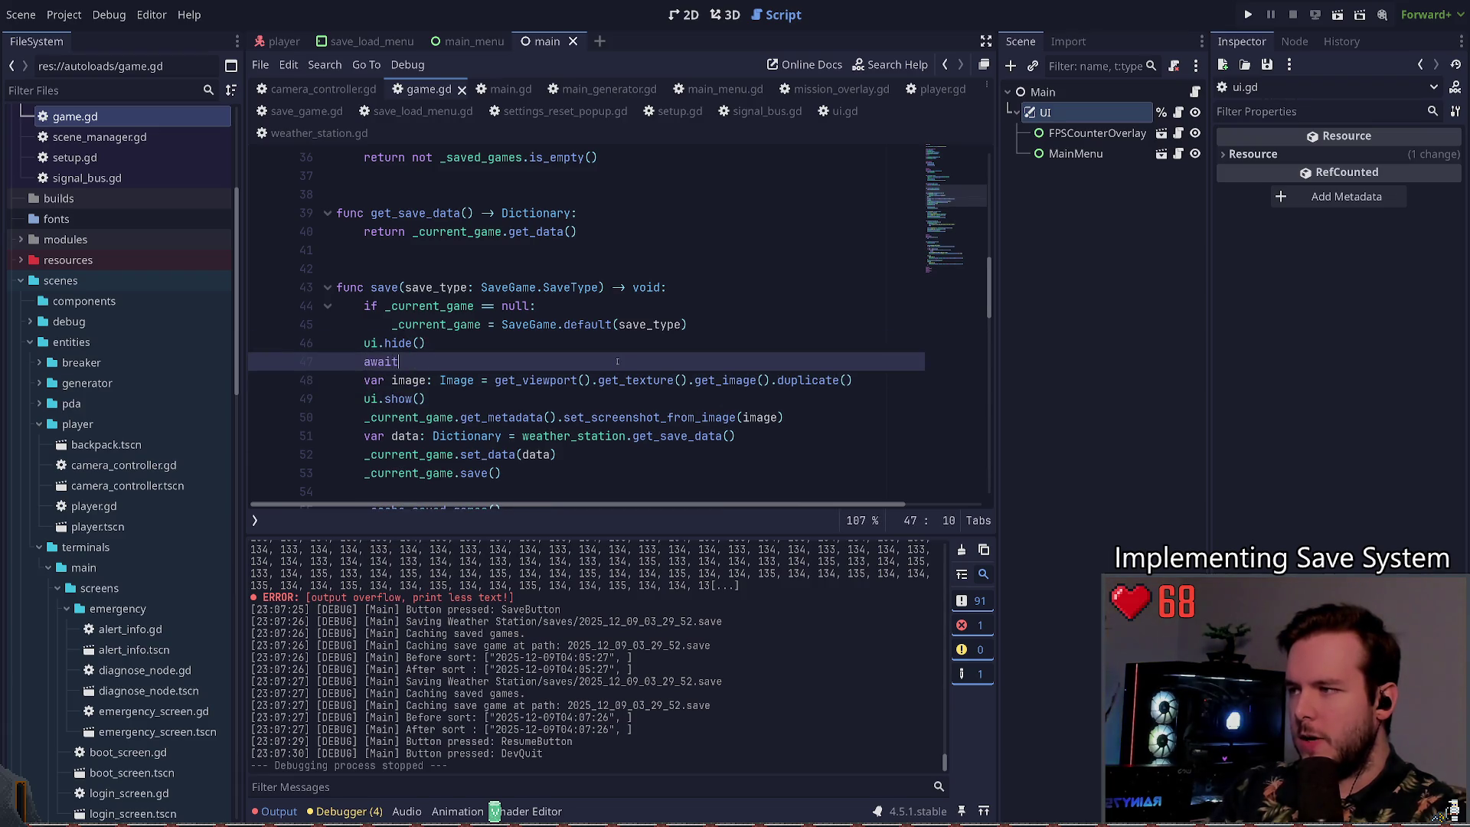
{"action": "type", "text": " RenderS"}
{"action": "key", "text": "BackSpace"}
{"action": "type", "text": "r"}
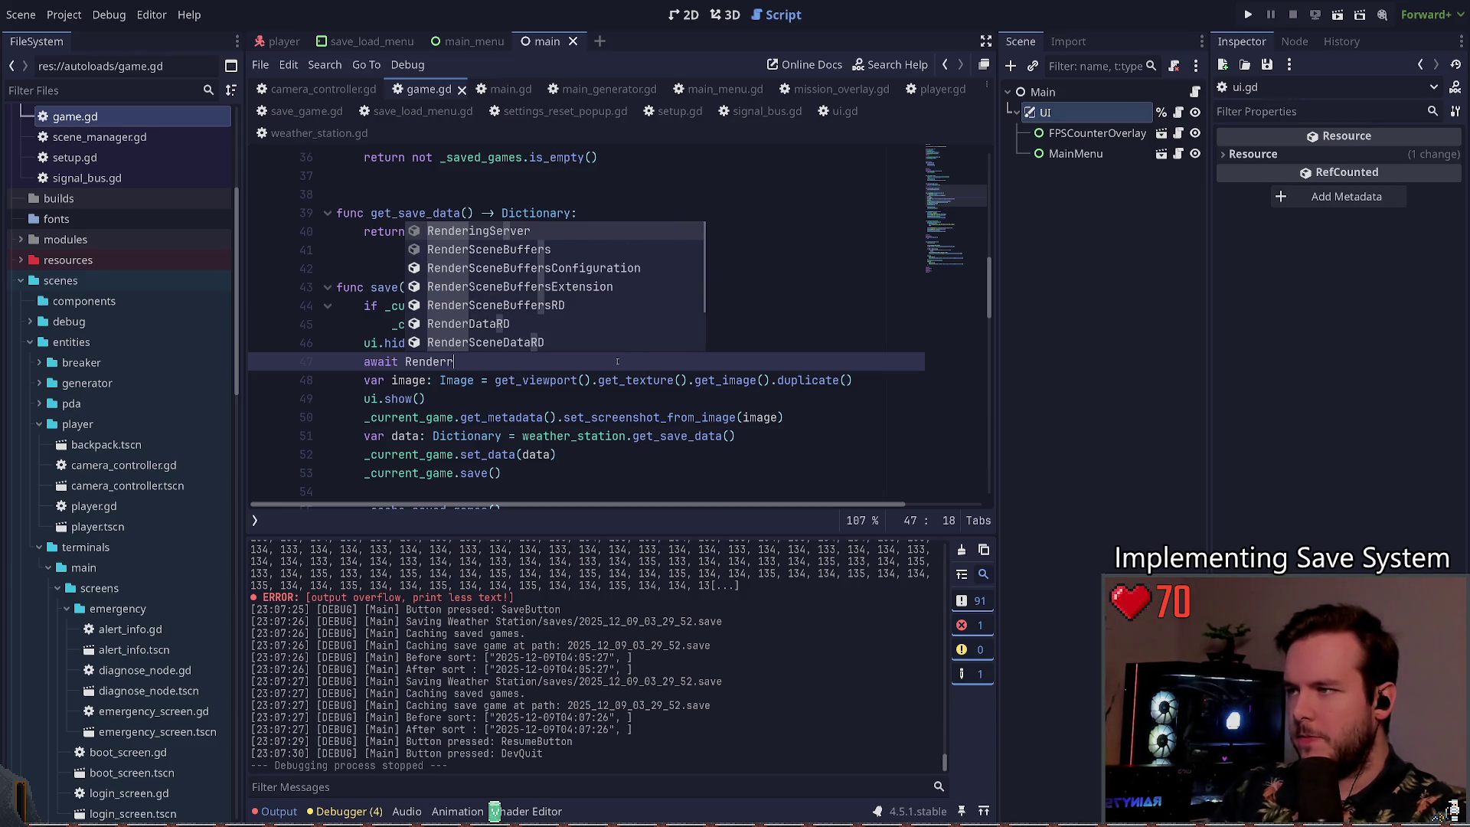
{"action": "key", "text": "Return"}
{"action": "type", "text": ".p"}
{"action": "key", "text": "BackSpace"}
{"action": "type", "text": "frame"}
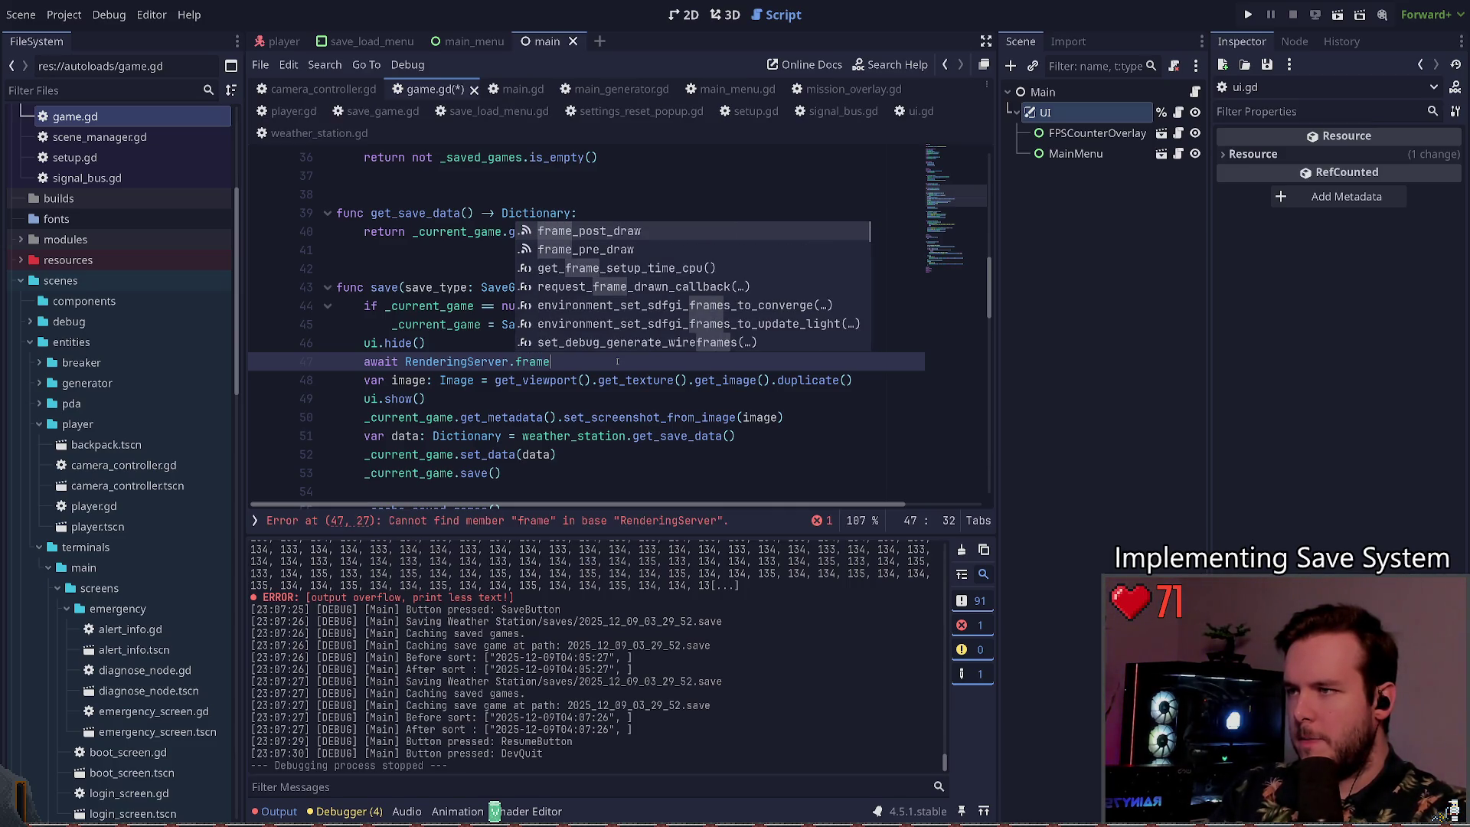
{"action": "key", "text": "Return"}
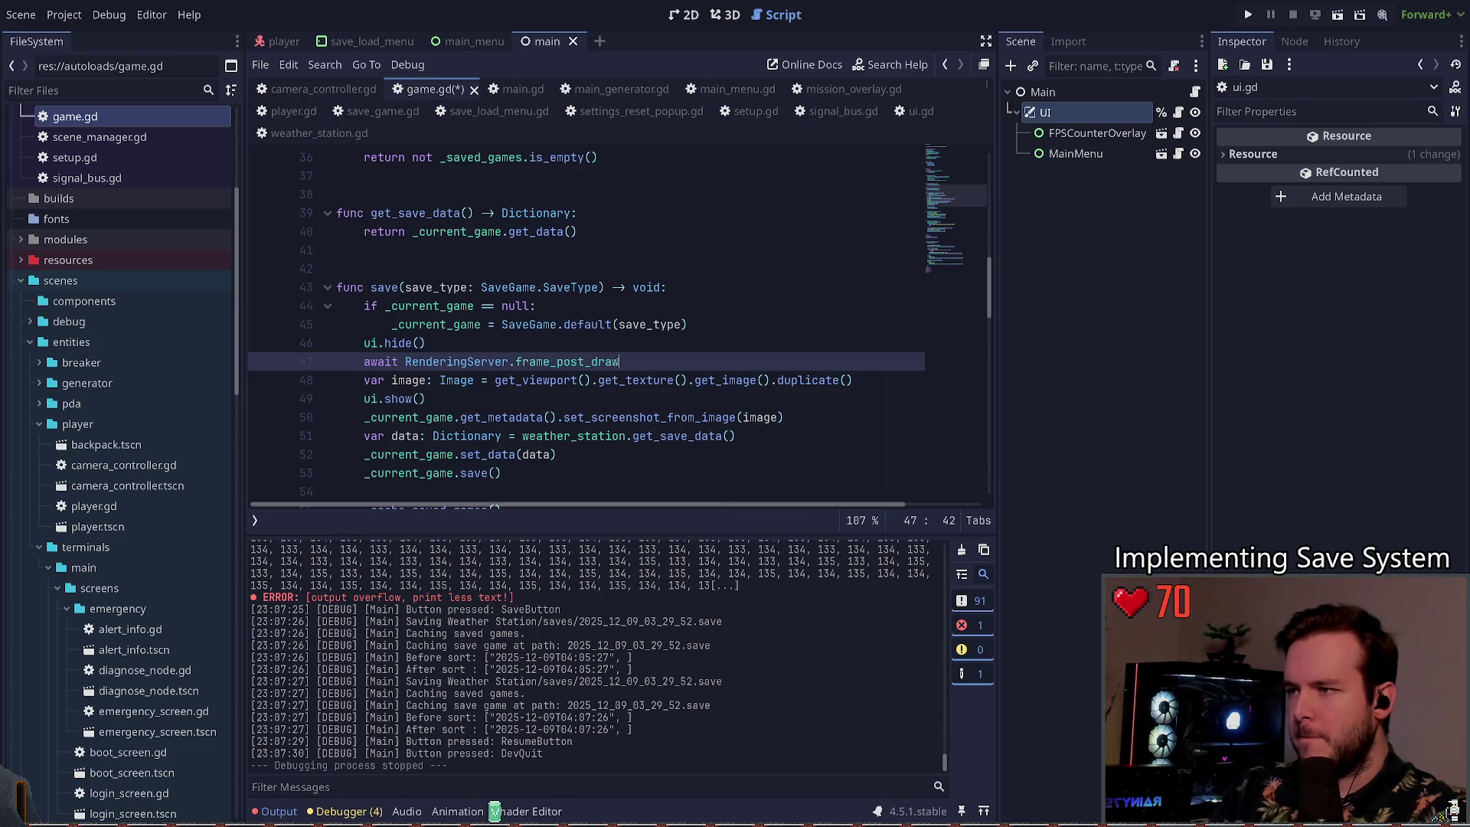
Step: Save game.gd and run the project with F5
{"action": "left_click", "coordinate": [427, 361]}
{"action": "key", "text": "ctrl+s"}
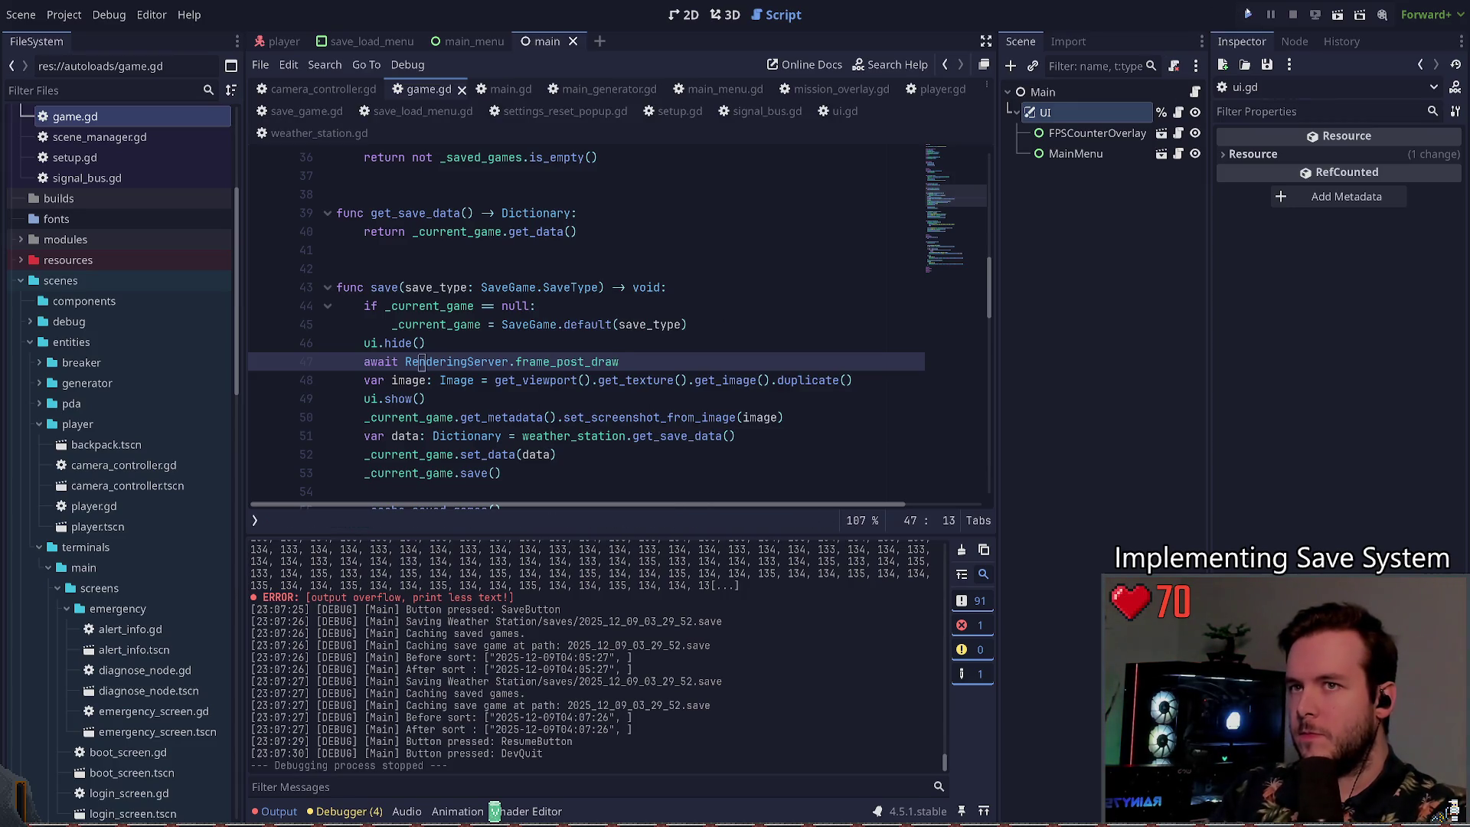
{"action": "key", "text": "F5"}
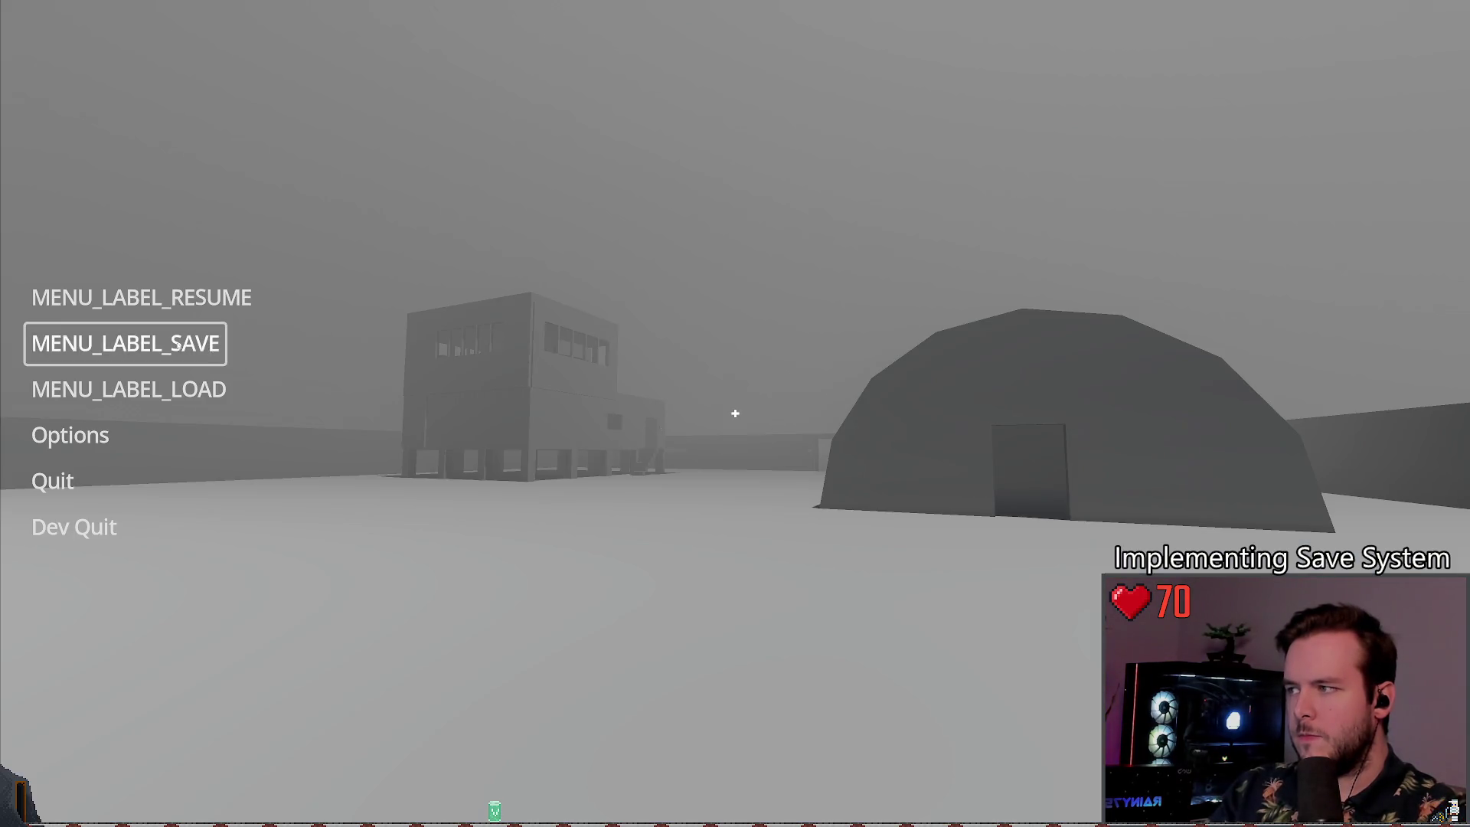
Step: Save to the slot twice in the running game, close the panel, and confirm Dev Quit
{"action": "left_click", "coordinate": [178, 346]}
{"action": "left_click", "coordinate": [344, 528]}
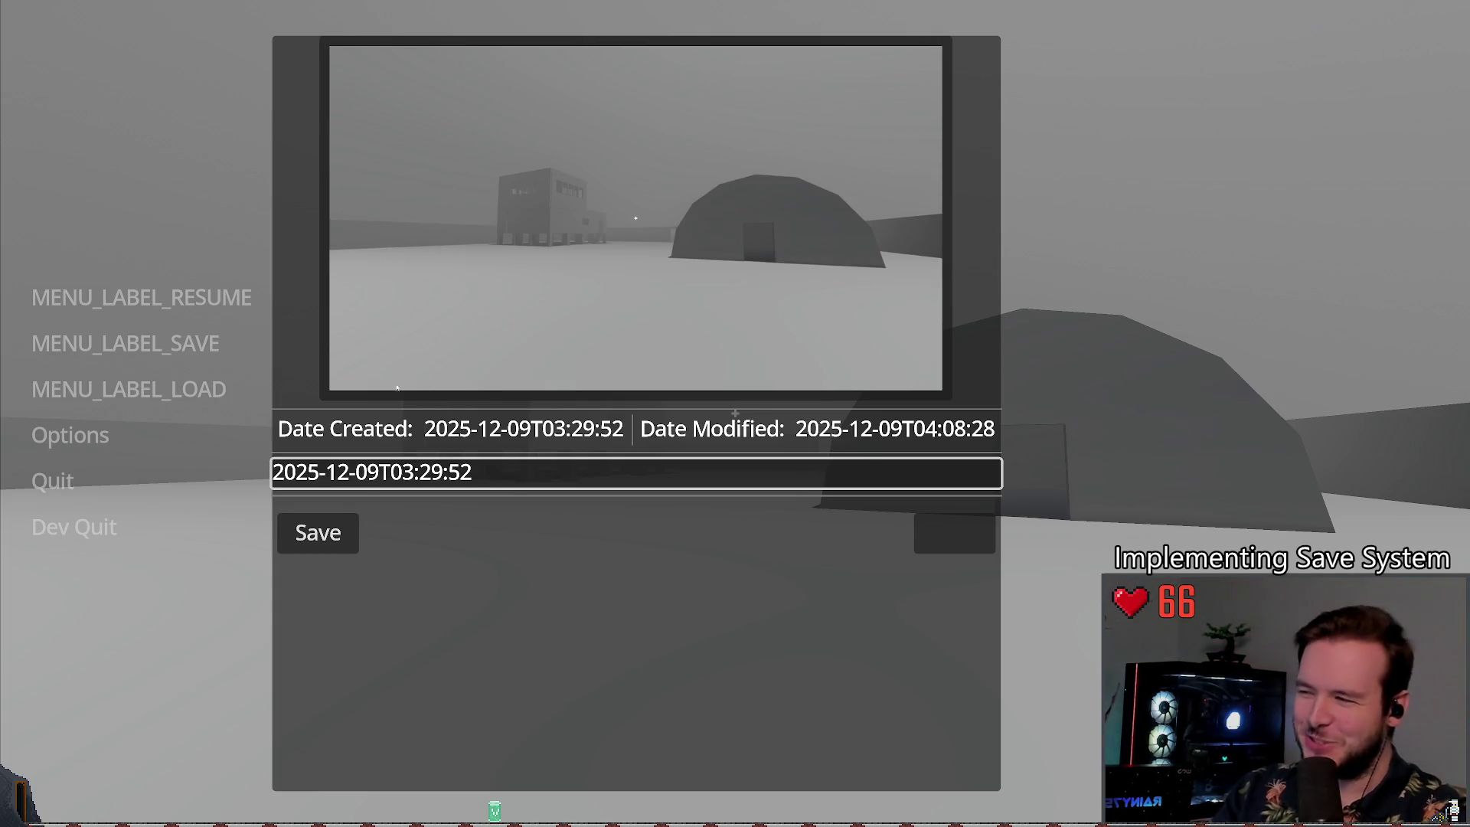
{"action": "left_click", "coordinate": [314, 545]}
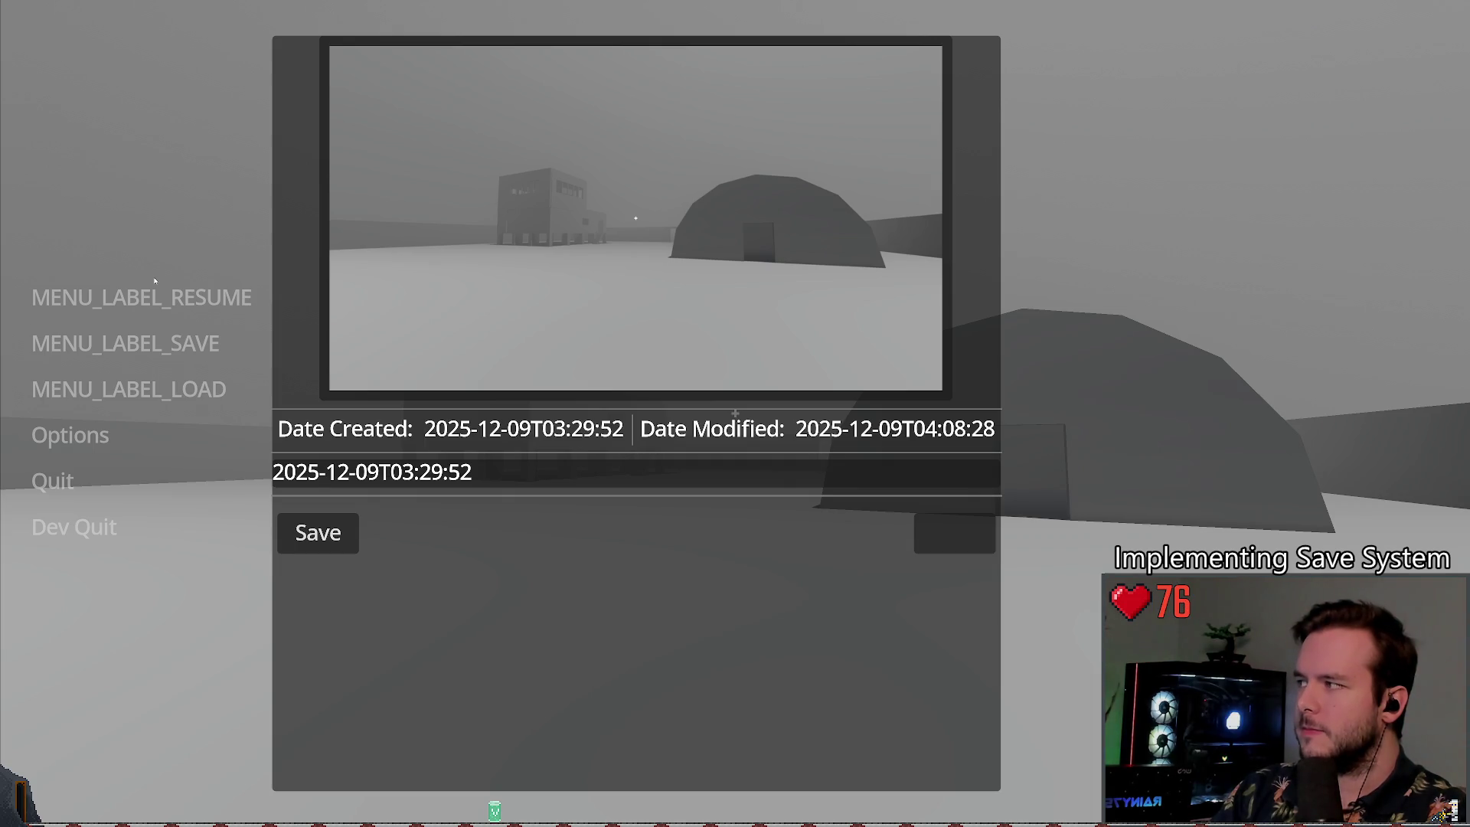
{"action": "key", "text": "Escape"}
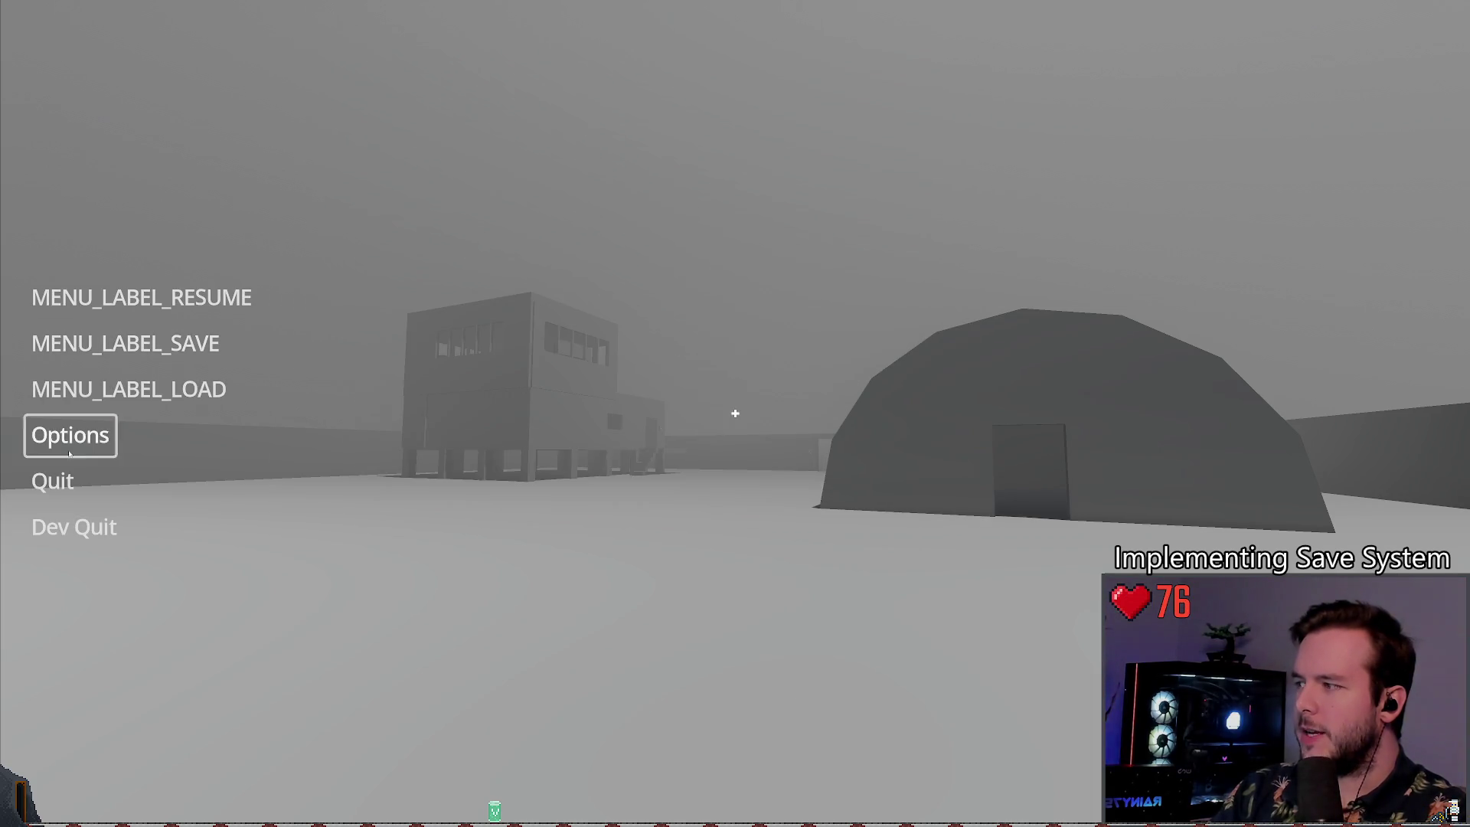
{"action": "left_click", "coordinate": [46, 526]}
{"action": "left_click", "coordinate": [659, 443]}
Step: Change the awaited signal from frame_post_draw to frame_pre_draw and save
{"action": "double_click", "coordinate": [603, 361]}
{"action": "key", "text": "Left"}
{"action": "key", "text": "Right"}
{"action": "key", "text": "Right"}
{"action": "key", "text": "Right"}
{"action": "key", "text": "Delete"}
{"action": "key", "text": "Delete"}
{"action": "key", "text": "Delete"}
{"action": "type", "text": "pre"}
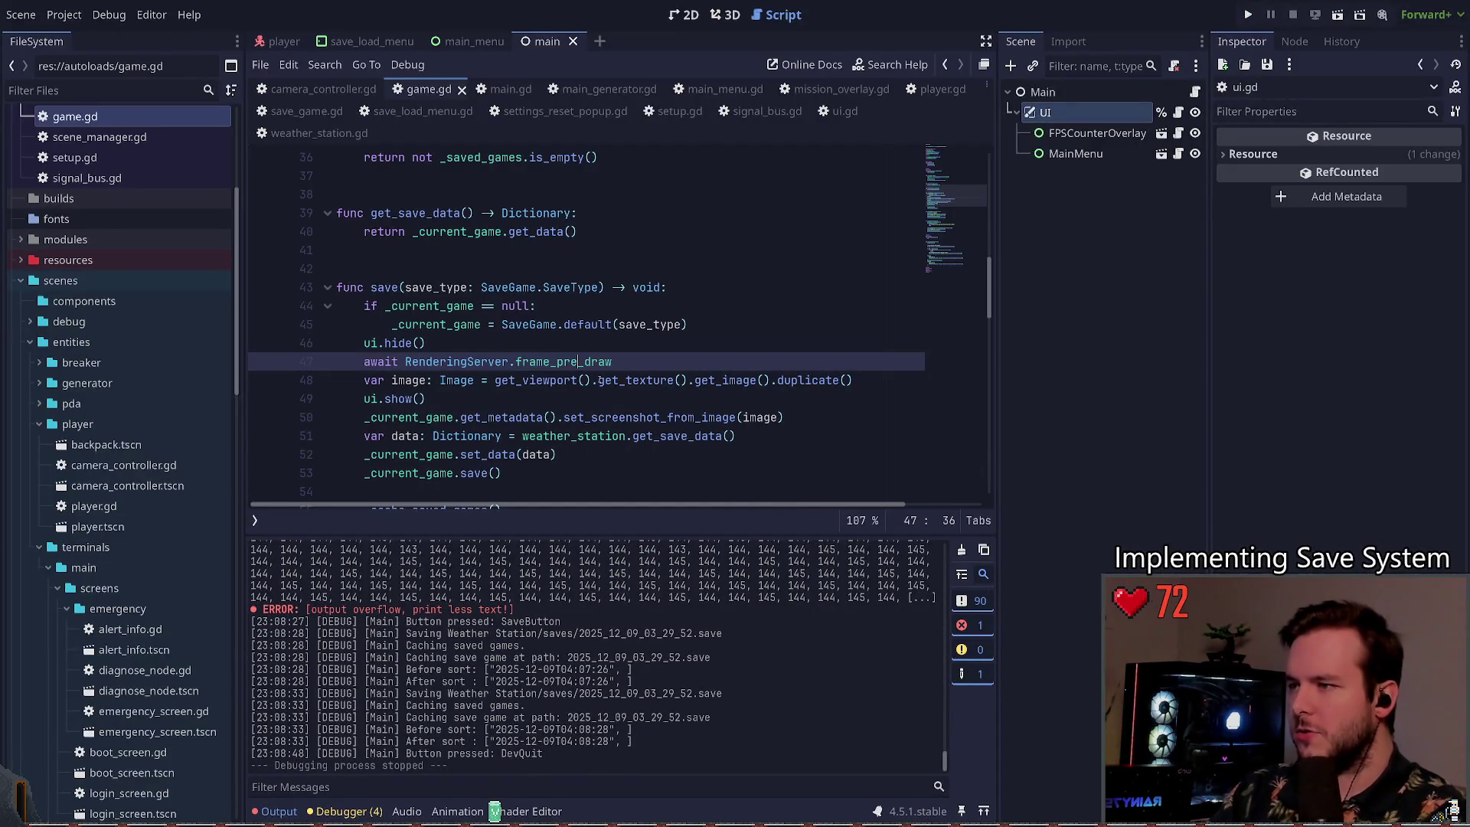
{"action": "key", "text": "ctrl+s"}
Step: Run the game, save to the slot from the pause menu, and quit back to the editor
{"action": "key", "text": "F5"}
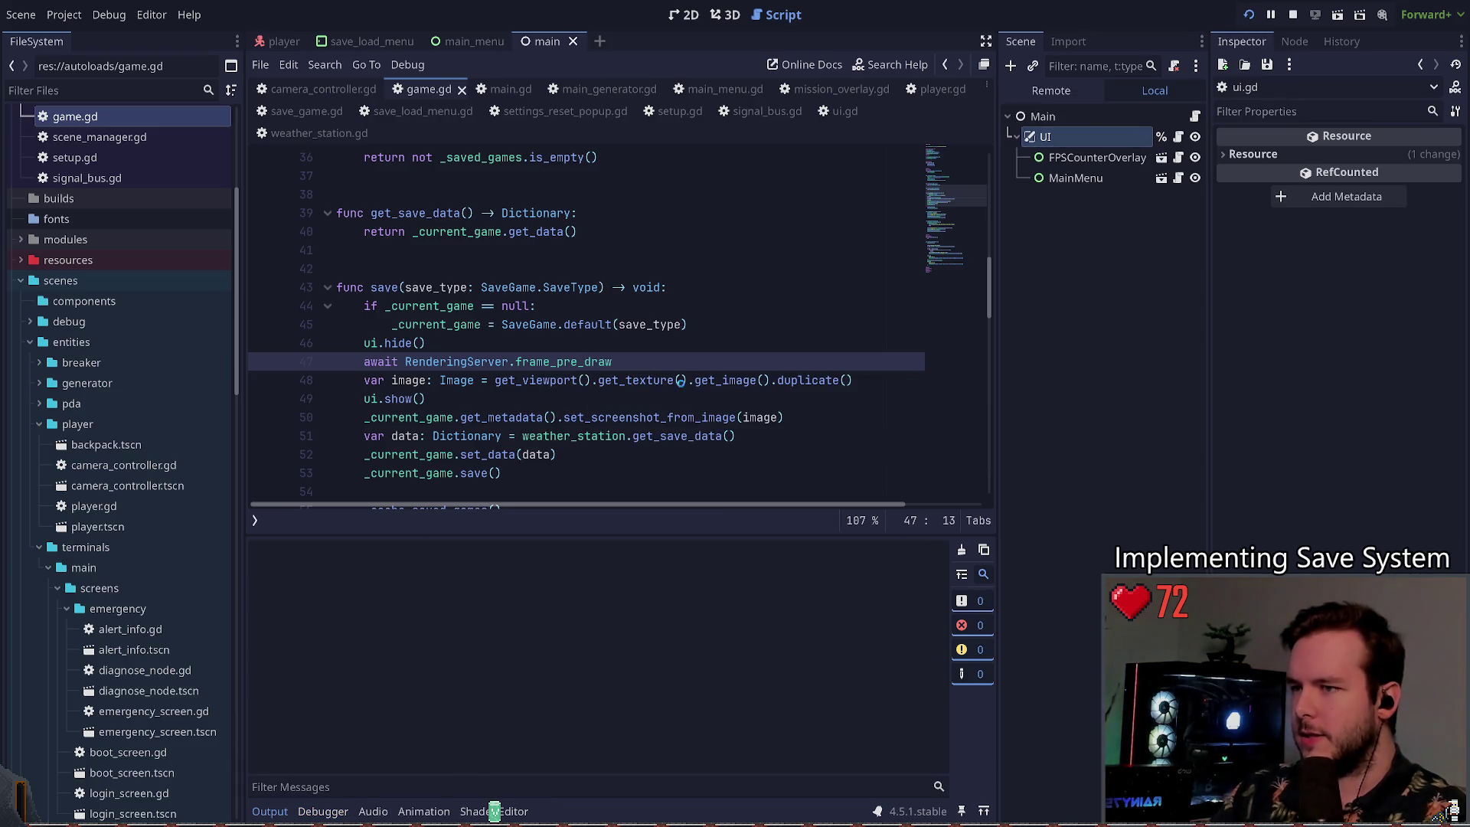
{"action": "key", "text": "Return"}
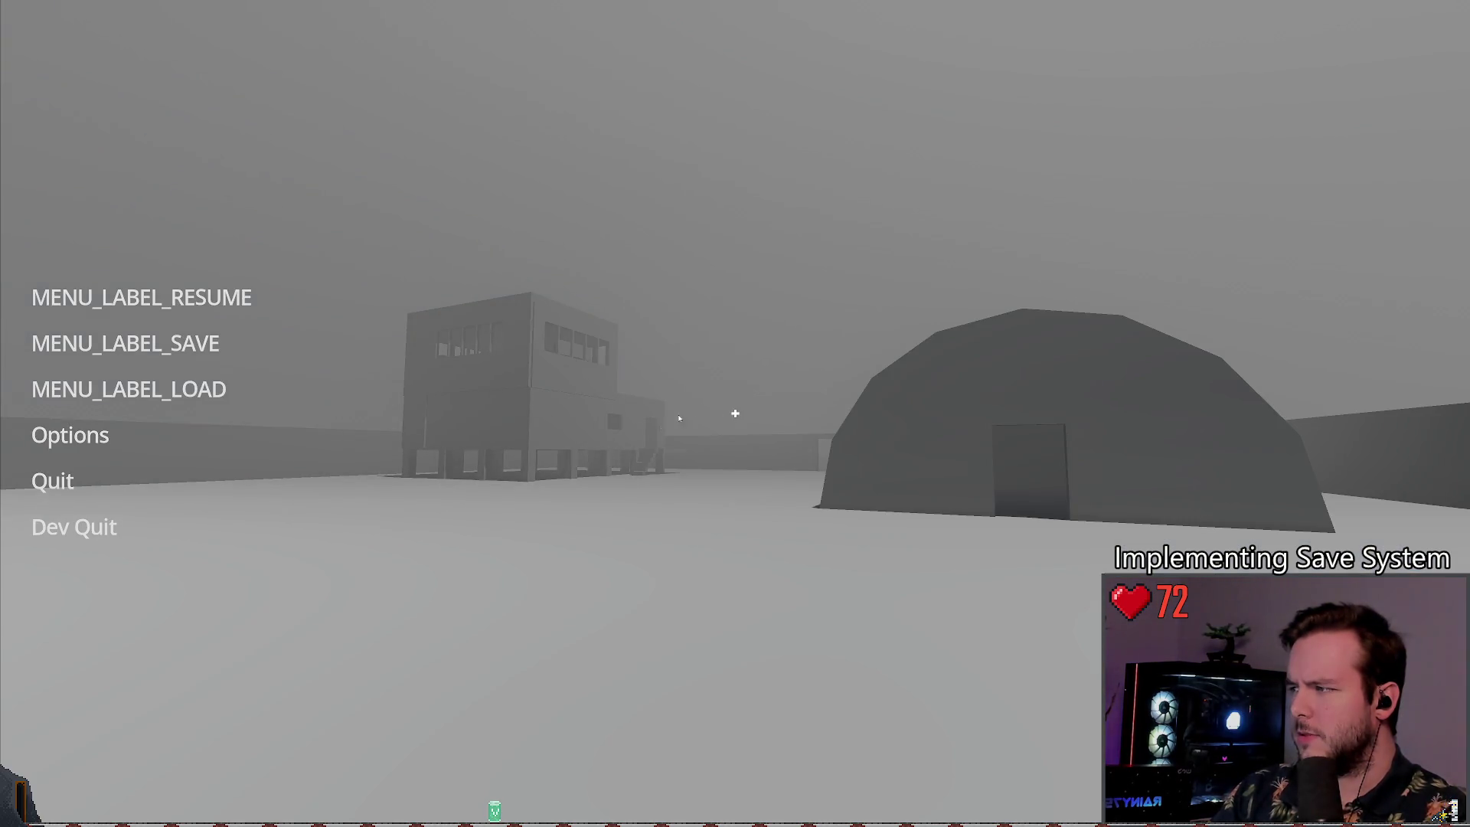
{"action": "left_click", "coordinate": [138, 344]}
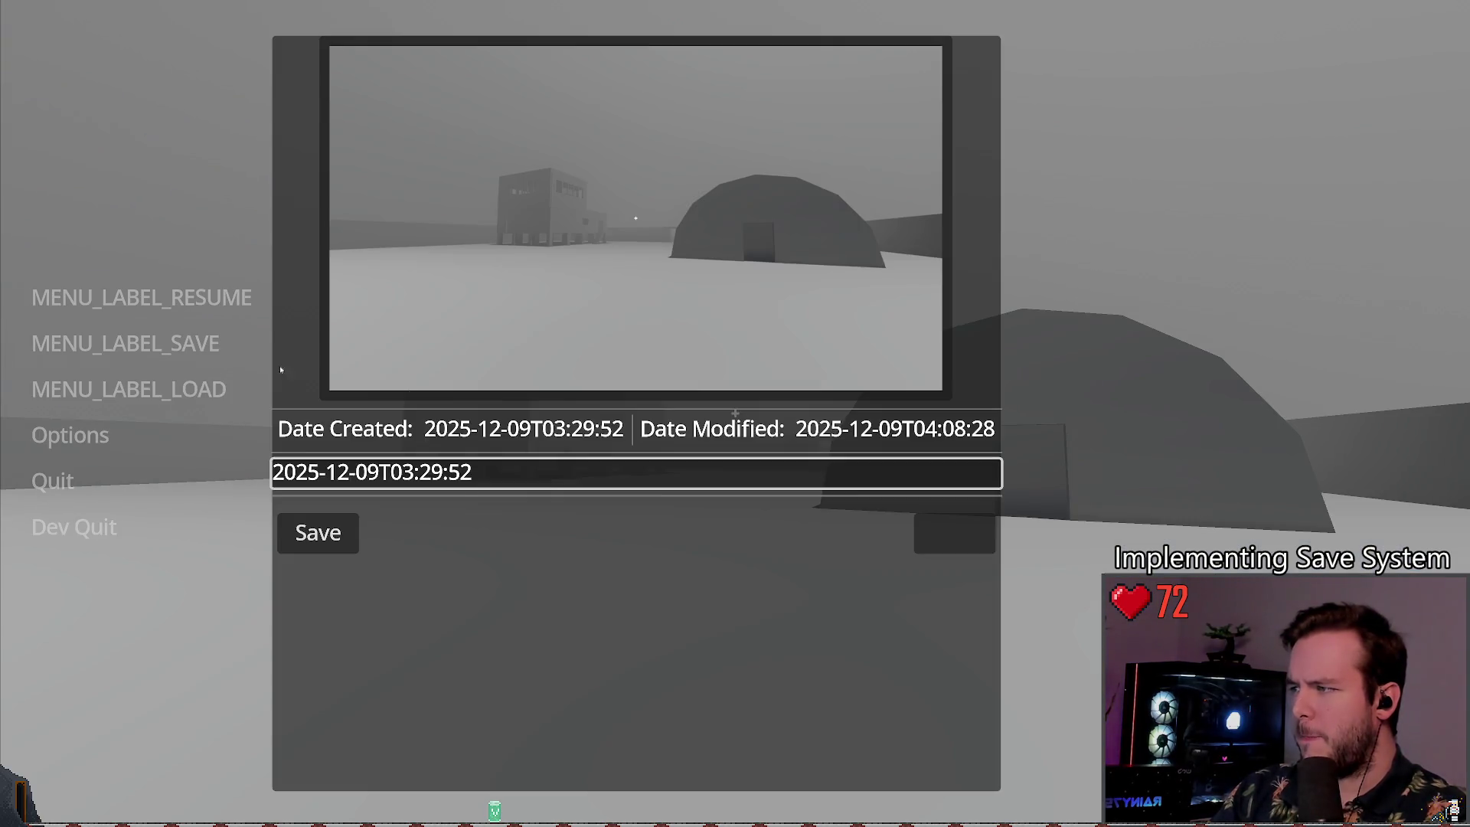
{"action": "left_click", "coordinate": [350, 551]}
{"action": "left_click", "coordinate": [74, 527]}
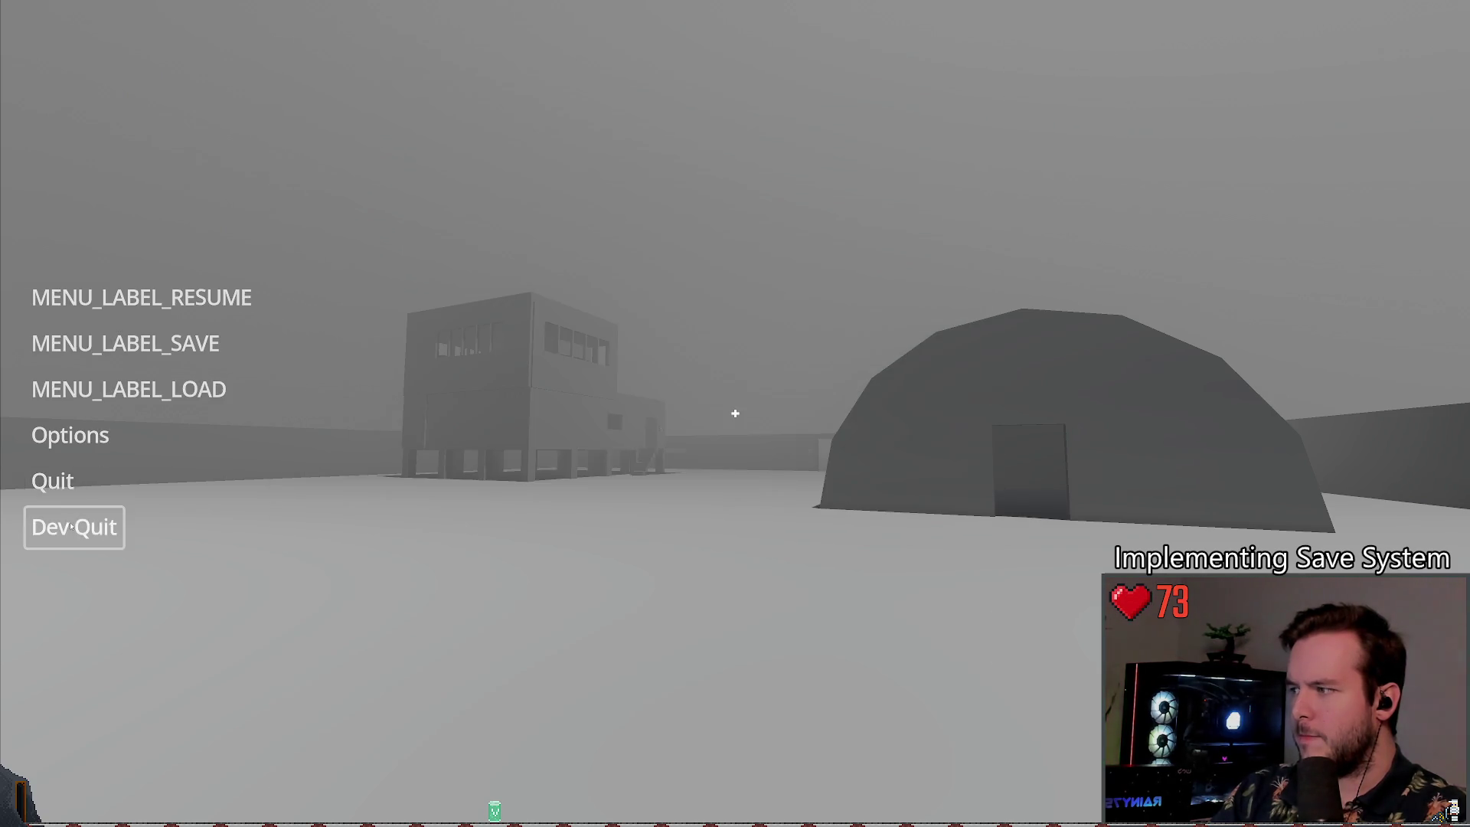
{"action": "left_click", "coordinate": [463, 382]}
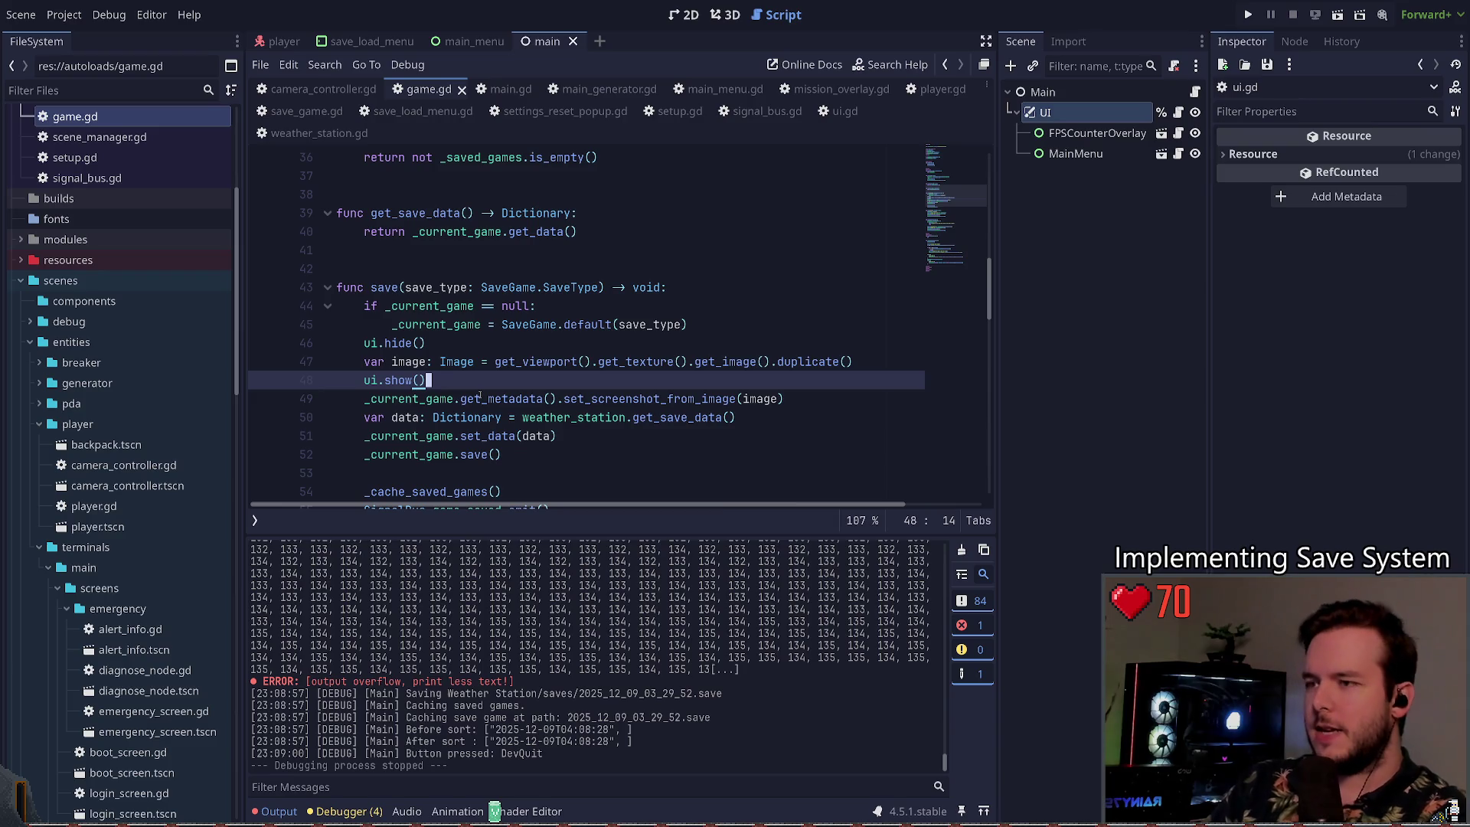
Step: View main_menu.gd and the main menu layout, then return to game.gd's ui.hide() line
{"action": "left_click", "coordinate": [586, 342]}
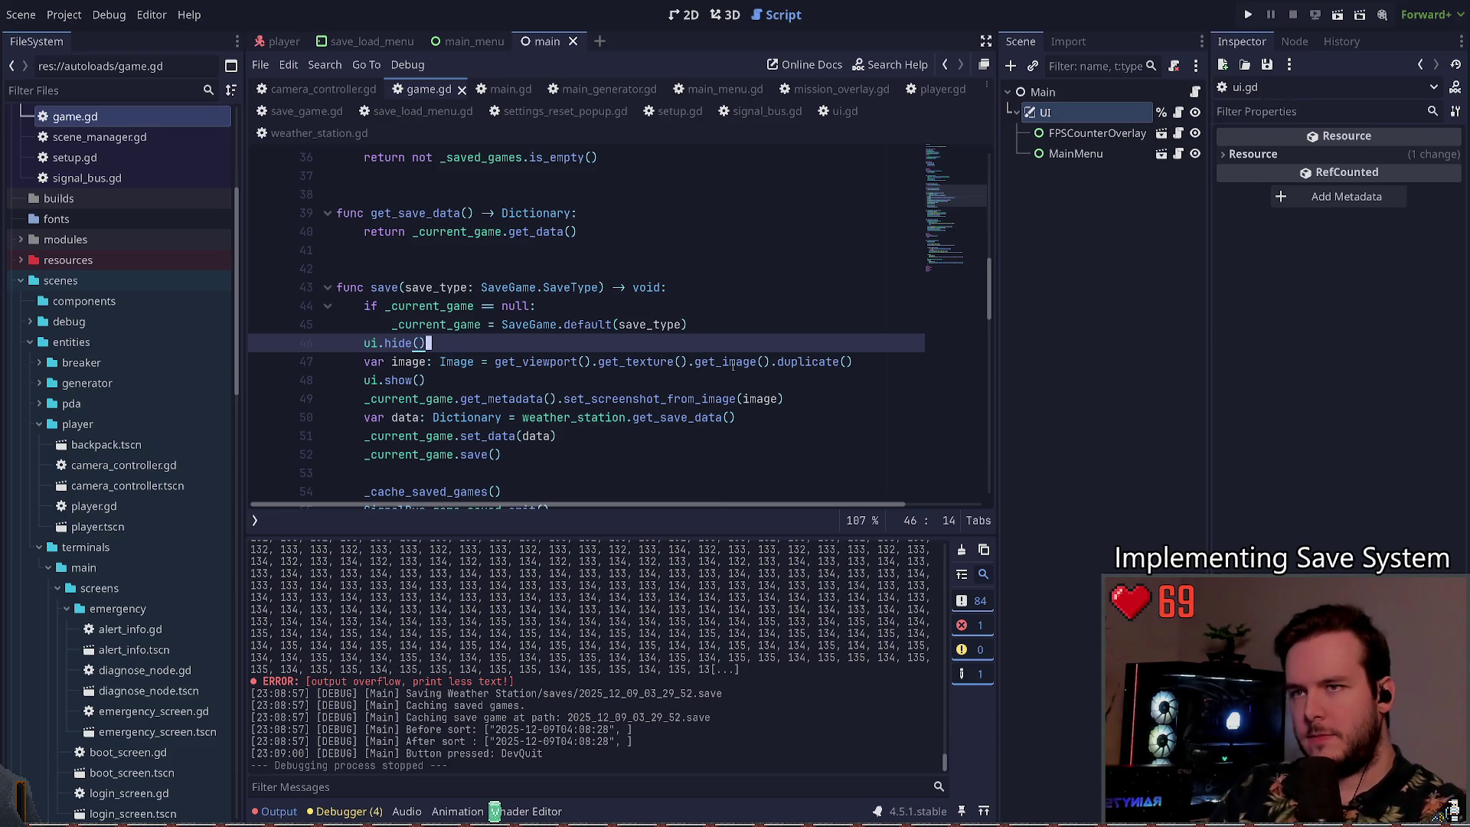
{"action": "left_click", "coordinate": [719, 89]}
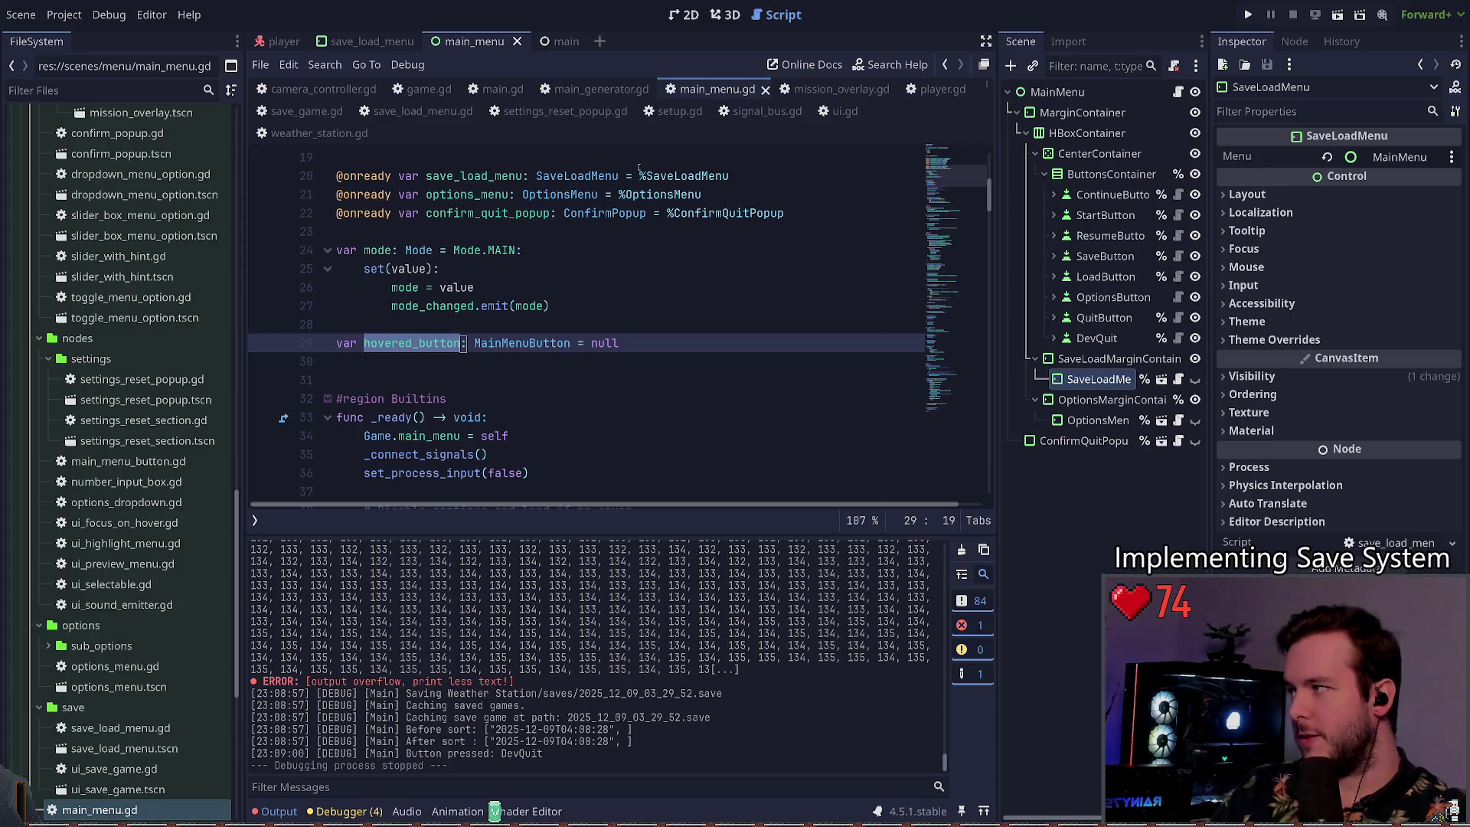
{"action": "left_click", "coordinate": [725, 14]}
{"action": "left_click", "coordinate": [685, 15]}
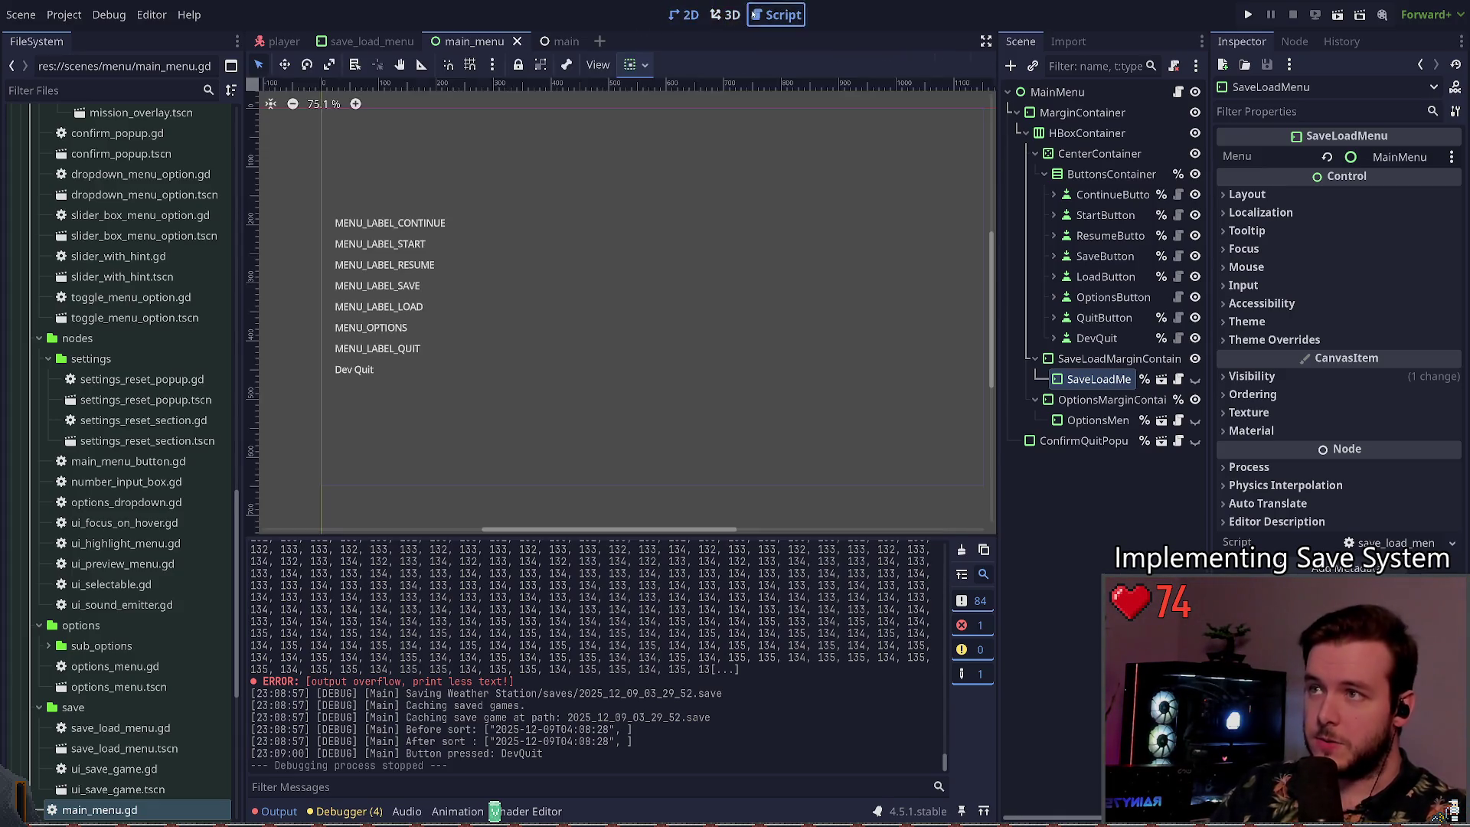
{"action": "left_click", "coordinate": [777, 14]}
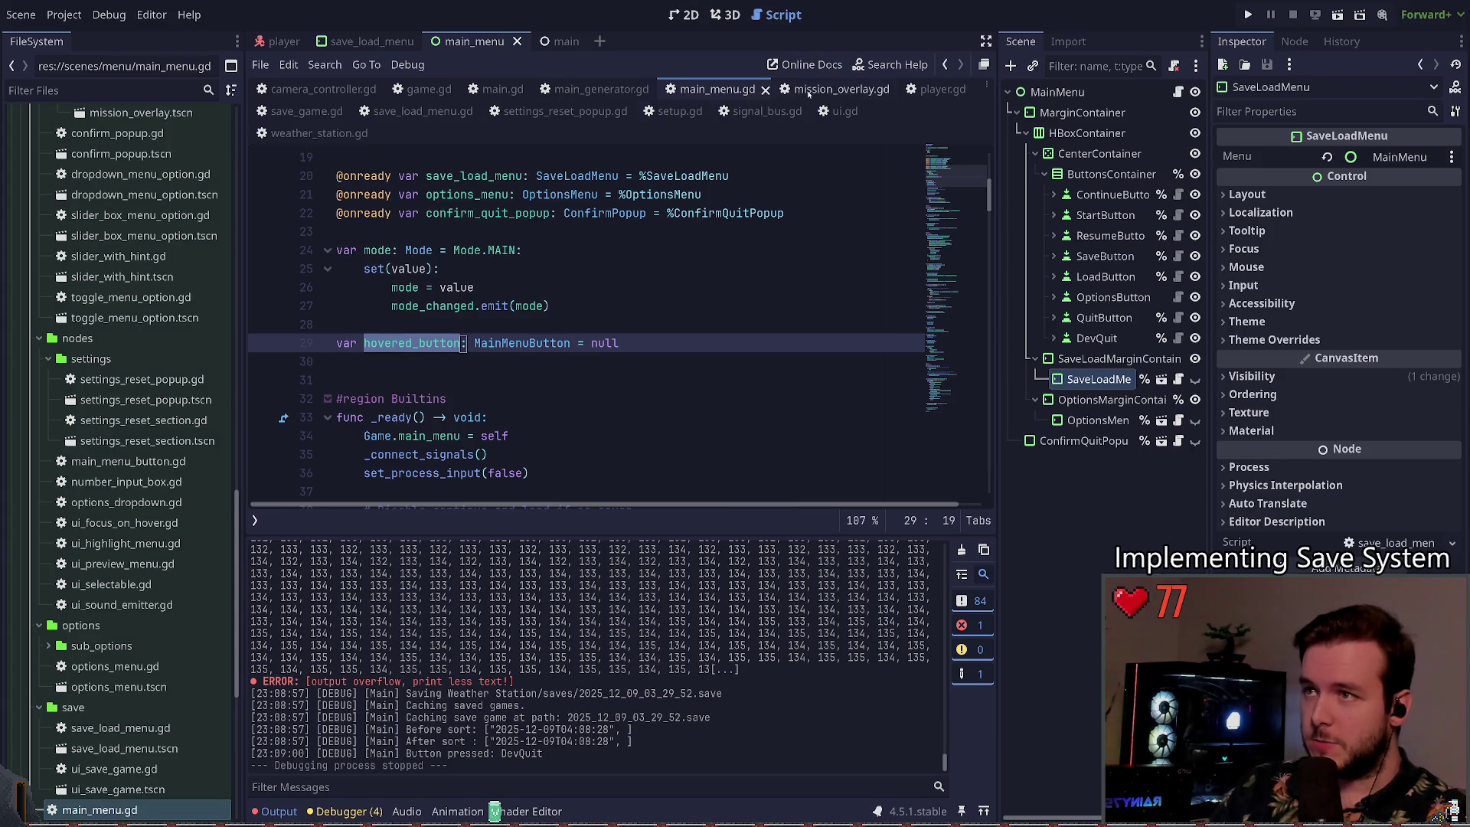
{"action": "left_click", "coordinate": [419, 89]}
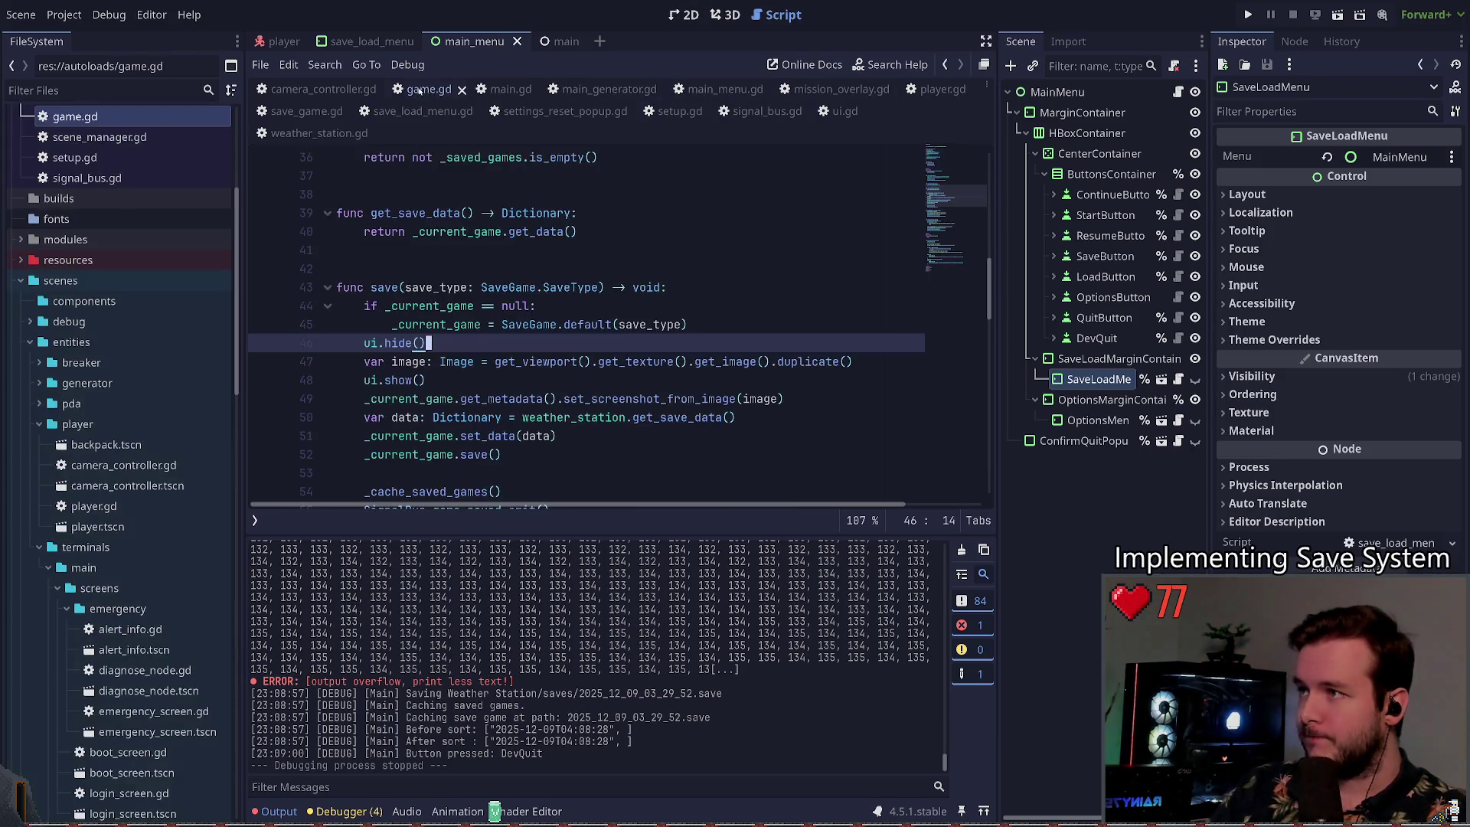
{"action": "left_click", "coordinate": [572, 343]}
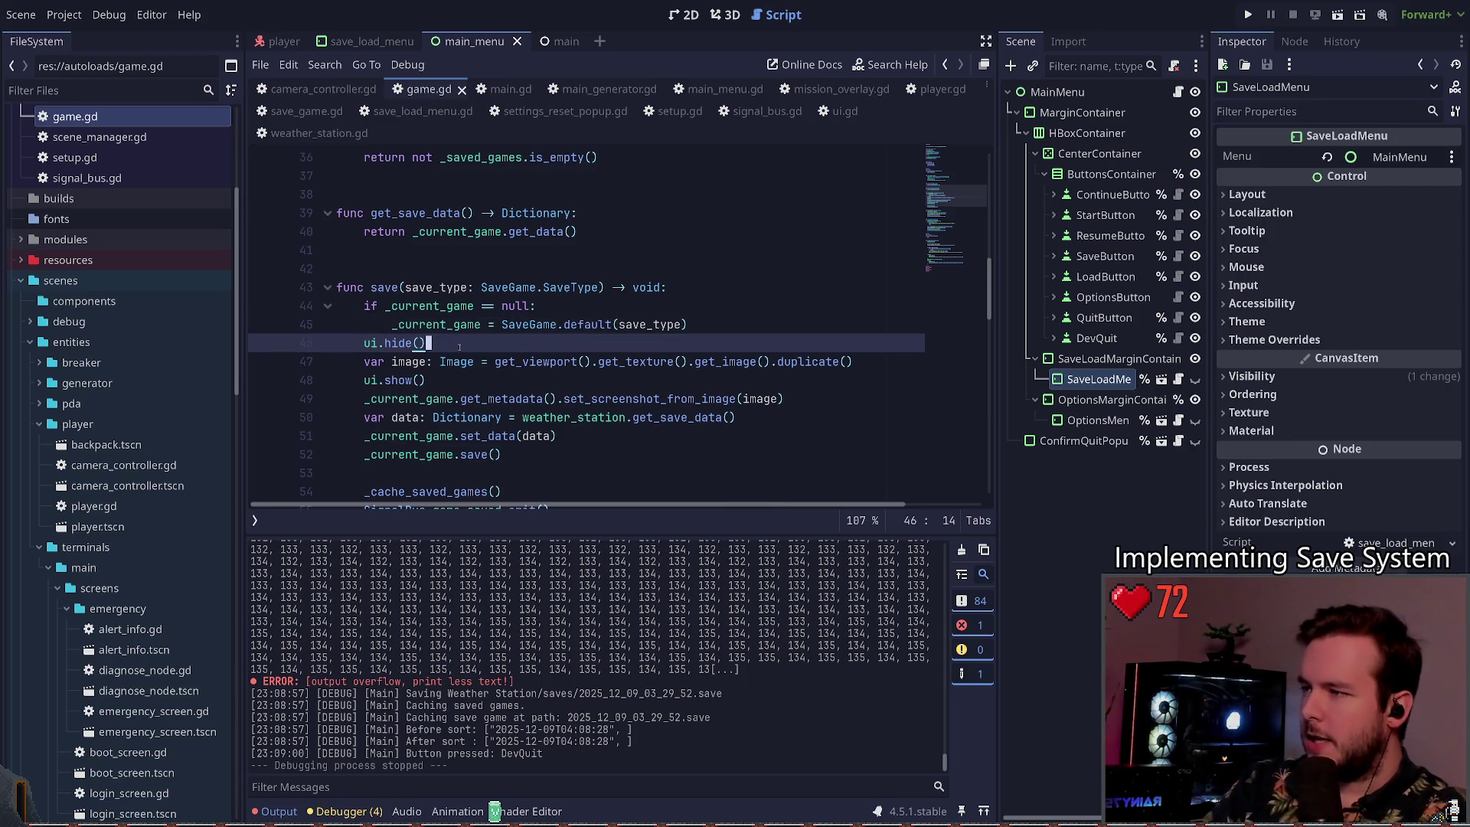
Step: Start a RenderingServer.viewport_get_texture call on a new line after ui.hide()
{"action": "key", "text": "Return"}
{"action": "type", "text": "RenderingServer.get"}
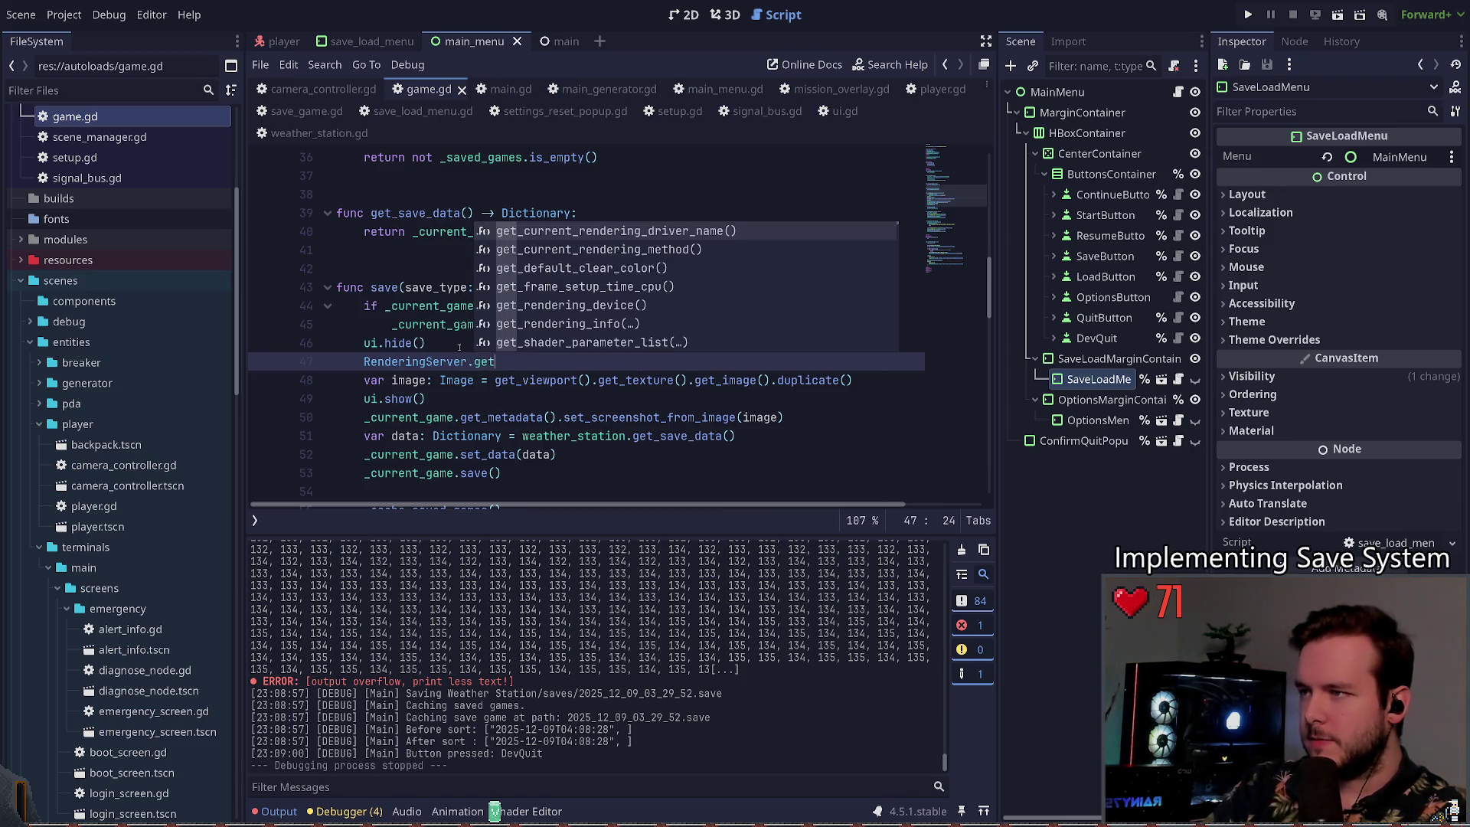
{"action": "key", "text": "Down"}
{"action": "key", "text": "Down"}
{"action": "key", "text": "Down"}
{"action": "key", "text": "Down"}
{"action": "key", "text": "Down"}
{"action": "key", "text": "Down"}
{"action": "key", "text": "Up"}
{"action": "key", "text": "Up"}
{"action": "key", "text": "Up"}
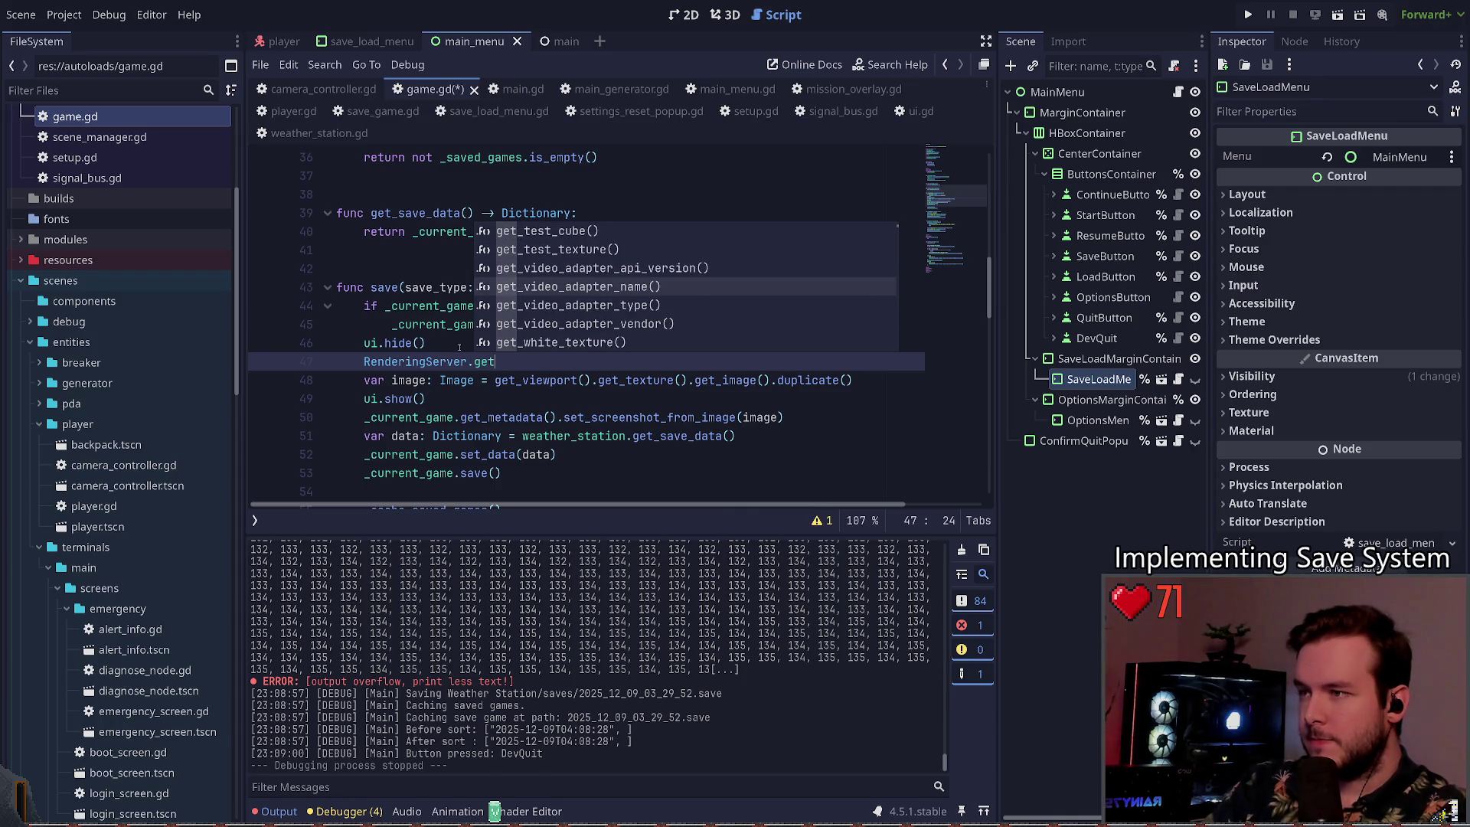
{"action": "key", "text": "Down"}
{"action": "key", "text": "Down"}
{"action": "key", "text": "Down"}
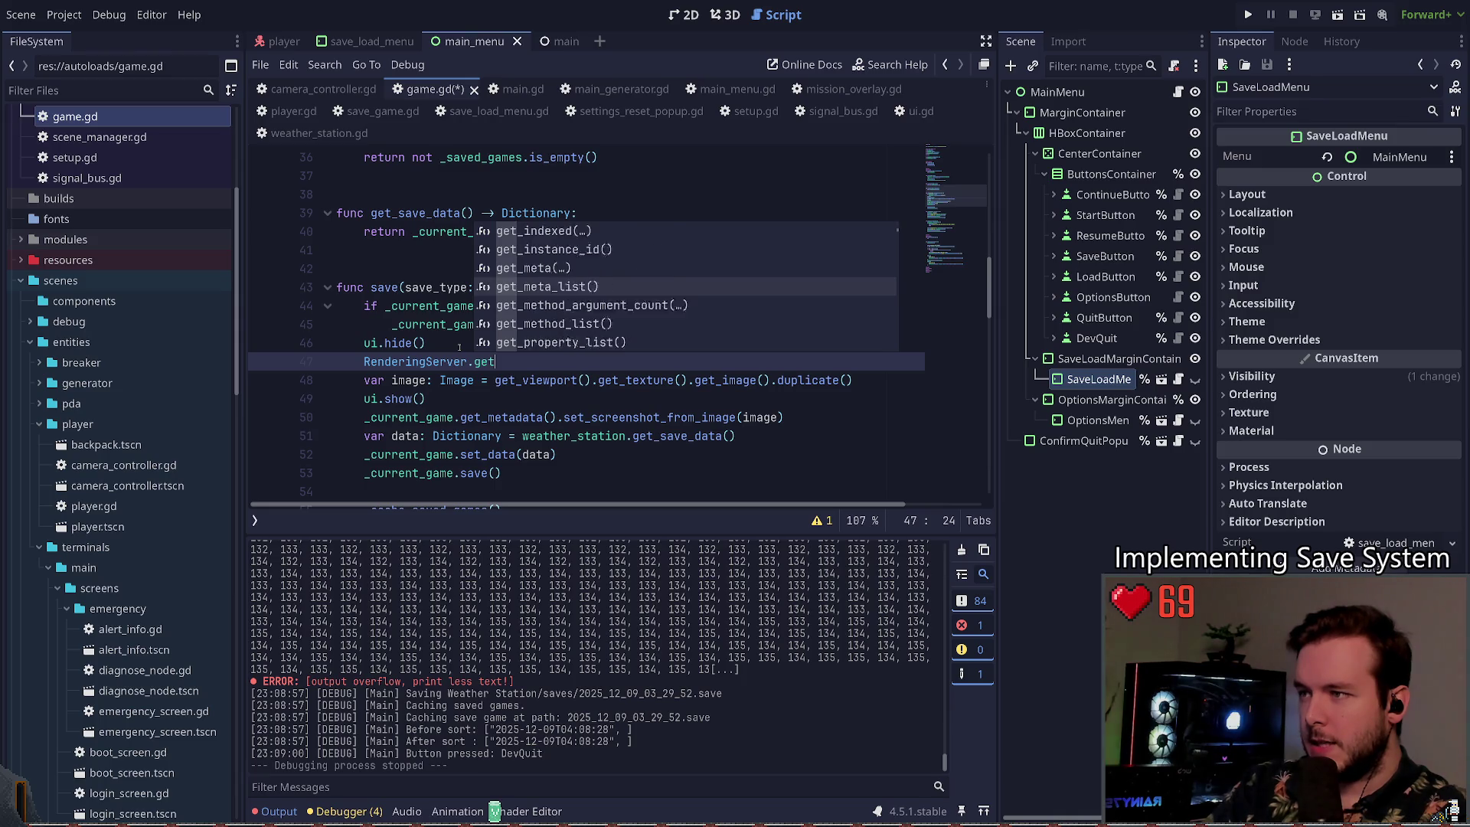
{"action": "key", "text": "Down"}
{"action": "key", "text": "Down"}
{"action": "key", "text": "Down"}
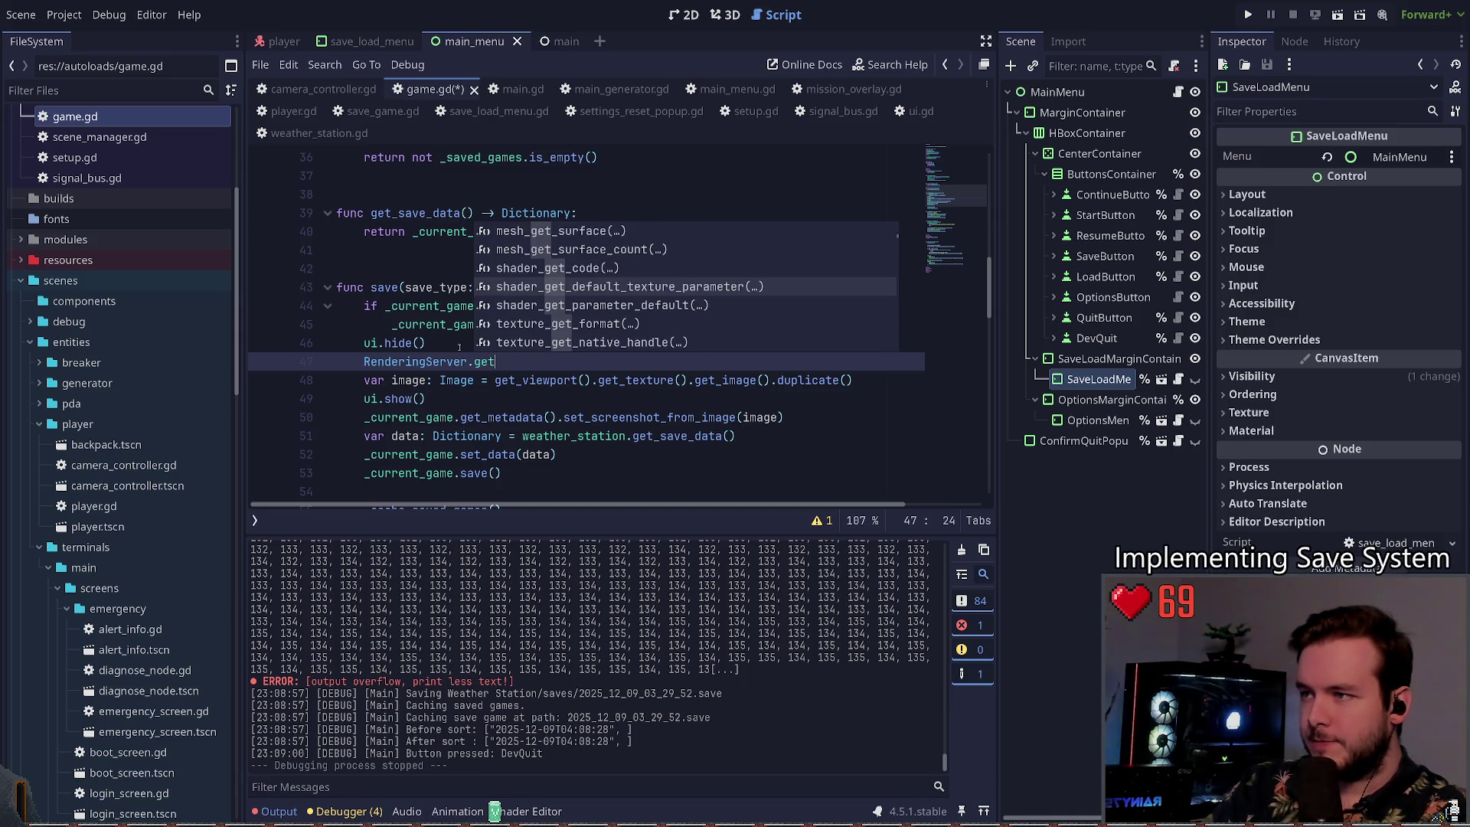
{"action": "key", "text": "Down"}
{"action": "key", "text": "Down"}
{"action": "key", "text": "Down"}
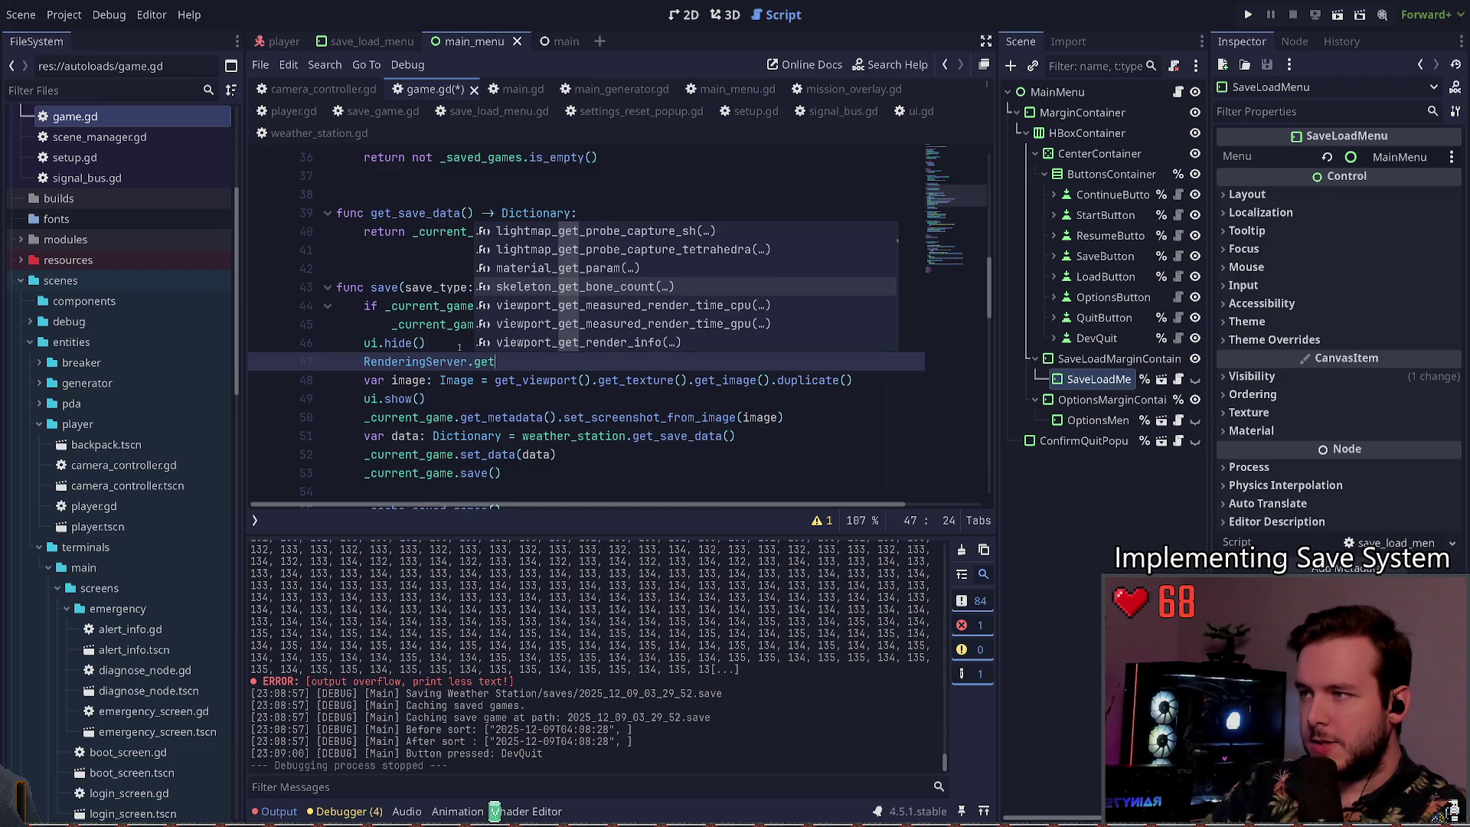
{"action": "key", "text": "Down"}
{"action": "key", "text": "Down"}
{"action": "key", "text": "Down"}
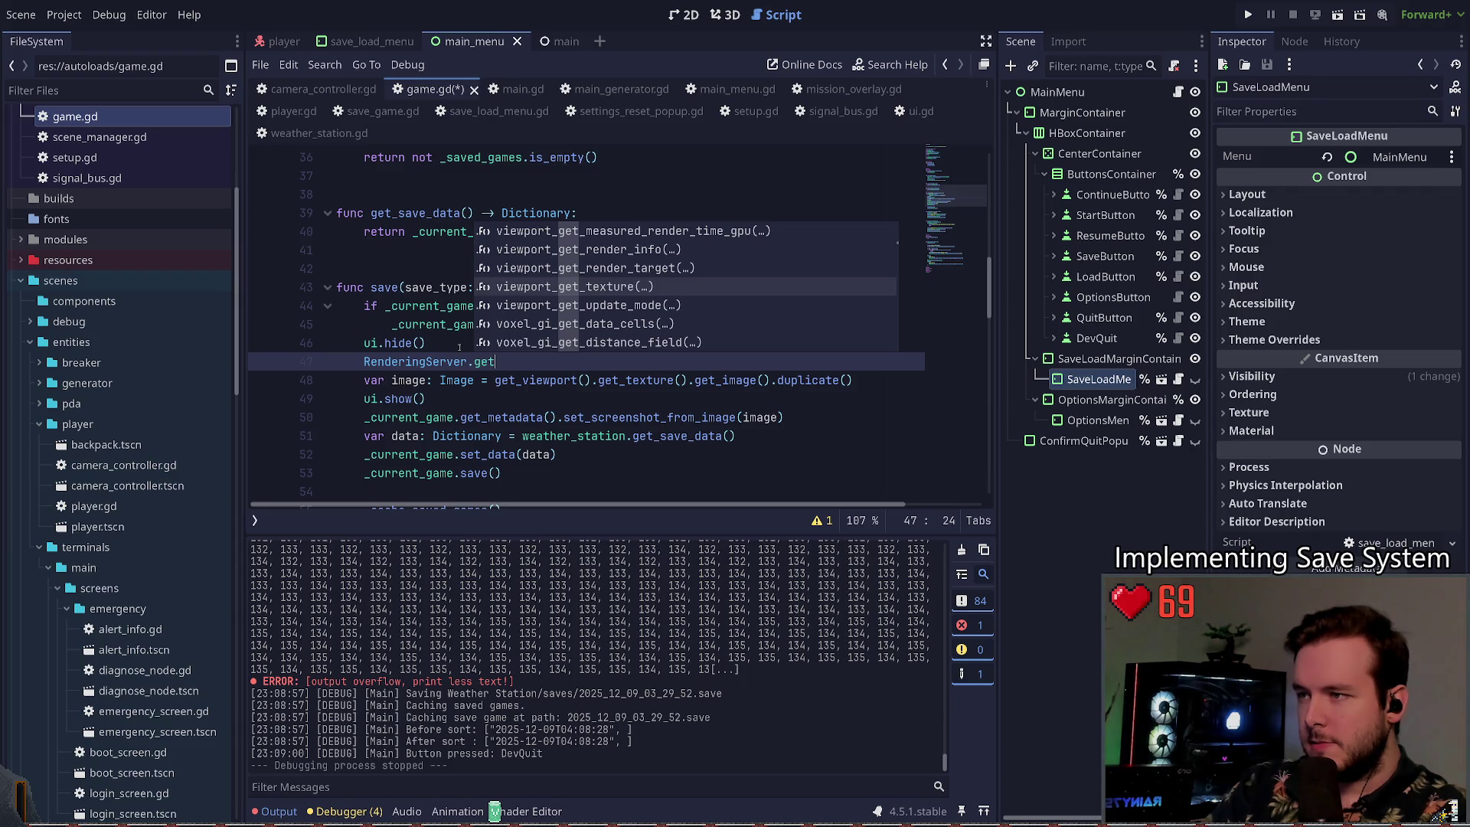
{"action": "key", "text": "Return"}
Step: Remove the unfinished RenderingServer line and save game.gd
{"action": "key", "text": "BackSpace"}
{"action": "key", "text": "BackSpace"}
{"action": "key", "text": "BackSpace"}
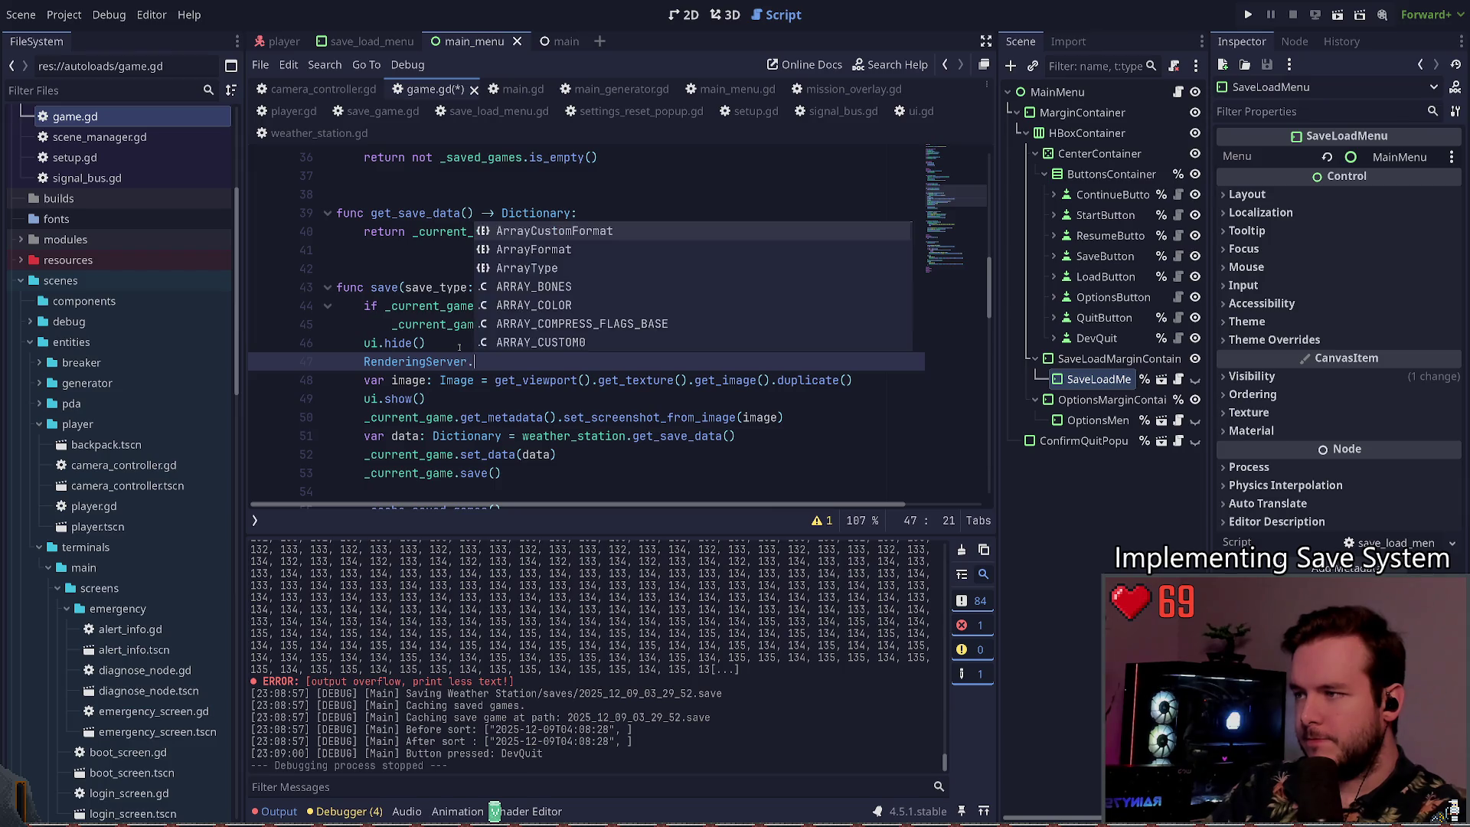
{"action": "key", "text": "ctrl+shift+k"}
{"action": "key", "text": "ctrl+s"}
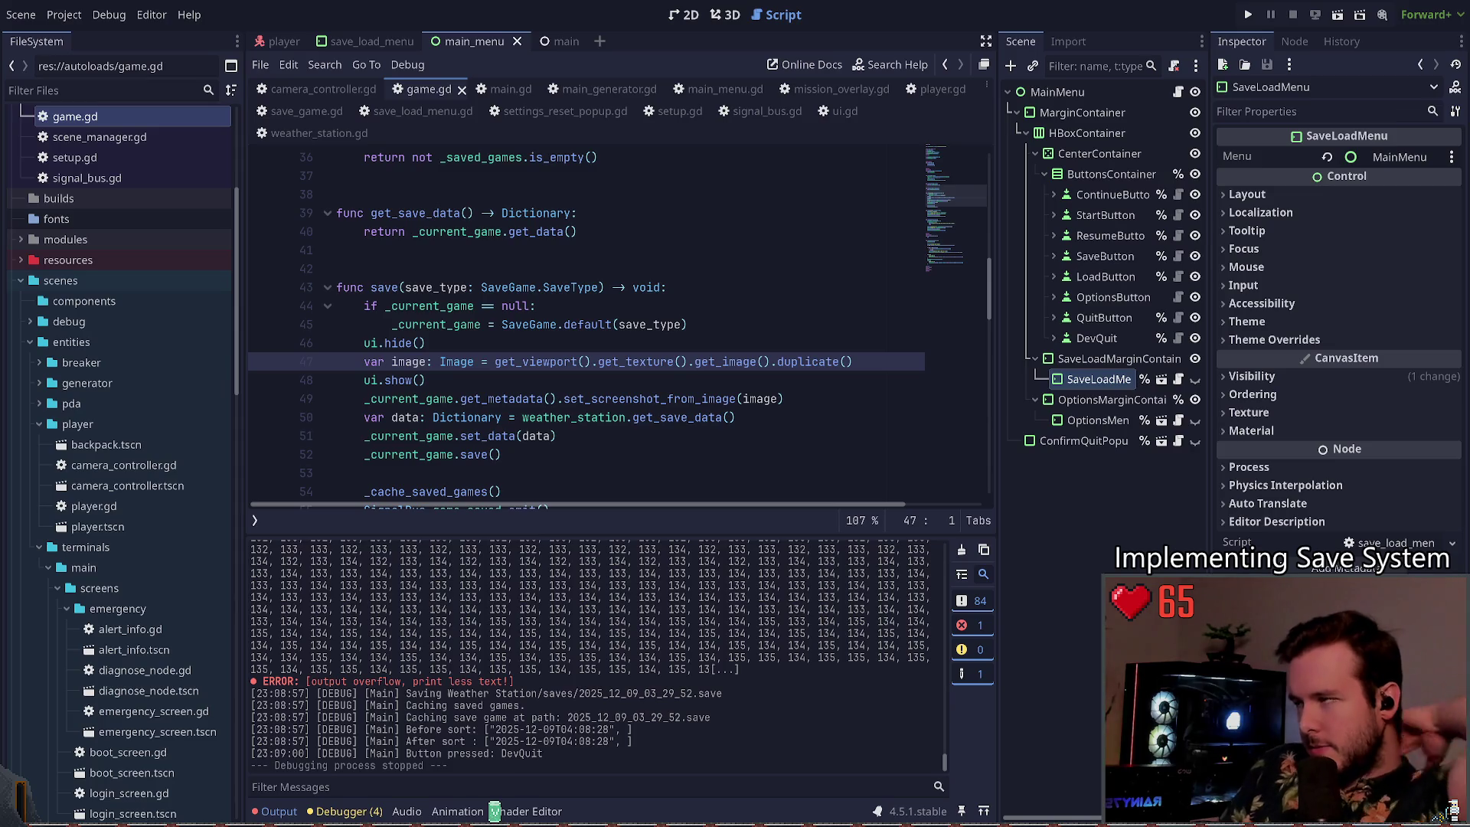
{"action": "left_click", "coordinate": [530, 341]}
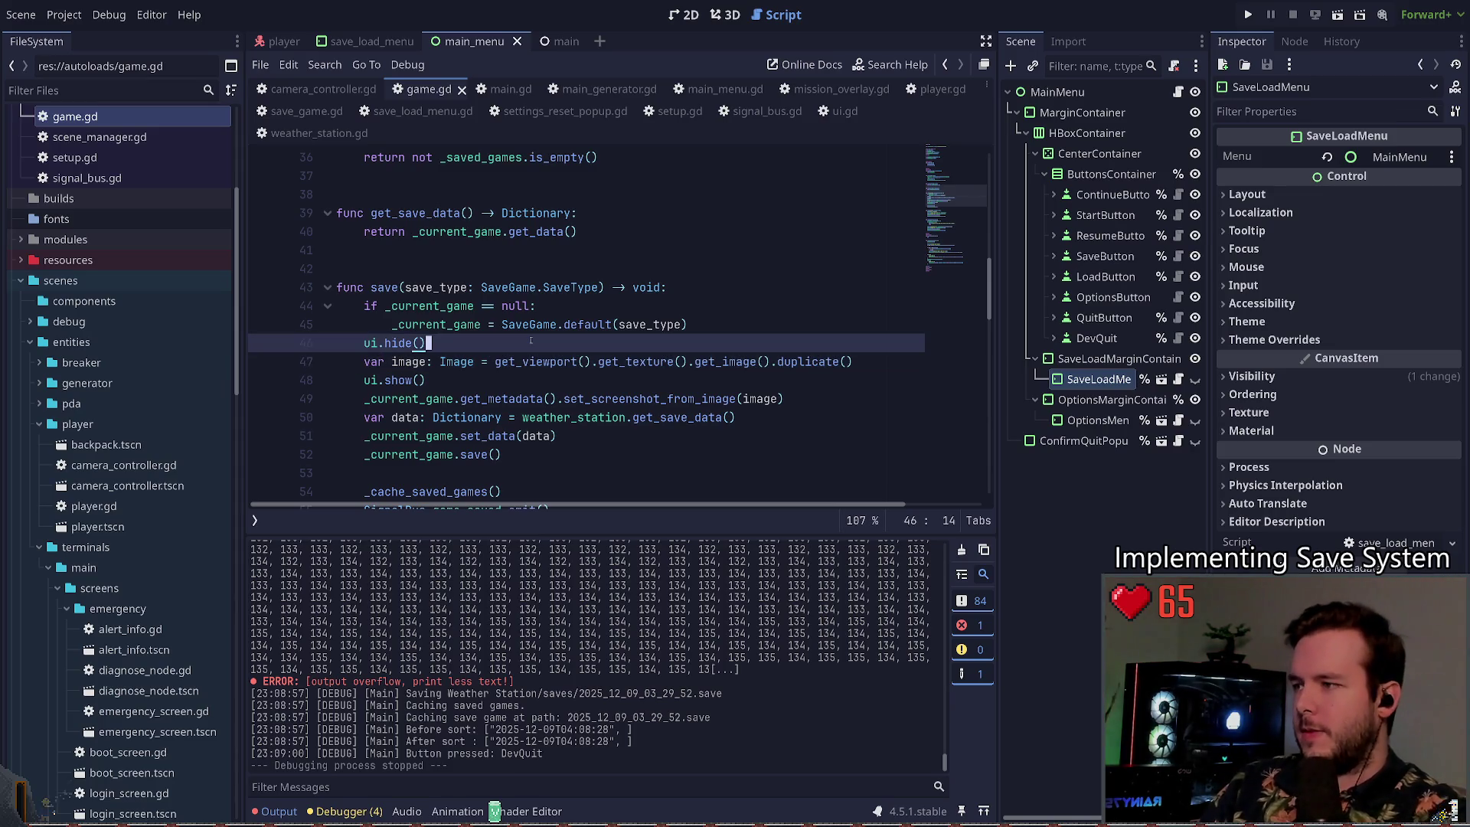
Step: Show the main scene in the 2D view and select its Main root node
{"action": "scroll", "coordinate": [509, 357], "scroll_direction": "up", "scroll_amount": 4}
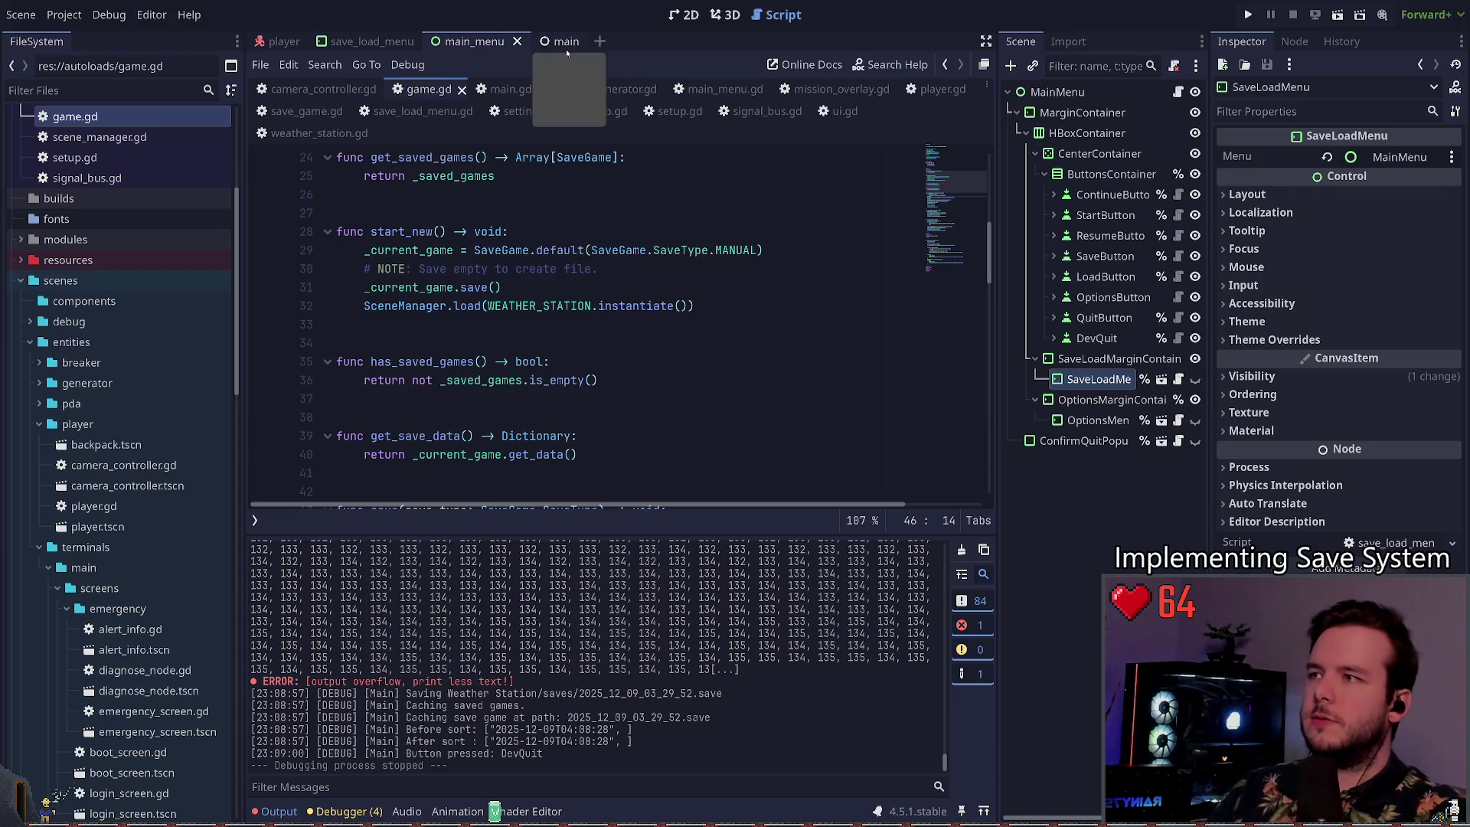
{"action": "left_click", "coordinate": [567, 47]}
{"action": "left_click", "coordinate": [725, 15]}
{"action": "left_click", "coordinate": [683, 14]}
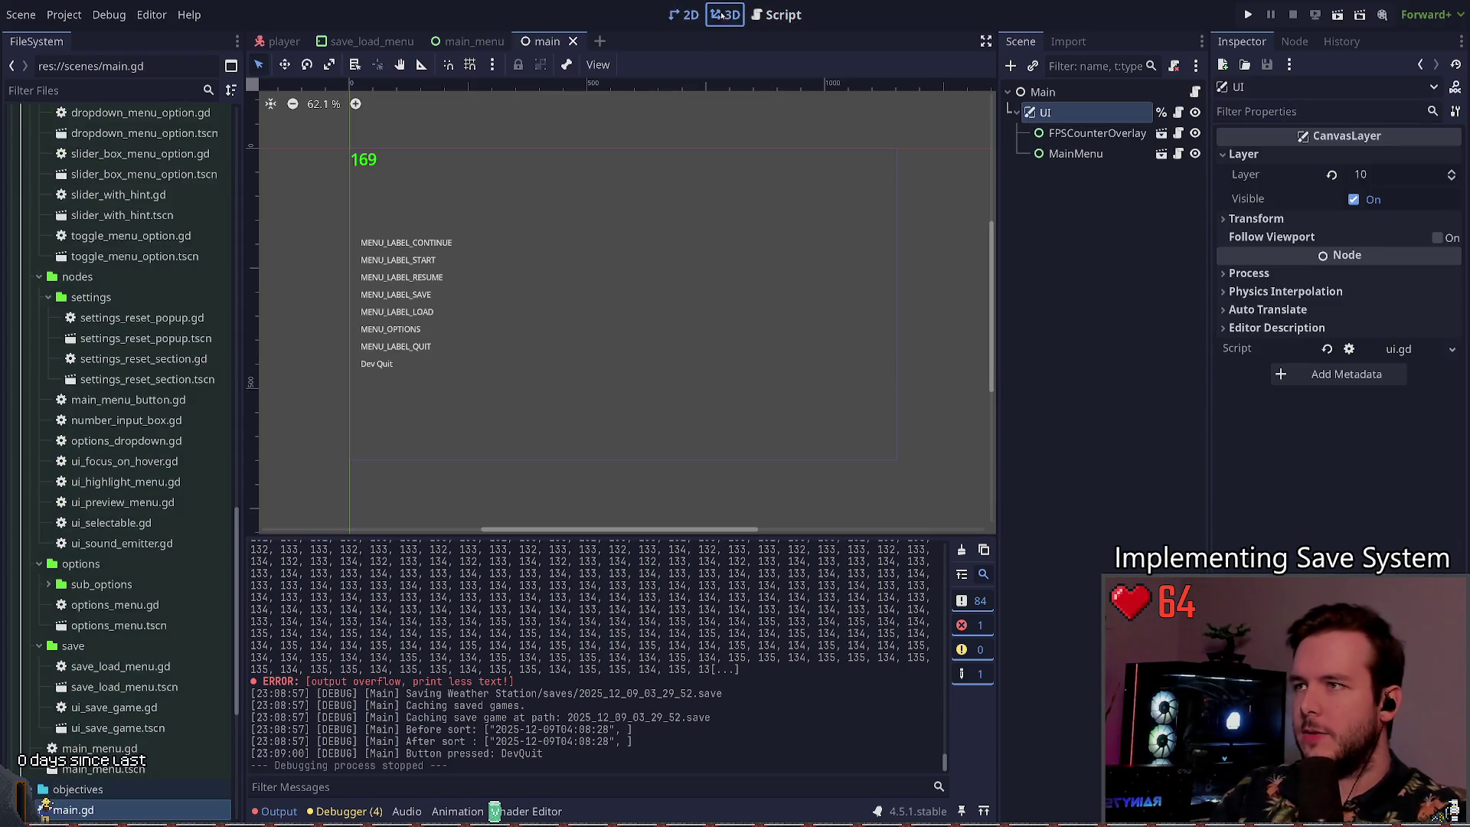
{"action": "left_click", "coordinate": [724, 15]}
{"action": "left_click", "coordinate": [1045, 112]}
{"action": "left_click", "coordinate": [1042, 92]}
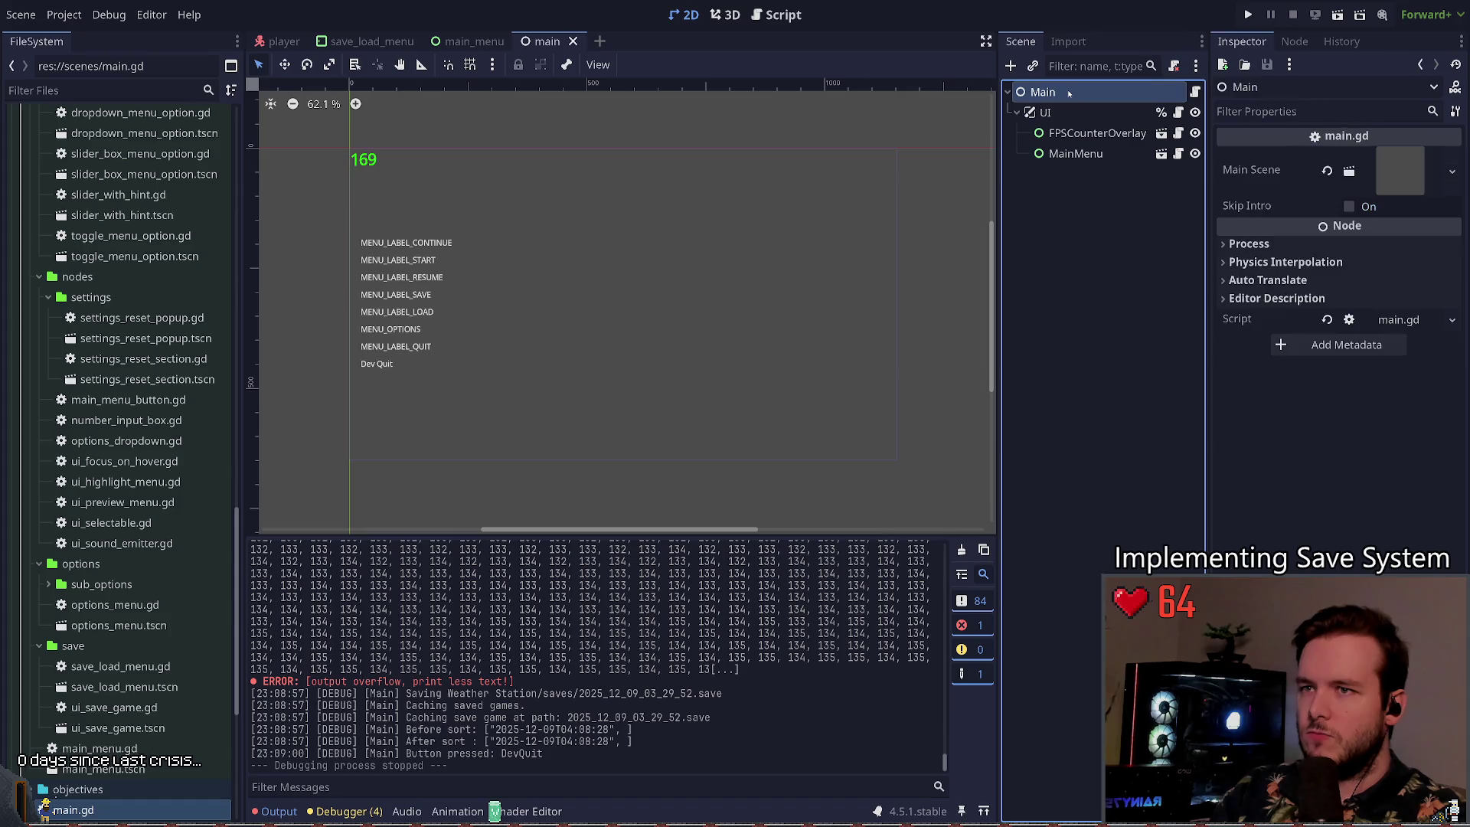
Step: Add a SubViewport child under Main via the 'view' node search
{"action": "key", "text": "ctrl+a"}
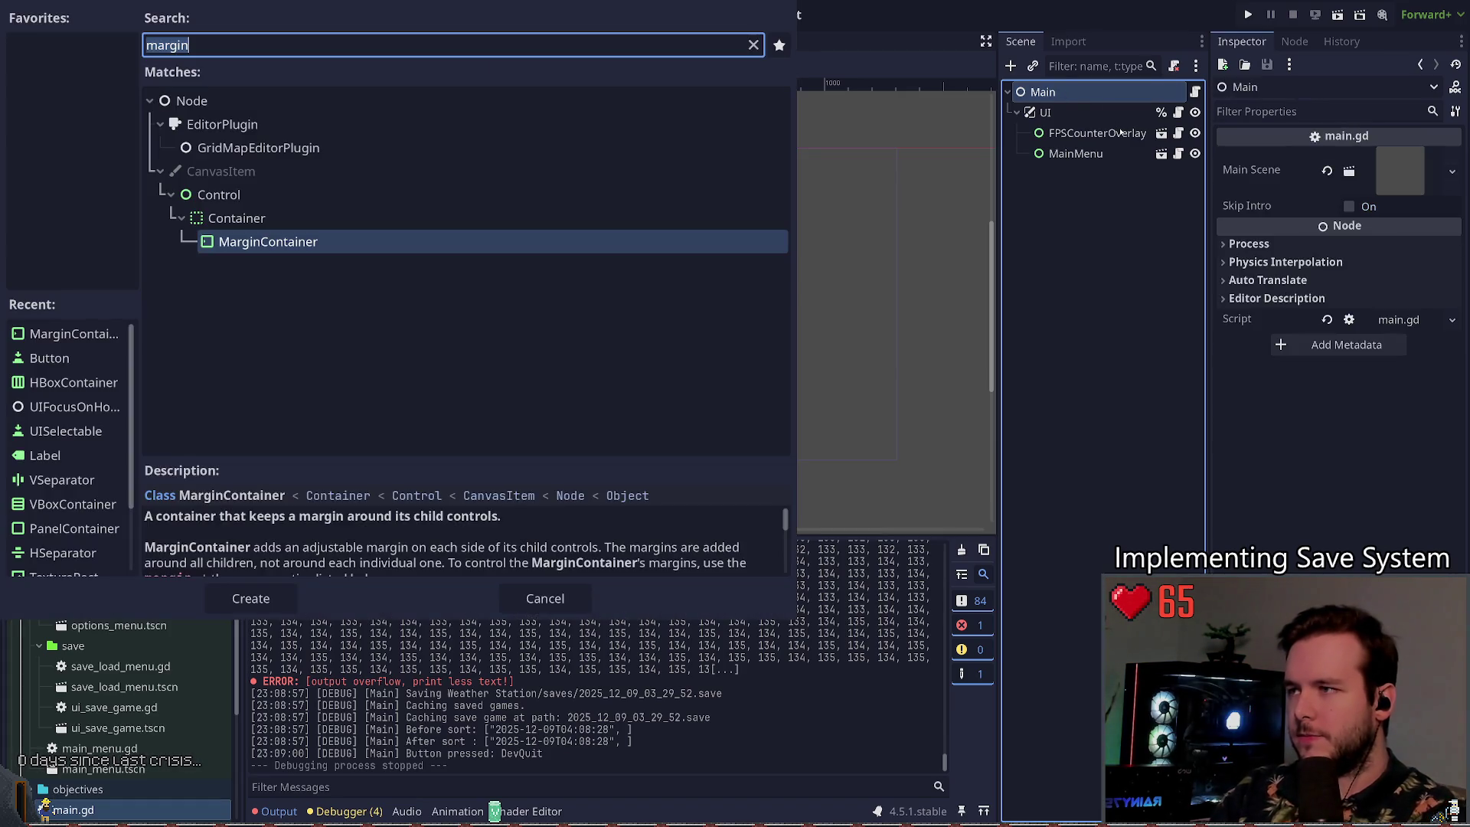
{"action": "type", "text": "view"}
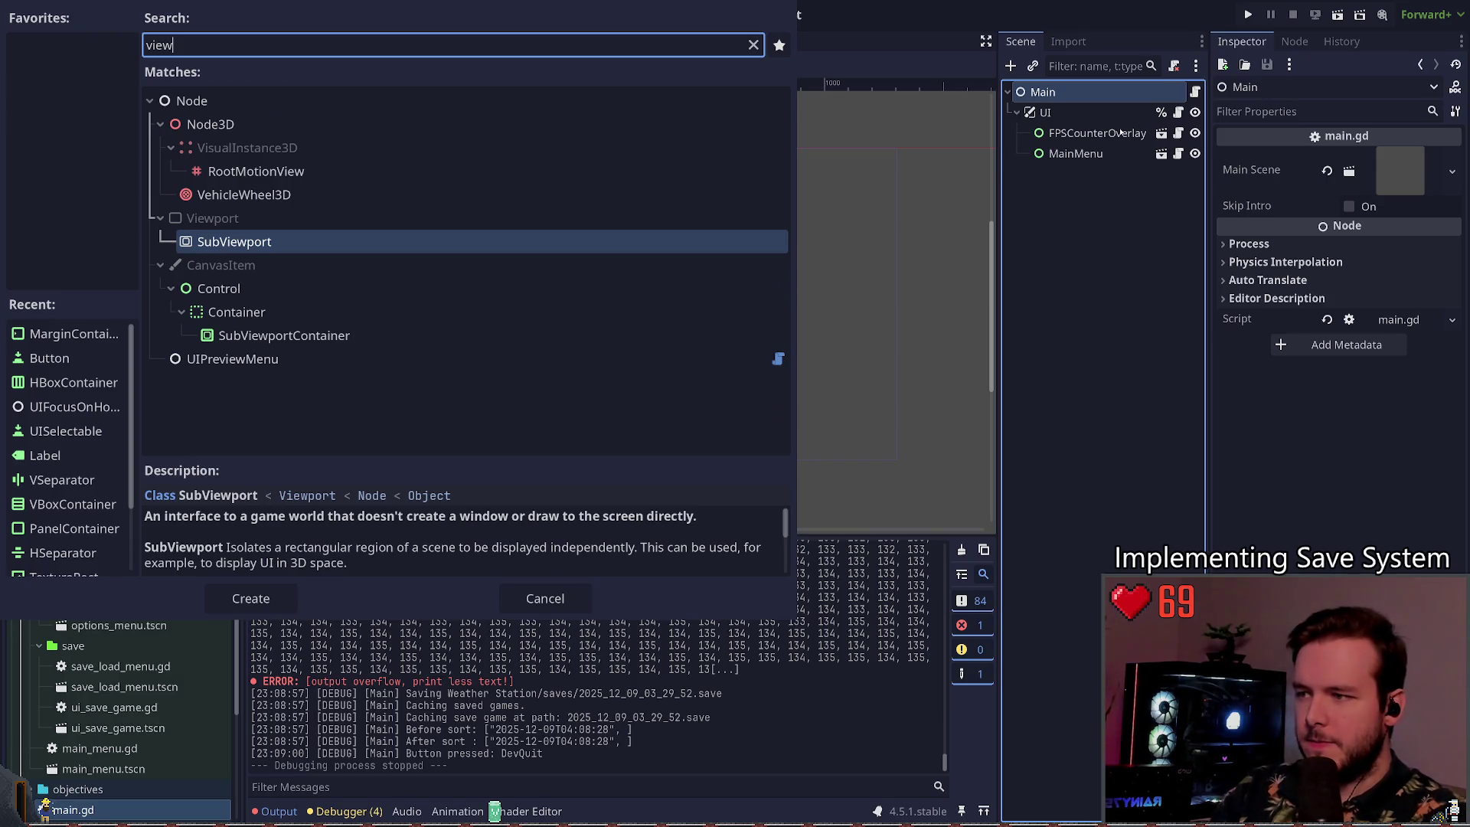
{"action": "key", "text": "Return"}
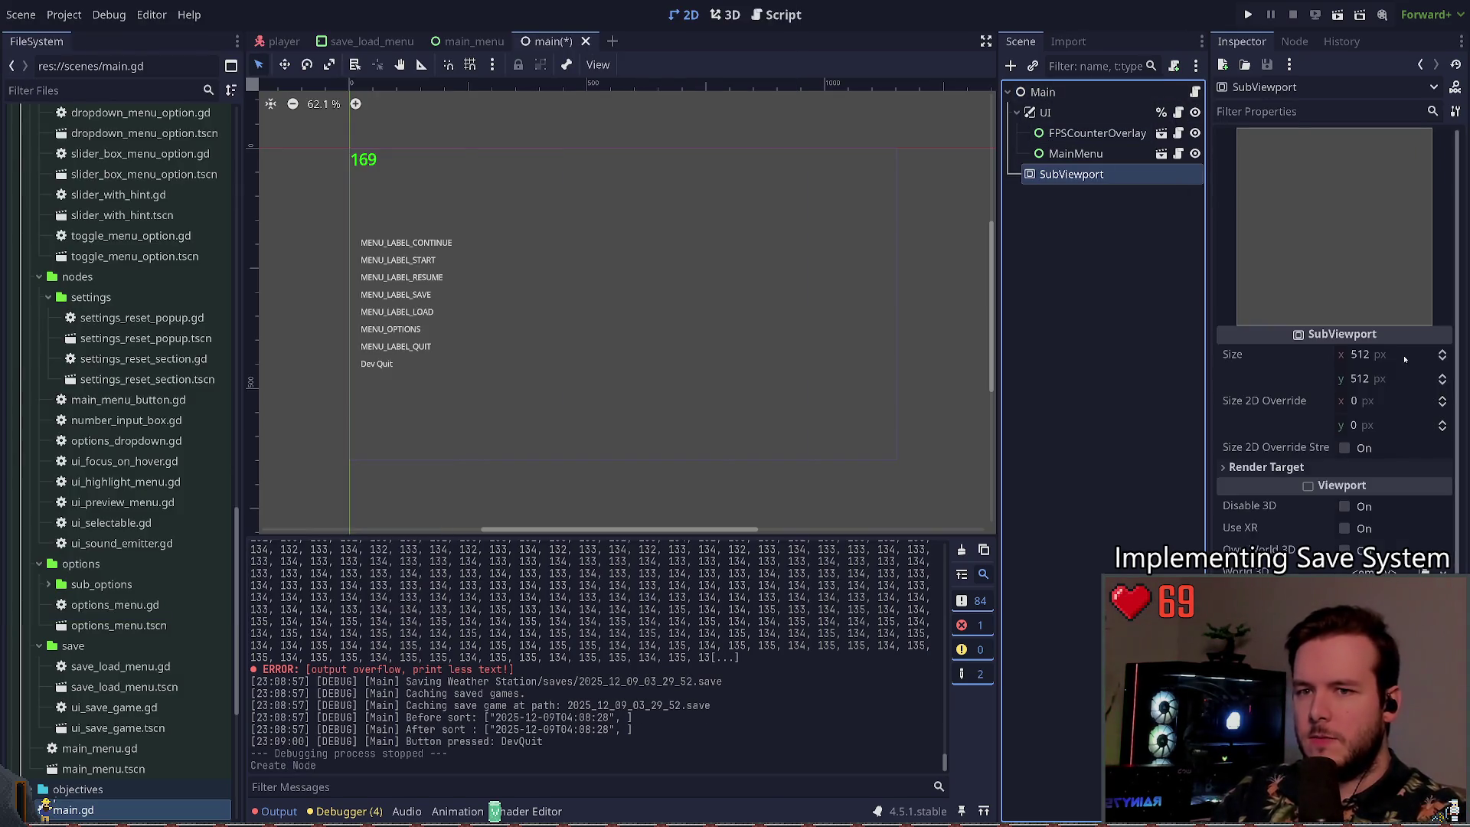
{"action": "left_click", "coordinate": [1405, 354]}
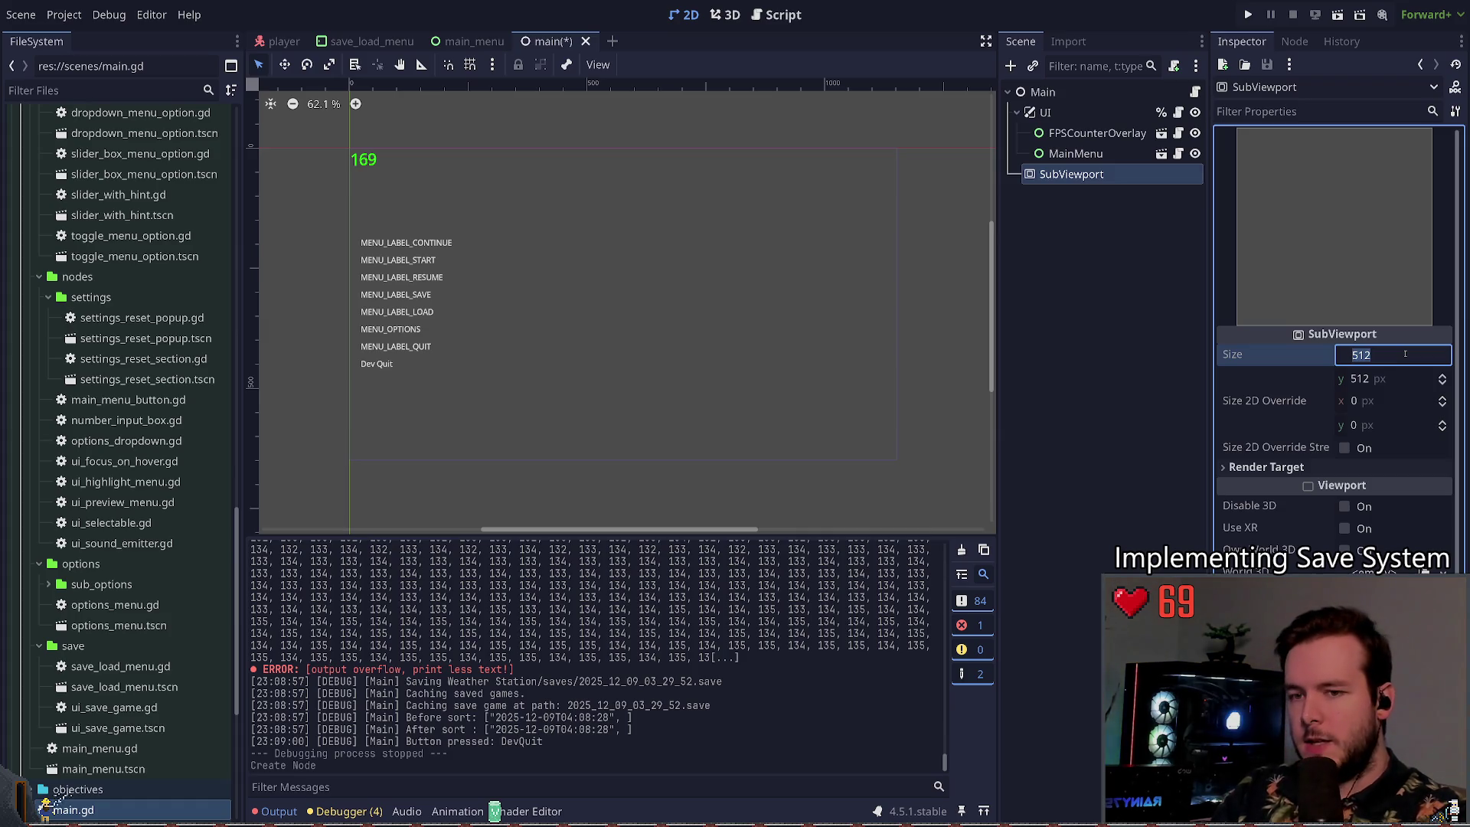
Step: Keep the width at 512 and set the SubViewport's Render Target update mode to Once
{"action": "key", "text": "Return"}
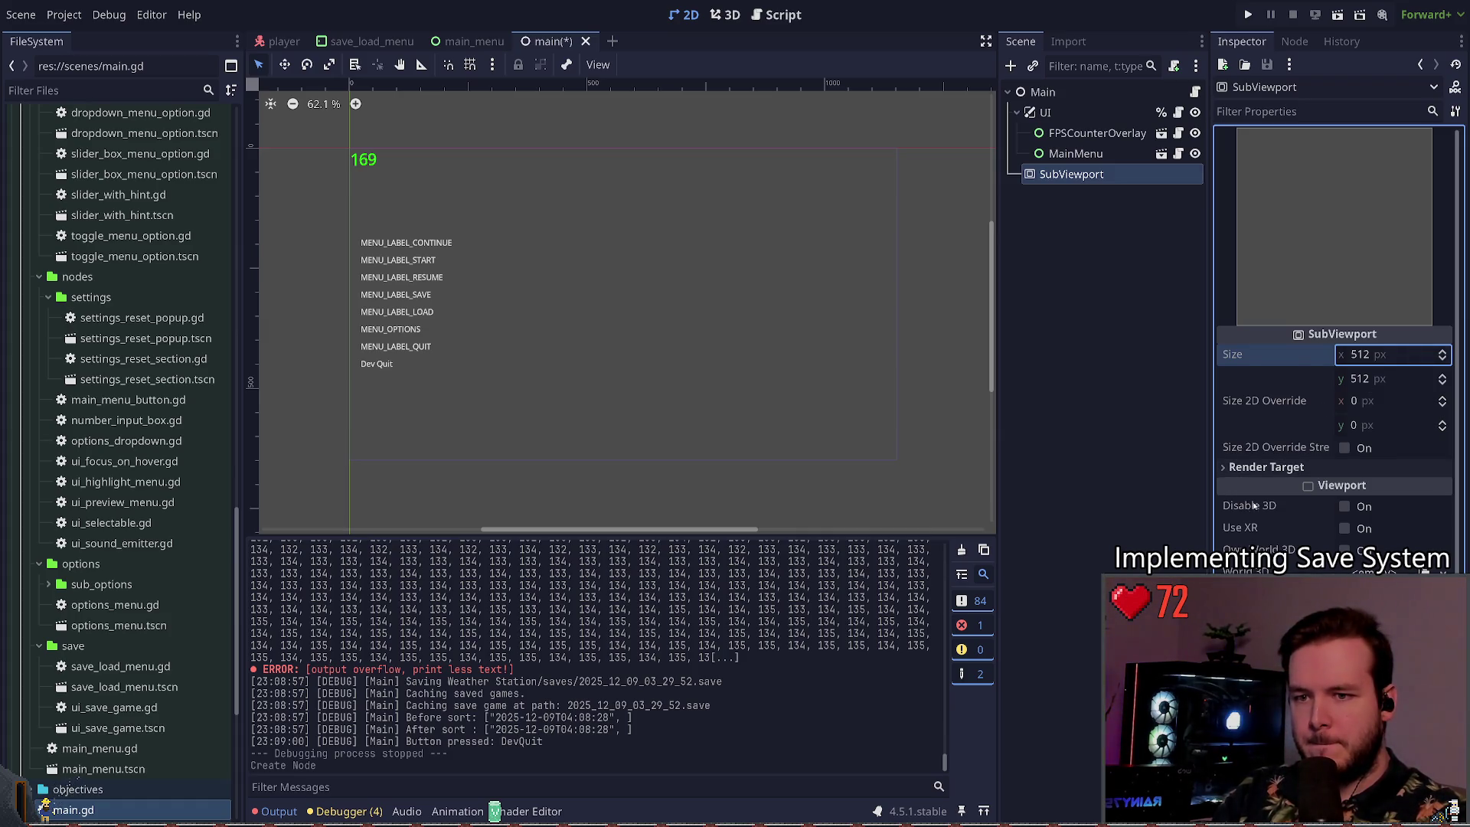
{"action": "scroll", "coordinate": [1253, 505], "scroll_direction": "down", "scroll_amount": 2}
{"action": "left_click", "coordinate": [1252, 381]}
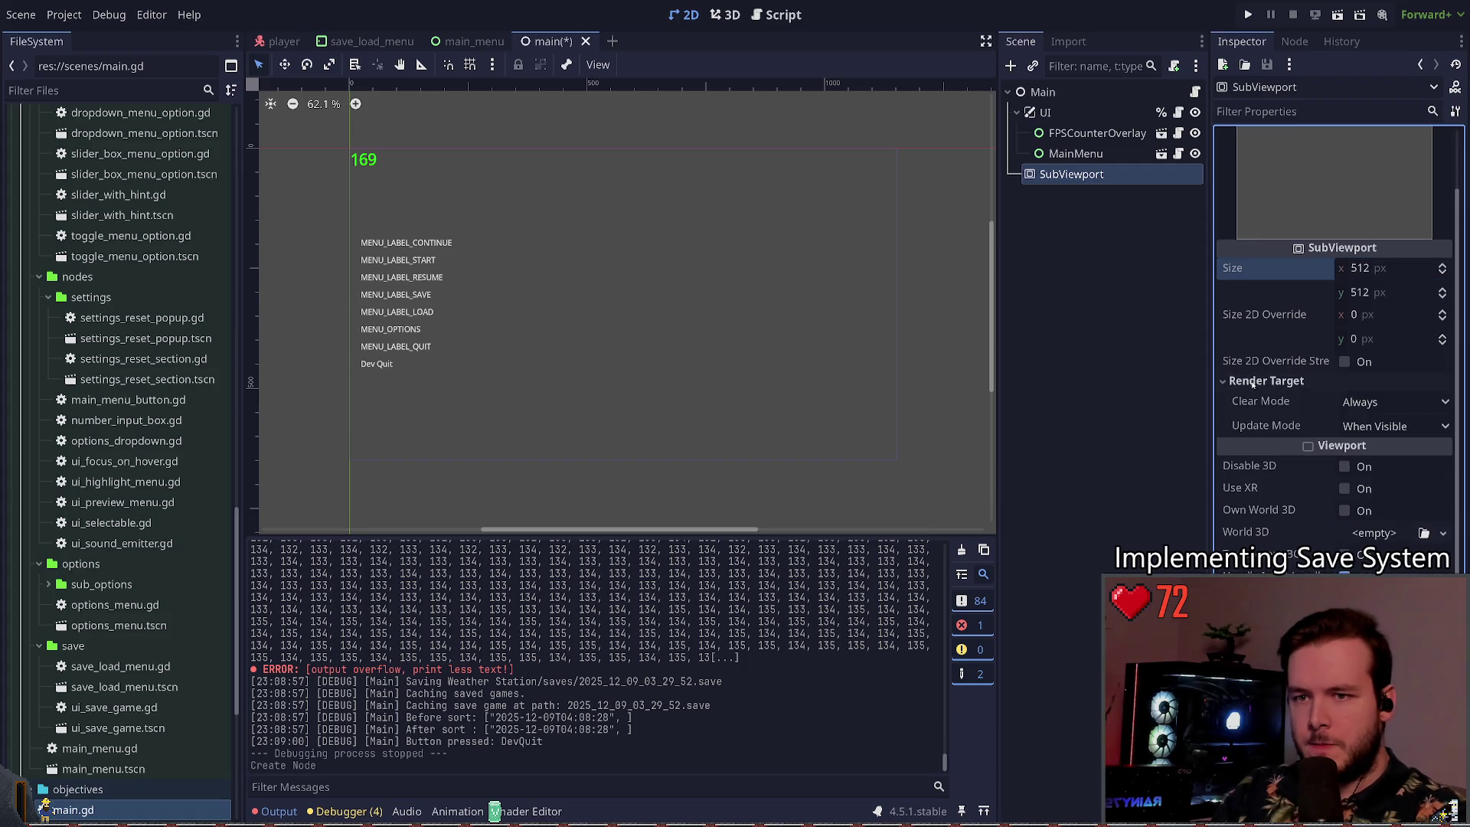
{"action": "left_click", "coordinate": [1354, 407]}
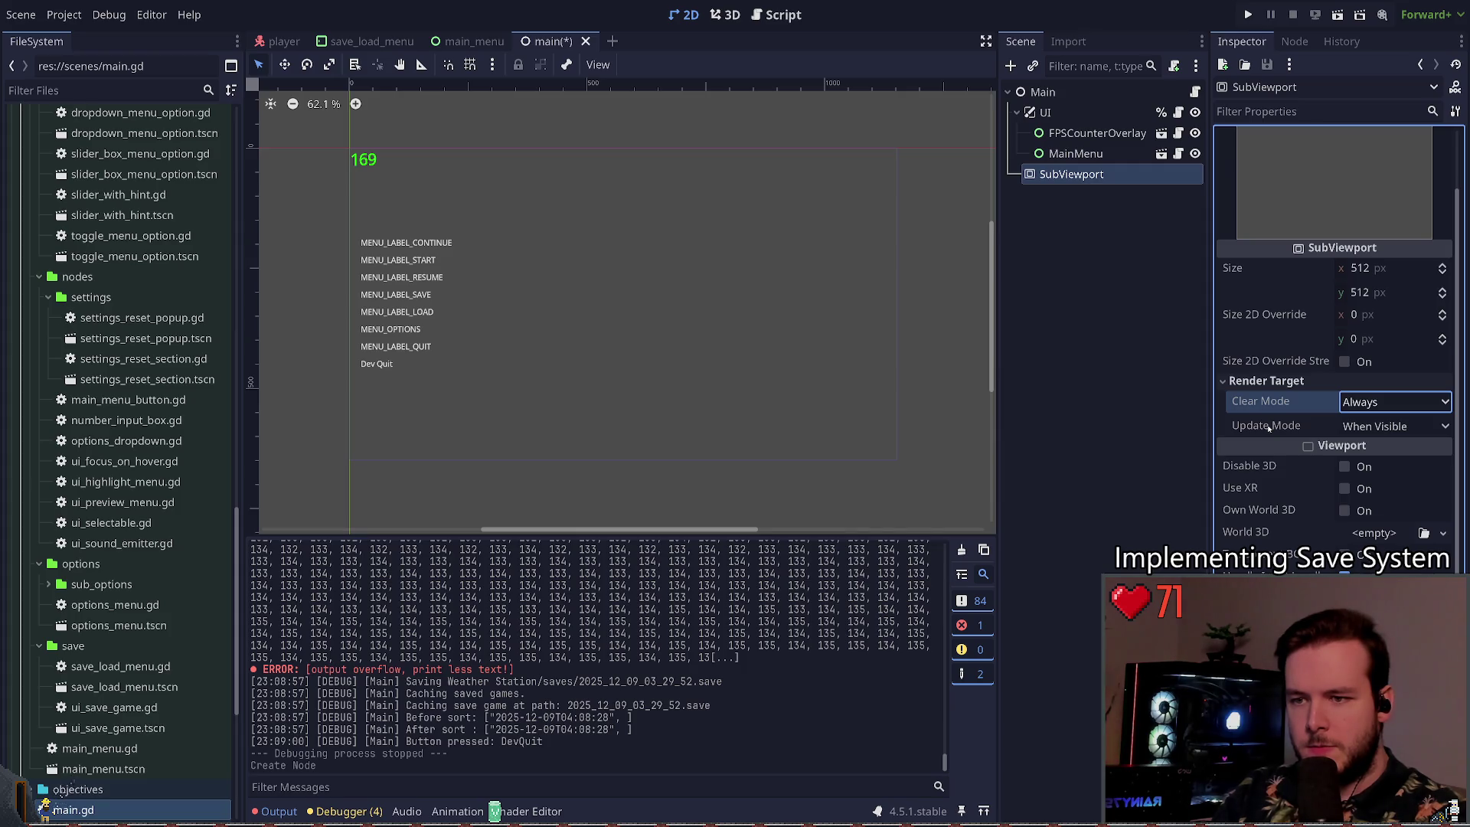
{"action": "left_click", "coordinate": [1267, 428]}
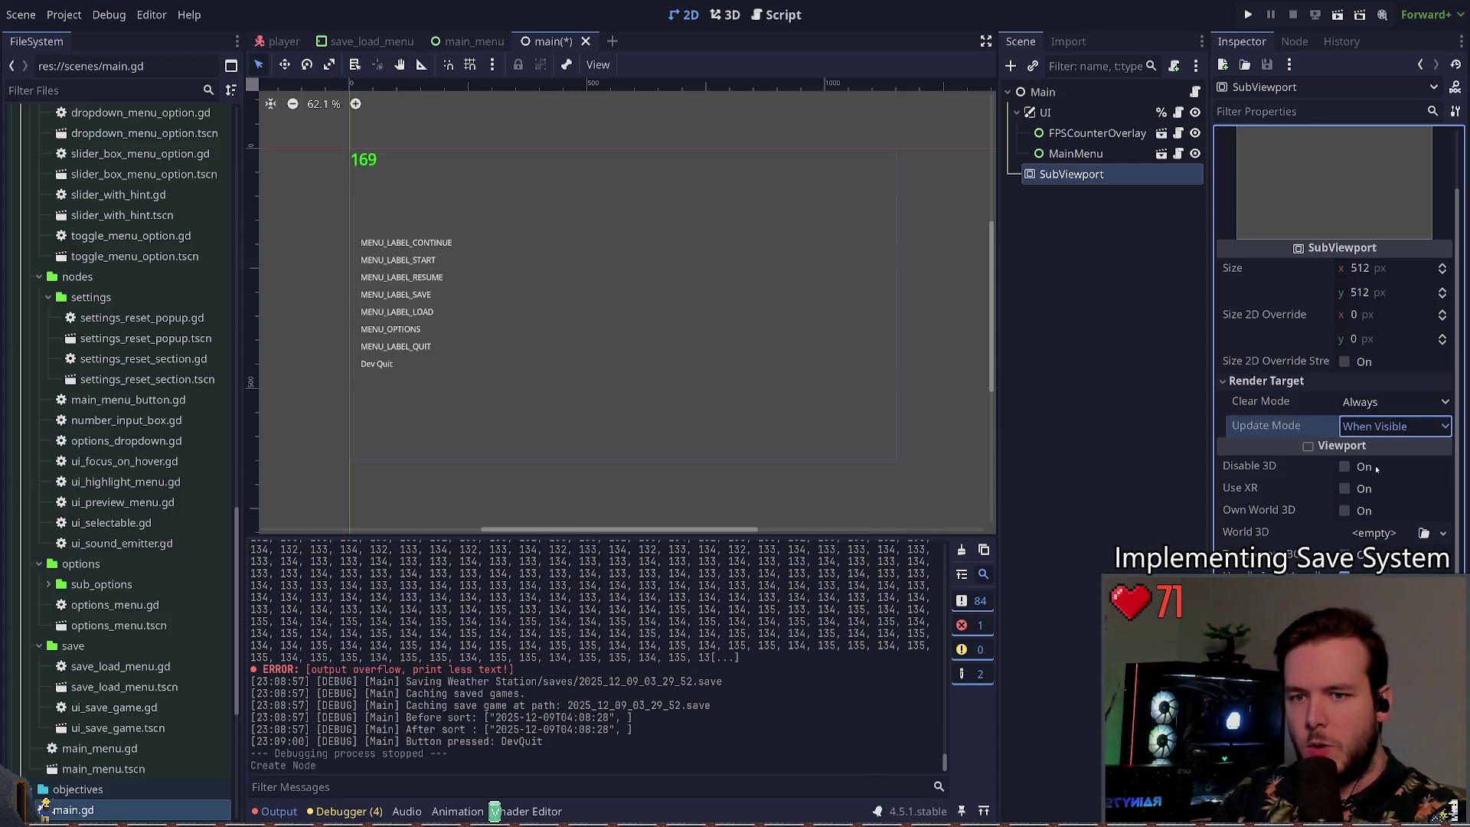
{"action": "left_click", "coordinate": [1371, 426]}
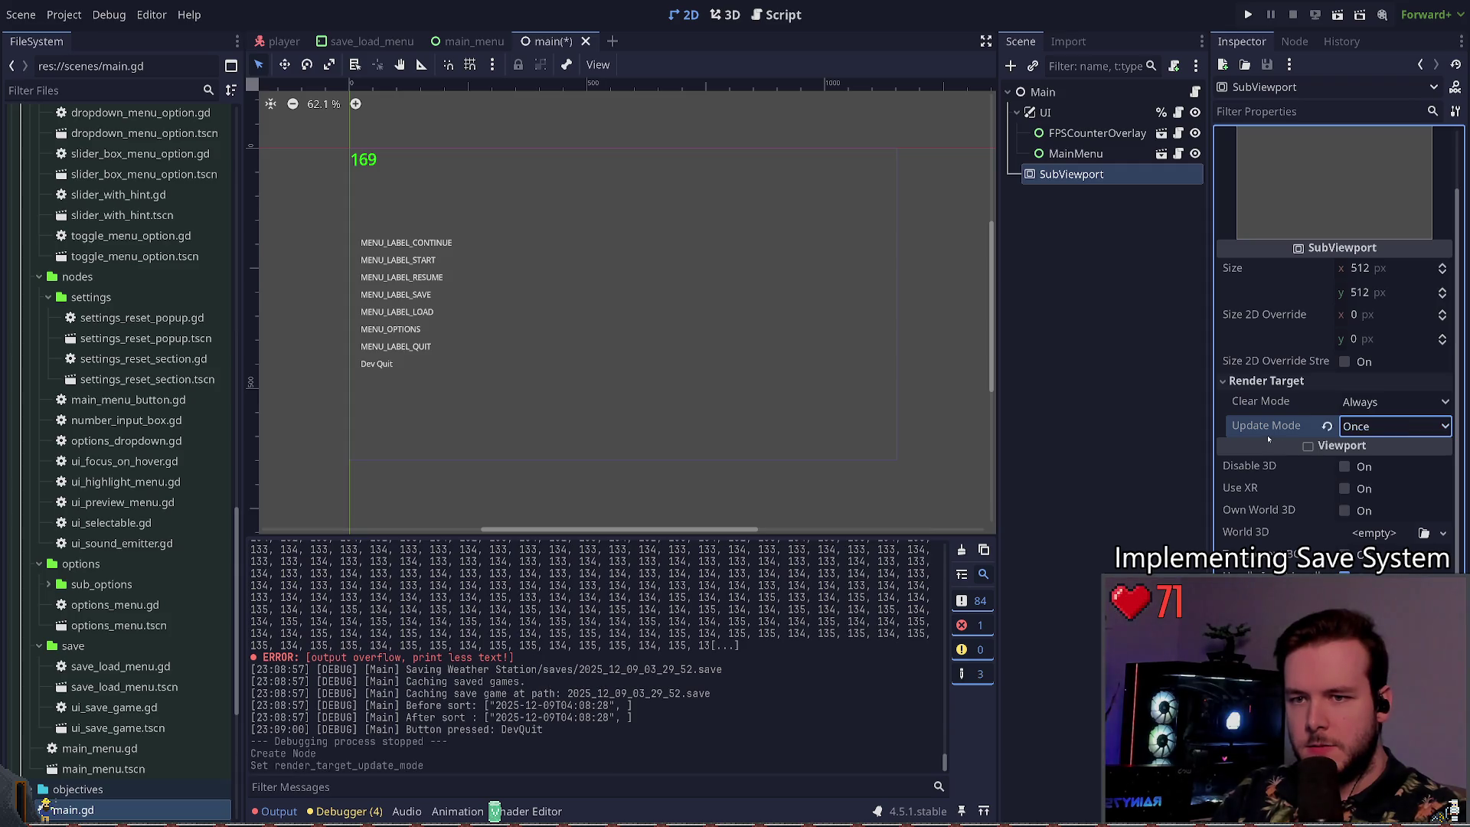
{"action": "left_click", "coordinate": [1351, 431]}
{"action": "left_click", "coordinate": [1350, 431]}
{"action": "left_click", "coordinate": [1362, 473]}
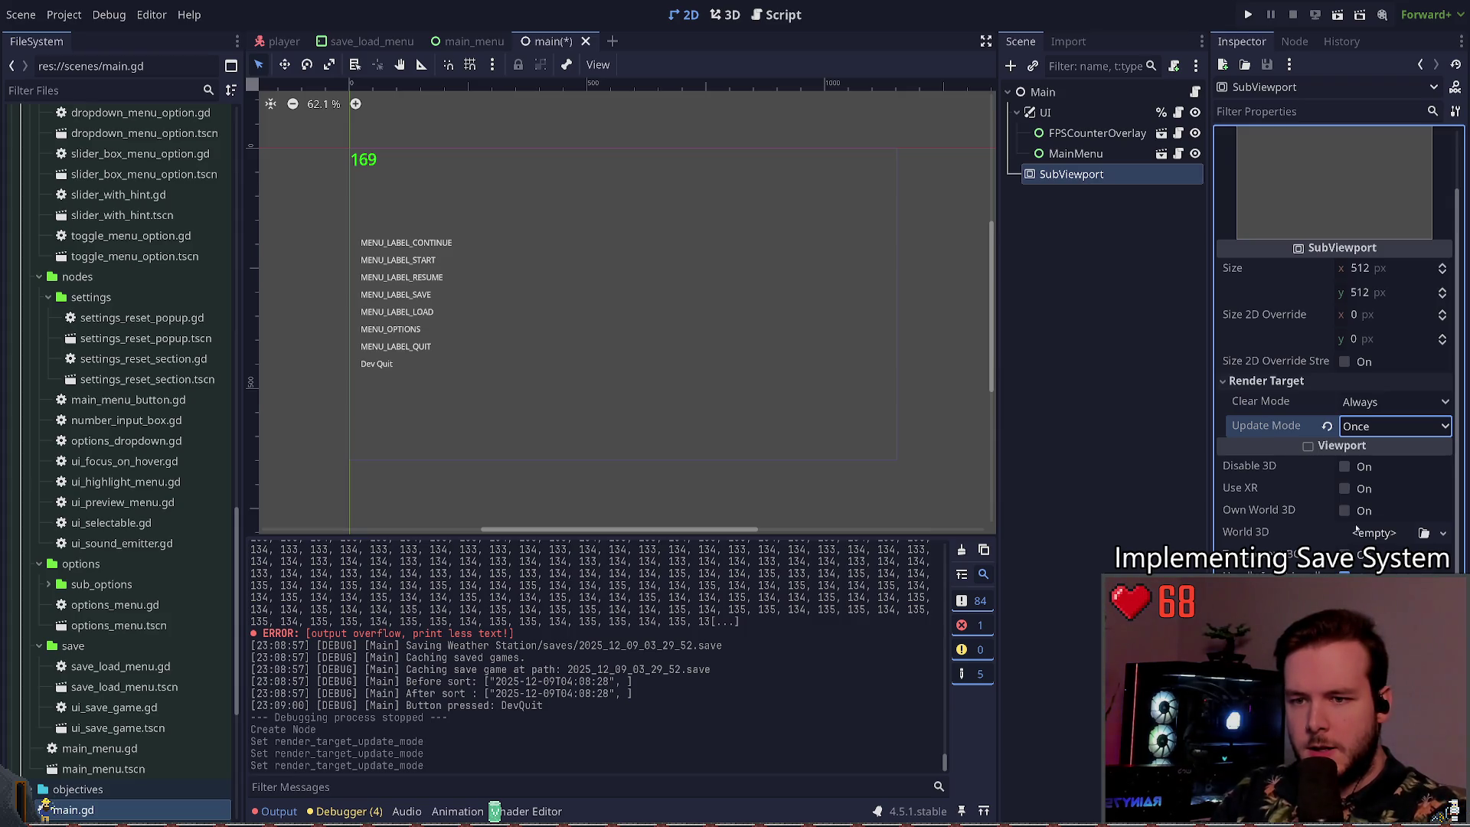
Step: Check which canvas layer the UI uses, then exclude layer 10 from the SubViewport's canvas cull mask
{"action": "scroll", "coordinate": [1299, 530], "scroll_direction": "down", "scroll_amount": 3}
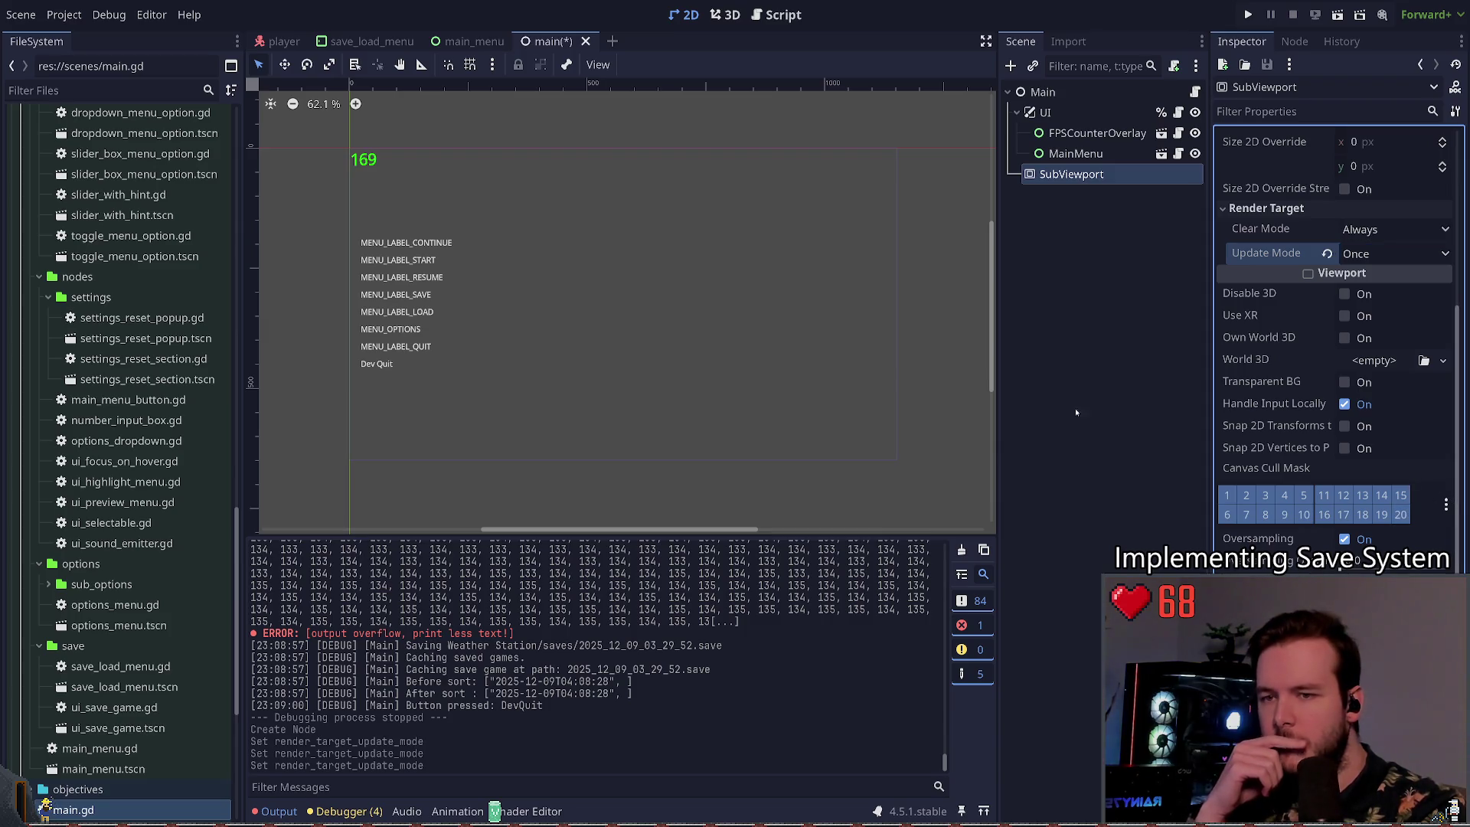
{"action": "left_click", "coordinate": [1082, 114]}
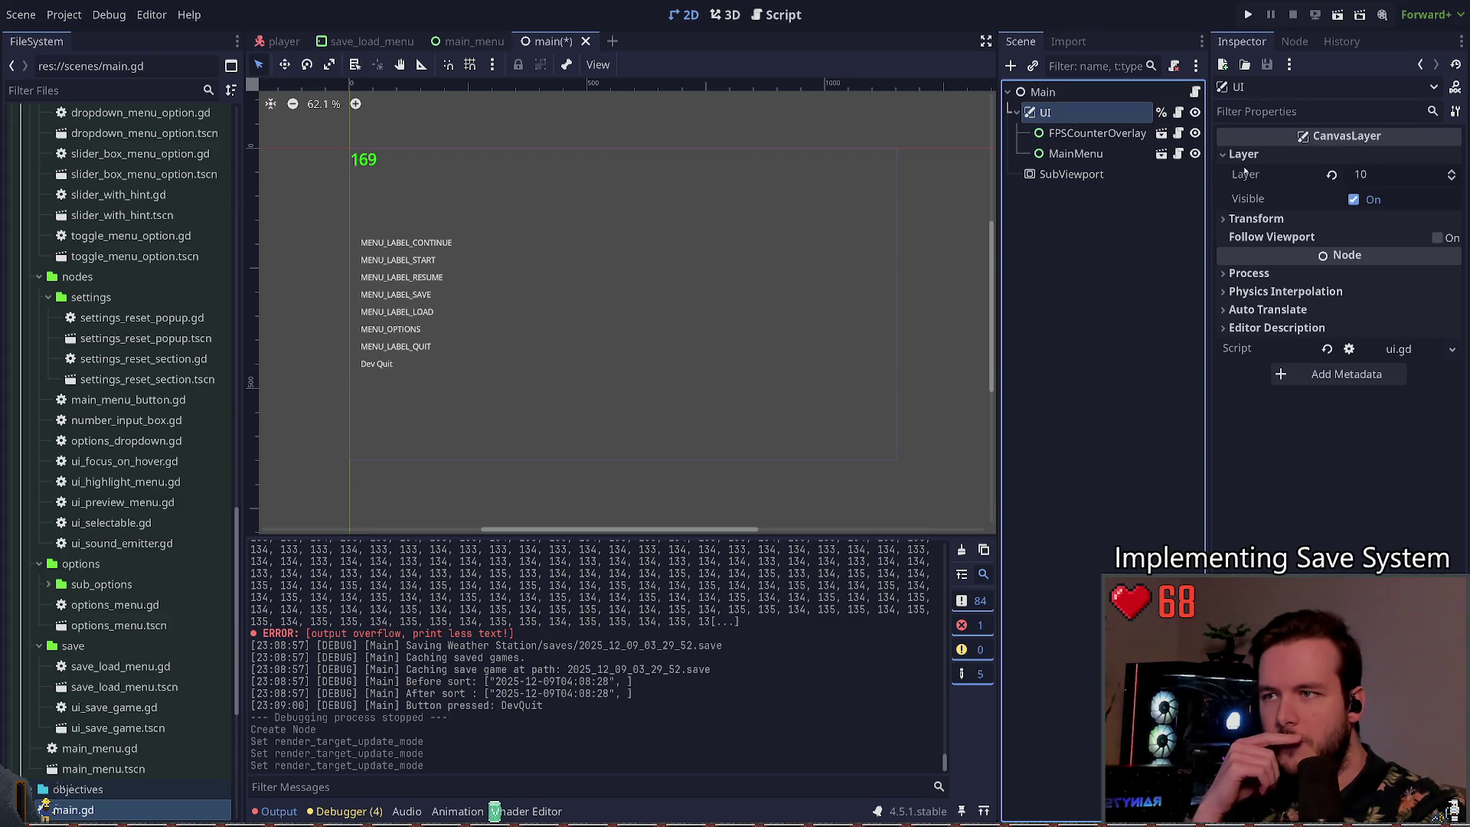
{"action": "left_click", "coordinate": [1074, 176]}
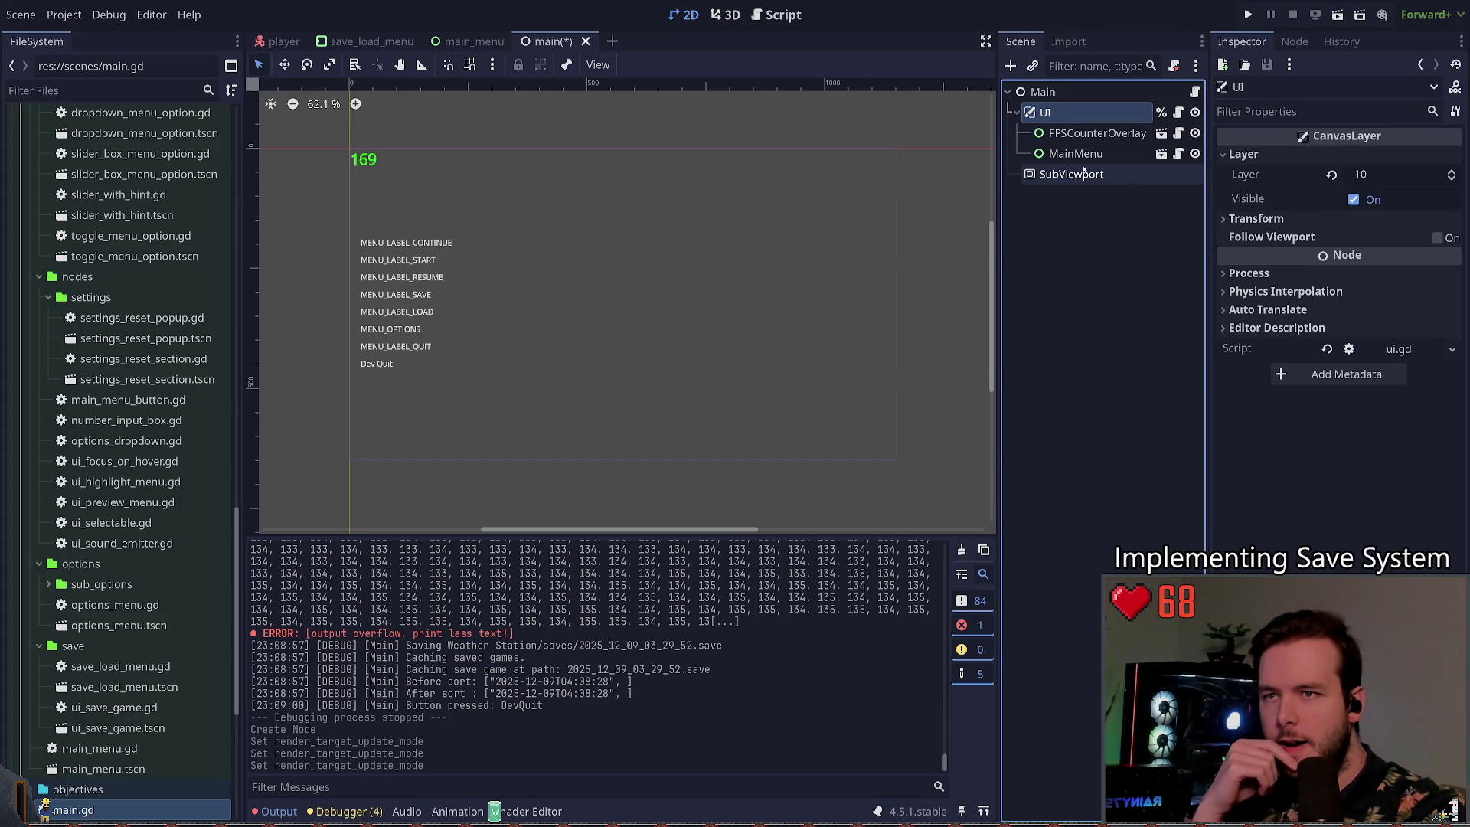
{"action": "left_click", "coordinate": [1076, 154]}
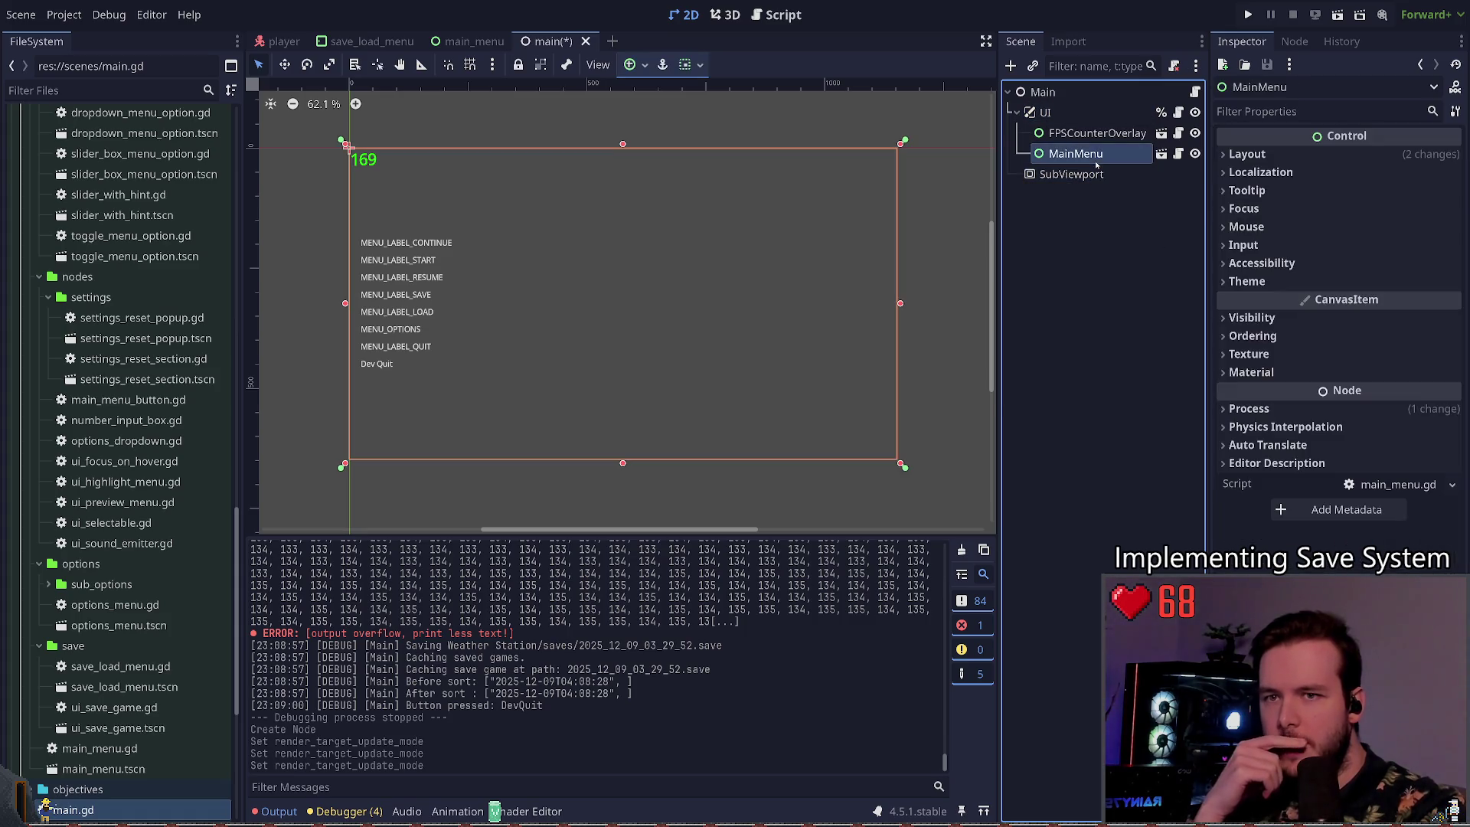
{"action": "left_click", "coordinate": [1080, 114]}
{"action": "left_click", "coordinate": [1103, 175]}
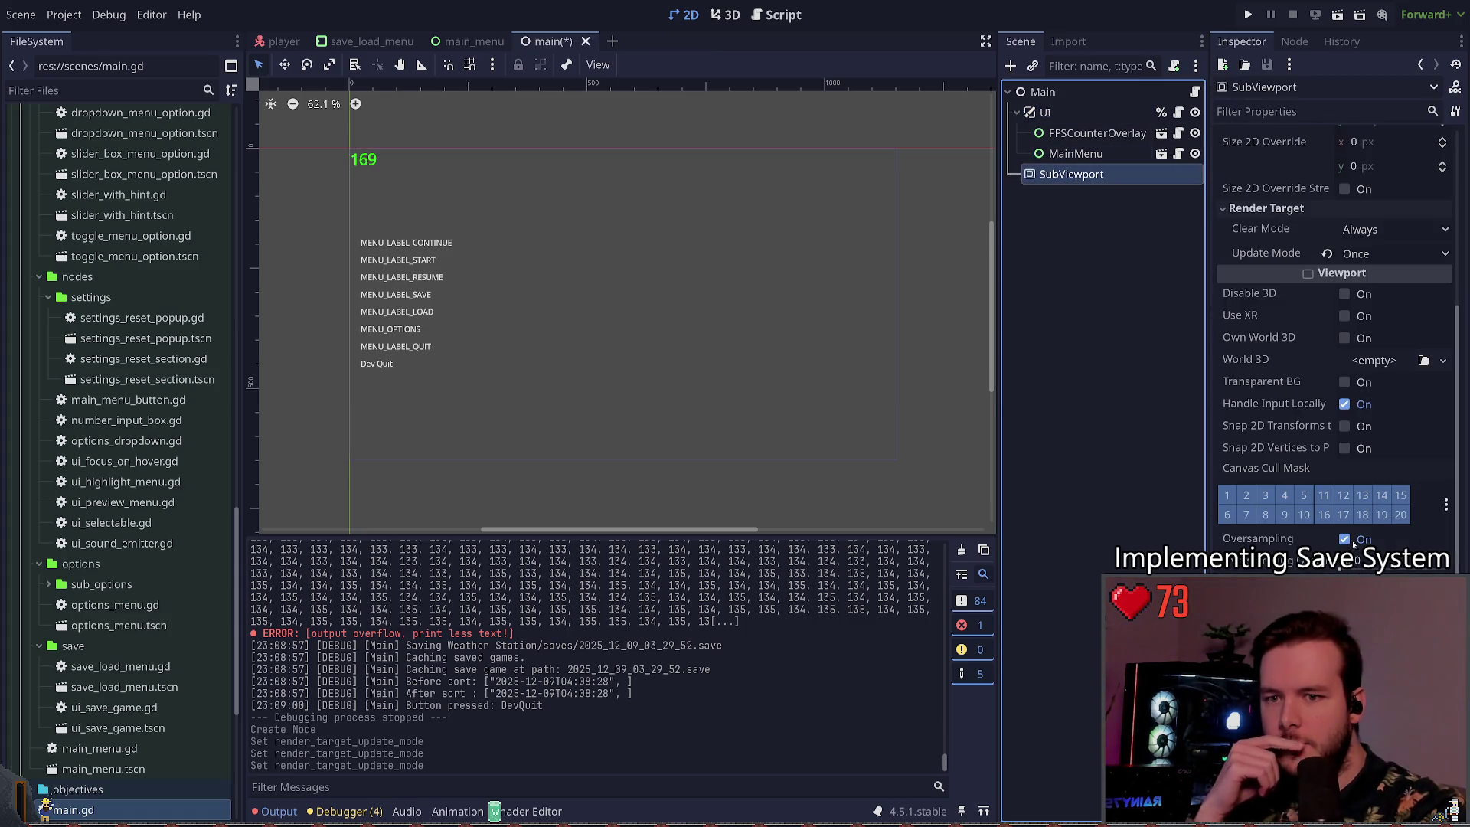
{"action": "left_click", "coordinate": [1284, 511]}
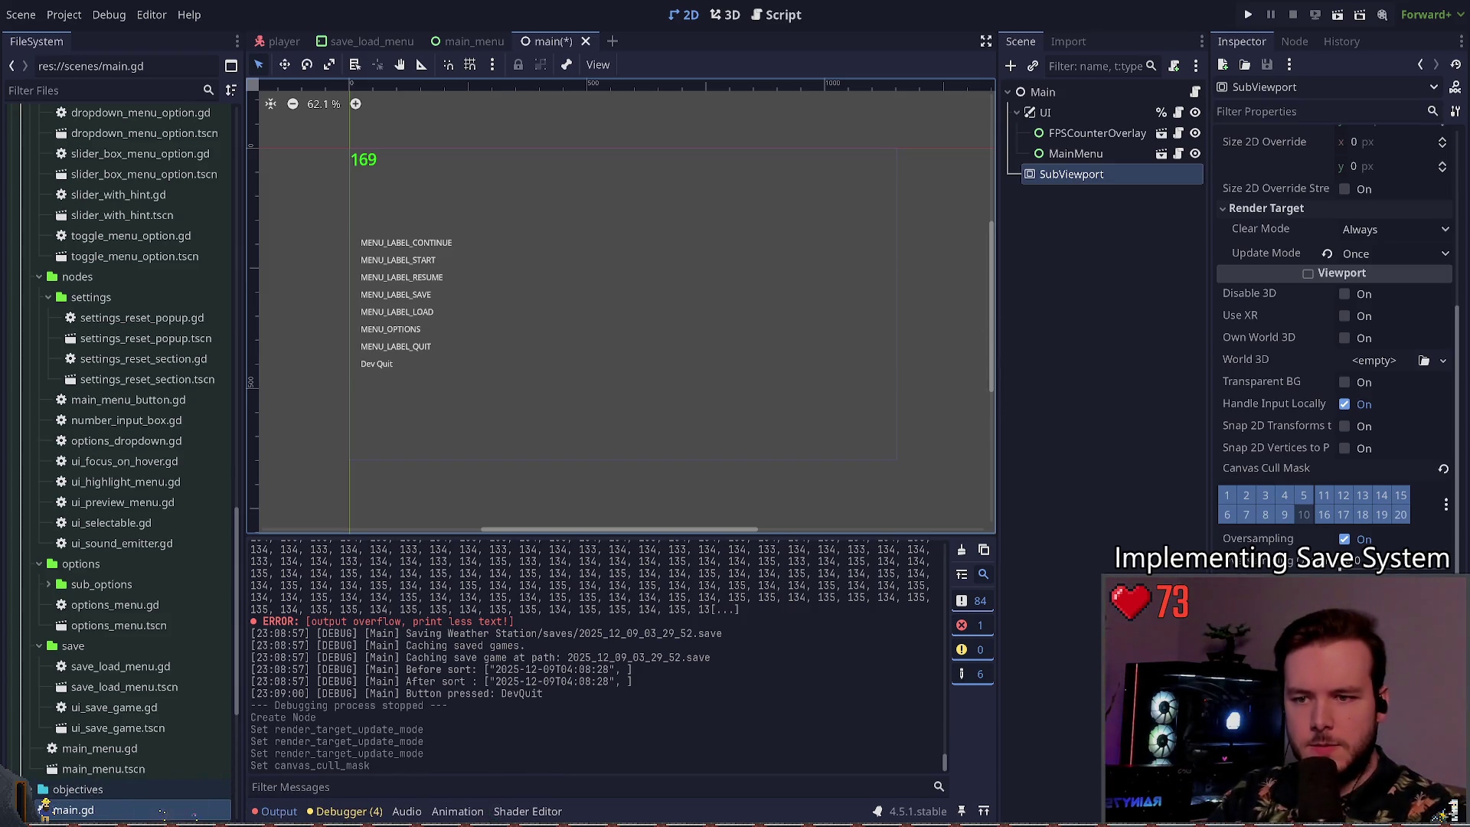
Step: Change the SubViewport's update mode to Disabled and save the main scene
{"action": "scroll", "coordinate": [1336, 329], "scroll_direction": "down", "scroll_amount": 1}
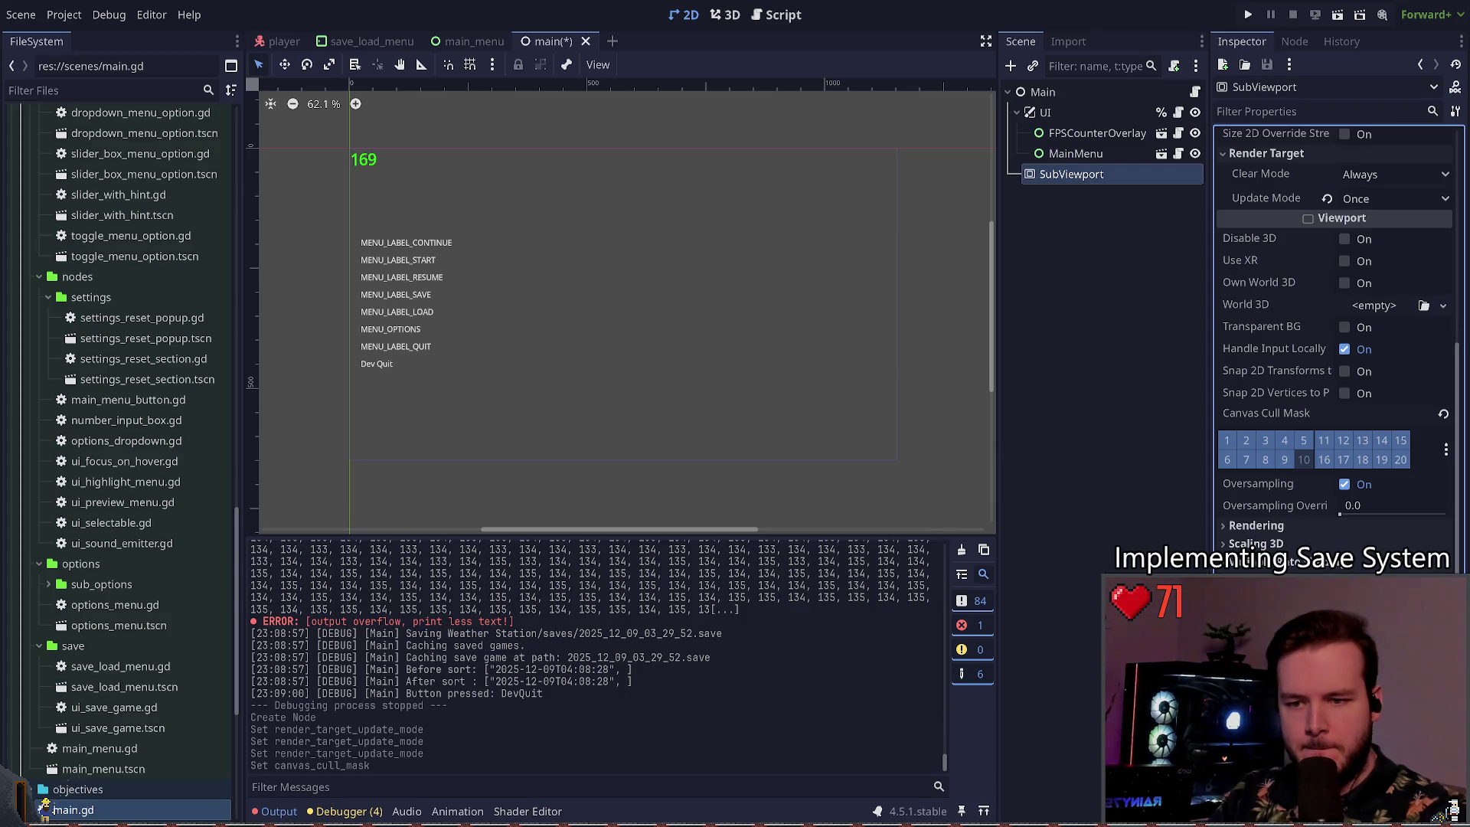
{"action": "scroll", "coordinate": [1336, 329], "scroll_direction": "up", "scroll_amount": 6}
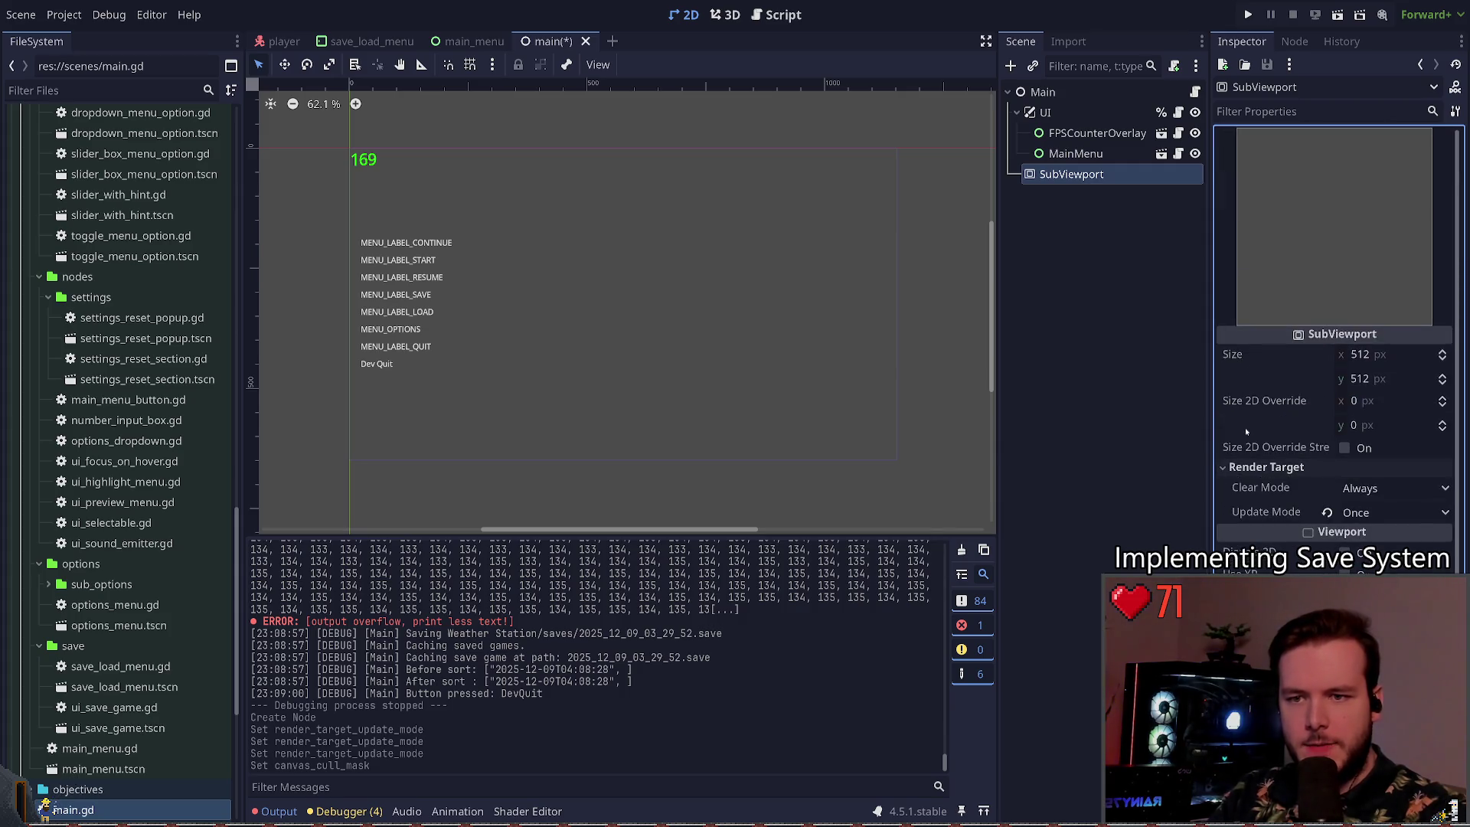
{"action": "left_click", "coordinate": [1393, 512]}
{"action": "left_click", "coordinate": [1363, 540]}
{"action": "key", "text": "ctrl+s"}
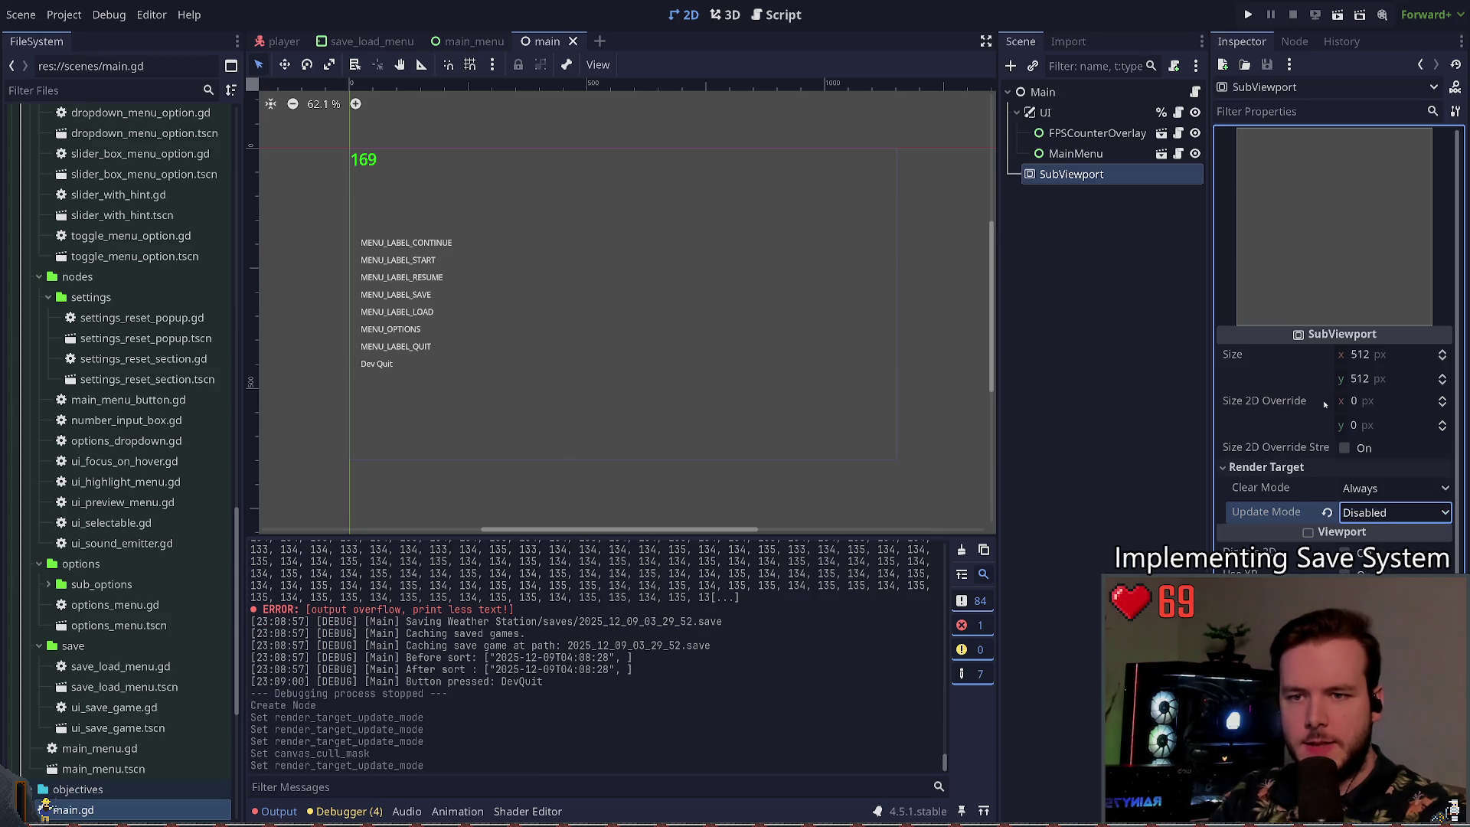
Step: Rename the SubViewport node to SaveScreenshotViewport
{"action": "left_click", "coordinate": [1146, 182]}
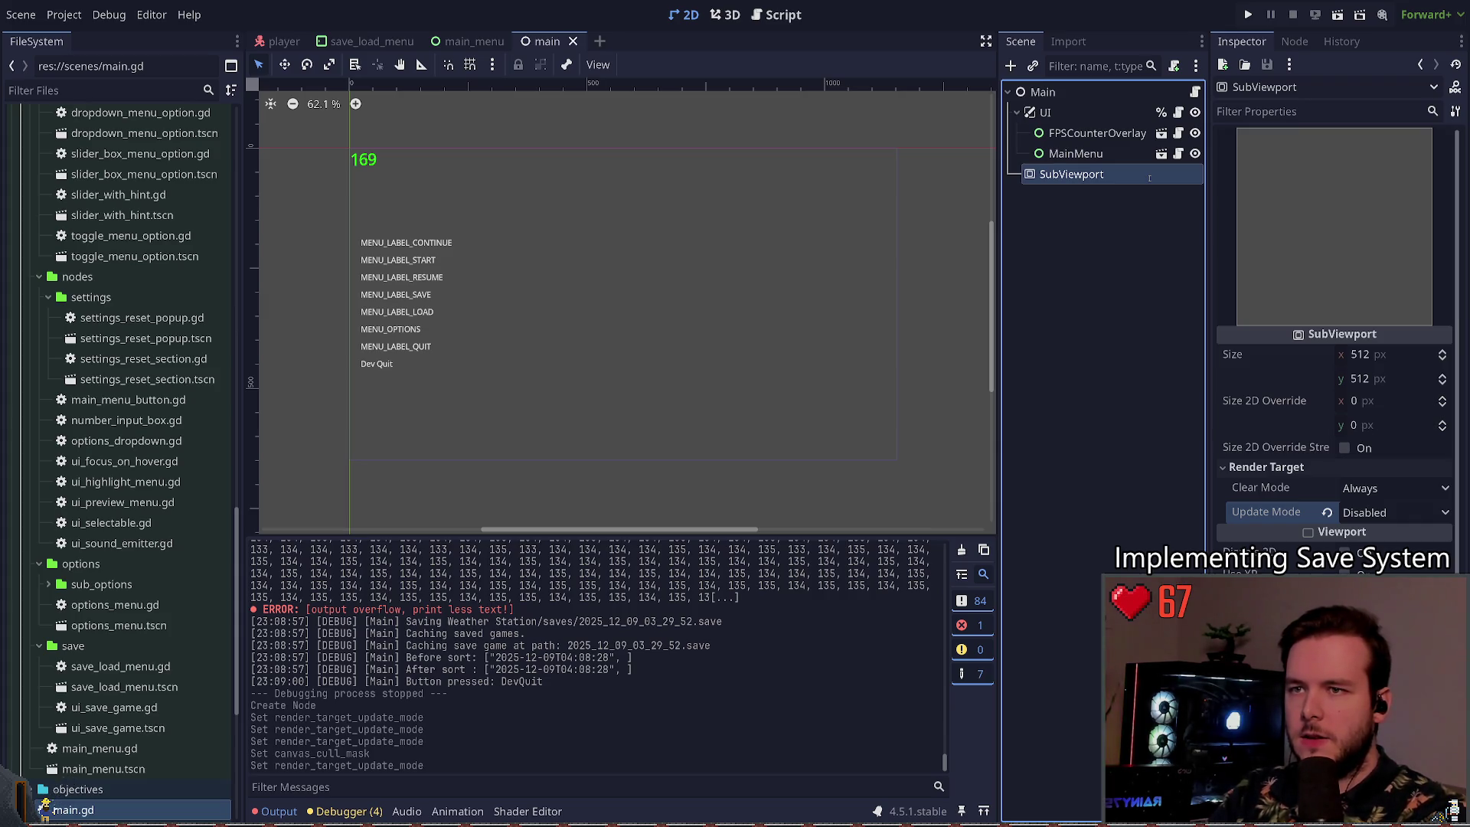
{"action": "type", "text": "SaveScreenshotViewport"}
{"action": "key", "text": "Return"}
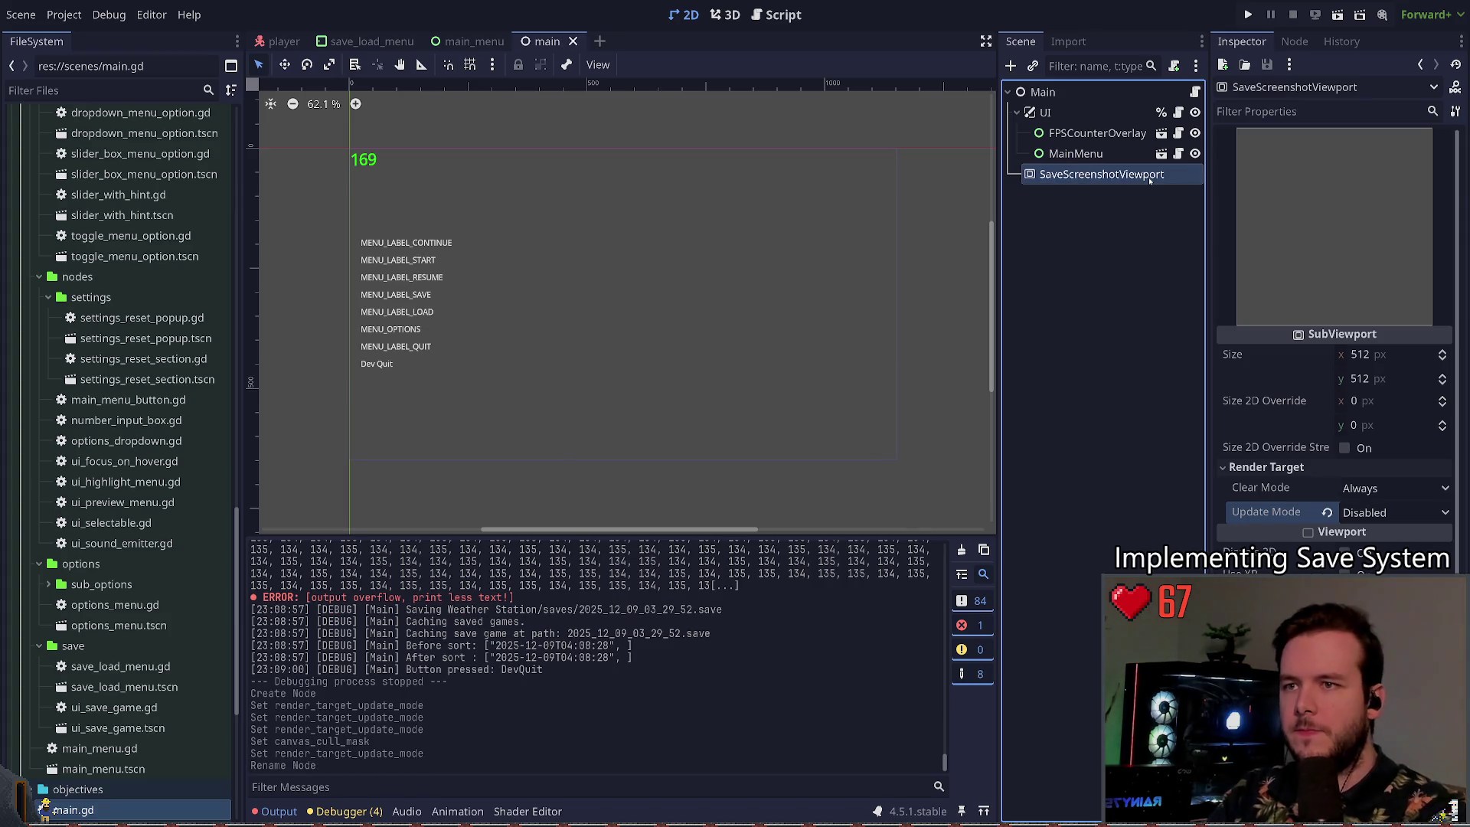
Step: Give SaveScreenshotViewport a scene-unique name, cut it from the tree, and save
{"action": "key", "text": "ctrl+u"}
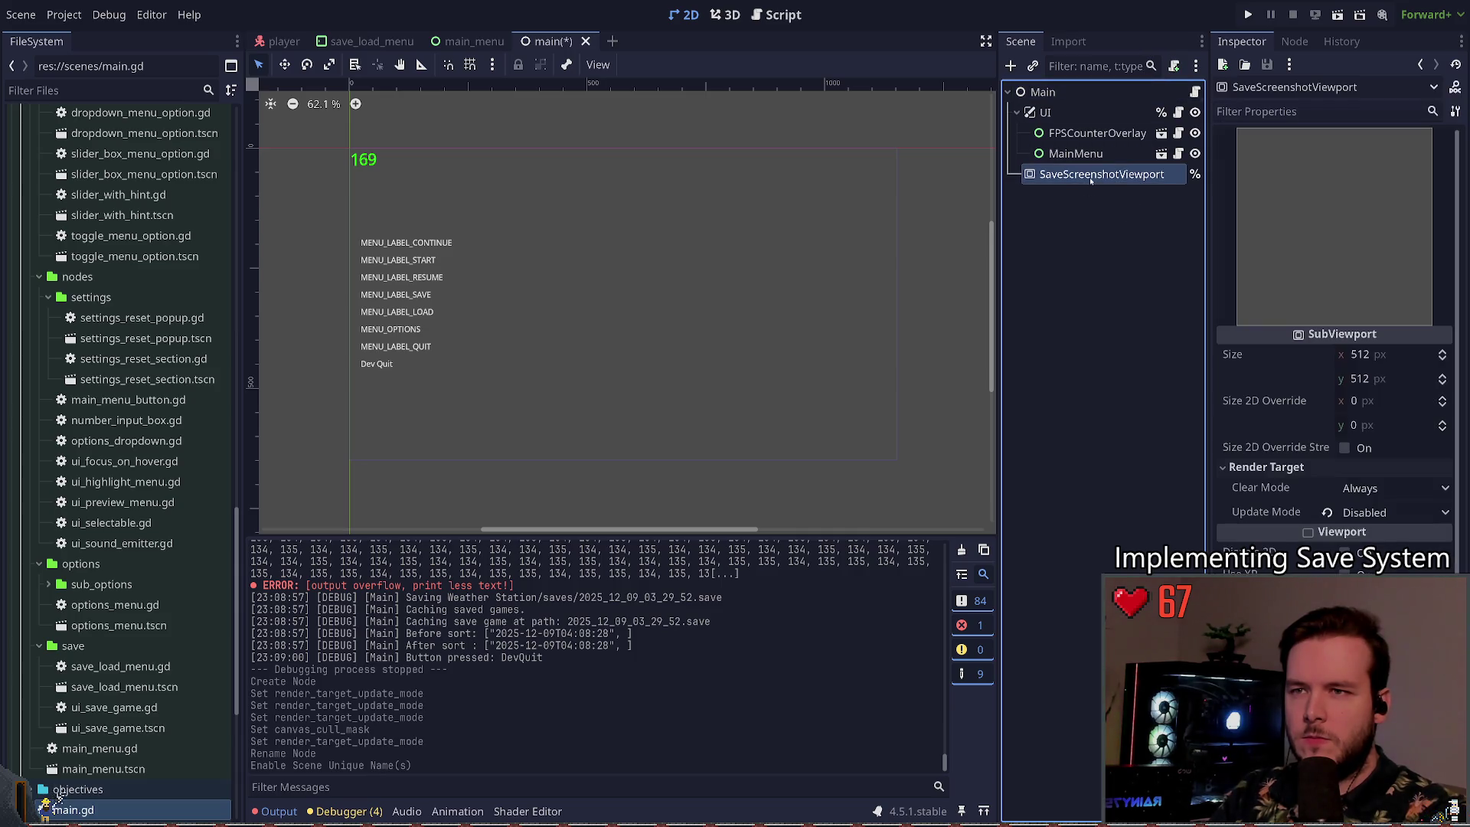
{"action": "key", "text": "ctrl+x"}
{"action": "key", "text": "ctrl+s"}
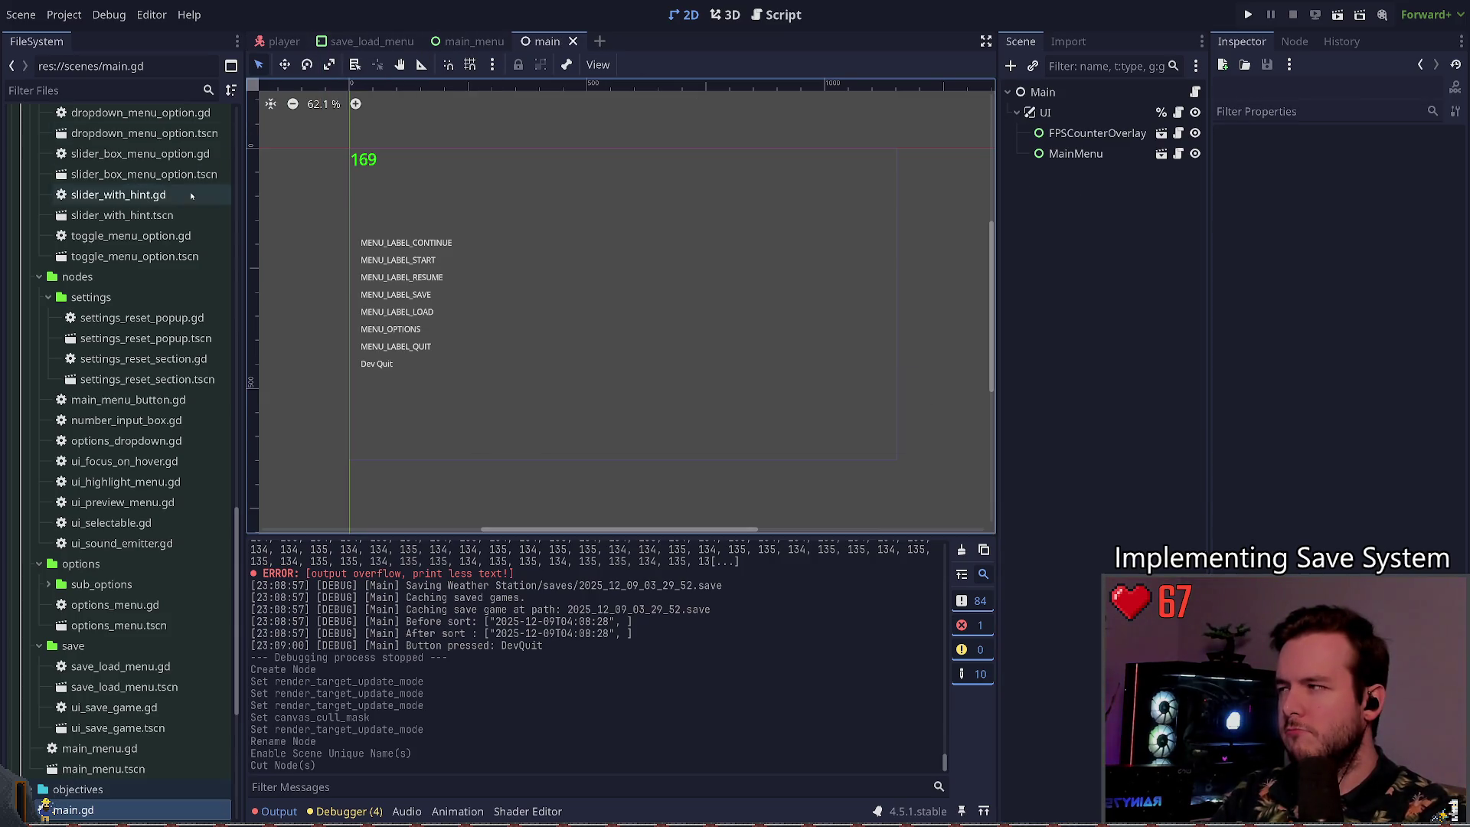
Step: Paste SaveScreenshotViewport as a child of Main, save the scene, and reselect it
{"action": "scroll", "coordinate": [184, 229], "scroll_direction": "up", "scroll_amount": 15}
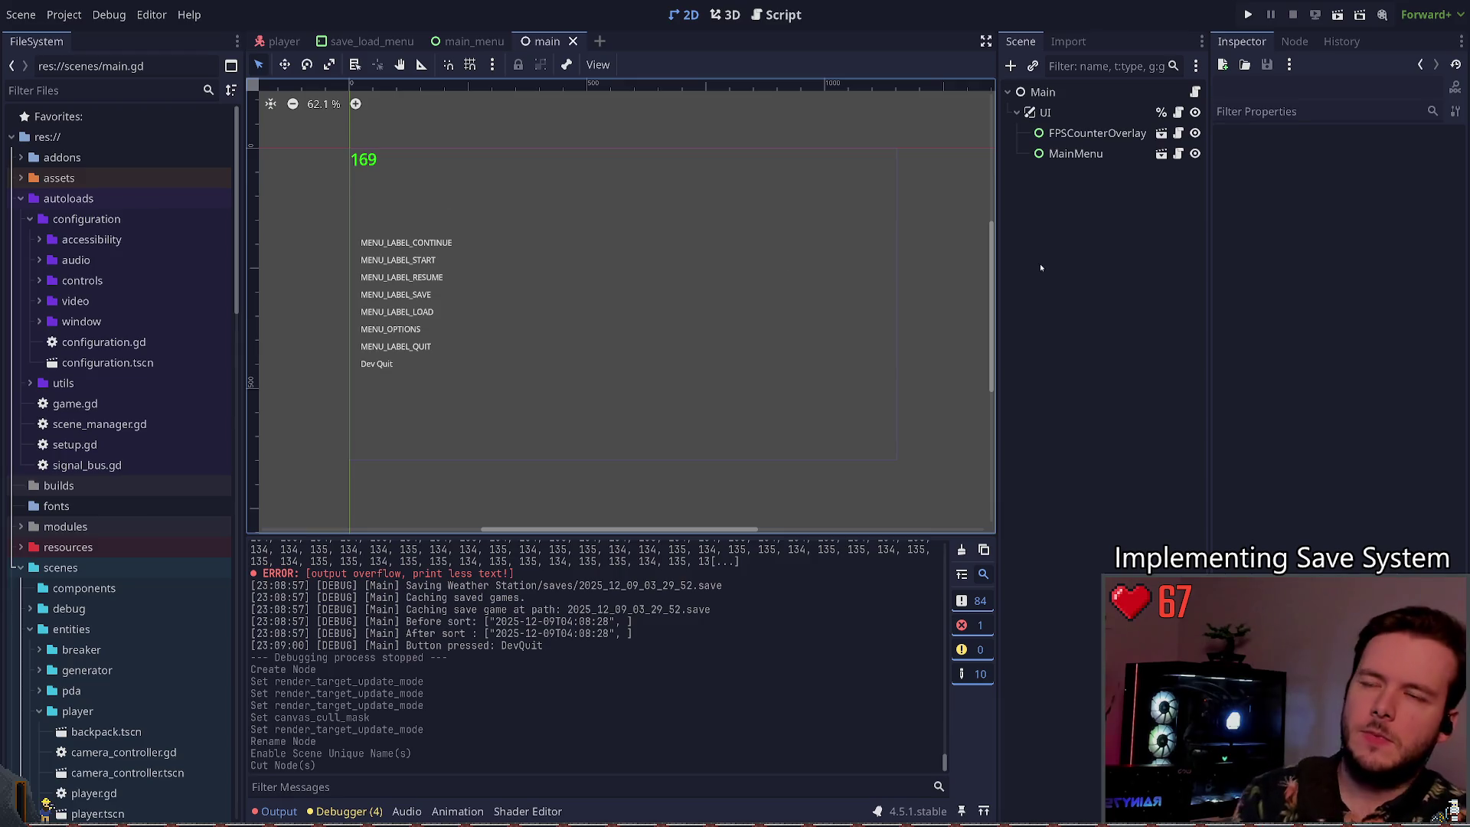
{"action": "left_click", "coordinate": [1042, 92]}
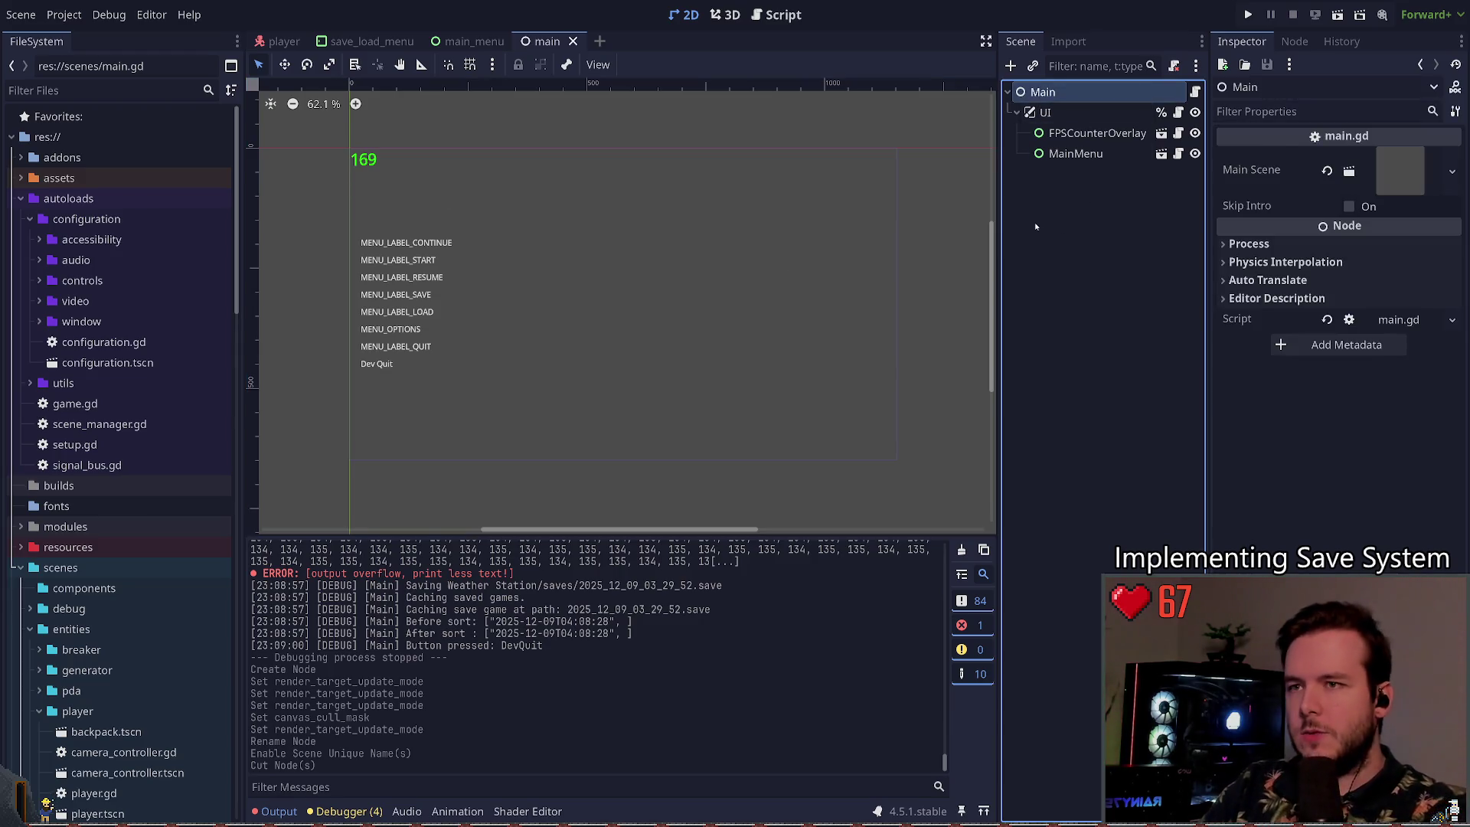
{"action": "key", "text": "ctrl+v"}
{"action": "key", "text": "ctrl+s"}
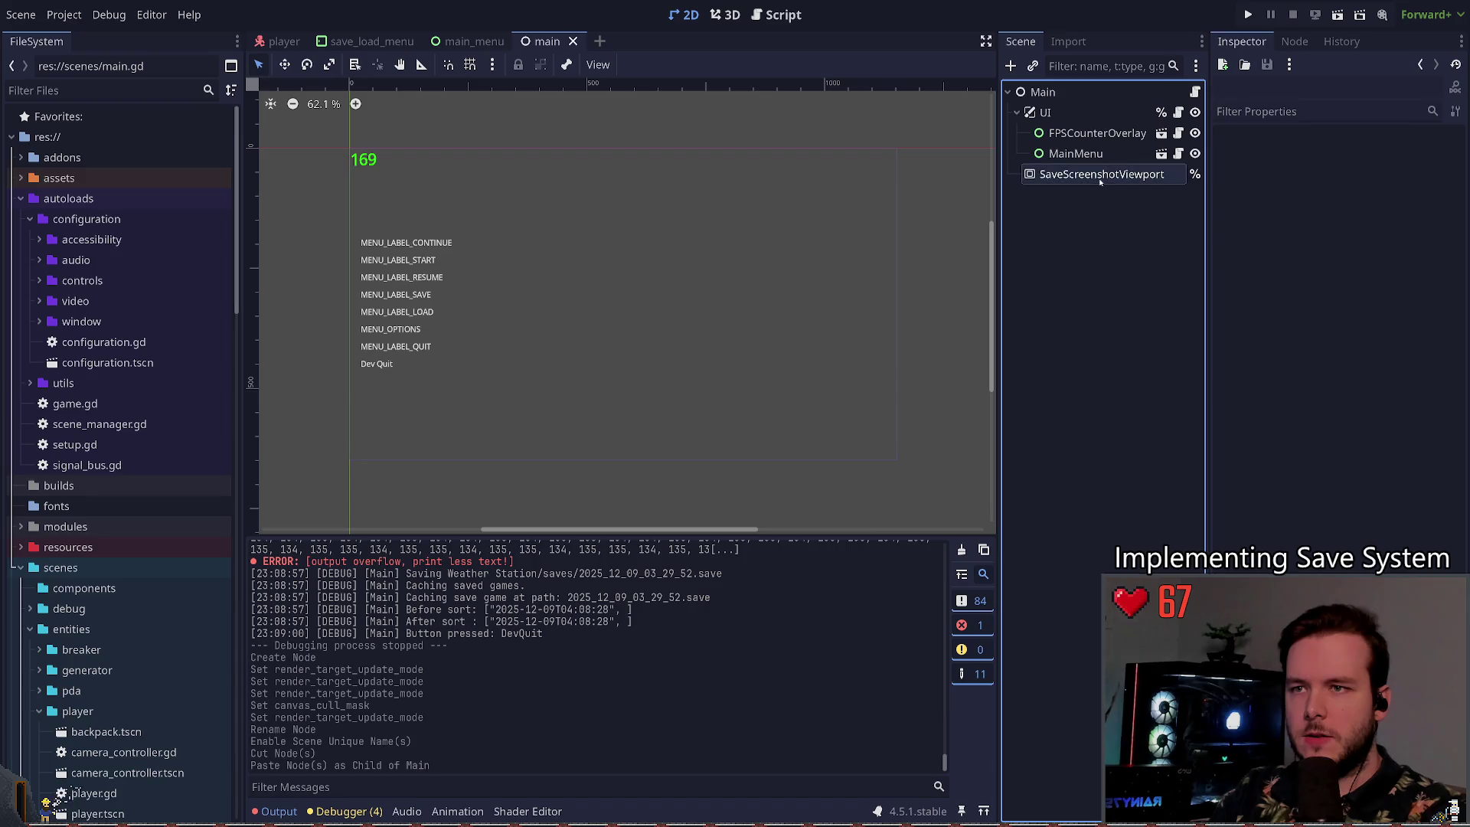
{"action": "left_click", "coordinate": [1266, 467]}
Step: Set SaveScreenshotViewport's Render Target update mode to Disabled and save the scene
{"action": "left_click", "coordinate": [1393, 512]}
{"action": "left_click", "coordinate": [1378, 559]}
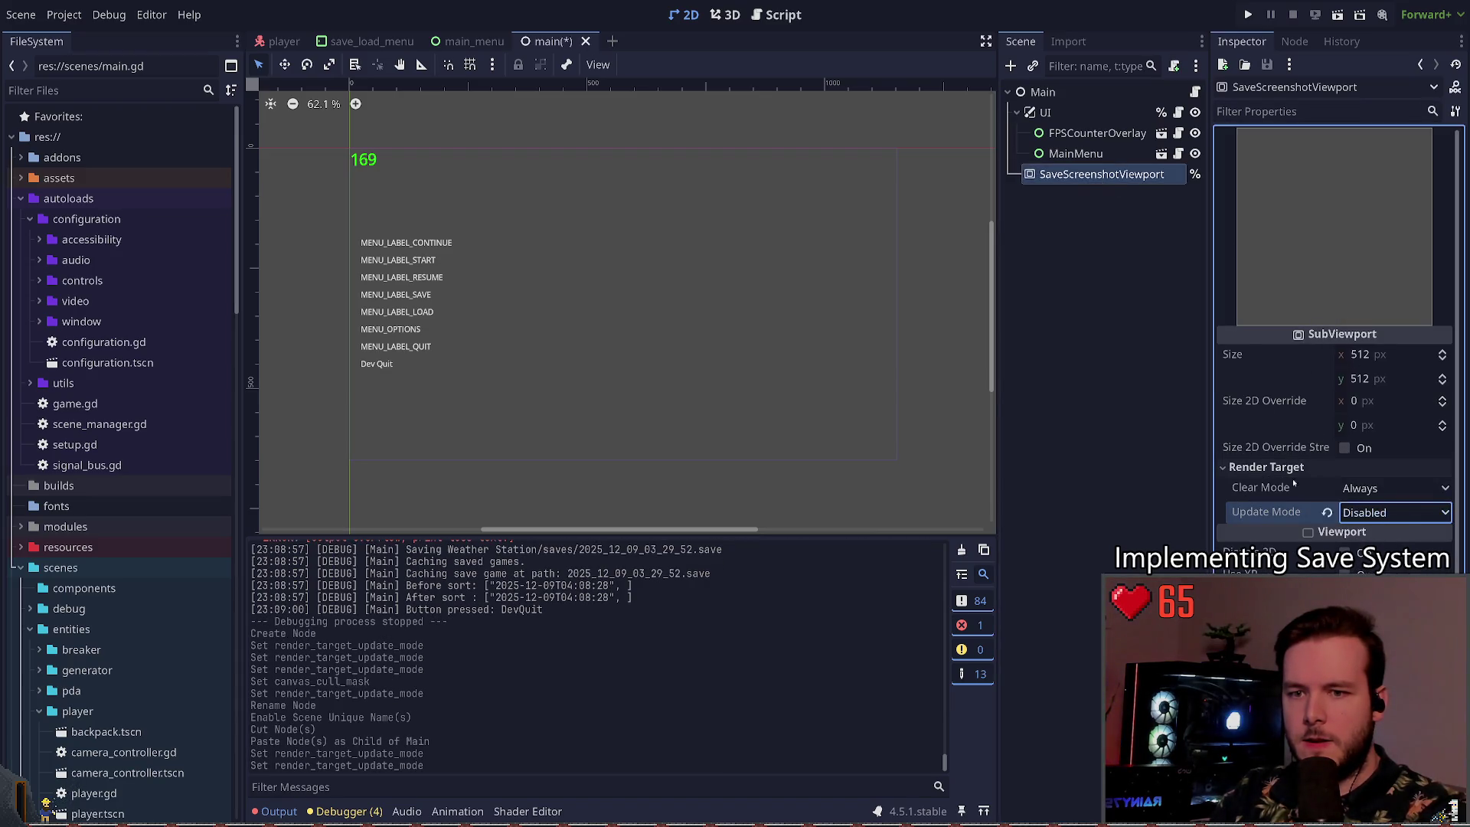
{"action": "left_click", "coordinate": [1102, 252]}
{"action": "key", "text": "ctrl+s"}
{"action": "left_click", "coordinate": [1195, 92]}
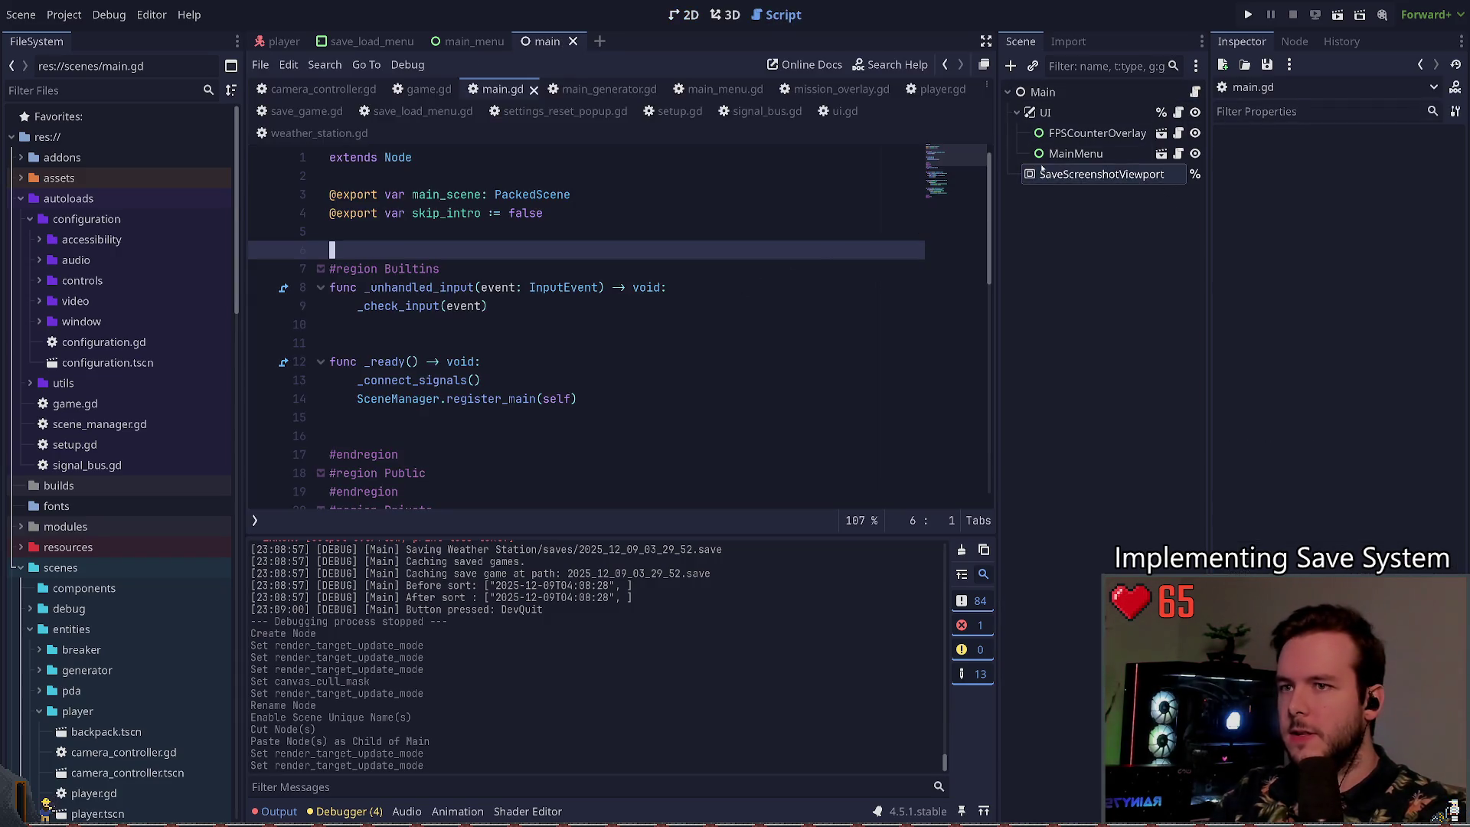
{"action": "mouse_move", "coordinate": [1074, 178]}
{"action": "left_mouse_down"}
{"action": "mouse_move", "coordinate": [492, 269]}
{"action": "mouse_move", "coordinate": [491, 251]}
{"action": "left_mouse_up"}
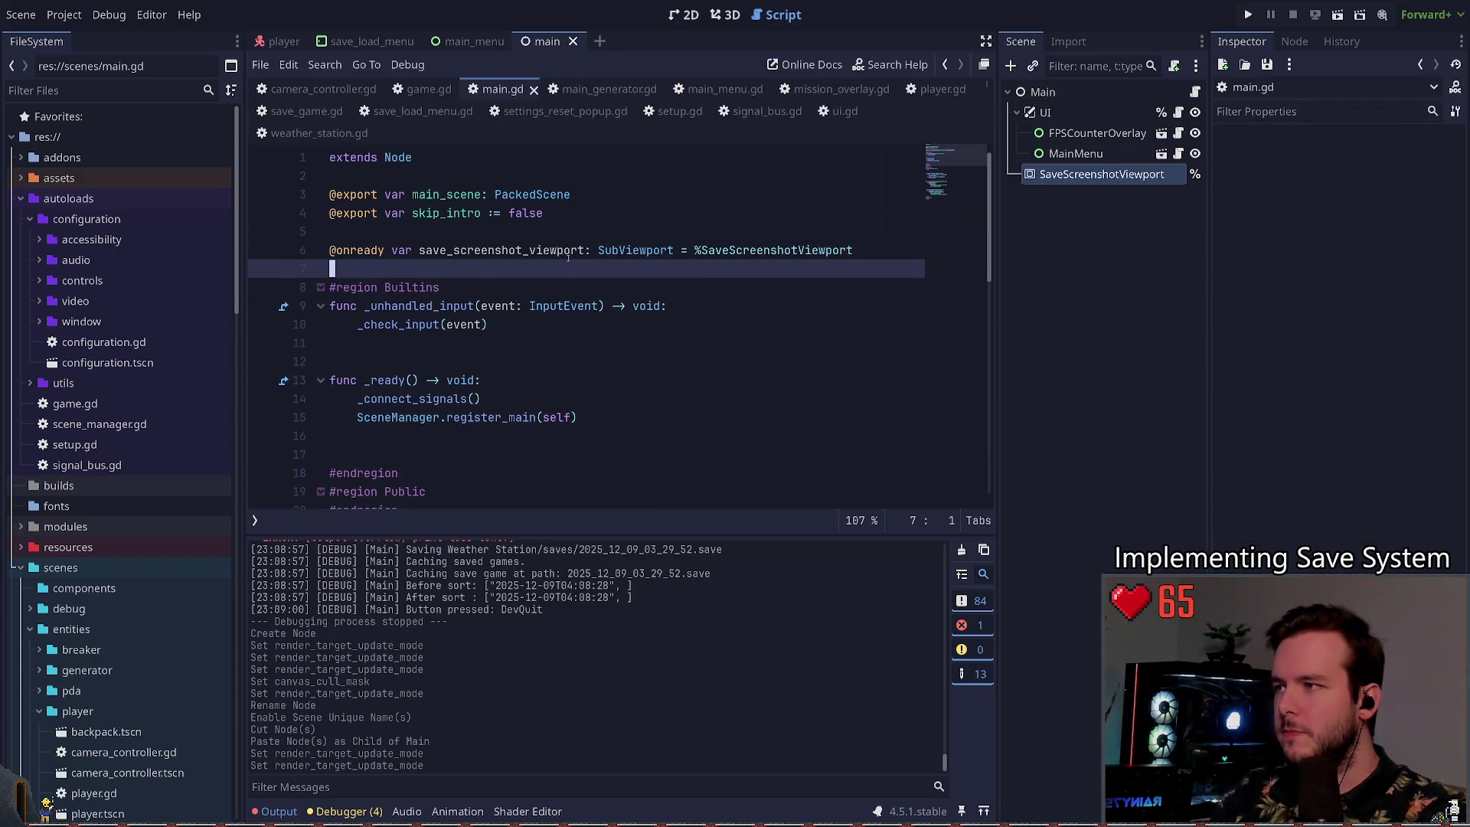
{"action": "double_click", "coordinate": [491, 250]}
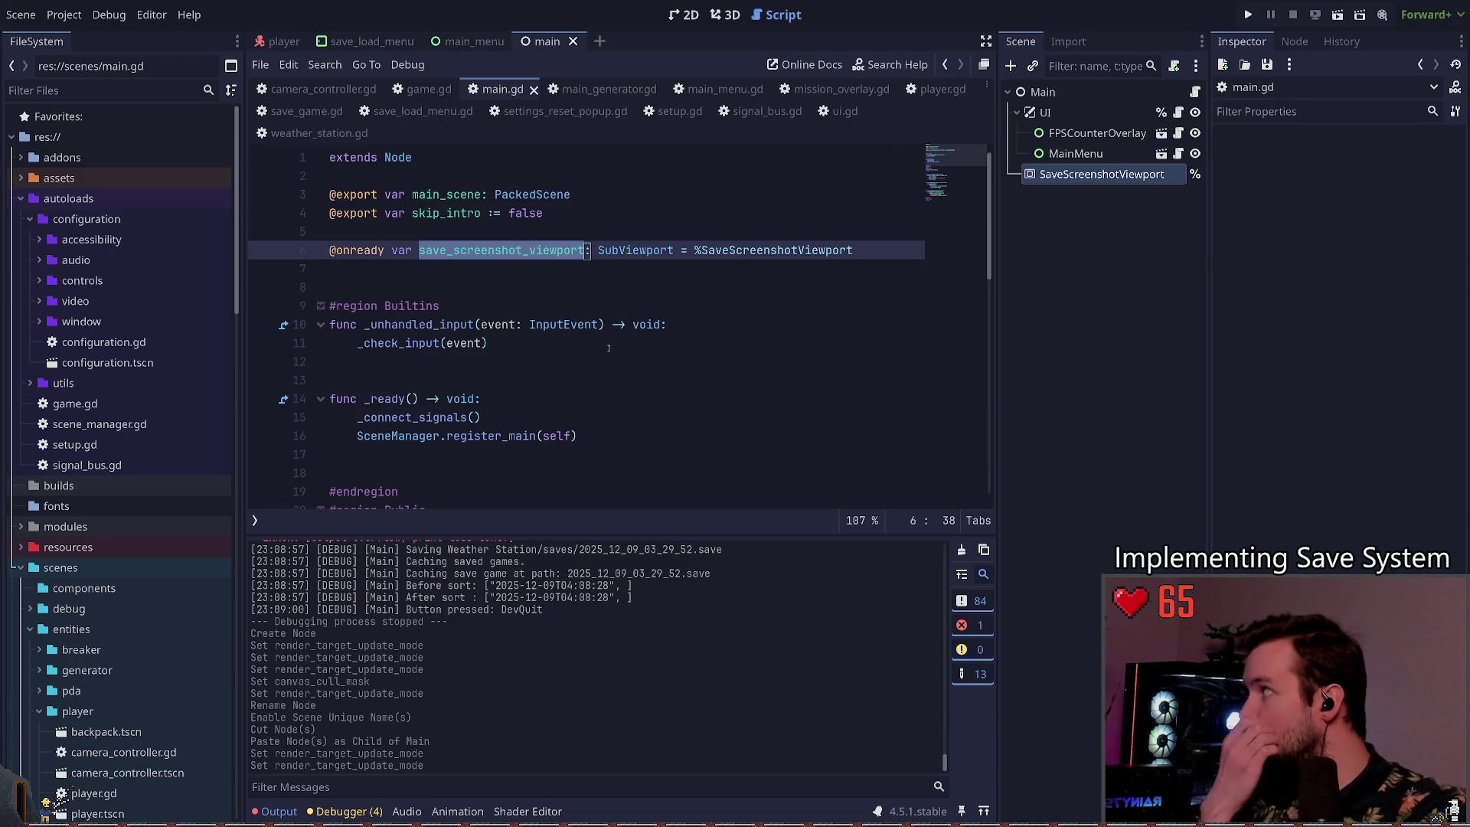
{"action": "left_click", "coordinate": [485, 275]}
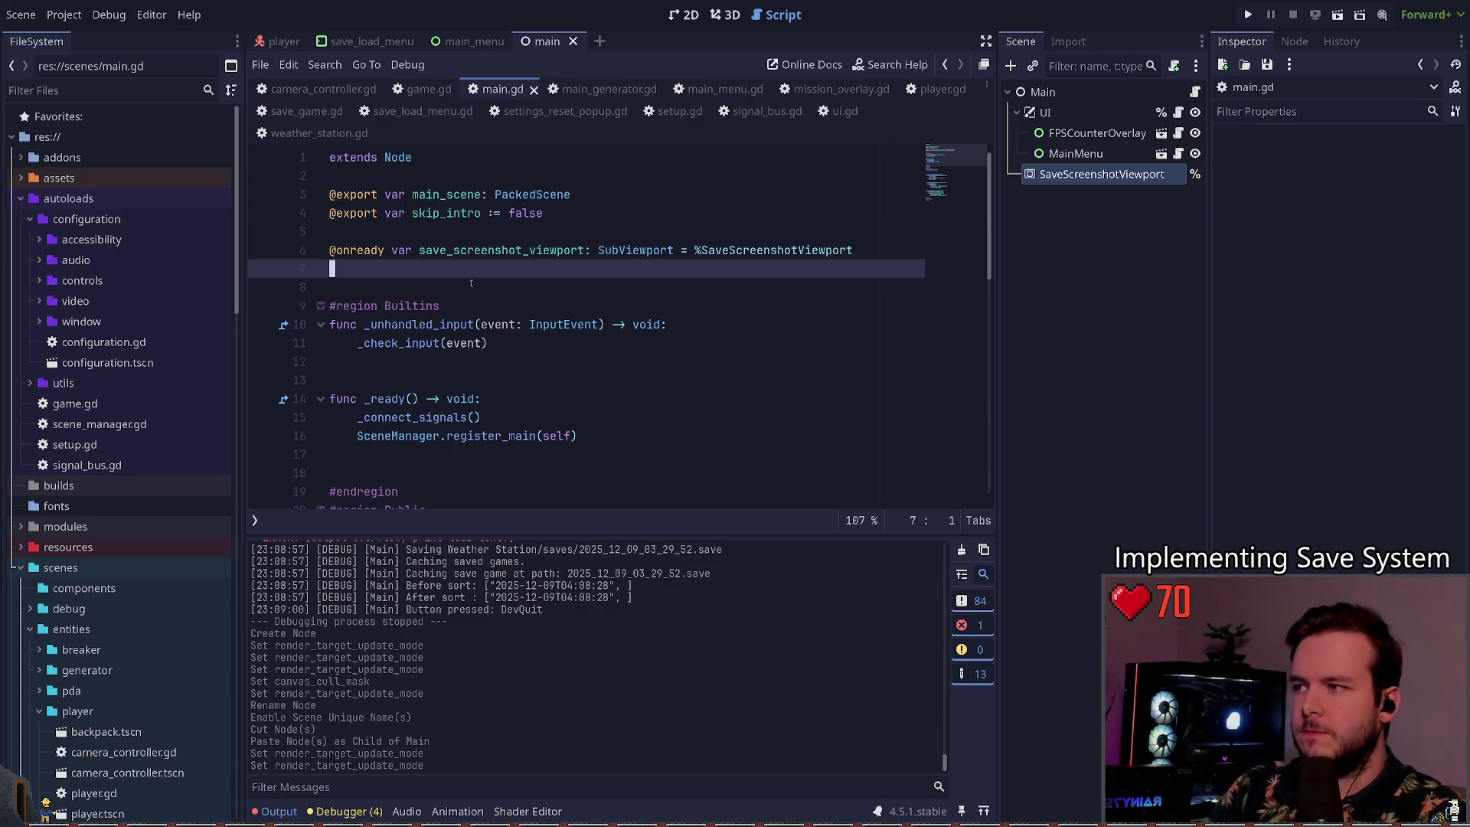
{"action": "left_click", "coordinate": [483, 251]}
{"action": "double_click", "coordinate": [483, 250]}
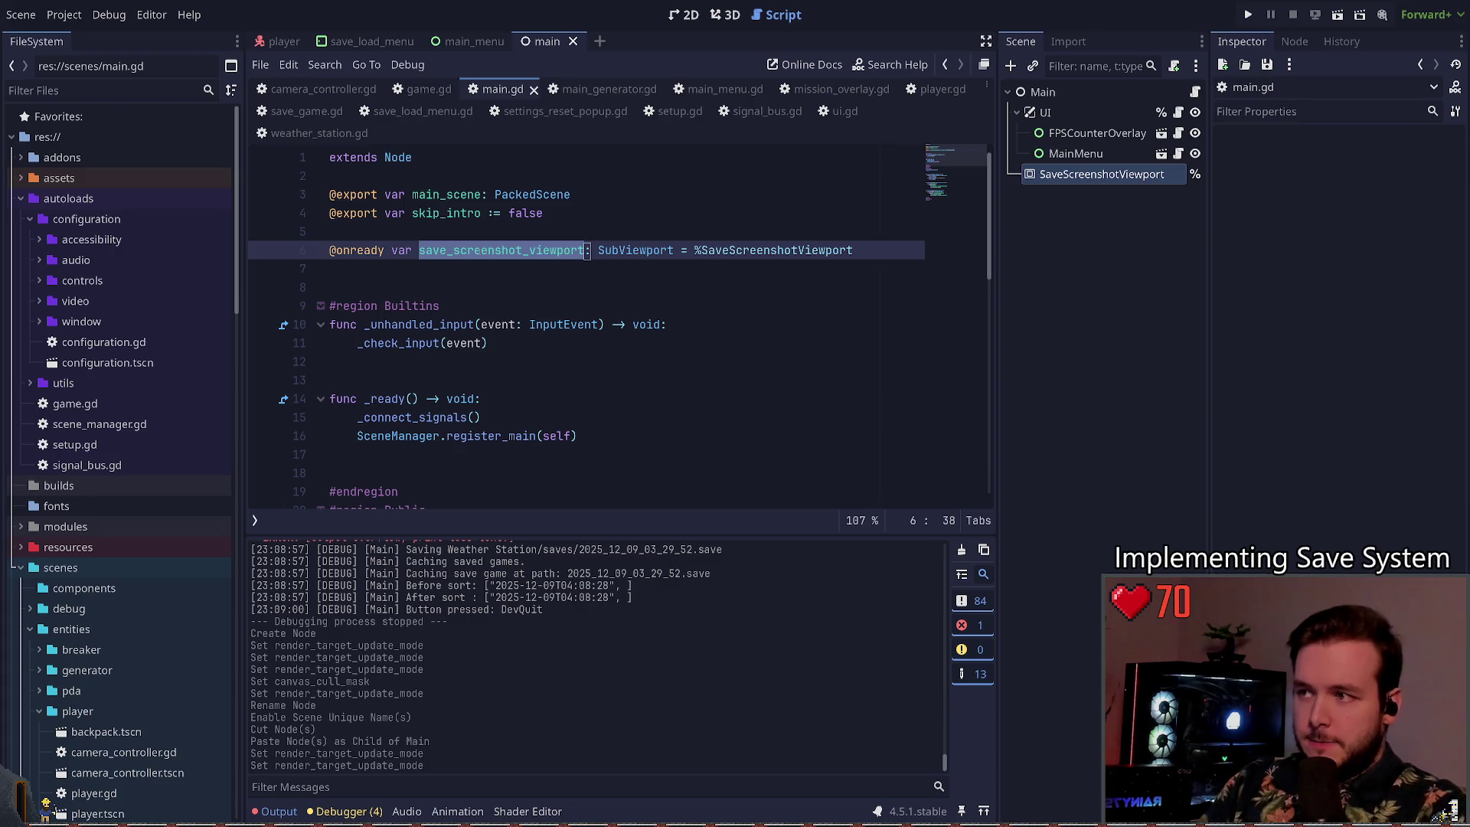
{"action": "left_click", "coordinate": [476, 250]}
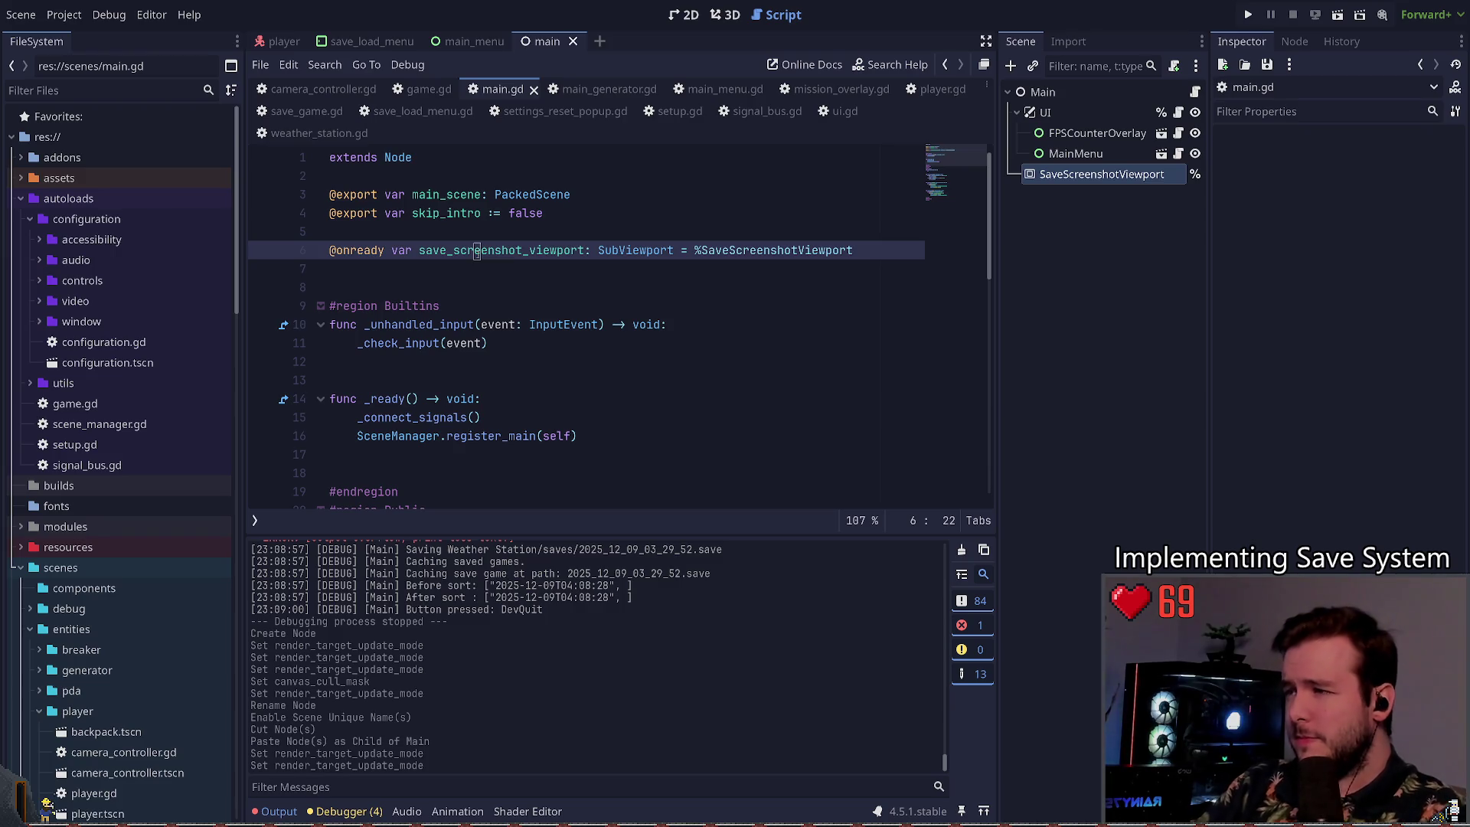
Step: Assign Game.save_screenshot_viewport = save_screenshot_viewport at the end of _ready() and save the script
{"action": "scroll", "coordinate": [490, 269], "scroll_direction": "down", "scroll_amount": 2}
{"action": "left_click", "coordinate": [632, 337]}
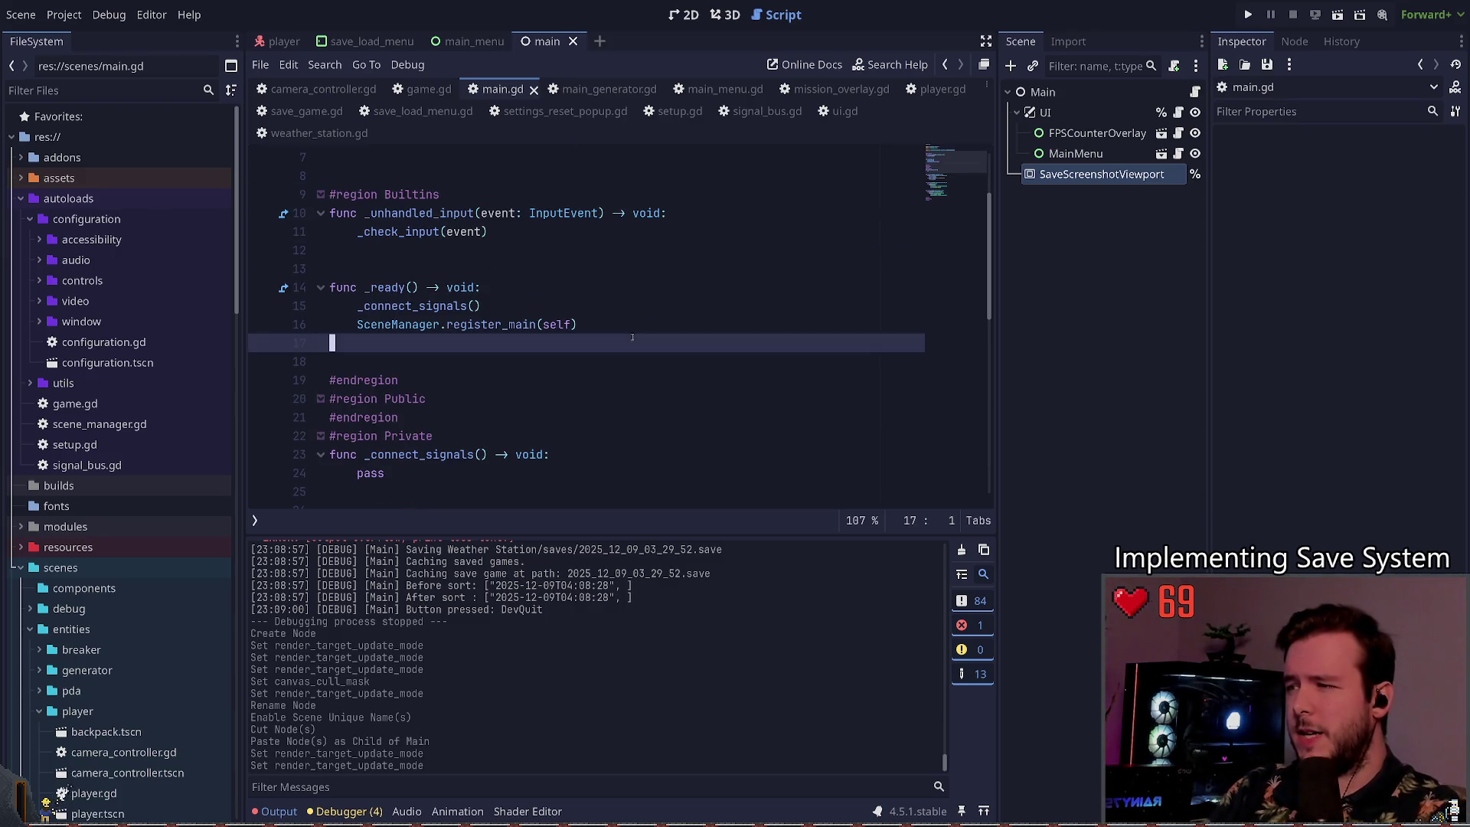
{"action": "key", "text": "Down"}
{"action": "key", "text": "Down"}
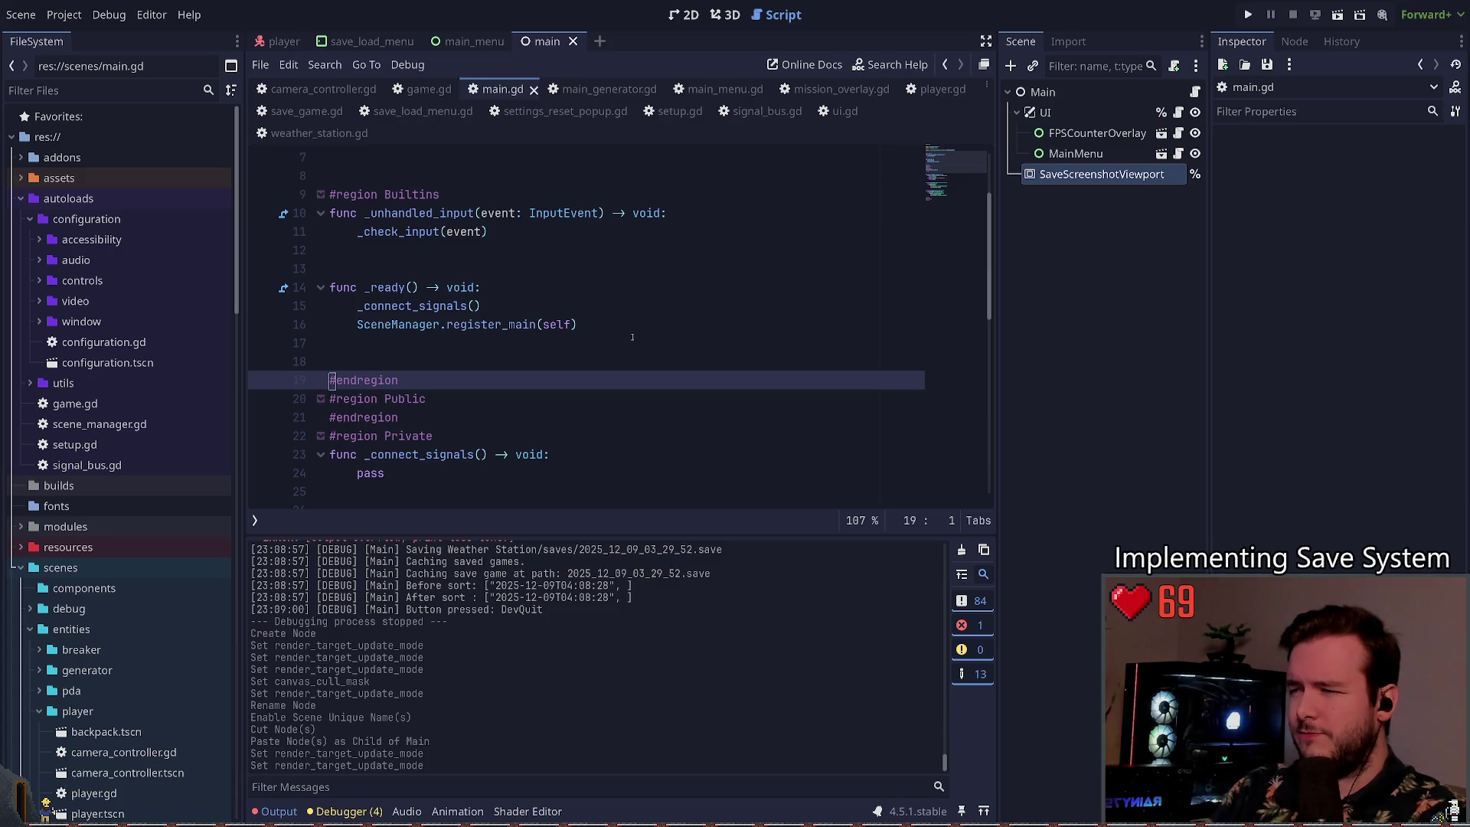
{"action": "key", "text": "Up"}
{"action": "key", "text": "Up"}
{"action": "key", "text": "Up"}
{"action": "key", "text": "End"}
{"action": "key", "text": "Return"}
{"action": "type", "text": "g"}
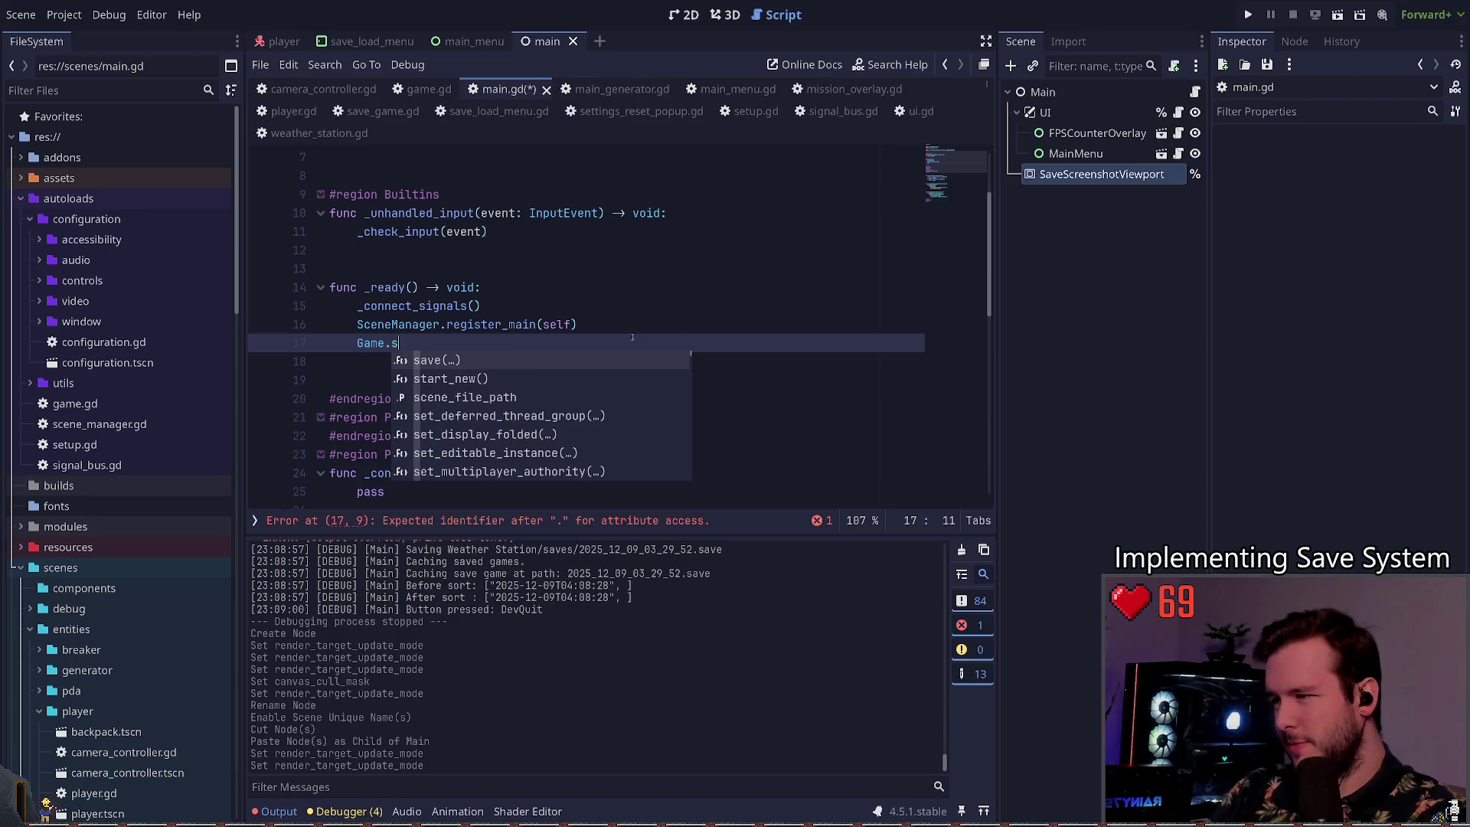
{"action": "type", "text": "save_sc"}
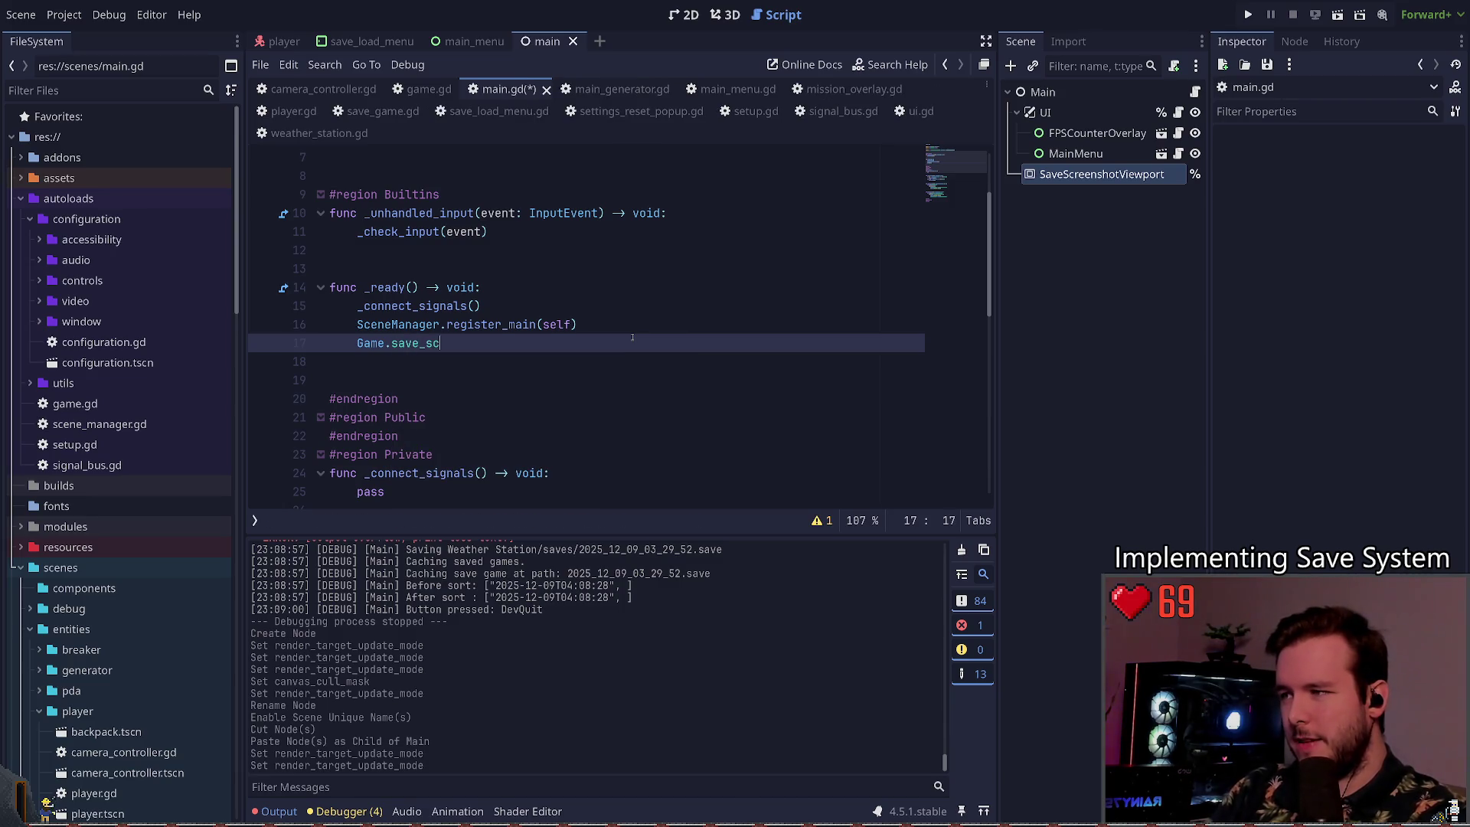
{"action": "type", "text": "iewpor"}
{"action": "type", "text": "t = save"}
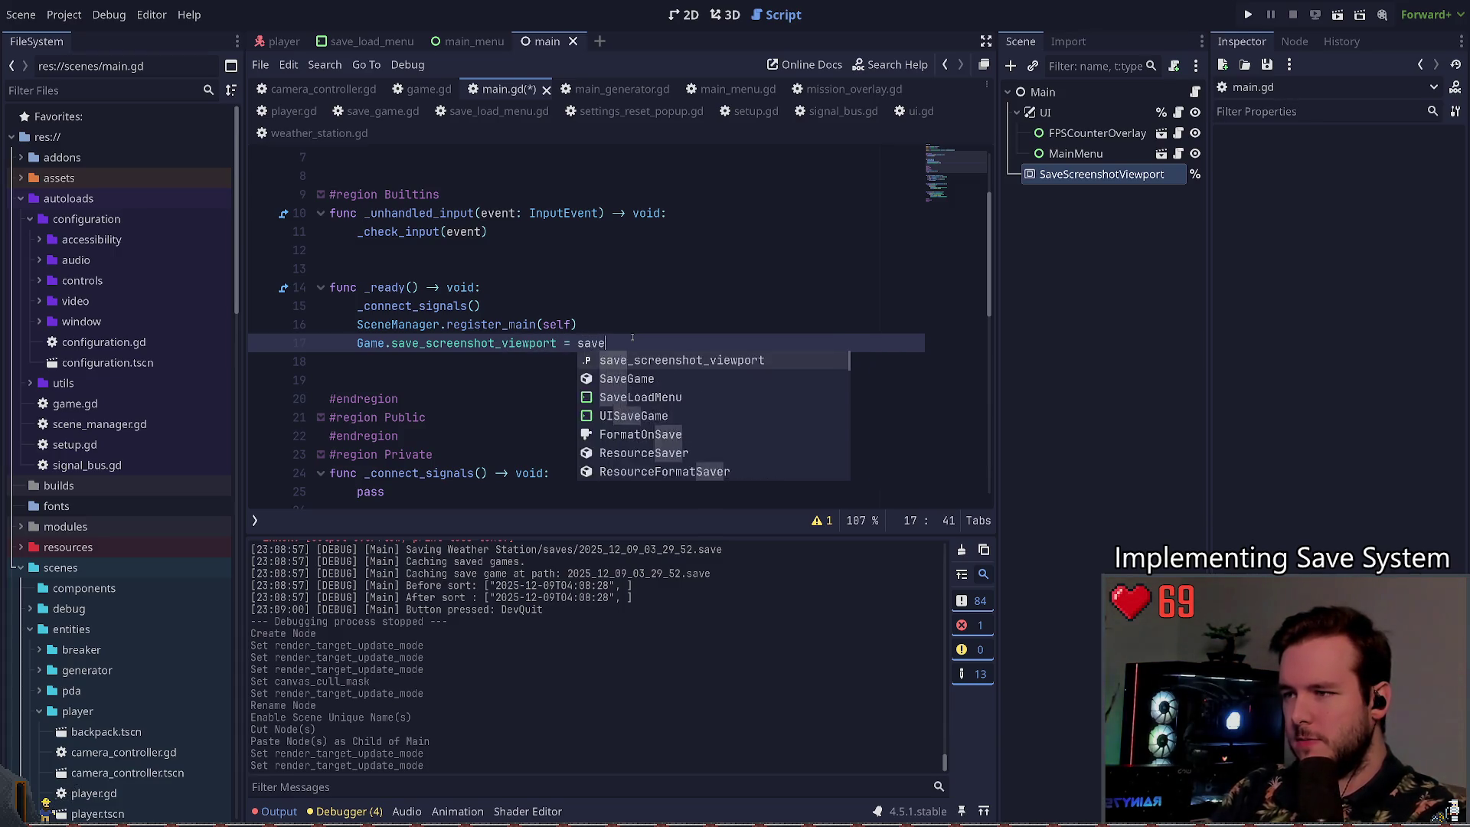
{"action": "key", "text": "Return"}
{"action": "key", "text": "ctrl+s"}
Step: Jump from the Game.save_screenshot_viewport reference to the game.gd script
{"action": "left_click", "coordinate": [418, 343]}
{"action": "scroll", "coordinate": [519, 365], "scroll_direction": "up", "scroll_amount": 2}
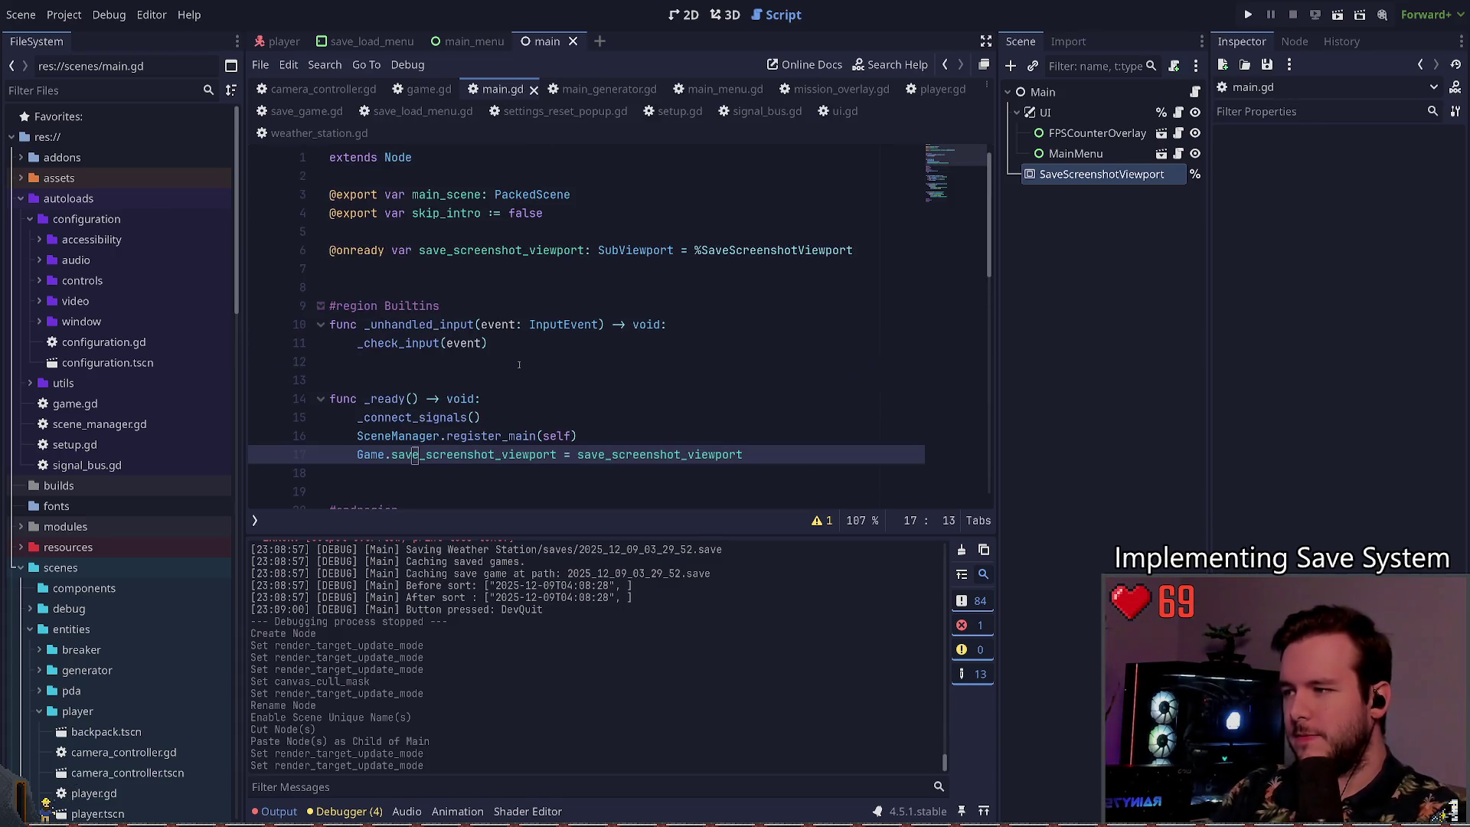
{"action": "left_click", "coordinate": [456, 454]}
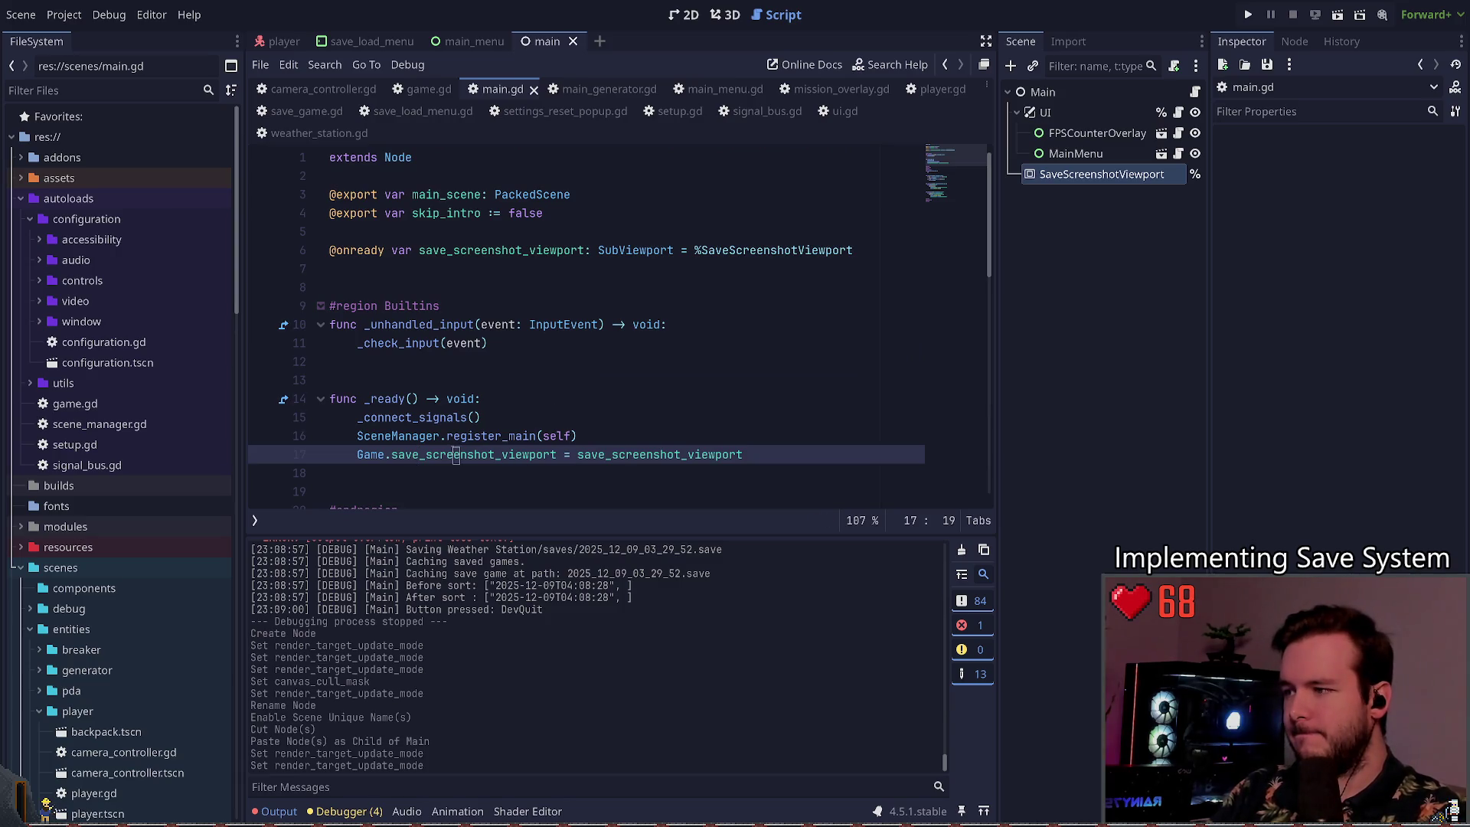
{"action": "left_click", "coordinate": [456, 455], "text": "ctrl"}
Step: In game.gd, replace the ui variable with save_screenshot_viewport: SubViewport and save
{"action": "left_click", "coordinate": [666, 252]}
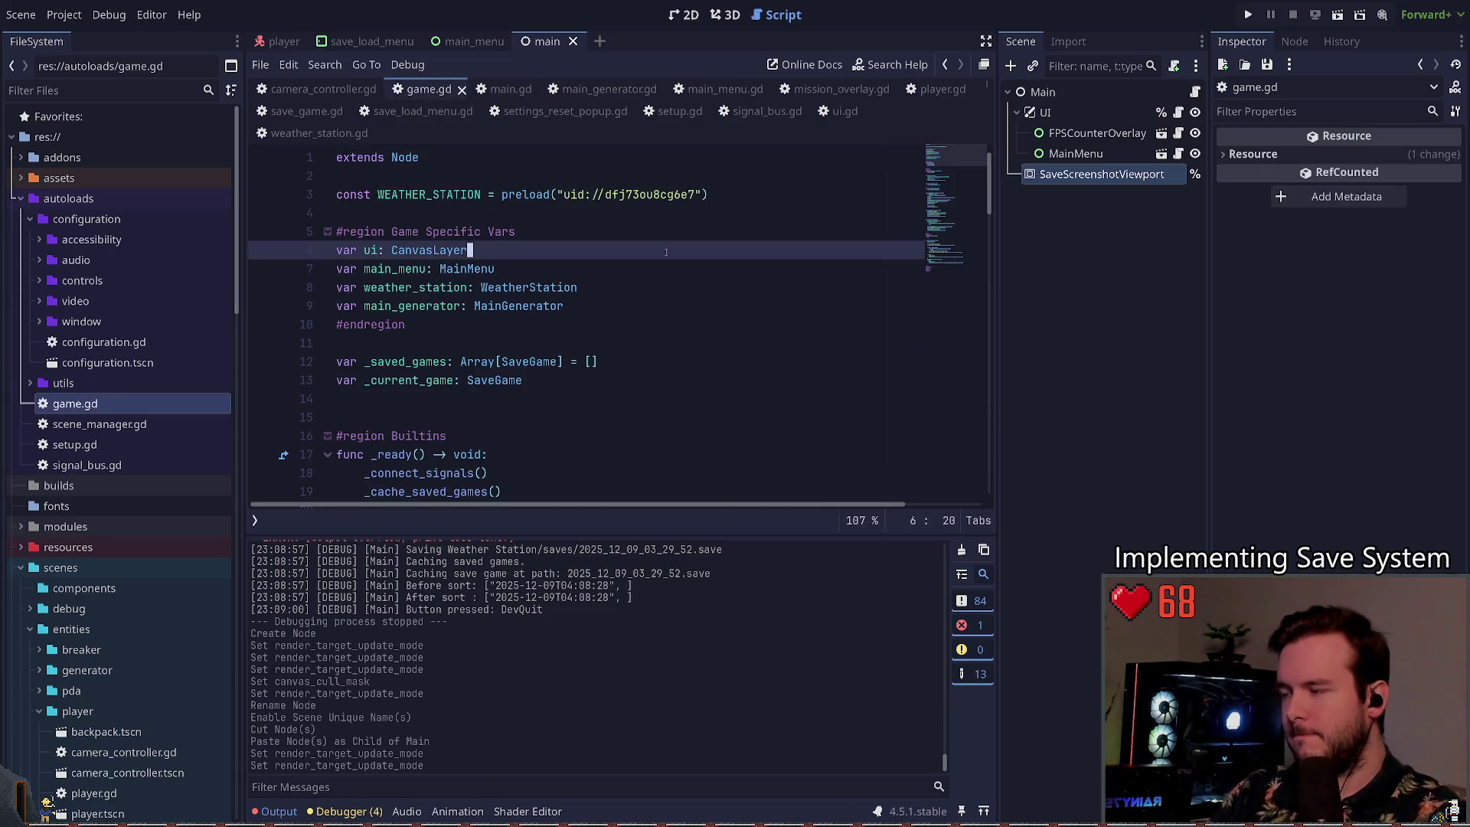
{"action": "key", "text": "Return"}
{"action": "type", "text": "var save_screenshot_viewport"}
{"action": "type", "text": ": sa"}
{"action": "key", "text": "BackSpace"}
{"action": "key", "text": "BackSpace"}
{"action": "type", "text": "SubV"}
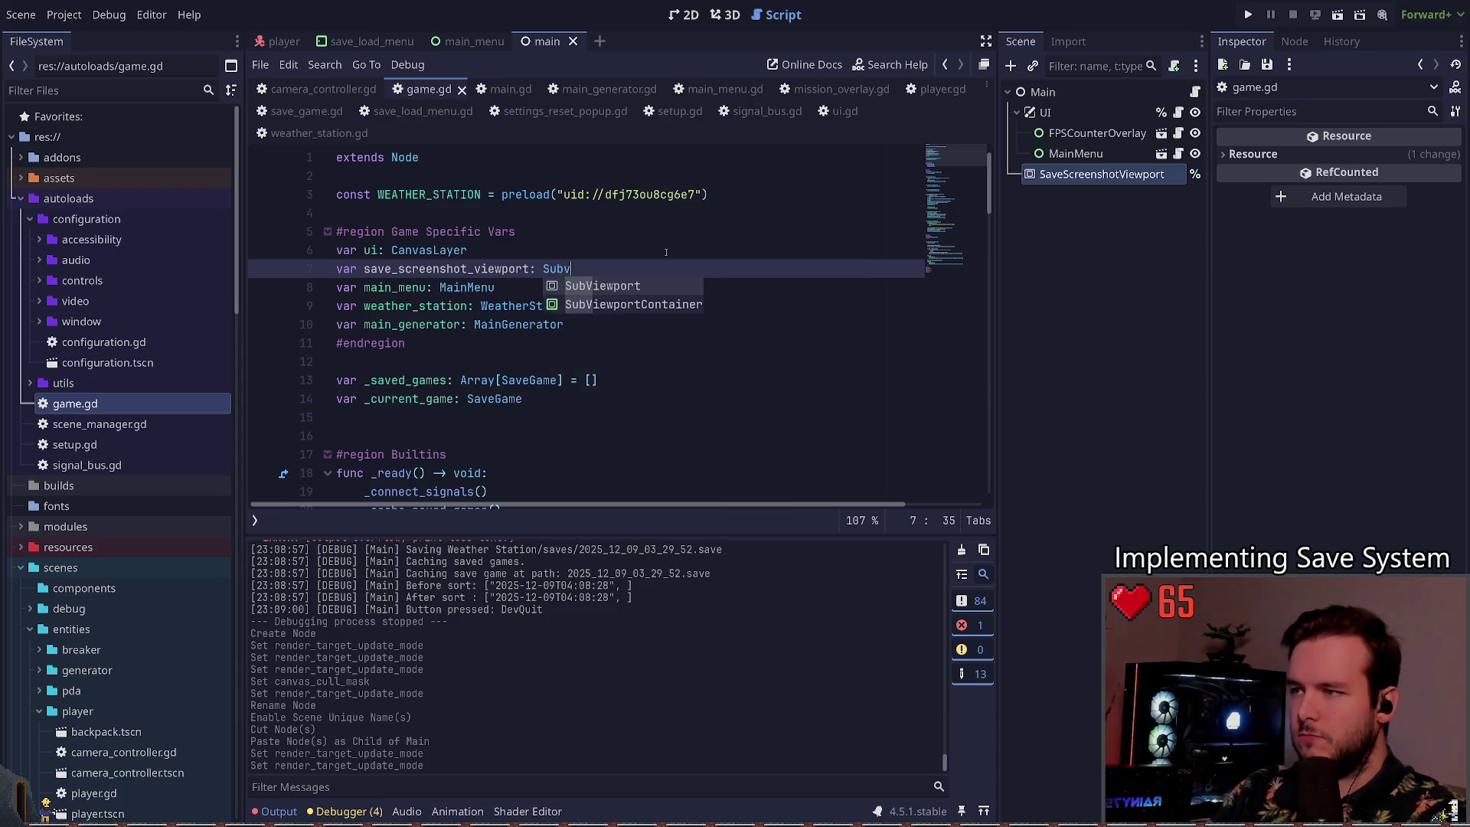
{"action": "key", "text": "Return"}
{"action": "key", "text": "Up"}
{"action": "key", "text": "ctrl+shift+k"}
{"action": "key", "text": "ctrl+s"}
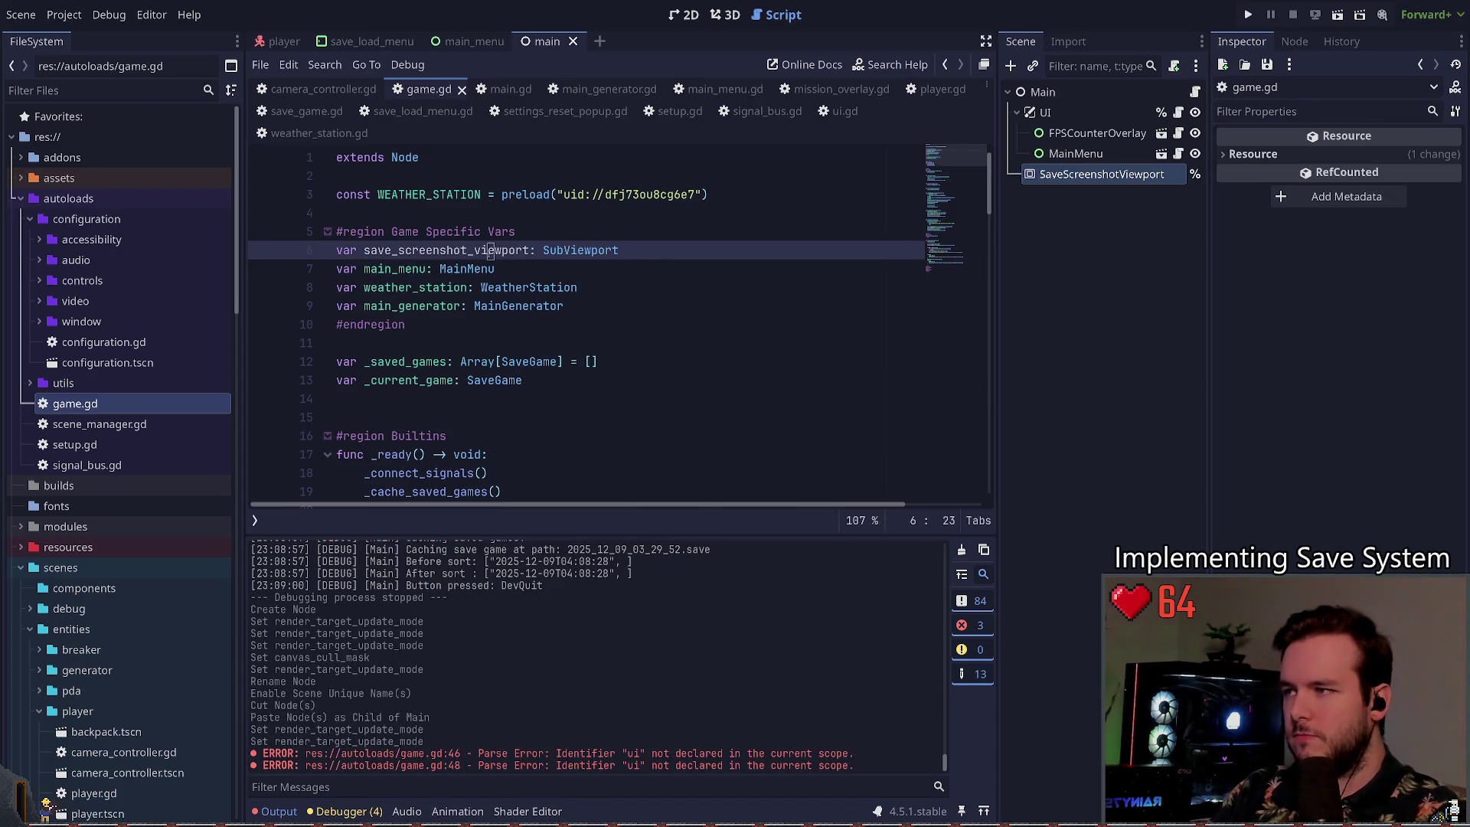
Step: Remove the UI hide and show lines from save() and save the script
{"action": "double_click", "coordinate": [447, 250]}
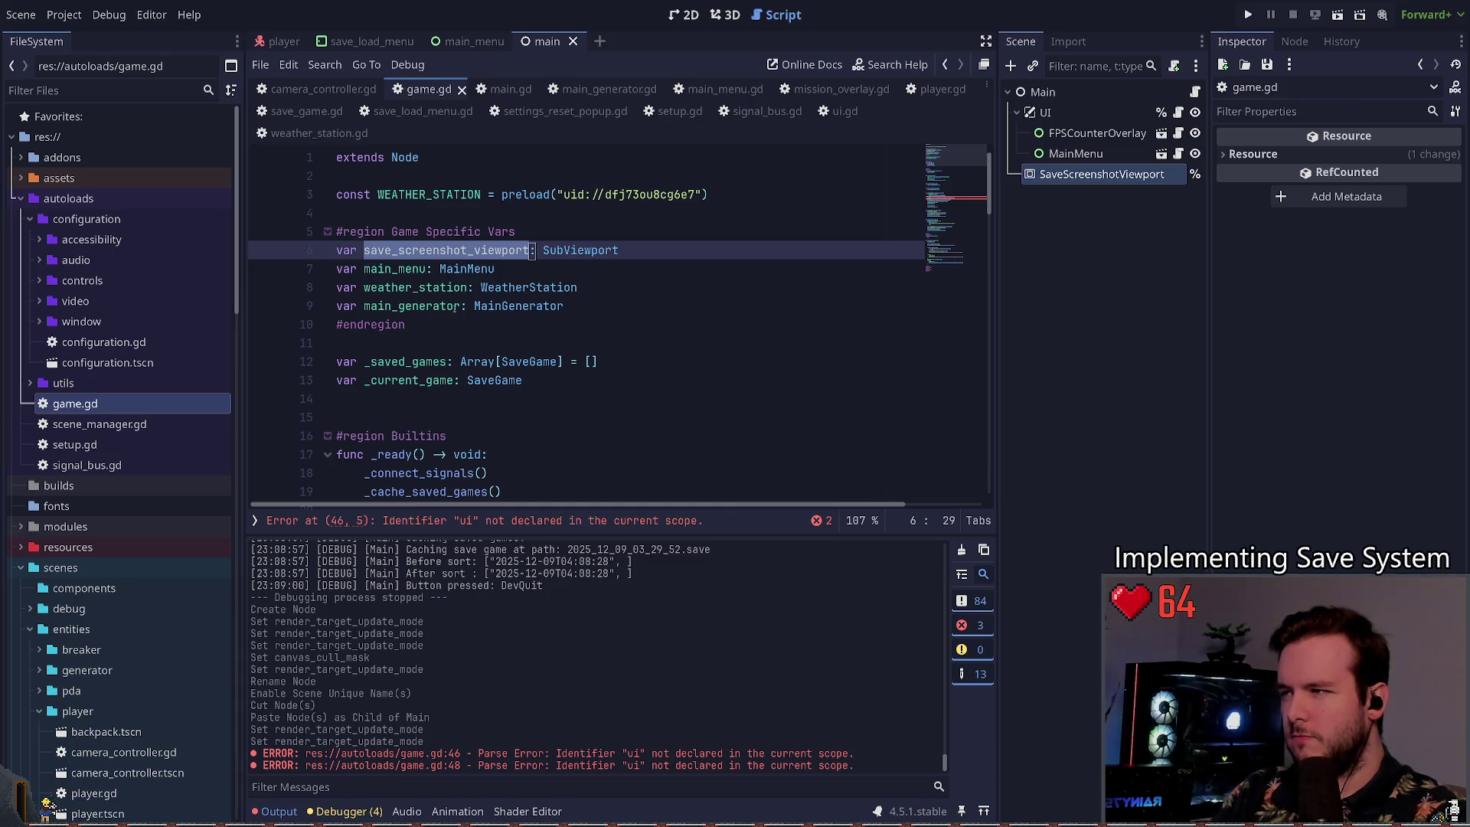
{"action": "scroll", "coordinate": [474, 337], "scroll_direction": "down", "scroll_amount": 13}
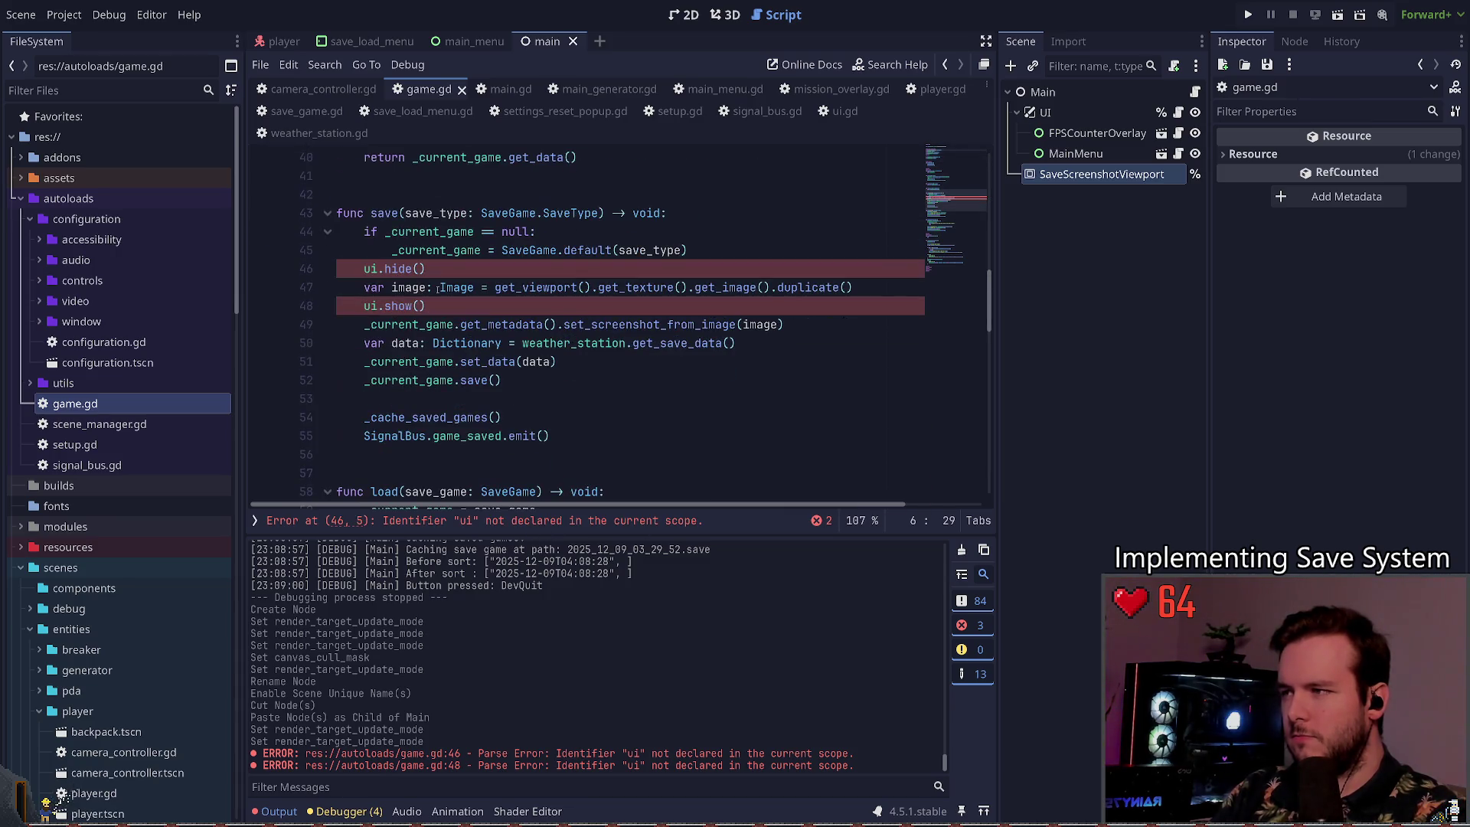
{"action": "left_click", "coordinate": [719, 250]}
{"action": "key", "text": "Return"}
{"action": "type", "text": "var ui: CanvasLayer"}
{"action": "type", "text": "."}
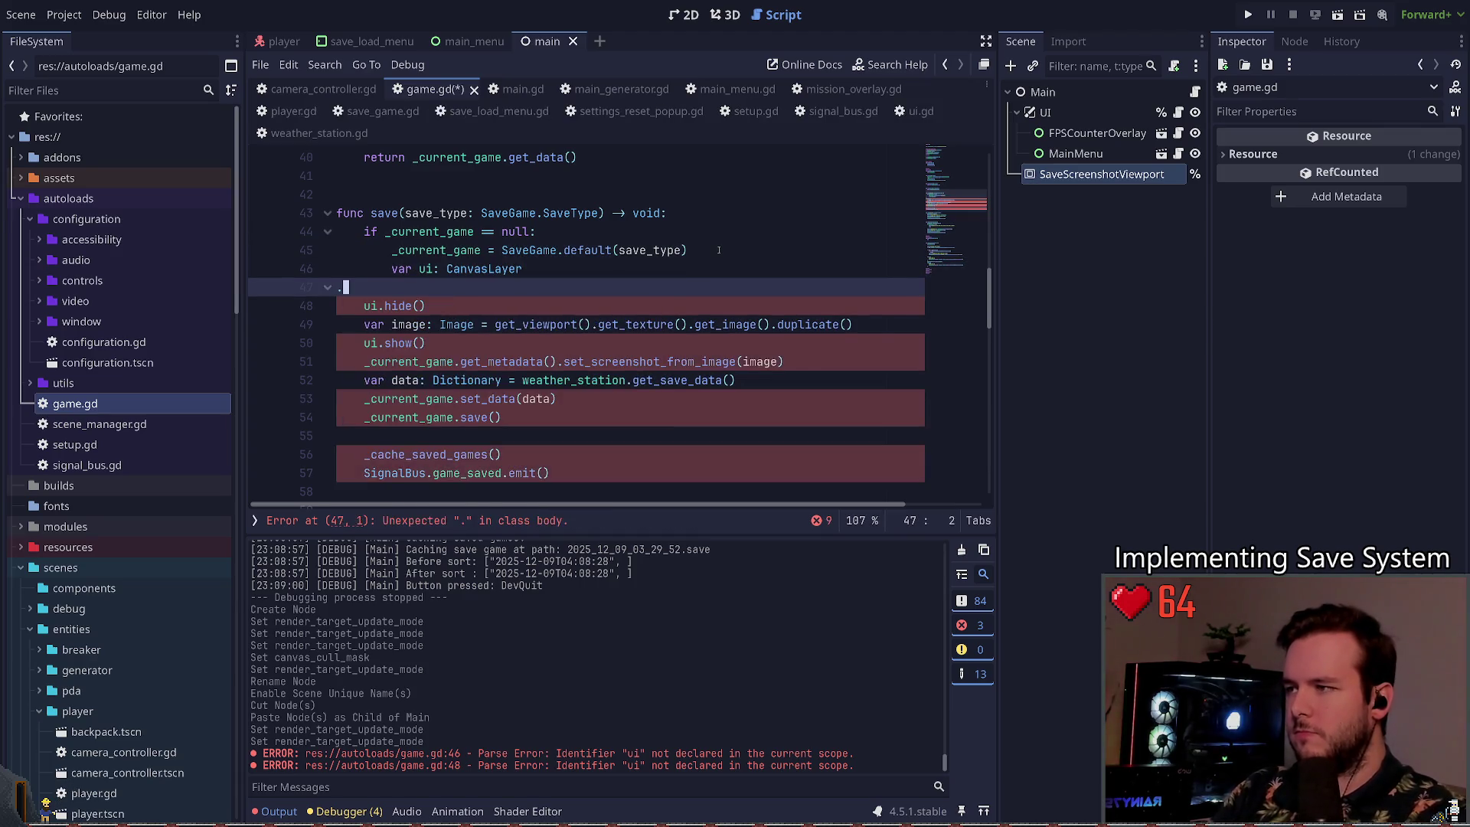
{"action": "key", "text": "ctrl+z"}
{"action": "key", "text": "ctrl+z"}
{"action": "key", "text": "ctrl+z"}
{"action": "key", "text": "ctrl+s"}
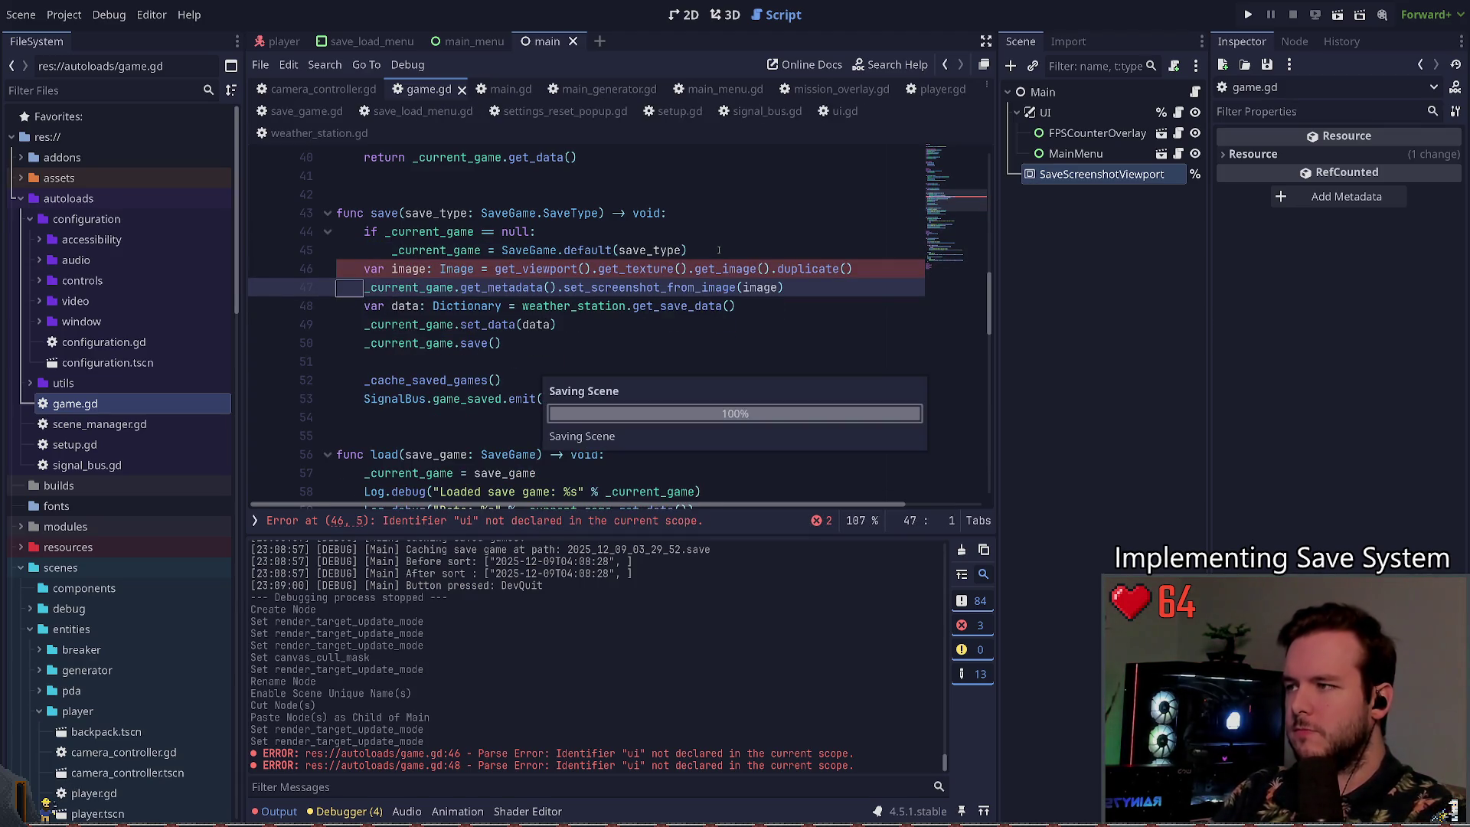
{"action": "key", "text": "ctrl+z"}
Step: Make save() capture its image from save_screenshot_viewport.get_texture() instead of get_viewport()
{"action": "type", "text": "im"}
{"action": "type", "text": "s"}
{"action": "type", "text": "av"}
{"action": "key", "text": "Down"}
{"action": "key", "text": "Return"}
{"action": "type", "text": "."}
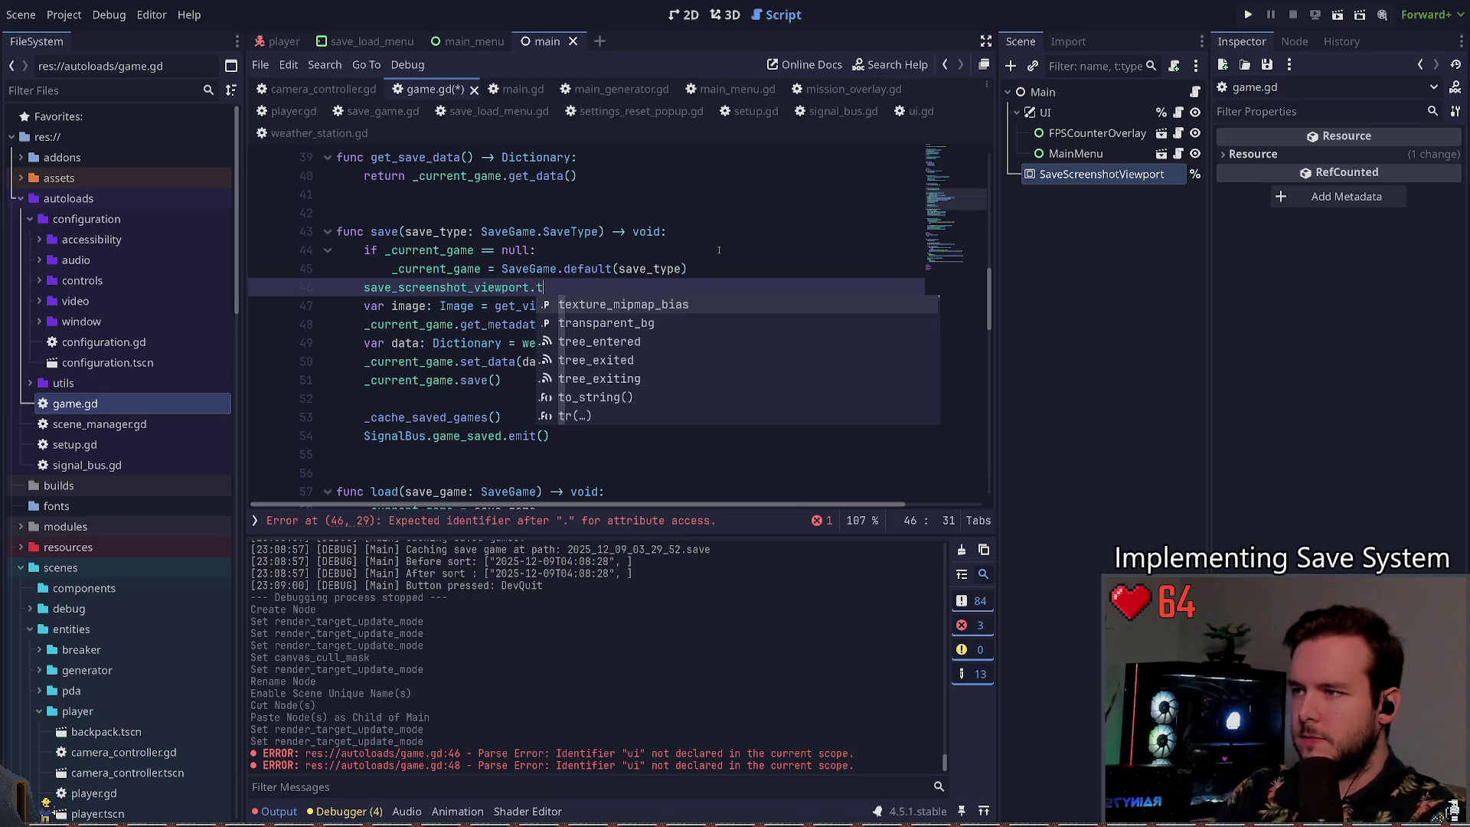
{"action": "type", "text": "s"}
{"action": "key", "text": "BackSpace"}
{"action": "type", "text": "g"}
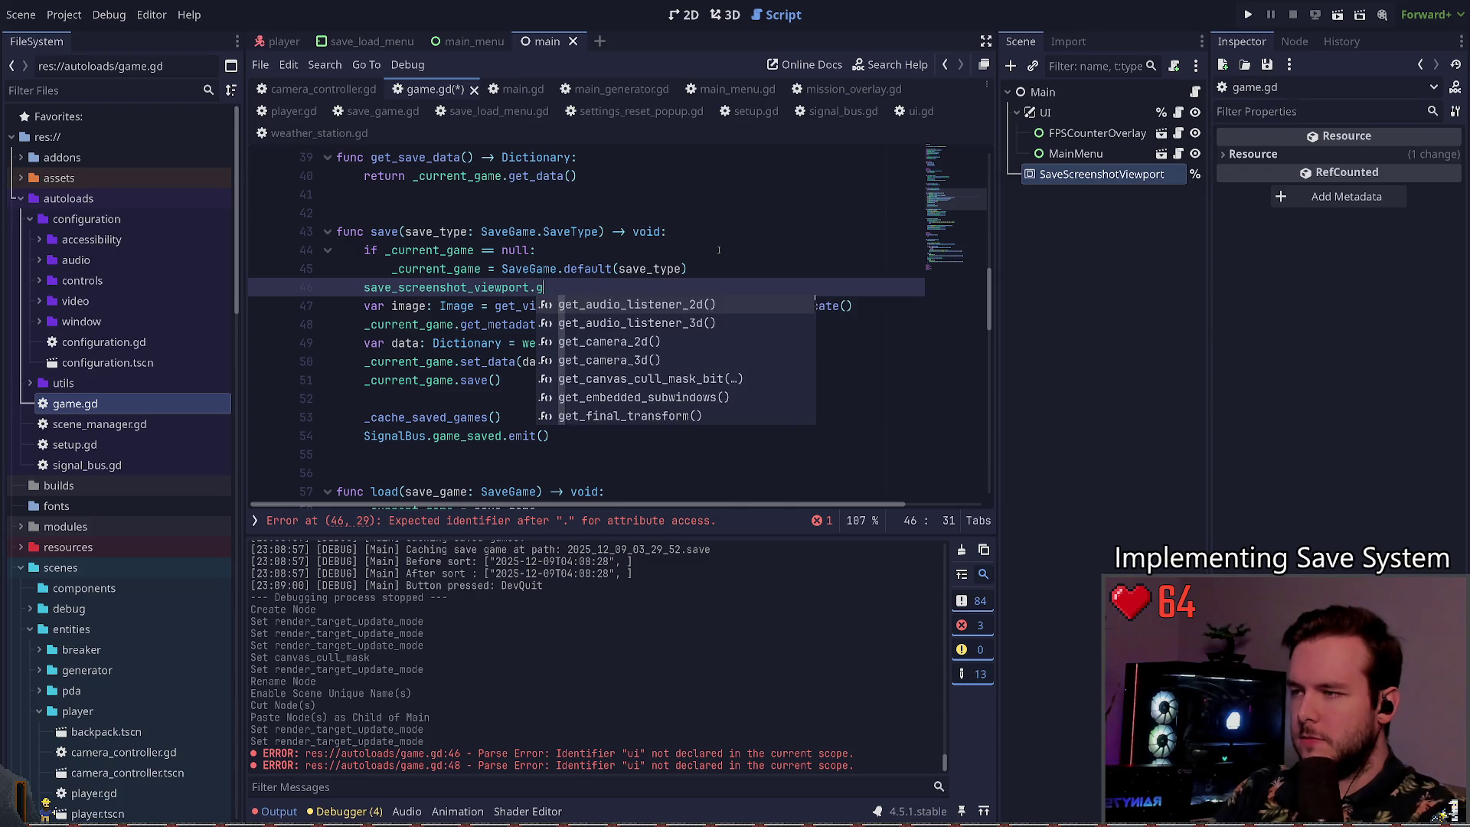
{"action": "type", "text": "et_t"}
{"action": "key", "text": "Return"}
{"action": "type", "text": "."}
{"action": "key", "text": "Escape"}
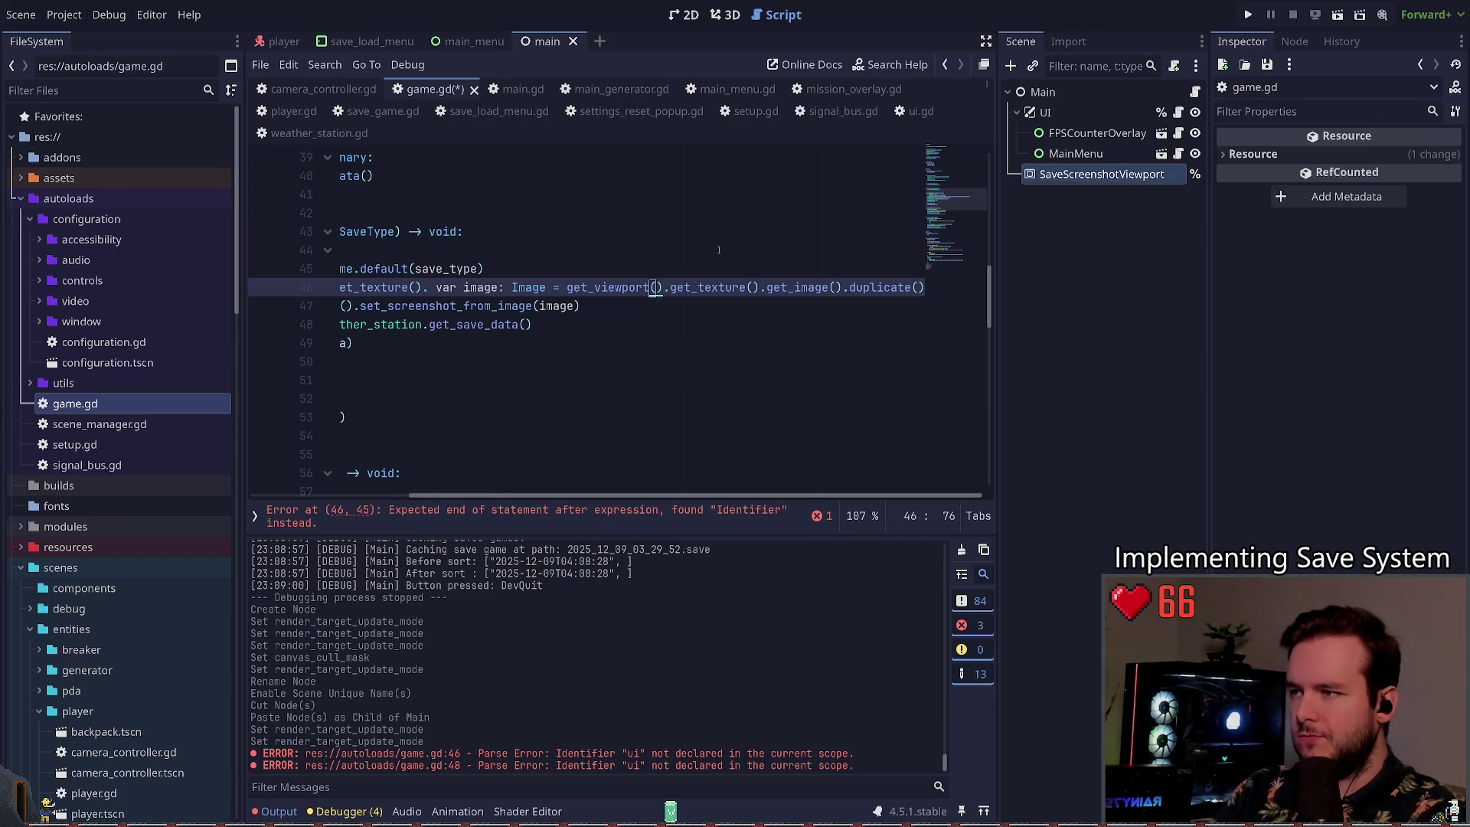
{"action": "key", "text": "ctrl+z"}
{"action": "key", "text": "ctrl+z"}
{"action": "key", "text": "ctrl+z"}
{"action": "key", "text": "ctrl+z"}
{"action": "key", "text": "ctrl+z"}
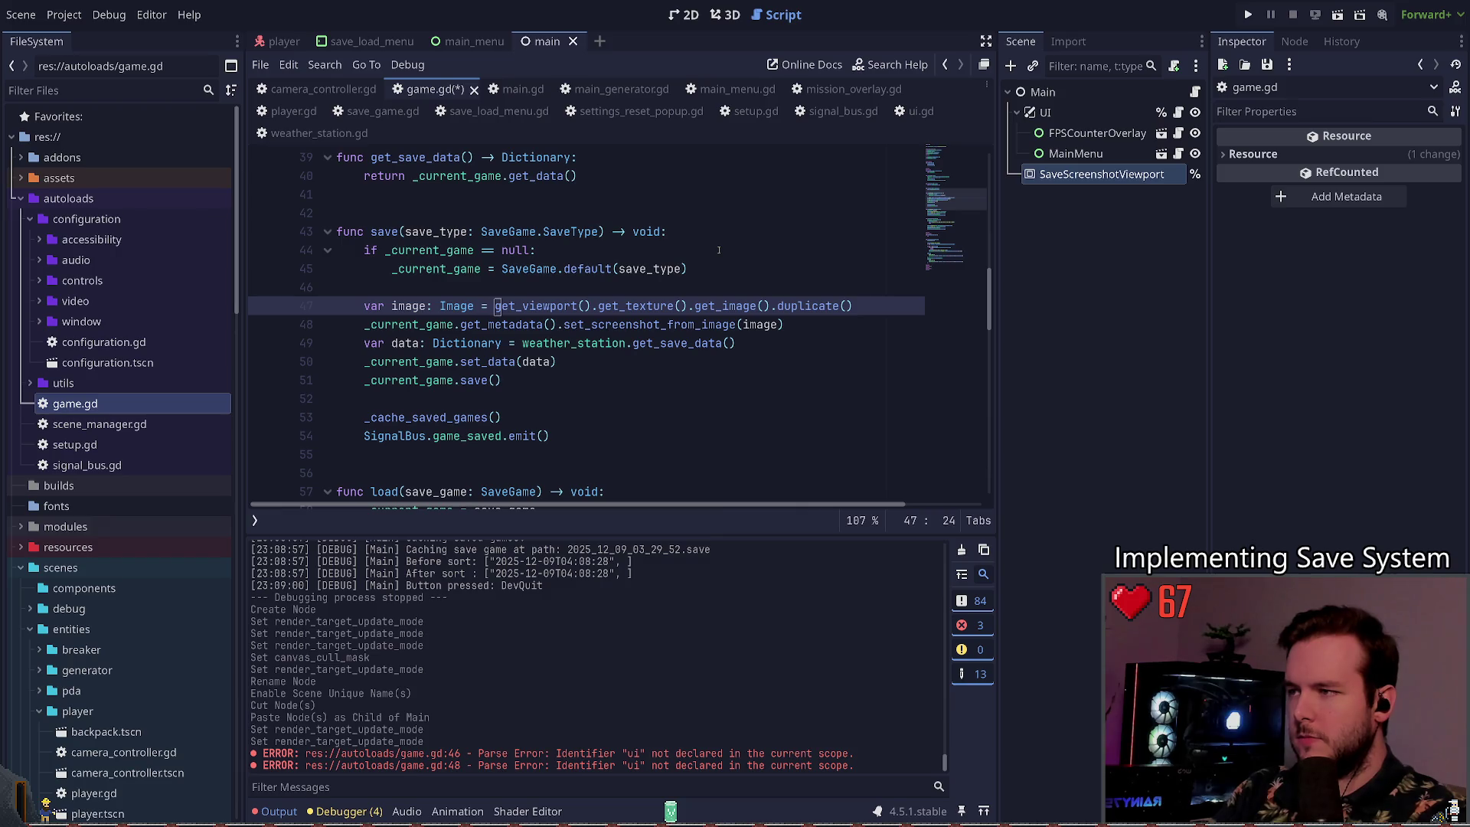
{"action": "key", "text": "ctrl+shift+Right"}
{"action": "key", "text": "ctrl+shift+Right"}
{"action": "key", "text": "ctrl+shift+Right"}
{"action": "type", "text": "save_screenshot_viewport.get_texture()."}
{"action": "key", "text": "Delete"}
{"action": "key", "text": "ctrl+Delete"}
{"action": "key", "text": "ctrl+Delete"}
{"action": "key", "text": "ctrl+s"}
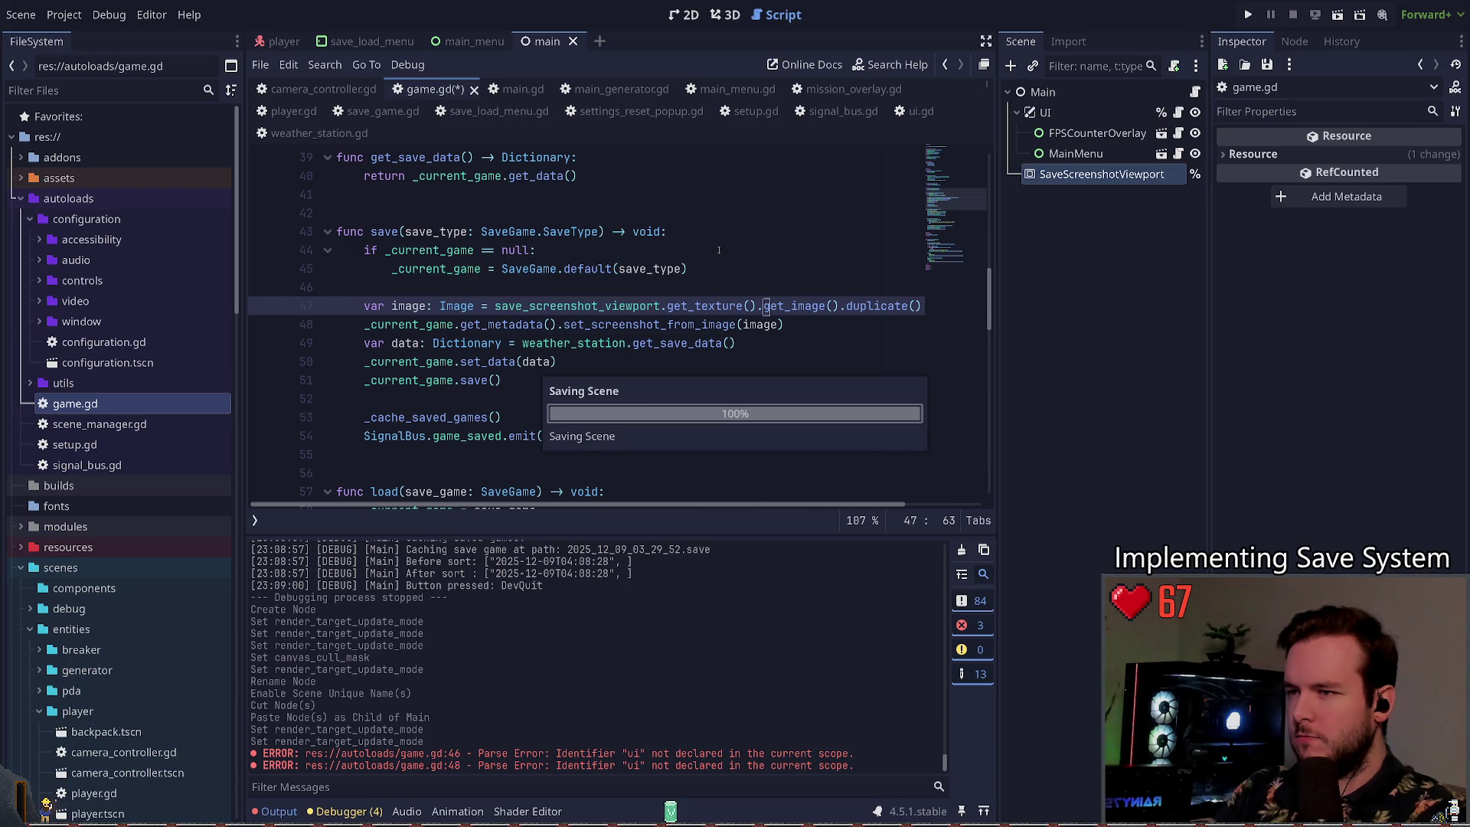
Step: Tidy the blank lines around the image capture around line 45
{"action": "key", "text": "Home"}
{"action": "key", "text": "Home"}
{"action": "key", "text": "BackSpace"}
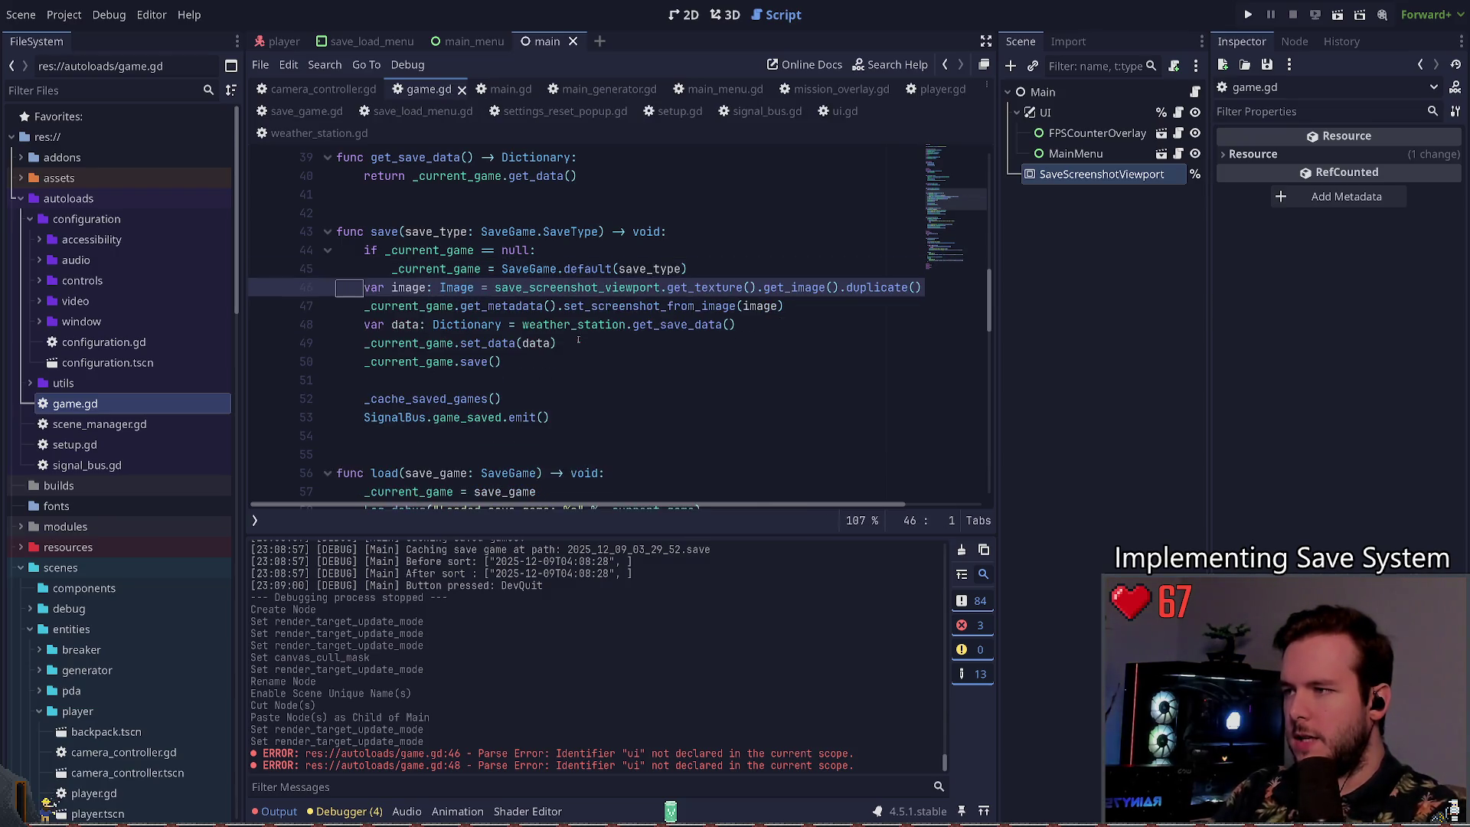
{"action": "key", "text": "Left"}
{"action": "key", "text": "Return"}
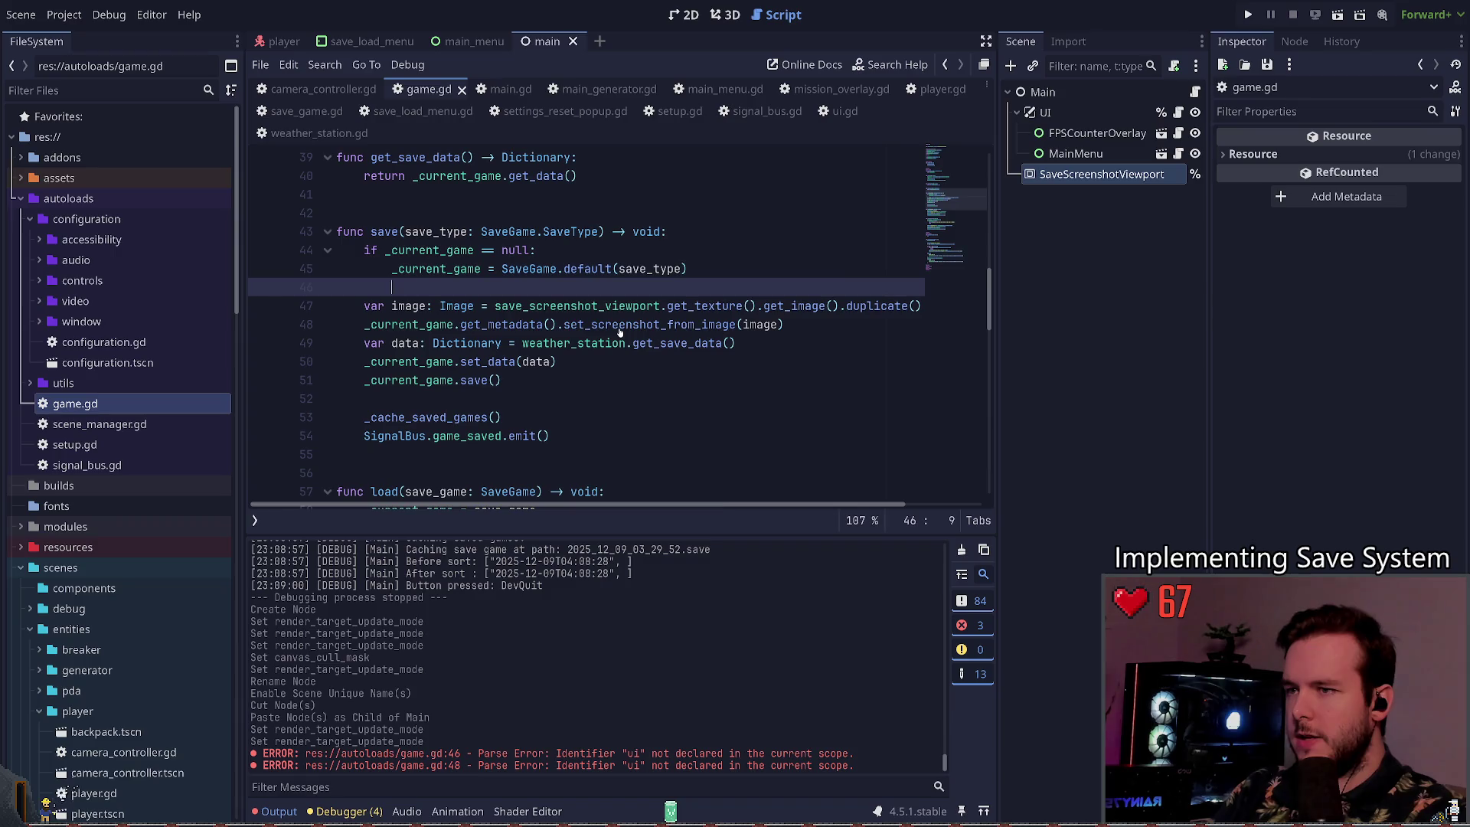
{"action": "key", "text": "ctrl+z"}
Step: Review SaveScreenshotViewport's 512×512 Inspector settings, save the scene, and return to main.gd
{"action": "left_click", "coordinate": [1032, 288]}
{"action": "key", "text": "ctrl+s"}
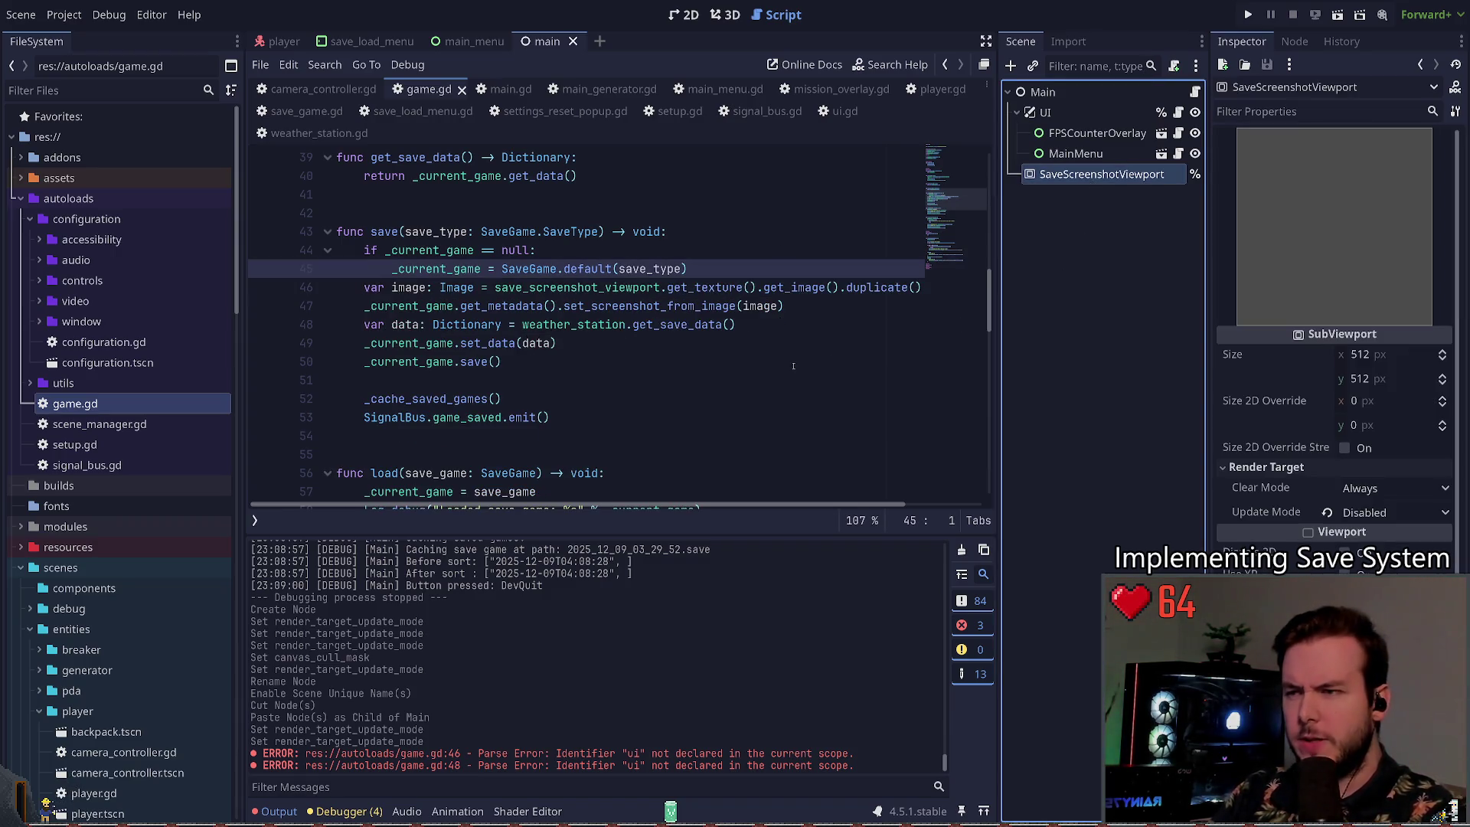
{"action": "left_click", "coordinate": [731, 268]}
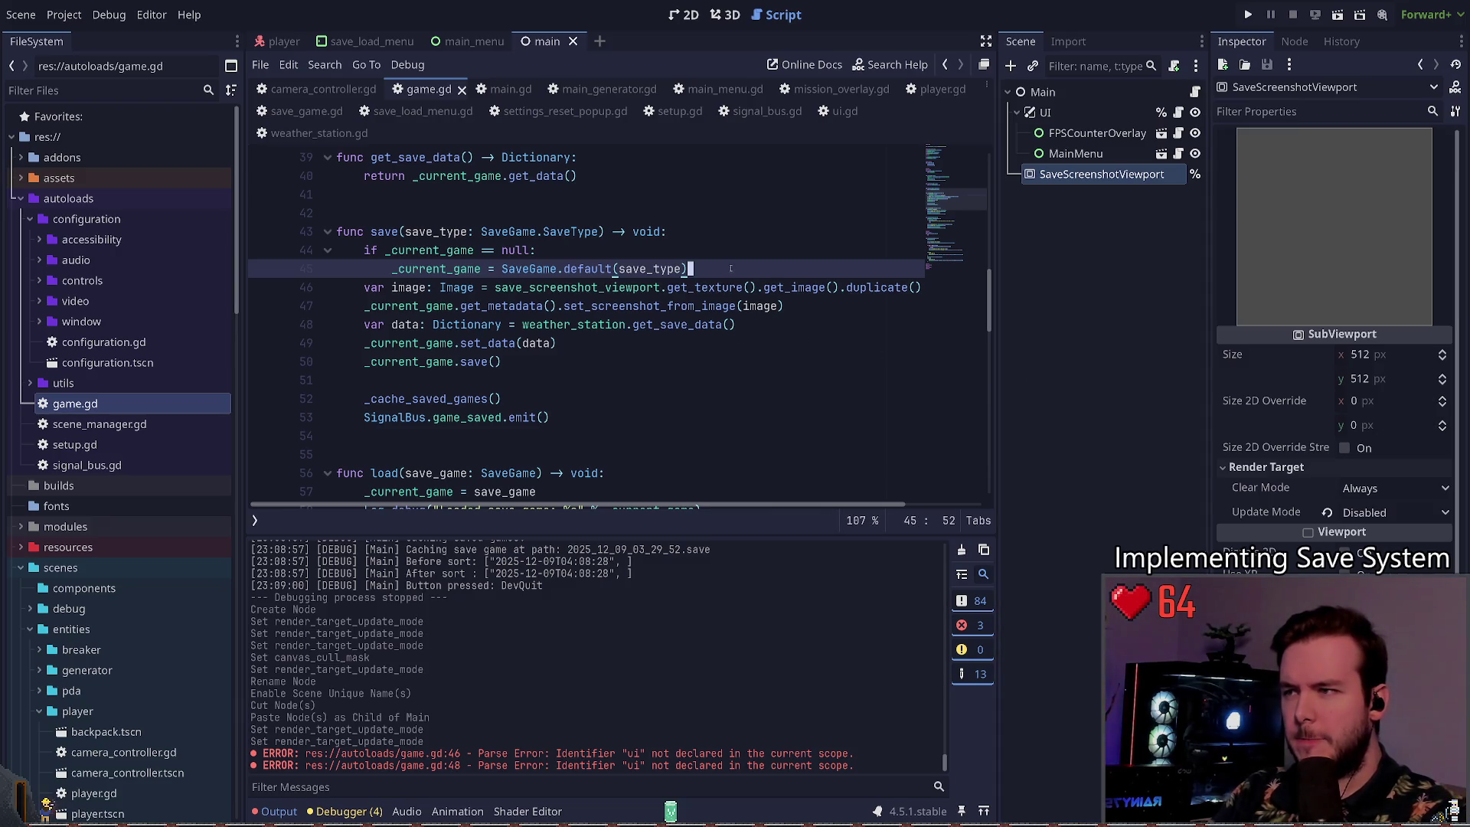
{"action": "scroll", "coordinate": [727, 288], "scroll_direction": "up", "scroll_amount": 12}
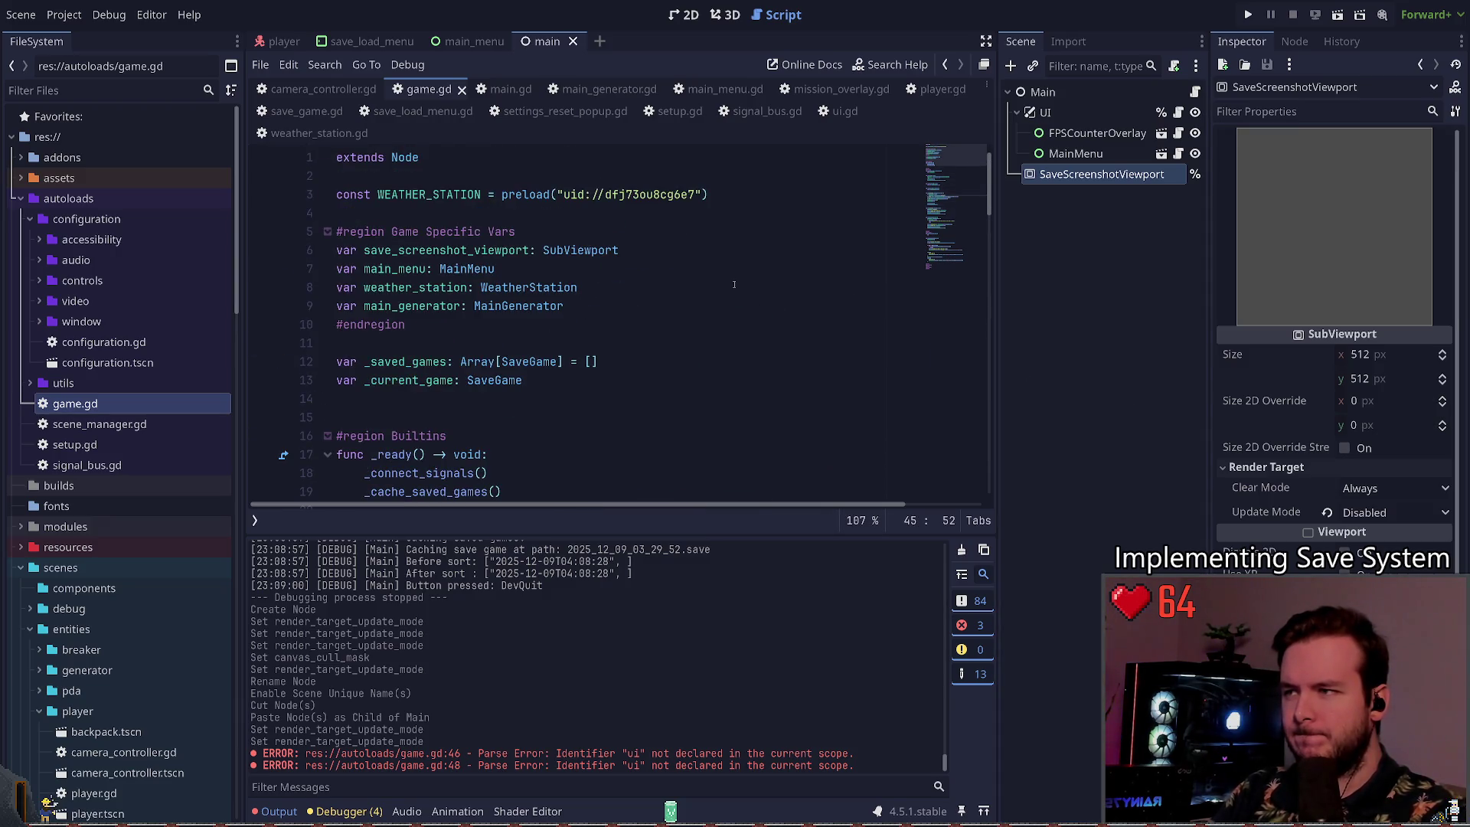
{"action": "scroll", "coordinate": [733, 285], "scroll_direction": "down", "scroll_amount": 5}
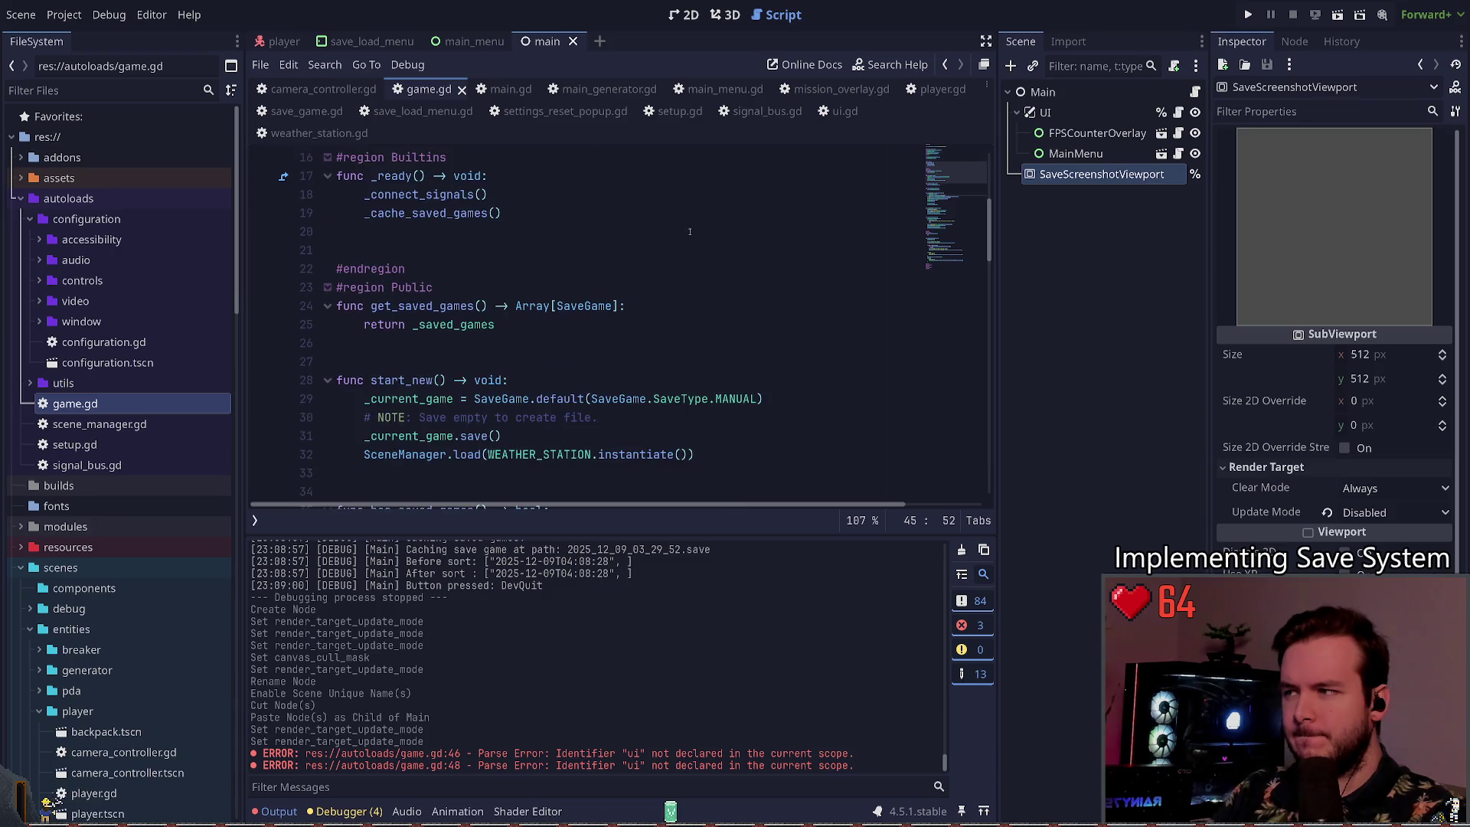
{"action": "left_click", "coordinate": [509, 89]}
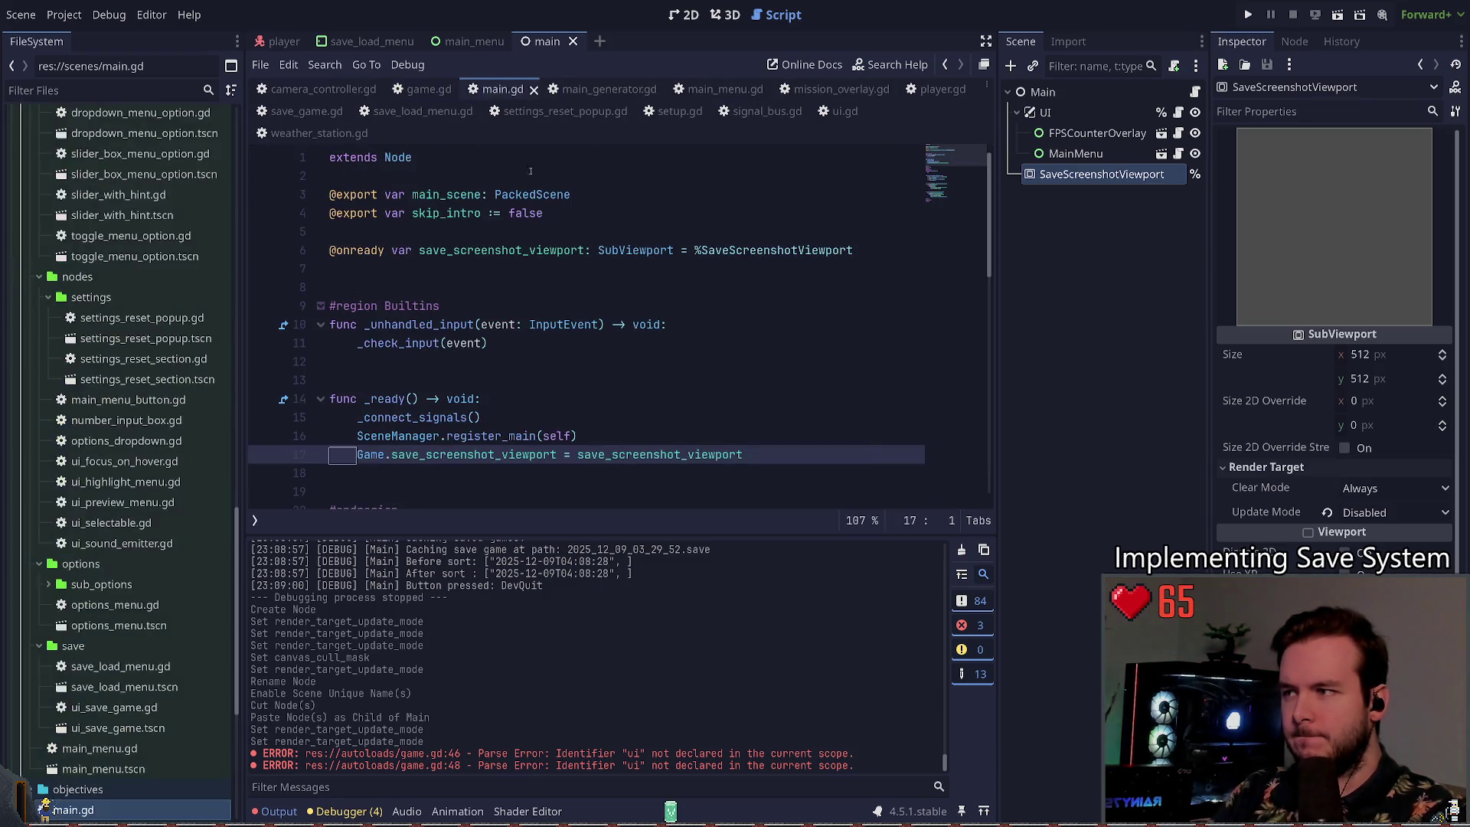
Step: Add 'save_screenshot_viewport.size = SaveGame.SCREENSHOT_DIMENSIONS' after the Game assignment in _ready()
{"action": "scroll", "coordinate": [638, 339], "scroll_direction": "down", "scroll_amount": 3}
{"action": "left_click", "coordinate": [666, 266]}
{"action": "key", "text": "Return"}
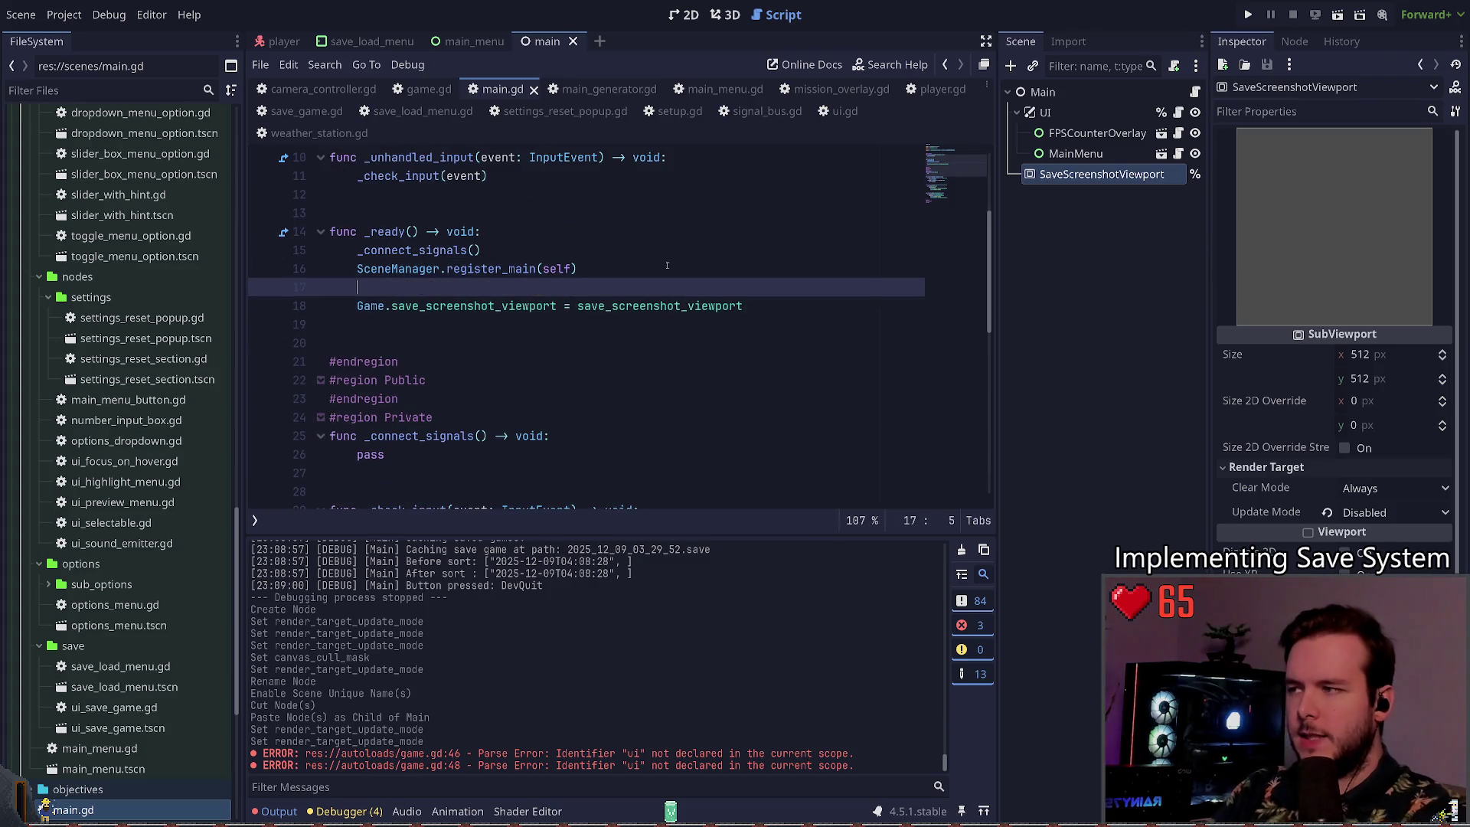
{"action": "key", "text": "BackSpace"}
{"action": "key", "text": "BackSpace"}
{"action": "key", "text": "Down"}
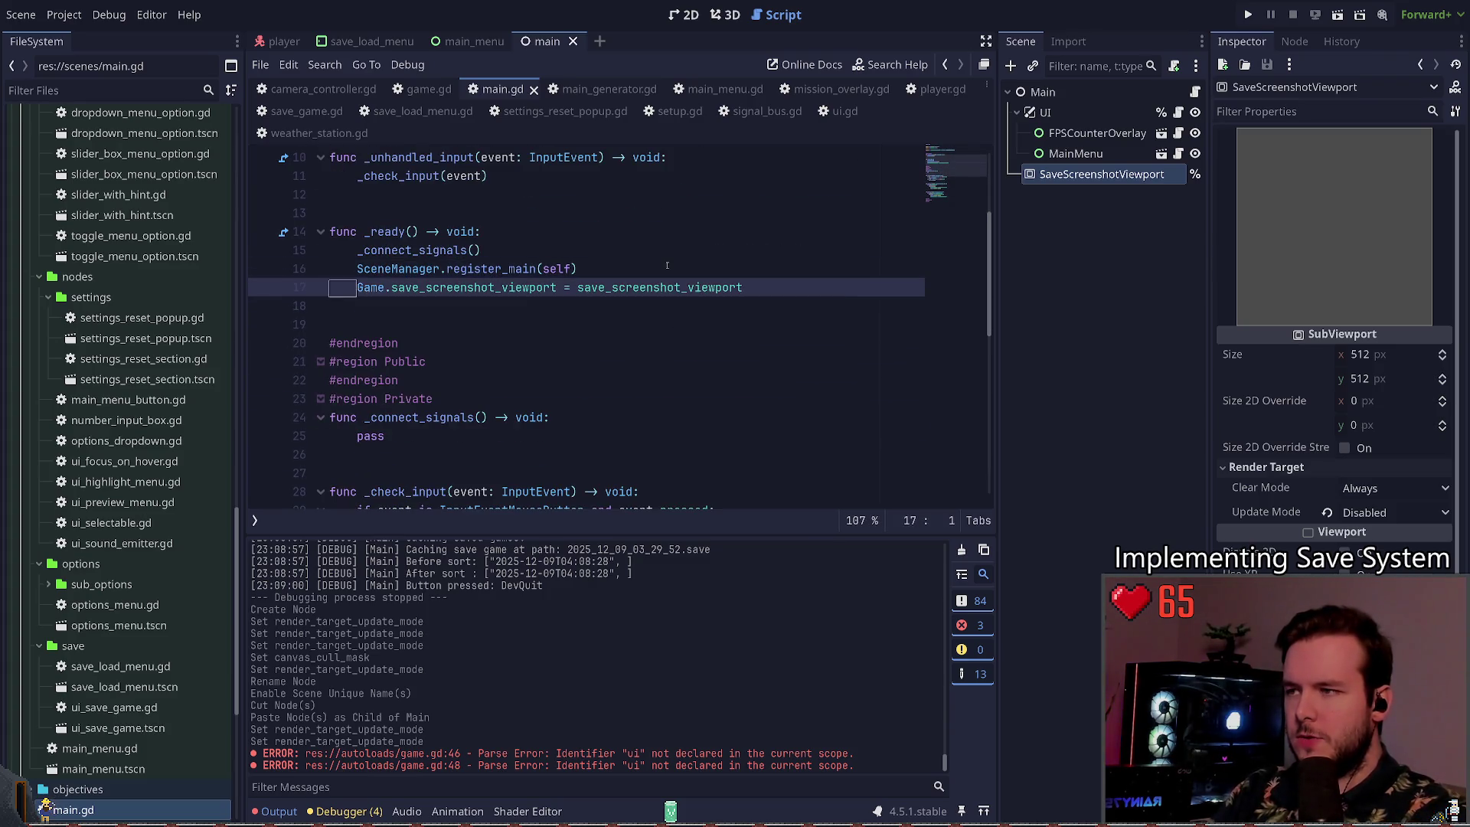
{"action": "key", "text": "End"}
{"action": "key", "text": "Return"}
{"action": "key", "text": "Return"}
{"action": "type", "text": "."}
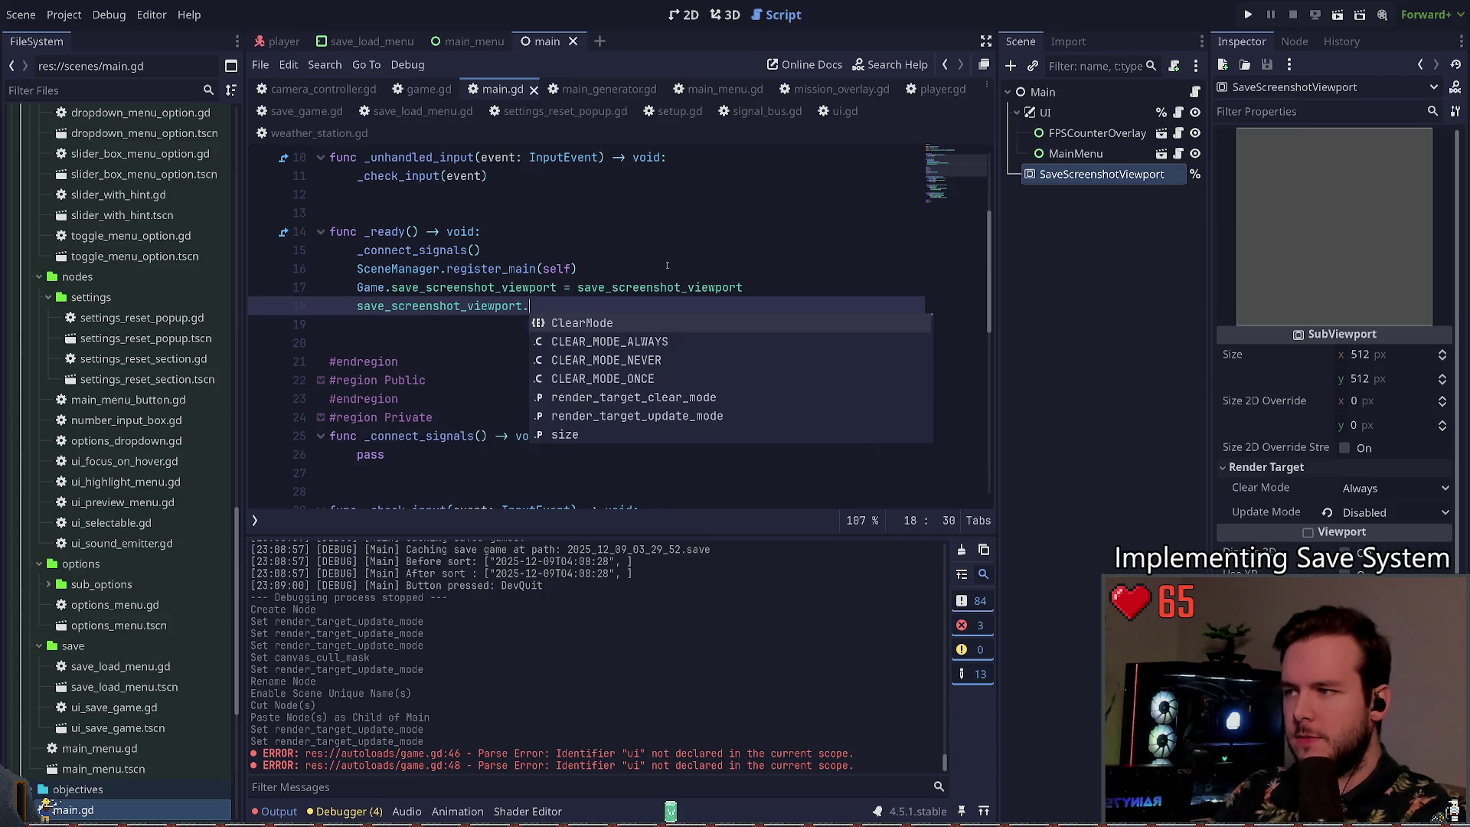
{"action": "type", "text": "dx"}
{"action": "key", "text": "BackSpace"}
{"action": "key", "text": "BackSpace"}
{"action": "type", "text": "size "}
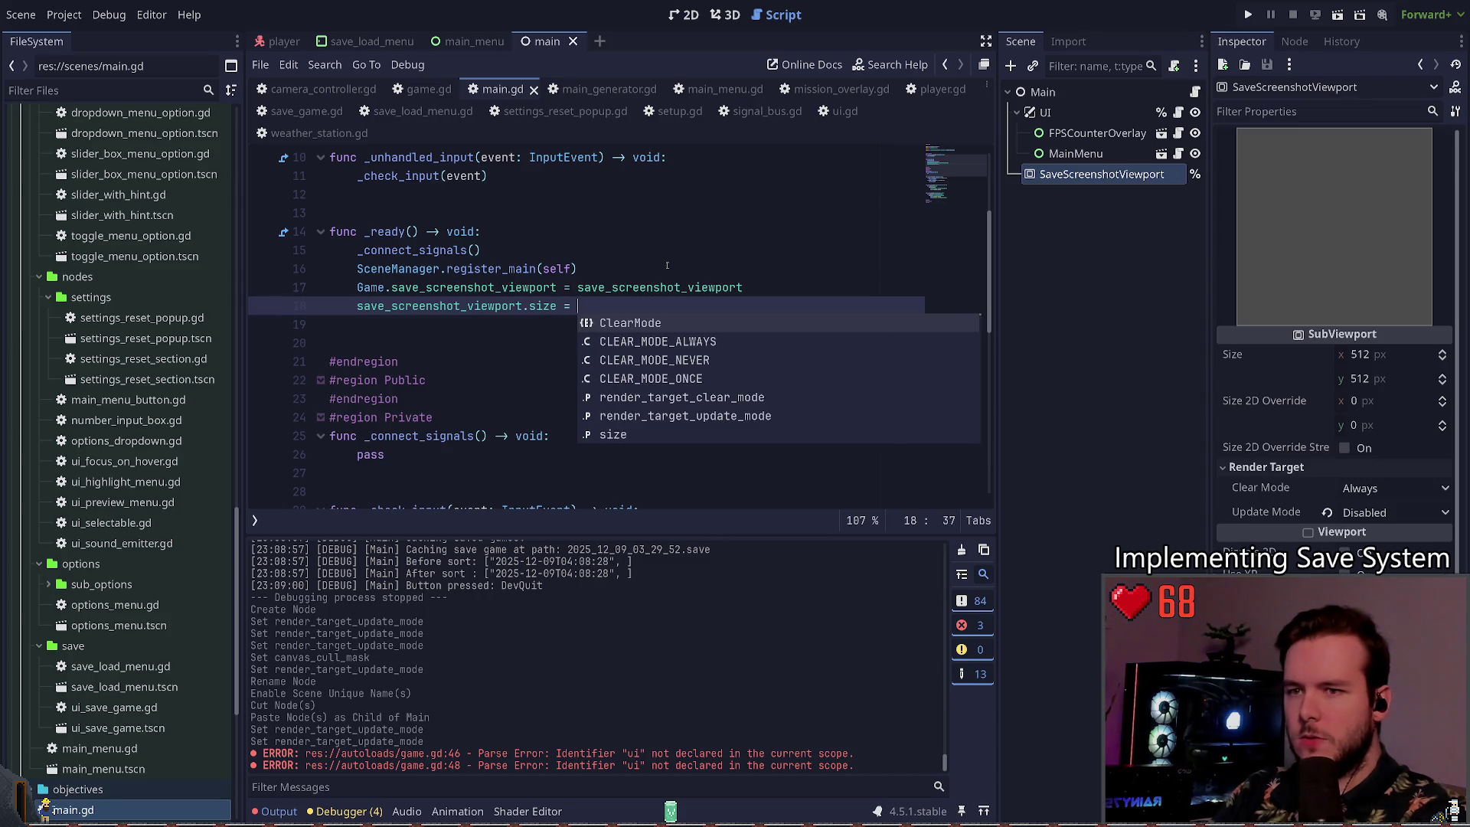
{"action": "type", "text": "= SaveGame"}
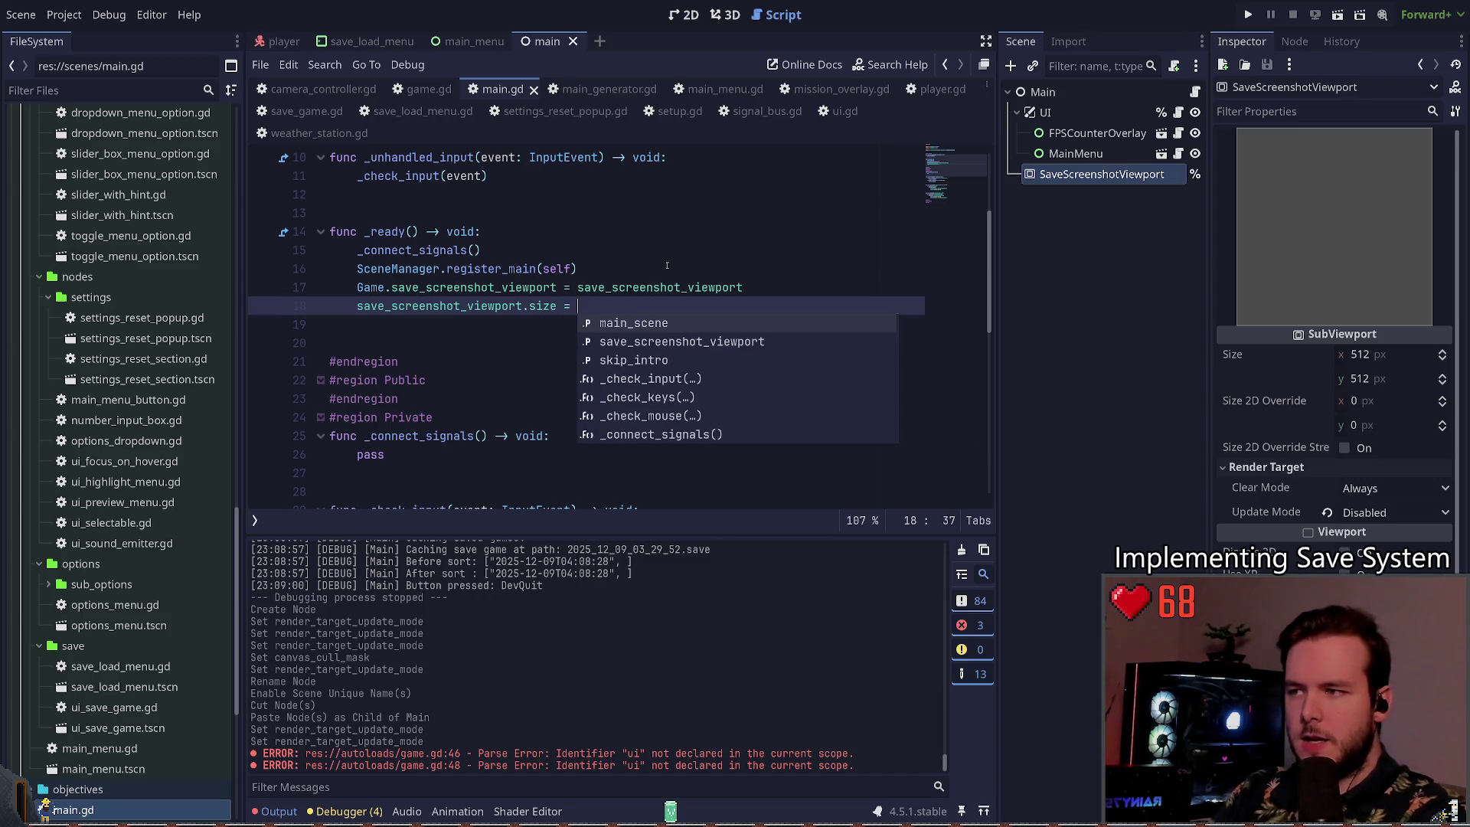
{"action": "type", "text": "."}
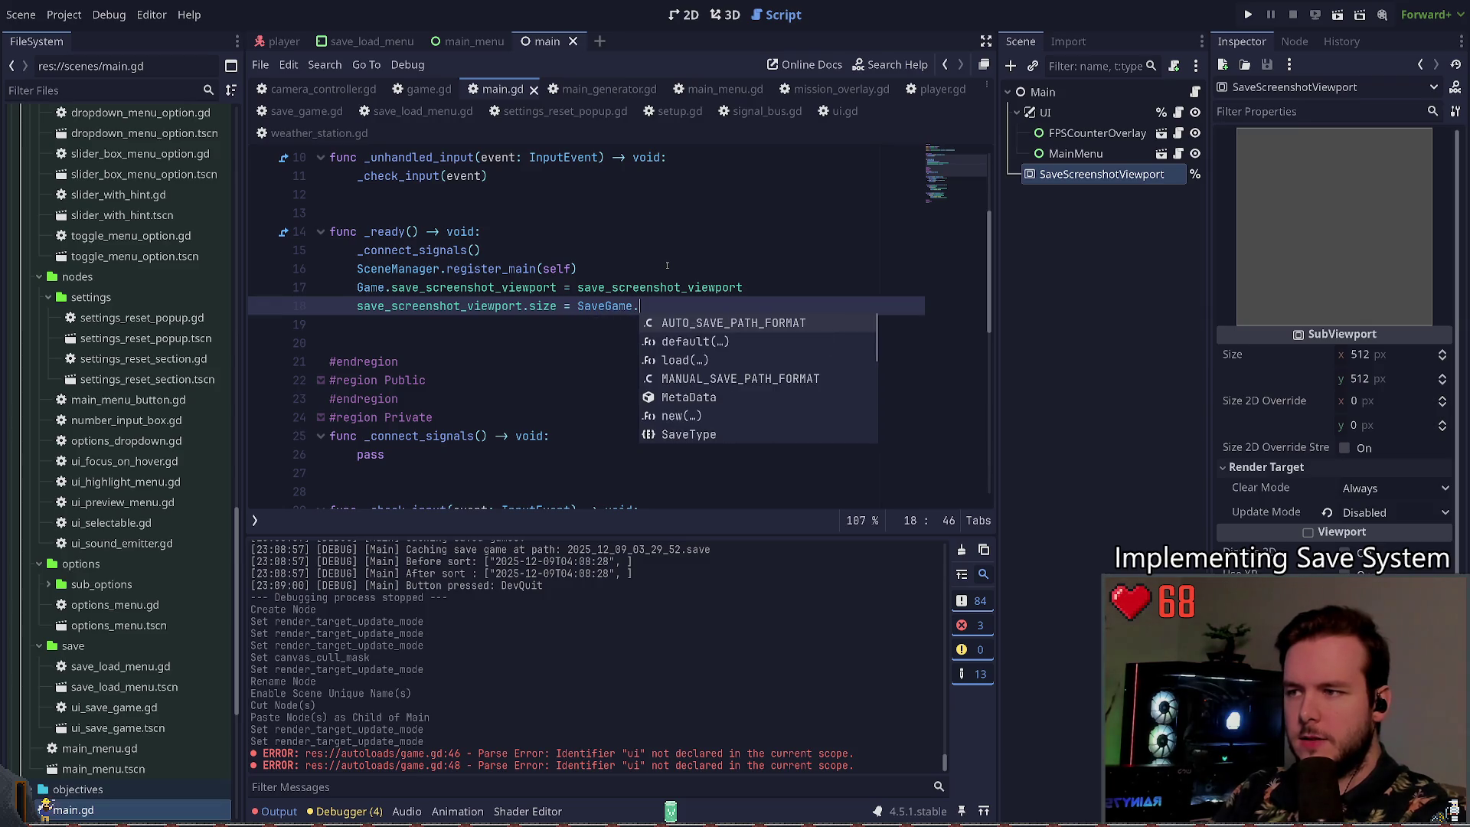
{"action": "type", "text": "SCR"}
{"action": "key", "text": "Return"}
Step: Save main.gd and run the project with F5 to test it
{"action": "key", "text": "ctrl+s"}
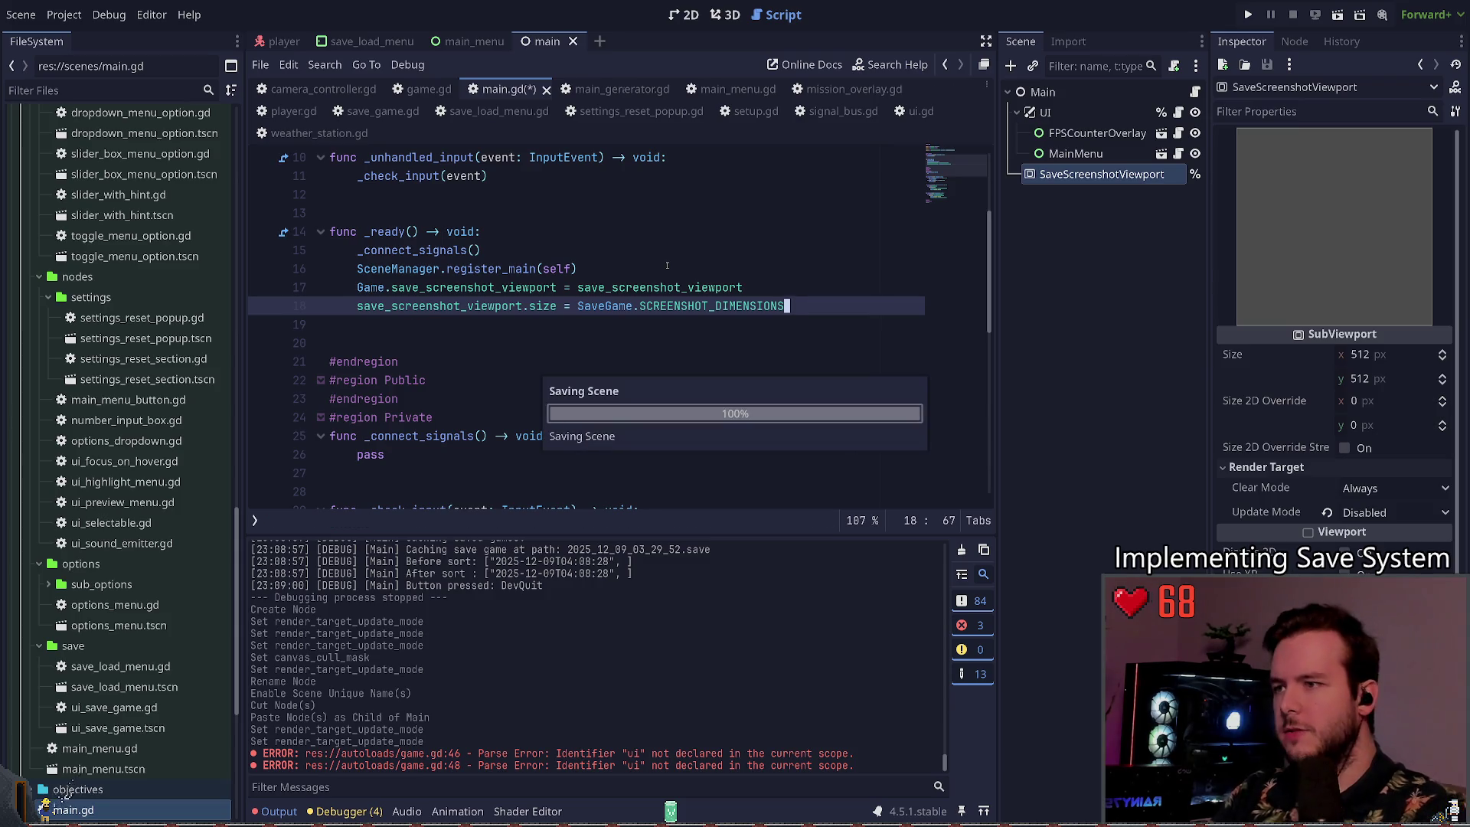
{"action": "key", "text": "Down"}
{"action": "key", "text": "F5"}
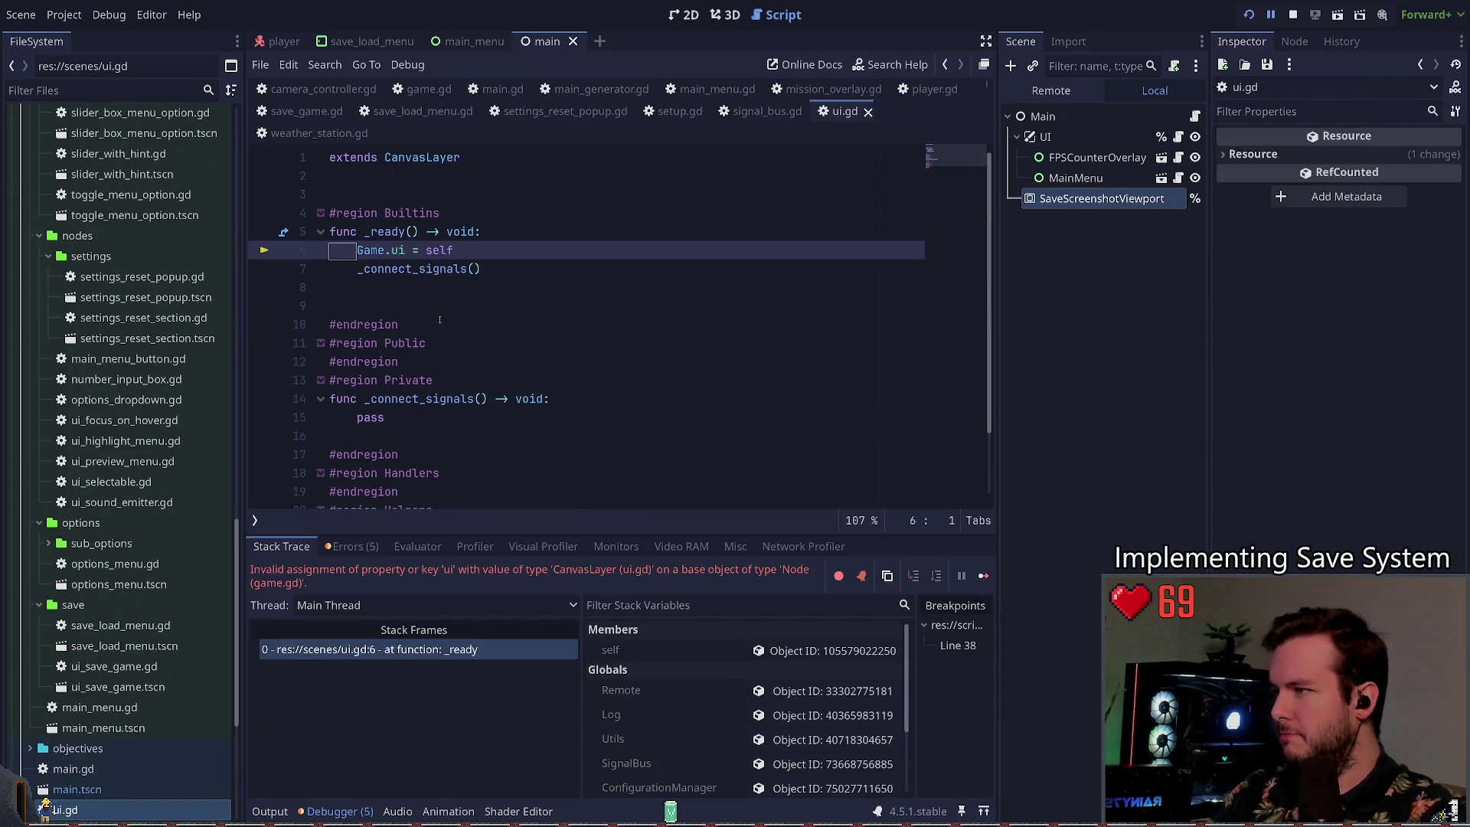
Step: Delete 'Game.ui = self' from ui.gd, rerun, save from the pause menu, then Dev Quit
{"action": "key", "text": "ctrl+shift+k"}
{"action": "key", "text": "F5"}
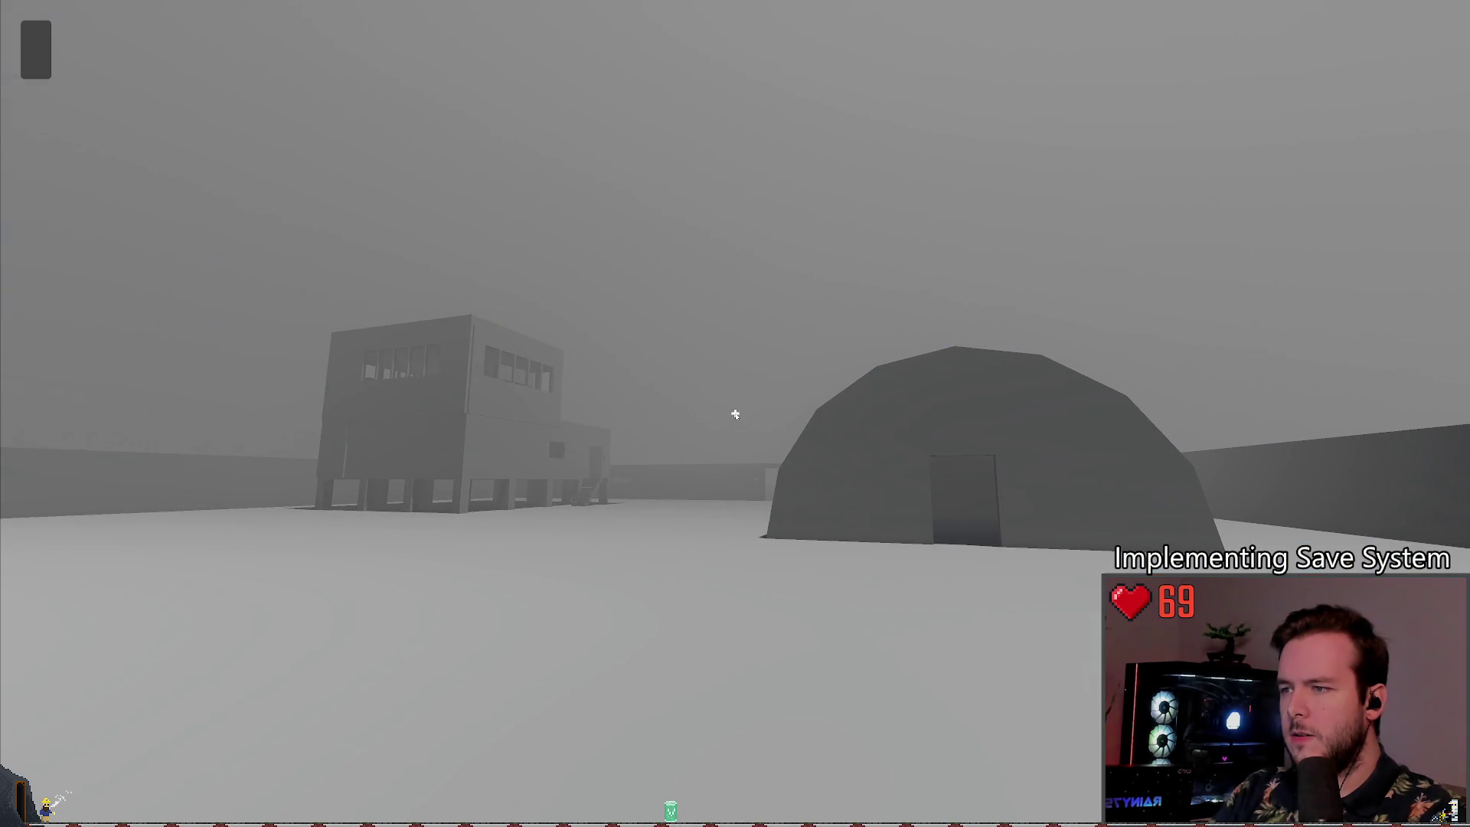
{"action": "key", "text": "Escape"}
{"action": "left_click", "coordinate": [125, 343]}
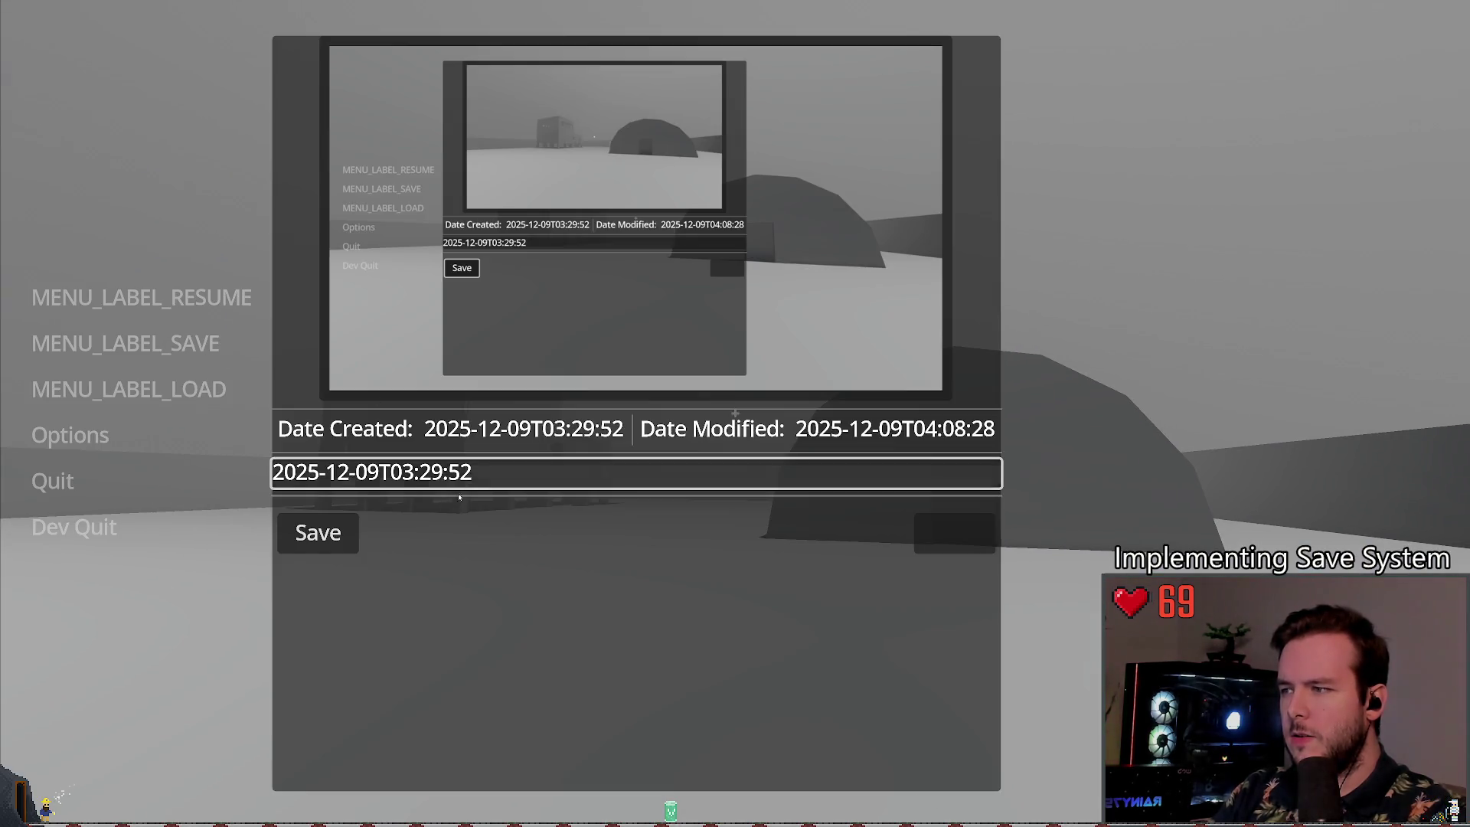
{"action": "left_click", "coordinate": [345, 533]}
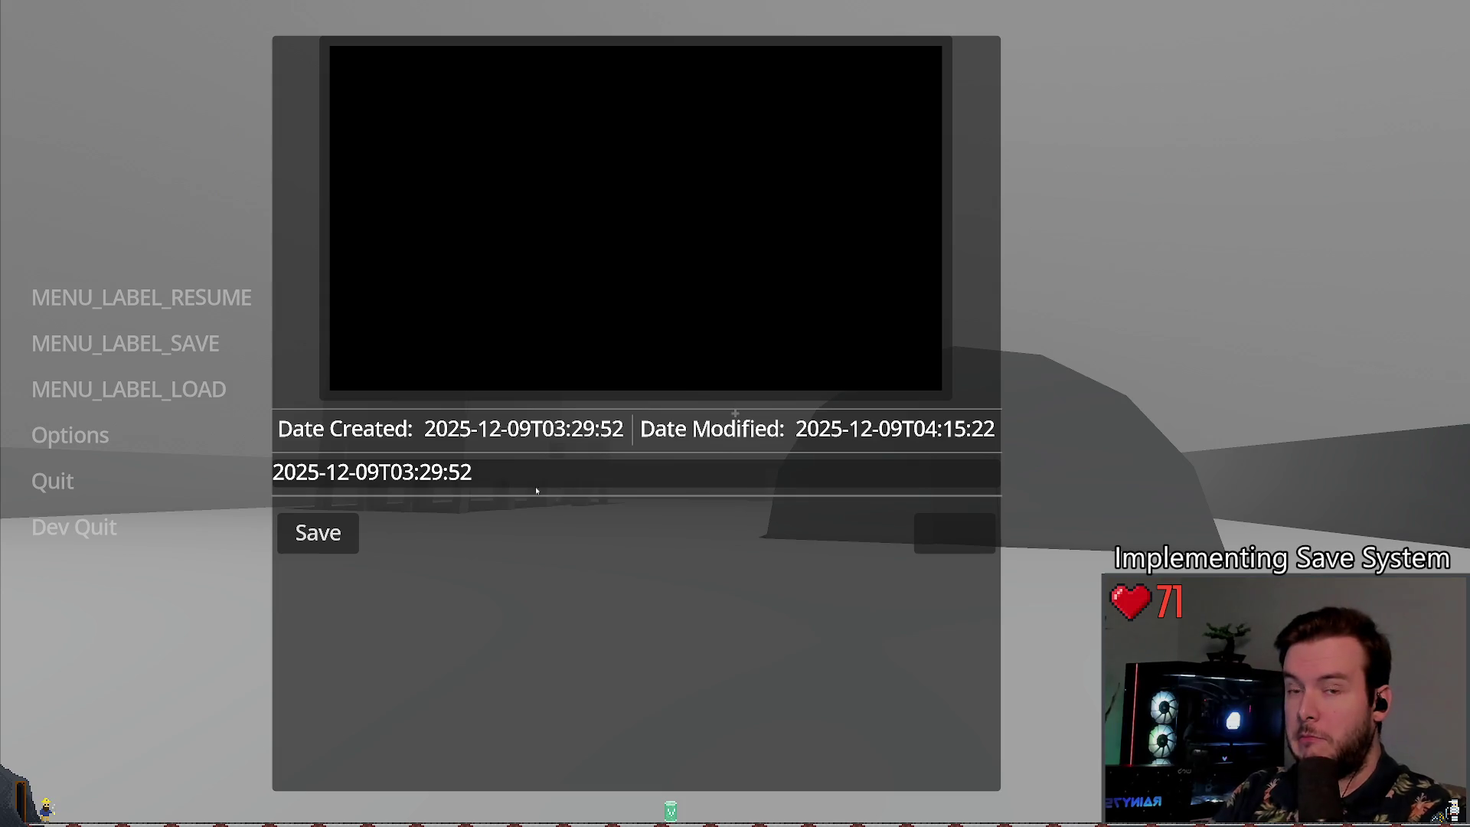
{"action": "left_click", "coordinate": [75, 527]}
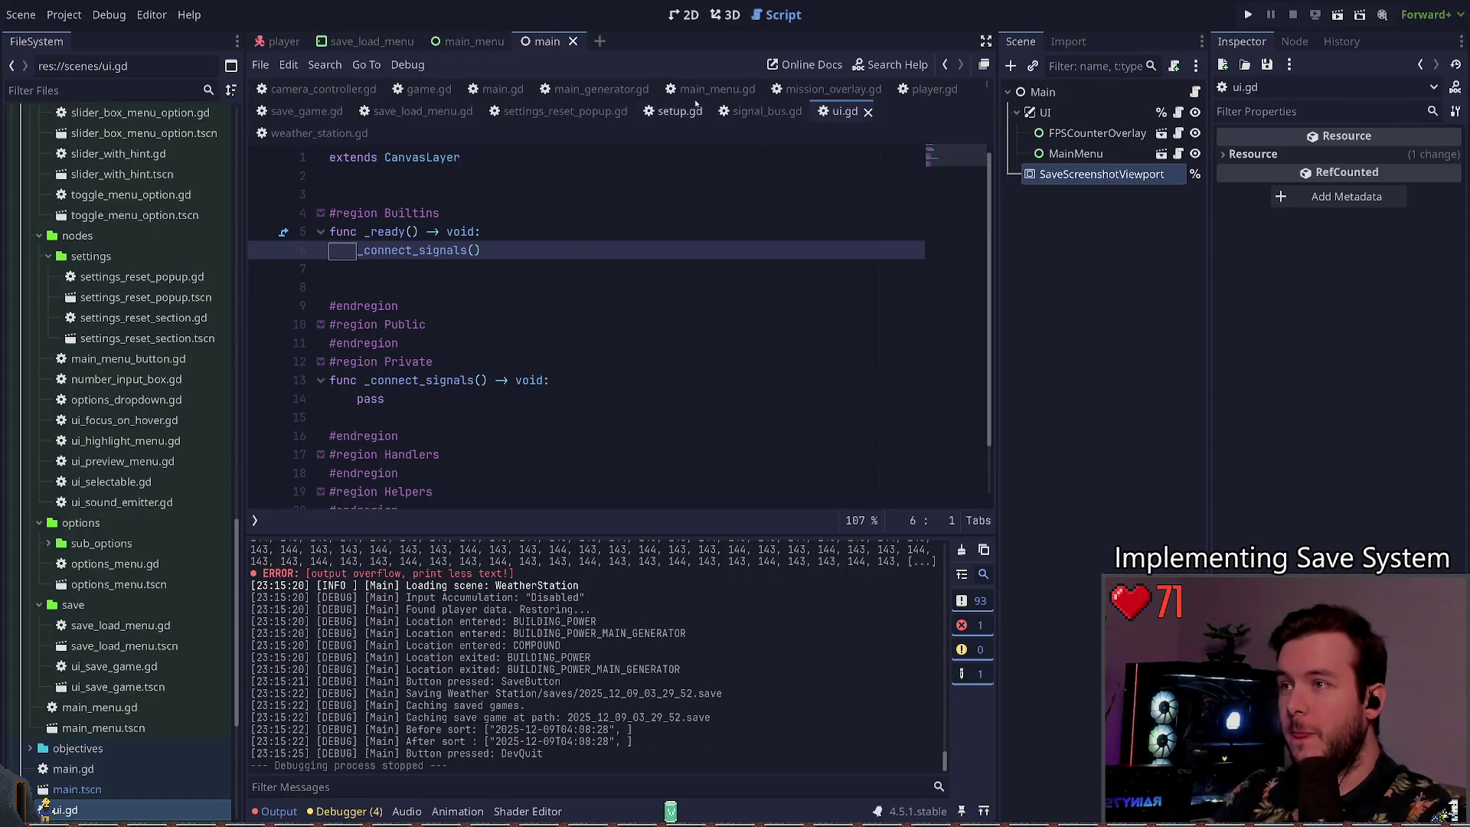
Step: In game.gd's save(), set save_screenshot_viewport.render_target_update_mode to SubViewport.UPDATE_ONCE and save the script
{"action": "left_click", "coordinate": [499, 89]}
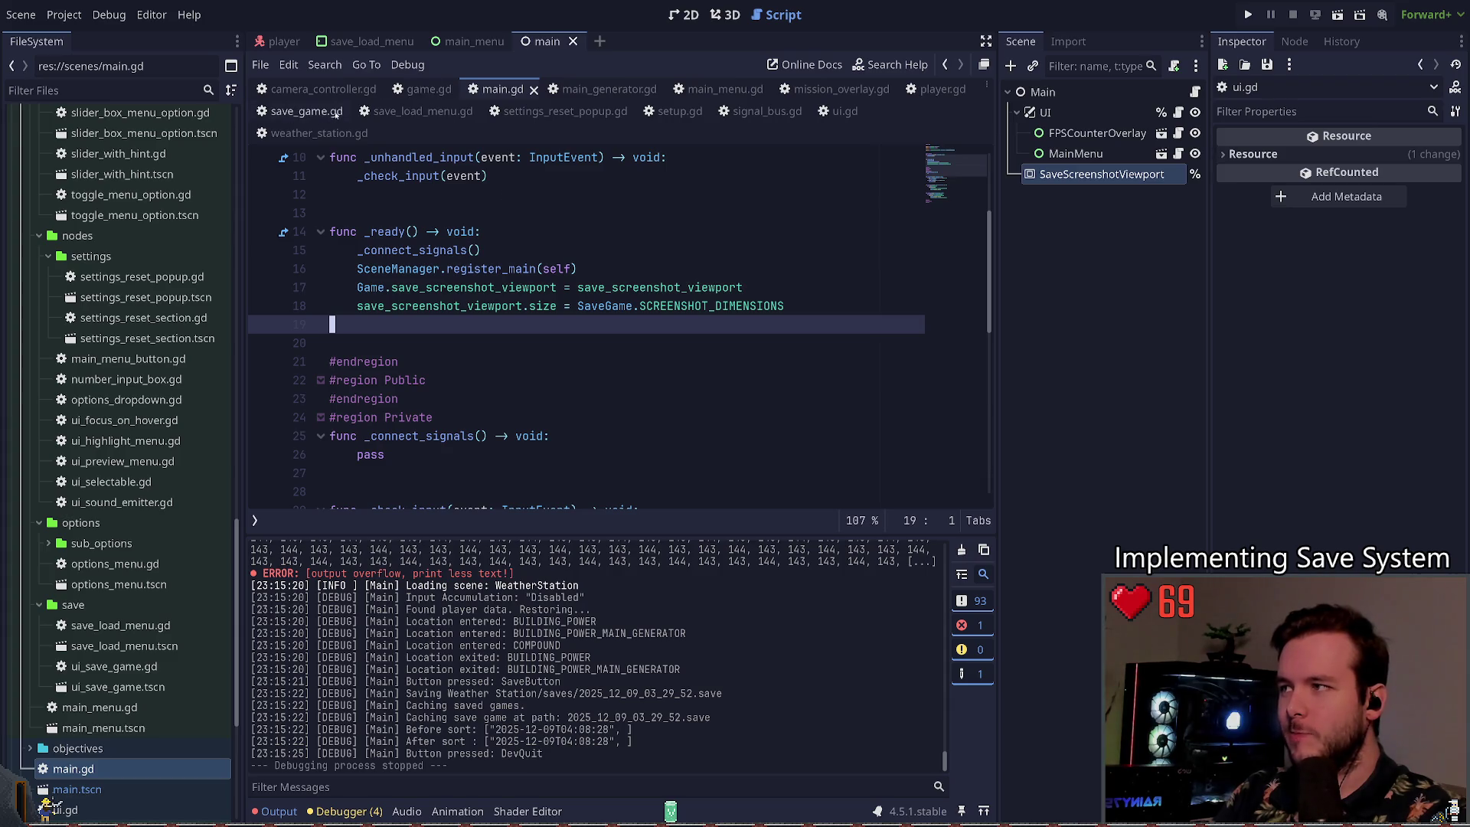
{"action": "left_click", "coordinate": [424, 89]}
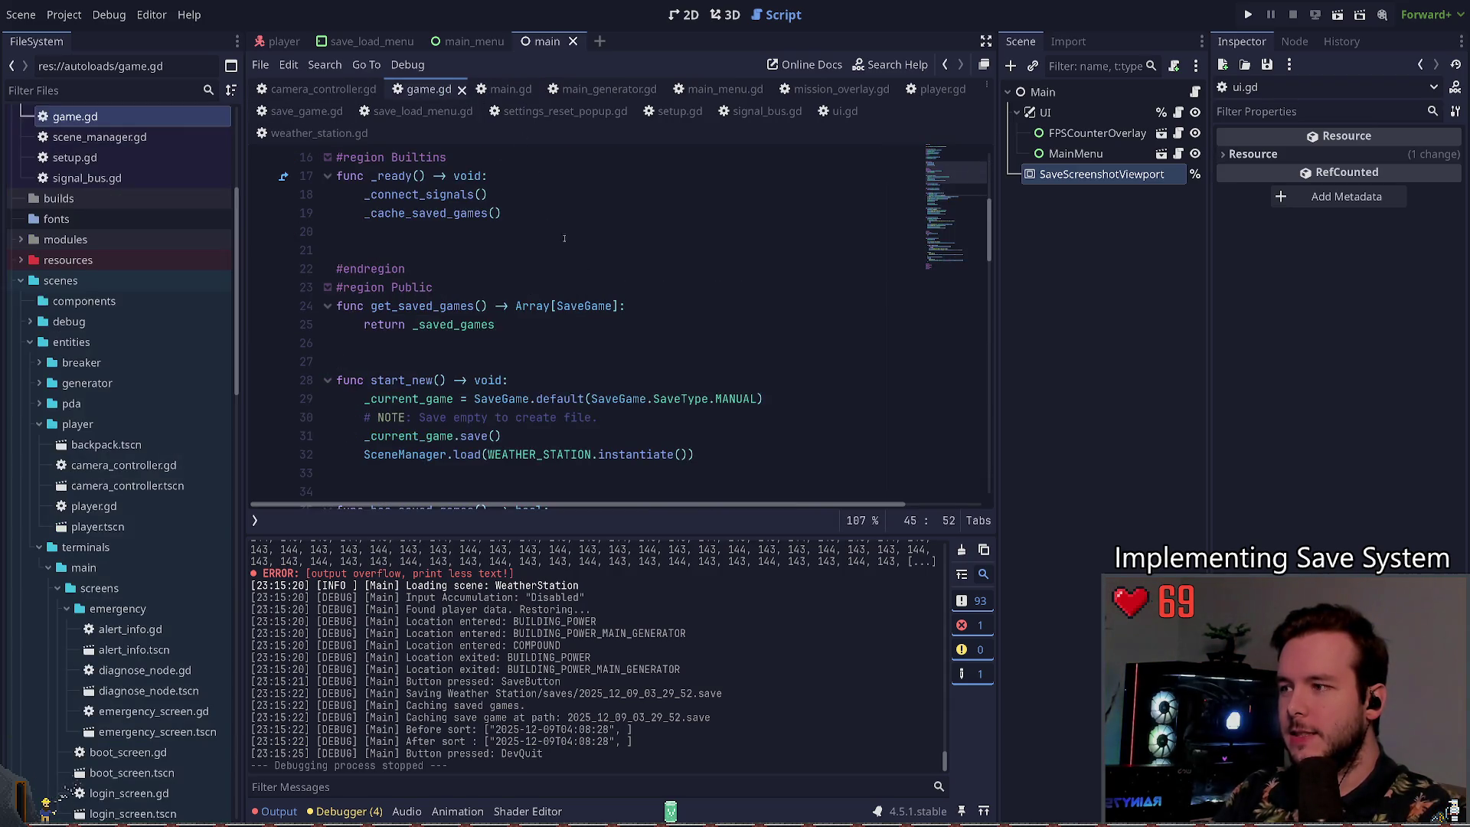
{"action": "scroll", "coordinate": [555, 268], "scroll_direction": "down", "scroll_amount": 7}
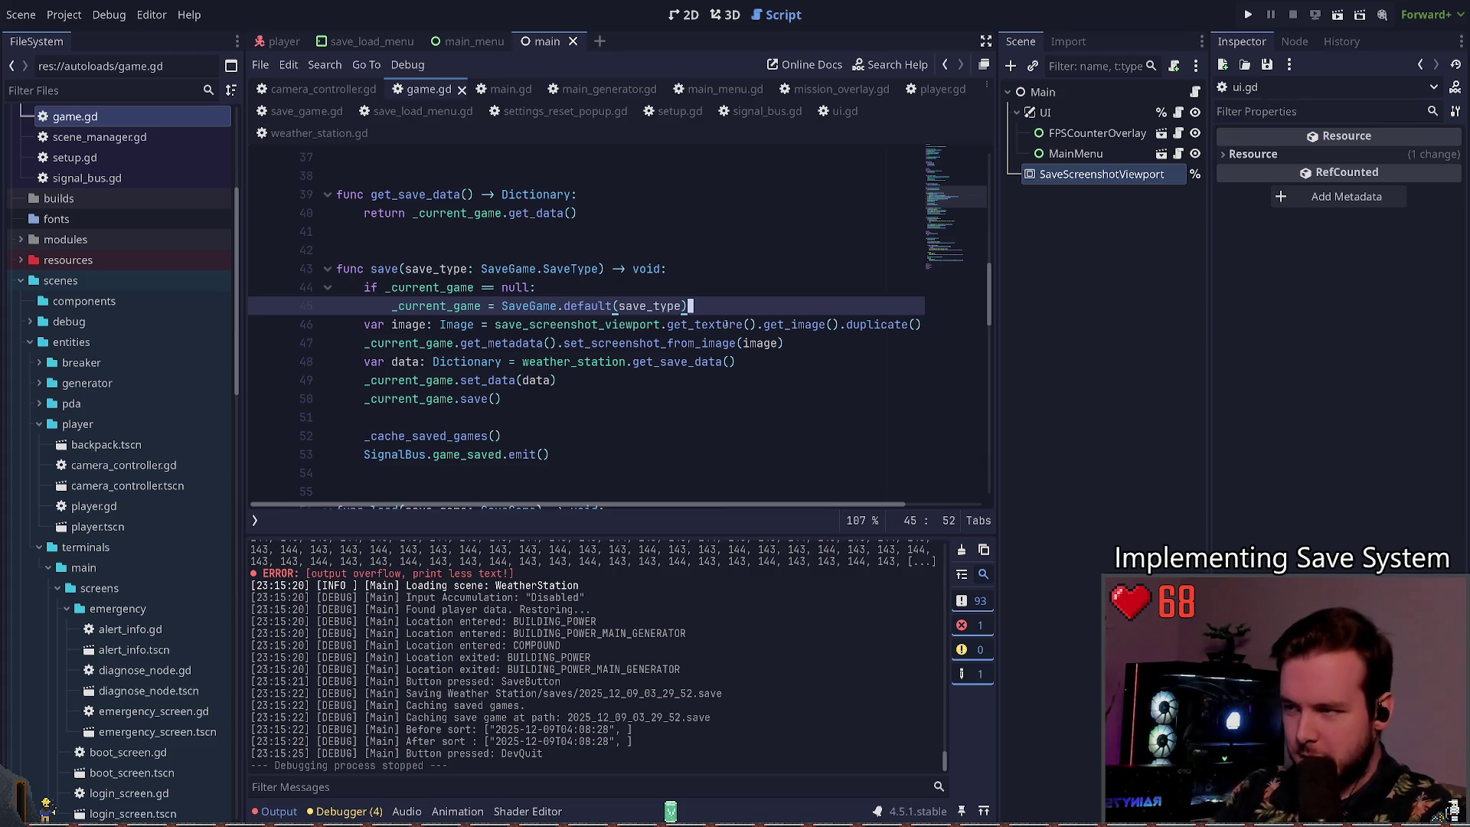
{"action": "key", "text": "Return"}
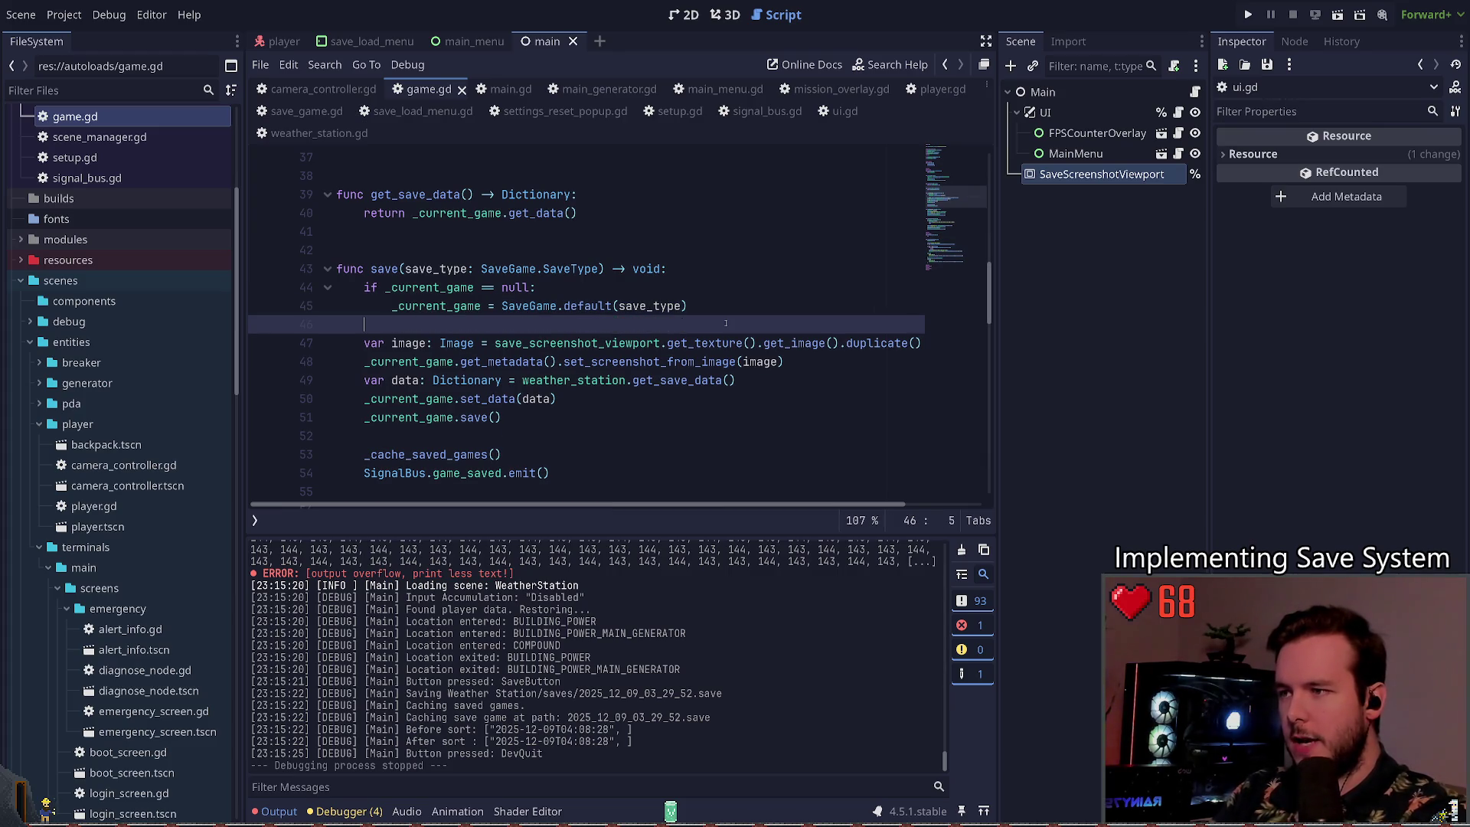
{"action": "type", "text": "save_s"}
{"action": "key", "text": "Return"}
{"action": "type", "text": "."}
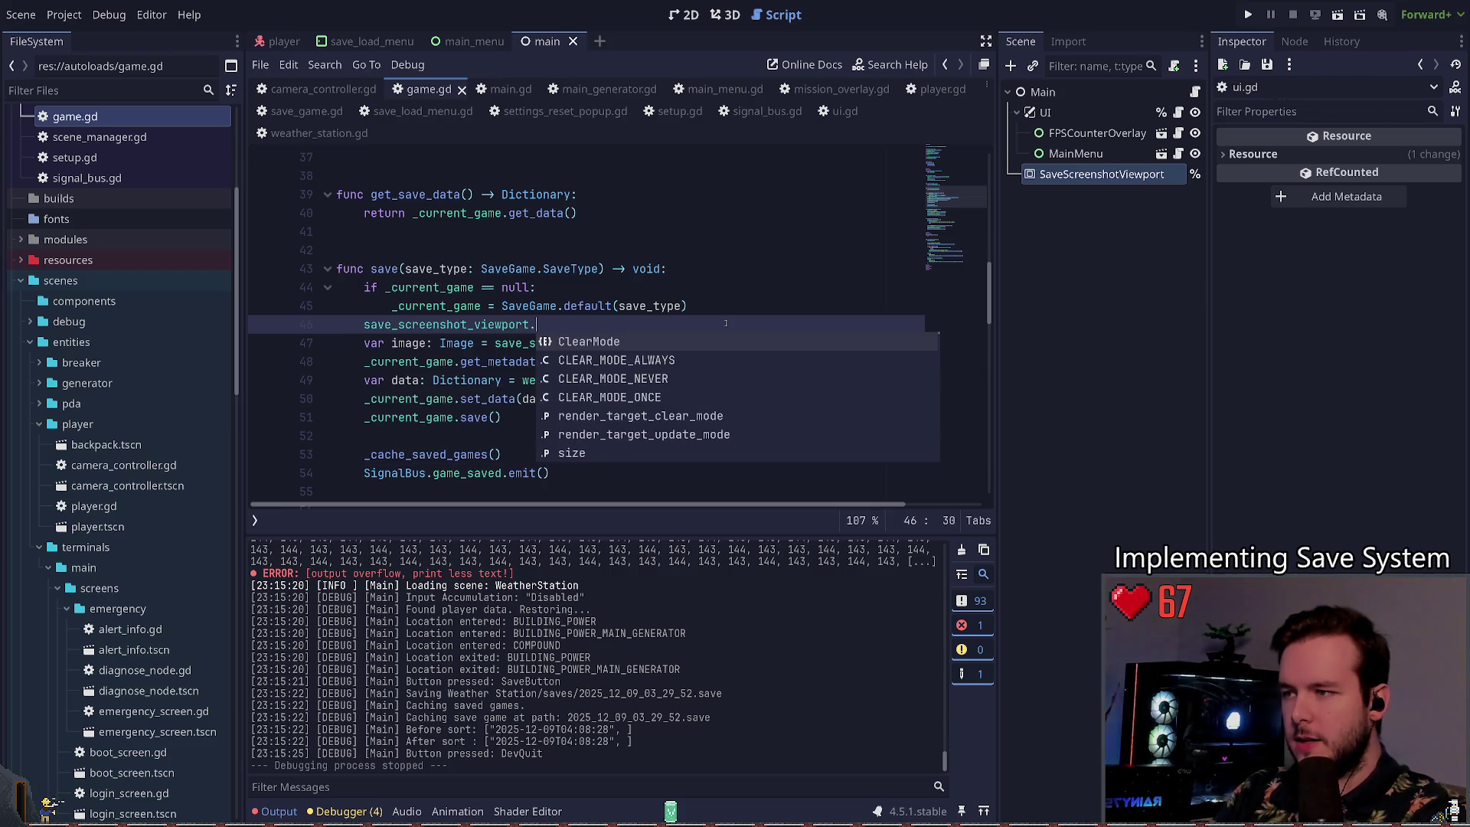
{"action": "type", "text": "render"}
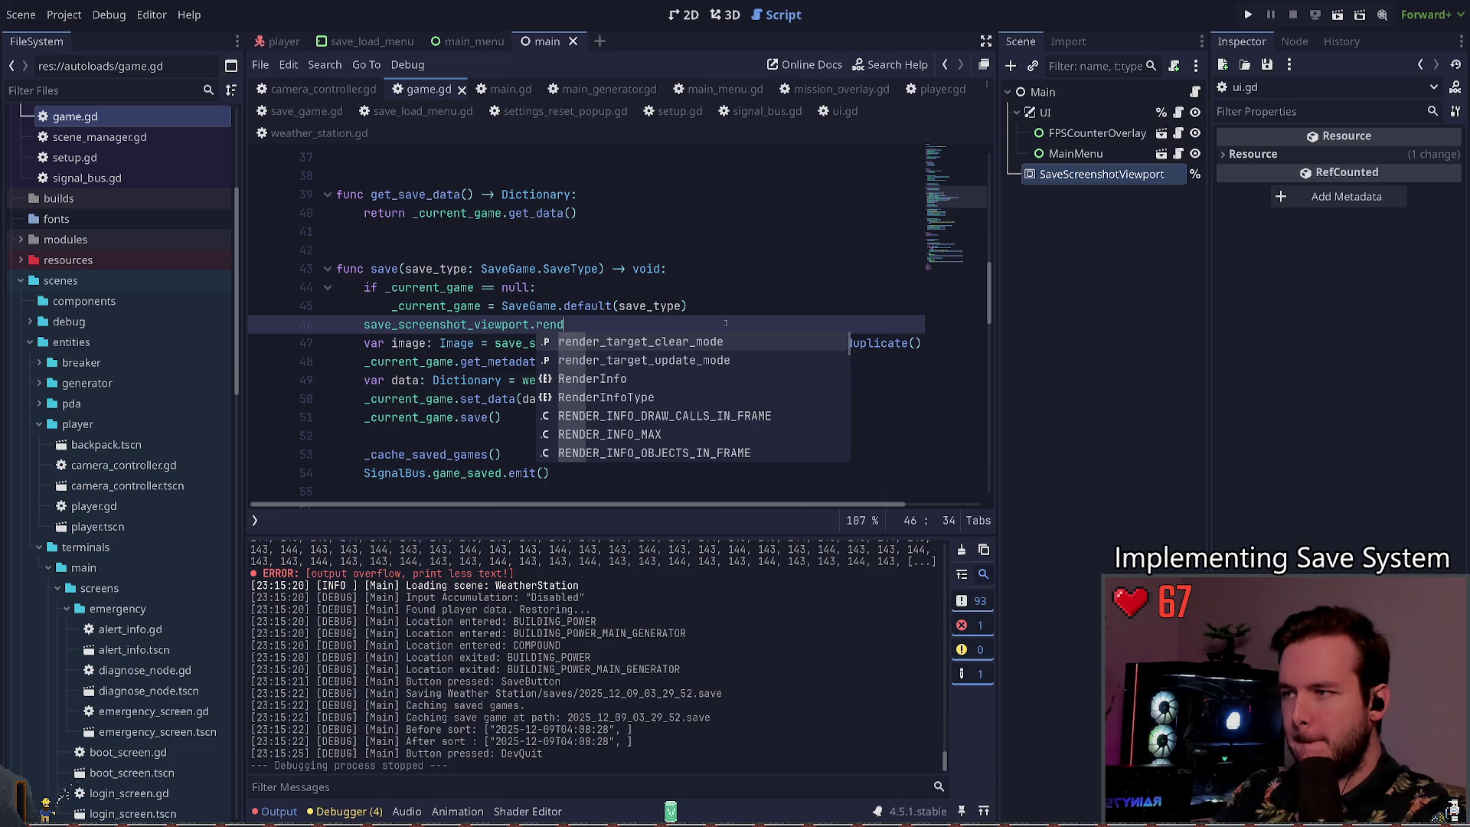
{"action": "key", "text": "BackSpace"}
{"action": "key", "text": "BackSpace"}
{"action": "key", "text": "BackSpace"}
{"action": "type", "text": "fra"}
{"action": "key", "text": "BackSpace"}
{"action": "key", "text": "BackSpace"}
{"action": "key", "text": "BackSpace"}
{"action": "type", "text": "ender"}
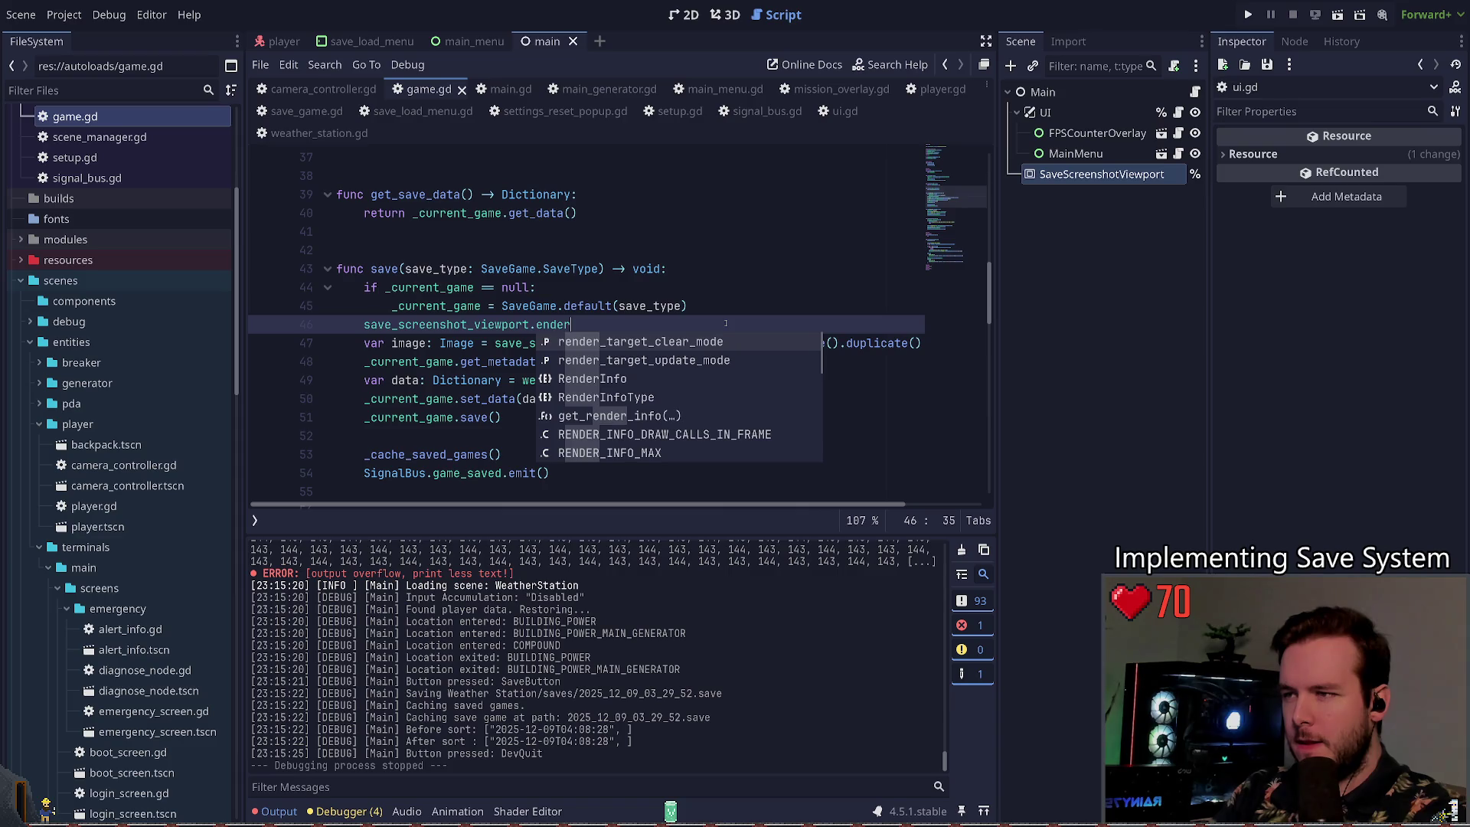
{"action": "key", "text": "Down"}
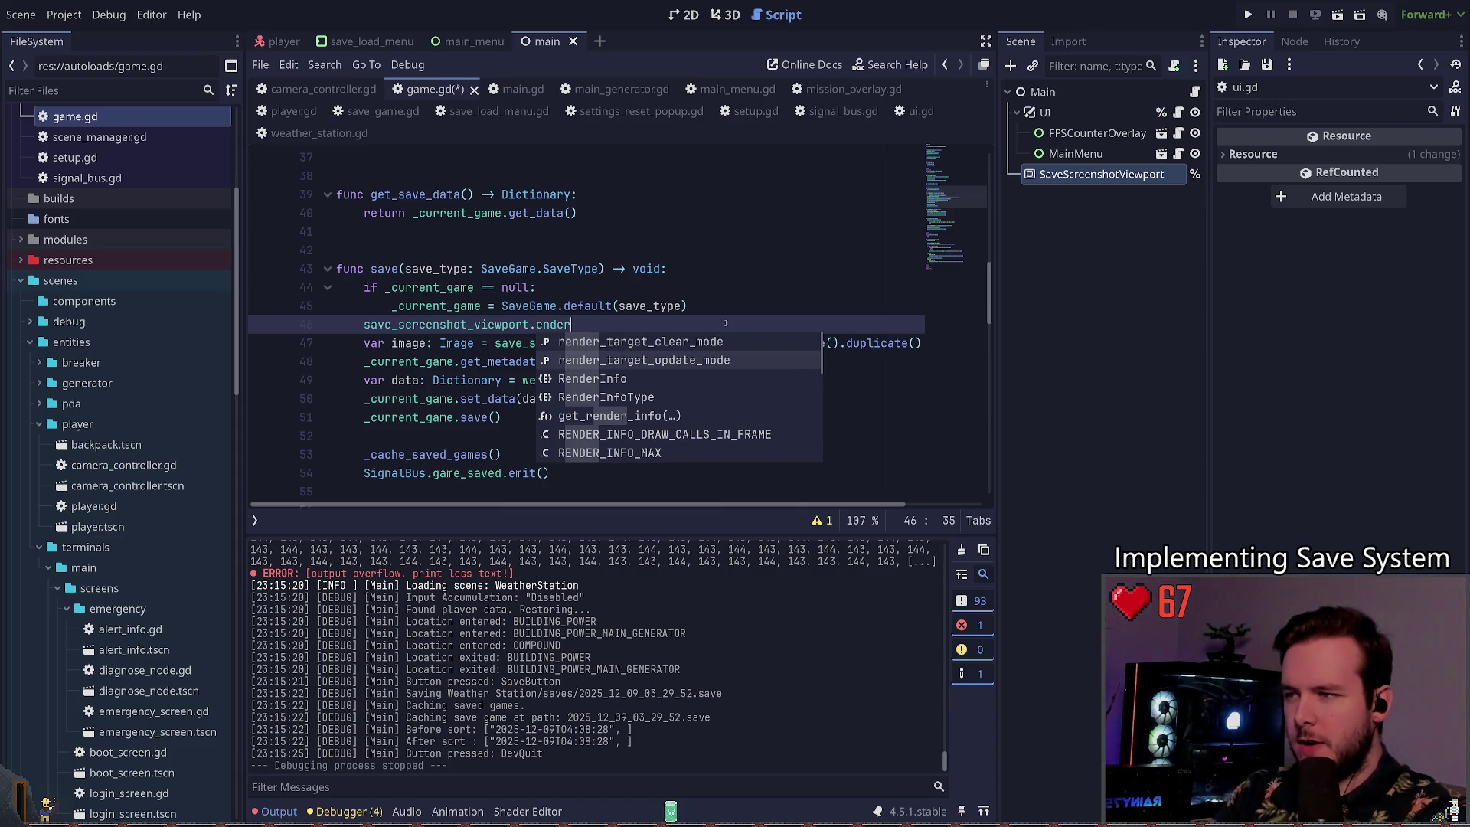
{"action": "key", "text": "Return"}
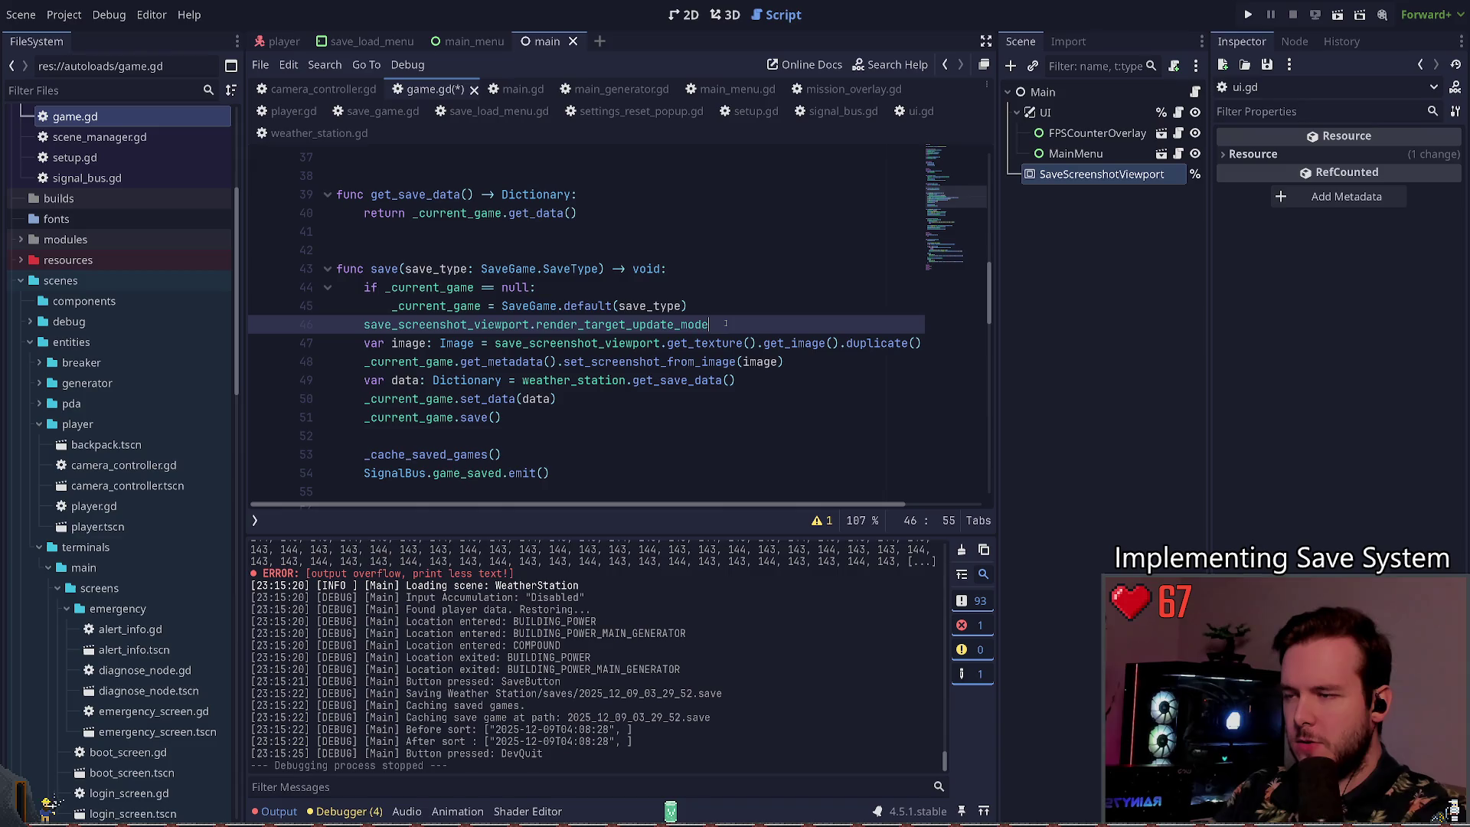
{"action": "type", "text": " ="}
{"action": "key", "text": "Down"}
{"action": "key", "text": "Down"}
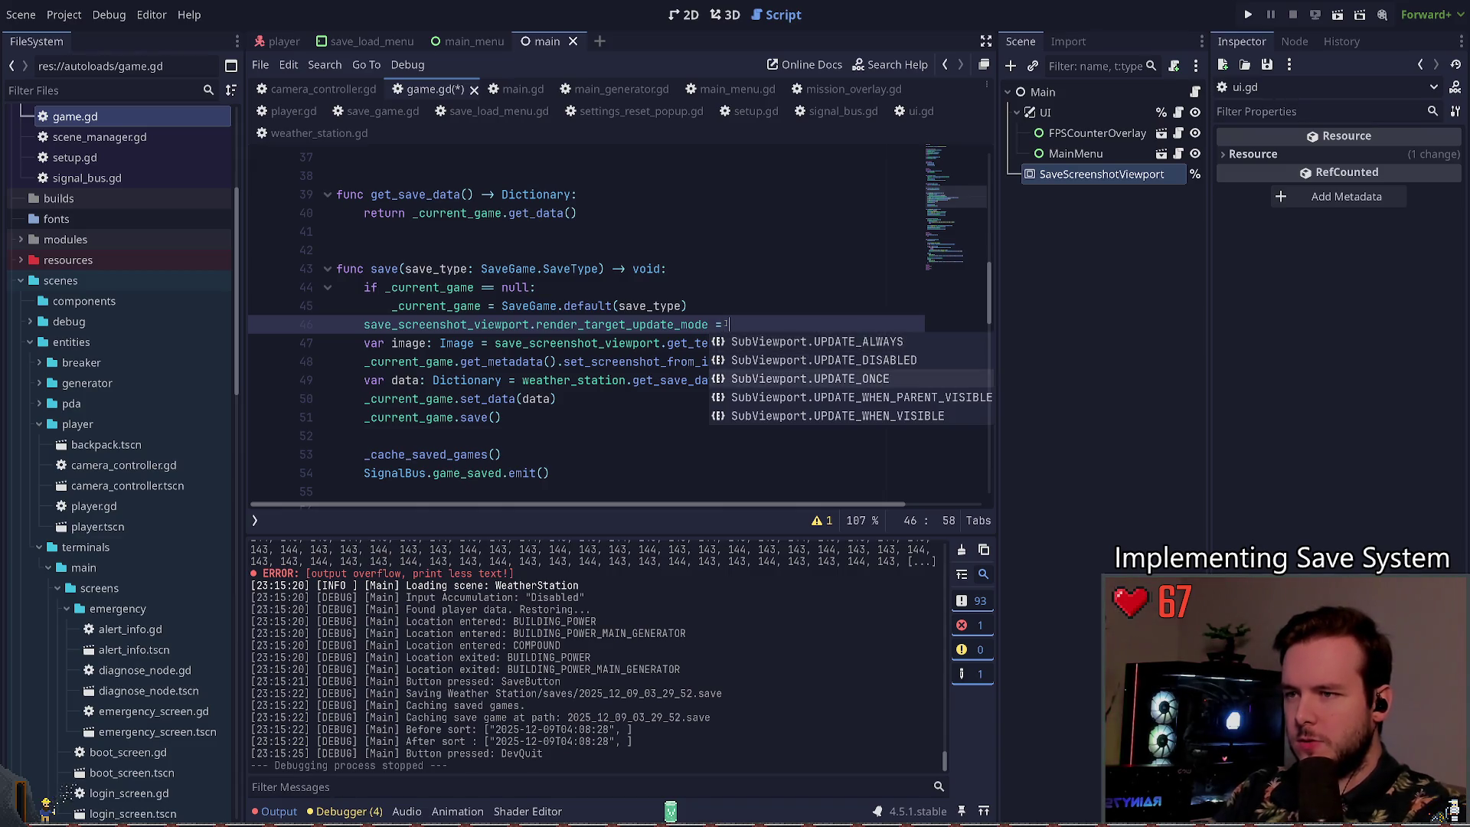
{"action": "key", "text": "Return"}
{"action": "key", "text": "ctrl+s"}
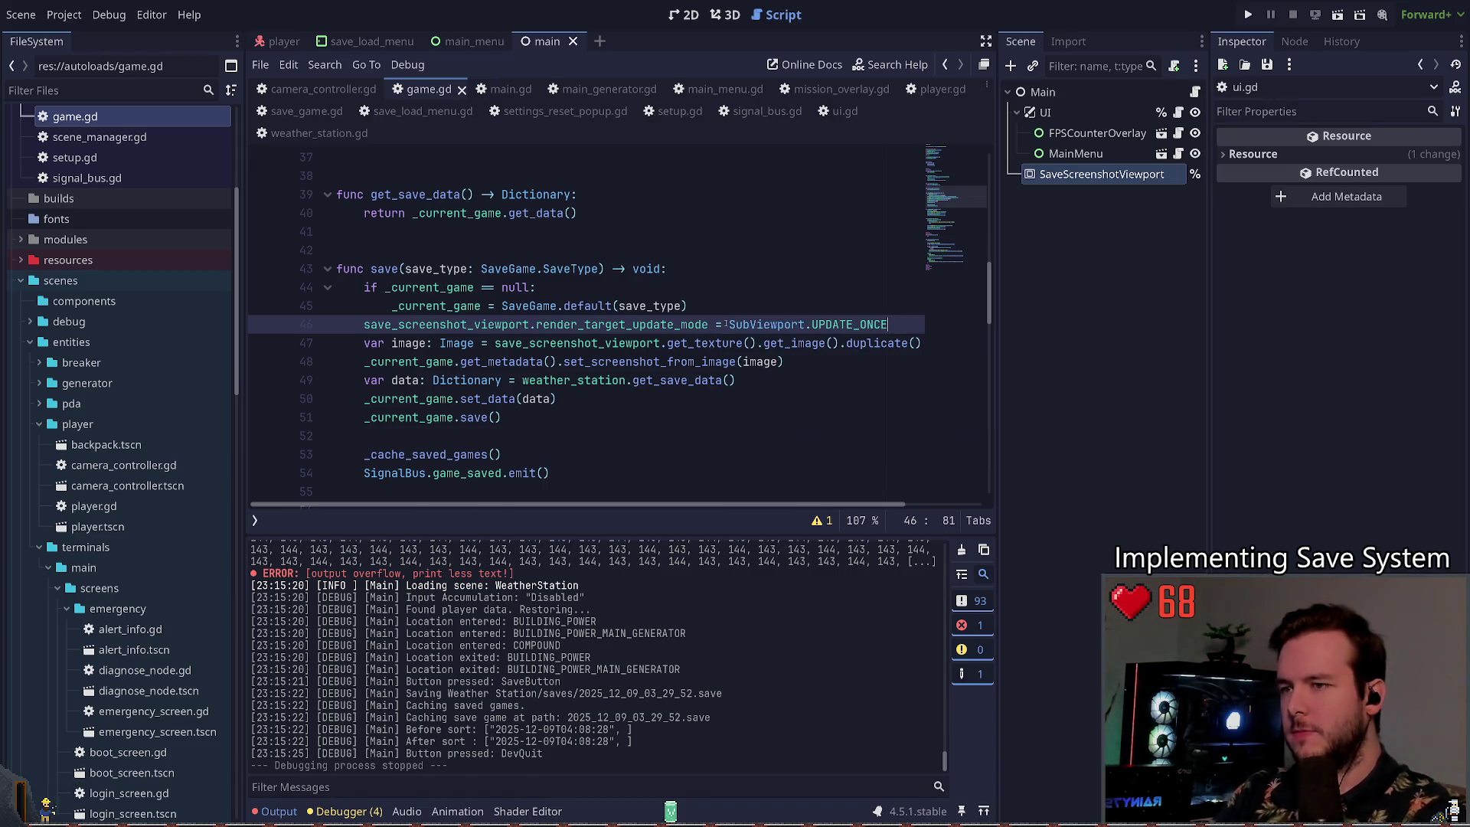
Step: Run the project, save to the existing slot, close the panel and quit to the editor
{"action": "key", "text": "F5"}
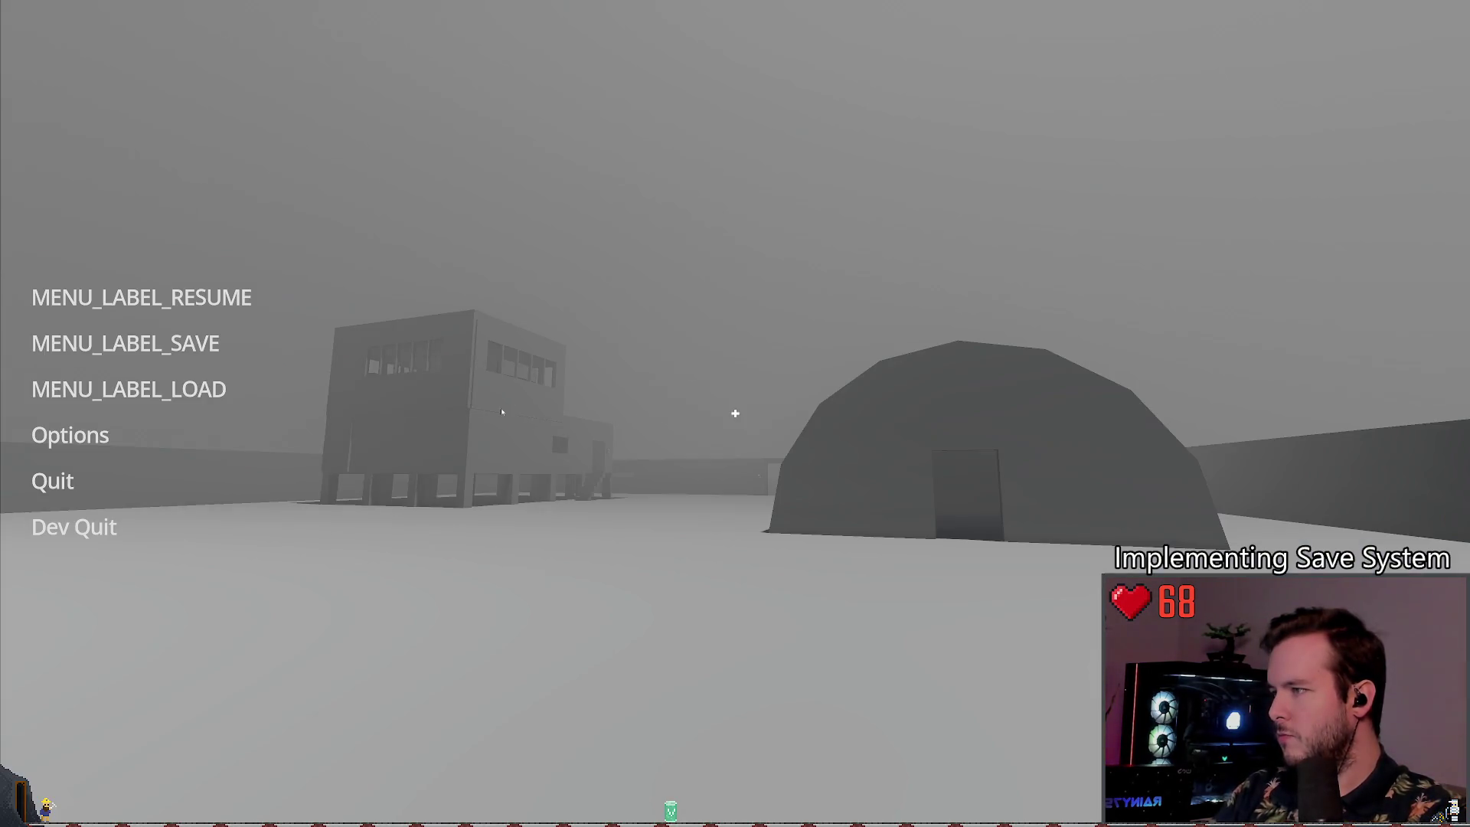
{"action": "left_click", "coordinate": [125, 343]}
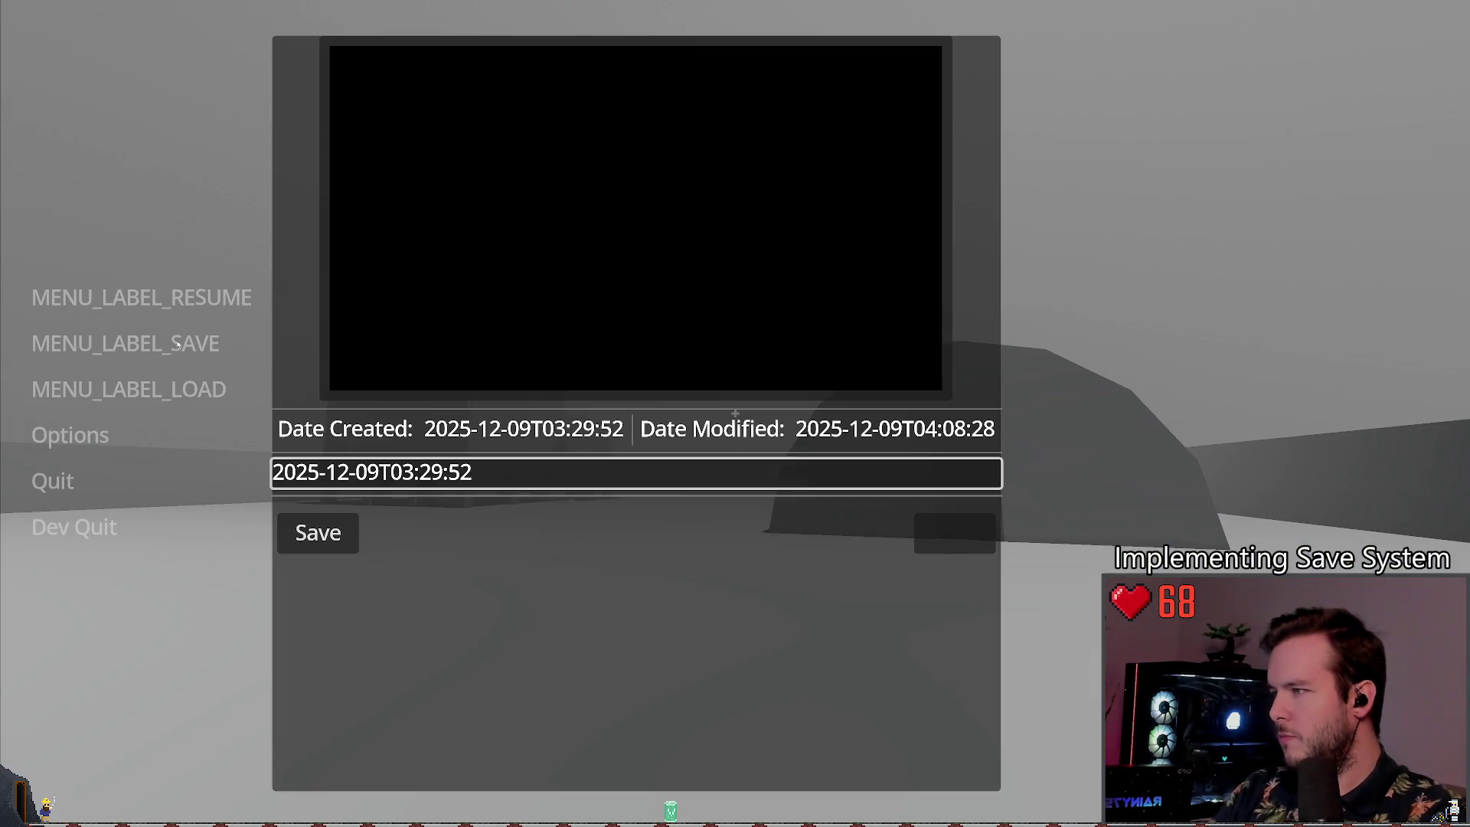
{"action": "left_click", "coordinate": [317, 533]}
{"action": "left_click", "coordinate": [472, 446]}
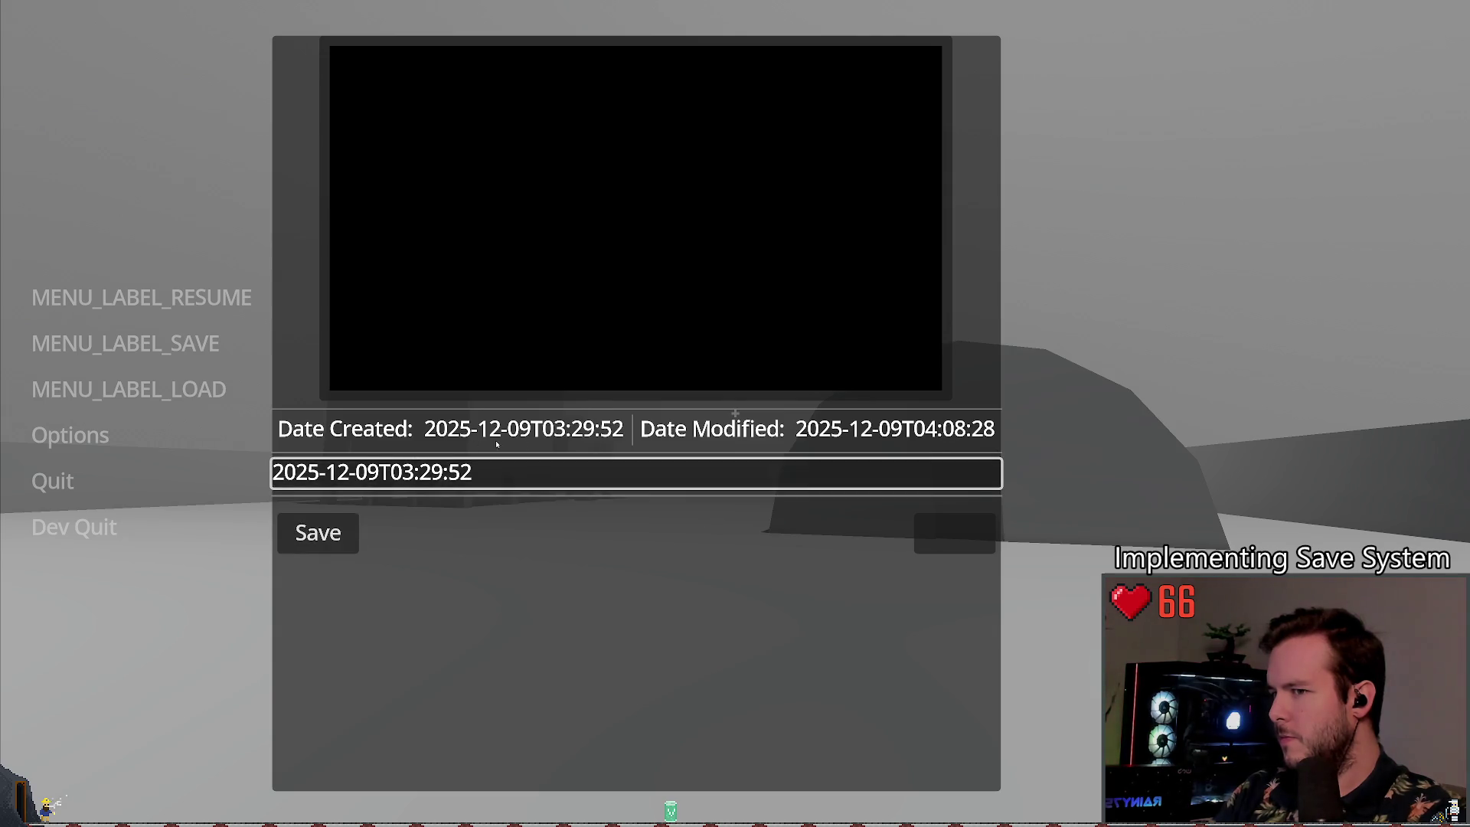
{"action": "left_click", "coordinate": [121, 524]}
{"action": "left_click", "coordinate": [77, 527]}
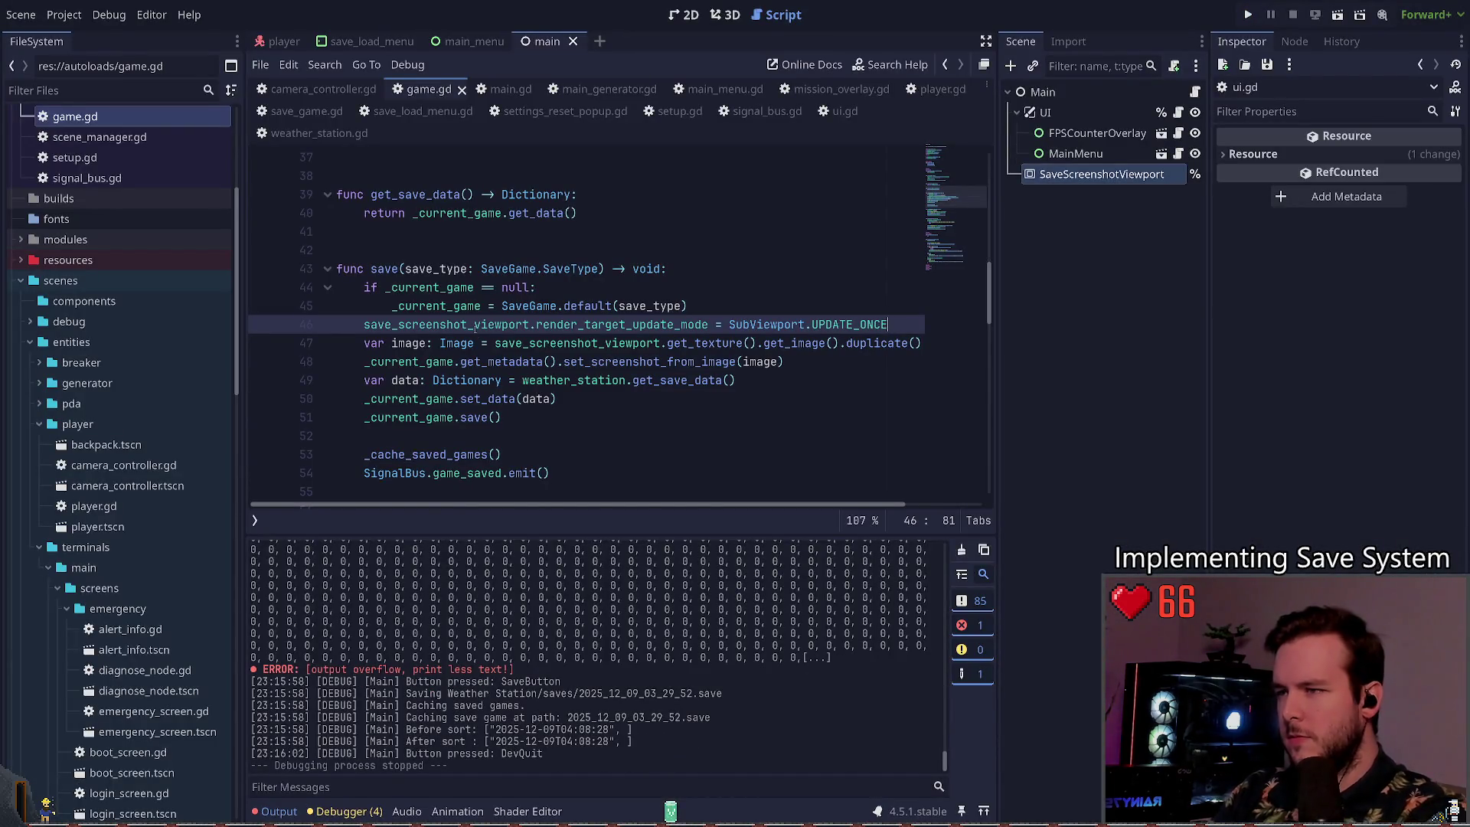
Step: Add 'await RenderingServer.frame_post_draw' on a new line after the UPDATE_ONCE line in save()
{"action": "key", "text": "Return"}
{"action": "type", "text": "aawa"}
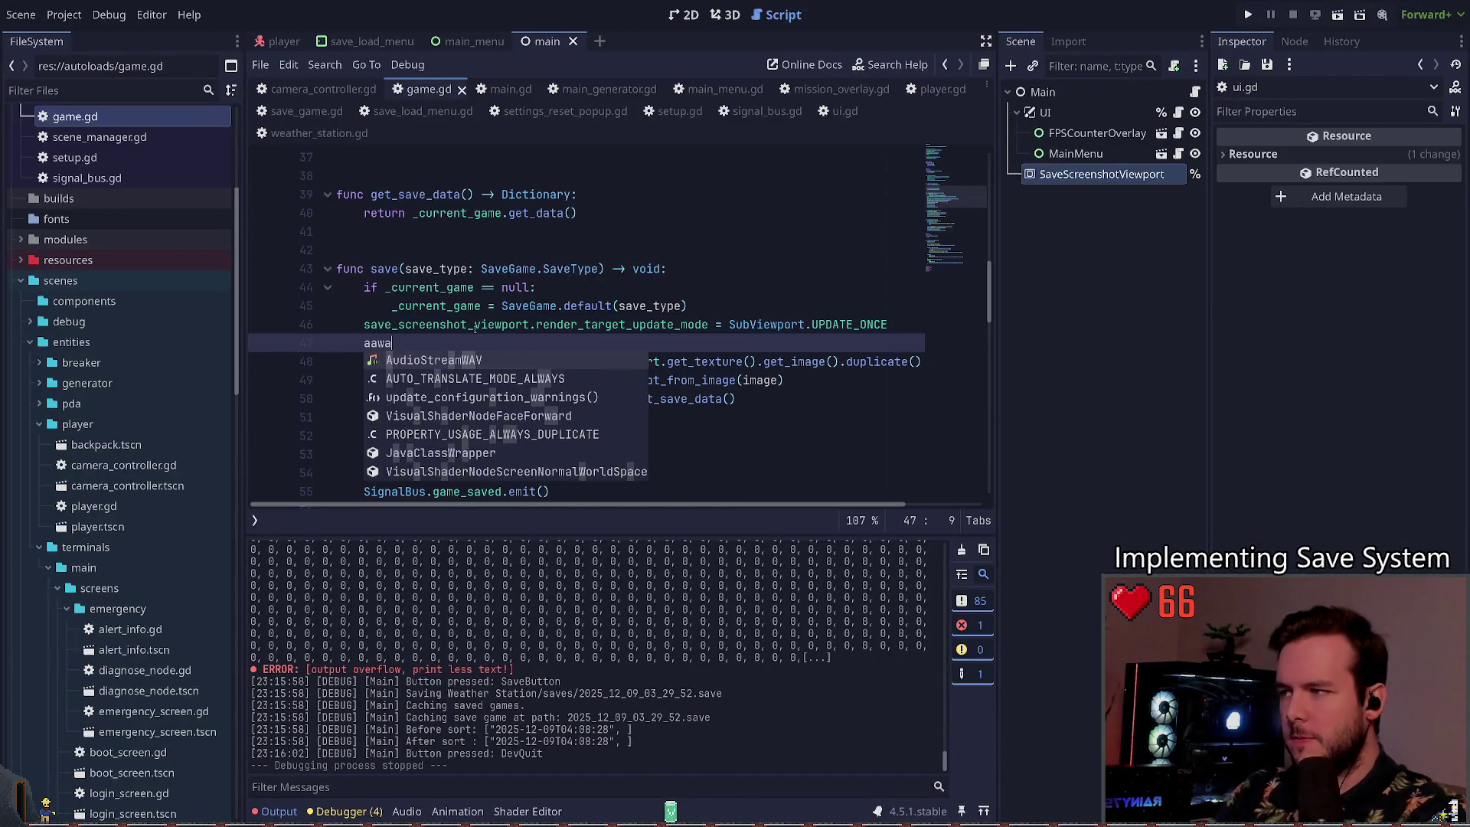
{"action": "key", "text": "BackSpace"}
{"action": "key", "text": "BackSpace"}
{"action": "key", "text": "BackSpace"}
{"action": "type", "text": "wait save"}
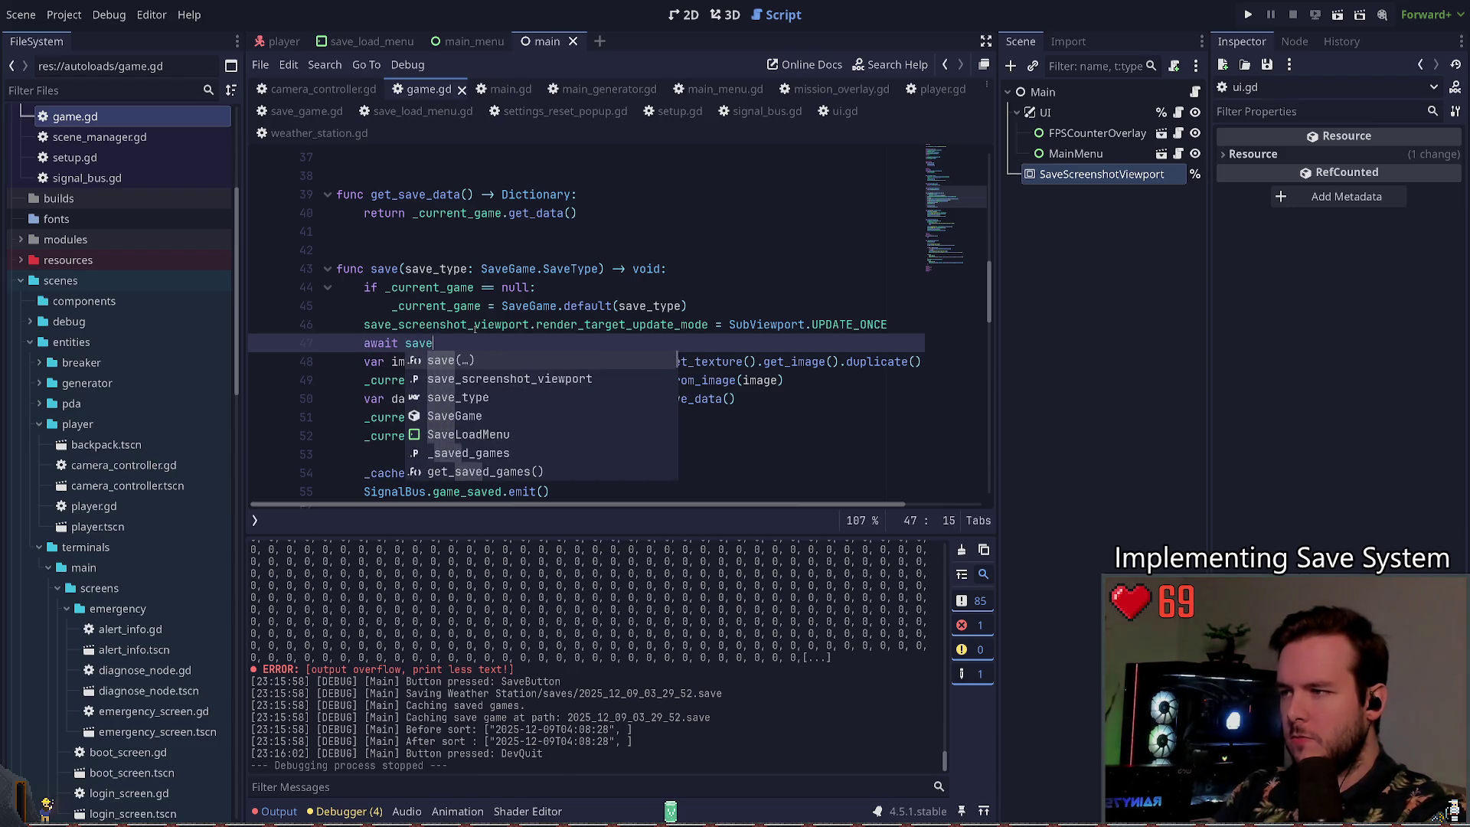
{"action": "type", "text": "(_screenshot_viewport."}
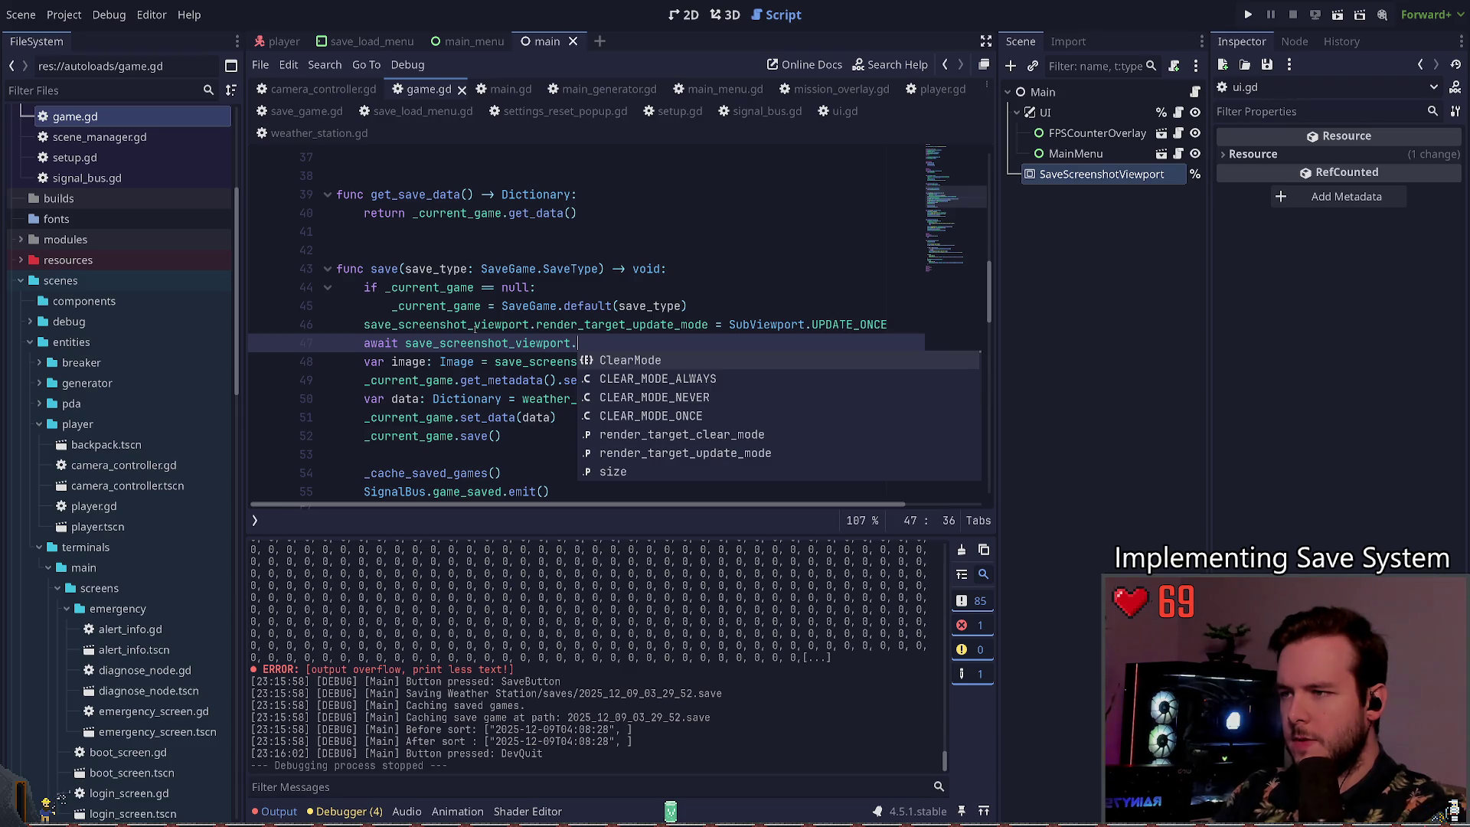
{"action": "type", "text": "frame"}
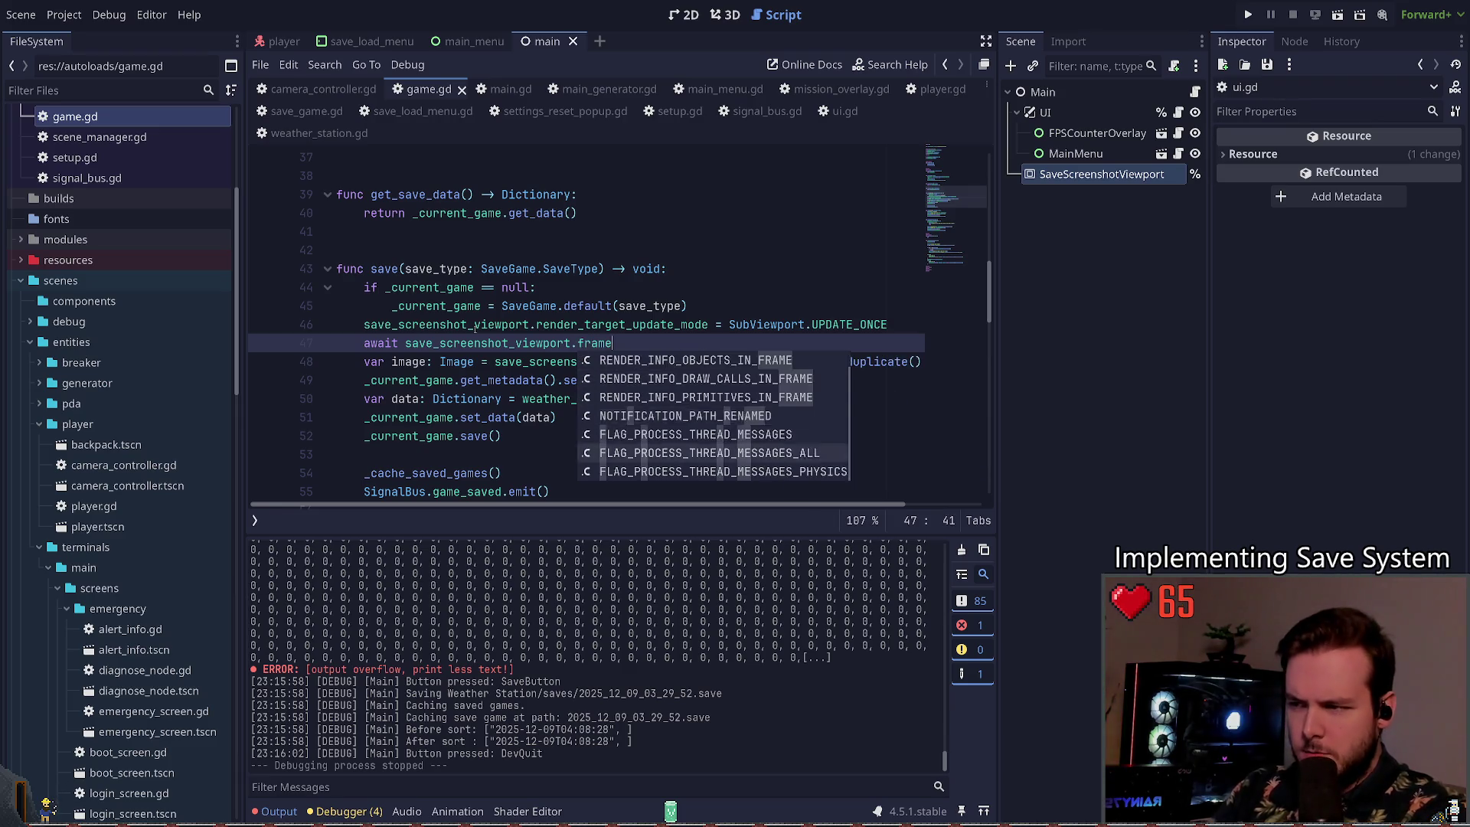
{"action": "key", "text": "BackSpace"}
{"action": "key", "text": "BackSpace"}
{"action": "key", "text": "BackSpace"}
{"action": "type", "text": "dr"}
{"action": "key", "text": "BackSpace"}
{"action": "key", "text": "BackSpace"}
{"action": "key", "text": "BackSpace"}
{"action": "type", "text": "Render"}
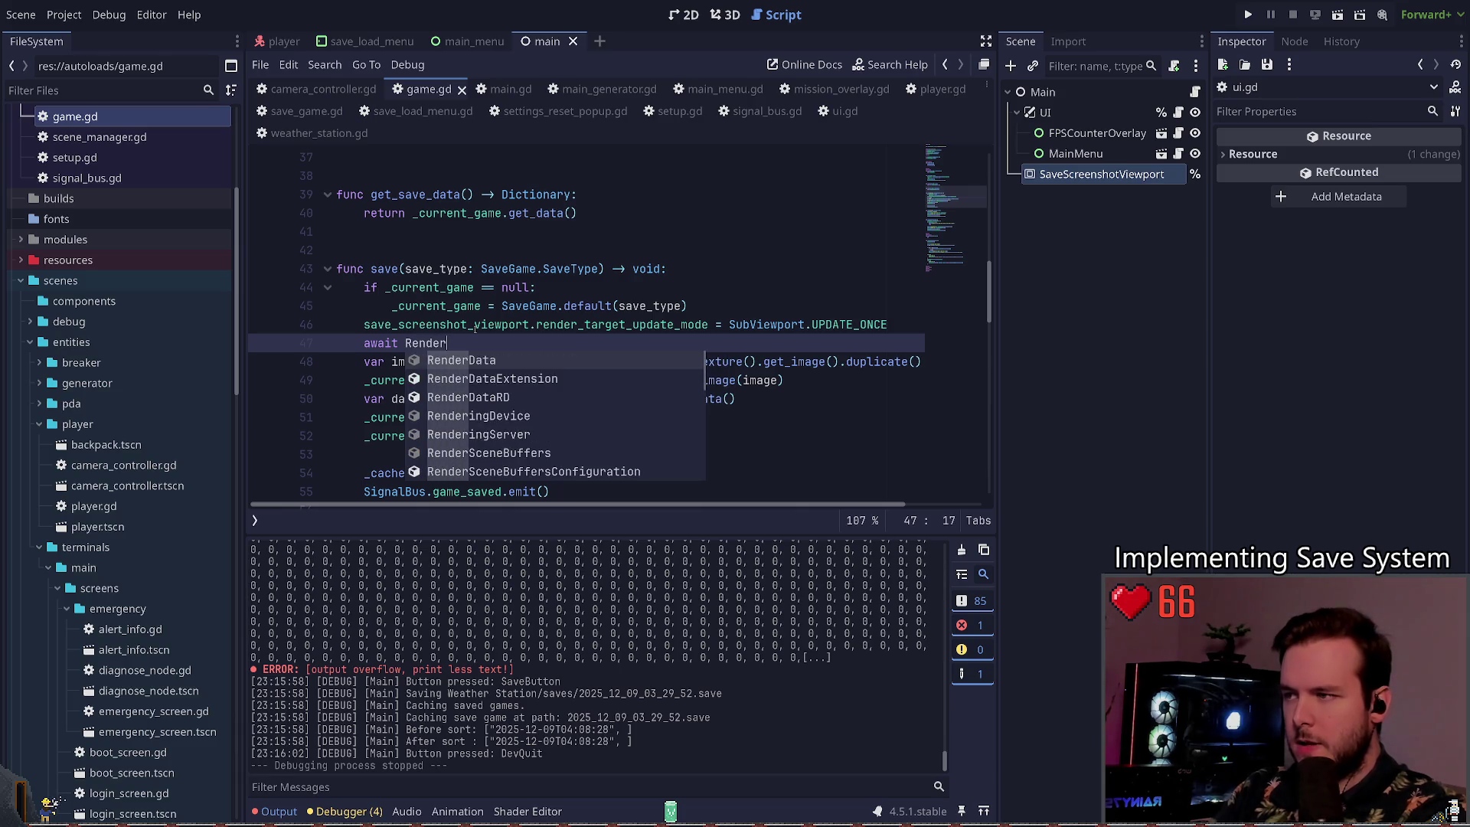
{"action": "type", "text": "r"}
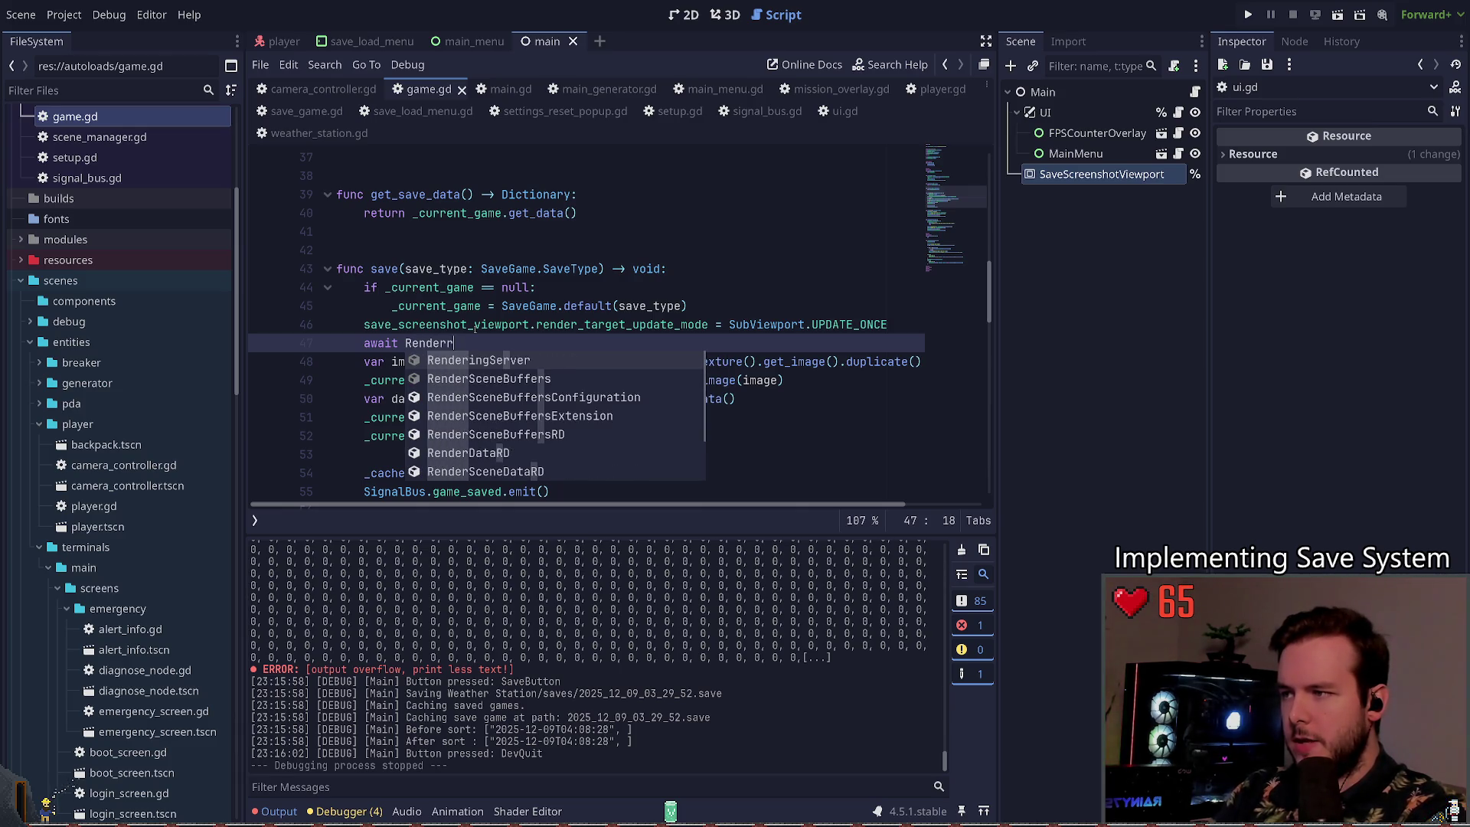
{"action": "key", "text": "Return"}
{"action": "type", "text": ".get_"}
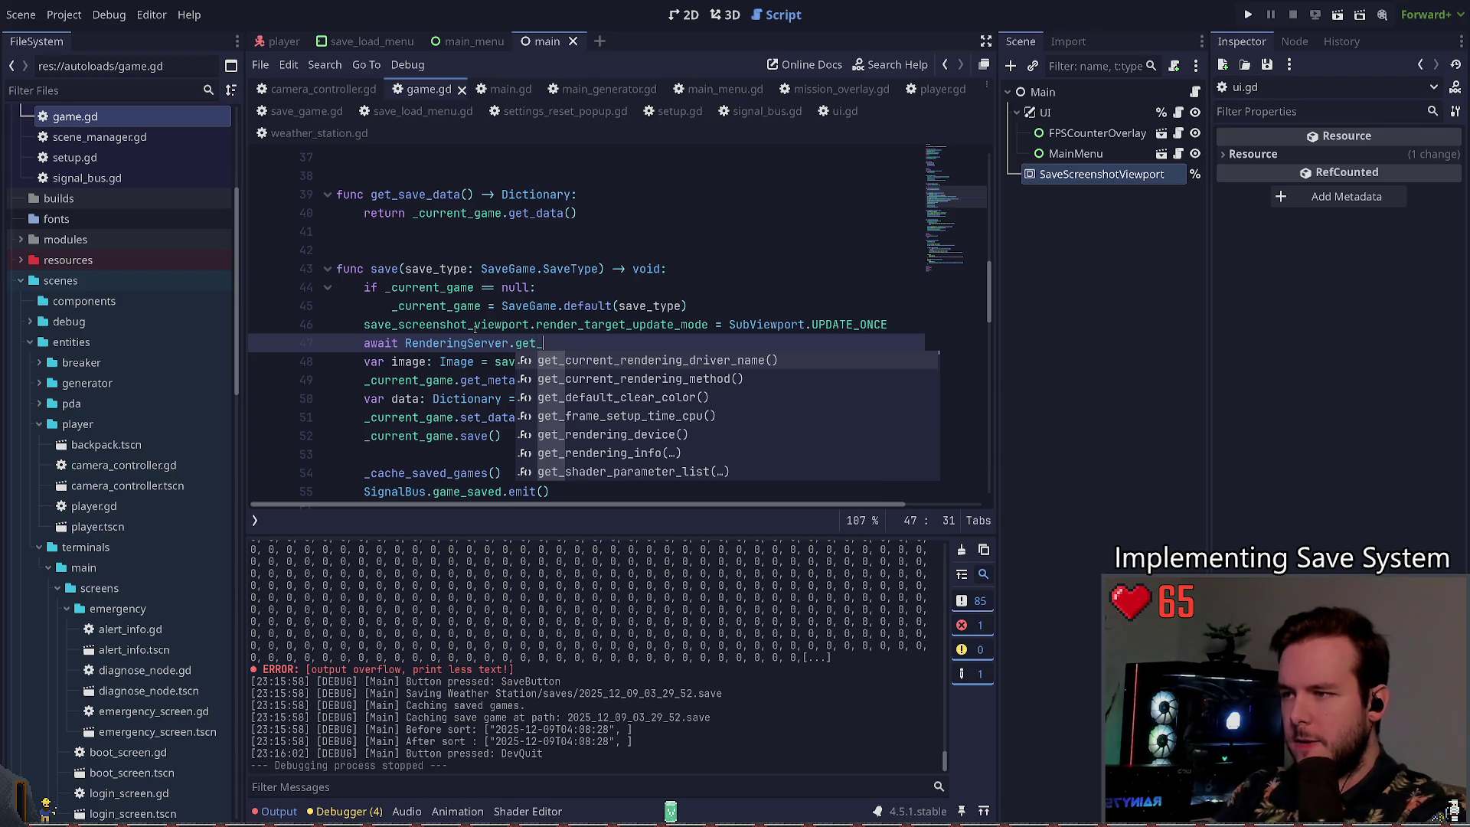
{"action": "key", "text": "BackSpace"}
{"action": "key", "text": "BackSpace"}
{"action": "key", "text": "BackSpace"}
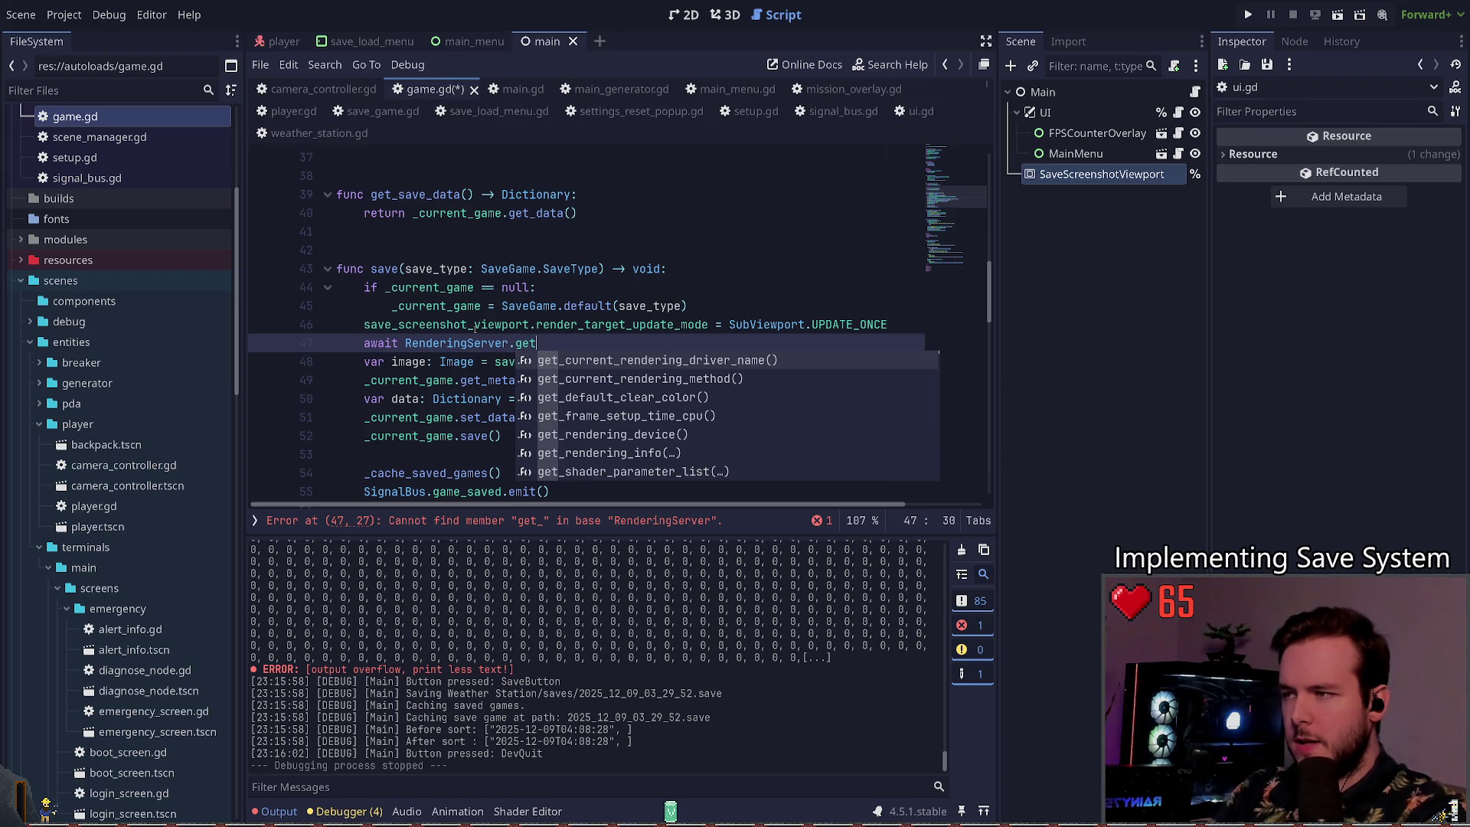
{"action": "type", "text": "fra"}
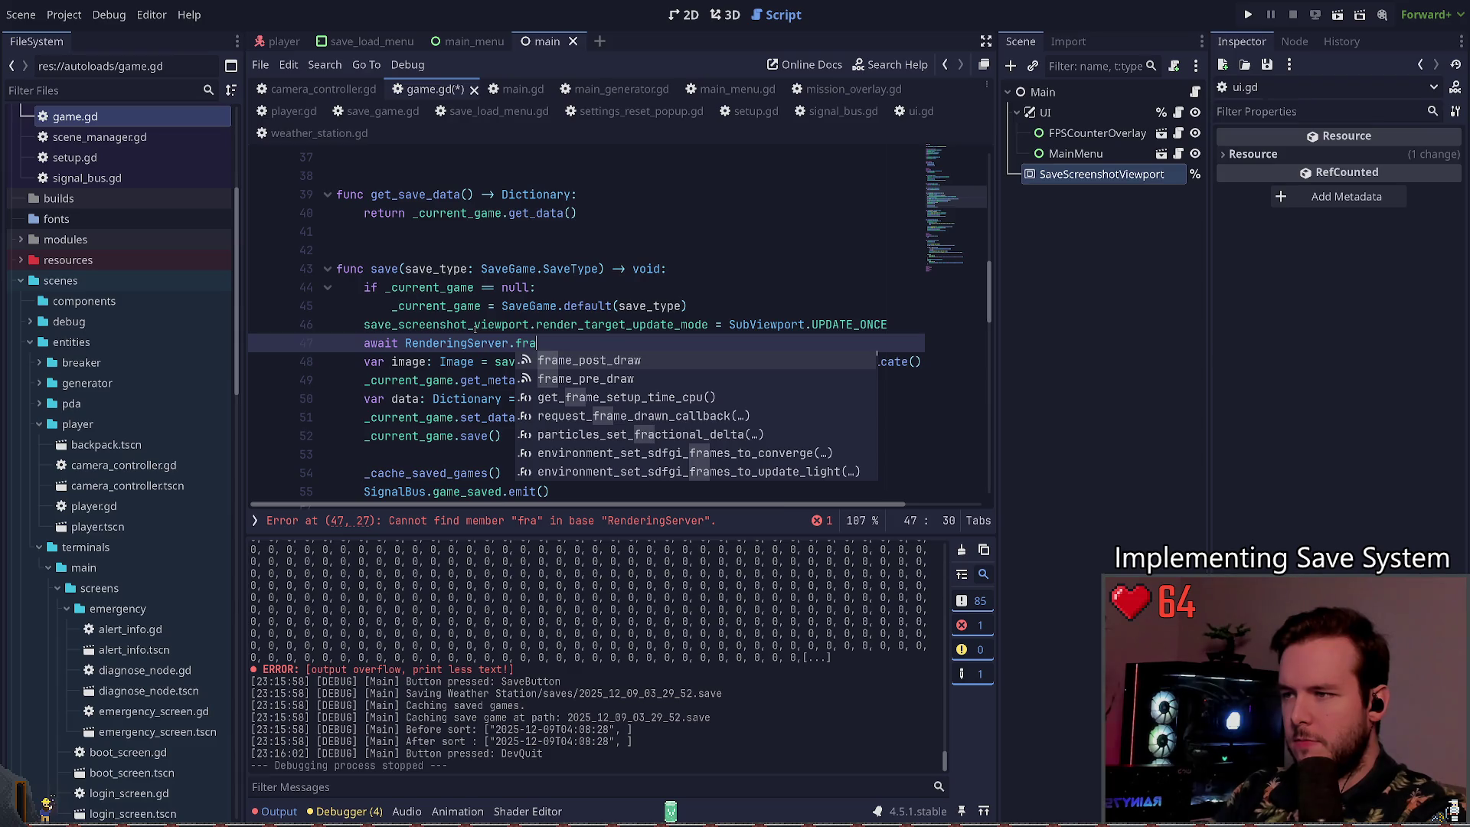
{"action": "key", "text": "BackSpace"}
{"action": "key", "text": "BackSpace"}
{"action": "key", "text": "BackSpace"}
{"action": "type", "text": "get_view"}
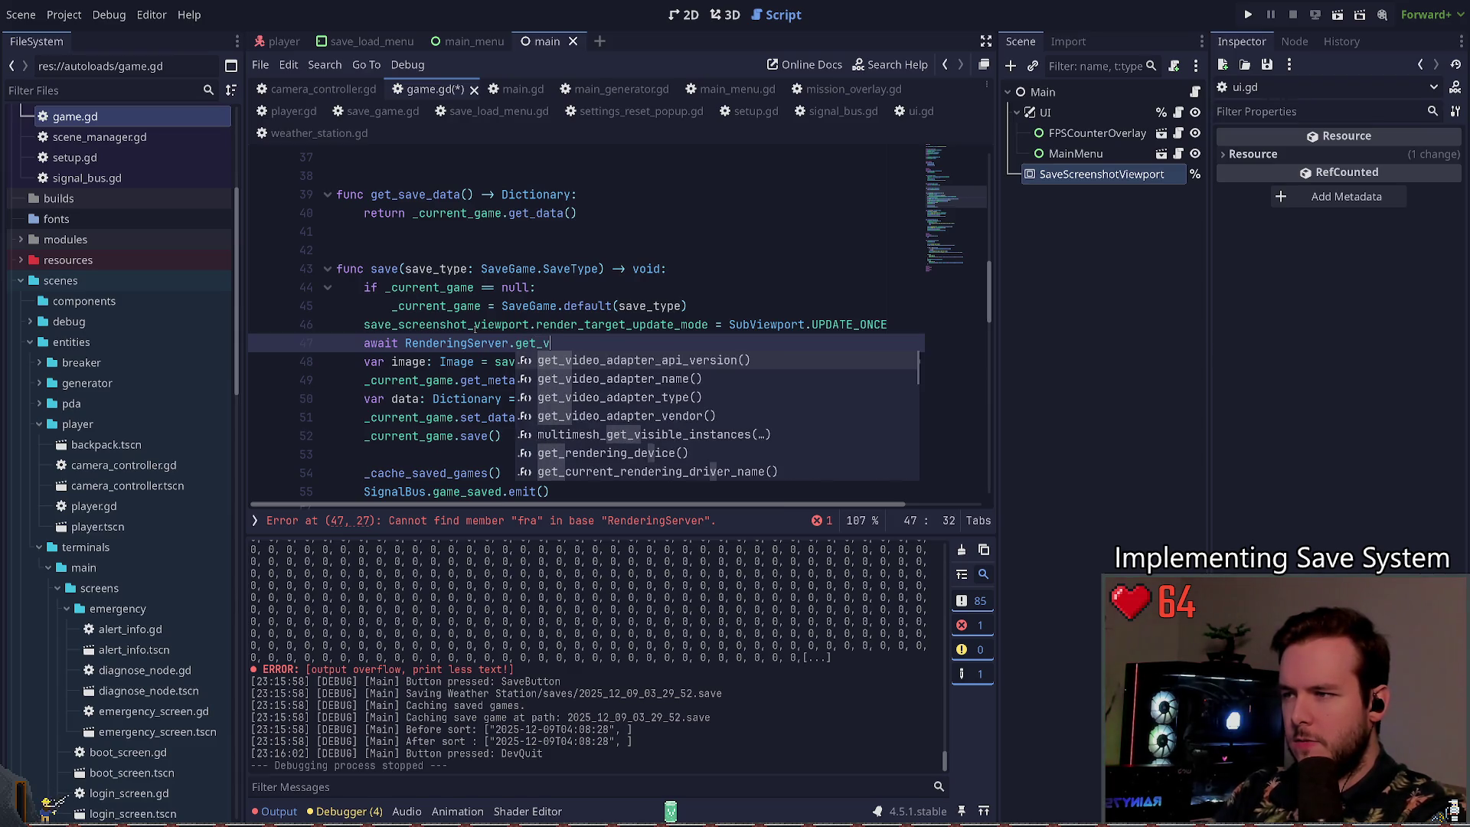
{"action": "key", "text": "BackSpace"}
{"action": "key", "text": "BackSpace"}
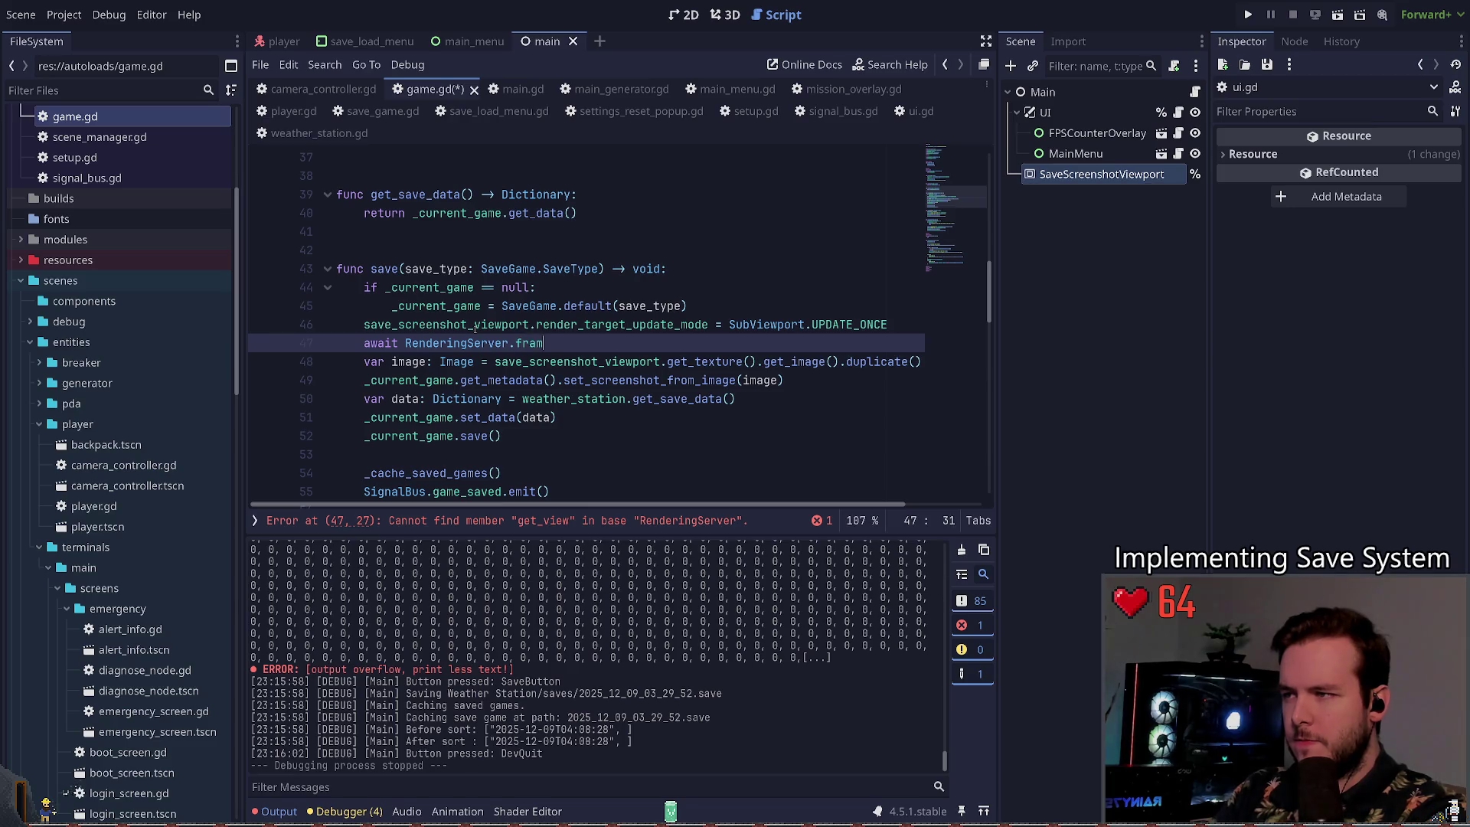
{"action": "type", "text": "me"}
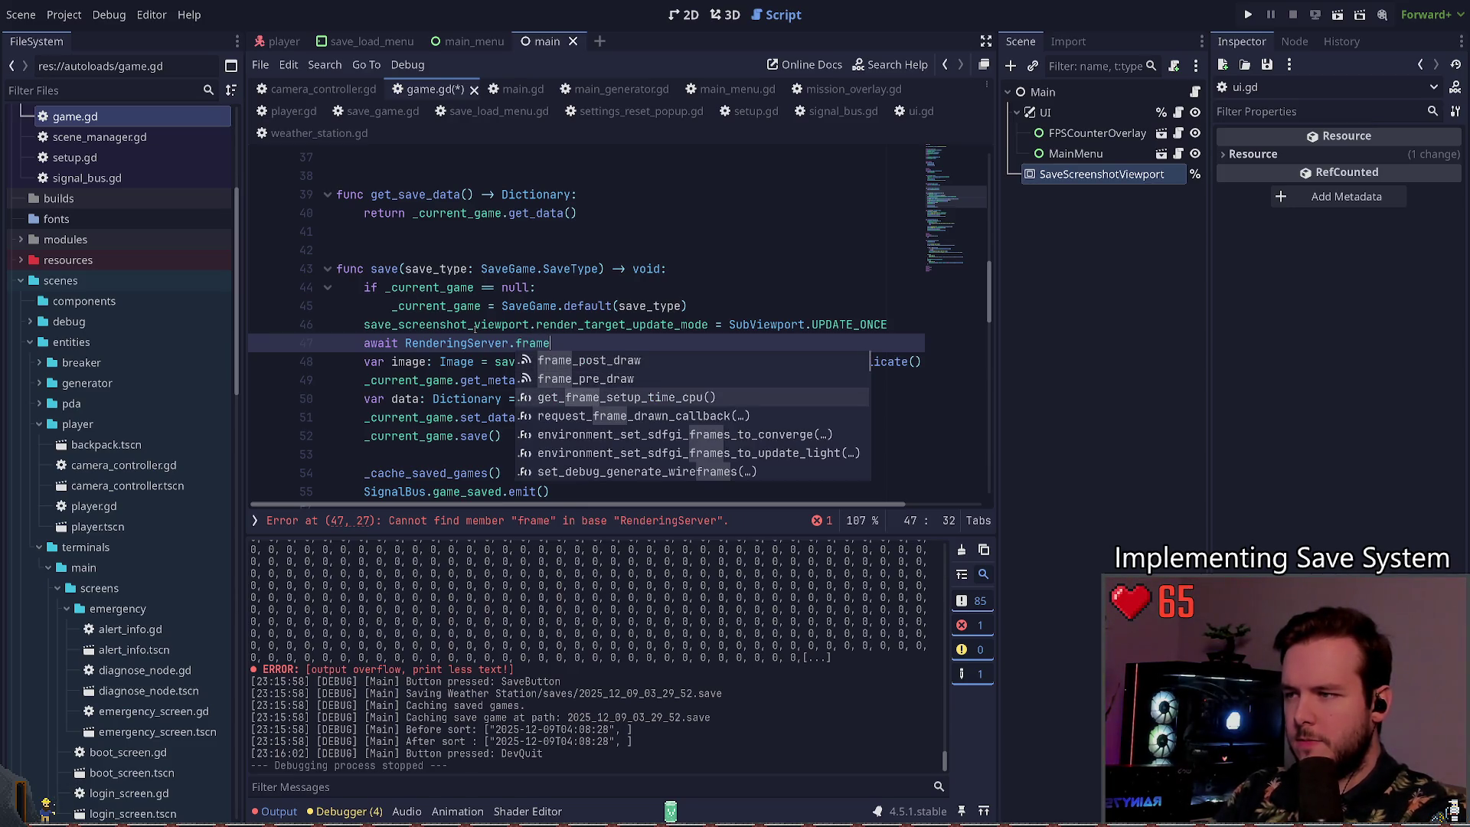
{"action": "key", "text": "Up"}
{"action": "key", "text": "Up"}
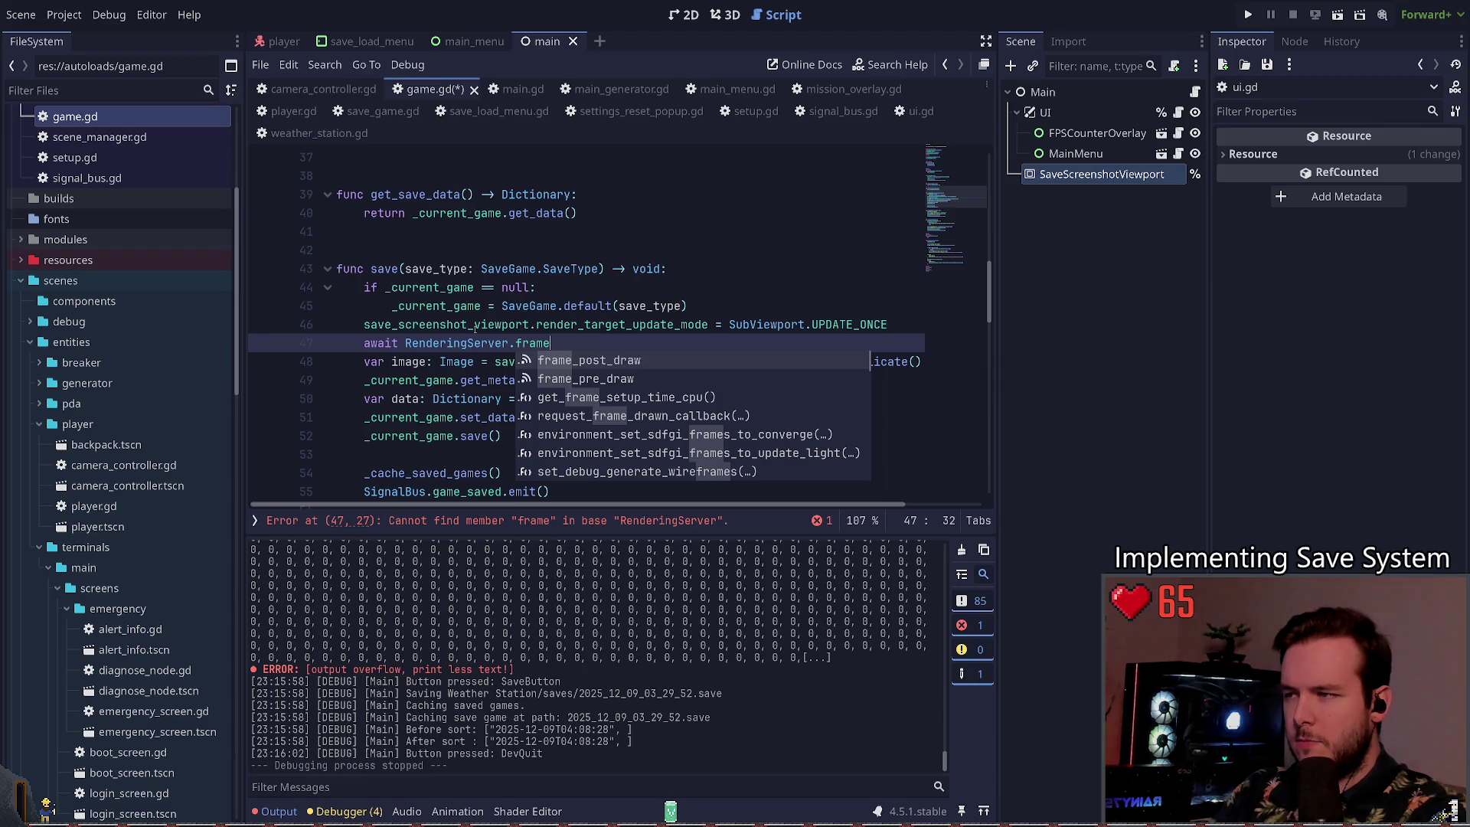
{"action": "key", "text": "Return"}
Step: Save game.gd and run the project with F5
{"action": "left_click", "coordinate": [431, 343]}
{"action": "key", "text": "ctrl+s"}
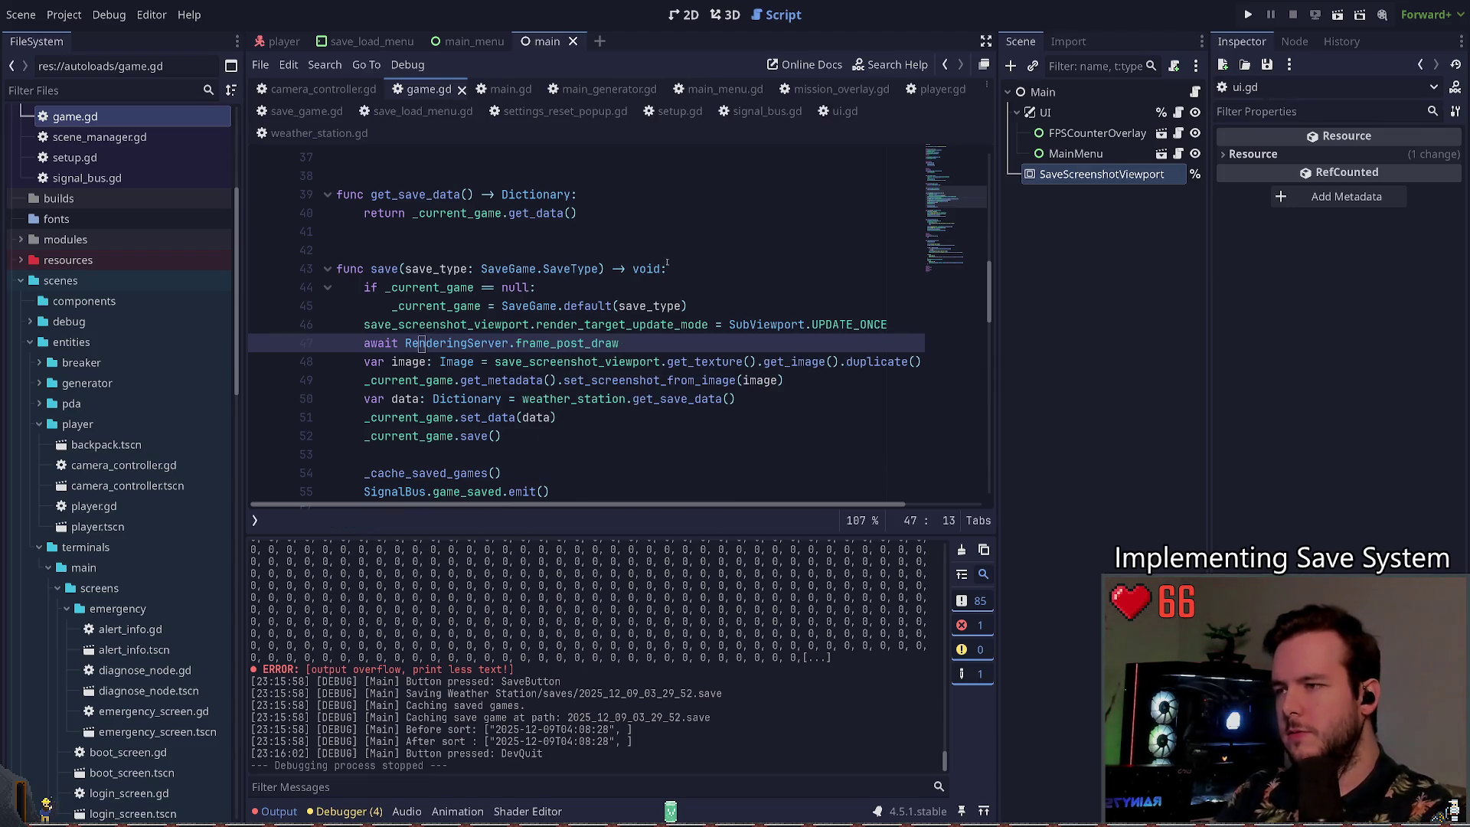
{"action": "key", "text": "F5"}
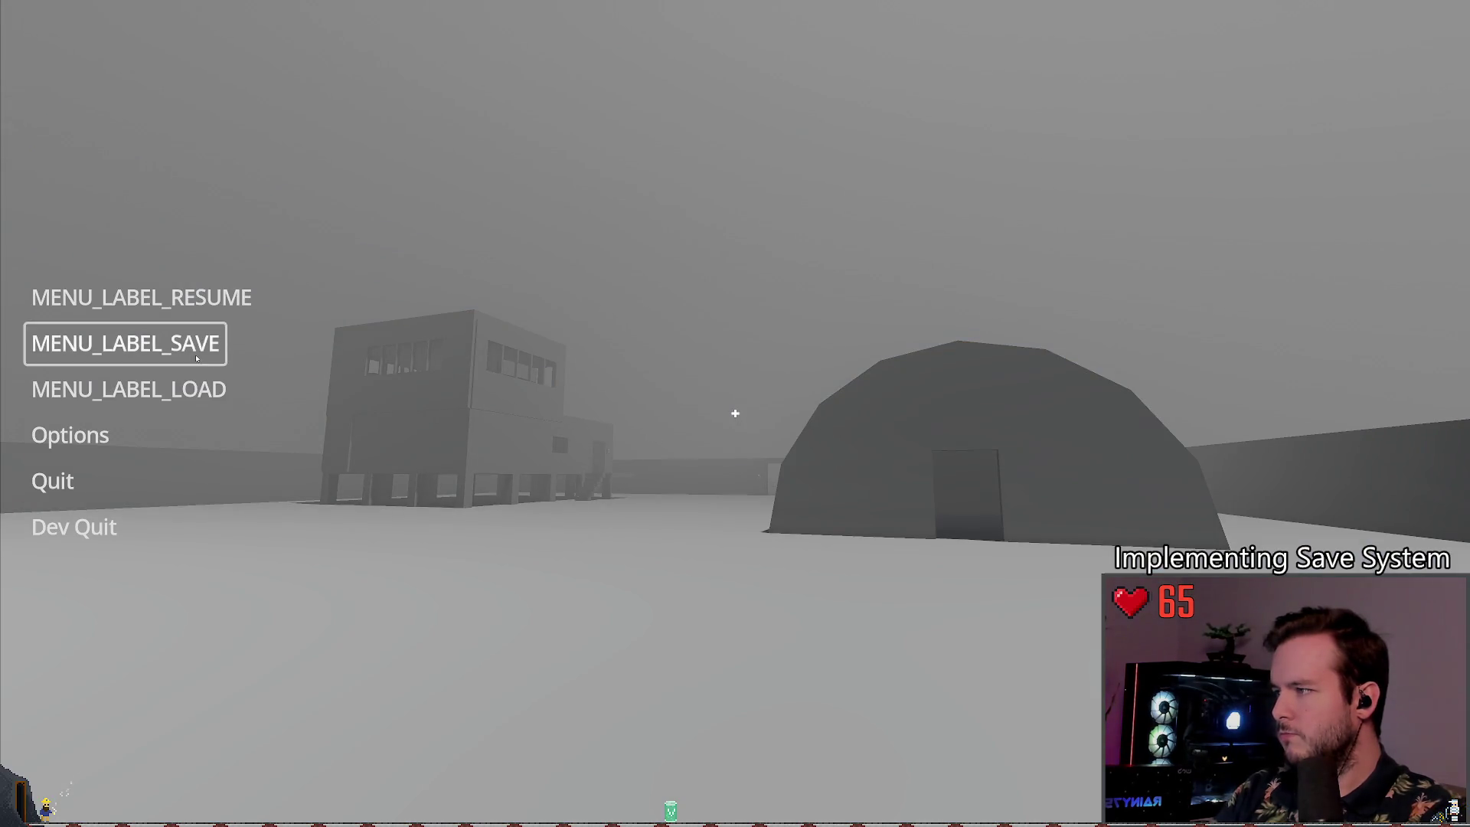
Step: Save the game twice from the pause menu, resuming in between, then Dev Quit to the editor
{"action": "left_click", "coordinate": [197, 358]}
{"action": "left_click", "coordinate": [318, 532]}
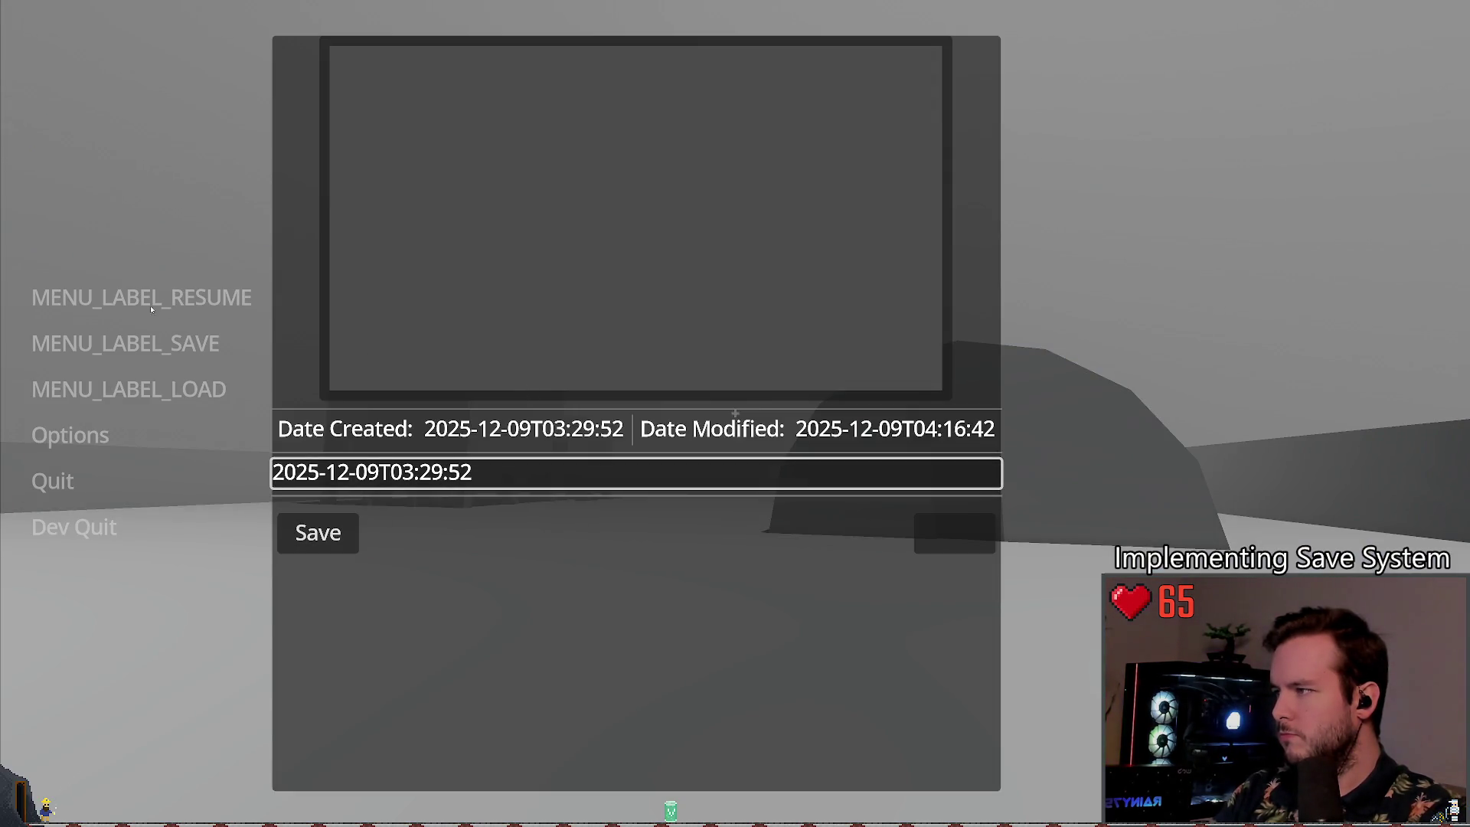
{"action": "left_click", "coordinate": [165, 296]}
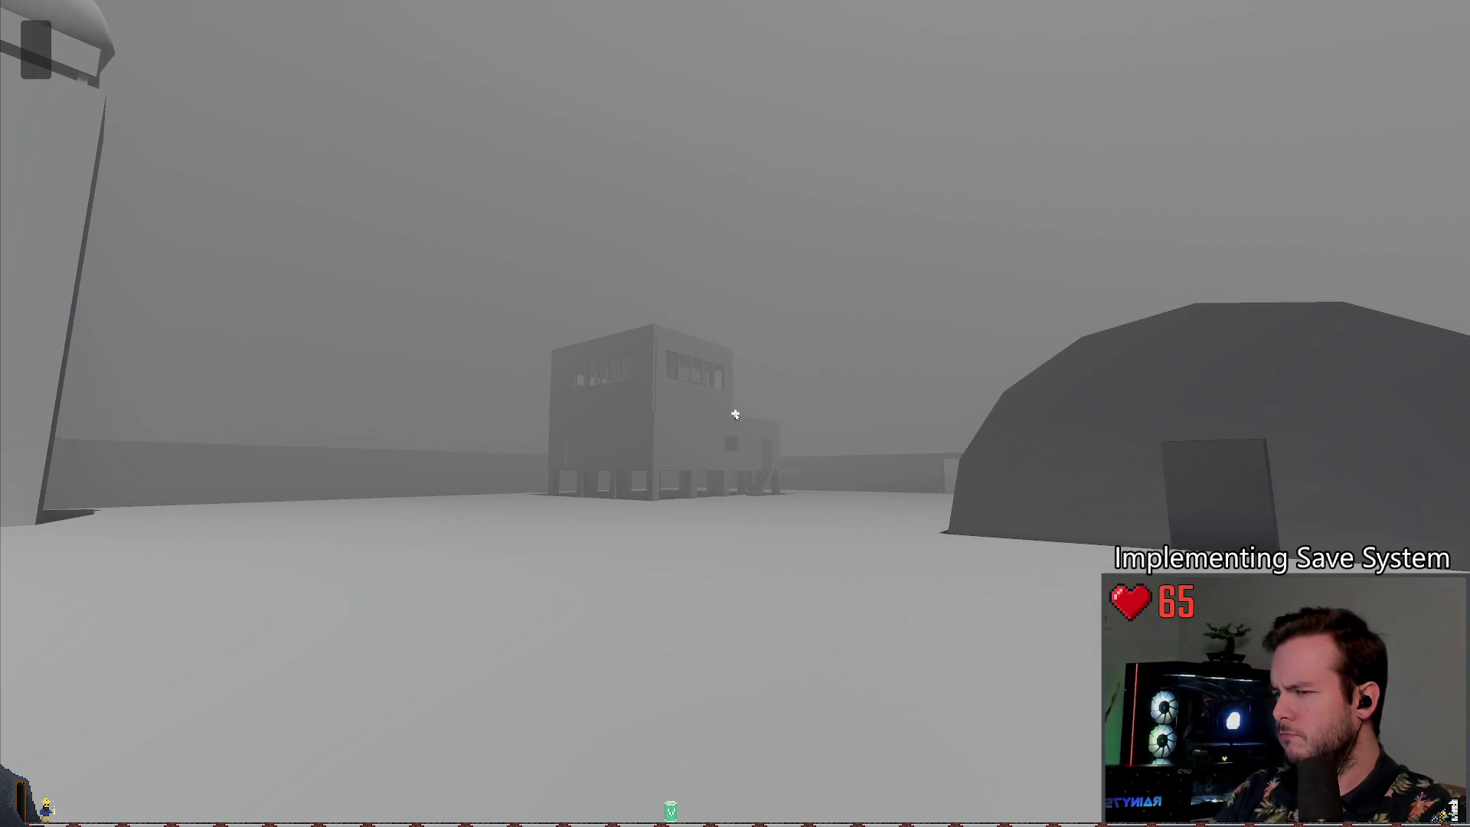
{"action": "key", "text": "Escape"}
{"action": "left_click", "coordinate": [196, 358]}
{"action": "left_click", "coordinate": [318, 532]}
{"action": "left_click", "coordinate": [74, 527]}
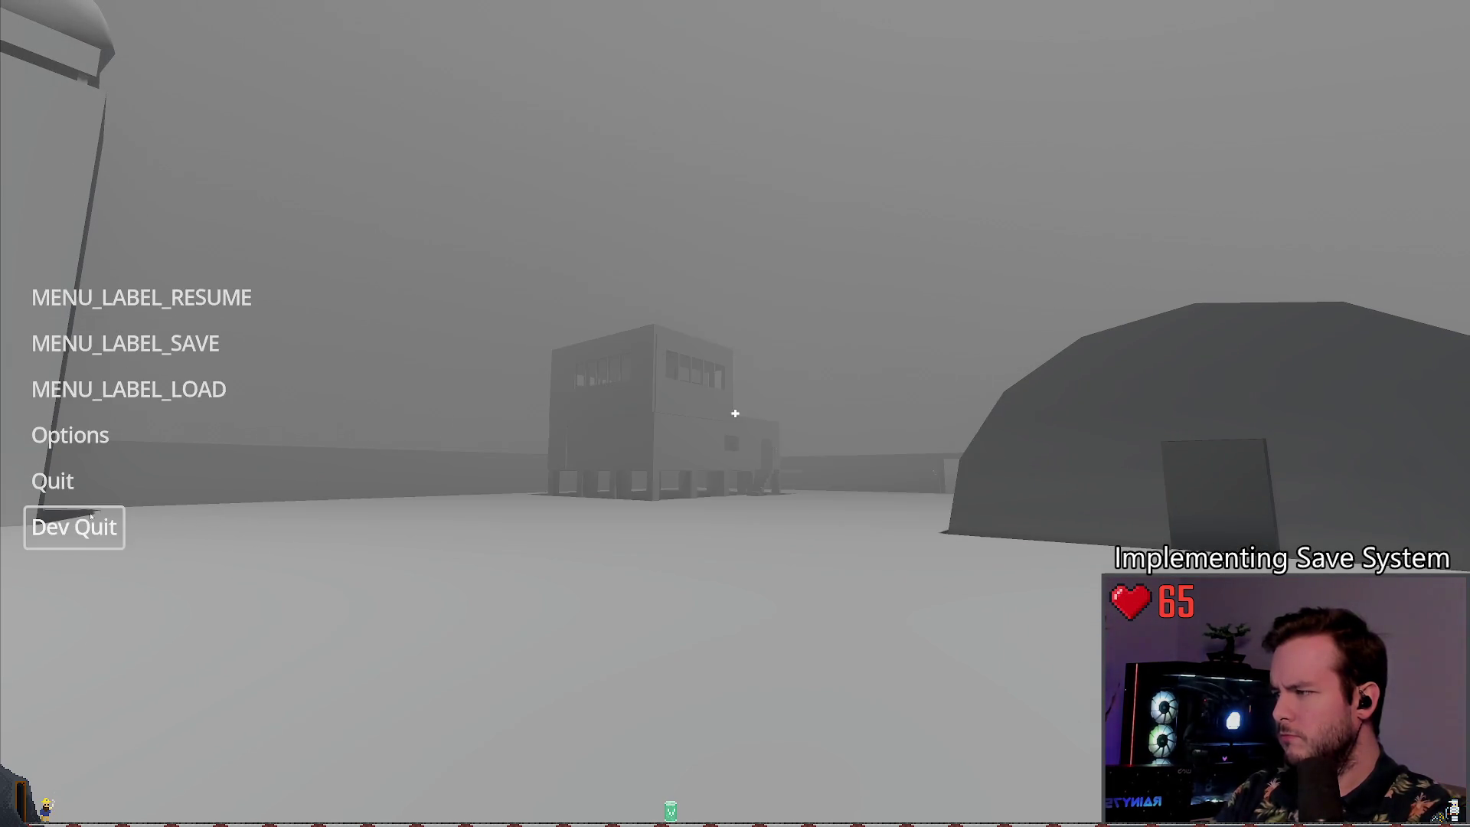
{"action": "left_click", "coordinate": [73, 527]}
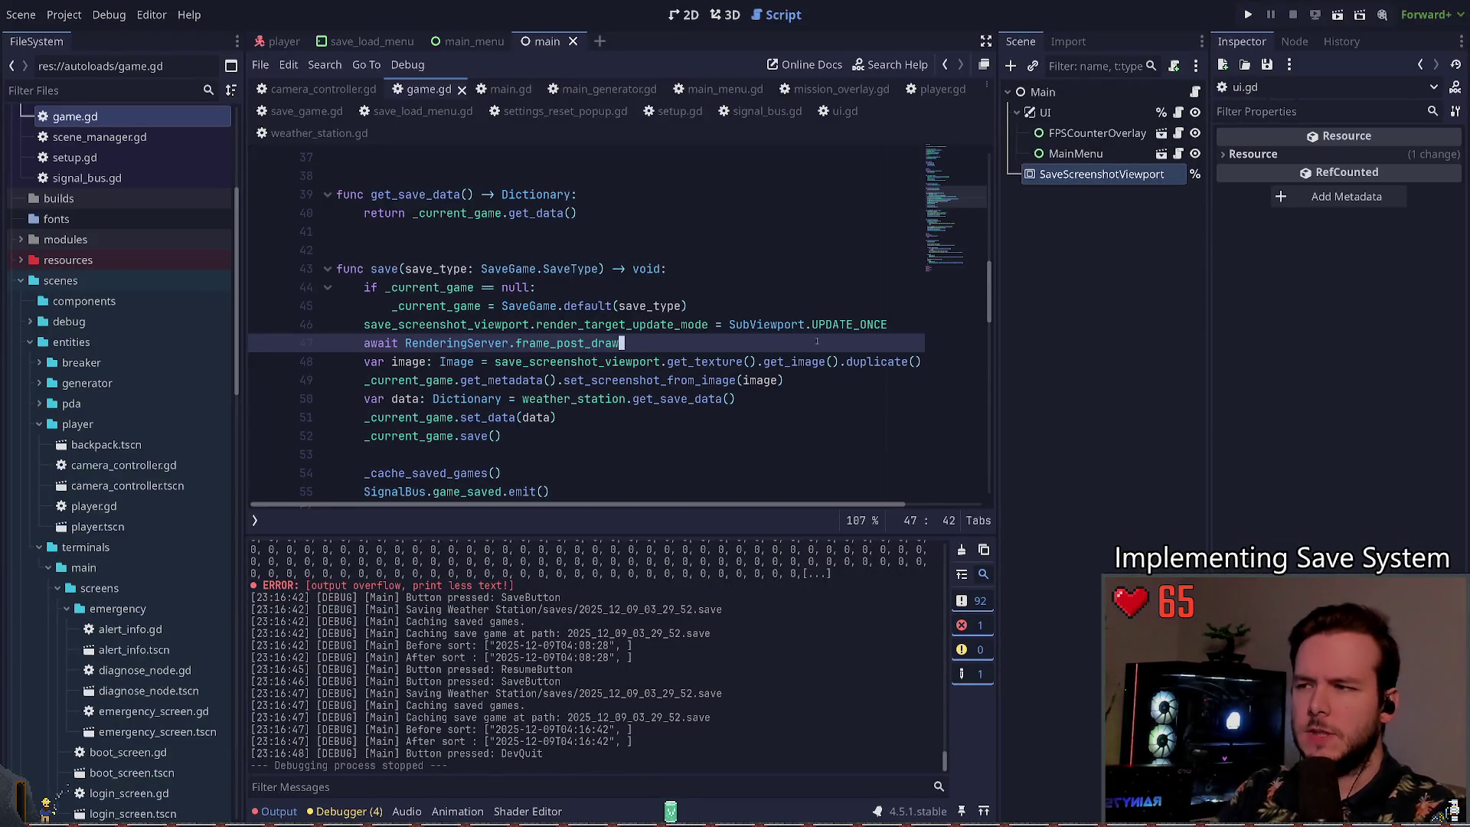
Step: Select SaveScreenshotViewport in the 2D view and review its 512×512 size and Disabled update mode
{"action": "left_click", "coordinate": [684, 14]}
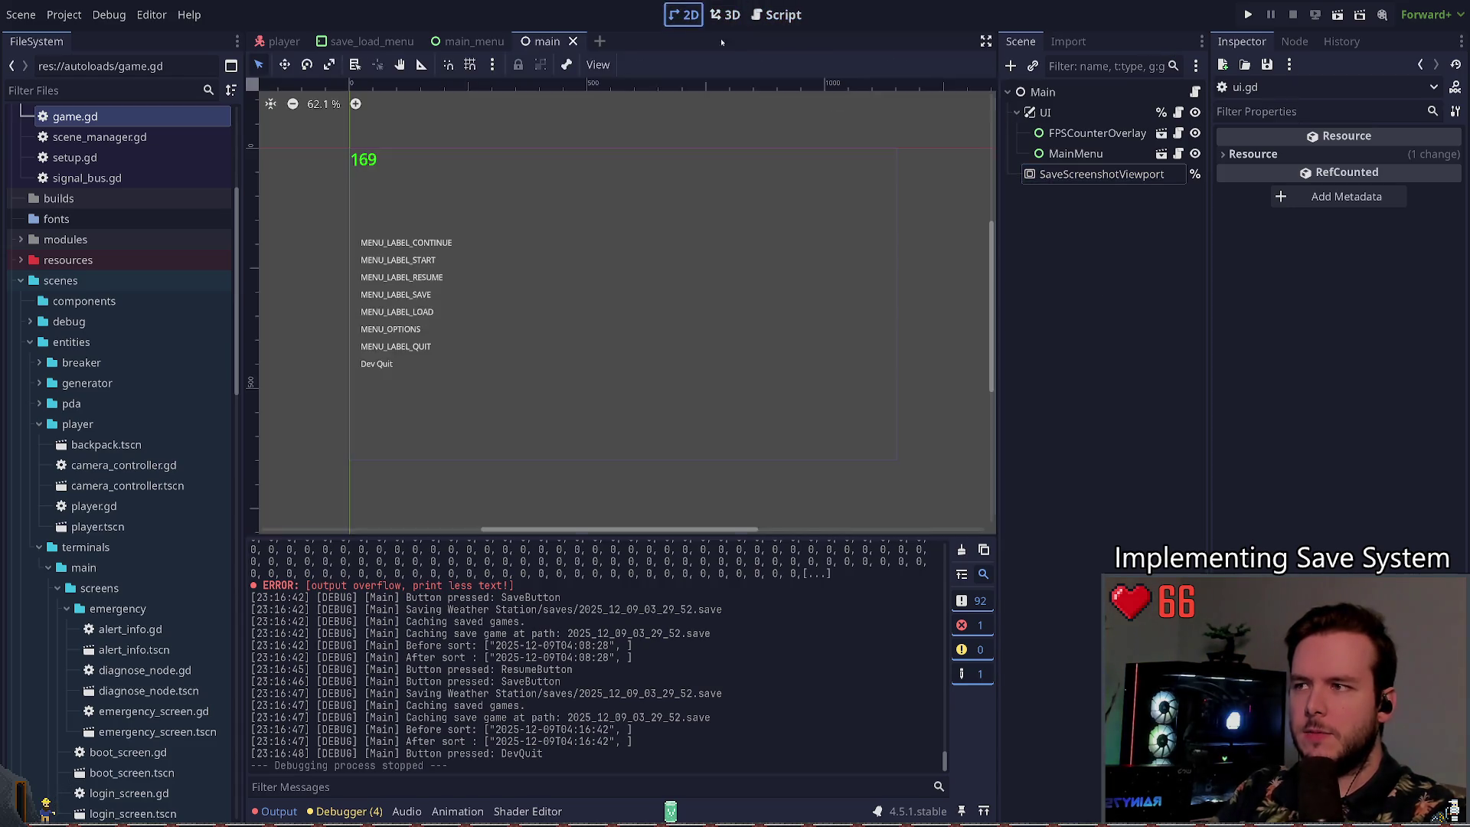
{"action": "left_click", "coordinate": [1102, 174]}
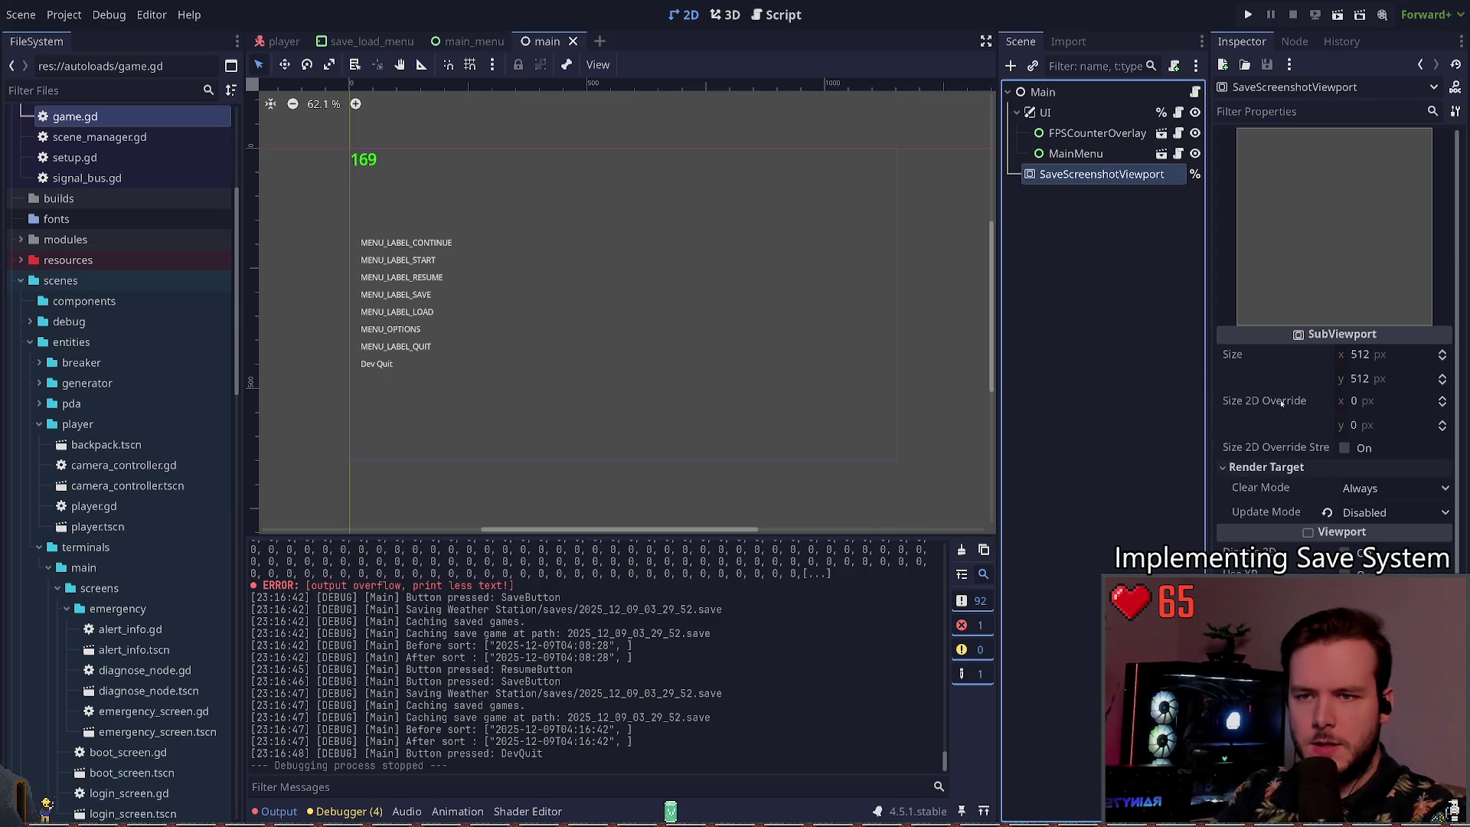
{"action": "scroll", "coordinate": [1279, 401], "scroll_direction": "down", "scroll_amount": 4}
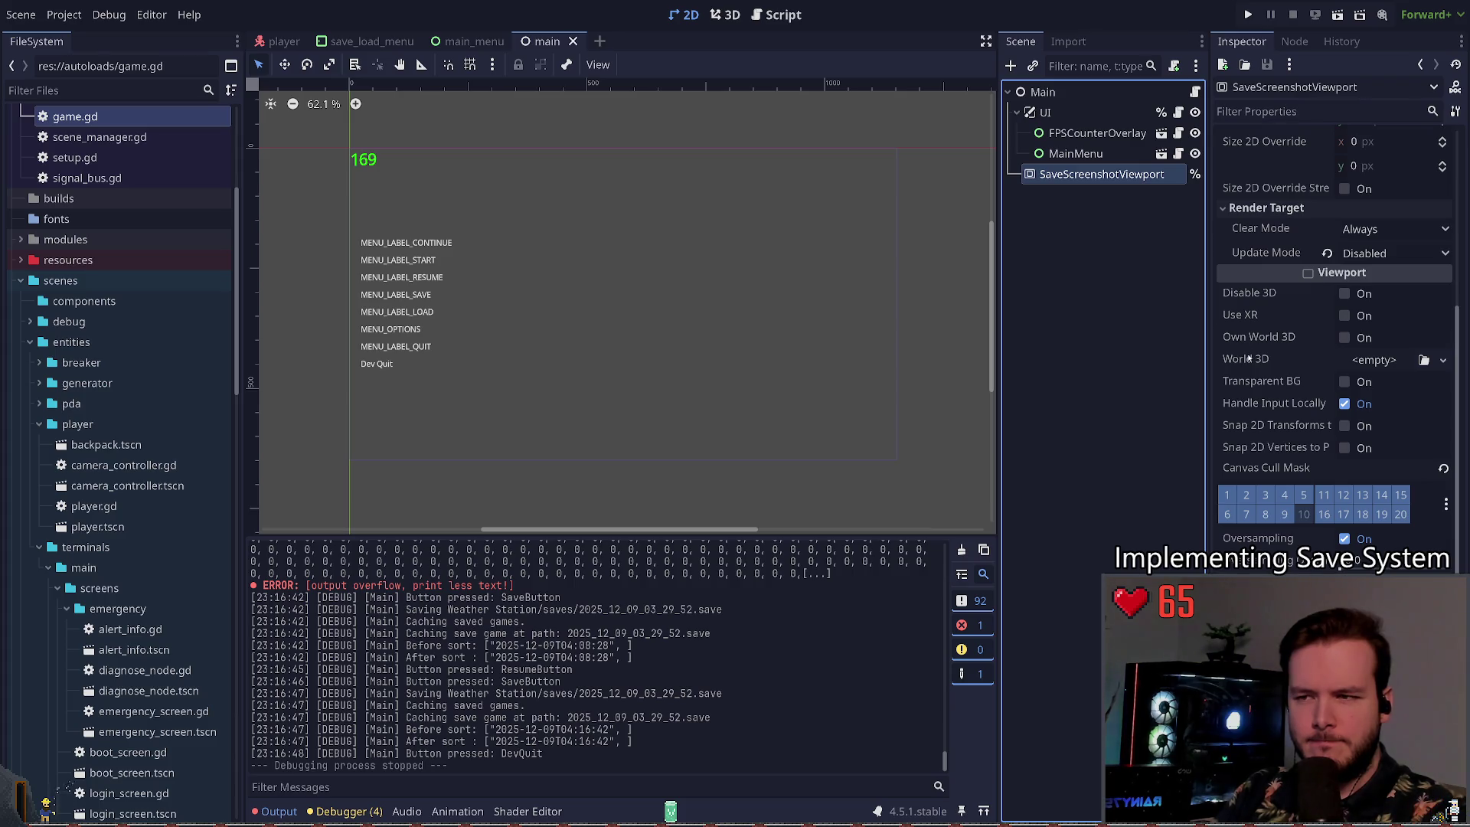
{"action": "scroll", "coordinate": [1255, 359], "scroll_direction": "down", "scroll_amount": 1}
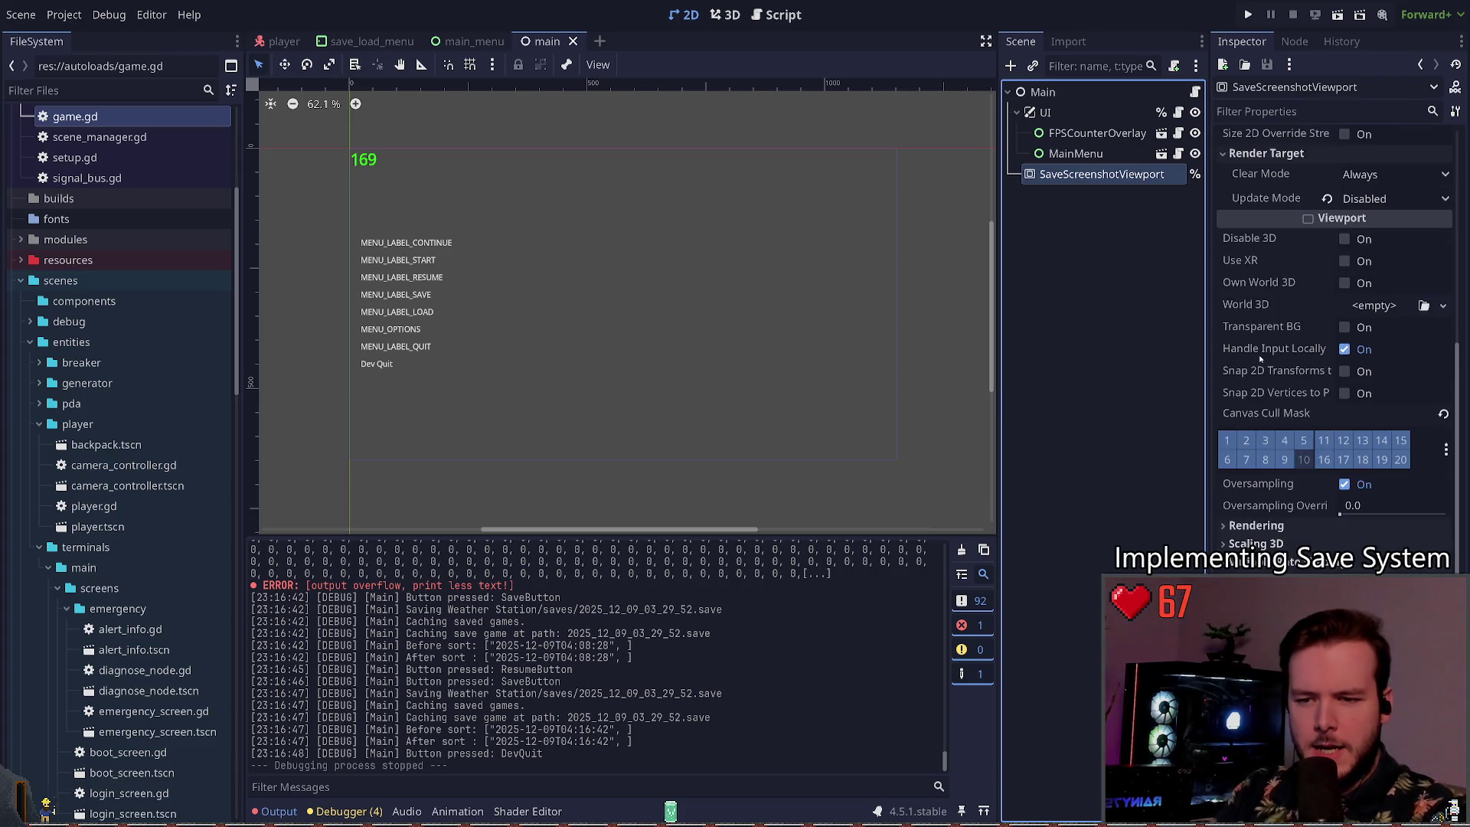
{"action": "scroll", "coordinate": [1259, 357], "scroll_direction": "up", "scroll_amount": 5}
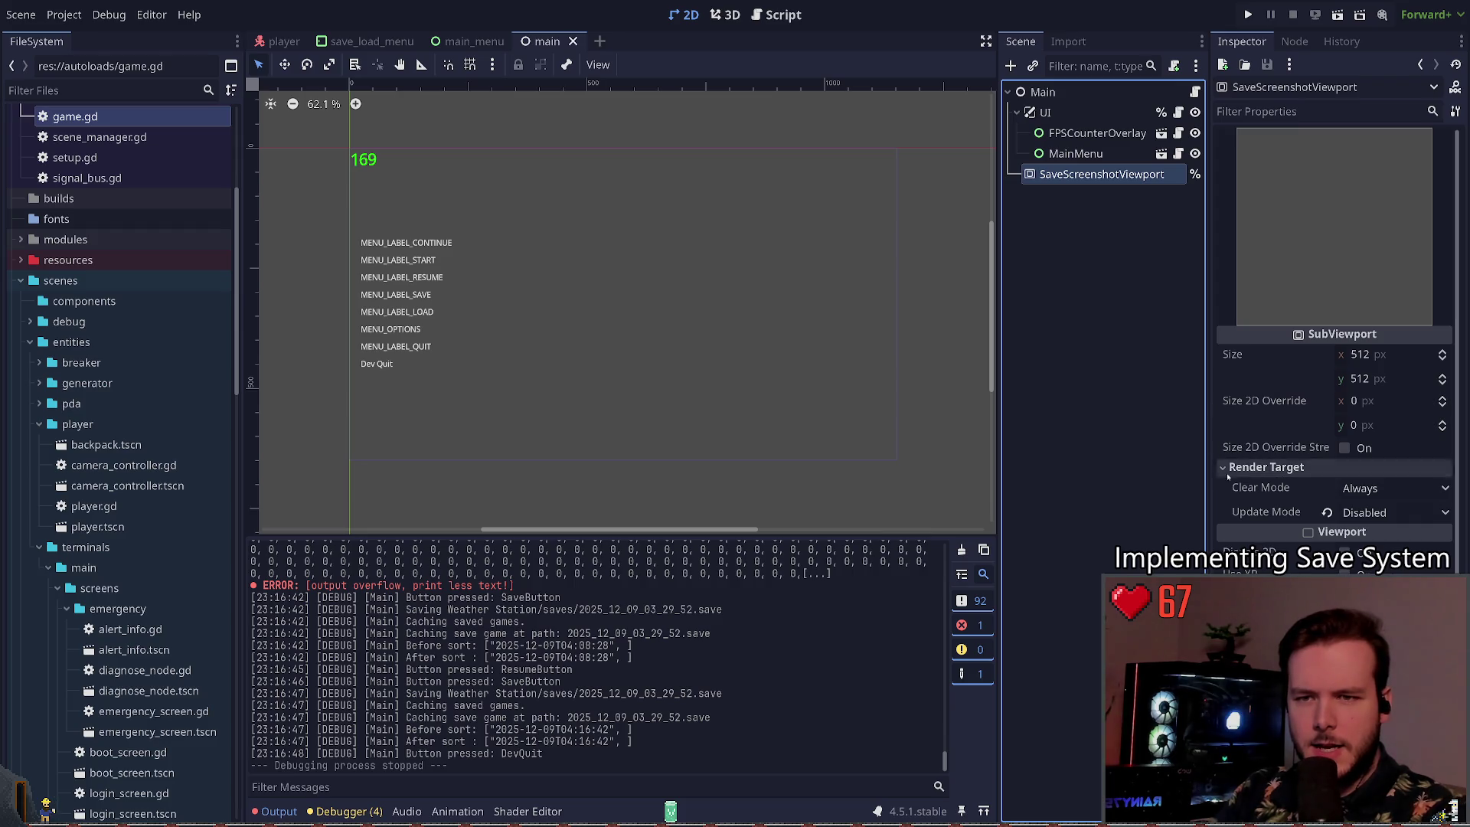
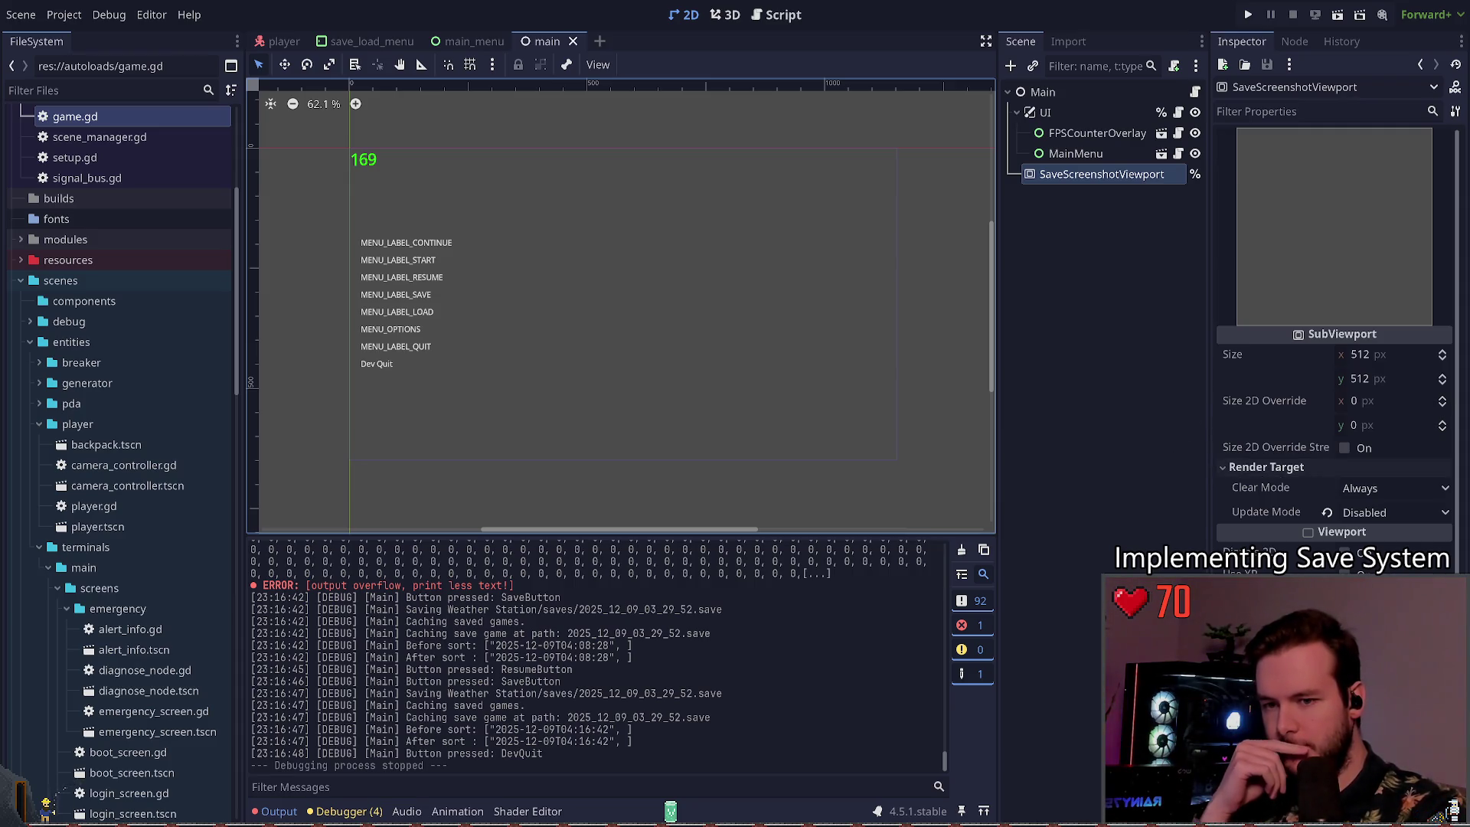
Step: Toggle the viewport's Transparent BG, then test-run the game's Save panel and quit to the editor
{"action": "left_click", "coordinate": [1348, 662]}
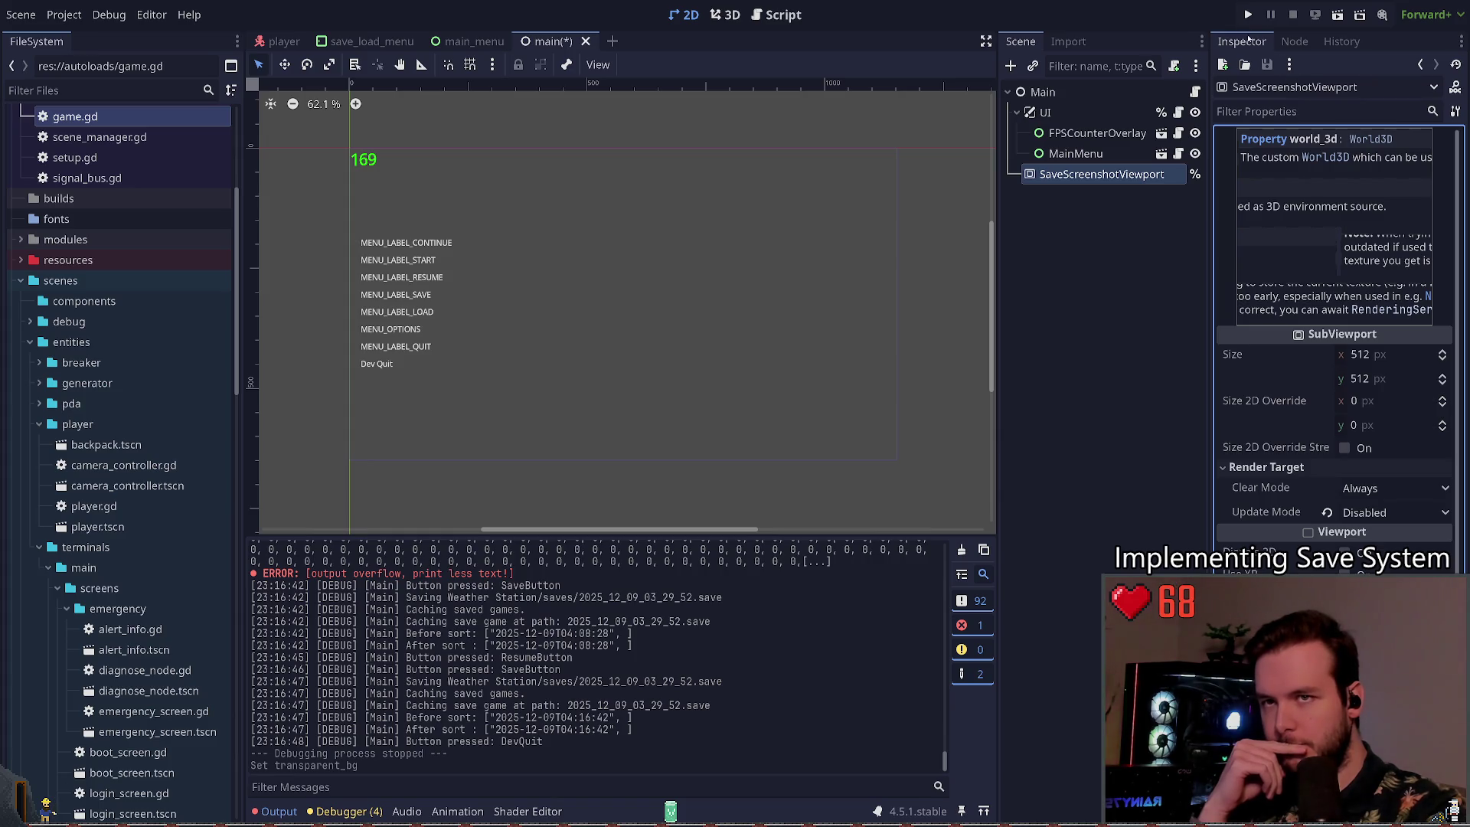
{"action": "left_click", "coordinate": [1248, 15]}
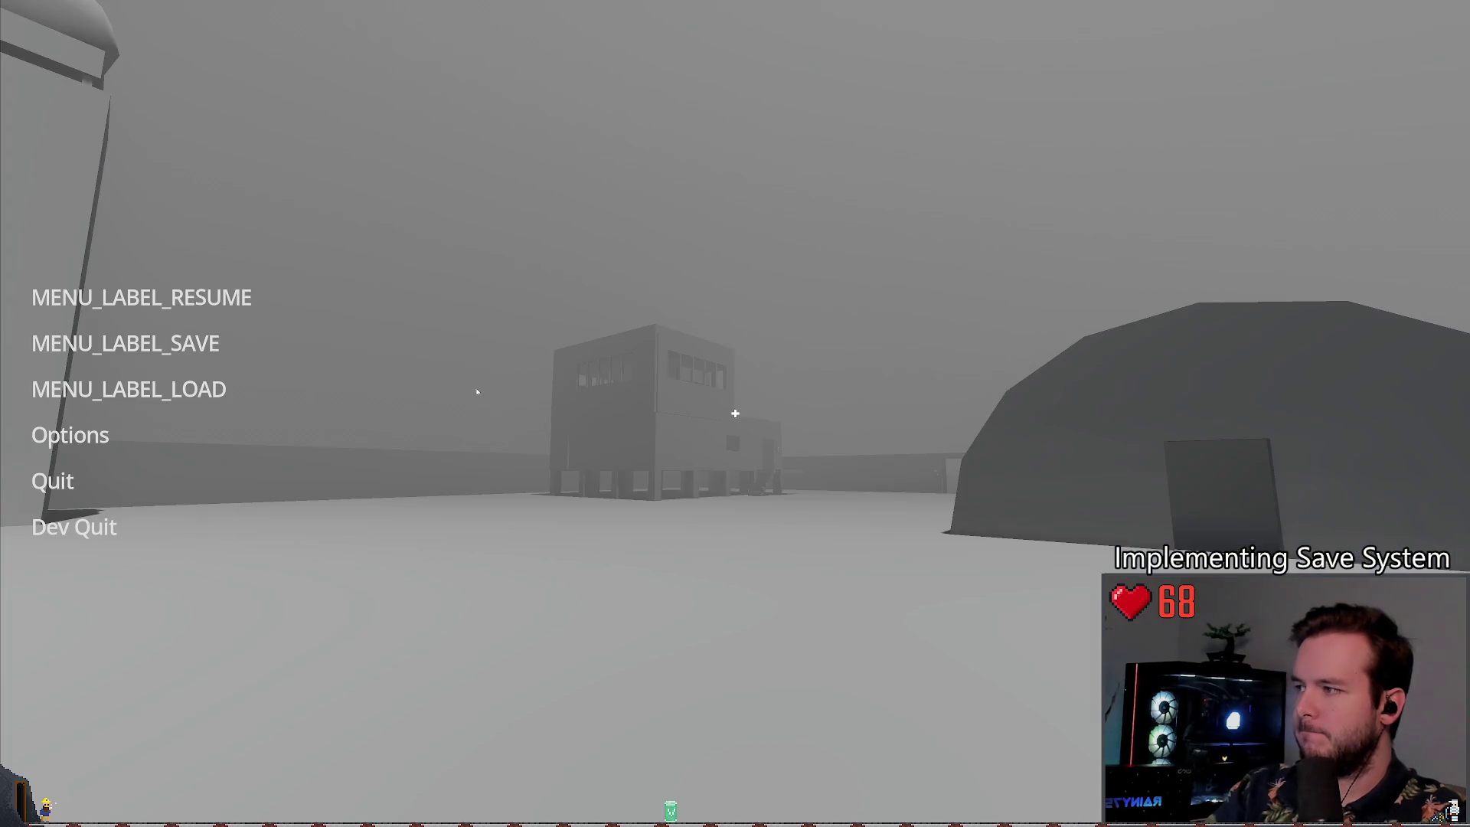
{"action": "left_click", "coordinate": [125, 343]}
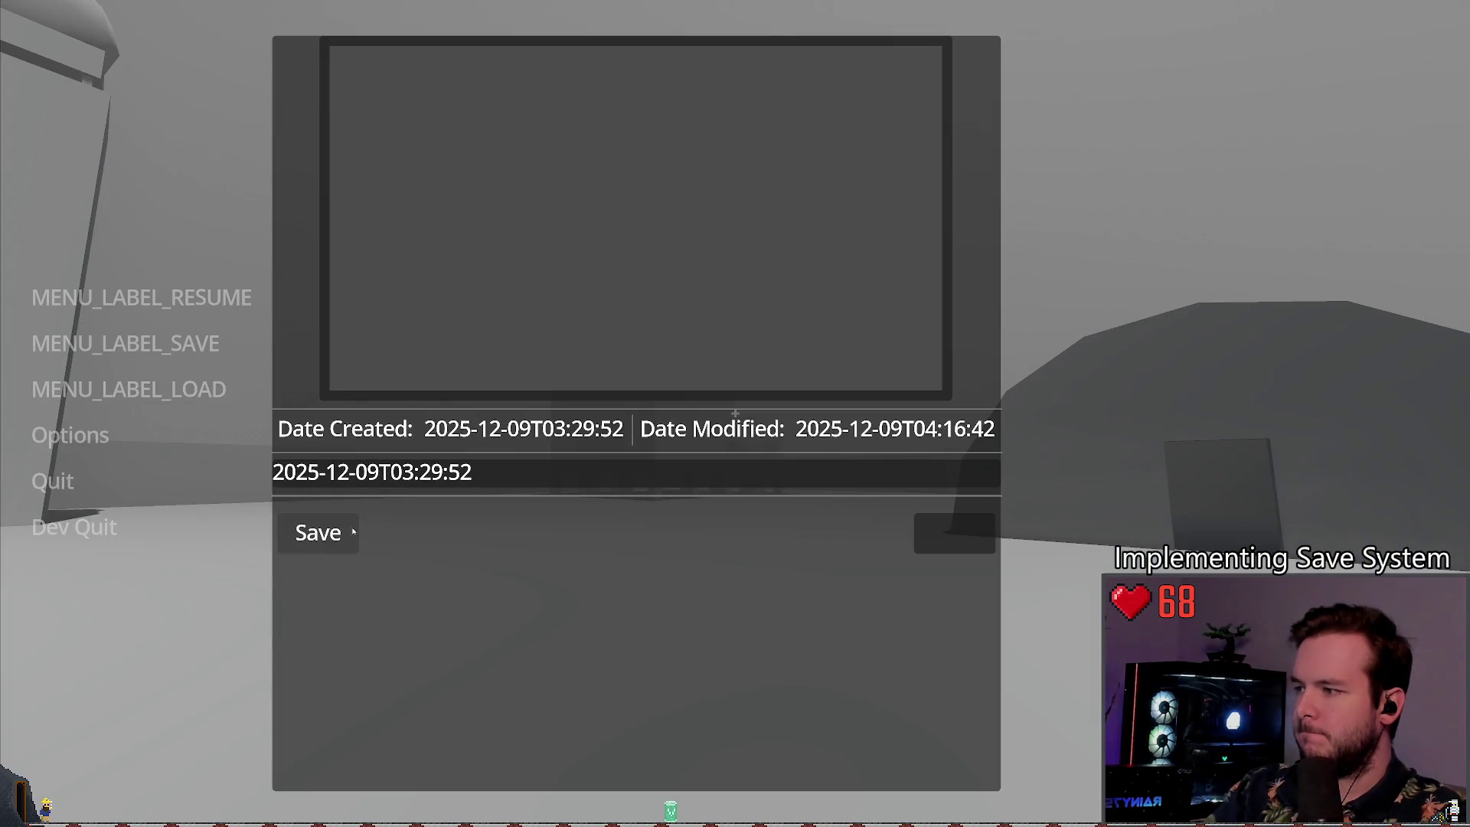
{"action": "key", "text": "Escape"}
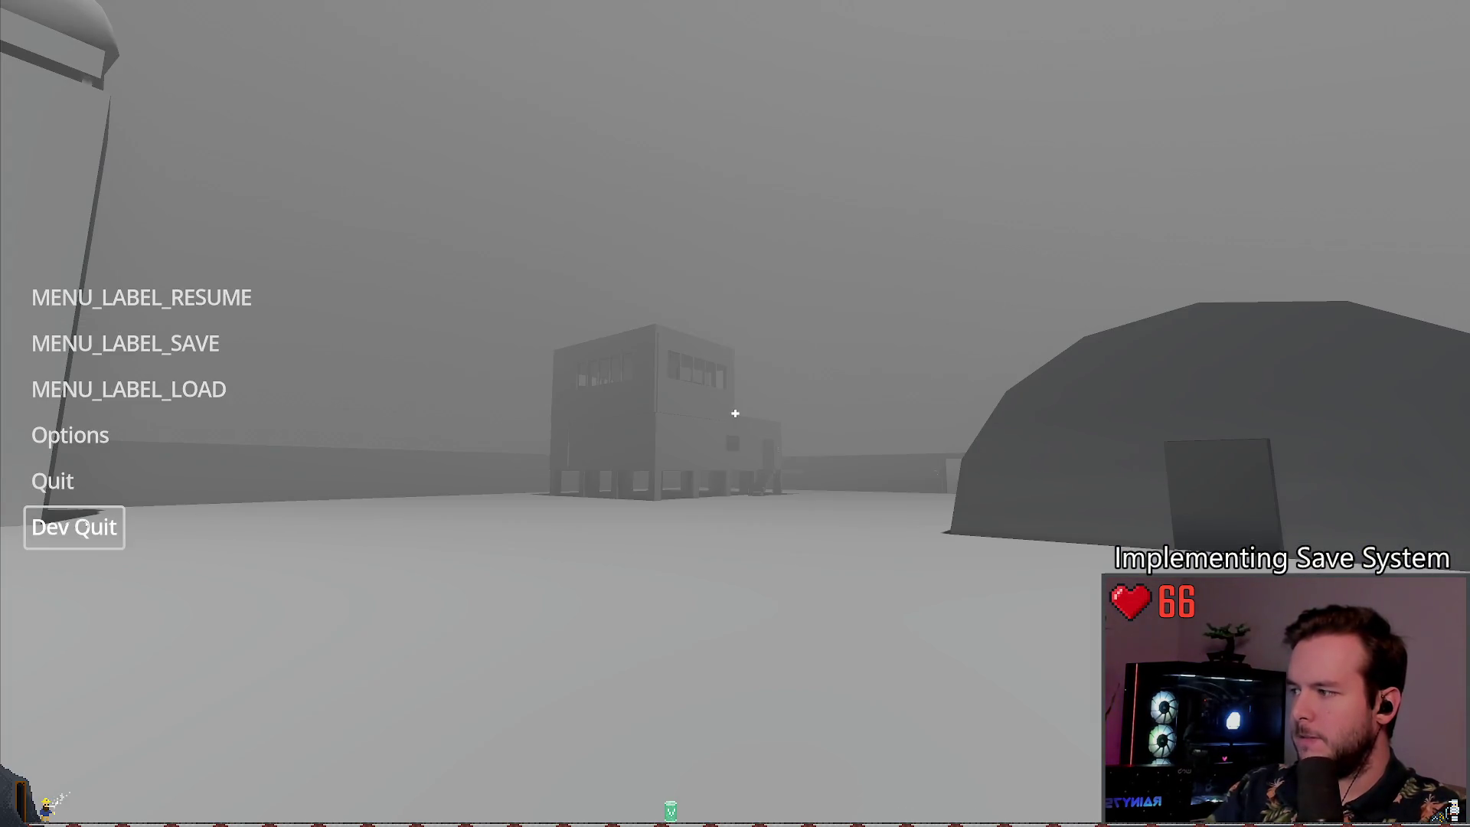
{"action": "left_click", "coordinate": [74, 526]}
Step: Try update mode When Visible, undo it back to Disabled, and save the main scene
{"action": "left_click", "coordinate": [1328, 513]}
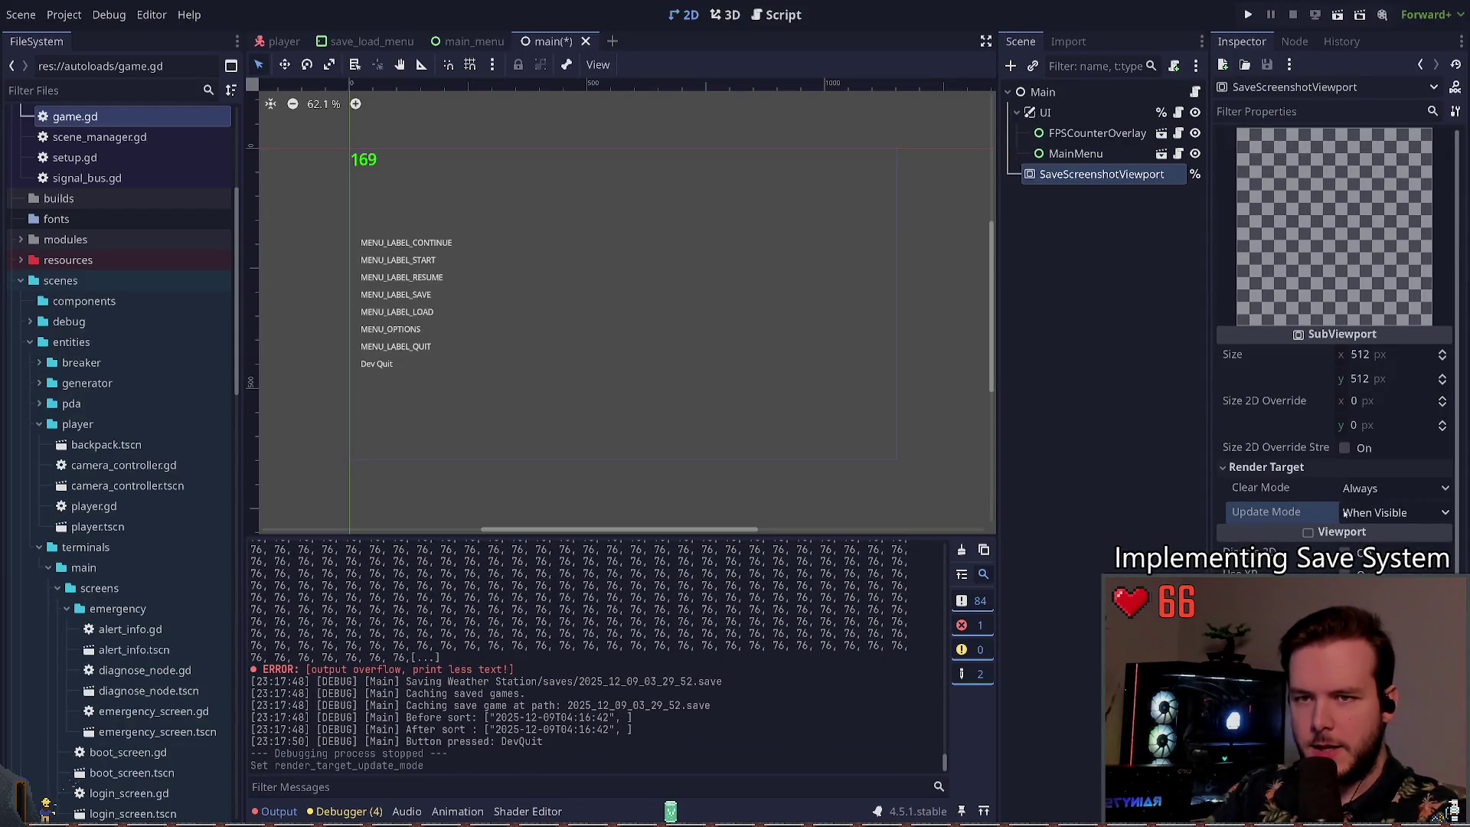
{"action": "key", "text": "ctrl+z"}
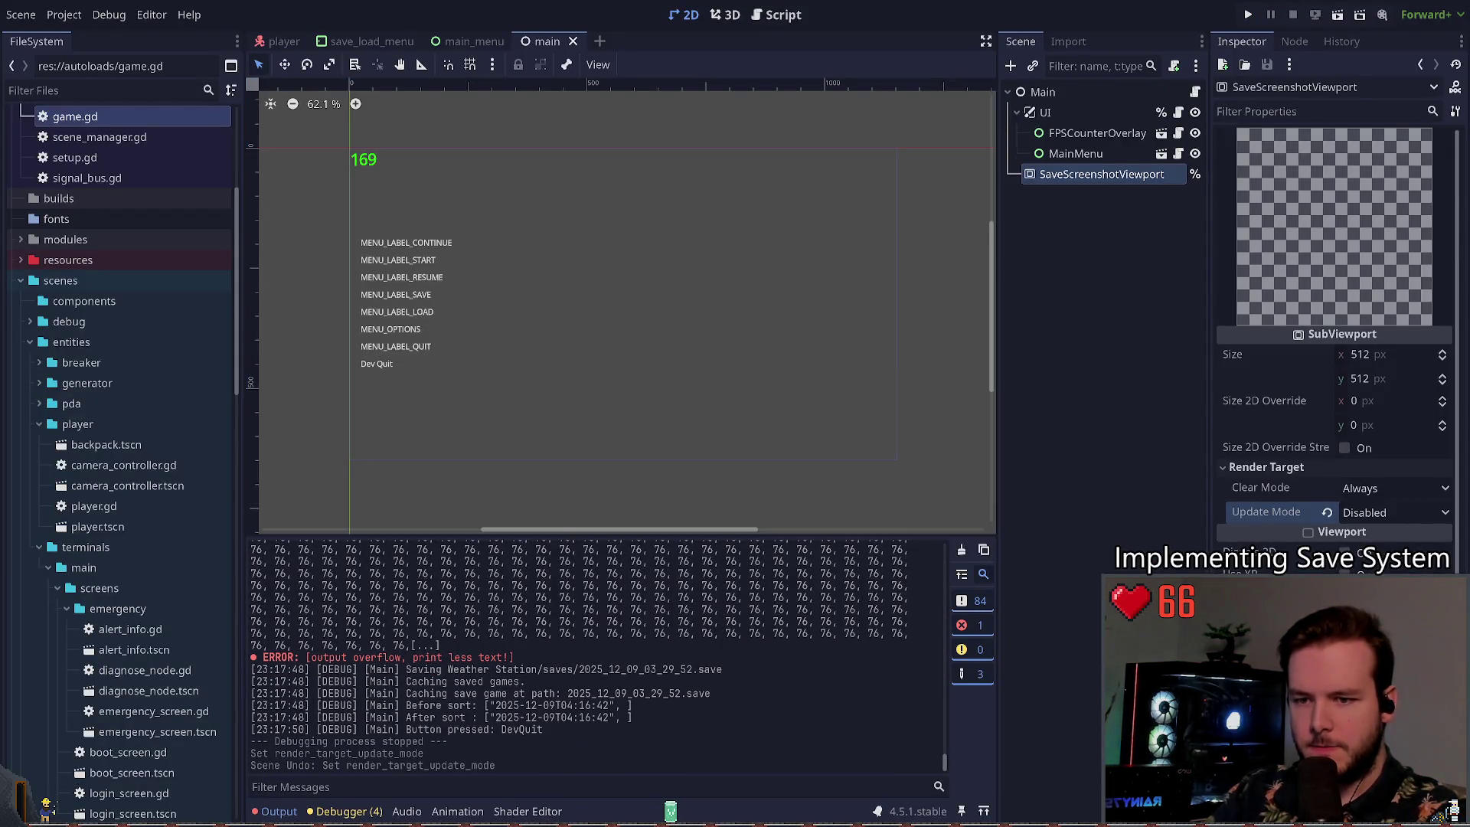
{"action": "key", "text": "ctrl+s"}
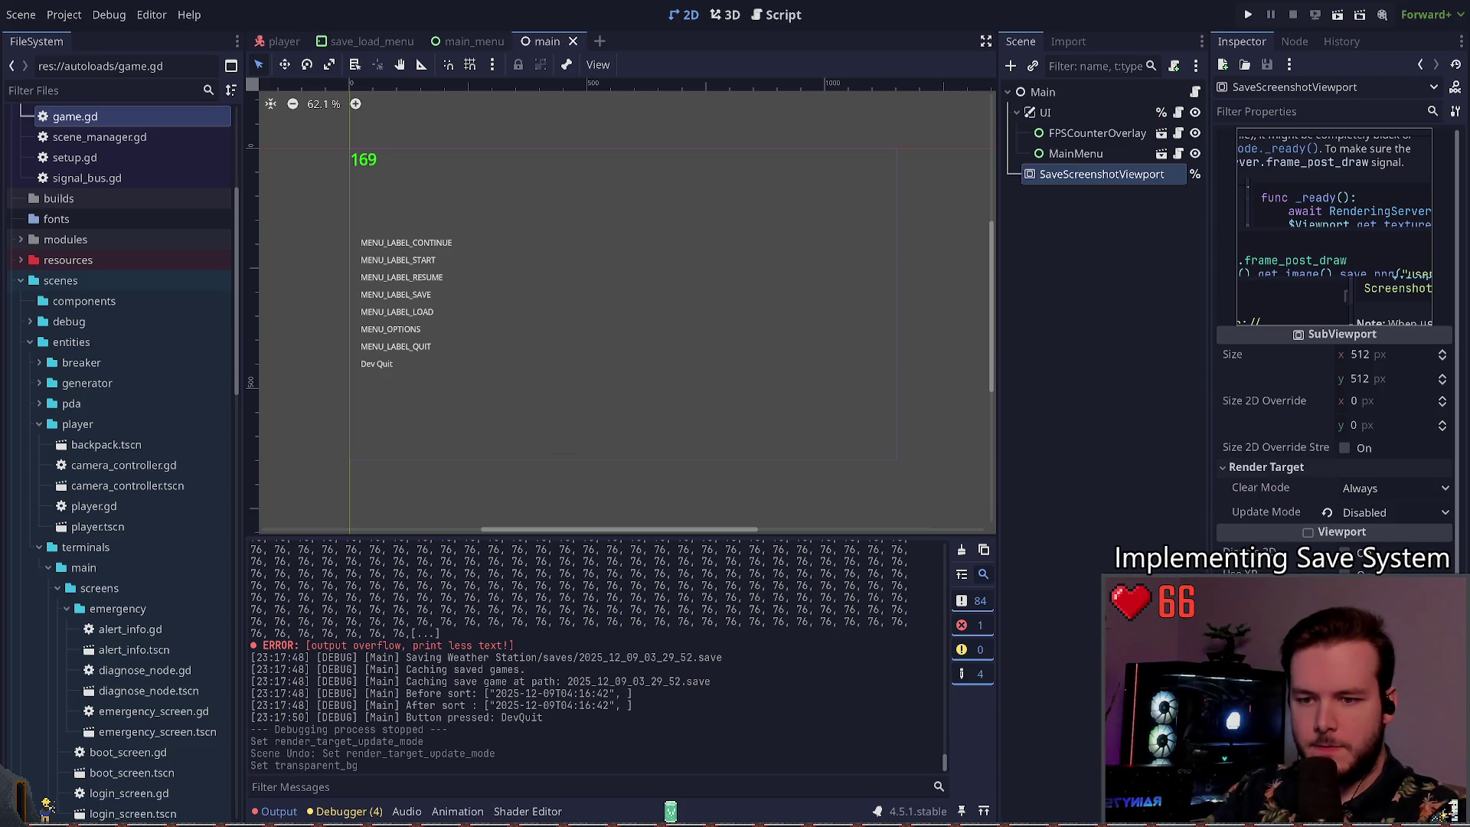
{"action": "scroll", "coordinate": [1335, 344], "scroll_direction": "down", "scroll_amount": 5}
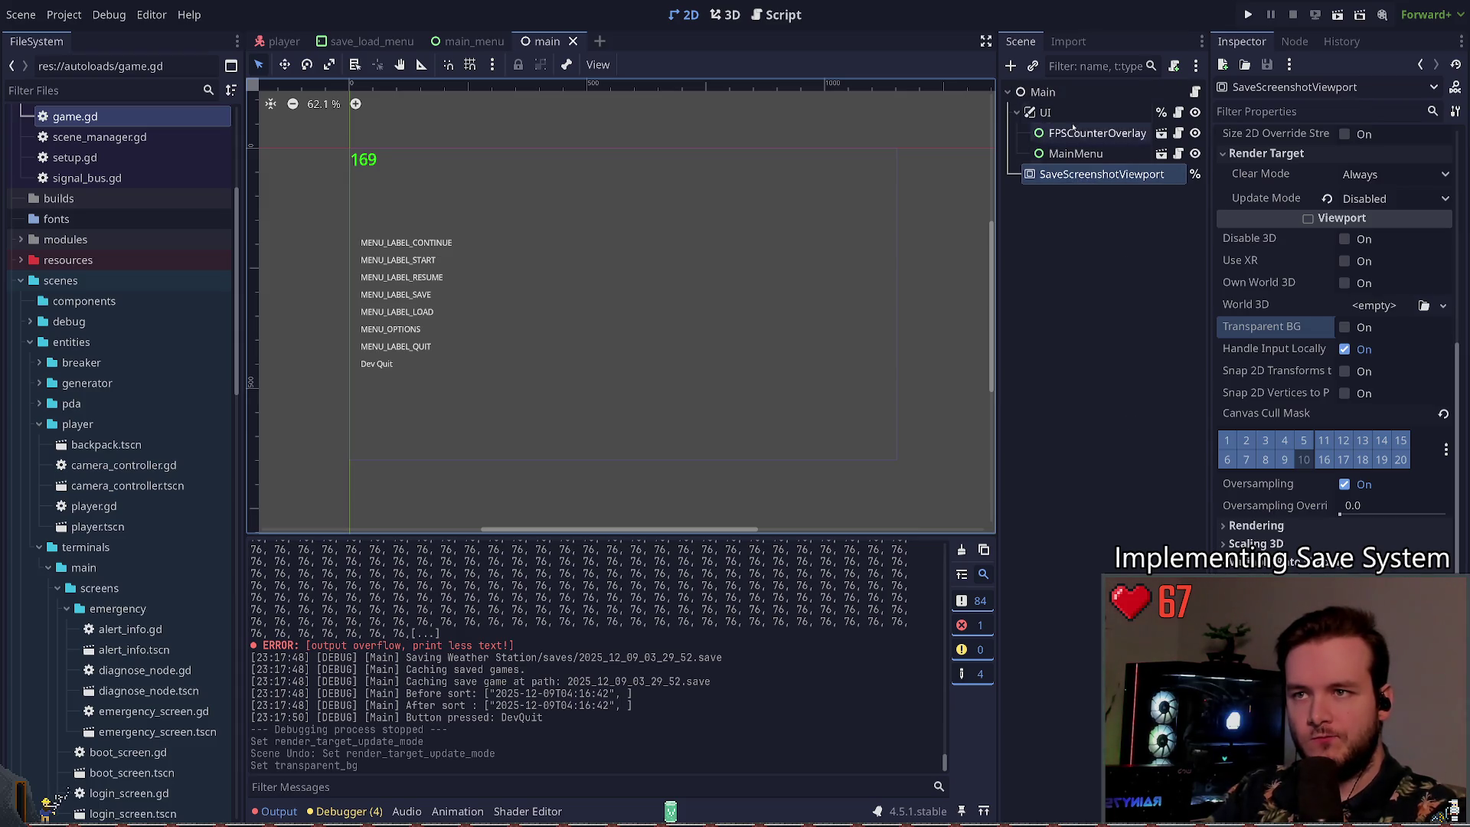
{"action": "left_click", "coordinate": [1064, 94]}
Step: In main.gd, change register_main(self) to register_main(save_screenshot_viewport)
{"action": "left_click", "coordinate": [1196, 92]}
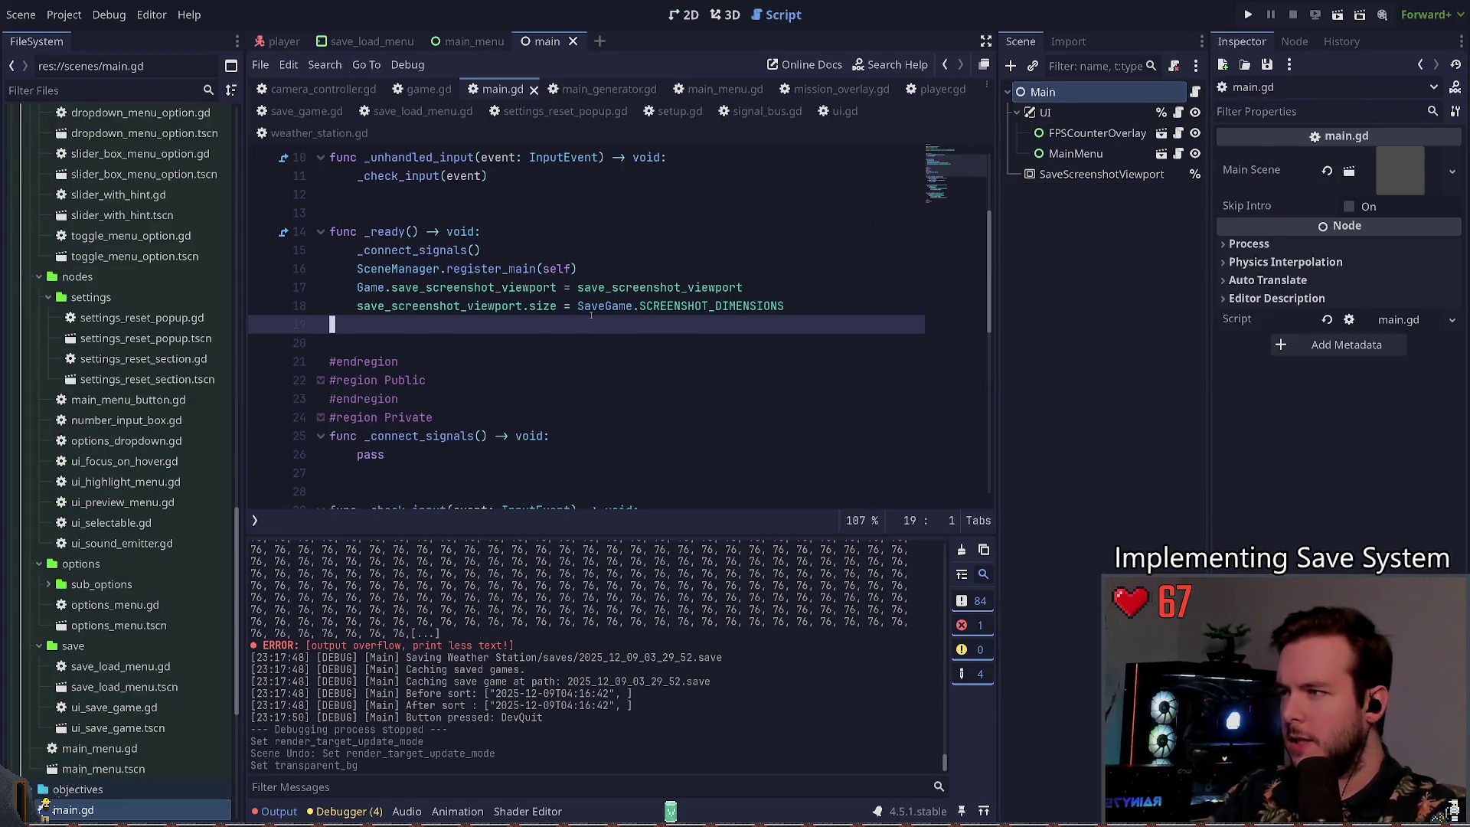
{"action": "key", "text": "ctrl+BackSpace"}
{"action": "scroll", "coordinate": [627, 454], "scroll_direction": "down", "scroll_amount": 1}
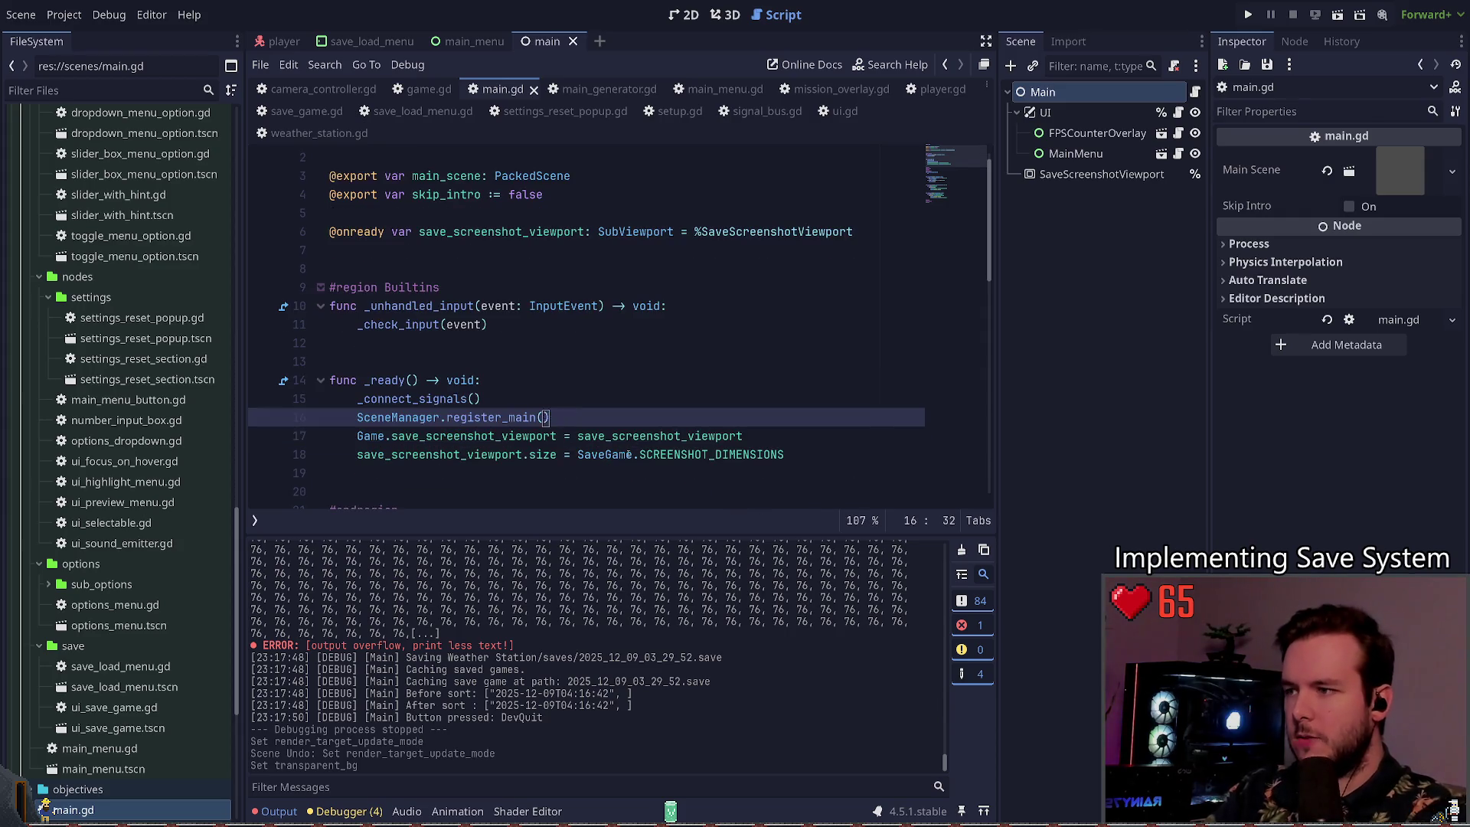
{"action": "type", "text": "save"}
{"action": "key", "text": "Return"}
{"action": "left_click", "coordinate": [413, 417]}
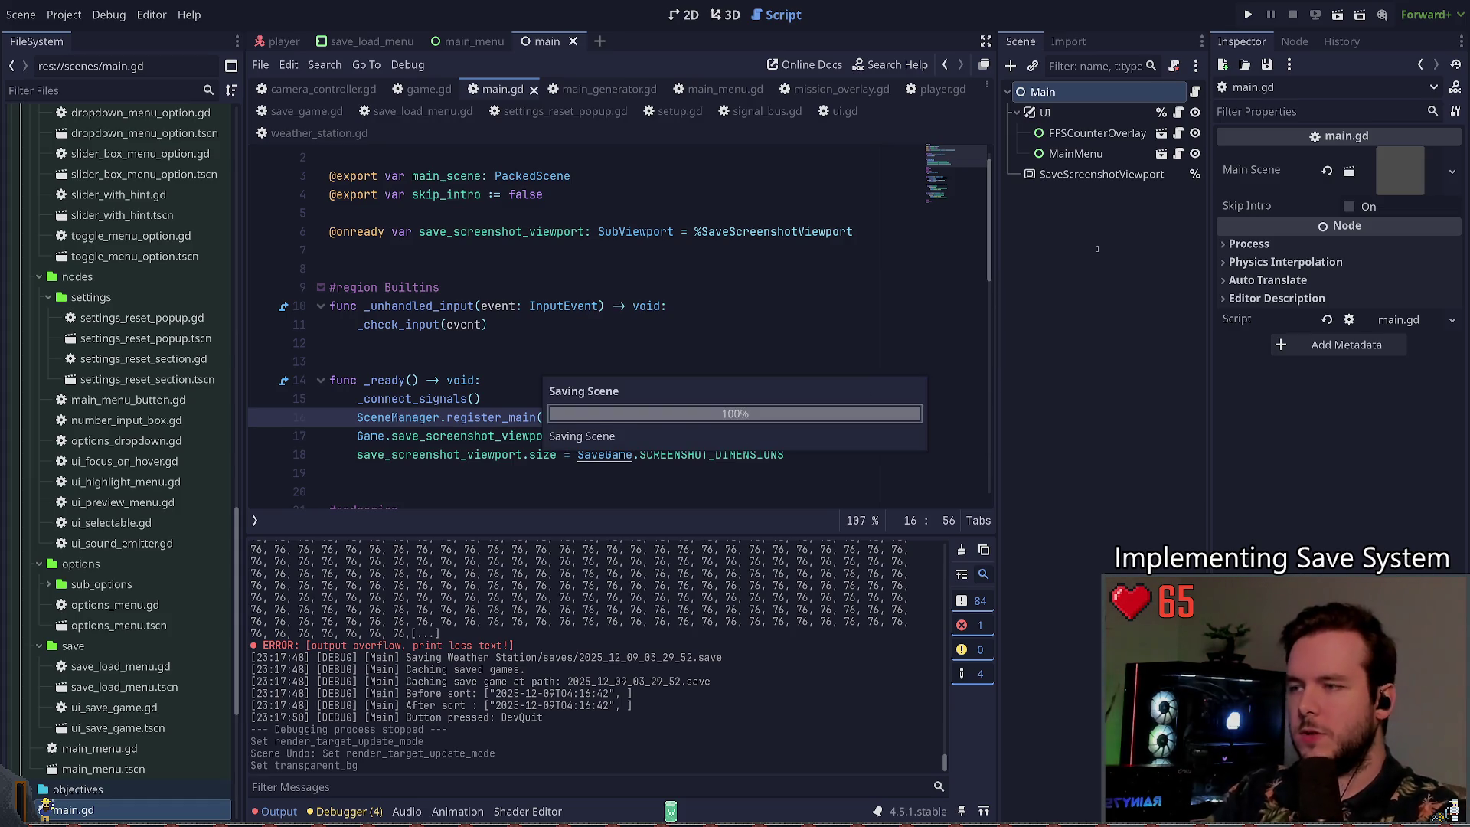
Step: Run the game, start play, open the pause menu's Save panel, and quit to the editor
{"action": "left_click", "coordinate": [1248, 14]}
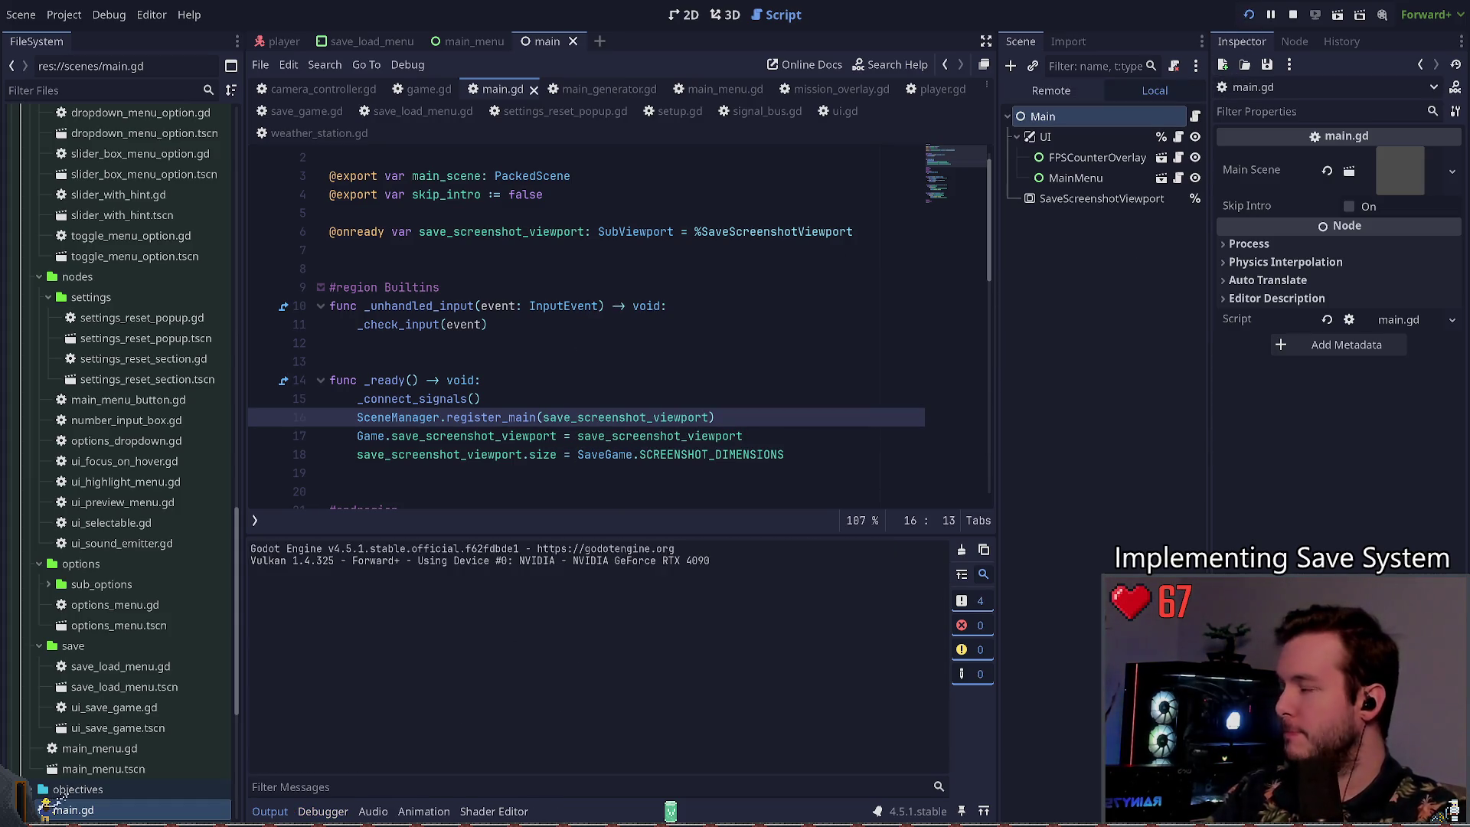
{"action": "key", "text": "Up"}
{"action": "key", "text": "Return"}
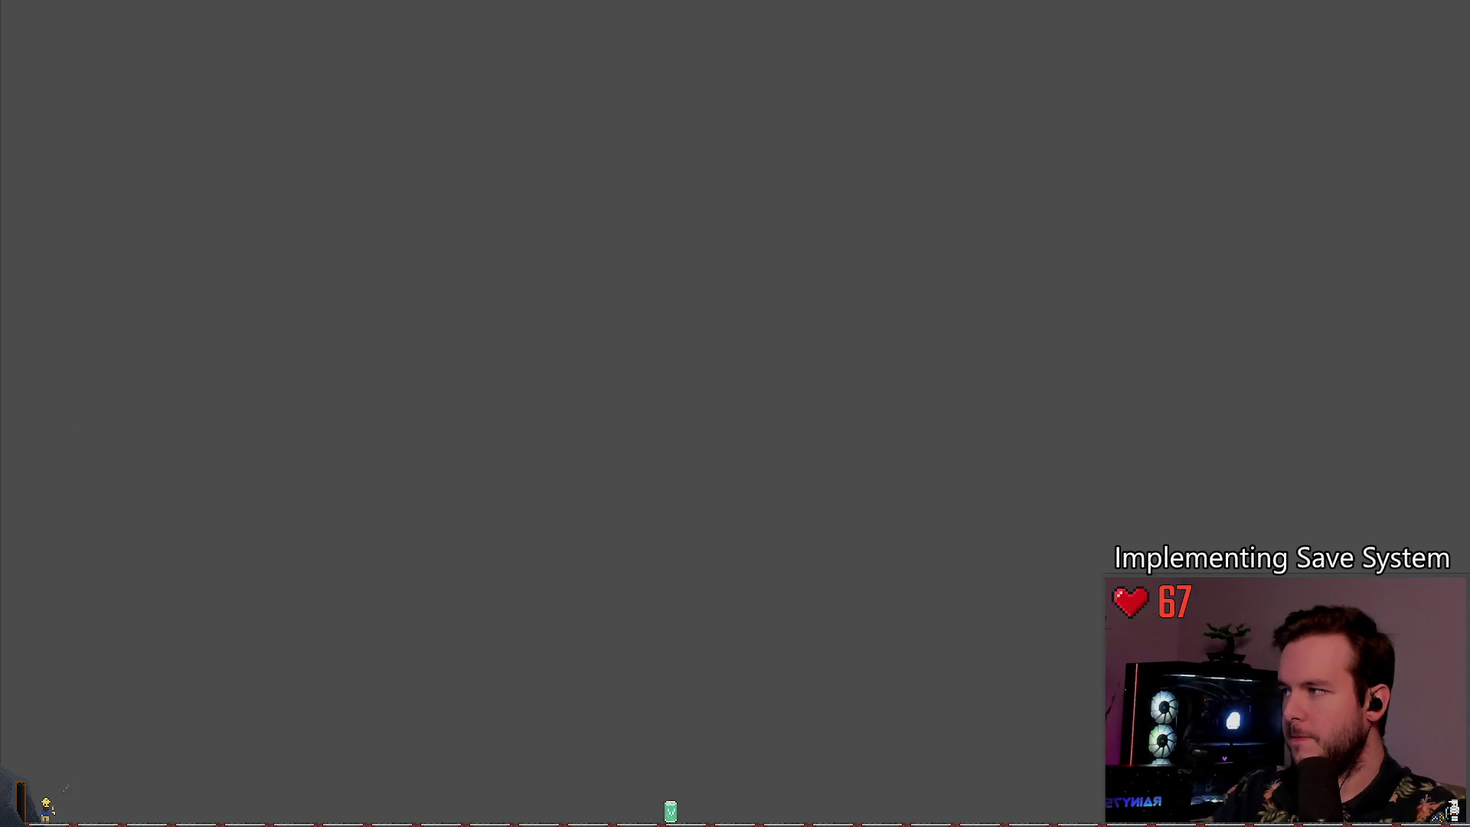
{"action": "key", "text": "Escape"}
{"action": "left_click", "coordinate": [132, 293]}
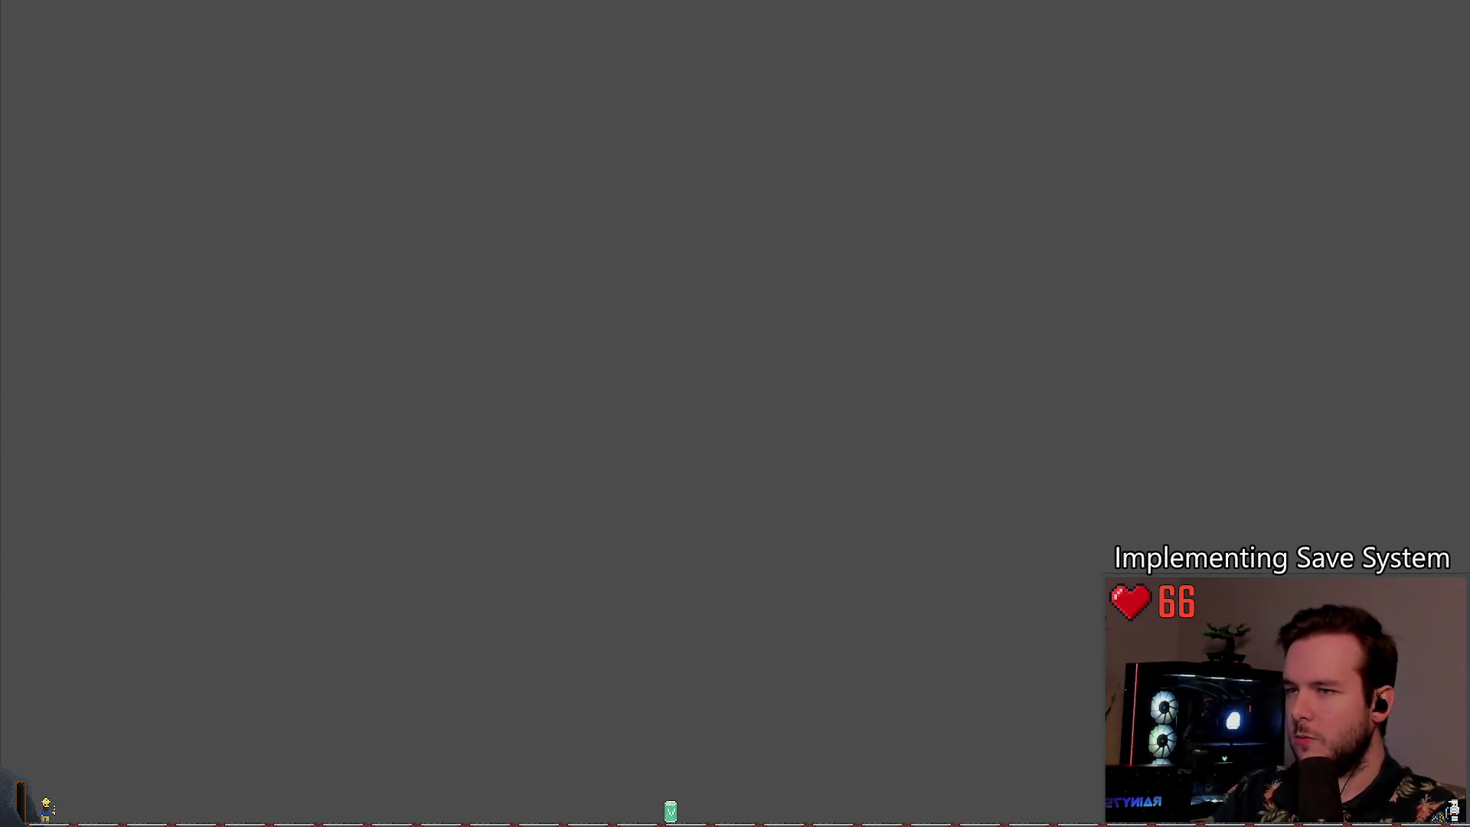
{"action": "key", "text": "Escape"}
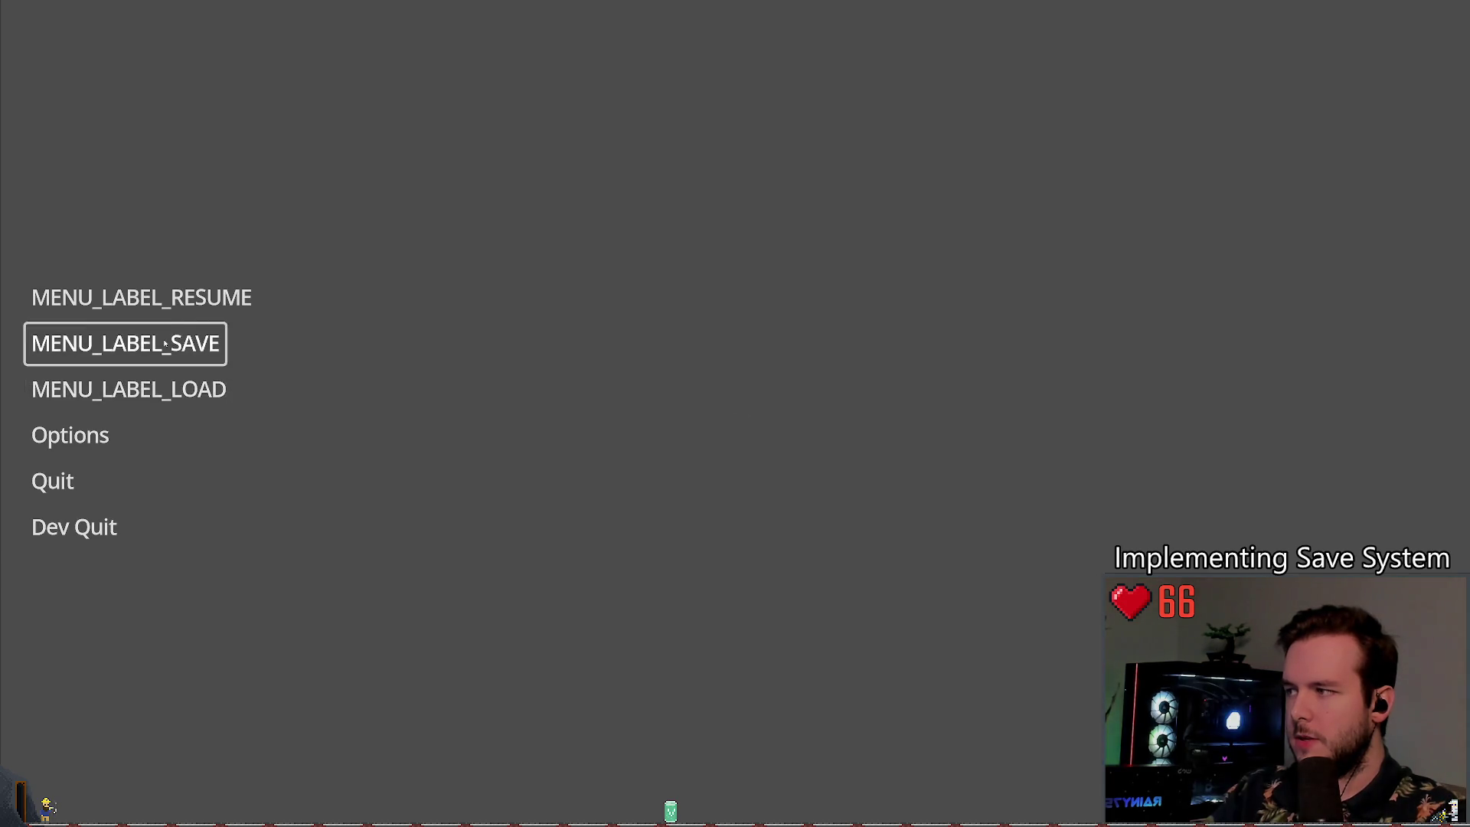
{"action": "left_click", "coordinate": [125, 343]}
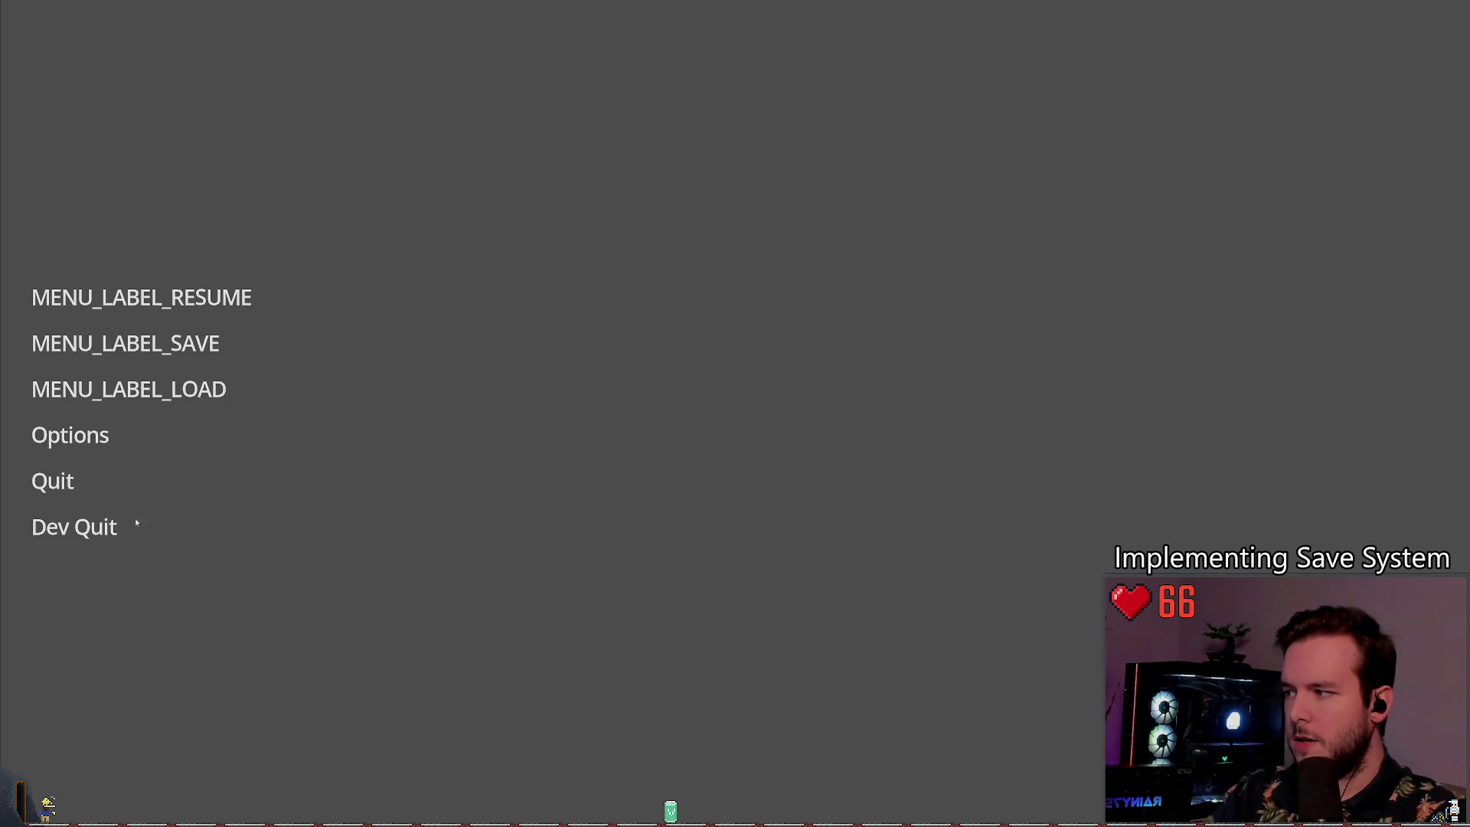
{"action": "left_click", "coordinate": [92, 527]}
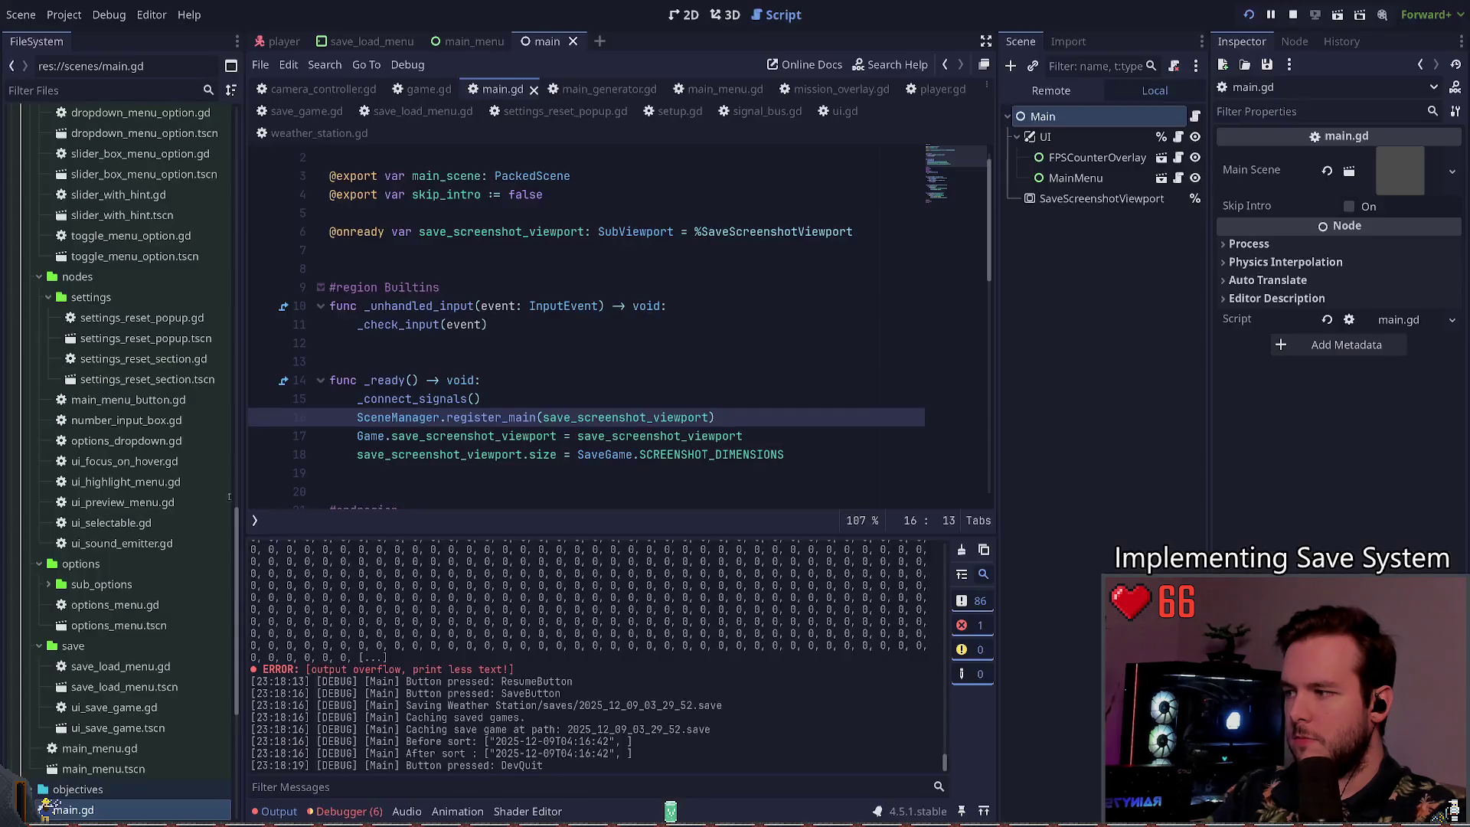
Step: Review the Debugger's errors list and select SaveScreenshotViewport
{"action": "left_click", "coordinate": [345, 811]}
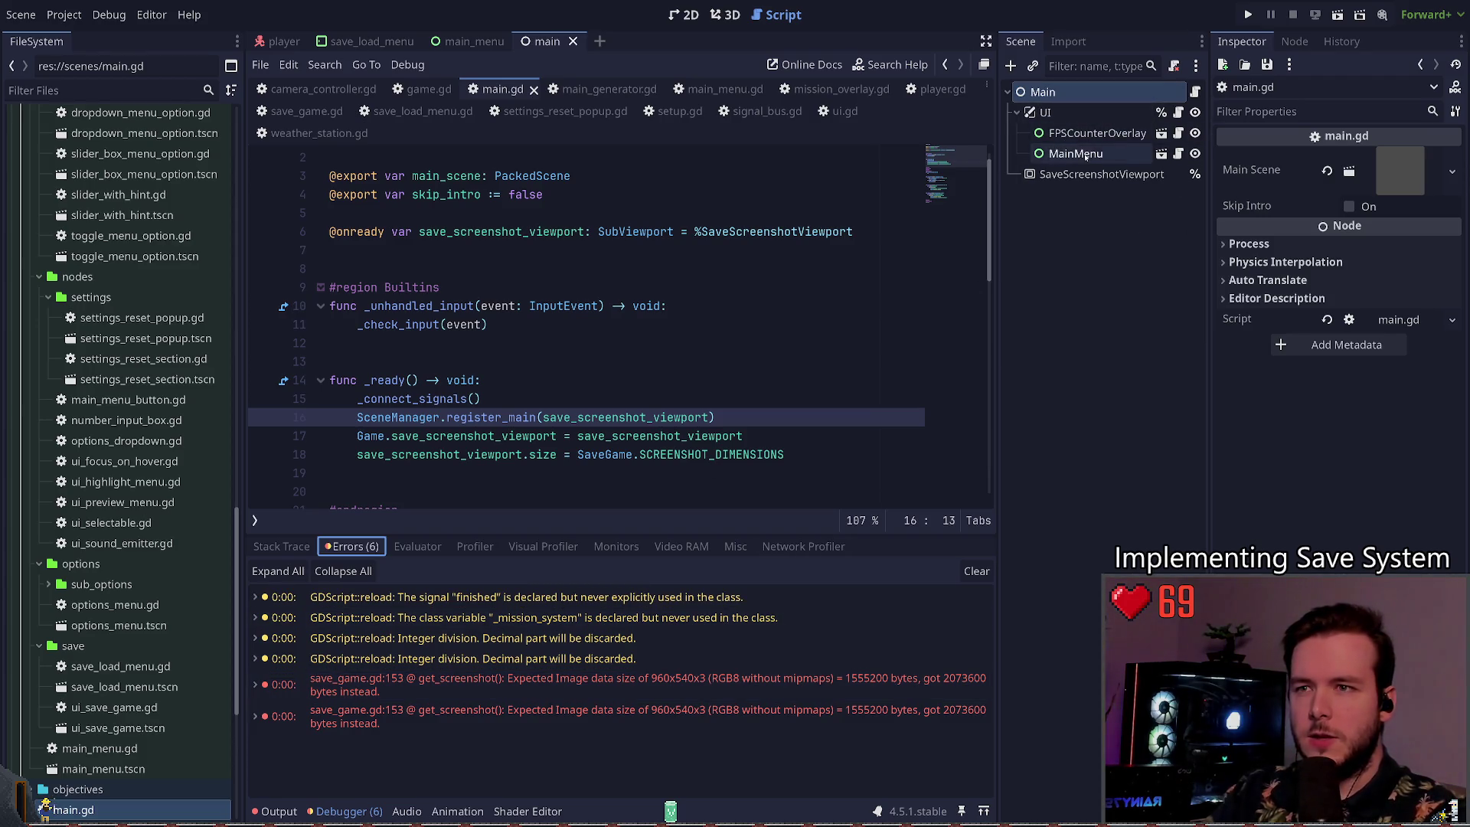
{"action": "left_click", "coordinate": [1102, 173]}
{"action": "scroll", "coordinate": [1367, 192], "scroll_direction": "down", "scroll_amount": 5}
{"action": "scroll", "coordinate": [1234, 320], "scroll_direction": "up", "scroll_amount": 5}
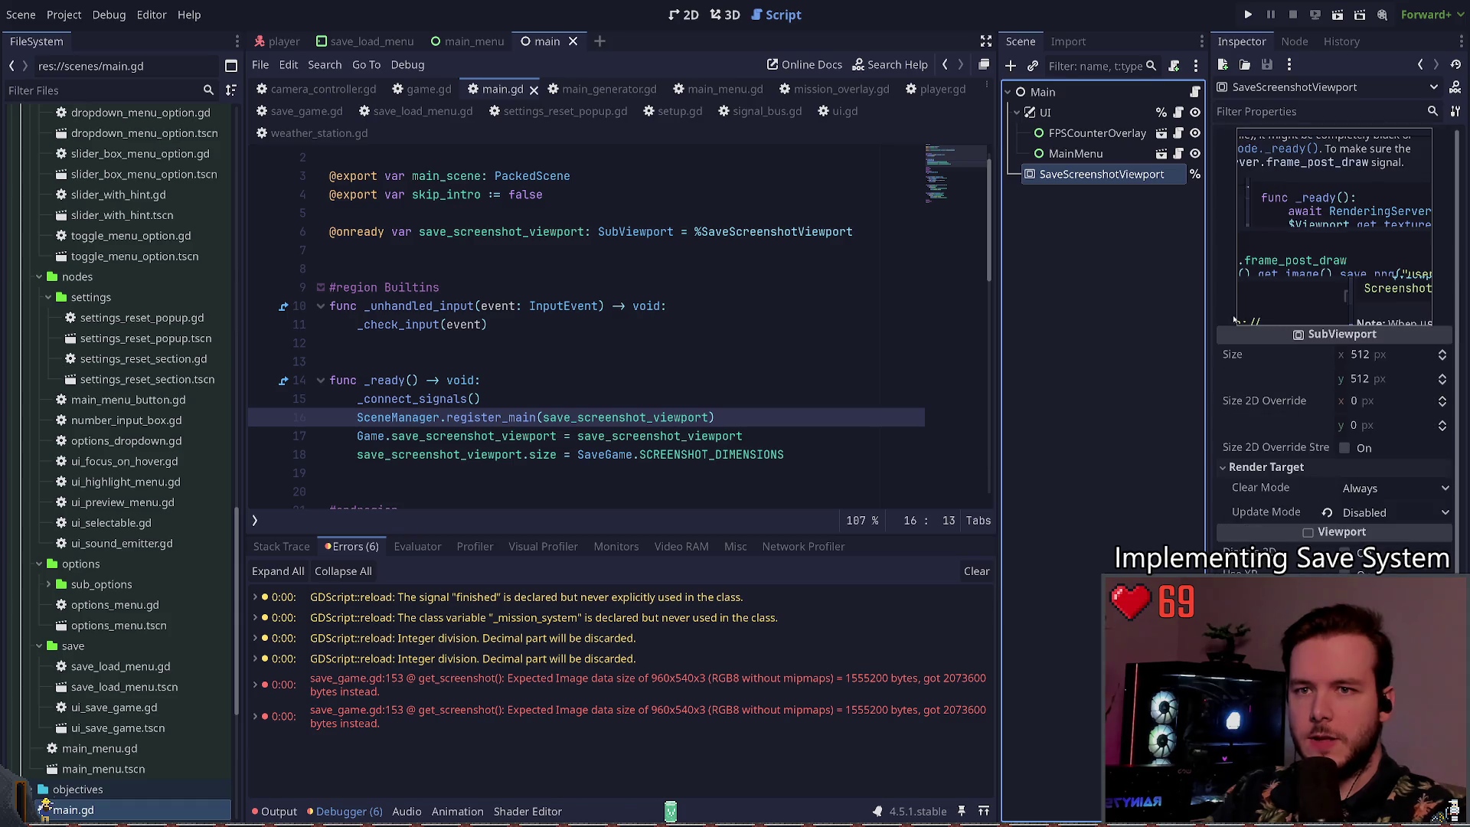
Step: Set SaveScreenshotViewport to 1920×1080 with update mode When Visible, and save the scene
{"action": "left_click", "coordinate": [1397, 358]}
{"action": "type", "text": "1920"}
{"action": "key", "text": "Tab"}
{"action": "type", "text": "080"}
{"action": "key", "text": "Return"}
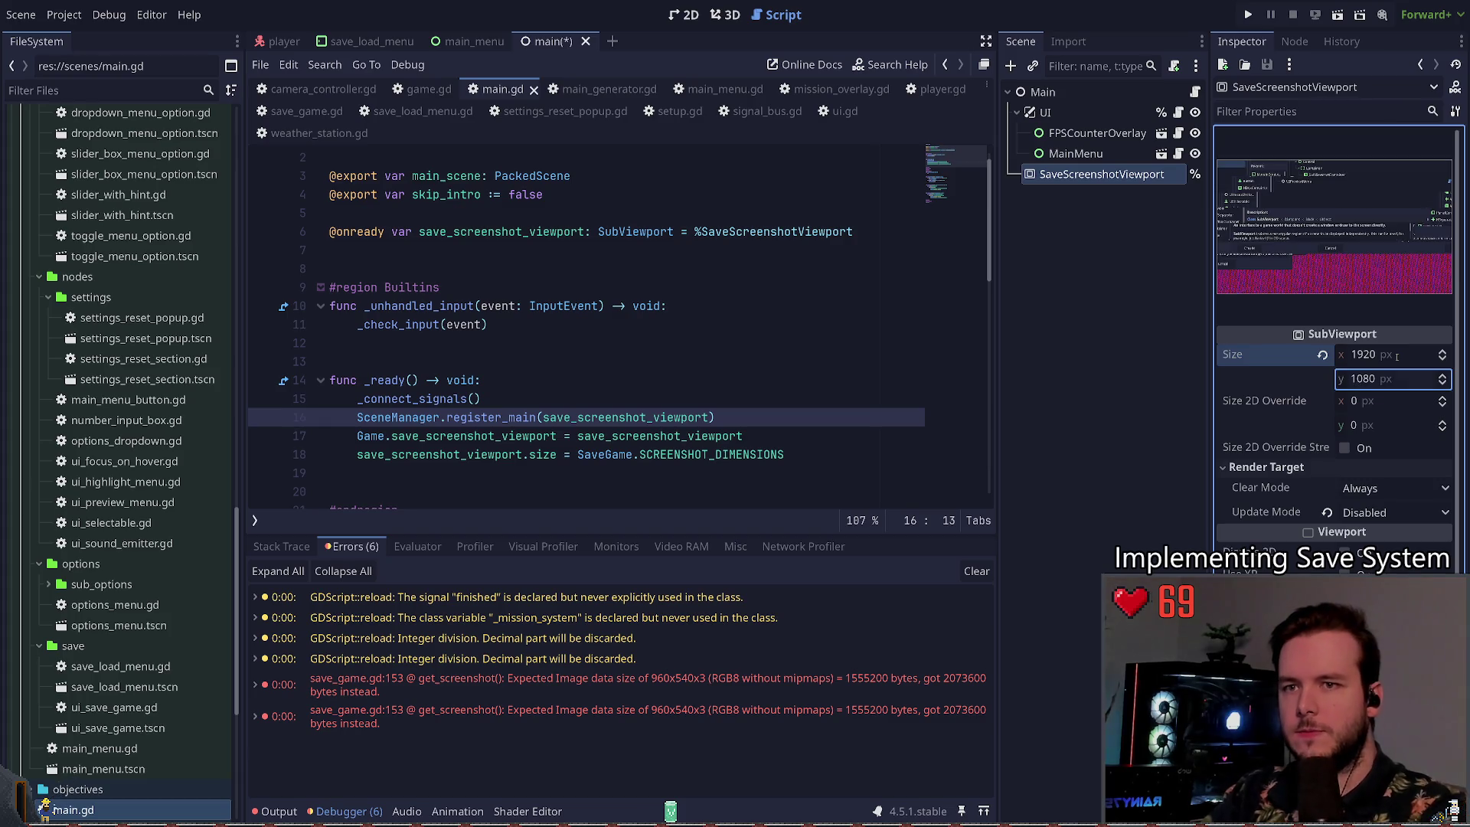
{"action": "left_click", "coordinate": [1327, 512]}
{"action": "key", "text": "ctrl+s"}
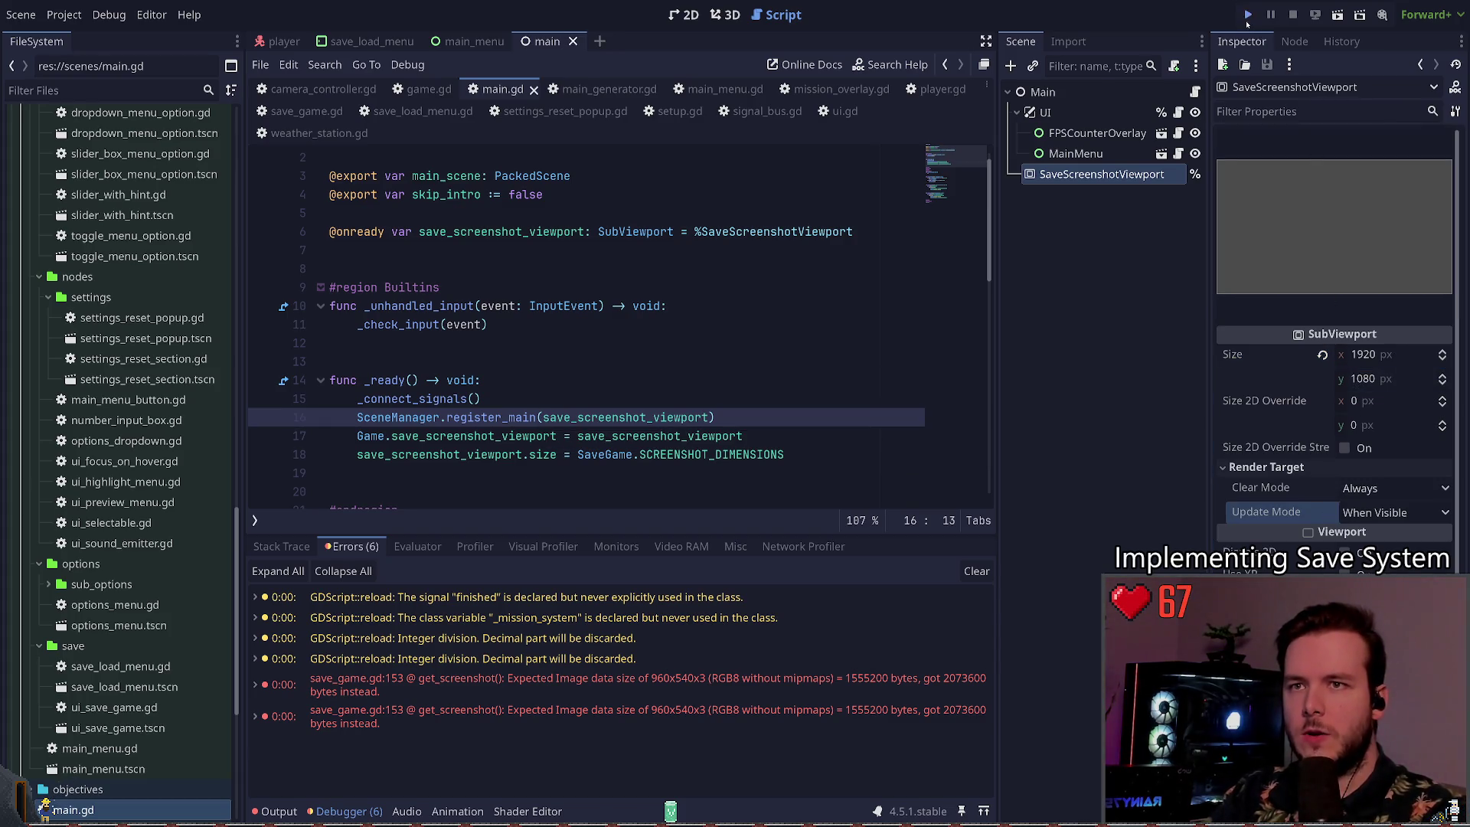
Step: Run the game, bring up the pause menu, then stop with F8 and reselect the viewport
{"action": "left_click", "coordinate": [1247, 16]}
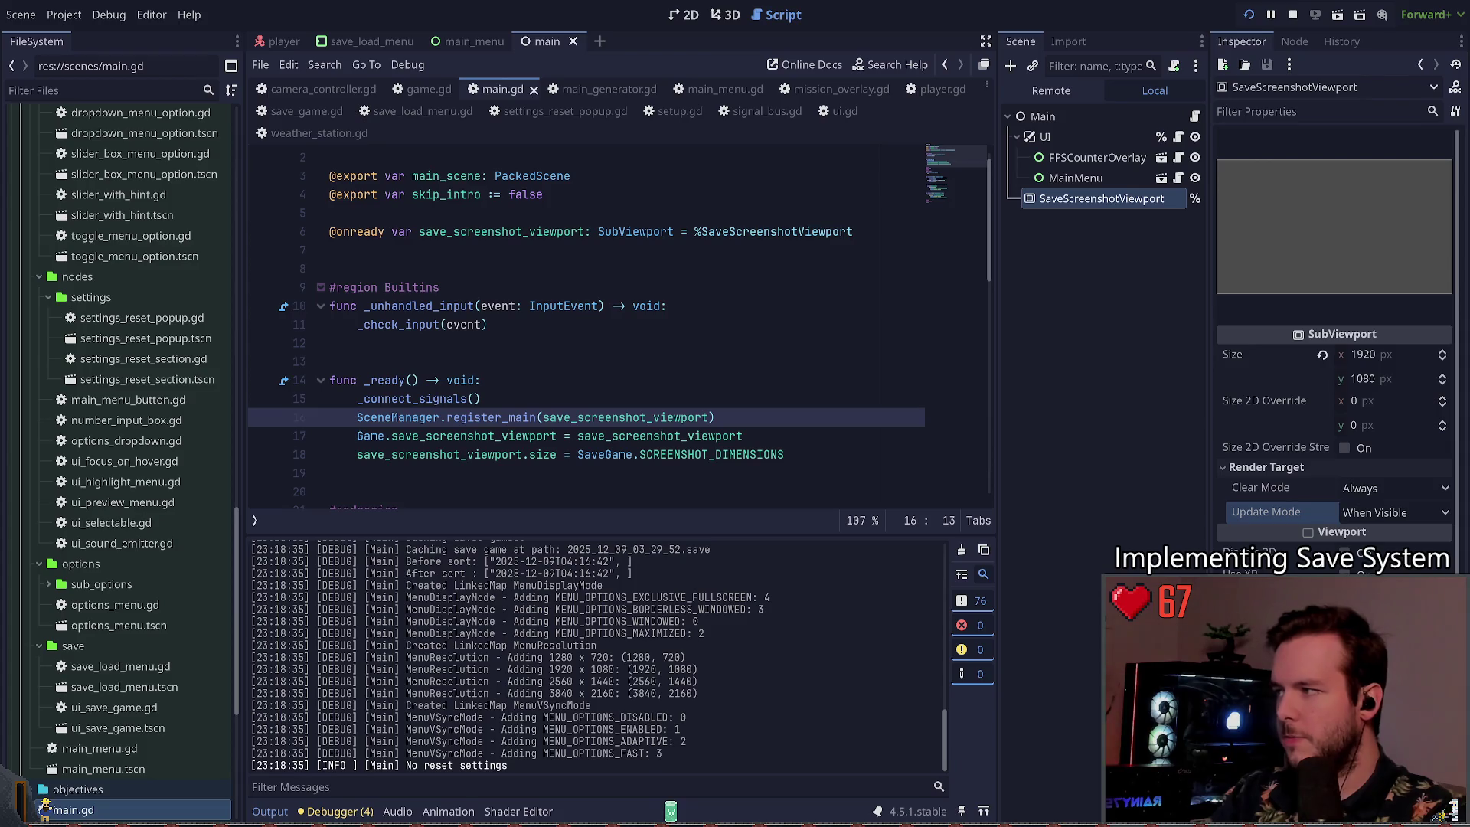
{"action": "key", "text": "Escape"}
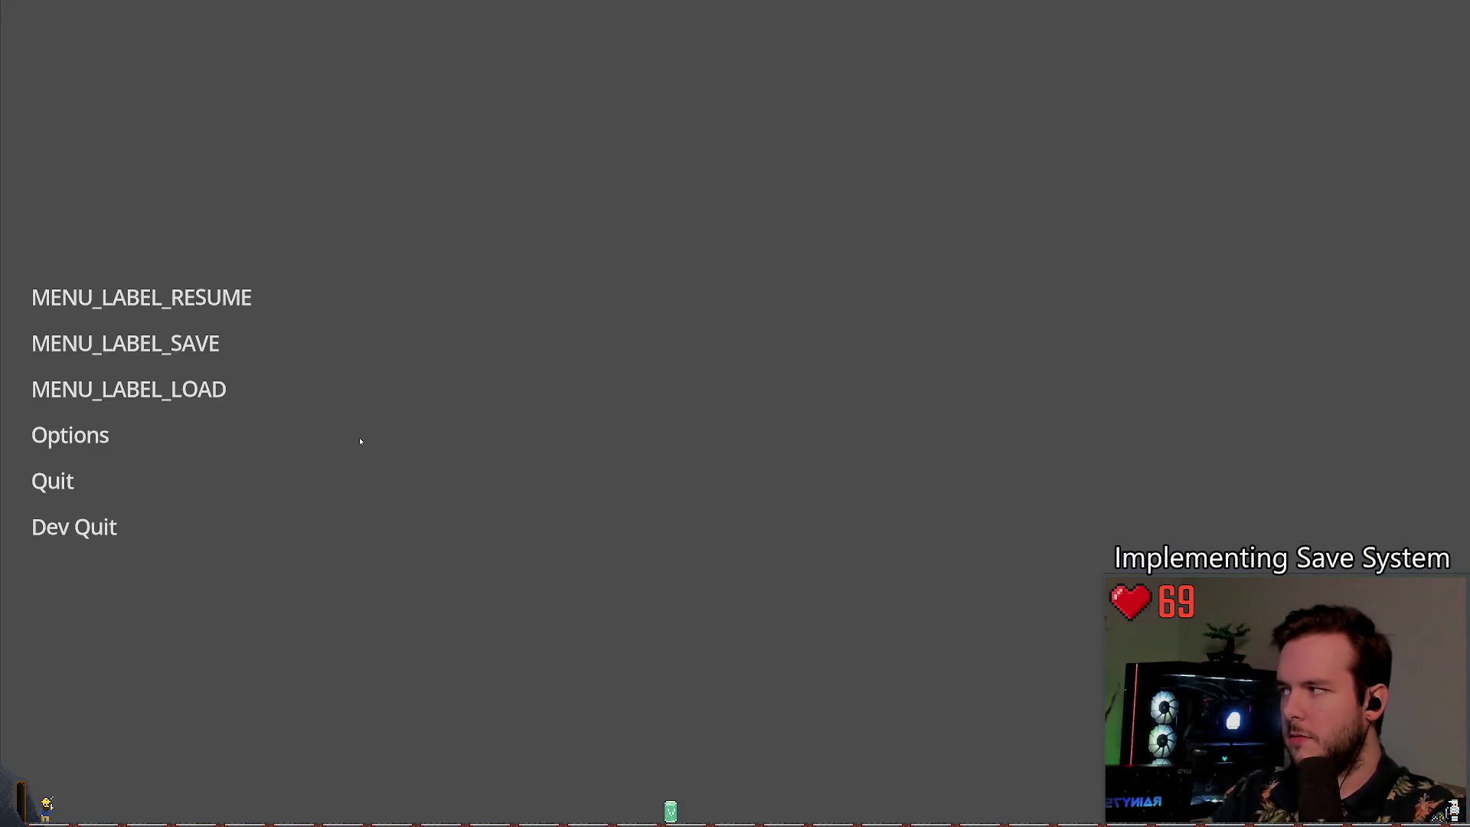
{"action": "key", "text": "Return"}
{"action": "key", "text": "Escape"}
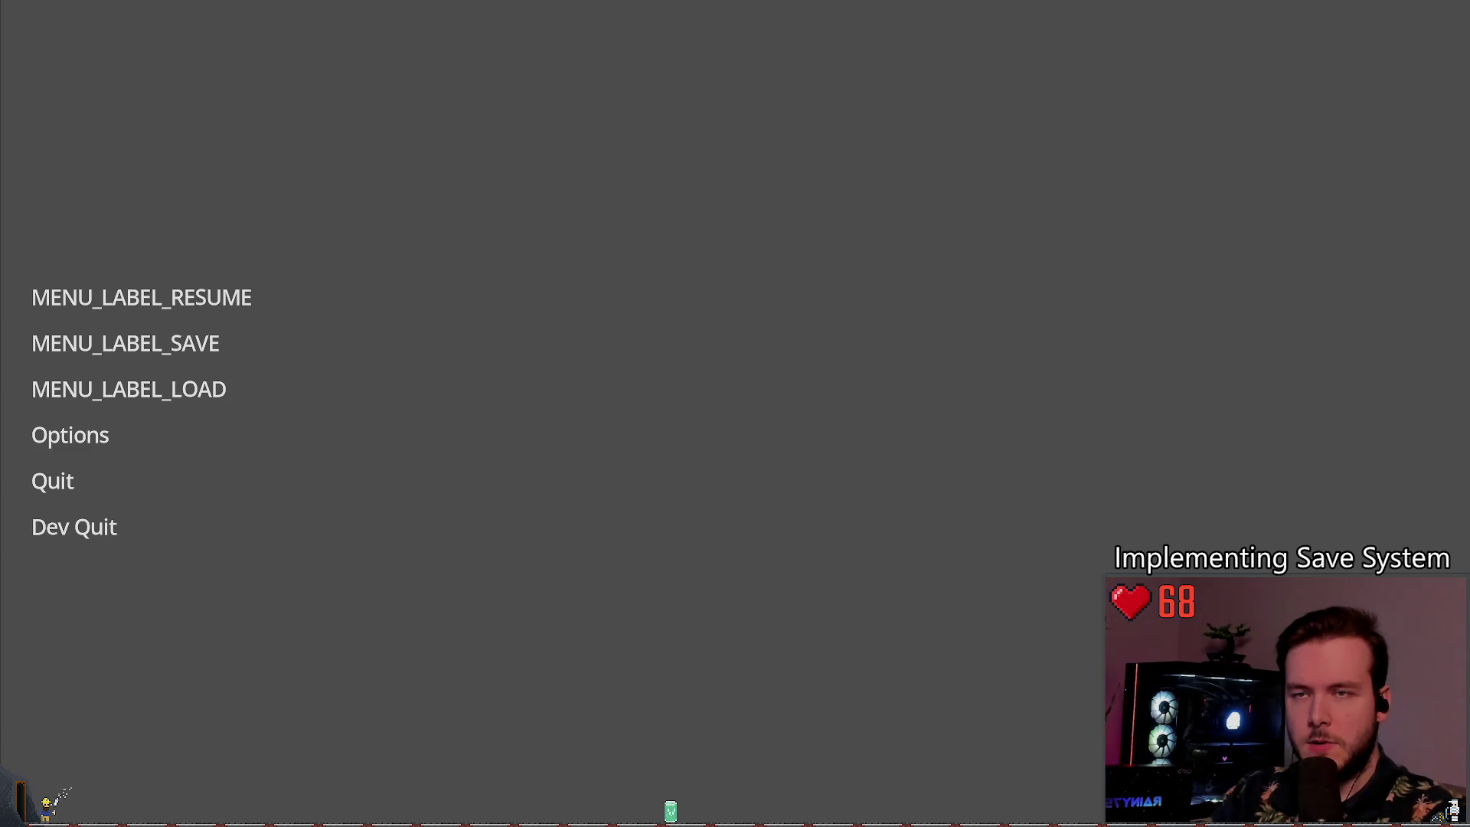
{"action": "key", "text": "F8"}
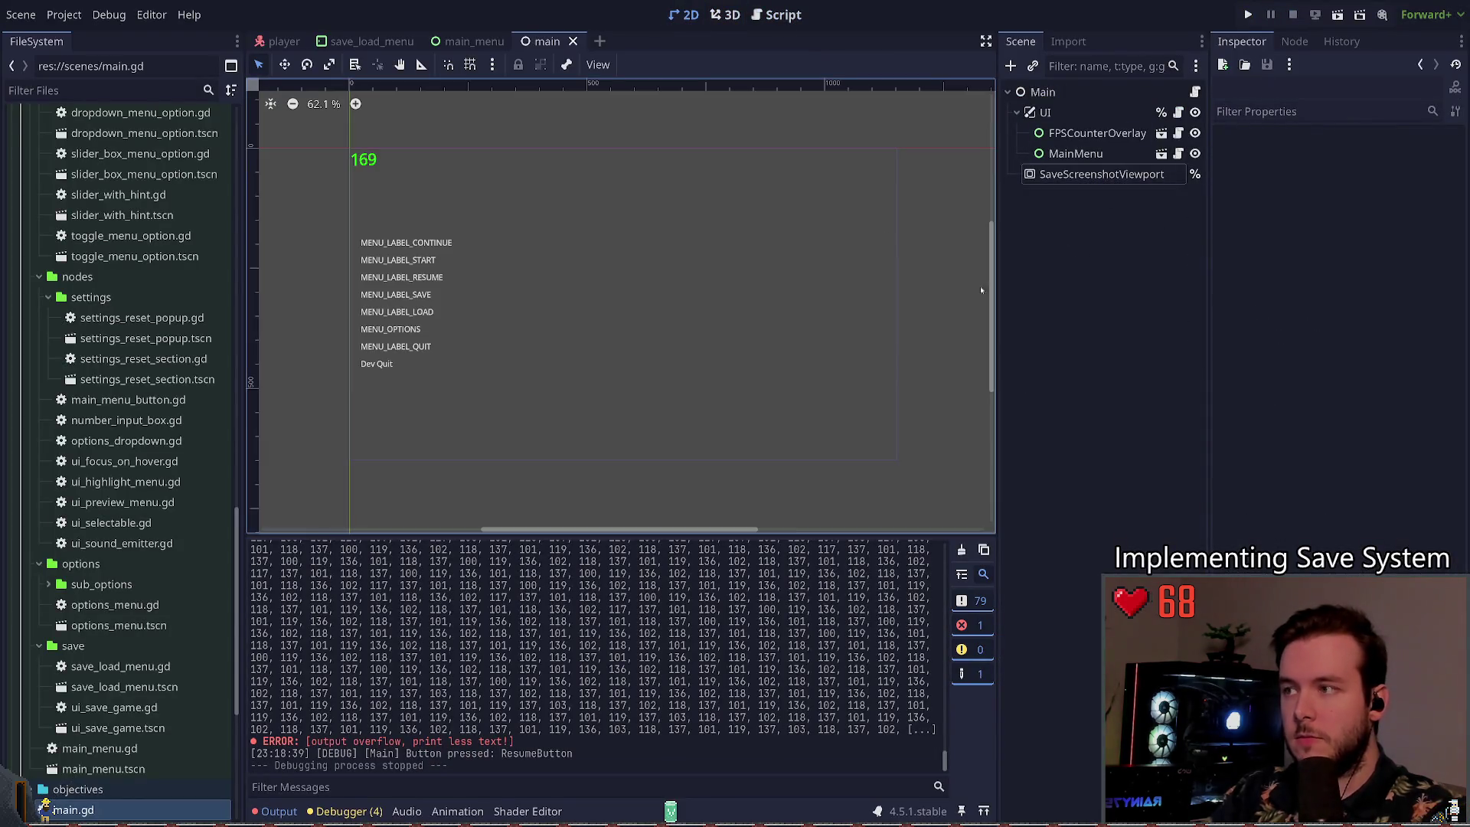
{"action": "left_click", "coordinate": [1107, 182]}
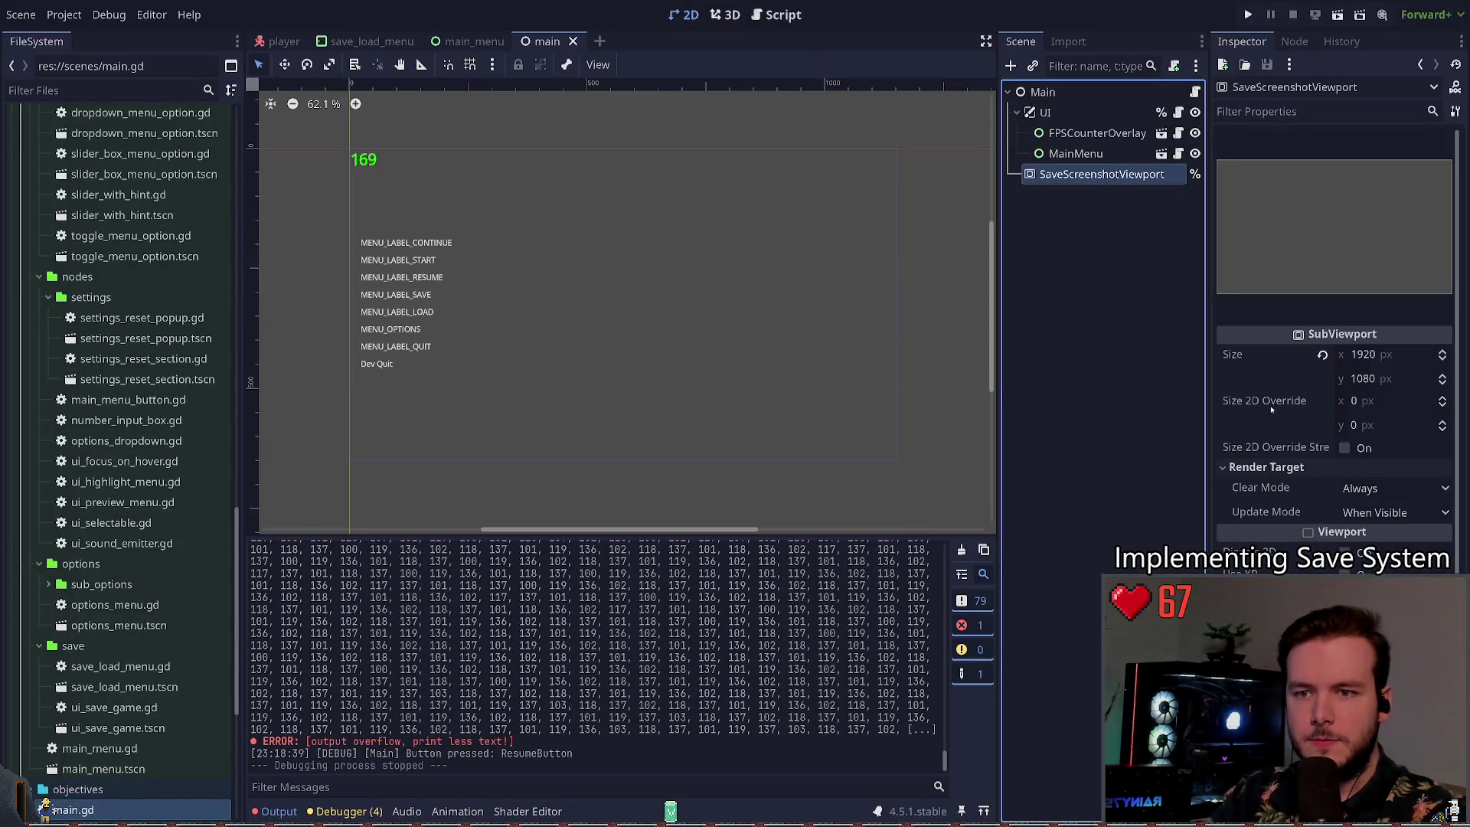
{"action": "scroll", "coordinate": [1258, 416], "scroll_direction": "down", "scroll_amount": 2}
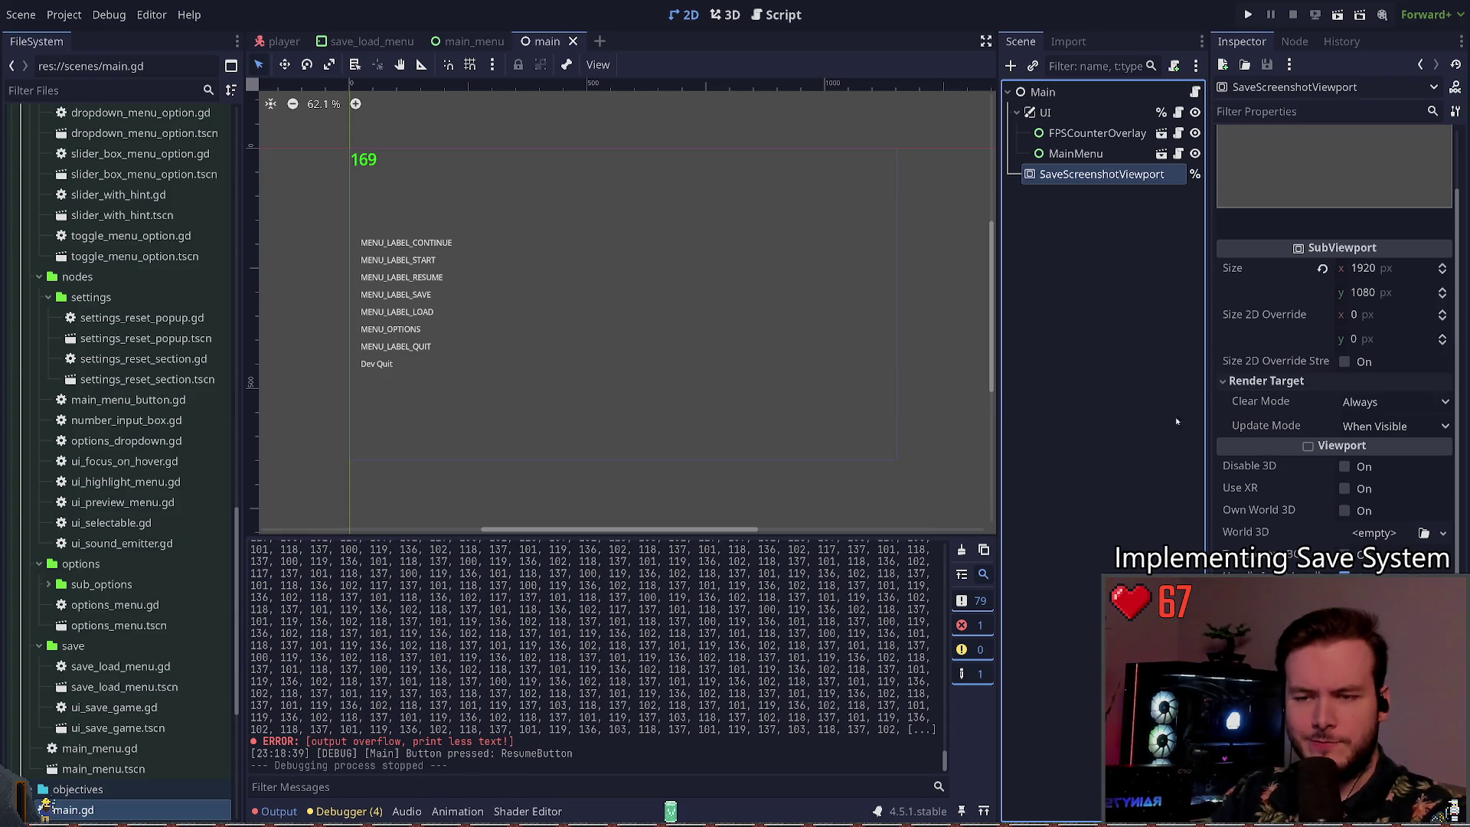
{"action": "scroll", "coordinate": [1244, 422], "scroll_direction": "down", "scroll_amount": 2}
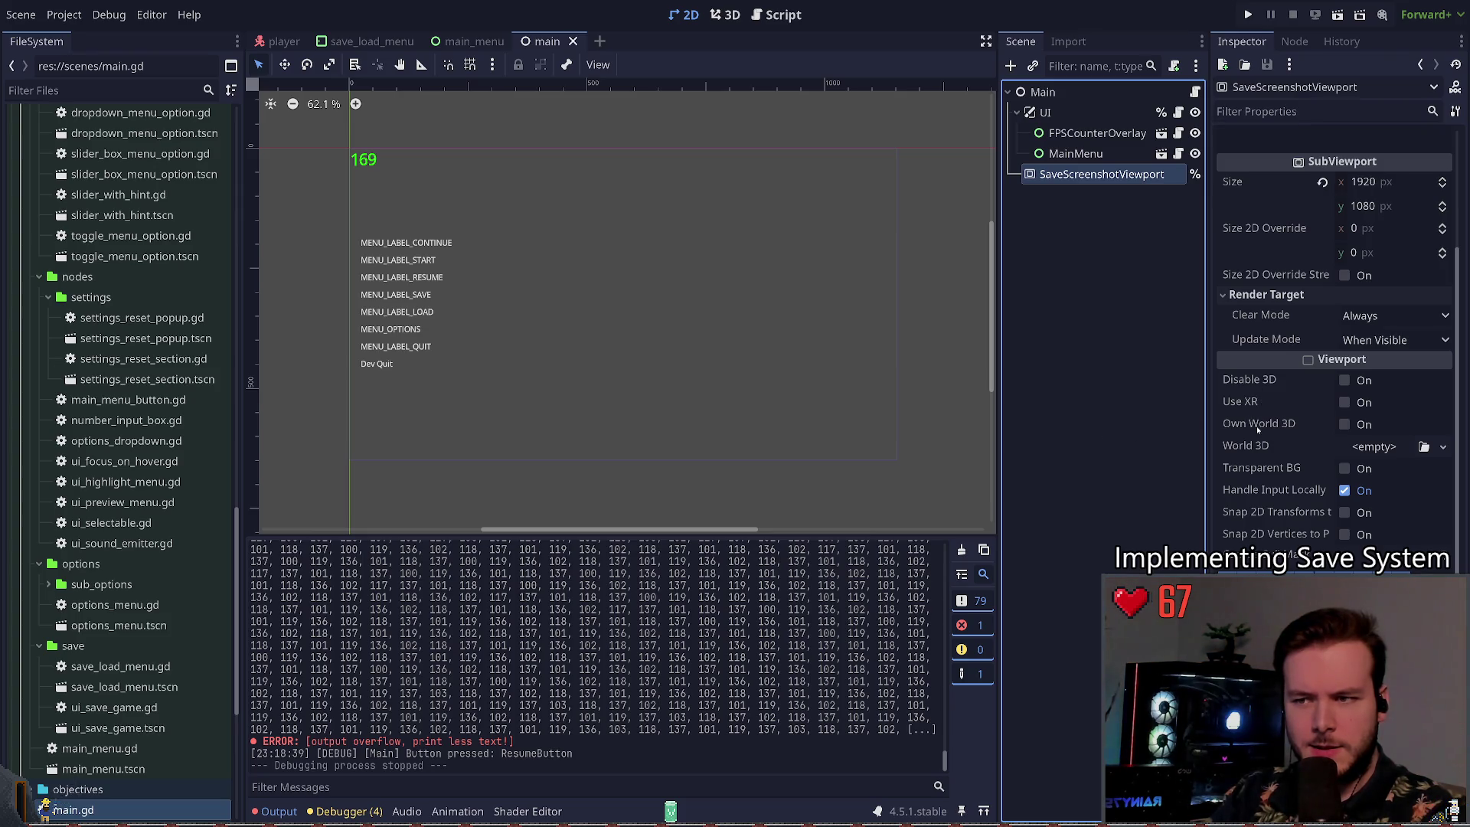
{"action": "scroll", "coordinate": [1256, 426], "scroll_direction": "down", "scroll_amount": 2}
{"action": "scroll", "coordinate": [1257, 434], "scroll_direction": "down", "scroll_amount": 2}
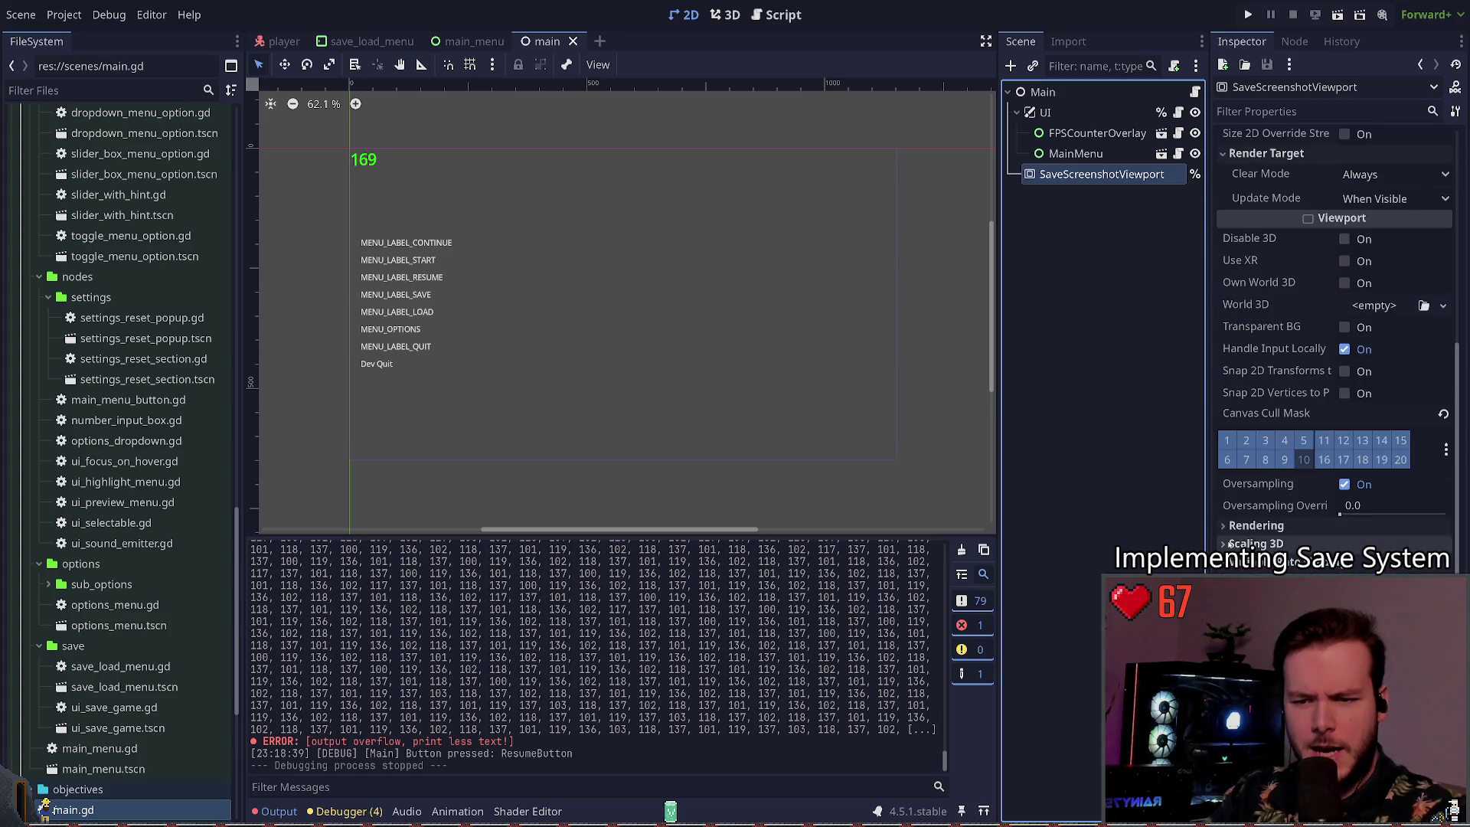
{"action": "left_click", "coordinate": [1304, 460]}
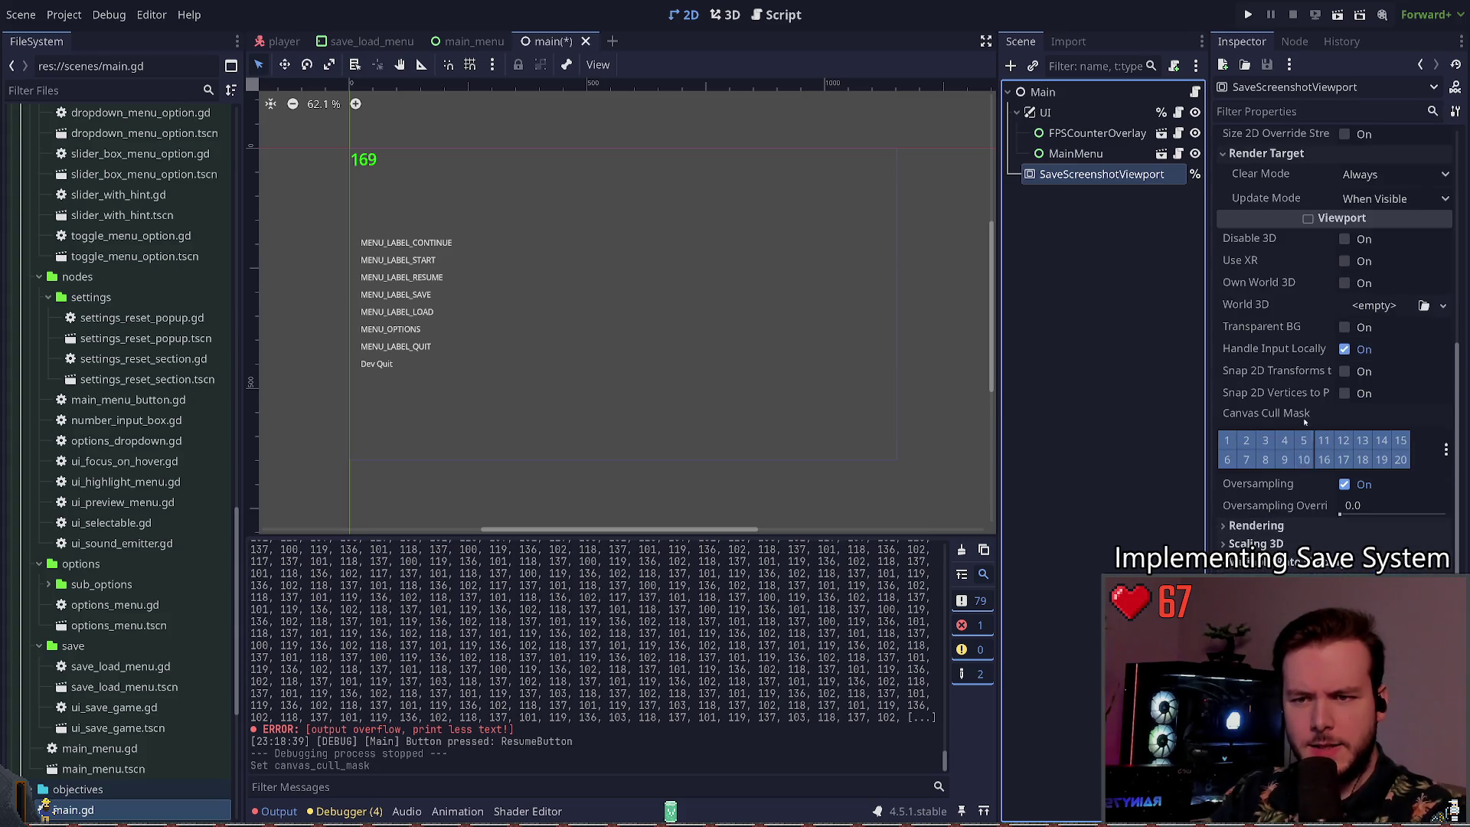
{"action": "left_click", "coordinate": [1304, 459]}
{"action": "key", "text": "ctrl+s"}
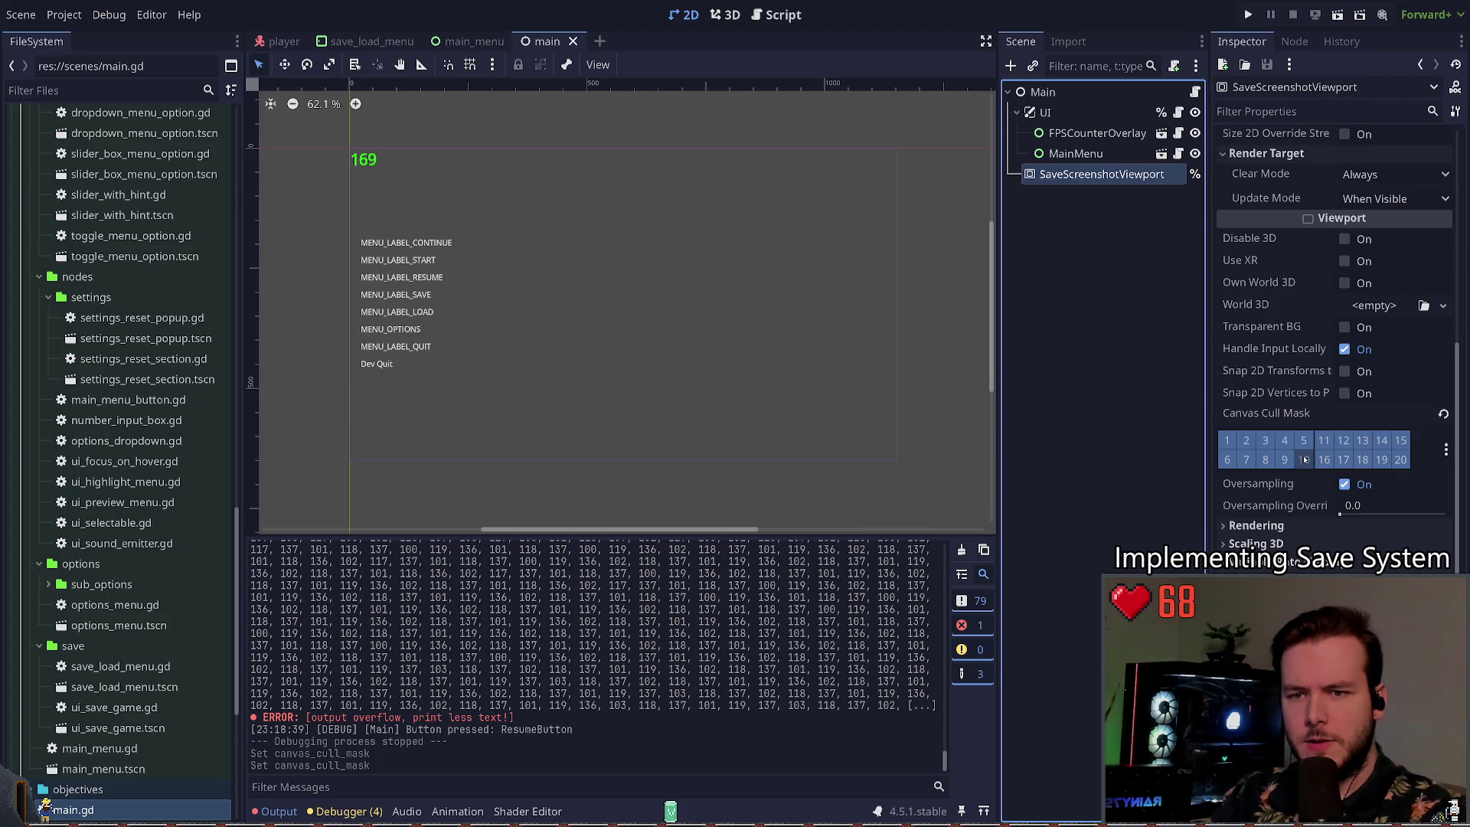
{"action": "left_click", "coordinate": [1303, 459]}
{"action": "left_click", "coordinate": [1304, 460]}
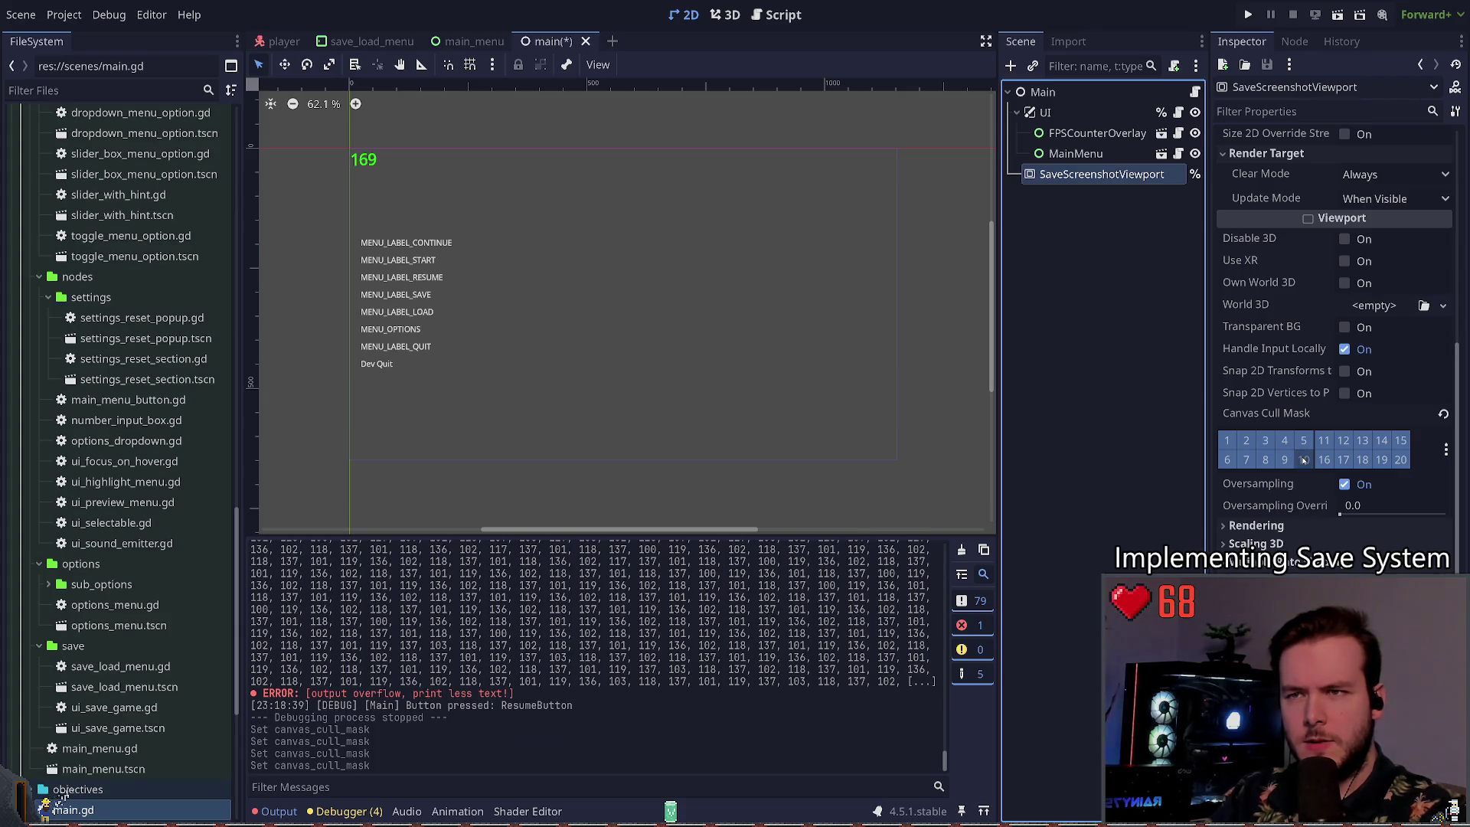
{"action": "key", "text": "ctrl+s"}
{"action": "left_click_drag", "start_coordinate": [1044, 113], "coordinate": [1061, 177]}
{"action": "left_click", "coordinate": [1087, 113]}
{"action": "left_click", "coordinate": [1304, 459]}
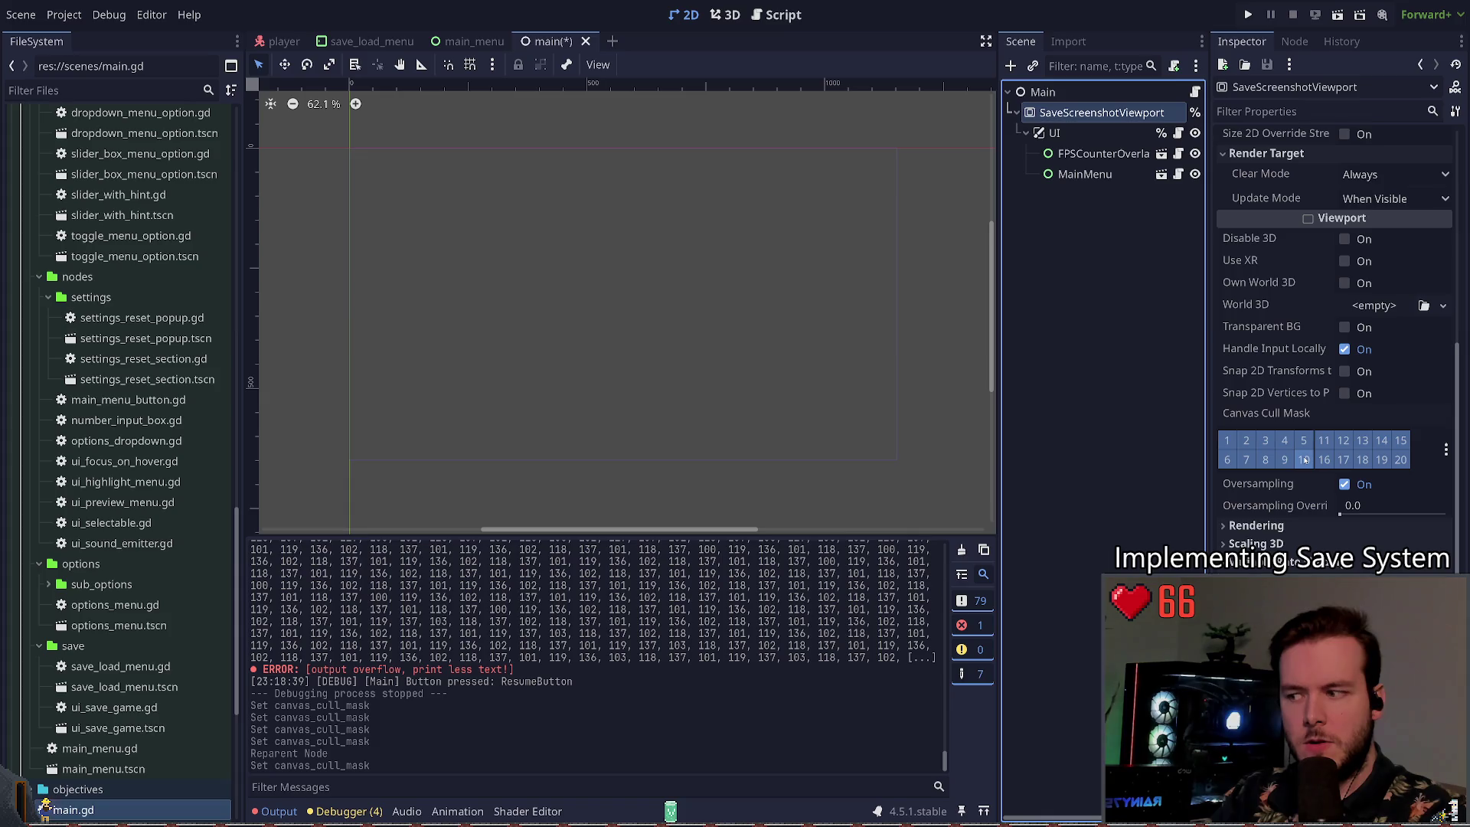
{"action": "left_click", "coordinate": [1303, 459]}
{"action": "left_click", "coordinate": [1096, 261]}
{"action": "key", "text": "ctrl+z"}
{"action": "key", "text": "ctrl+z"}
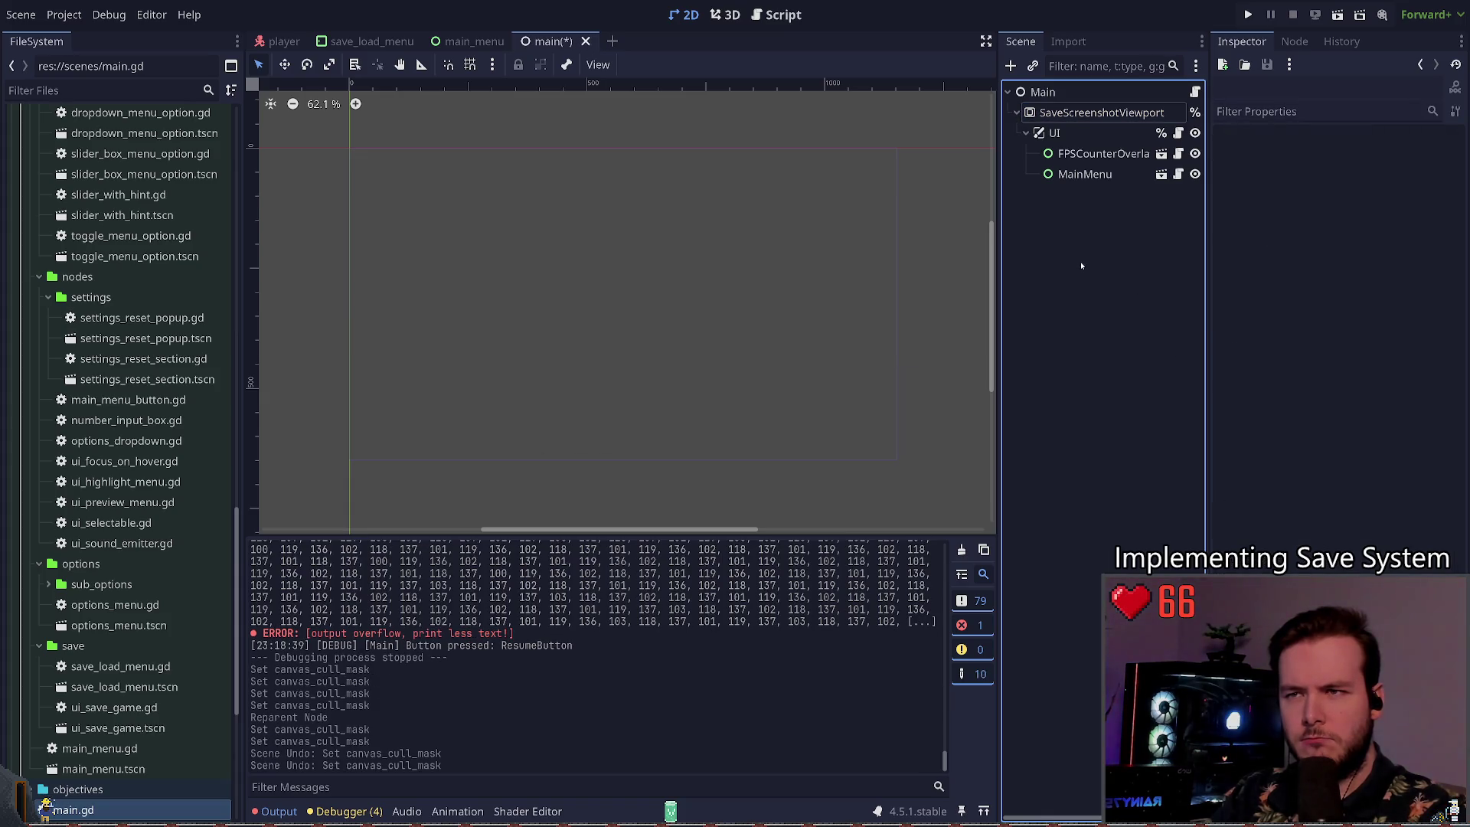
{"action": "key", "text": "ctrl+z"}
{"action": "left_click", "coordinate": [1056, 175]}
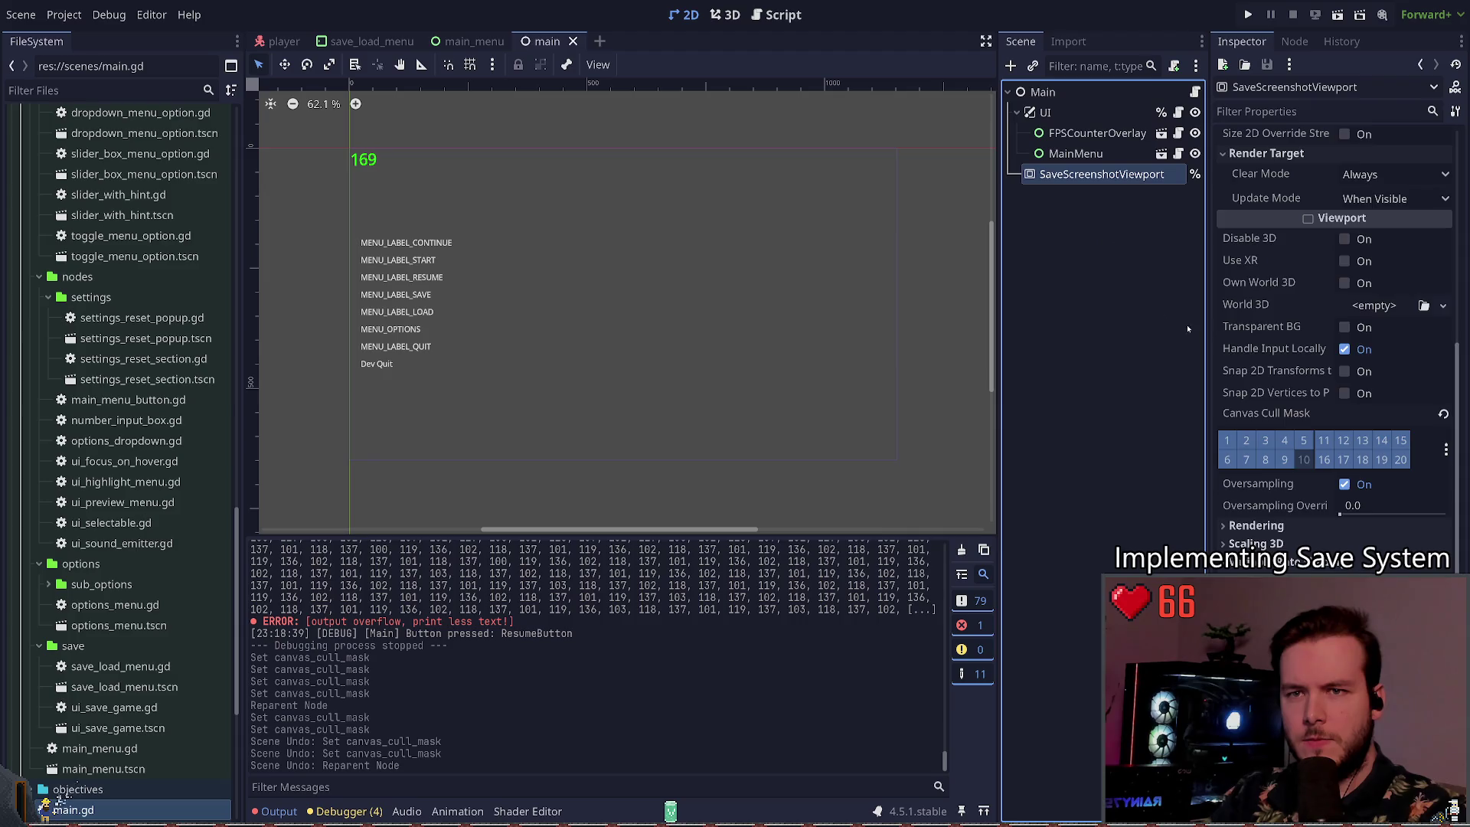
{"action": "scroll", "coordinate": [1225, 344], "scroll_direction": "up", "scroll_amount": 5}
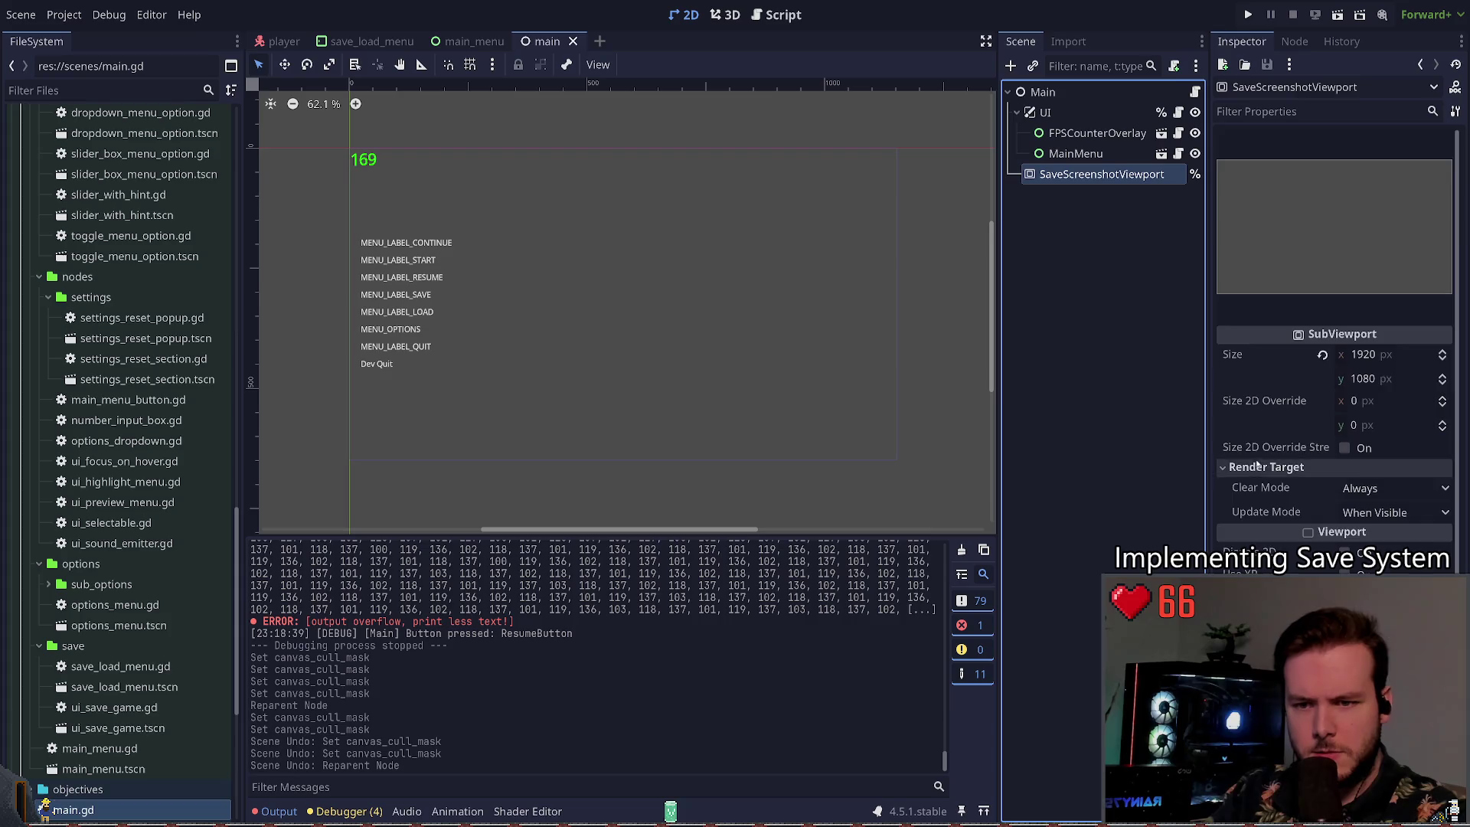
{"action": "scroll", "coordinate": [1257, 462], "scroll_direction": "down", "scroll_amount": 5}
{"action": "scroll", "coordinate": [1256, 462], "scroll_direction": "up", "scroll_amount": 5}
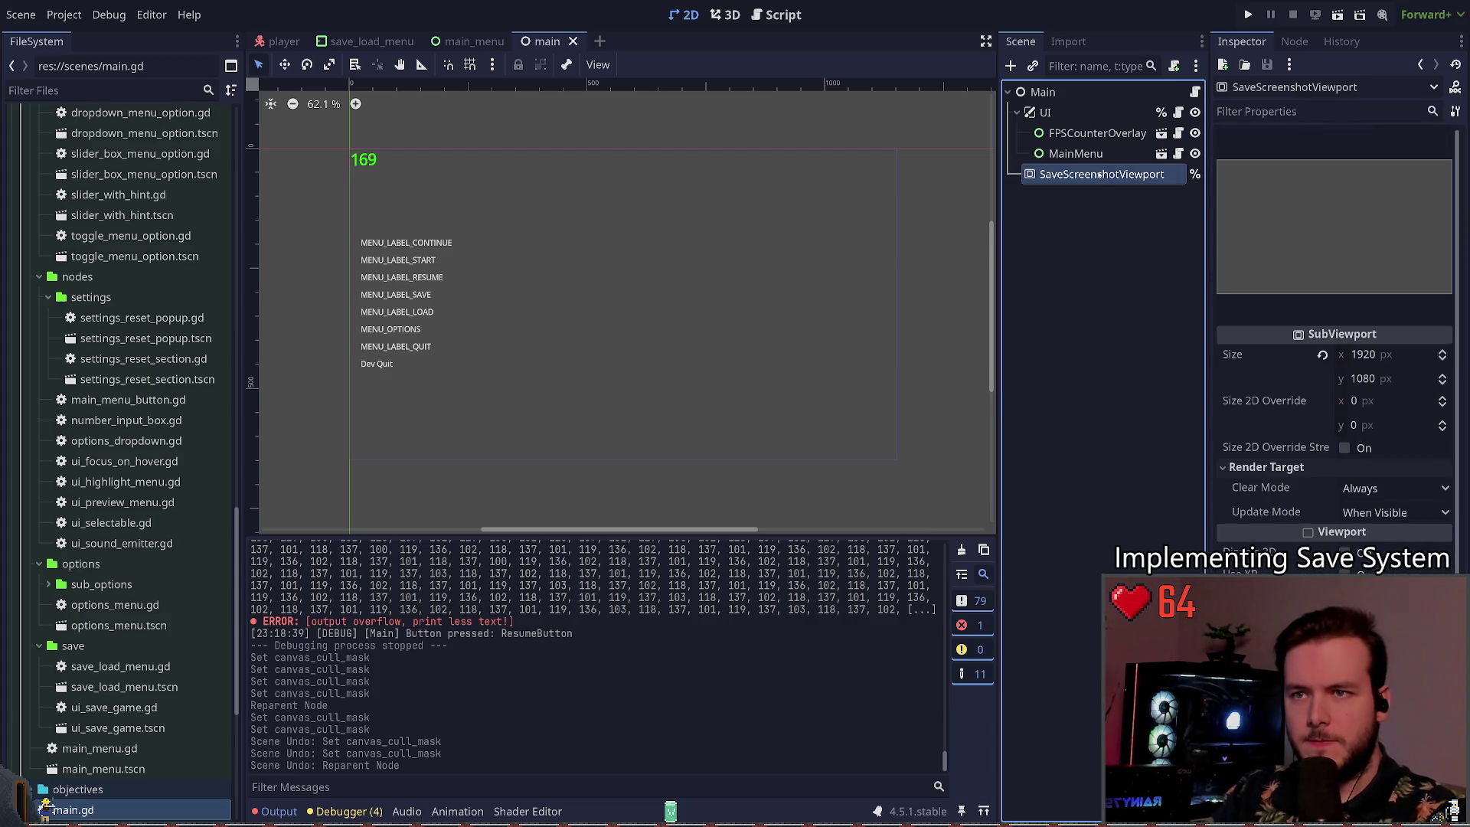
Step: Add a Full Rect SubViewportContainer under Main holding SaveScreenshotViewport, and save
{"action": "left_click", "coordinate": [1087, 93]}
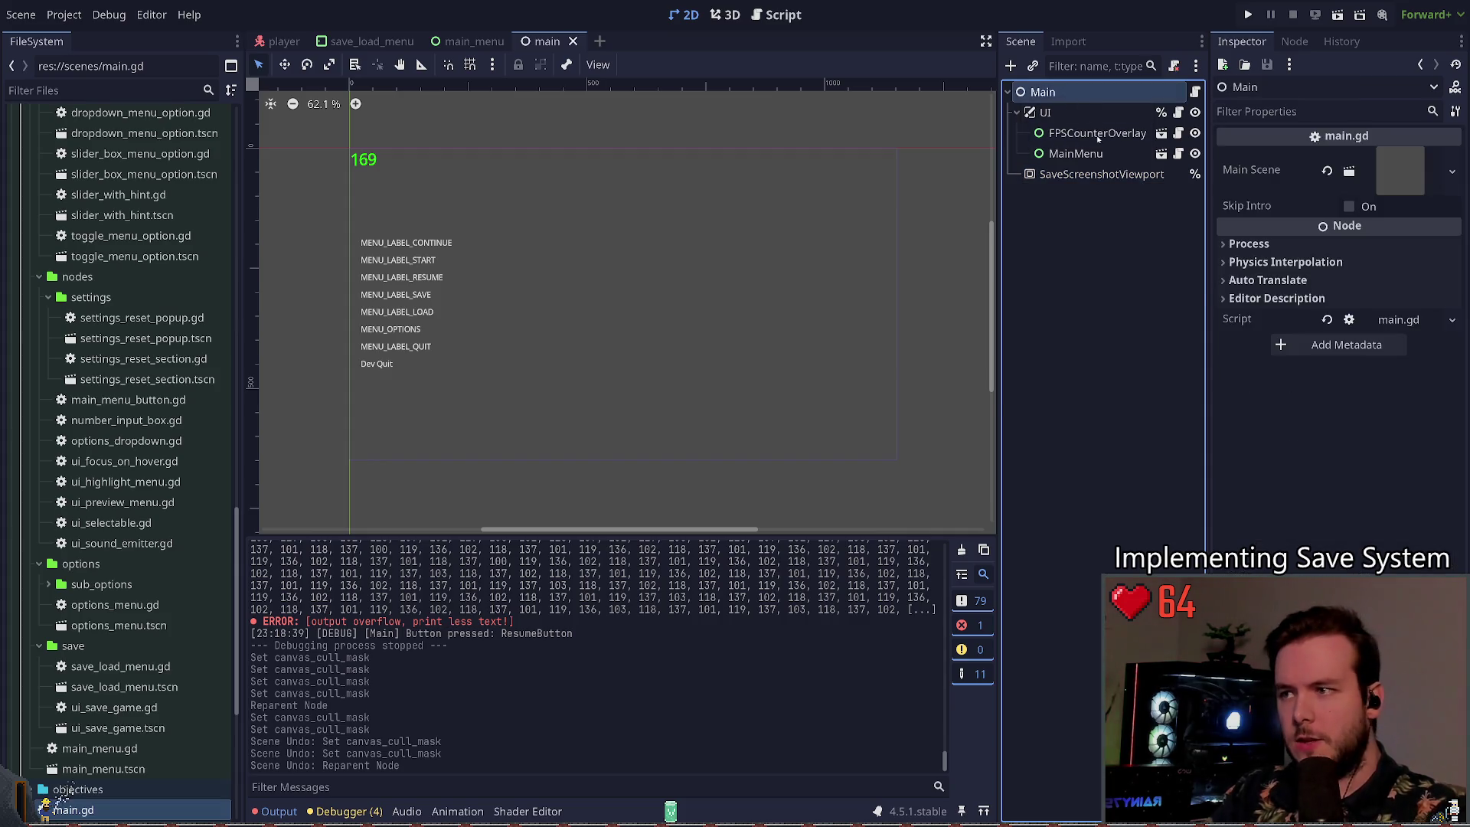
{"action": "key", "text": "ctrl+a"}
{"action": "key", "text": "Down"}
{"action": "key", "text": "Down"}
{"action": "key", "text": "Down"}
{"action": "key", "text": "Return"}
{"action": "left_click_drag", "start_coordinate": [1101, 174], "coordinate": [1096, 194]}
{"action": "left_click", "coordinate": [1091, 174]}
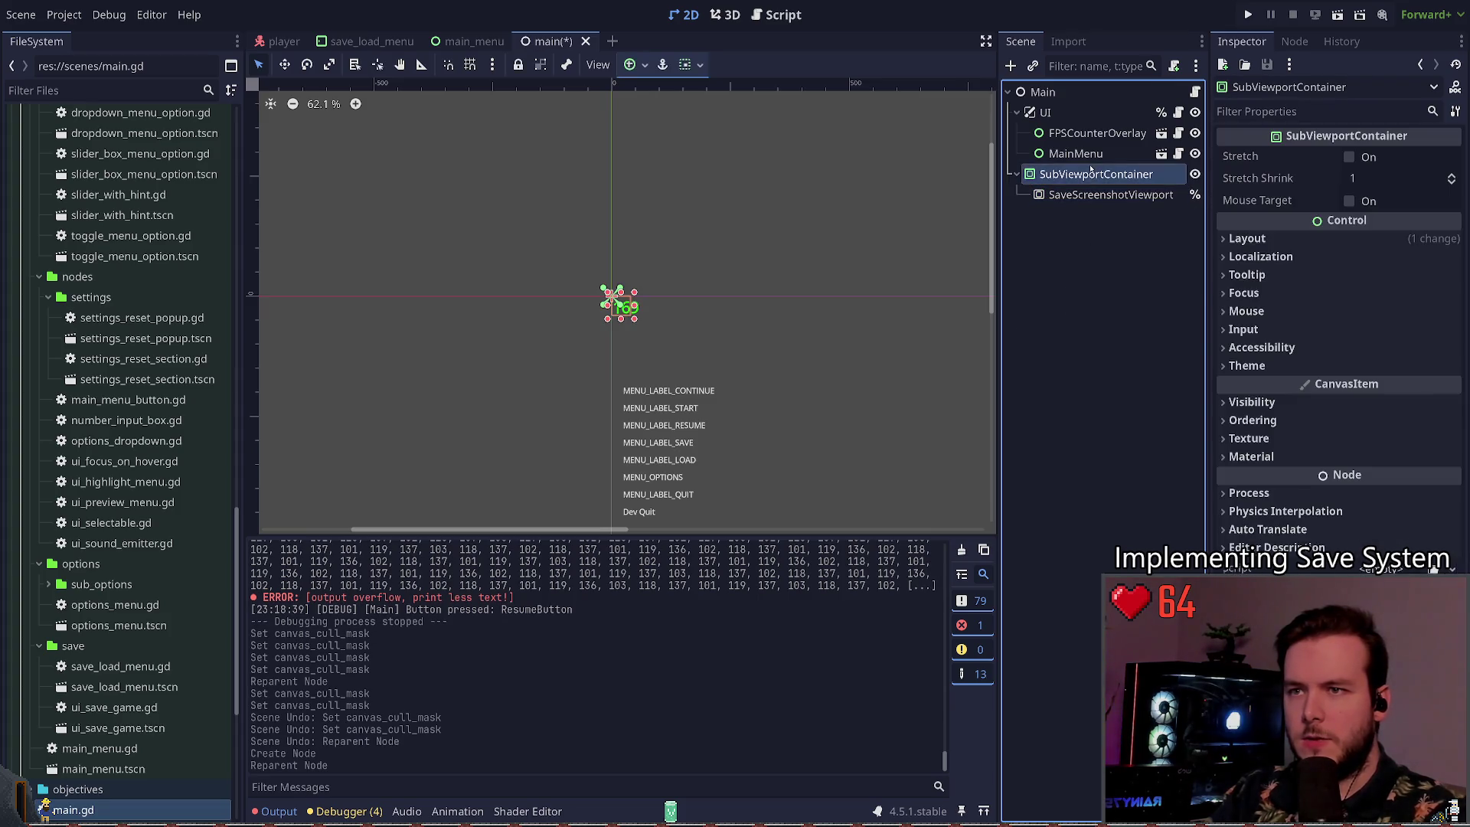
{"action": "scroll", "coordinate": [911, 337], "scroll_direction": "down", "scroll_amount": 2}
{"action": "key", "text": "ctrl+s"}
Step: Resize SaveScreenshotViewport to 3840×2160 and launch the game with F5
{"action": "left_click", "coordinate": [1101, 195]}
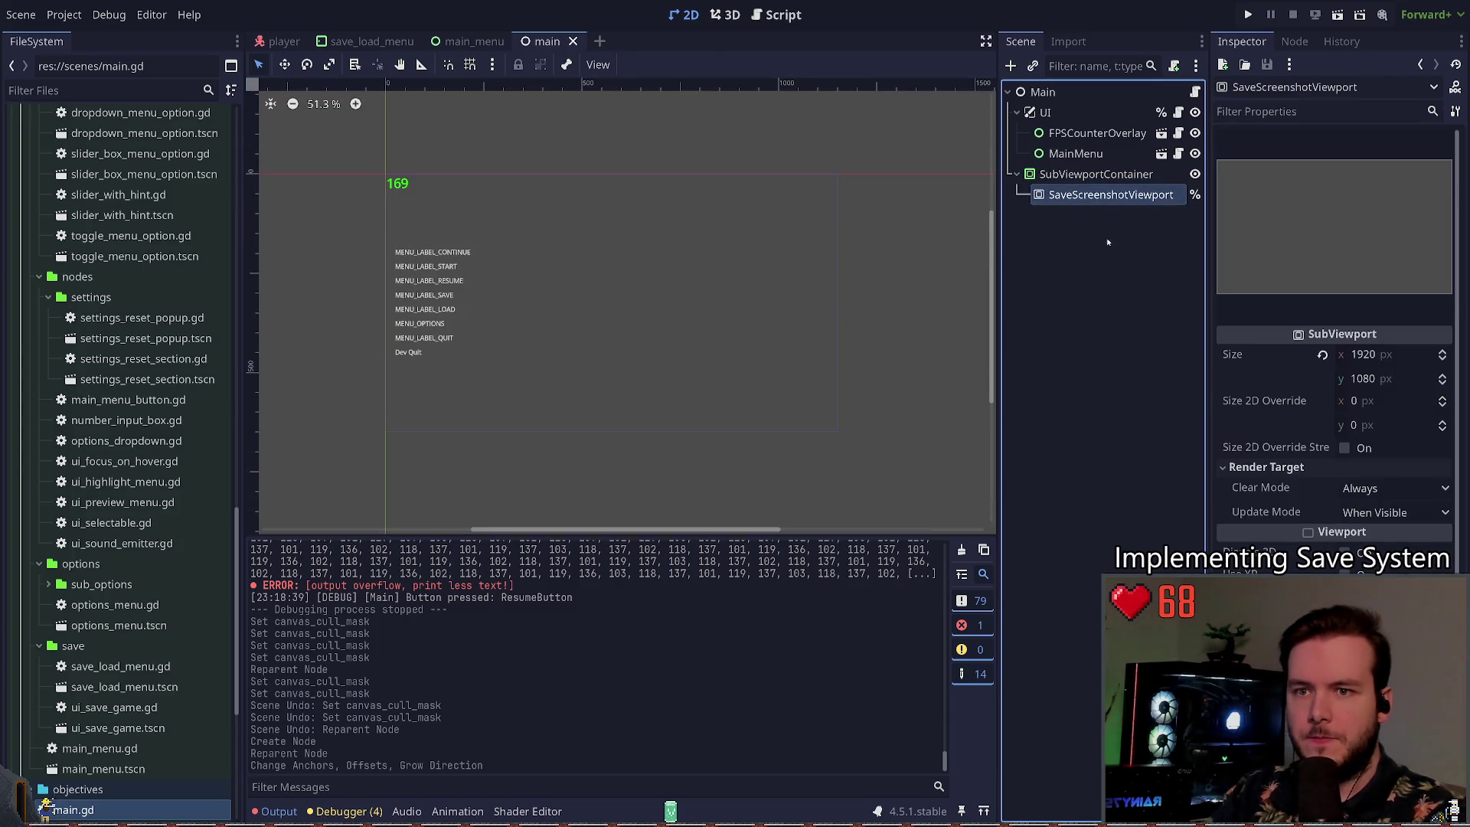
{"action": "left_click", "coordinate": [1371, 354]}
{"action": "type", "text": "3840"}
{"action": "key", "text": "Tab"}
{"action": "key", "text": "BackSpace"}
{"action": "key", "text": "BackSpace"}
{"action": "type", "text": "60"}
{"action": "key", "text": "Return"}
{"action": "key", "text": "F5"}
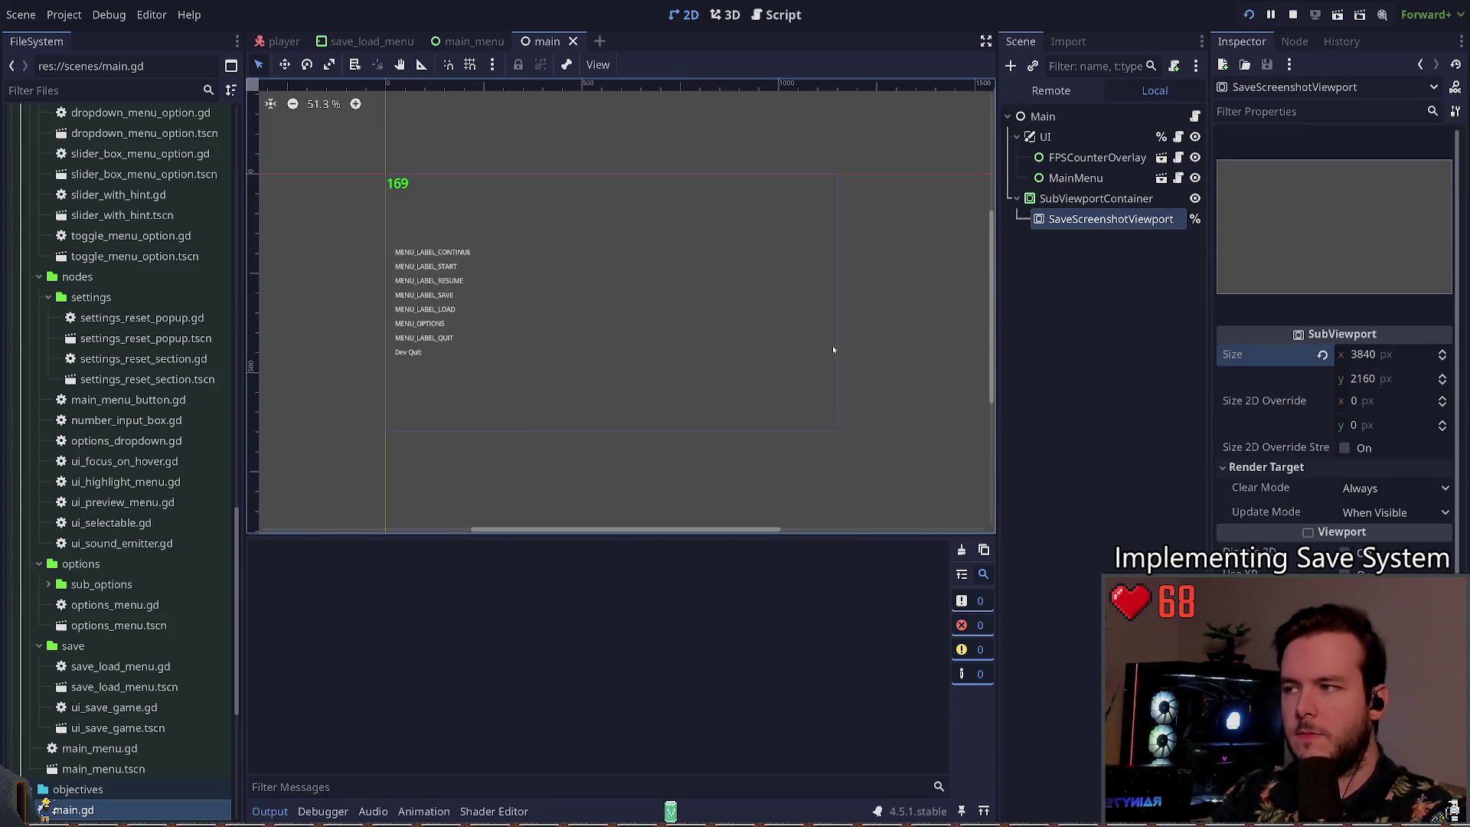
{"action": "key", "text": "Return"}
Step: Walk into the dark building and back out into the foggy field
{"action": "key", "text": "s"}
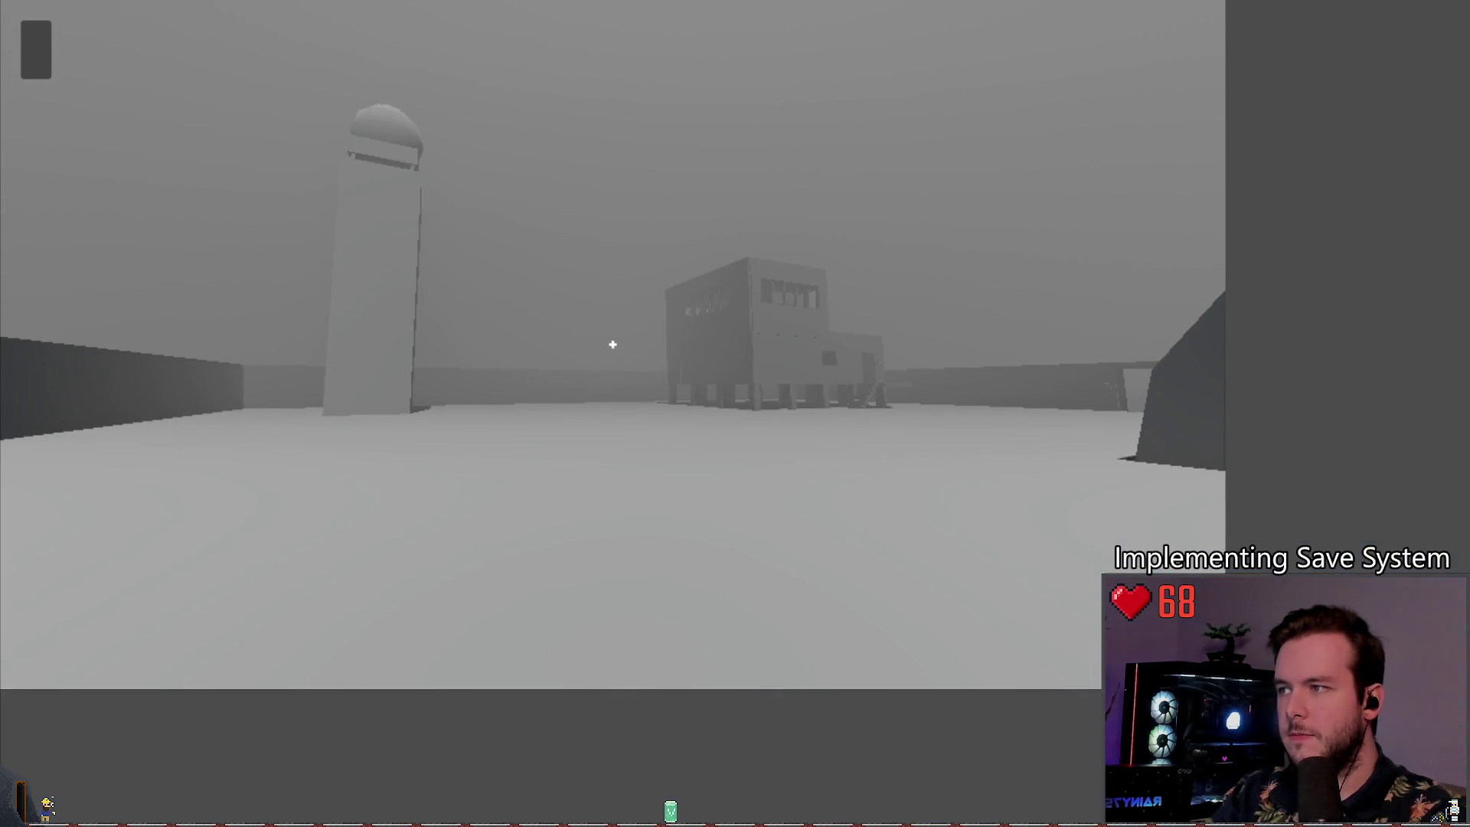
{"action": "key", "text": "w"}
{"action": "key", "text": "s"}
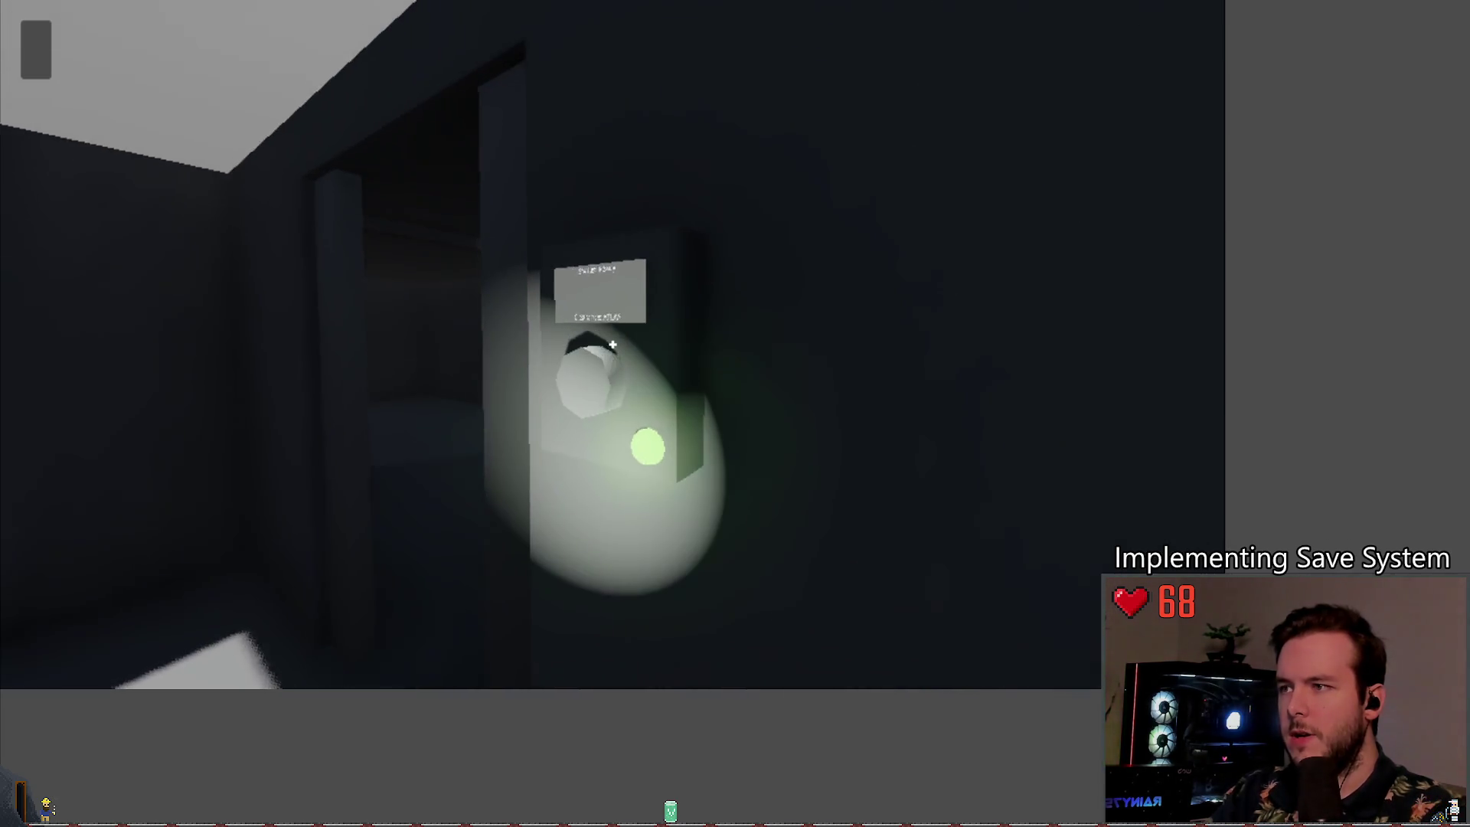
{"action": "key", "text": "w"}
{"action": "key", "text": "s"}
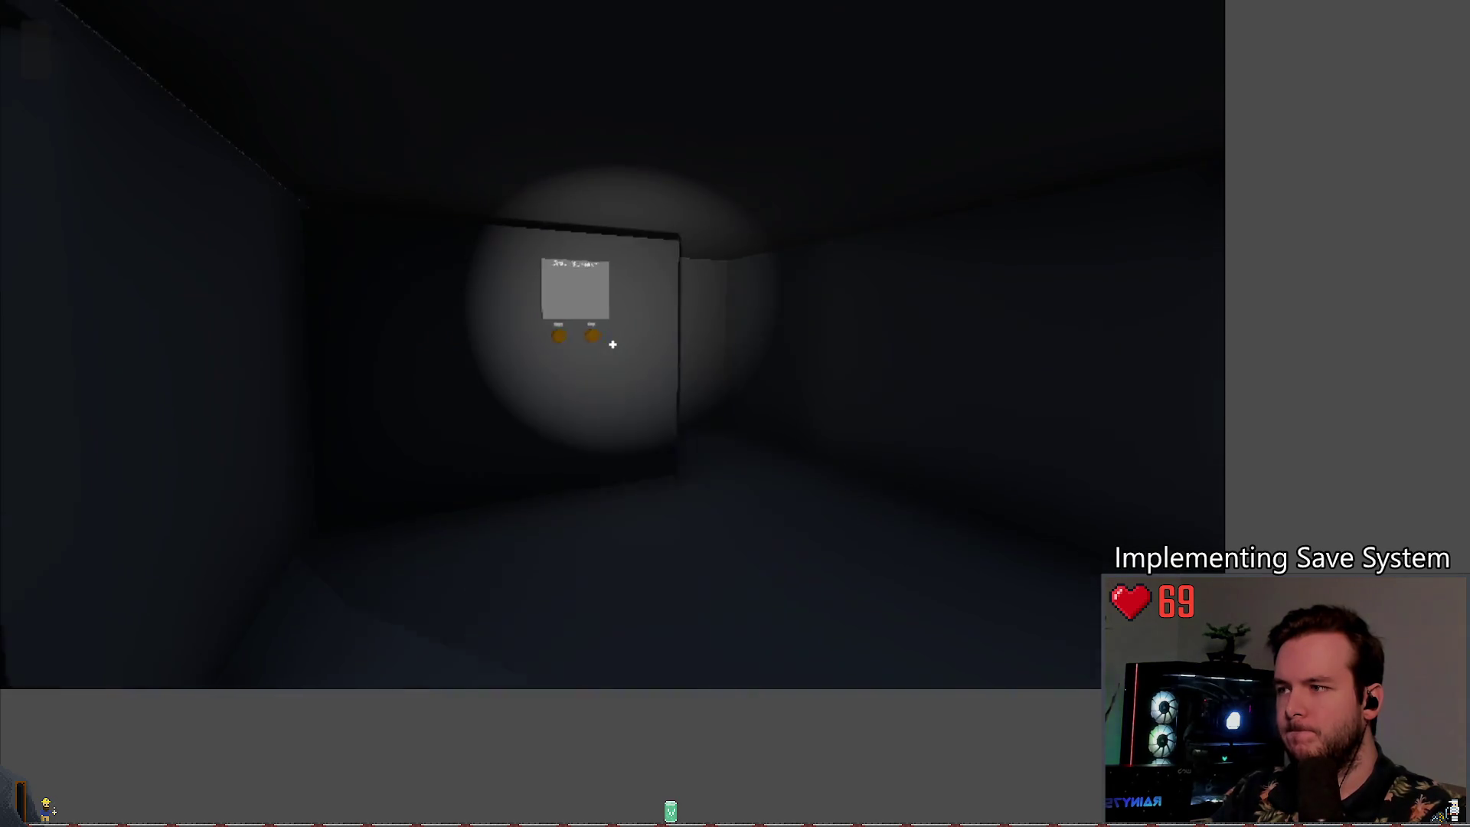
Step: Overwrite the save slot from the pause menu, then Dev Quit and confirm to return to the editor
{"action": "key", "text": "Escape"}
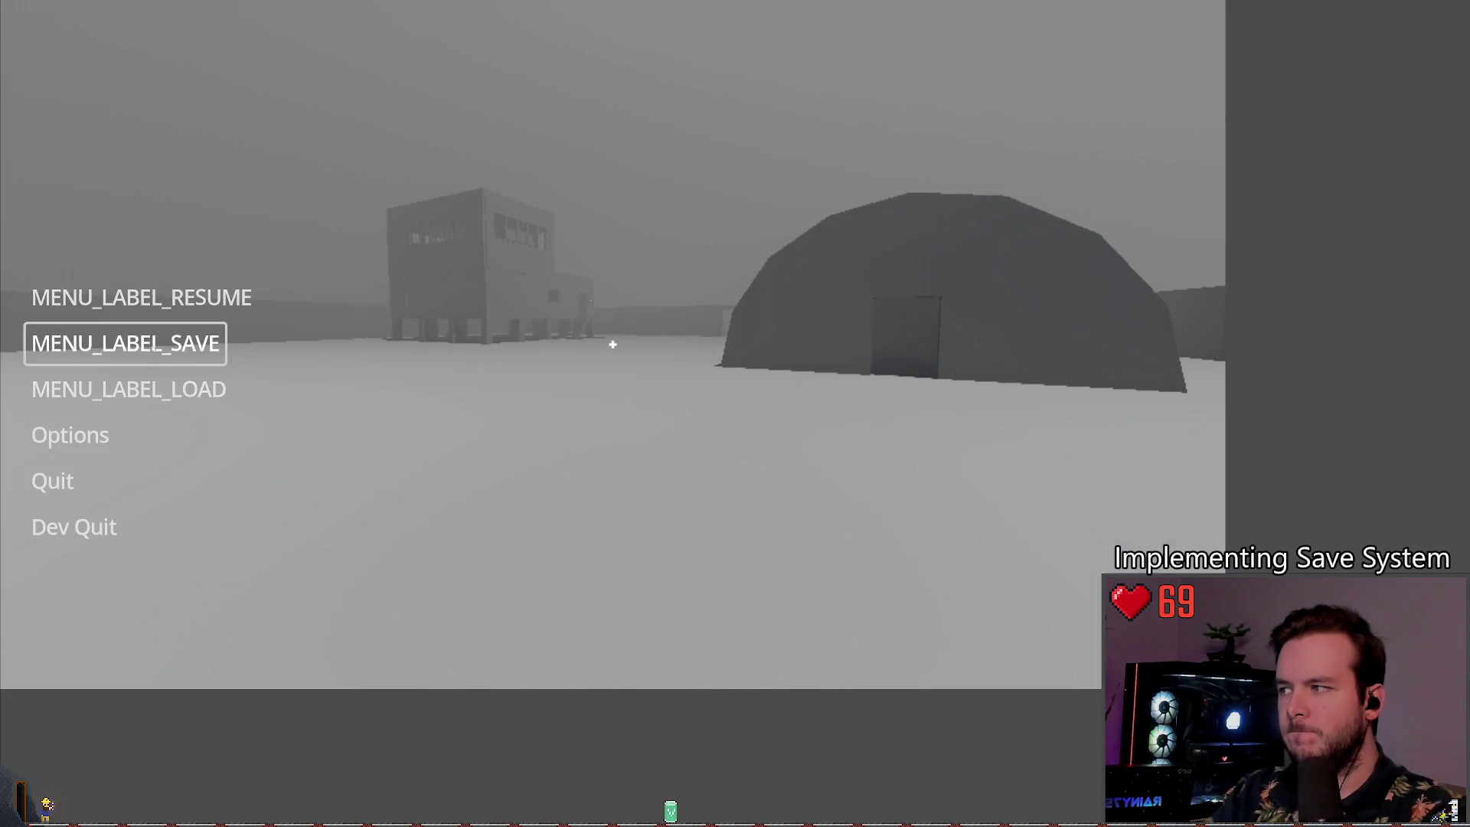
{"action": "left_click", "coordinate": [156, 346]}
{"action": "left_click", "coordinate": [317, 533]}
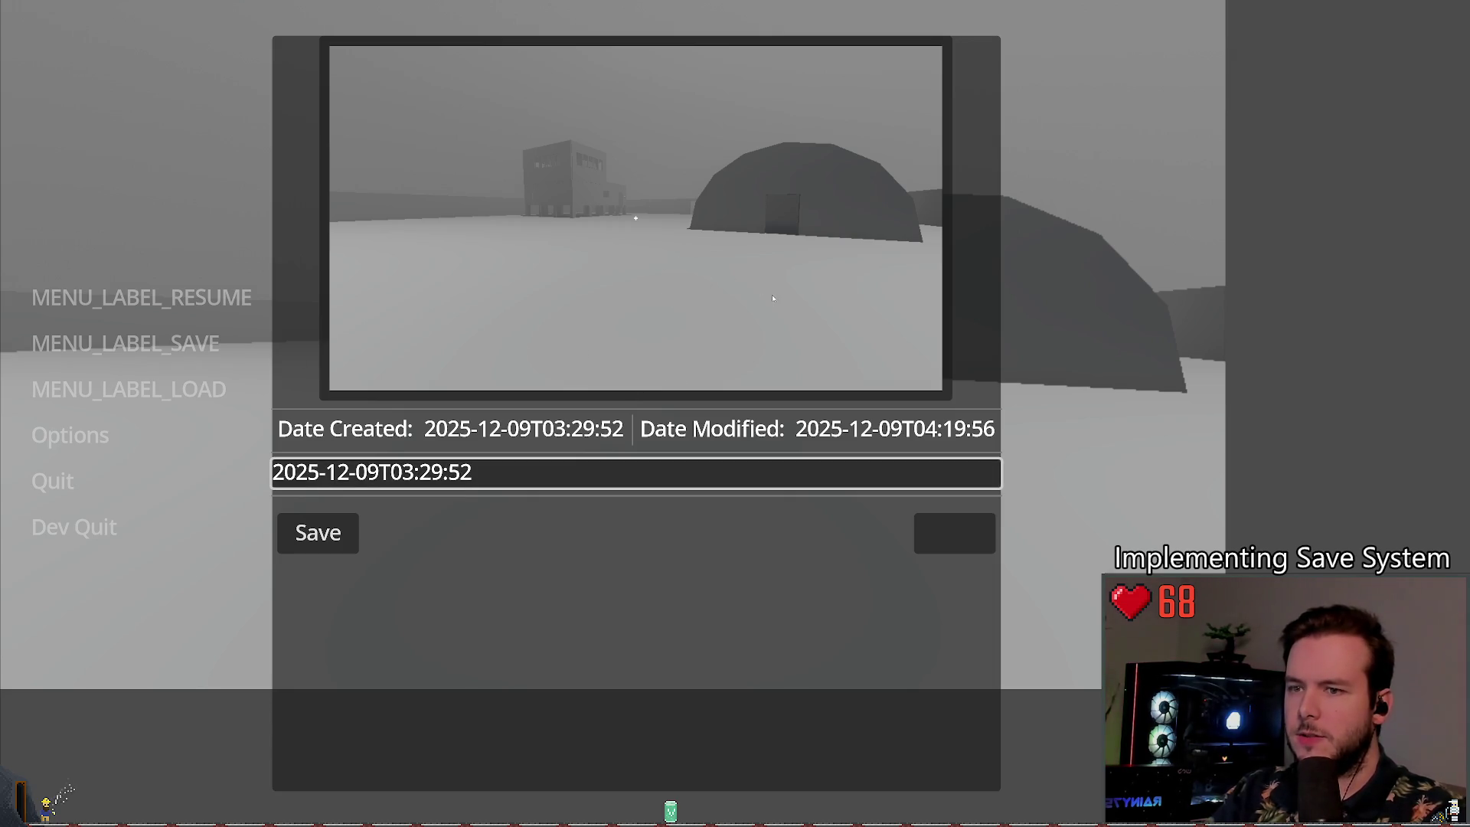
{"action": "key", "text": "Escape"}
{"action": "key", "text": "Escape"}
{"action": "key", "text": "Escape"}
{"action": "left_click", "coordinate": [147, 515]}
{"action": "left_click", "coordinate": [1087, 175]}
{"action": "left_click", "coordinate": [1103, 195]}
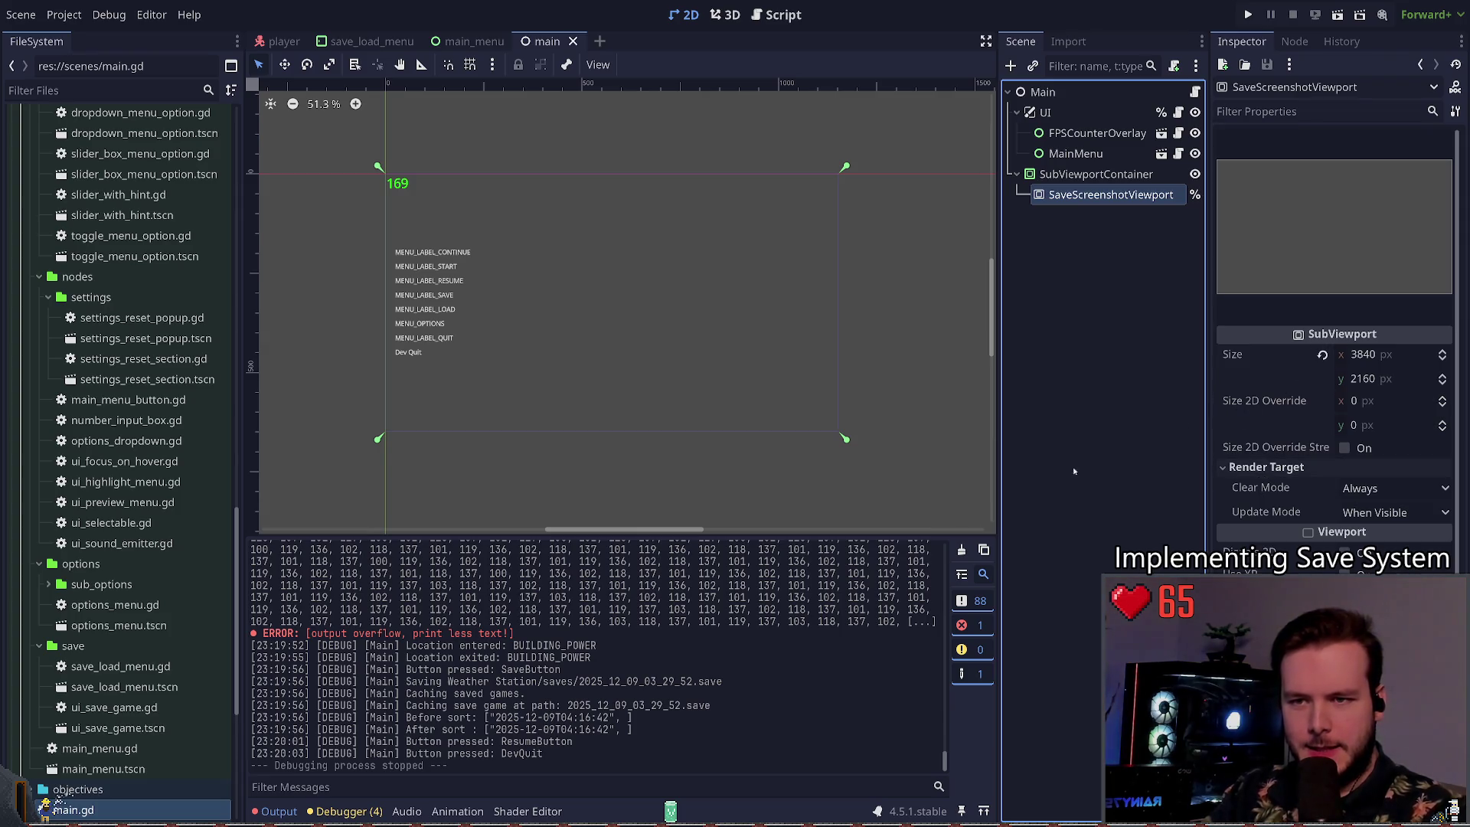
Step: Look over SaveScreenshotViewport's Inspector settings, then open Main's main.gd script
{"action": "scroll", "coordinate": [1236, 483], "scroll_direction": "down", "scroll_amount": 5}
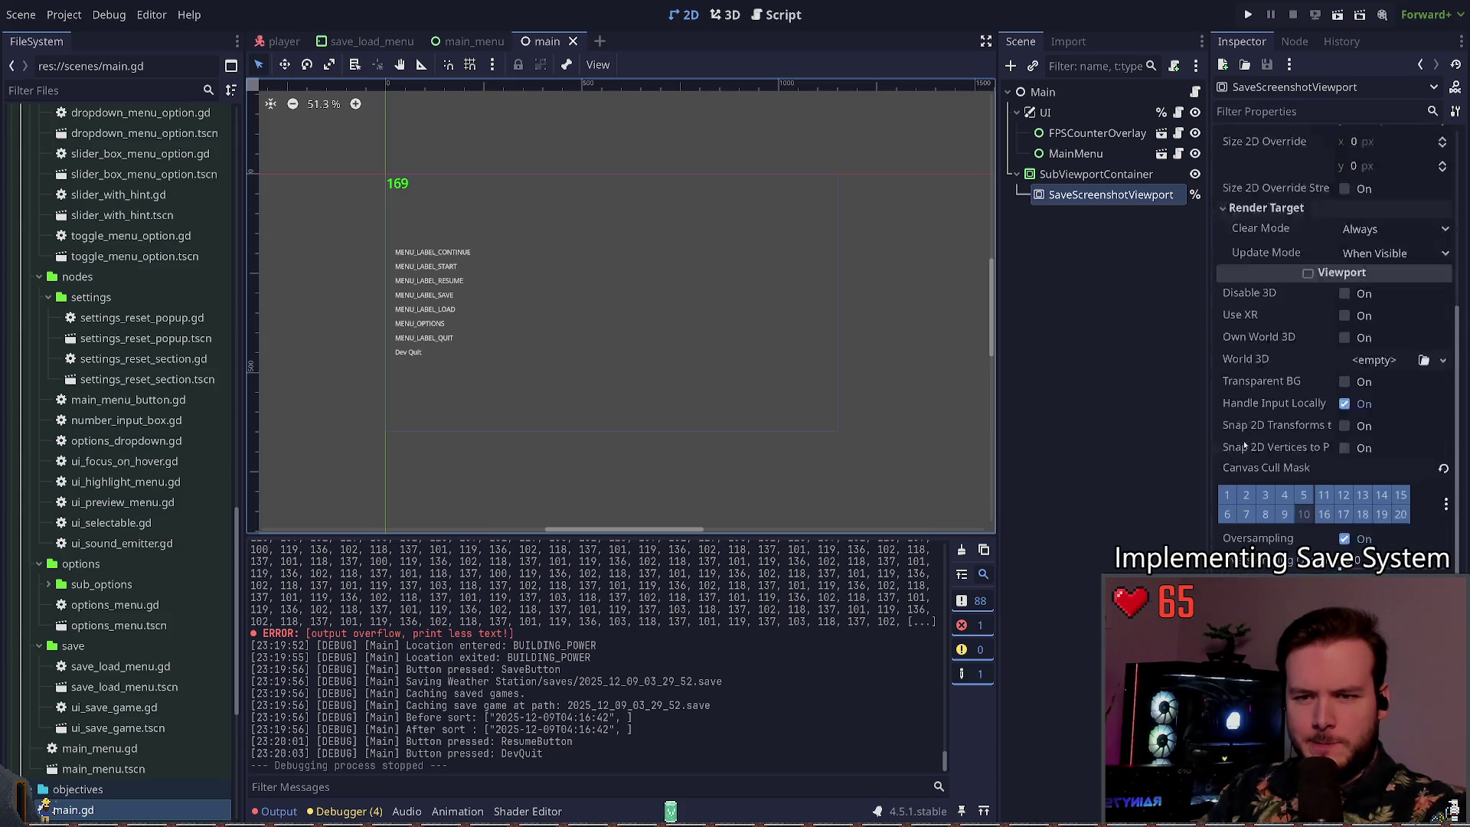
{"action": "scroll", "coordinate": [1336, 345], "scroll_direction": "up", "scroll_amount": 5}
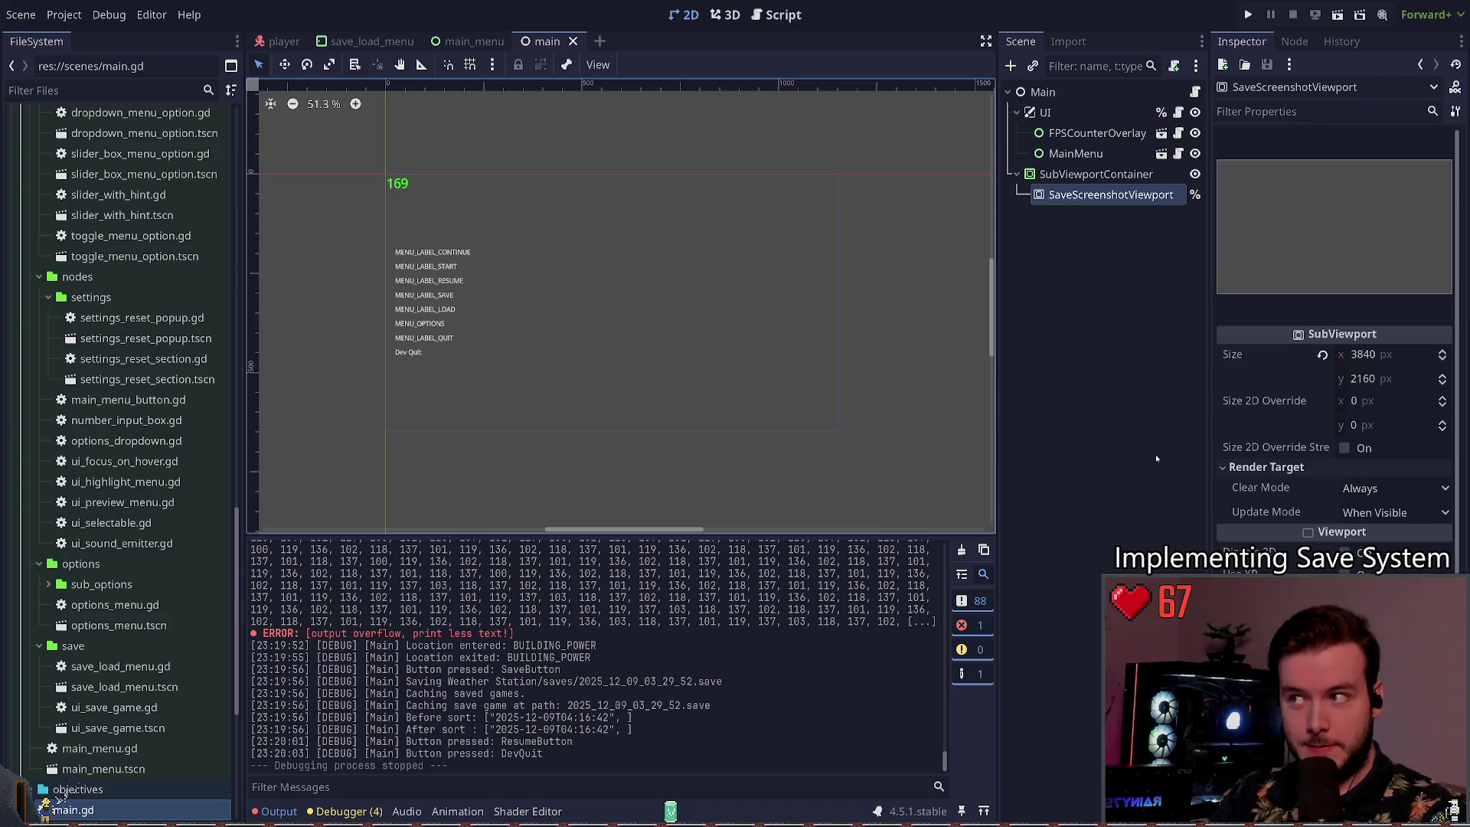
{"action": "left_click", "coordinate": [1195, 92]}
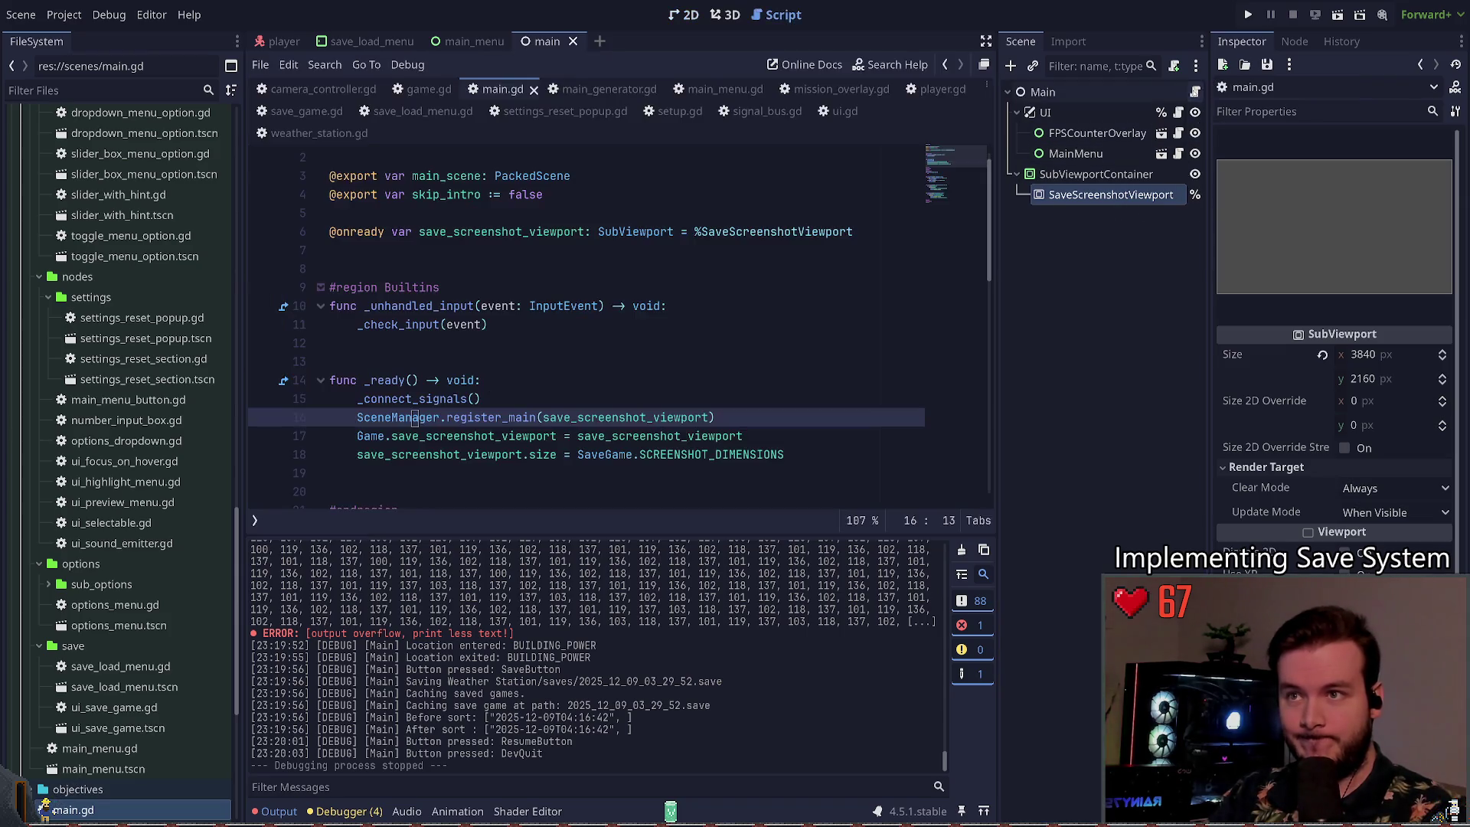